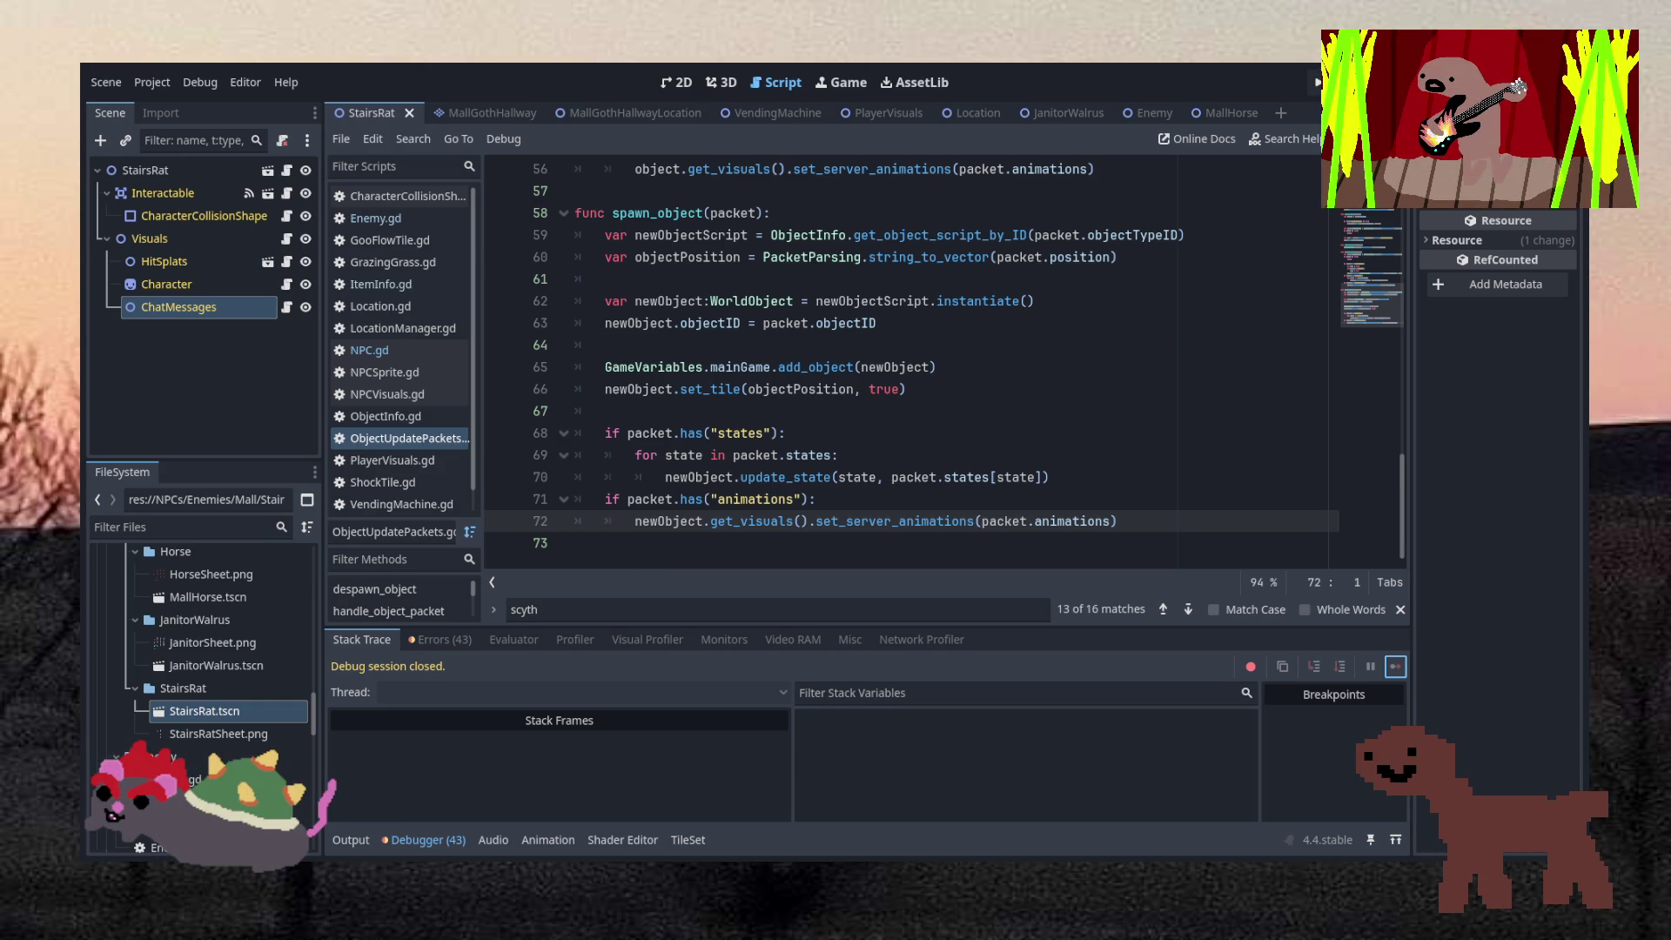
Step: Switch from Godot to the Aseprite window with the horse city drawing
key(alt+Tab)
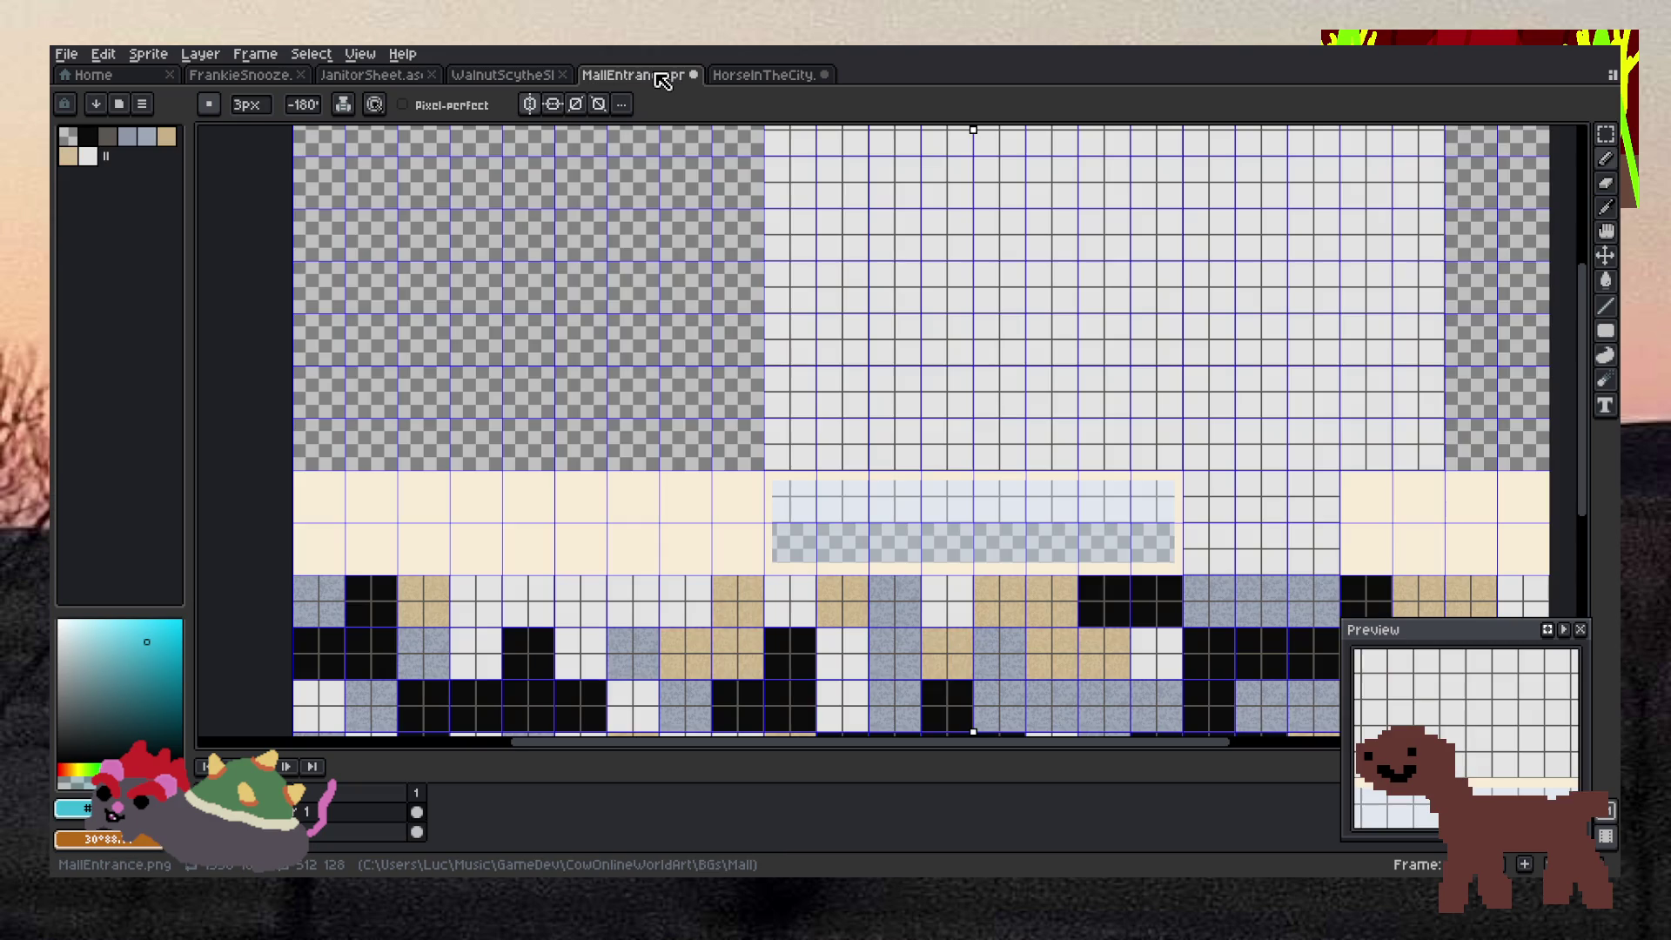
click(664, 72)
scroll(742, 345, down, 2)
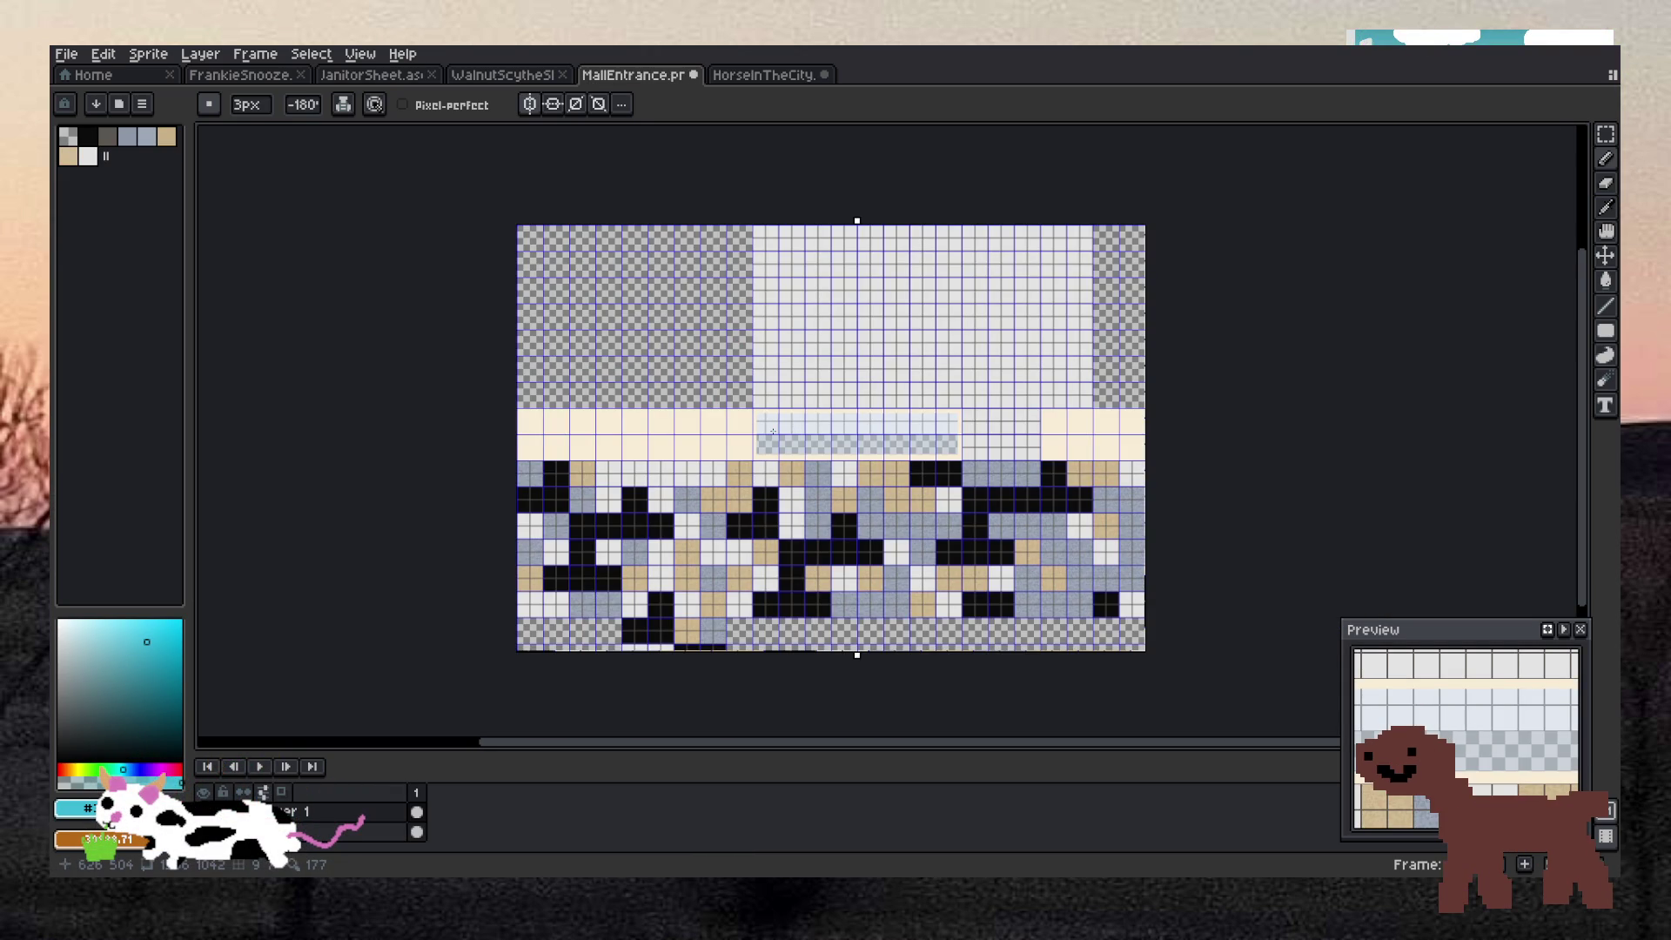
scroll(773, 432, up, 3)
scroll(759, 420, down, 2)
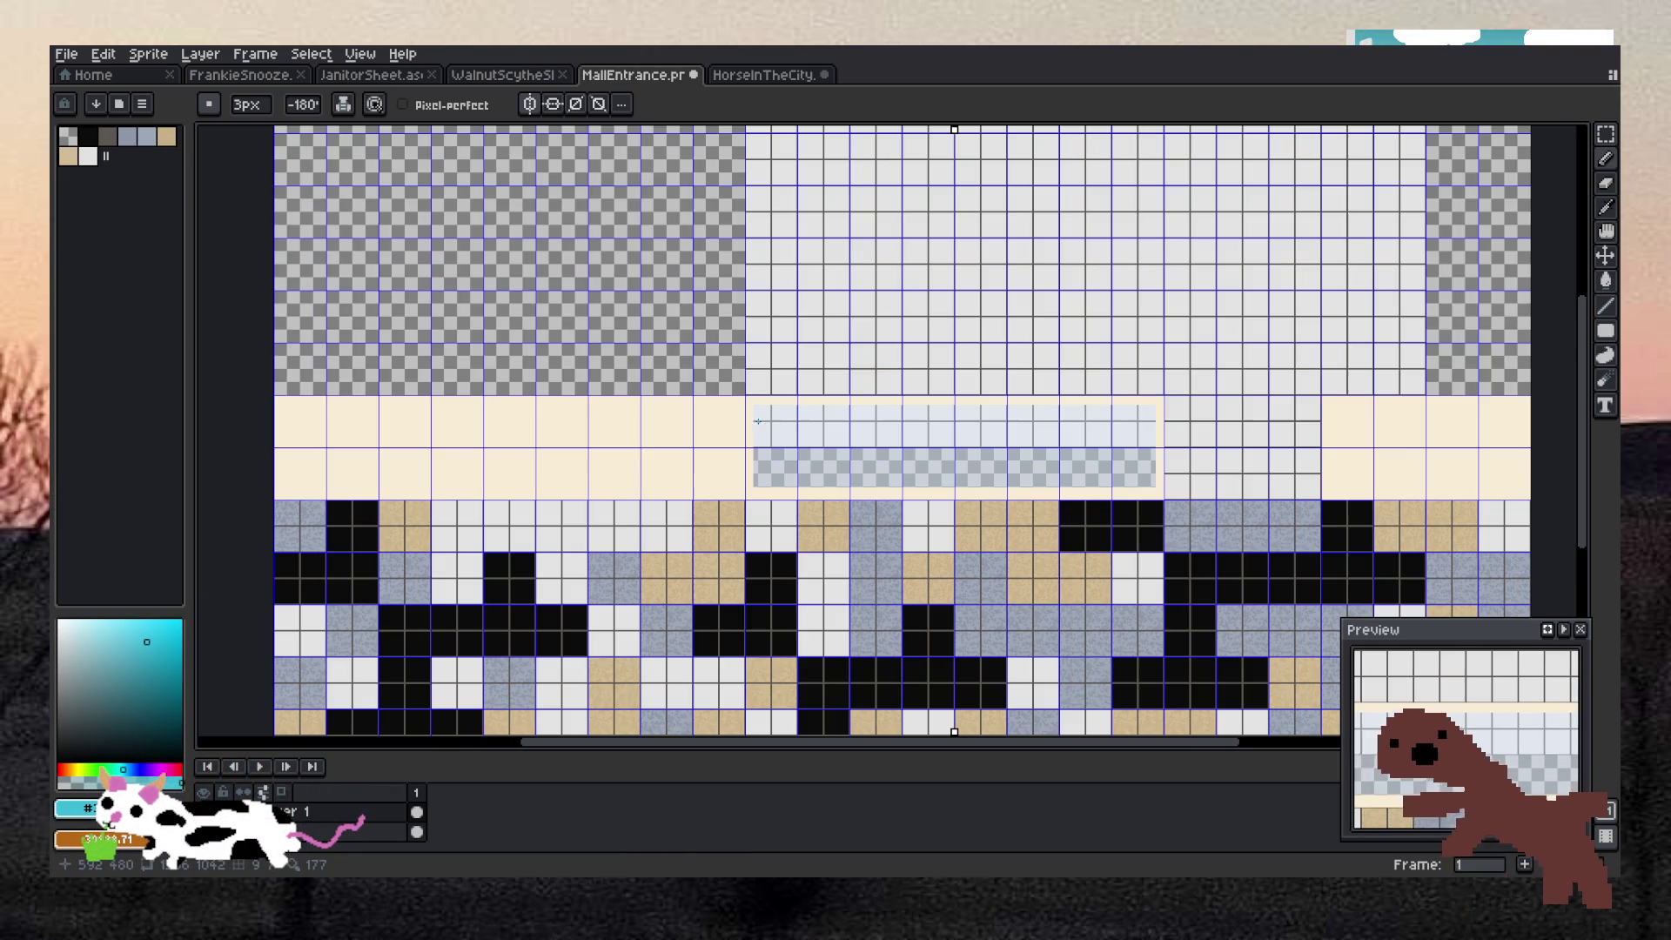
scroll(993, 484, up, 2)
scroll(992, 484, down, 1)
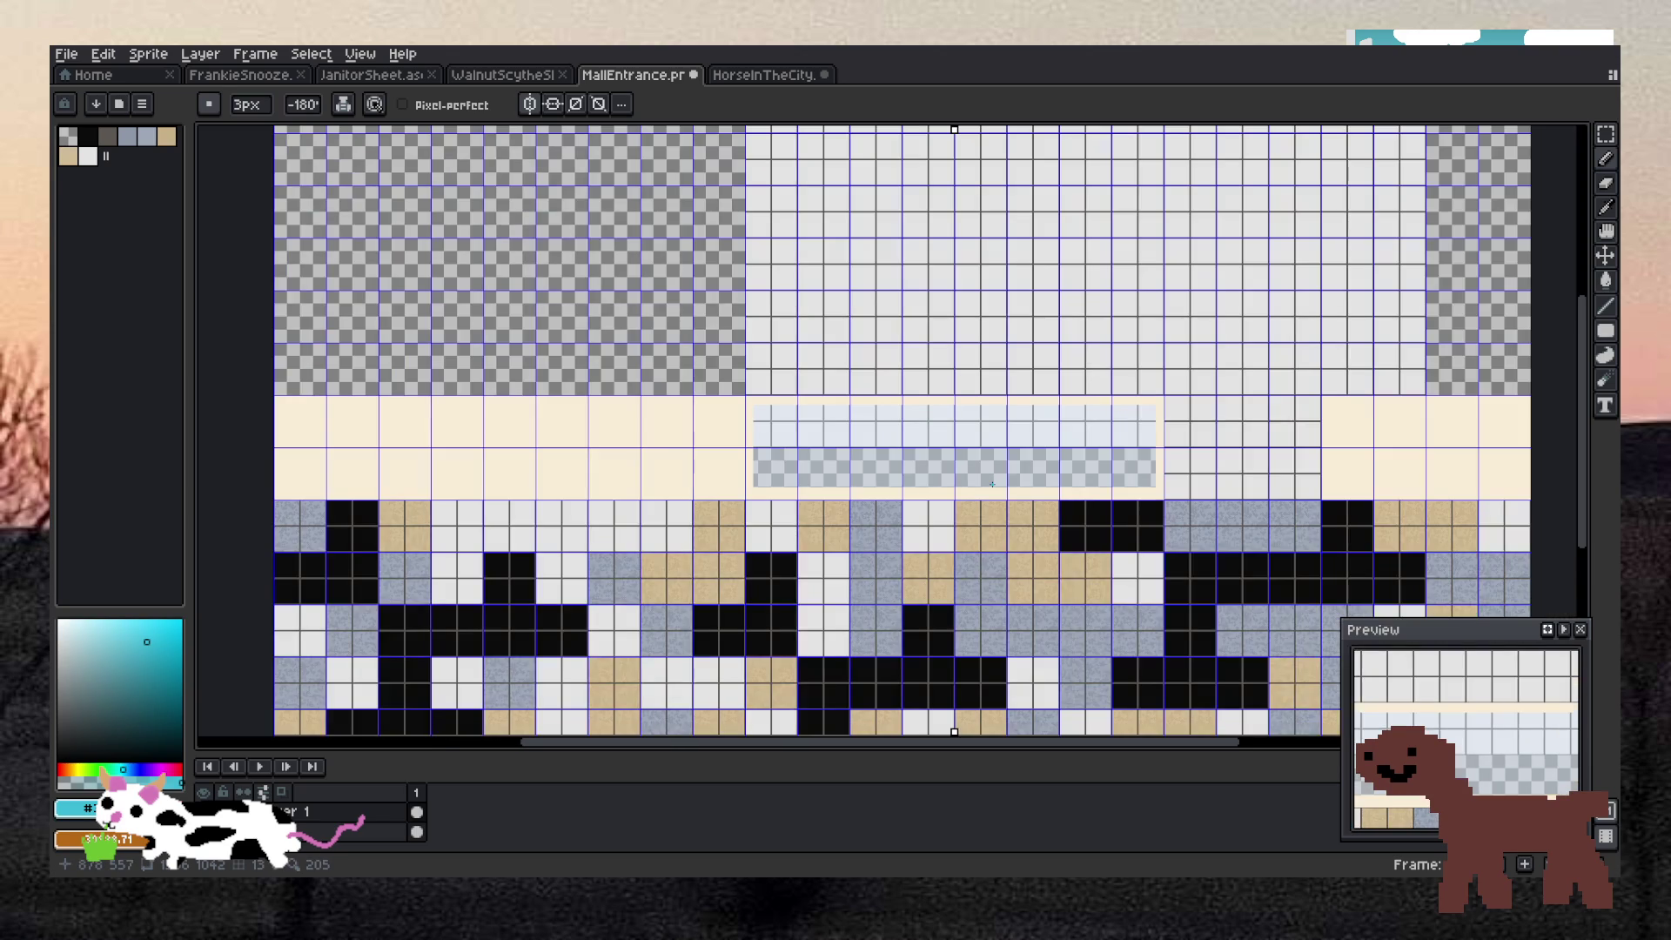
scroll(1003, 467, down, 1)
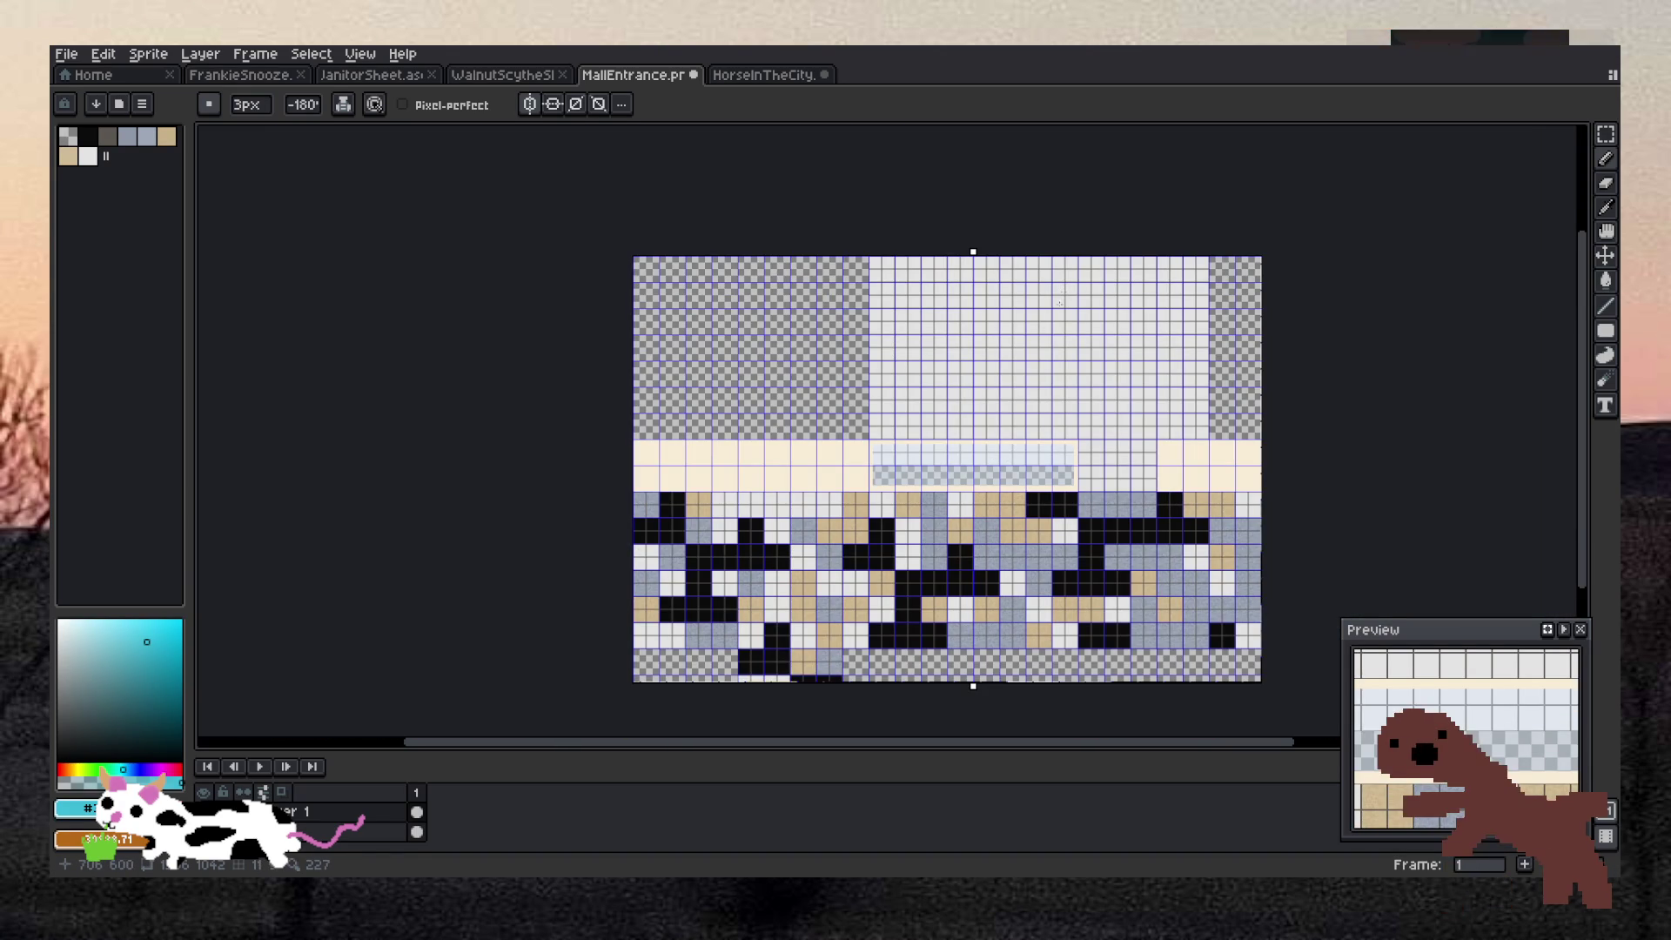
scroll(914, 440, up, 3)
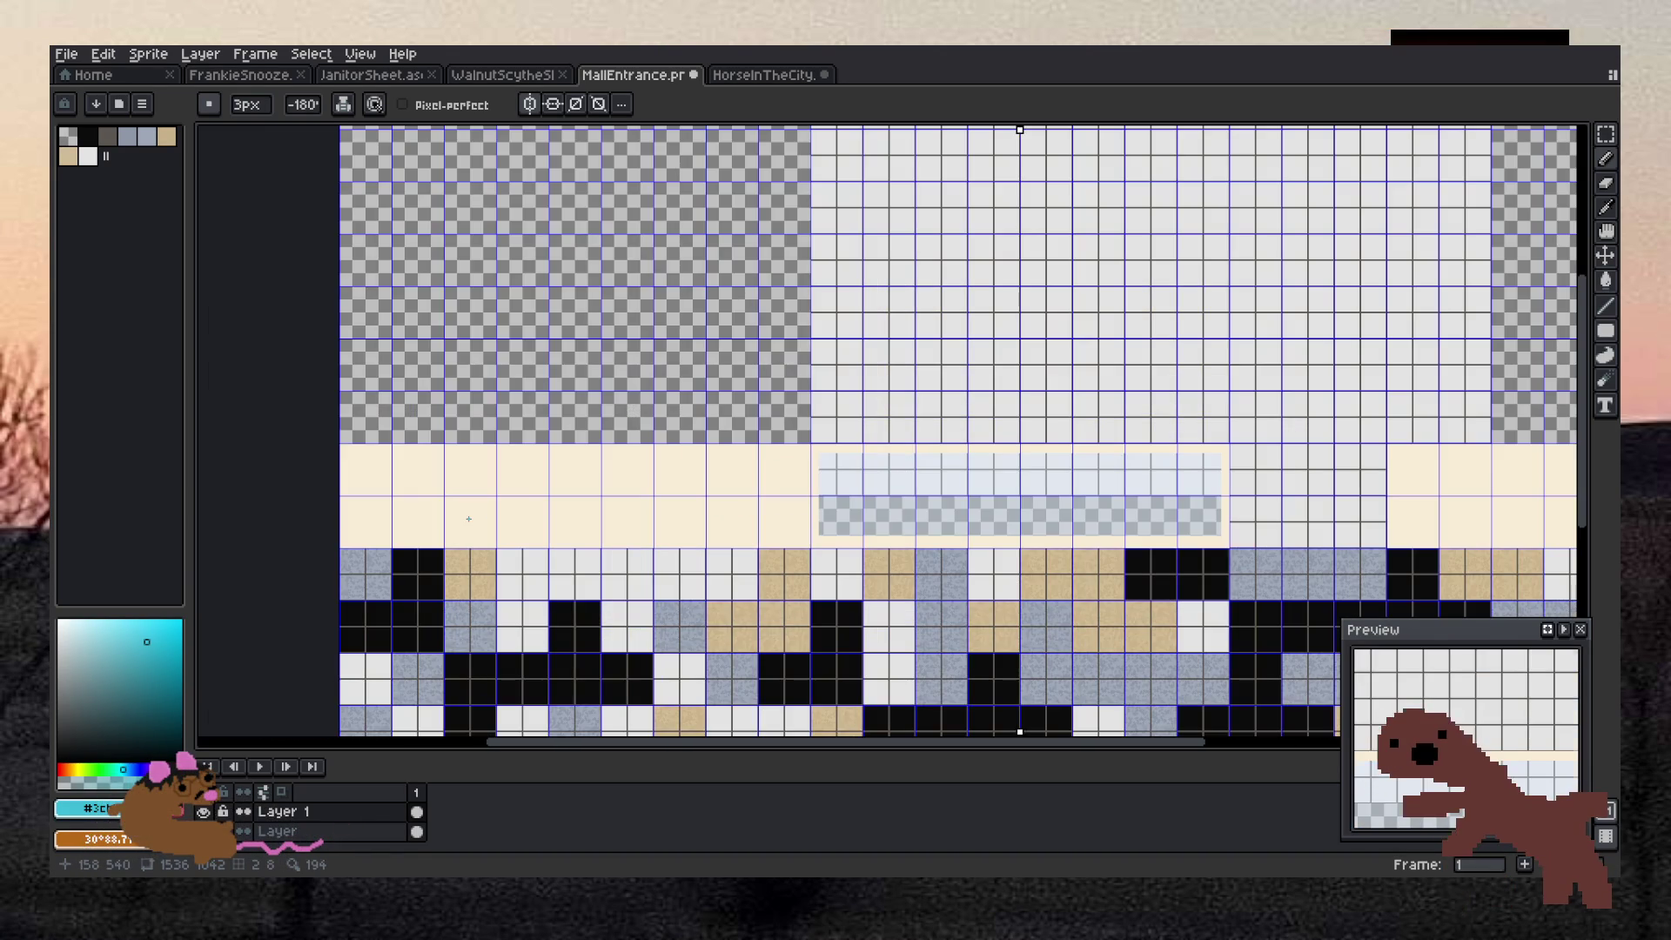
scroll(496, 518, up, 3)
scroll(467, 518, down, 1)
scroll(467, 518, down, 1)
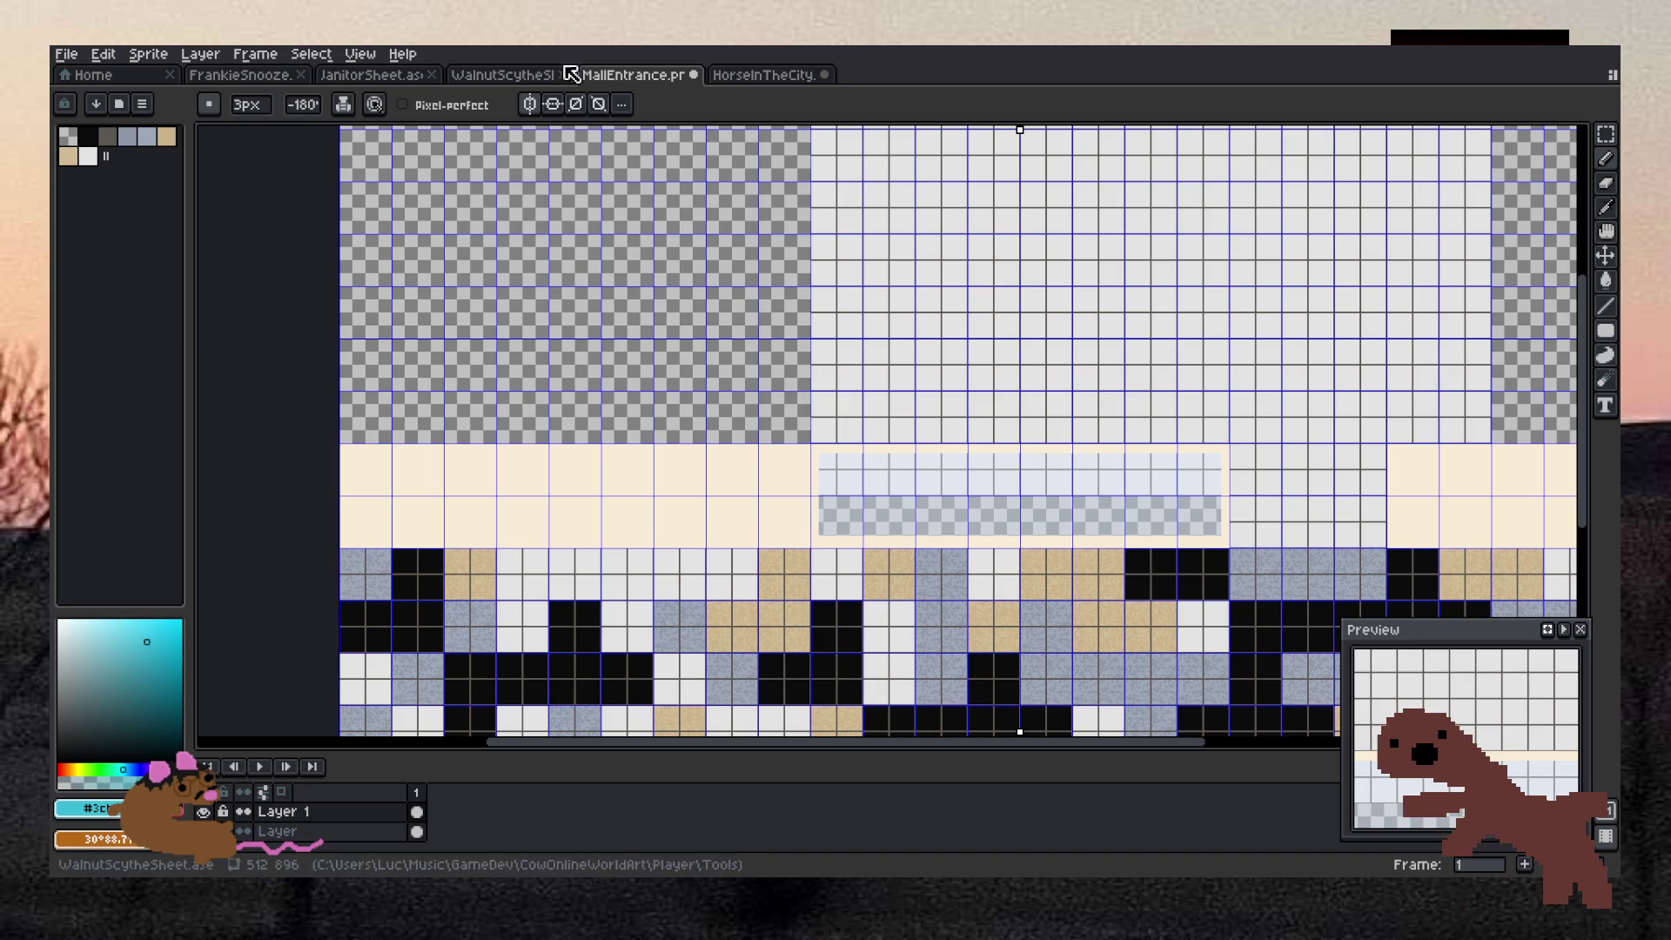
click(780, 75)
click(65, 53)
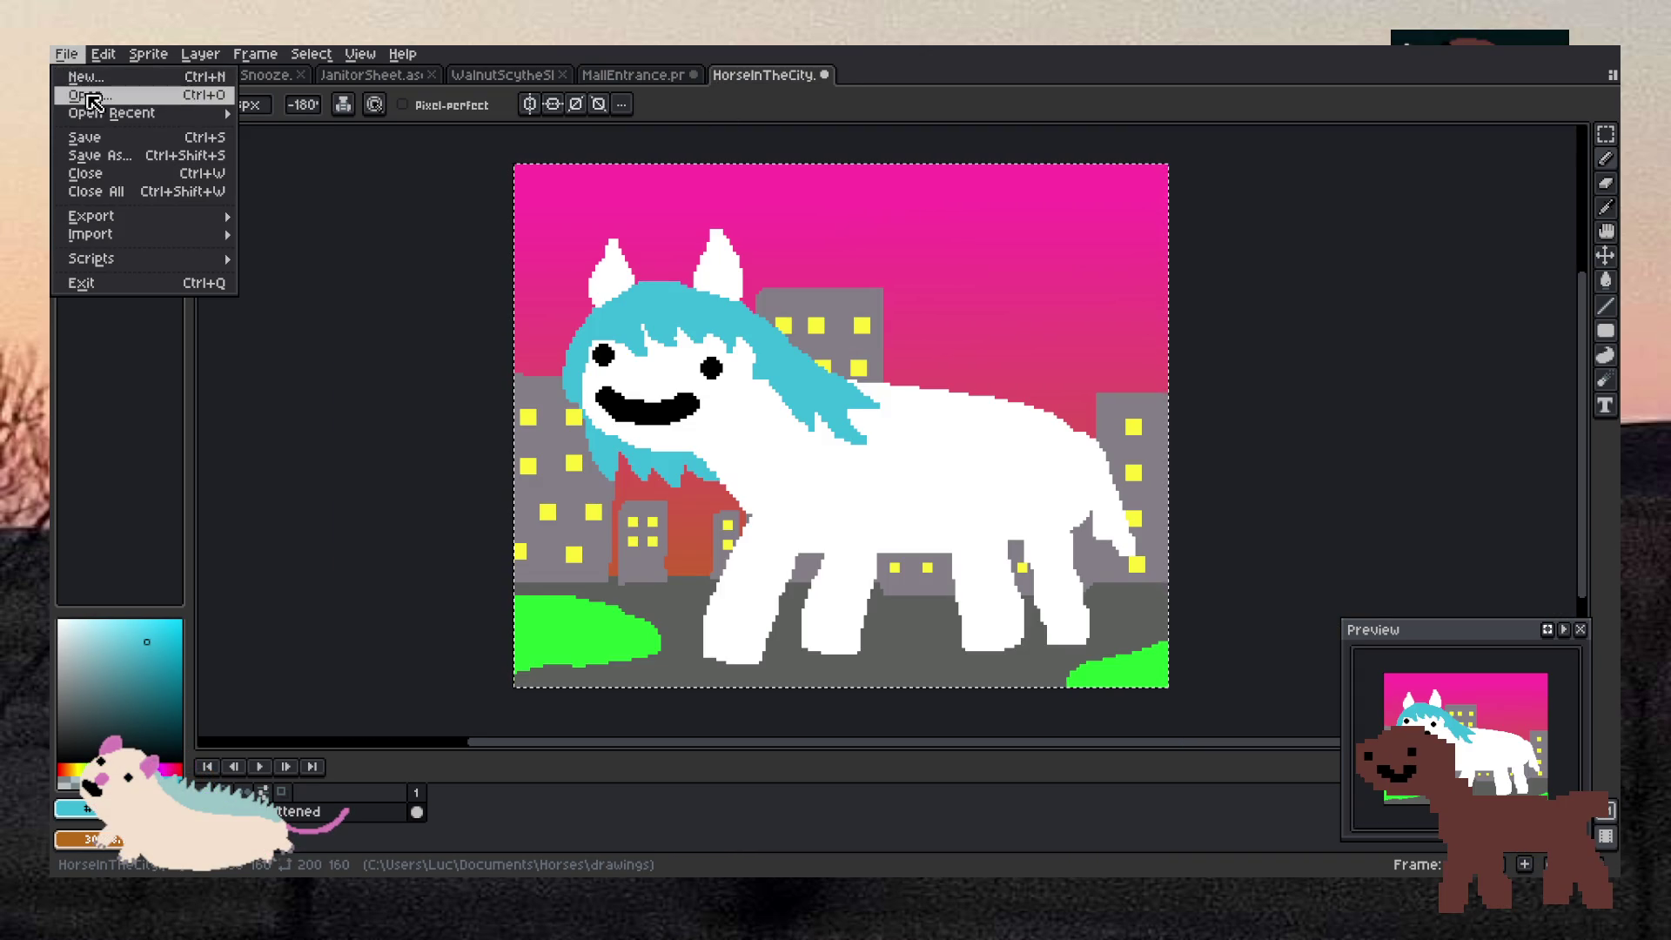
Step: Create a new blank transparent sprite with default settings
click(89, 78)
click(784, 634)
scroll(996, 346, up, 1)
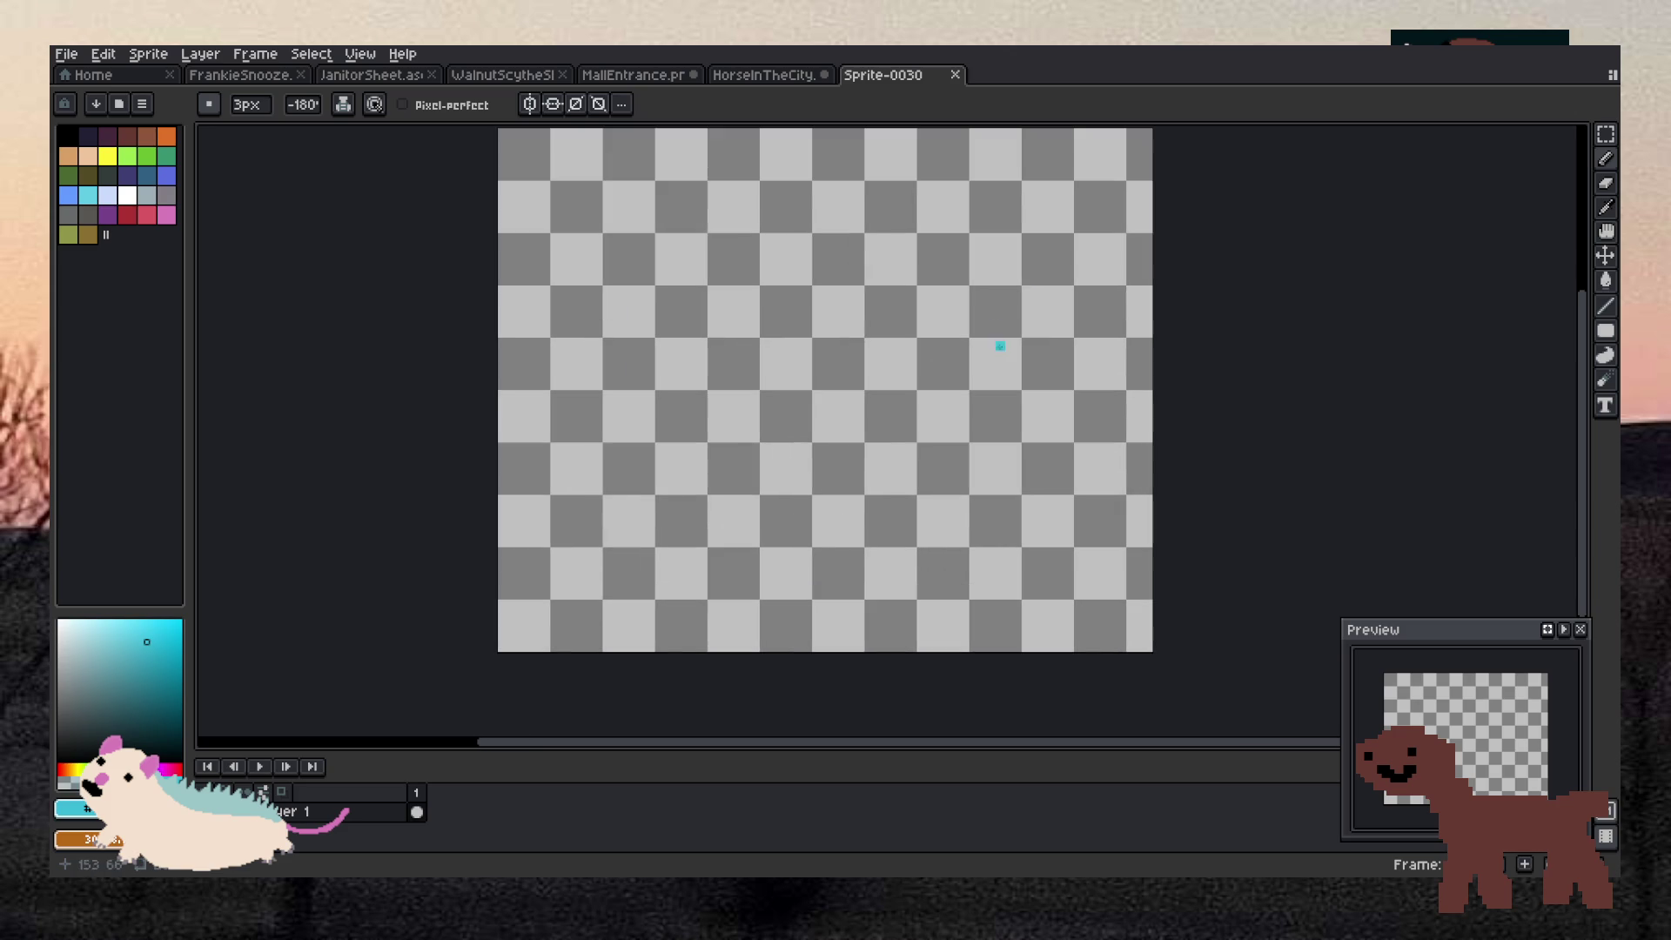
drag(969, 421, 915, 491)
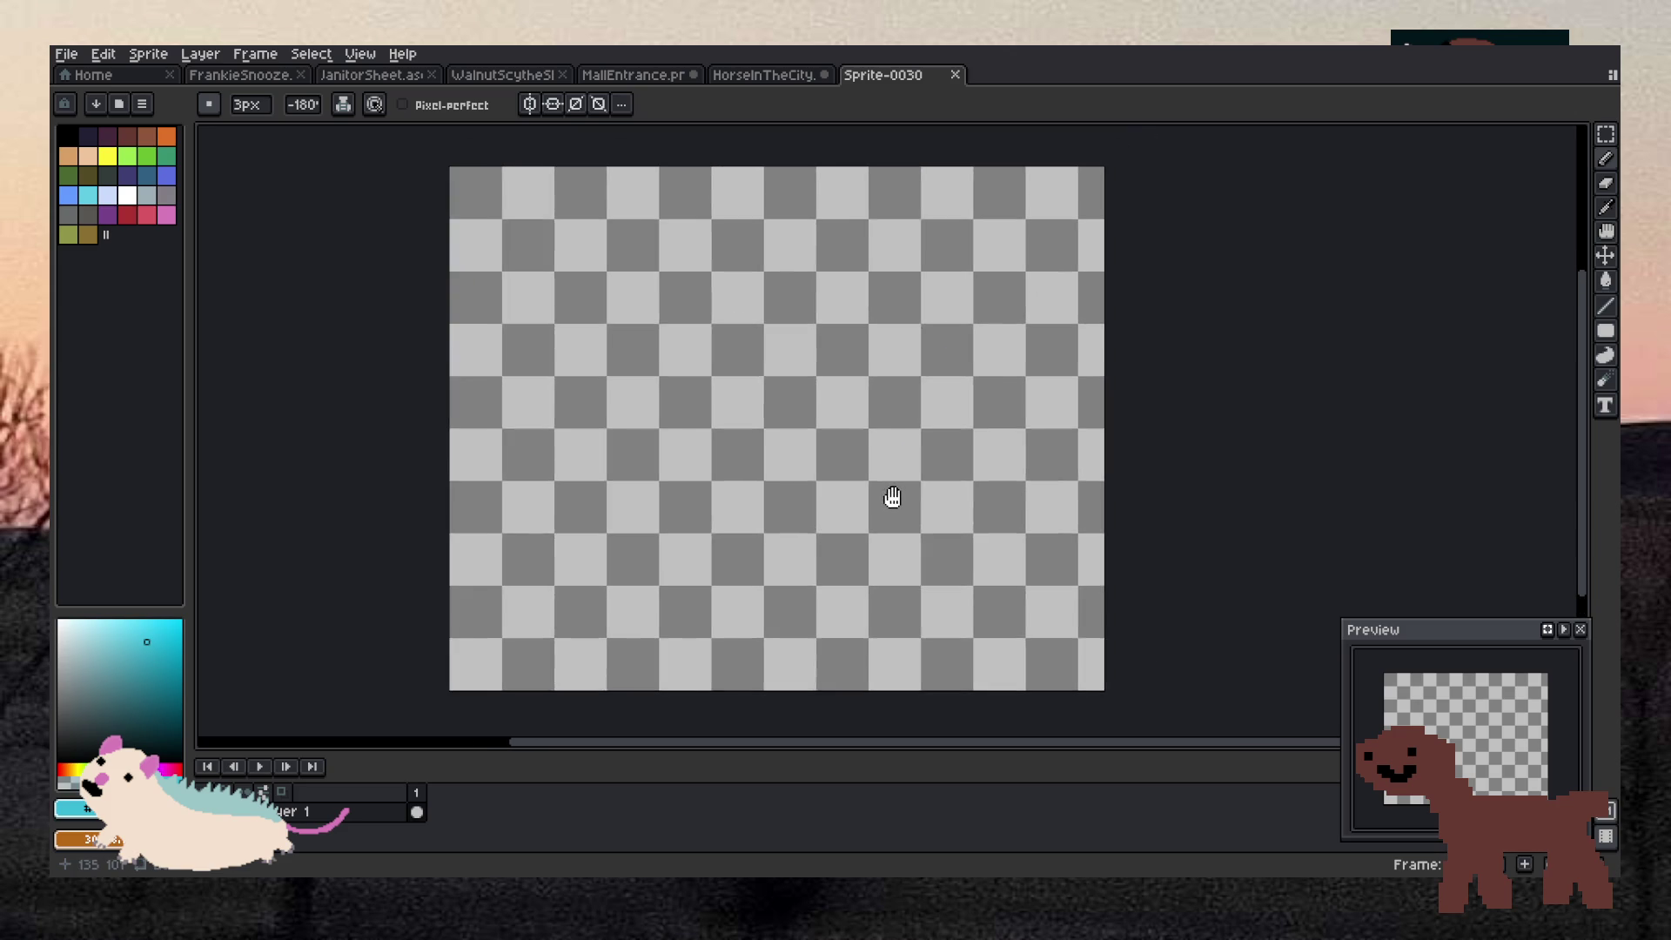
Step: Pick a pink palette colour and lighten its shade for drawing
click(166, 214)
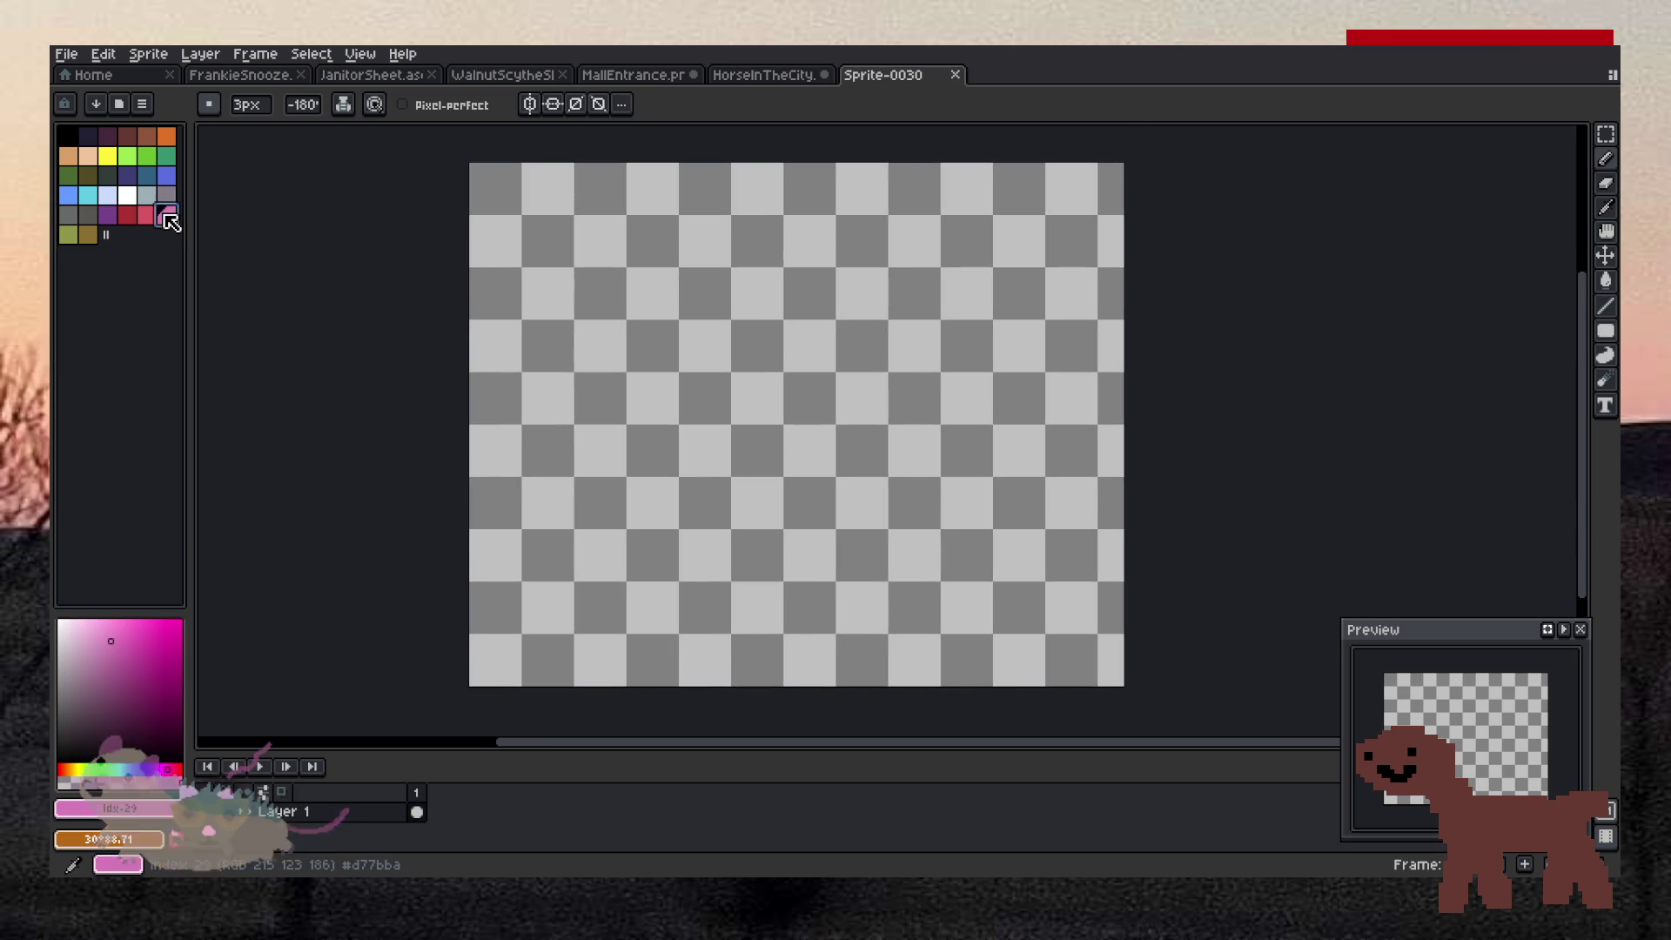
drag(131, 647, 121, 645)
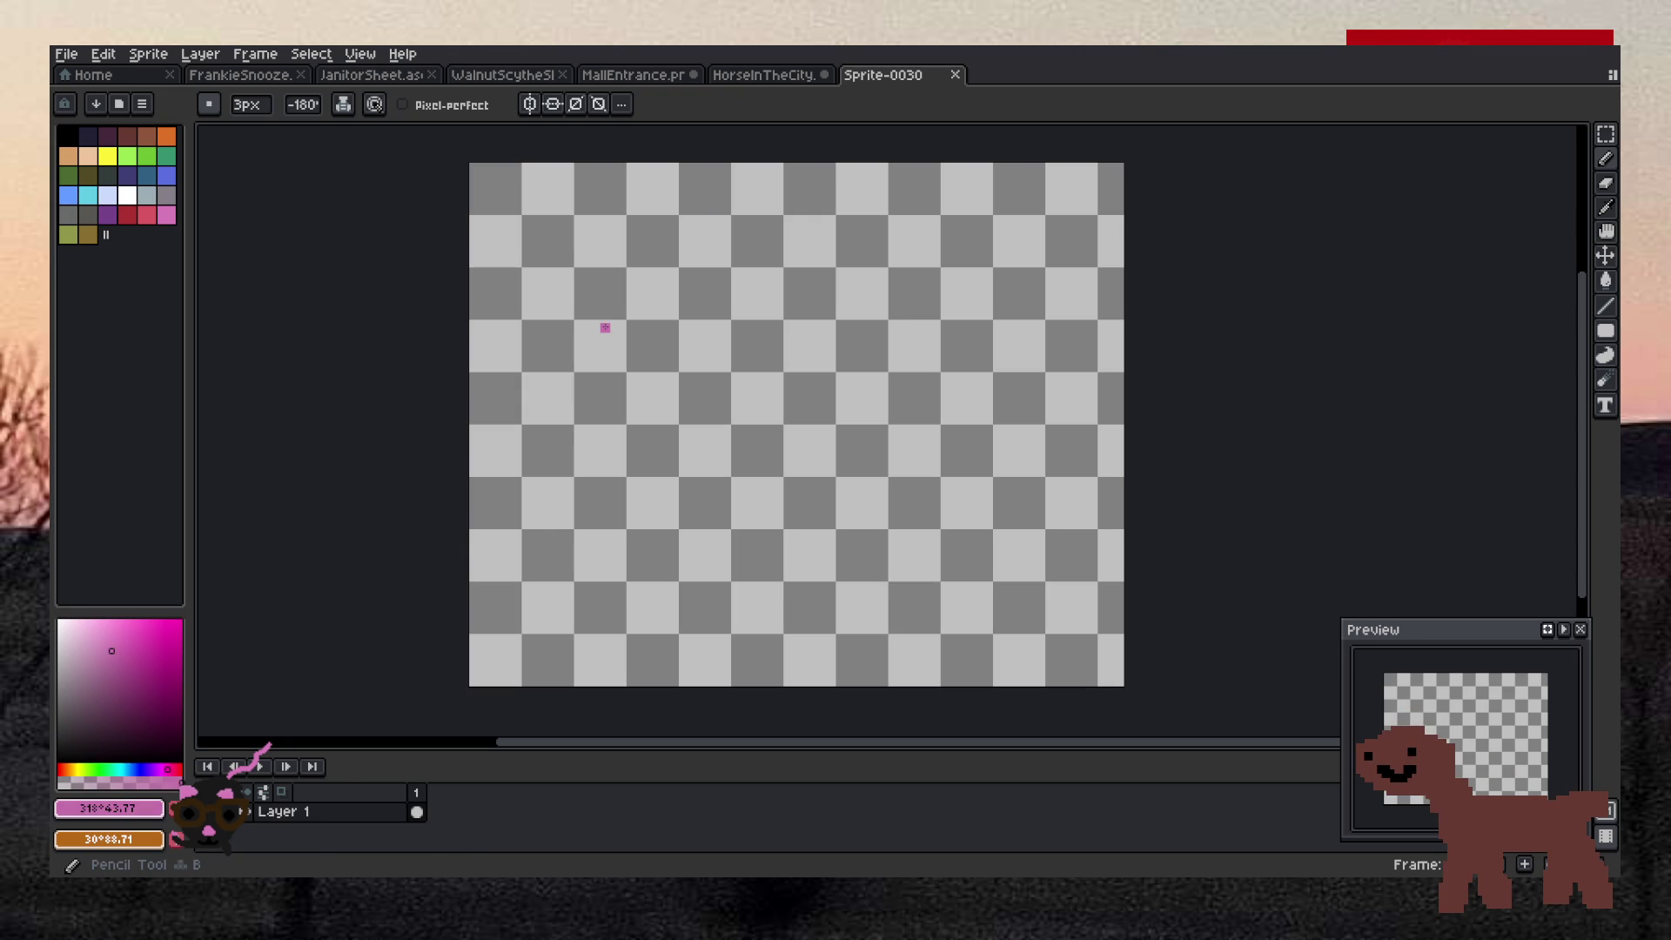
click(247, 105)
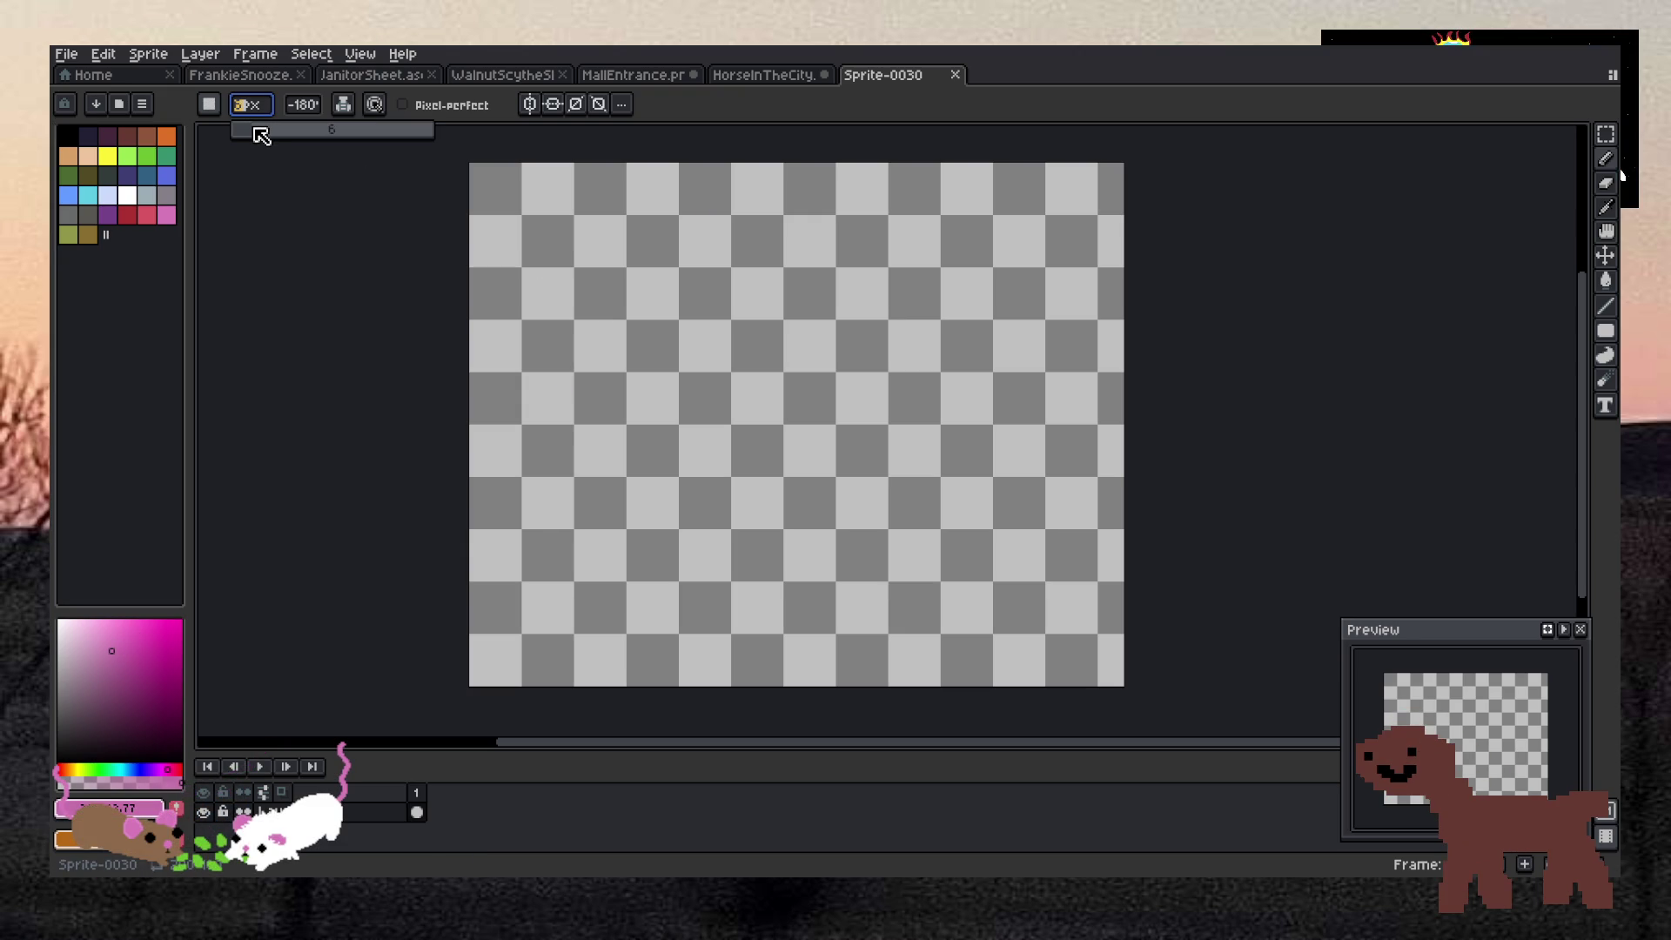
Step: With a 6px pink brush, paint four thick slanted horse legs
click(137, 637)
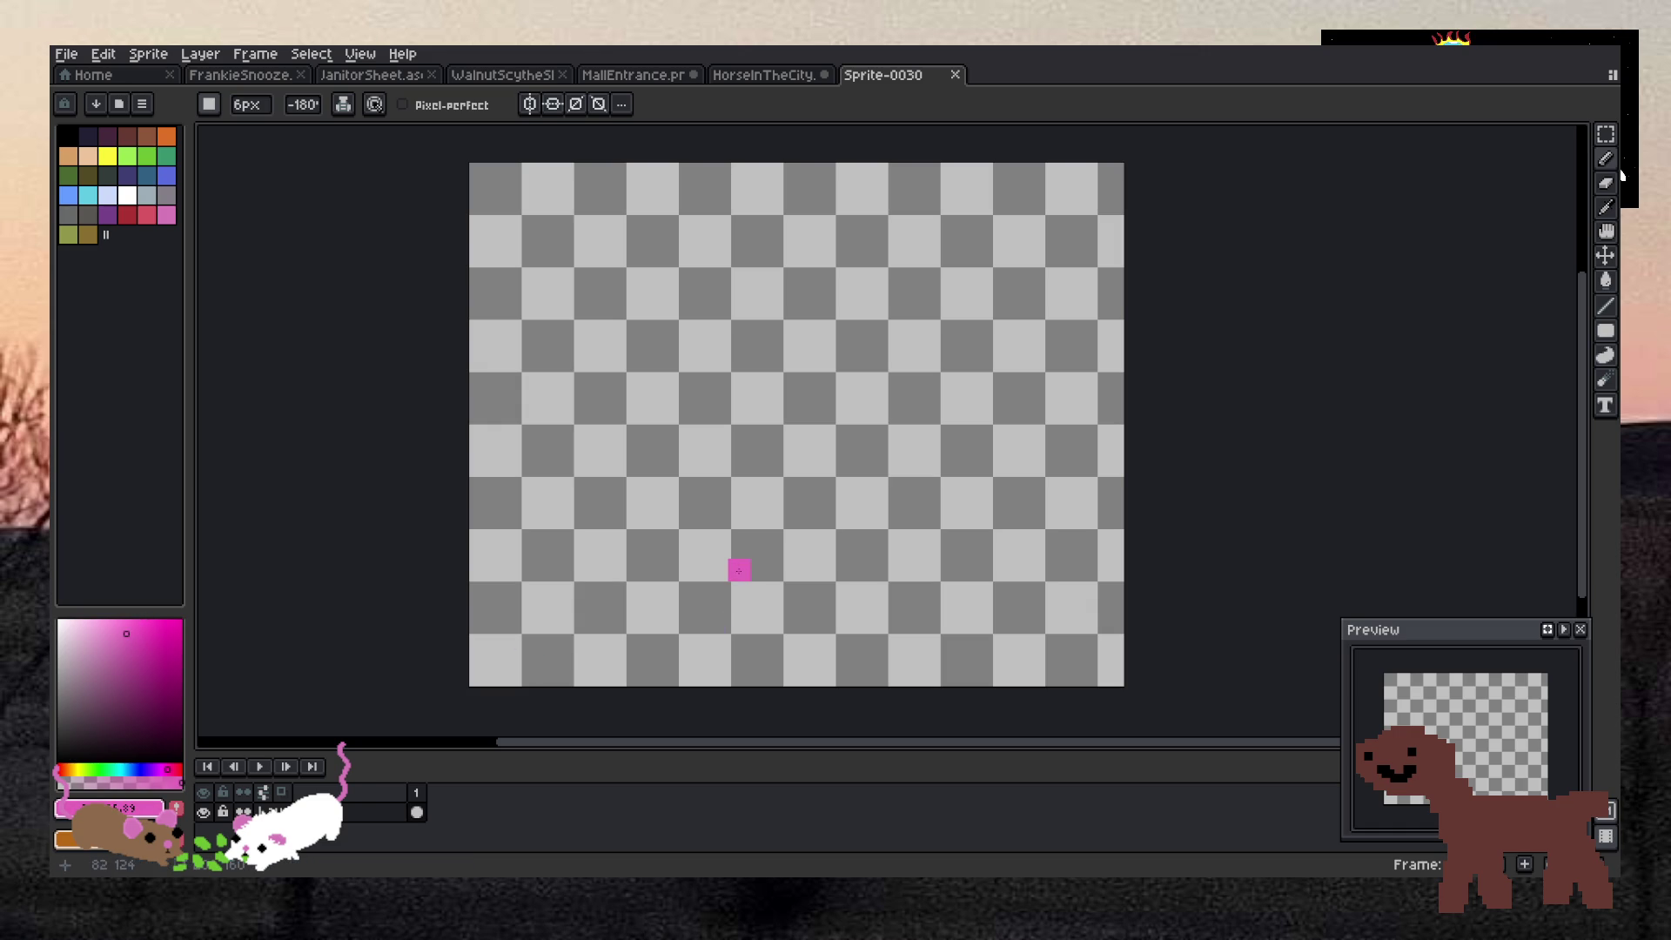
click(148, 621)
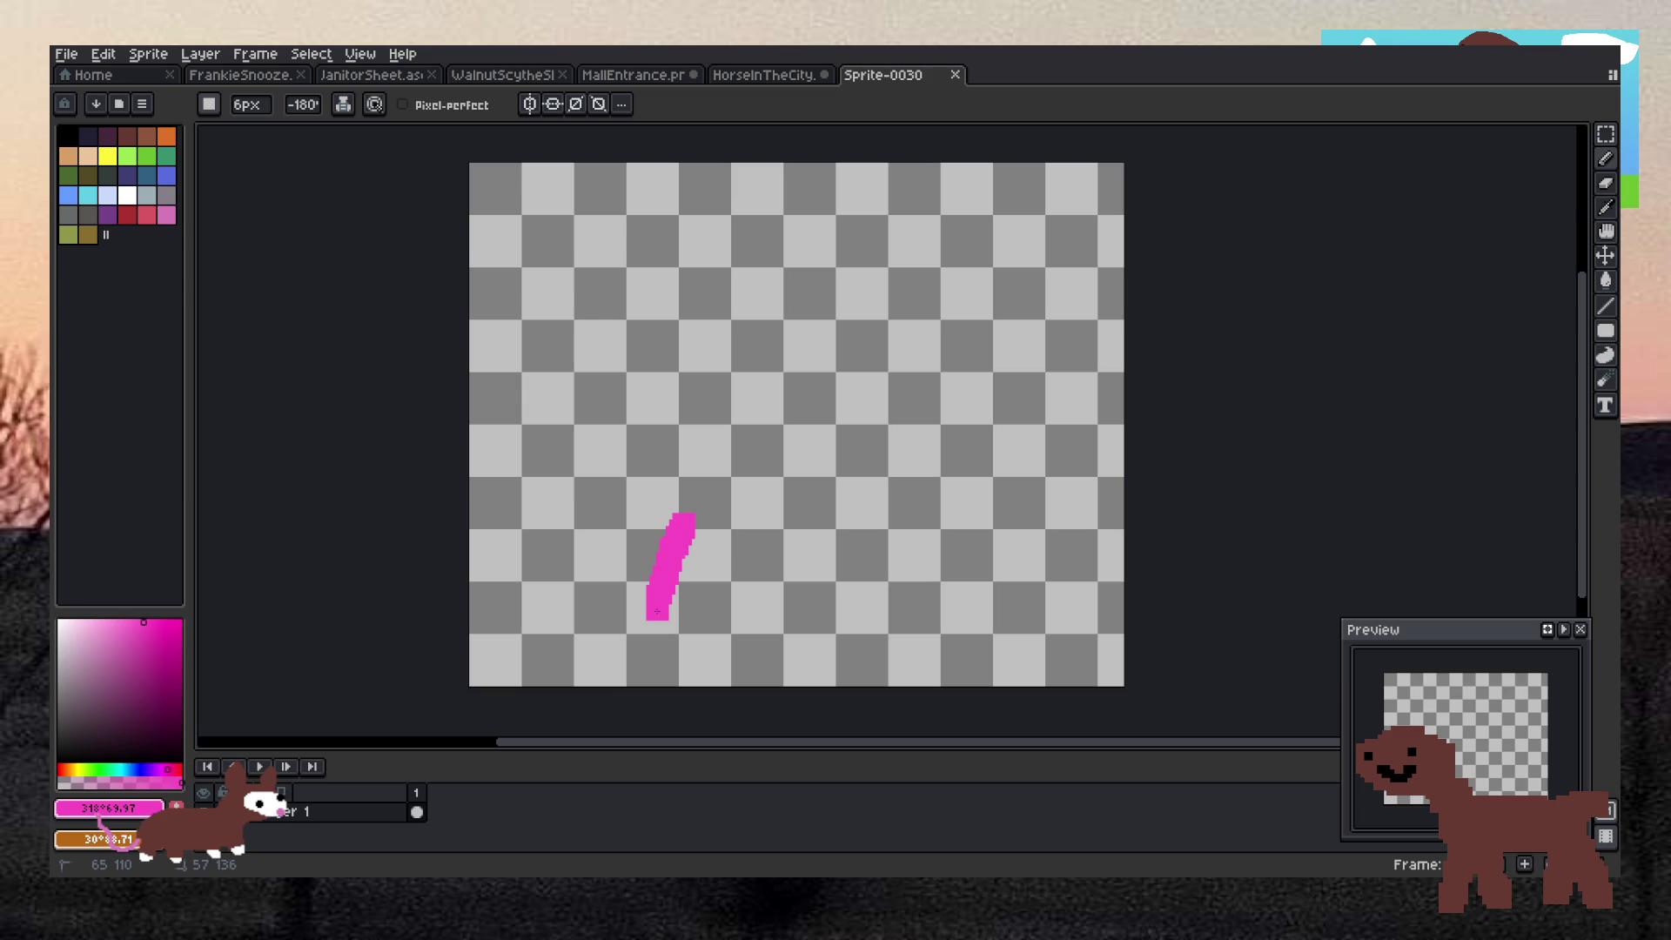
drag(682, 523, 686, 580)
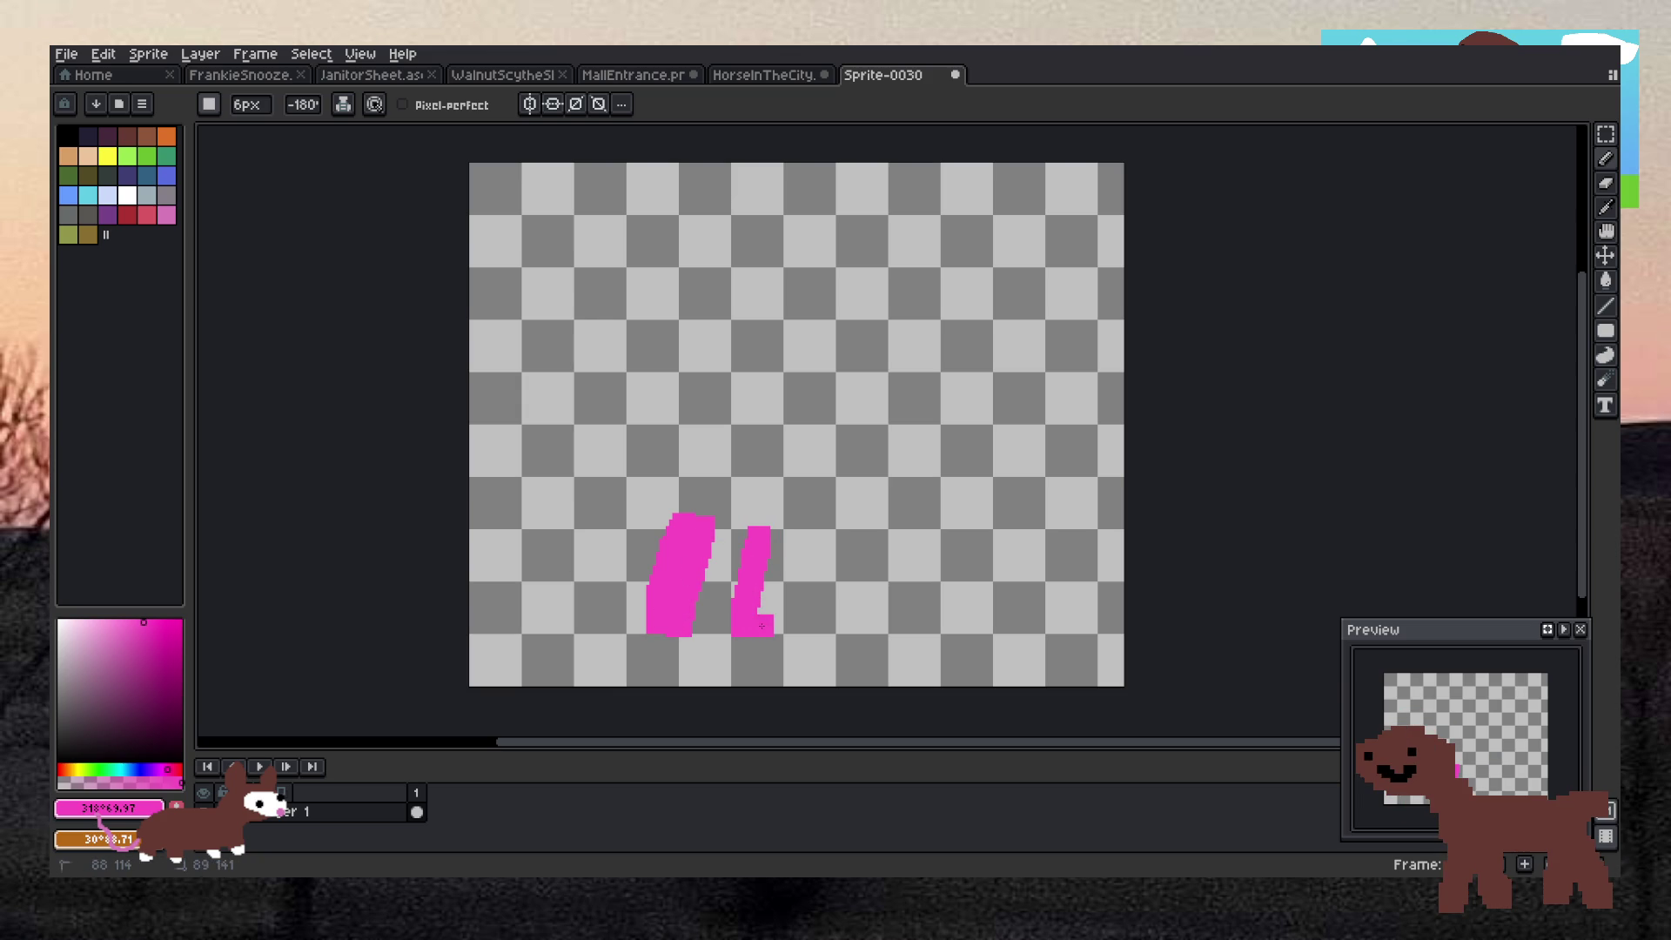
drag(760, 624, 778, 561)
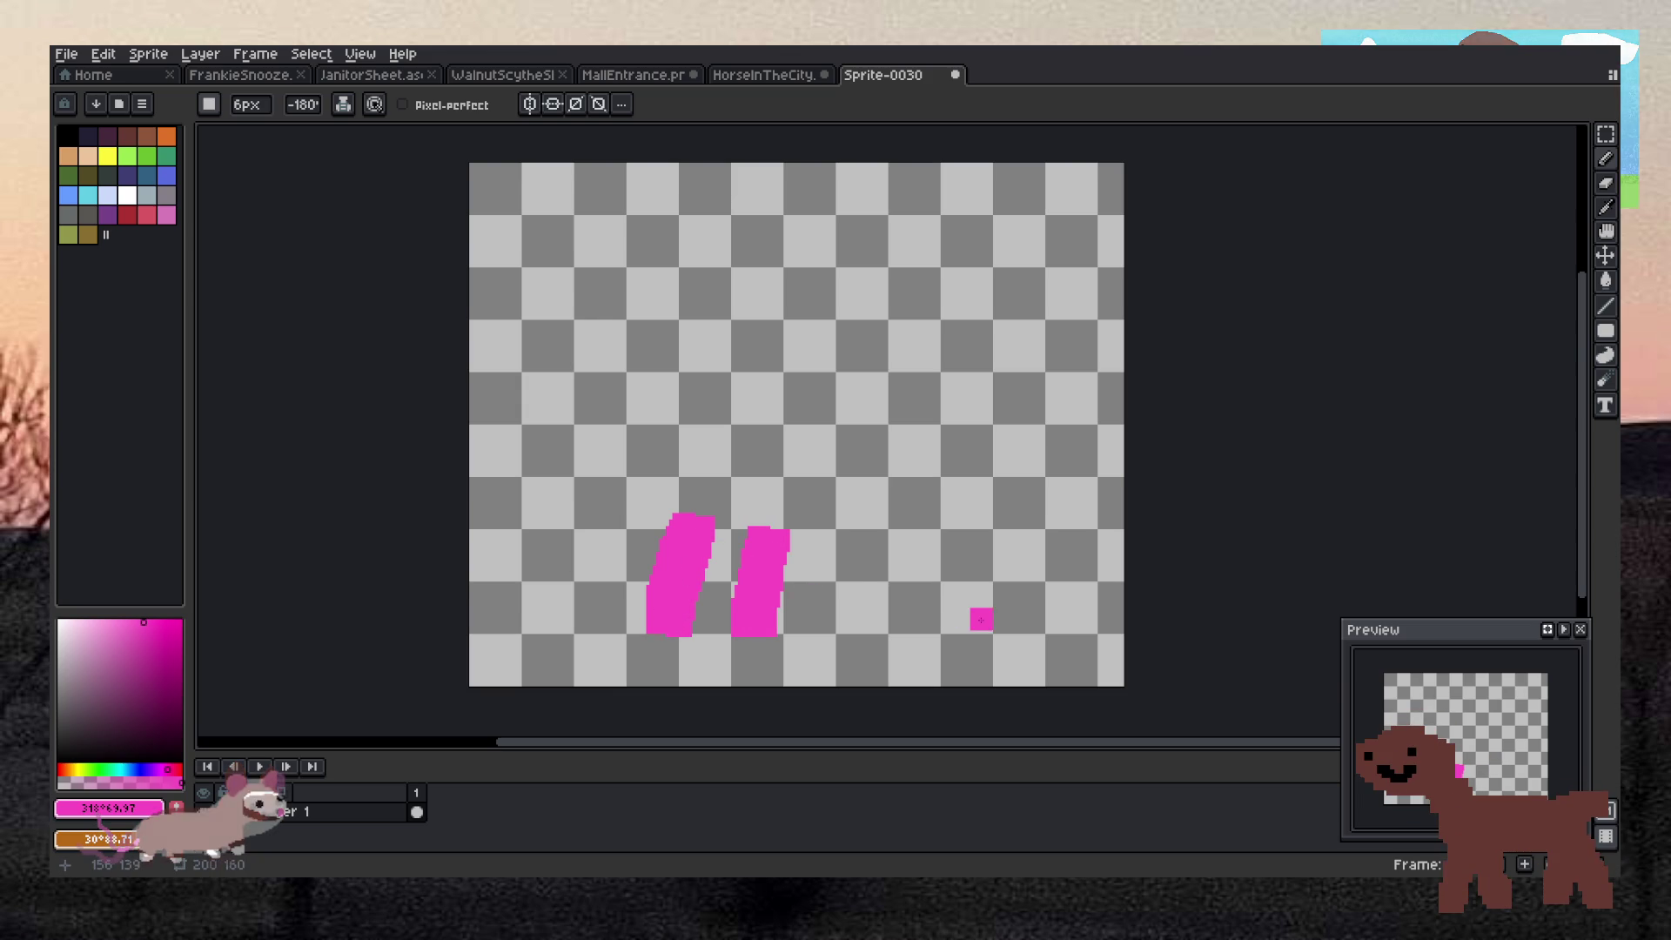
scroll(979, 620, up, 1)
mouse_move(832, 496)
mouse_down()
mouse_move(858, 583)
mouse_move(863, 522)
mouse_up()
drag(930, 481, 975, 623)
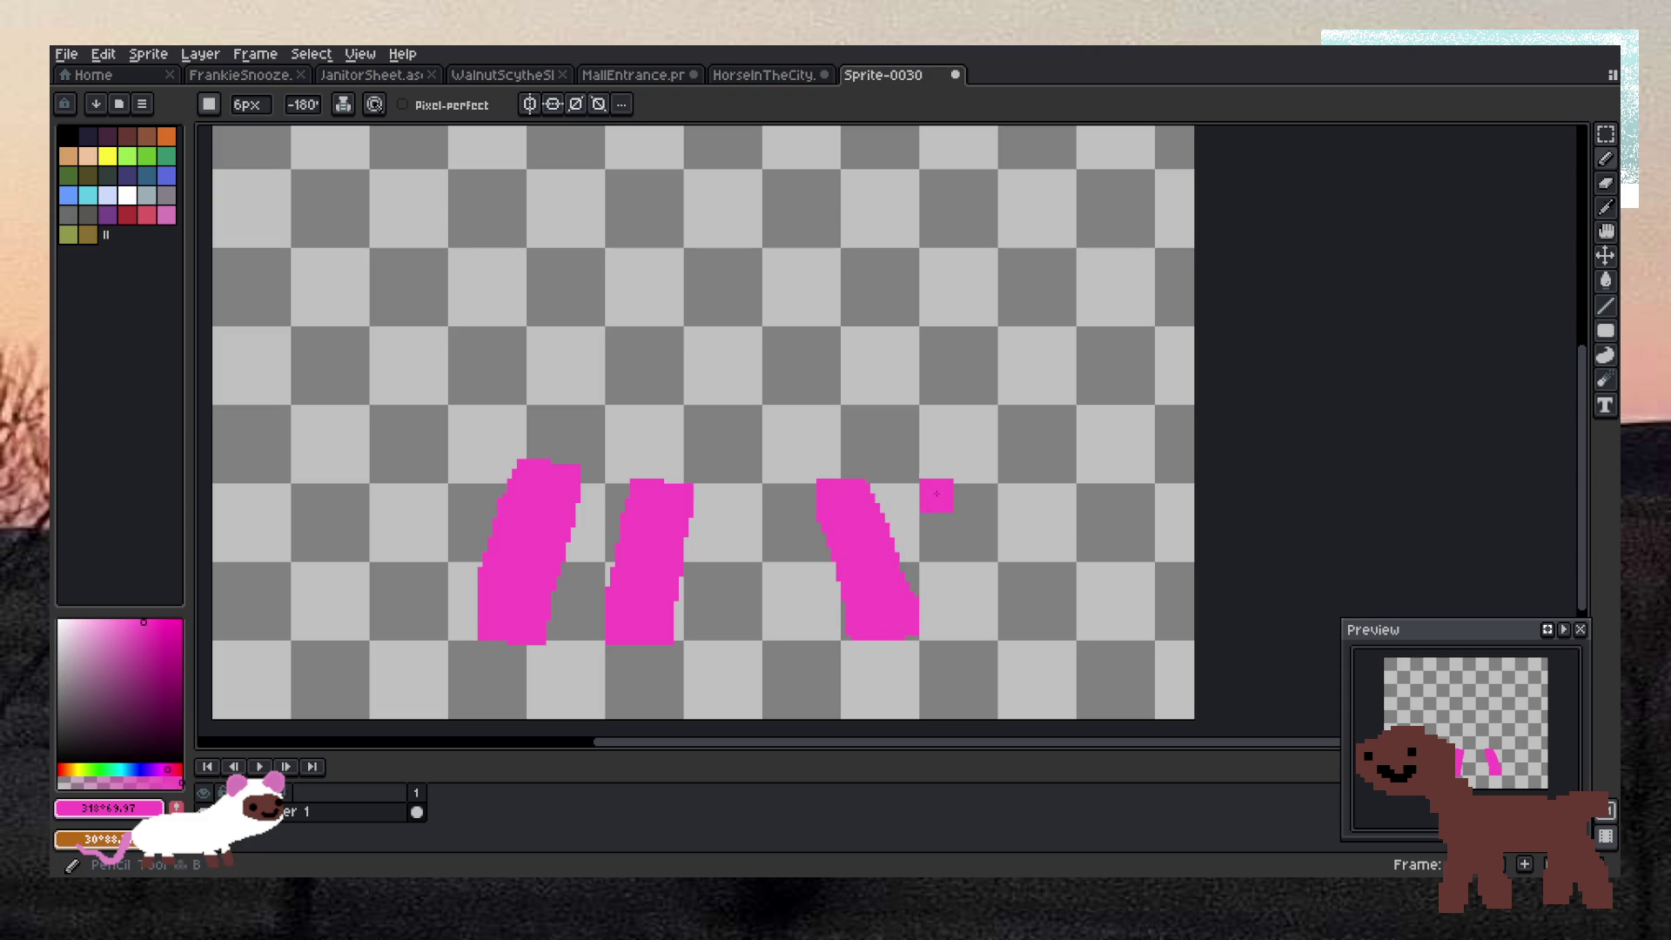
drag(1007, 613, 981, 555)
scroll(829, 403, down, 2)
scroll(828, 404, up, 1)
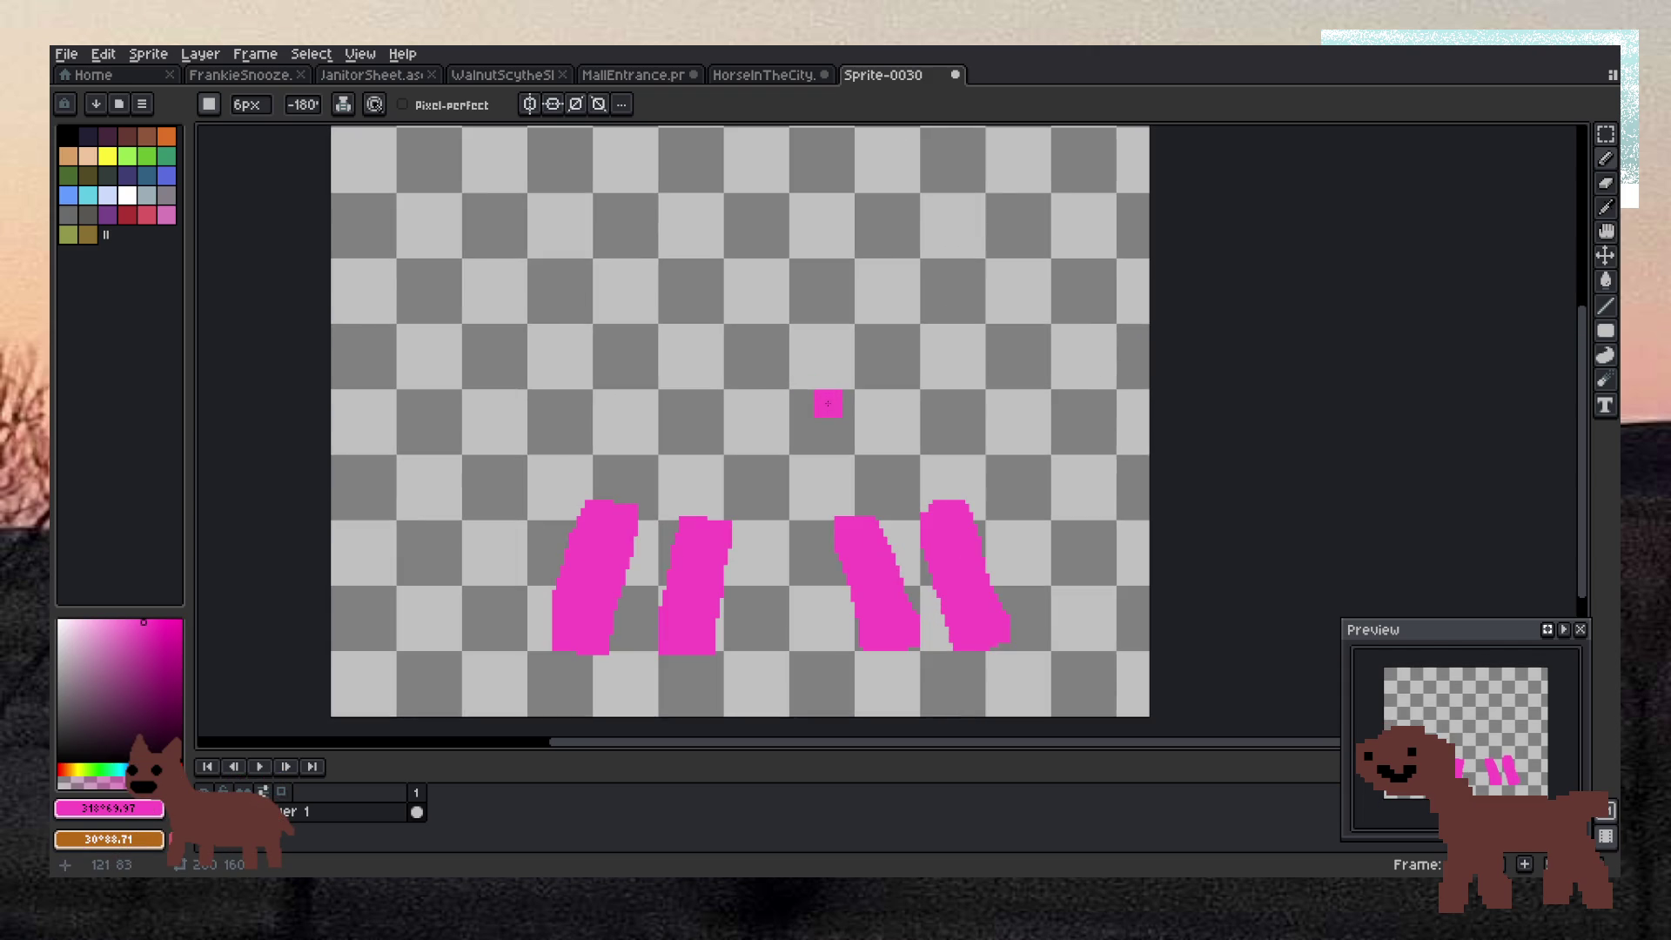
Step: Marquee-select all four legs and nudge them slightly to the right
key(m)
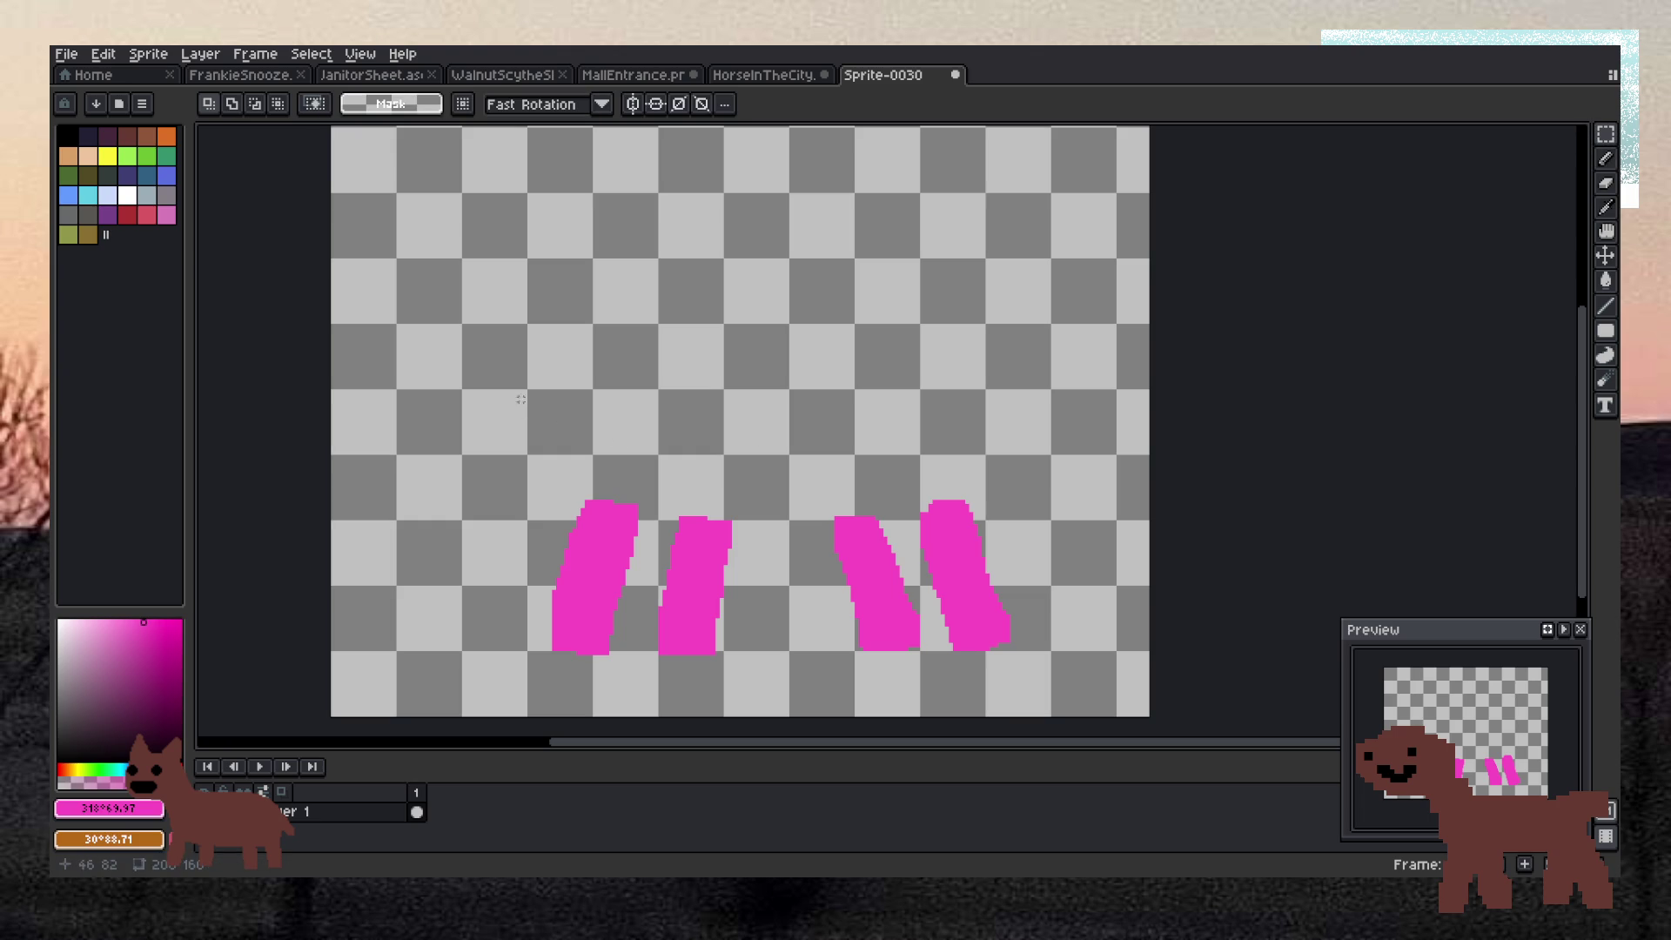
drag(520, 401, 1045, 709)
drag(1018, 642, 1040, 653)
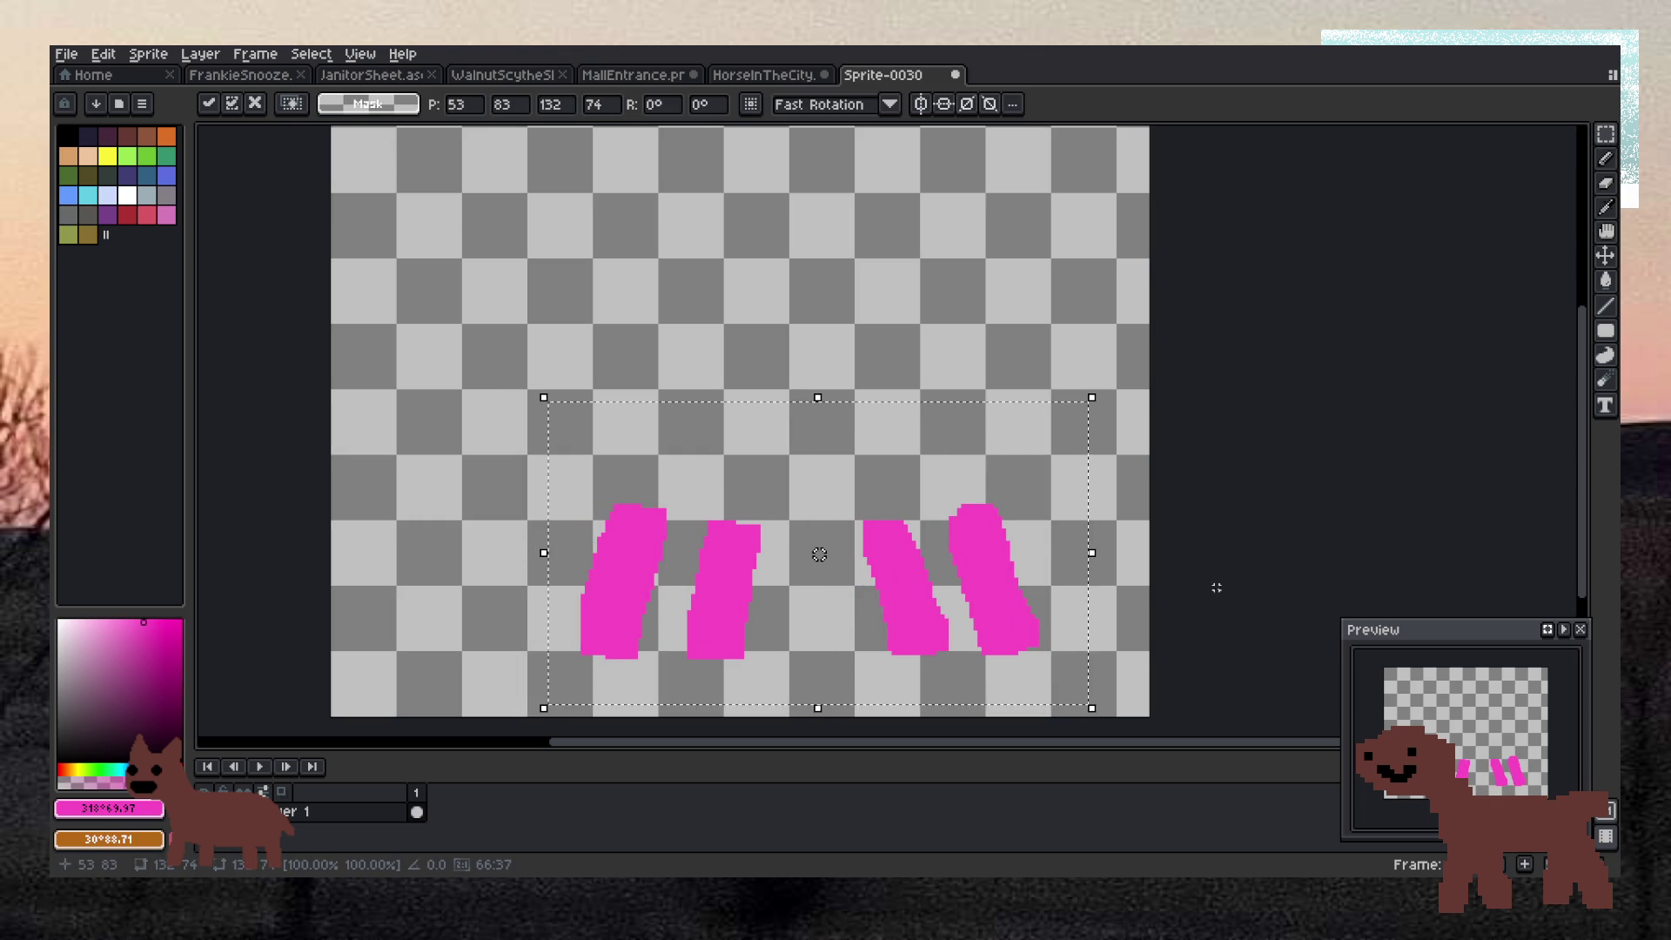
key(ctrl+d)
key(b)
scroll(745, 266, down, 1)
scroll(746, 269, up, 2)
scroll(744, 269, down, 1)
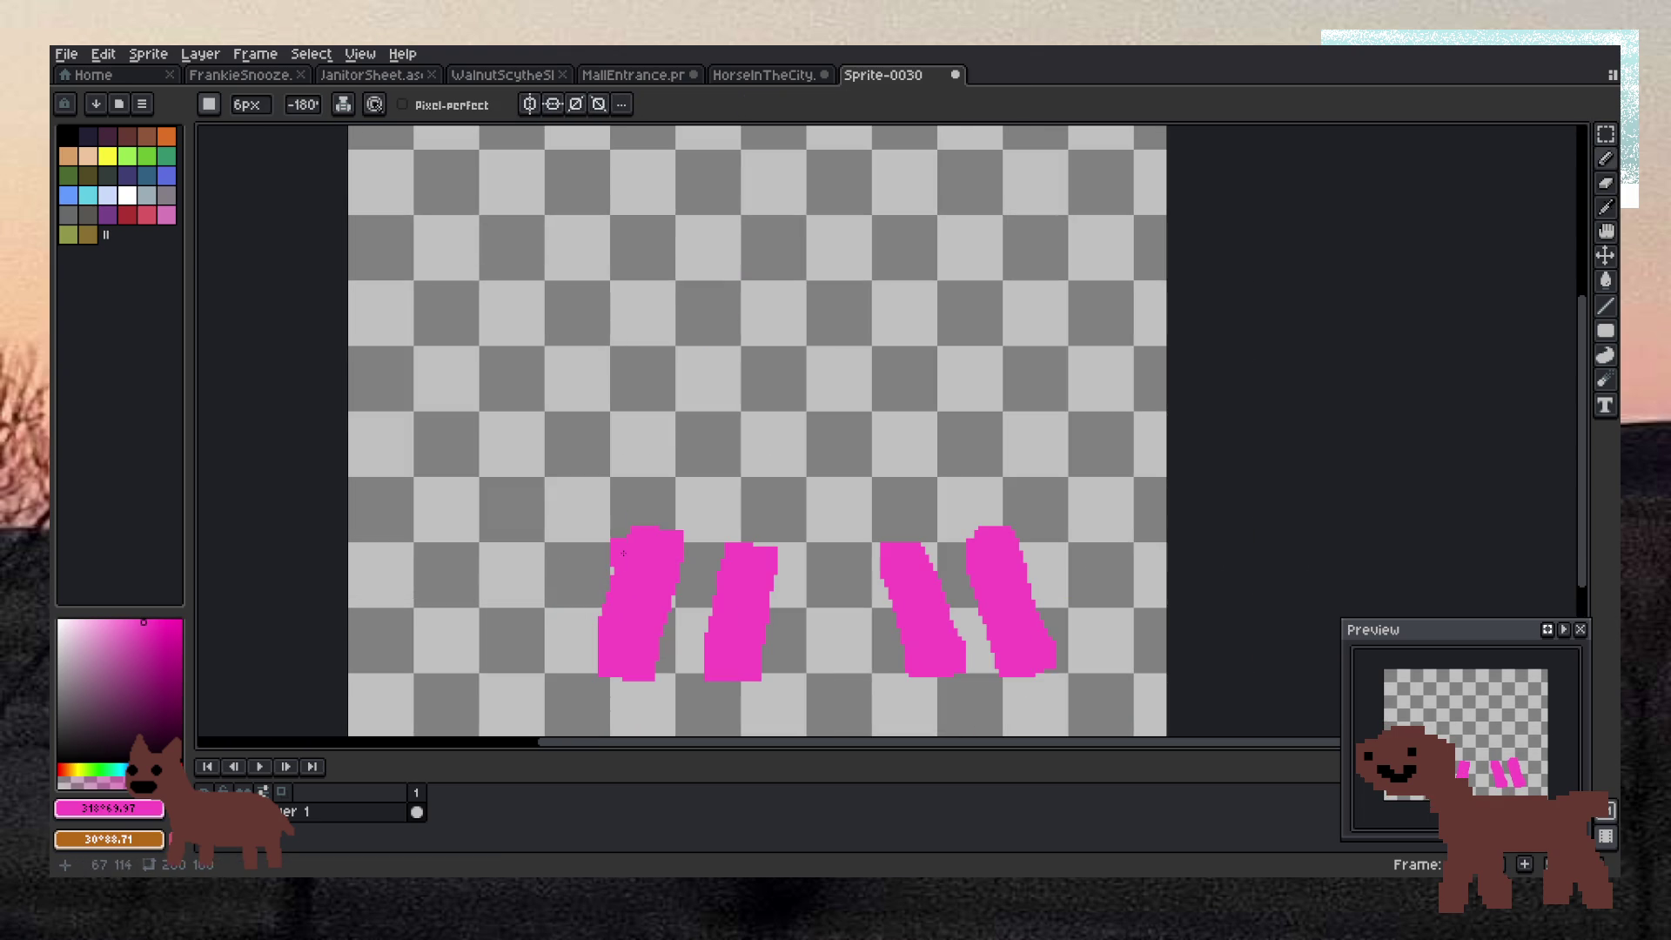
Step: Join the leg tops with a back stroke, undoing a stray tail curl
mouse_move(640, 536)
mouse_down()
mouse_move(792, 560)
mouse_move(1000, 531)
mouse_move(1032, 431)
mouse_move(897, 418)
mouse_move(891, 464)
mouse_up()
key(ctrl+z)
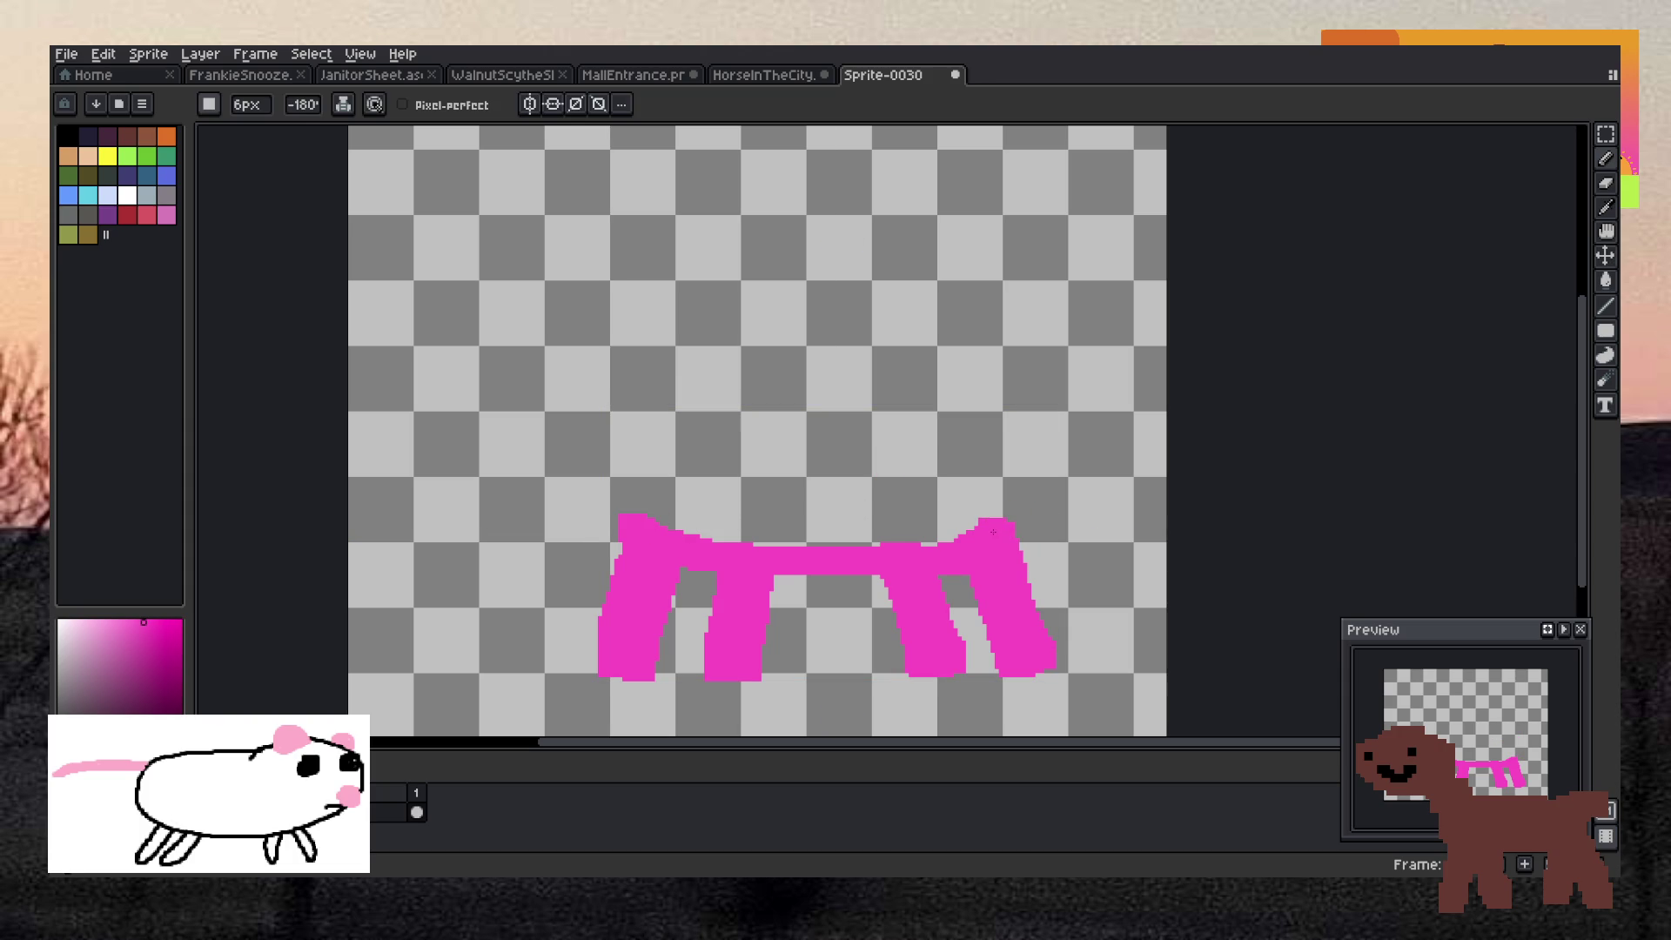
Step: Outline the neck and head, then bucket-fill the horse body solid pink
drag(969, 455, 752, 425)
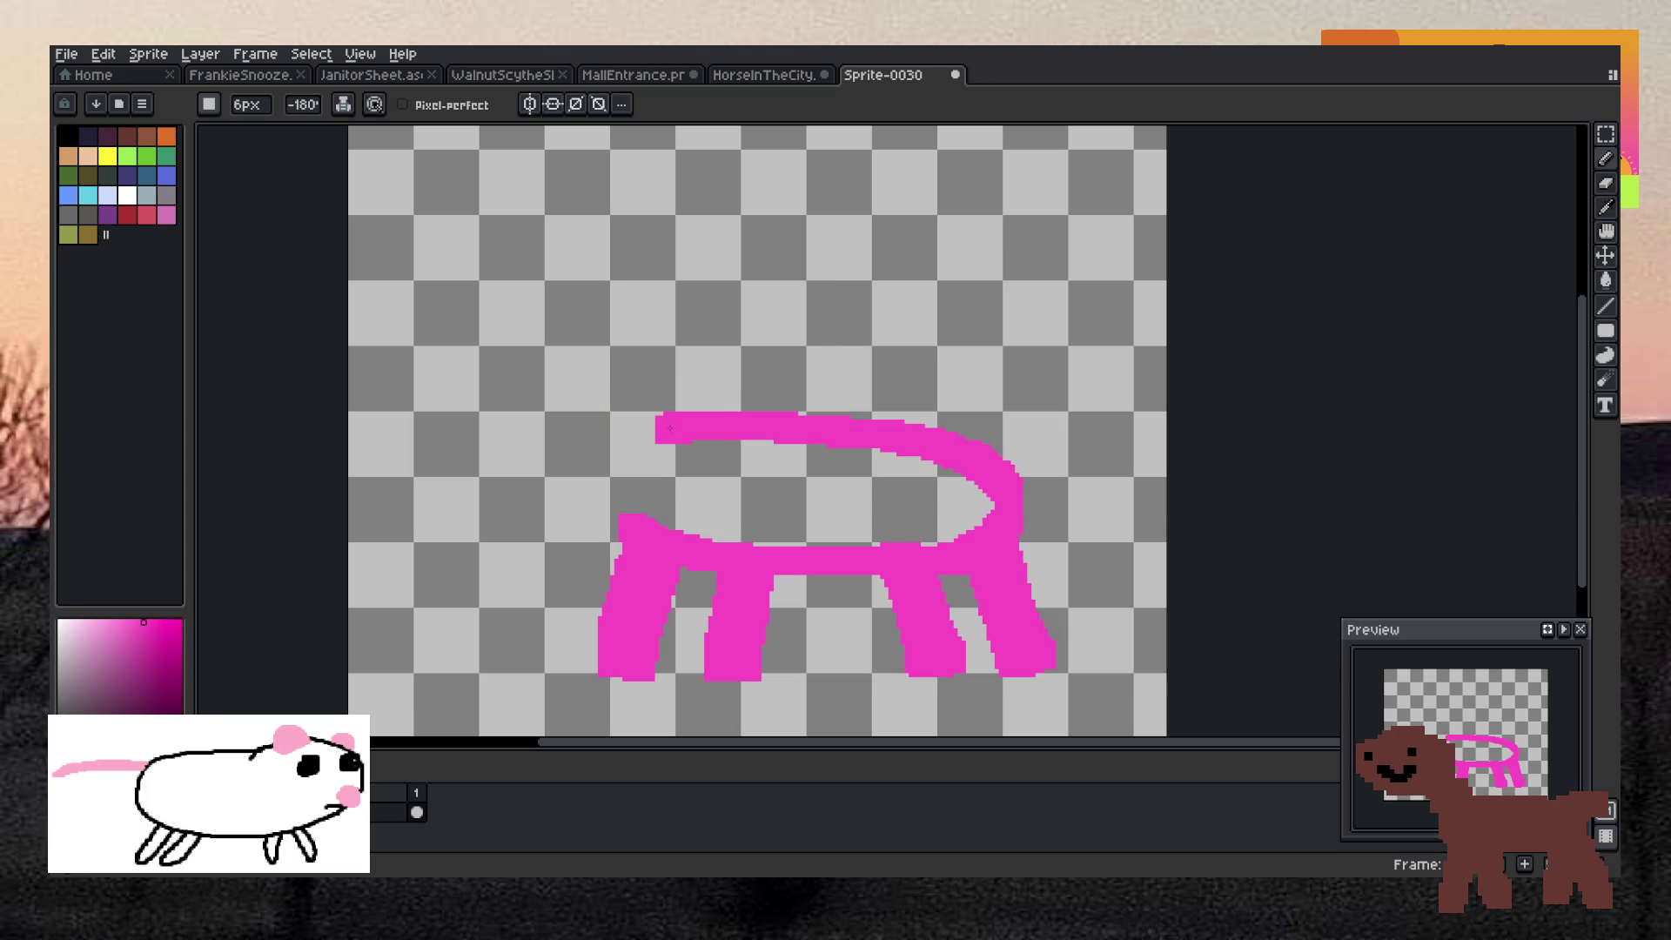
mouse_move(526, 348)
mouse_down()
mouse_move(496, 451)
mouse_move(611, 522)
mouse_up()
key(g)
click(752, 483)
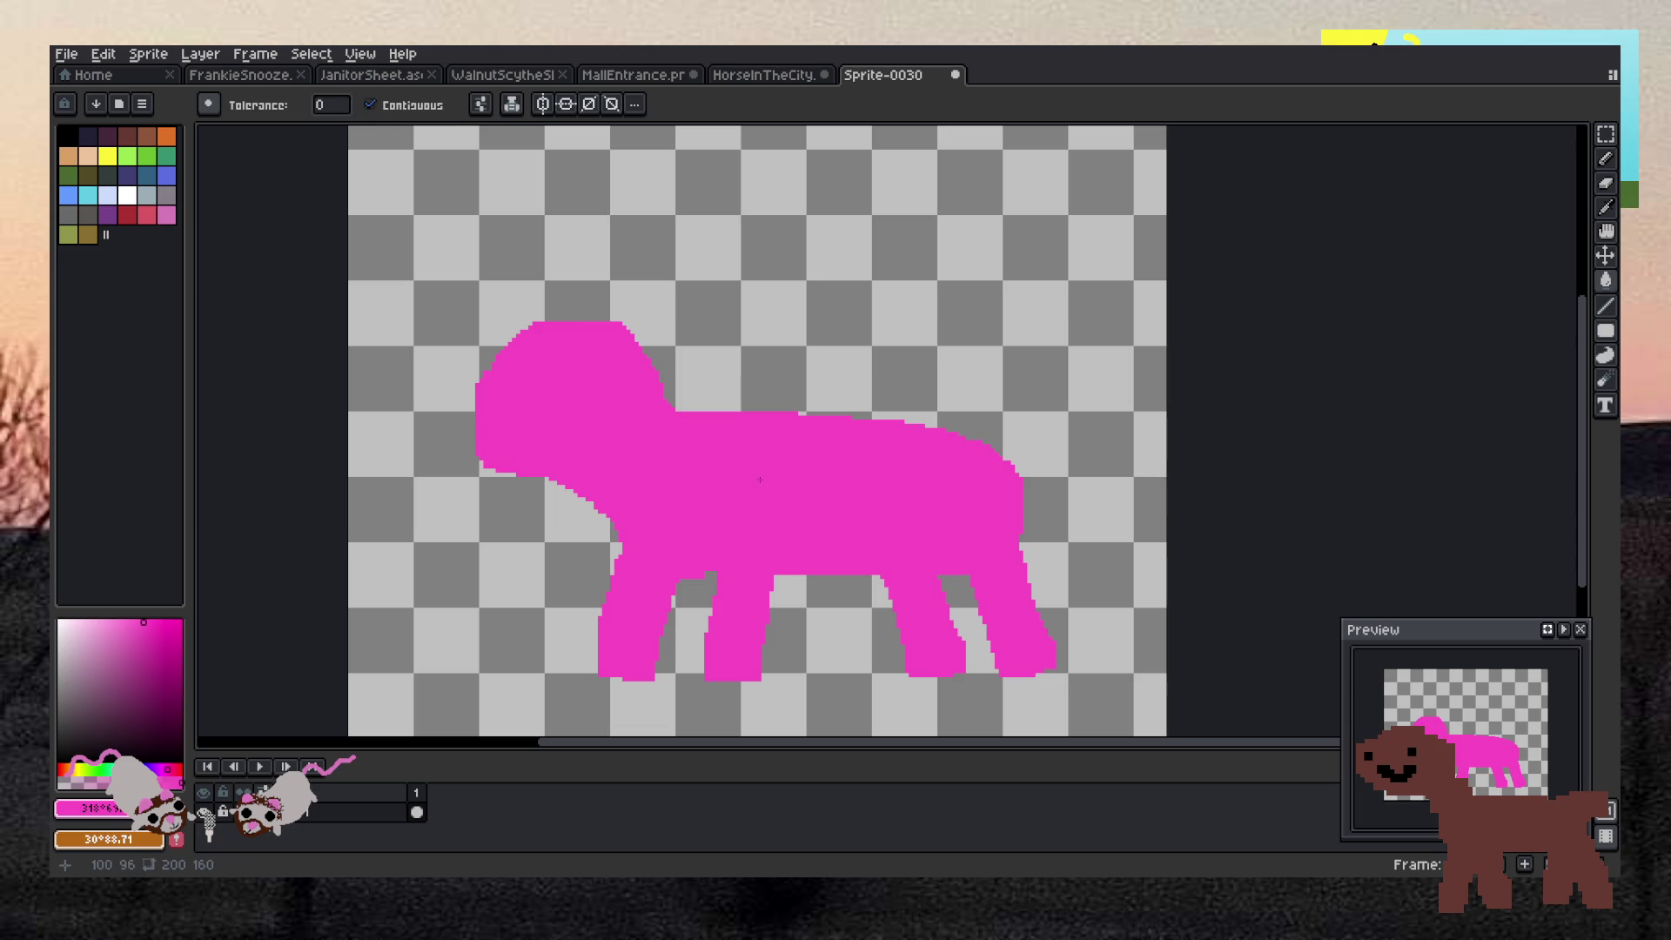
scroll(794, 380, down, 2)
scroll(783, 430, up, 1)
scroll(784, 431, up, 2)
key(b)
mouse_move(246, 105)
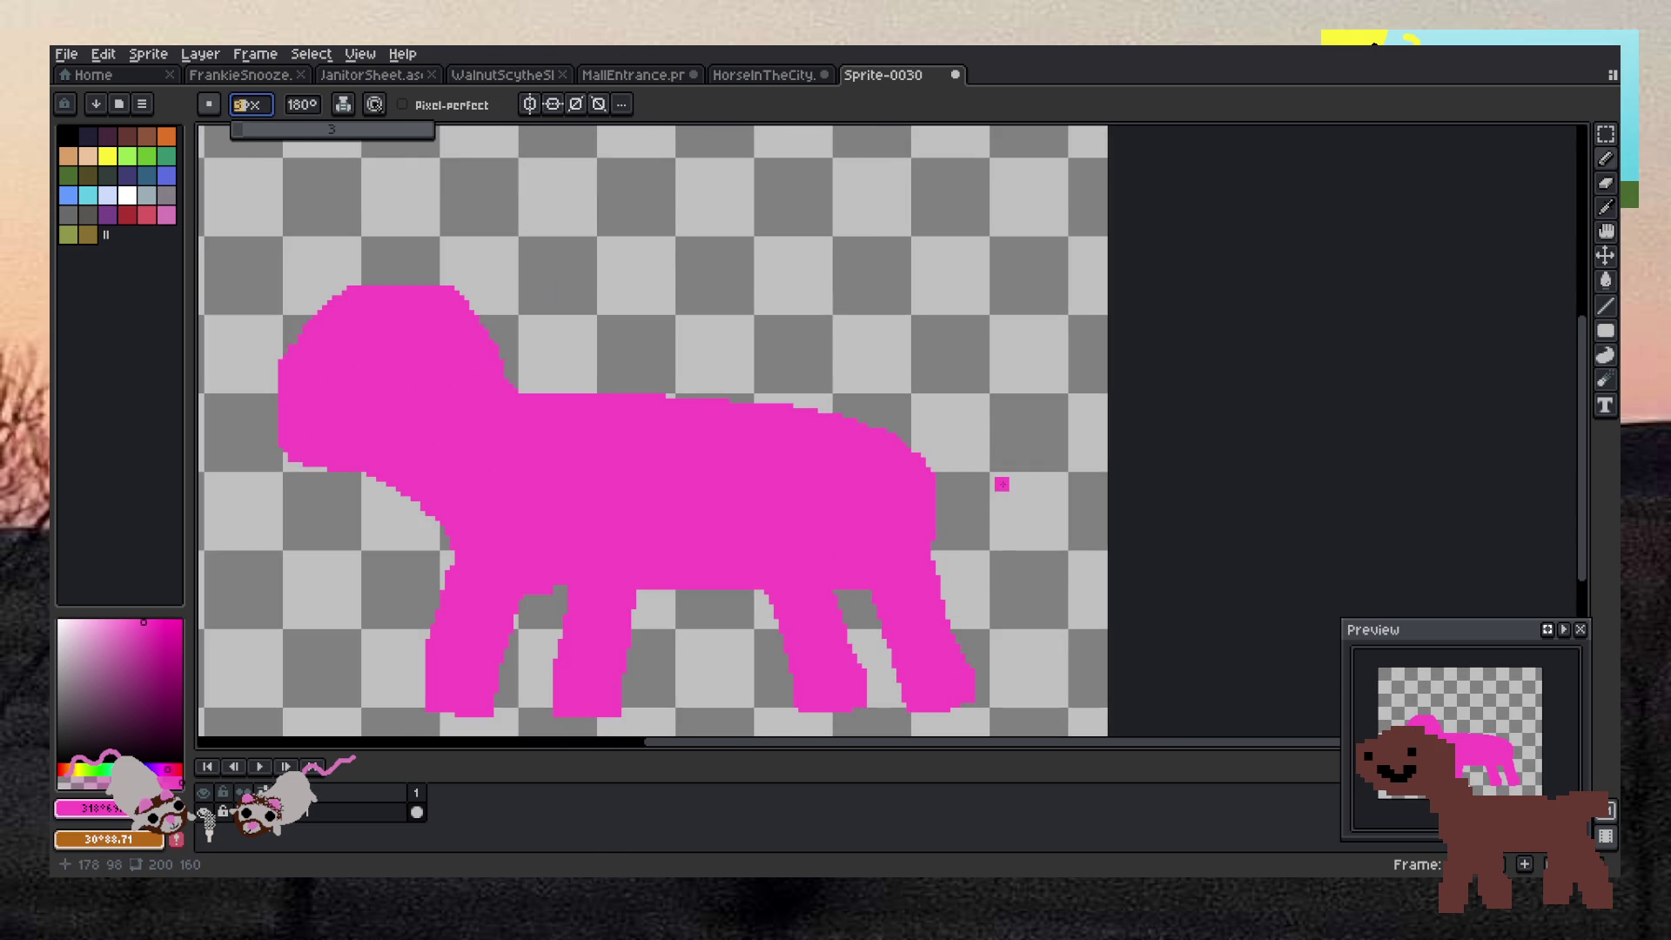
scroll(992, 483, up, 1)
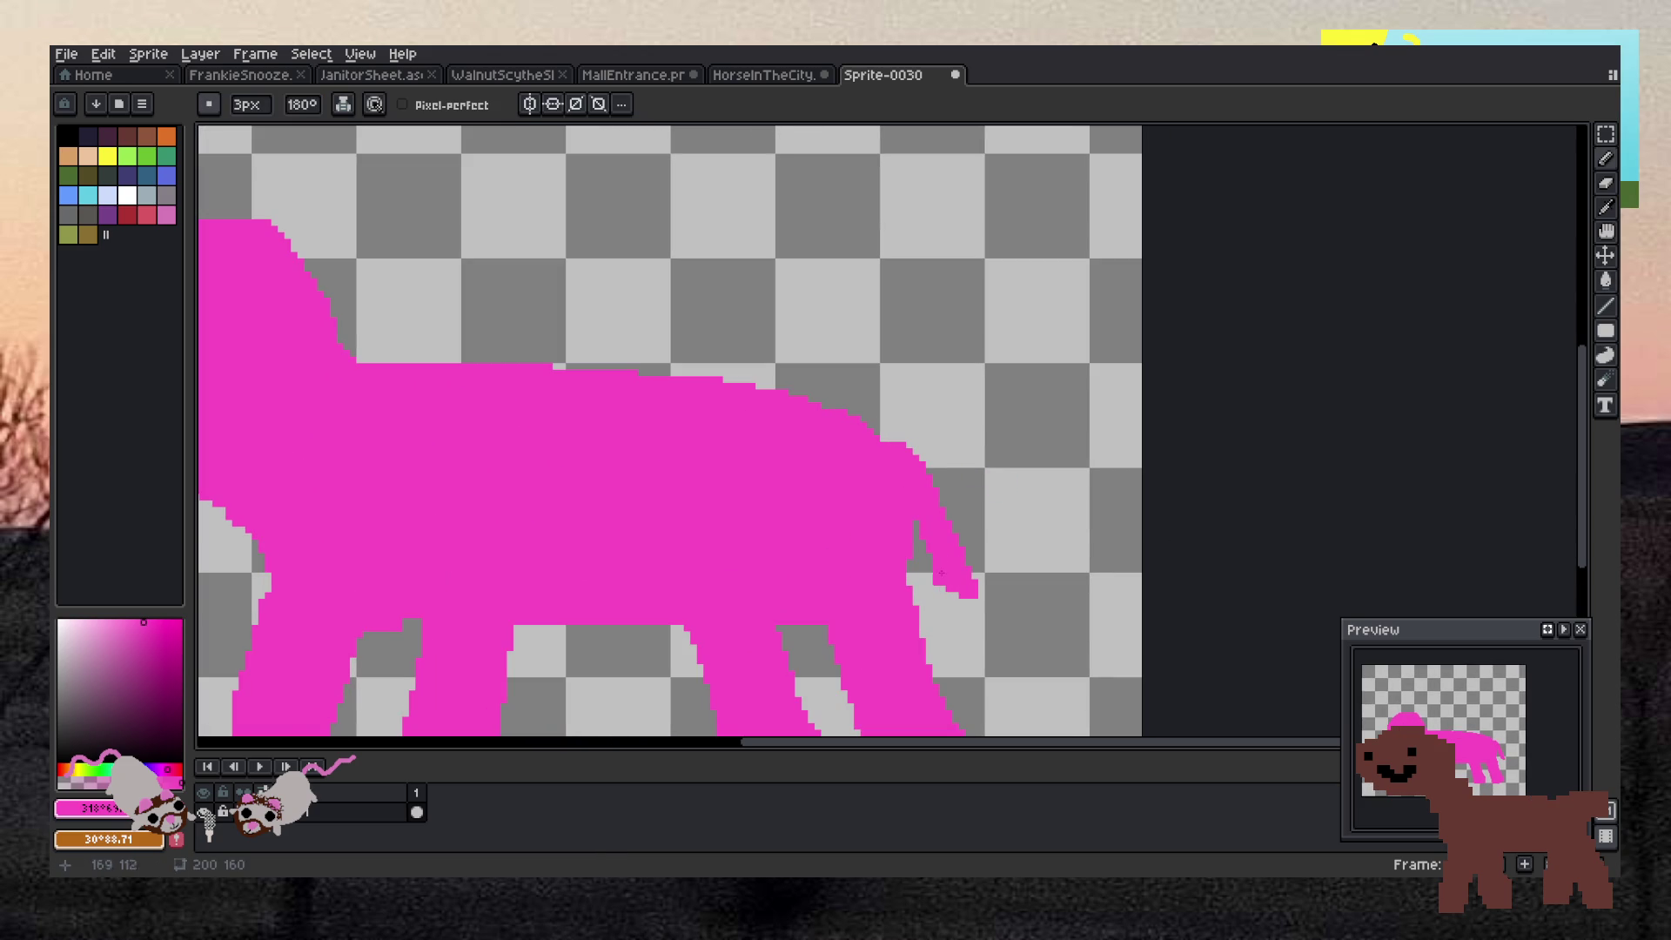
scroll(929, 565, down, 1)
scroll(588, 391, down, 1)
scroll(269, 347, up, 1)
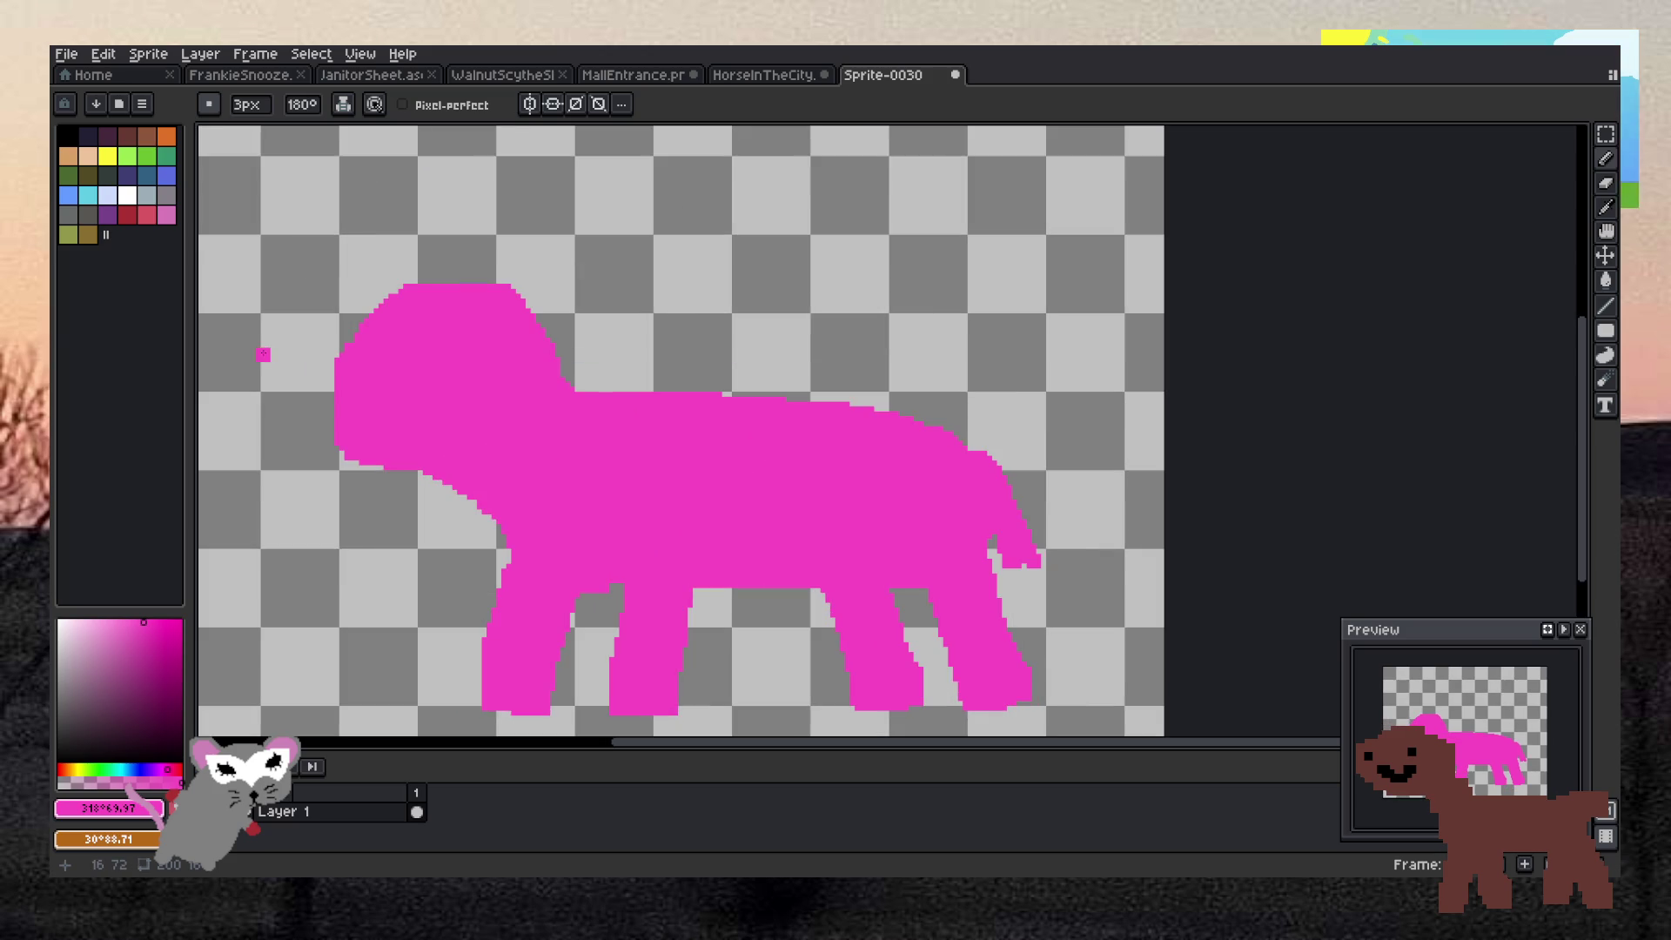
scroll(316, 177, up, 1)
Step: Draw and fill two pointed pink ears above the head
mouse_move(418, 450)
mouse_down()
mouse_move(397, 298)
mouse_move(504, 398)
mouse_up()
key(g)
click(419, 373)
key(b)
mouse_move(637, 395)
mouse_down()
mouse_move(726, 233)
mouse_move(782, 450)
mouse_up()
key(g)
click(716, 373)
scroll(715, 373, down, 3)
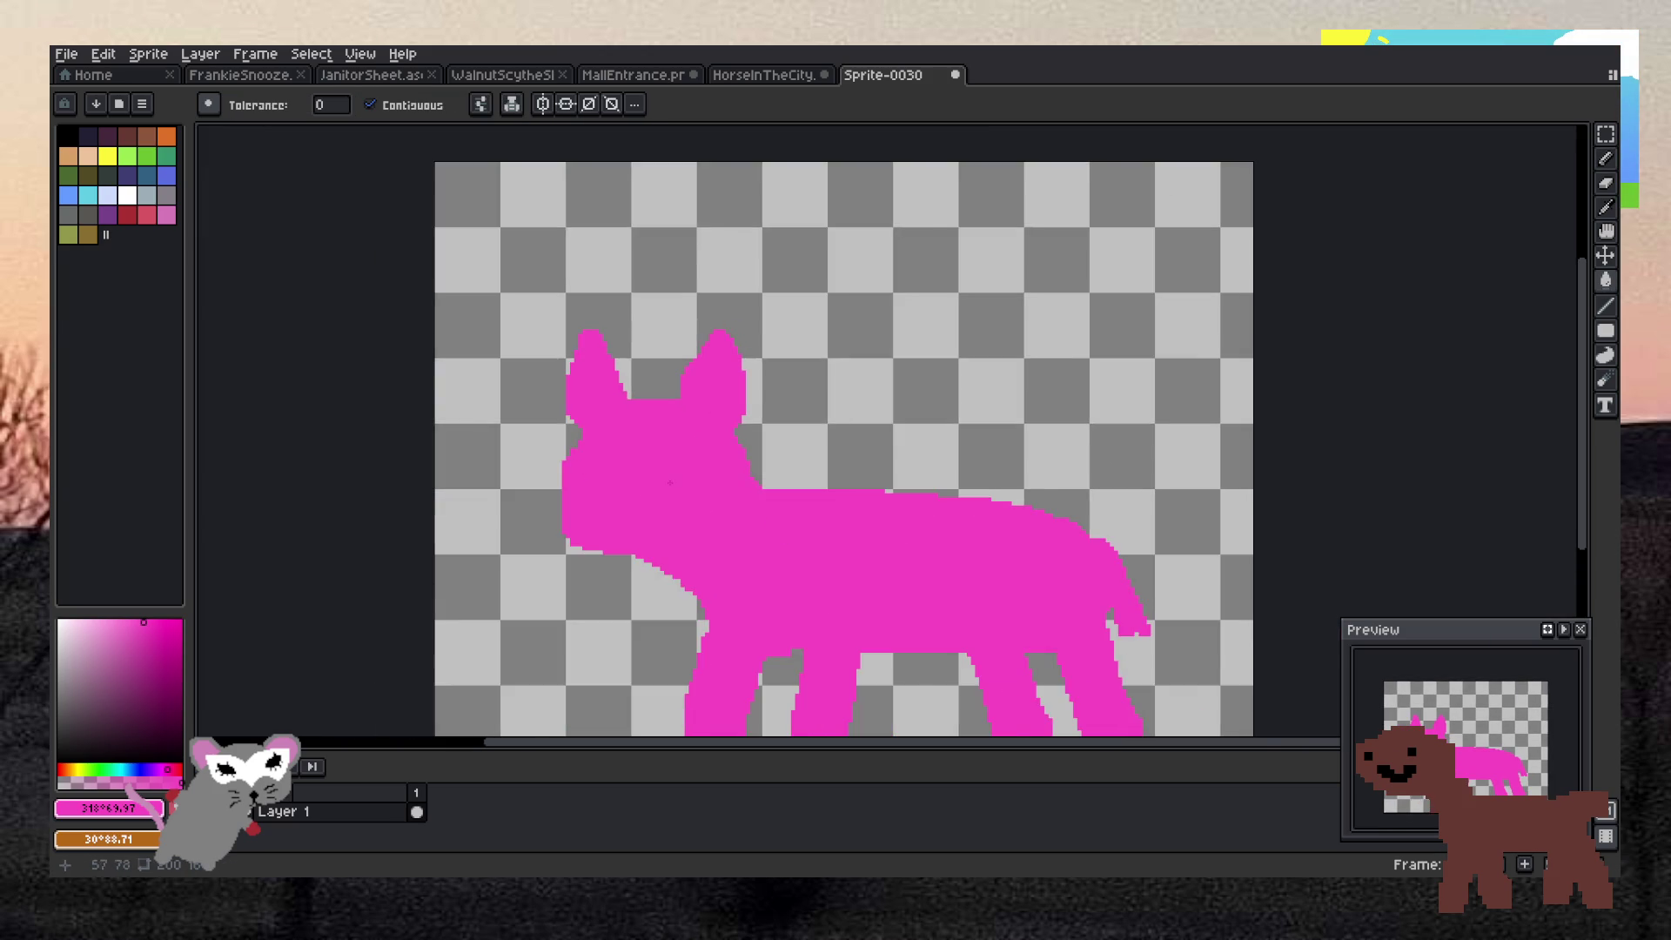
scroll(608, 448, up, 3)
Step: Switch the drawing colour to black for the face details
key(b)
click(69, 136)
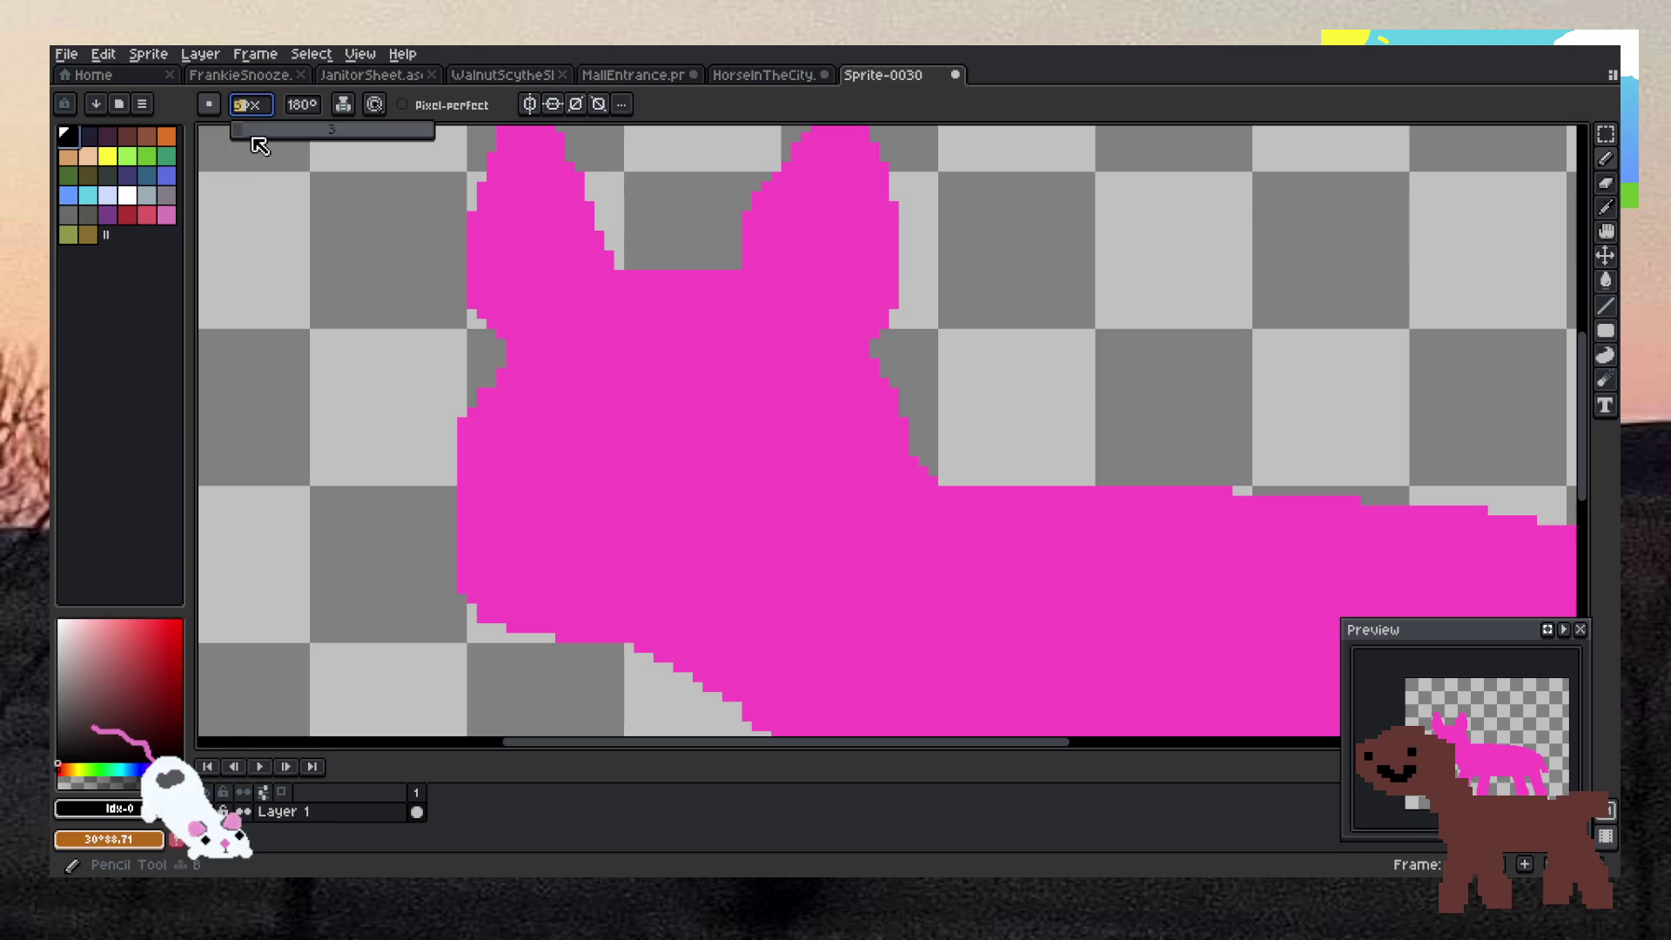
Step: Enlarge the brush to 7px and paint the second black eye dot
click(209, 105)
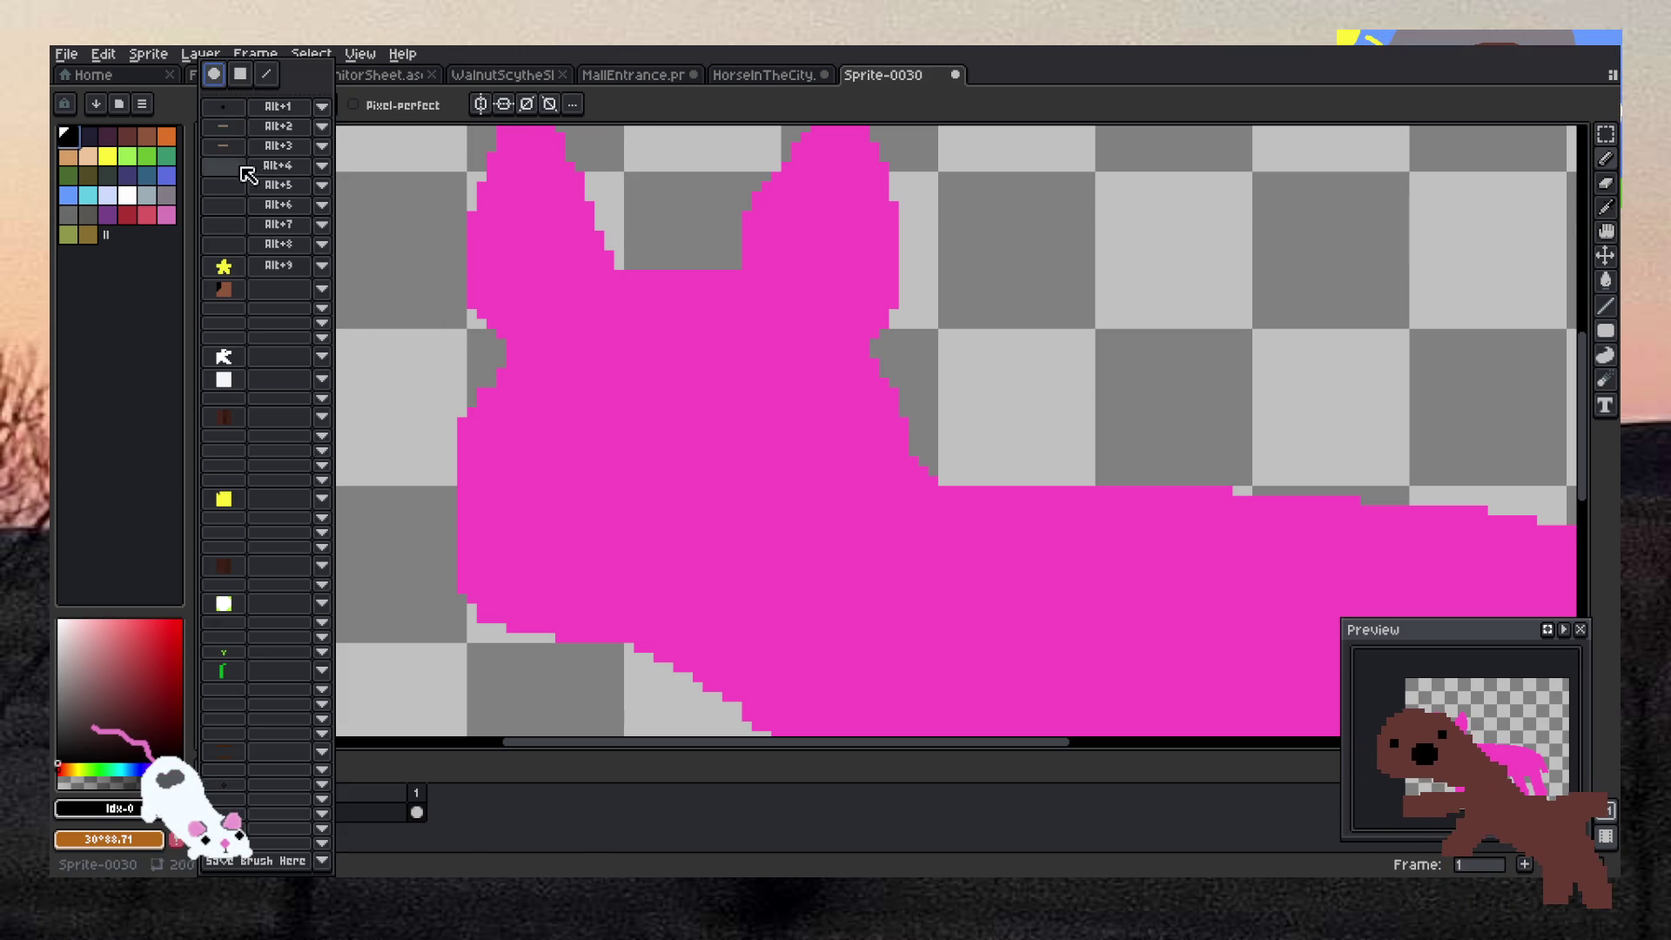
click(626, 106)
click(246, 104)
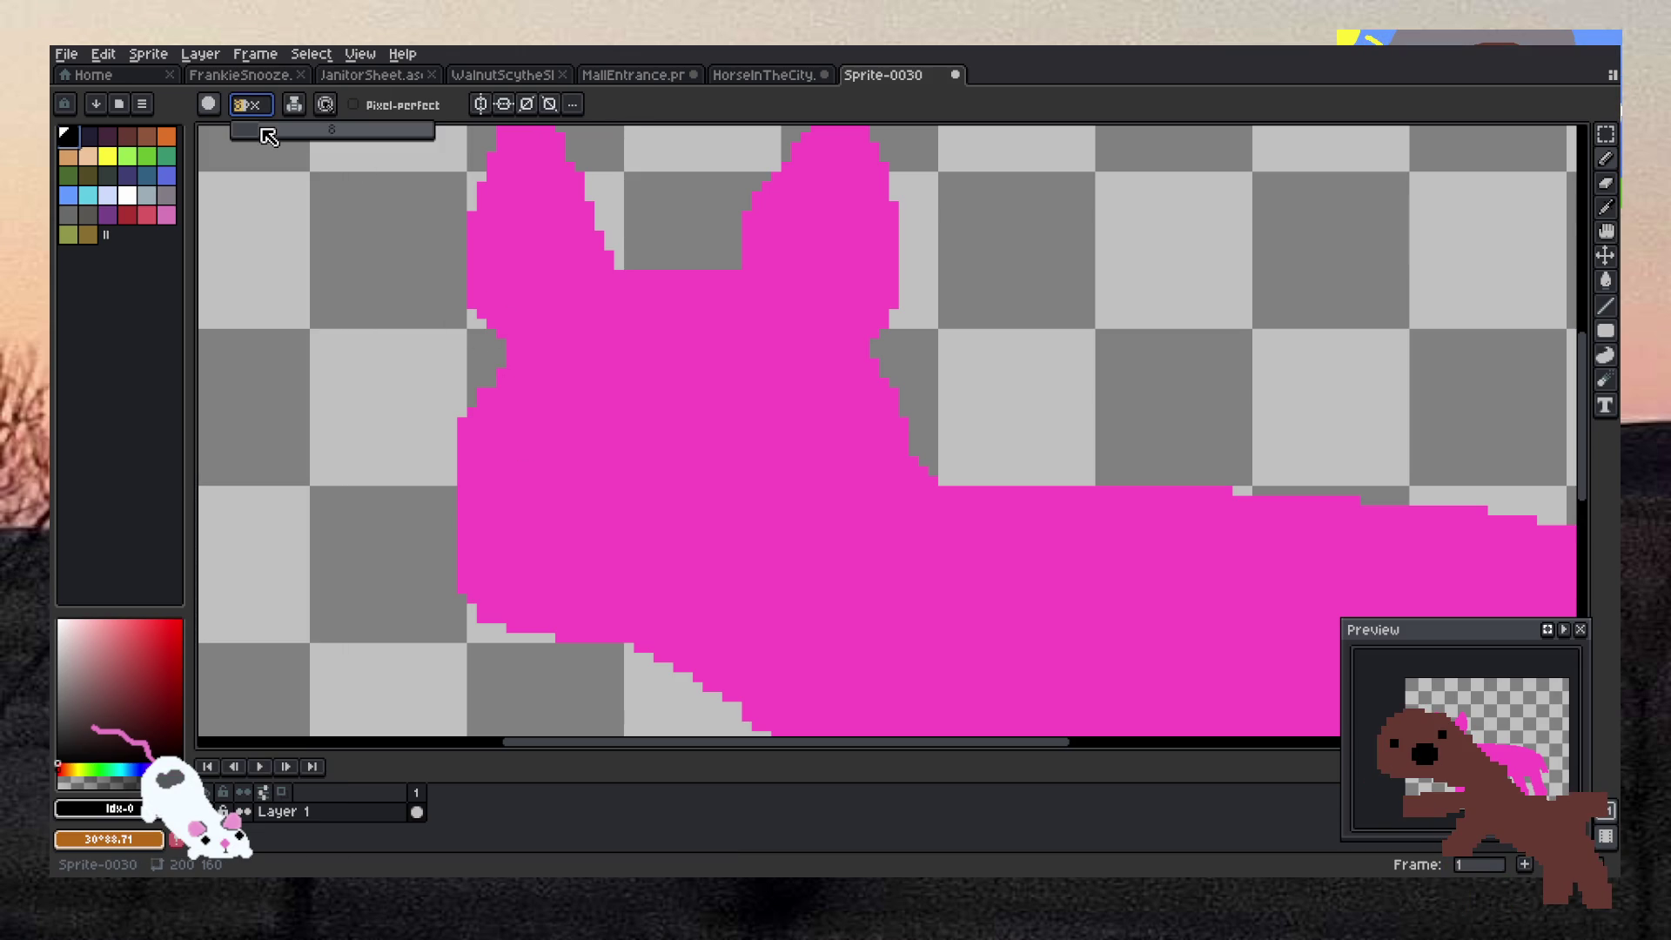
click(268, 137)
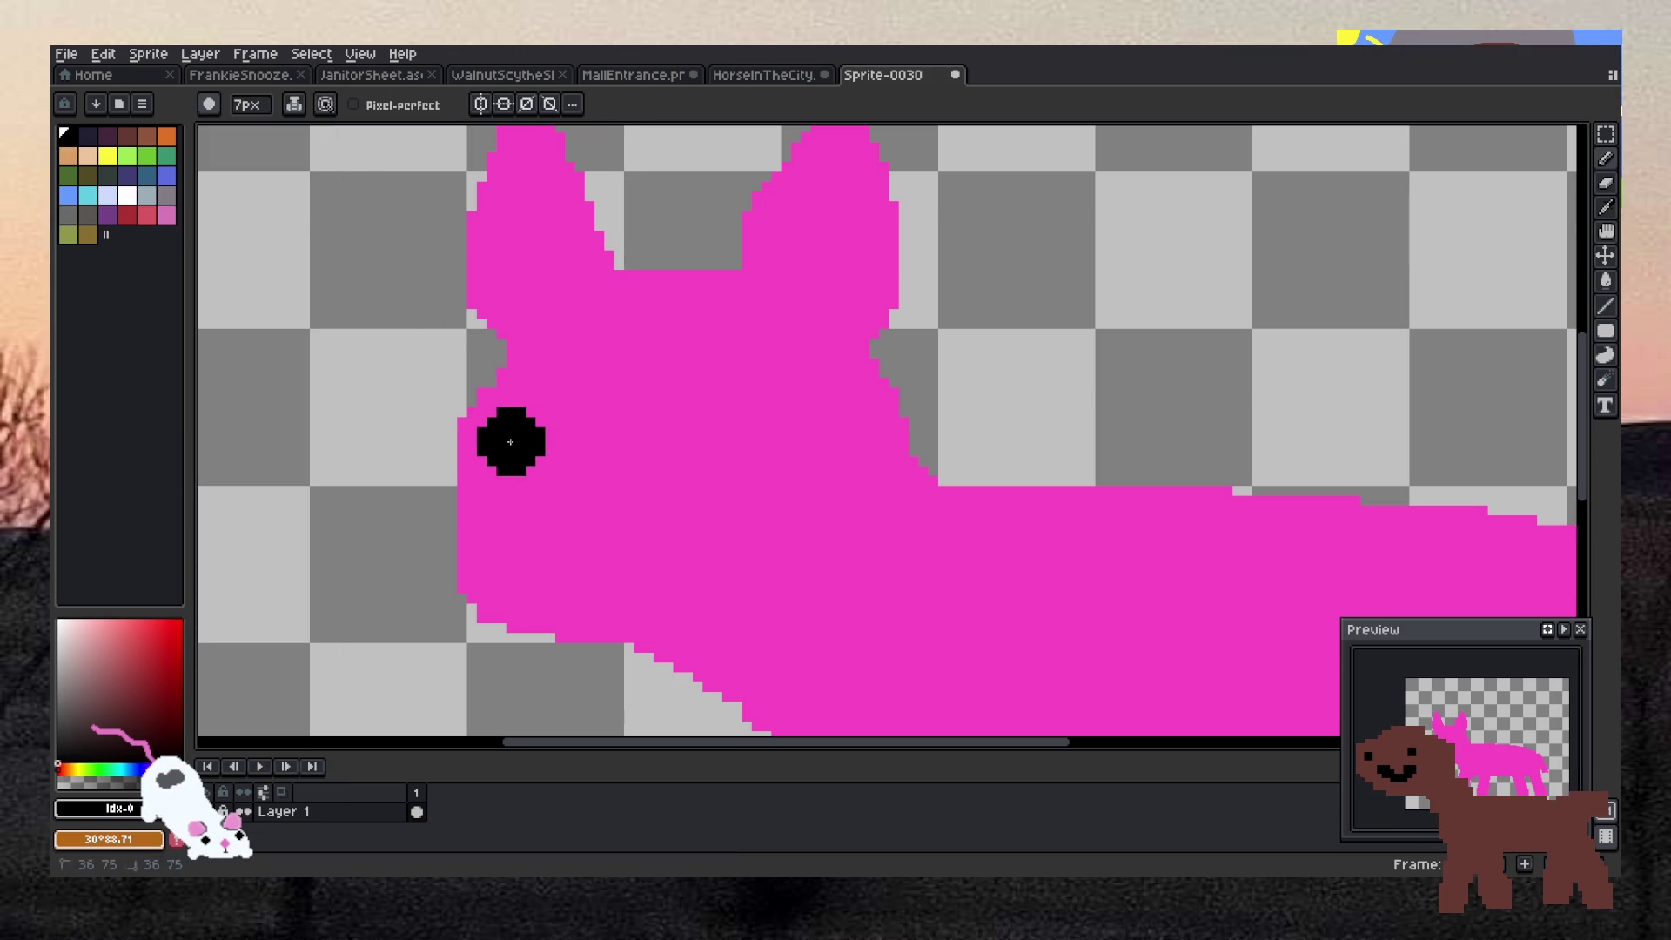
click(805, 461)
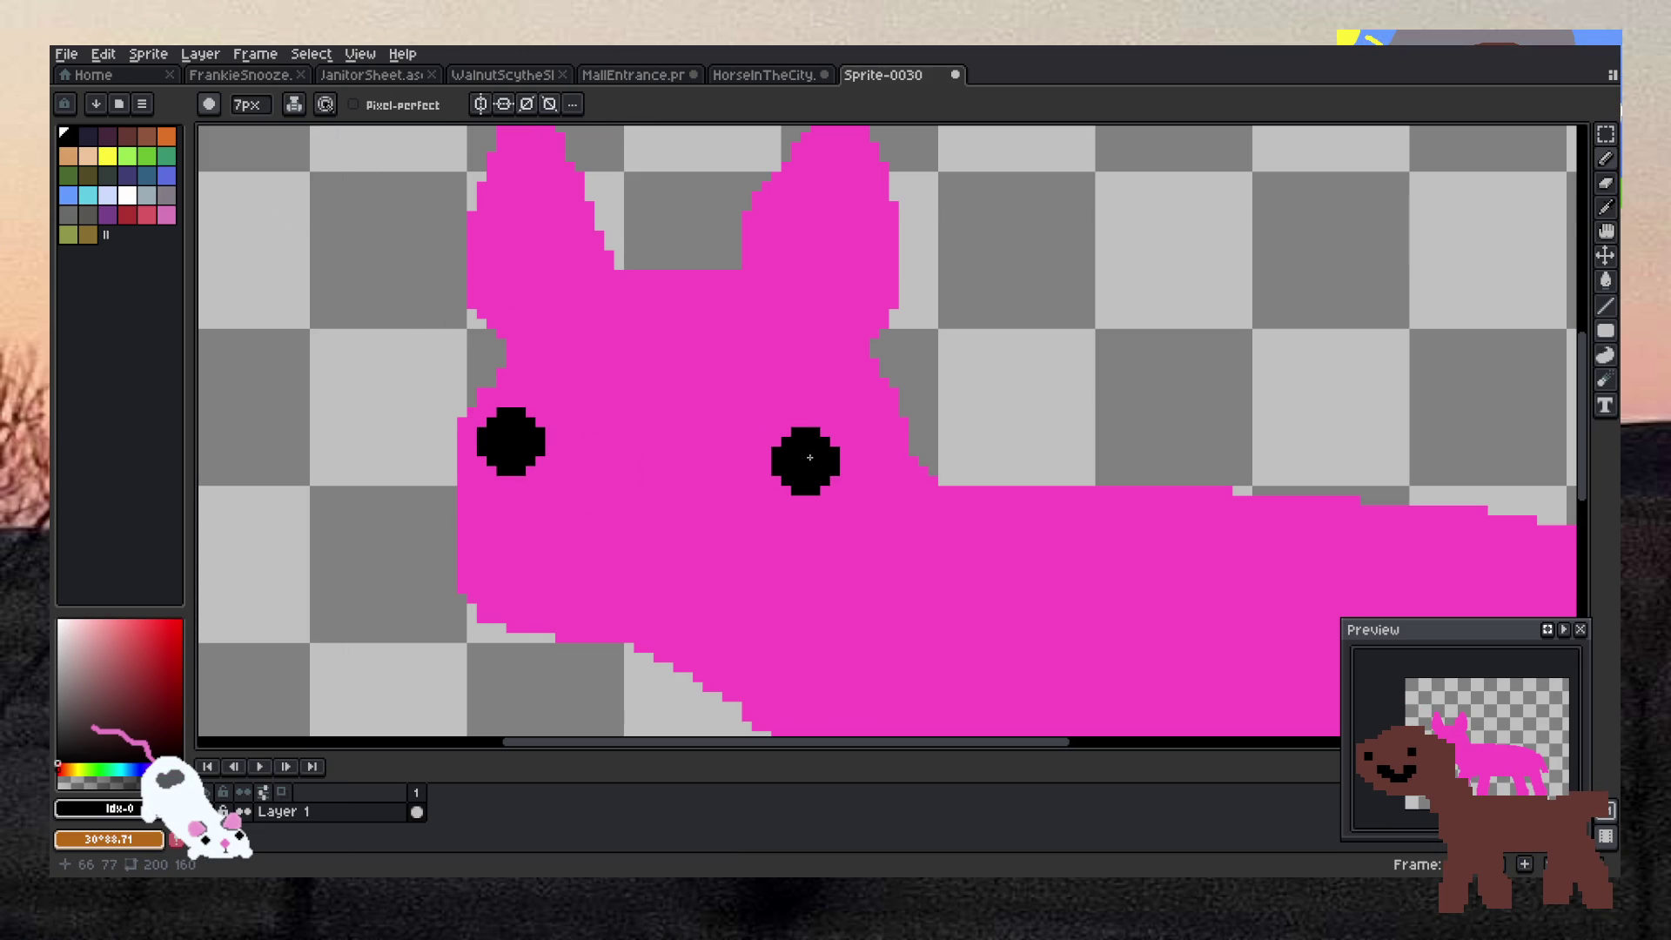
Step: Drop to a 5px brush and draw a wide black smile across the face
click(247, 105)
click(253, 134)
click(507, 536)
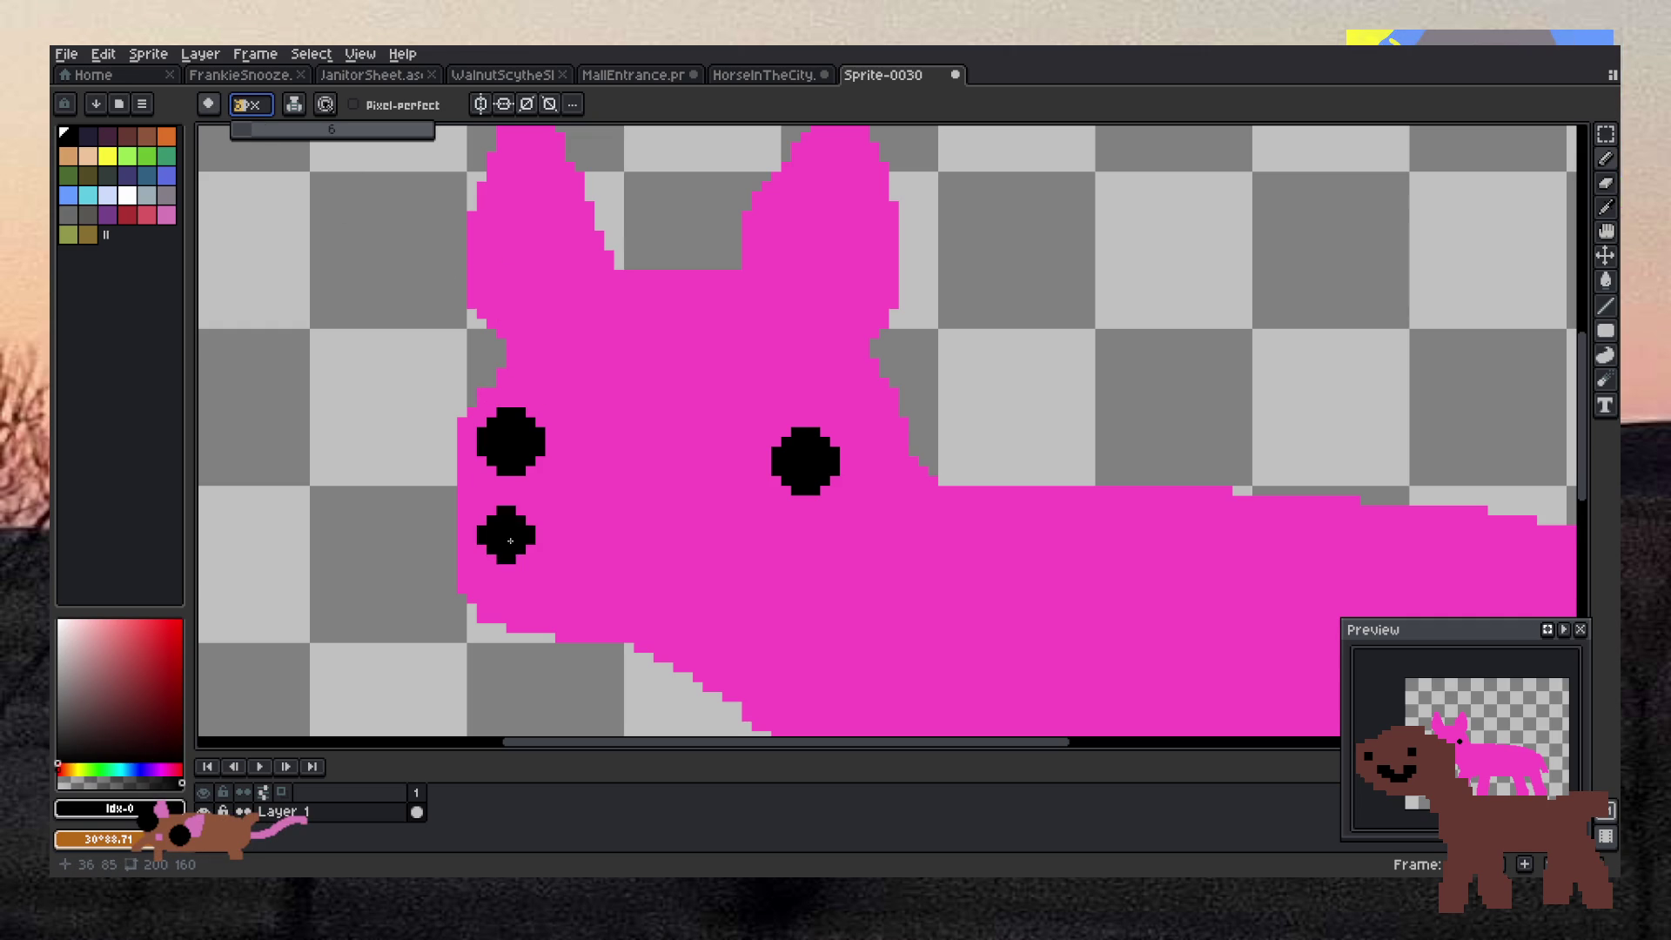
key(ctrl+z)
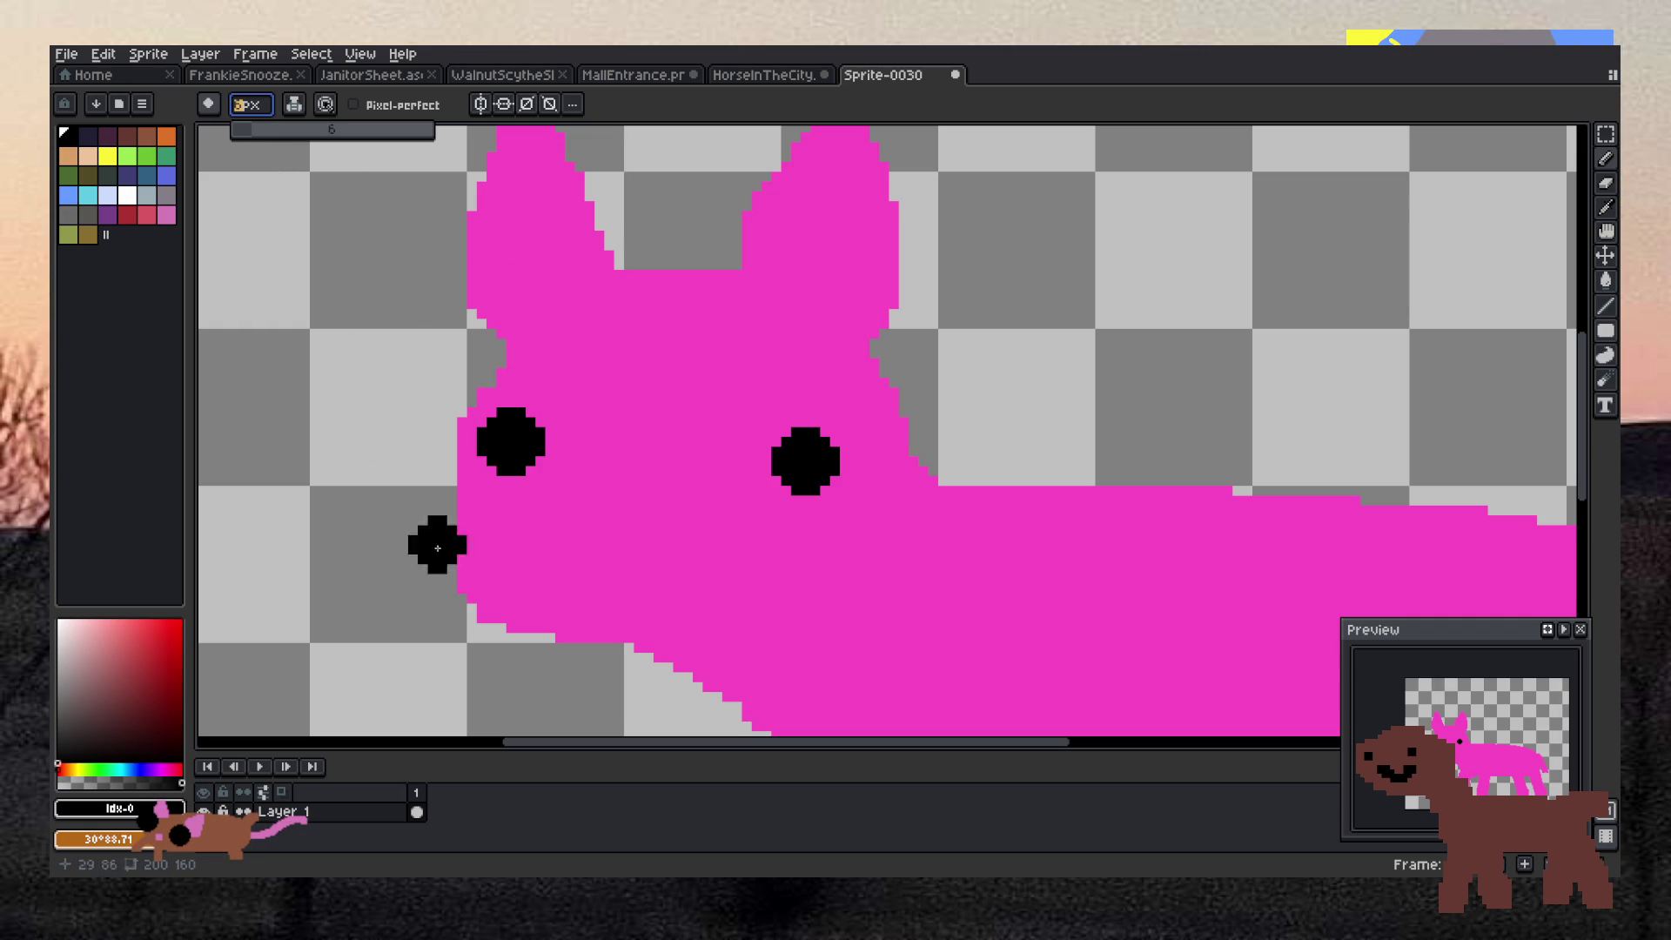
click(248, 131)
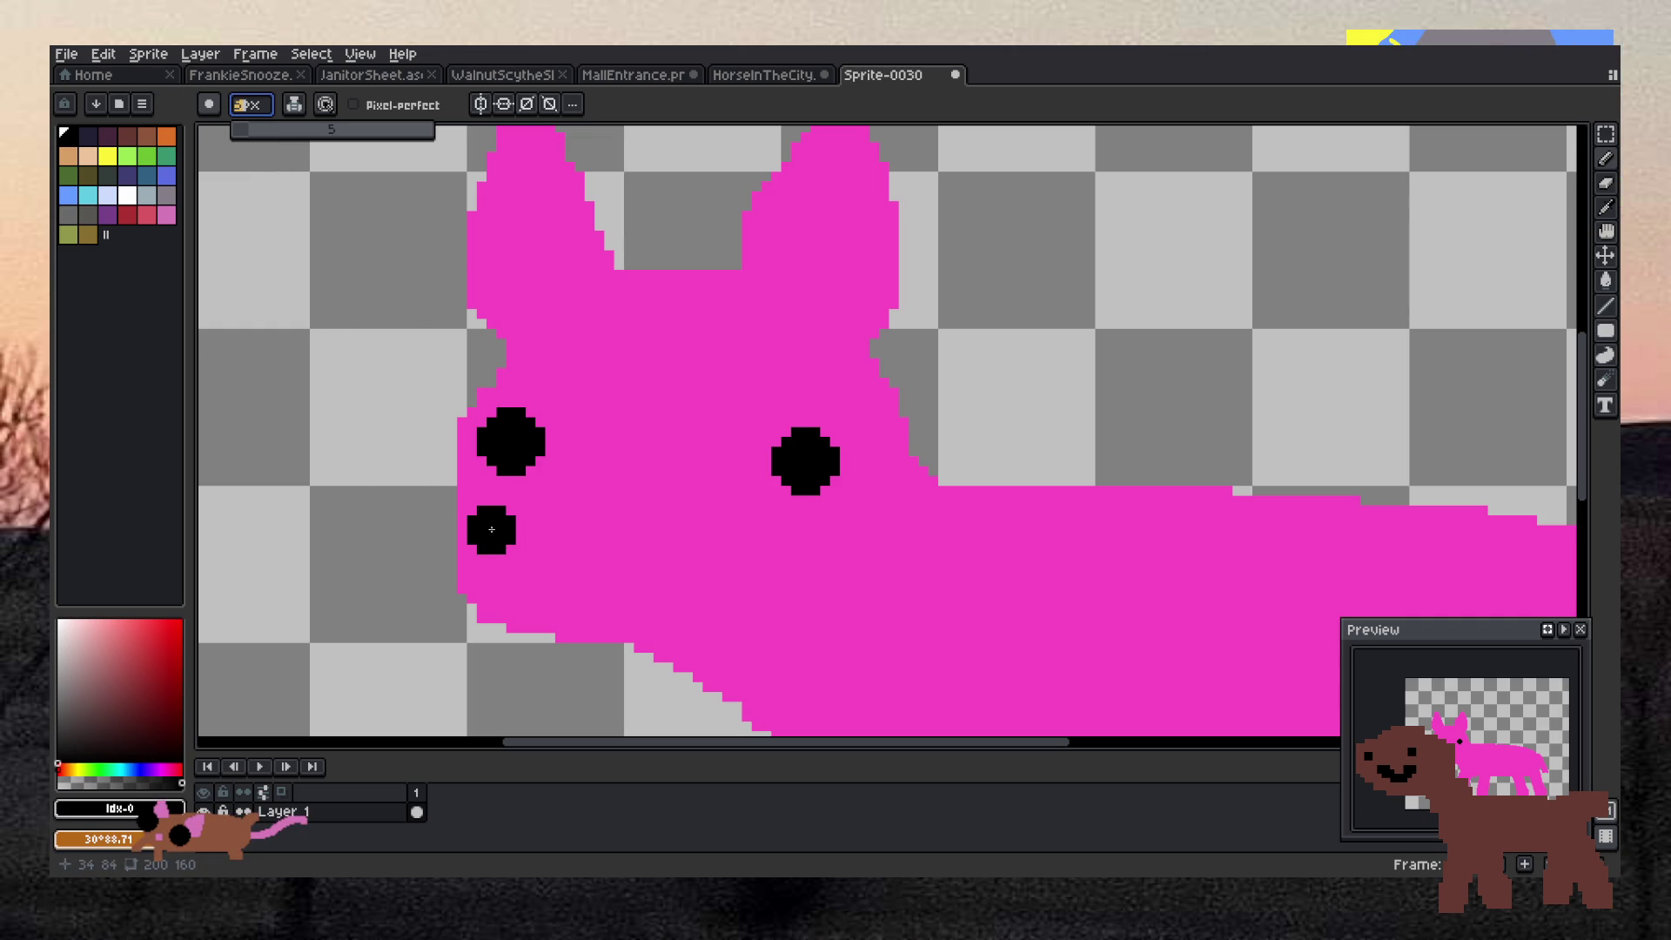
drag(485, 525, 788, 546)
scroll(787, 545, down, 5)
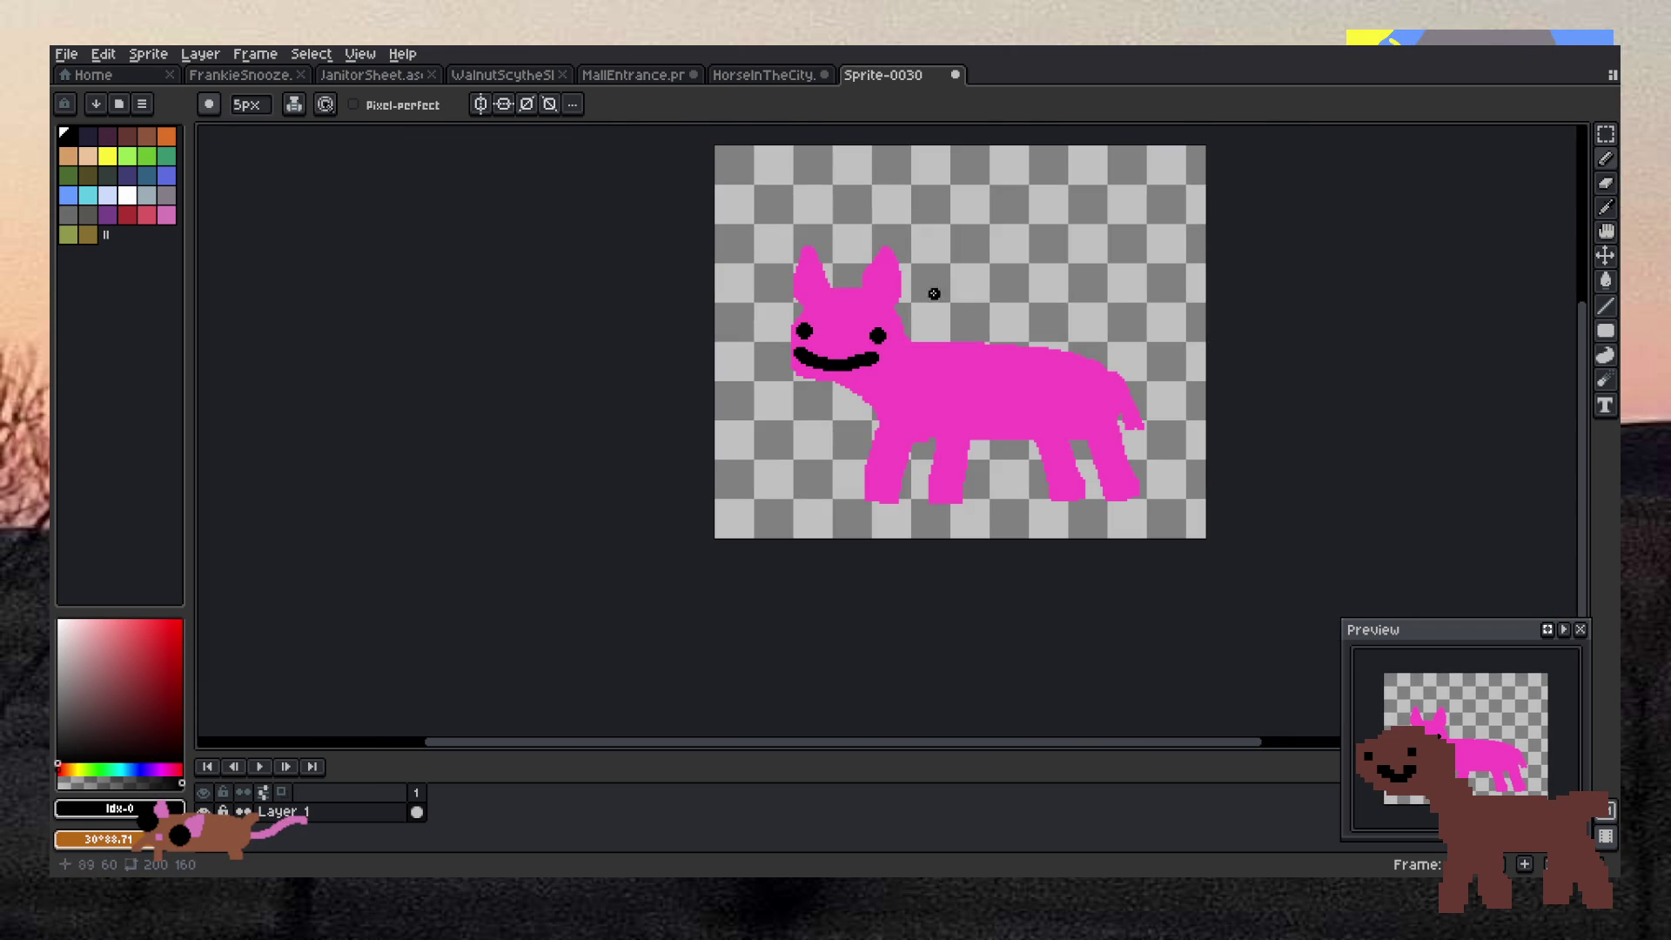
scroll(1165, 318, up, 2)
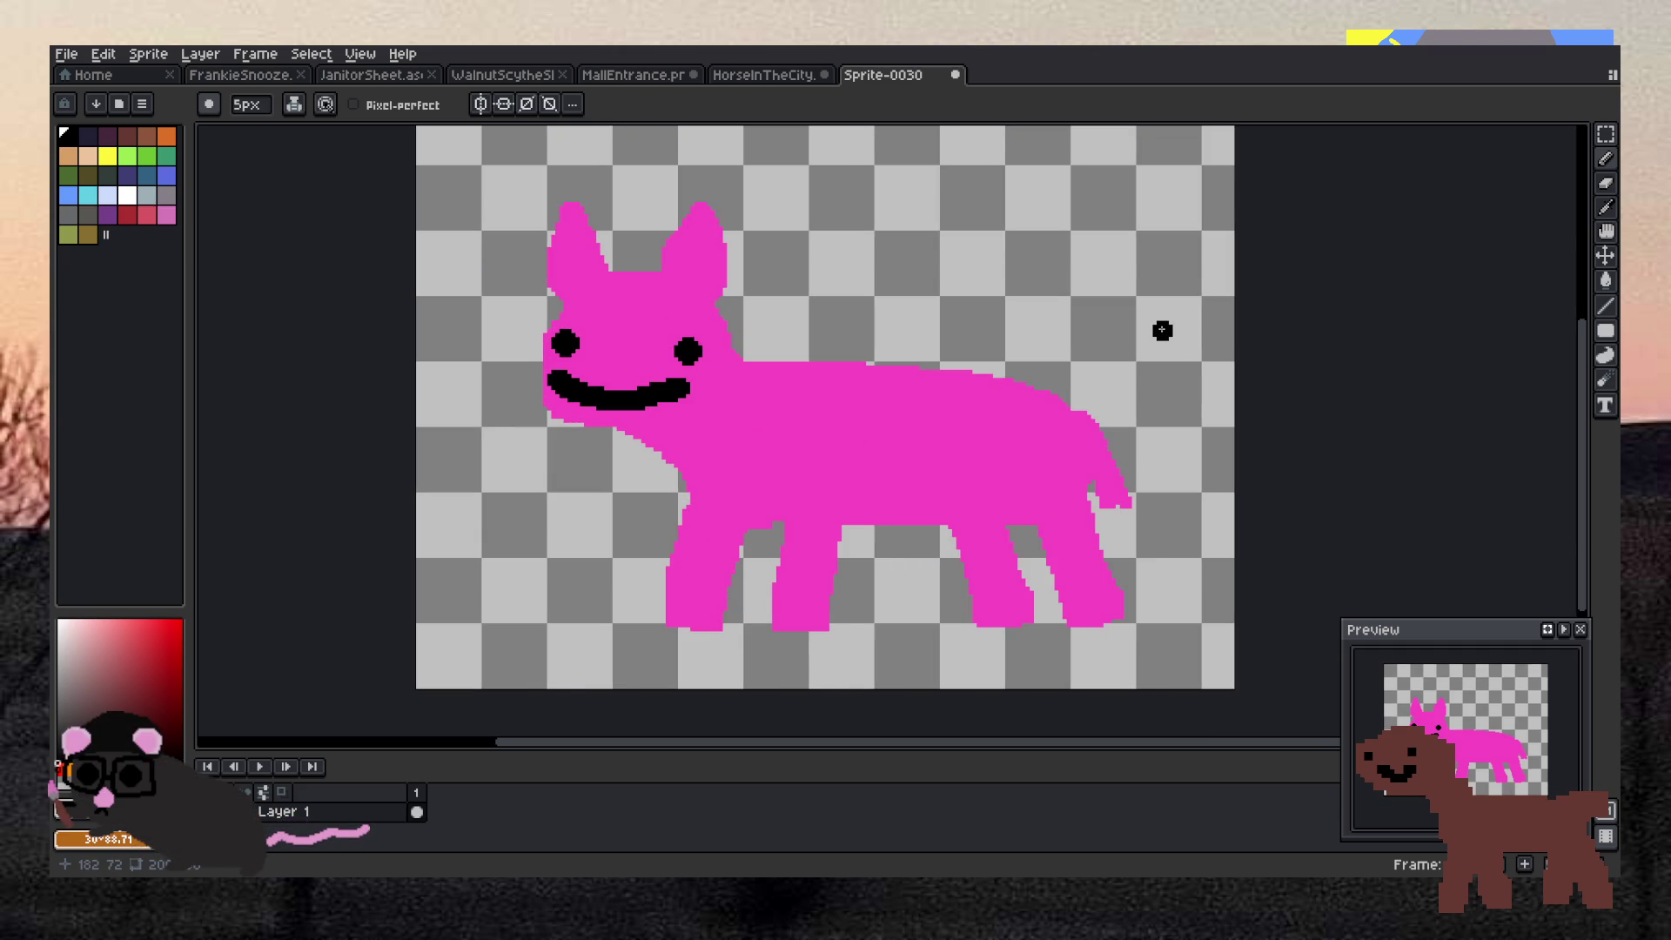
scroll(1162, 331, down, 1)
Step: Marquee-select the whole horse and shift it down and to the right
key(m)
mouse_move(634, 194)
mouse_down()
mouse_move(1083, 597)
mouse_move(1179, 597)
mouse_up()
drag(1136, 533, 1159, 550)
key(ctrl+d)
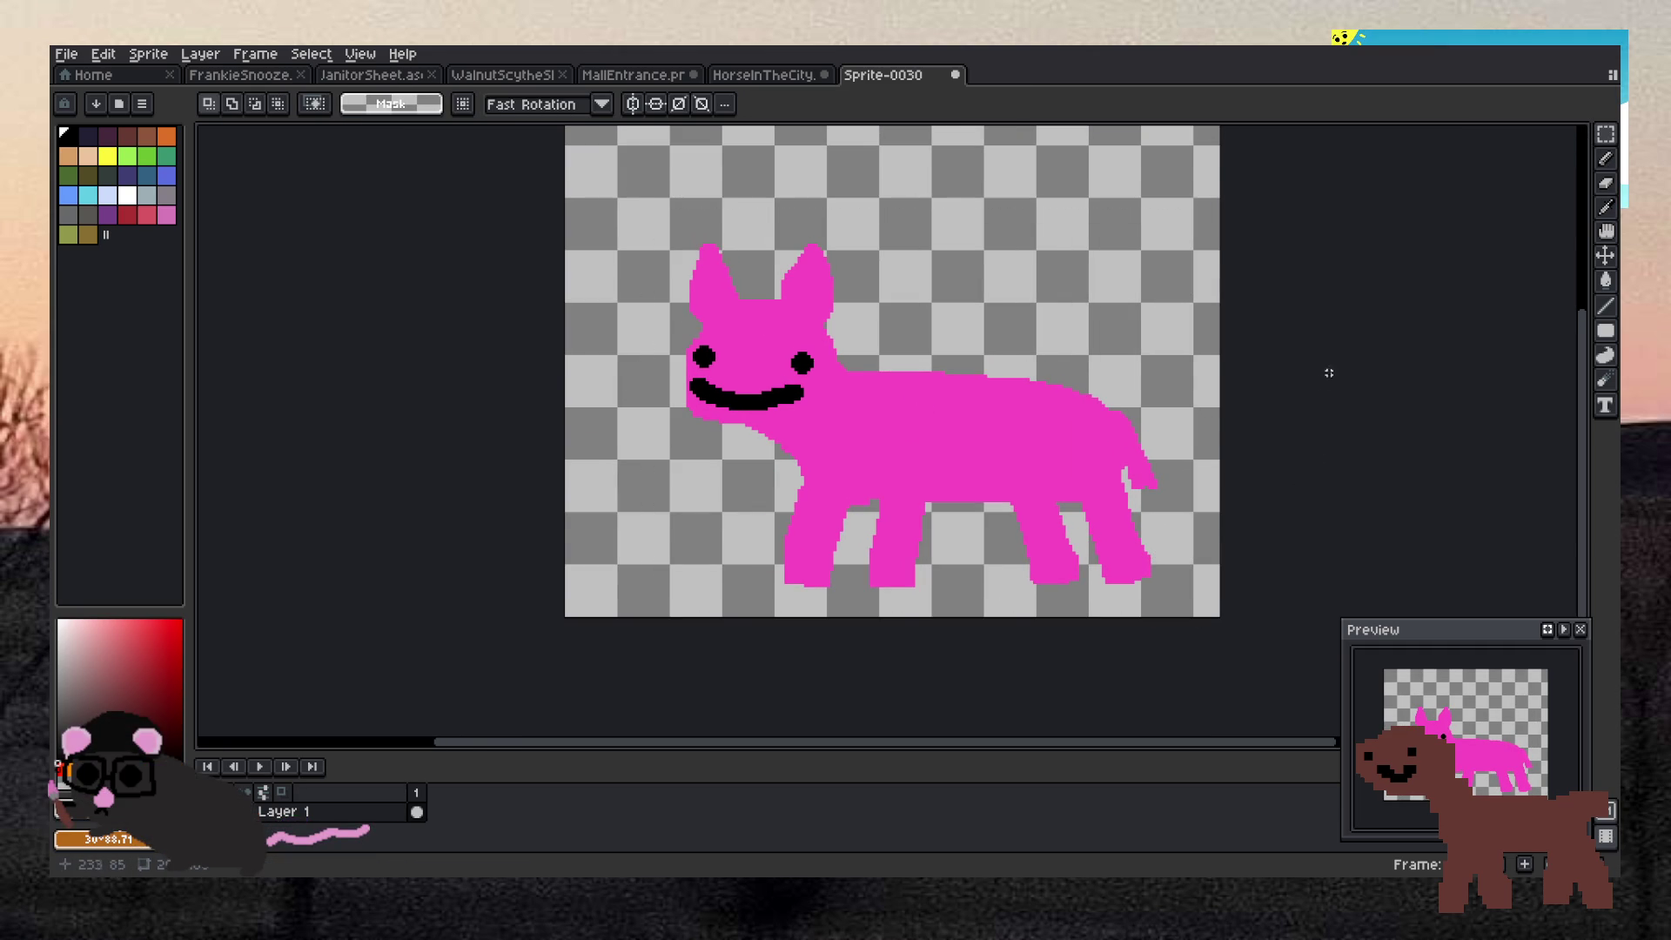
scroll(1299, 377, up, 1)
Step: Add Layer 2 above Layer 1 from the layer's context menu
right_click(350, 810)
mouse_move(382, 748)
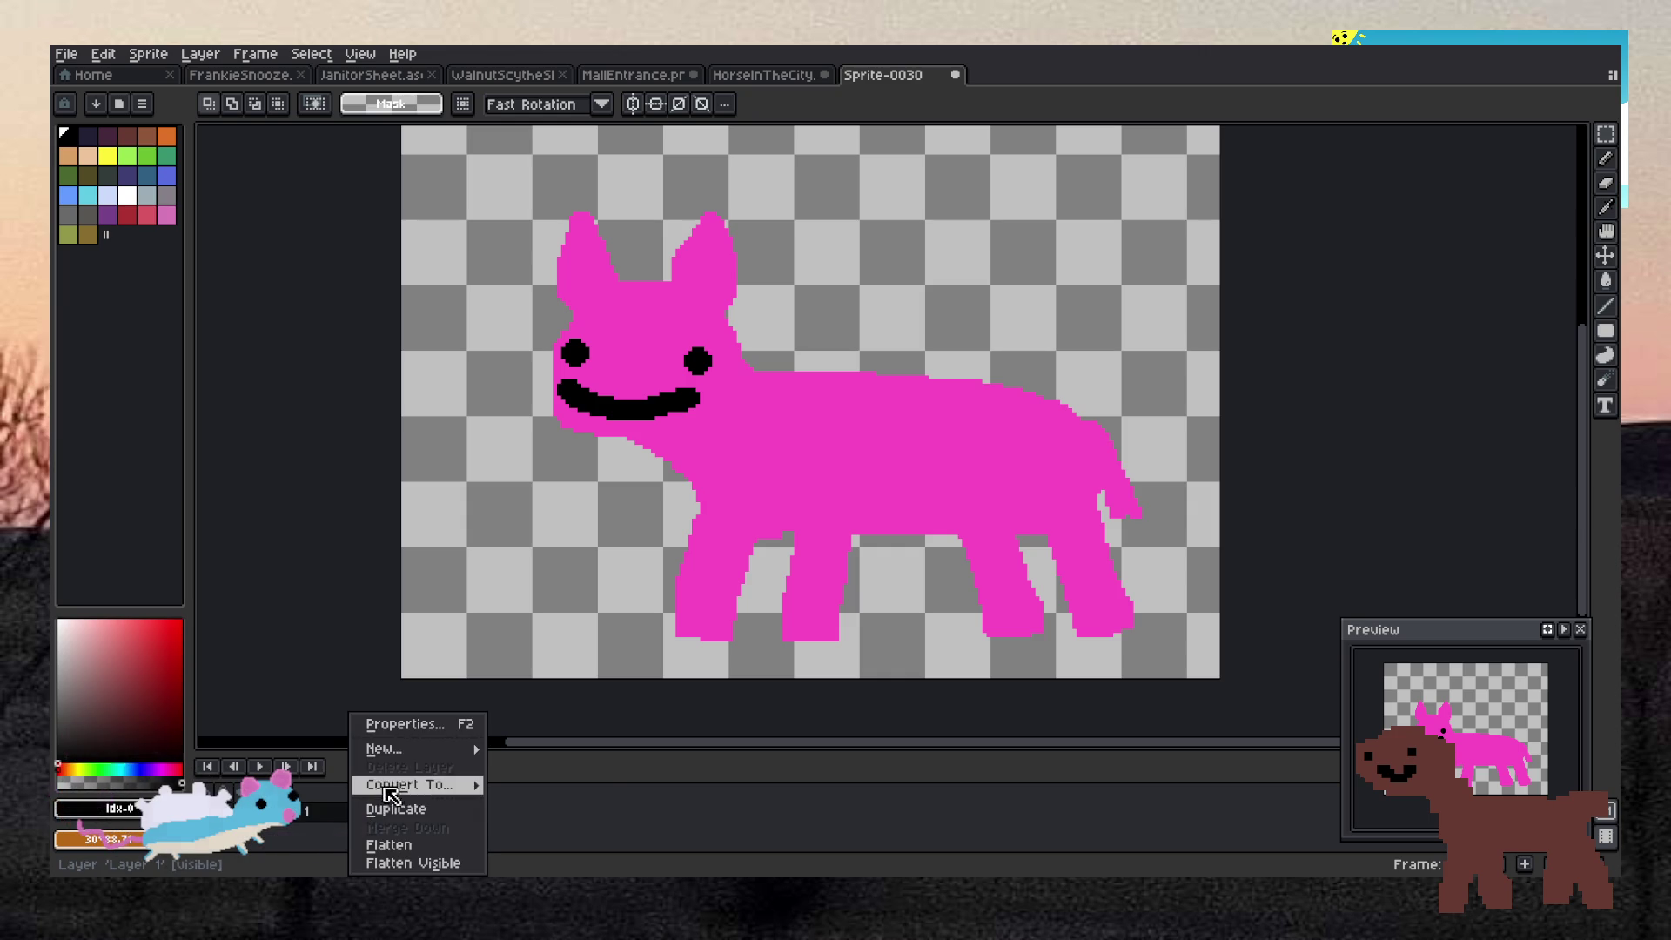
click(541, 748)
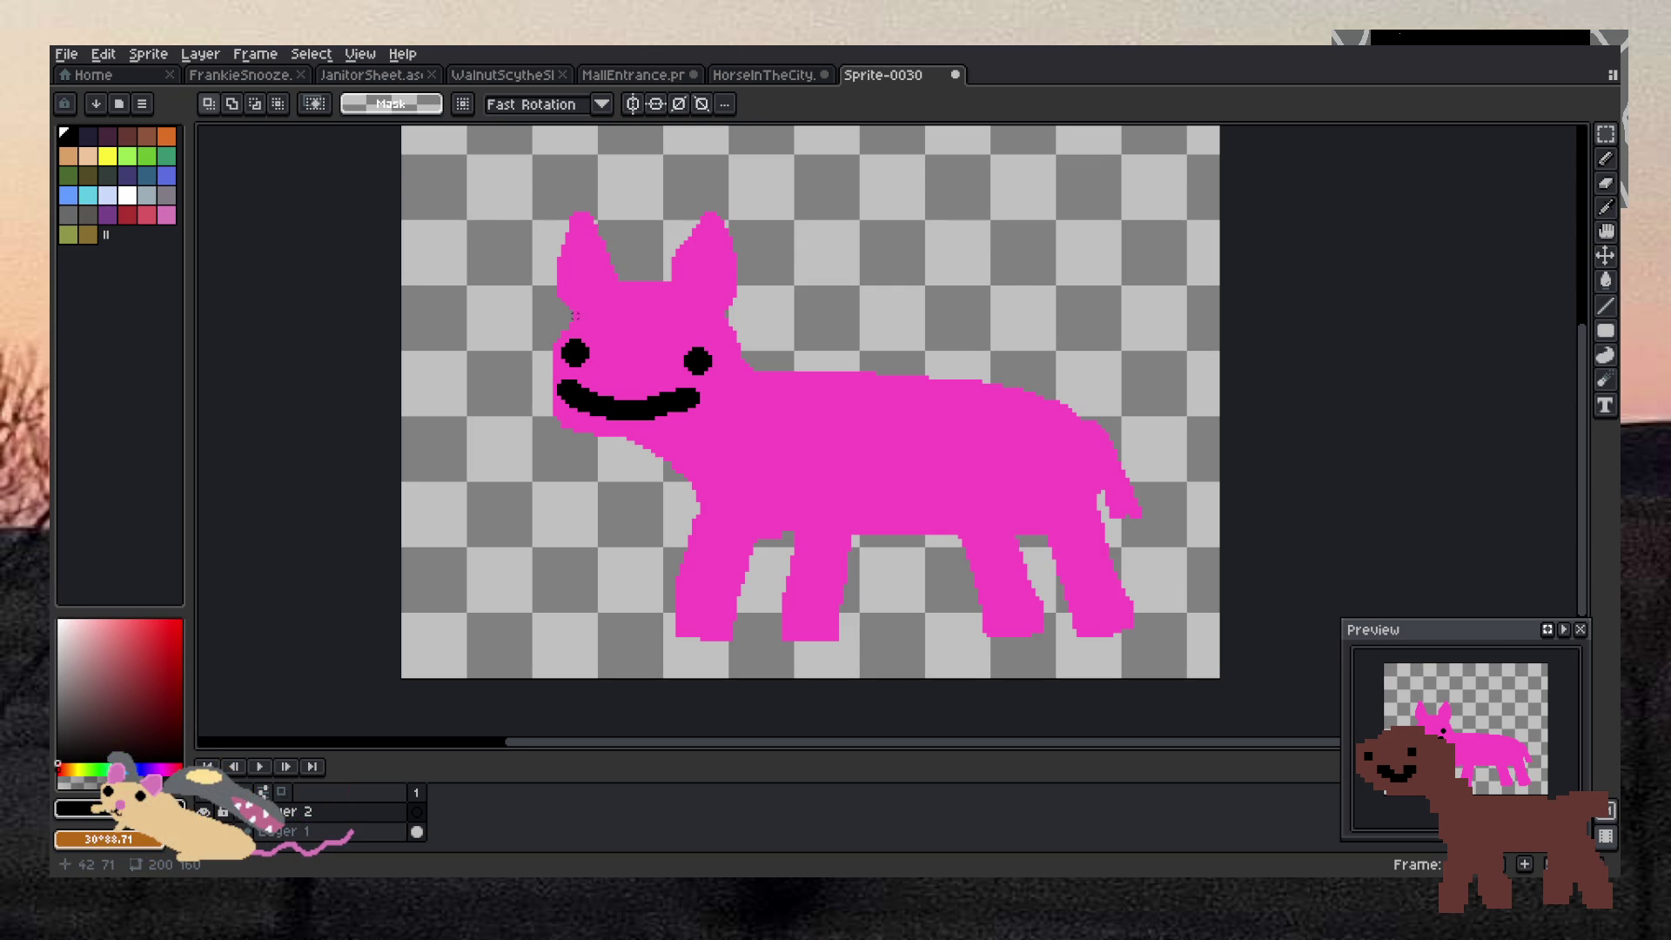
scroll(572, 315, up, 2)
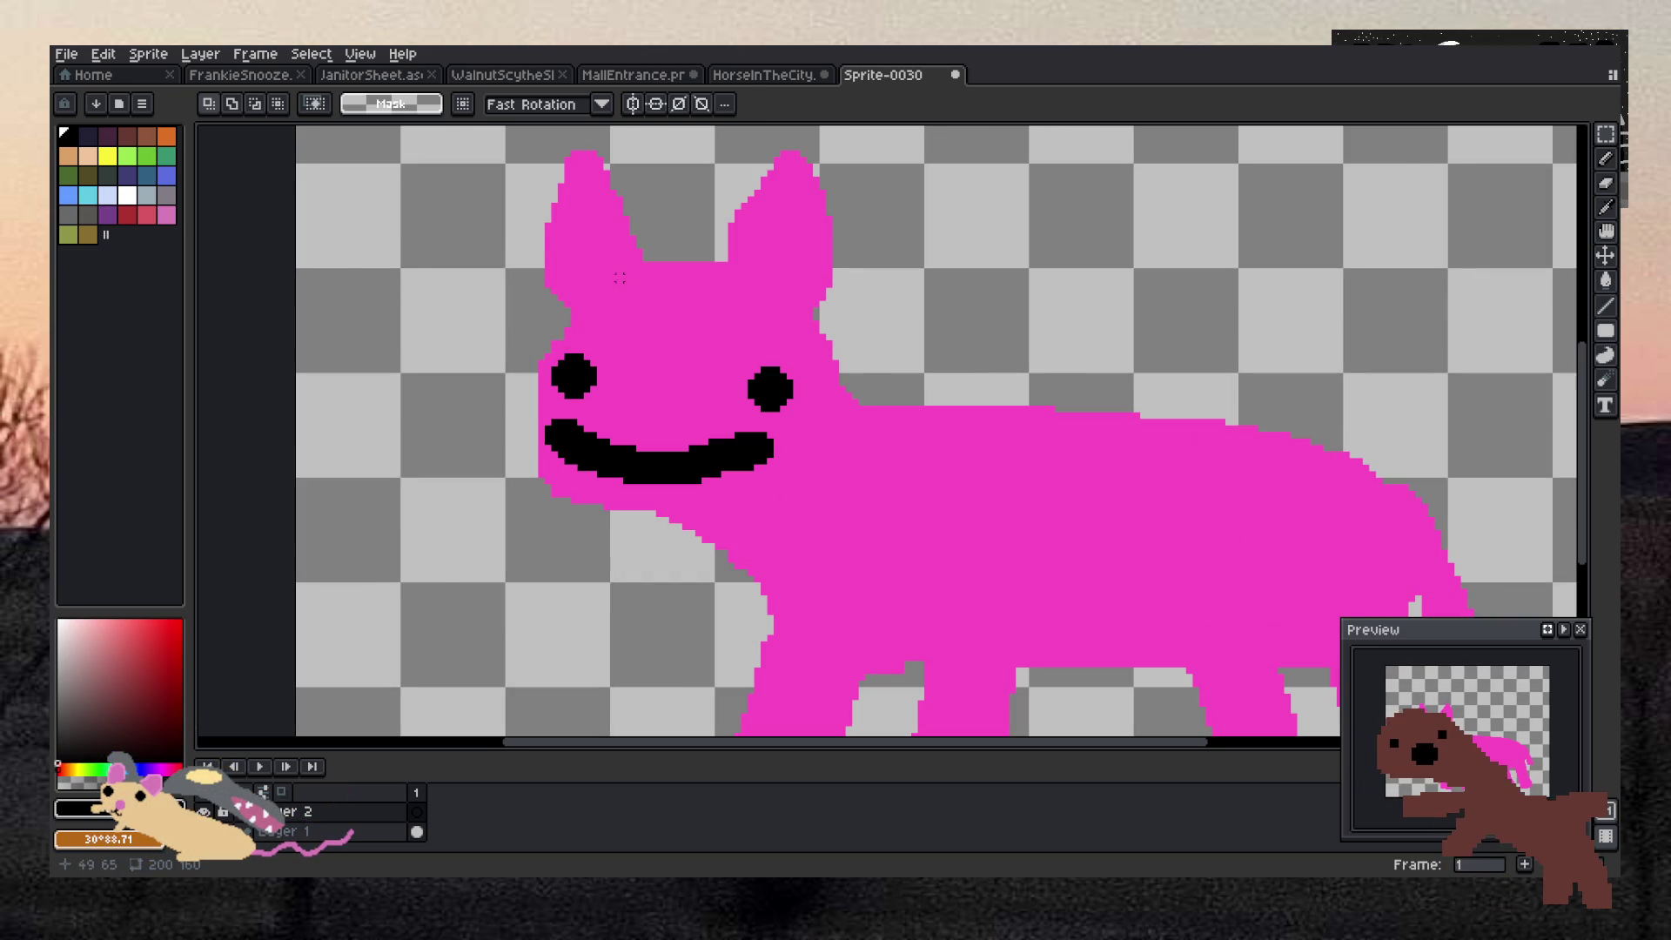
scroll(619, 276, up, 1)
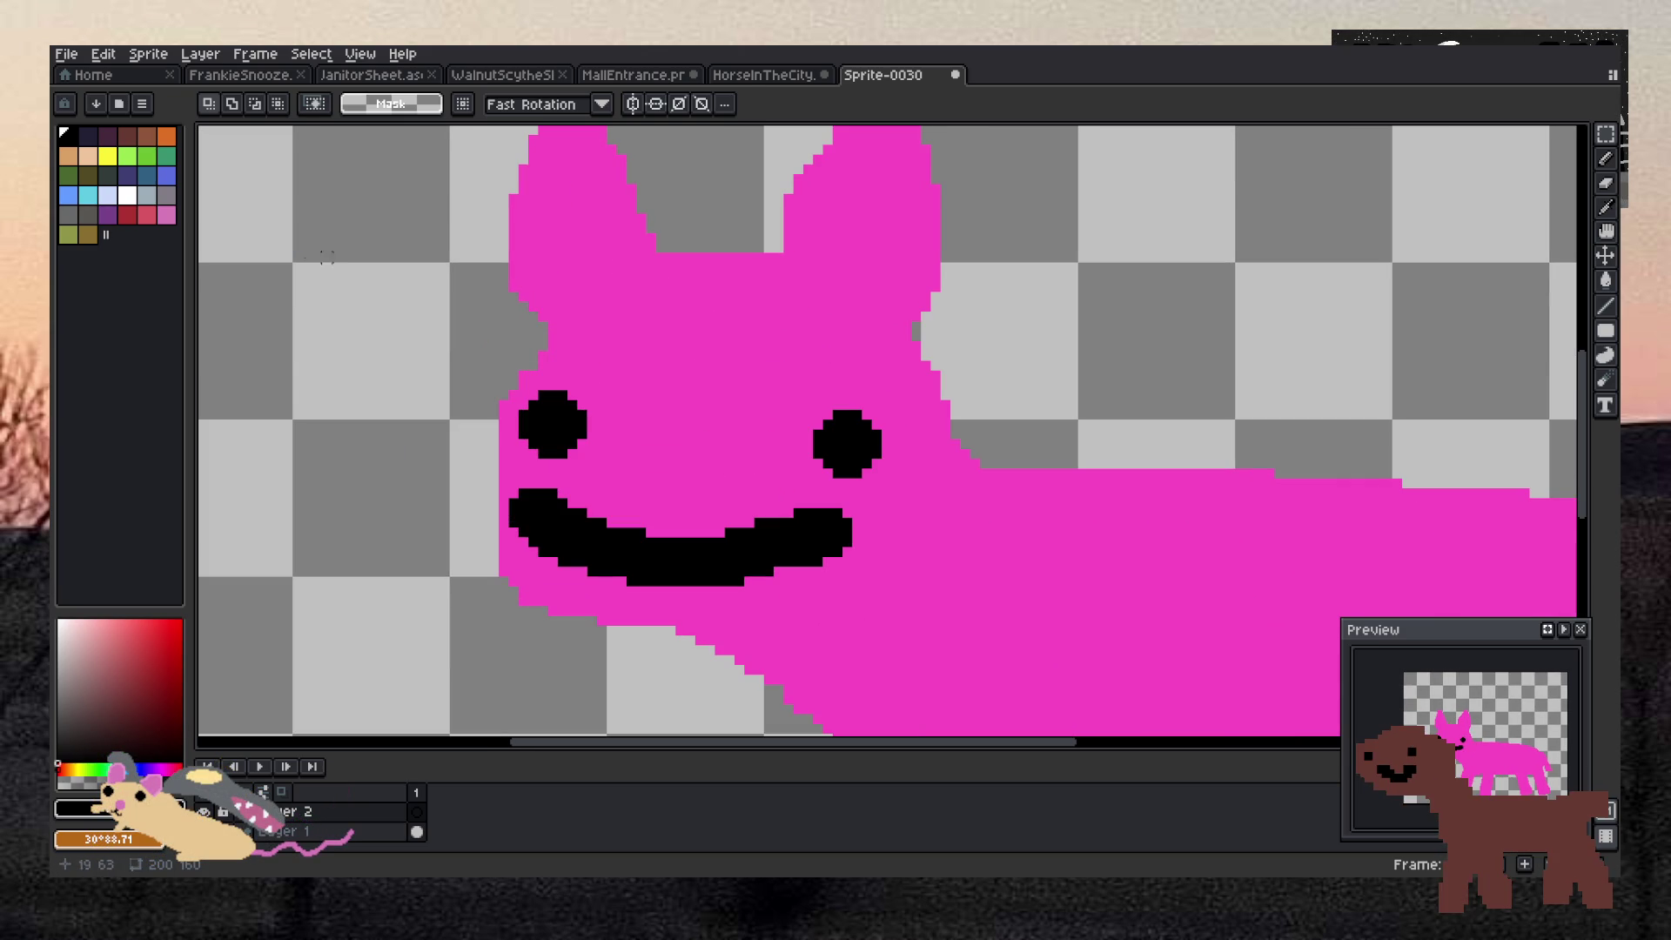
Step: Pick brown, darken its shade, and reduce the pencil to 2px
key(b)
click(146, 135)
click(574, 291)
scroll(593, 291, up, 1)
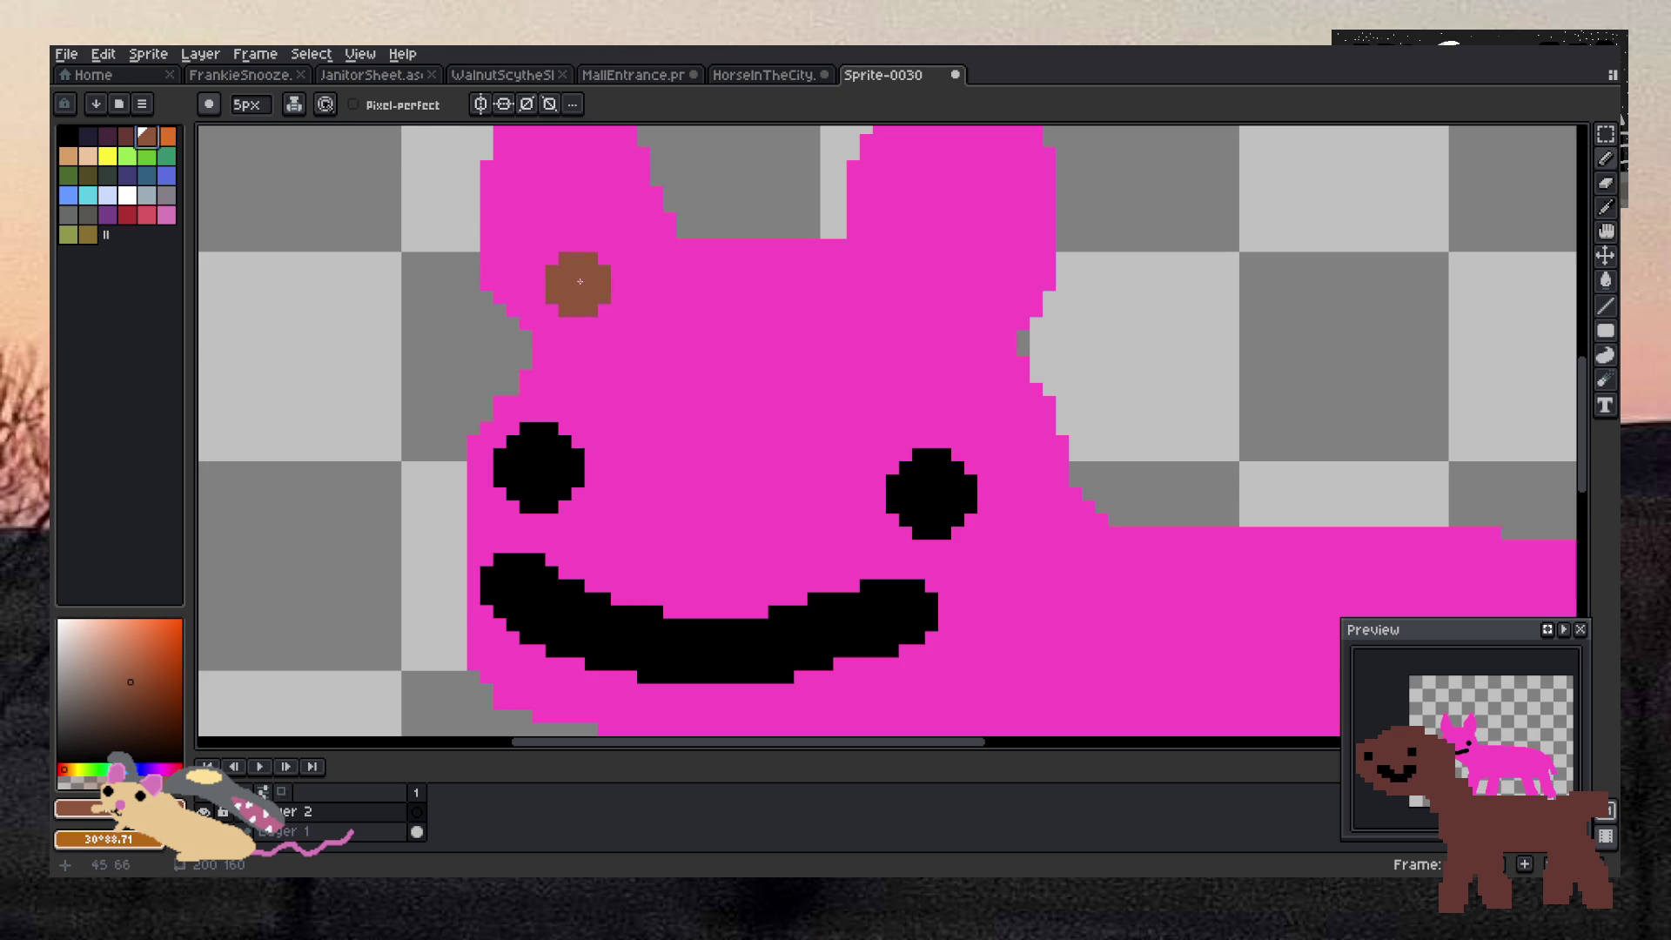
key(ctrl+z)
click(248, 110)
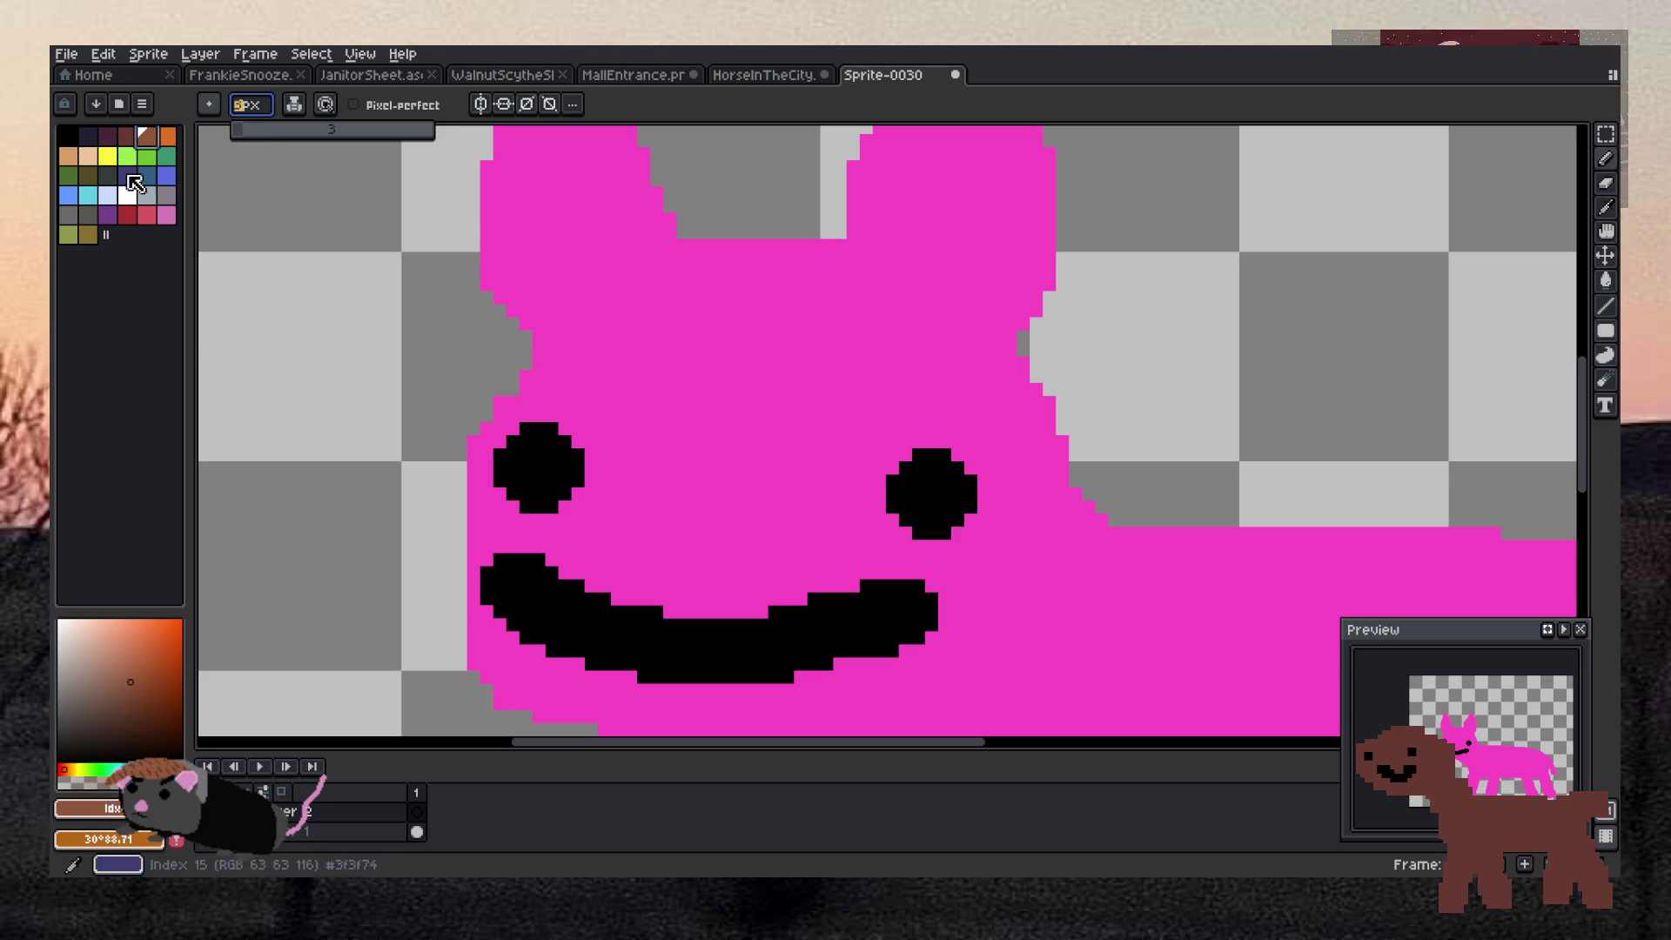
click(147, 682)
drag(146, 682, 151, 698)
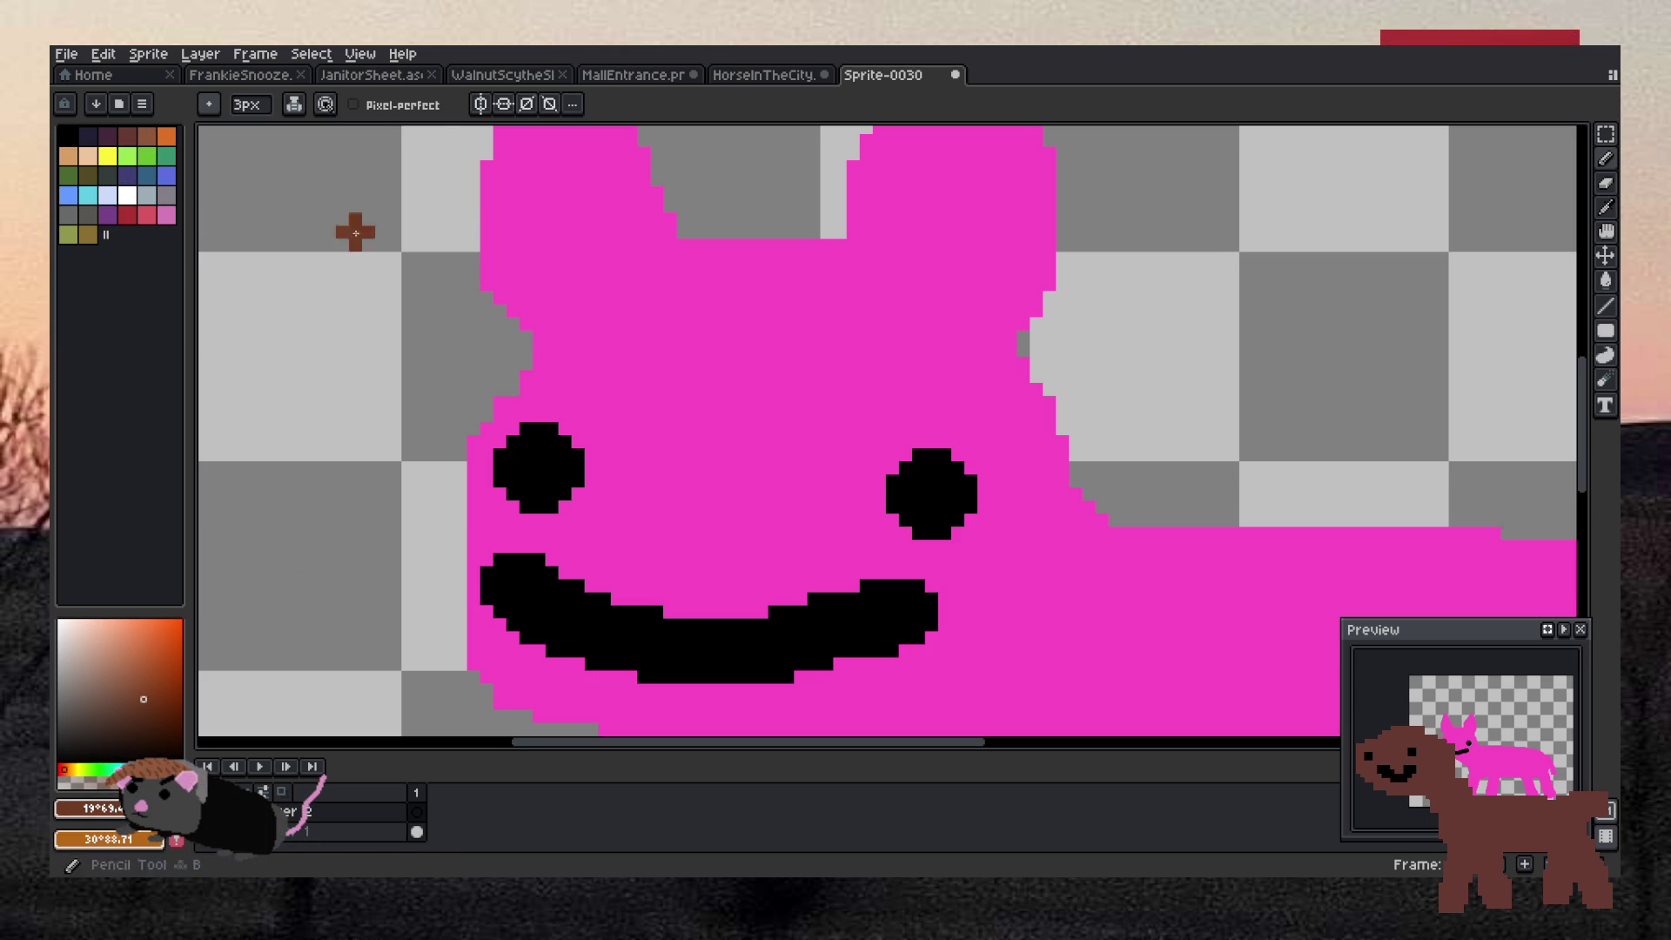
click(242, 105)
drag(251, 142, 241, 141)
Step: Outline a shaggy mane across the head with brown zigzag strokes
click(530, 327)
drag(530, 327, 420, 491)
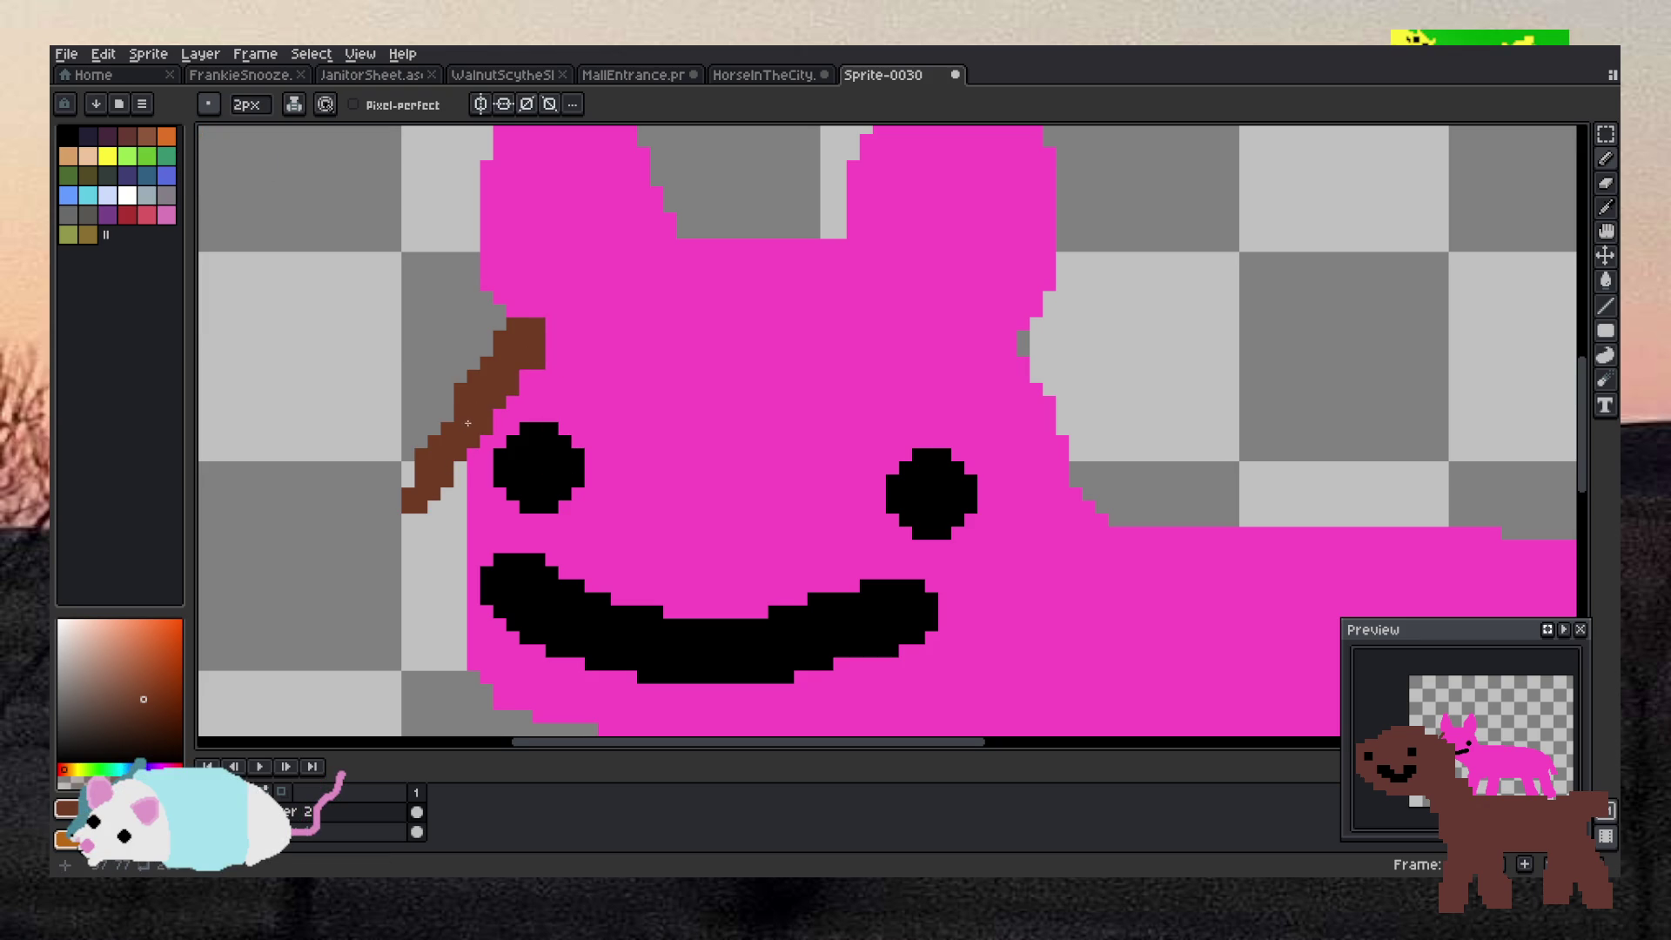
drag(466, 422, 455, 491)
mouse_move(554, 353)
mouse_down()
mouse_move(616, 427)
mouse_move(623, 337)
mouse_move(730, 411)
mouse_move(726, 342)
mouse_move(810, 425)
mouse_move(841, 418)
mouse_move(888, 345)
mouse_move(887, 431)
mouse_move(964, 337)
mouse_move(996, 431)
mouse_move(1124, 534)
mouse_move(995, 335)
mouse_up()
drag(751, 378, 822, 465)
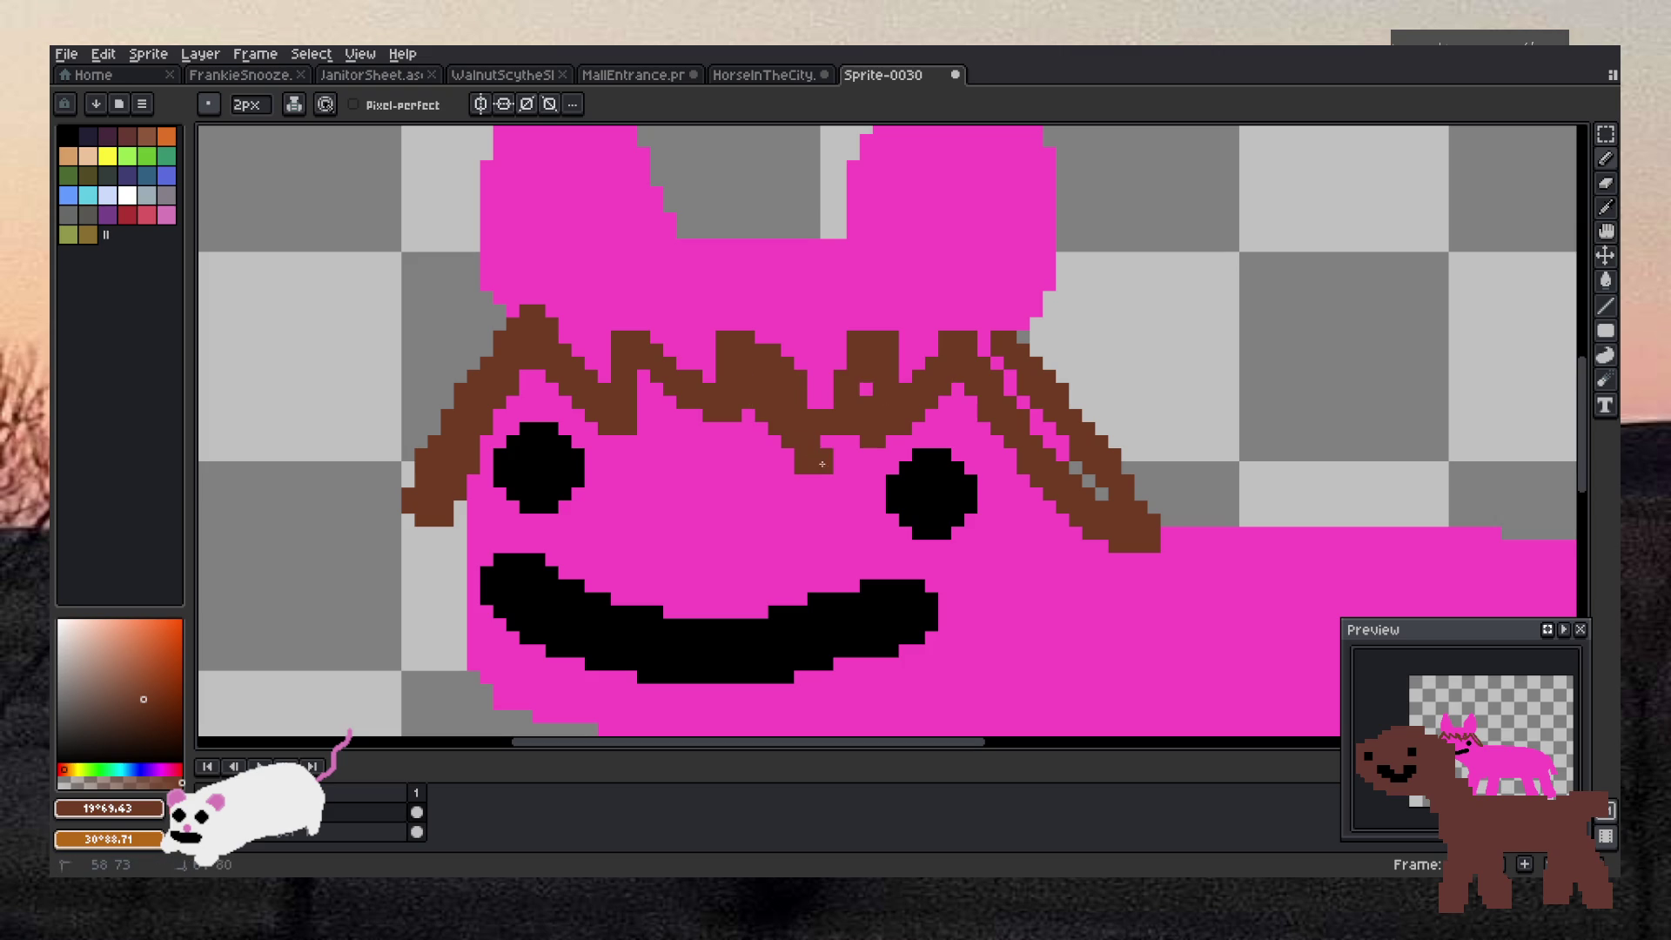
mouse_move(523, 322)
mouse_down()
mouse_move(676, 243)
mouse_move(806, 259)
mouse_move(1020, 337)
mouse_move(1109, 489)
mouse_up()
Step: Bucket-fill the mane outline brown and solidify its right side
key(g)
click(914, 307)
key(b)
drag(999, 363, 985, 381)
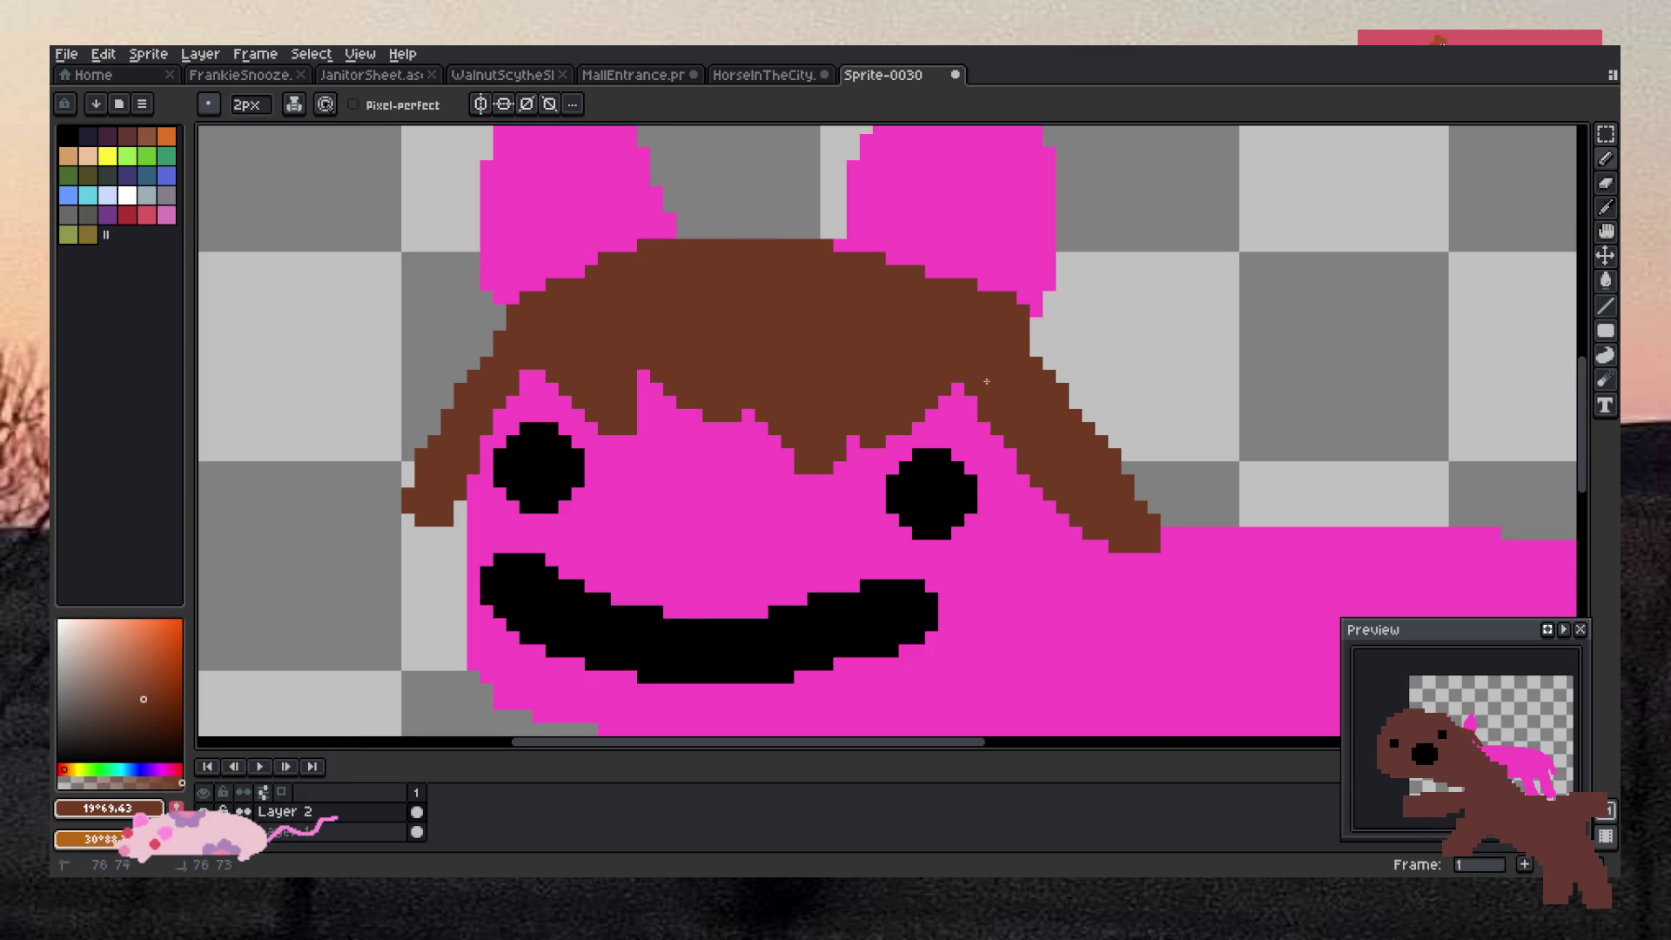
scroll(985, 381, down, 3)
scroll(914, 378, up, 3)
scroll(887, 379, down, 3)
scroll(867, 378, up, 2)
scroll(836, 393, up, 1)
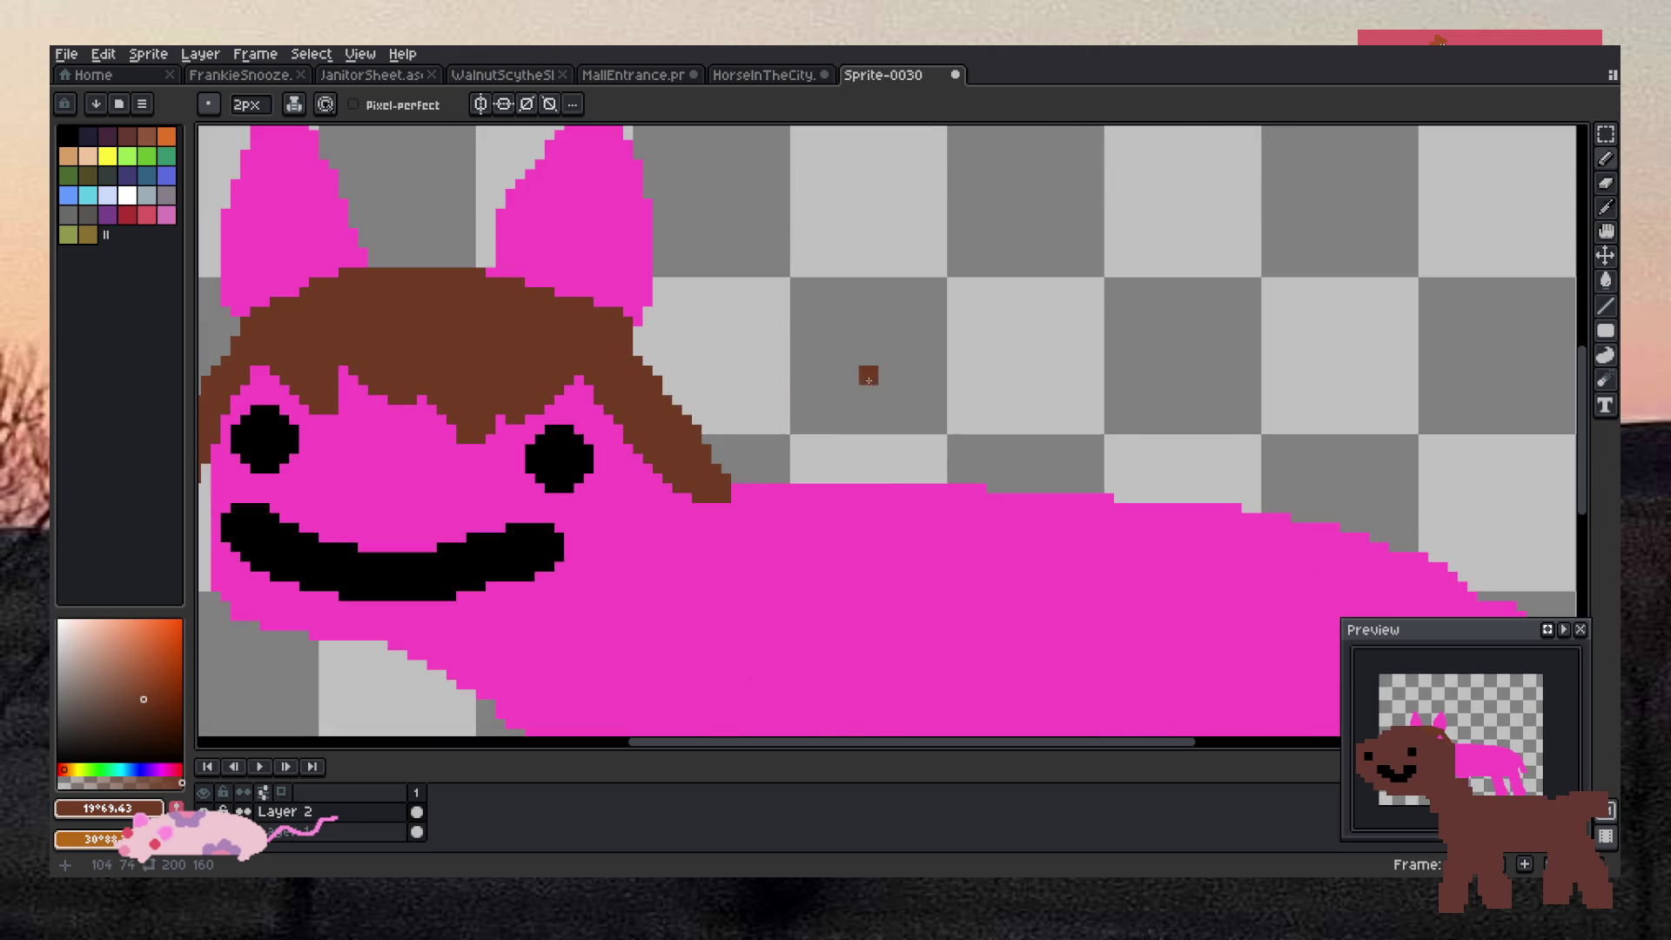
scroll(801, 435, up, 2)
scroll(598, 428, down, 2)
scroll(652, 439, up, 2)
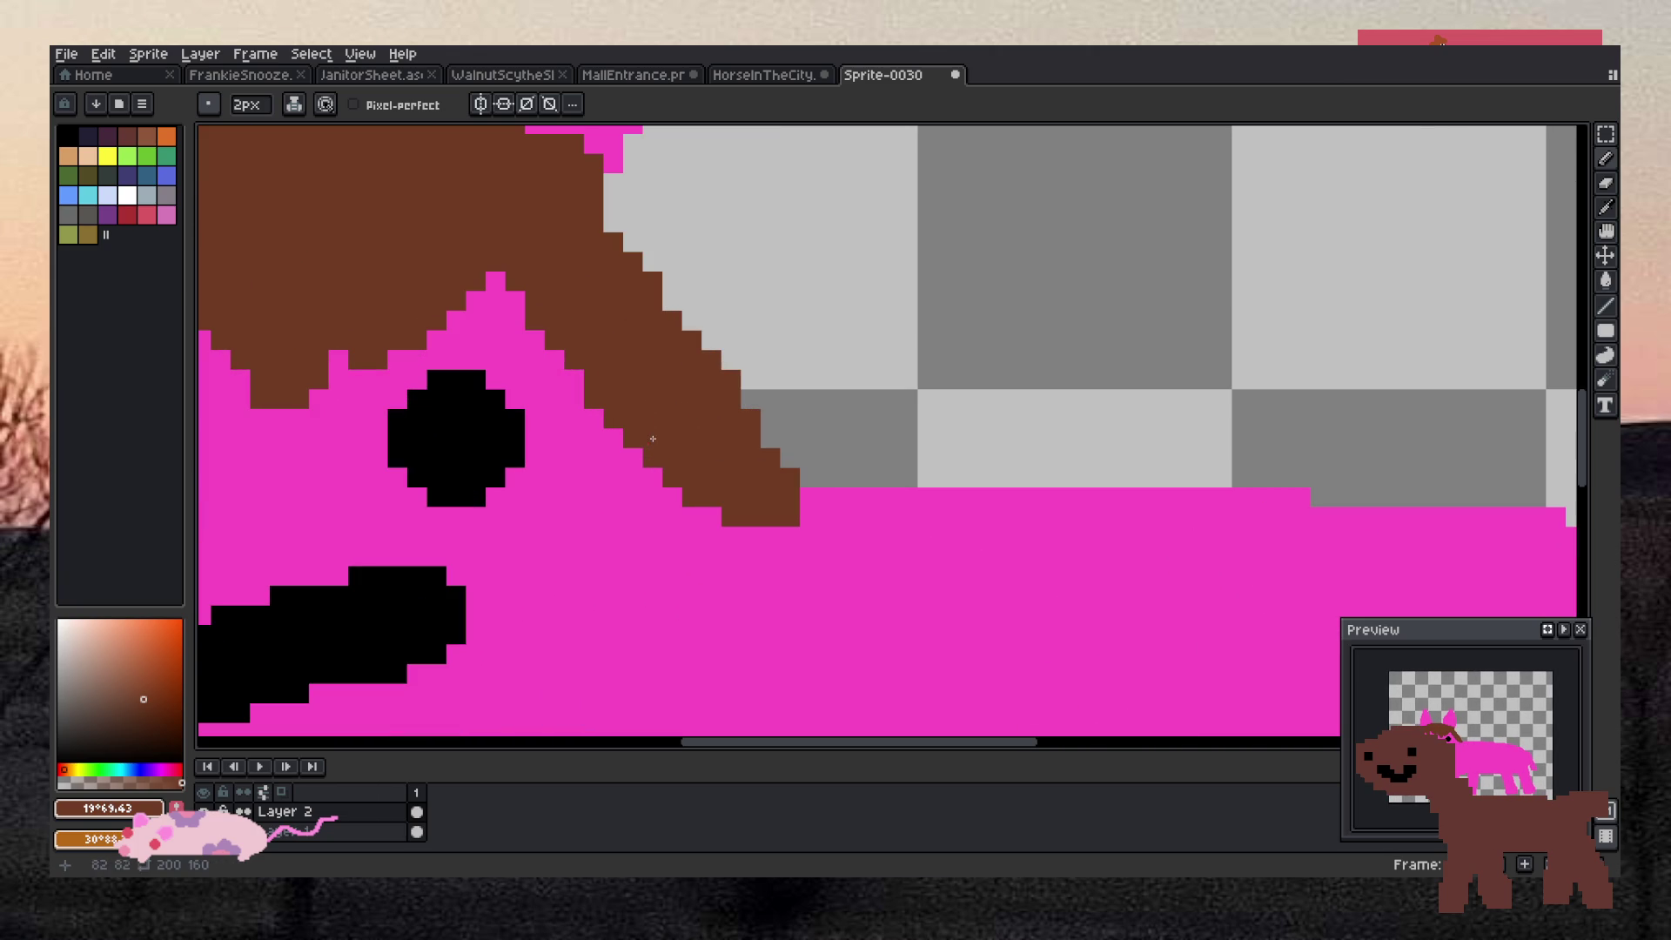
Step: Extend the mane's back edge down the neck and tidy its lower edge, enlarging the timeline
mouse_move(705, 509)
mouse_down()
mouse_move(863, 616)
mouse_move(847, 464)
mouse_up()
key(ctrl+z)
key(ctrl+z)
mouse_move(665, 502)
mouse_down()
mouse_move(783, 581)
mouse_move(819, 522)
mouse_up()
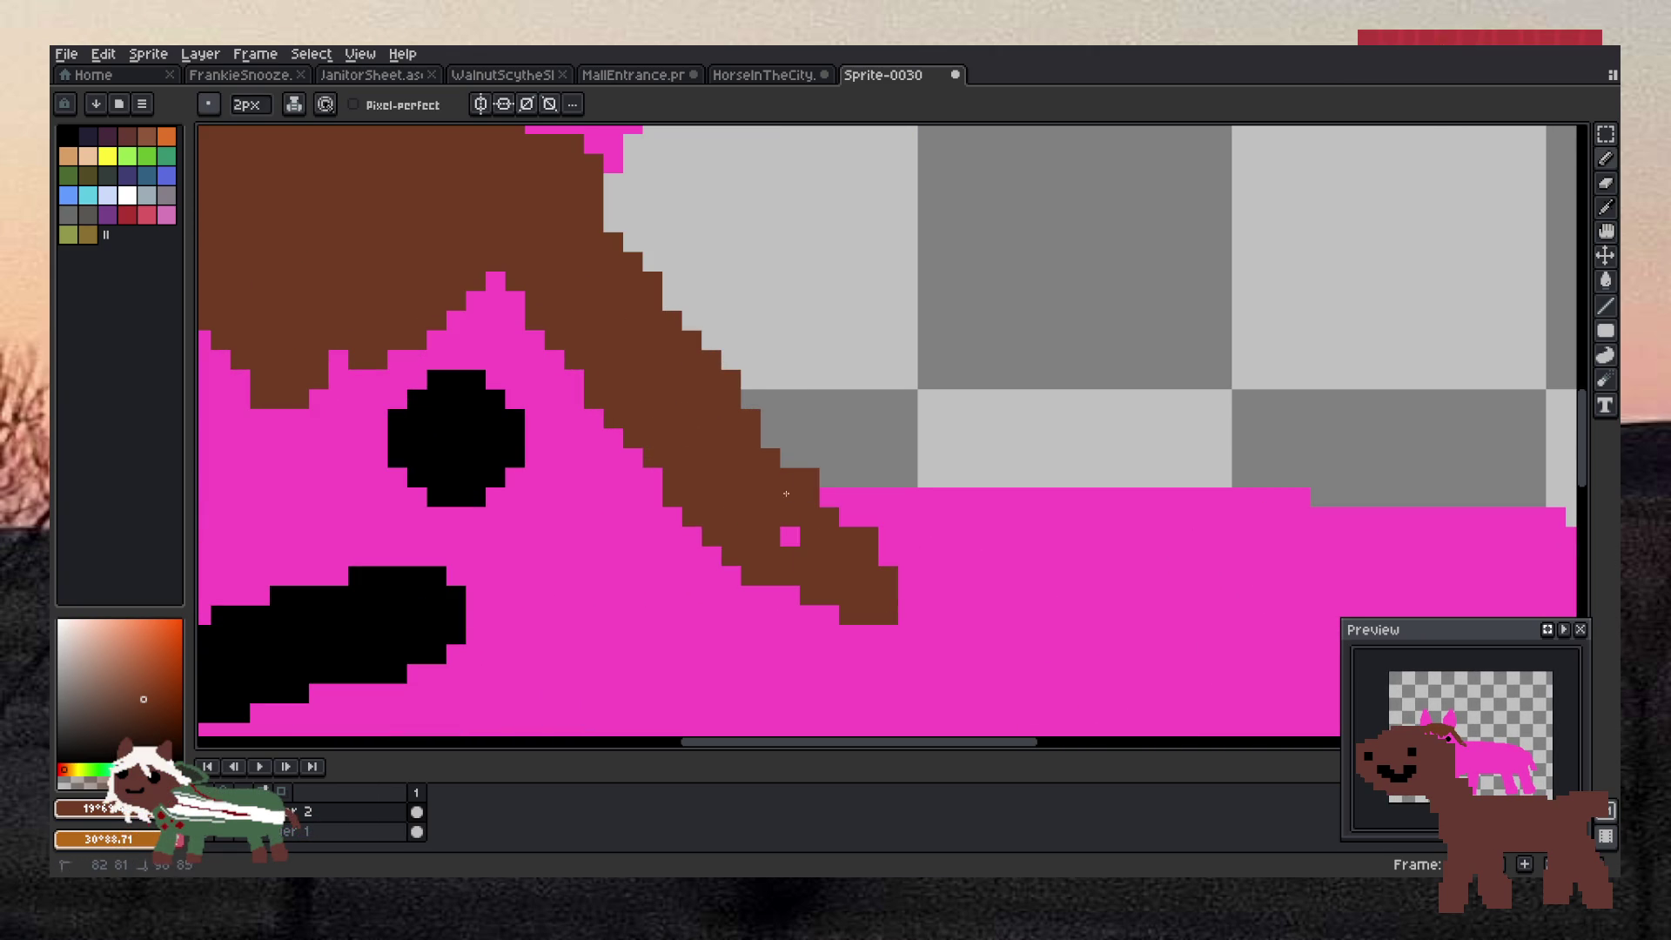
mouse_move(613, 196)
mouse_down()
mouse_move(1032, 510)
mouse_move(888, 554)
mouse_move(982, 515)
mouse_move(751, 391)
mouse_move(679, 312)
mouse_up()
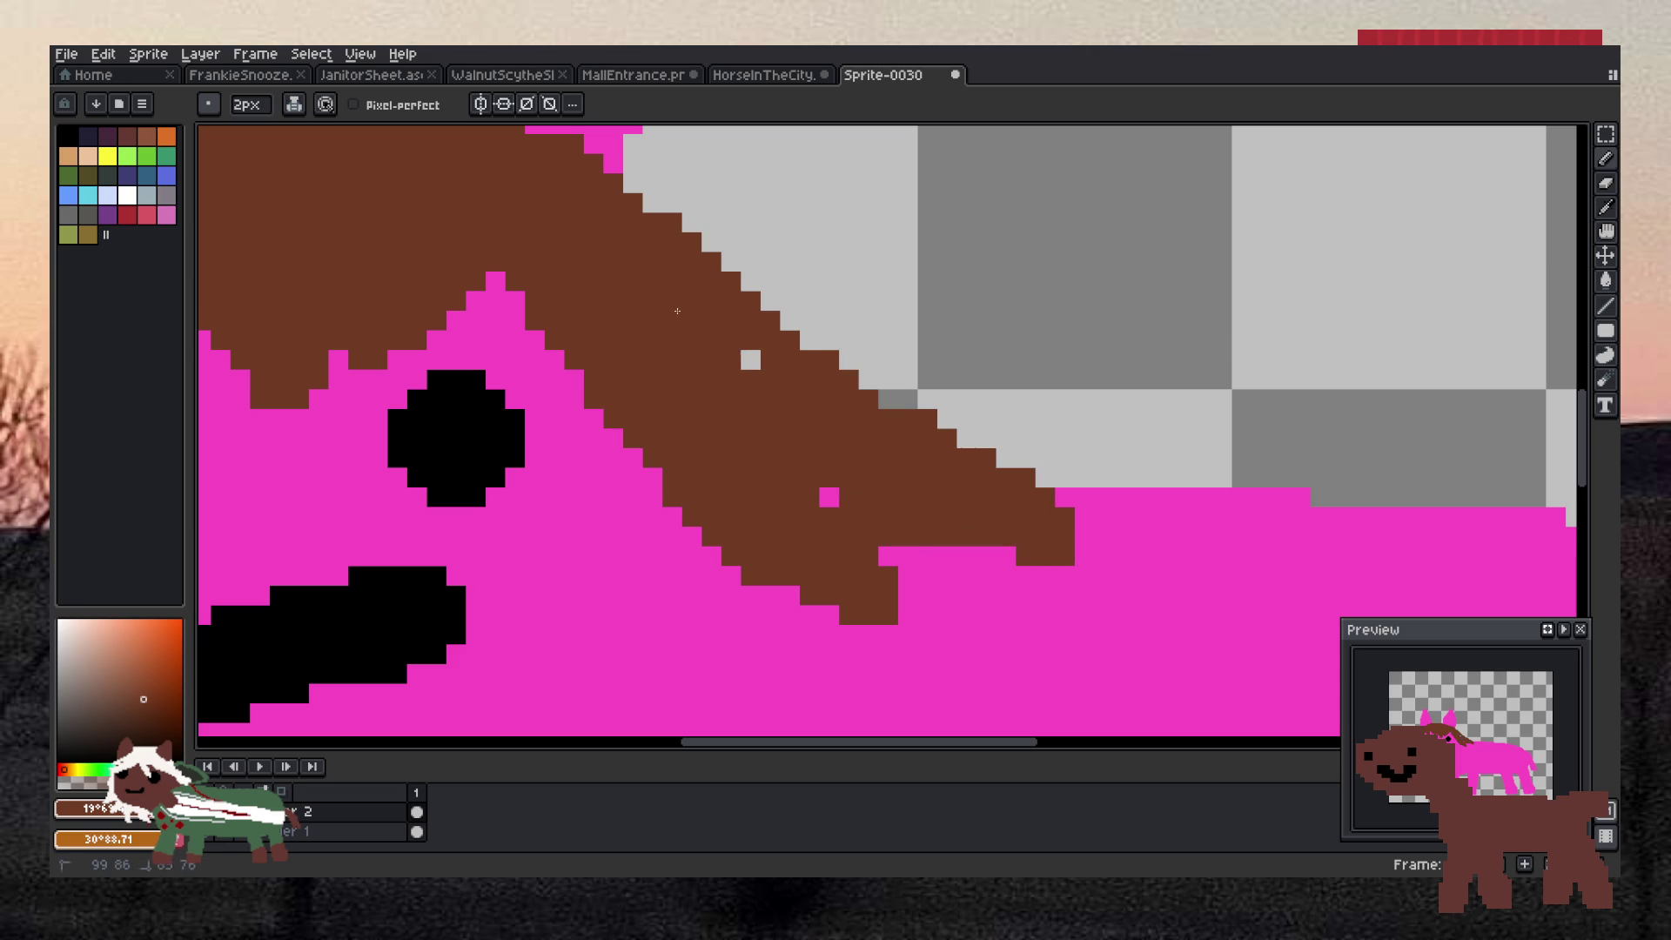
scroll(842, 529, down, 4)
scroll(836, 497, up, 1)
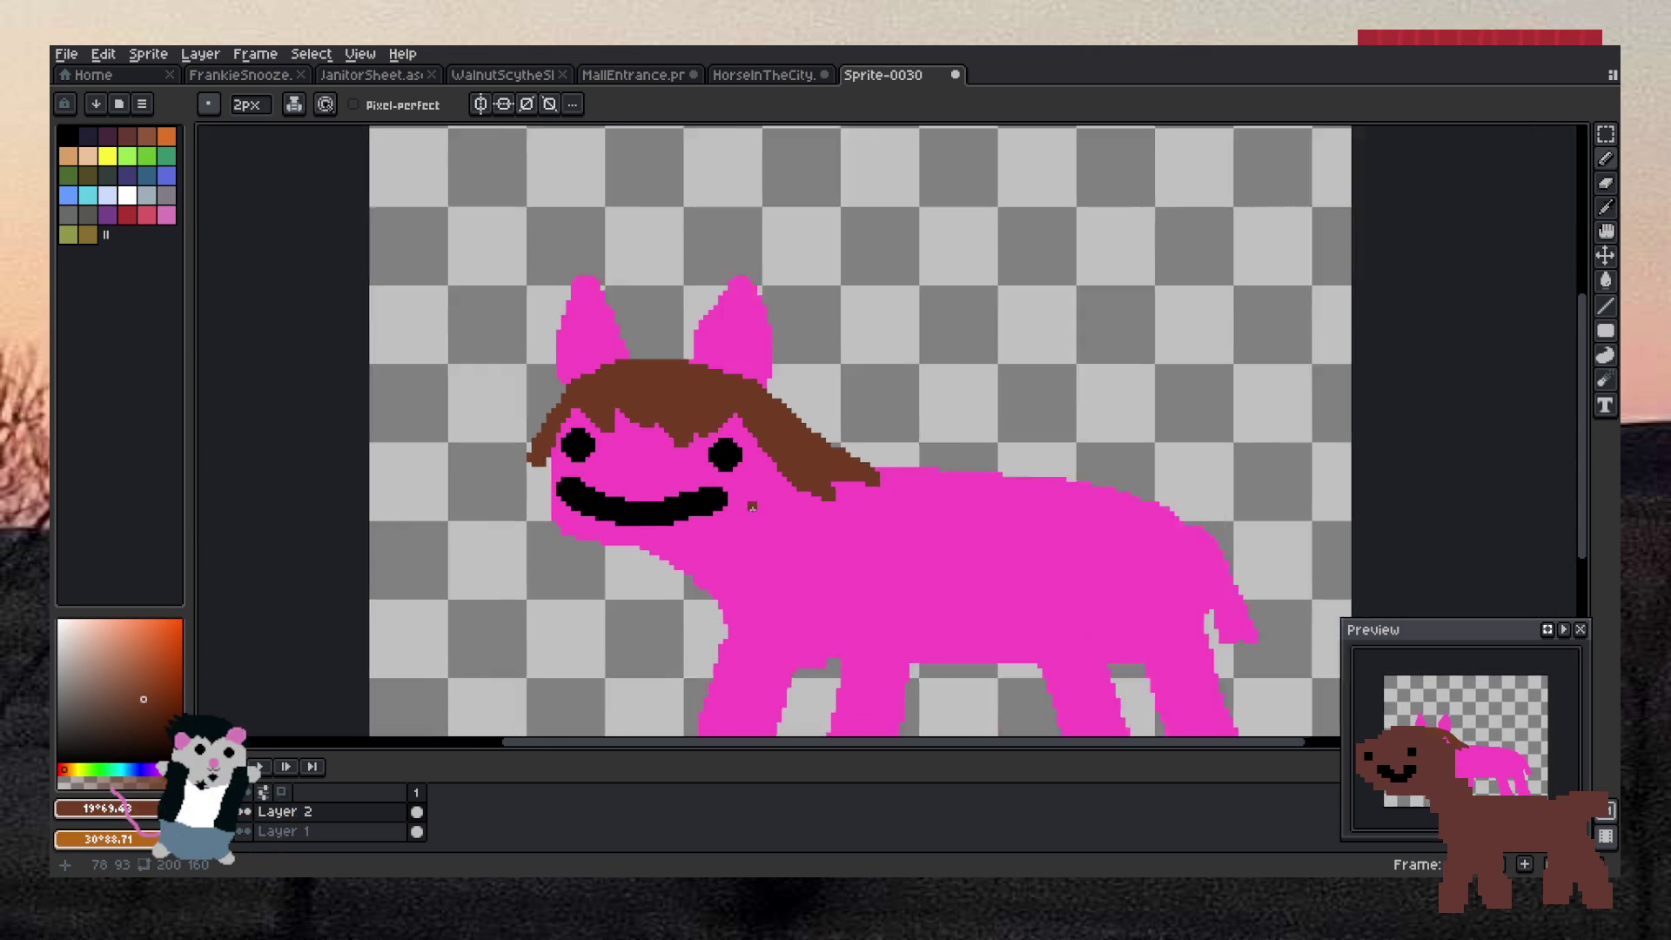
scroll(832, 485, up, 2)
scroll(834, 486, up, 1)
scroll(870, 444, up, 1)
drag(969, 480, 914, 470)
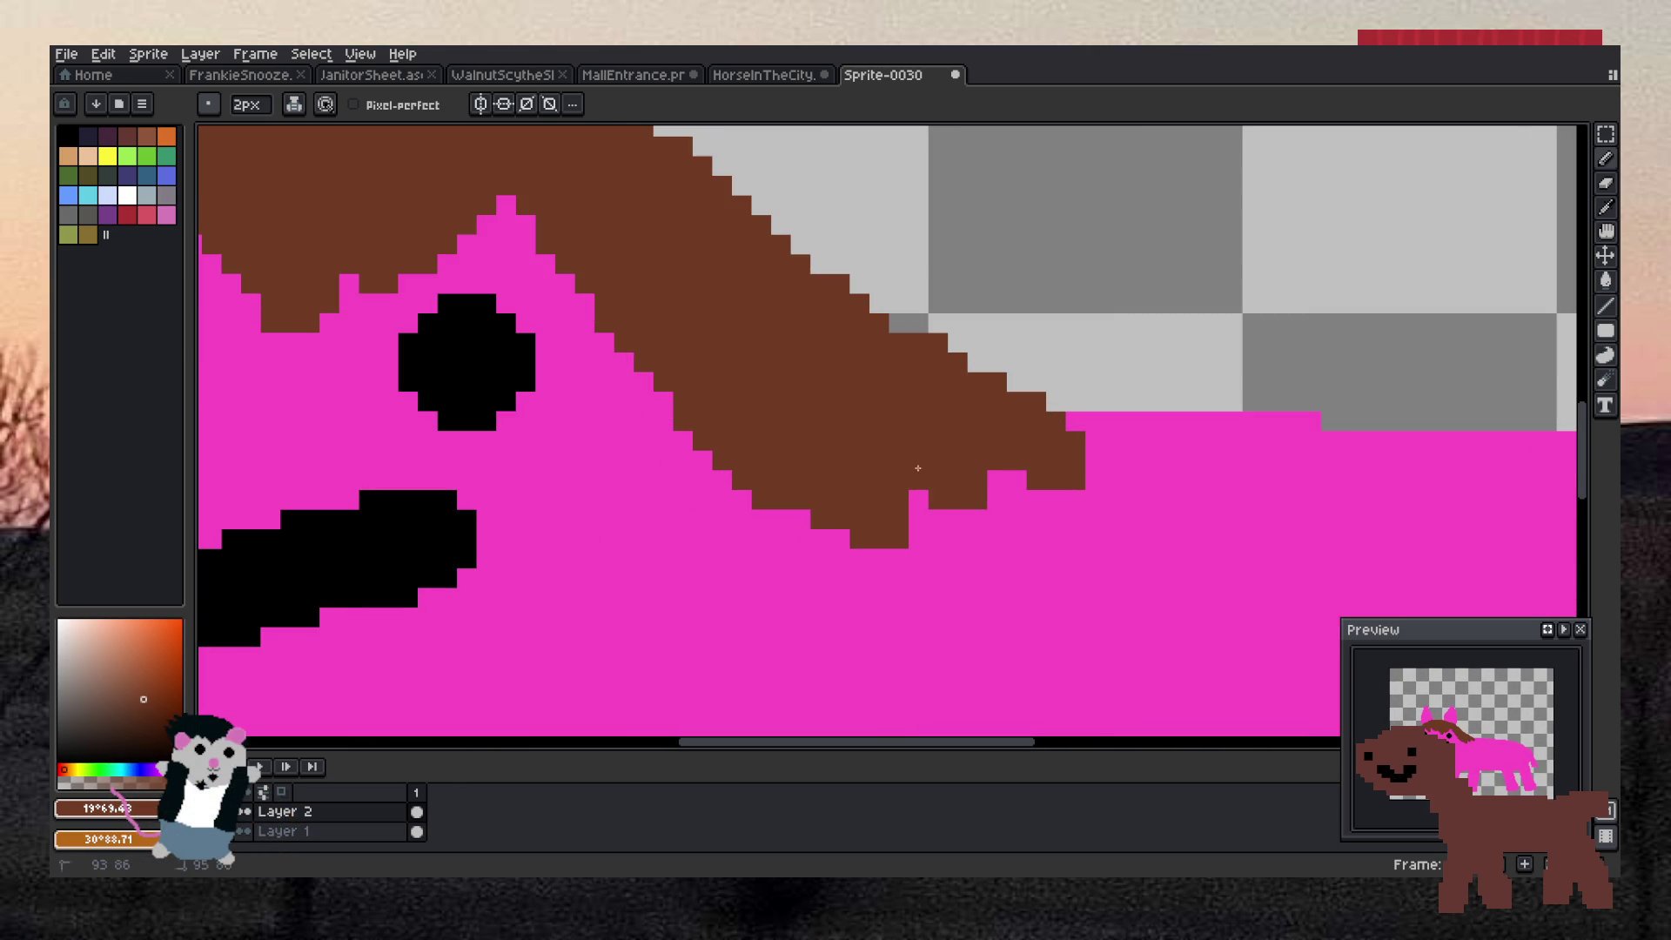
scroll(851, 451, down, 4)
scroll(852, 452, up, 2)
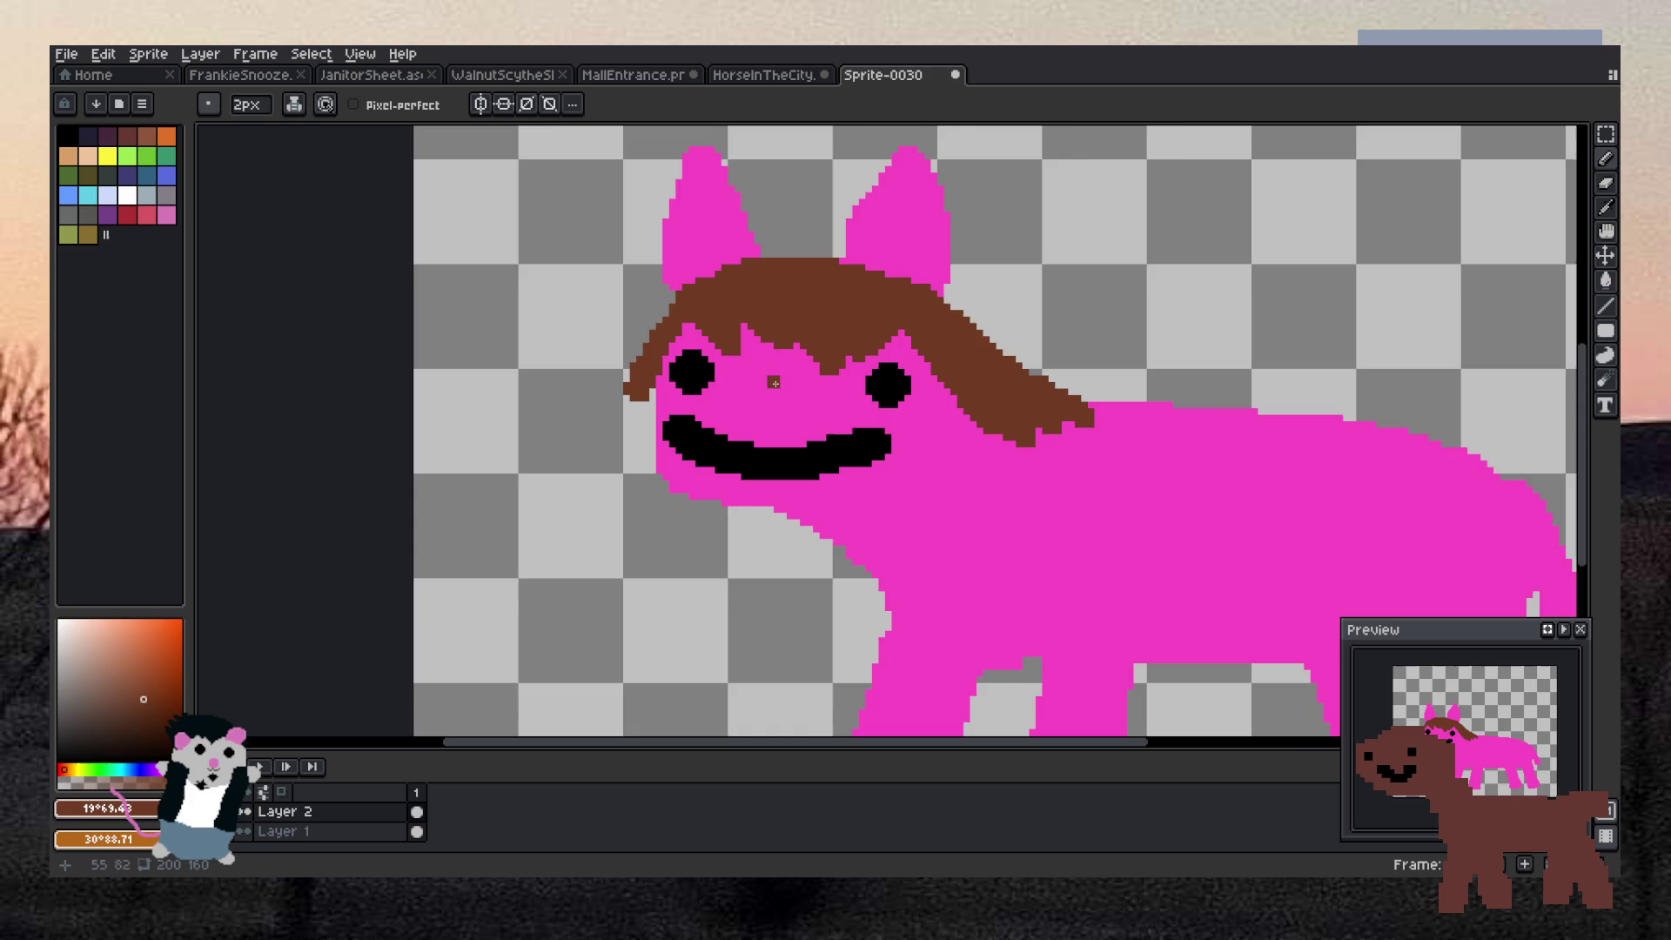
scroll(805, 360, down, 3)
scroll(873, 310, up, 1)
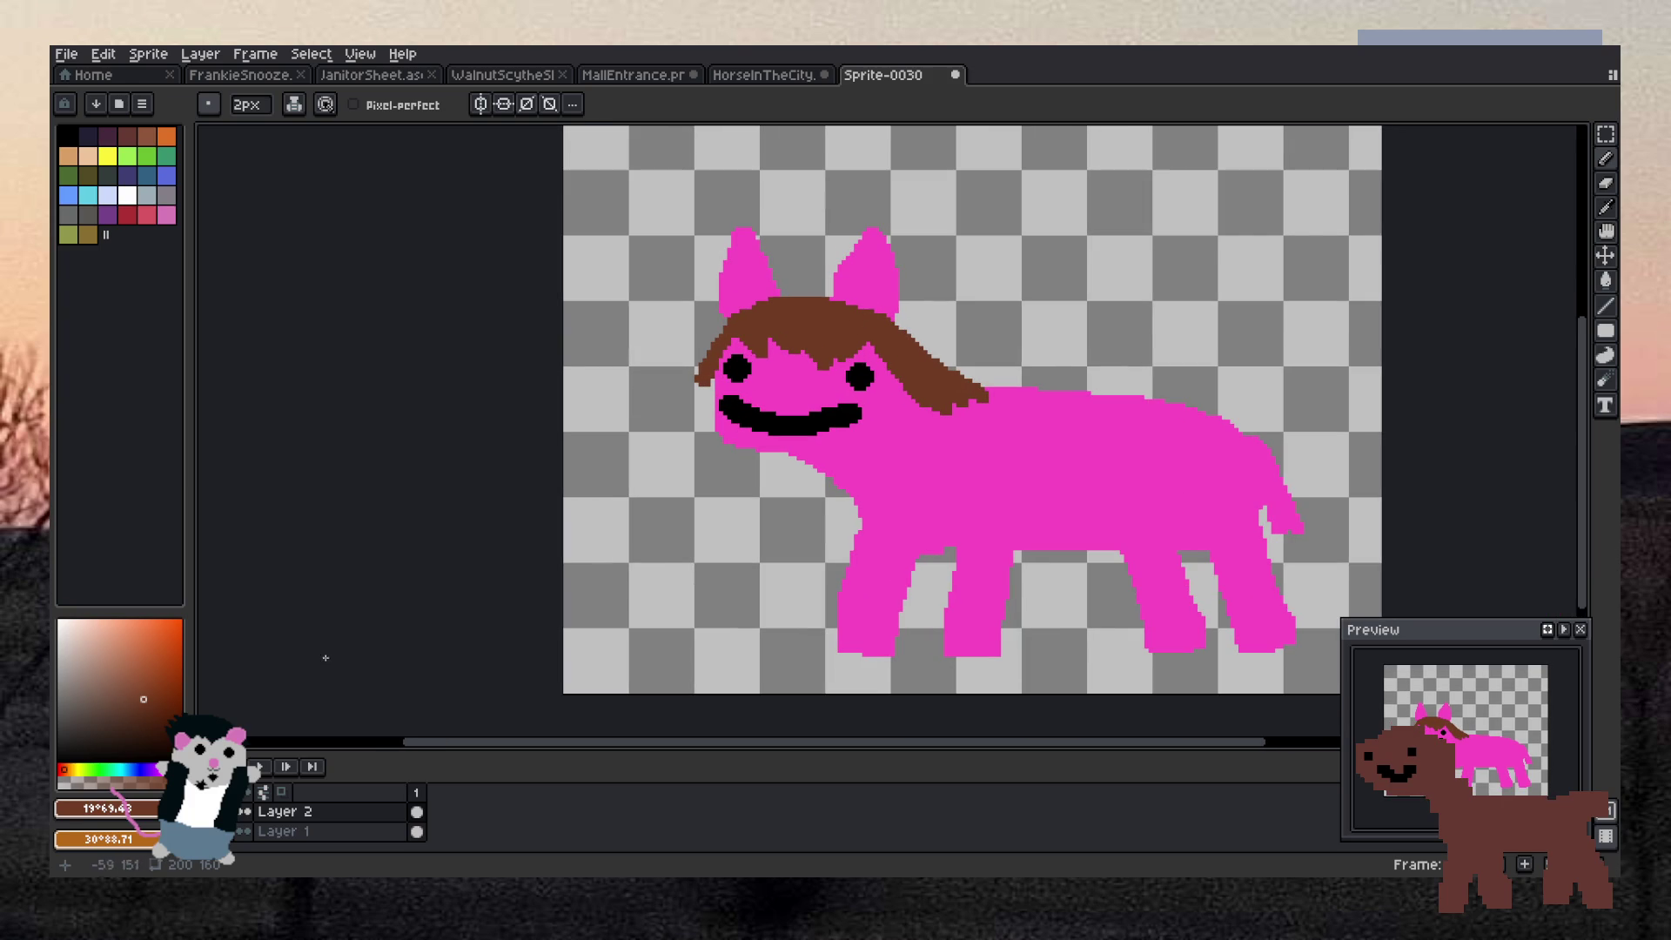
drag(414, 755, 418, 733)
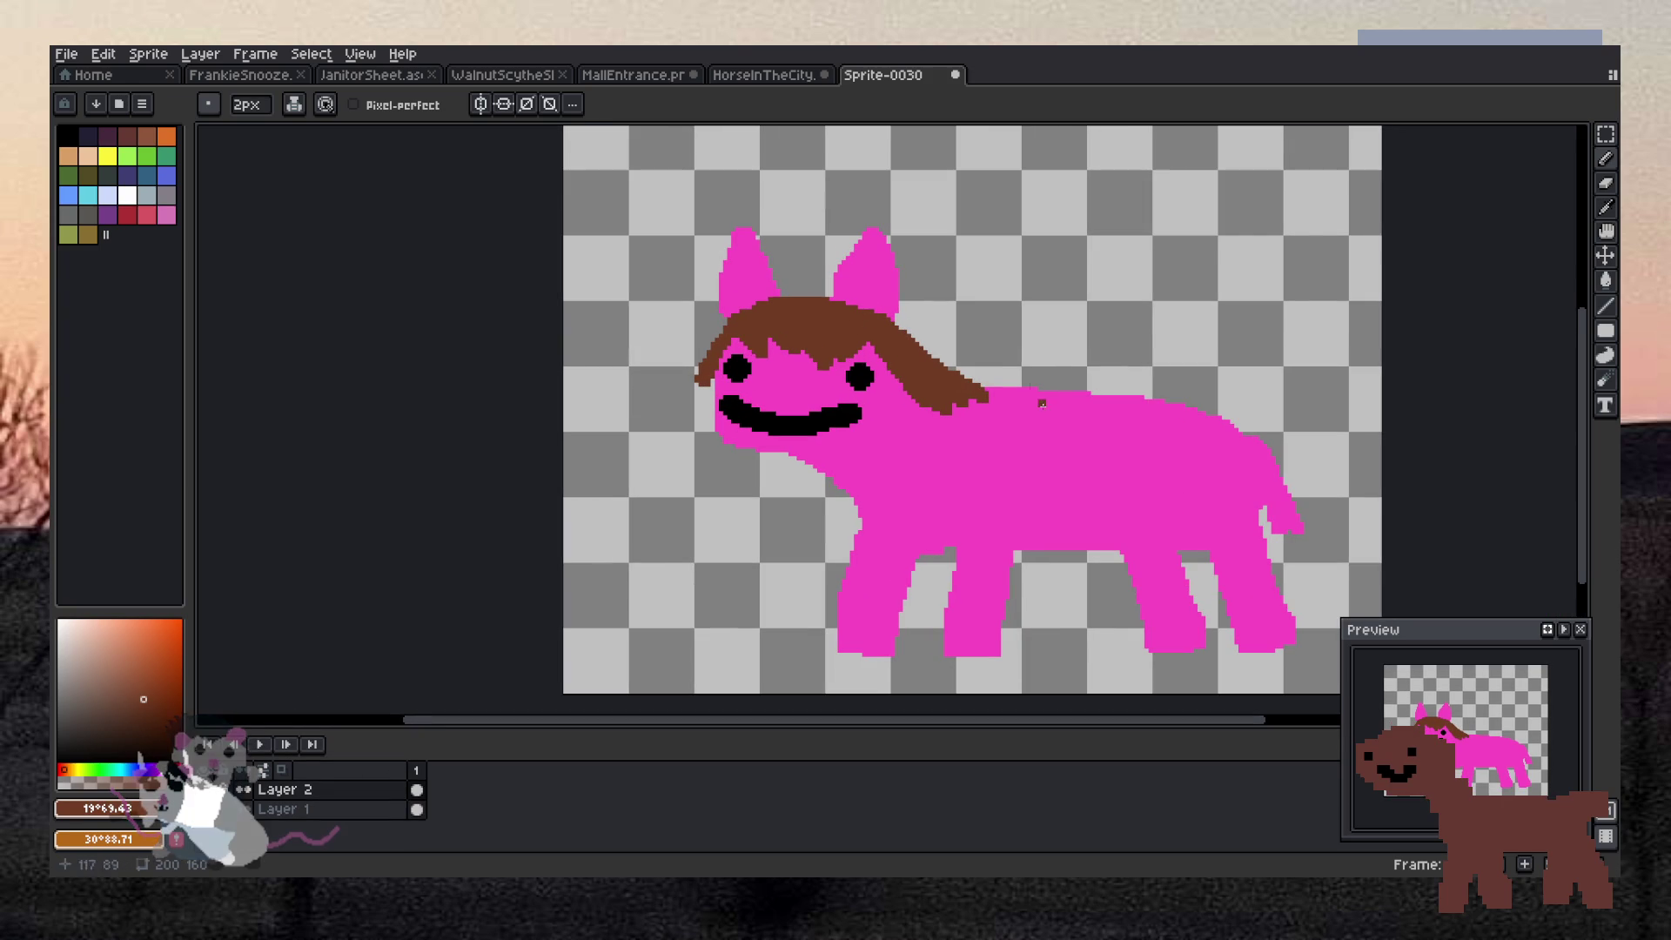
scroll(972, 370, up, 1)
Step: Create Layer 3, drag it beneath all layers, and return to Layer 2
click(199, 54)
click(464, 156)
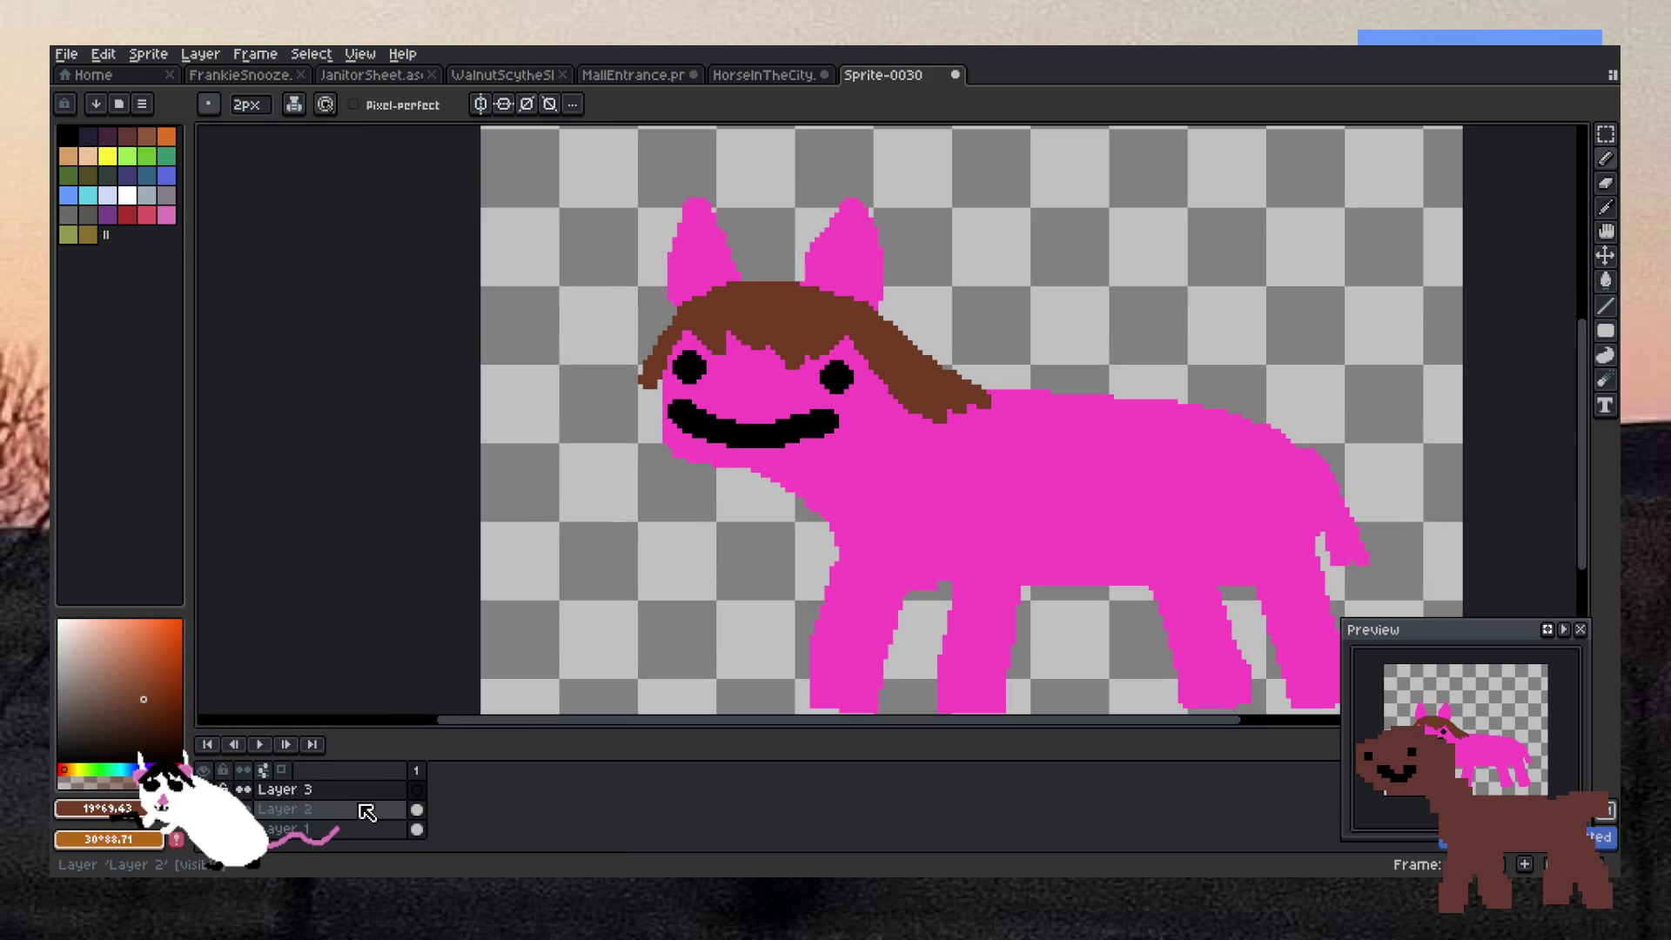
drag(361, 789, 385, 842)
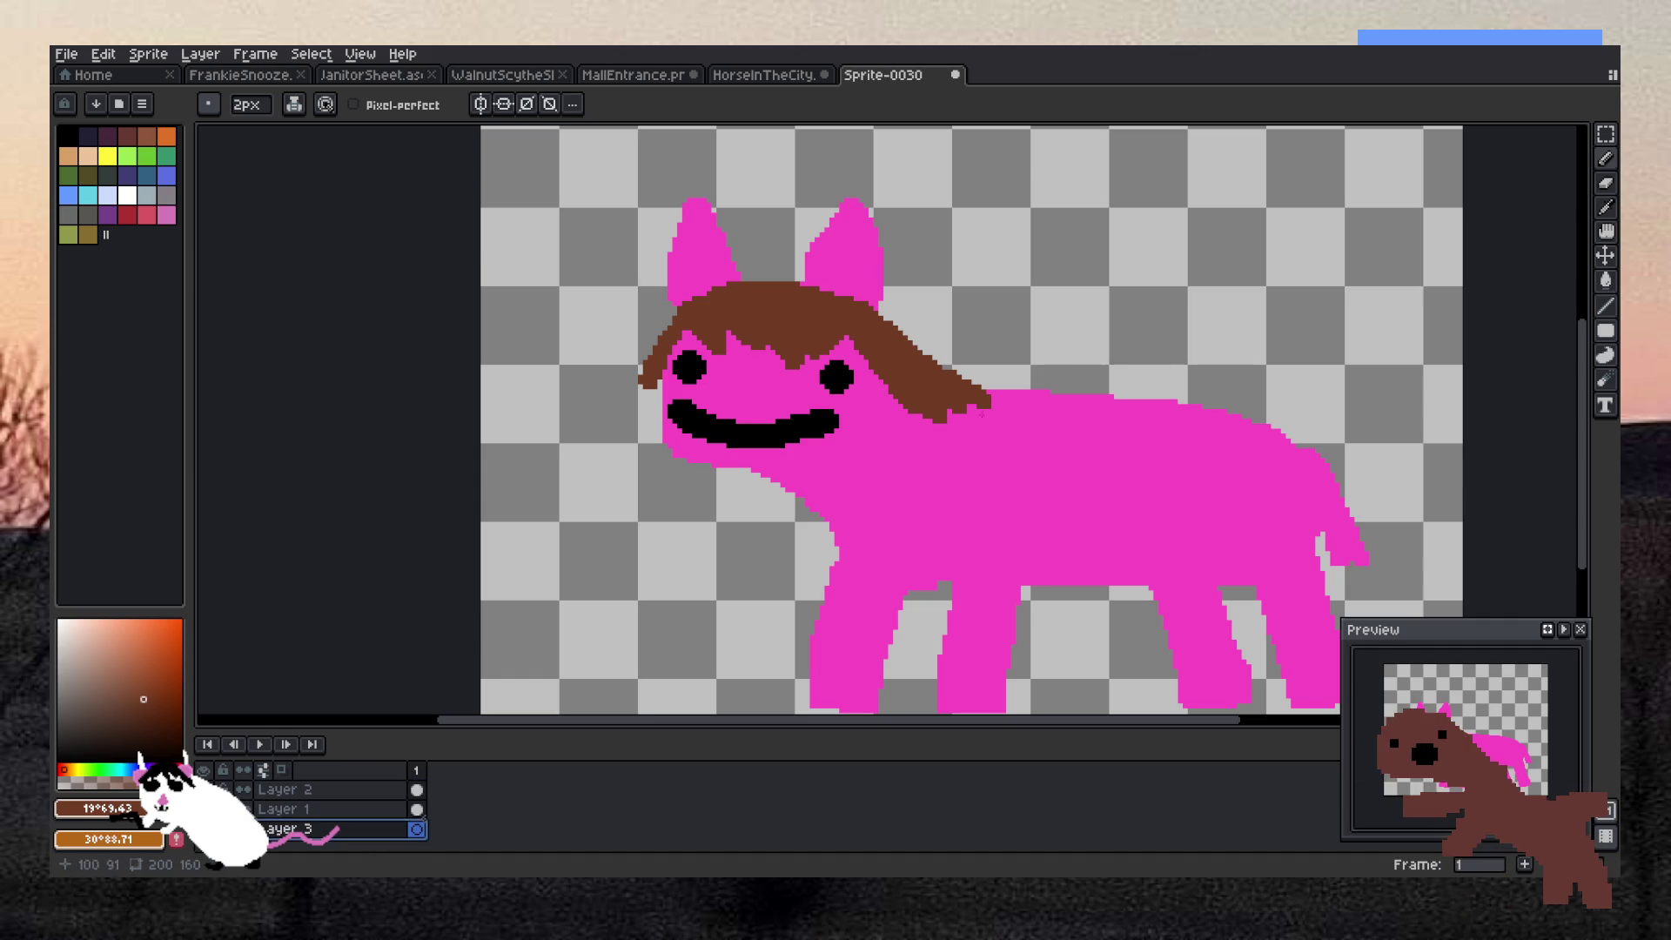
scroll(1062, 336, up, 3)
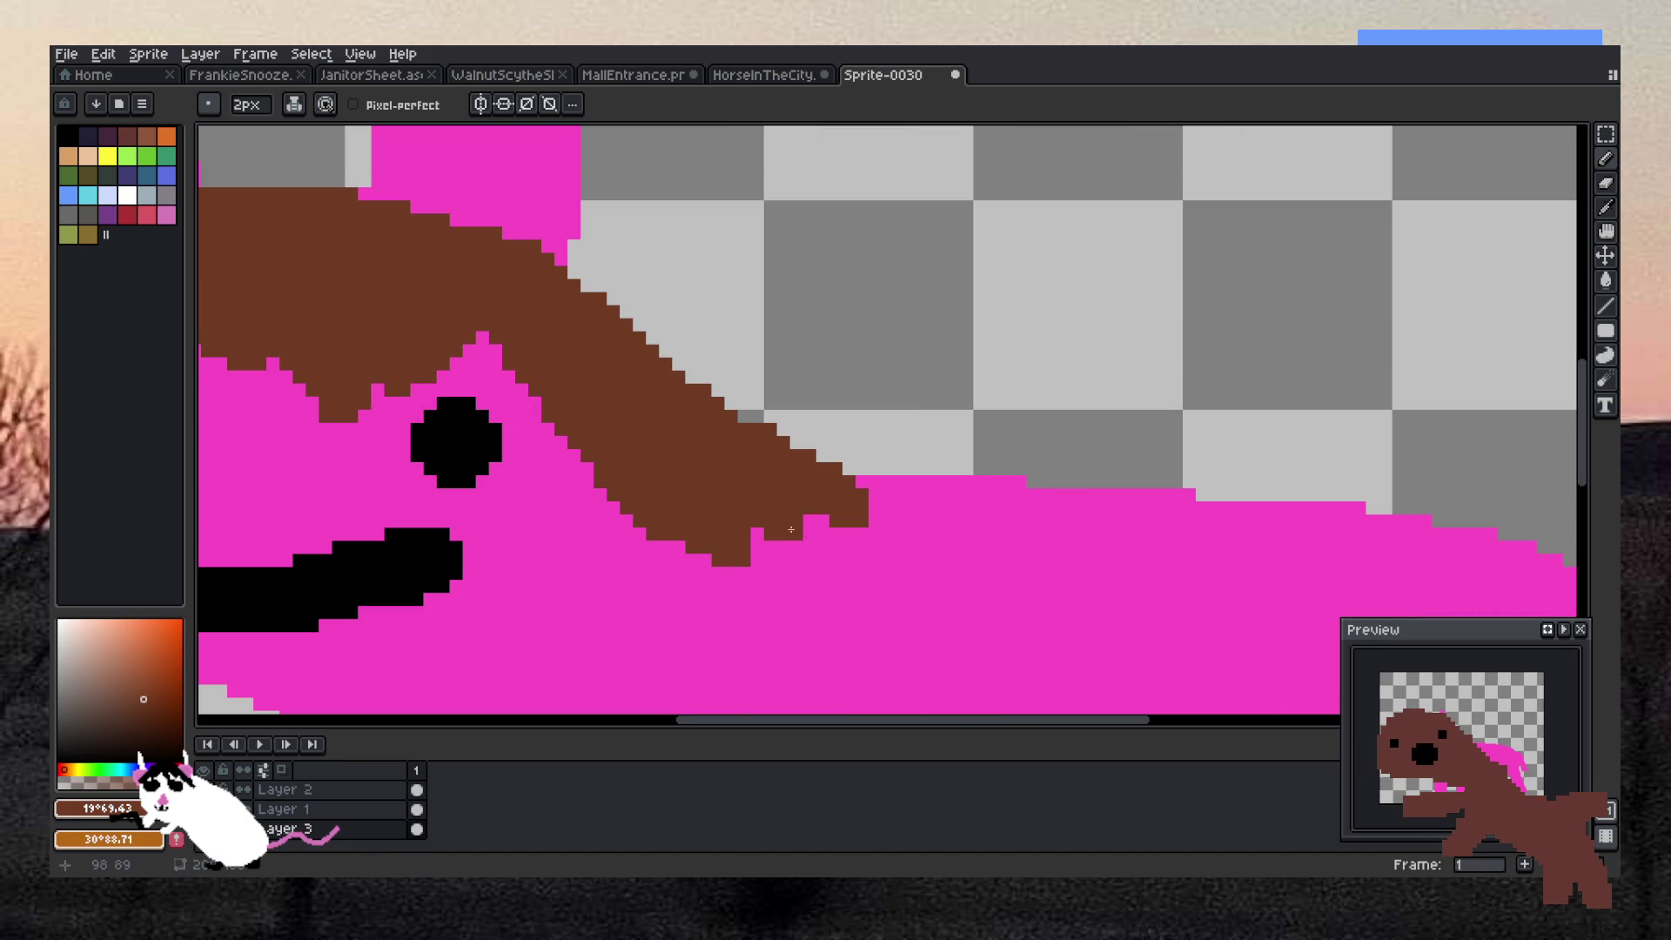
click(287, 790)
Step: Extend the brown mane further along the back, filling its pink notch, then move to Layer 3
drag(768, 541, 851, 588)
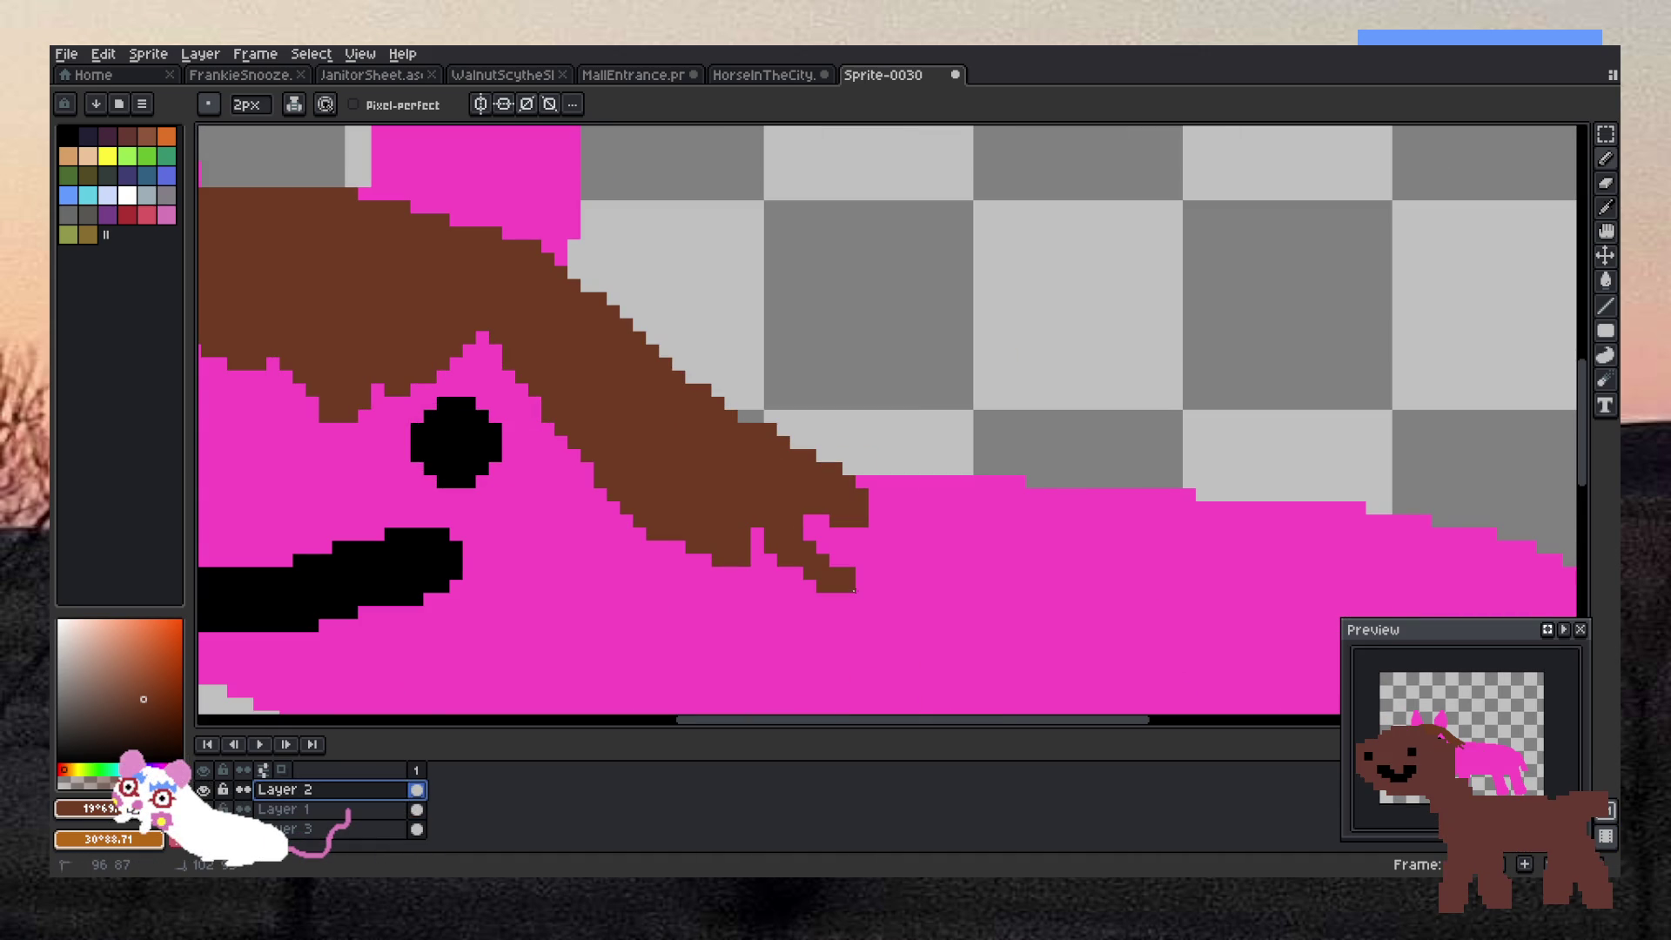
key(ctrl+z)
drag(780, 544, 792, 574)
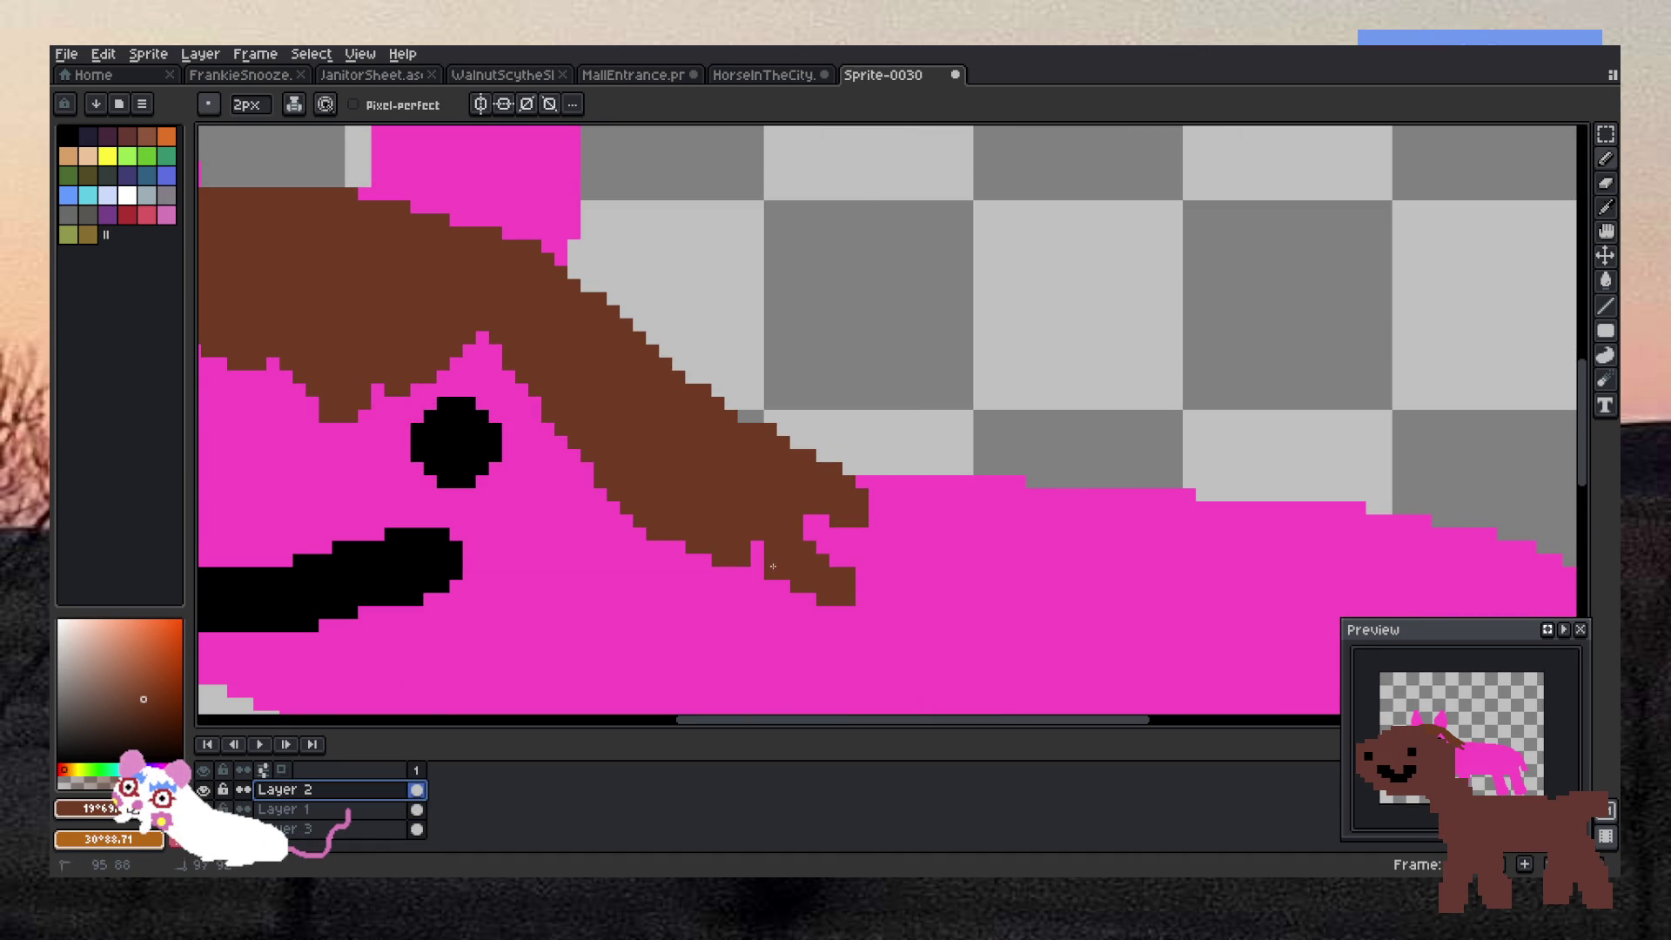
scroll(754, 560, down, 4)
scroll(792, 575, up, 3)
key(ctrl+z)
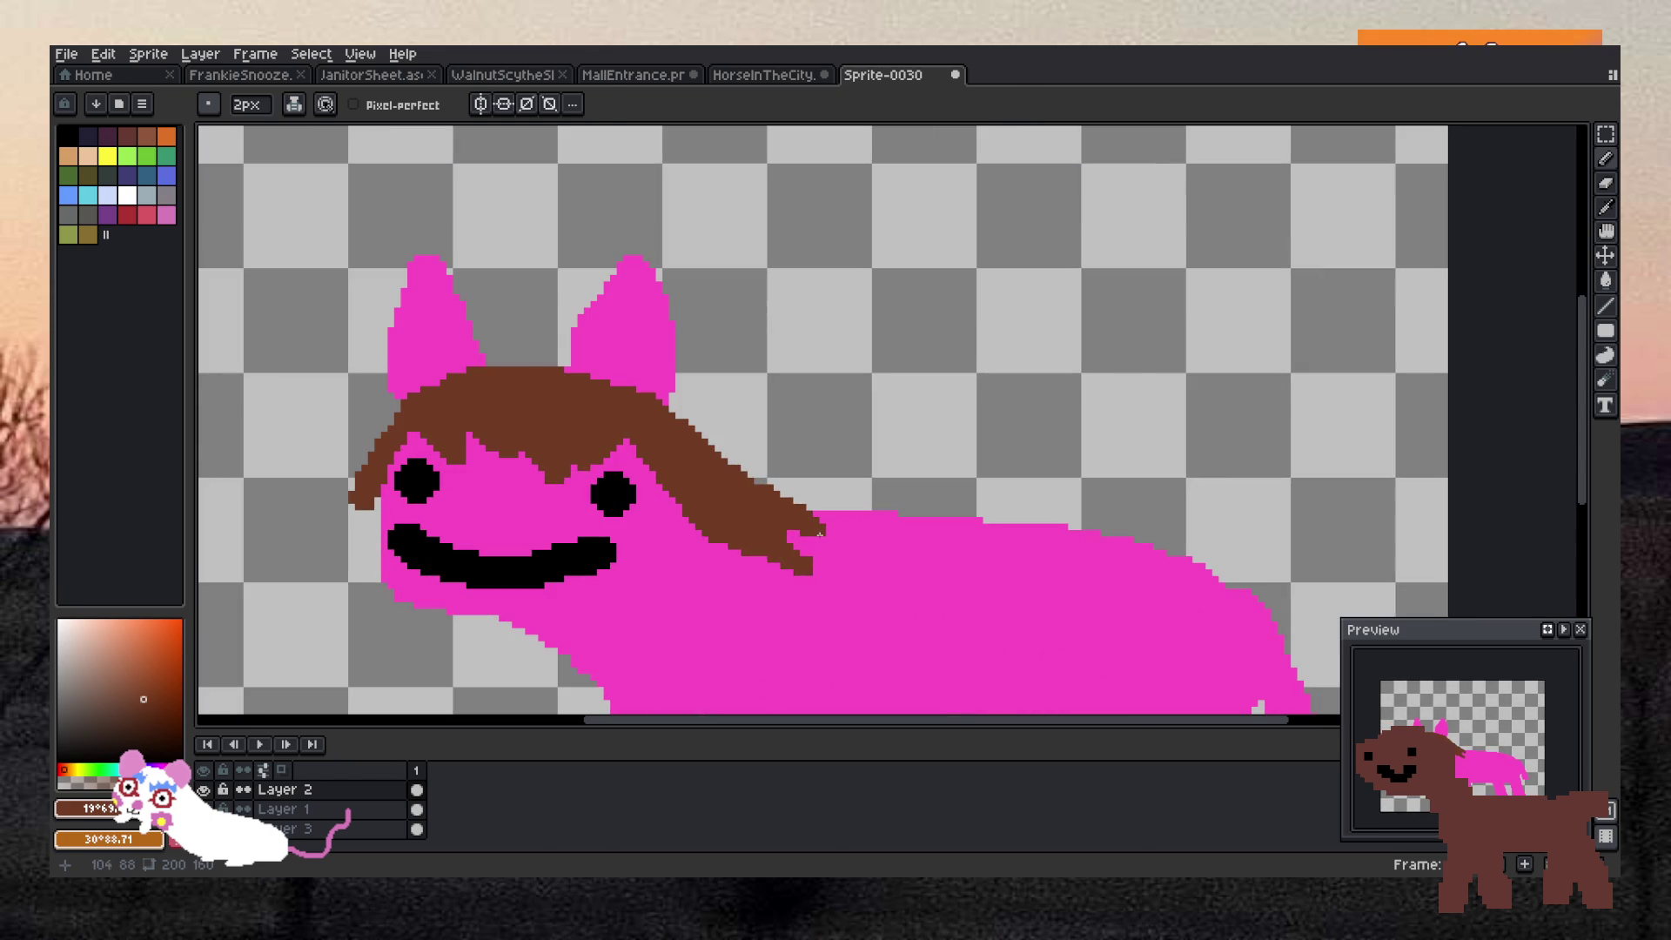
key(b)
scroll(792, 574, up, 1)
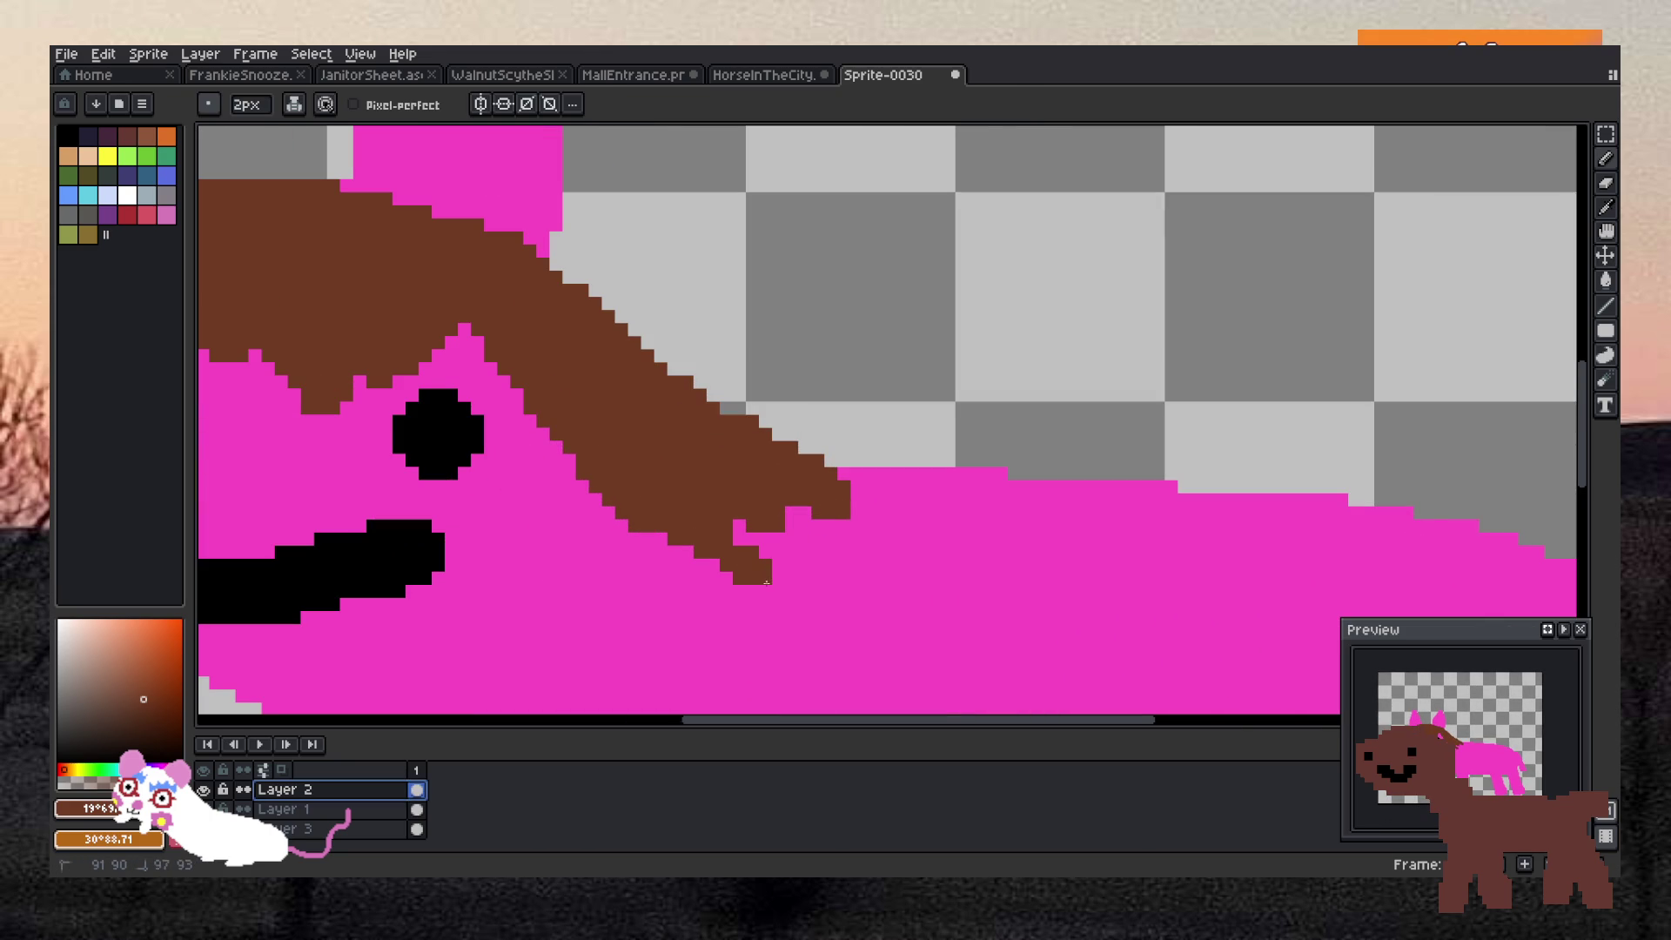
drag(799, 512, 740, 540)
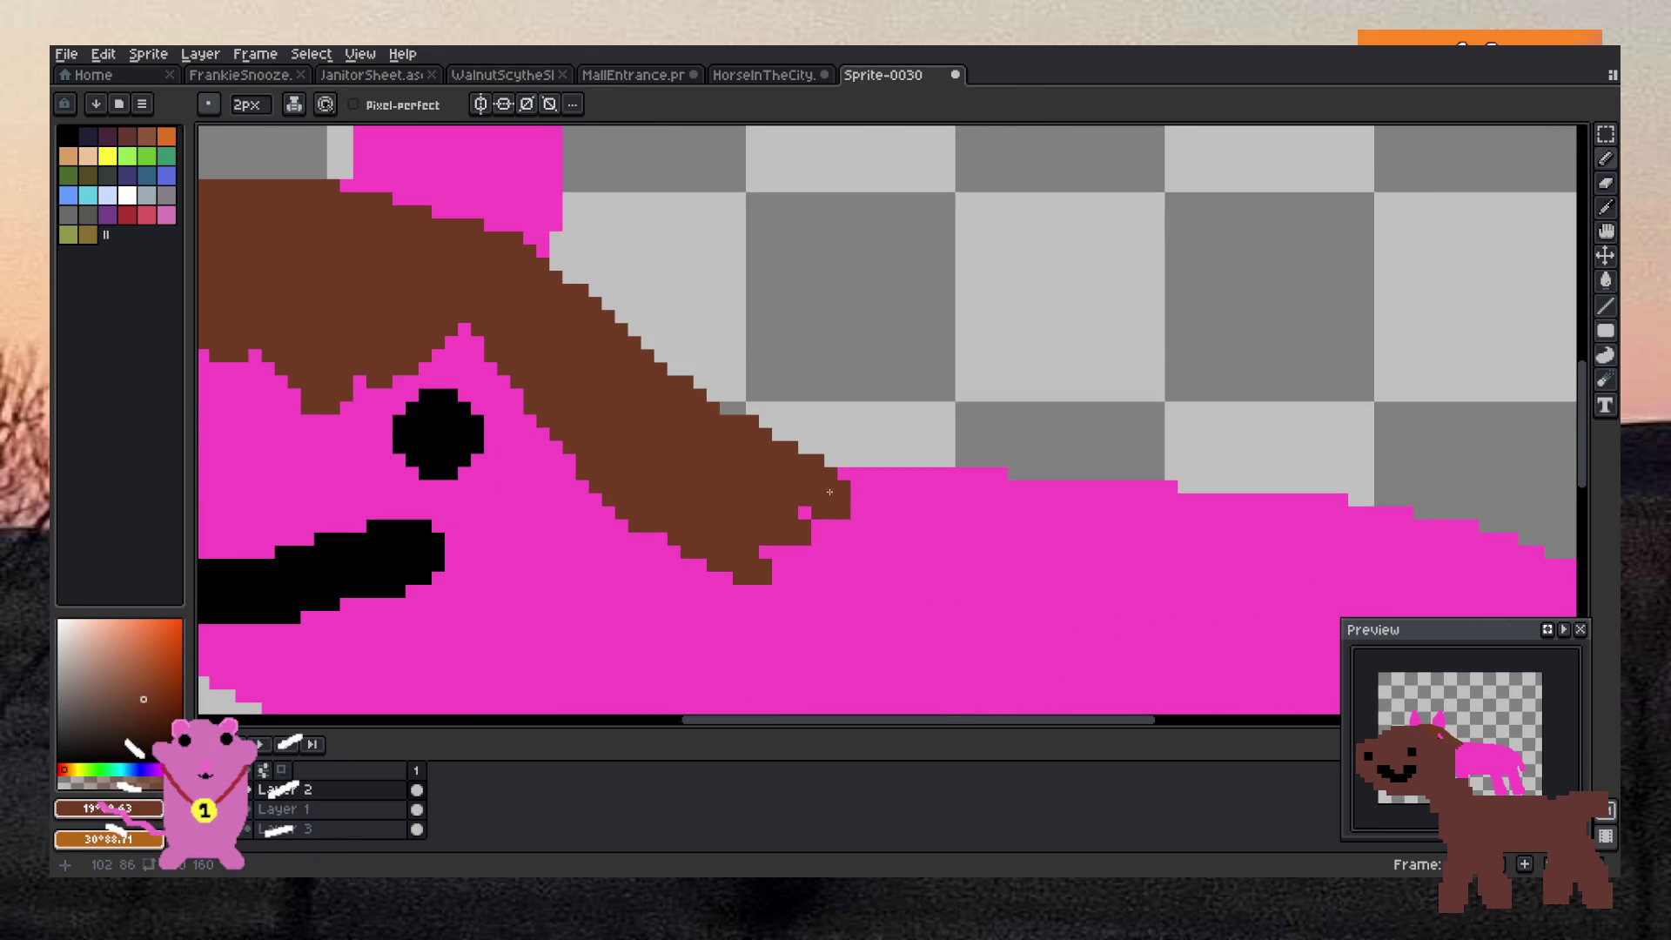
drag(824, 457, 858, 473)
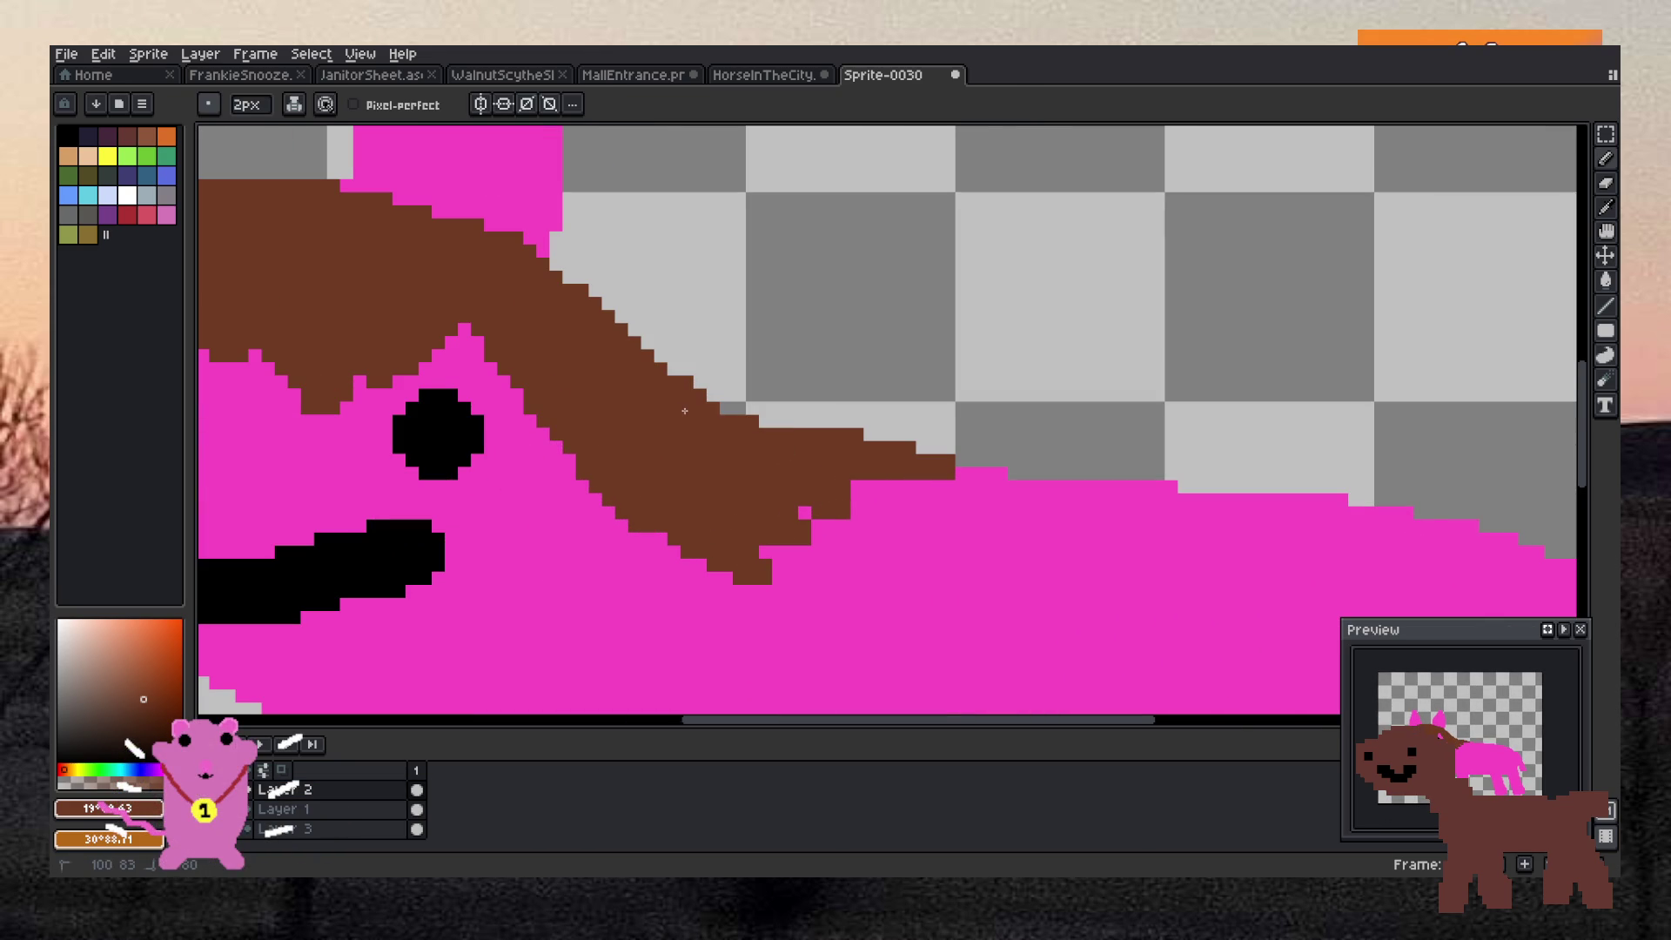
scroll(462, 429, down, 3)
scroll(455, 470, up, 3)
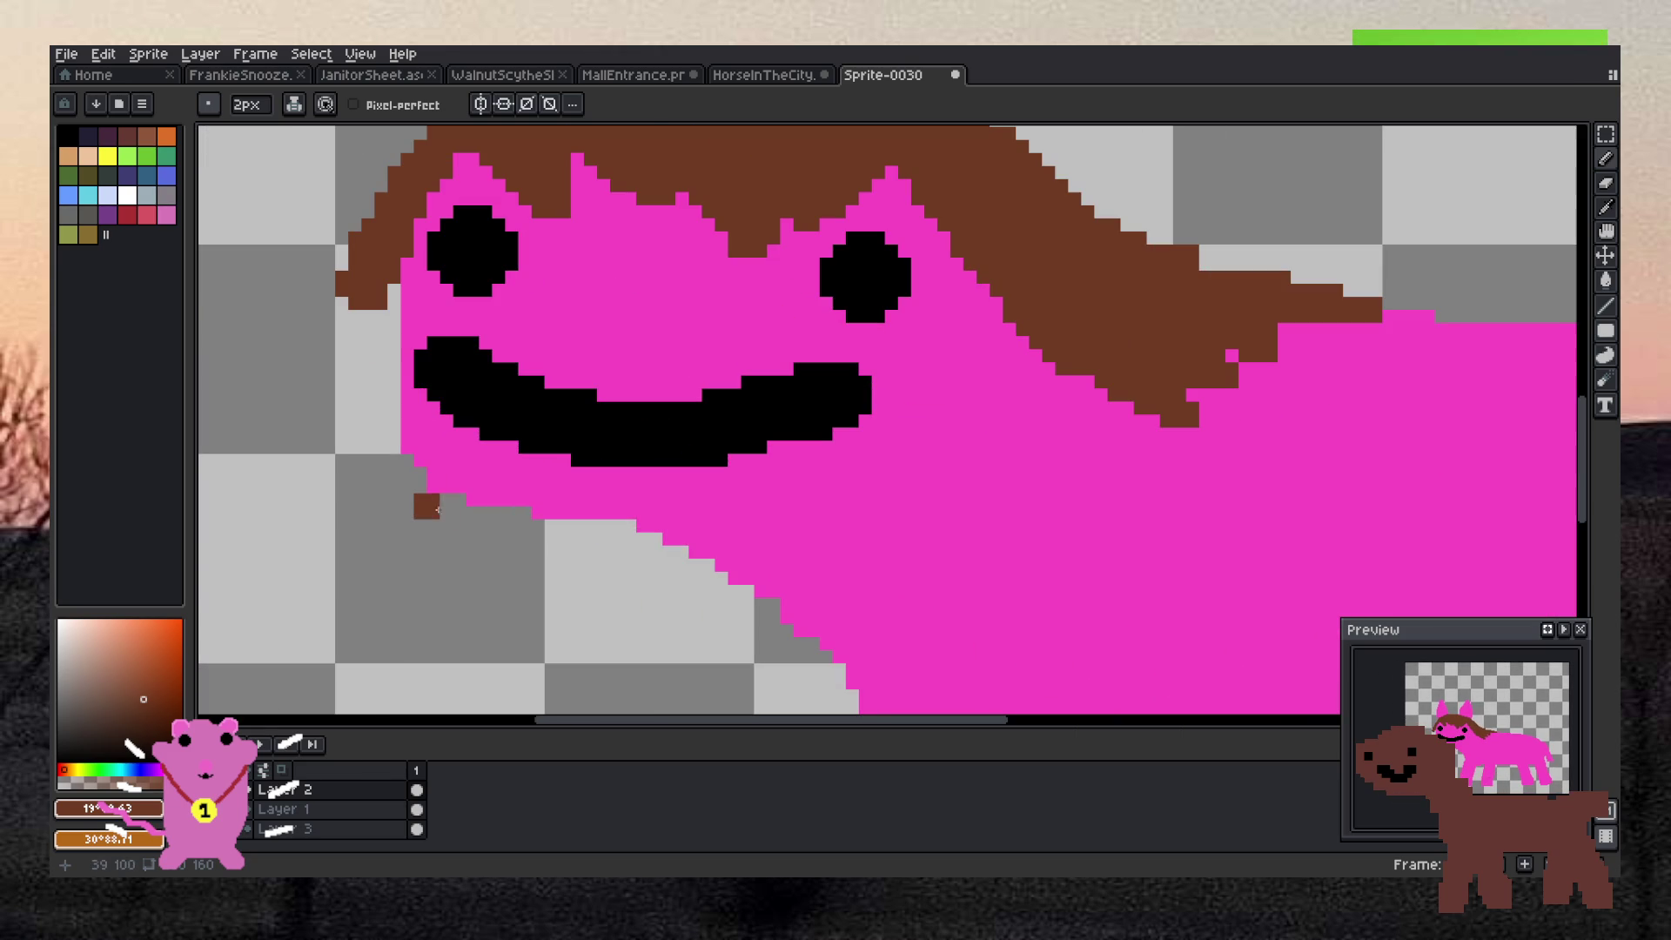
click(326, 828)
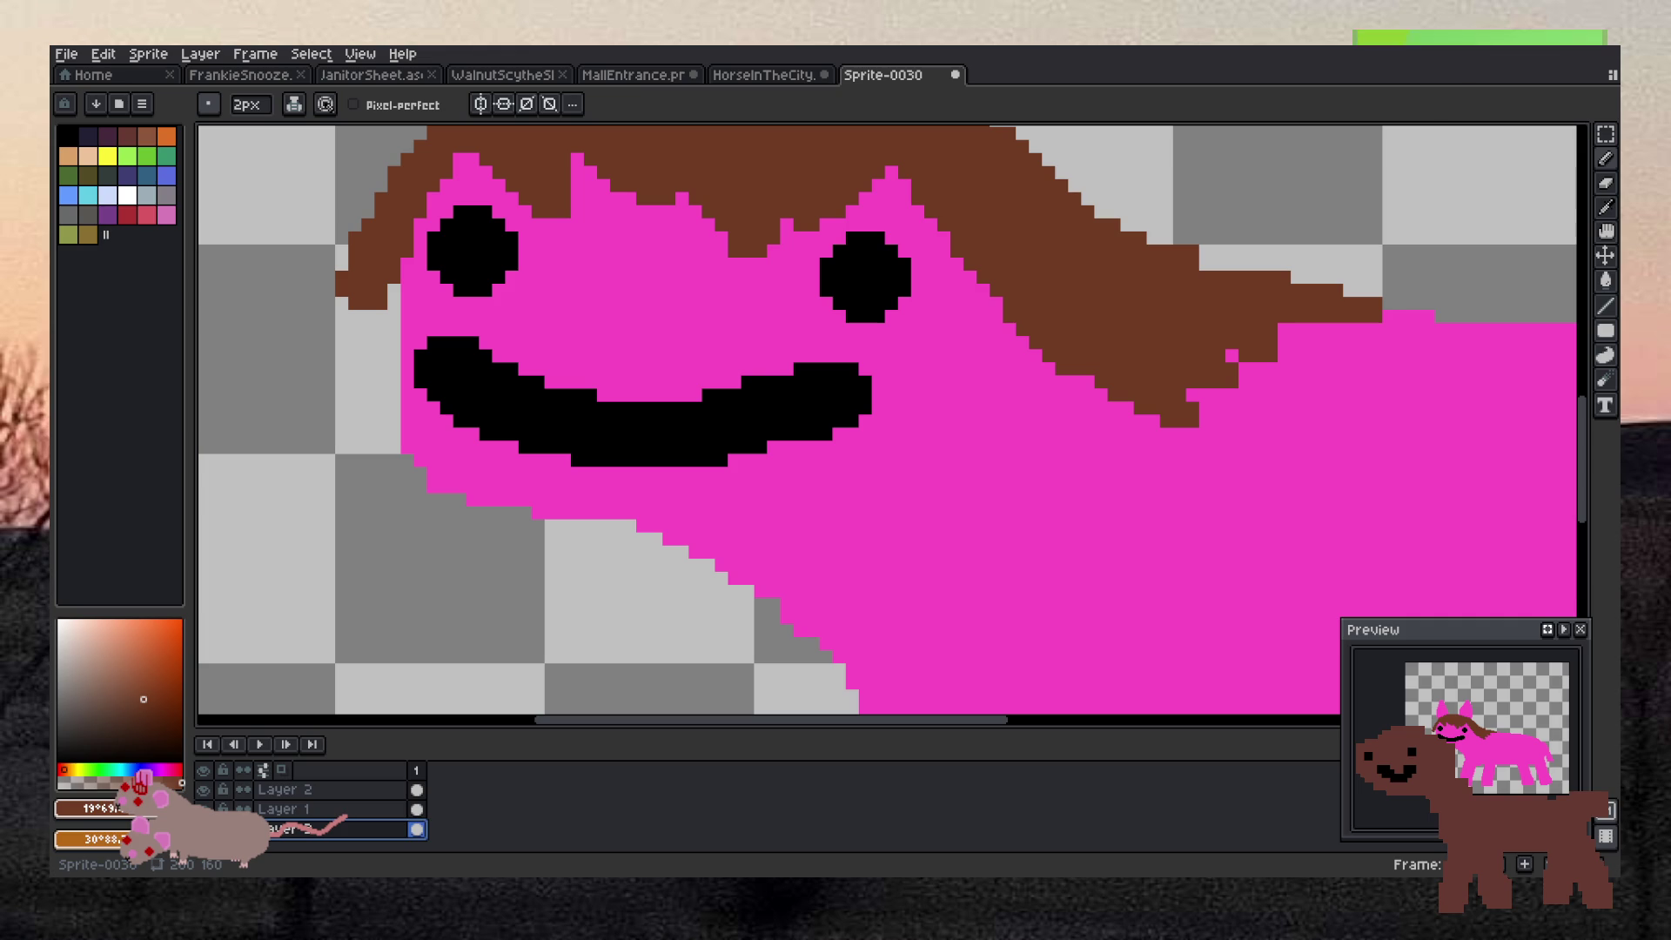
Step: On Layer 3, draw jagged brown mane strands hanging beside and below the face
mouse_move(395, 352)
mouse_down()
mouse_move(387, 581)
mouse_move(464, 497)
mouse_move(621, 522)
mouse_up()
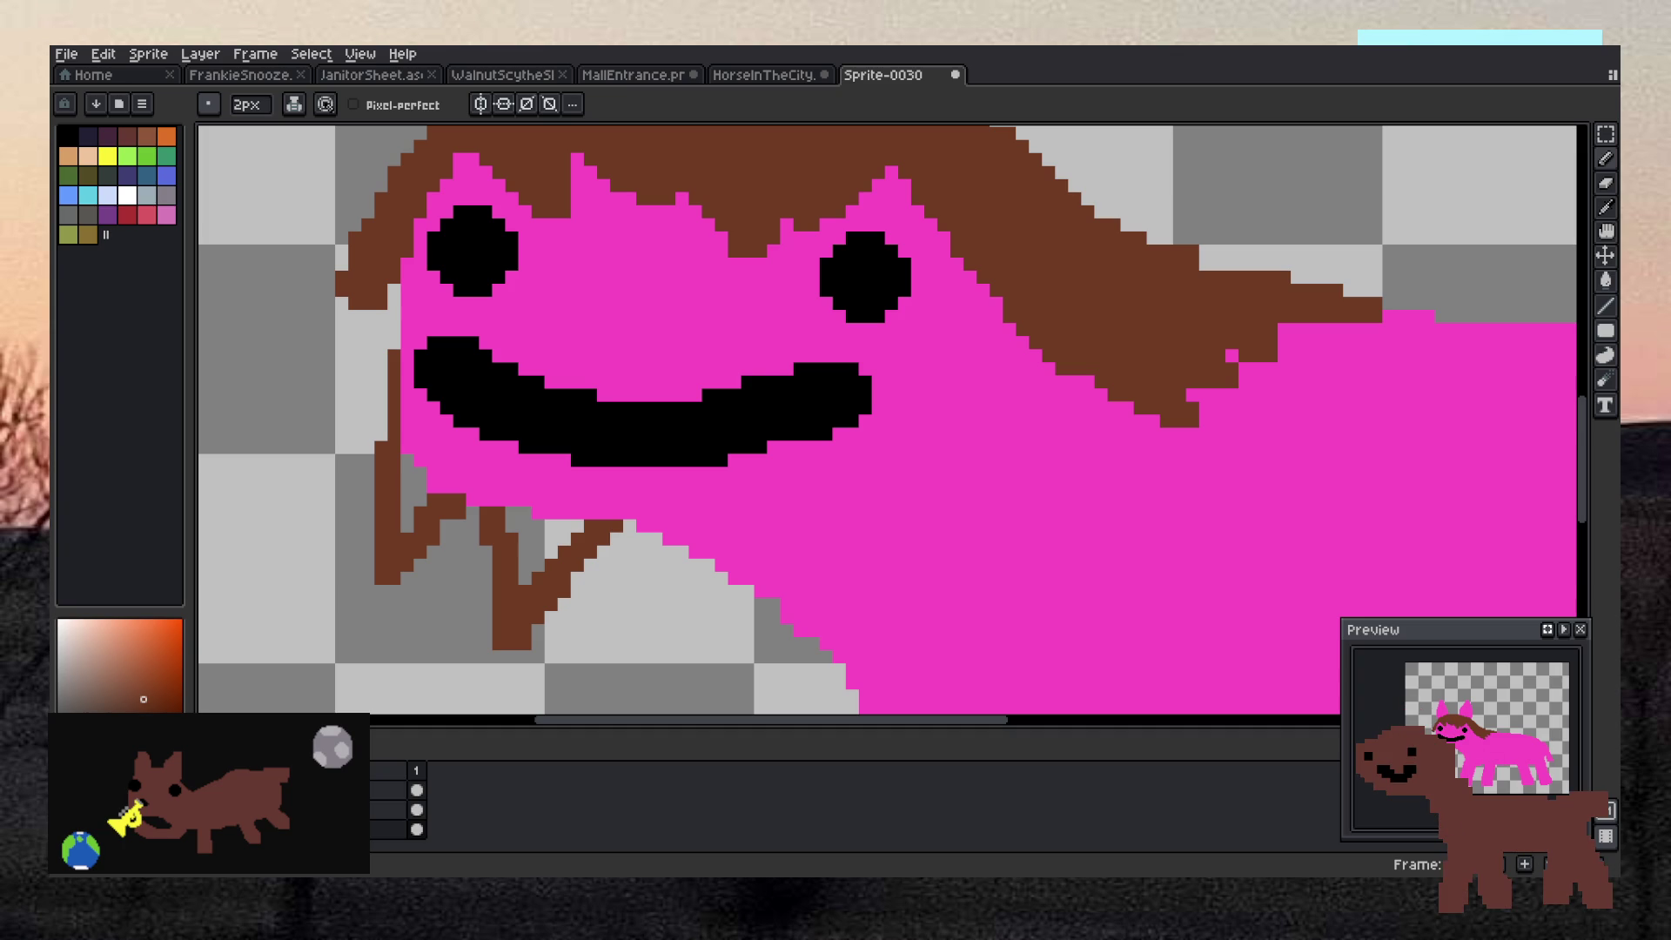
mouse_move(619, 525)
mouse_down()
mouse_move(694, 637)
mouse_move(737, 589)
mouse_move(842, 673)
mouse_up()
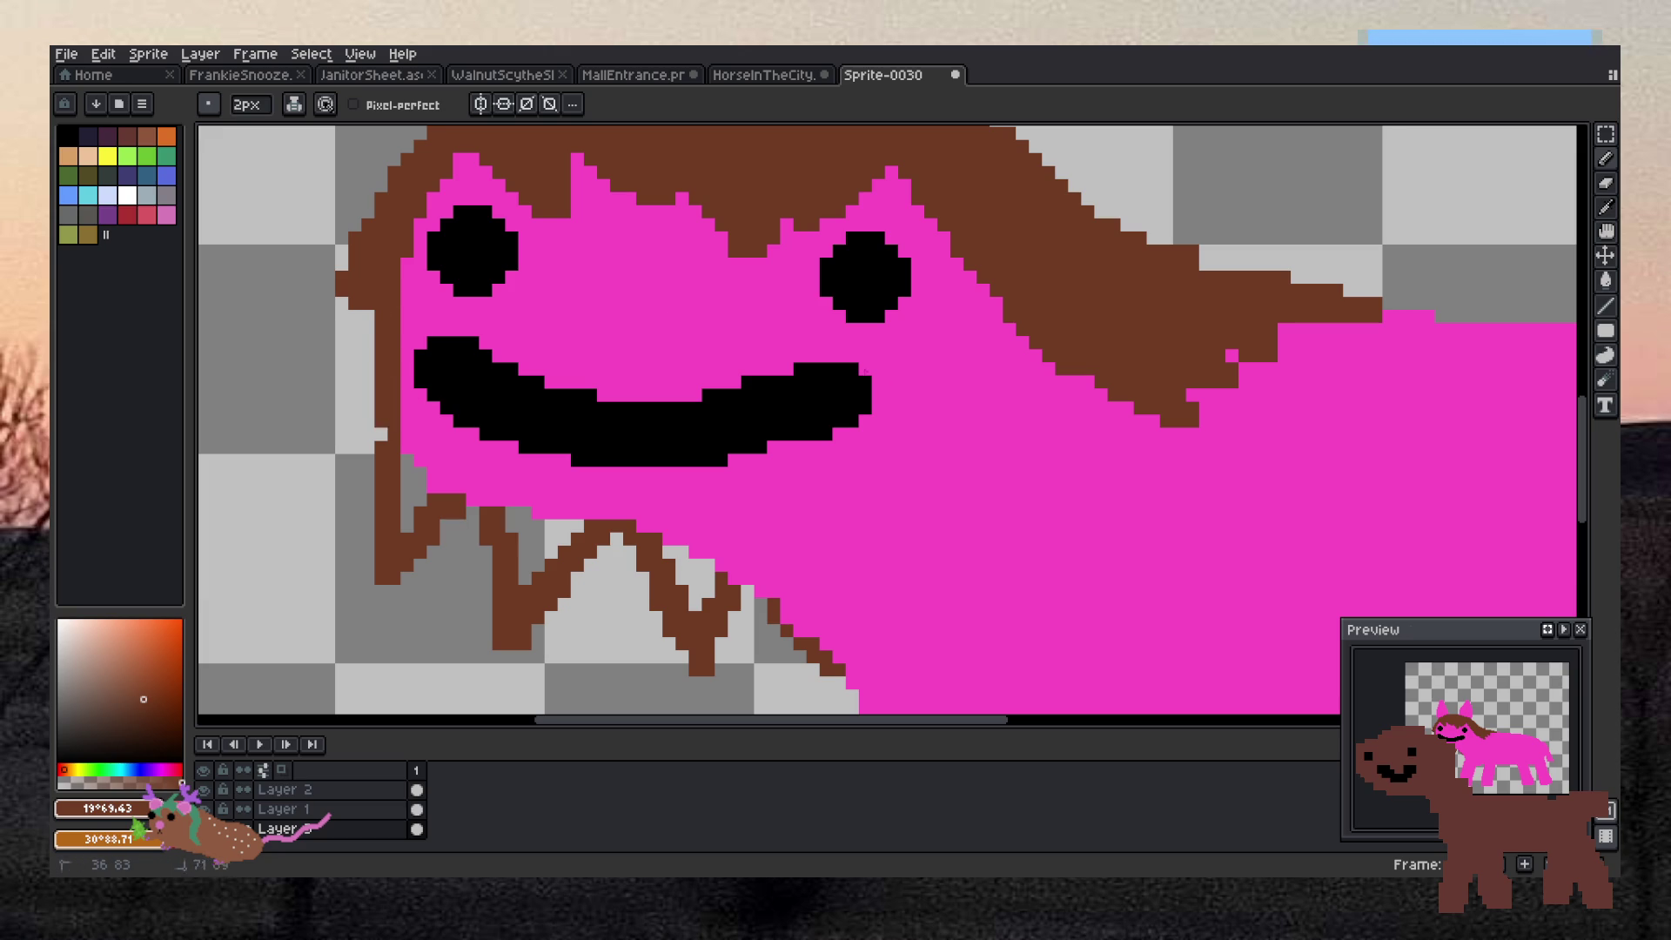
key(g)
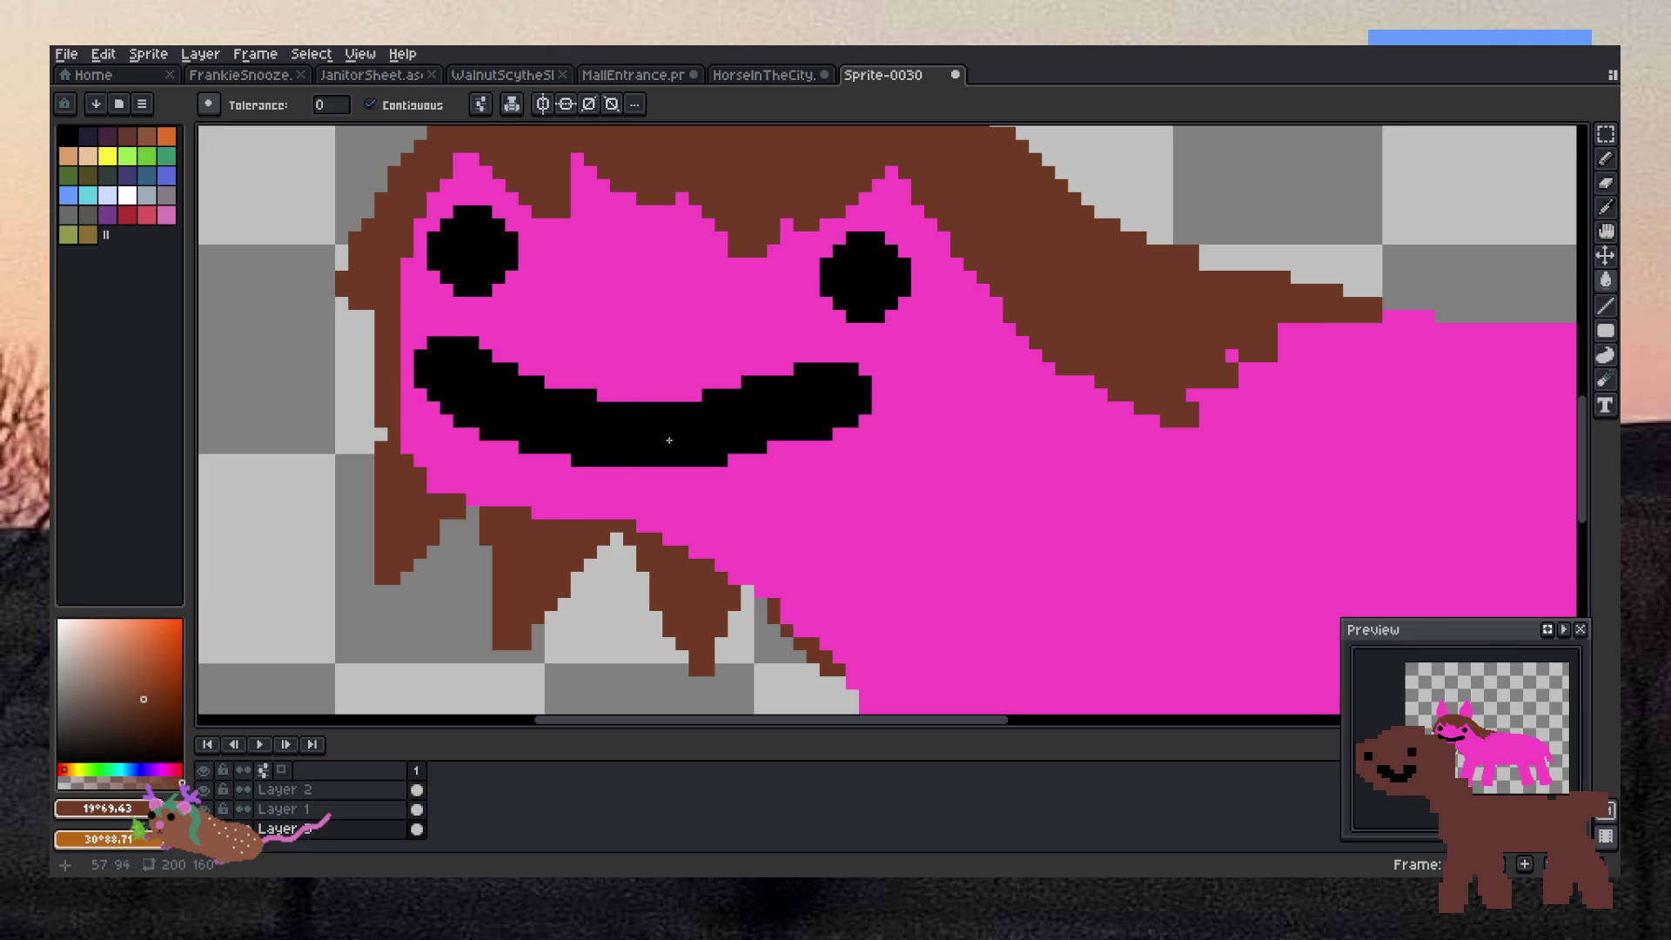
scroll(525, 533, down, 4)
scroll(734, 392, up, 2)
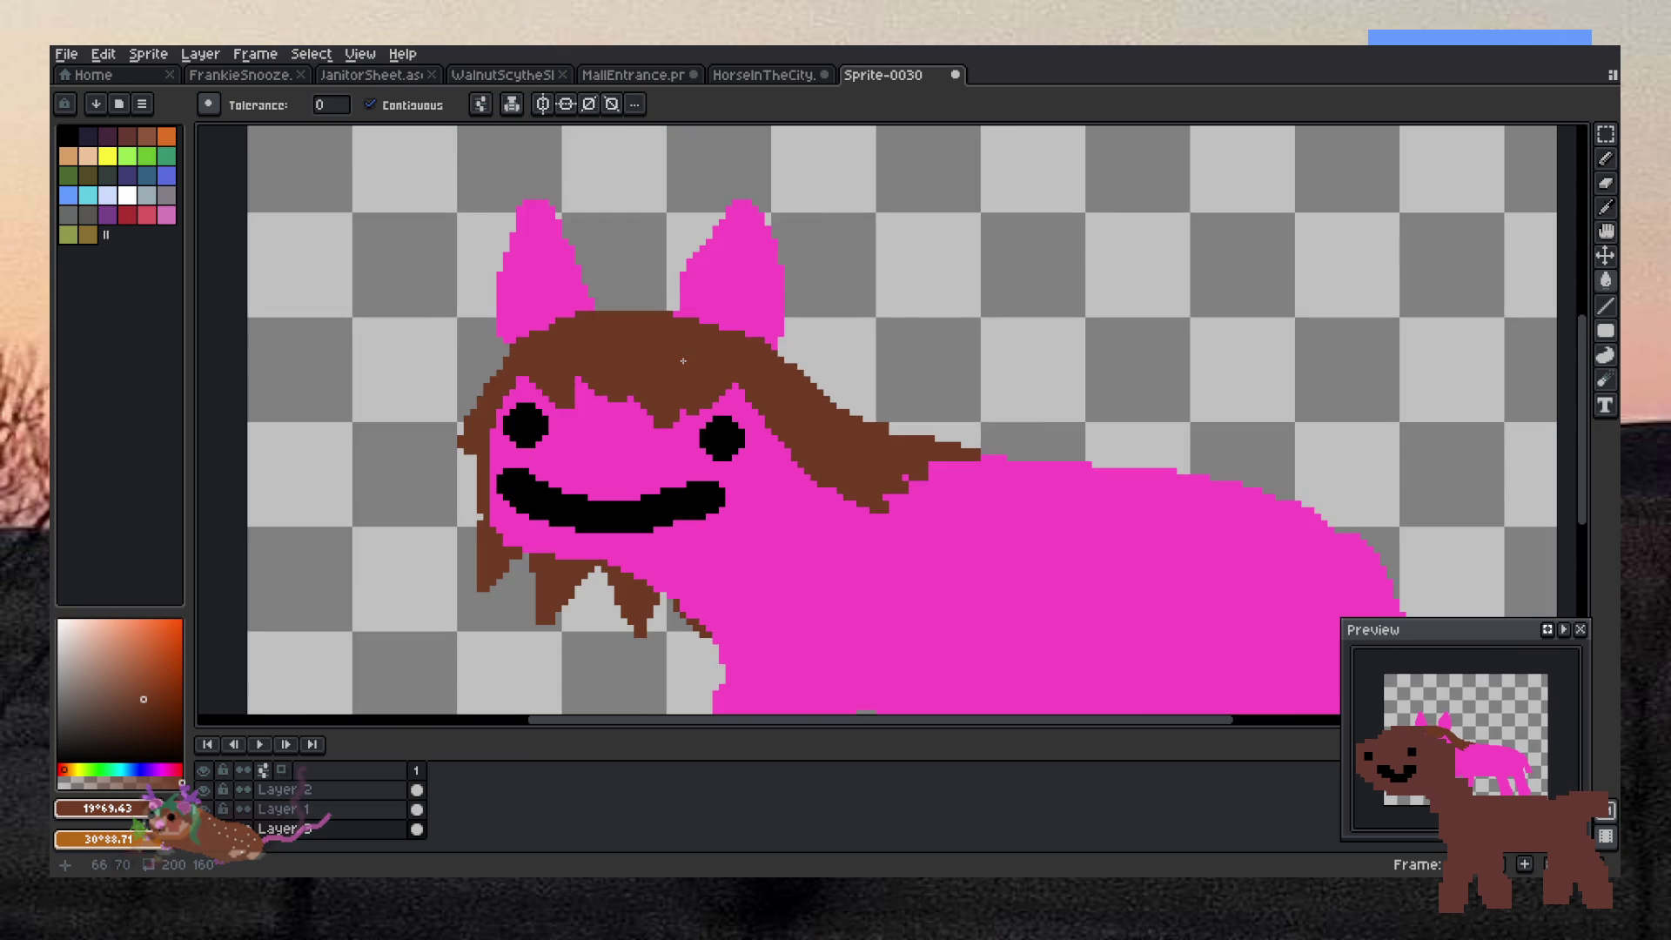
scroll(681, 361, down, 1)
scroll(690, 358, up, 1)
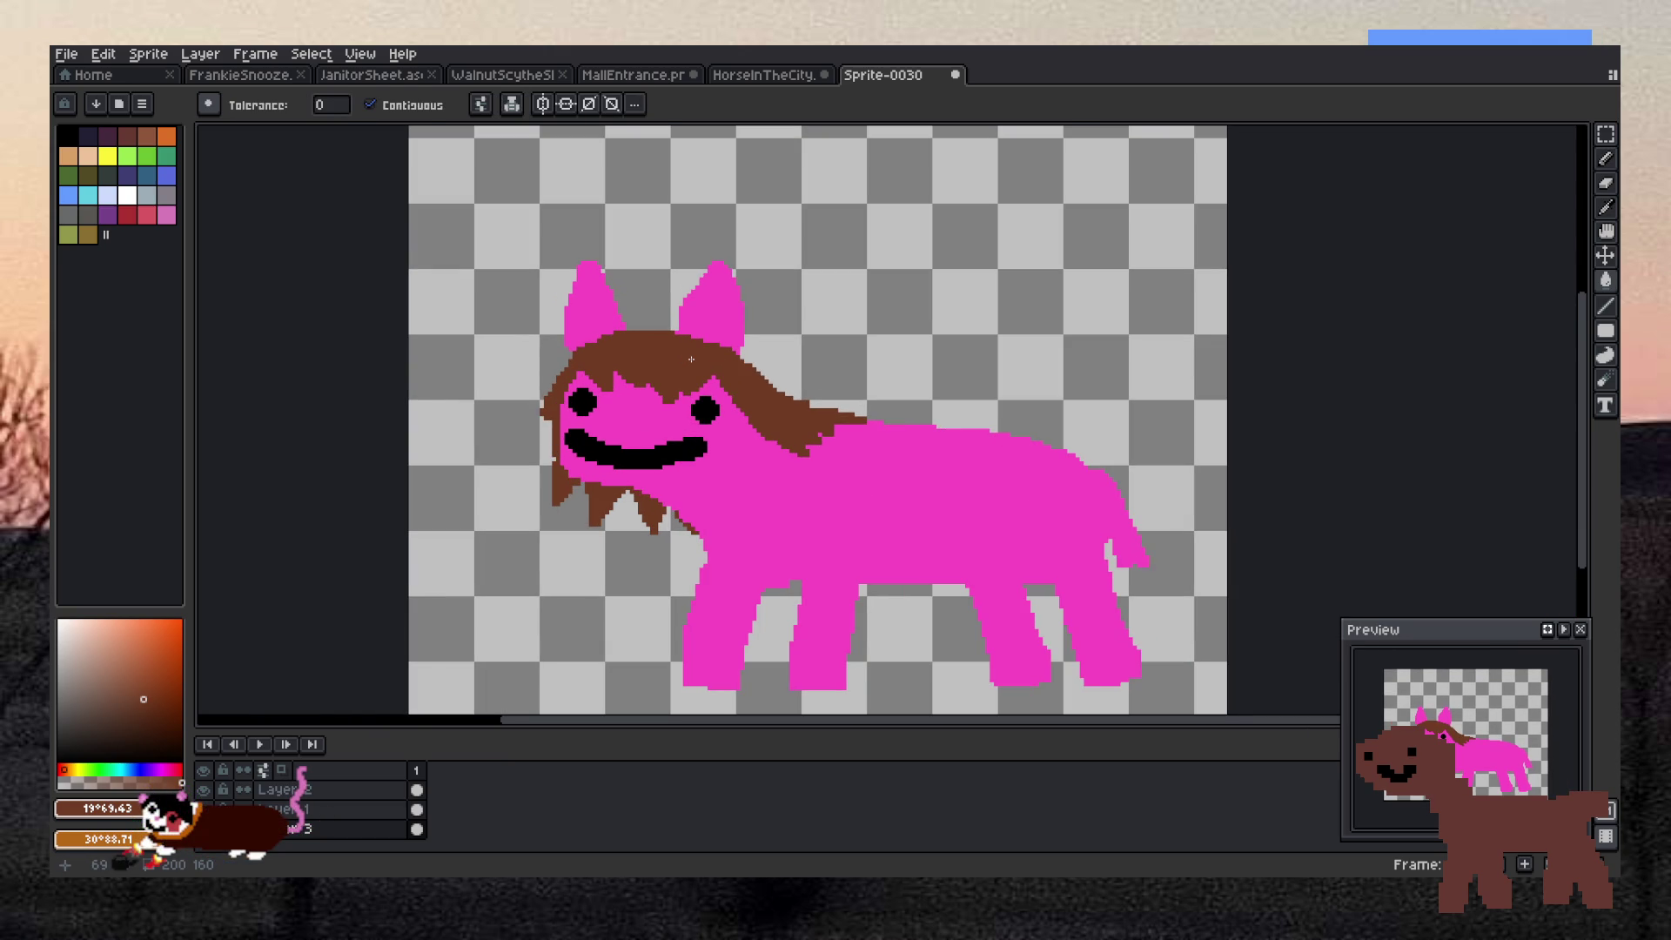
scroll(690, 371, down, 3)
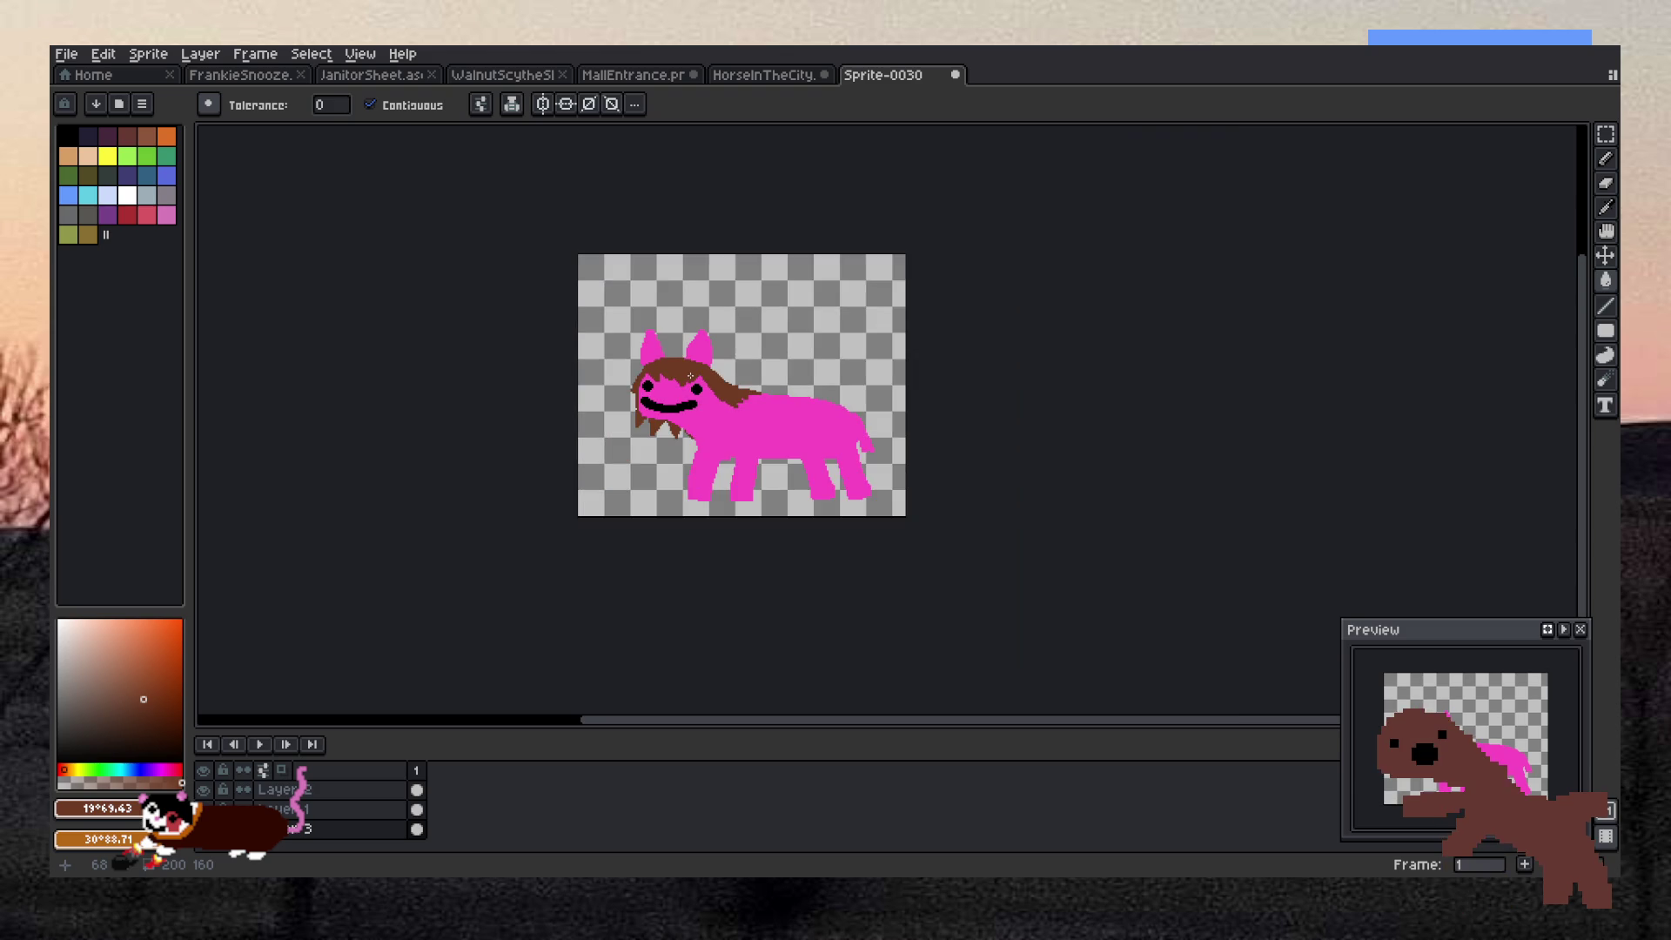
scroll(695, 358, up, 2)
Step: Create Layer 4 and drag it to the bottom of the layer stack
drag(702, 344, 721, 369)
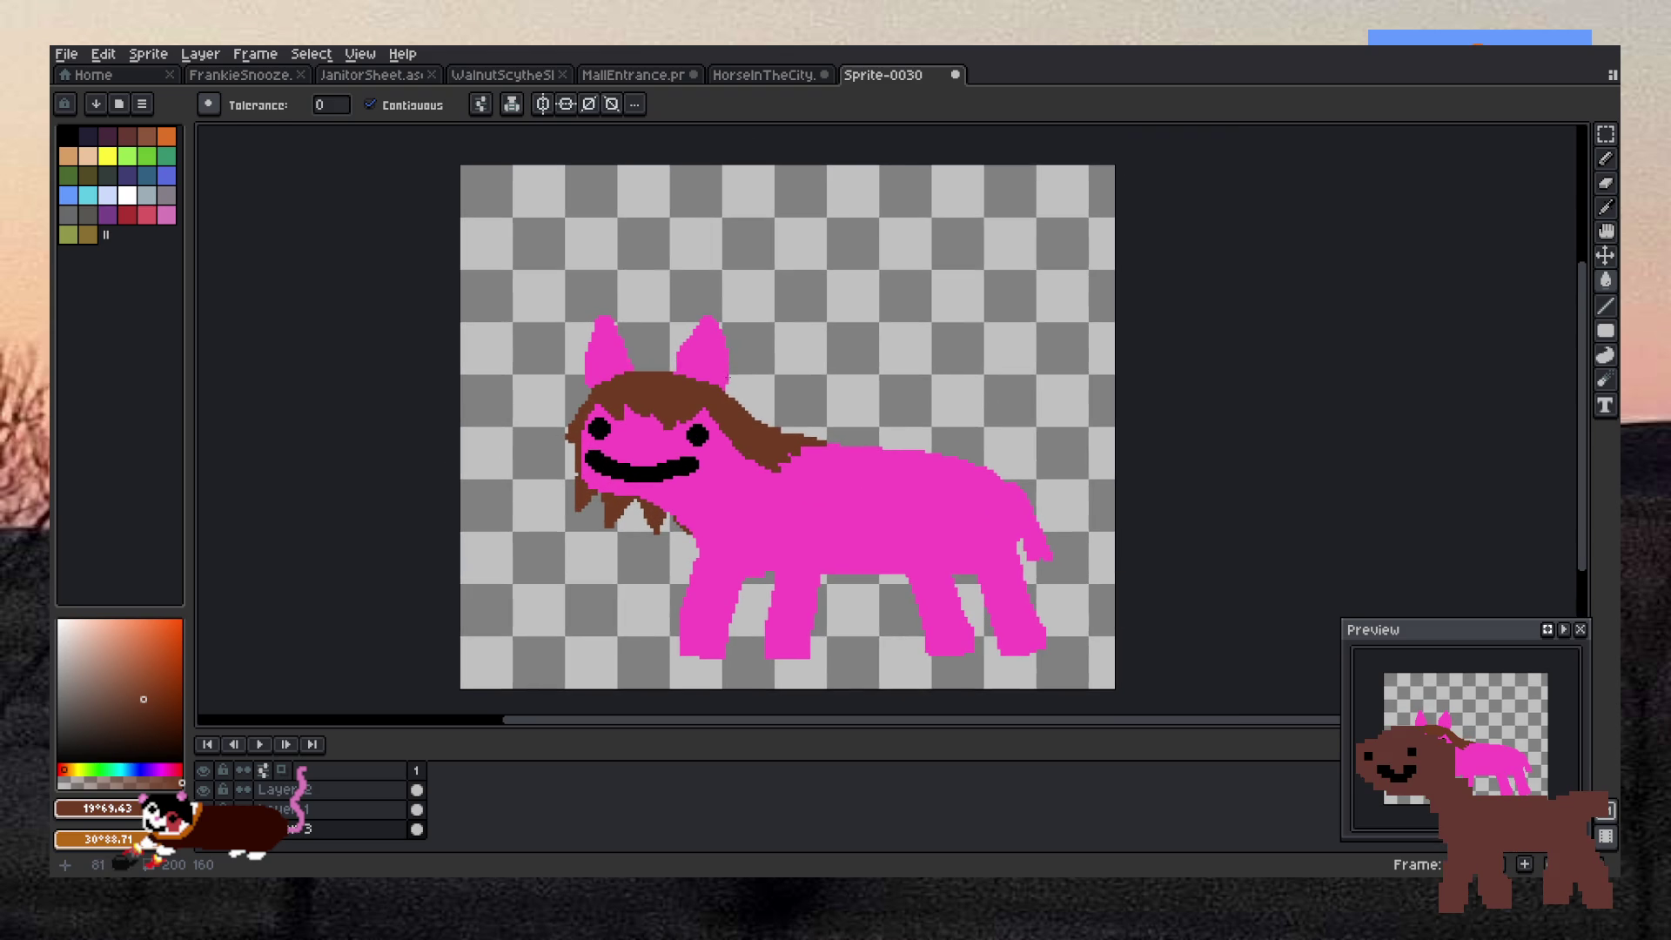
click(201, 54)
mouse_move(211, 156)
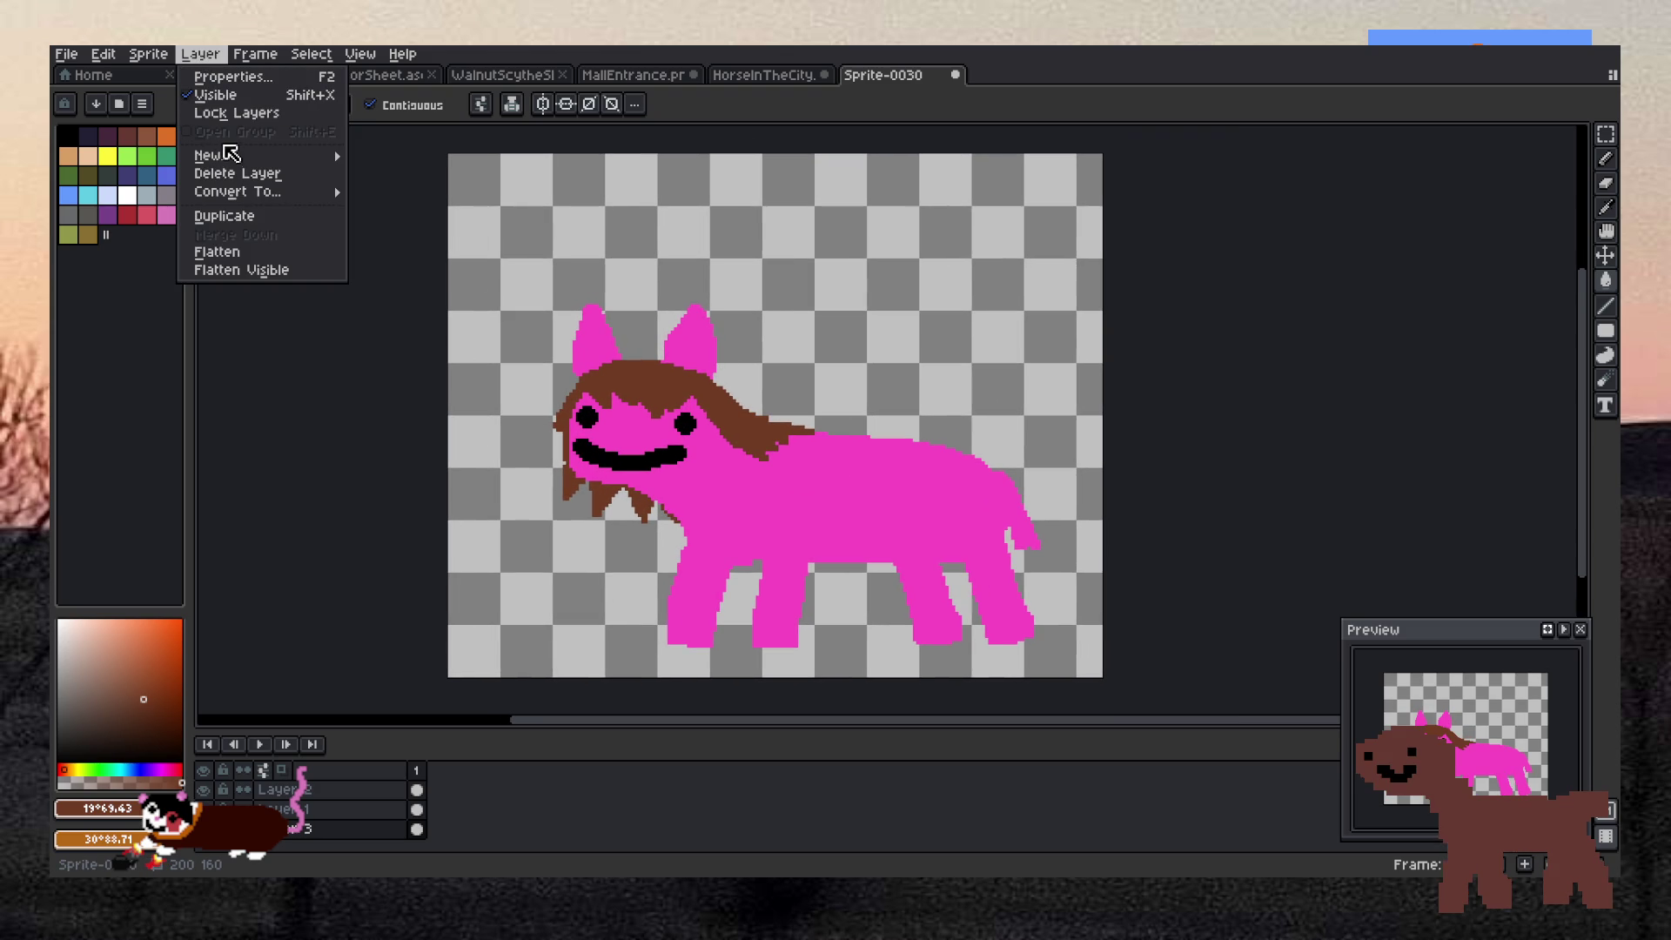
click(409, 157)
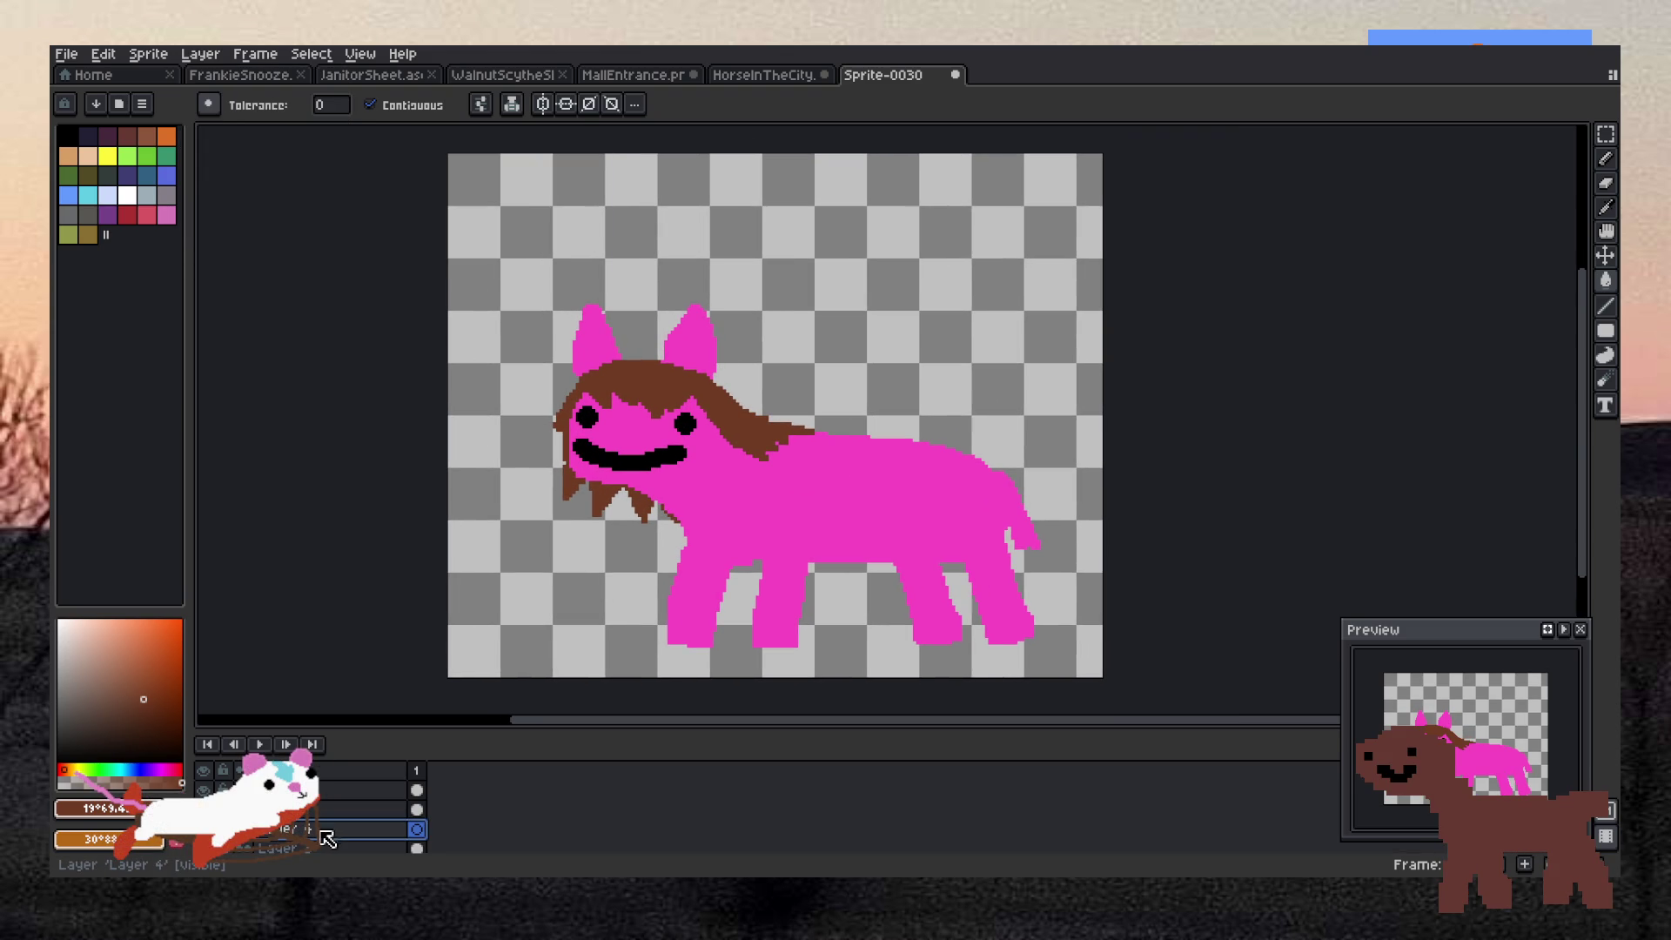
drag(330, 833, 320, 846)
scroll(783, 642, up, 1)
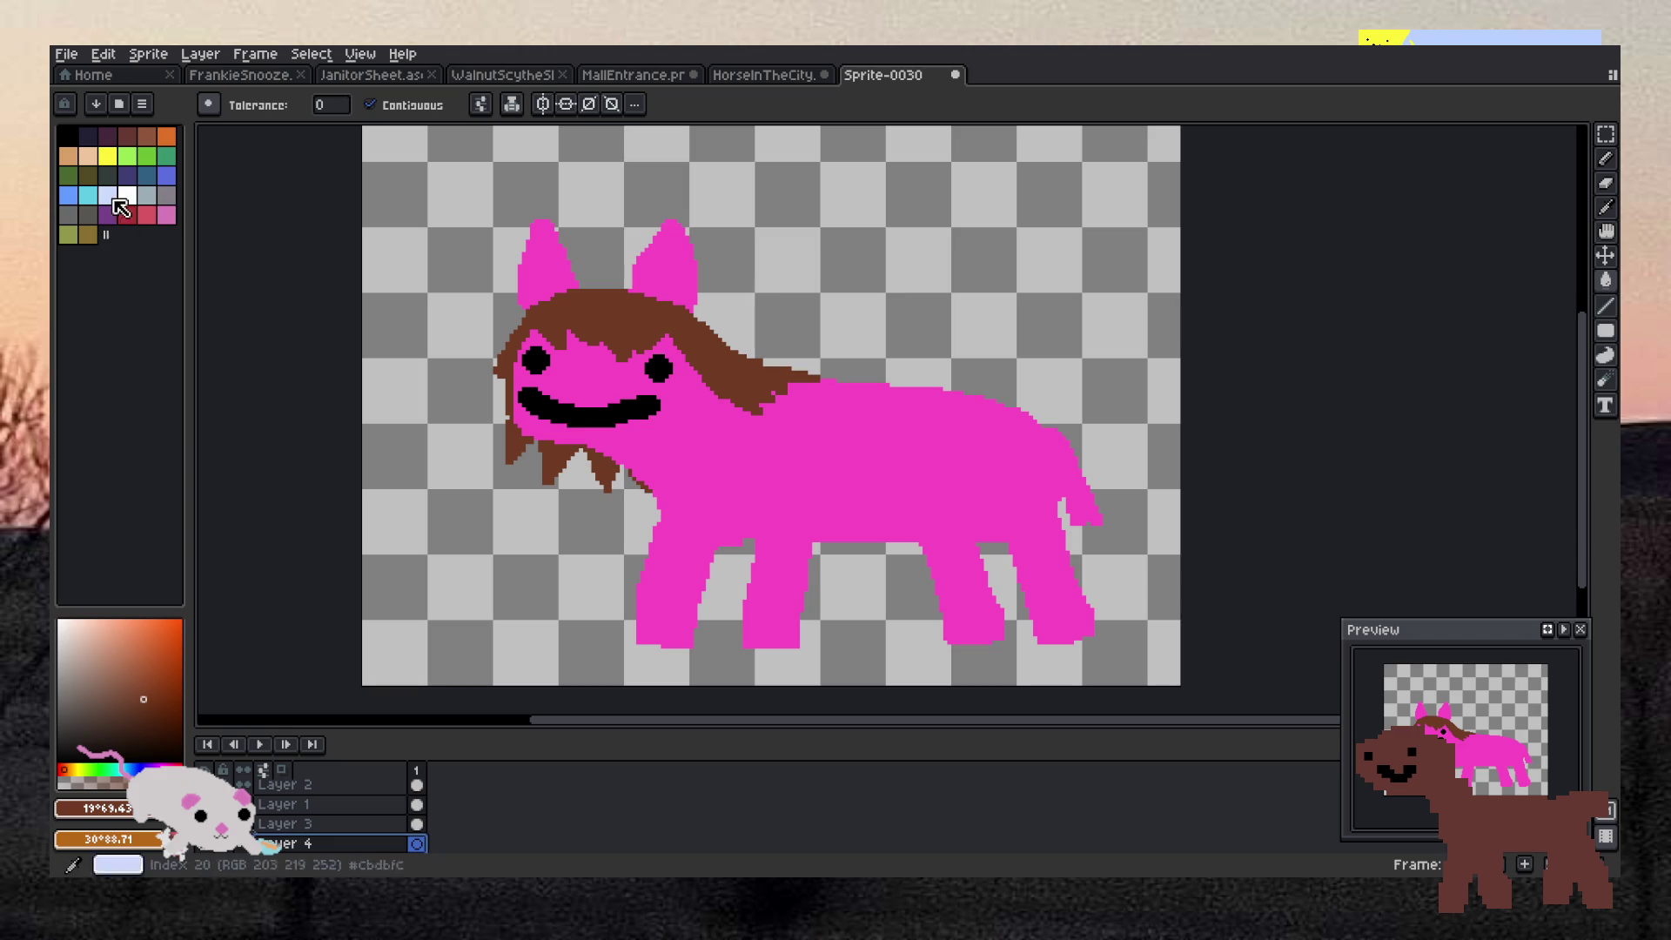
Step: Choose a grass green and trial a 9 px pencil stroke across the canvas, then undo it
click(152, 174)
click(137, 674)
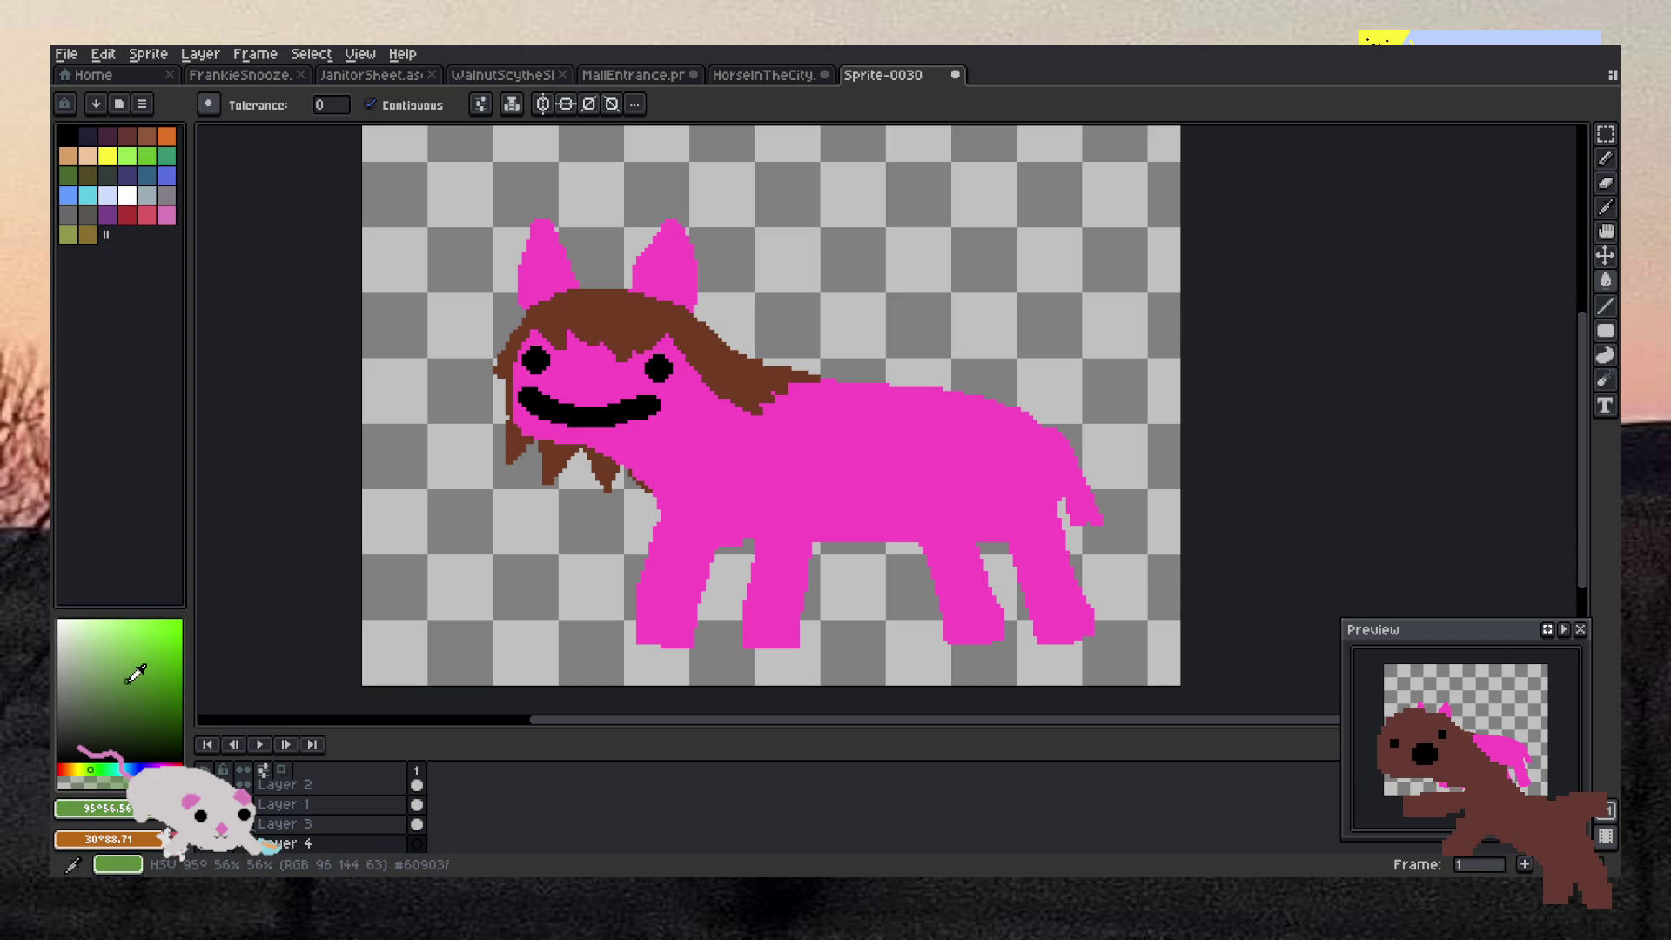
key(b)
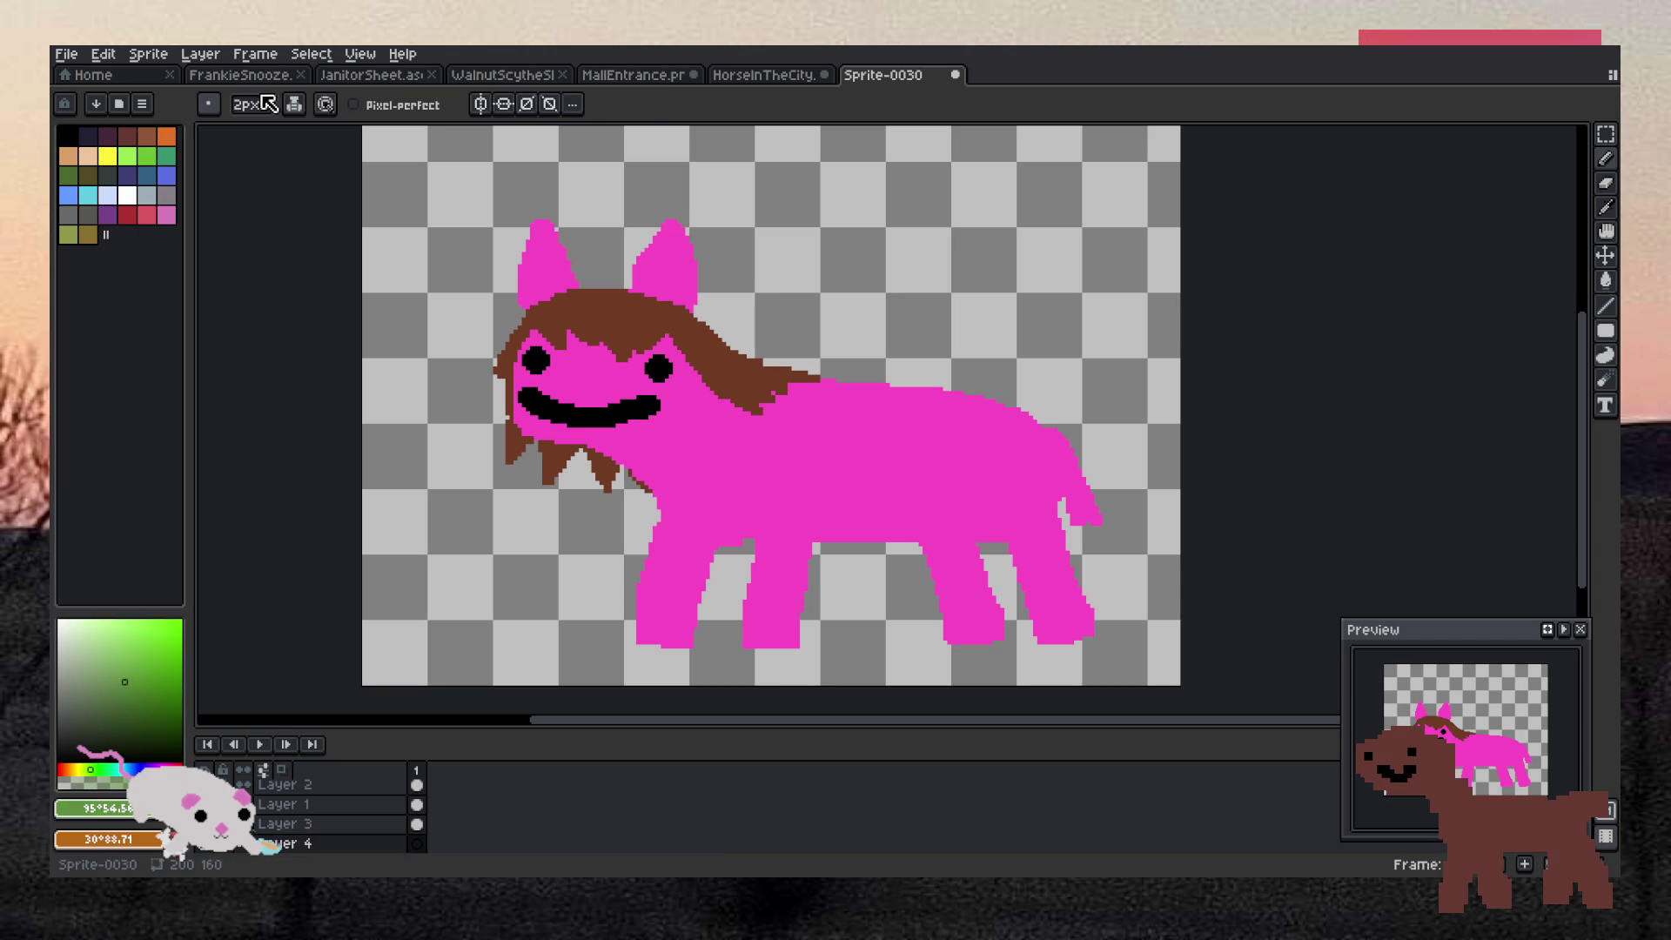
click(272, 103)
key(shift+j)
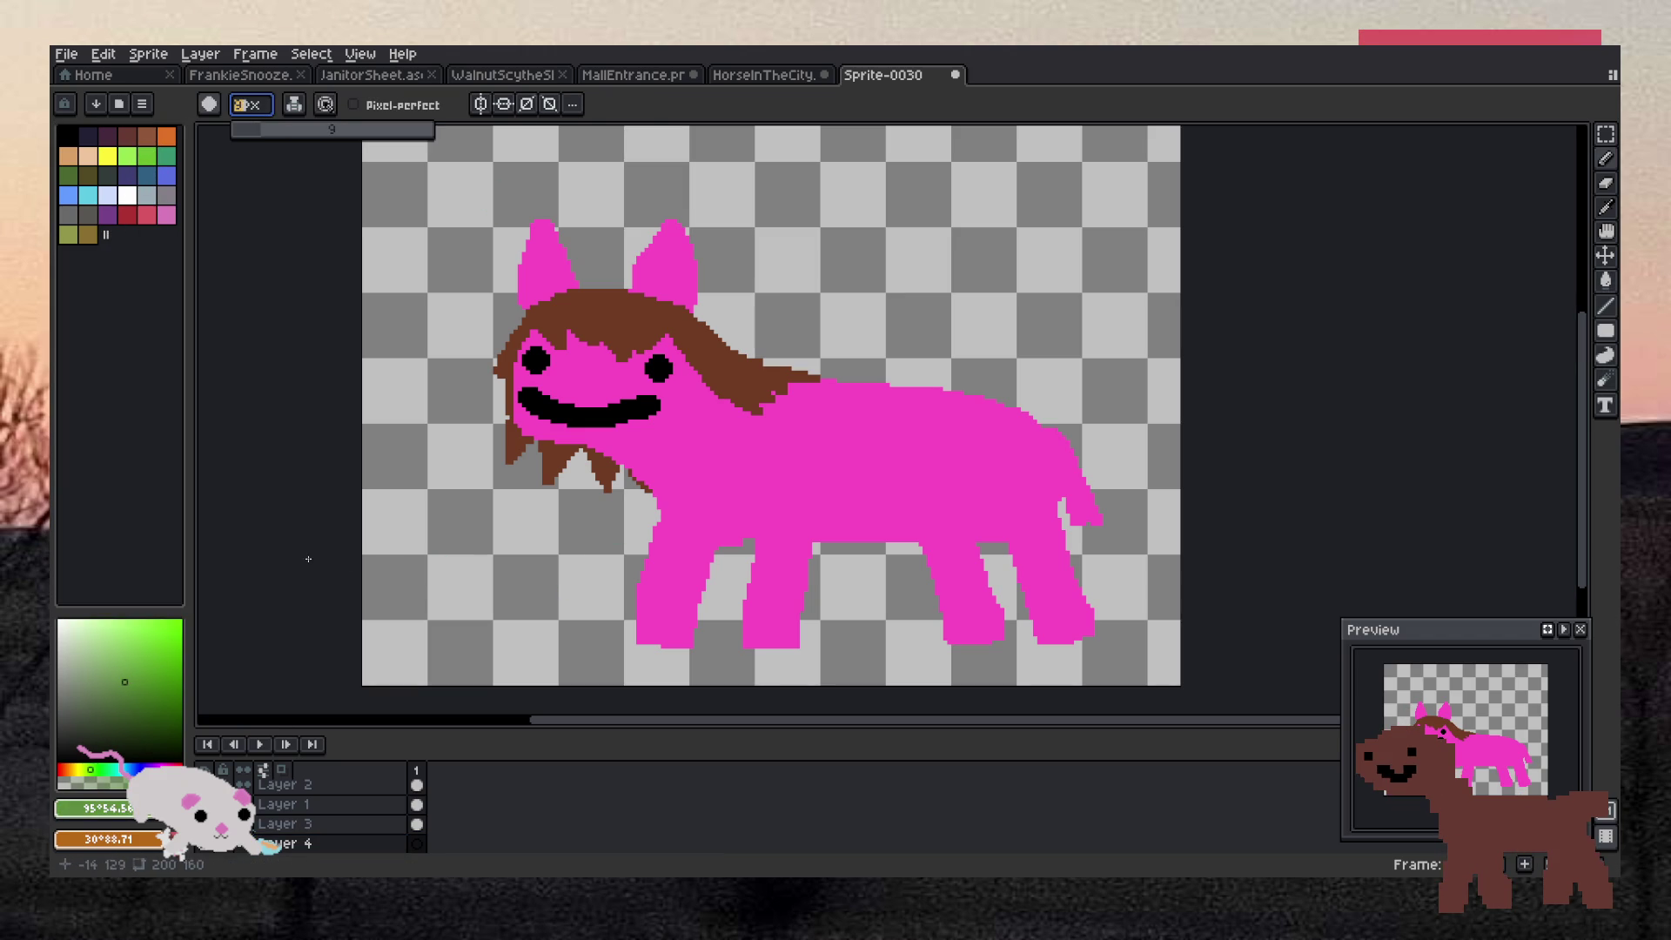
drag(314, 552, 1181, 552)
key(ctrl+z)
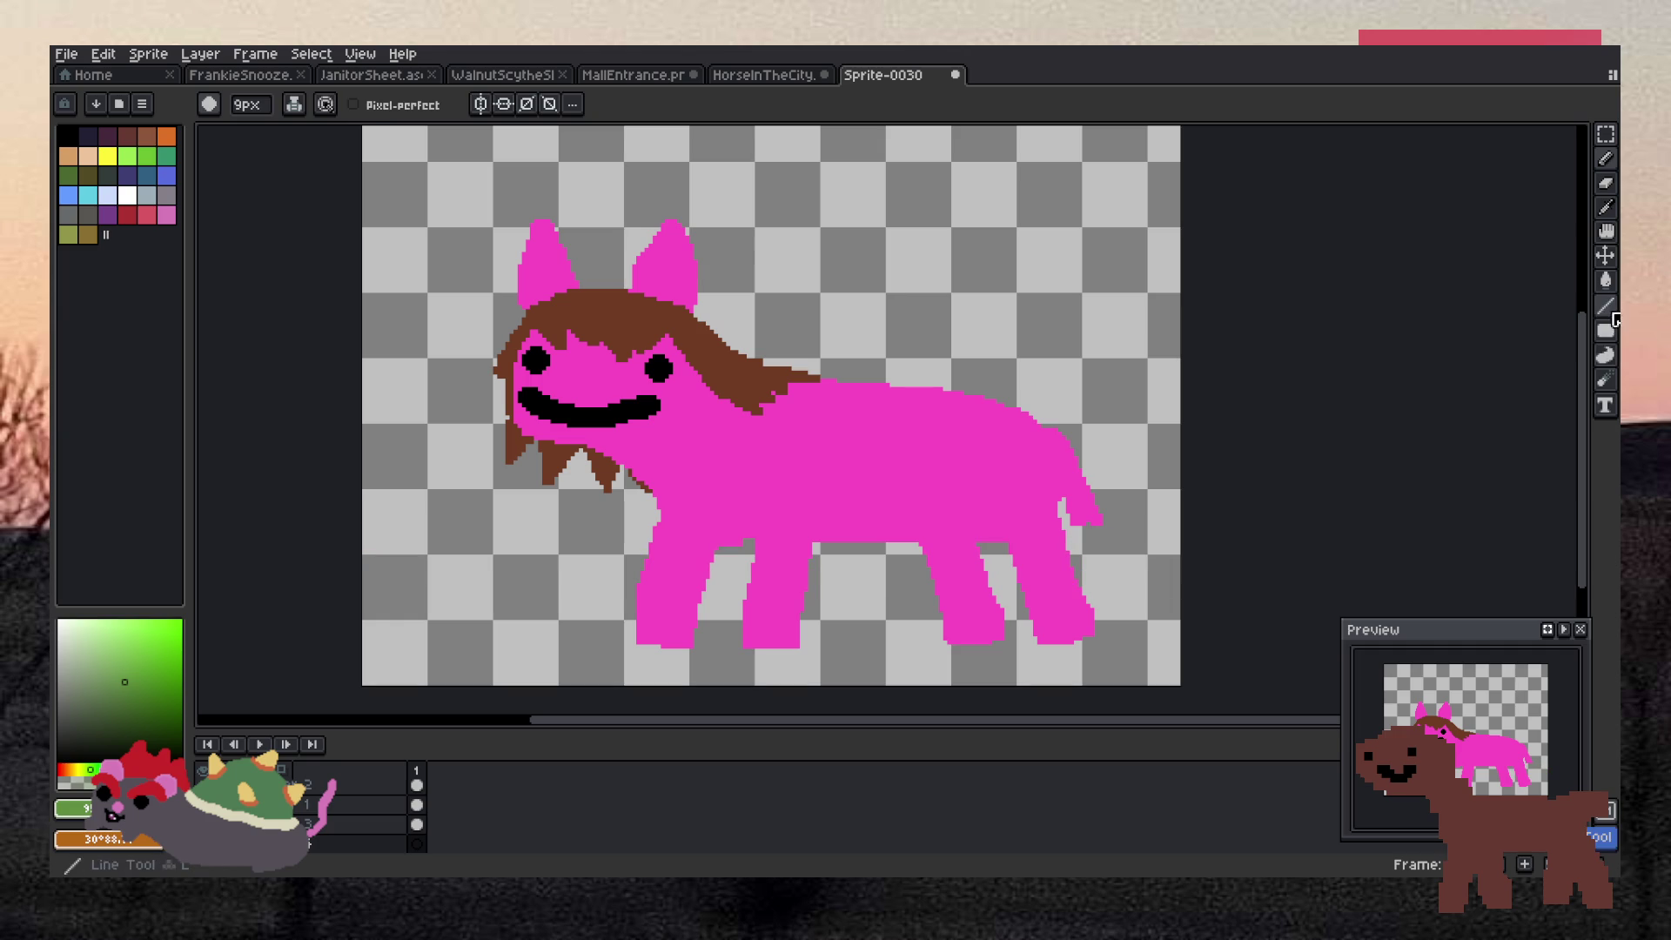
Step: Fill the lower canvas with a green filled-rectangle ground strip
click(1607, 332)
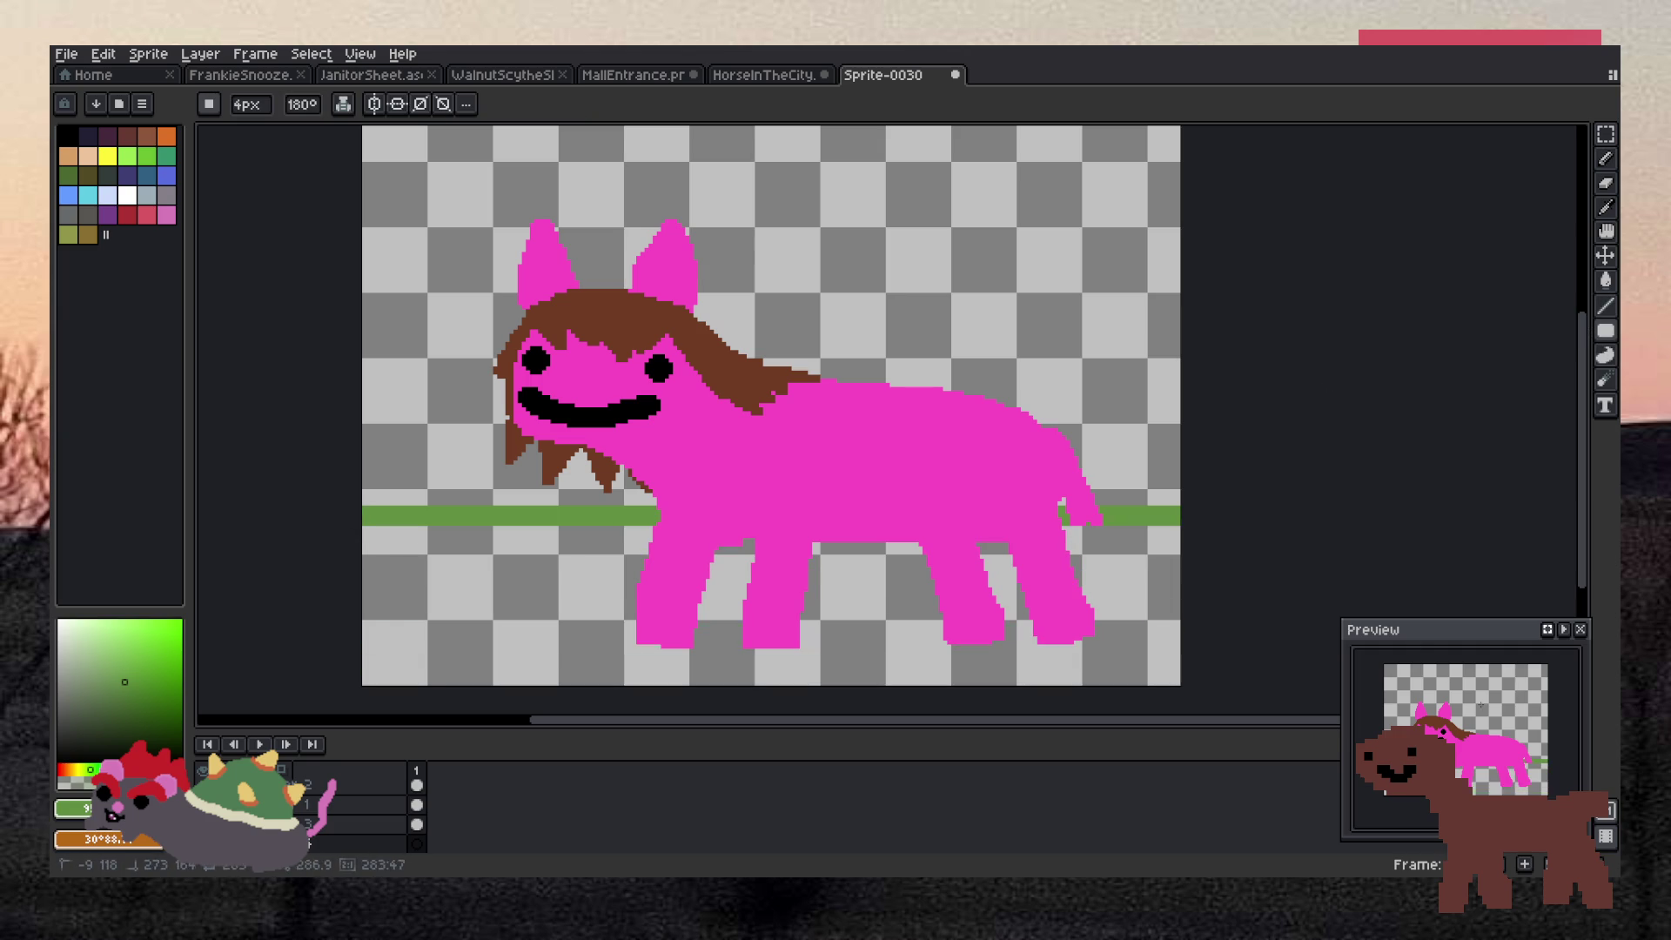
drag(361, 506, 1182, 686)
scroll(588, 413, down, 3)
scroll(536, 513, up, 2)
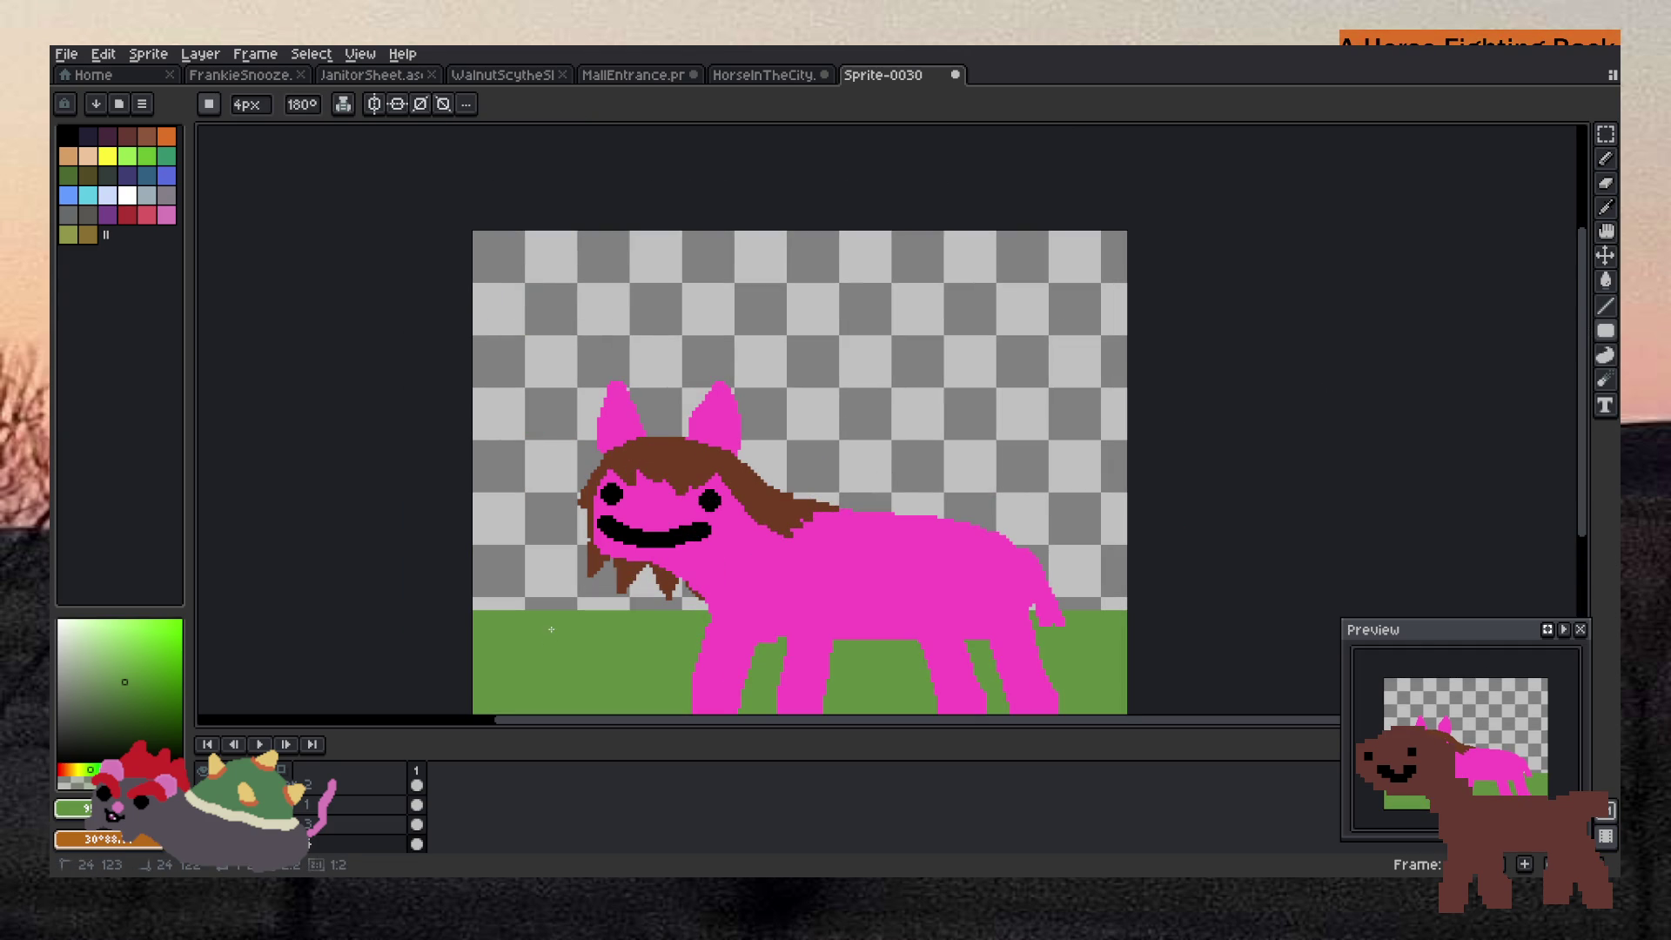
Step: Draw a thin 1 px green line rising up the left side from the grass
click(1611, 315)
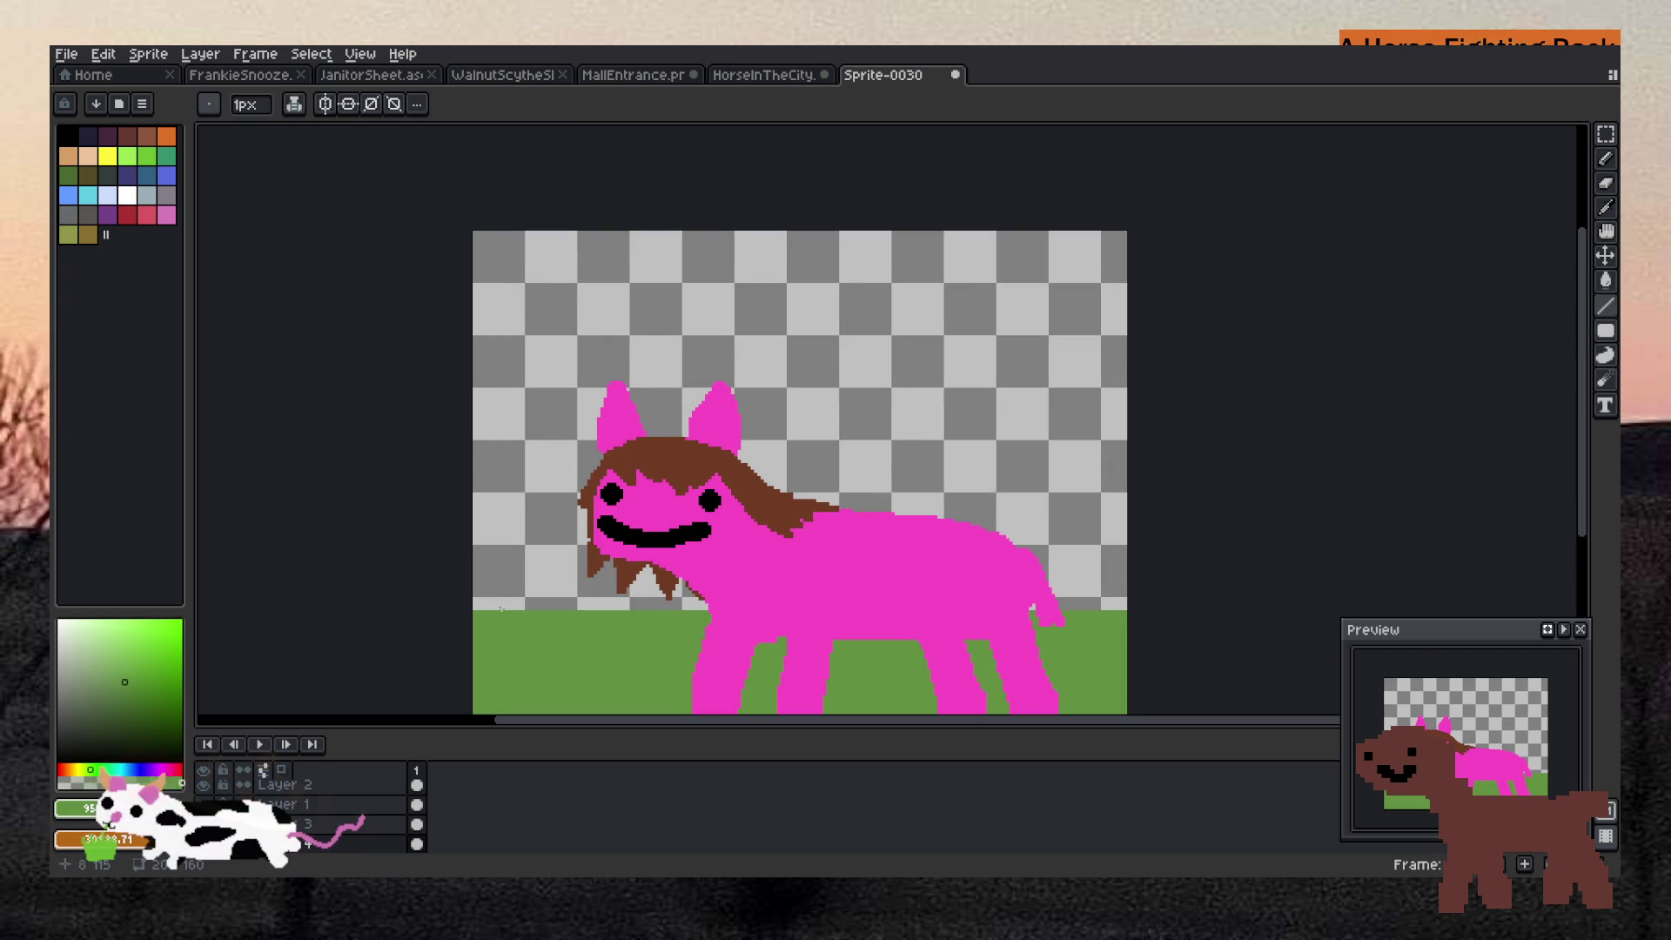
drag(529, 620, 502, 407)
drag(493, 305, 519, 197)
Step: Bucket-fill the left strip enclosed by the line with green
key(g)
click(489, 353)
scroll(489, 352, down, 1)
scroll(493, 353, down, 1)
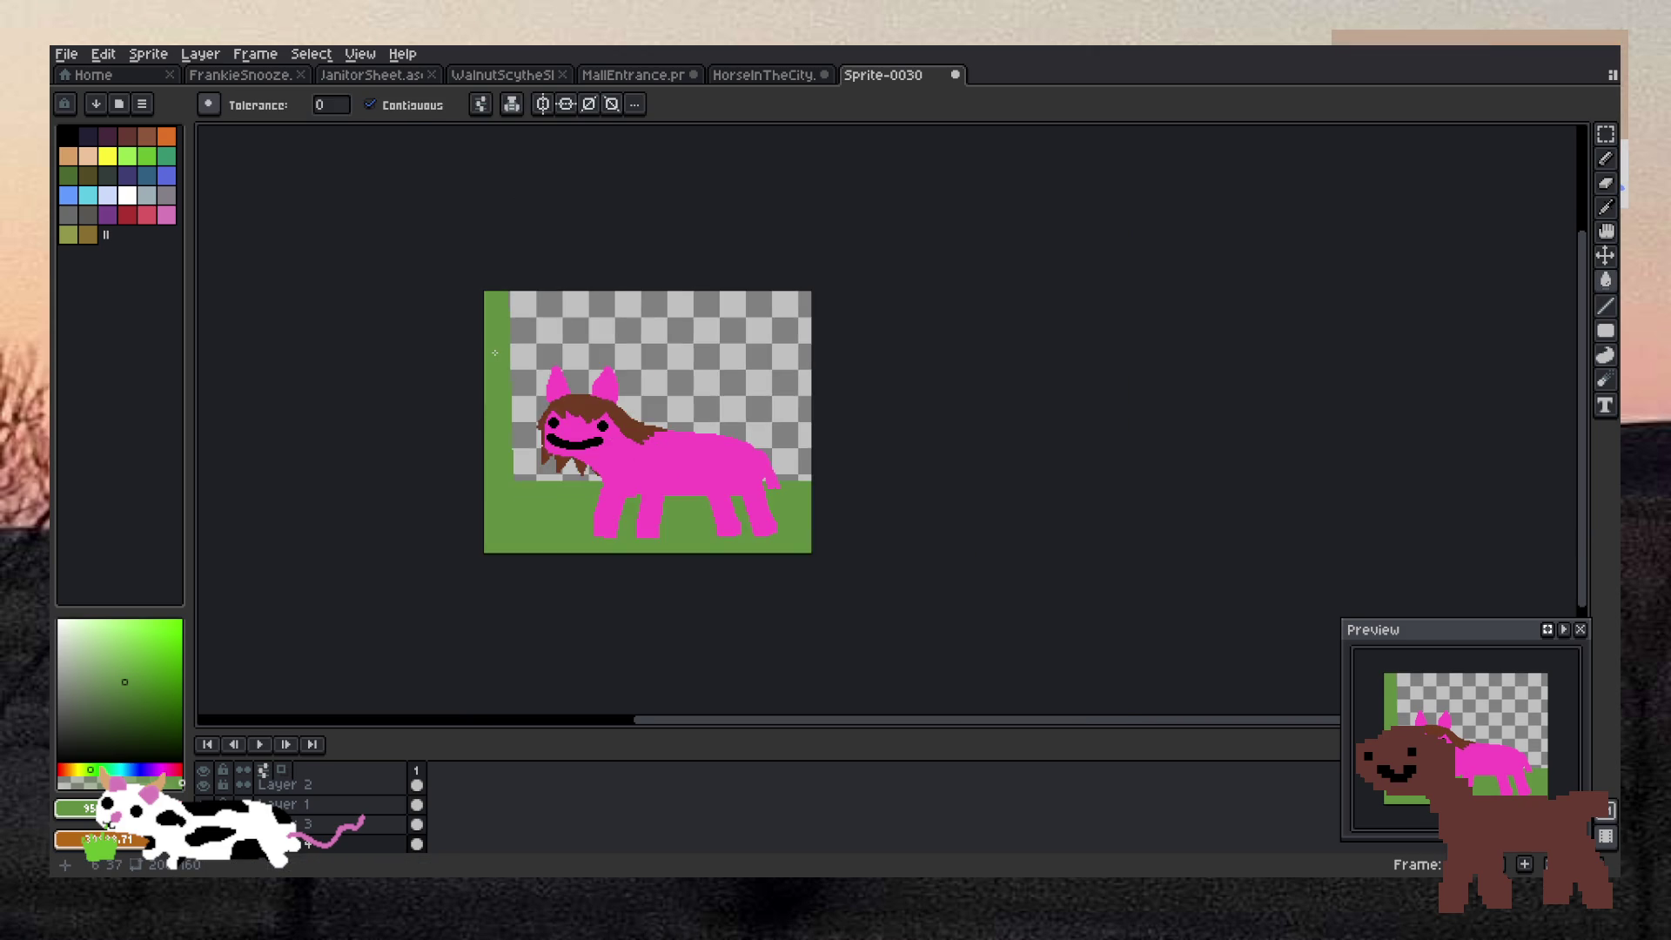
scroll(493, 353, up, 1)
scroll(532, 386, down, 1)
scroll(533, 387, up, 1)
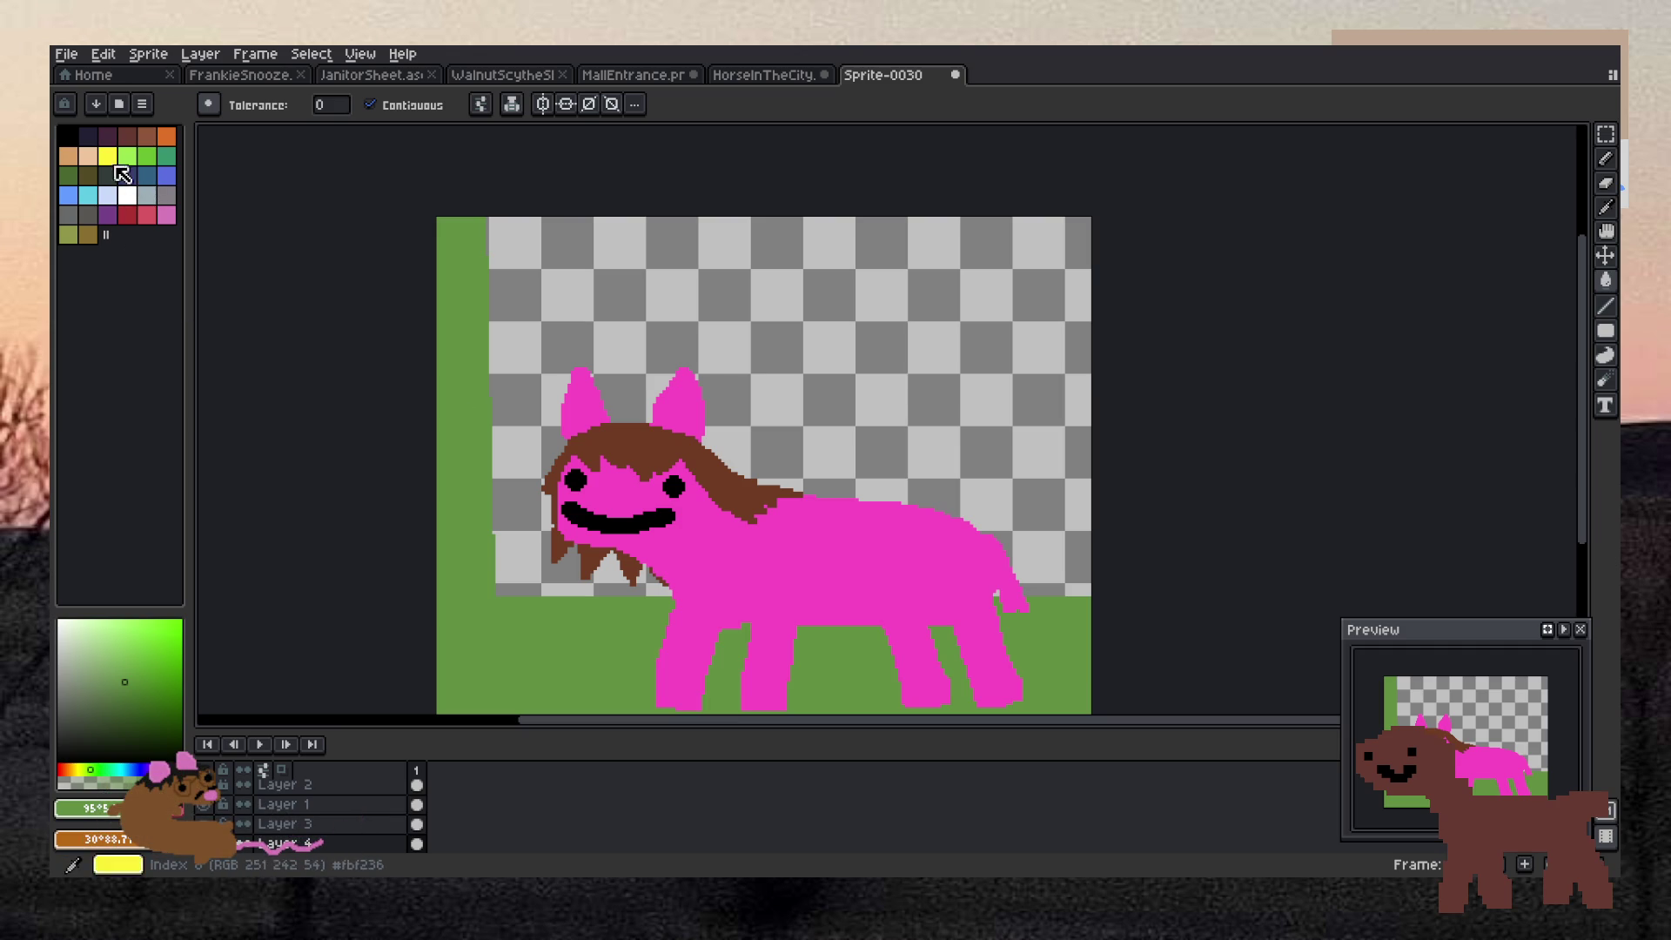
Step: Pick a pale yellow and bucket-fill the remaining transparent background with it
drag(89, 767, 78, 768)
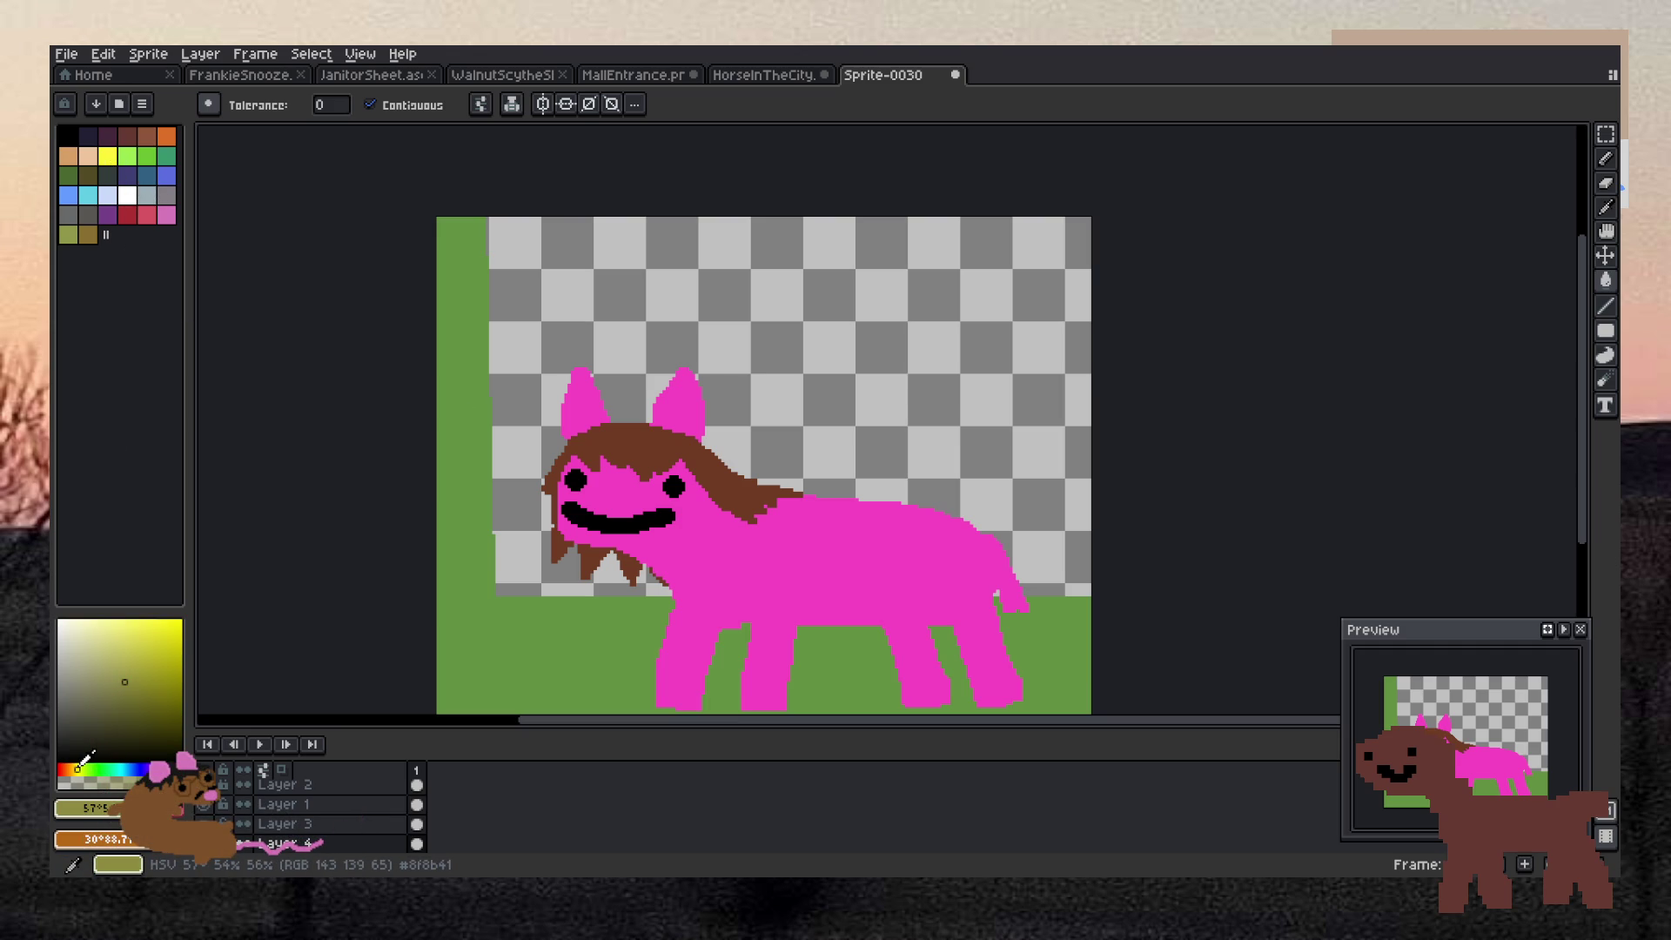
drag(130, 672, 132, 642)
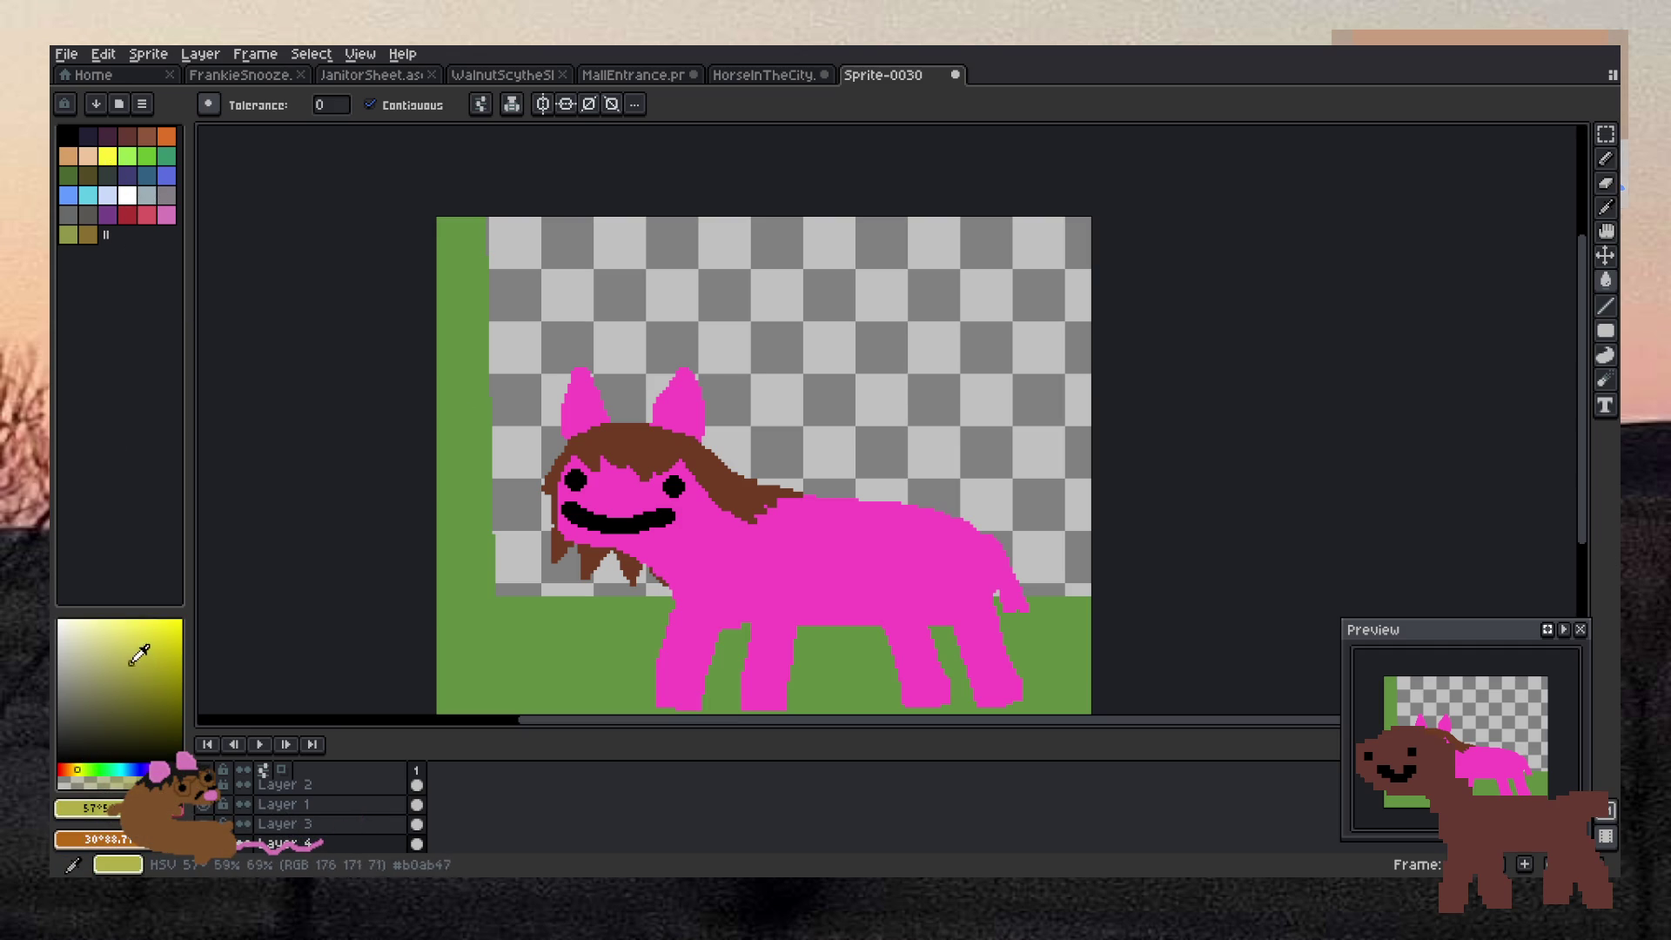
click(897, 376)
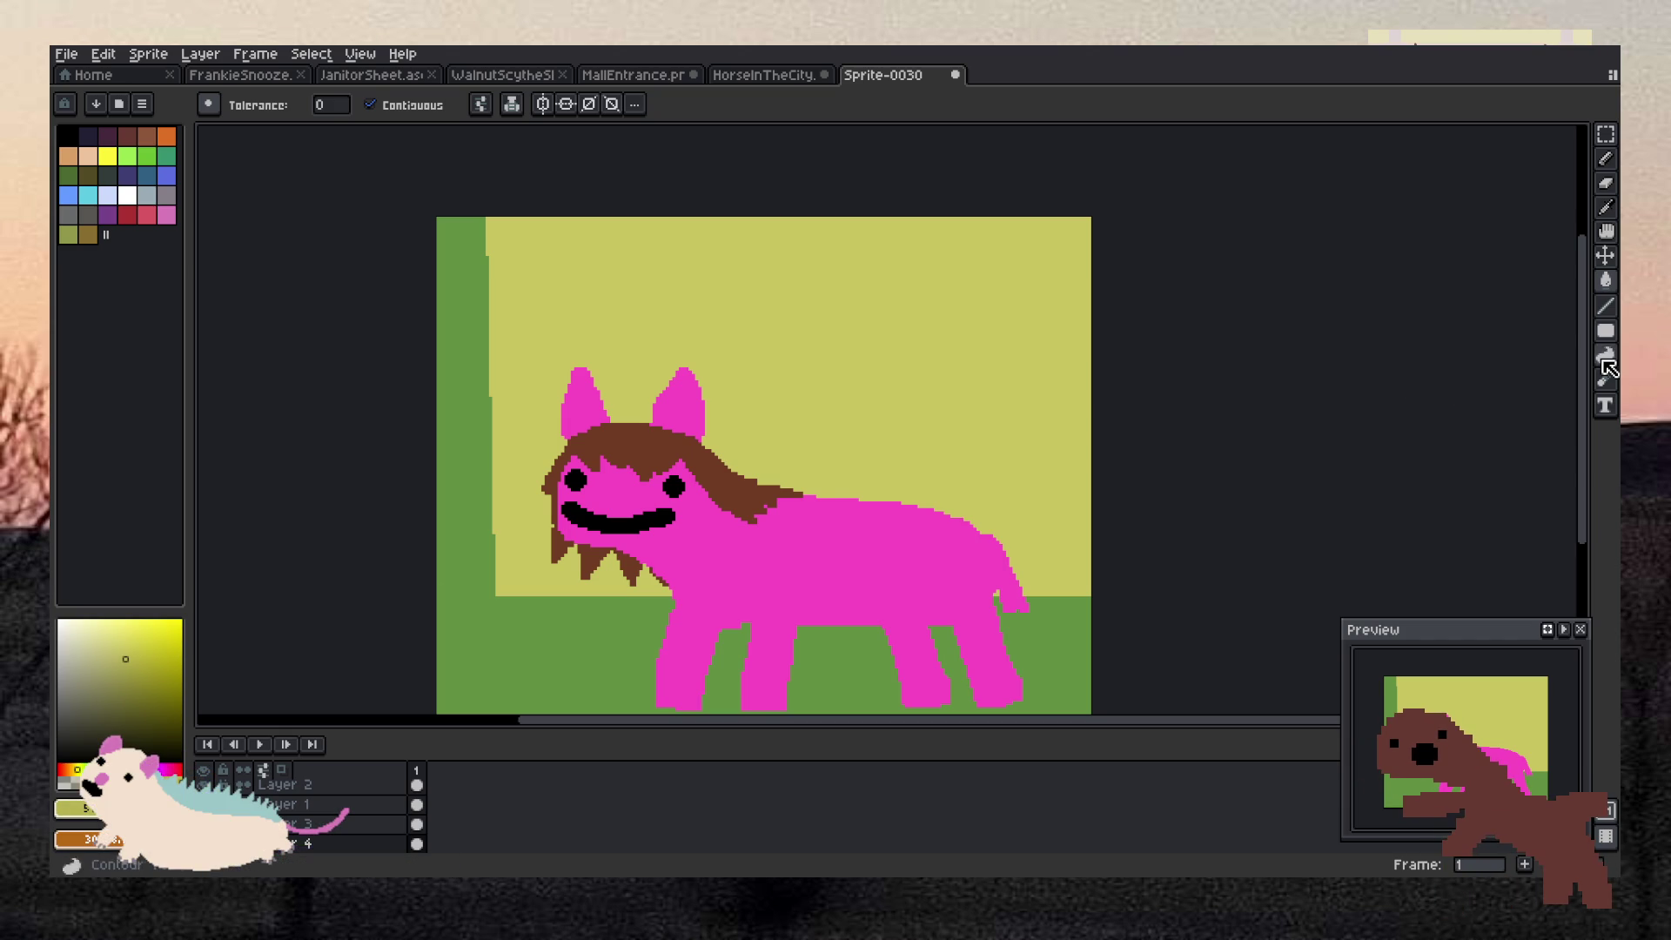
Step: Draw a thin vertical line, then eyedropper the grass green #618F41 from the ground
click(1607, 304)
scroll(471, 533, up, 1)
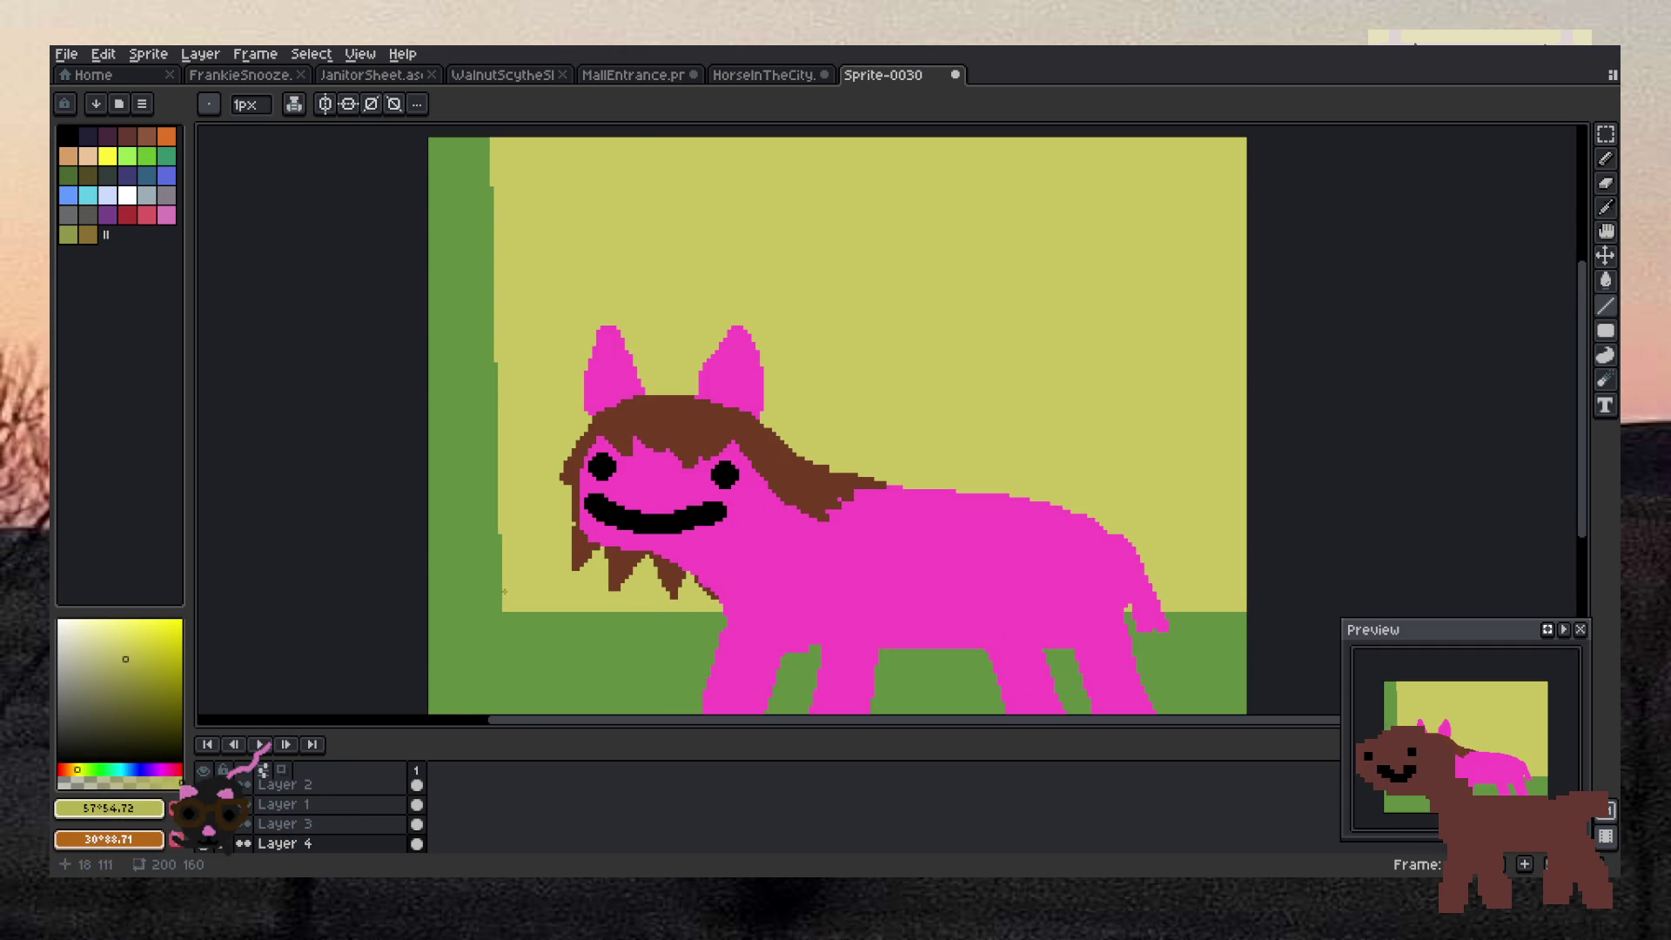
scroll(504, 697, up, 3)
scroll(503, 632, down, 5)
drag(504, 575, 508, 245)
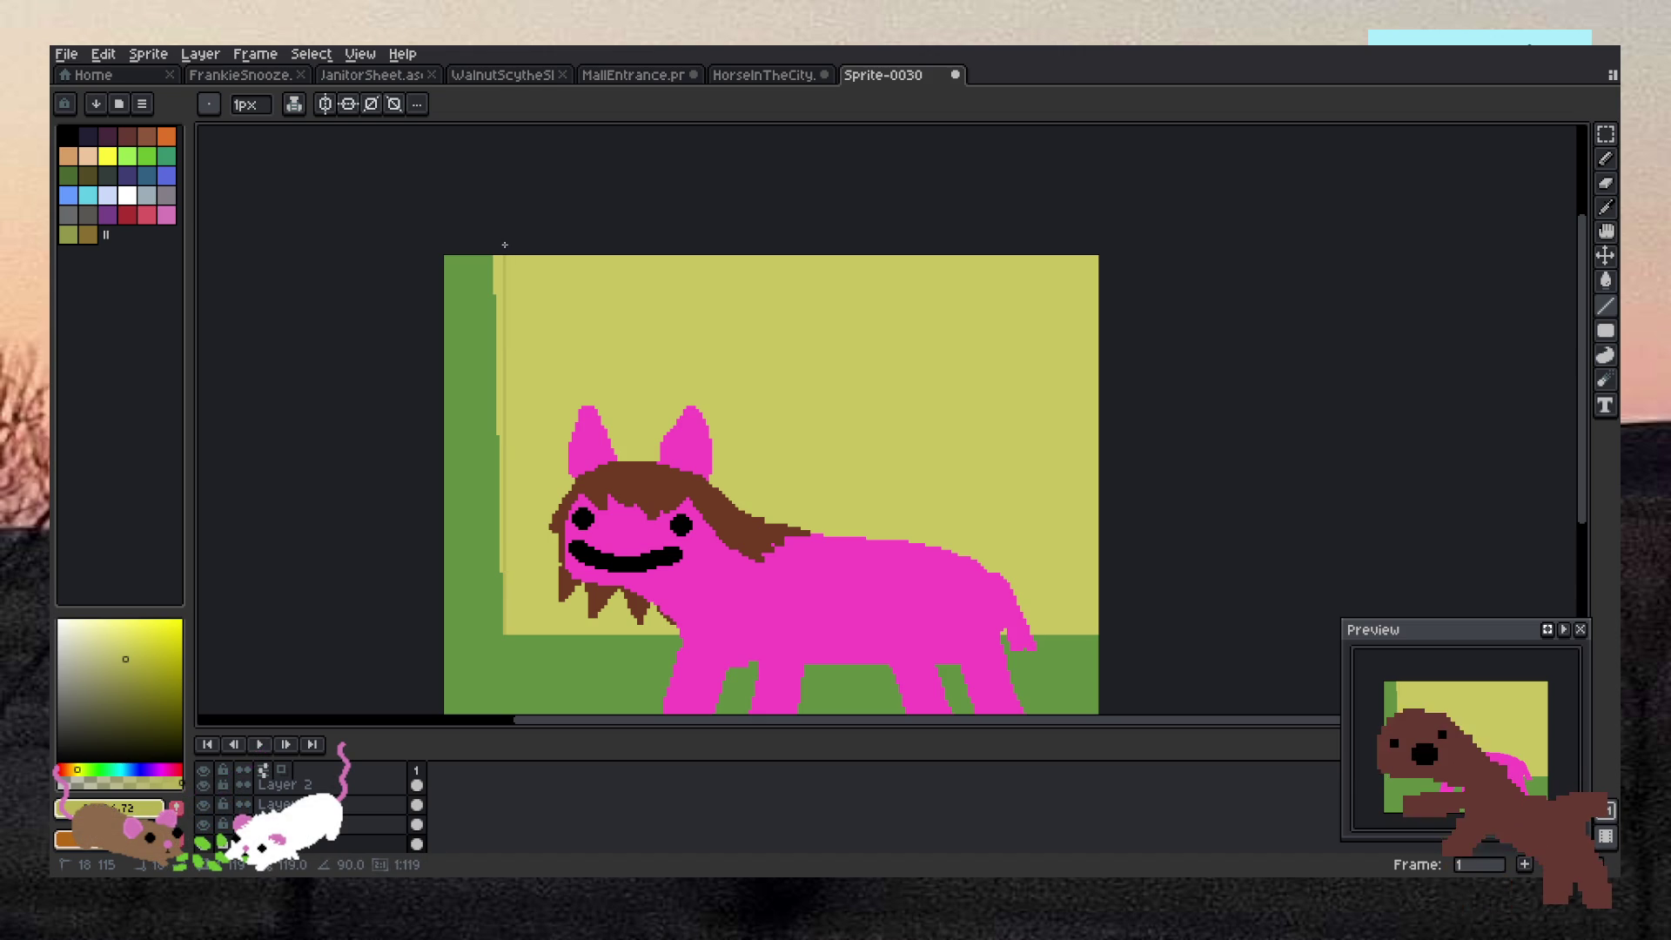
key(g)
scroll(499, 275, down, 1)
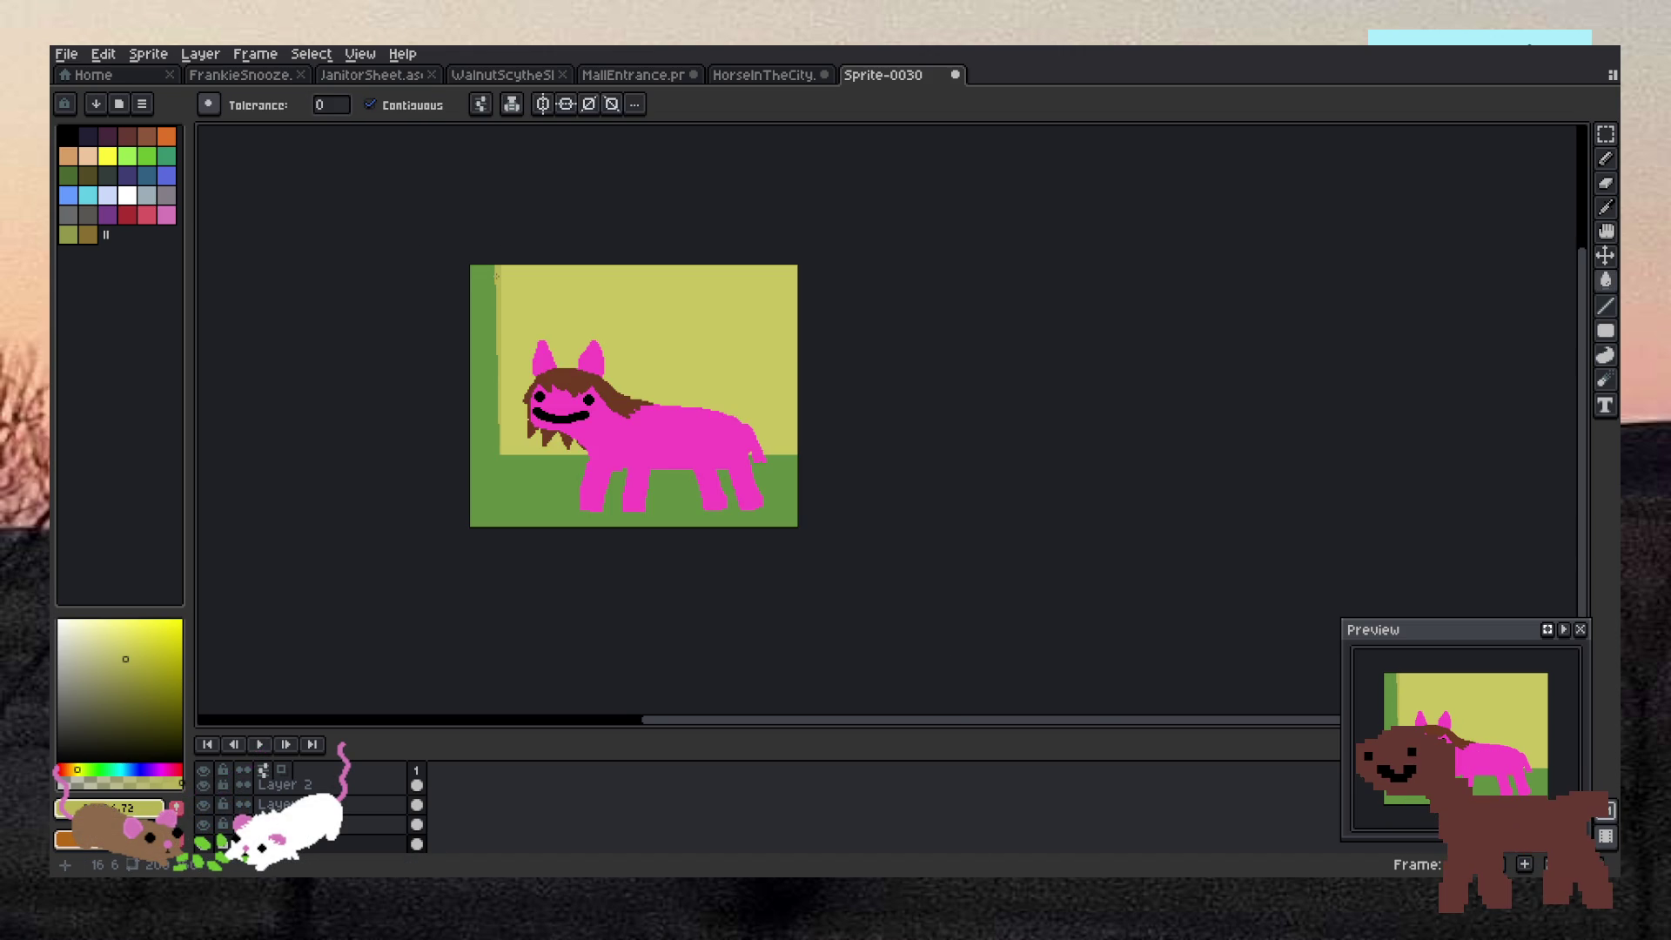
scroll(496, 273, up, 1)
scroll(547, 238, down, 1)
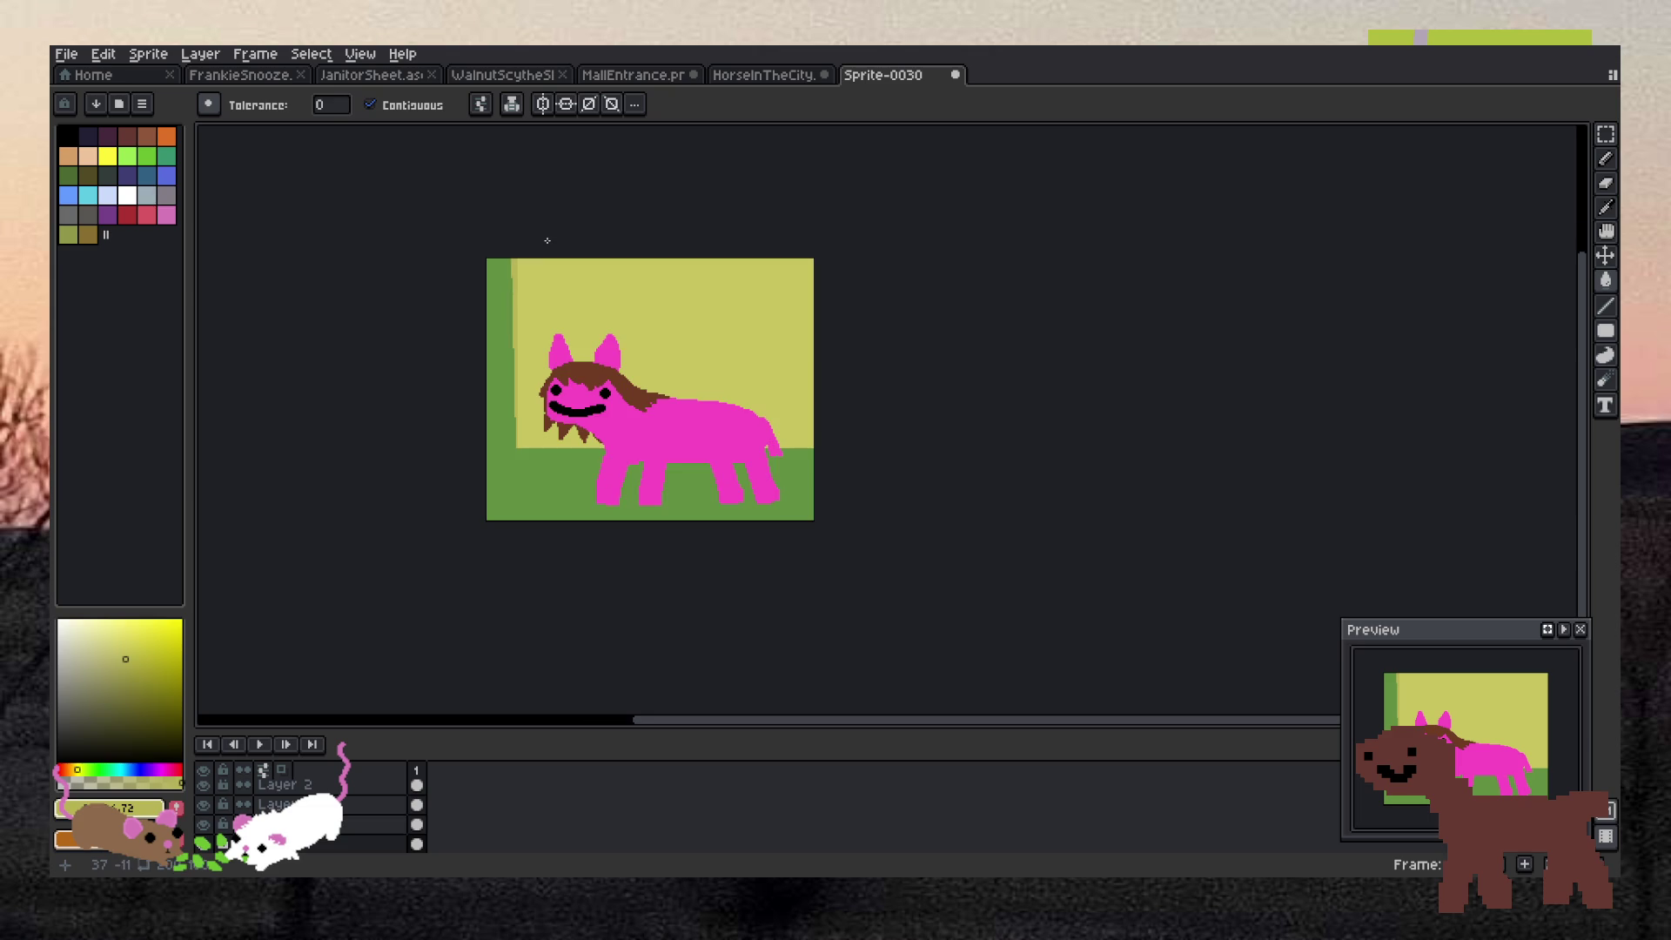
scroll(623, 291, up, 1)
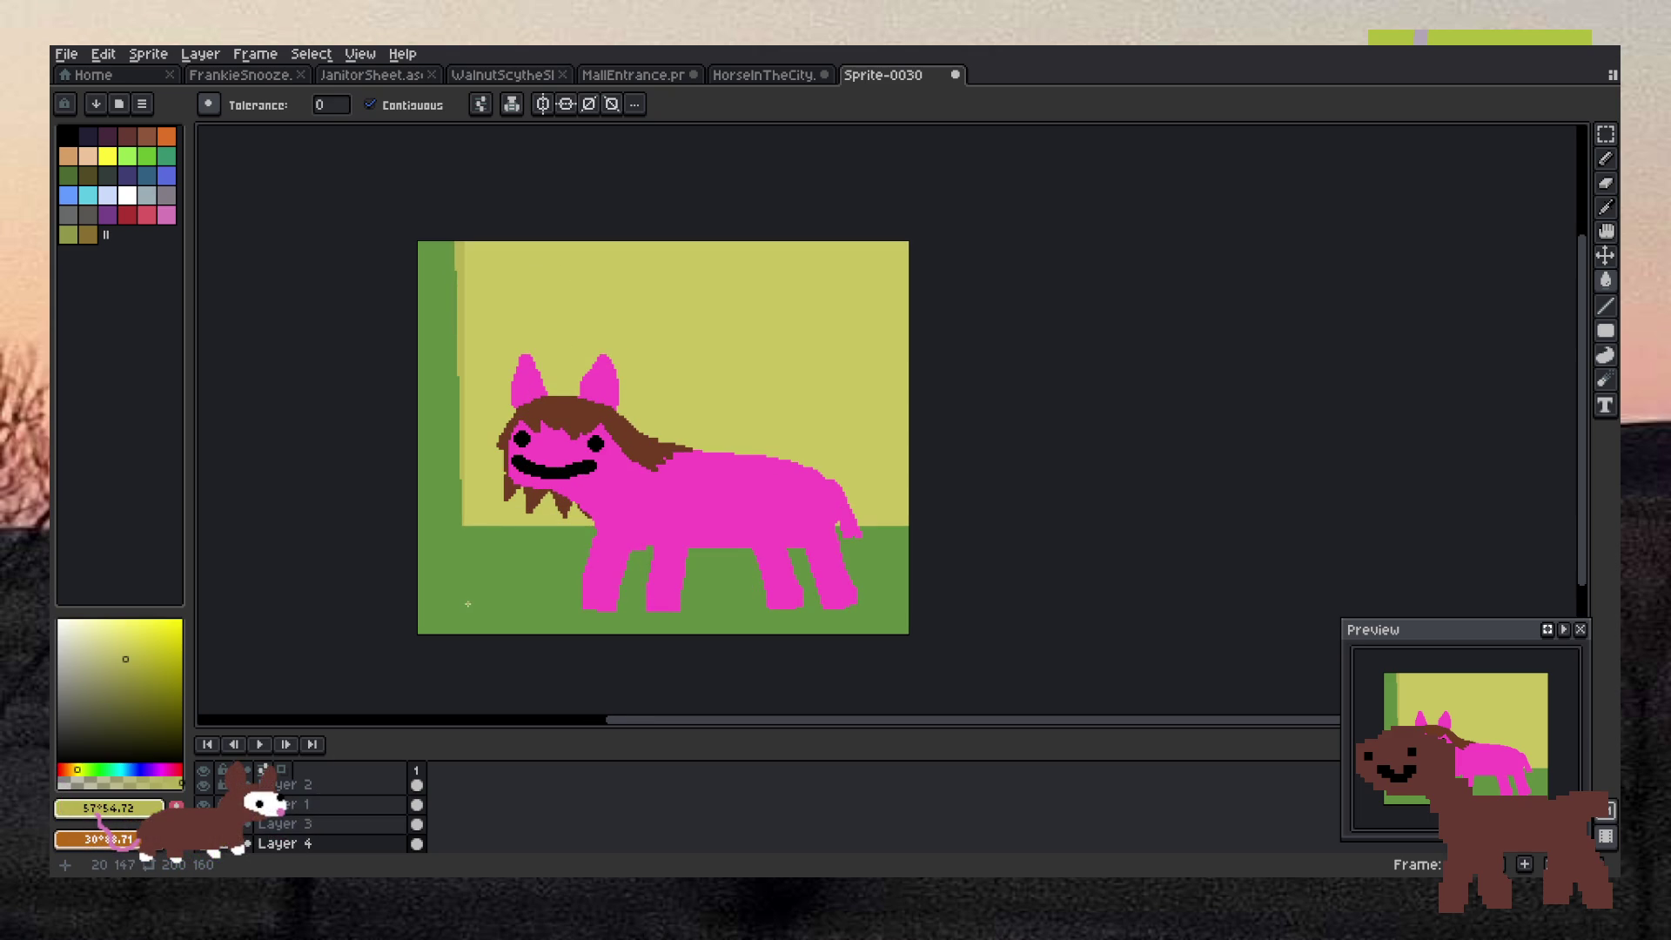
scroll(468, 603, up, 1)
key(i)
click(522, 533)
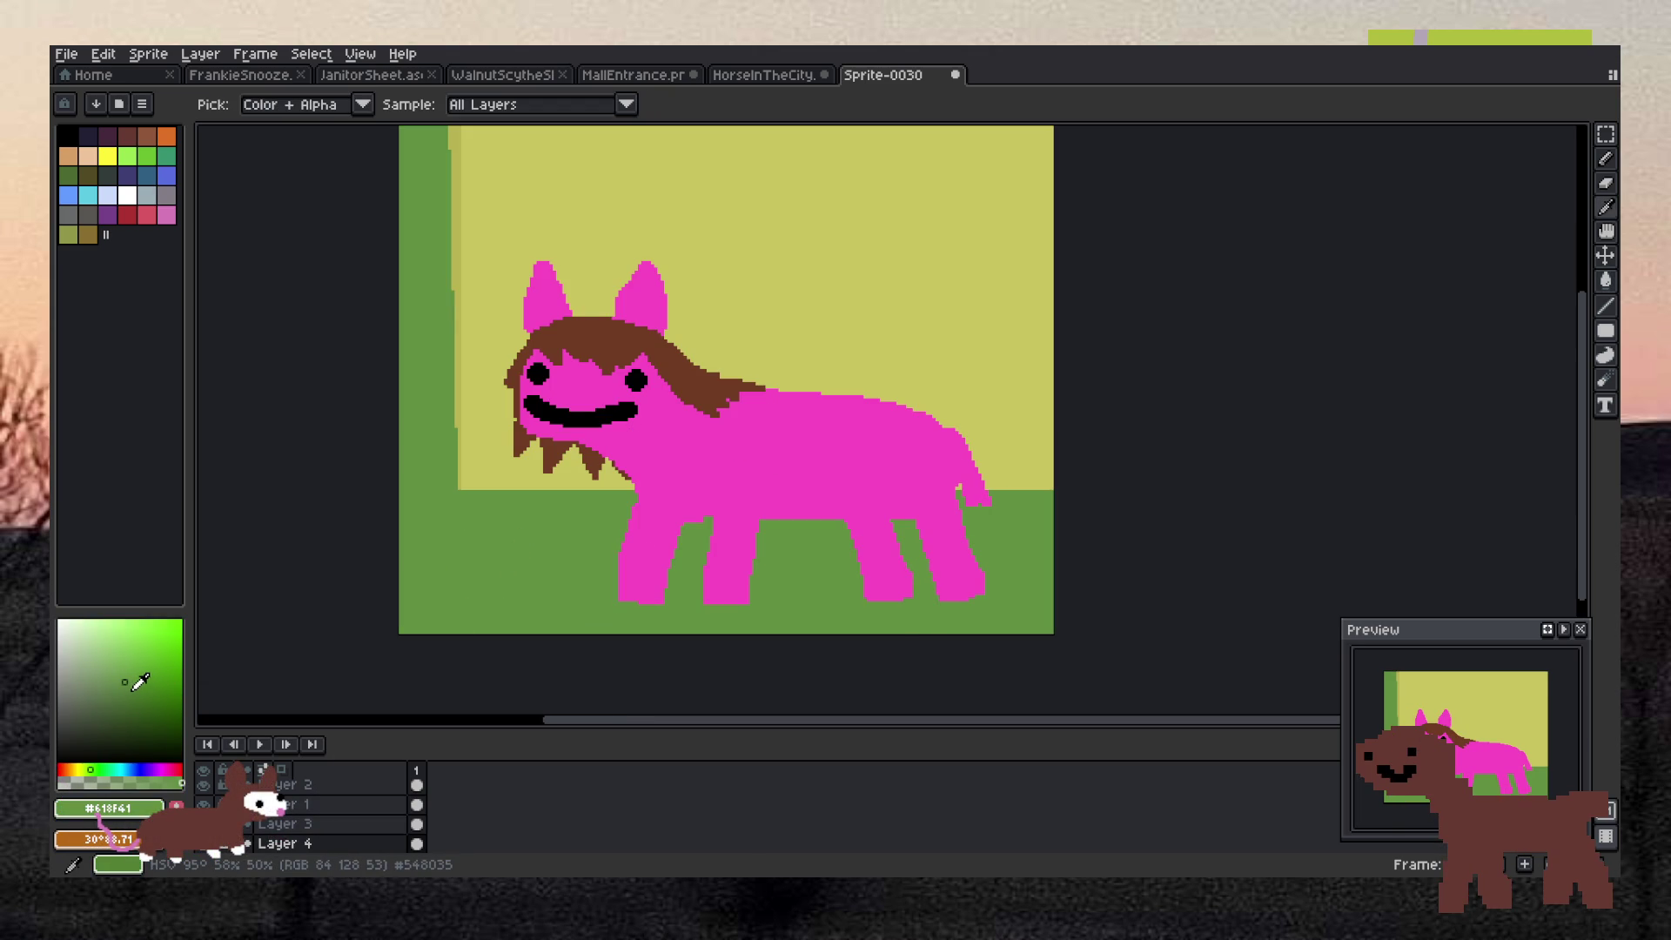
Step: Pick a brighter green, spray trial speckles on the ground, undo them and return to a 1 px pencil
click(133, 685)
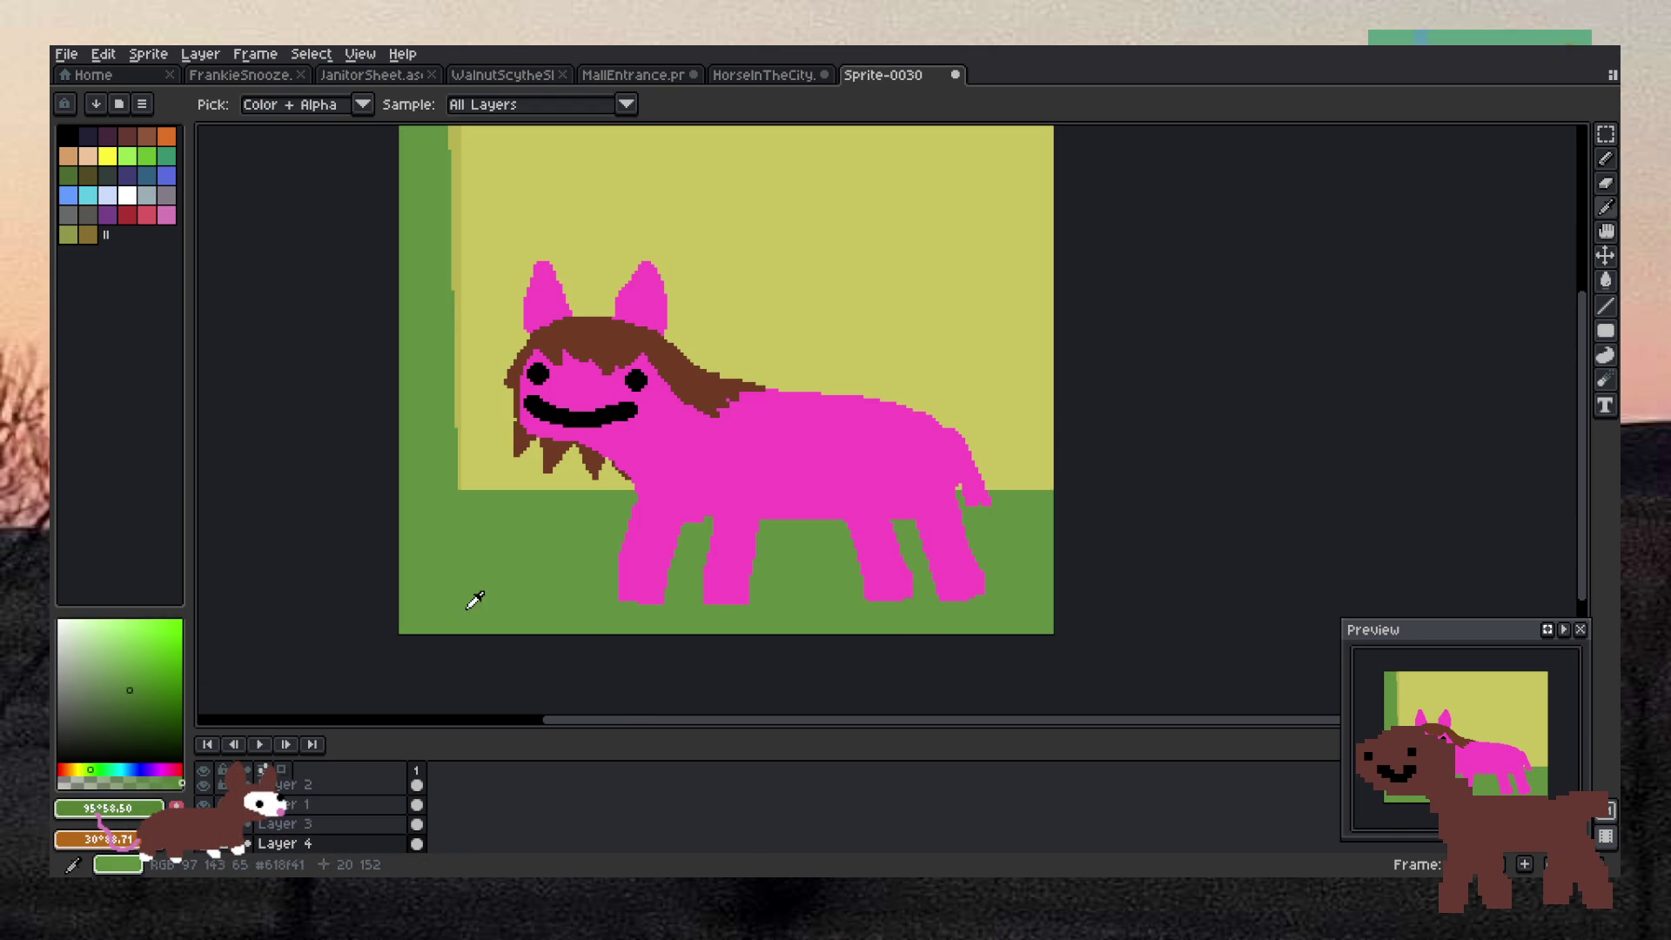
key(b)
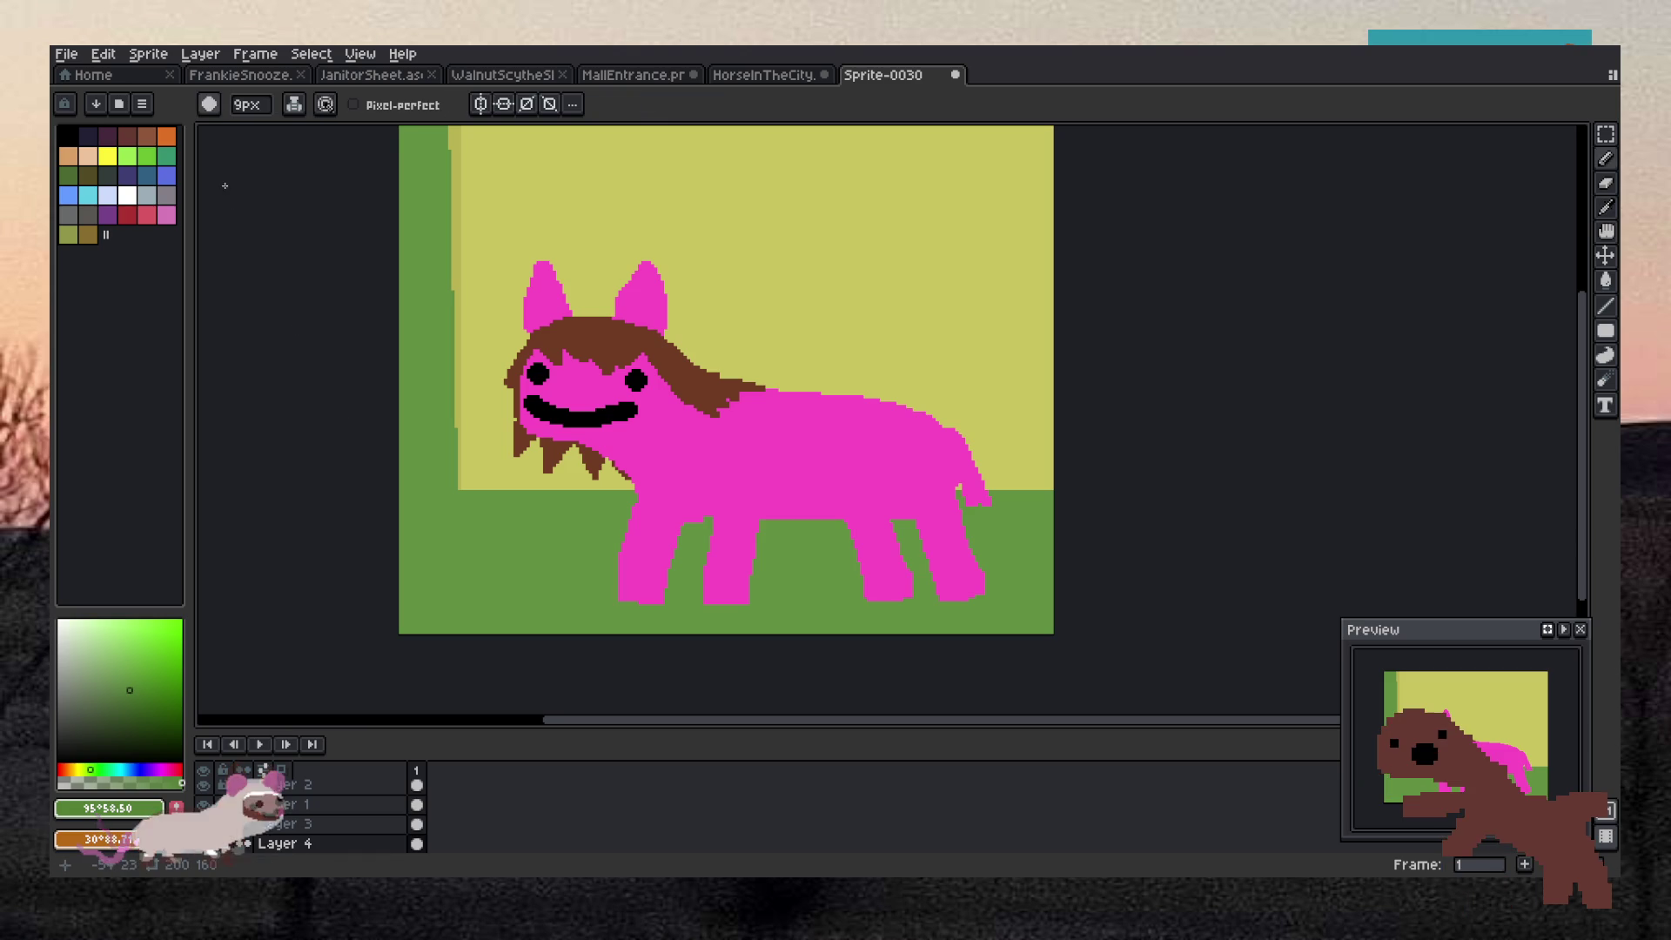
click(247, 106)
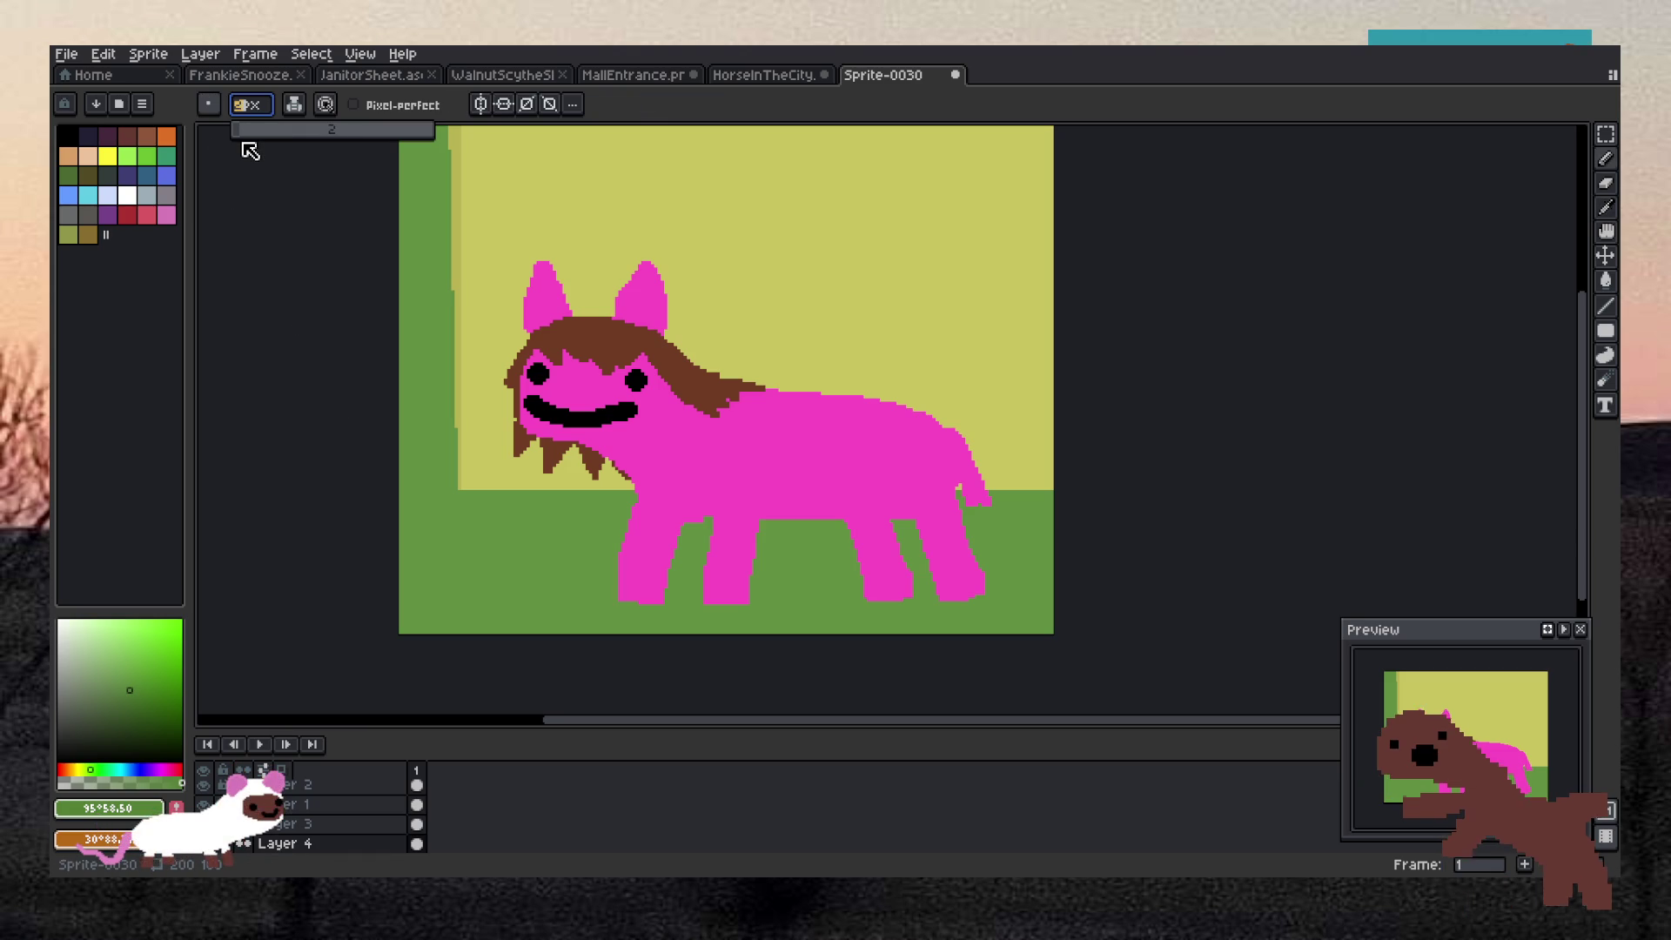
click(1599, 161)
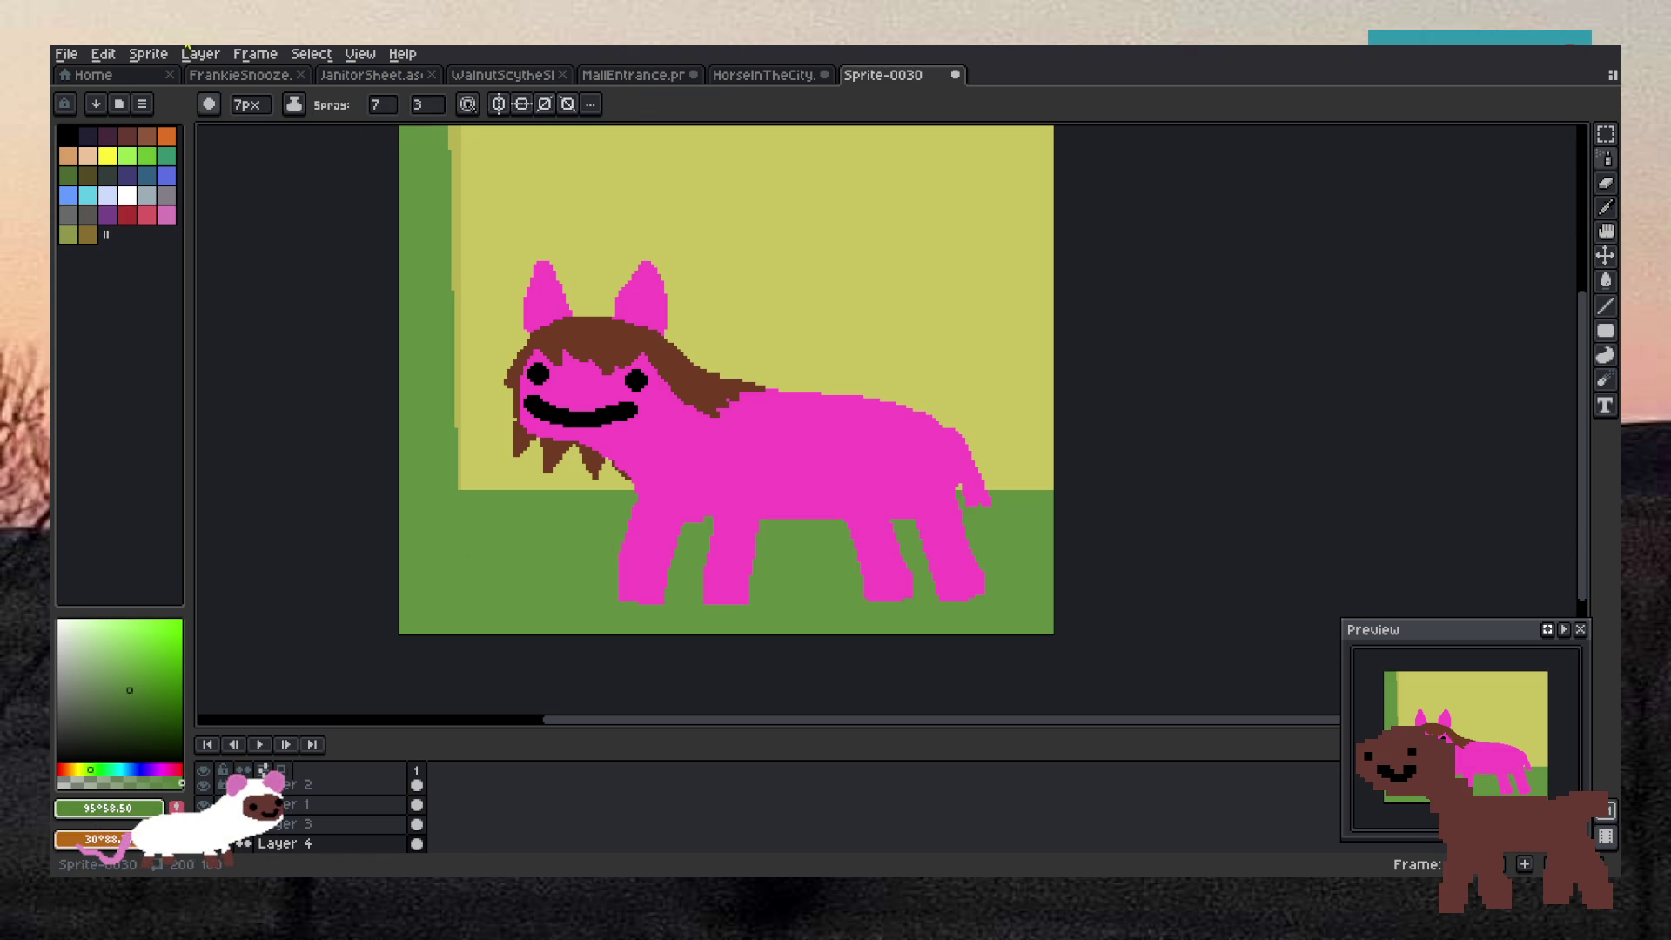
click(247, 106)
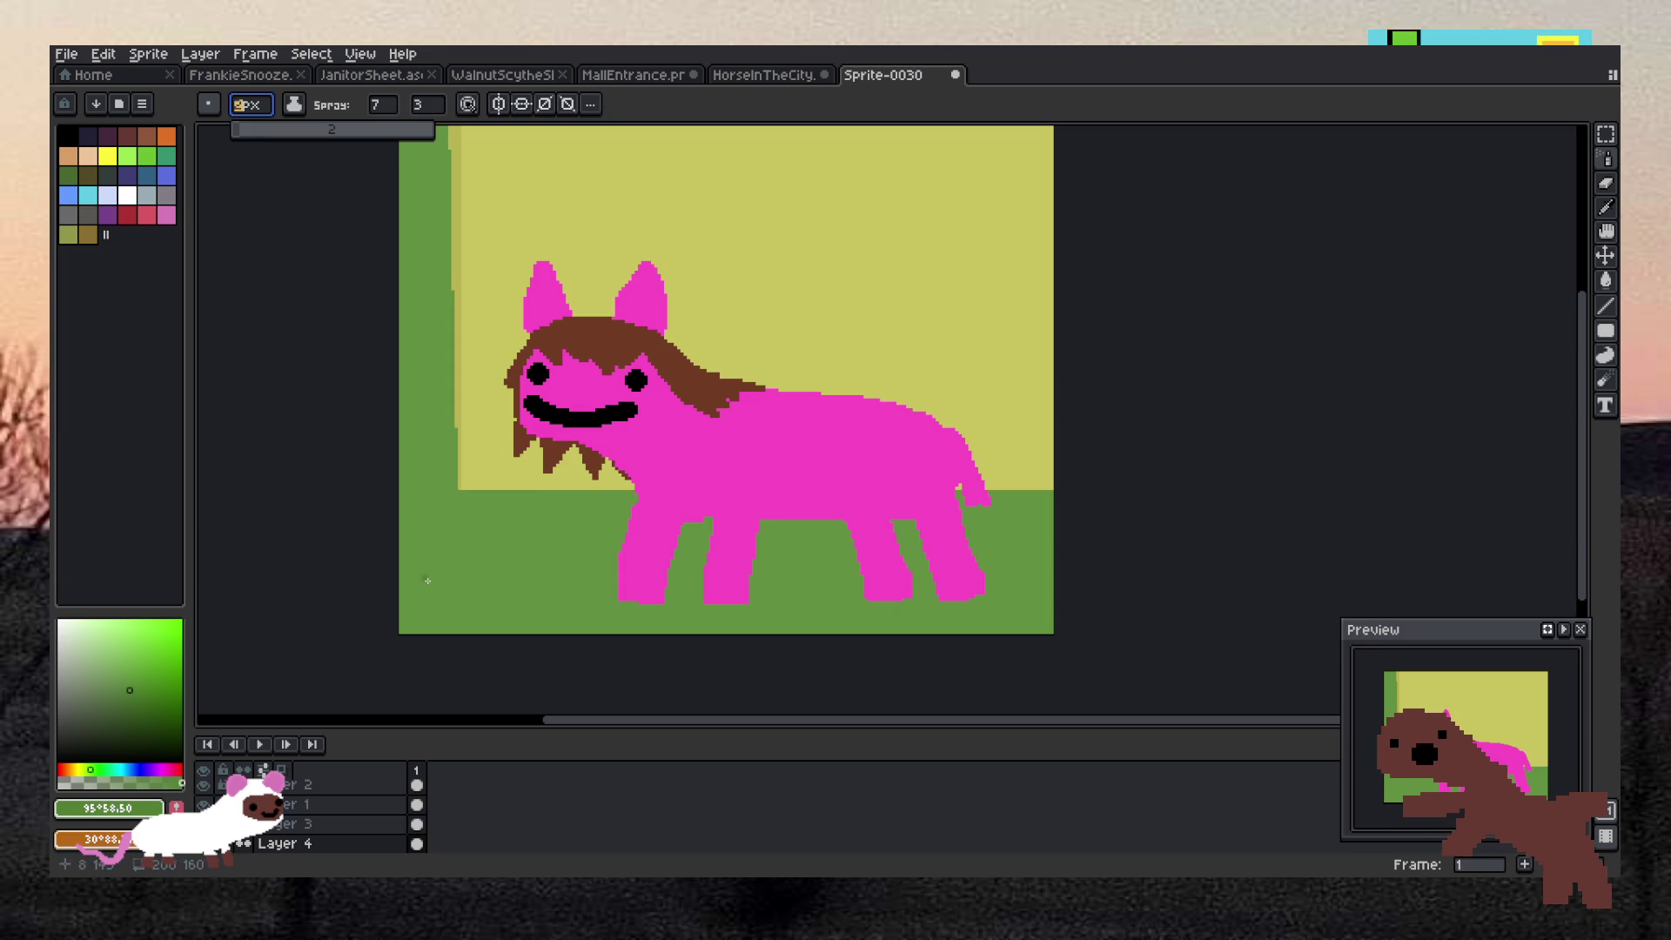
drag(427, 580, 469, 591)
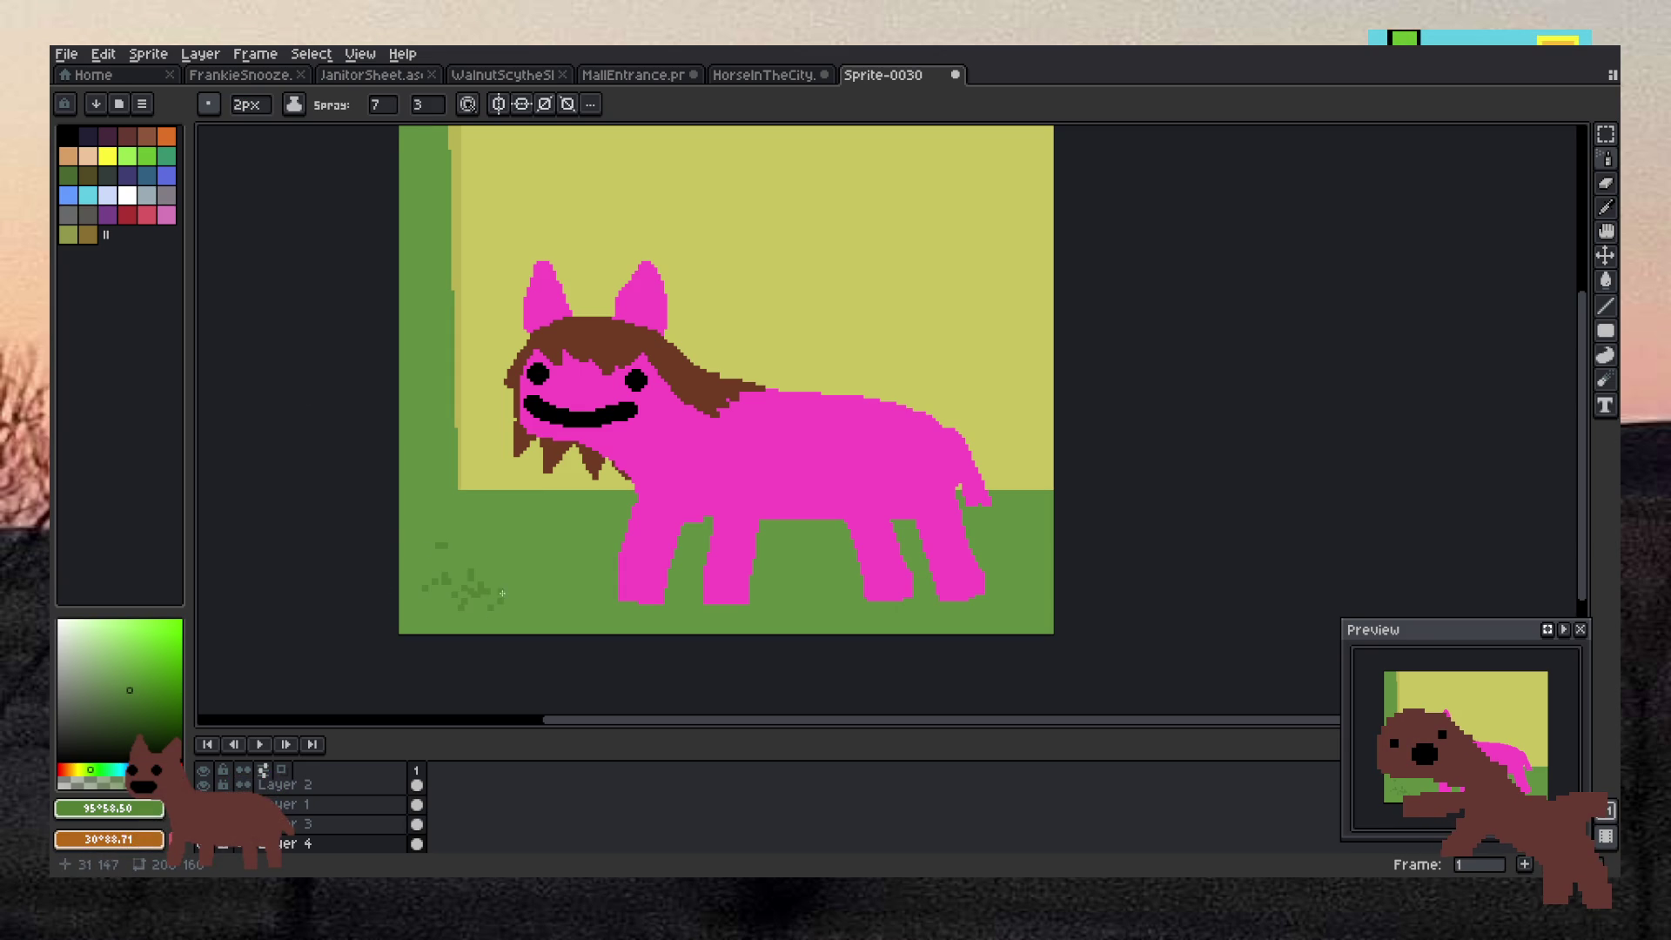
key(b)
key(ctrl+z)
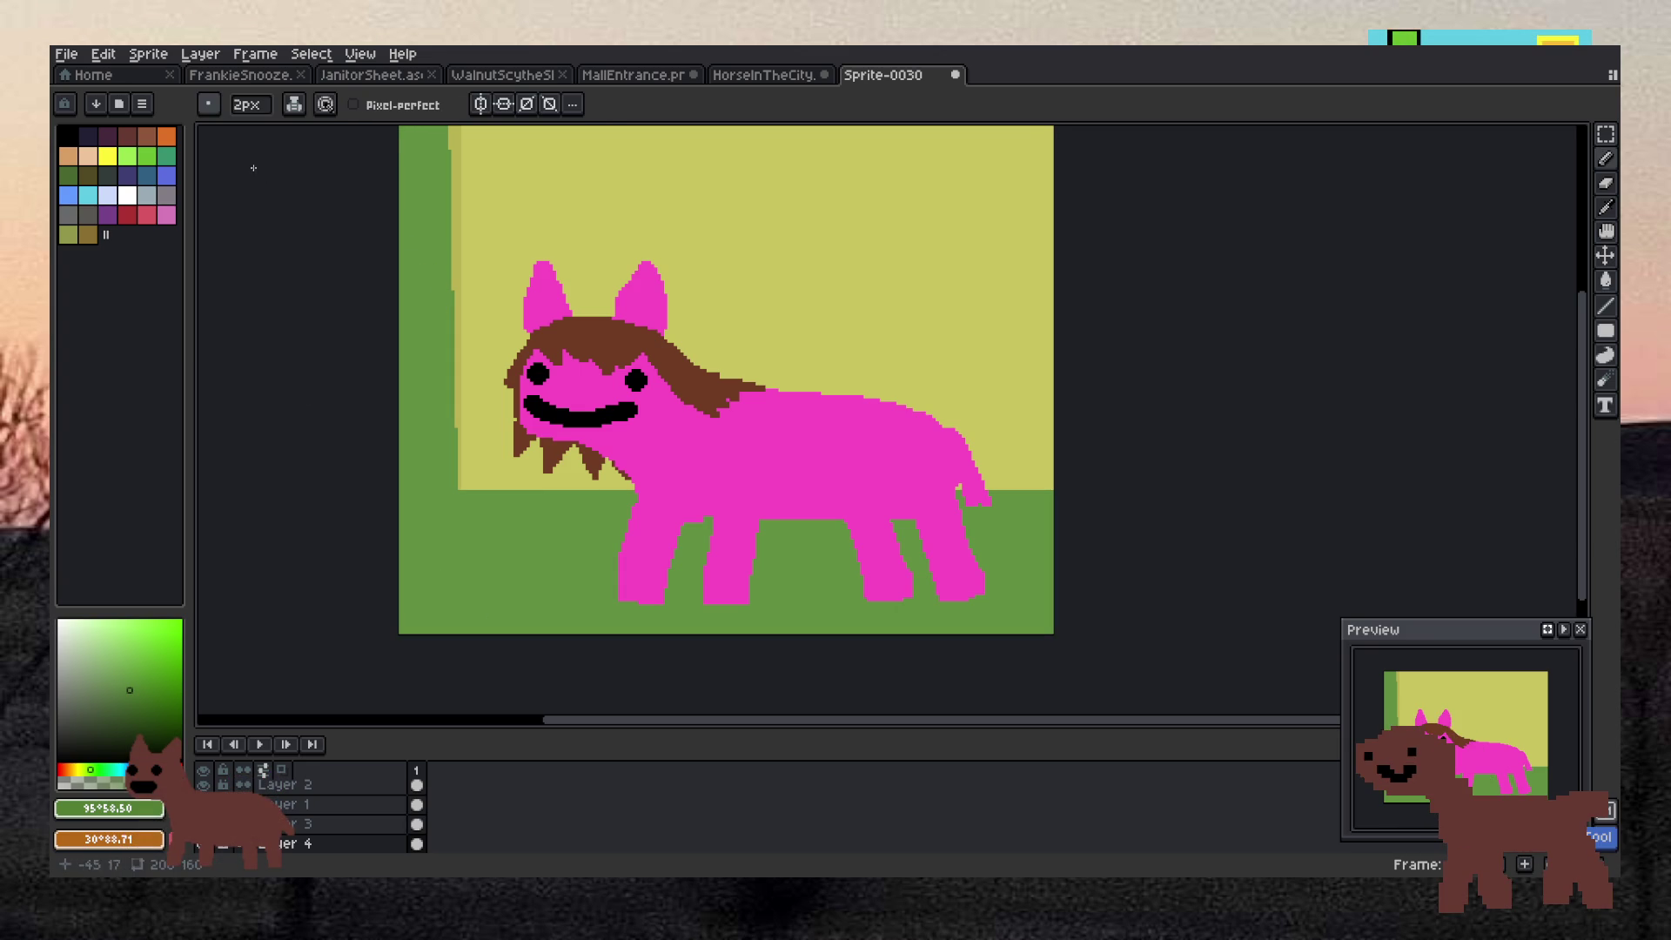
click(249, 105)
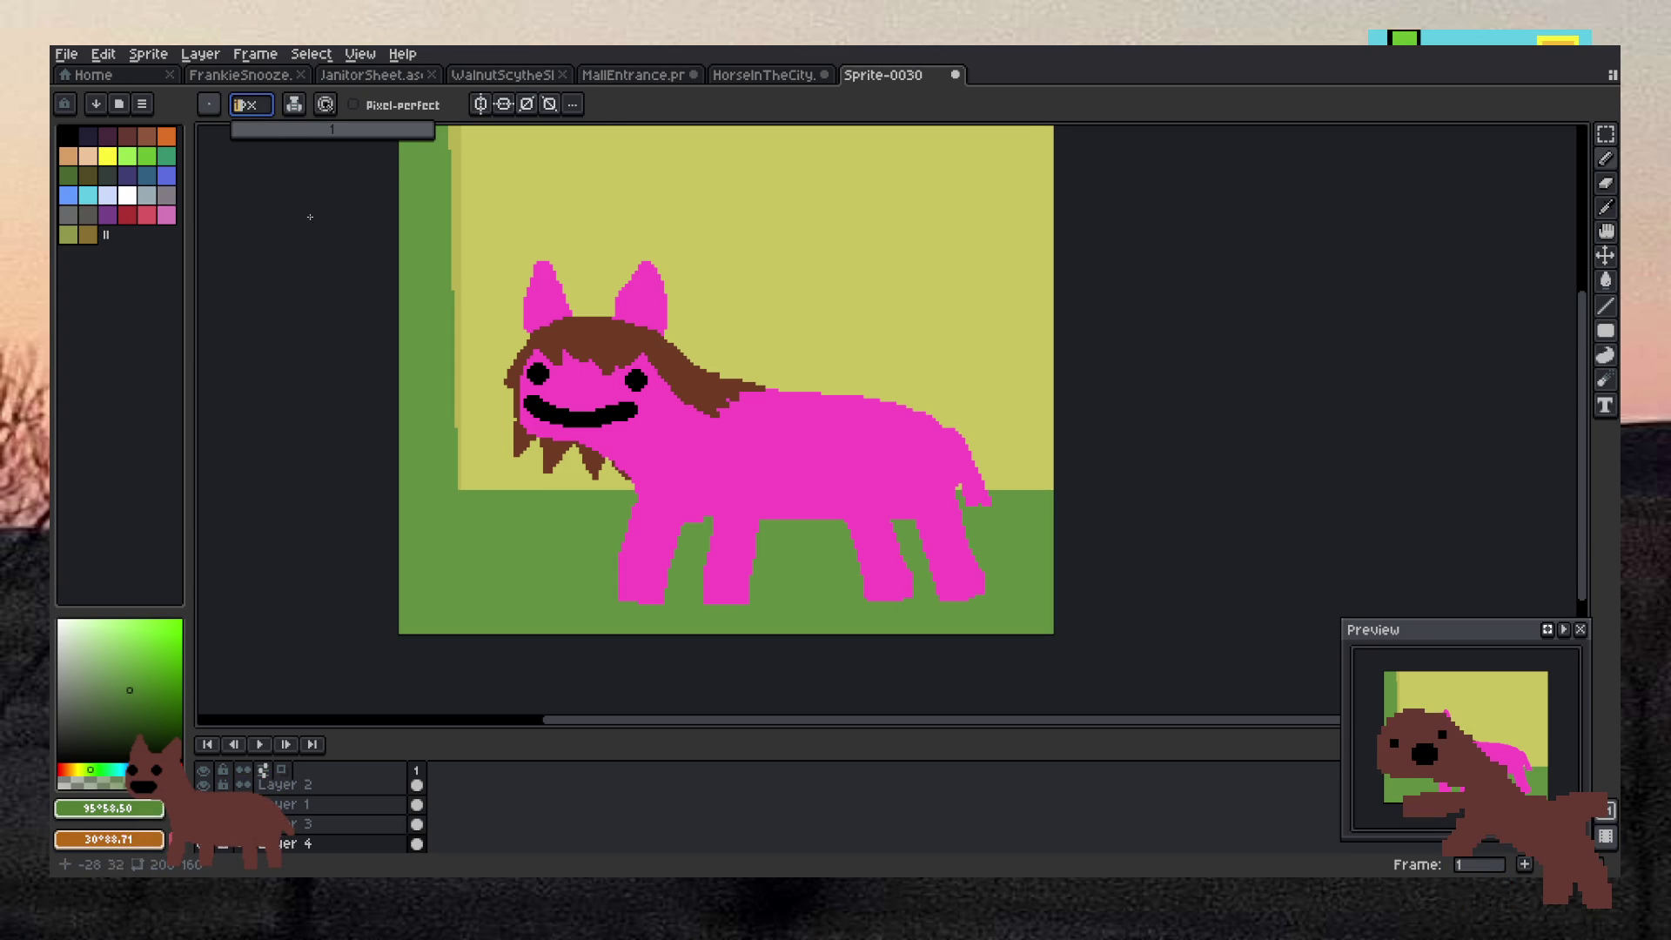
drag(310, 267, 306, 295)
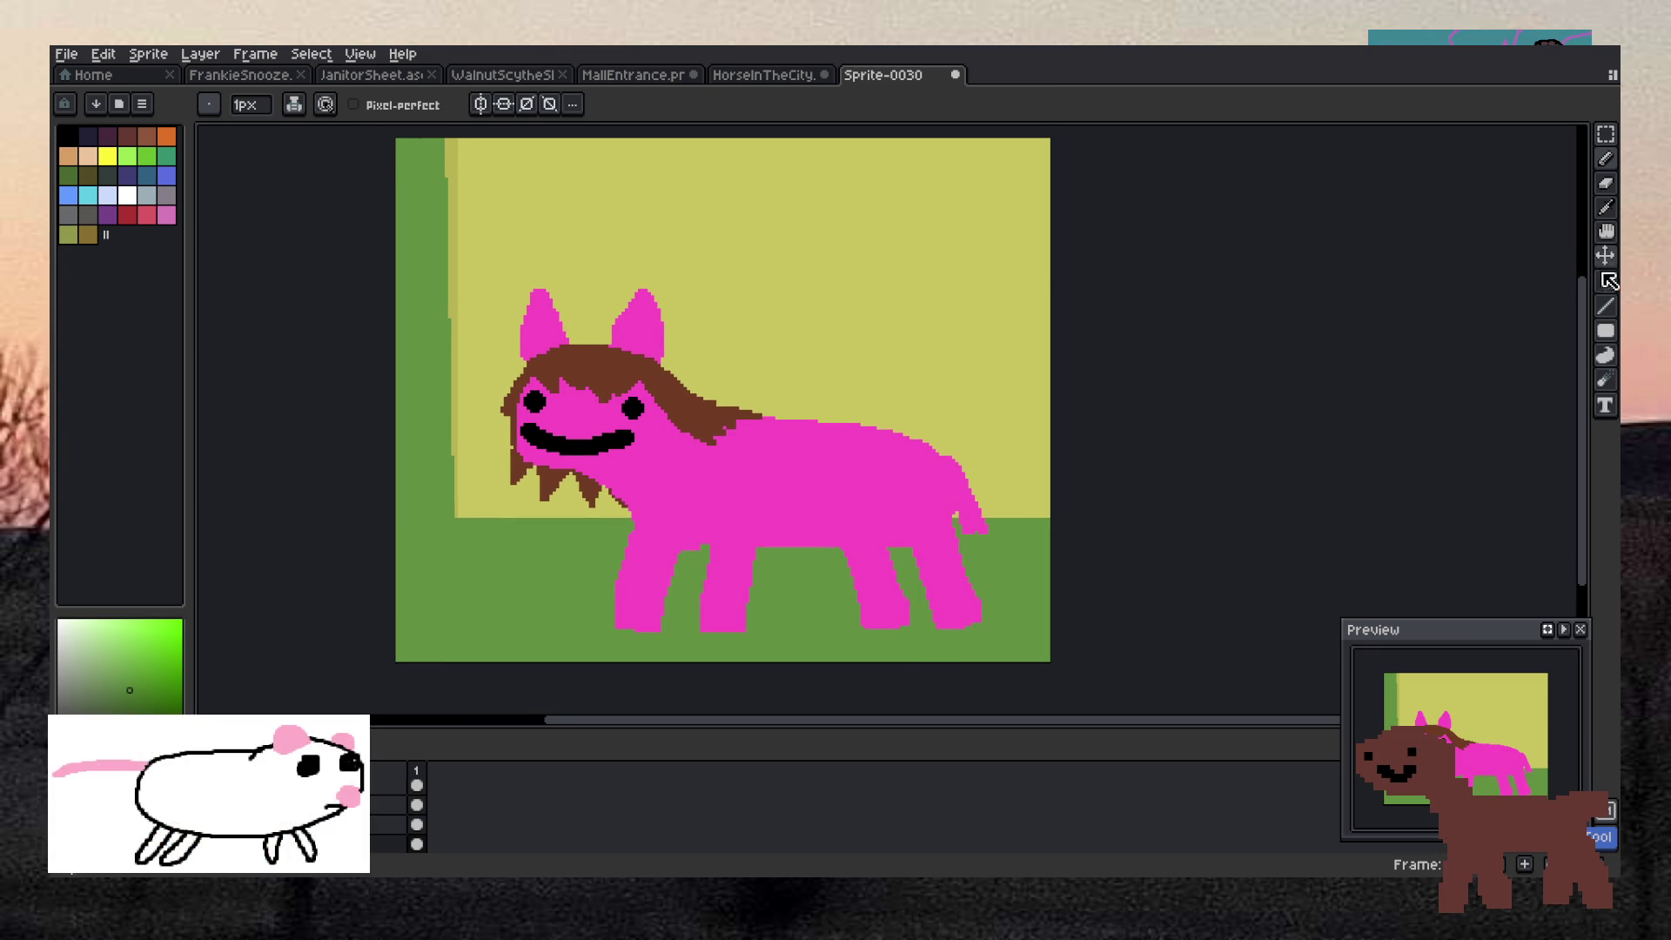
Step: Bucket-fill the wall and ground by mistake, undo it and return to the pencil
click(1610, 280)
click(1591, 282)
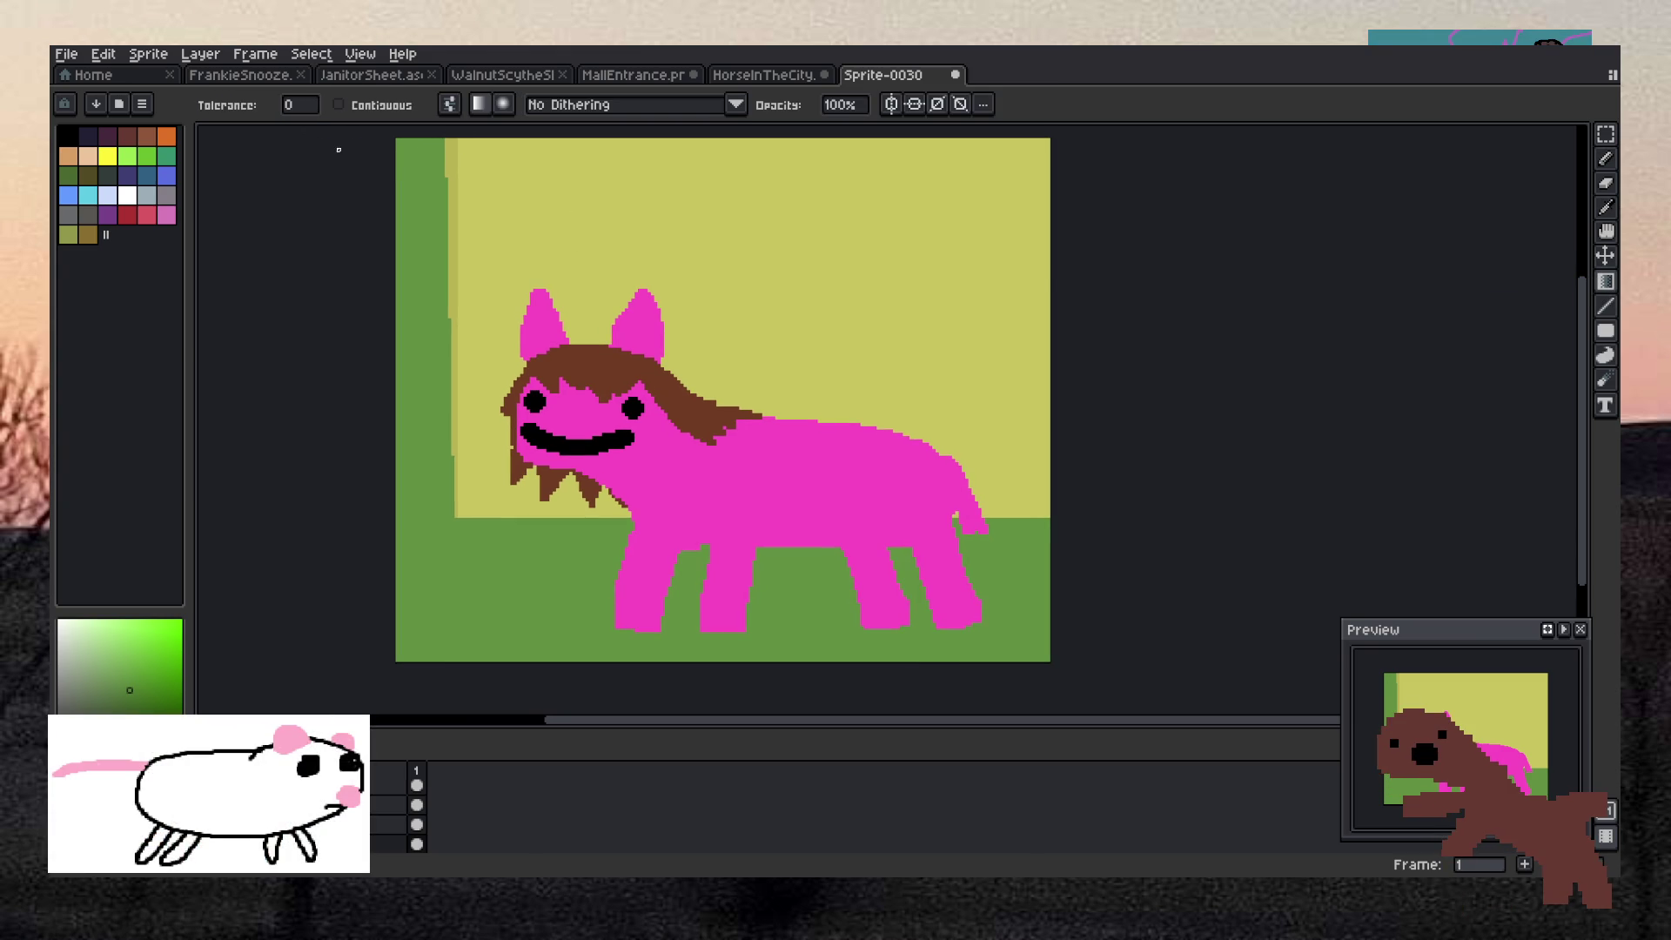
click(398, 172)
key(ctrl+z)
key(b)
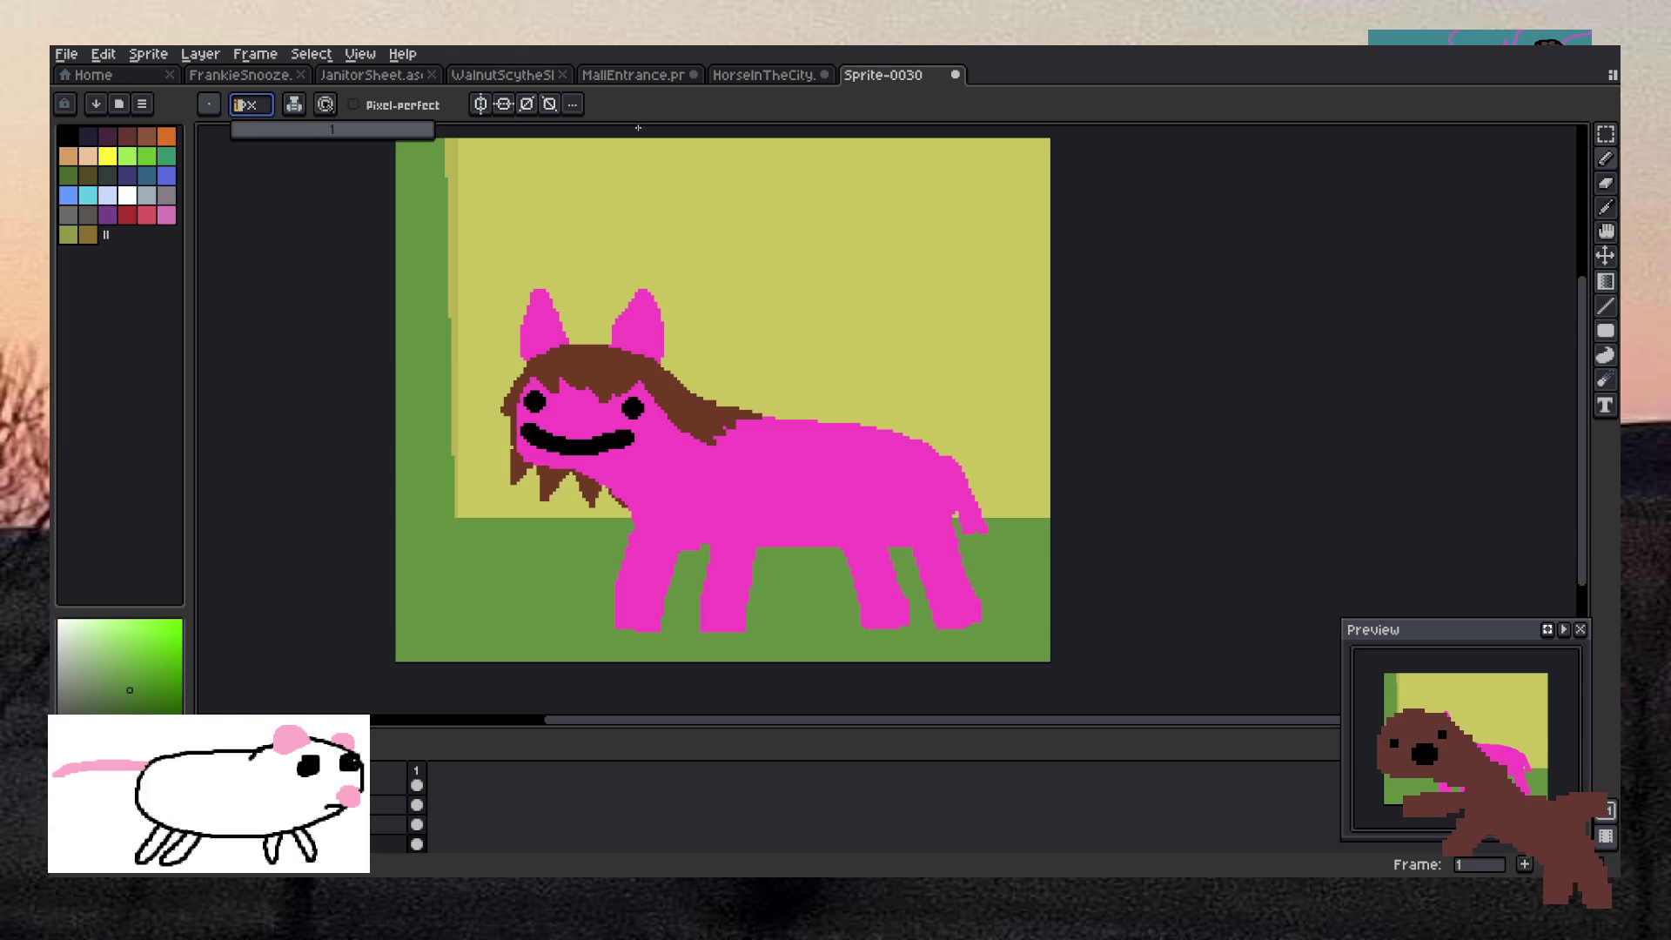
click(1606, 287)
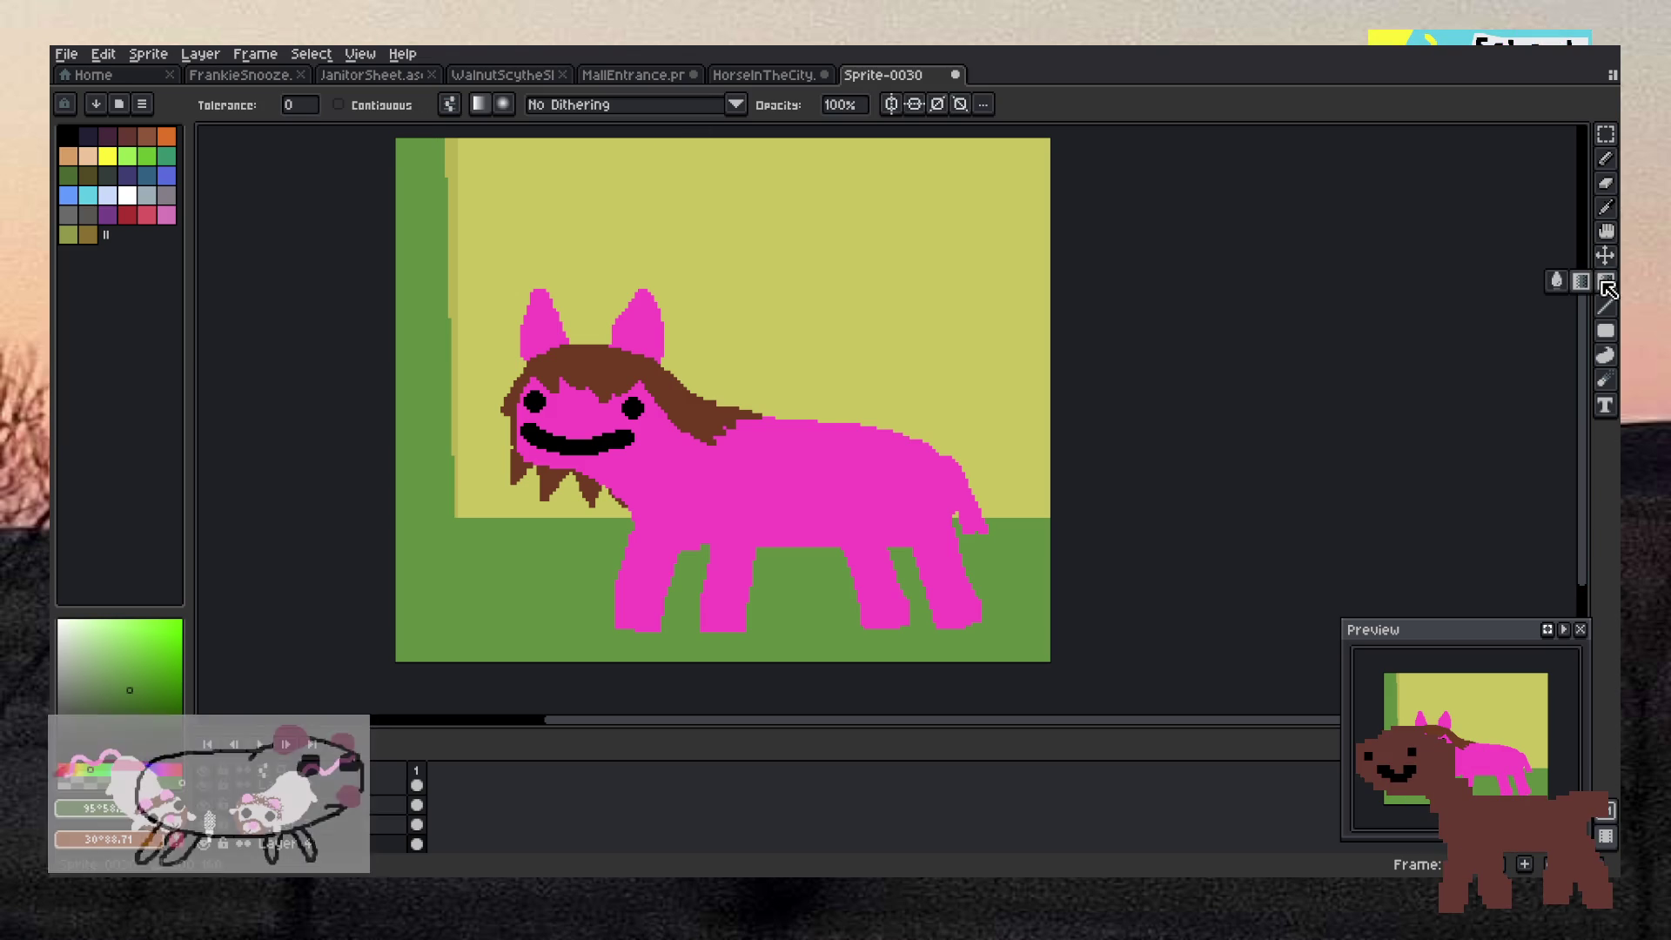
click(1609, 167)
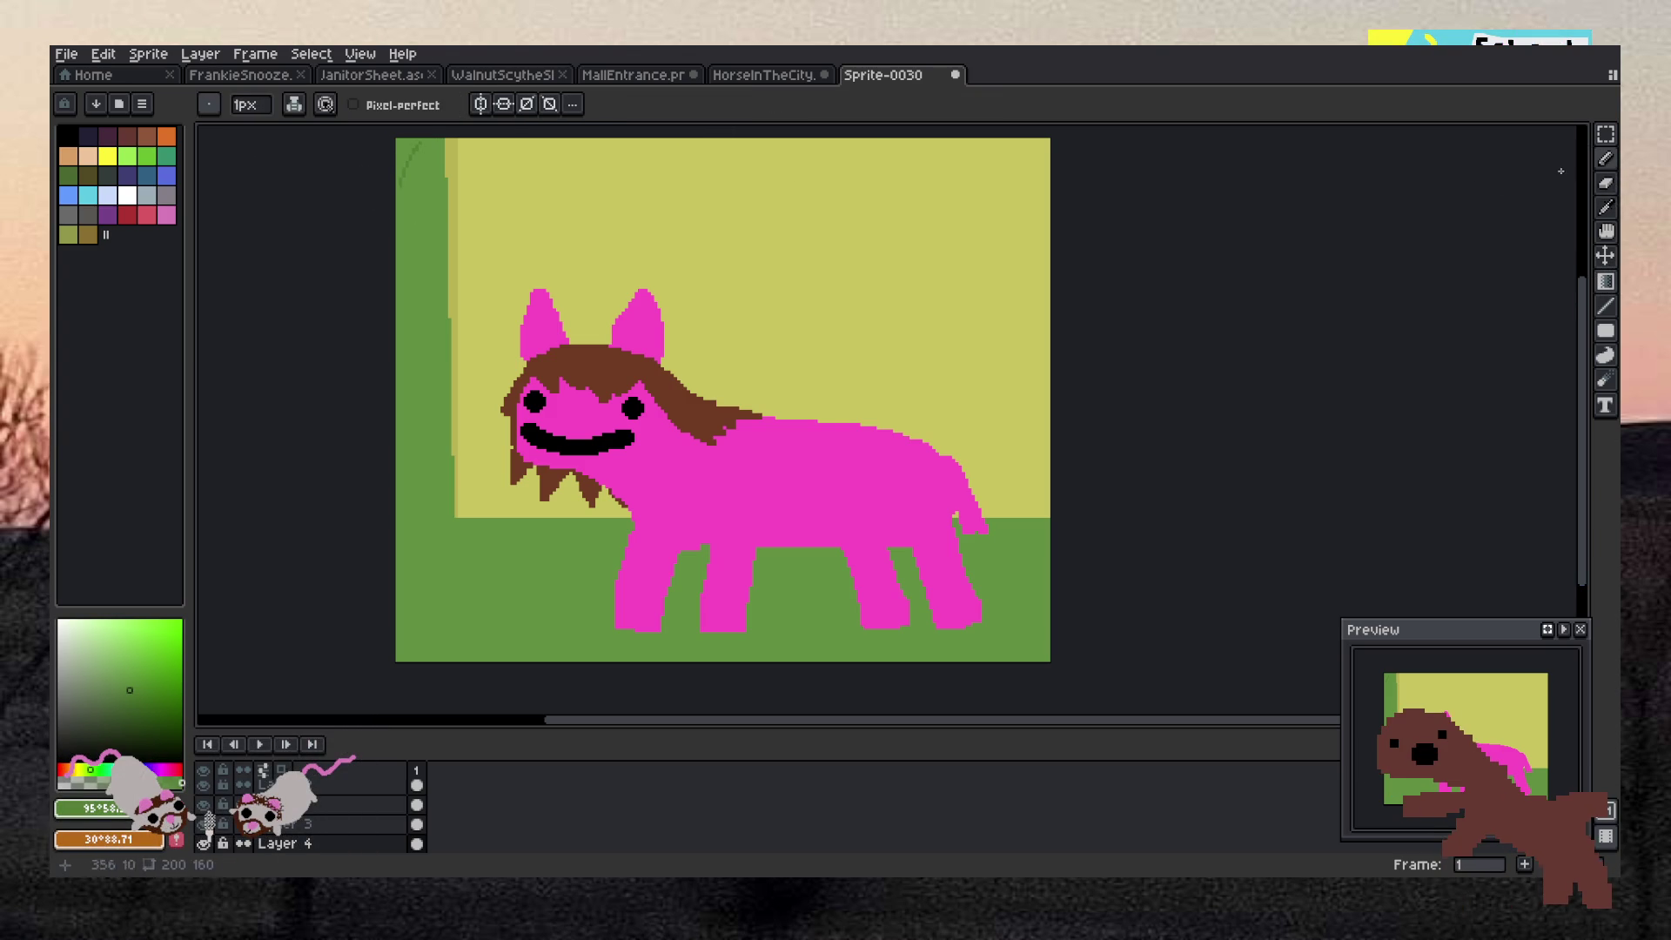
Step: Magic-wand select the green strip and ground, switch to Spray and undo the stray test dots
click(1603, 137)
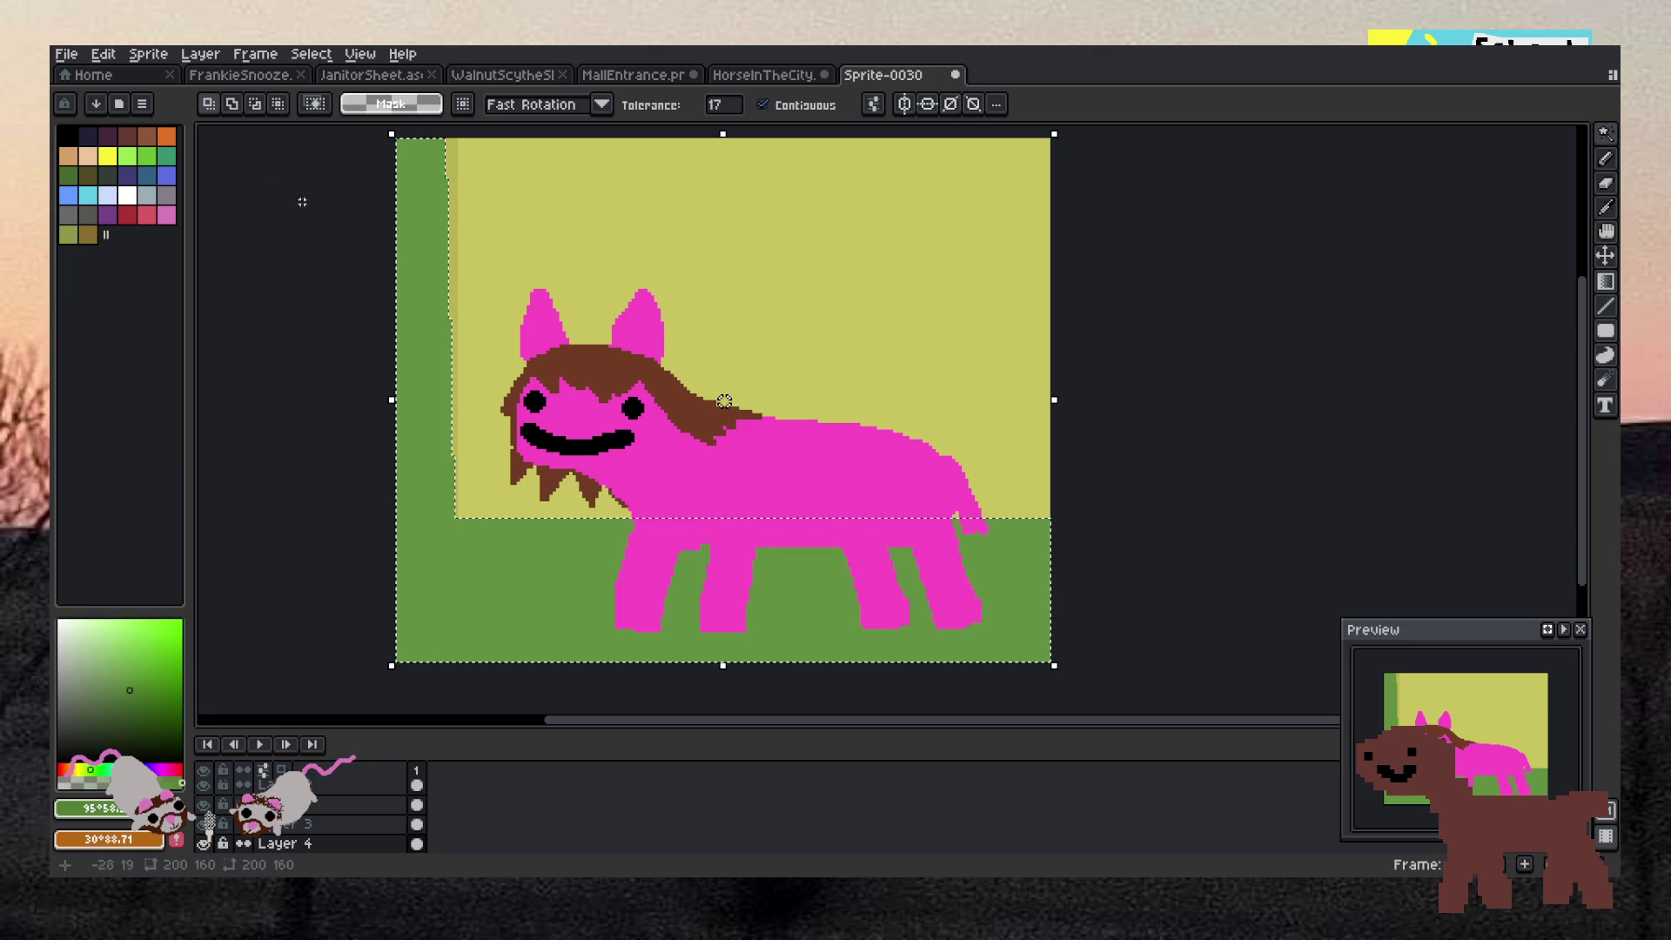
key(b)
click(1605, 281)
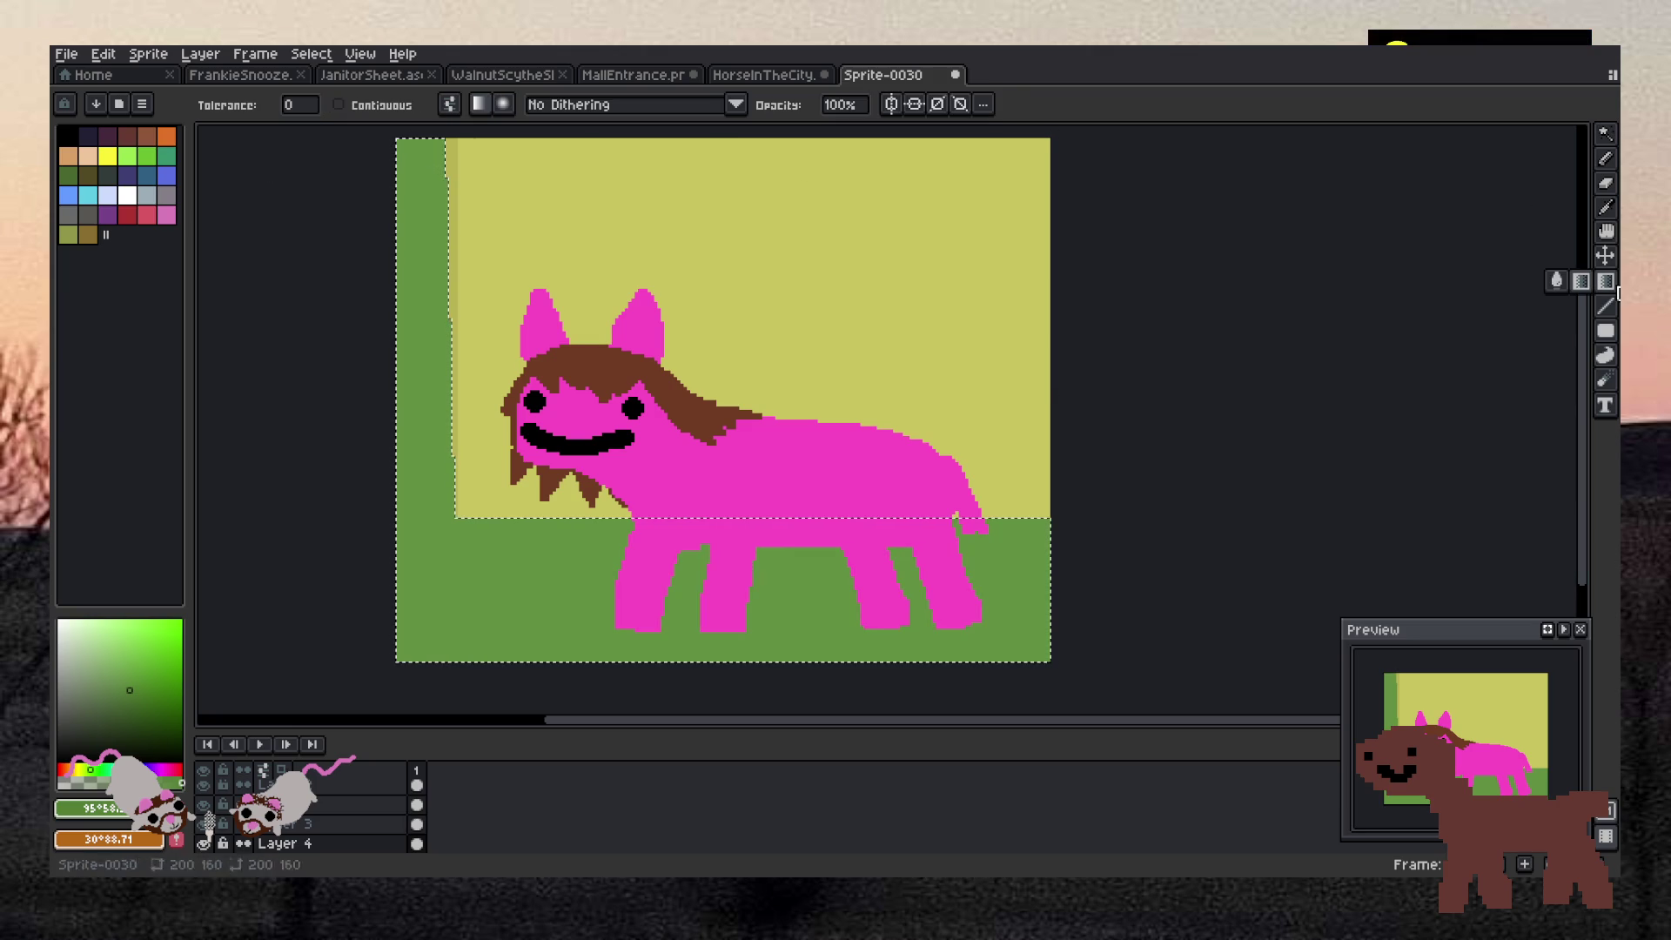
click(1606, 183)
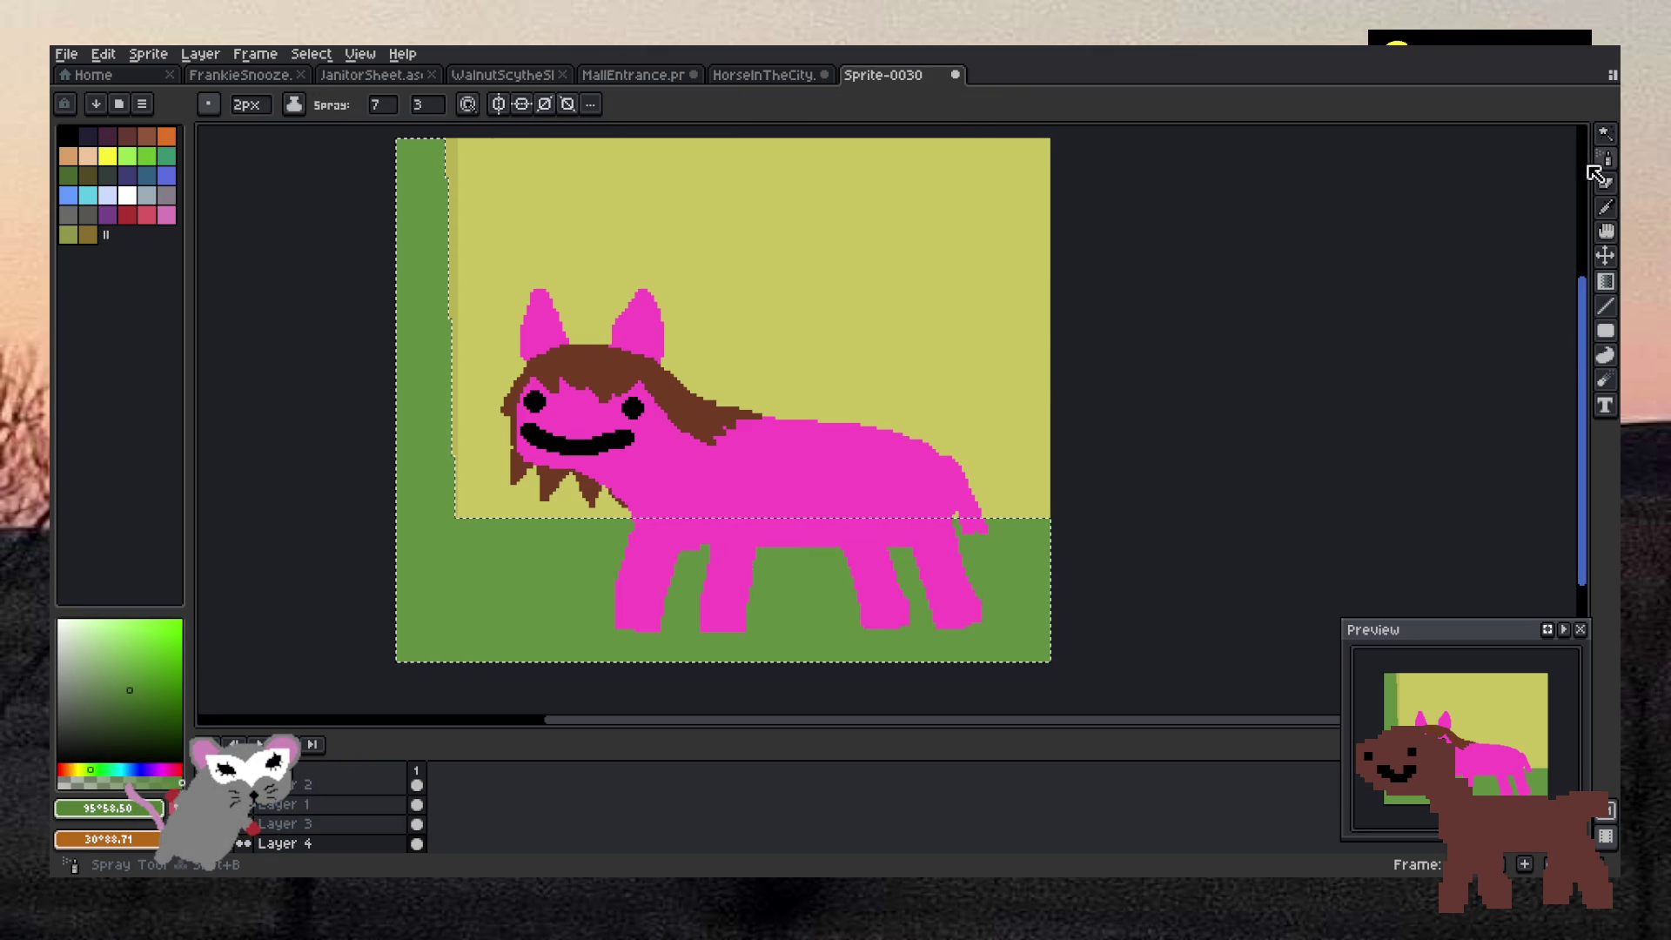
key(b)
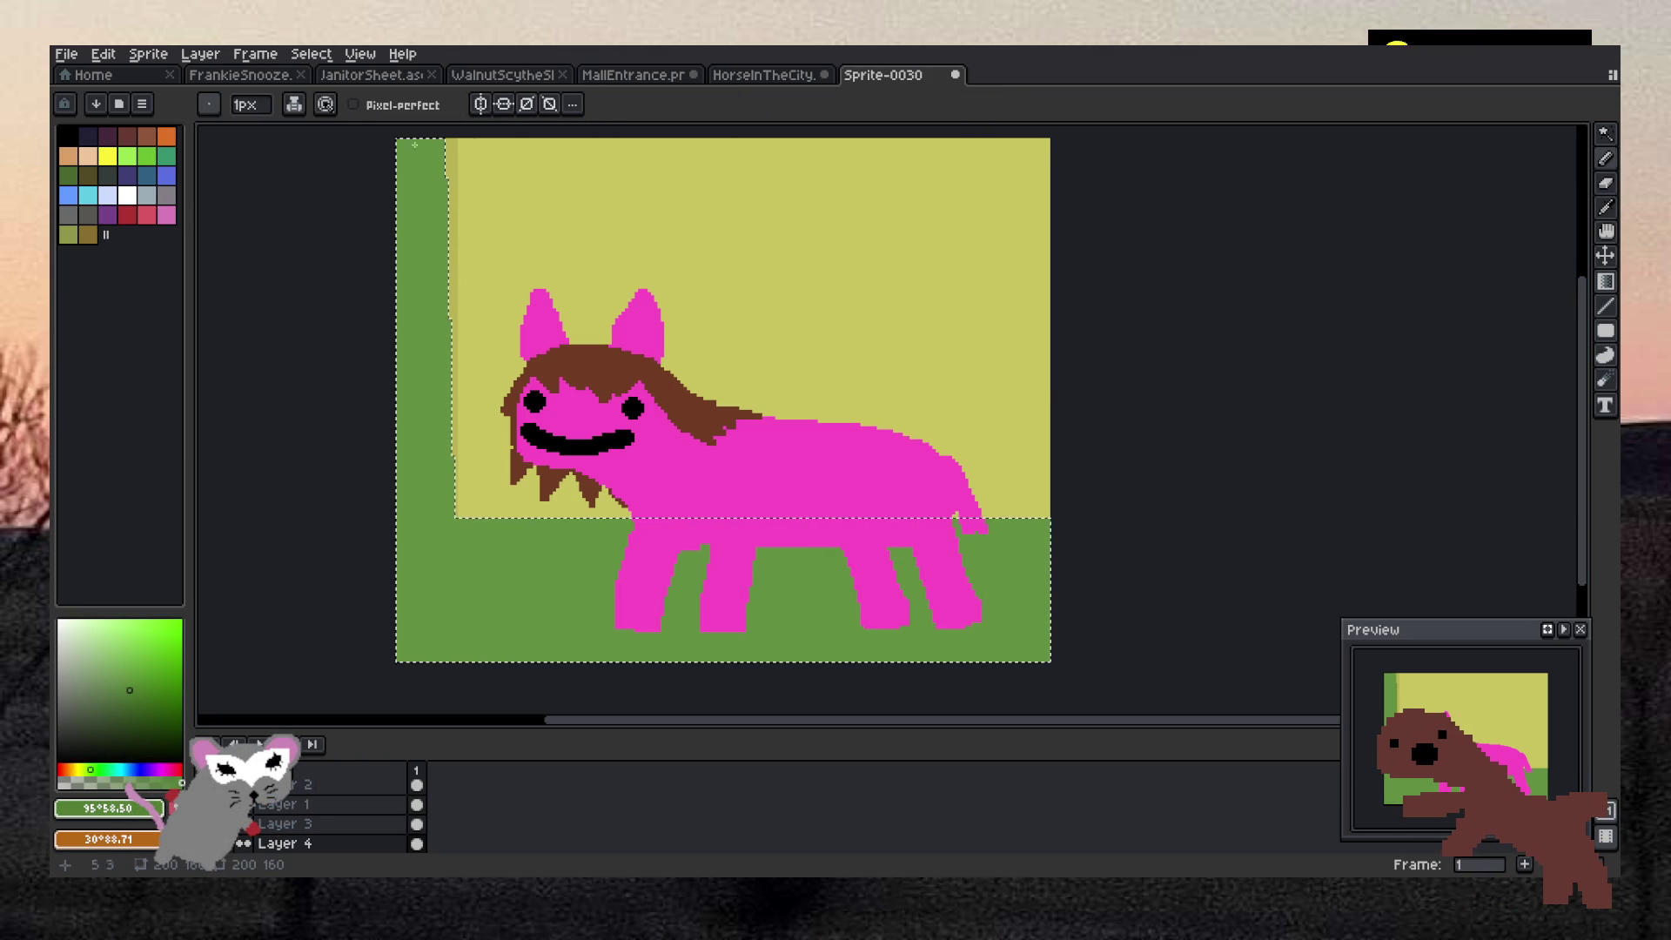
key(shift+b)
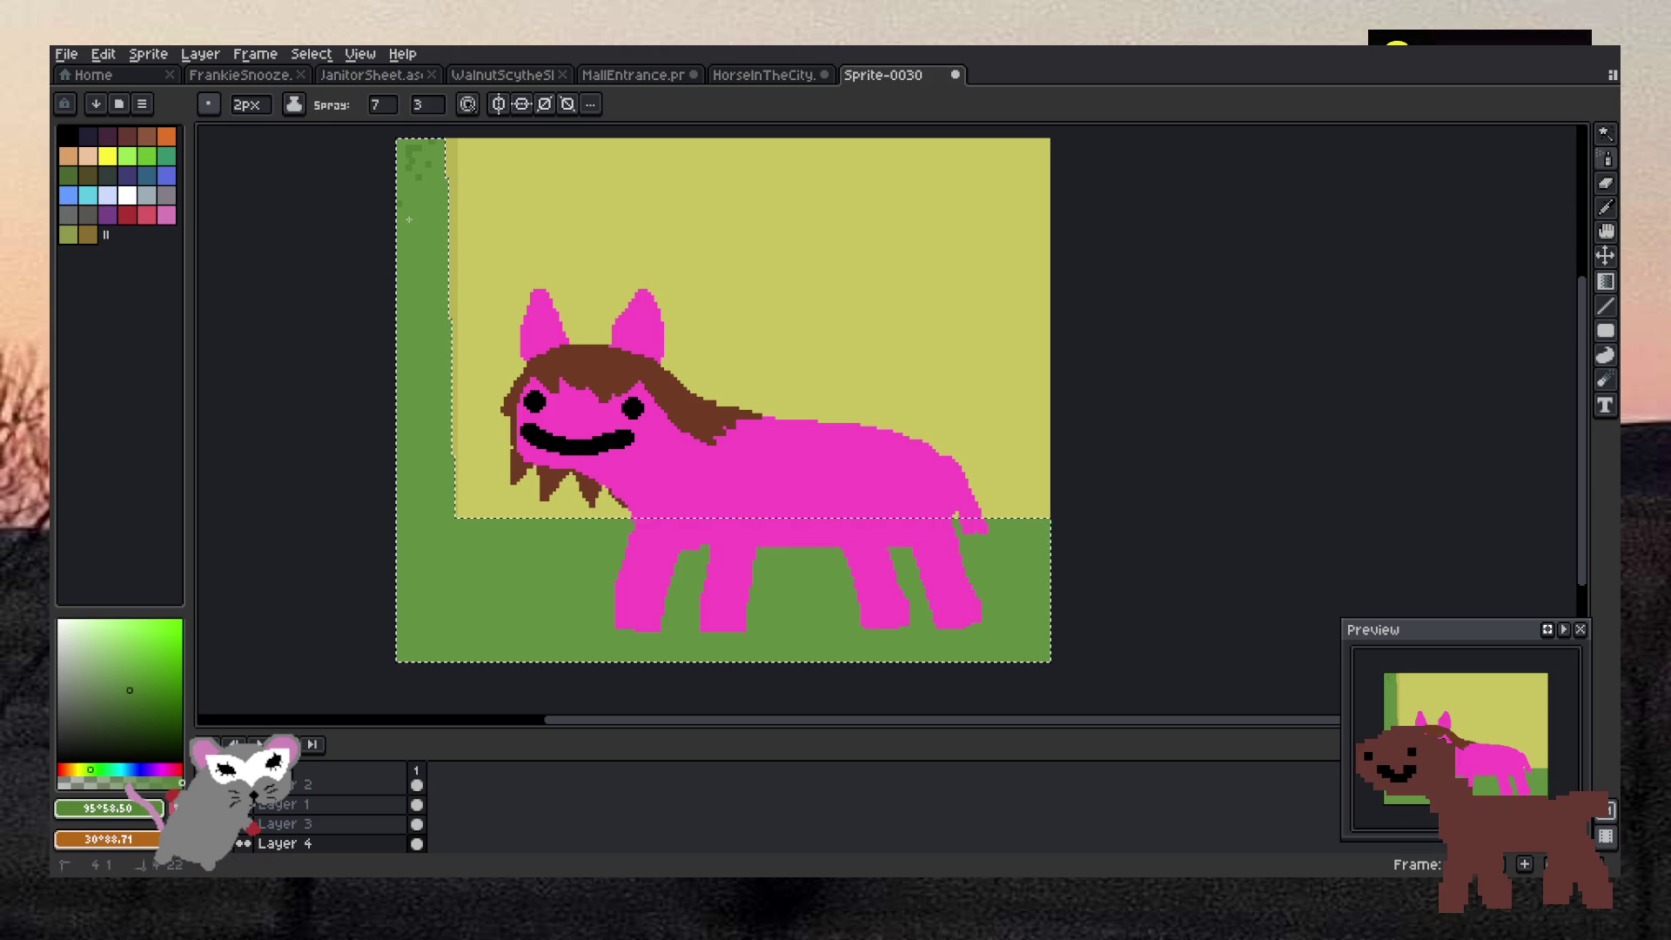
key(ctrl+z)
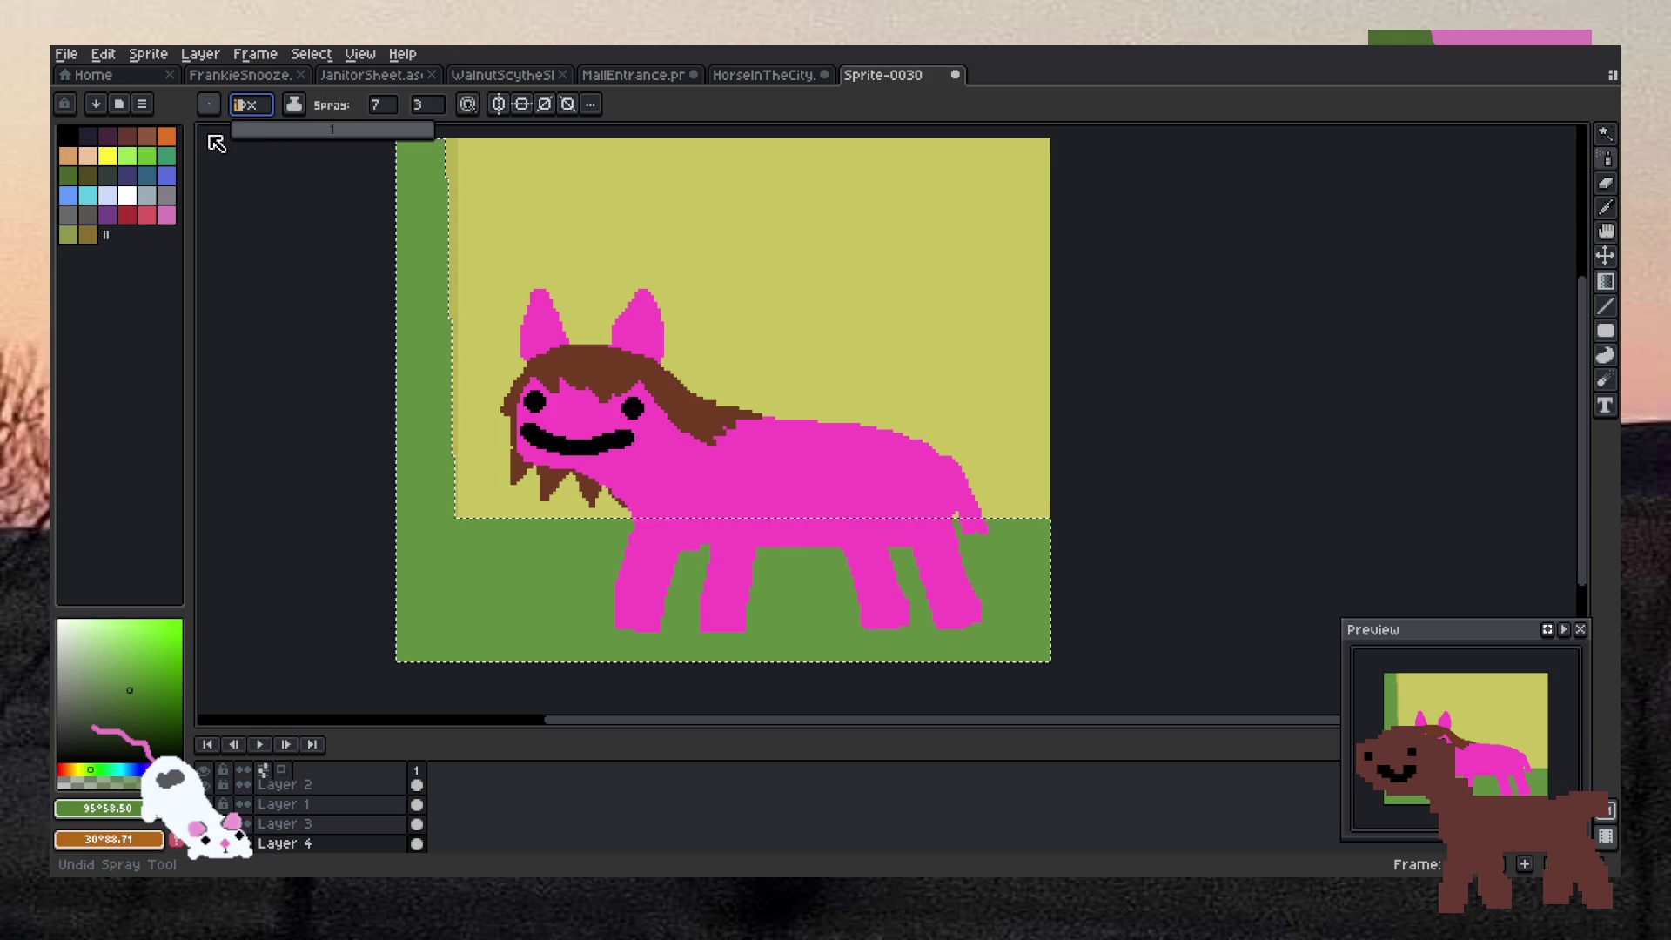
Step: Spray light green speckles over the left strip and ground, then deselect with Ctrl+D
key(Return)
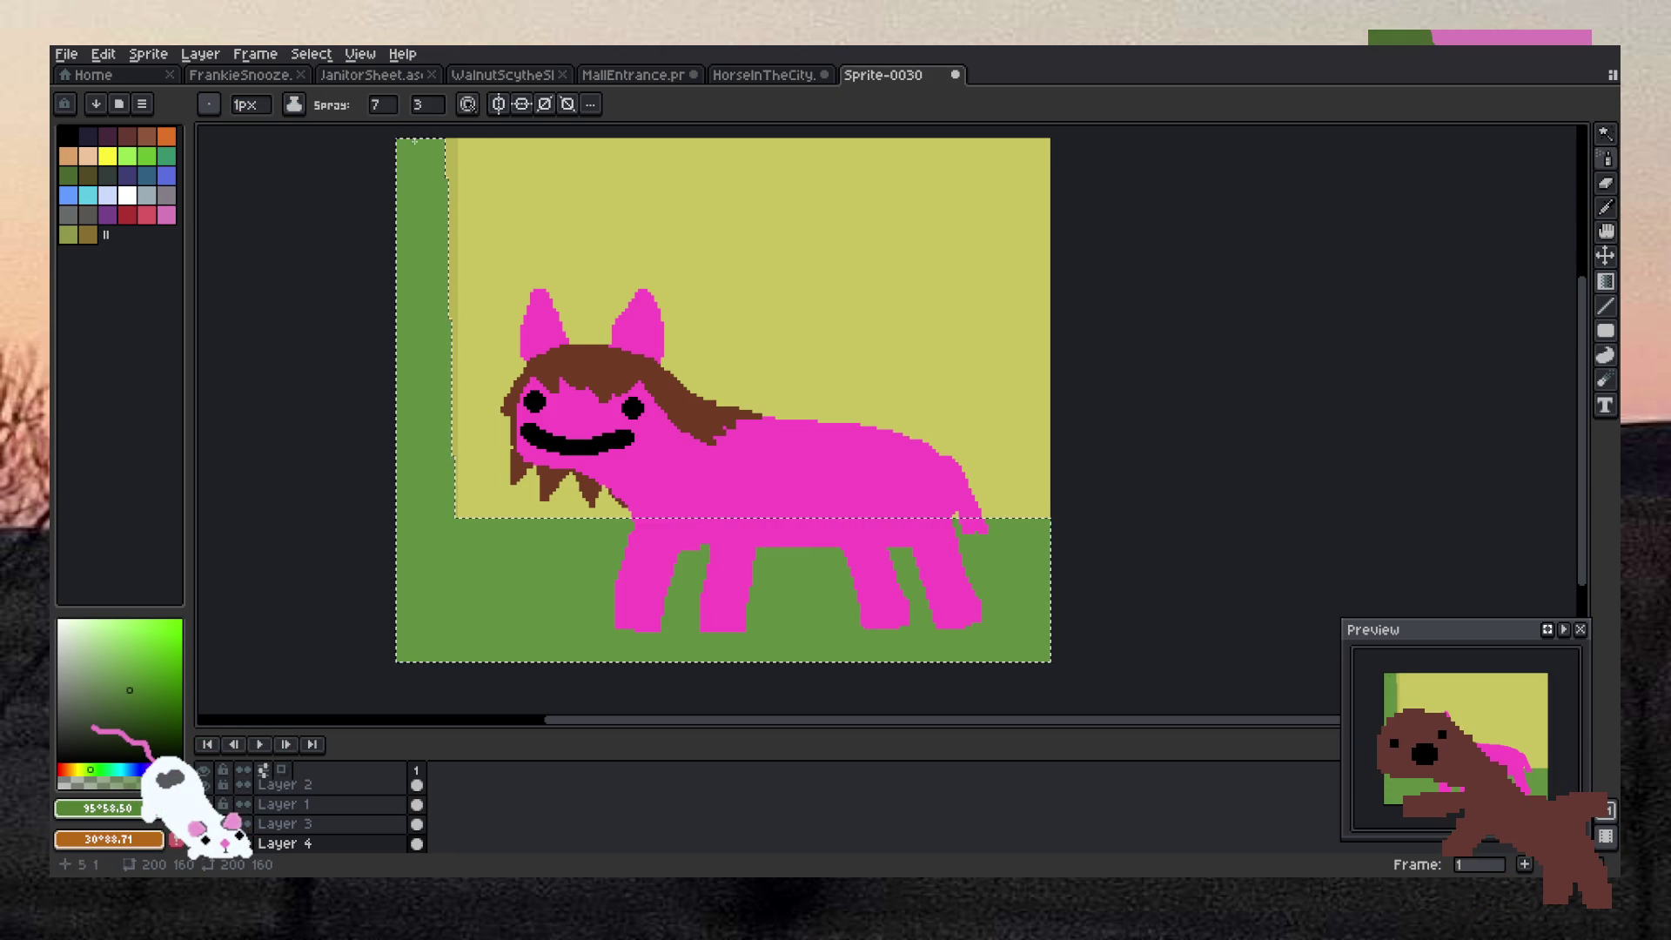
drag(415, 171, 417, 420)
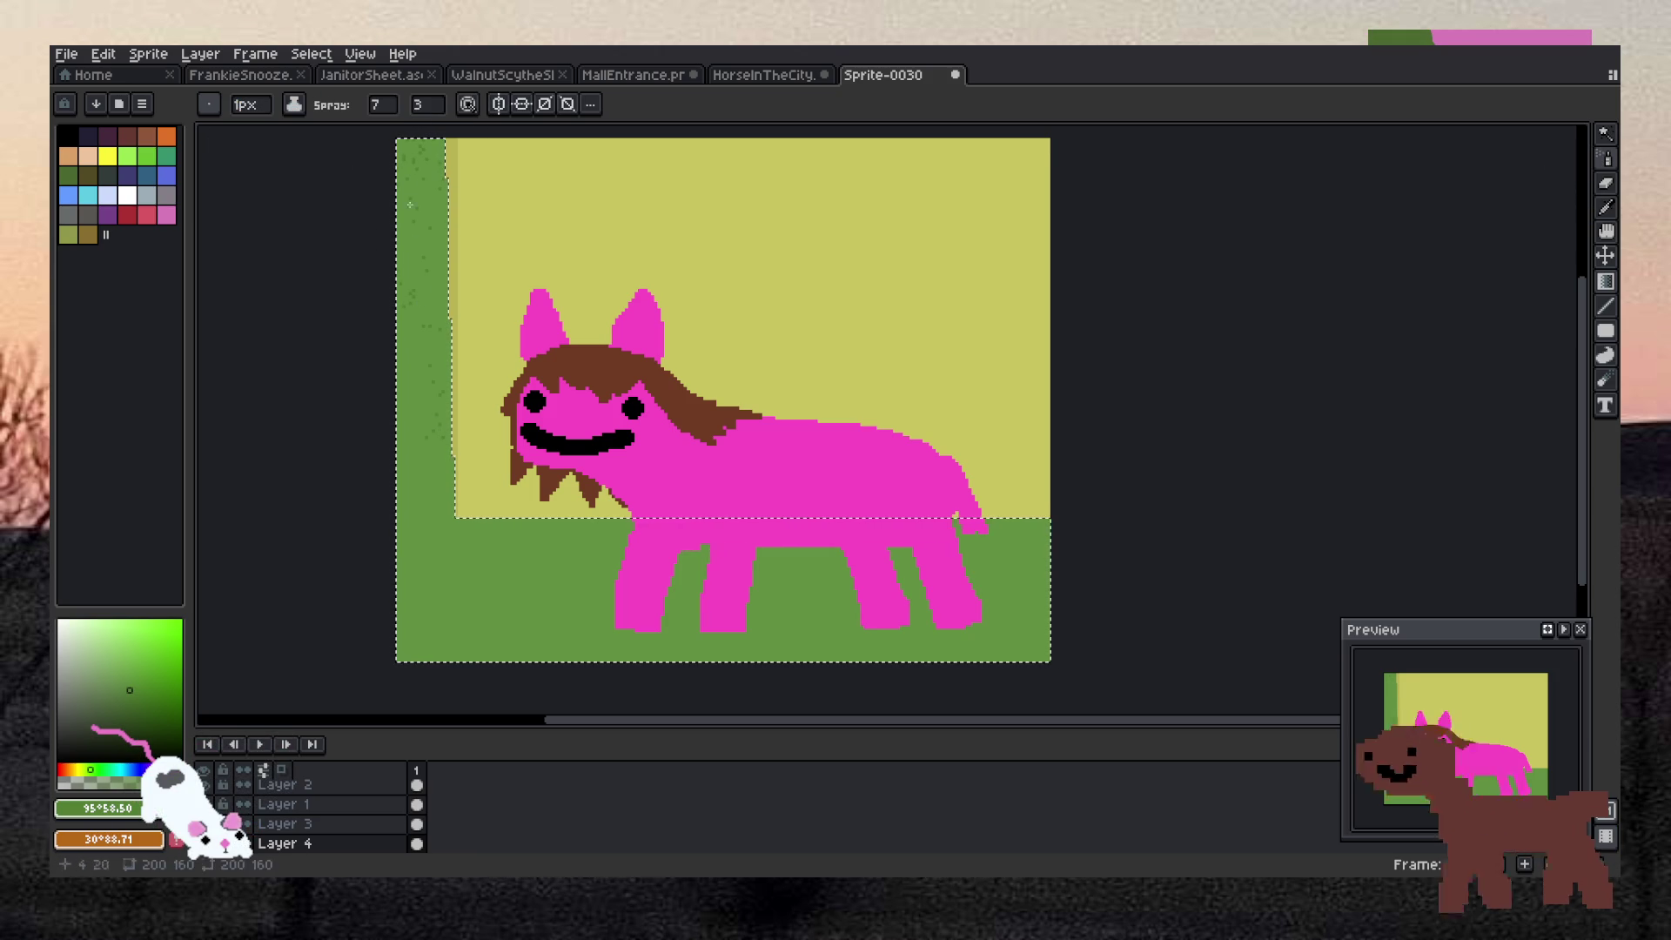
mouse_move(417, 556)
mouse_down()
mouse_move(649, 610)
mouse_move(837, 628)
mouse_up()
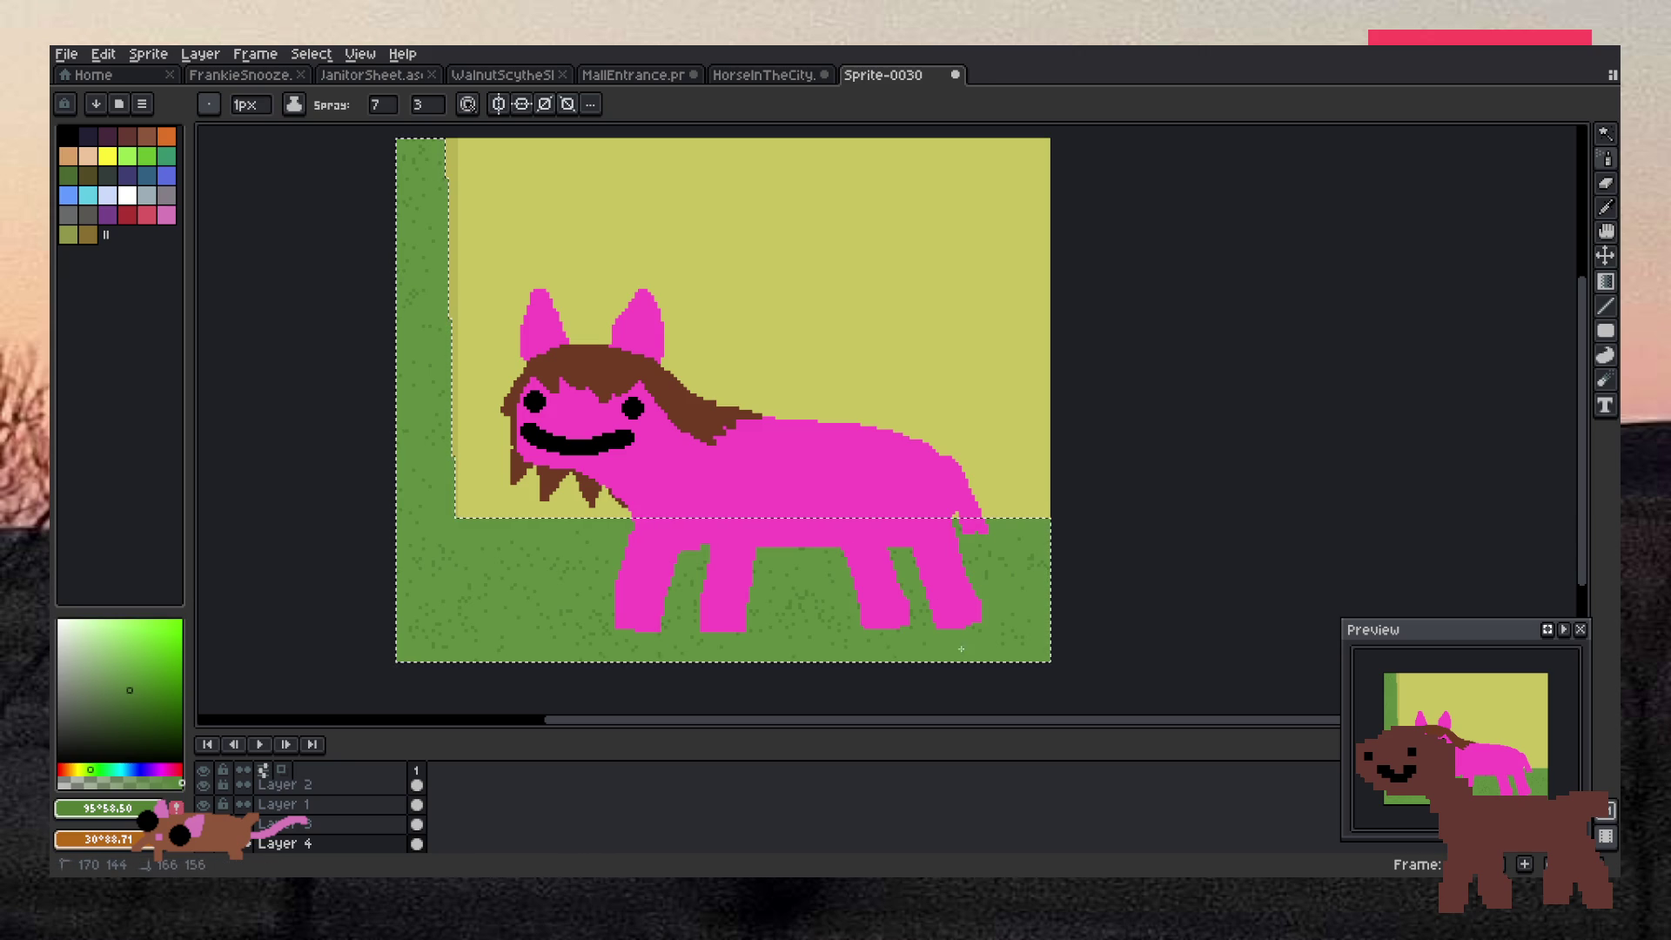
key(ctrl+d)
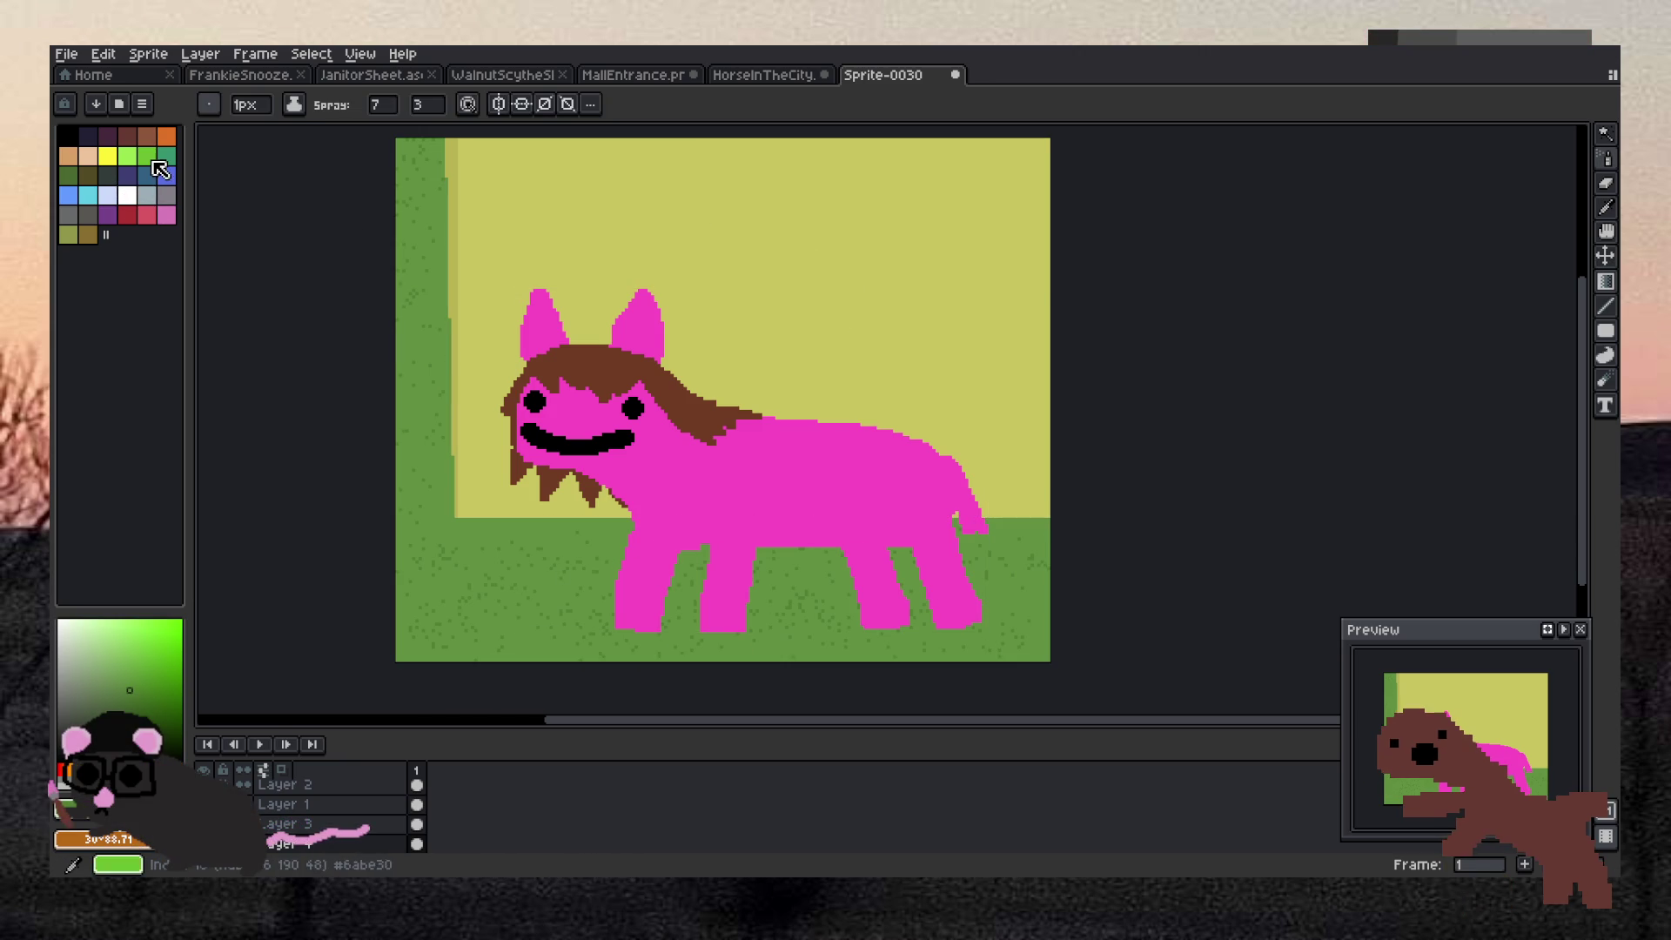
Step: Pick a pale cyan sky colour and switch to the filled rectangle shape
click(108, 196)
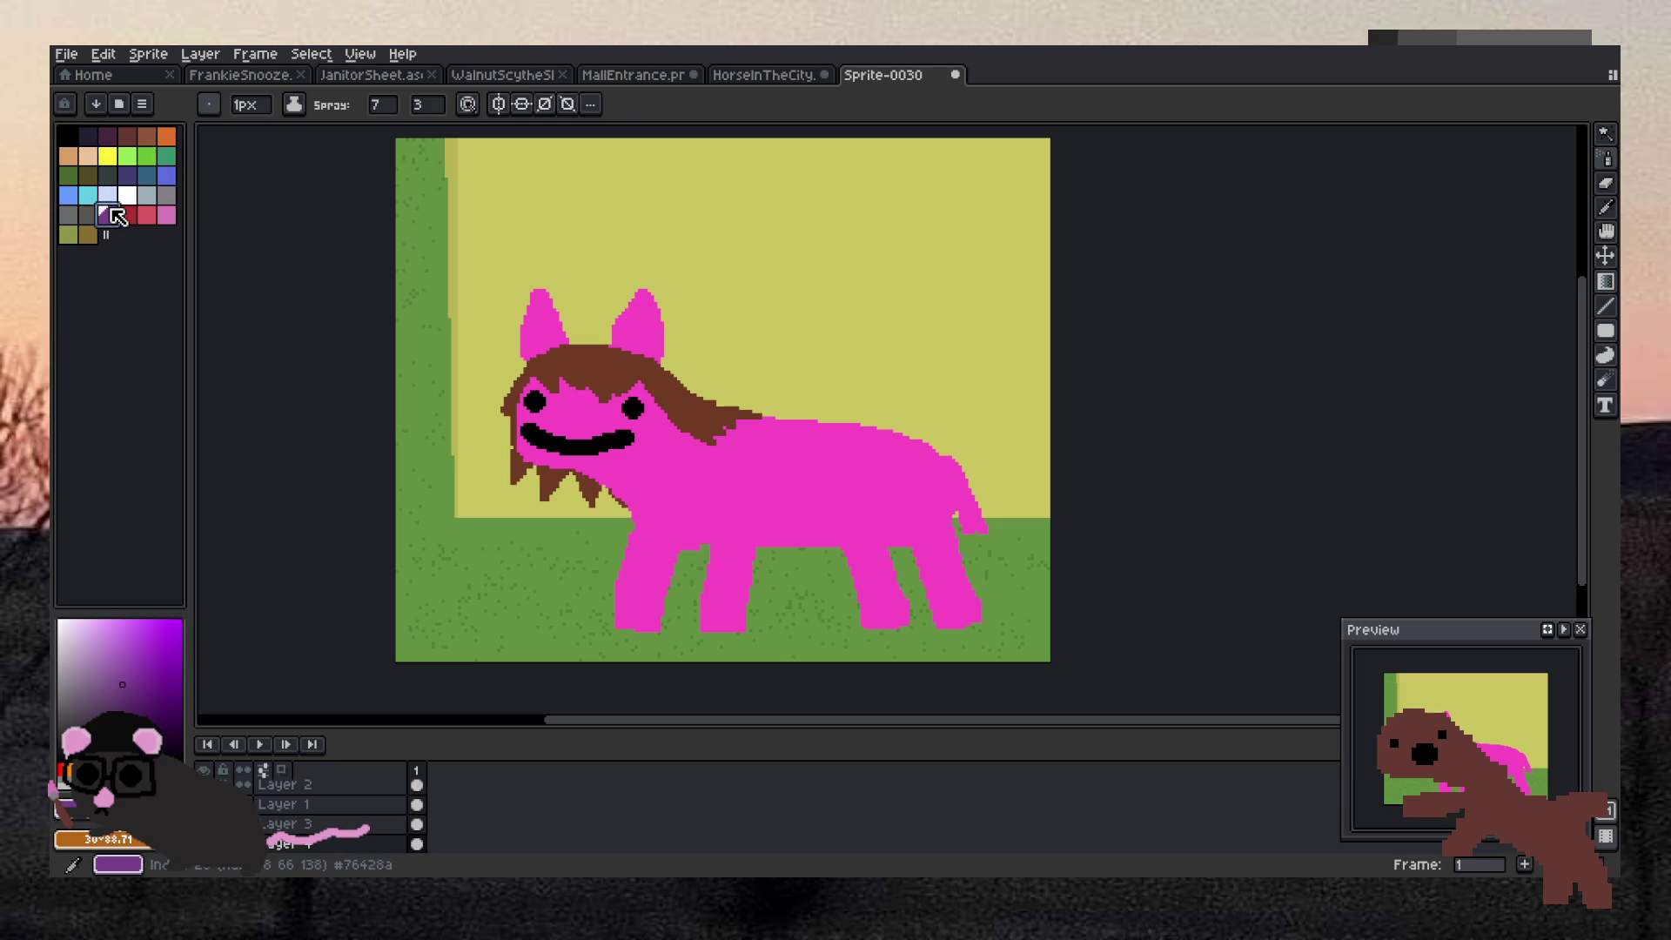
click(87, 197)
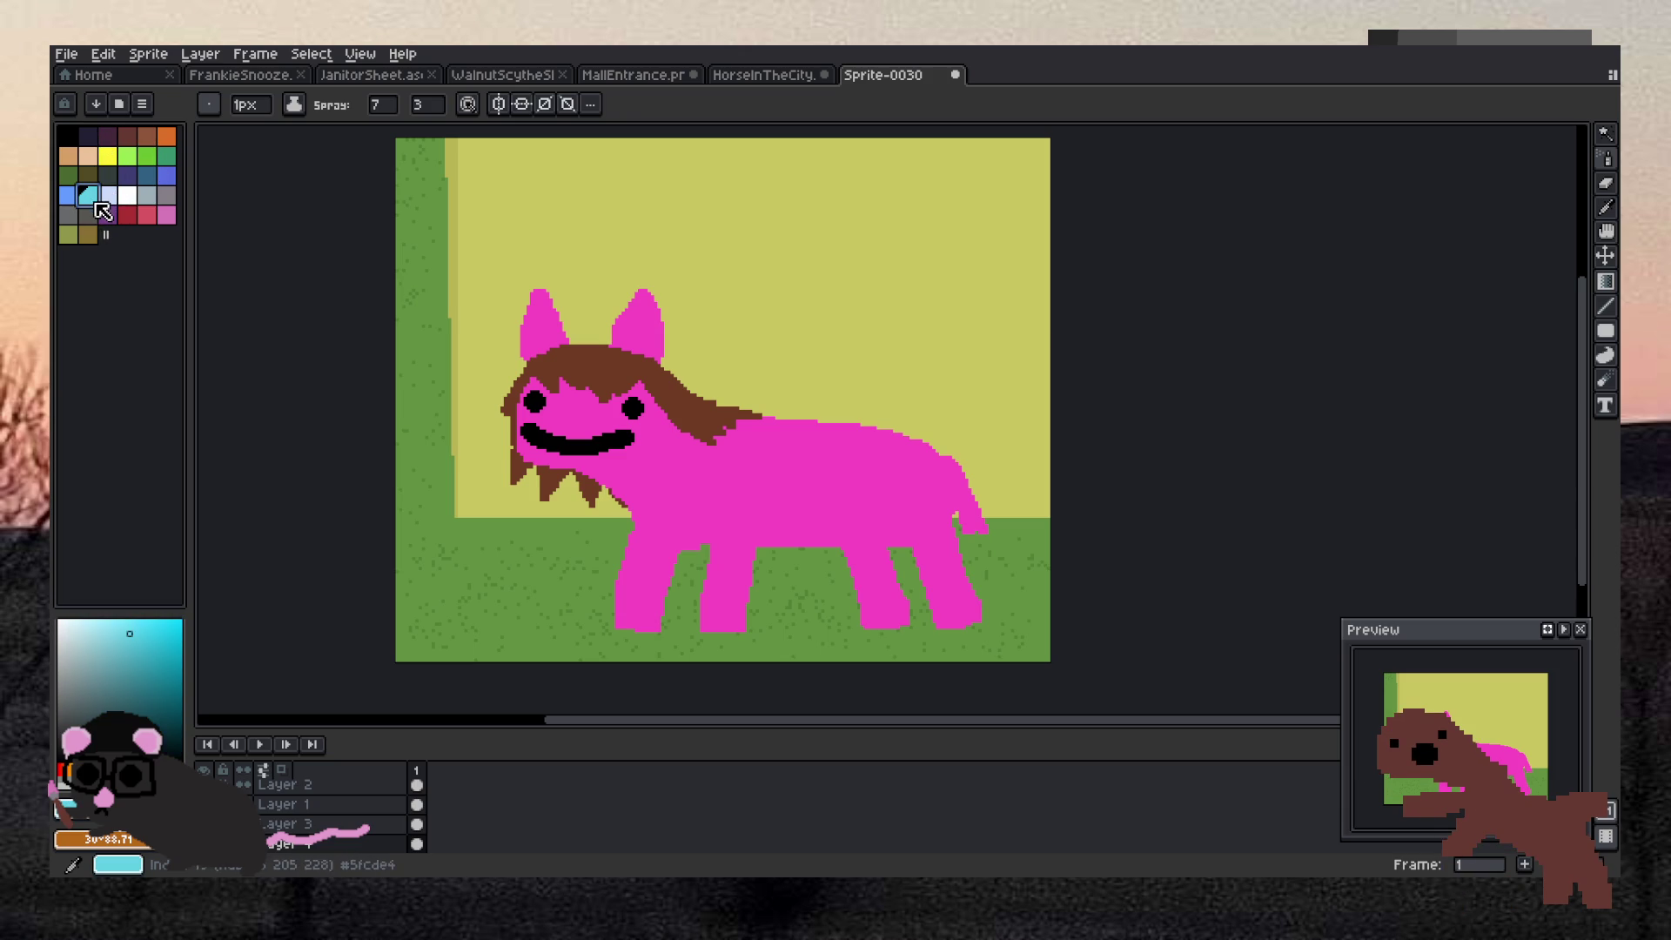
click(87, 633)
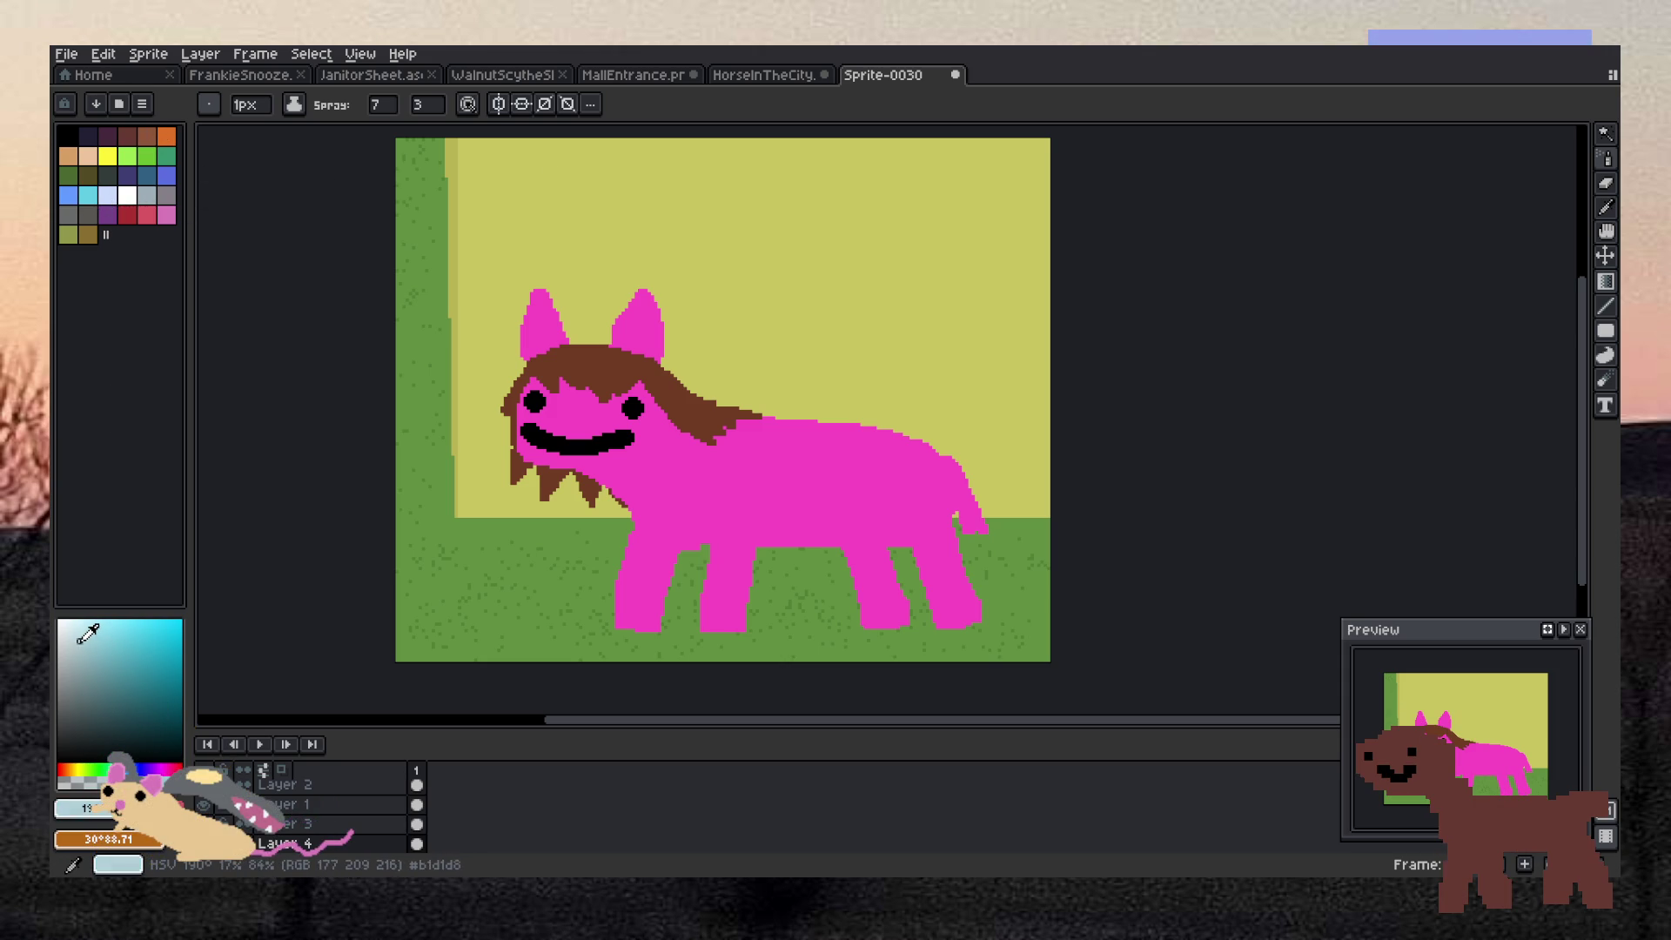
key(b)
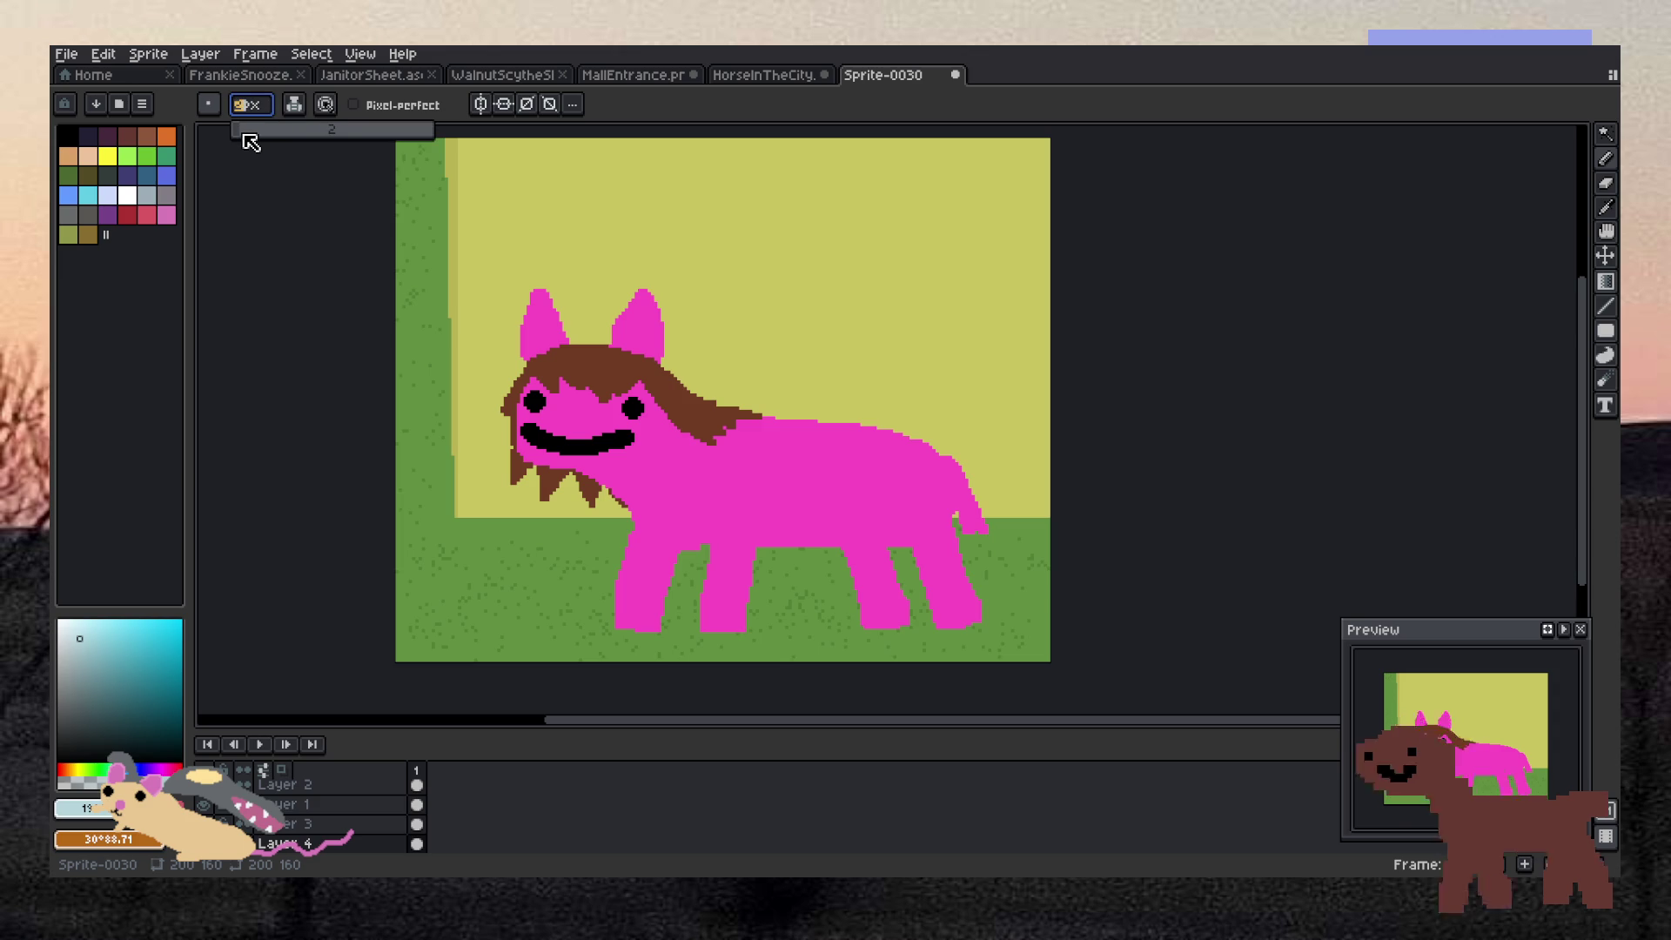
click(1606, 281)
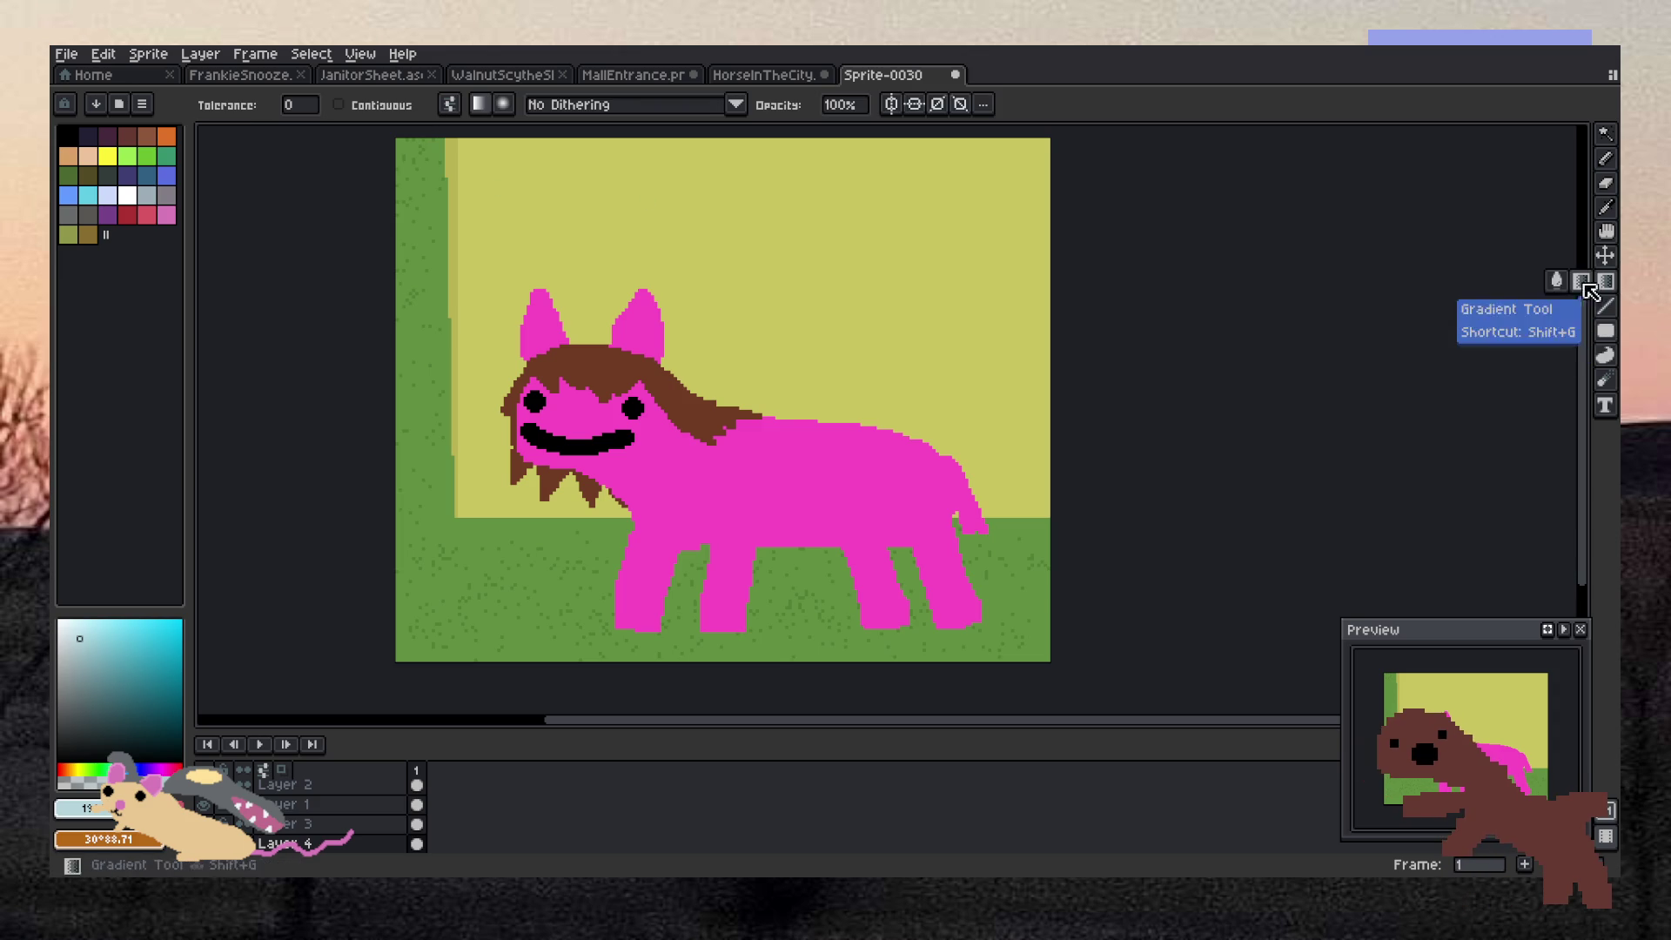
click(1606, 306)
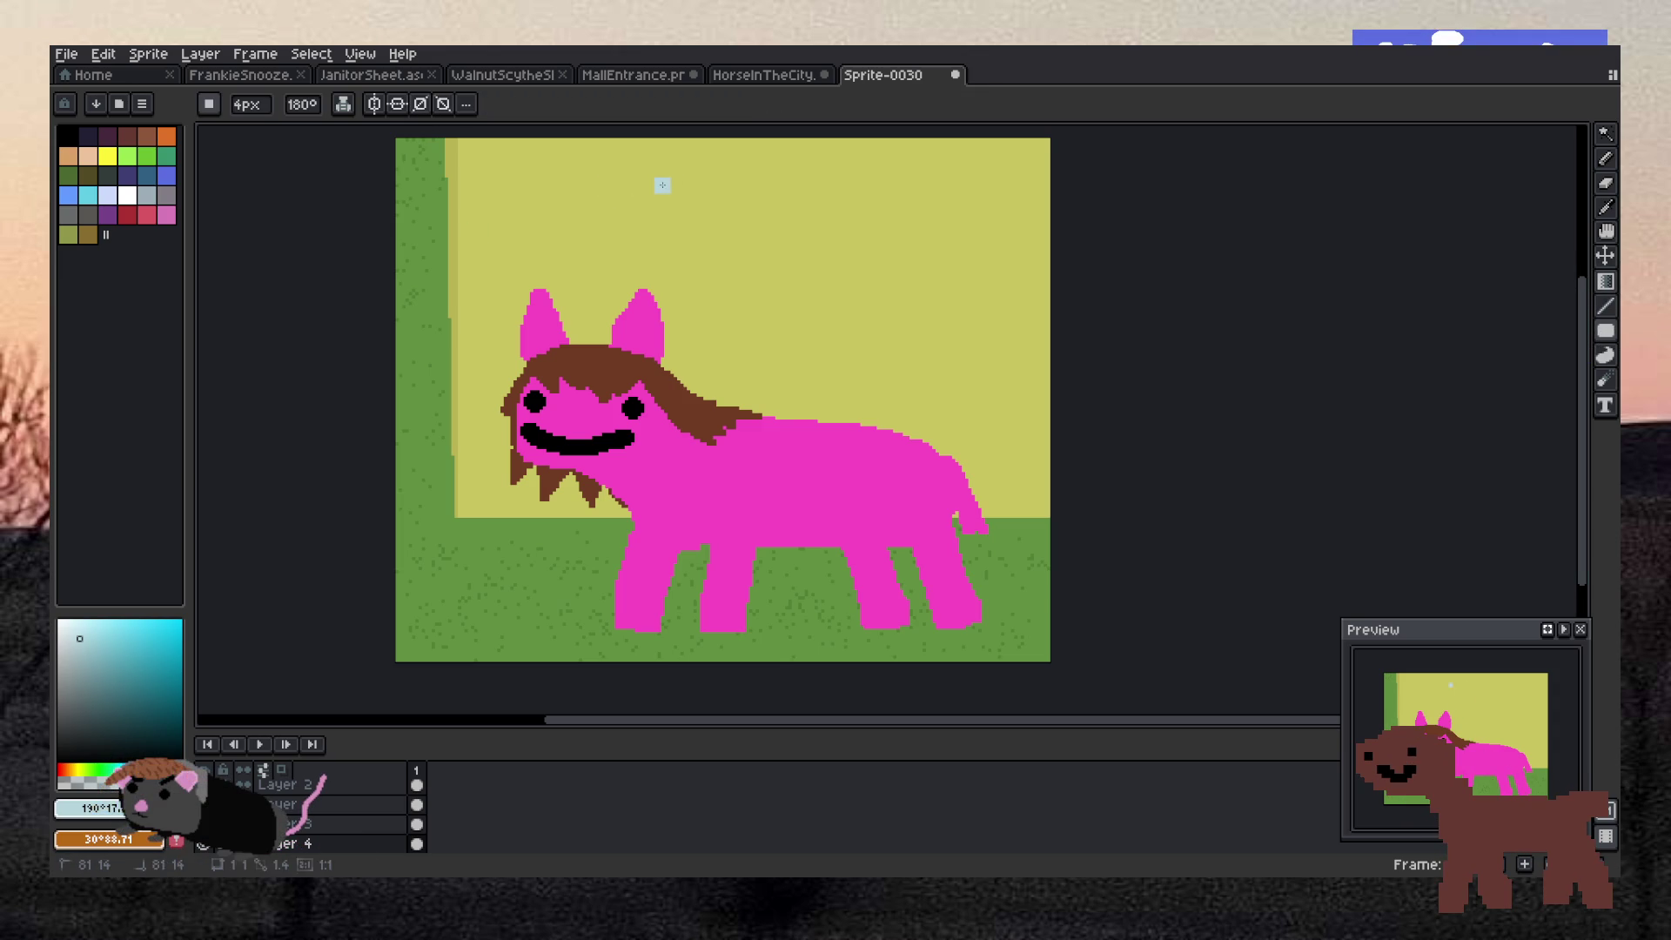
Step: Fill a large light-blue rectangle in the upper right to form a window
drag(661, 185, 1241, 470)
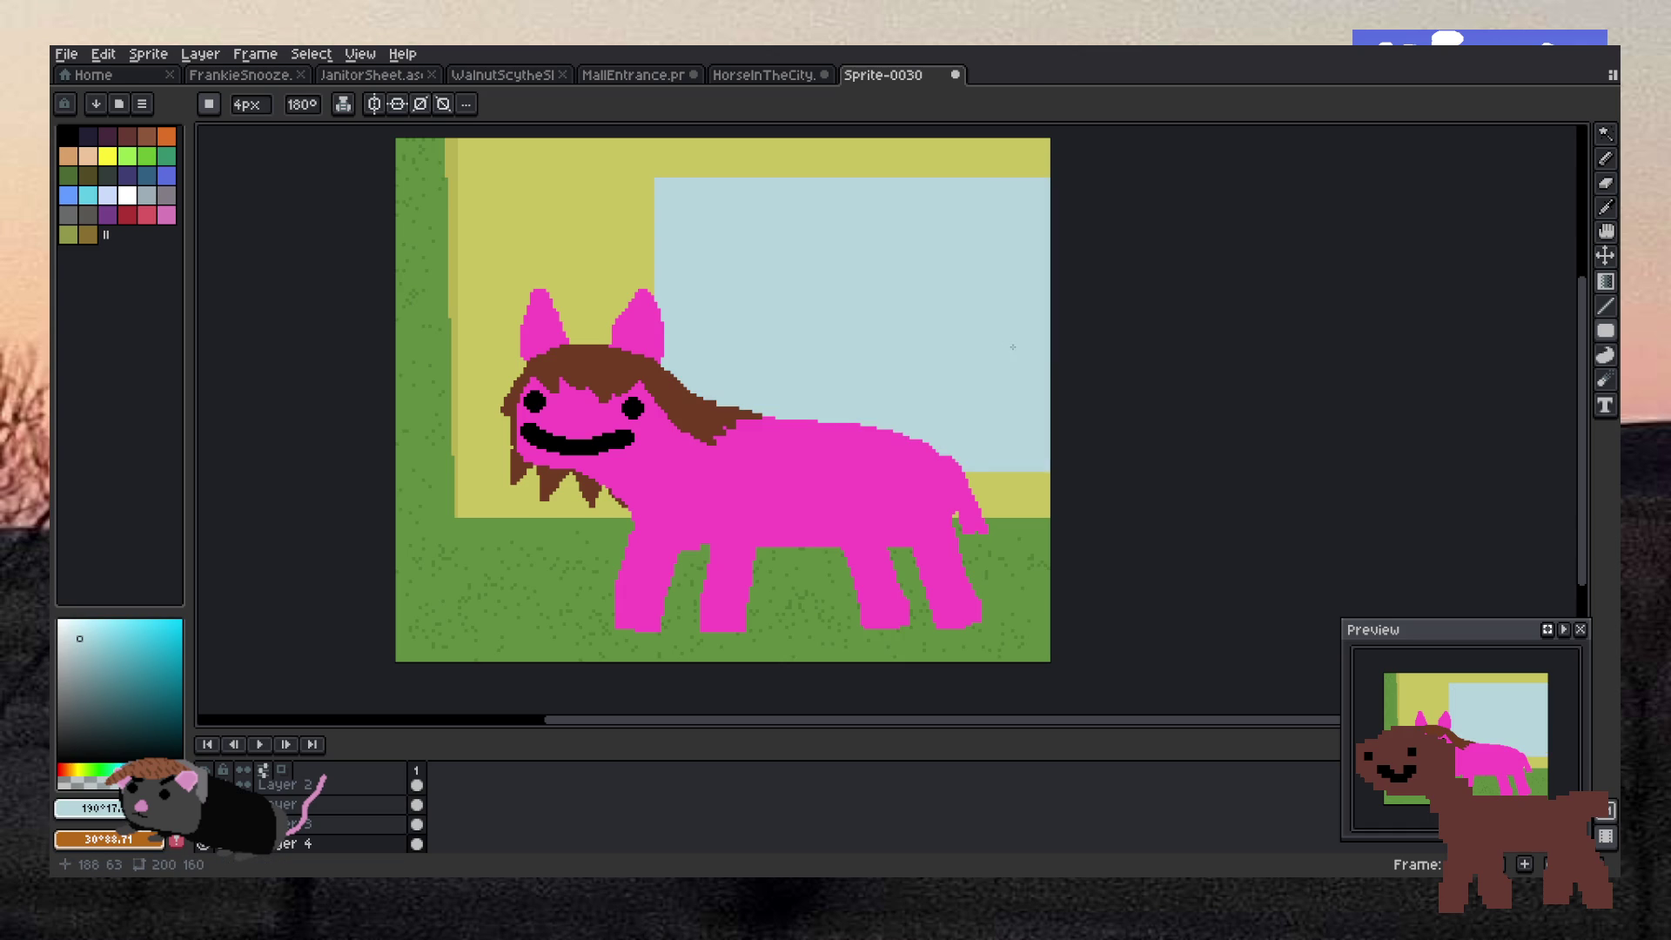
key(h)
click(1606, 131)
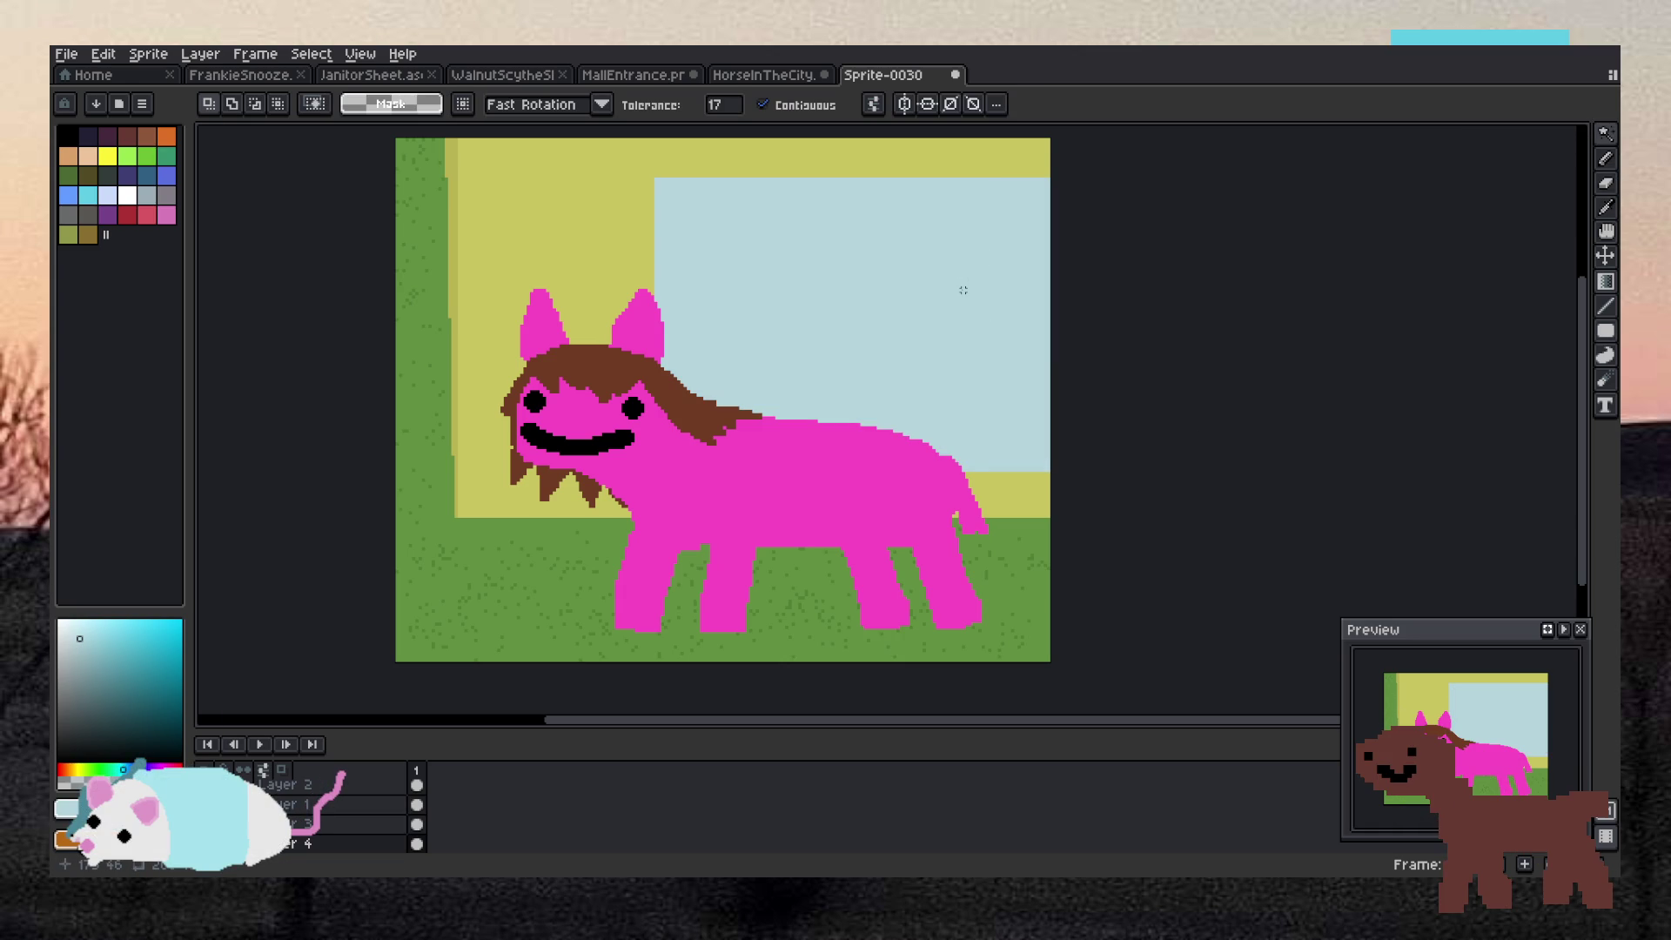
Step: Shift the drawing colour toward an orange-brown off-white and return to rectangle drawing
click(70, 769)
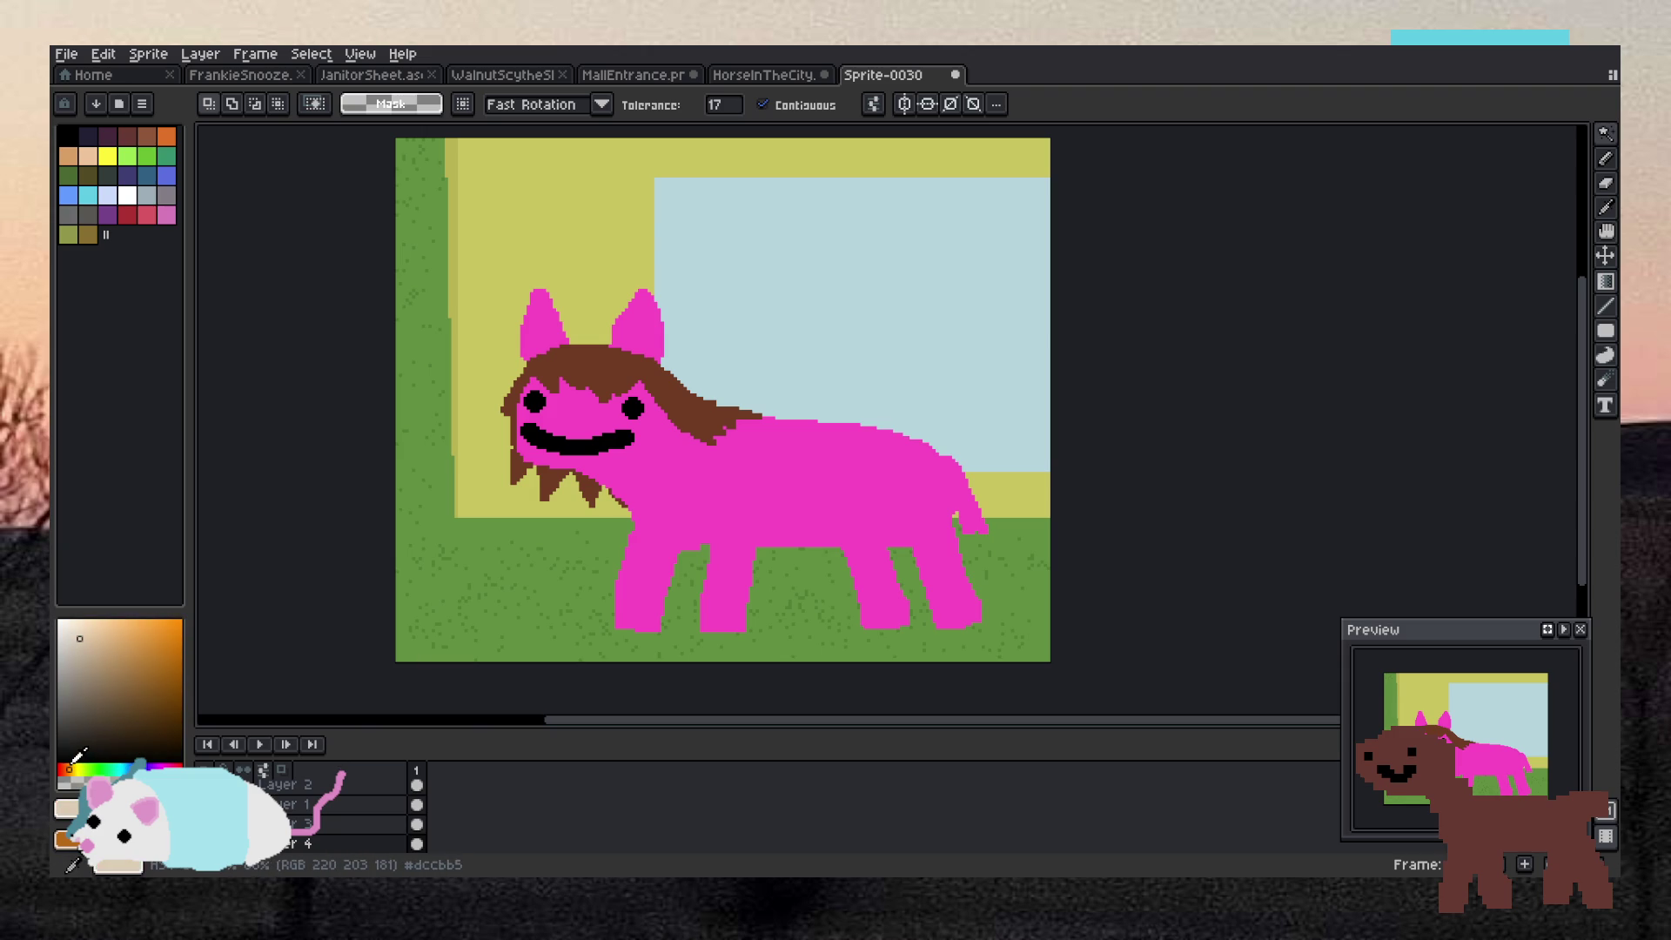
click(130, 659)
mouse_move(130, 659)
mouse_down()
mouse_move(175, 714)
mouse_move(68, 636)
mouse_up()
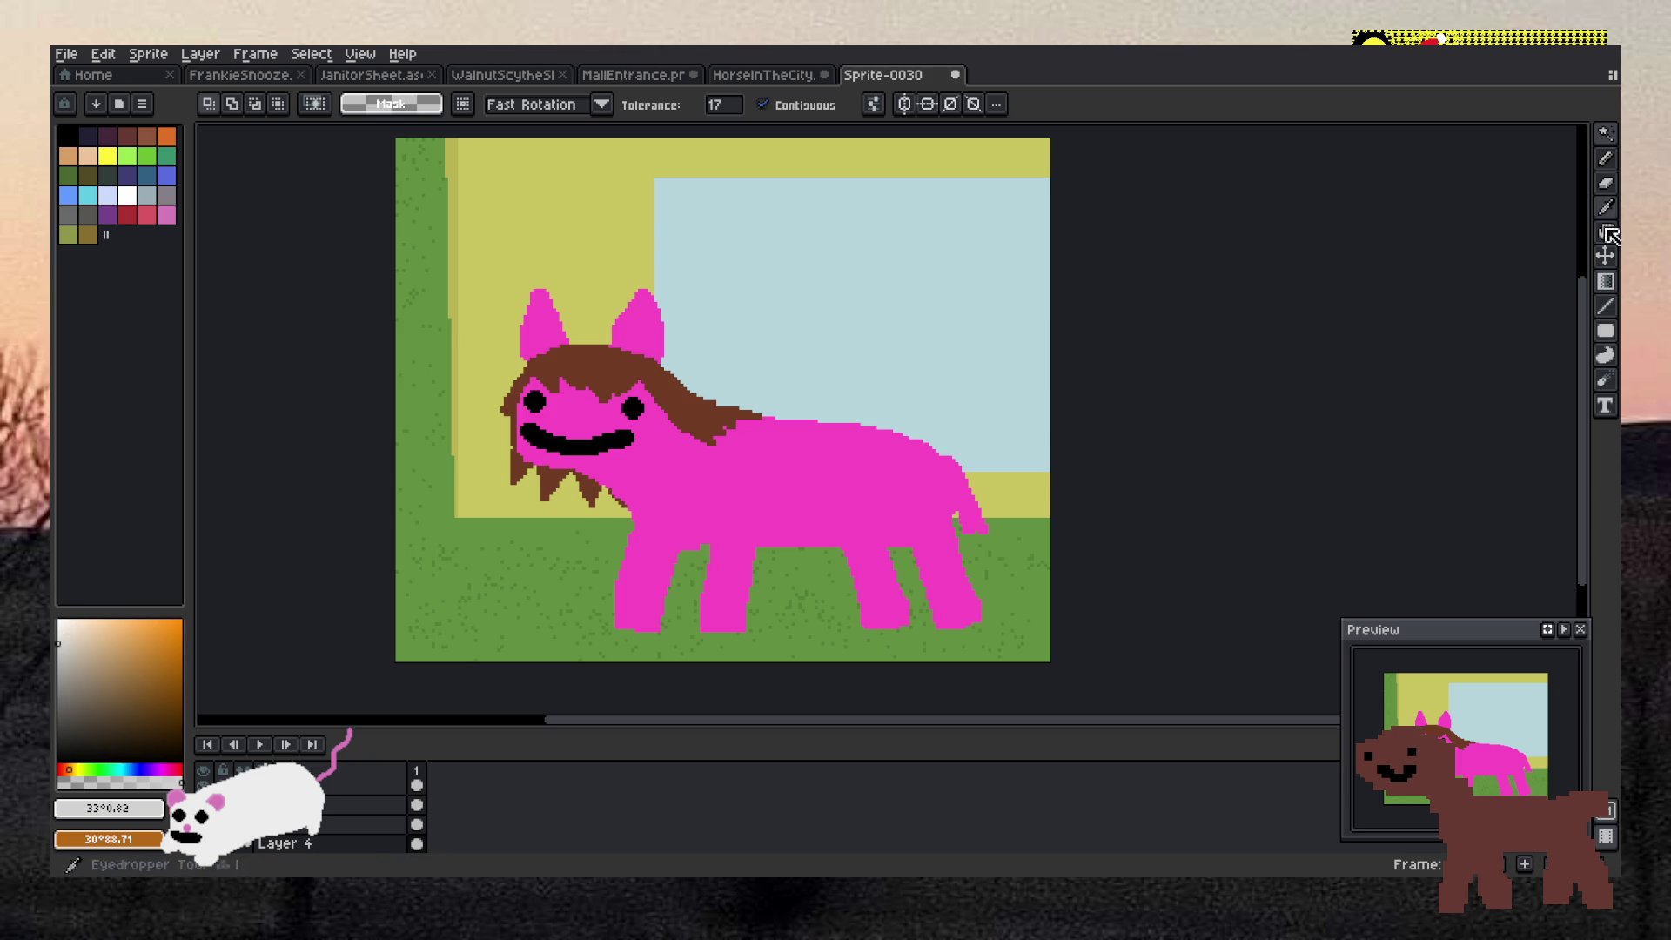
click(1606, 330)
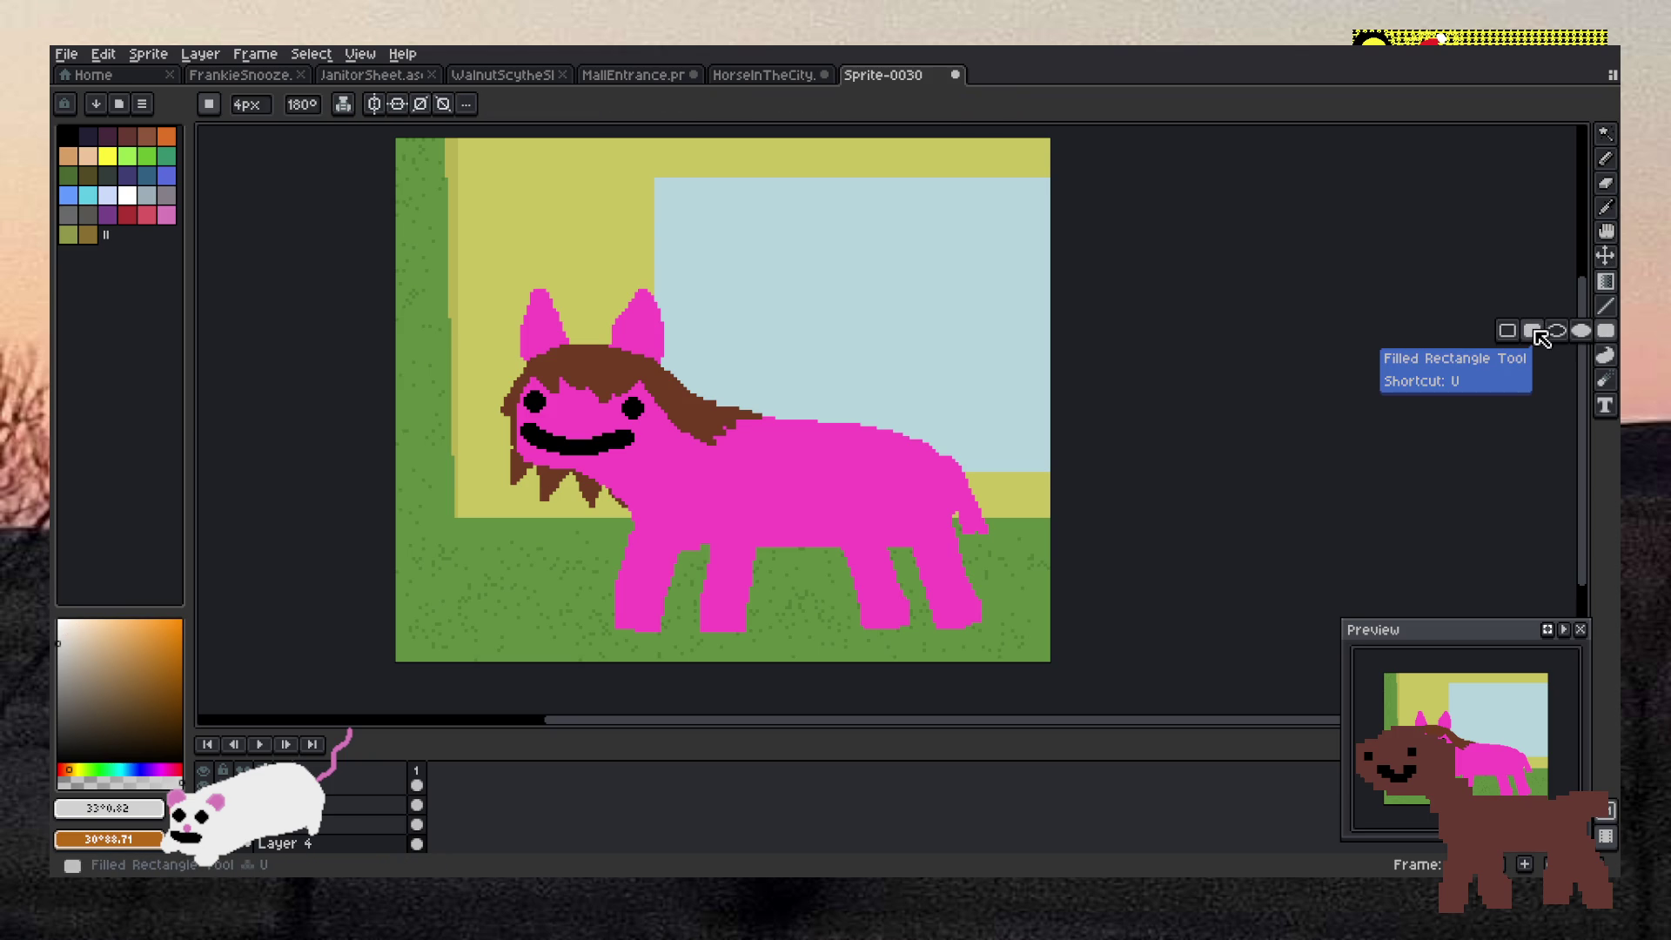
Step: Draw a solid grey rectangle over the window area, then undo it
drag(645, 169, 1119, 475)
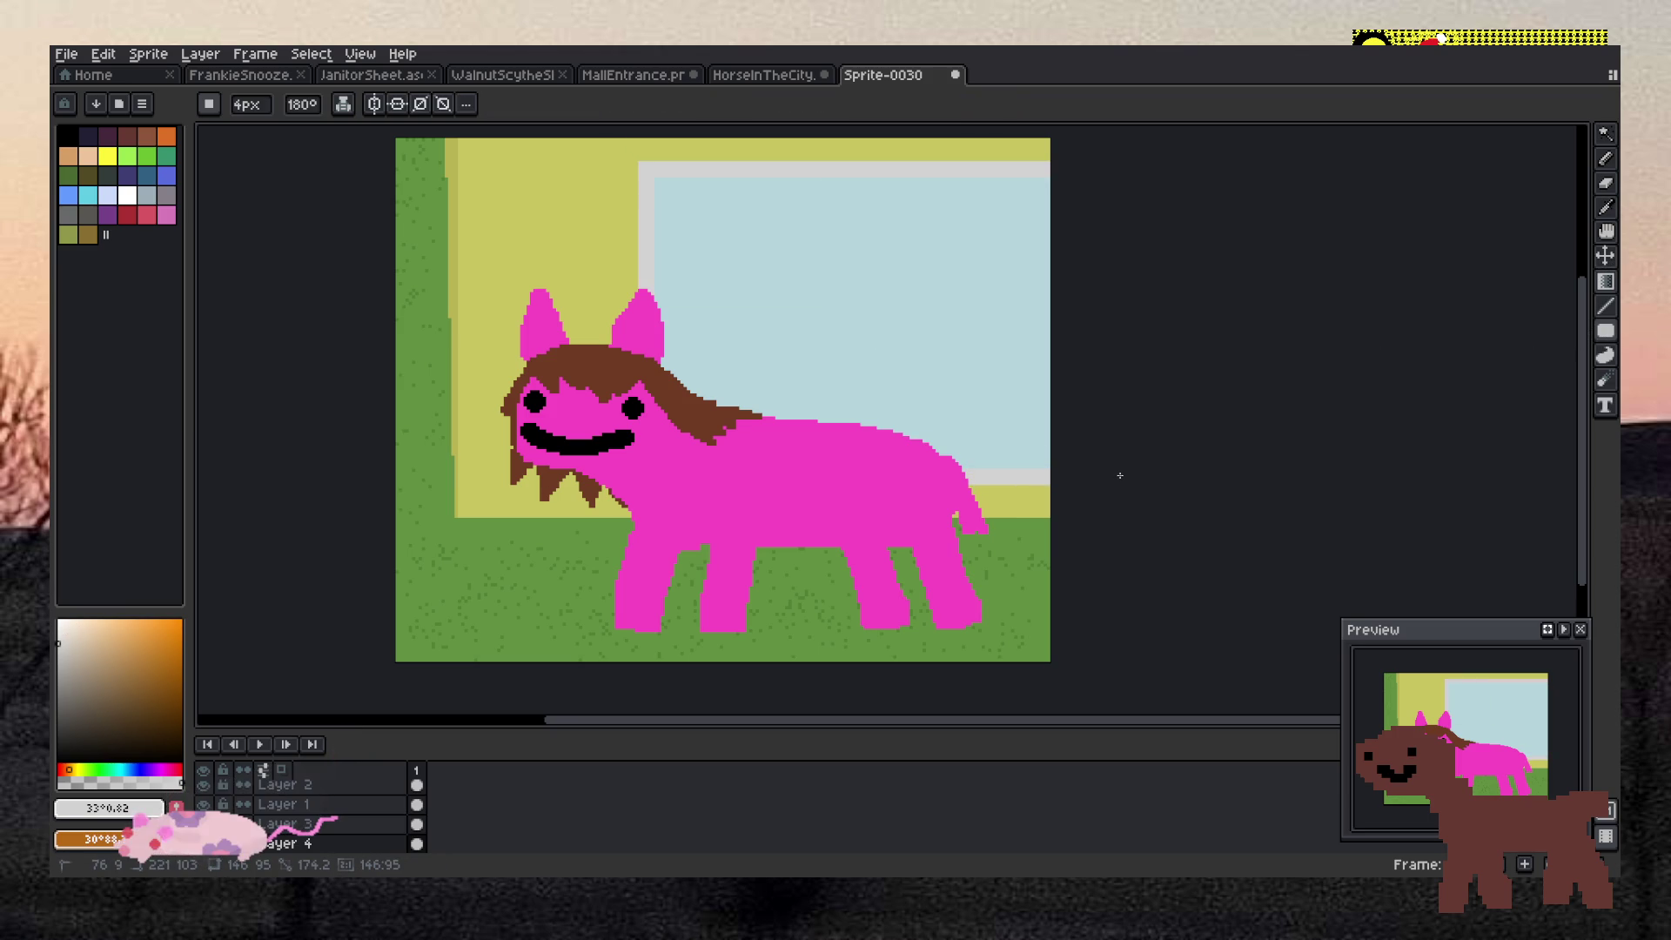
drag(1122, 478, 1121, 478)
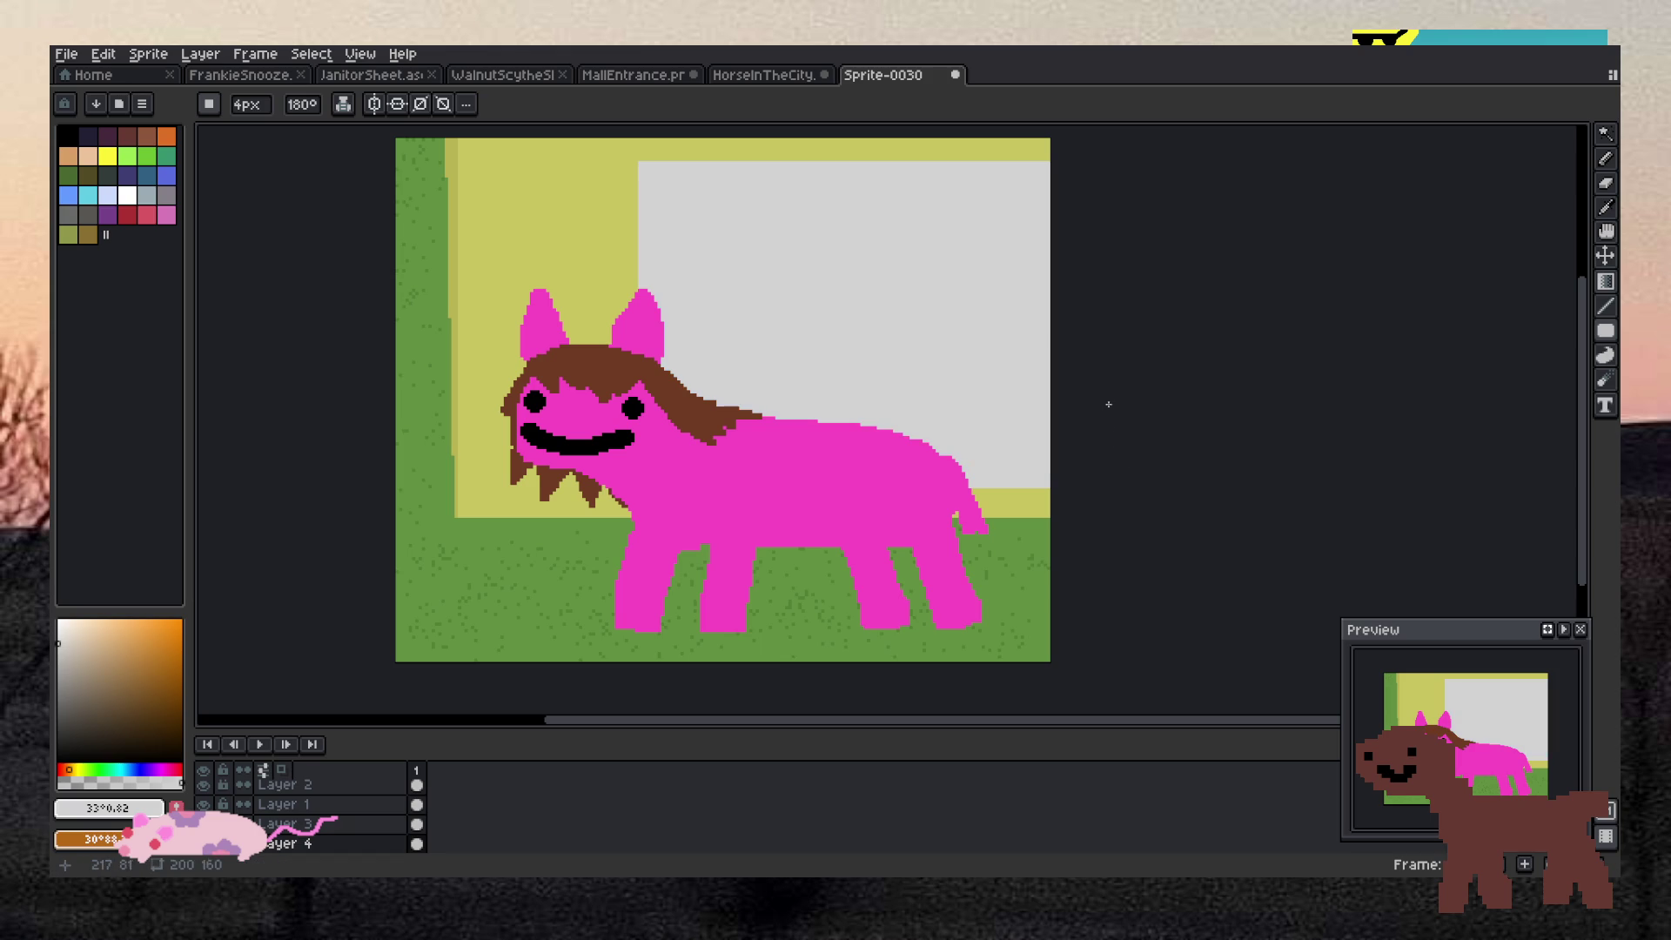
key(ctrl+z)
Step: Draw an outlined grey rectangle frame around the light-blue window
click(1605, 330)
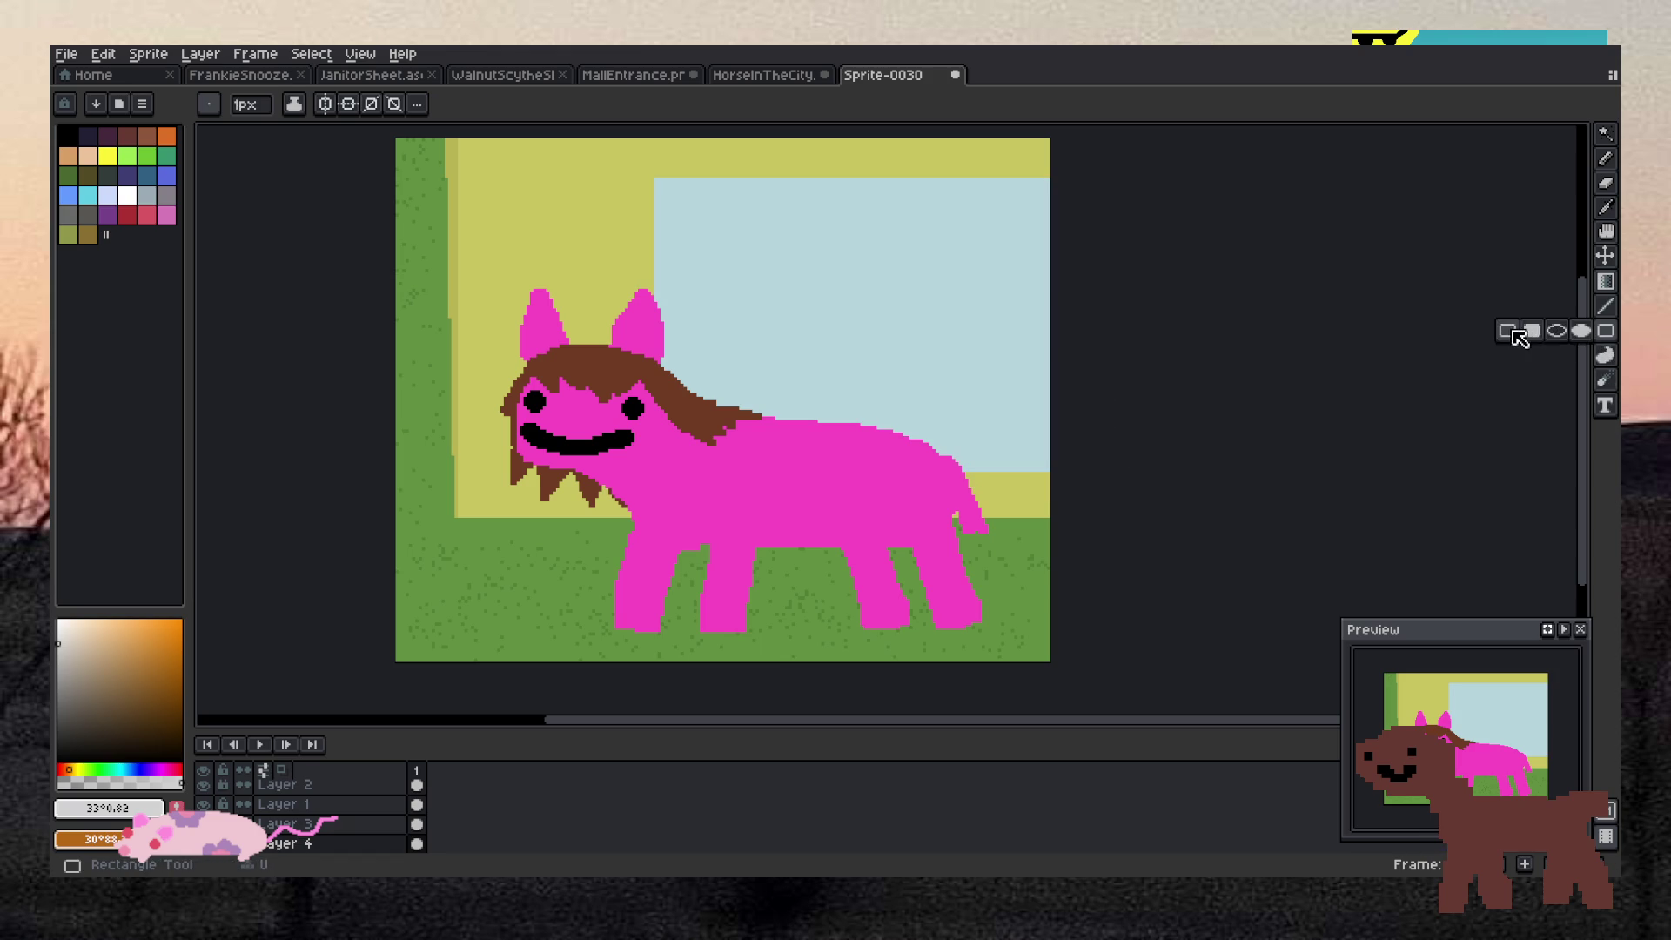
click(245, 104)
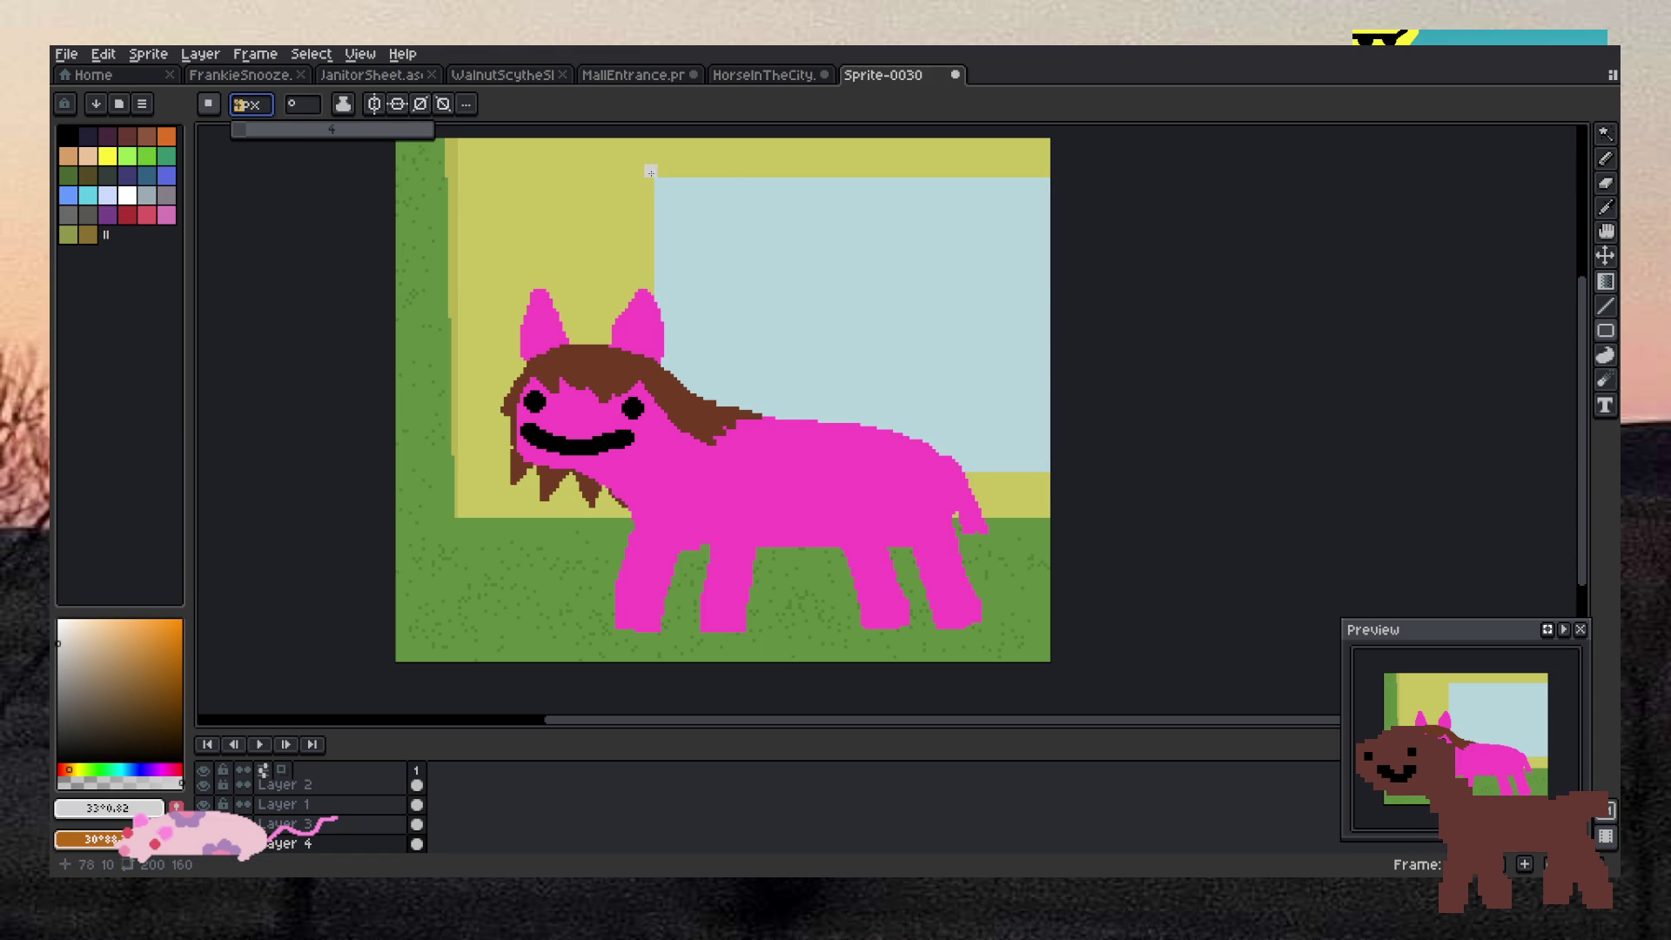
drag(647, 171, 1084, 481)
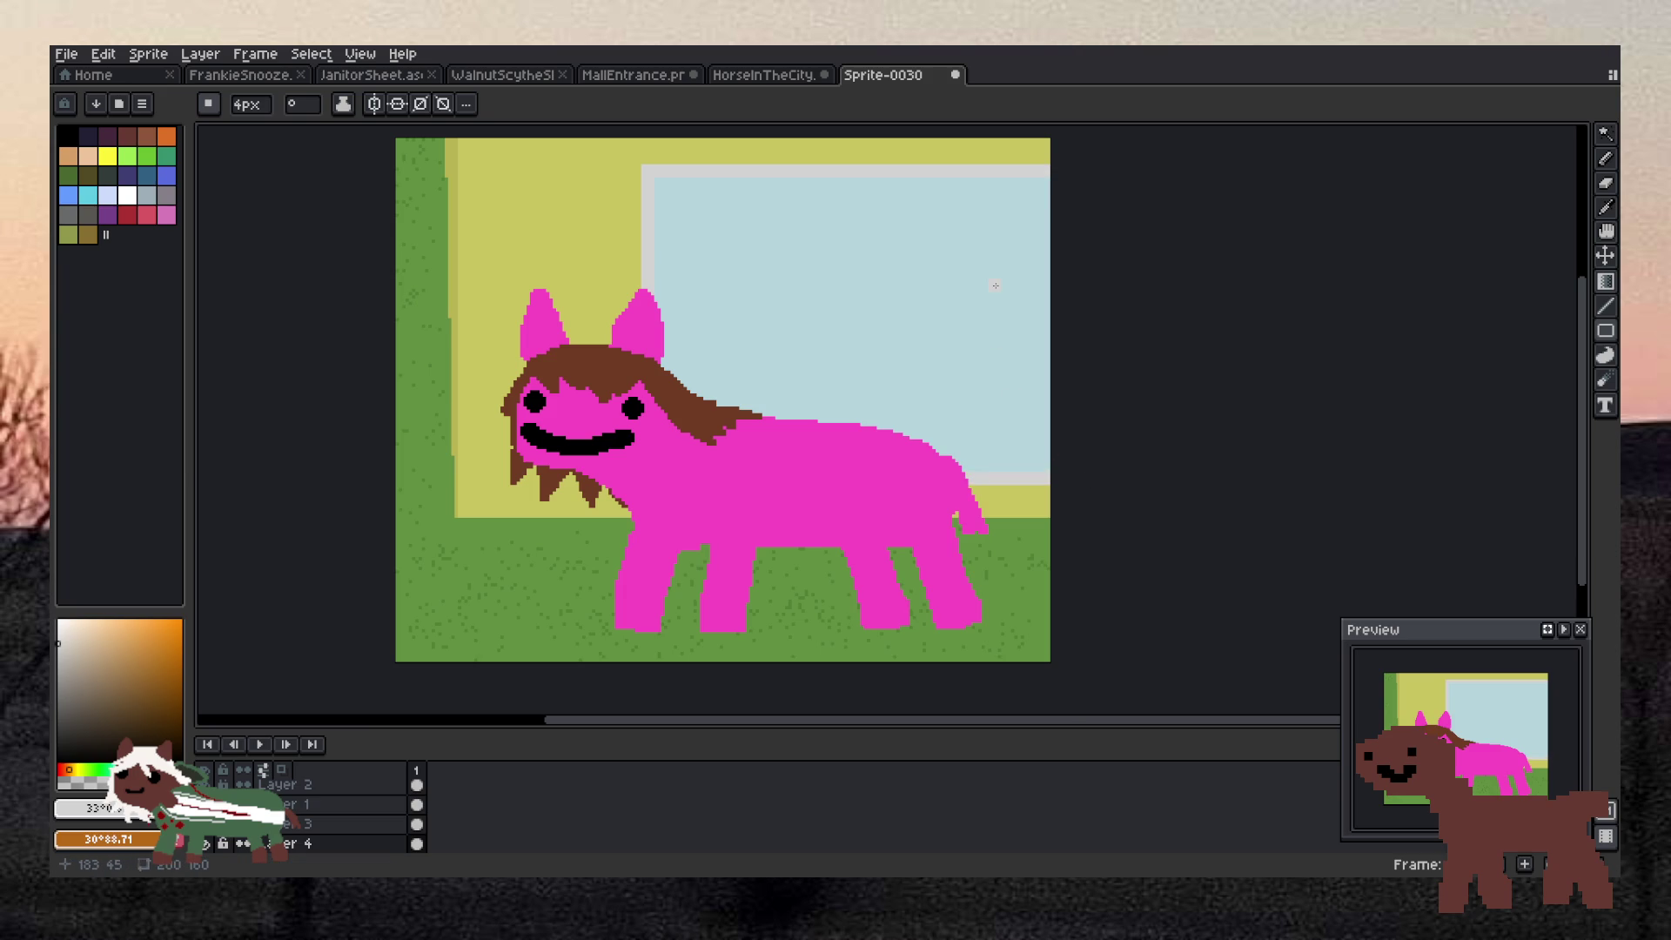
scroll(993, 284, up, 1)
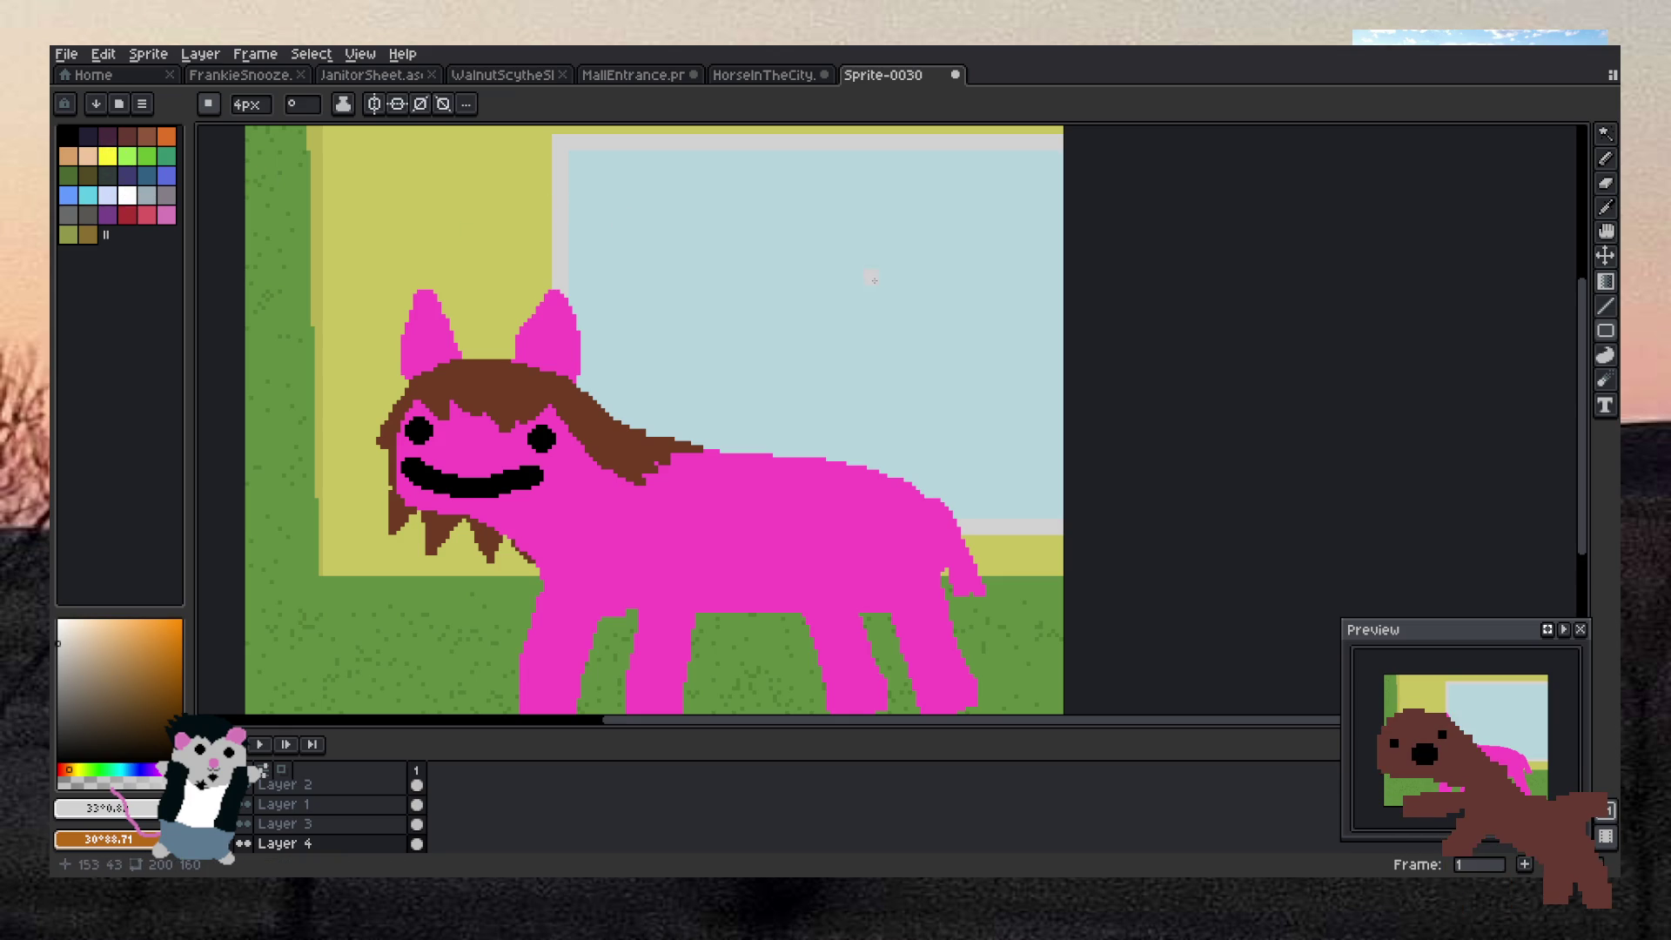
Step: Sample the window's light blue and work the colour picker to a dark navy and light blue pair
alt+click(811, 284)
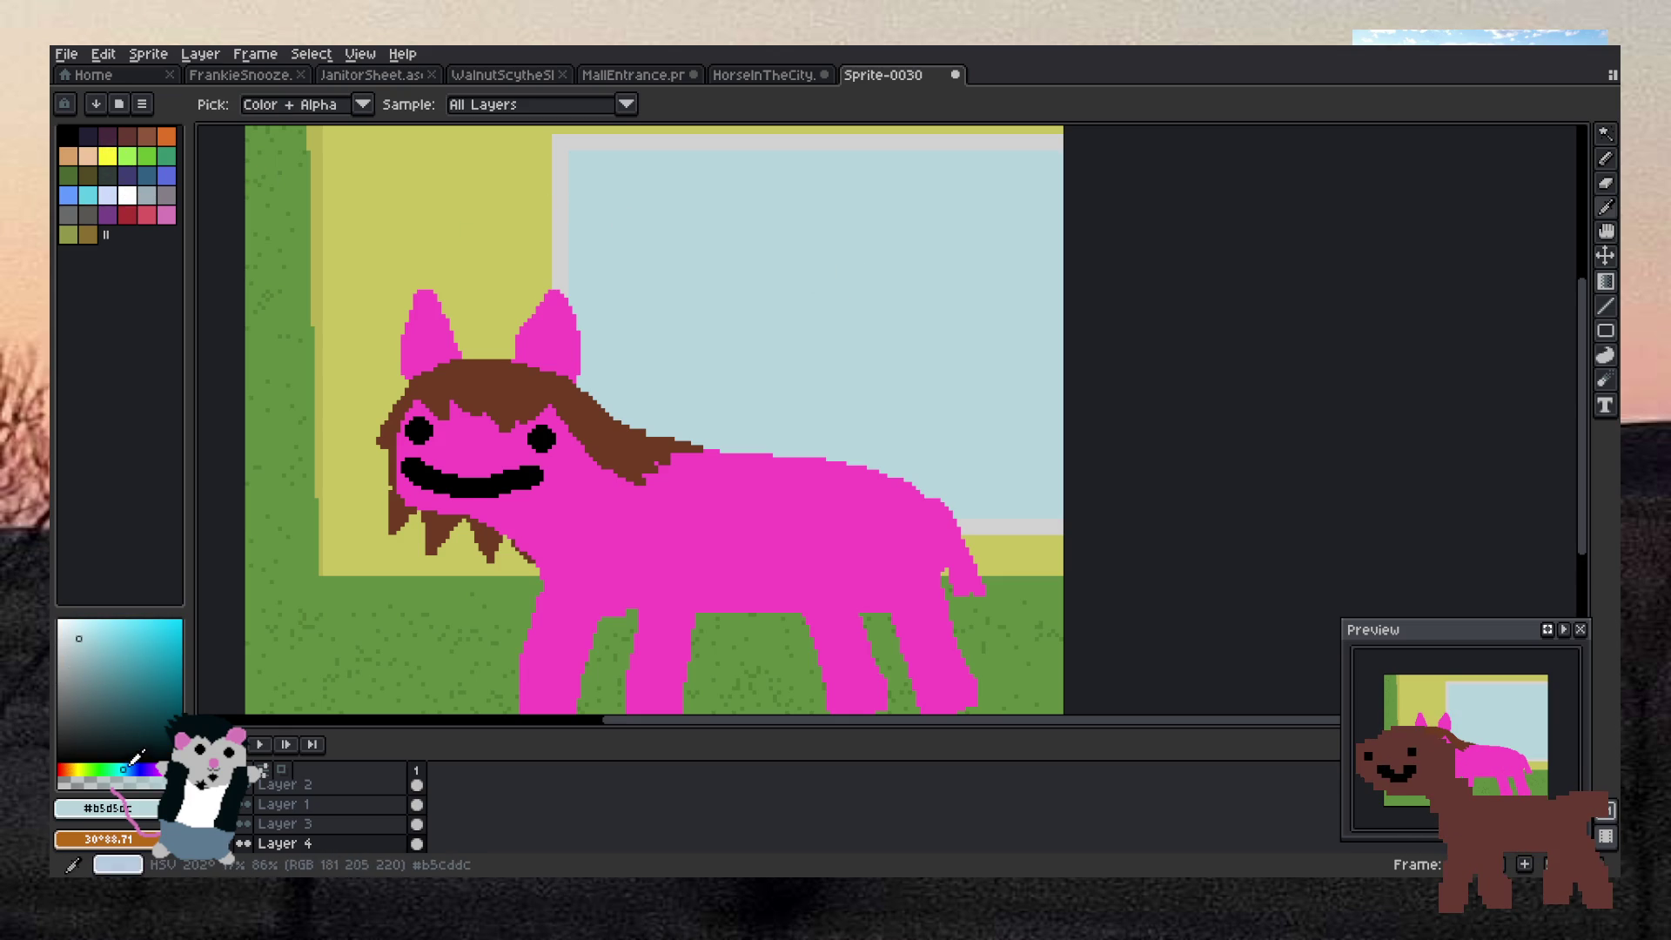
click(153, 768)
click(156, 637)
mouse_move(155, 636)
mouse_down()
mouse_move(155, 690)
mouse_move(177, 689)
mouse_up()
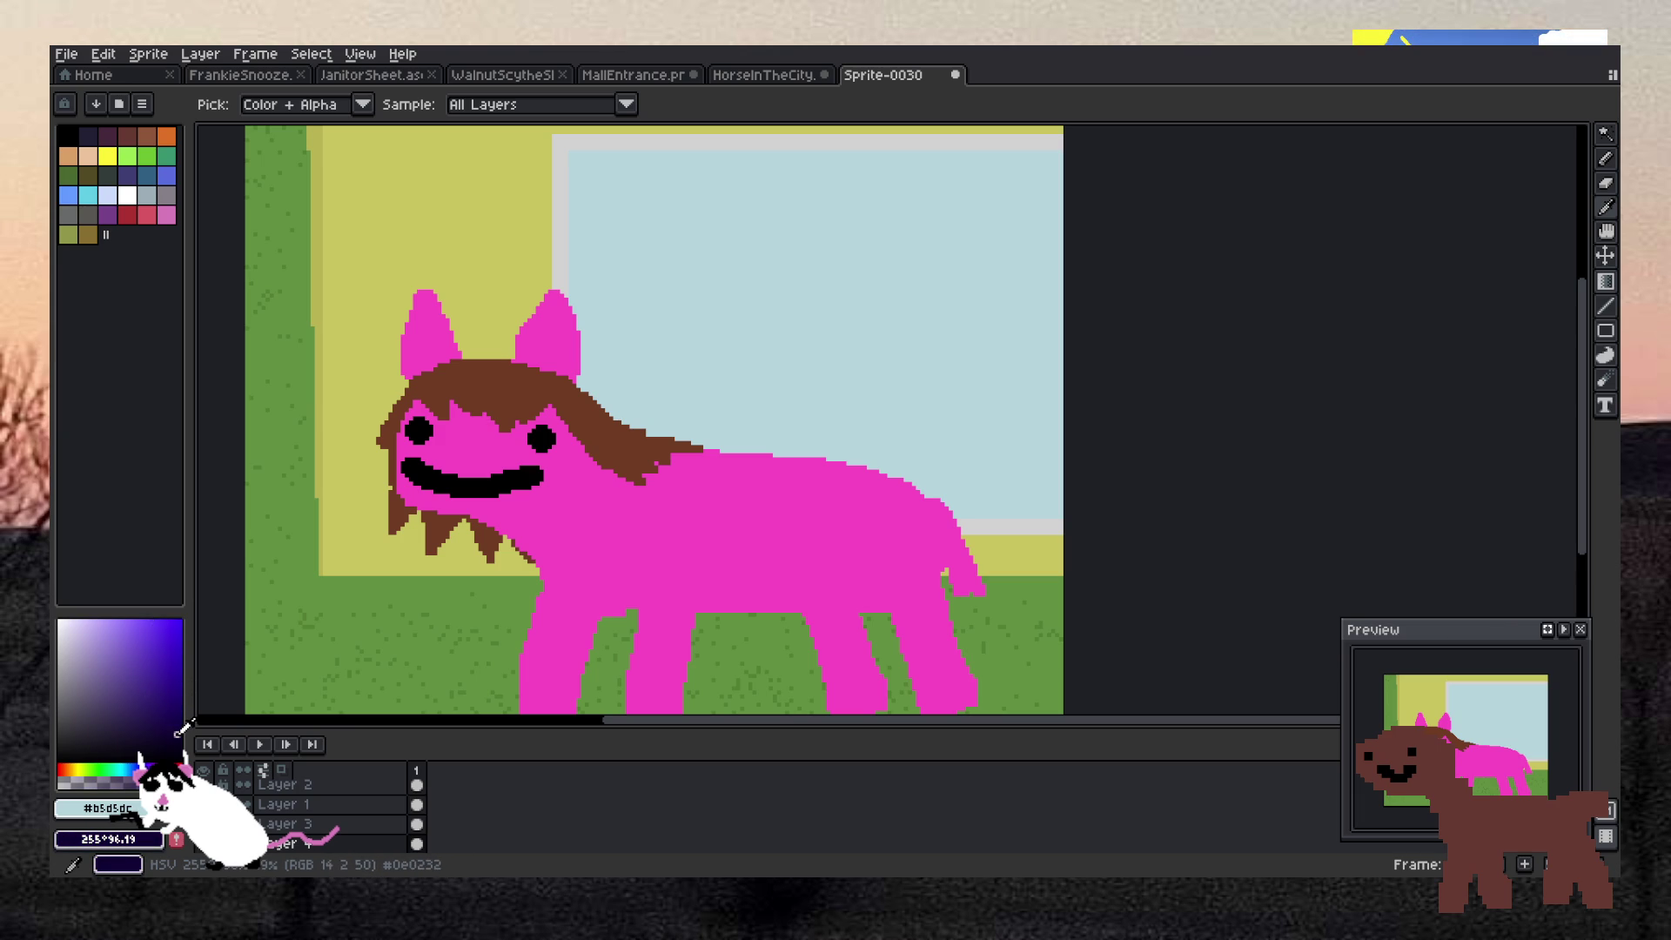
drag(161, 695, 140, 610)
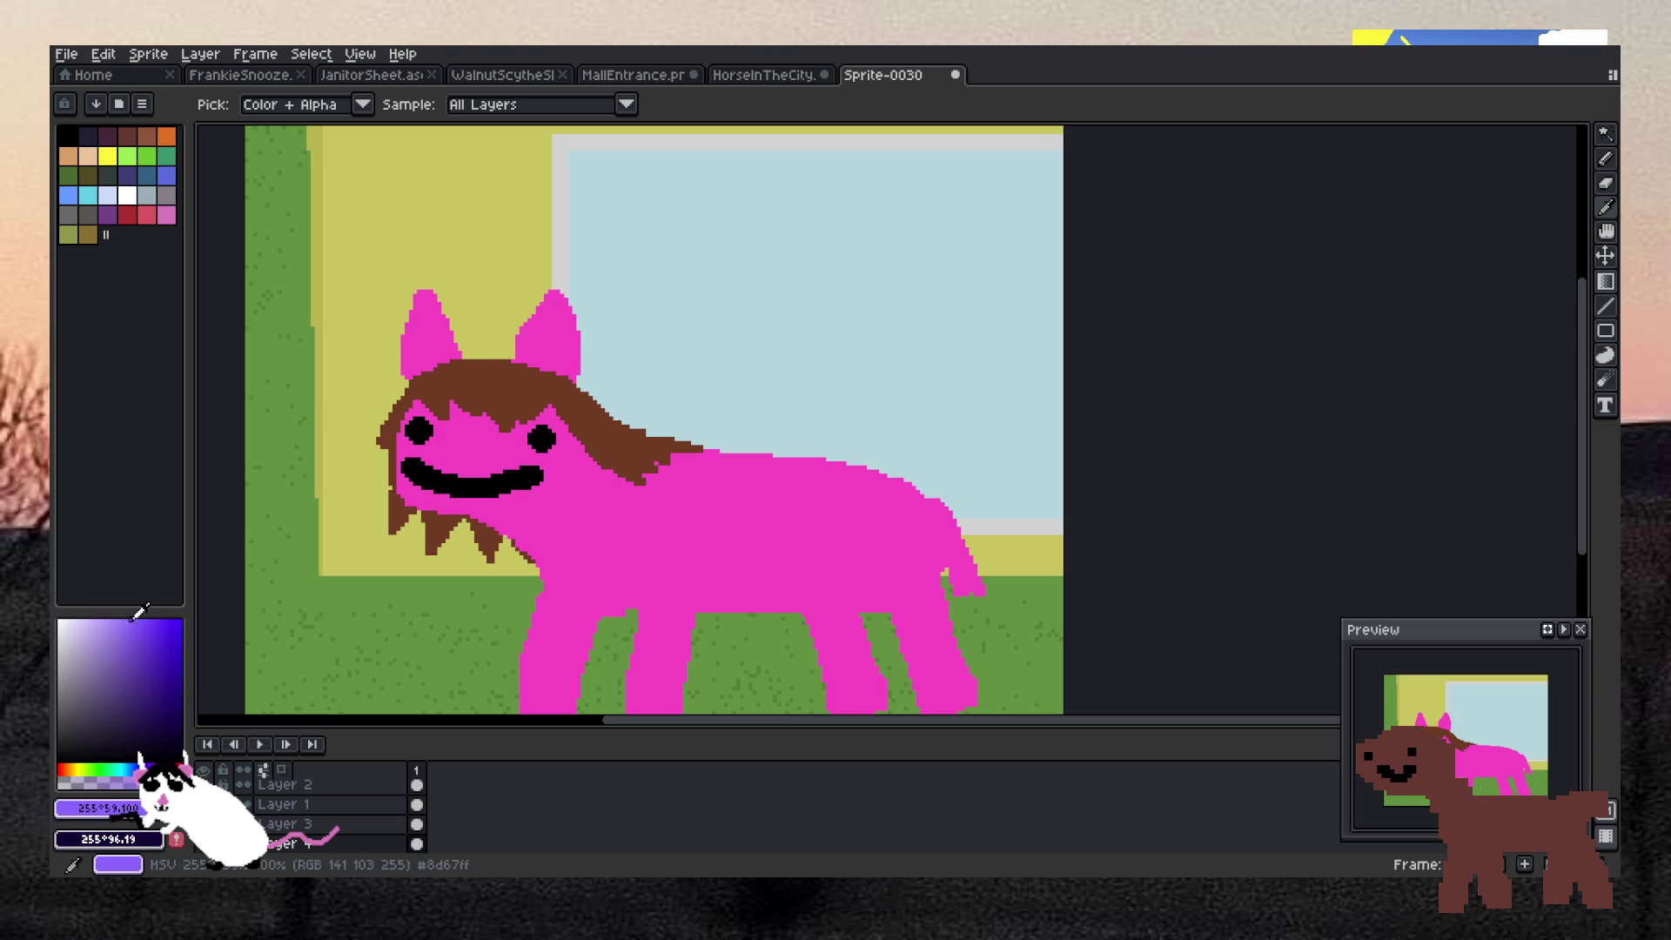
click(150, 754)
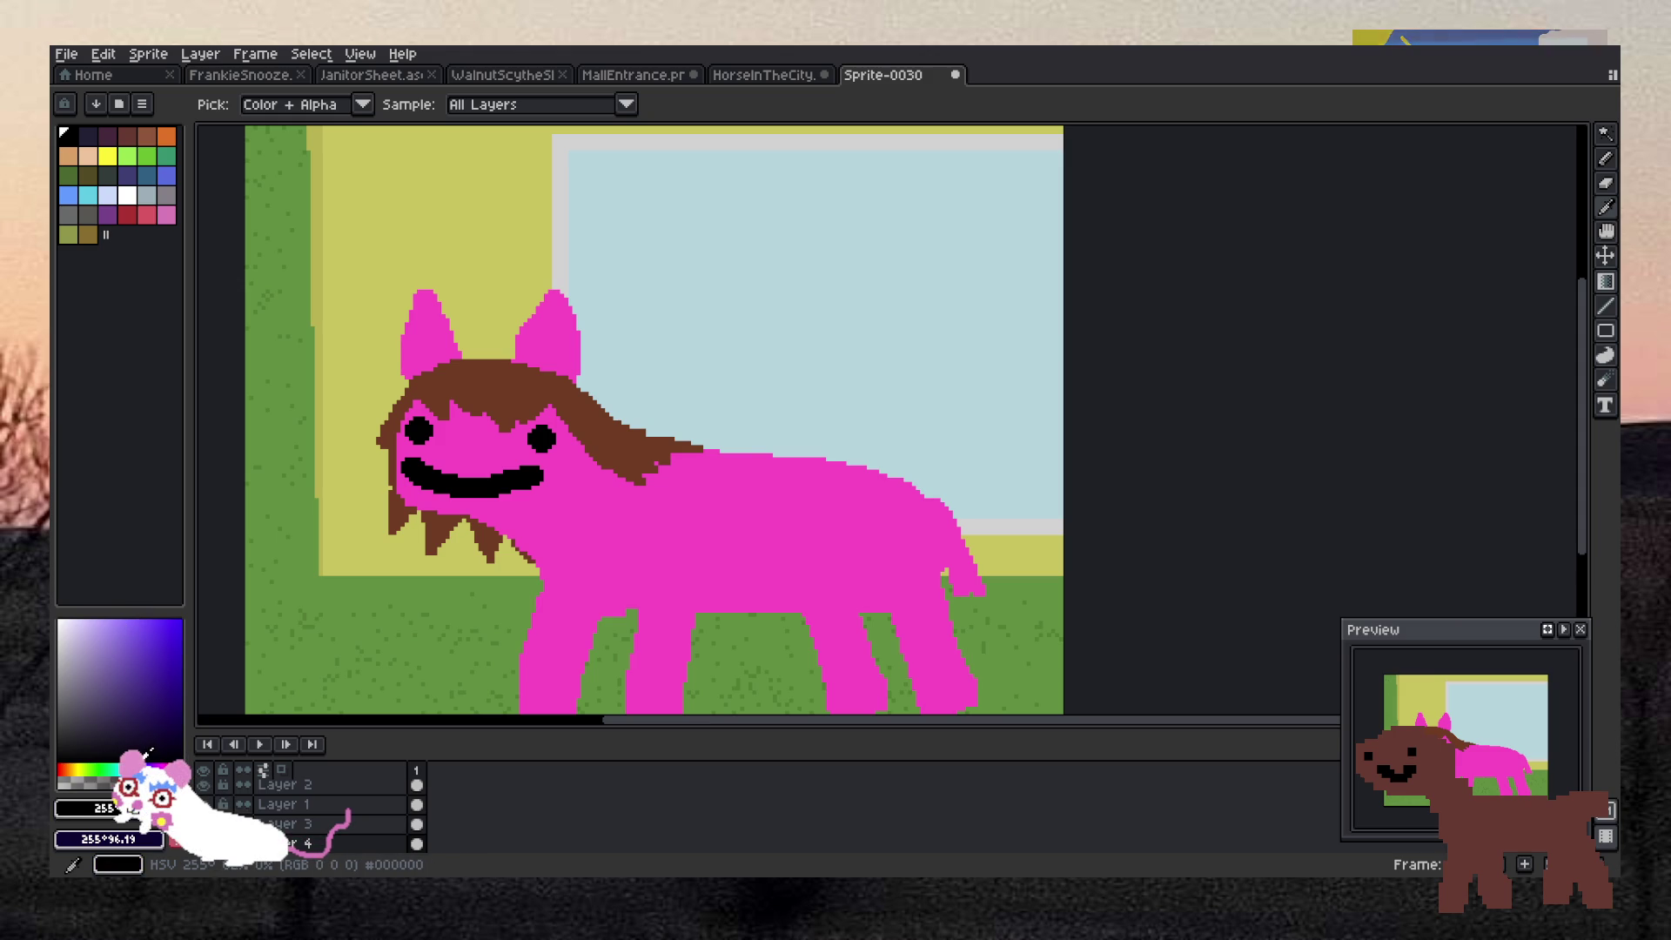
click(132, 770)
mouse_move(139, 678)
mouse_down()
mouse_move(139, 612)
mouse_move(116, 624)
mouse_up()
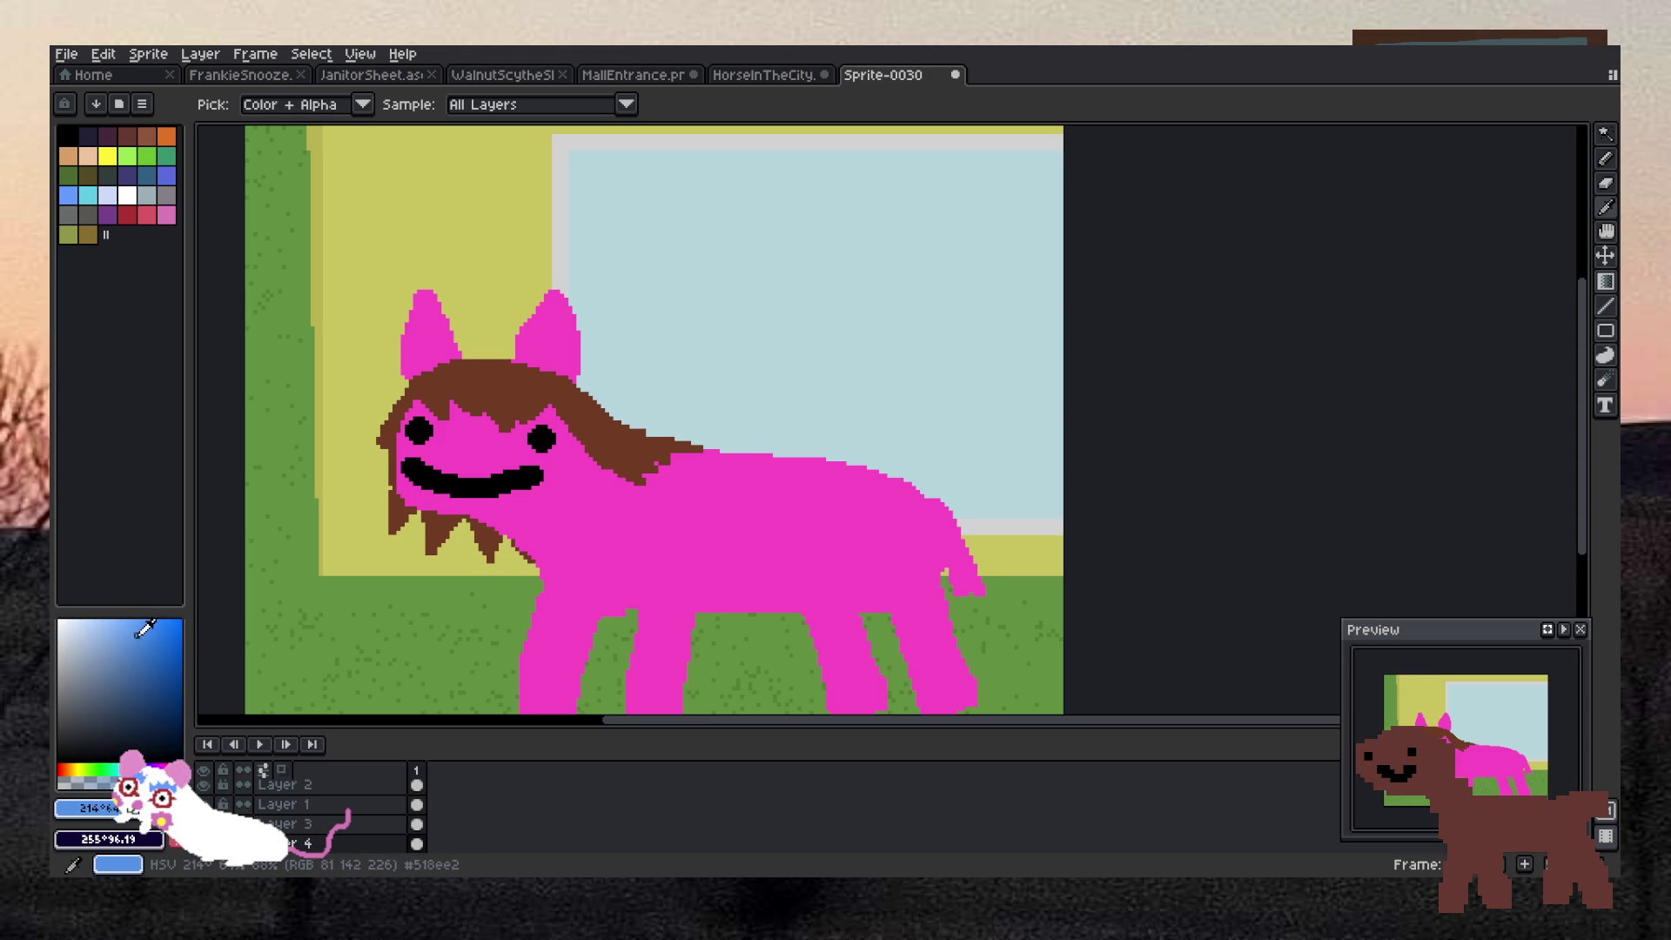
Step: Fill the window with a vertical gradient, dark navy at the top fading to light blue below
click(1606, 281)
mouse_move(709, 190)
mouse_down()
mouse_move(745, 232)
mouse_move(783, 361)
mouse_up()
key(Escape)
drag(992, 488, 1000, 202)
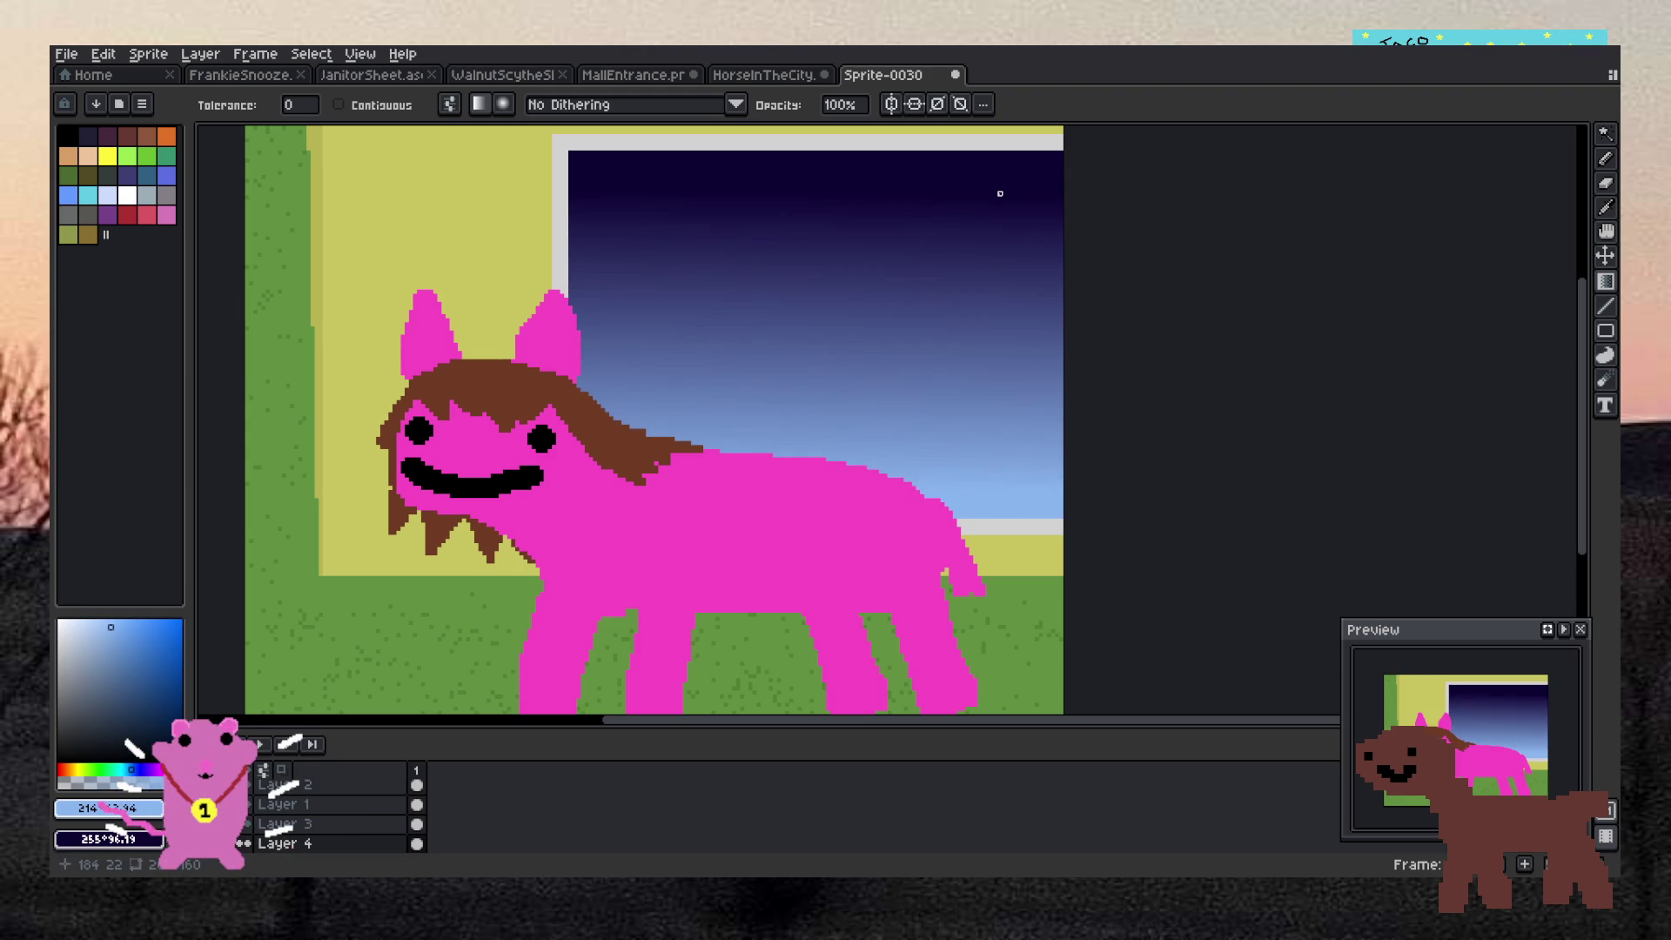
drag(999, 194, 984, 295)
key(ctrl)
drag(989, 512, 984, 352)
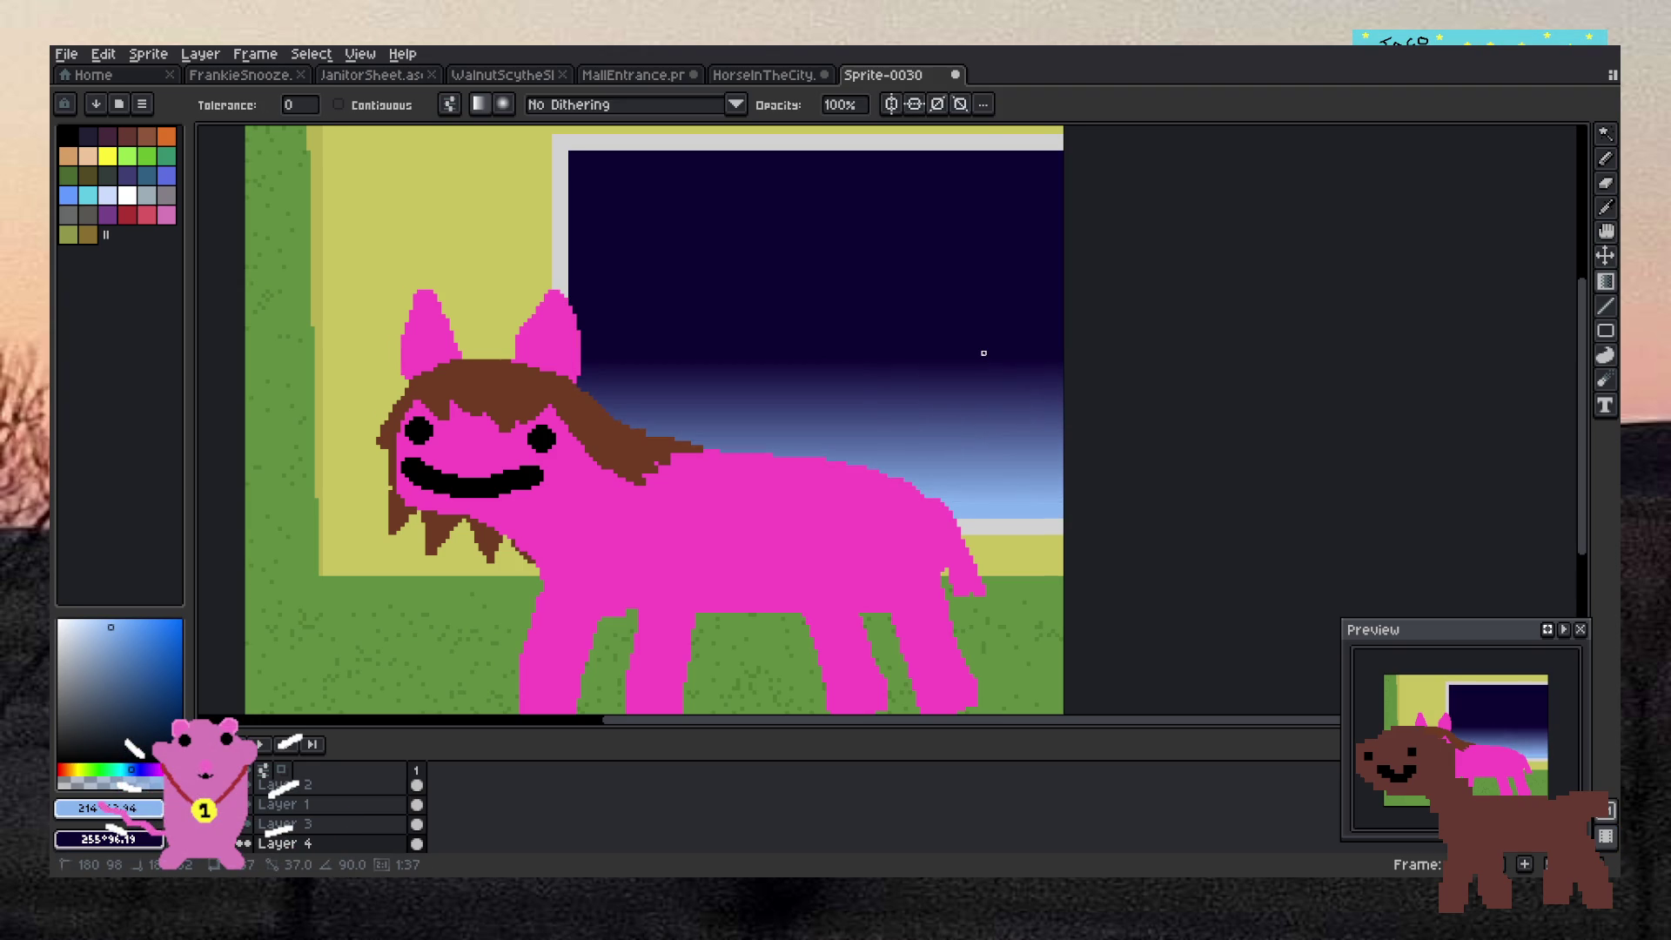
drag(983, 353, 991, 157)
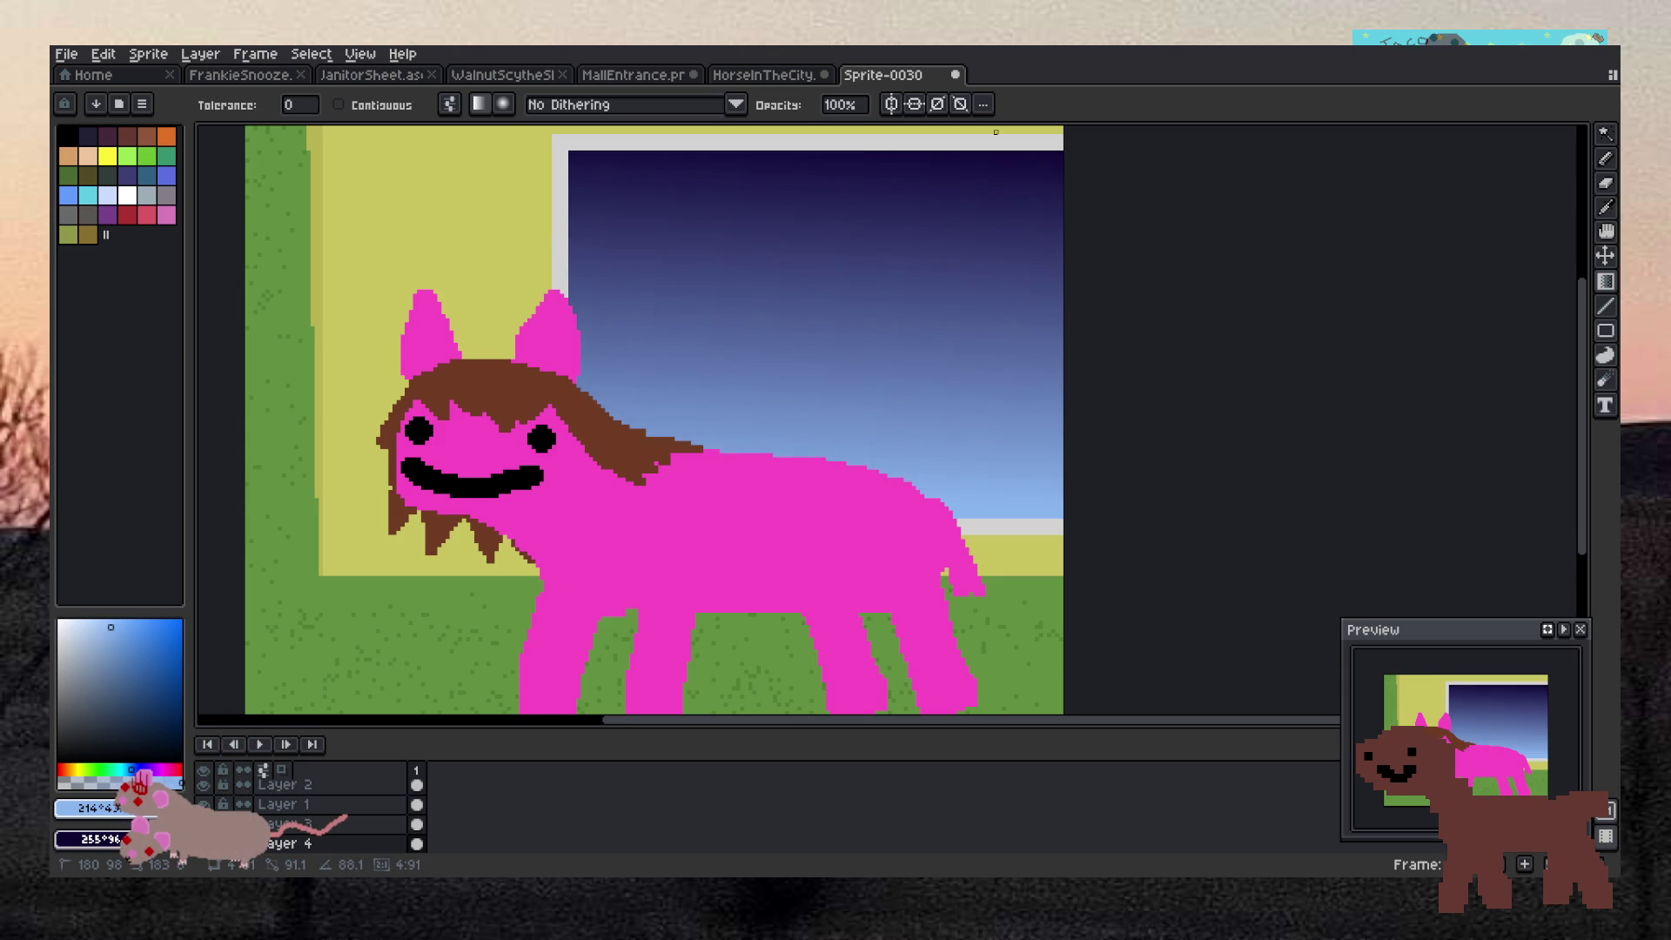
scroll(995, 134, up, 1)
scroll(994, 132, up, 1)
scroll(990, 126, up, 1)
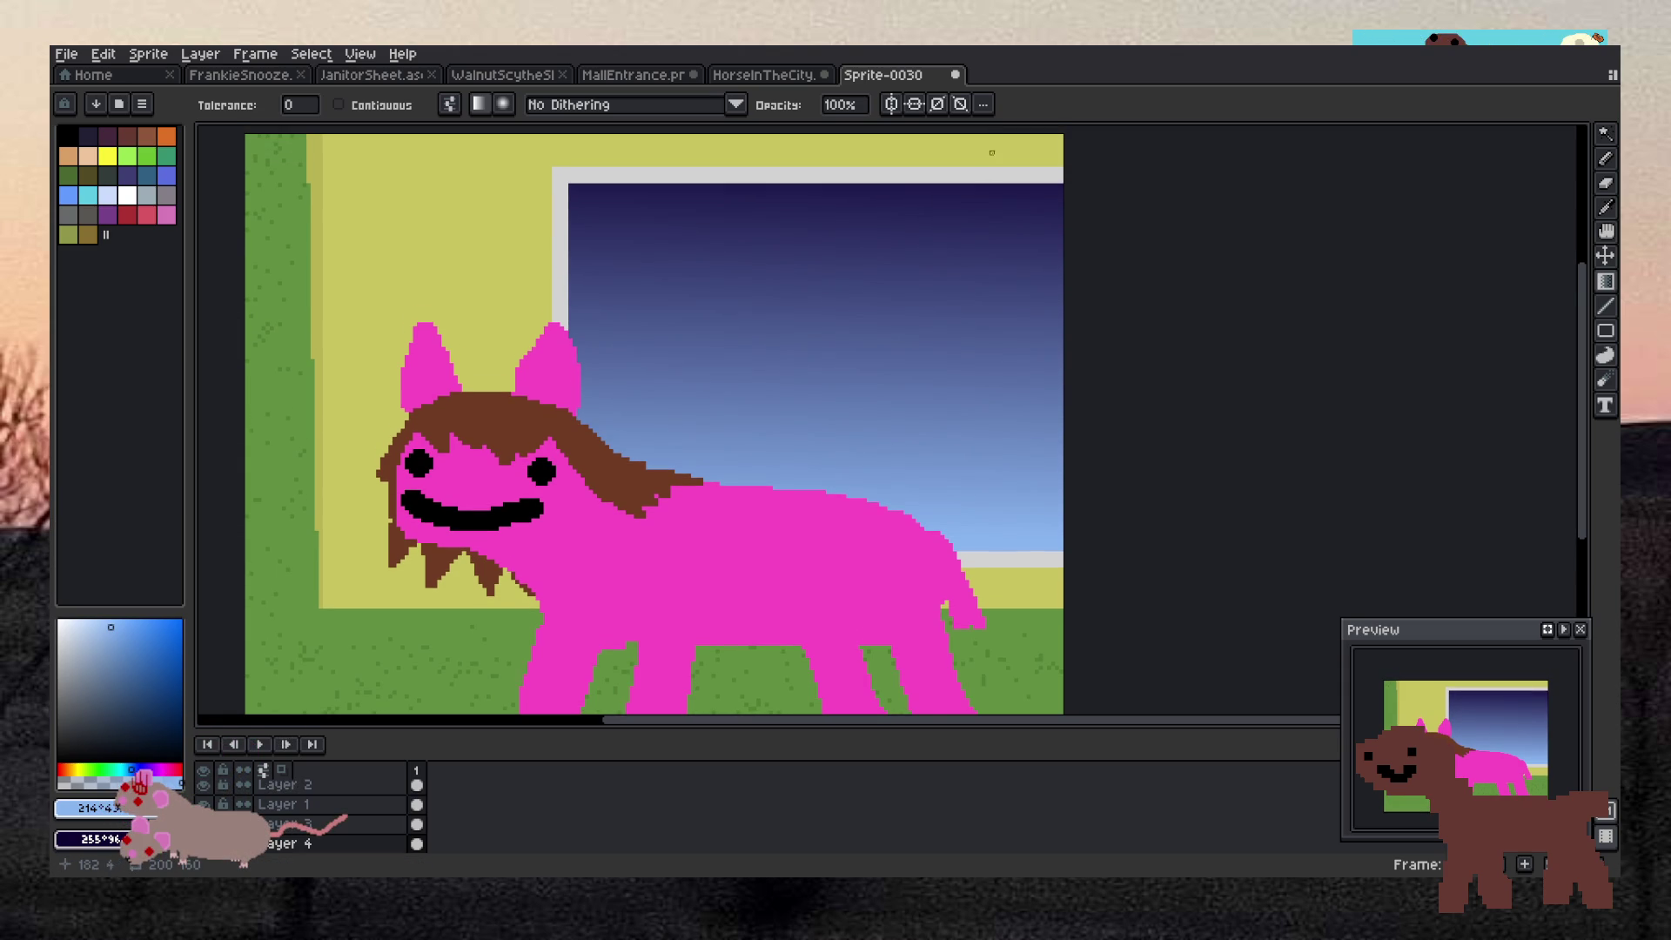
Step: With white chosen, magic-wand select the sky gradient at a raised tolerance, ready for the Pencil
click(127, 195)
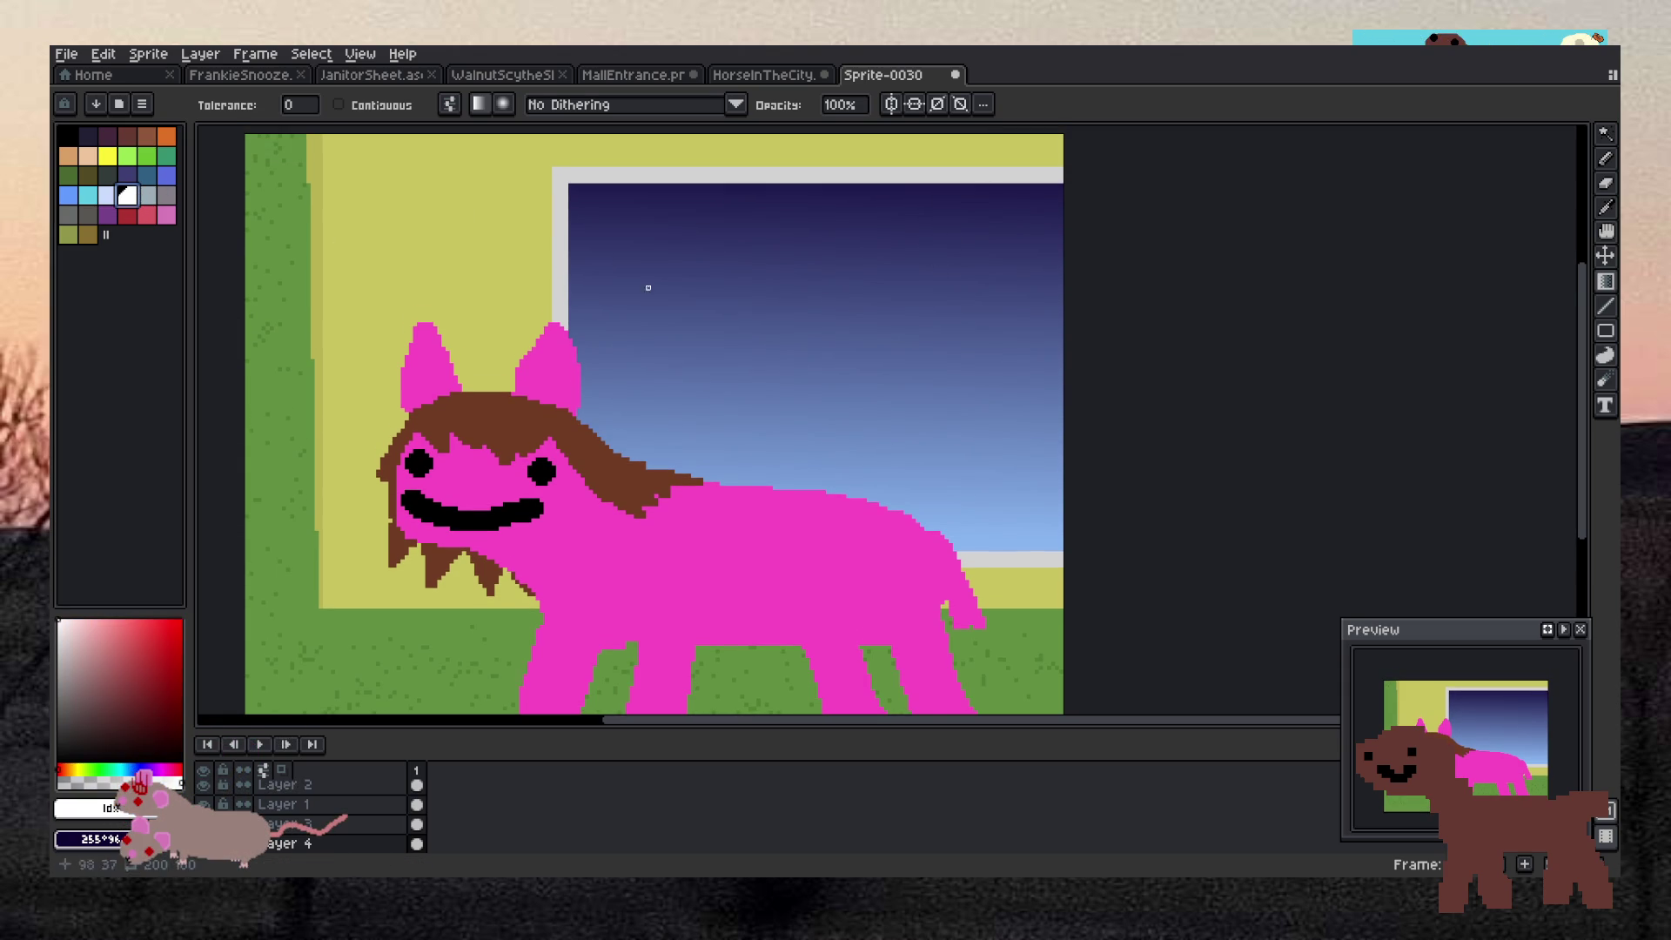
key(b)
click(260, 105)
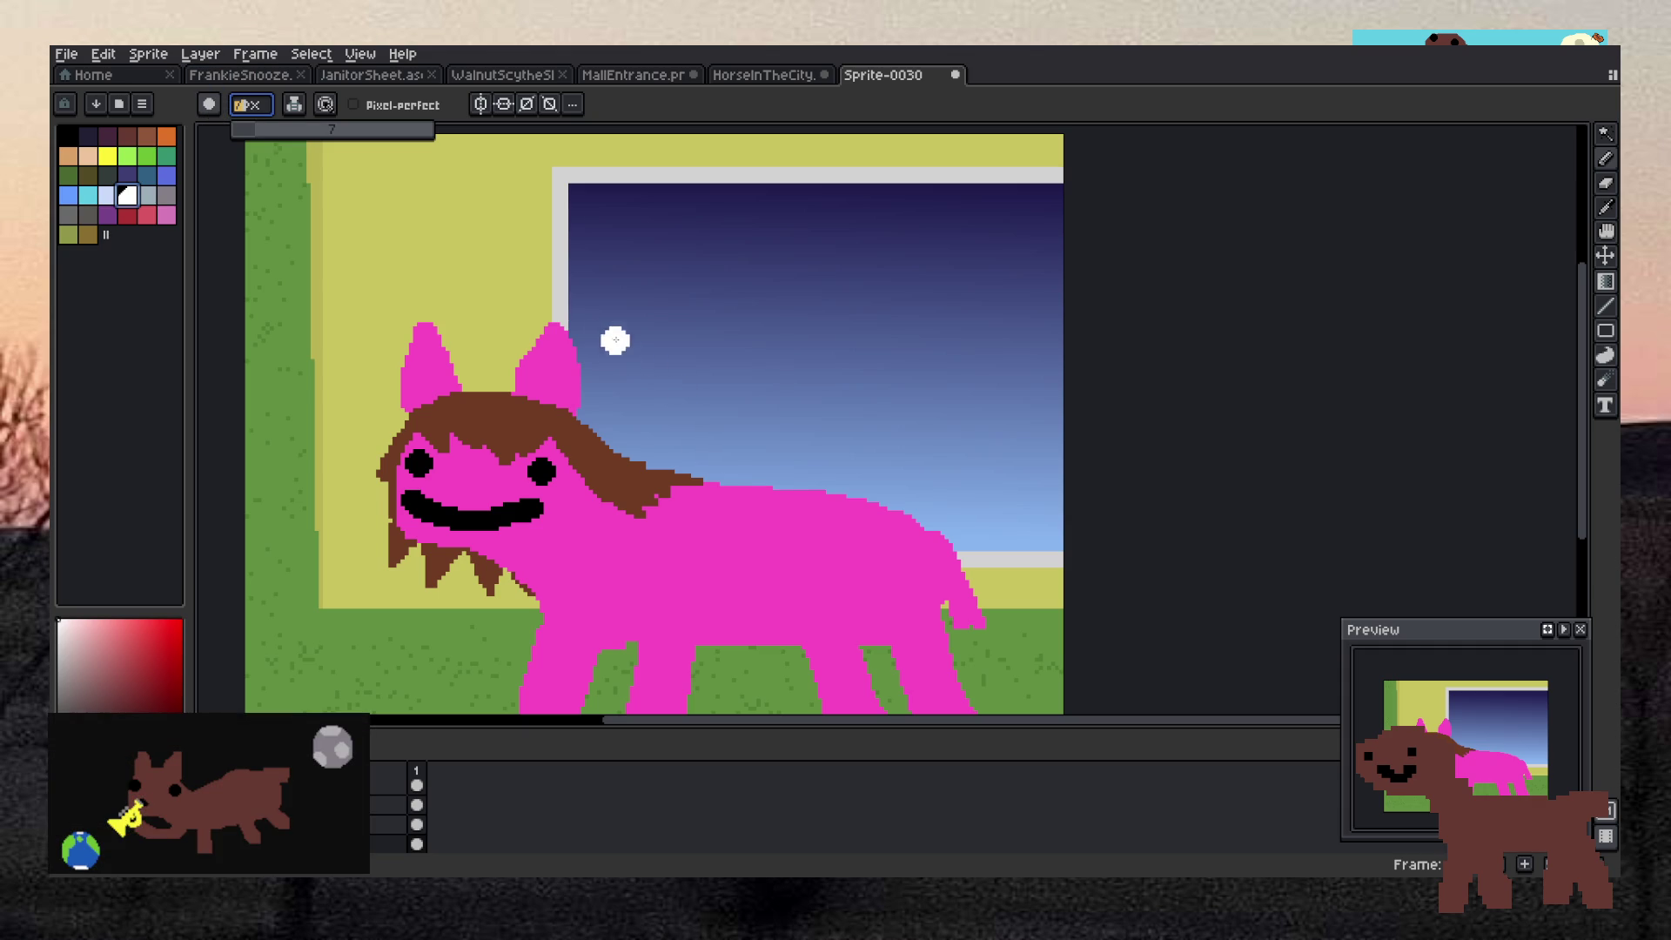
key(w)
click(828, 307)
drag(721, 104, 757, 113)
click(779, 271)
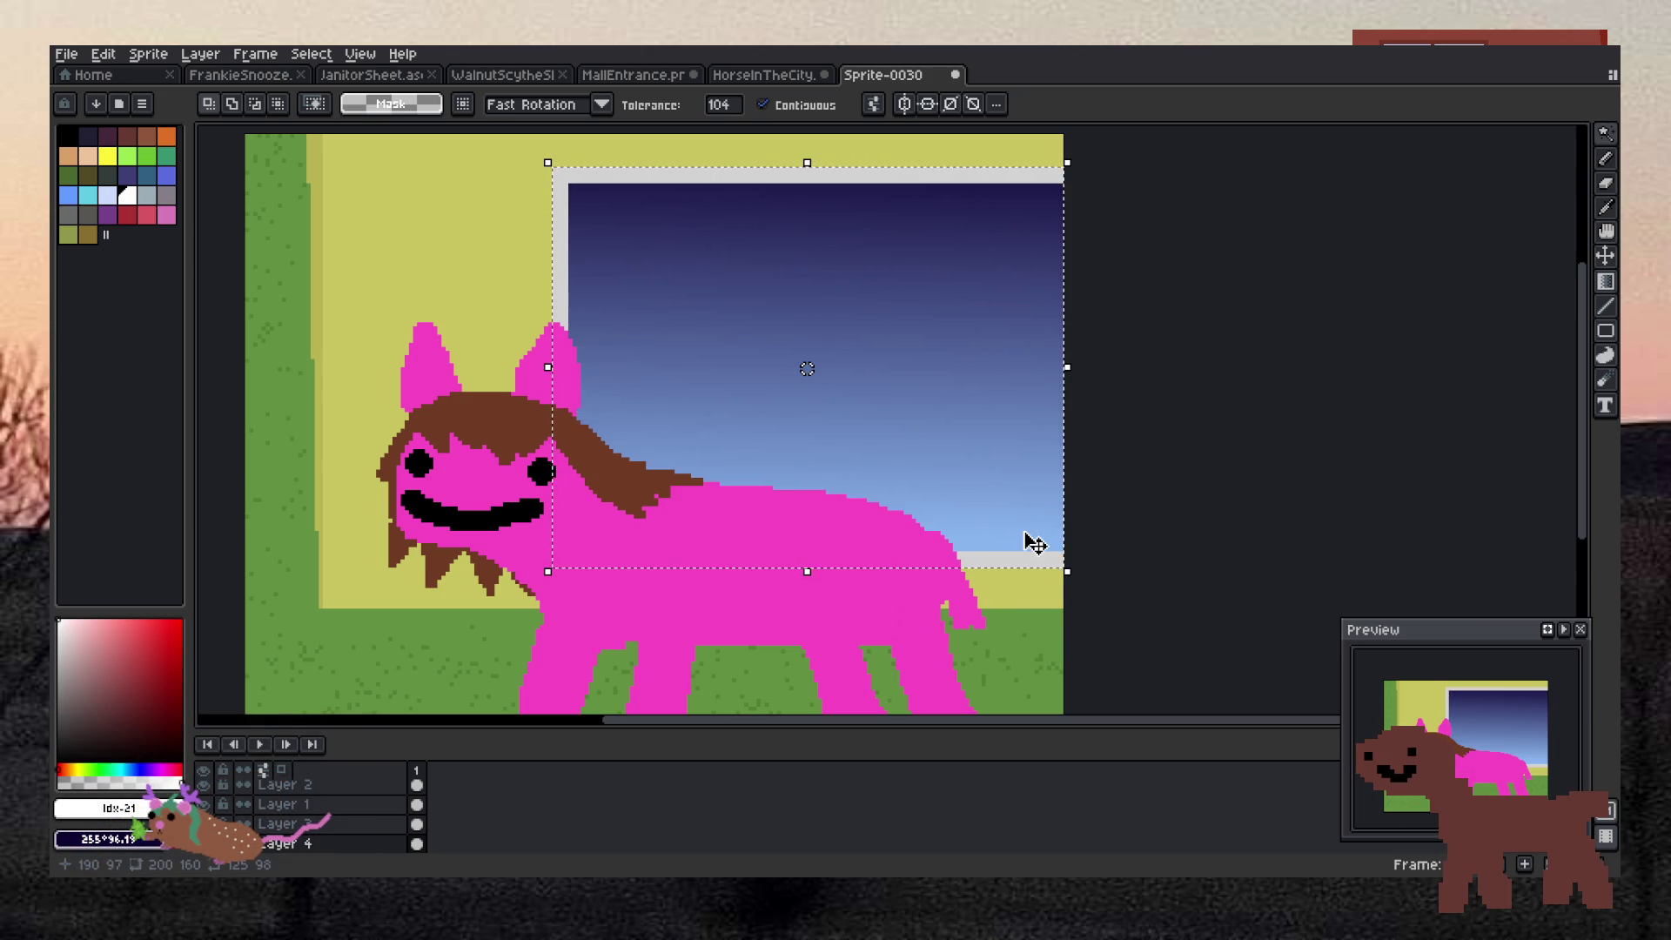
key(b)
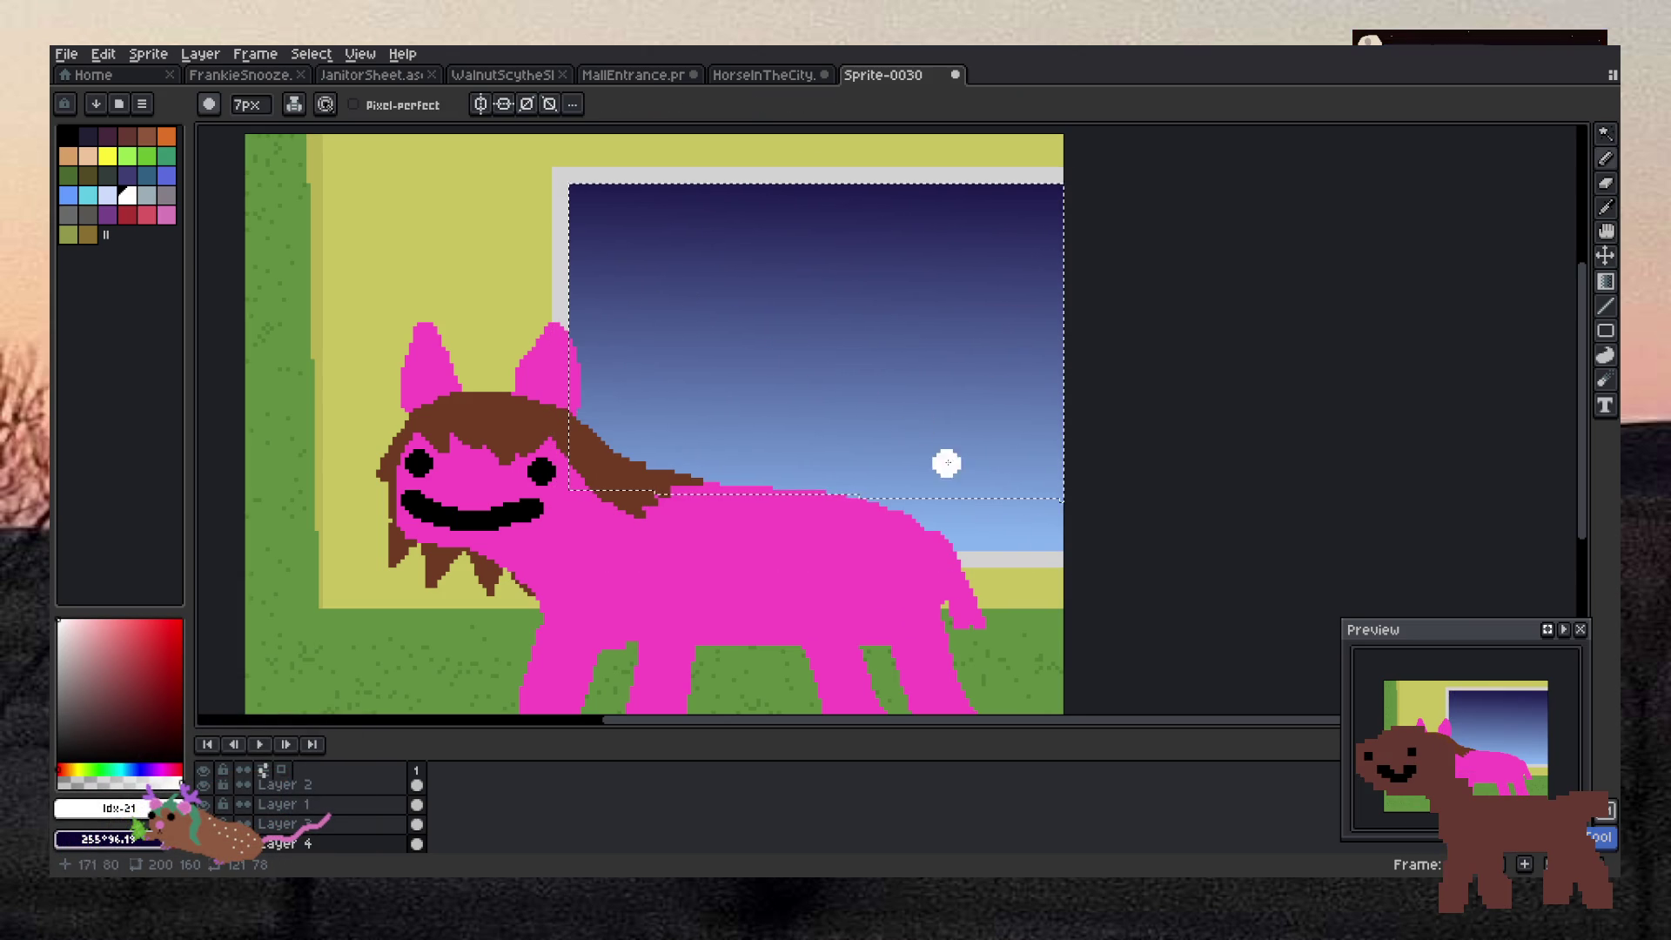
Step: Paint white clouds upper-left, right and middle, try a thin 3px one top-right and undo it
mouse_move(566, 263)
mouse_down()
mouse_move(687, 253)
mouse_move(623, 282)
mouse_up()
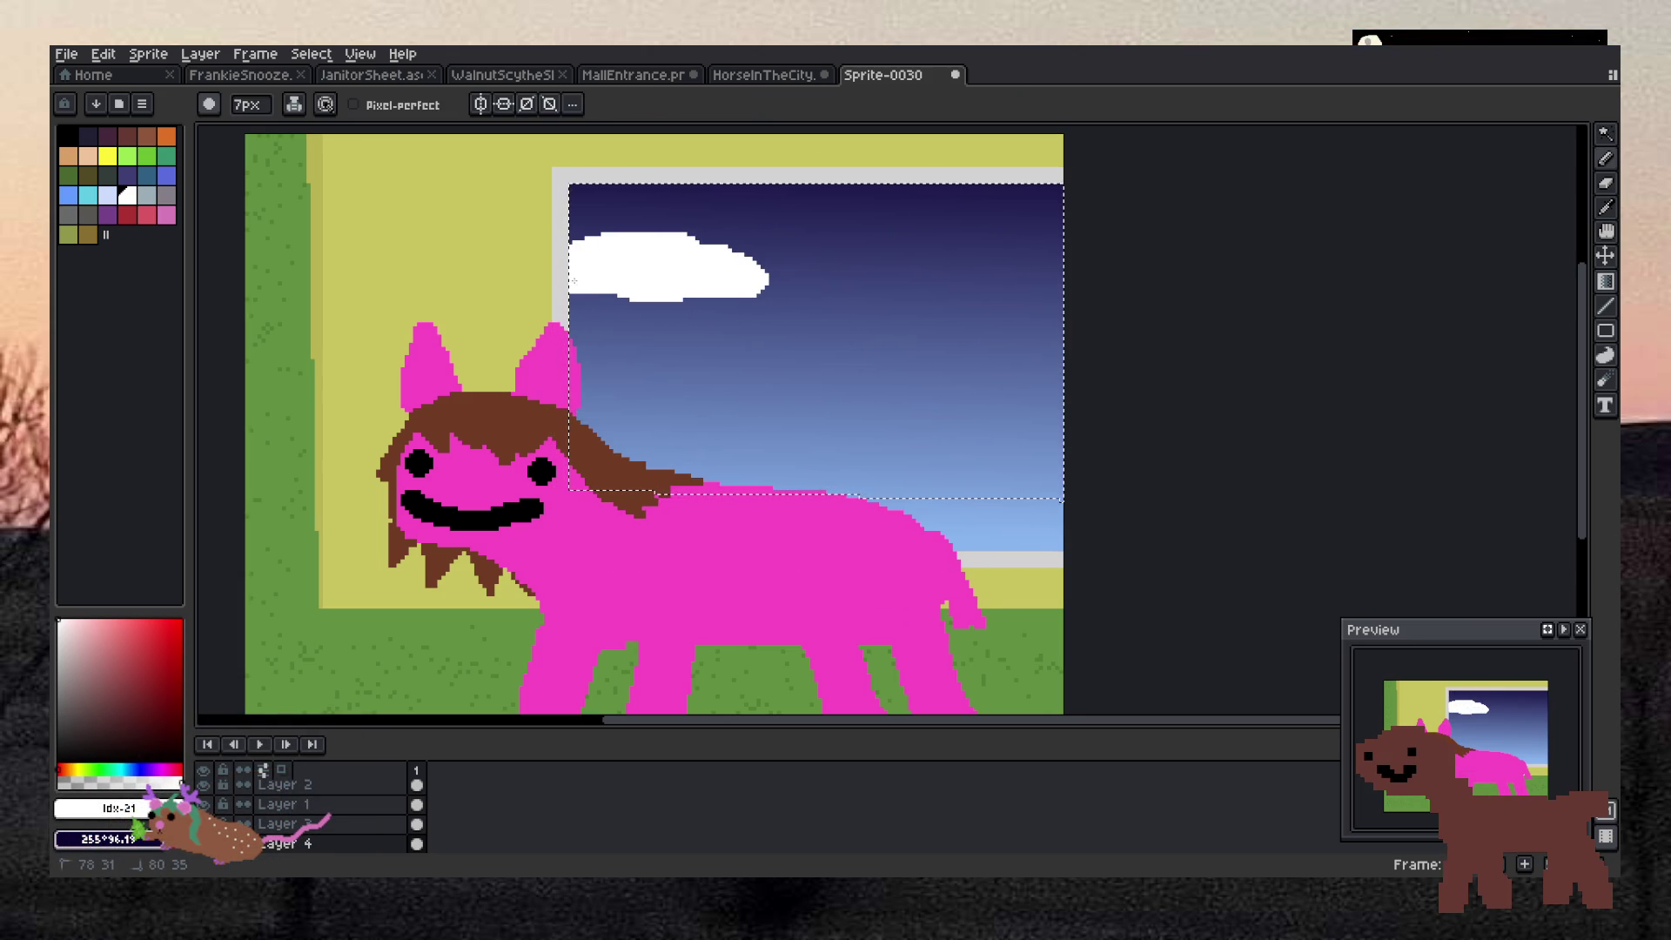
mouse_move(1059, 435)
mouse_down()
mouse_move(961, 428)
mouse_move(1030, 454)
mouse_up()
mouse_move(753, 414)
mouse_down()
mouse_move(613, 451)
mouse_move(711, 450)
mouse_move(702, 422)
mouse_move(769, 412)
mouse_up()
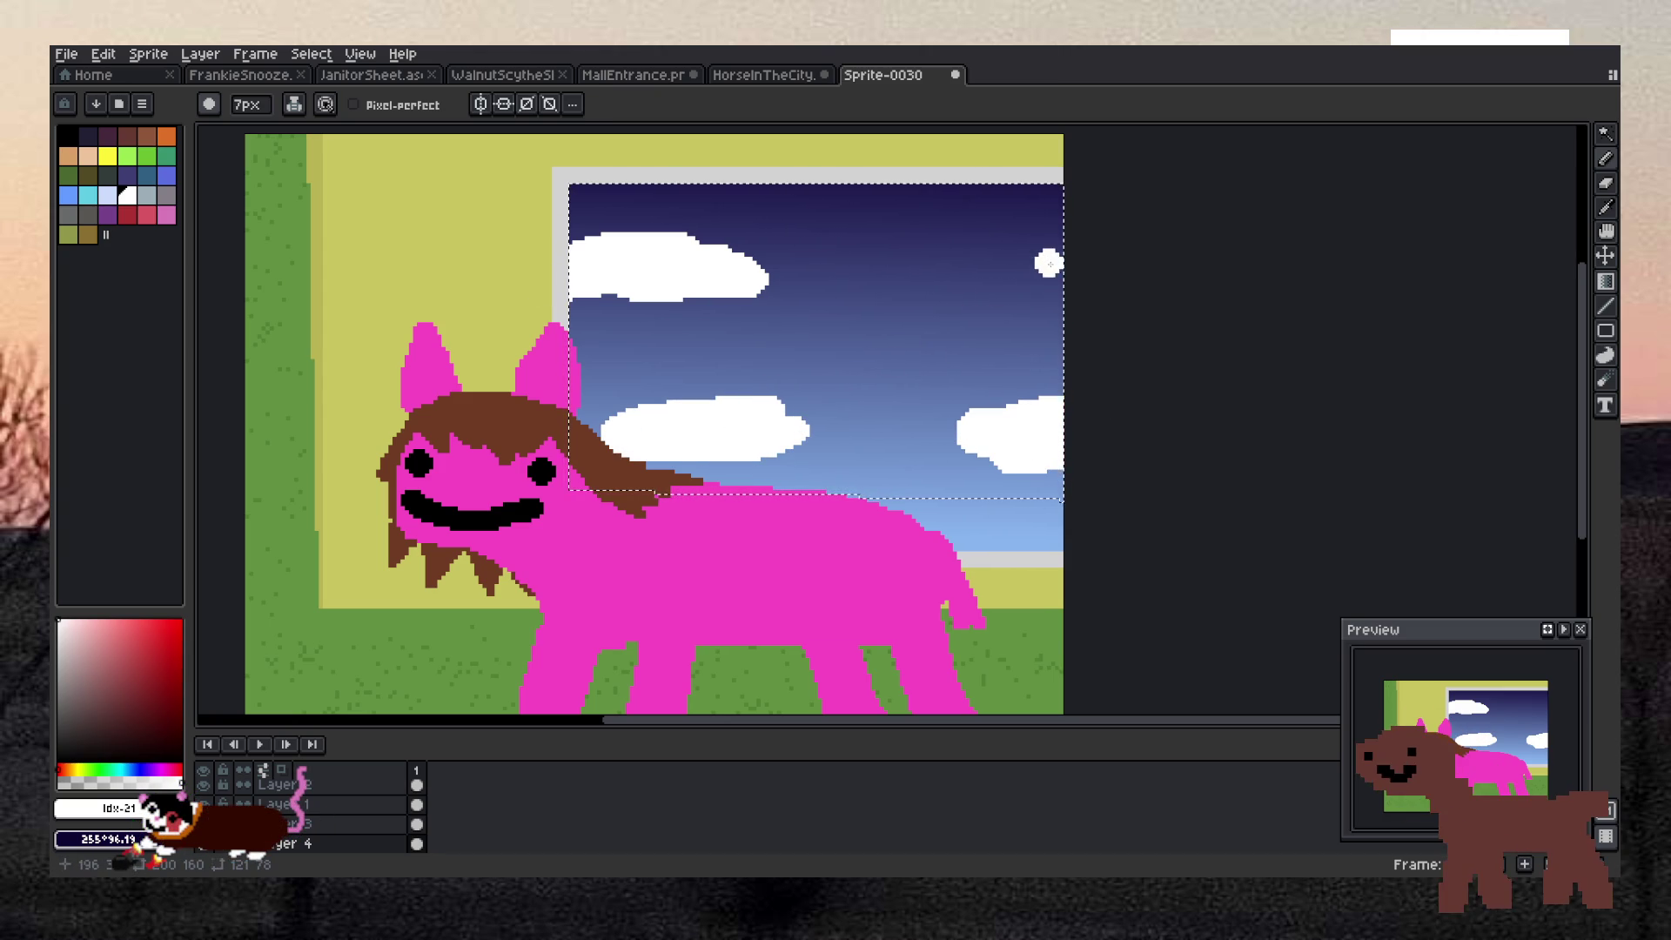
click(247, 105)
drag(253, 141, 243, 142)
mouse_move(823, 243)
mouse_down()
mouse_move(991, 225)
mouse_move(946, 231)
mouse_up()
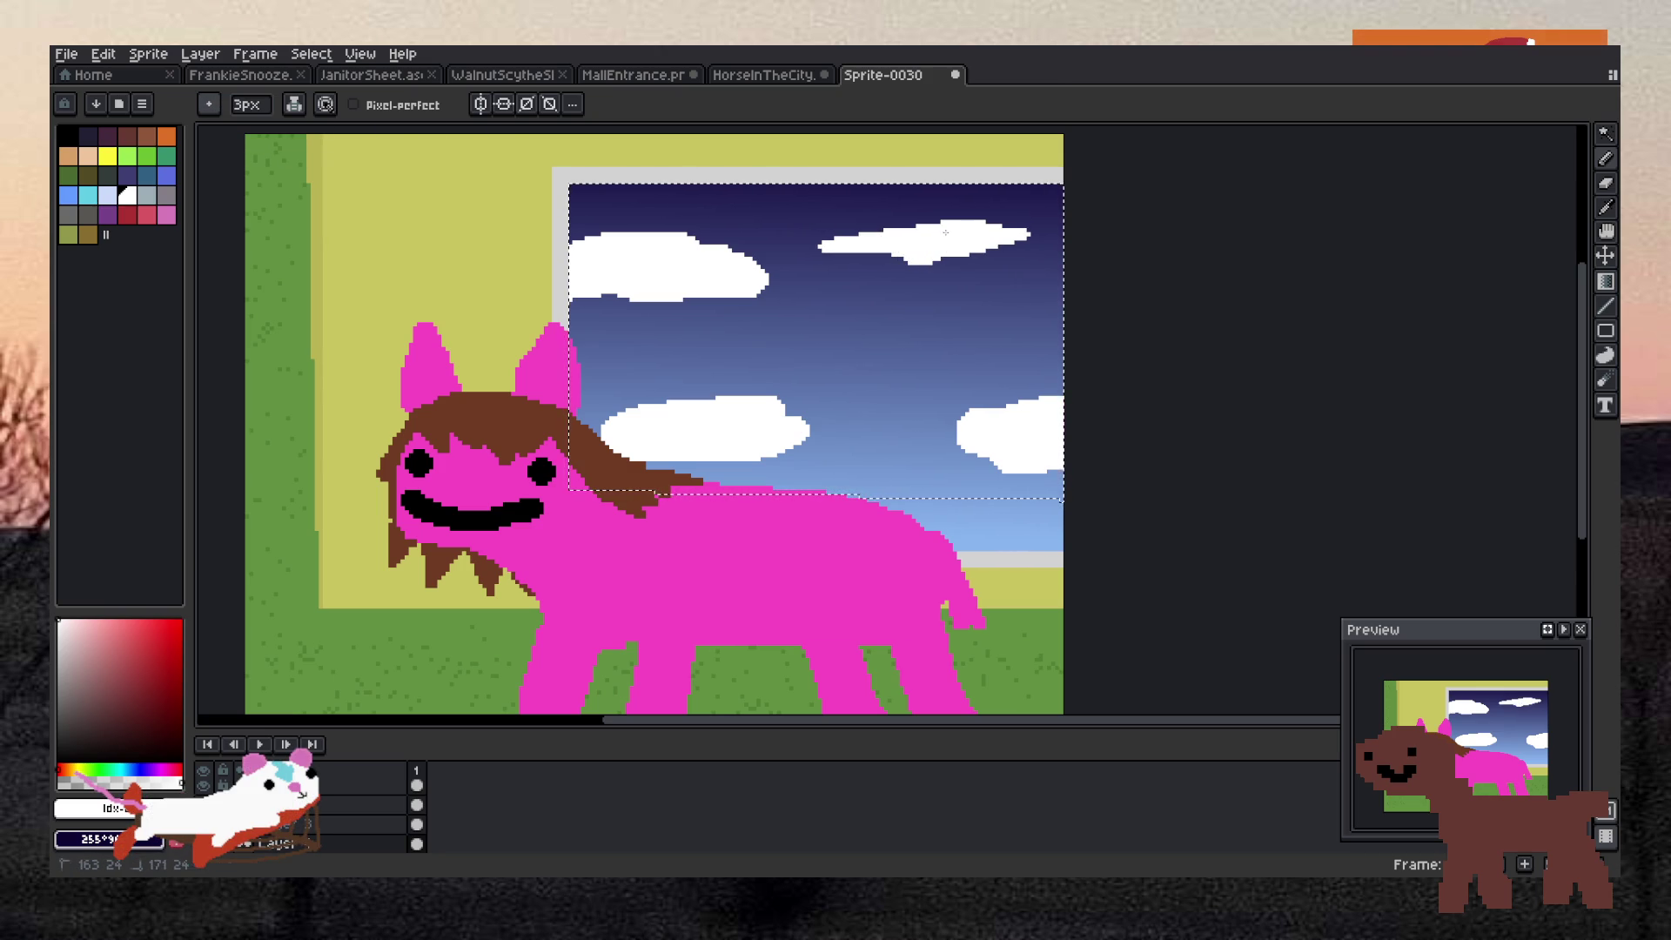
key(ctrl+z)
key(ctrl+z)
key(ctrl+z)
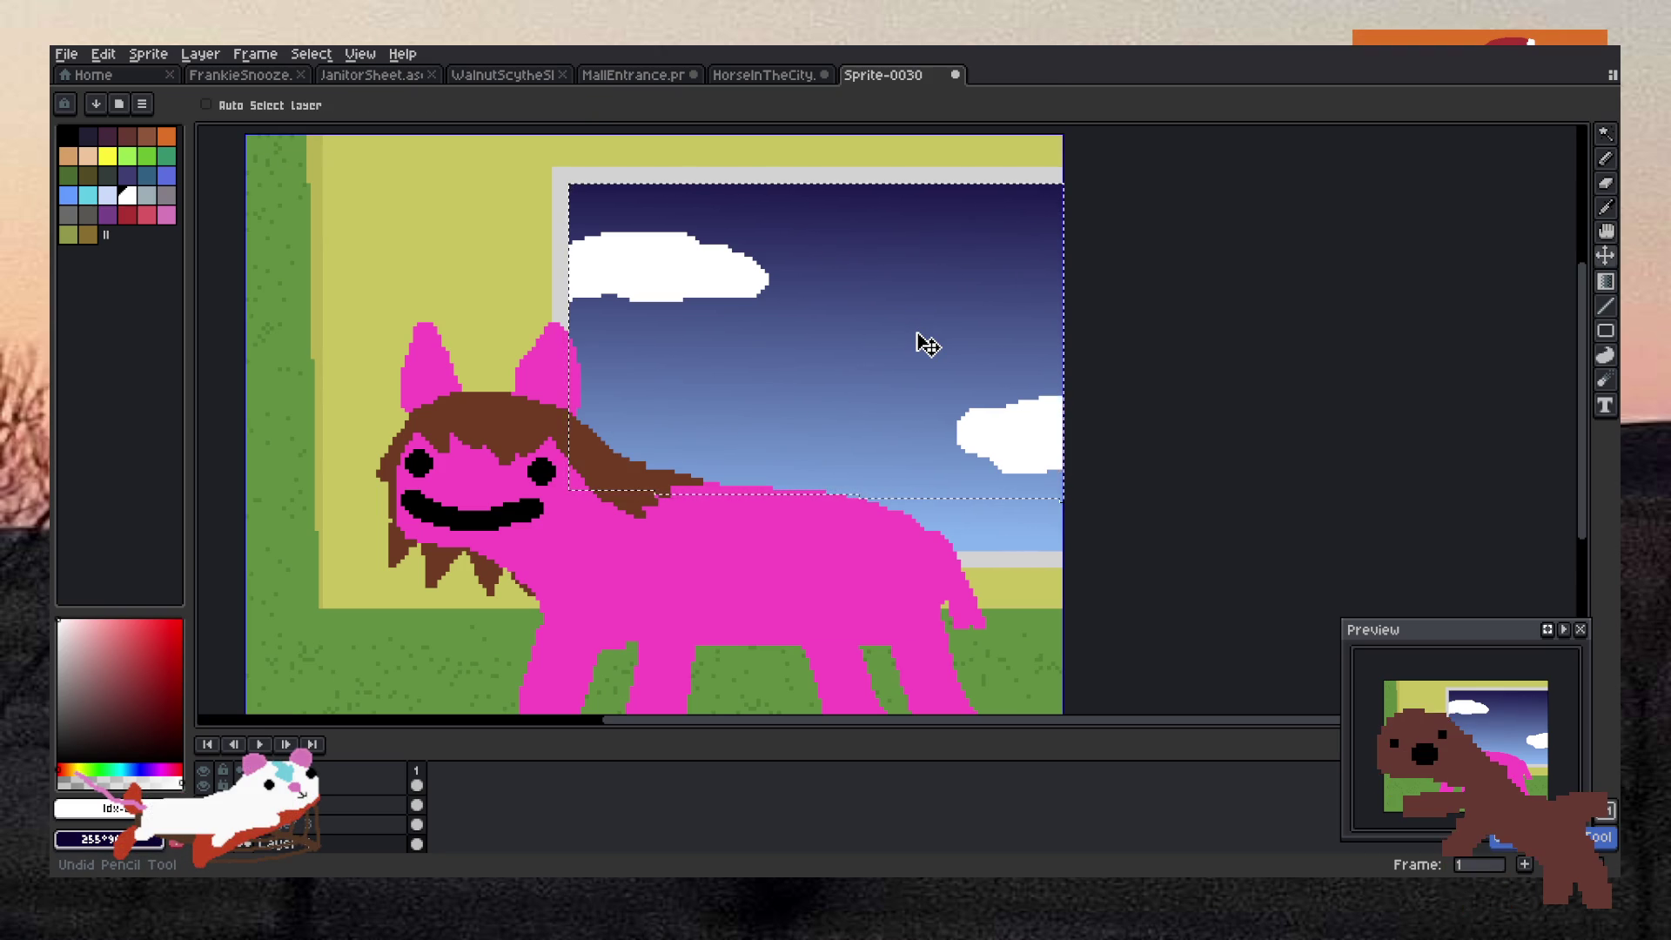
Step: Undo the middle cloud, thin the upper-left one, deselect and paint a curved cloud on the right
key(ctrl+z)
key(ctrl+z)
mouse_move(574, 244)
mouse_down()
mouse_move(731, 227)
mouse_move(572, 252)
mouse_up()
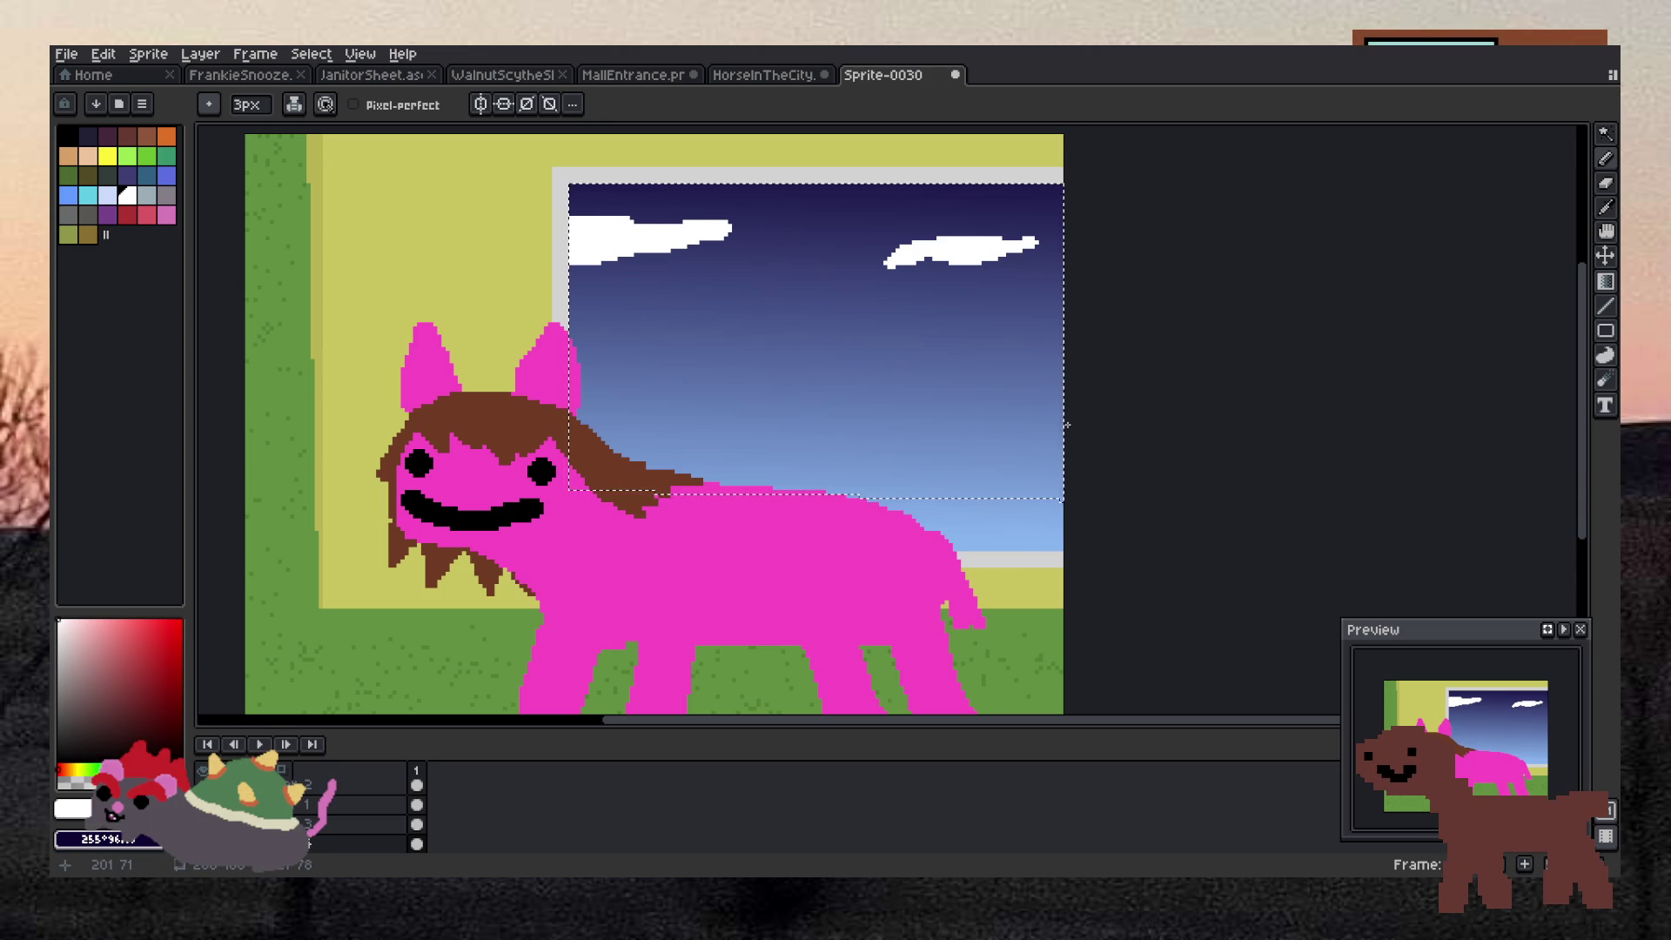
key(ctrl+d)
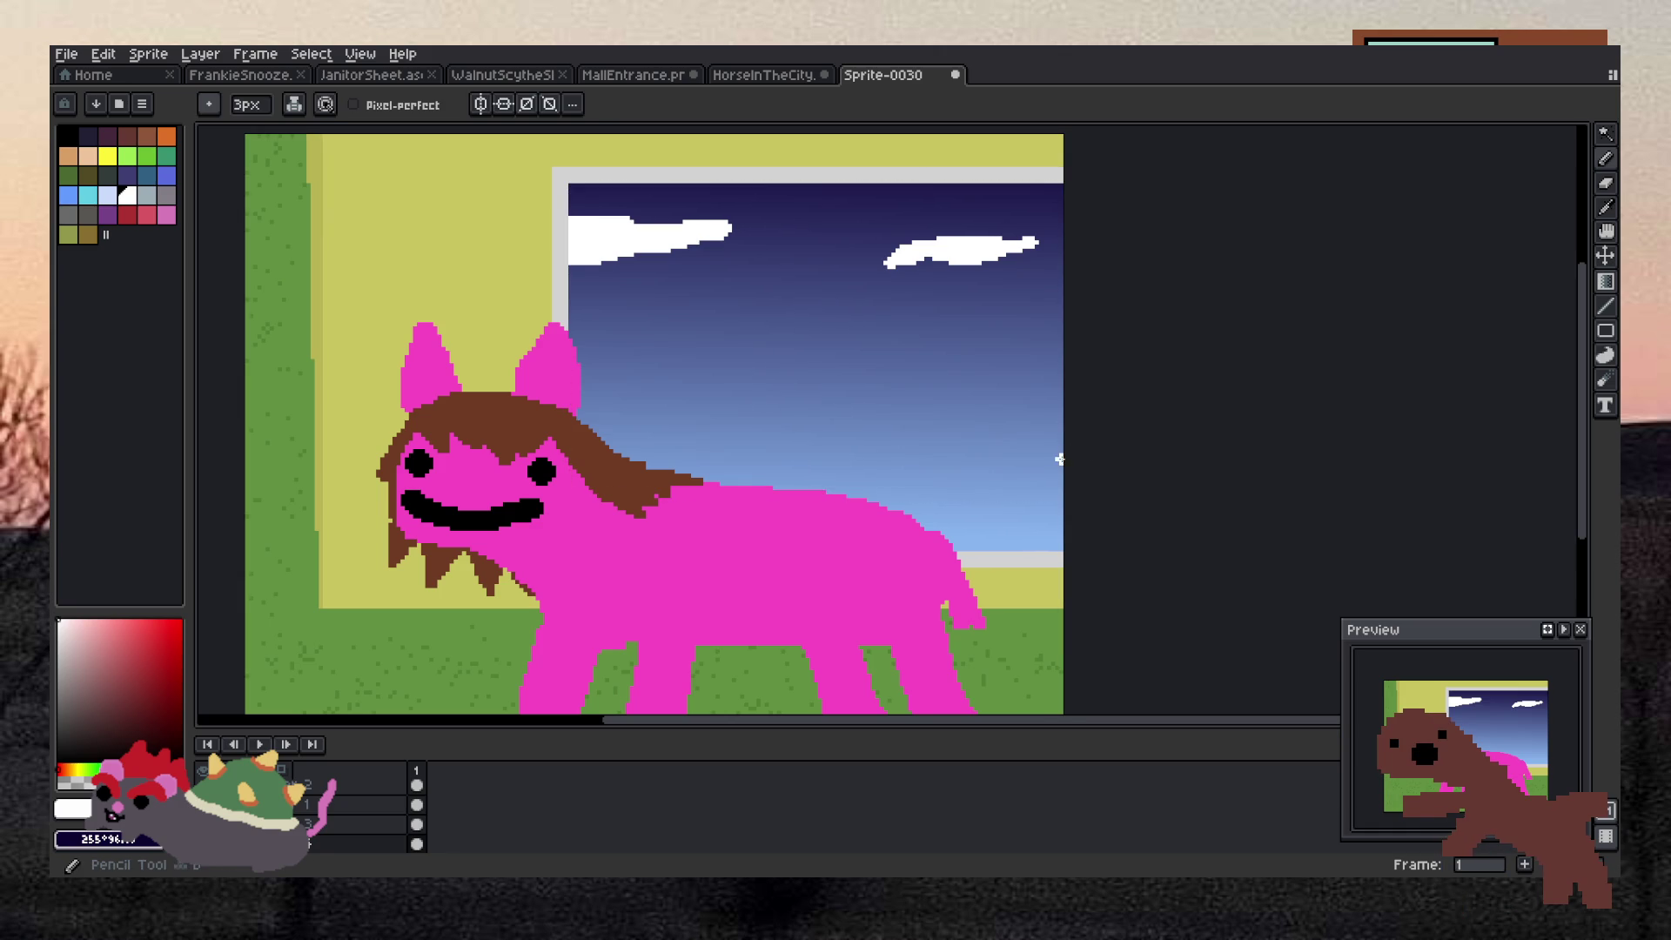
mouse_move(1060, 433)
mouse_down()
mouse_move(917, 465)
mouse_move(1047, 481)
mouse_up()
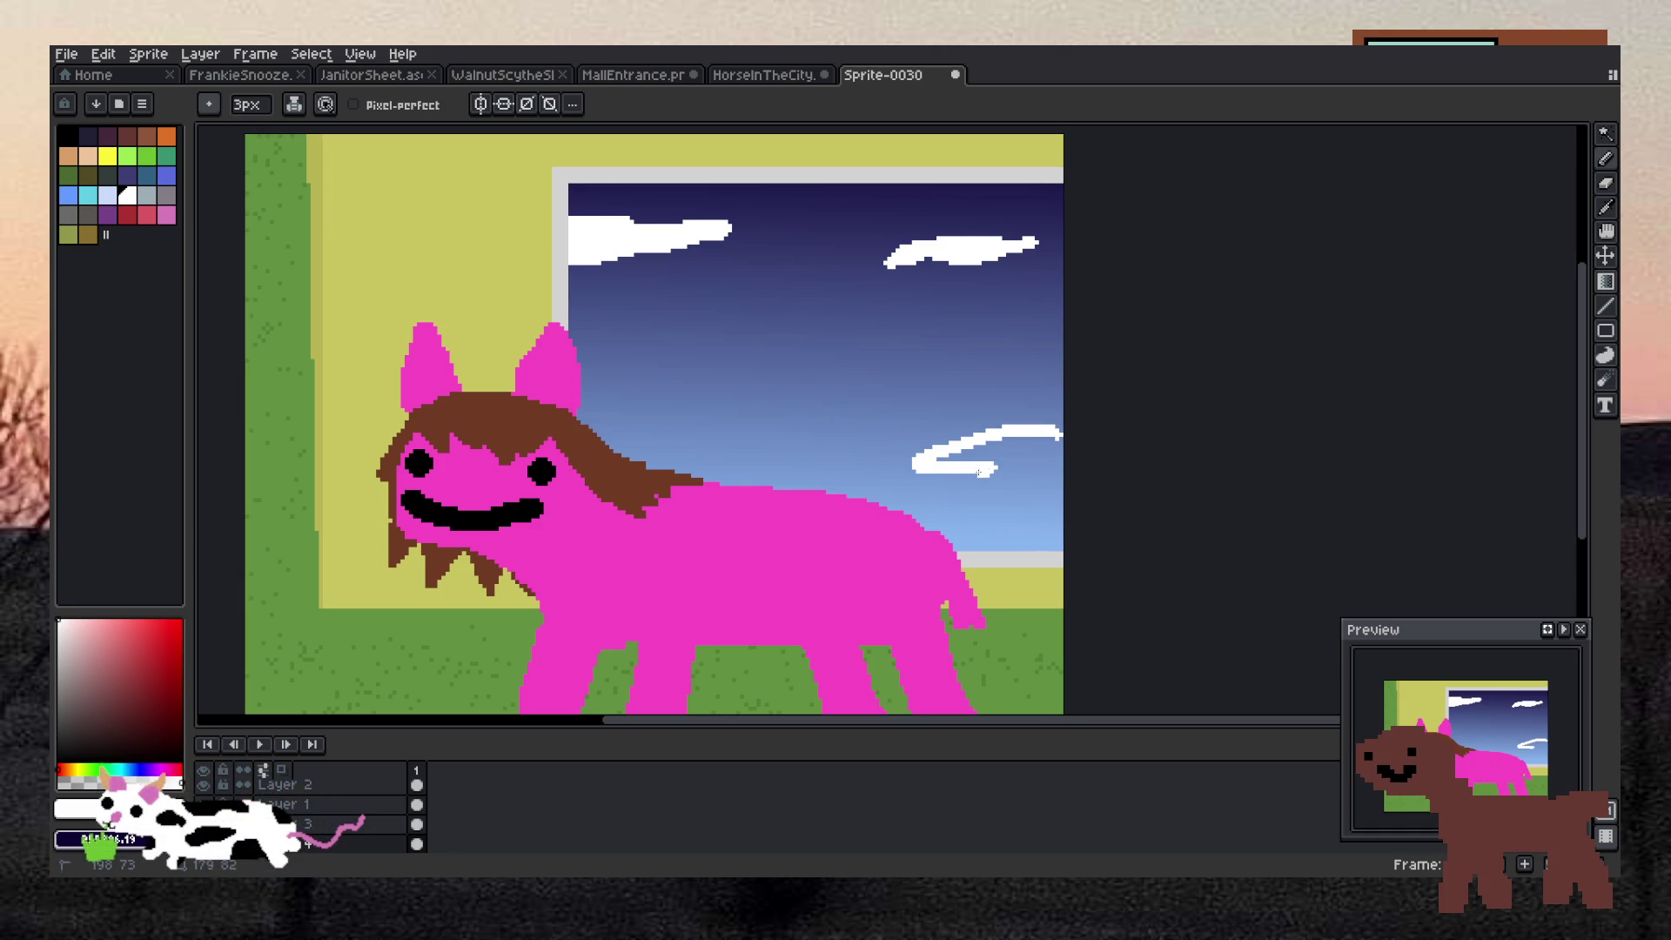
key(g)
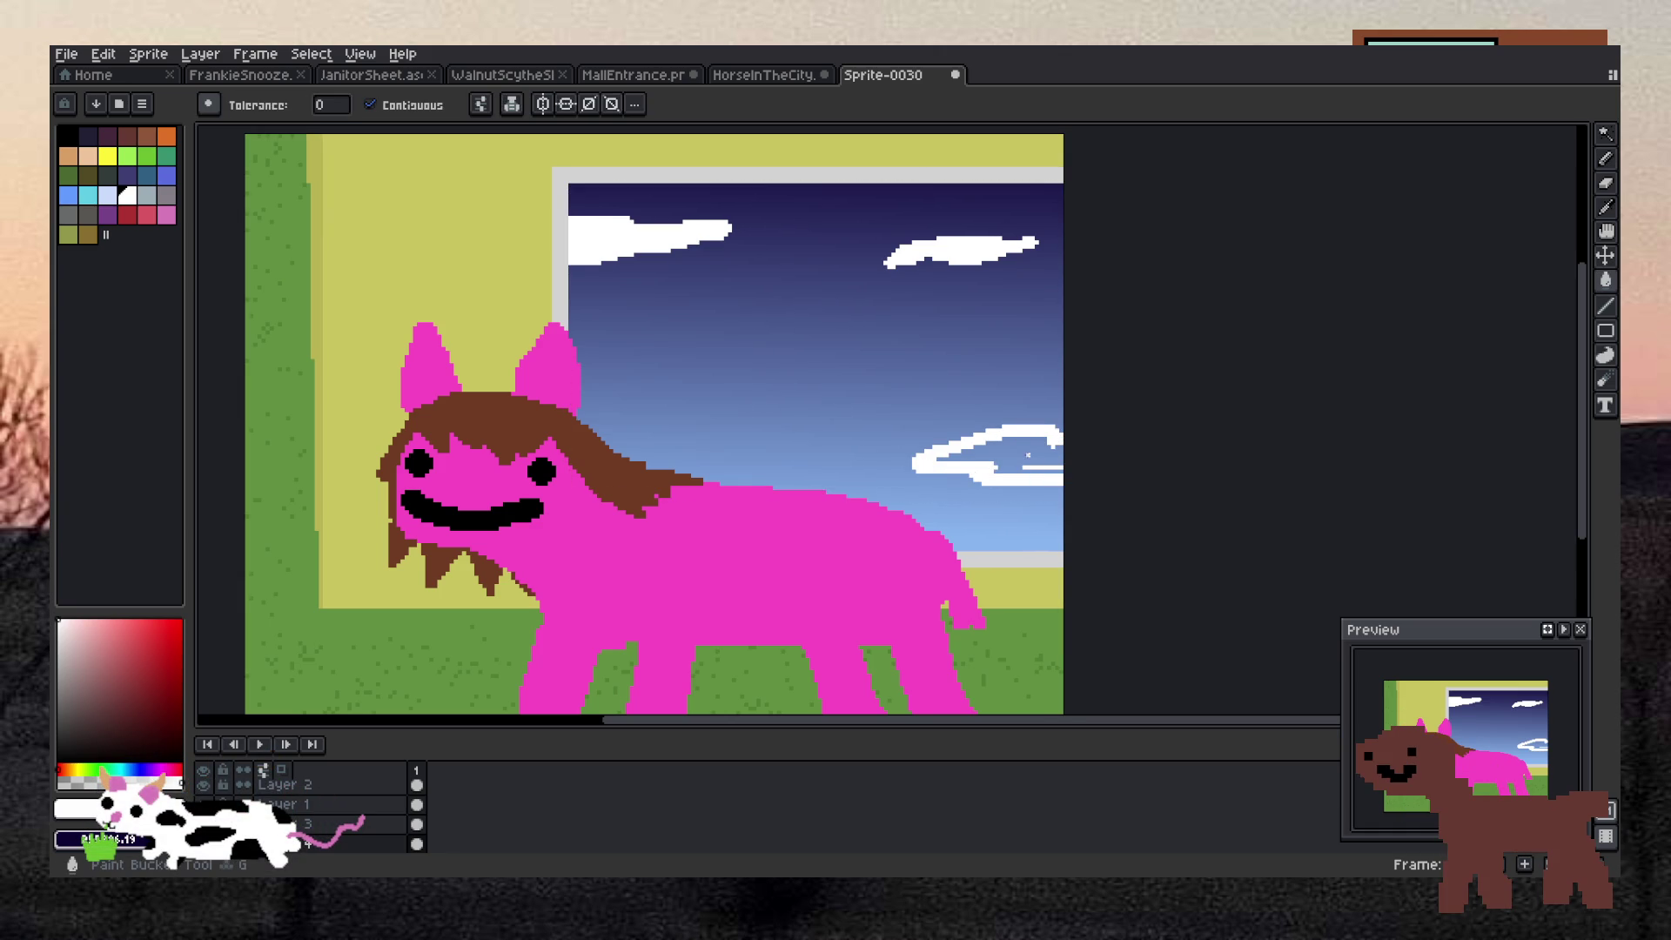
key(b)
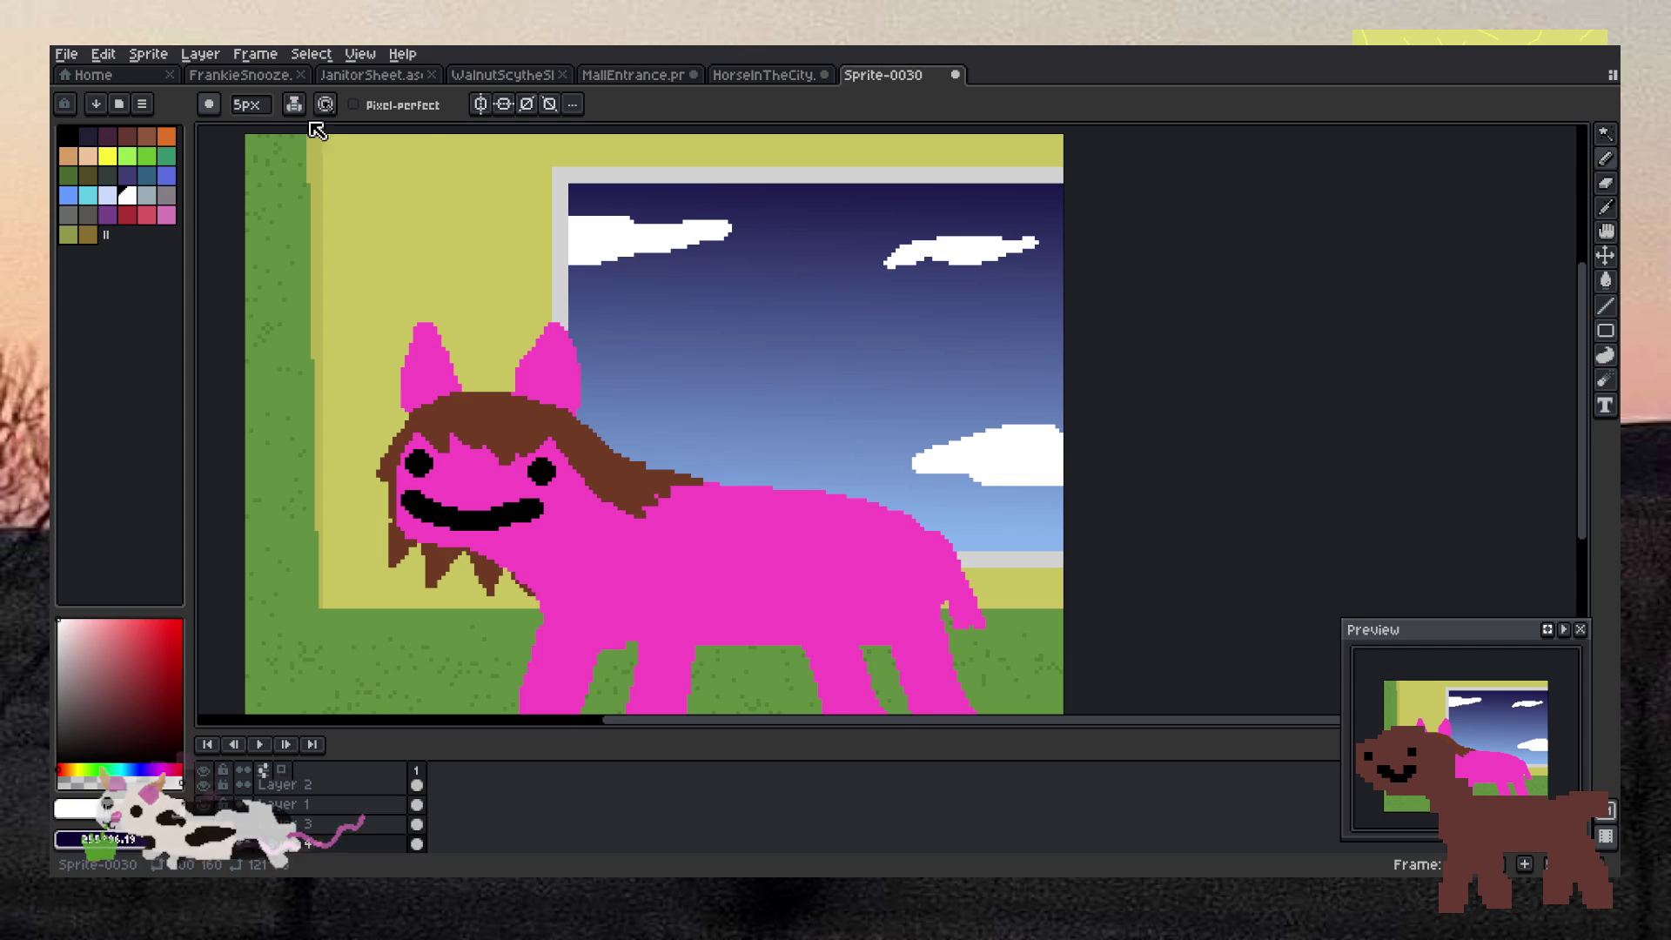
Step: At 3px then 5px, outline and fill a middle cloud and paint one low behind the horse's back
click(245, 103)
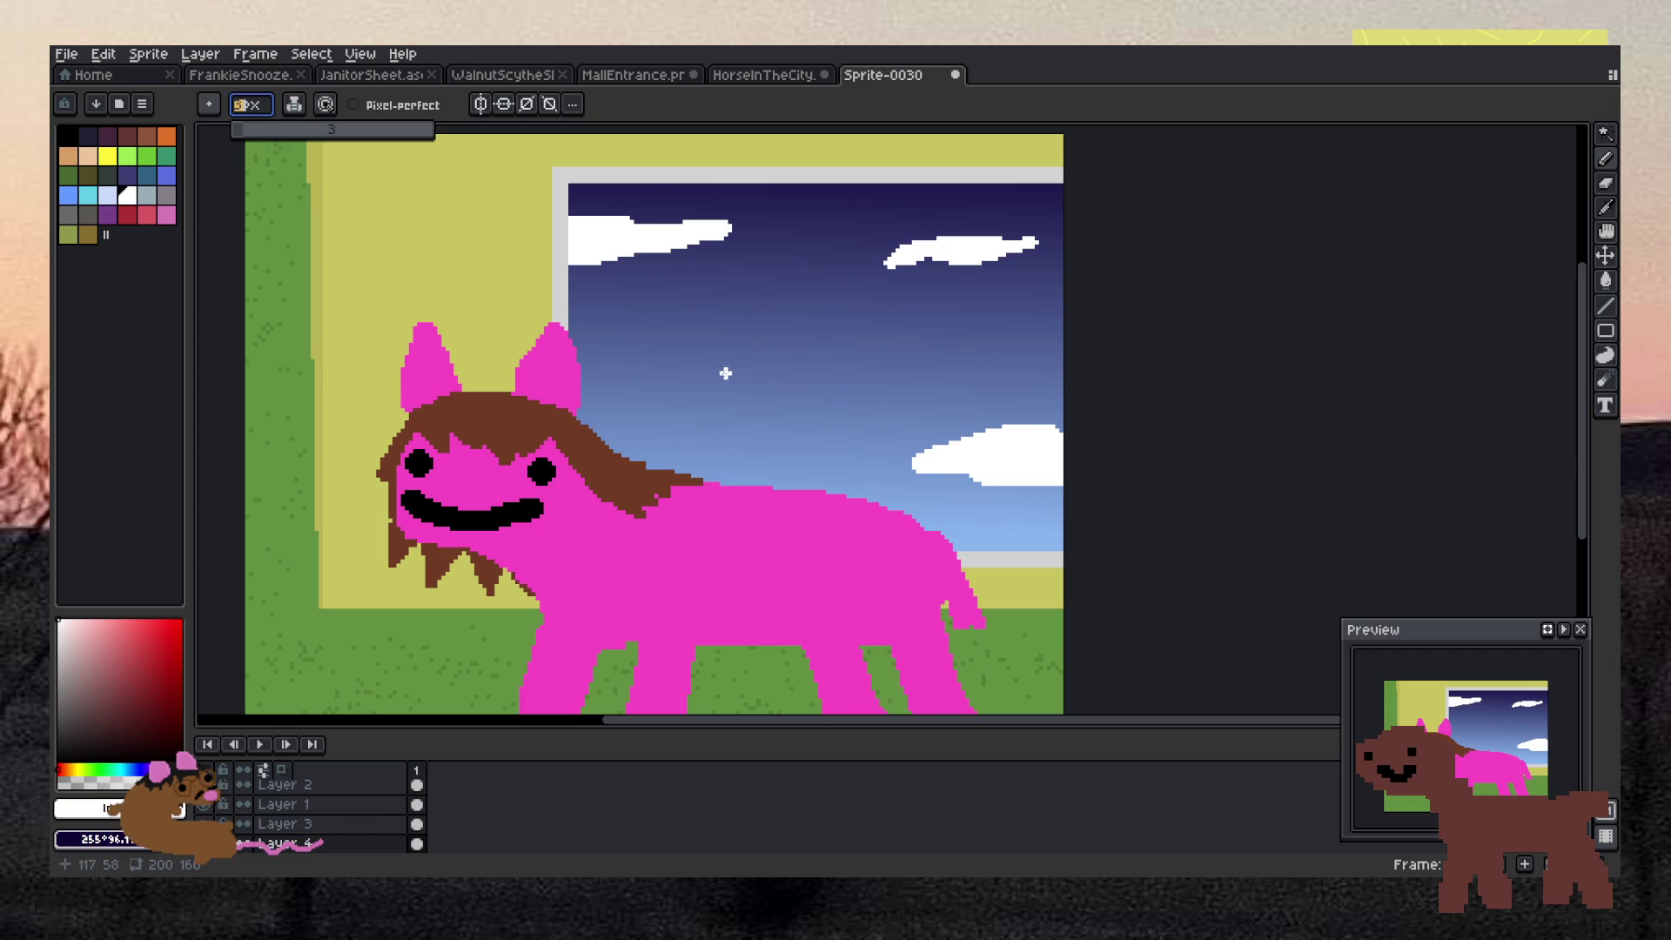
drag(702, 368, 596, 370)
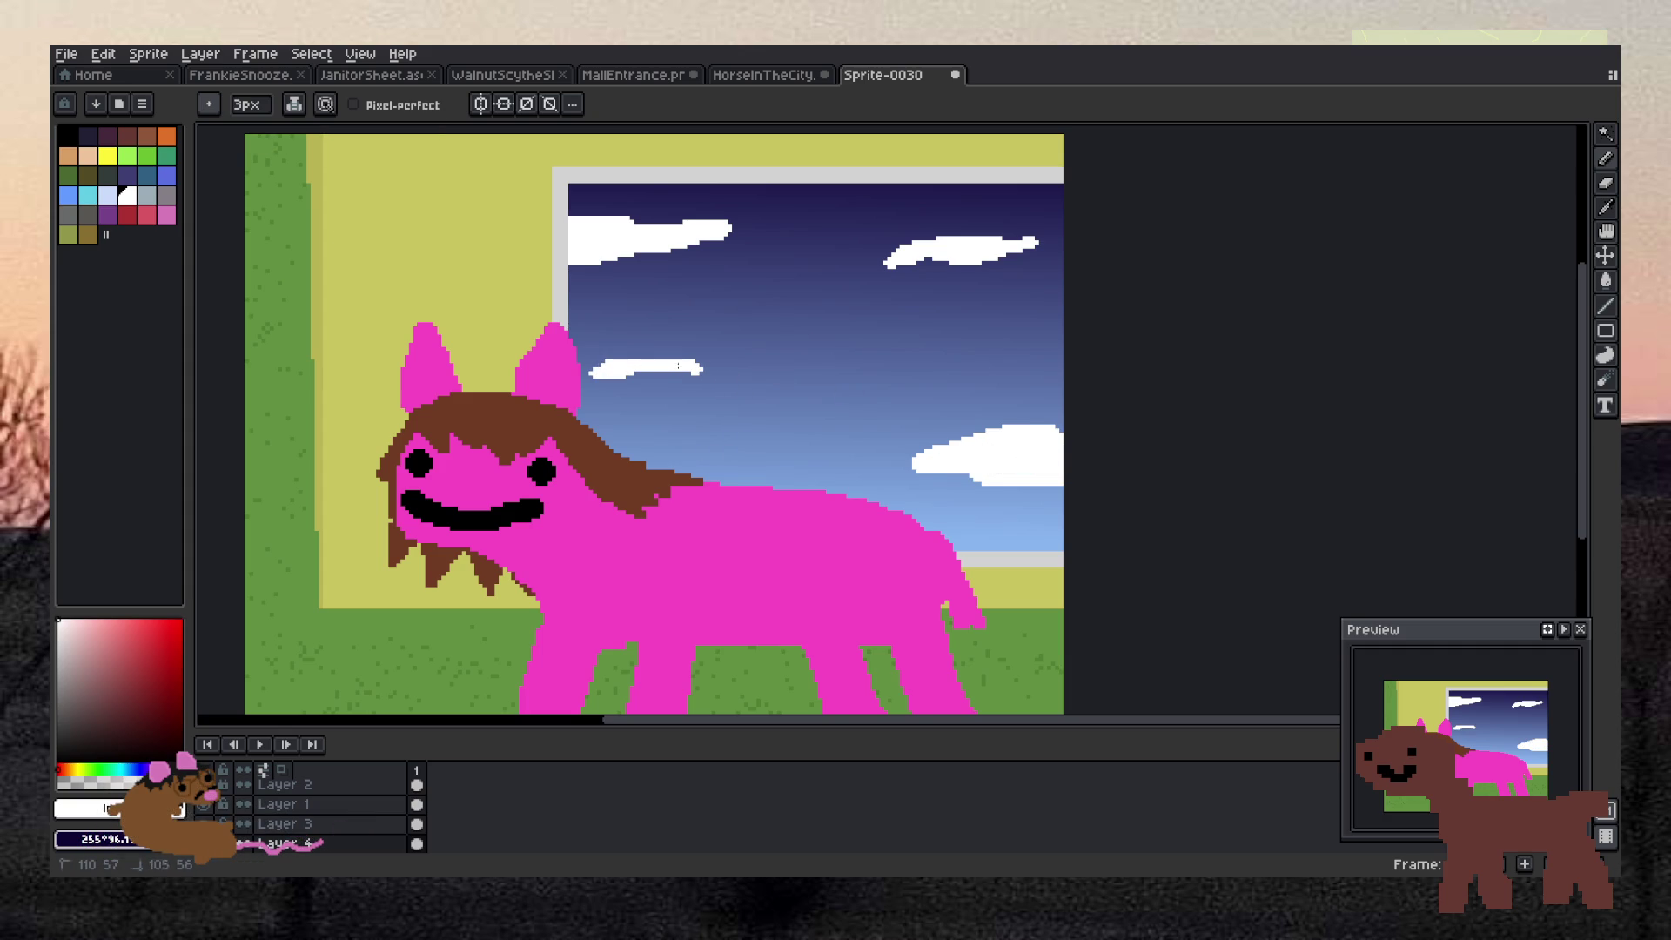
mouse_move(586, 375)
mouse_down()
mouse_move(720, 389)
mouse_move(629, 376)
mouse_up()
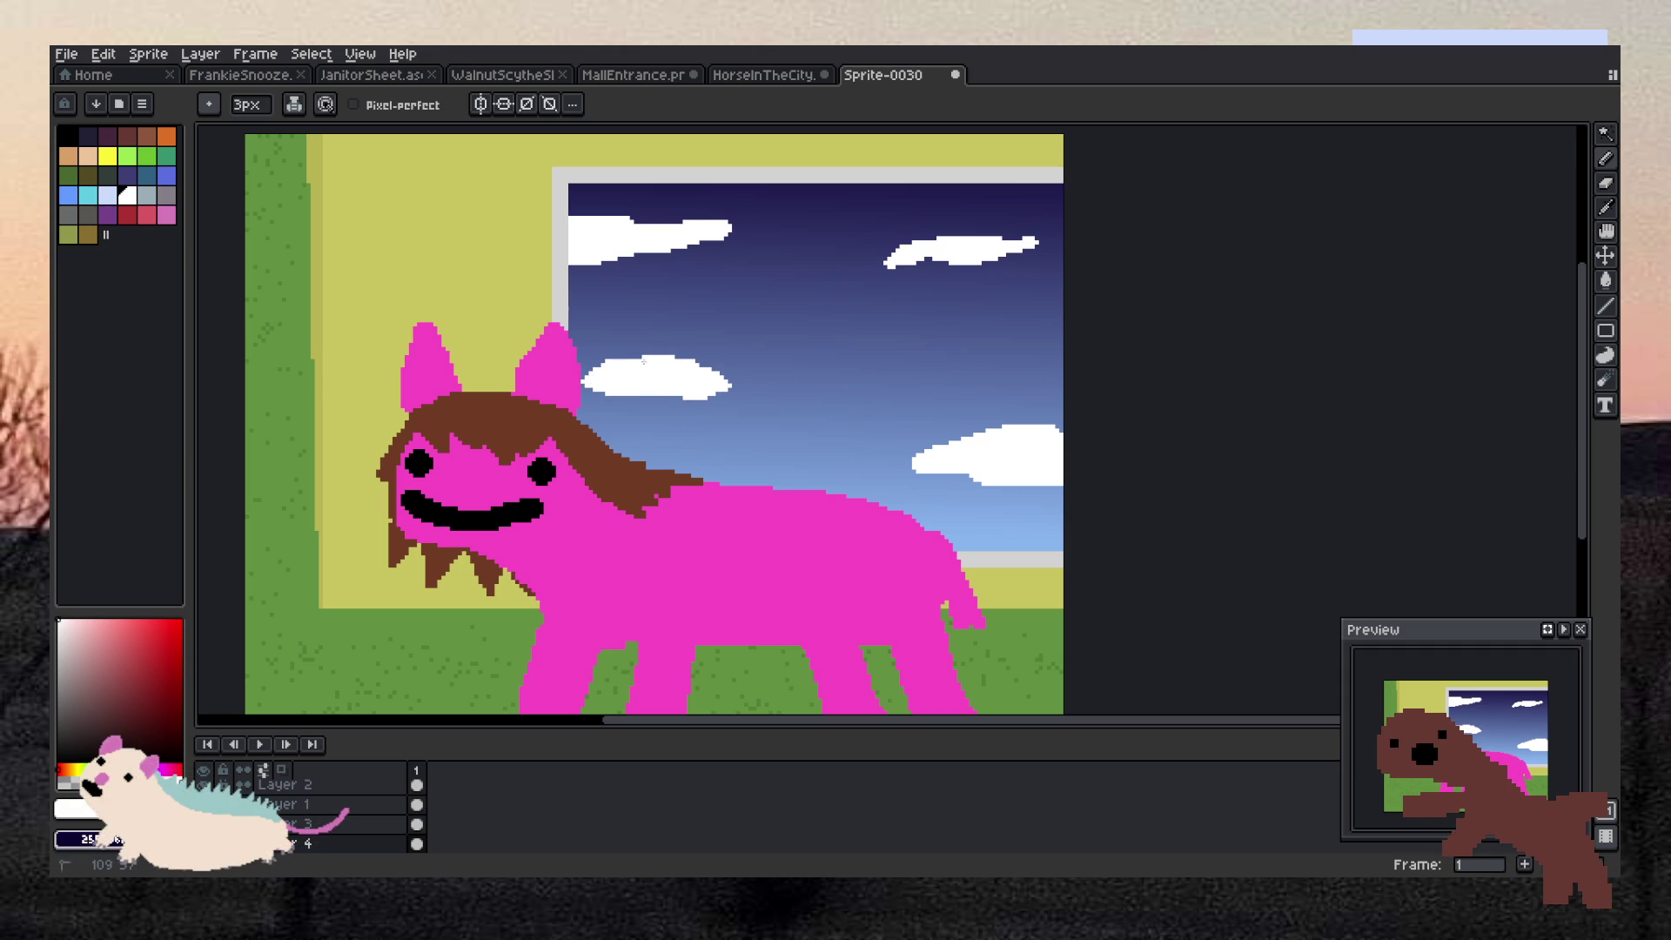
scroll(746, 419, down, 3)
scroll(746, 419, up, 3)
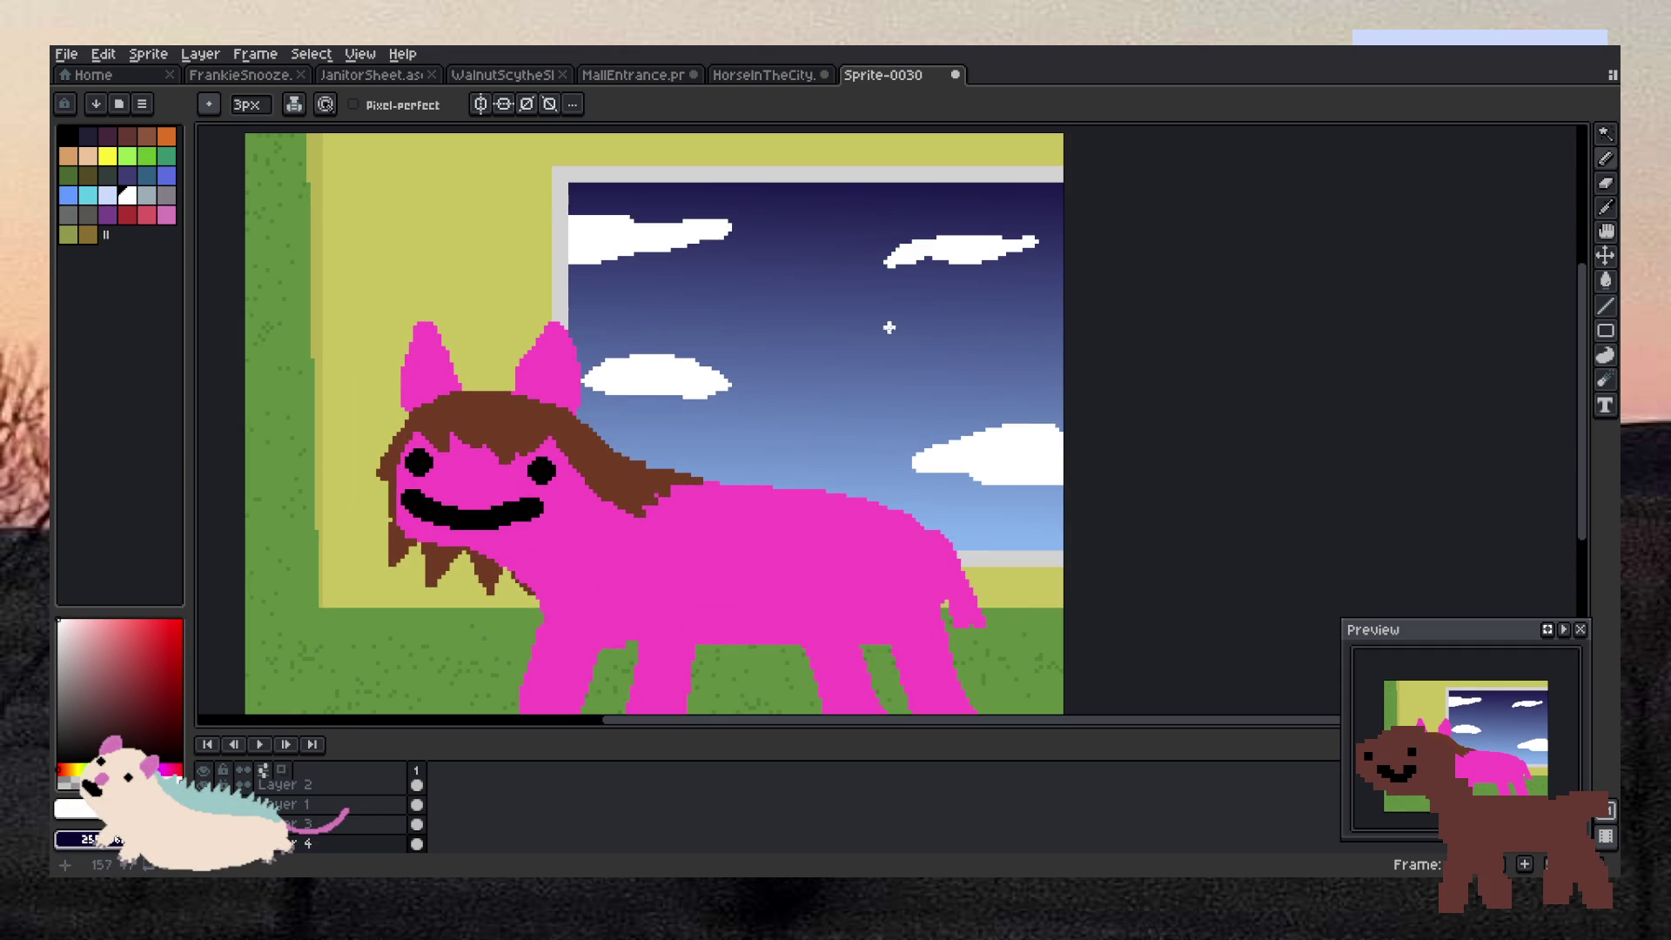
mouse_move(912, 335)
mouse_down()
mouse_move(846, 333)
mouse_move(788, 371)
mouse_up()
drag(889, 379, 943, 353)
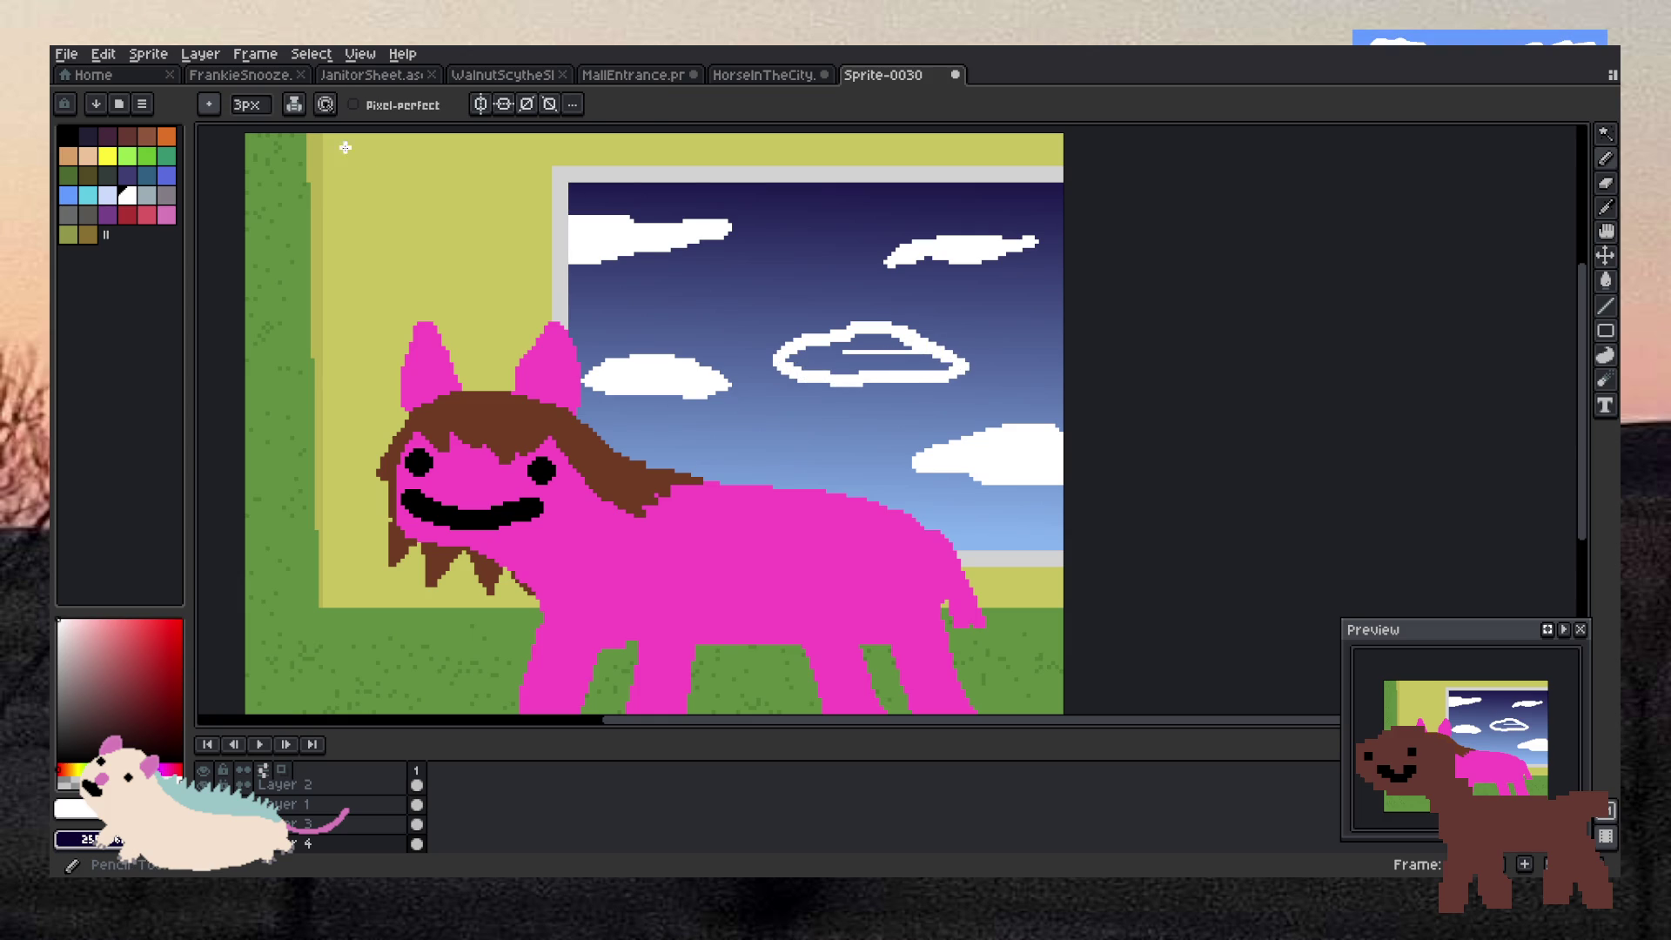
click(246, 108)
mouse_move(803, 361)
mouse_down()
mouse_move(896, 343)
mouse_move(844, 368)
mouse_up()
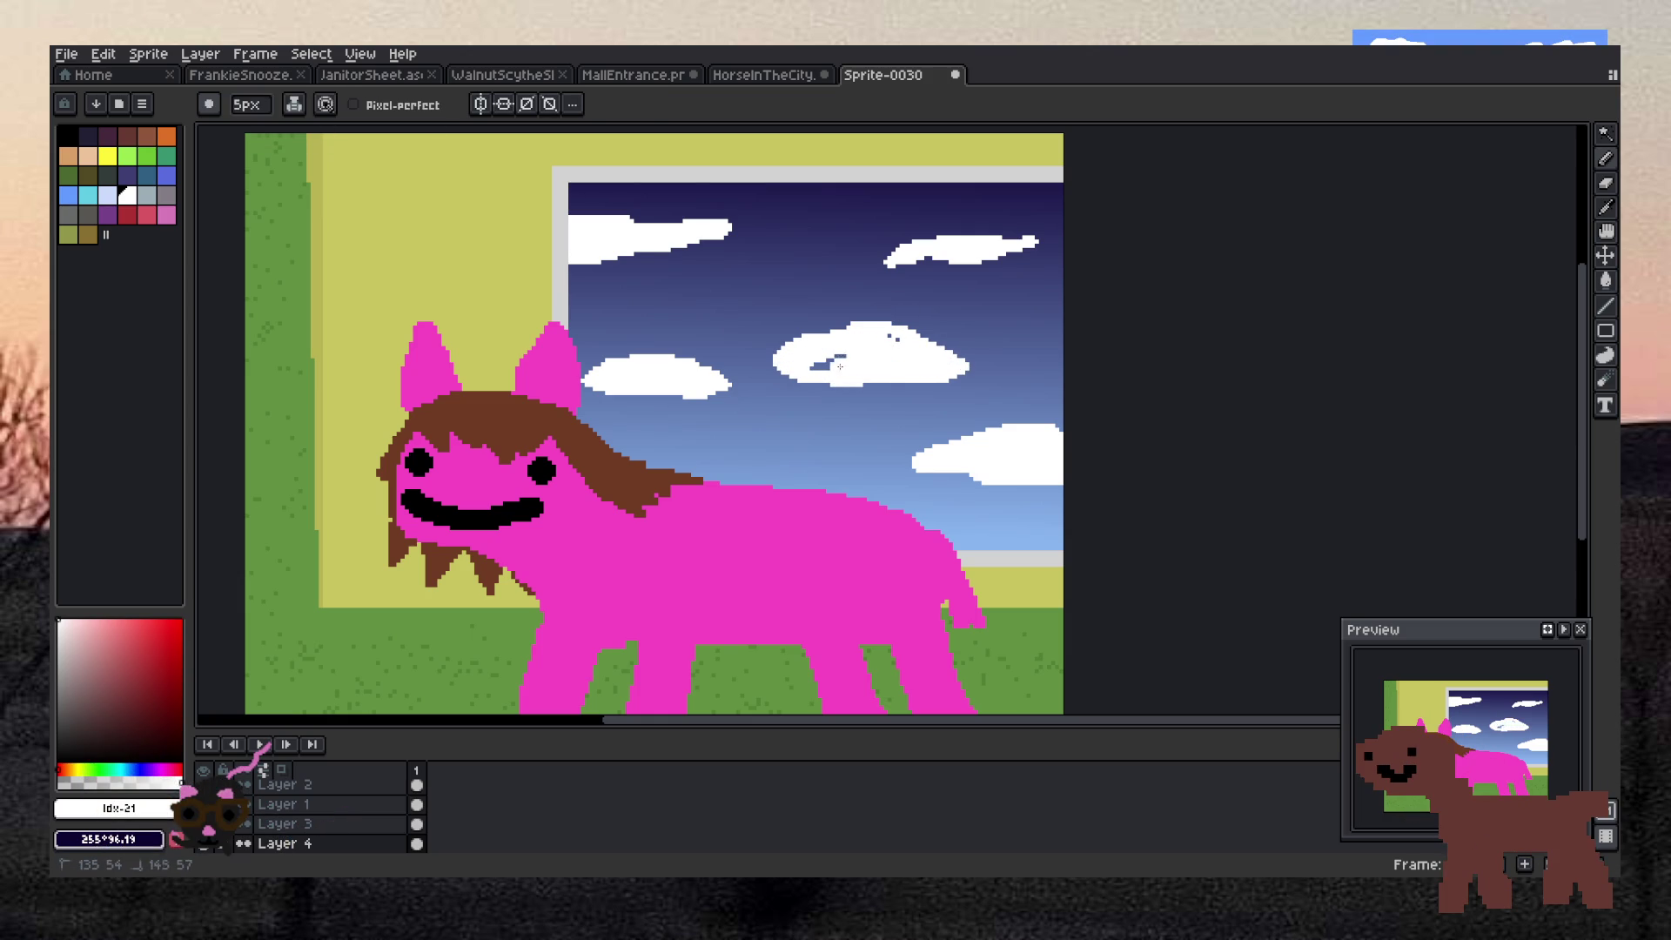
drag(673, 465, 835, 486)
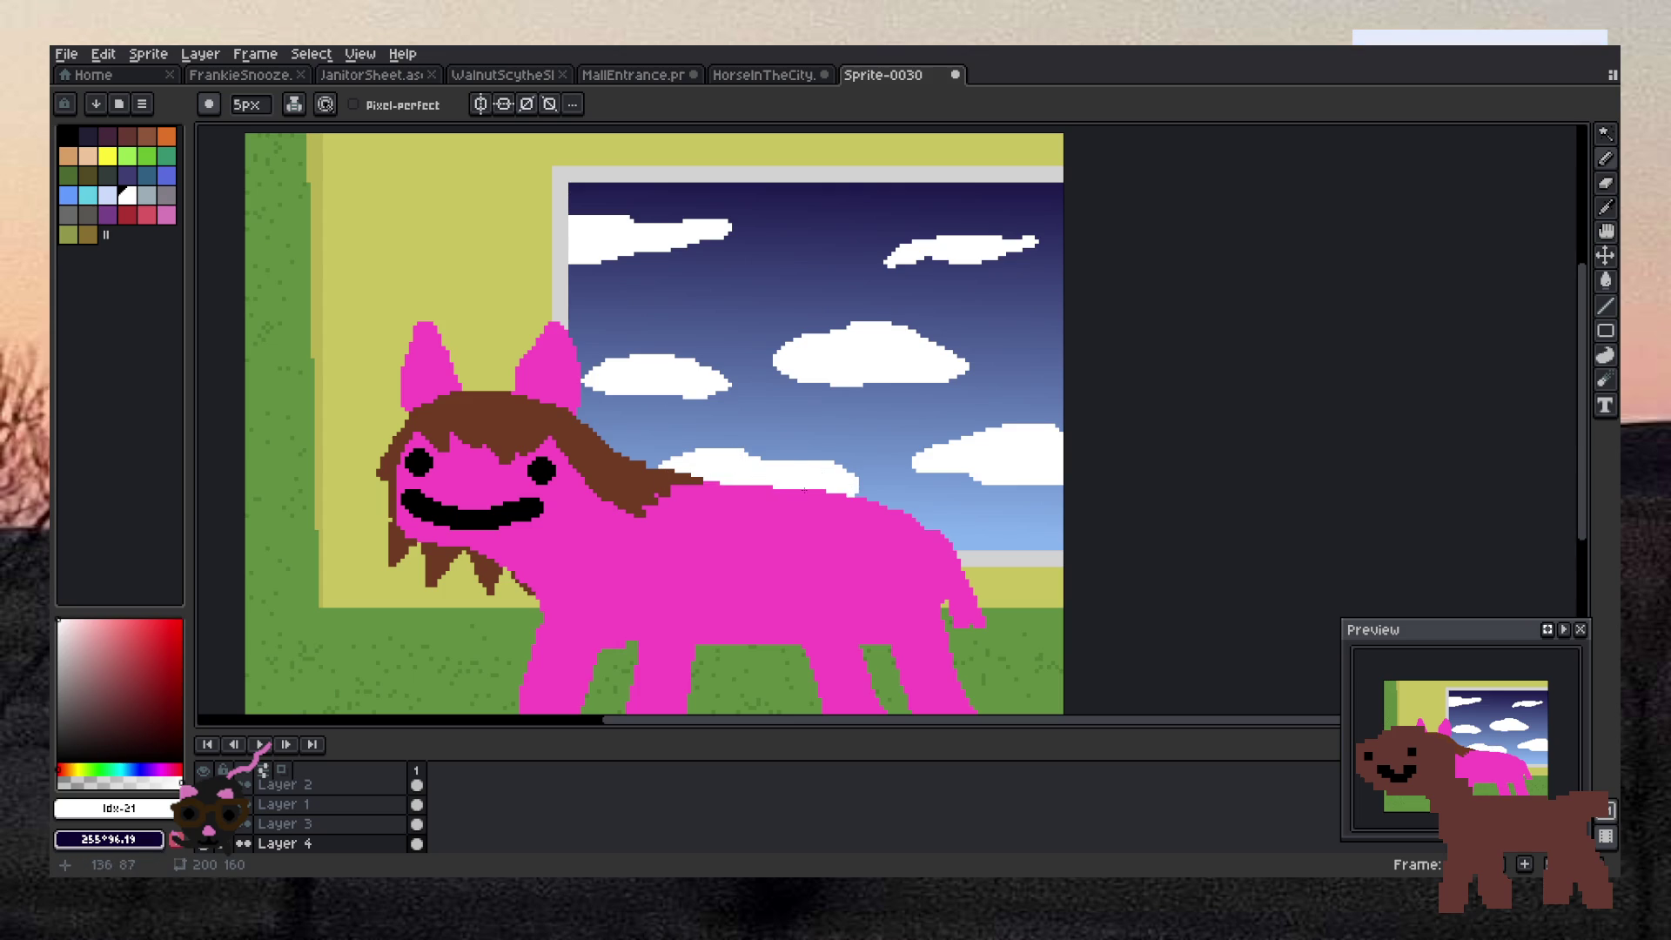
scroll(843, 378, down, 2)
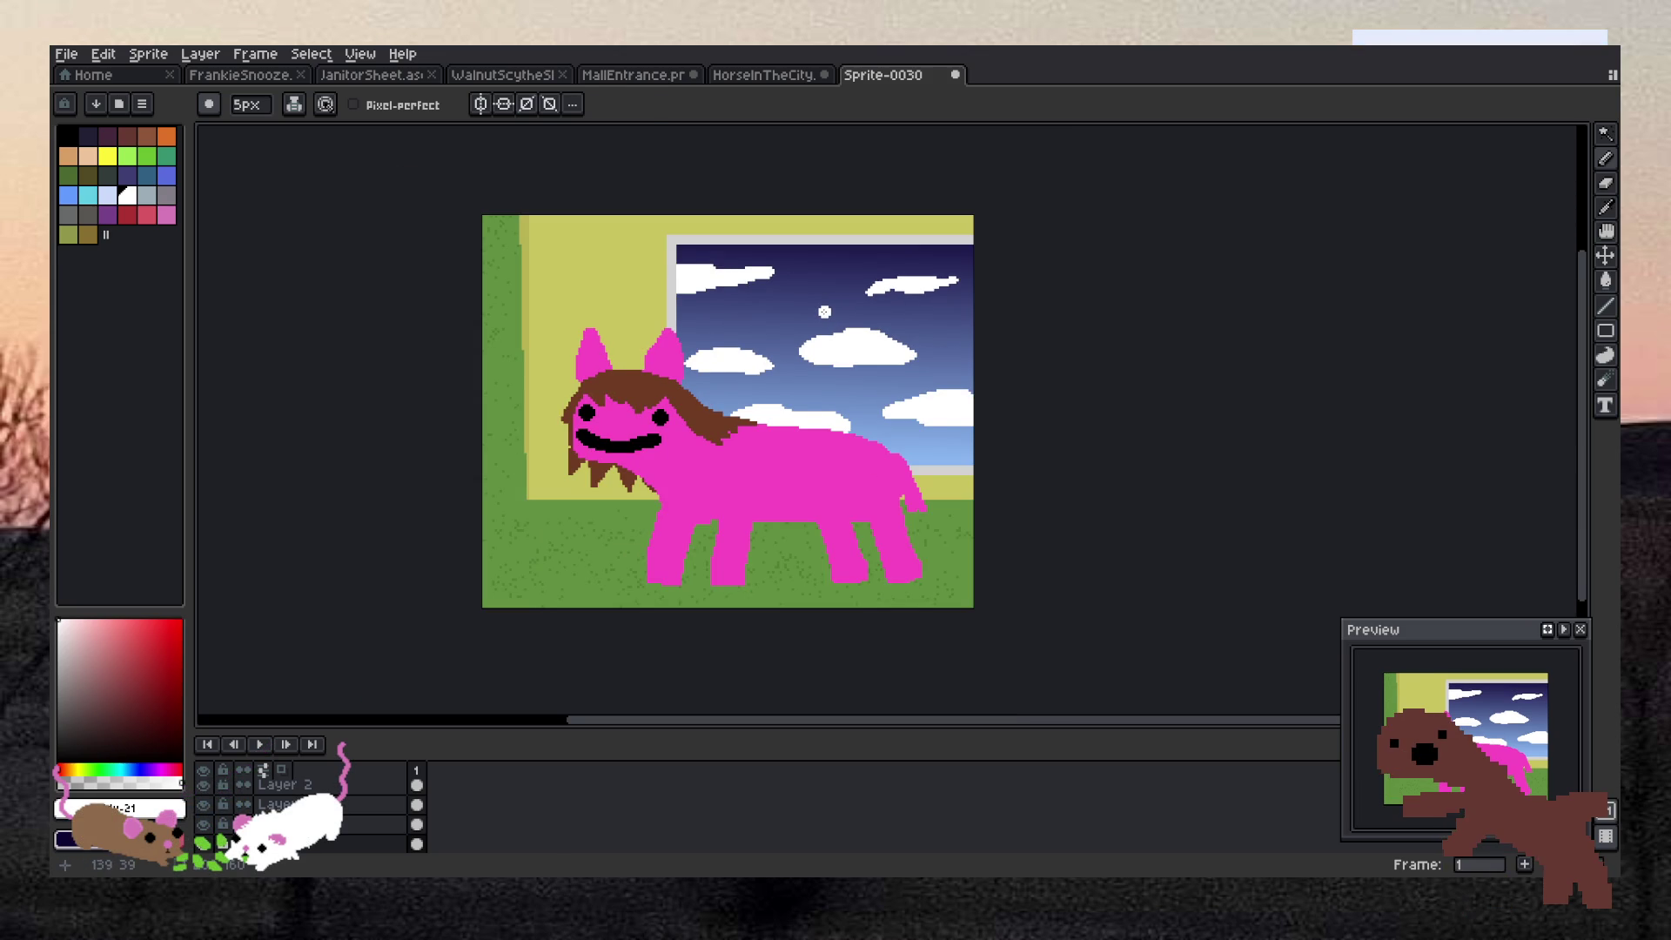
scroll(829, 310, up, 1)
scroll(771, 261, up, 1)
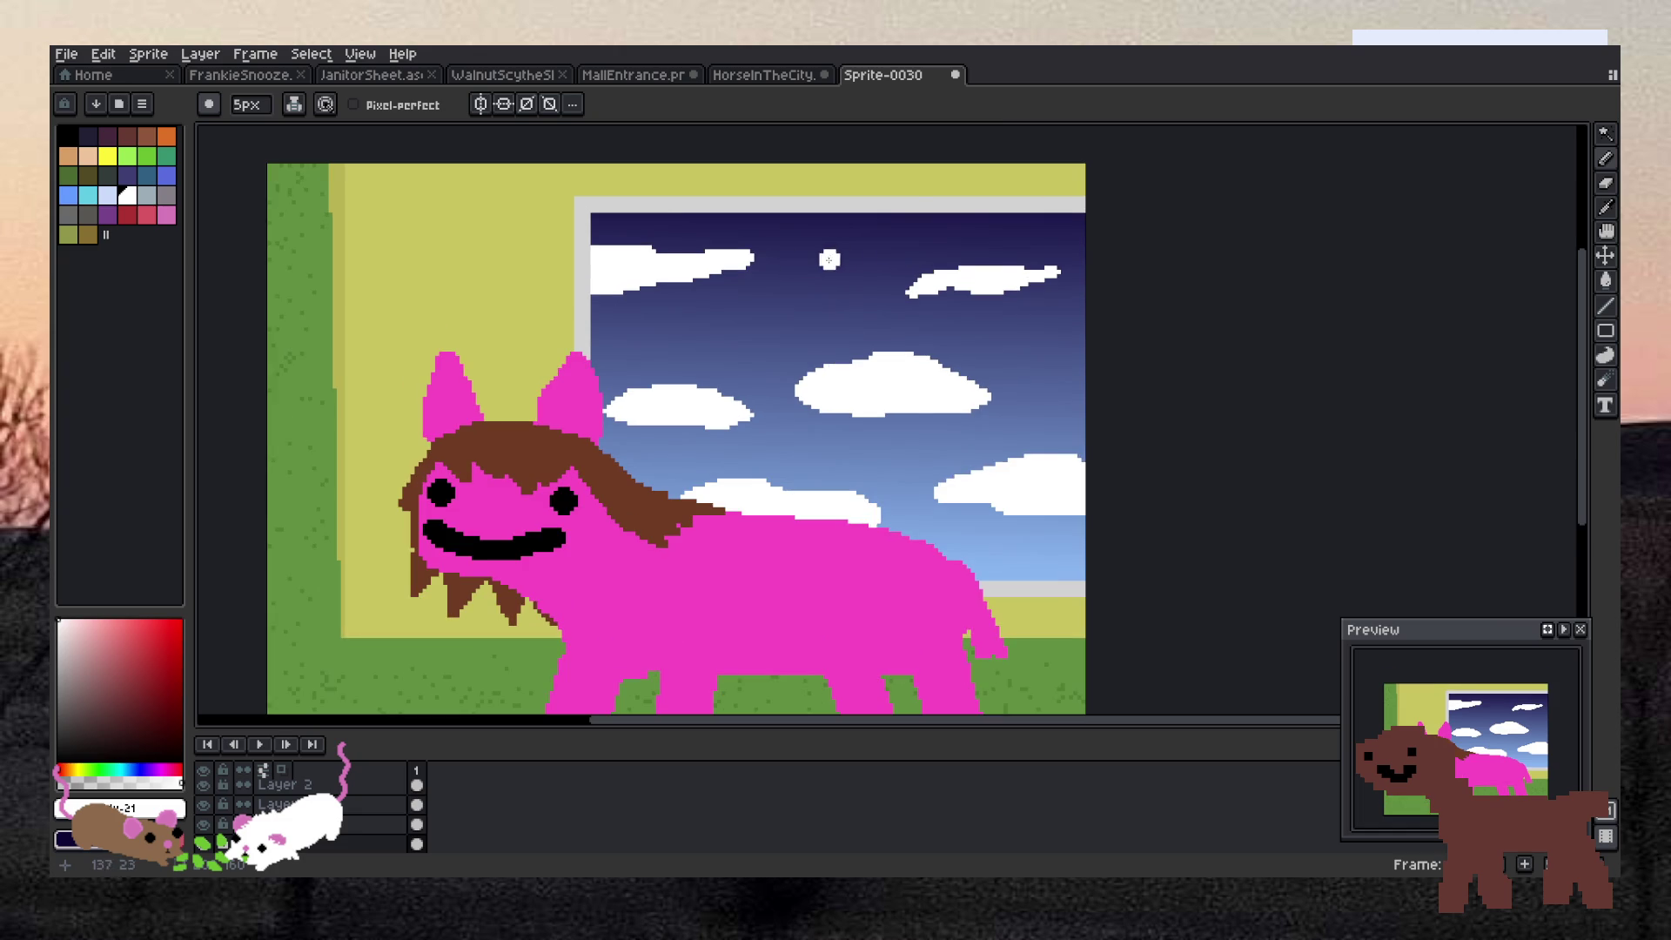
scroll(966, 225, up, 1)
scroll(1003, 239, up, 1)
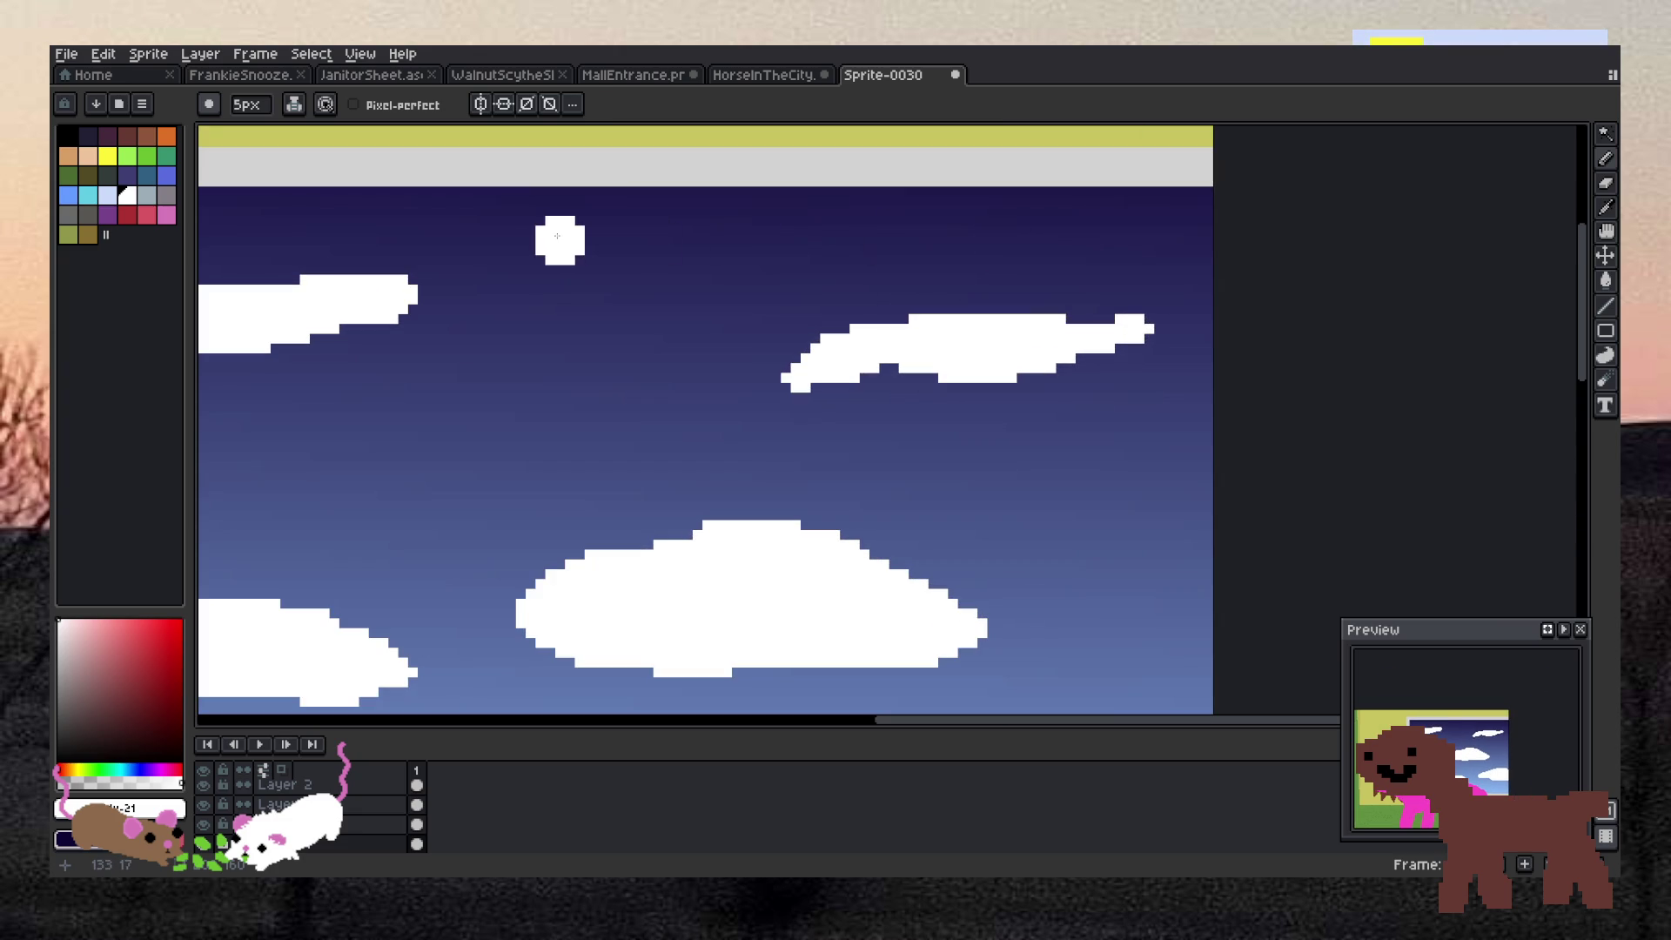
scroll(496, 291, up, 2)
scroll(793, 374, down, 1)
scroll(980, 489, down, 2)
scroll(980, 490, up, 1)
scroll(1031, 515, down, 1)
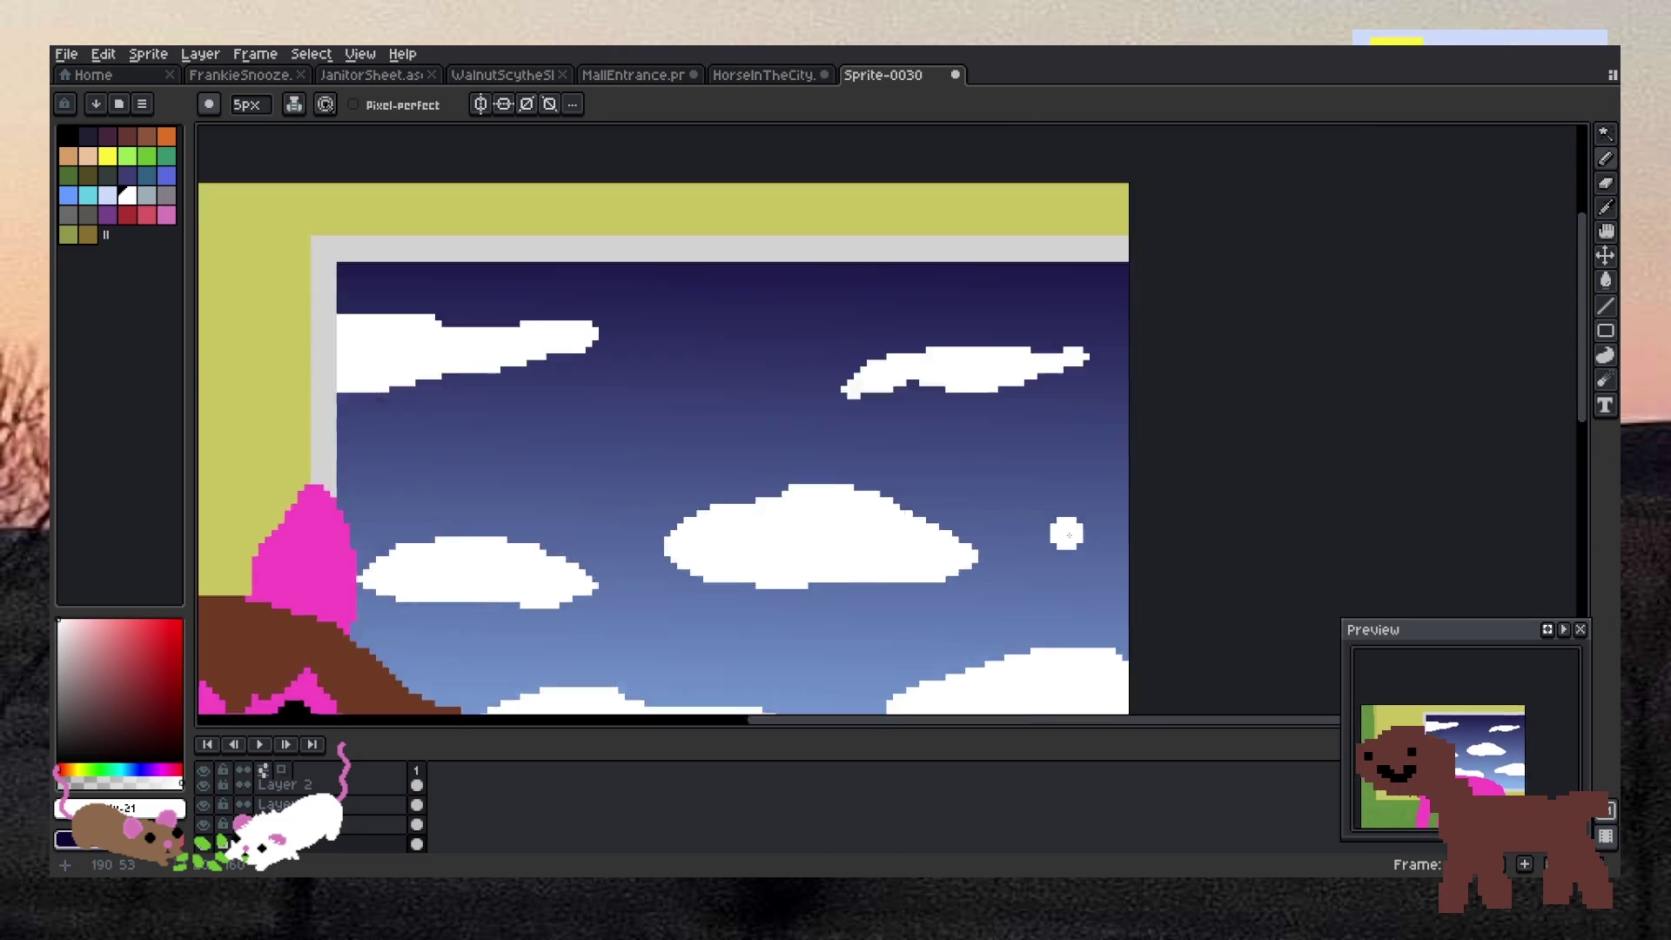
scroll(1064, 533, up, 6)
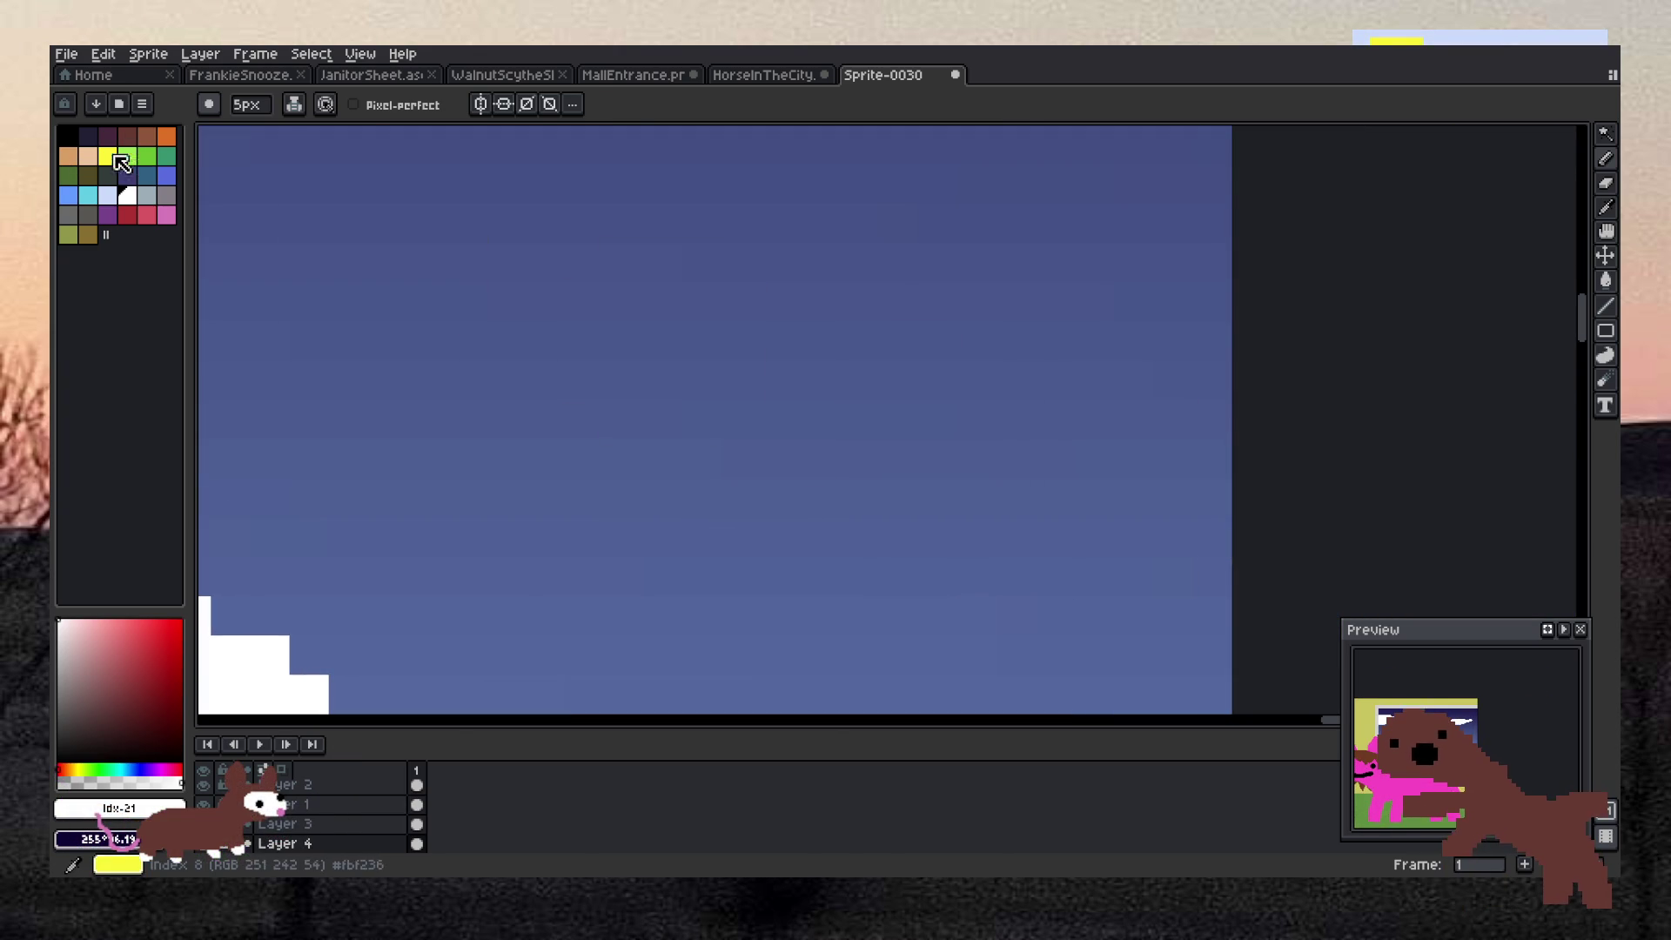
Step: With a 1px pencil, build the white dot into a jagged stepped shape, undoing stray top-left pixels
click(249, 107)
click(244, 136)
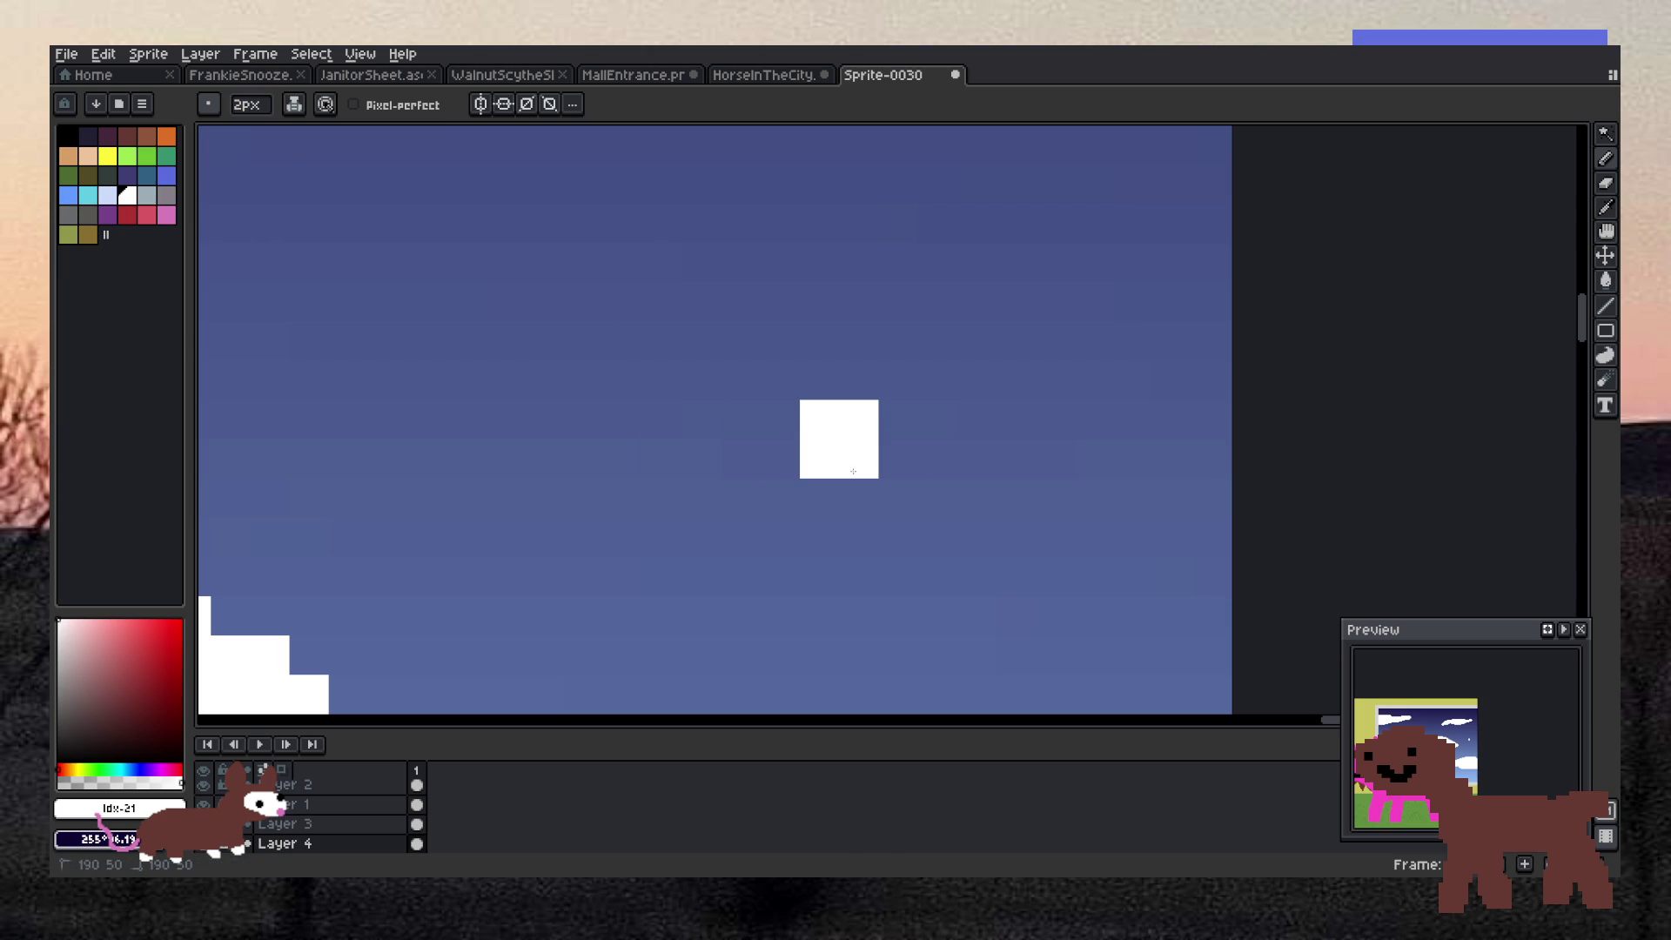
mouse_move(842, 443)
mouse_down()
mouse_move(838, 491)
mouse_move(923, 489)
mouse_move(776, 437)
mouse_move(826, 440)
mouse_move(643, 400)
mouse_up()
key(ctrl+z)
click(246, 104)
mouse_move(810, 410)
mouse_down()
mouse_move(860, 382)
mouse_move(899, 504)
mouse_move(968, 595)
mouse_move(844, 507)
mouse_up()
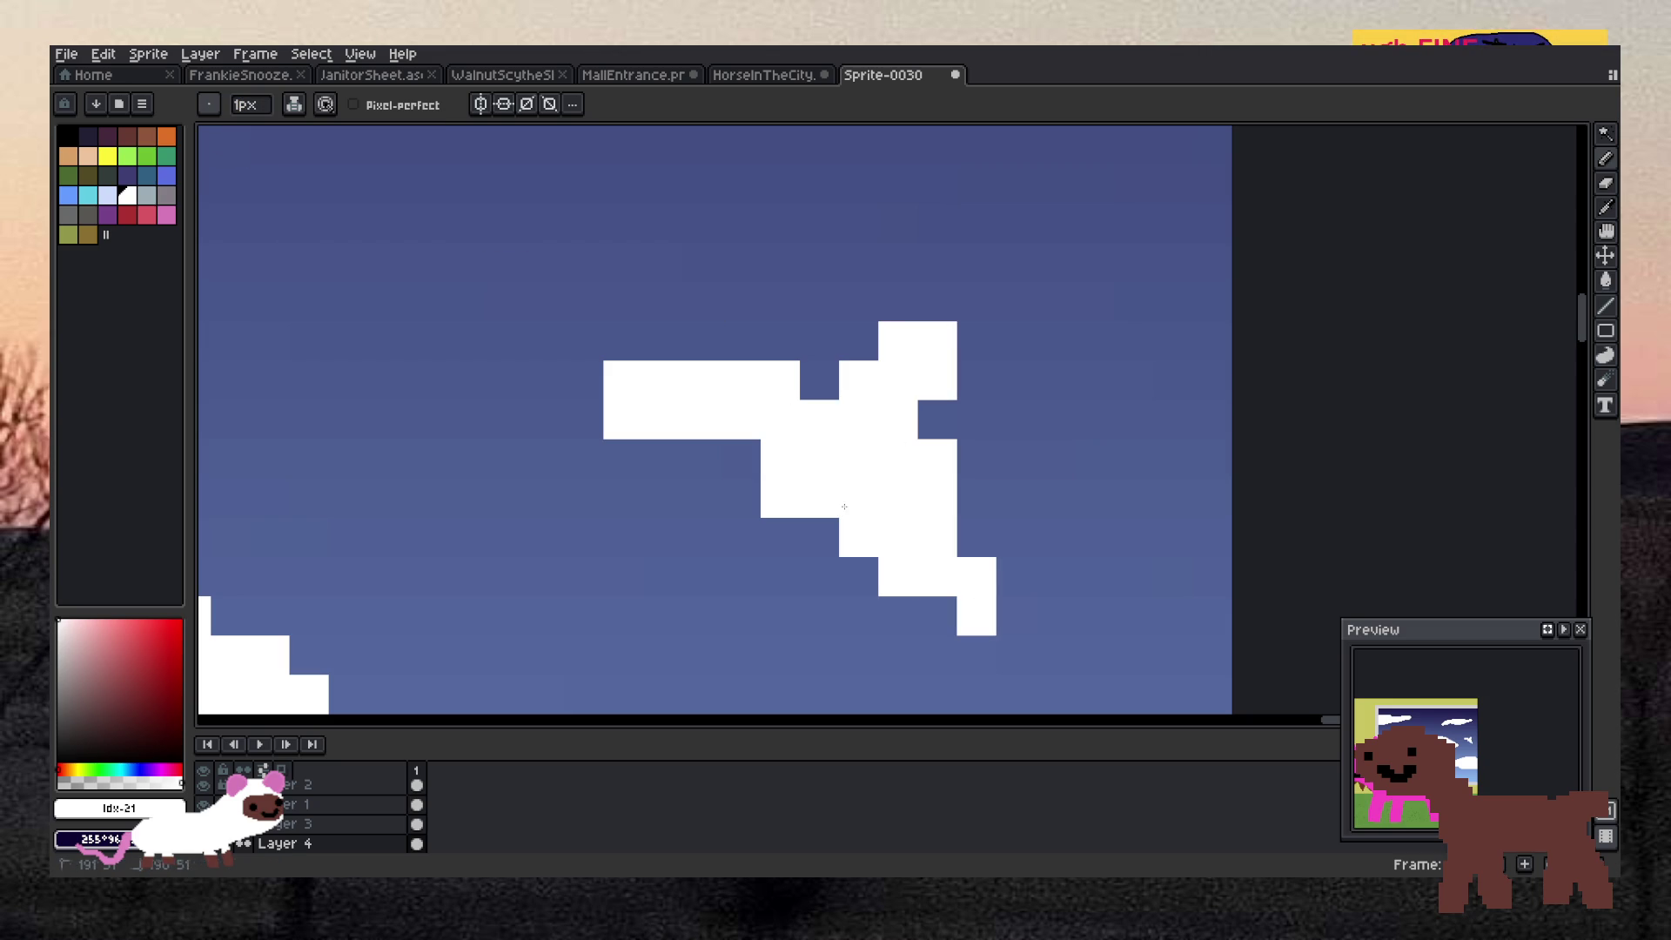
mouse_move(666, 378)
mouse_down()
mouse_move(659, 346)
mouse_move(712, 349)
mouse_up()
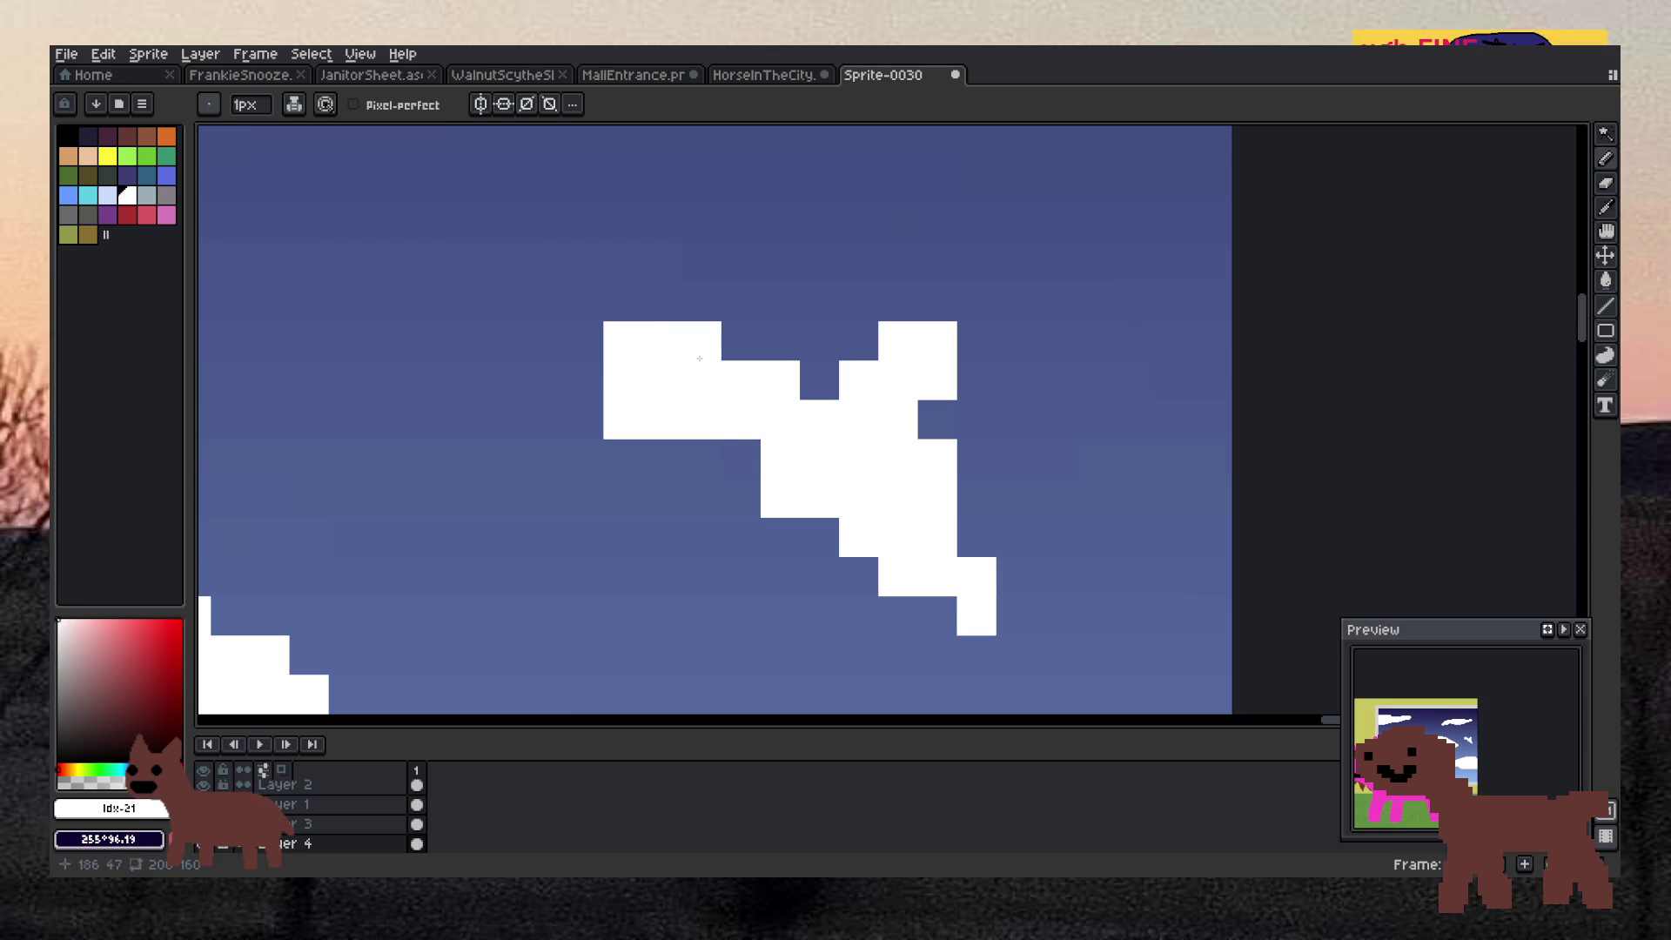
key(ctrl+z)
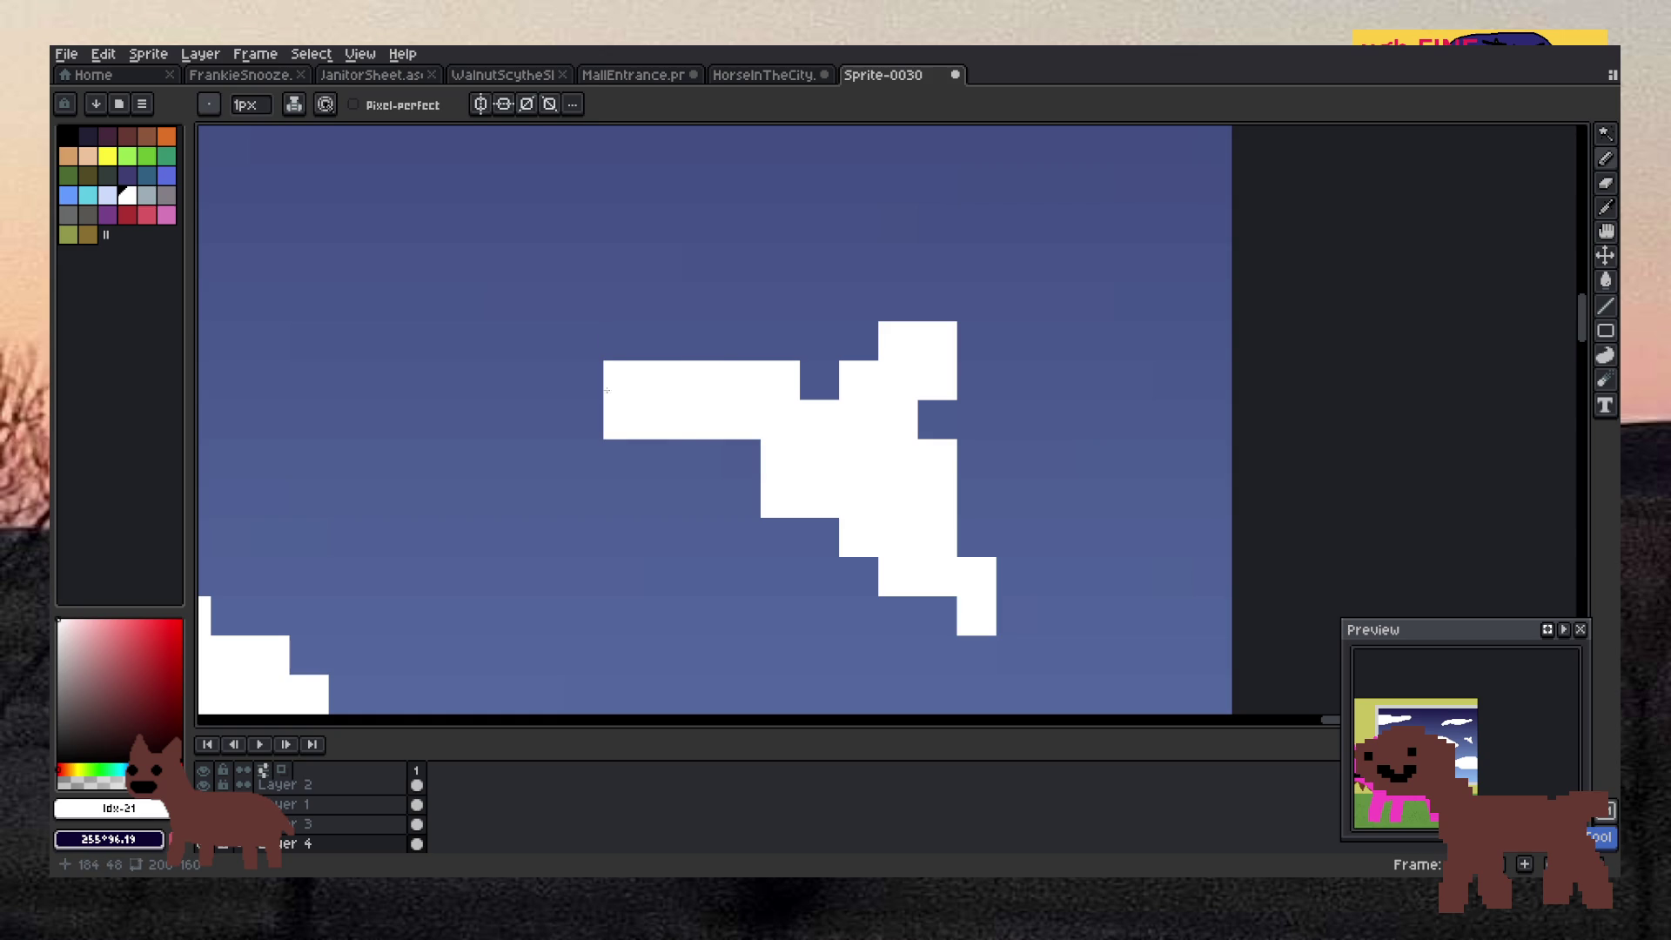
Step: Give the white shape a yellow beak and a single black eye pixel, undoing the oversized eye
click(702, 460)
scroll(673, 423, up, 1)
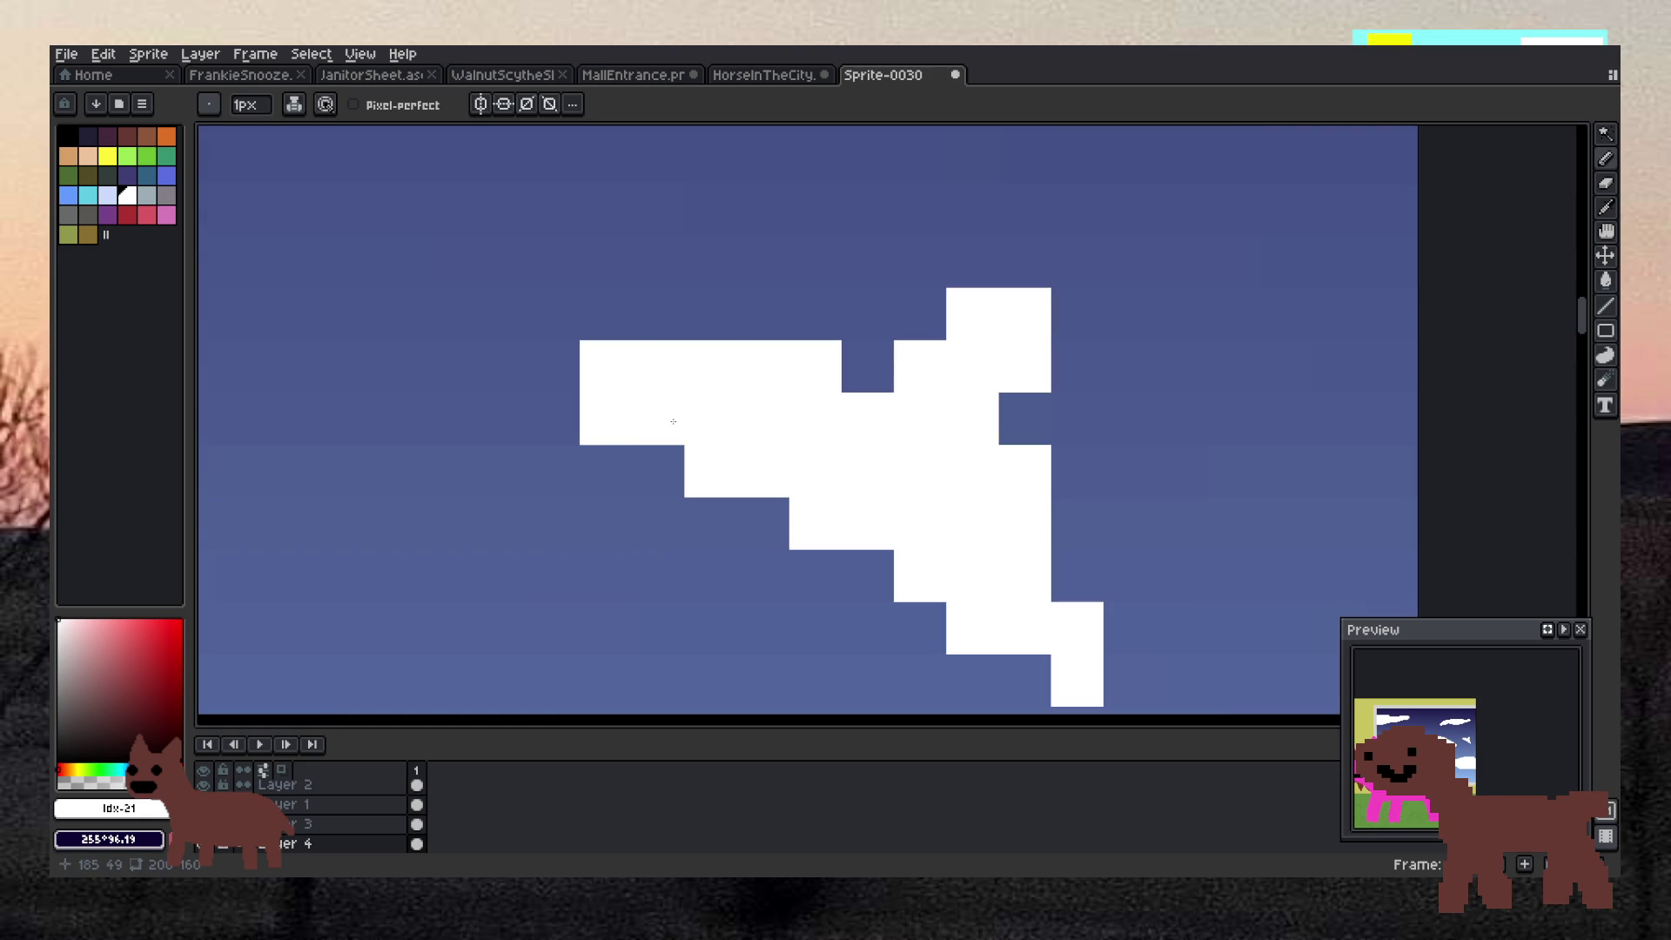
click(107, 156)
click(554, 418)
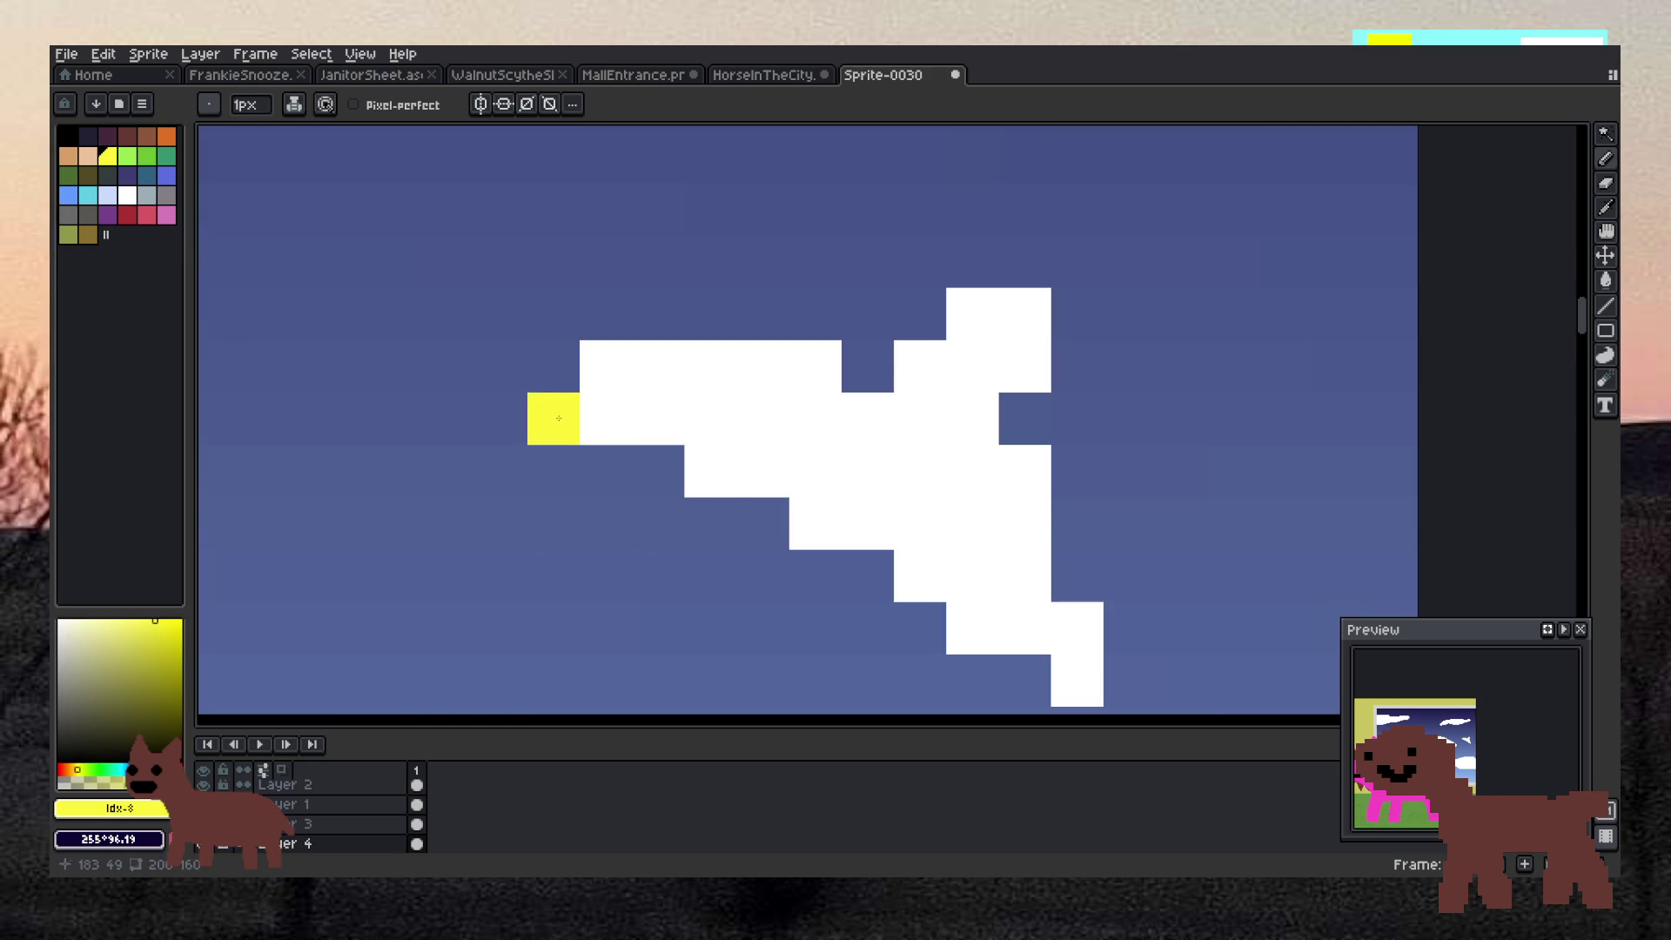
click(68, 136)
click(600, 370)
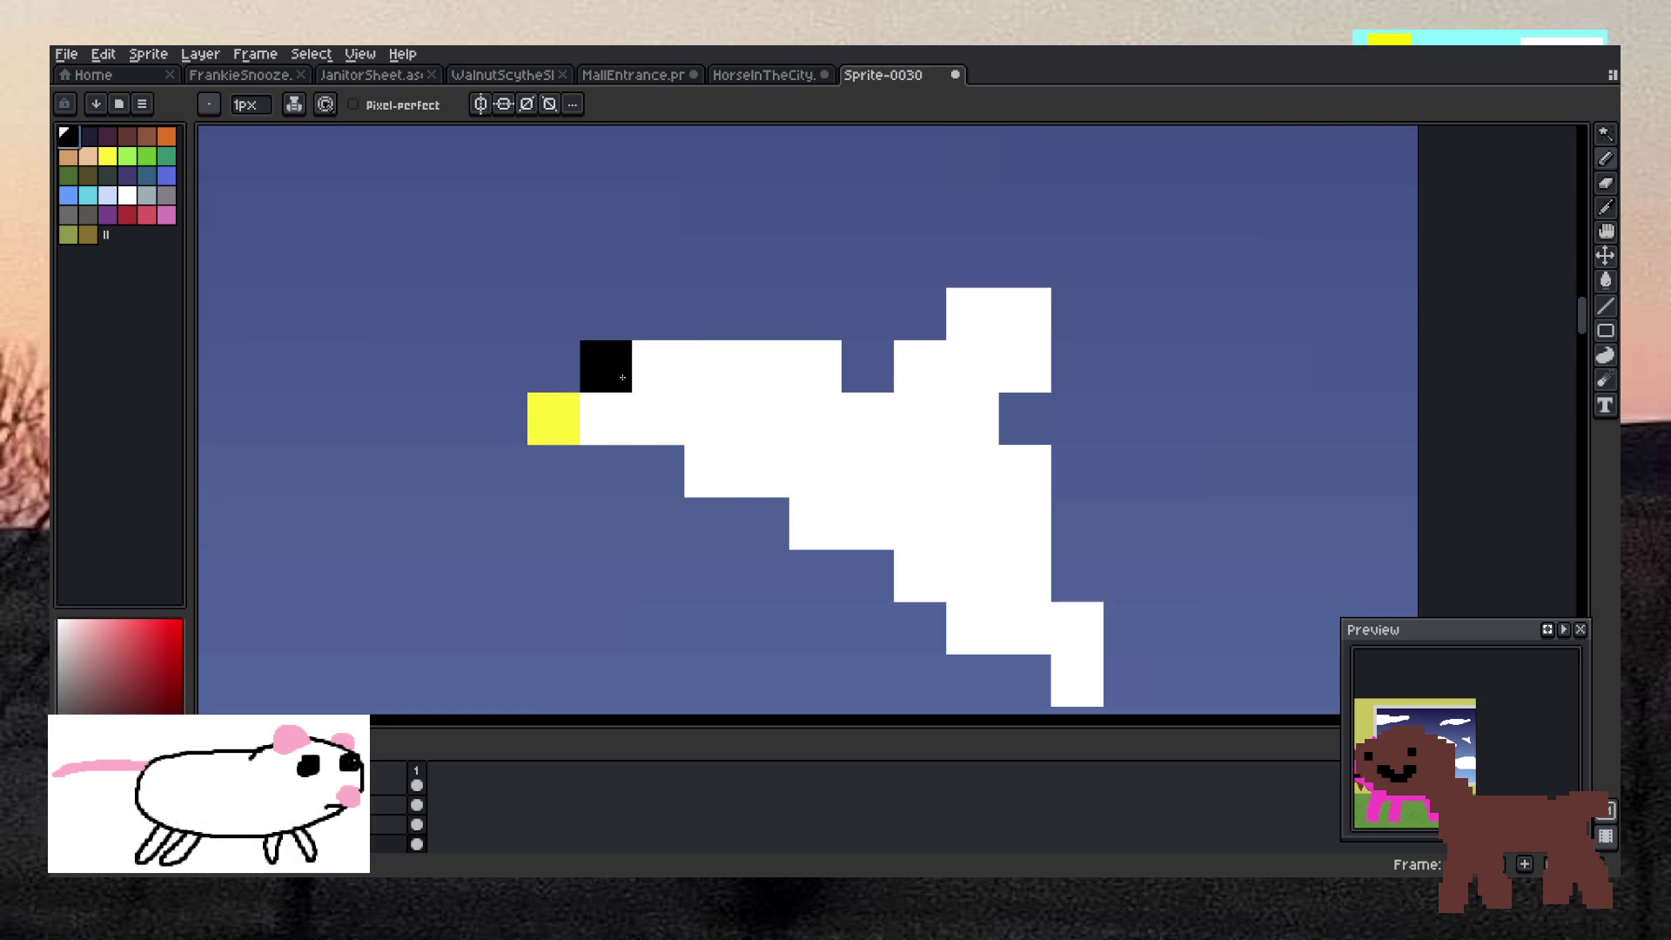
click(658, 366)
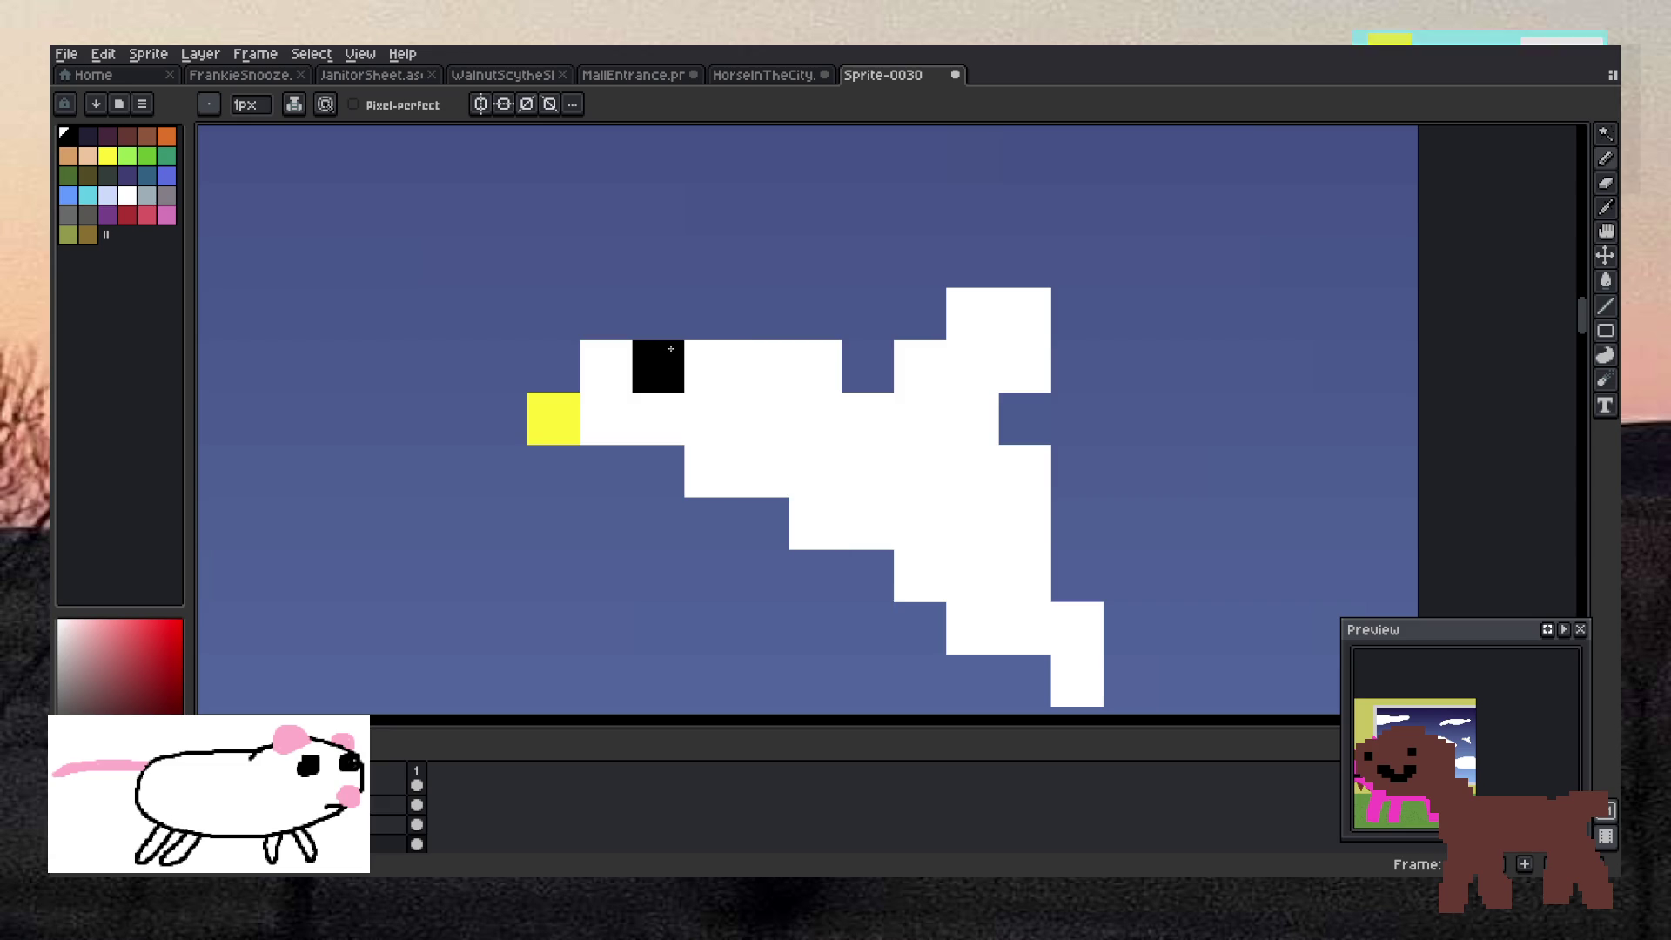
drag(660, 327, 711, 365)
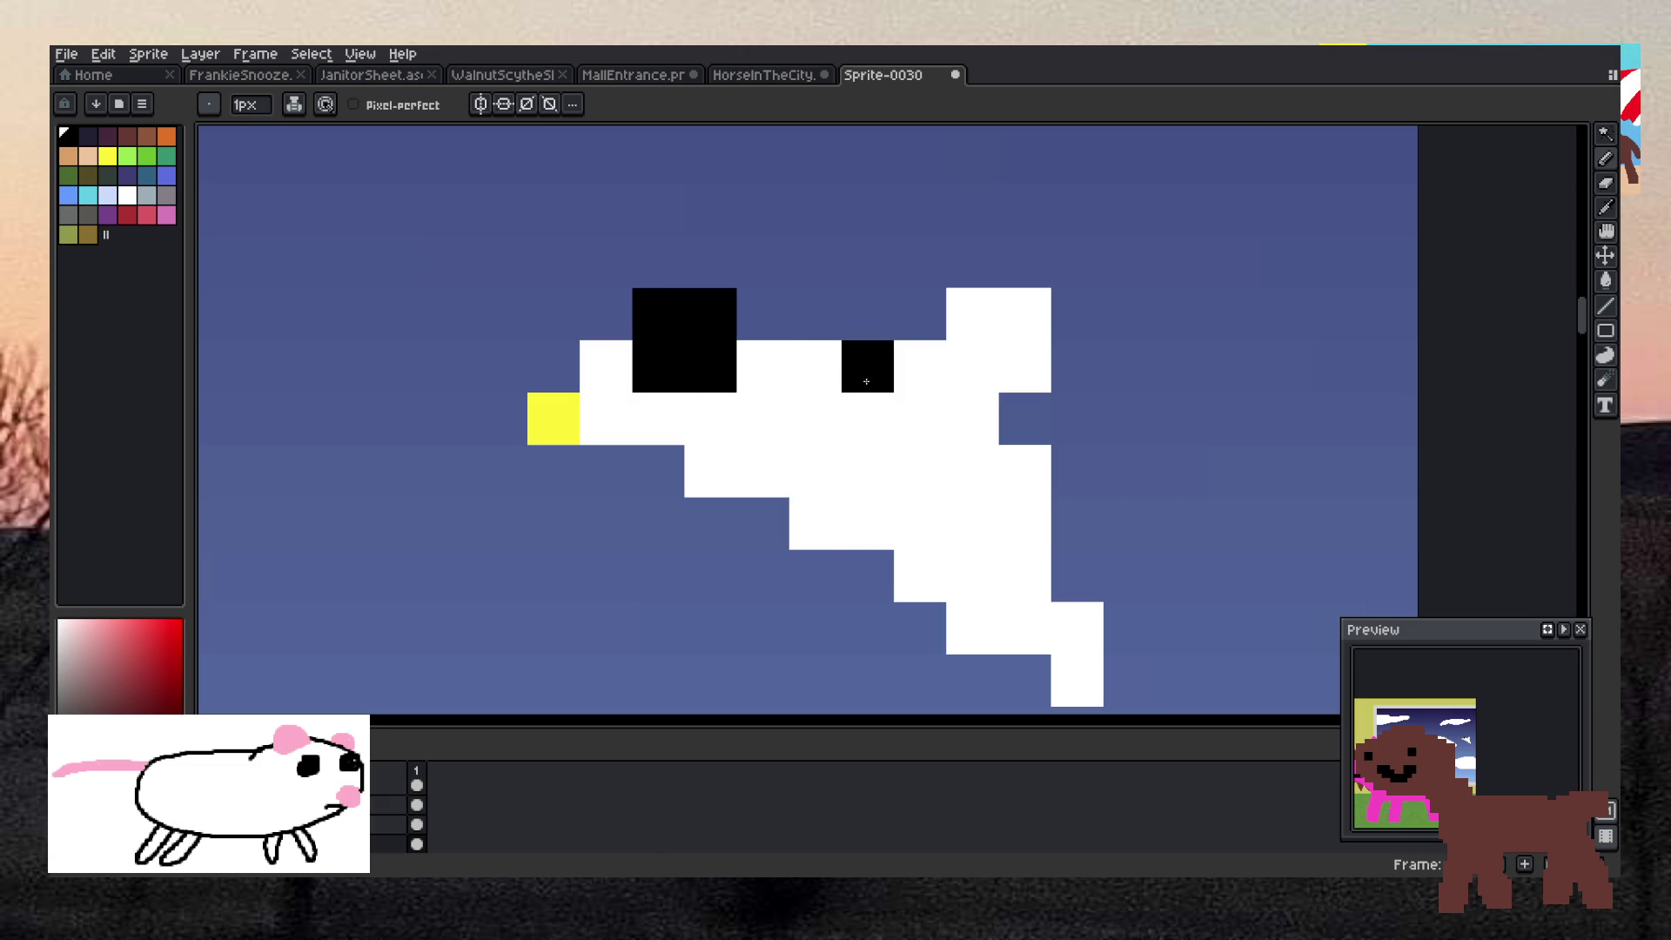
key(ctrl+z)
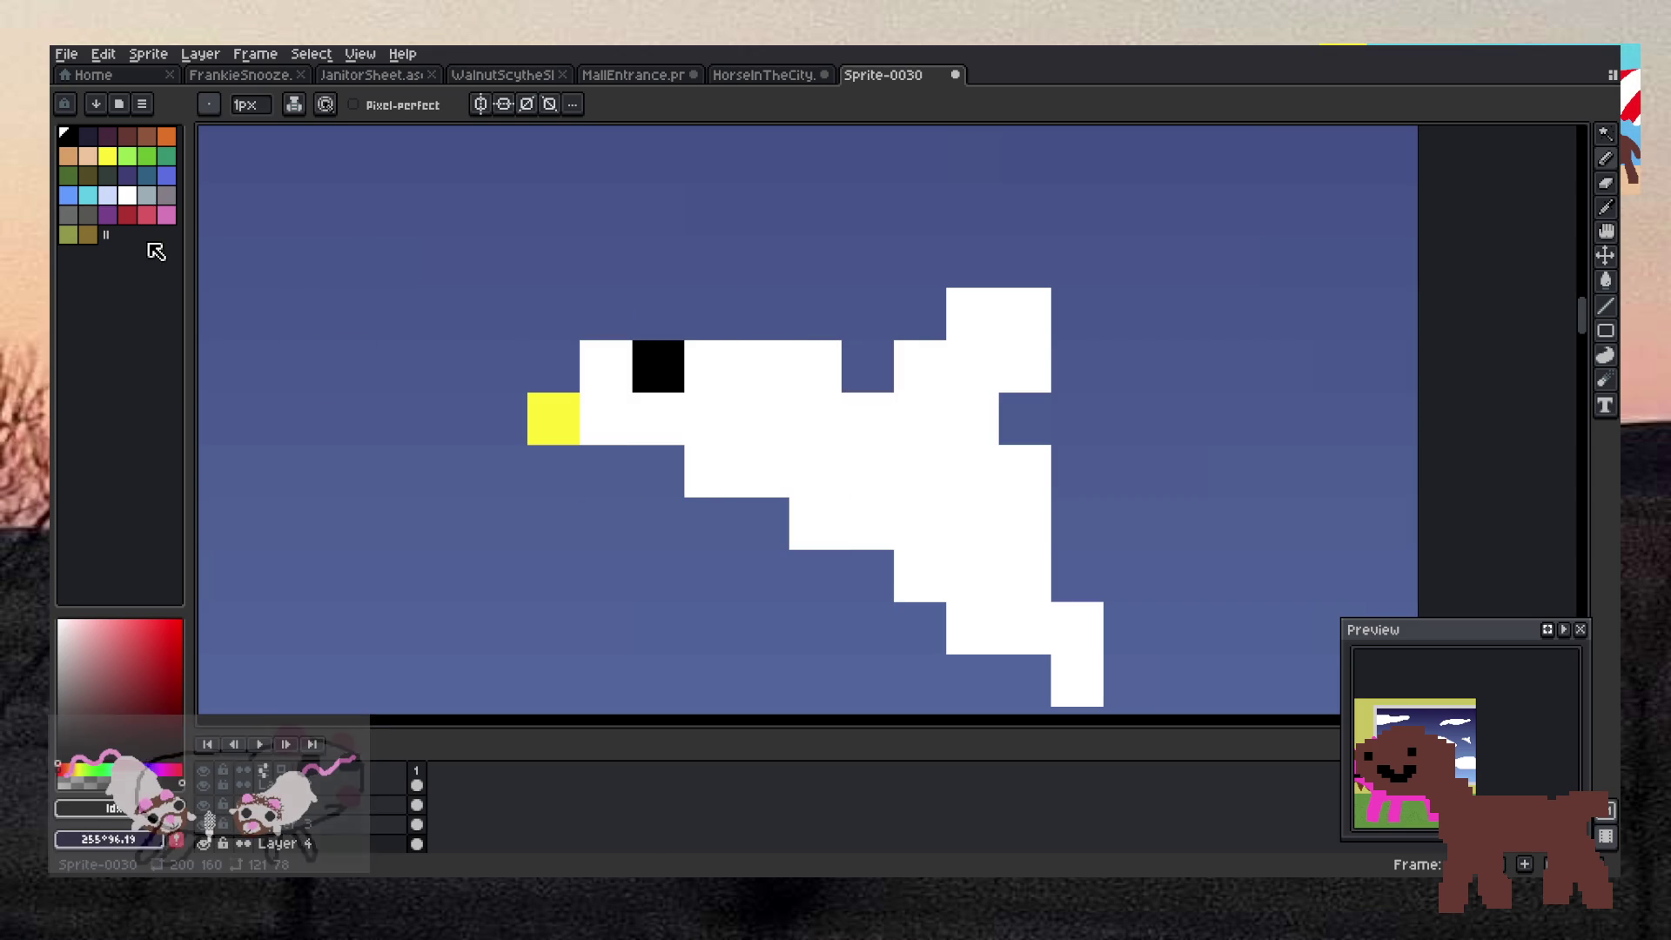
Step: Try orange leg blocks beneath the gull, undoing the misplaced and stray ones
click(166, 136)
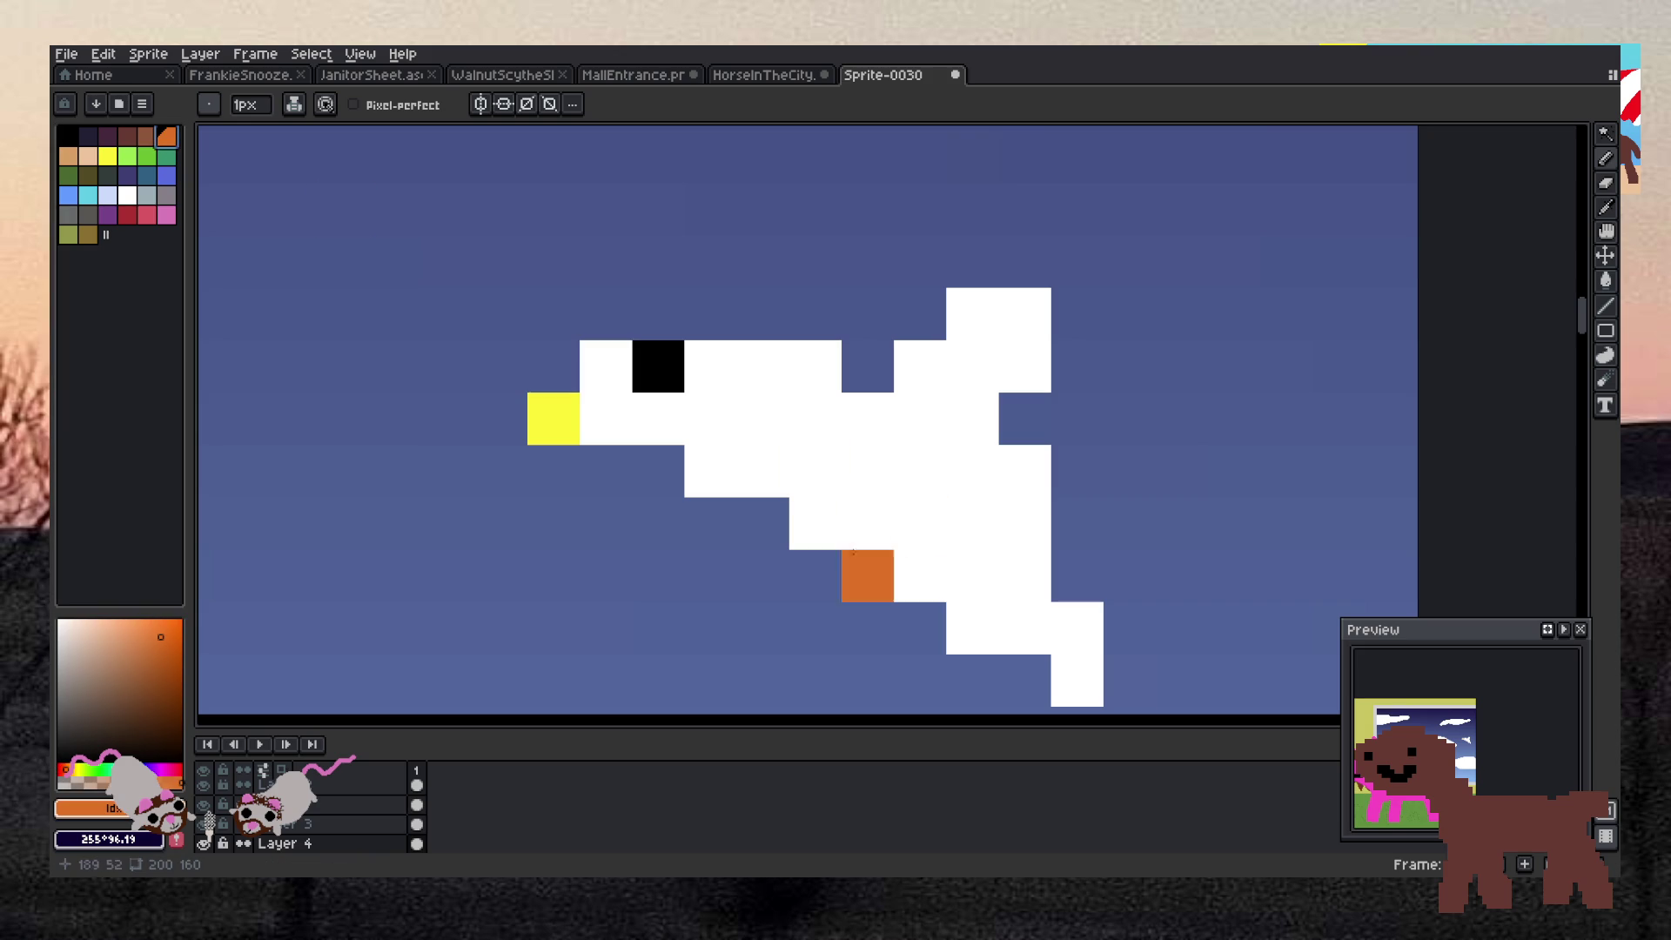
drag(760, 522, 790, 580)
key(ctrl+z)
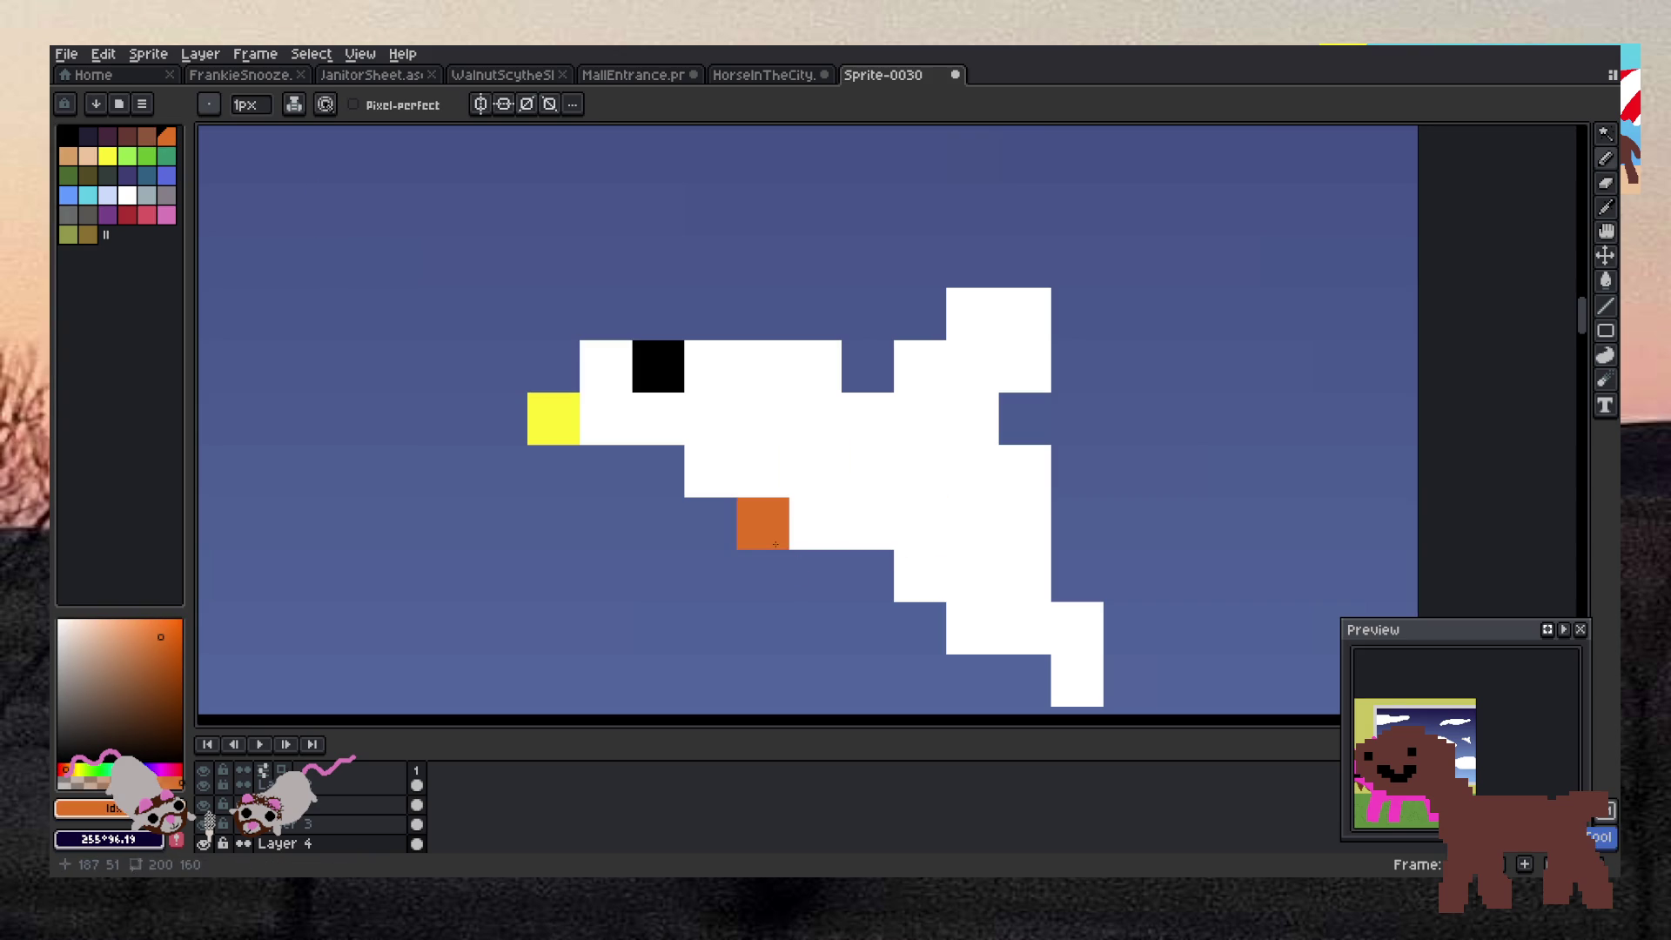
click(762, 575)
click(711, 576)
click(614, 485)
key(ctrl+z)
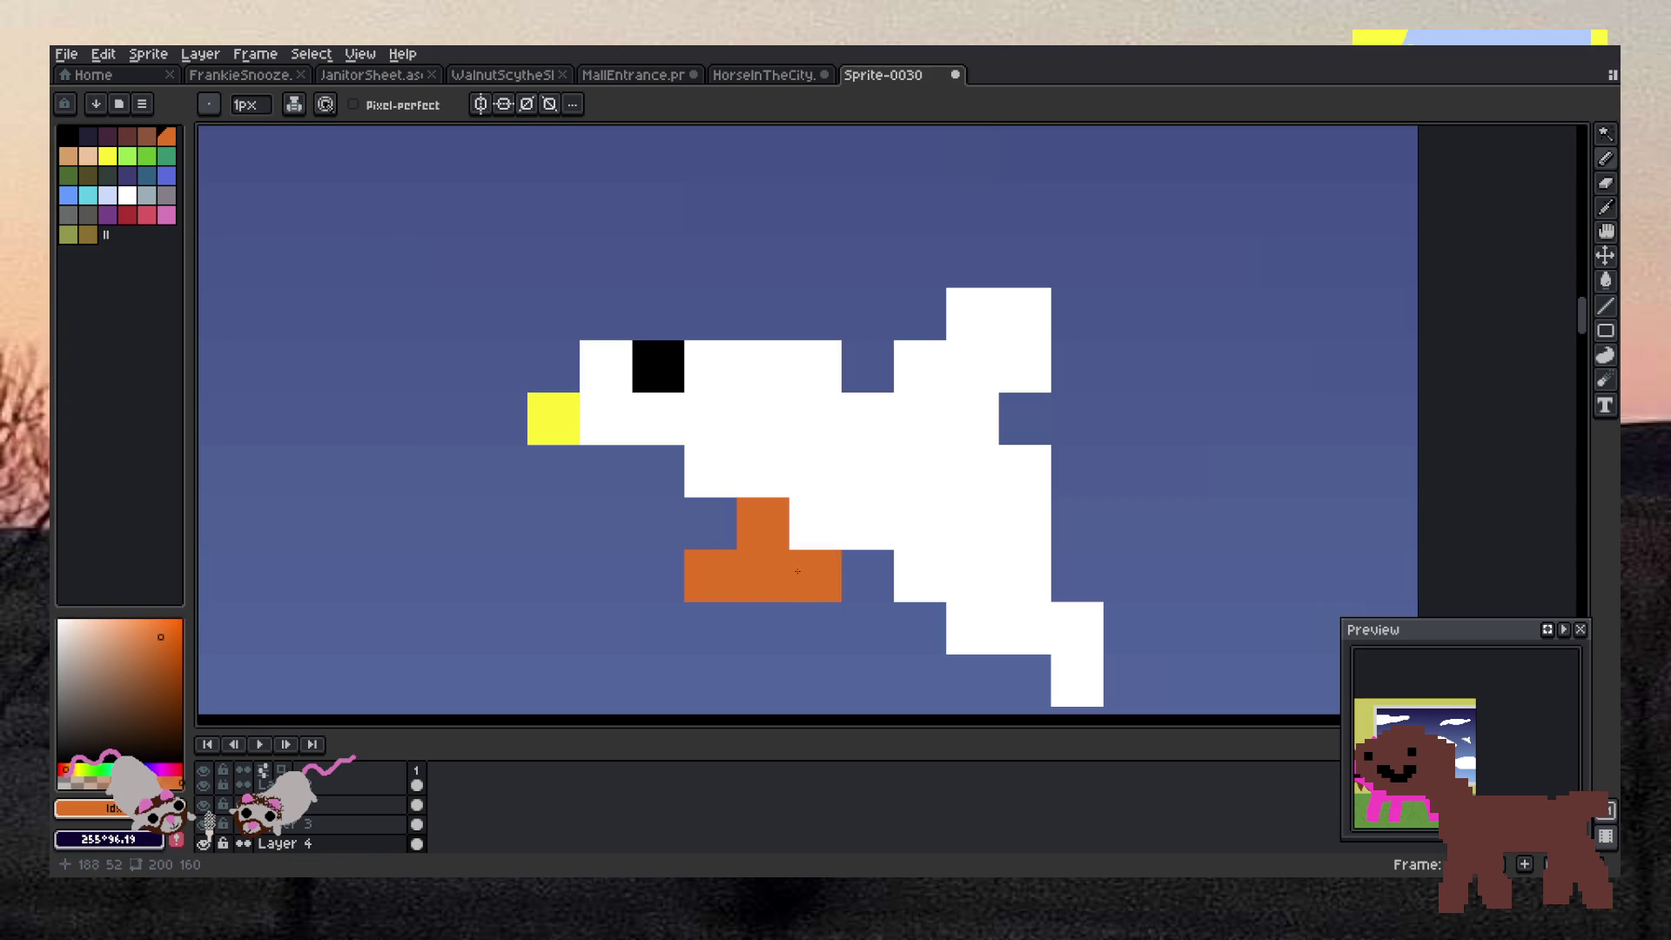
key(ctrl+z)
Step: Settle the gull's feet as two diagonal orange blocks just beneath its body
click(816, 627)
click(657, 470)
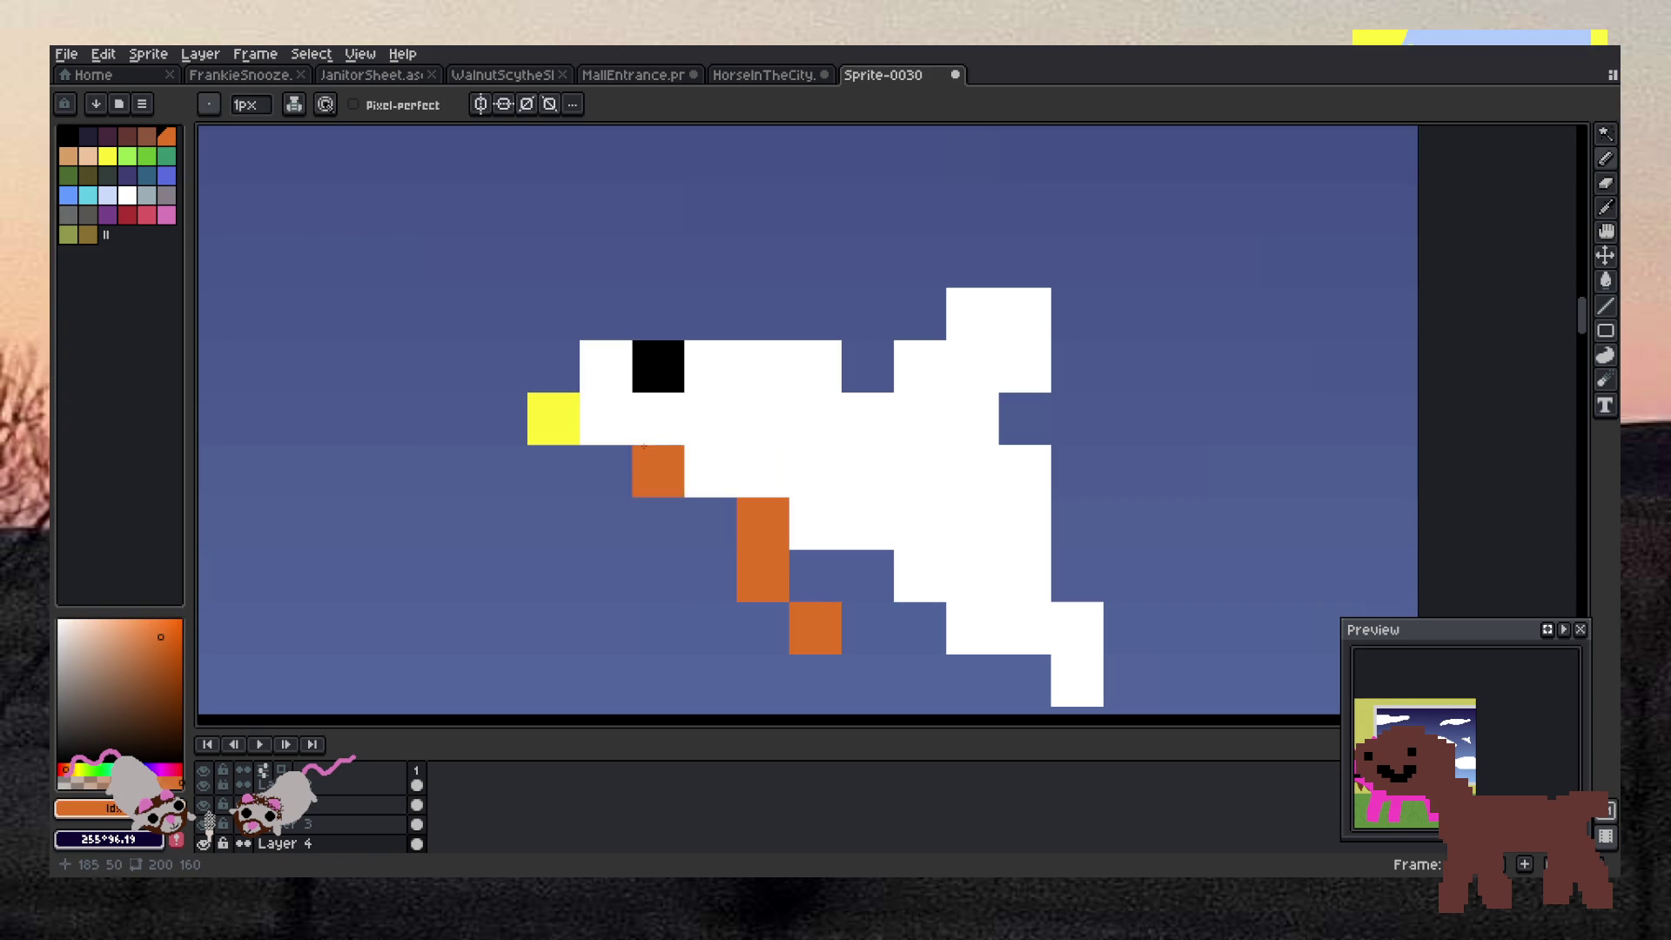
scroll(680, 409, down, 2)
scroll(678, 410, up, 1)
key(v)
key(ctrl+z)
key(ctrl+z)
key(ctrl+z)
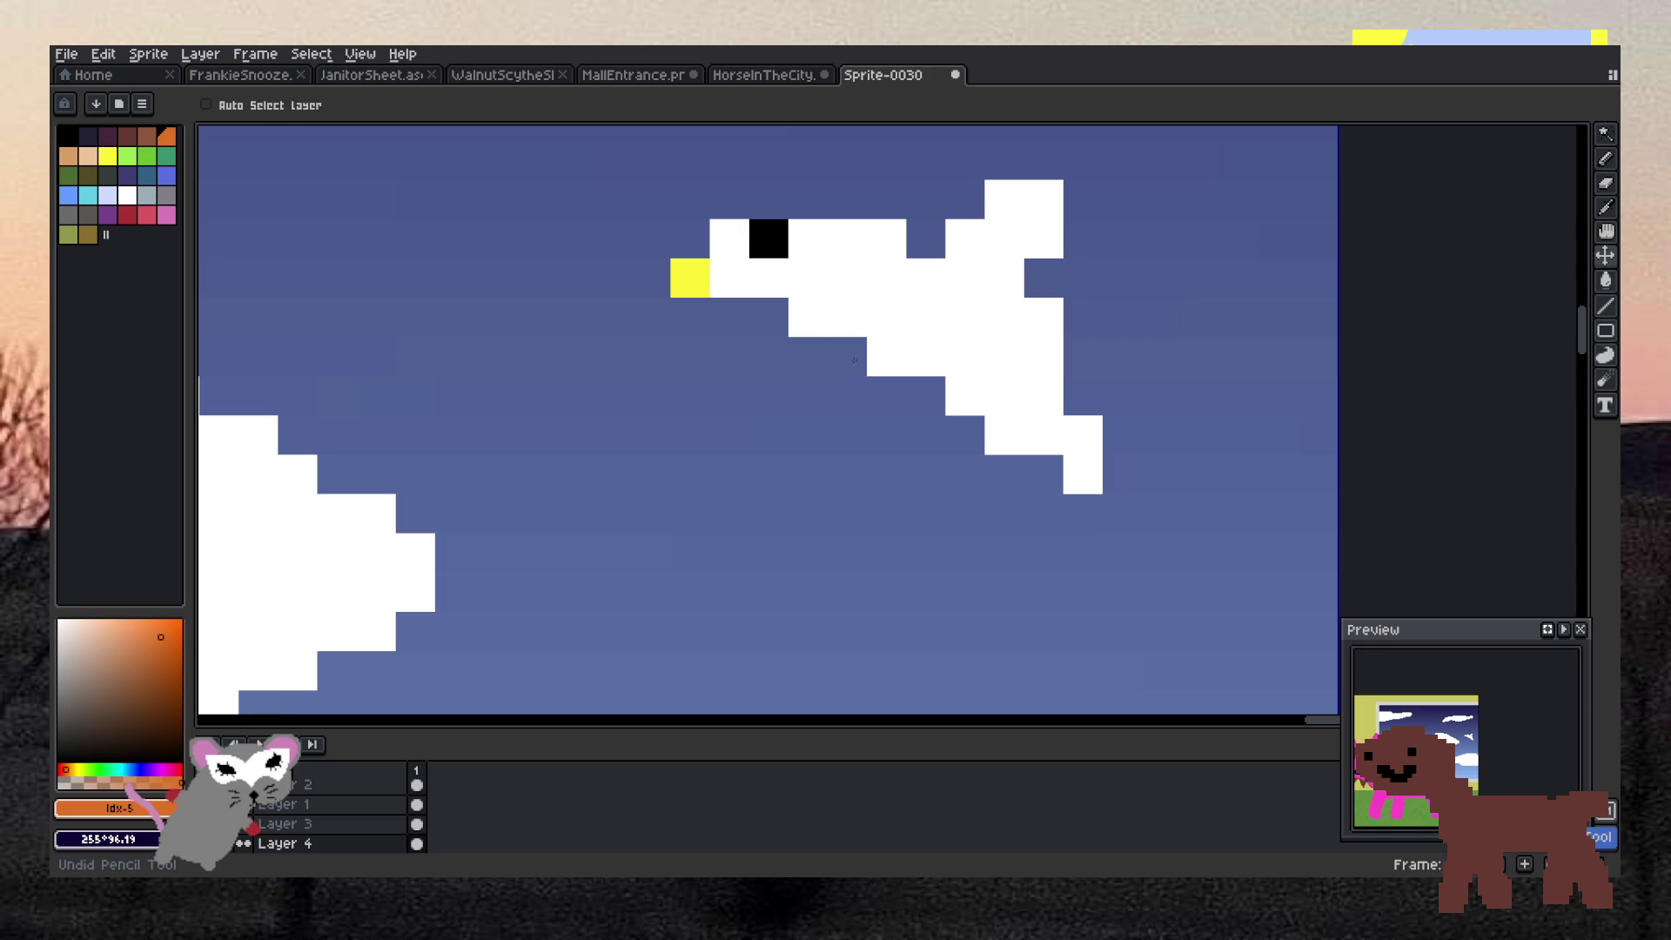
key(b)
click(846, 356)
click(886, 396)
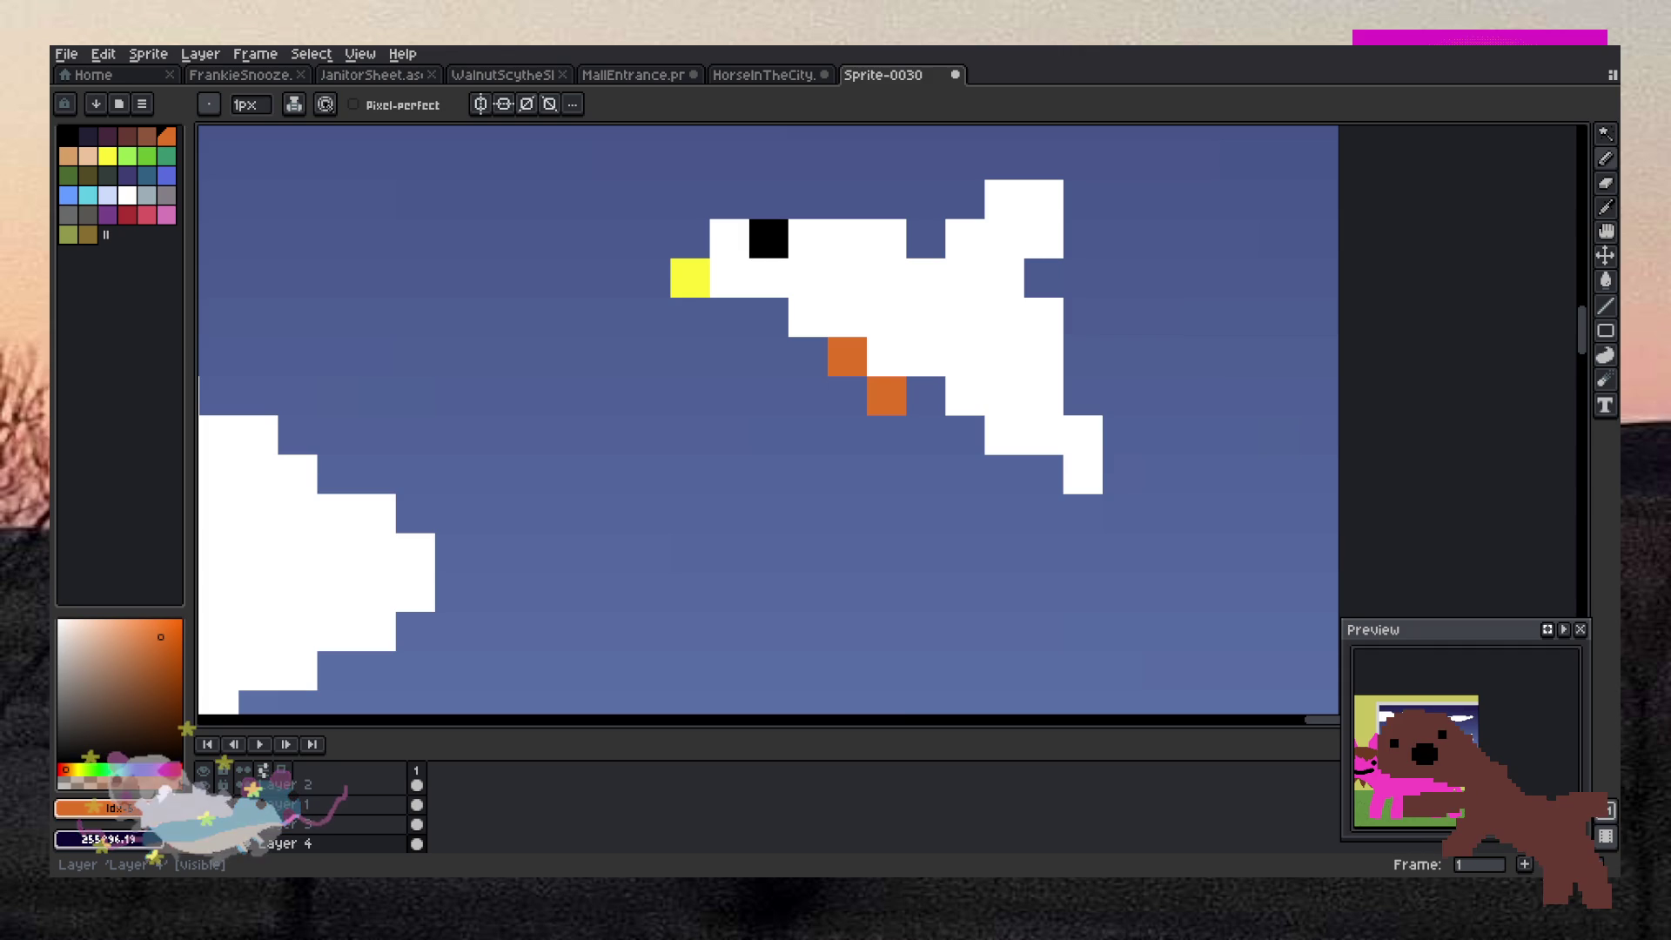
scroll(653, 627, down, 4)
scroll(576, 536, down, 1)
scroll(576, 537, down, 1)
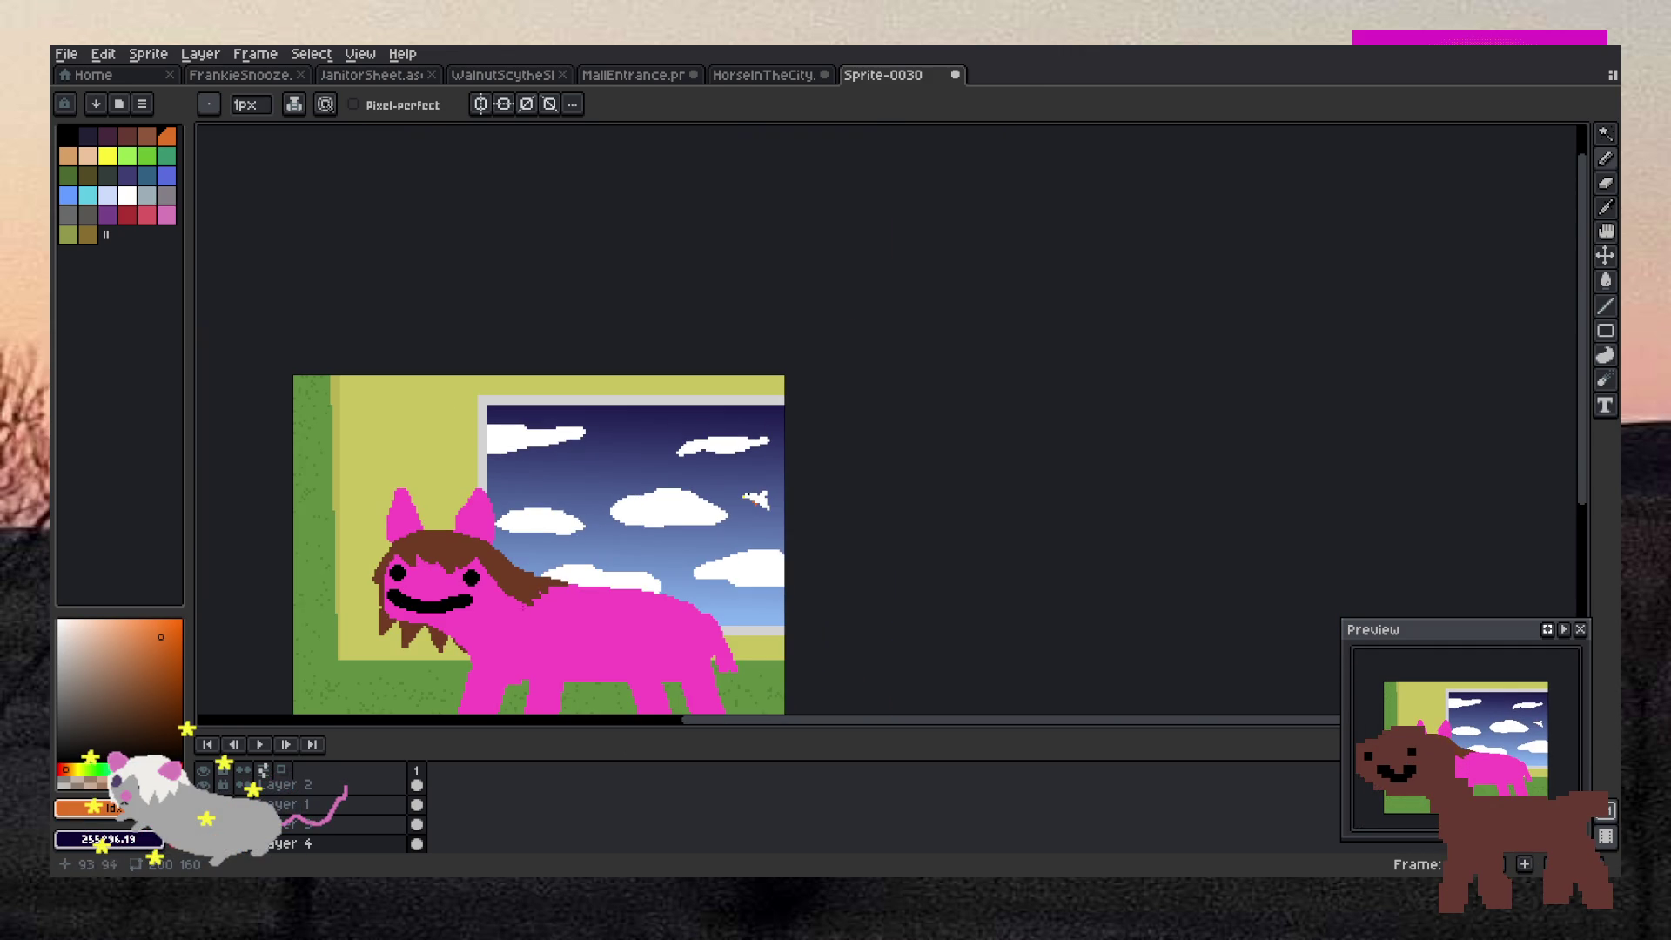
scroll(529, 593, up, 1)
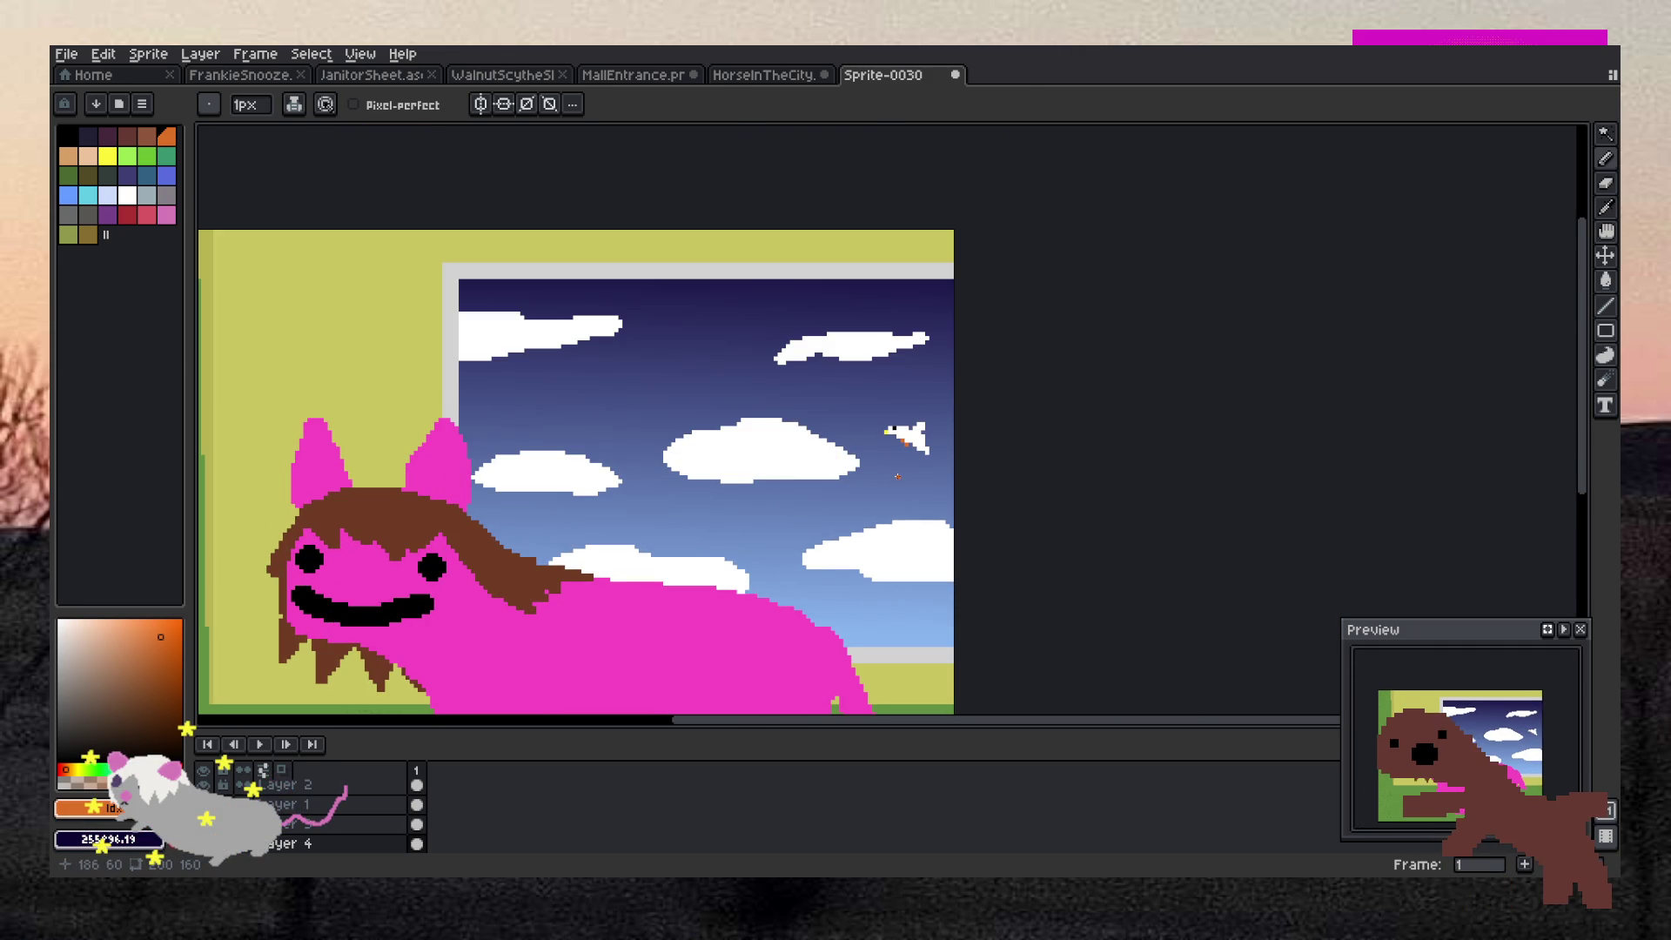
scroll(896, 477, up, 1)
scroll(897, 476, up, 3)
scroll(751, 596, down, 3)
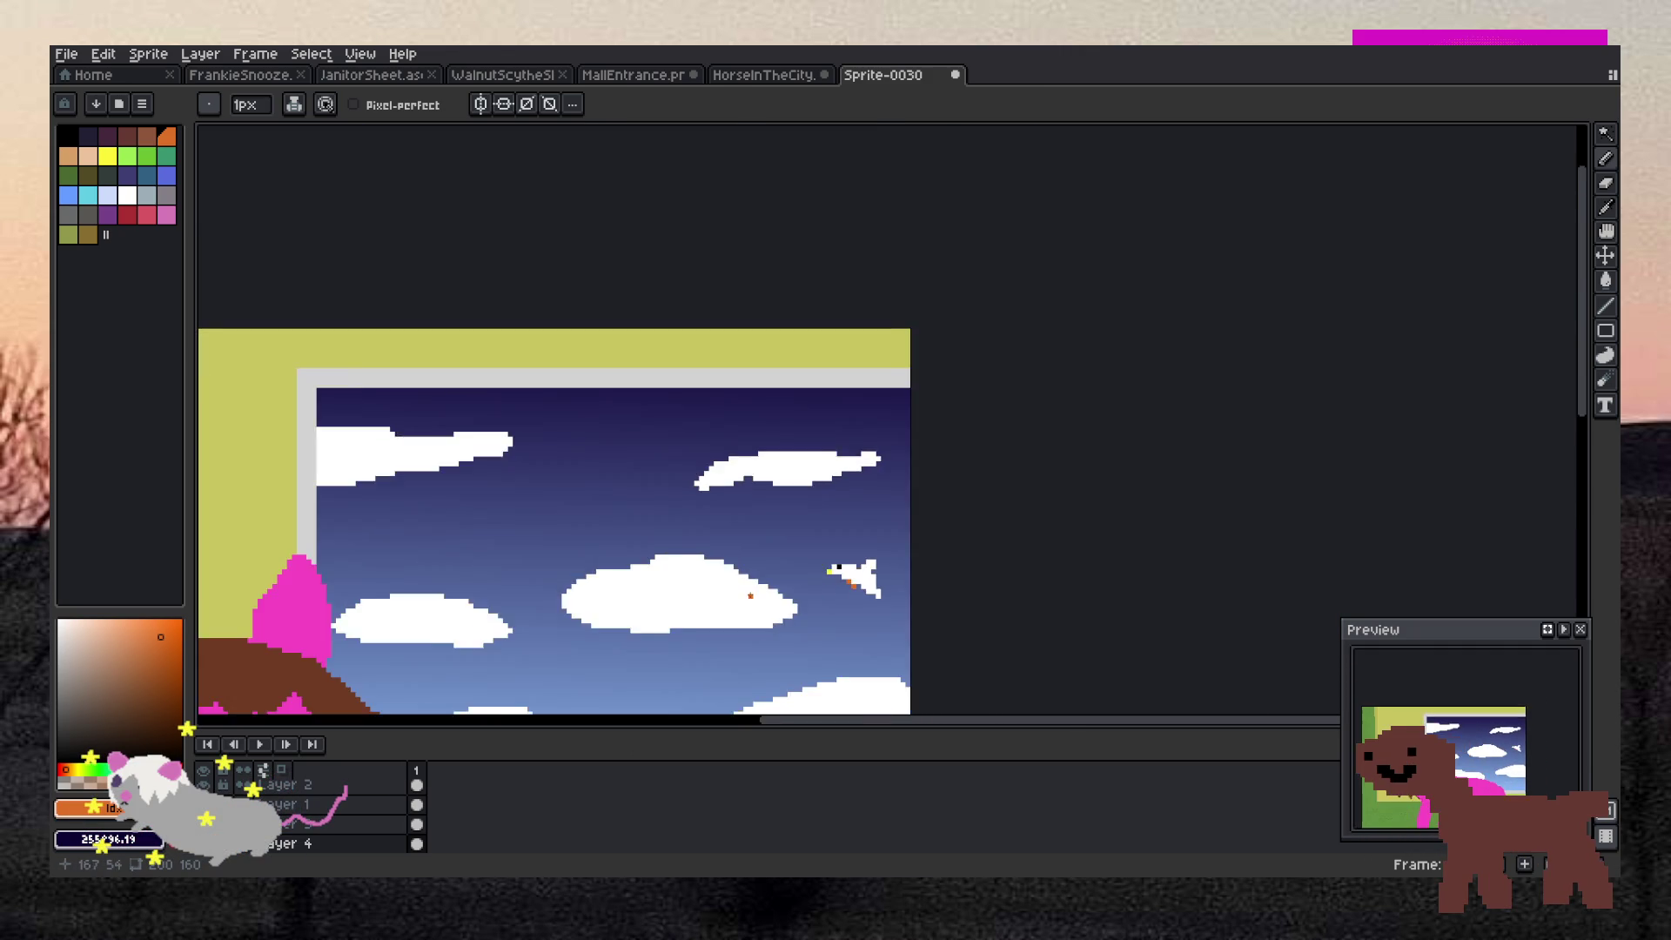
scroll(750, 596, down, 2)
scroll(643, 635, down, 1)
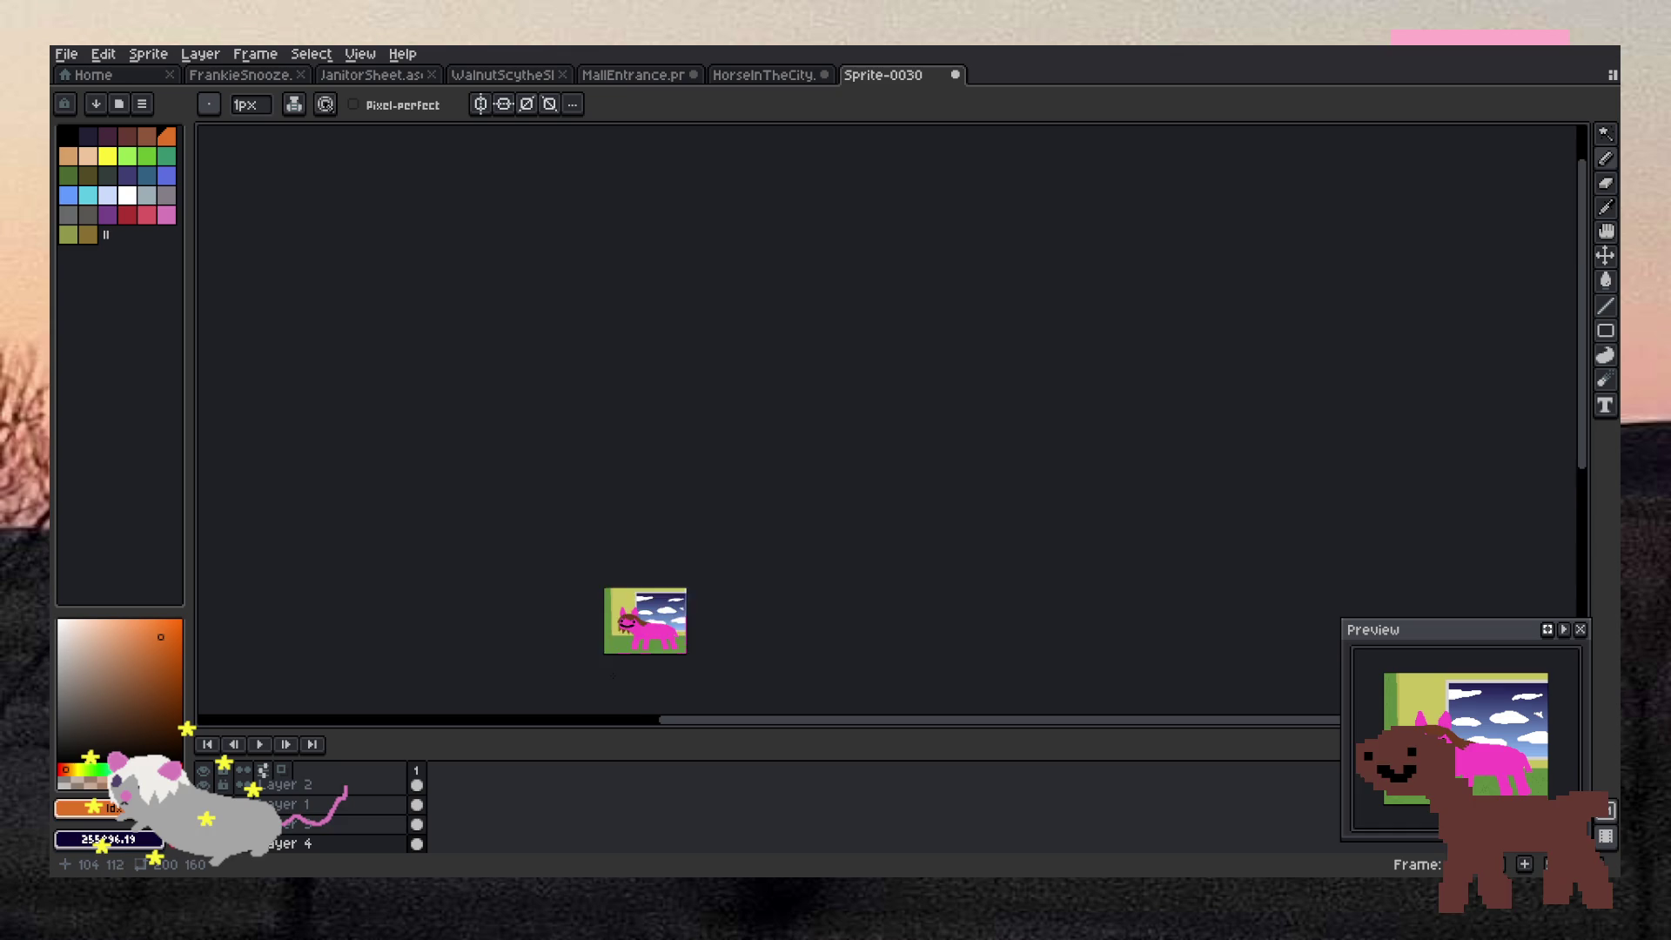
scroll(578, 679, up, 2)
drag(775, 471, 743, 508)
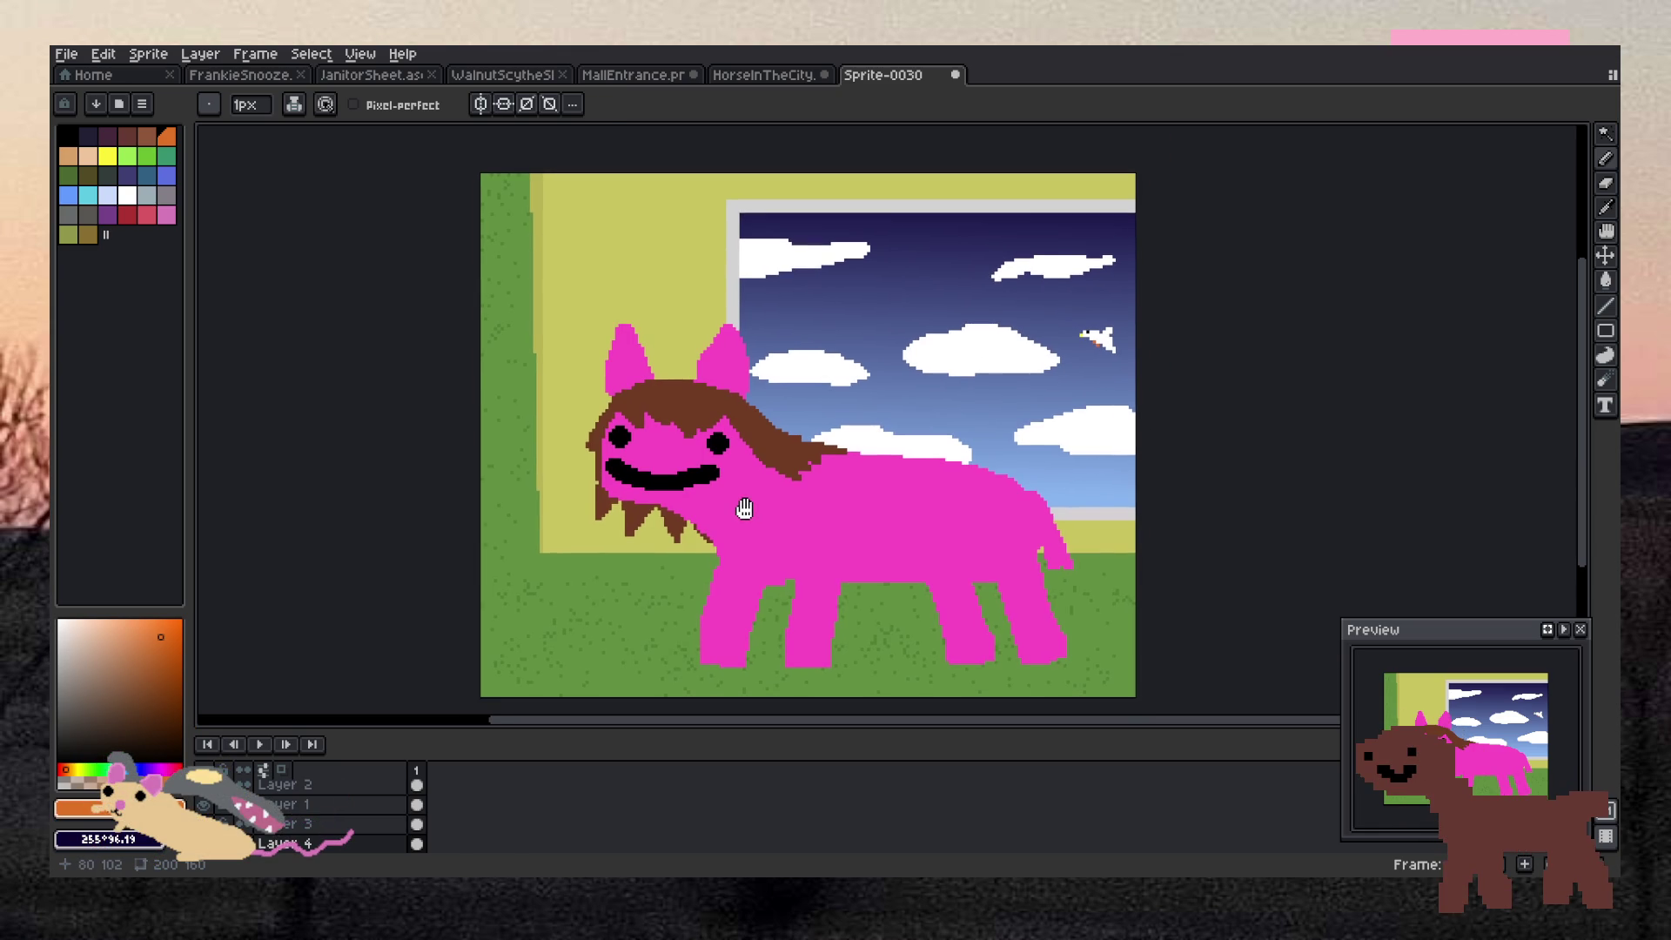
scroll(747, 507, down, 1)
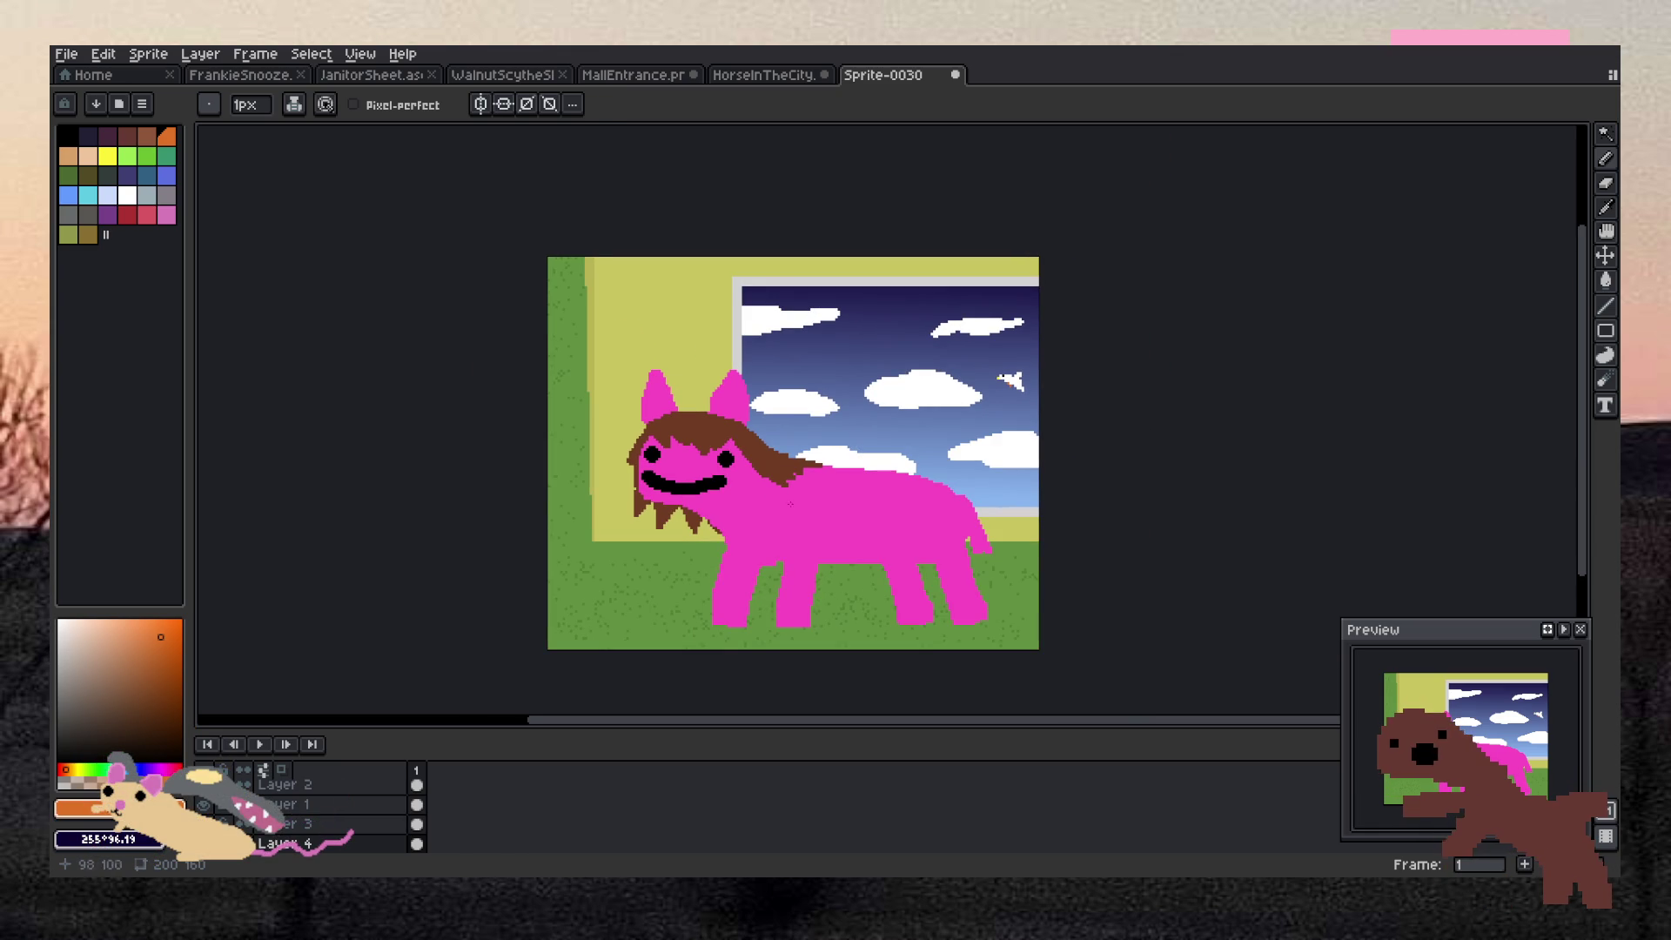
scroll(775, 499, up, 1)
scroll(773, 533, down, 1)
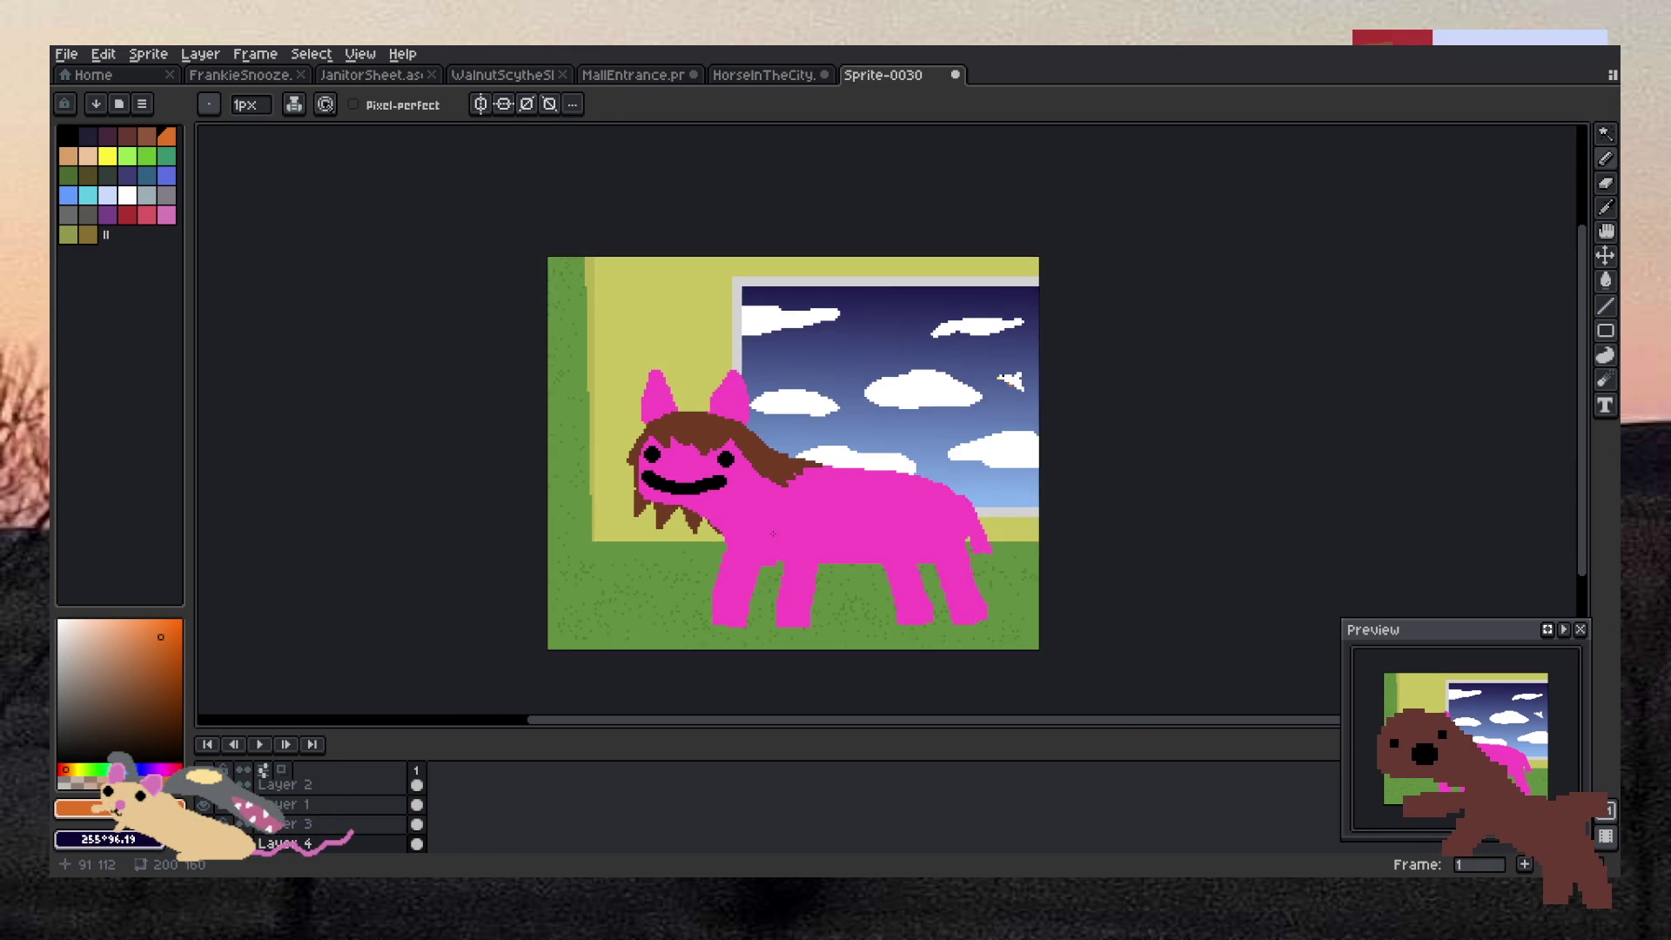
drag(773, 533, 851, 506)
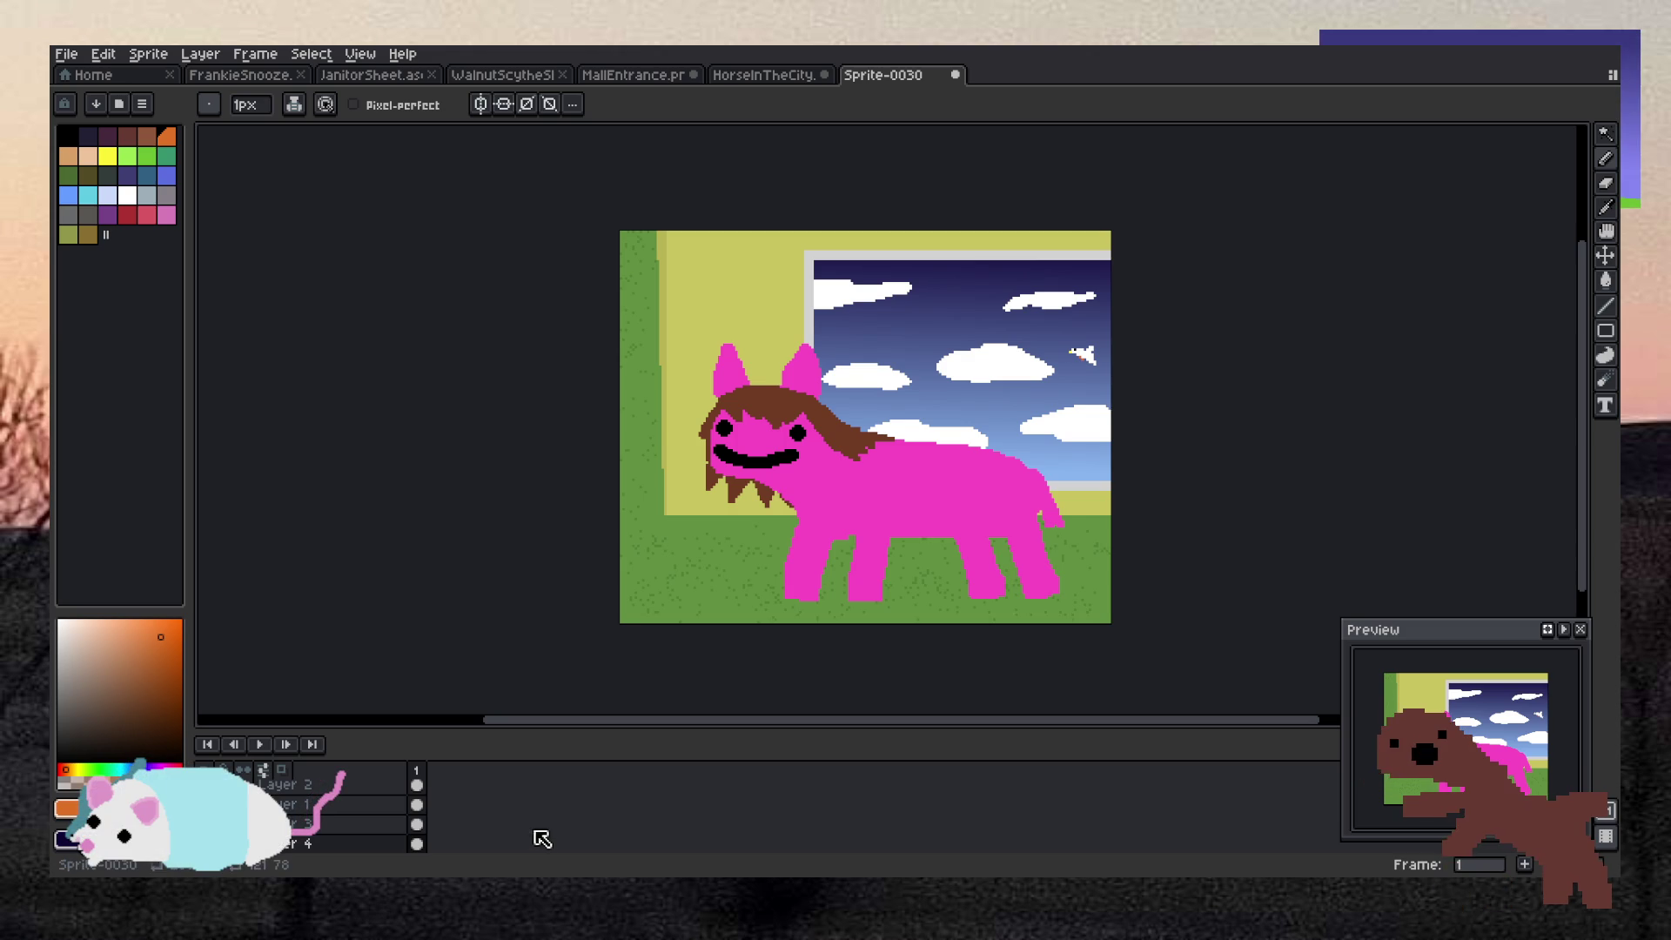
right_click(348, 789)
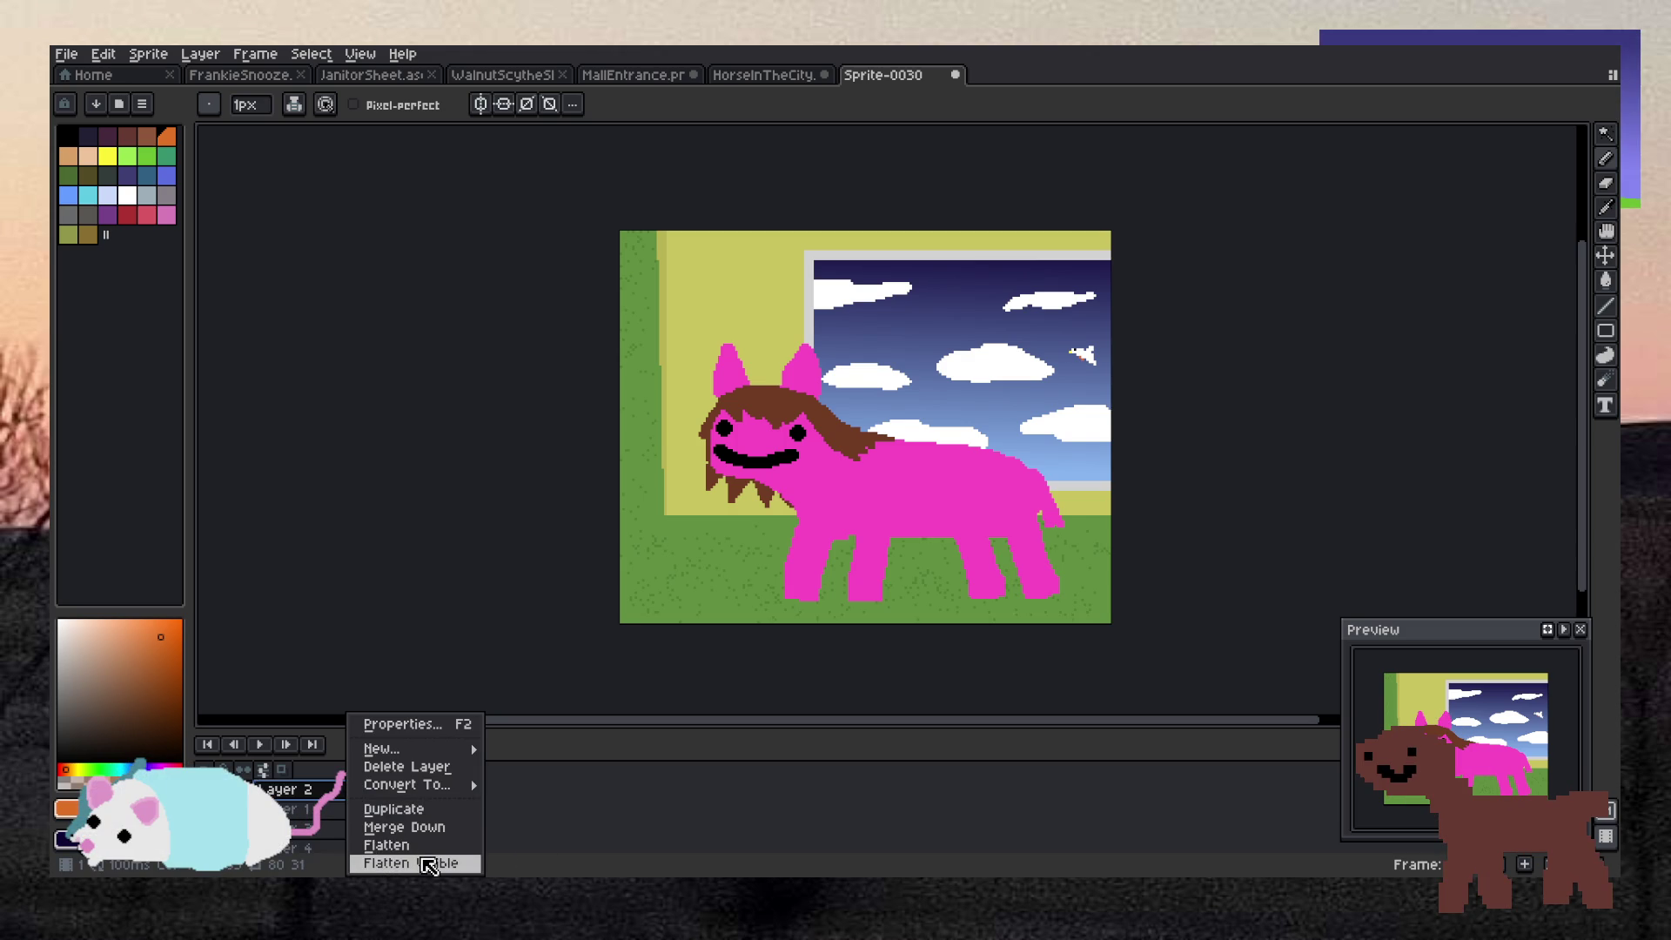
Step: Flatten the HorseInTheSky scene into one layer and switch to the blank Sprite-0031 canvas
click(427, 865)
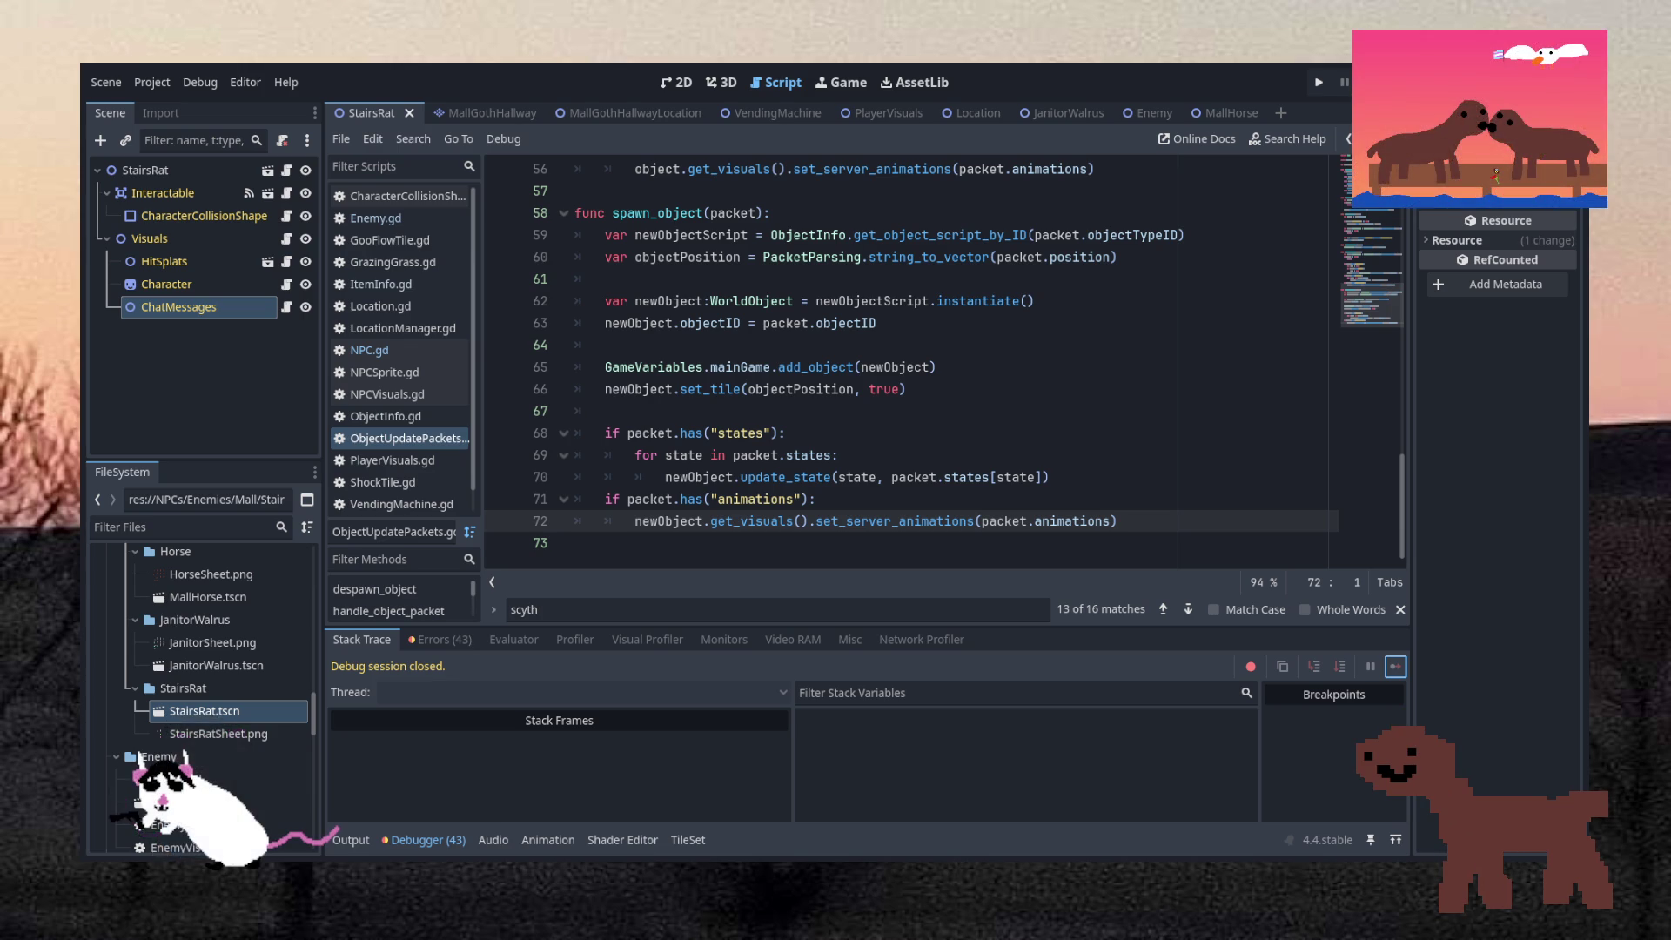
key(alt+Tab)
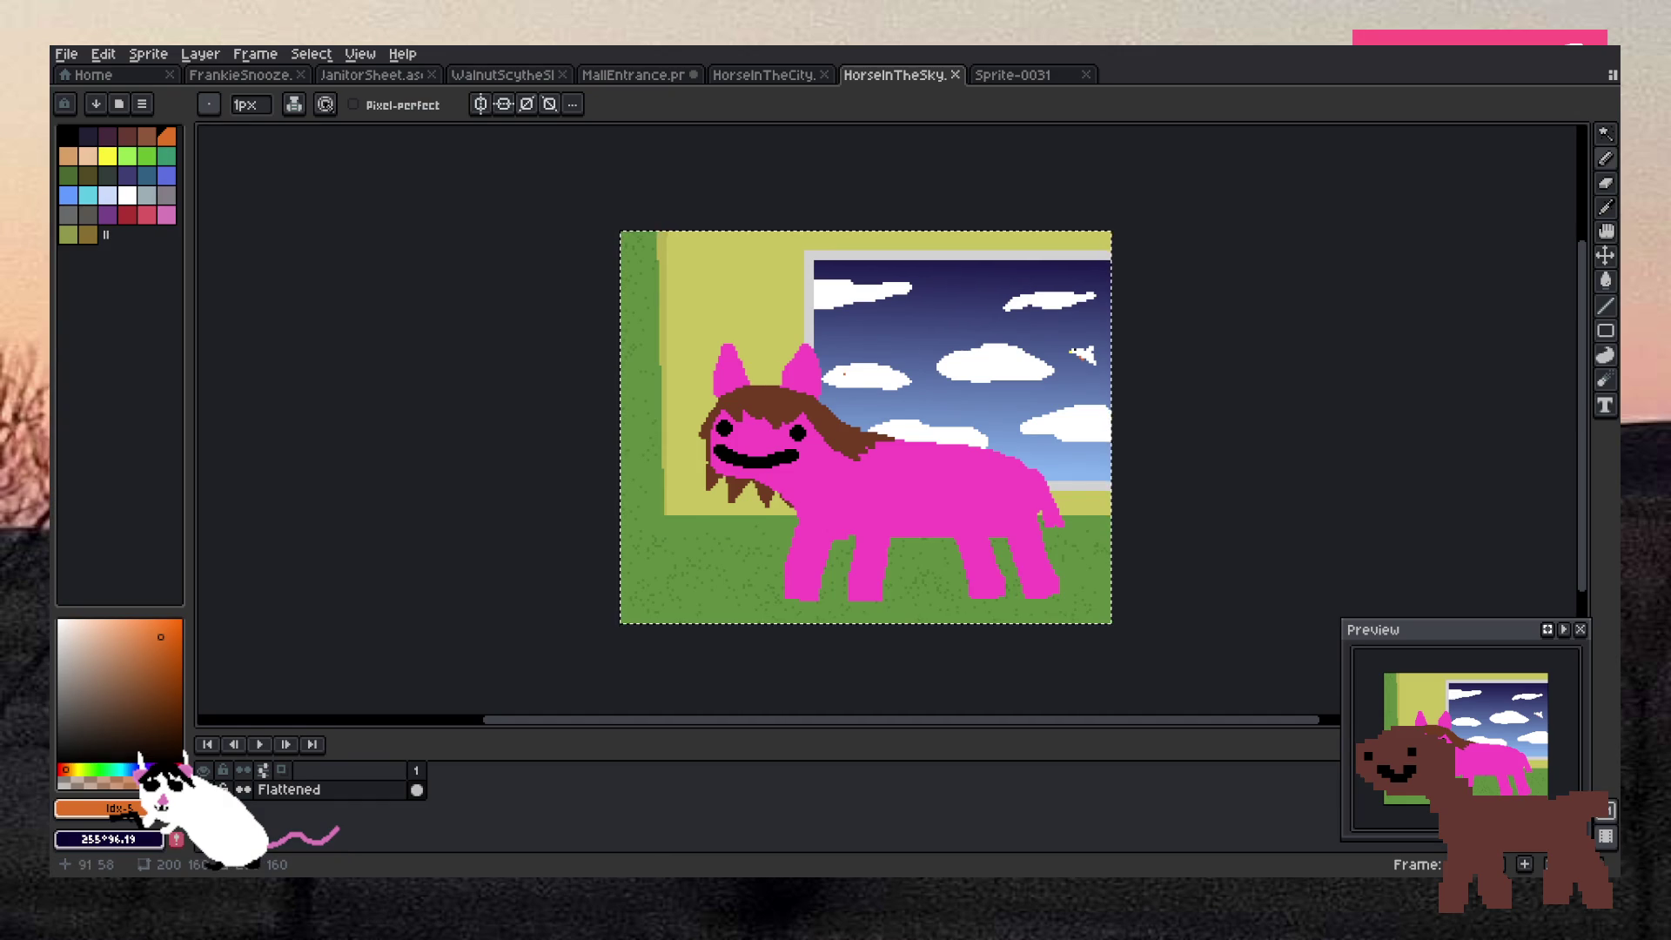
click(1024, 76)
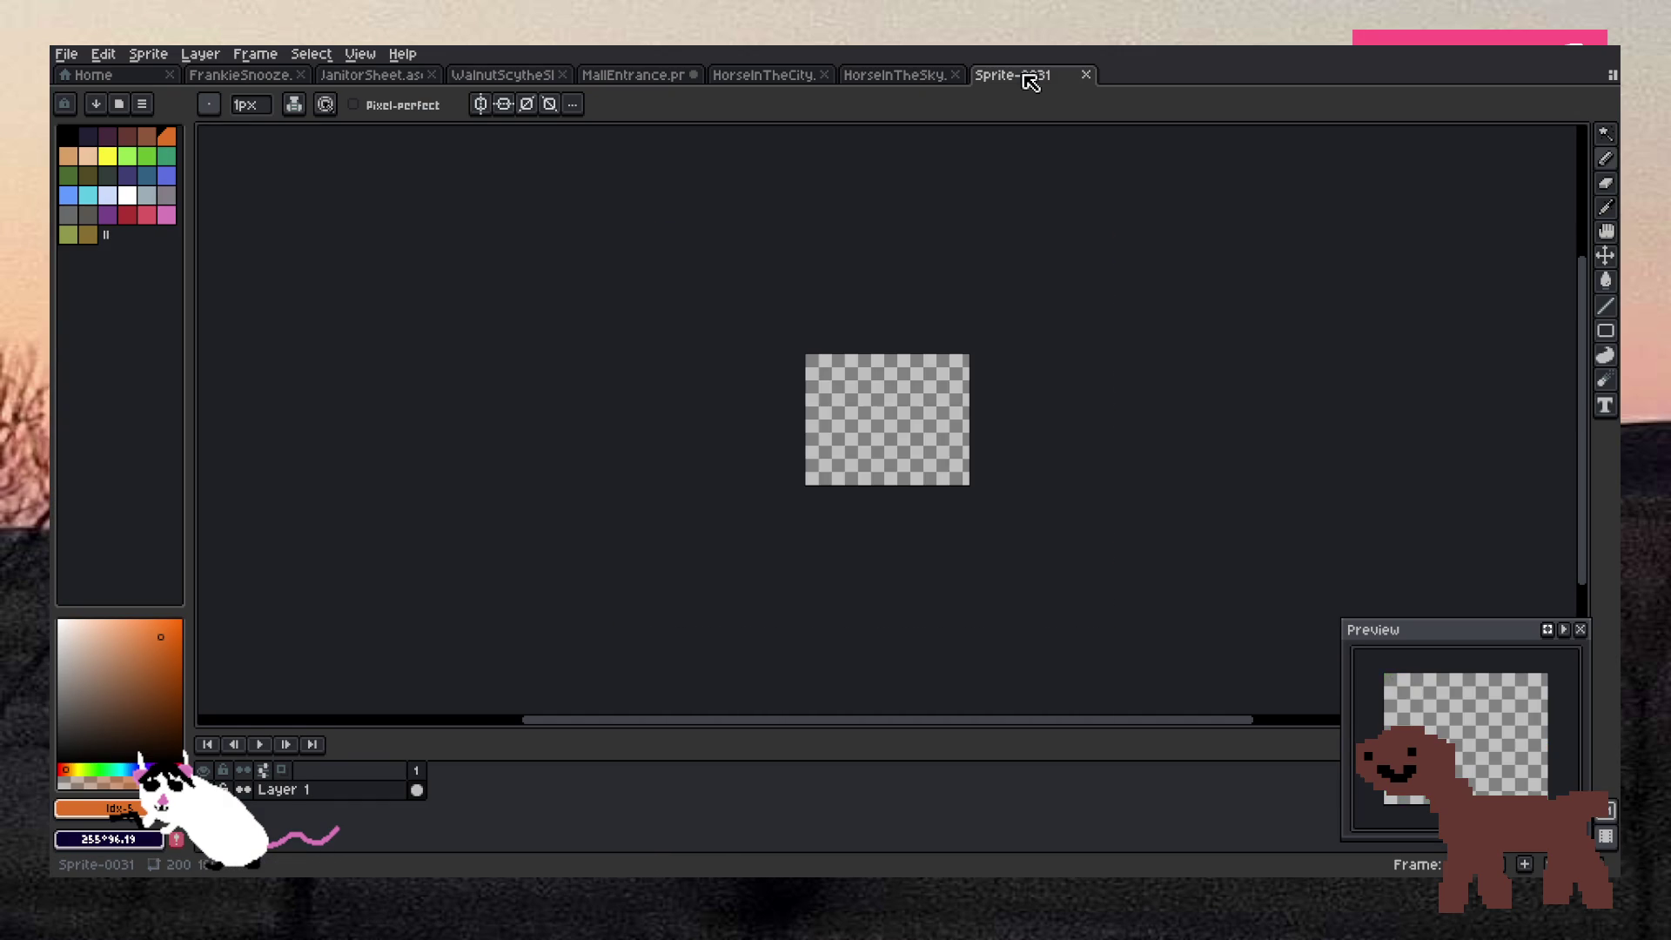
scroll(945, 413, up, 1)
scroll(920, 412, up, 1)
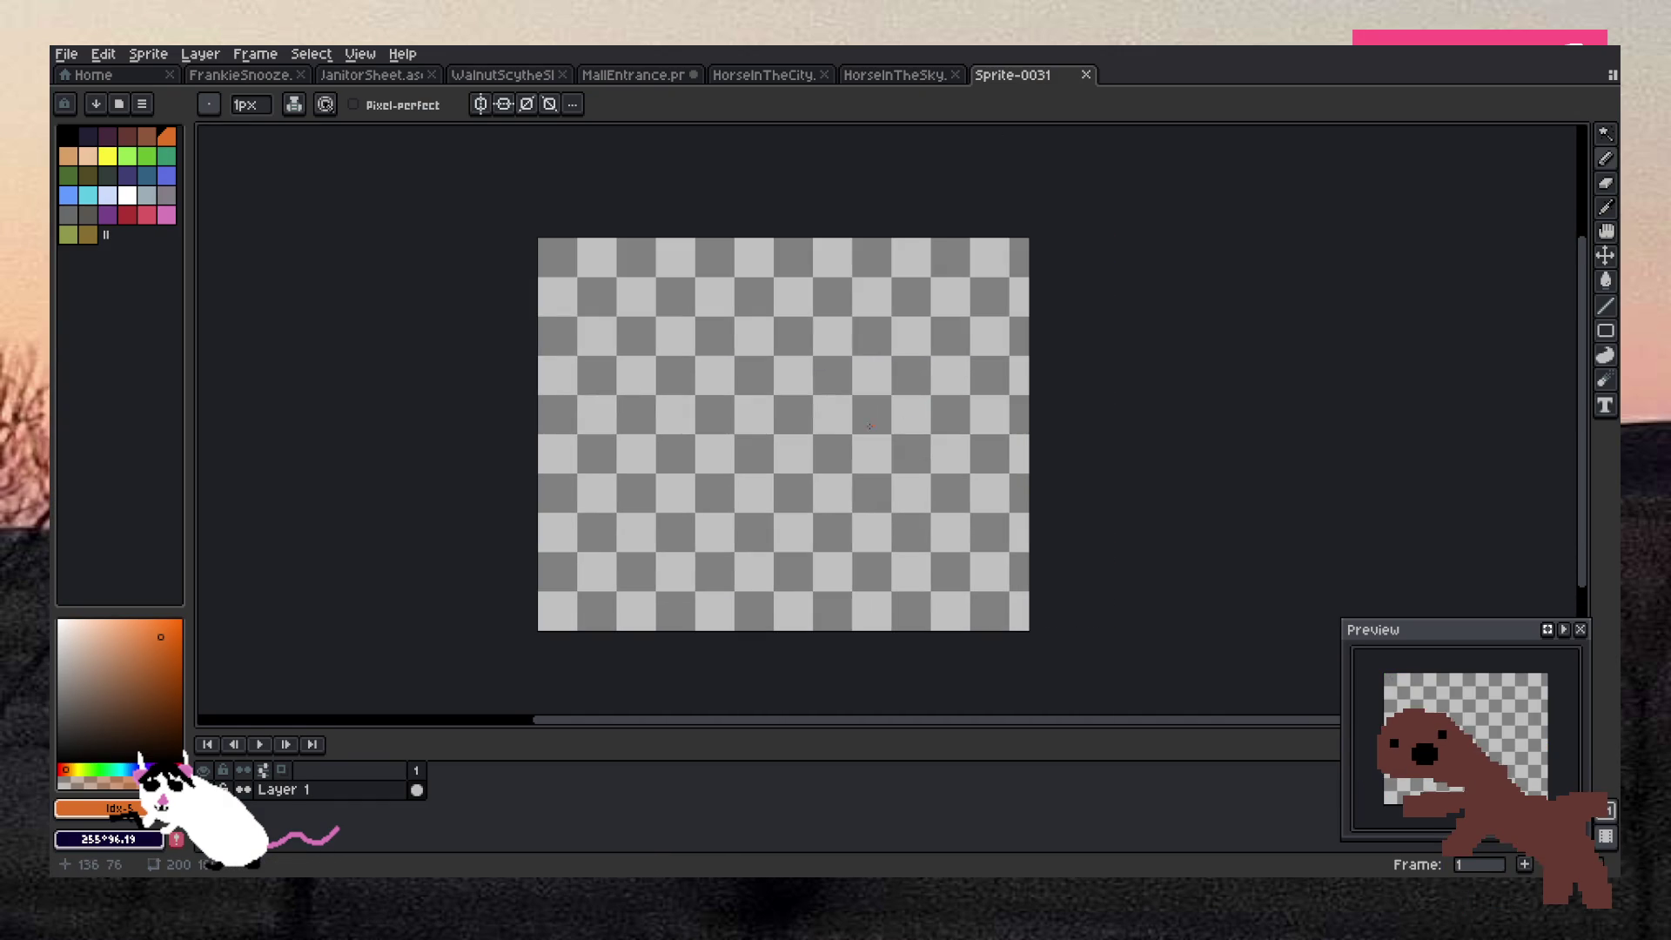
scroll(733, 445, up, 1)
scroll(733, 446, down, 1)
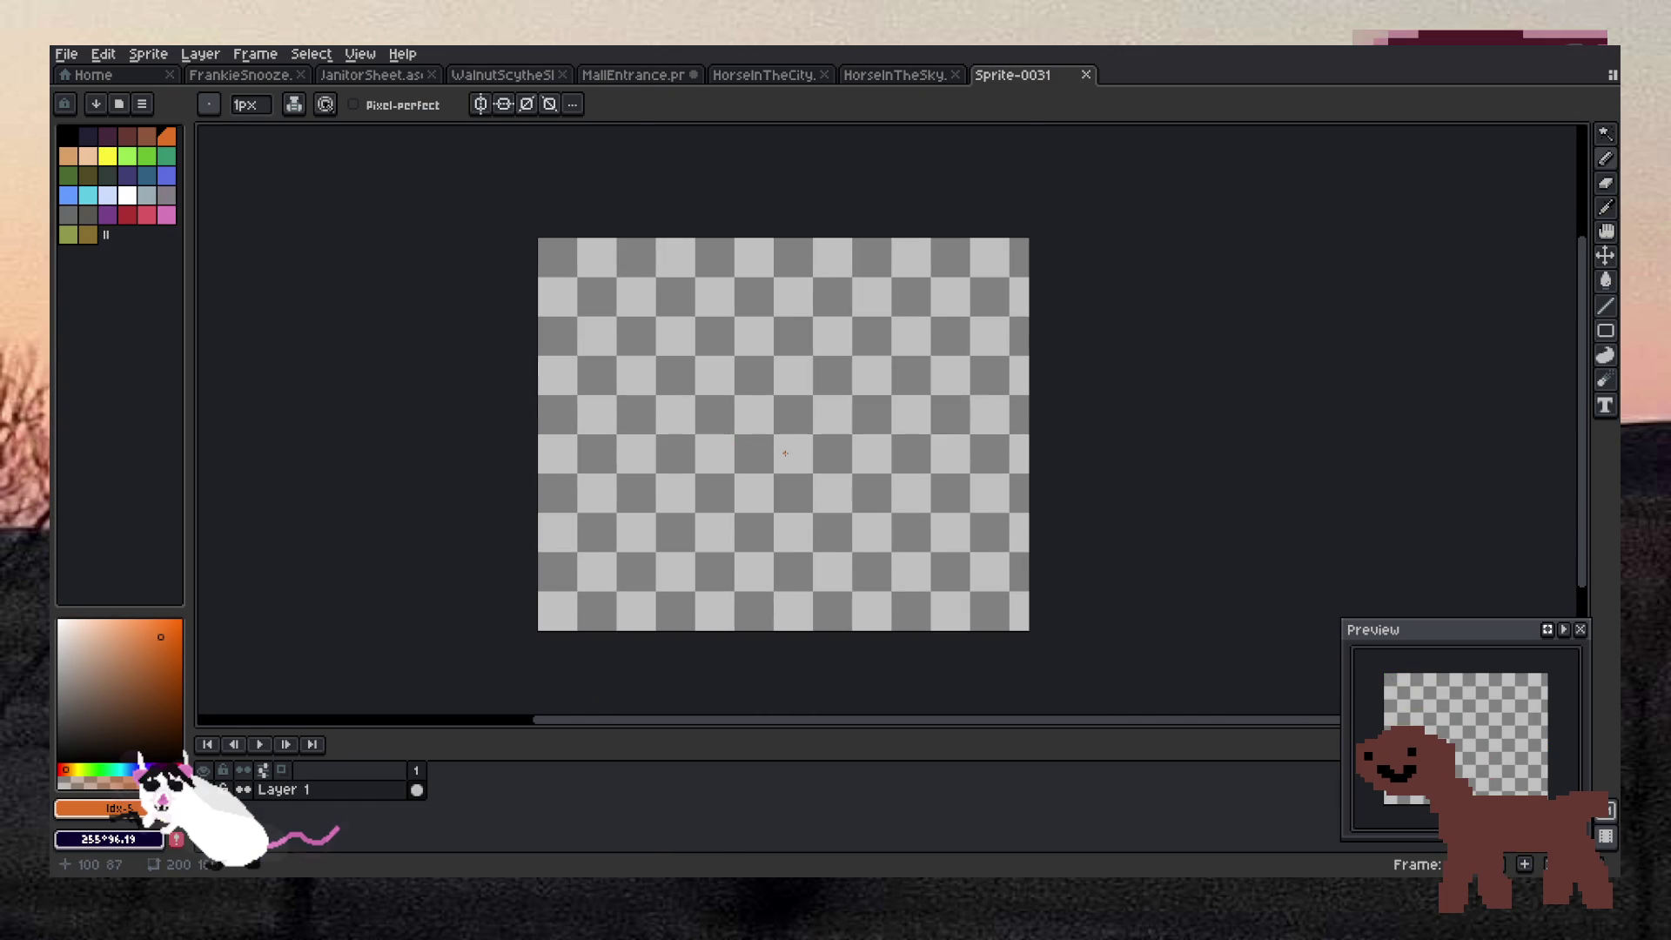
scroll(781, 460, up, 1)
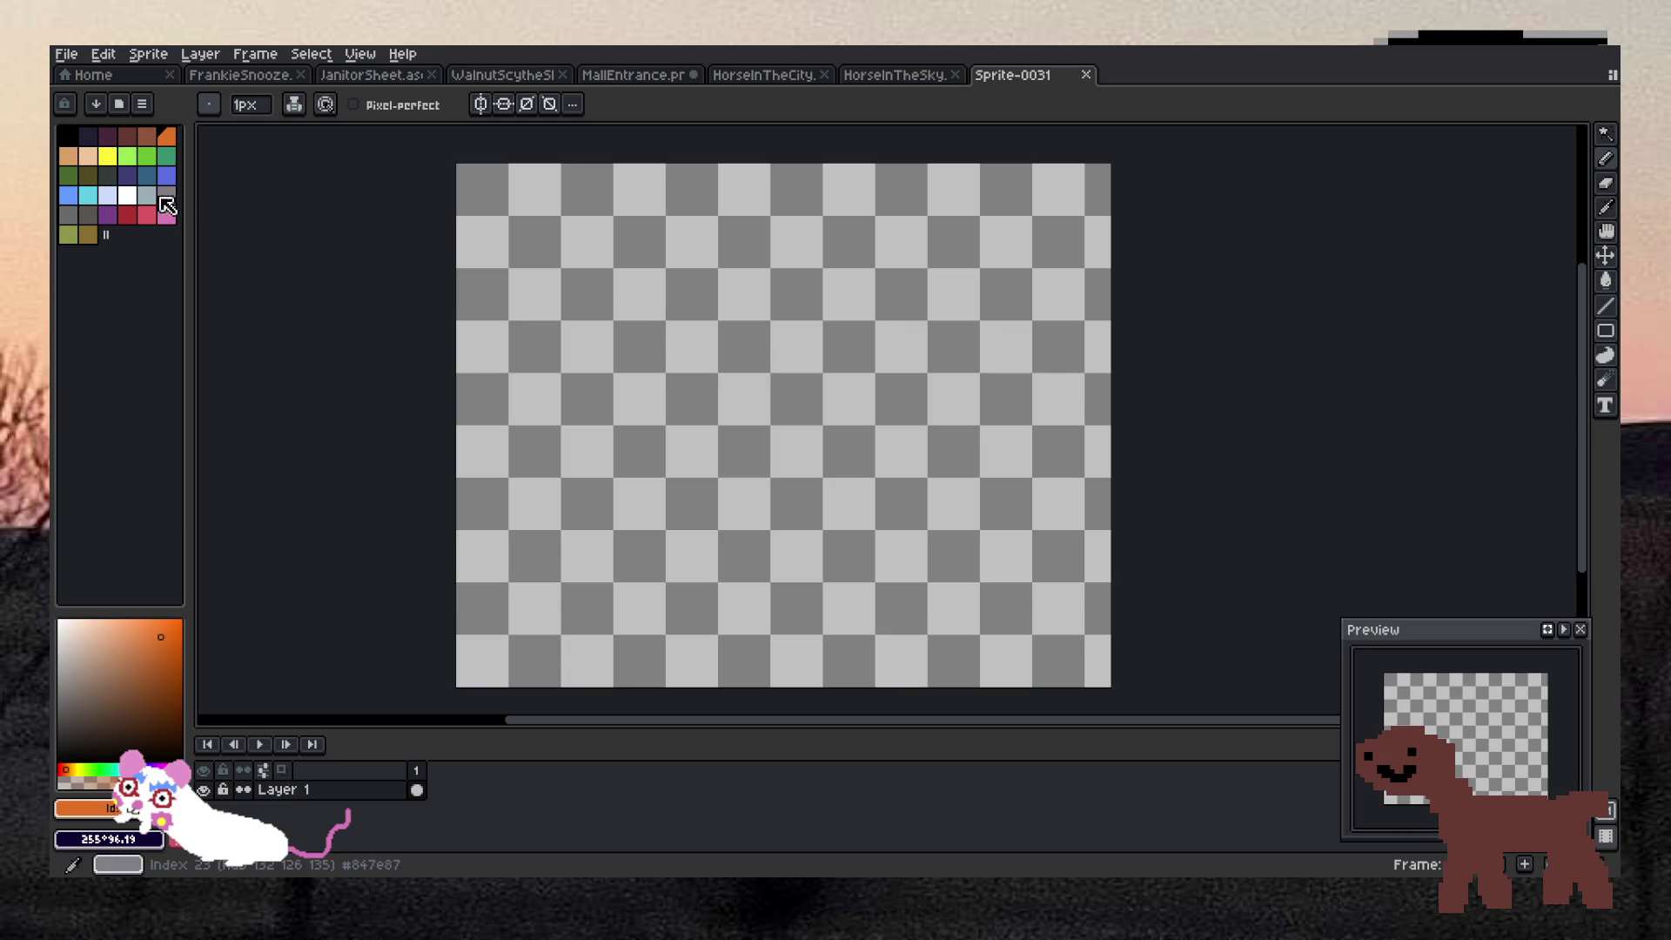
Step: Choose white and a square brush shape, and set the brush size field to 6px
click(127, 194)
click(263, 107)
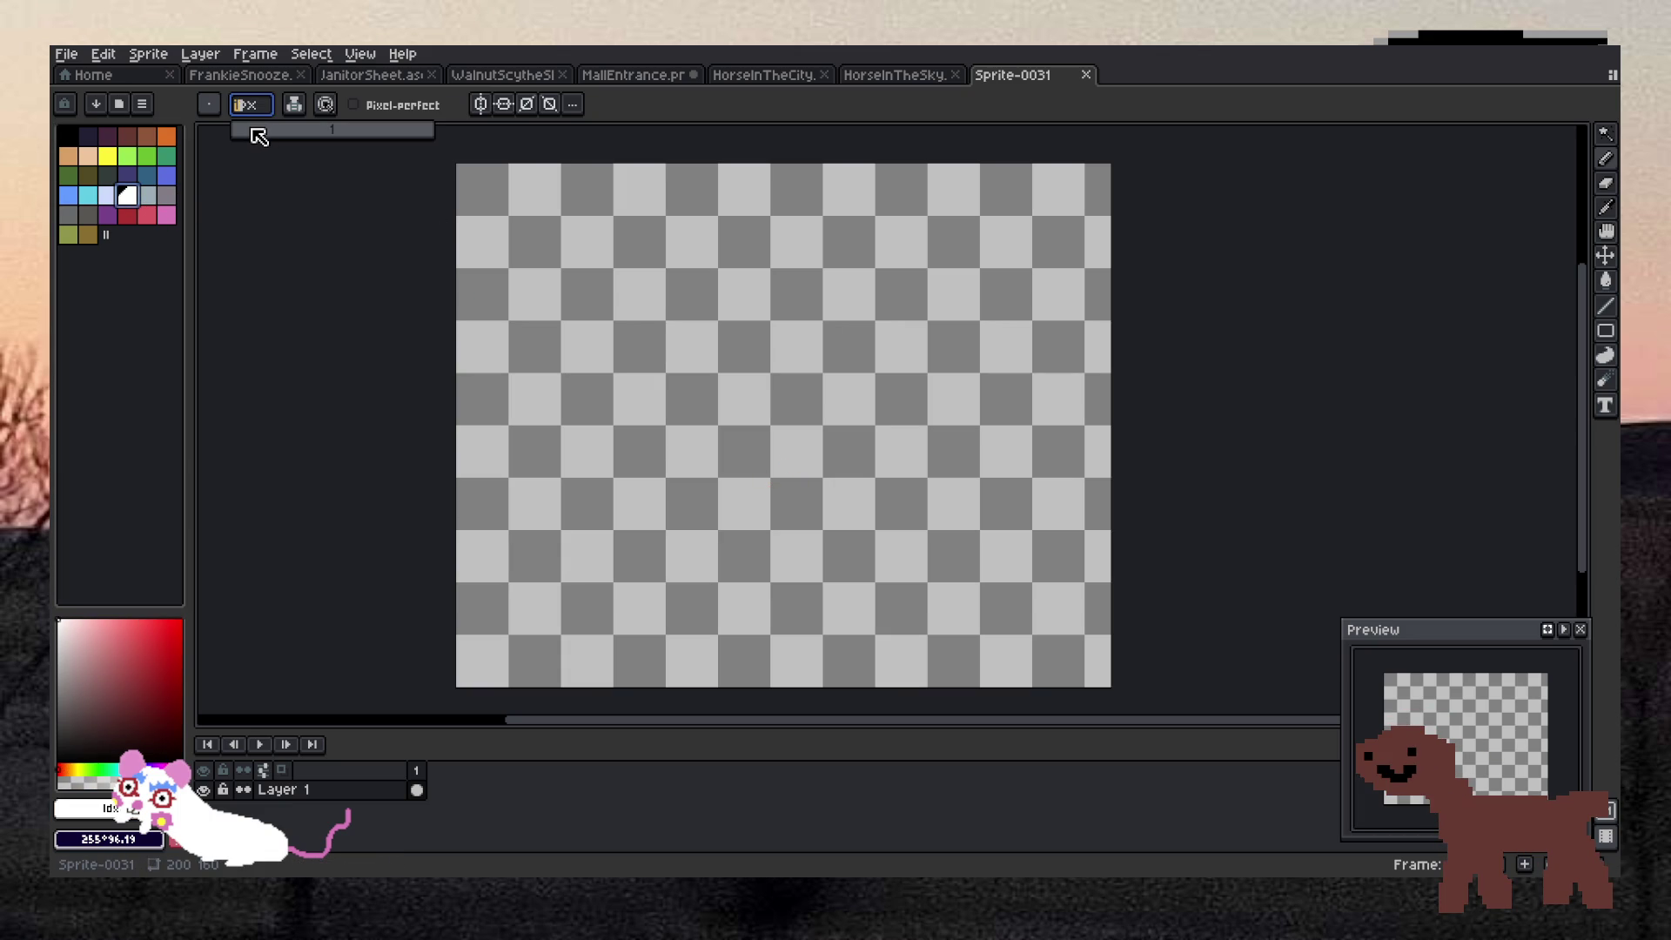
click(213, 107)
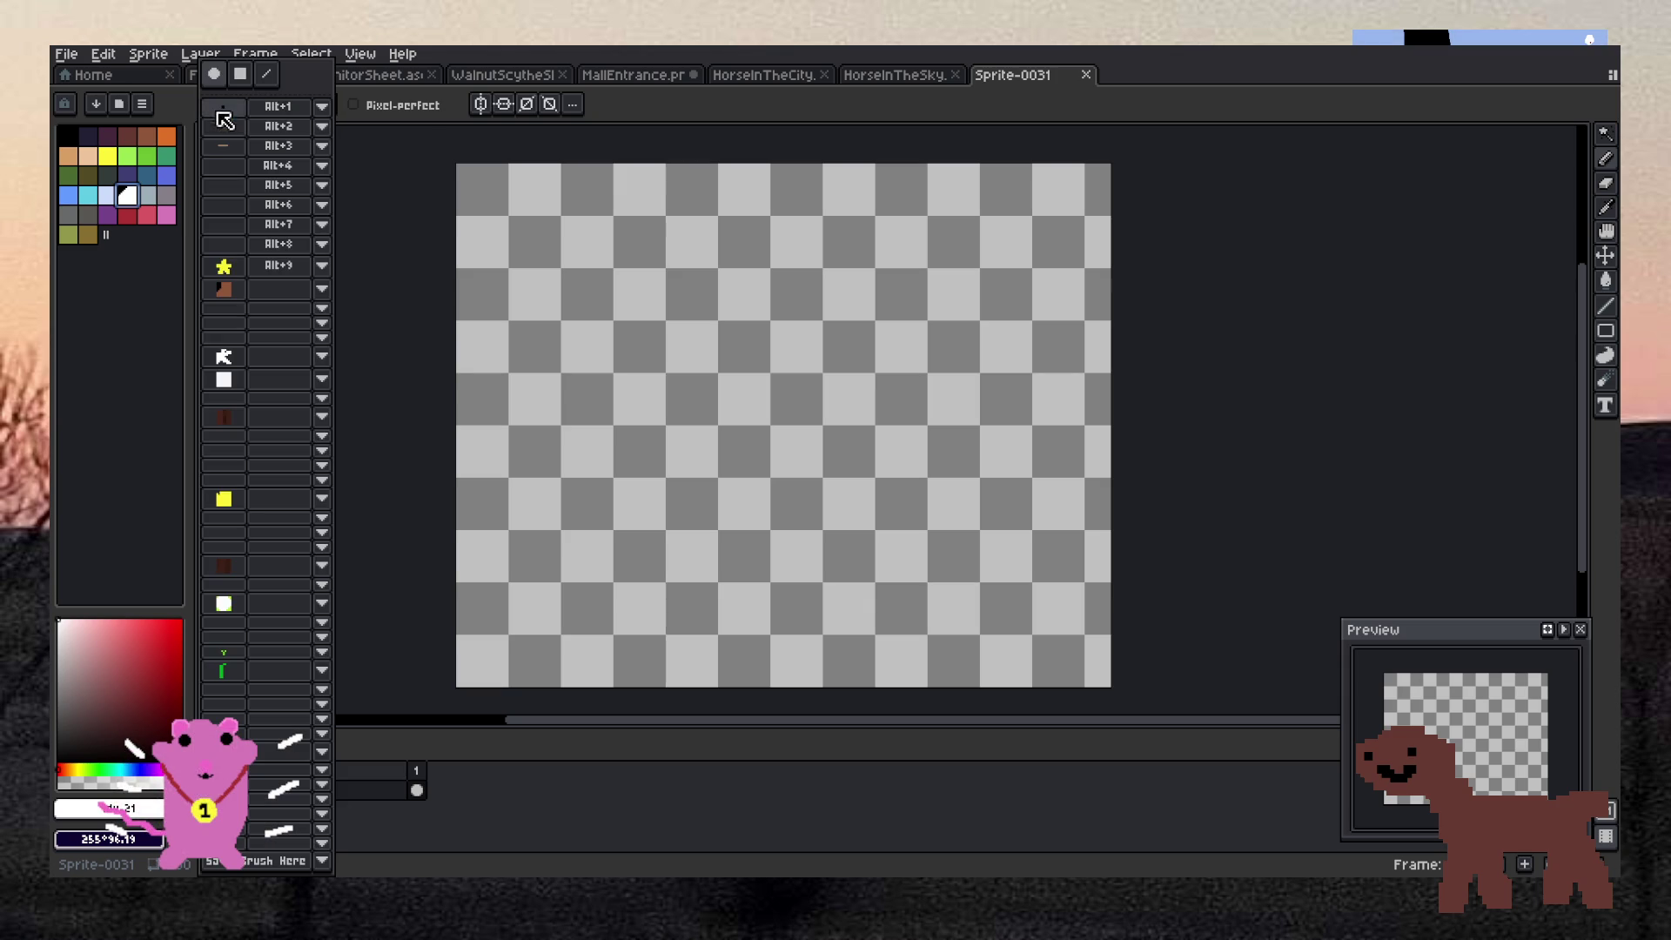
click(240, 76)
click(422, 133)
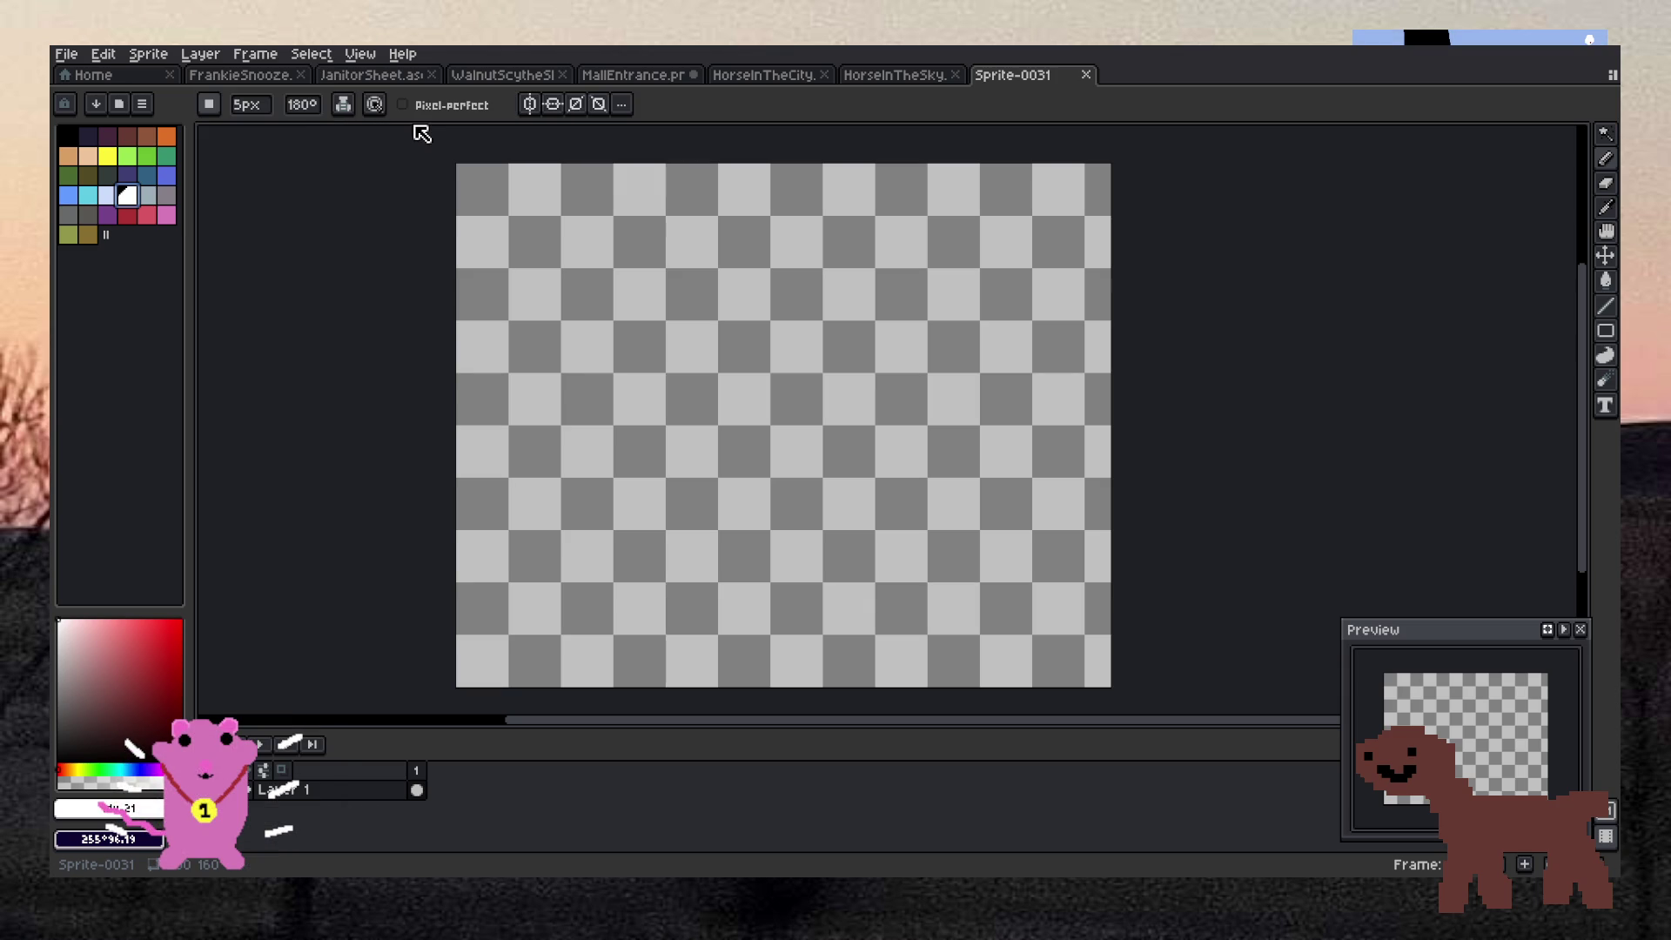
click(248, 105)
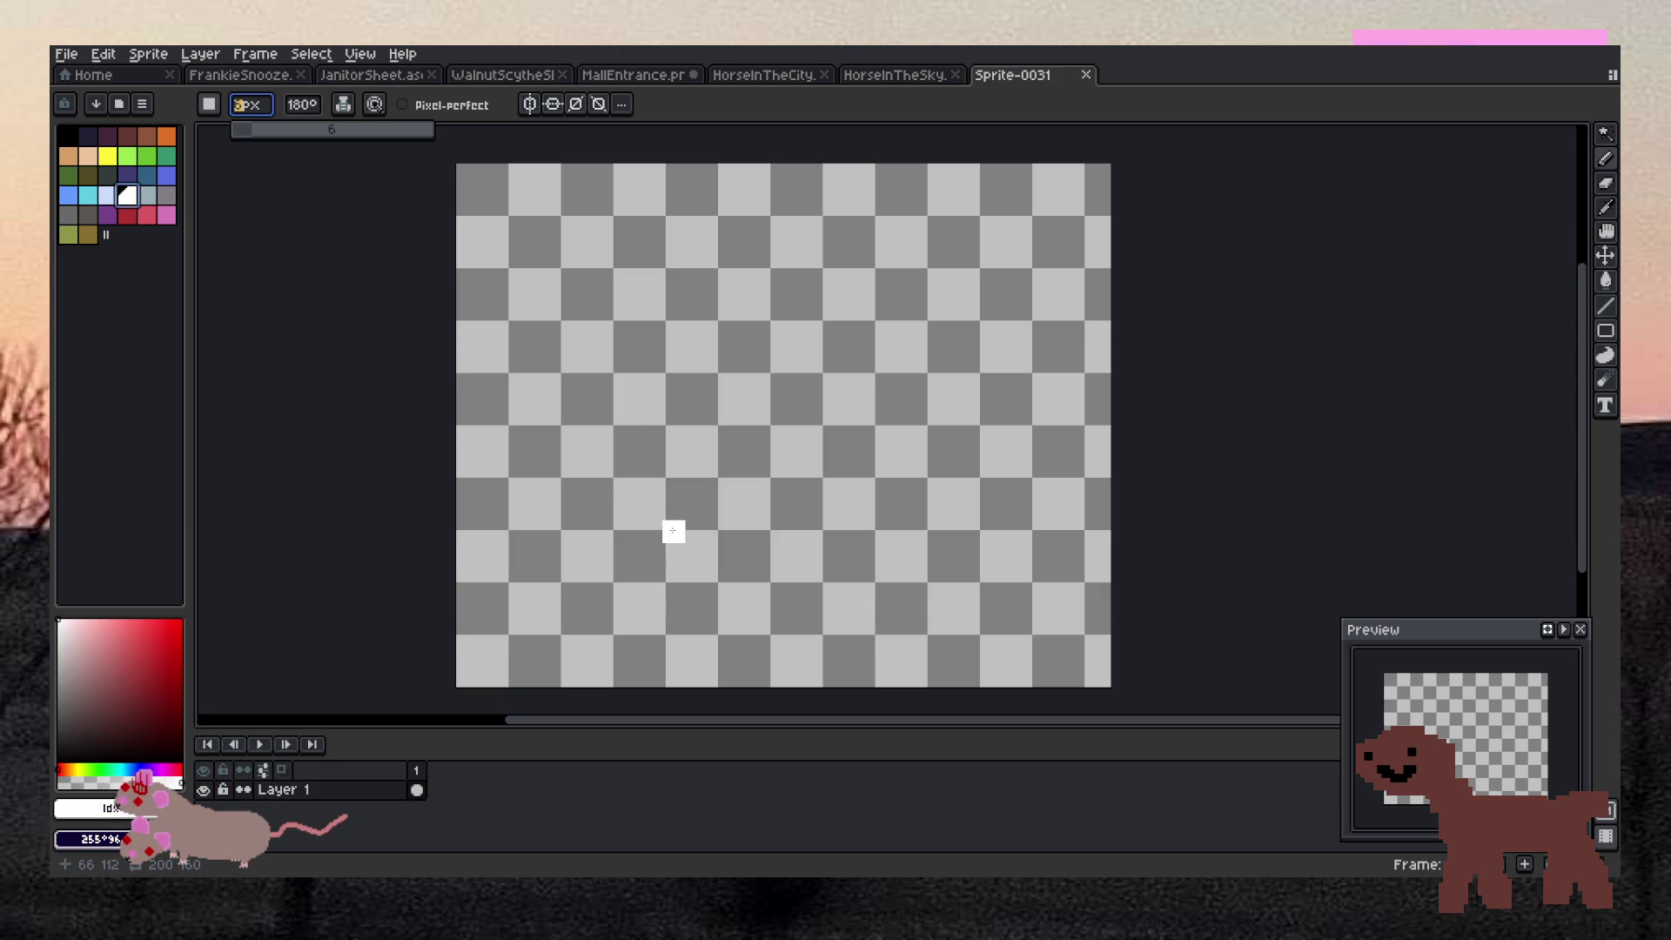
Step: Confirm the 6px brush and paint the white leg strokes in the lower canvas, undoing a misplaced one
key(Return)
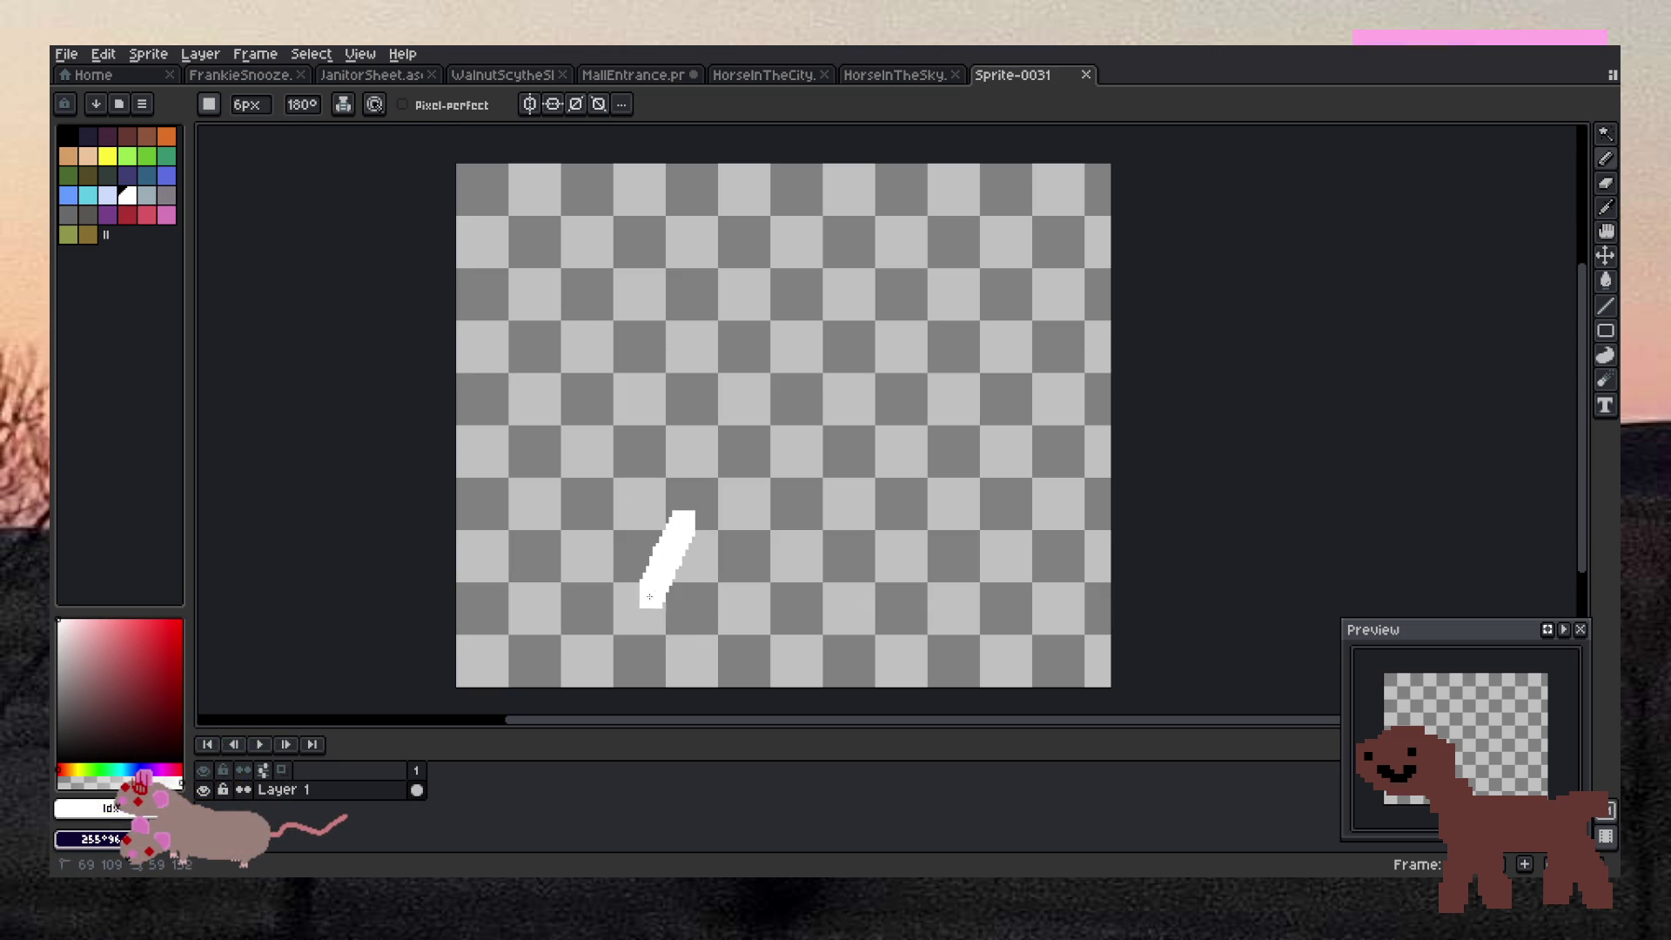
click(745, 530)
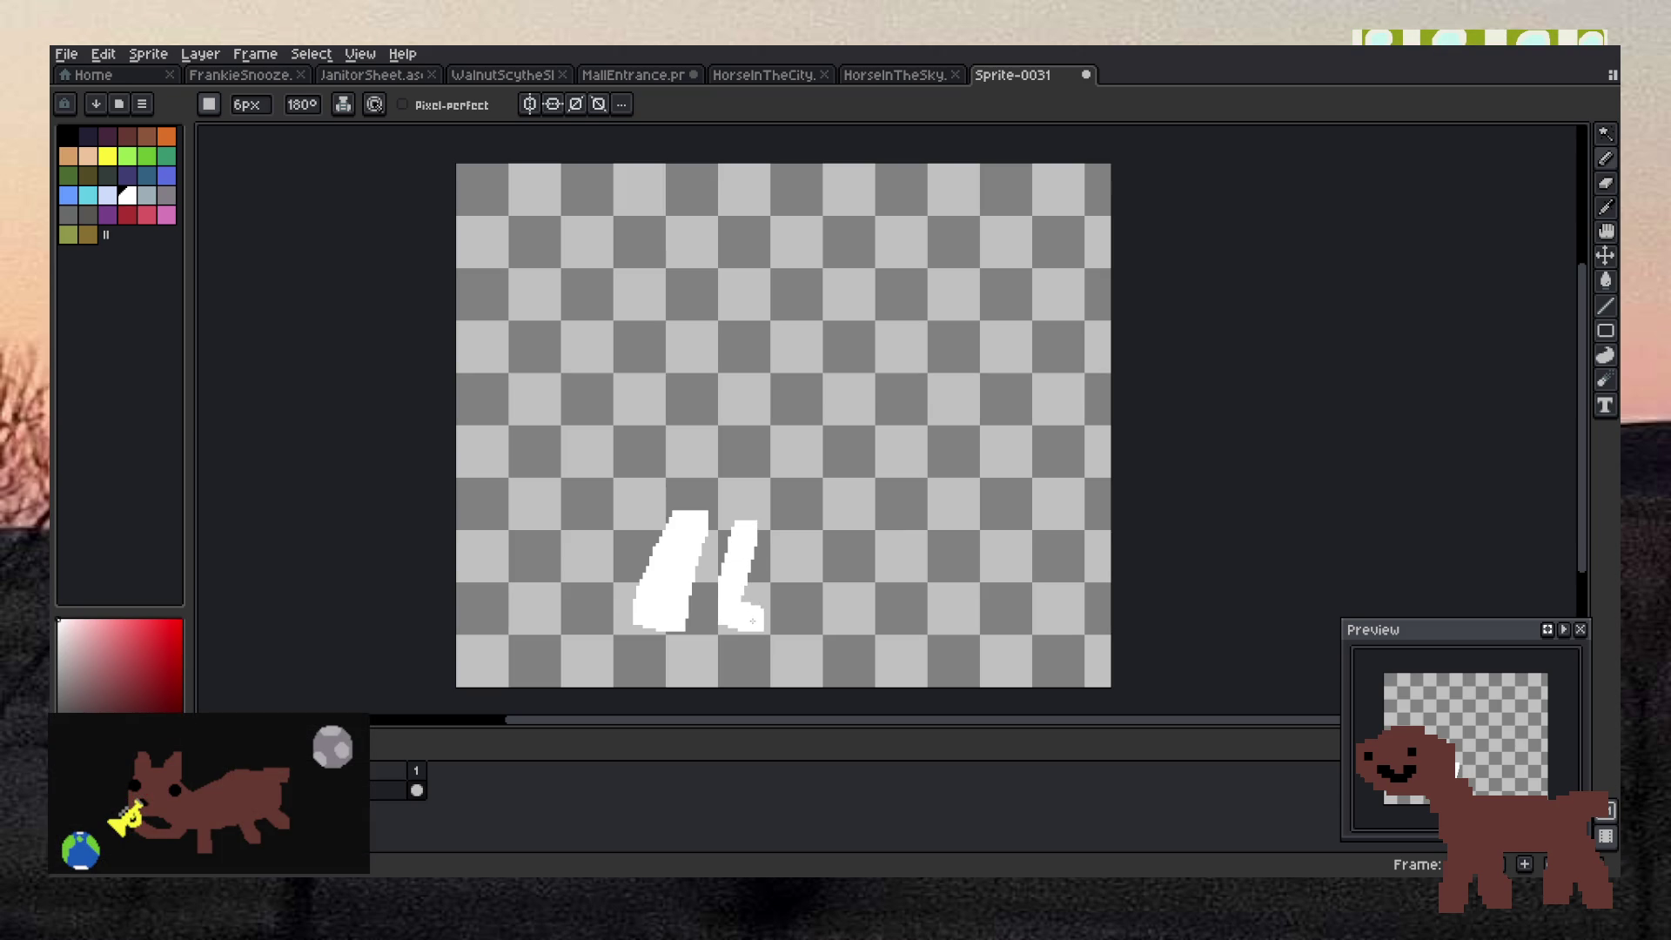
mouse_move(746, 595)
mouse_down()
mouse_move(760, 537)
mouse_move(755, 580)
mouse_up()
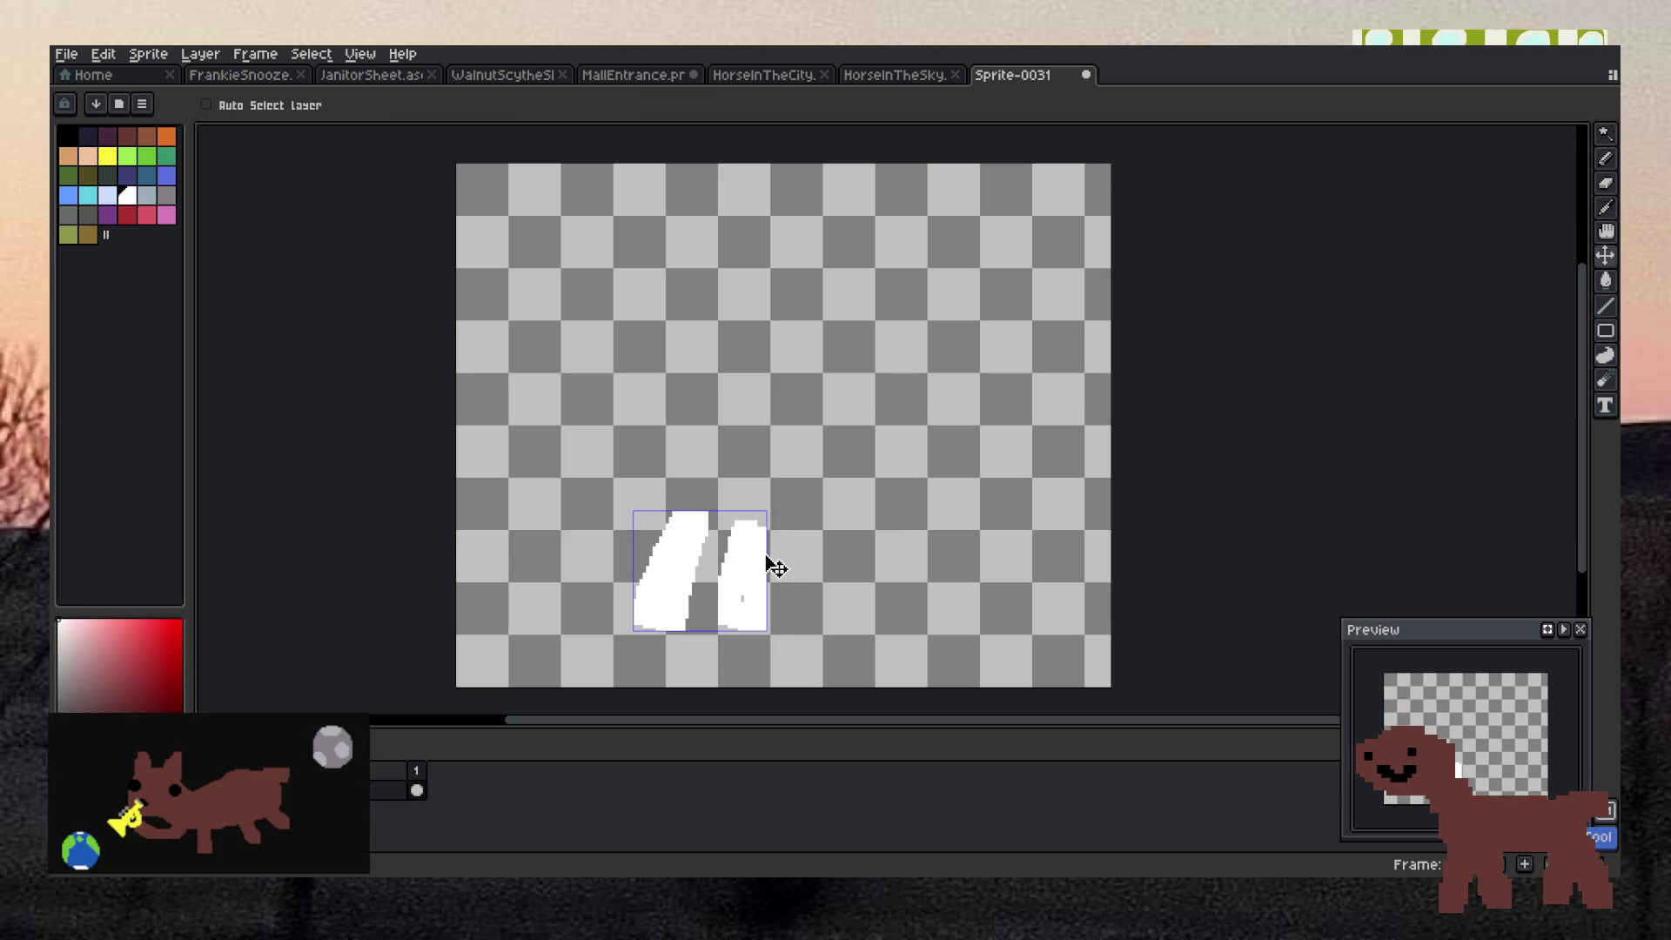
key(ctrl+z)
key(ctrl+z)
key(ctrl+z)
click(741, 522)
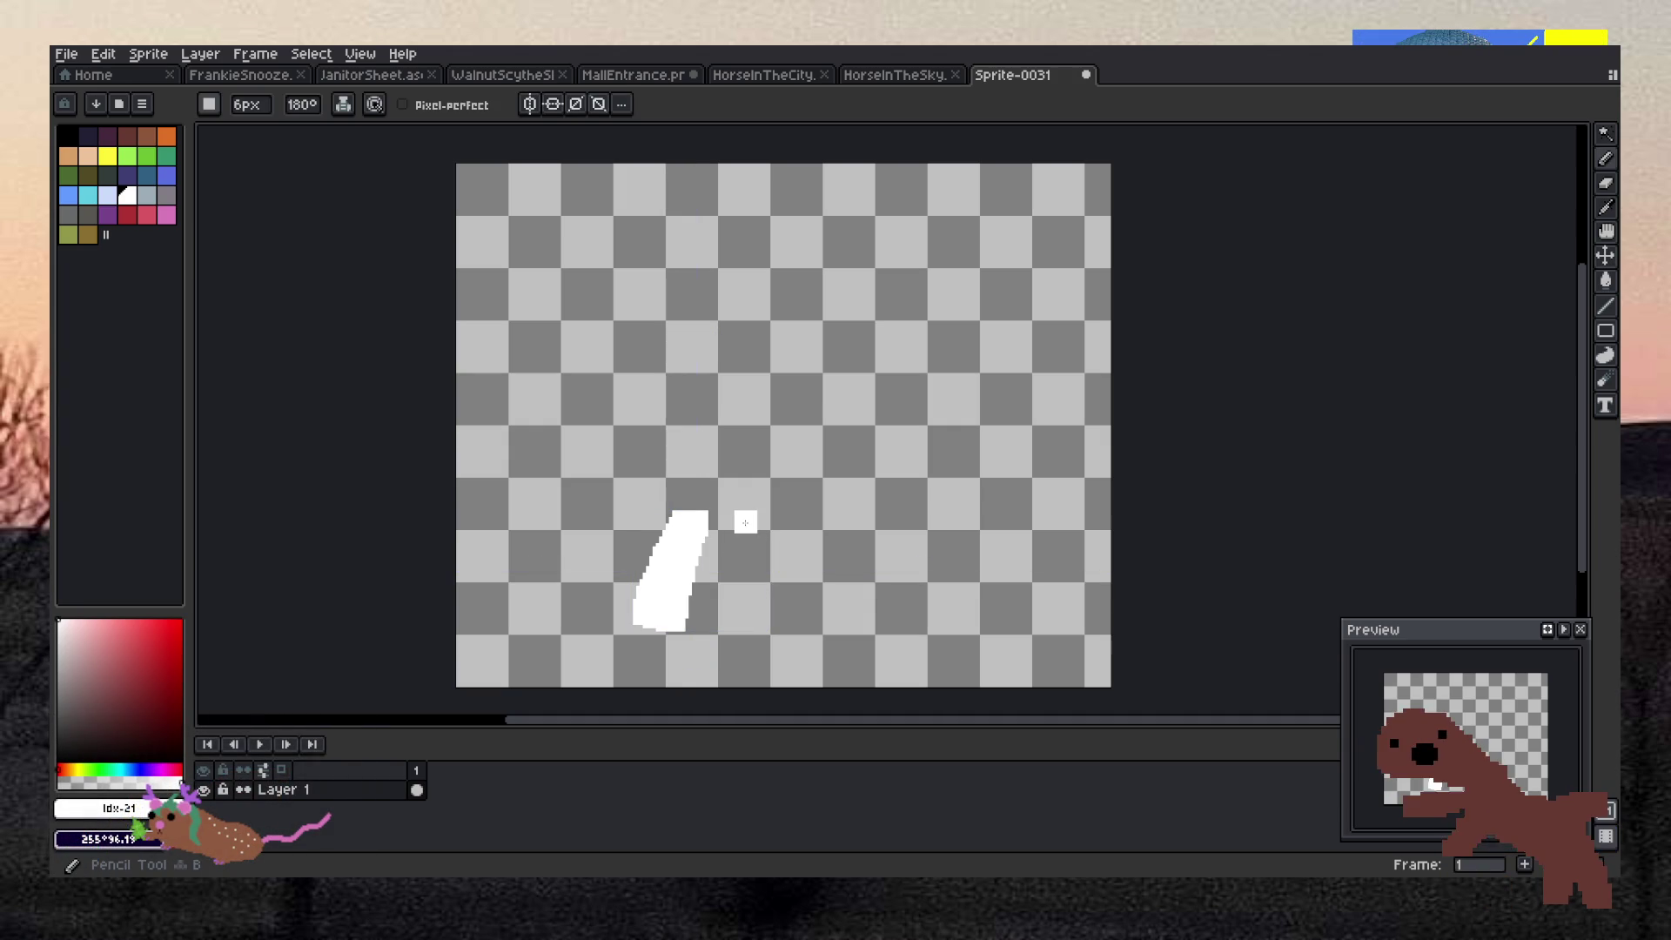
drag(746, 522, 731, 614)
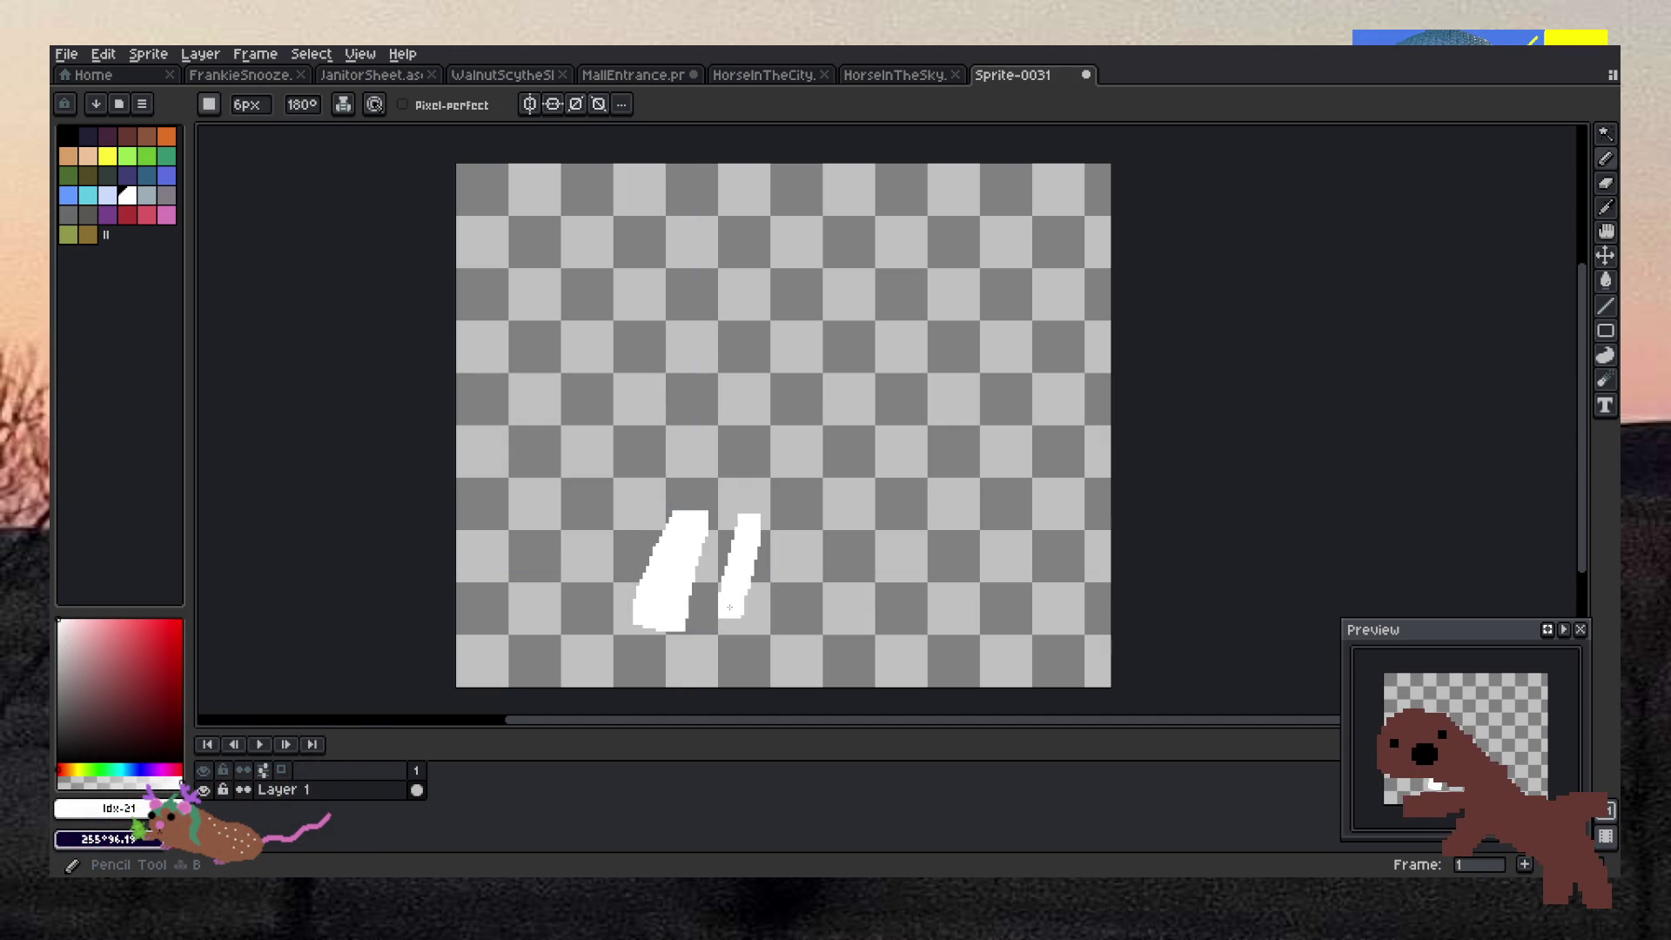
mouse_move(767, 525)
mouse_down()
mouse_move(762, 604)
mouse_move(764, 549)
mouse_up()
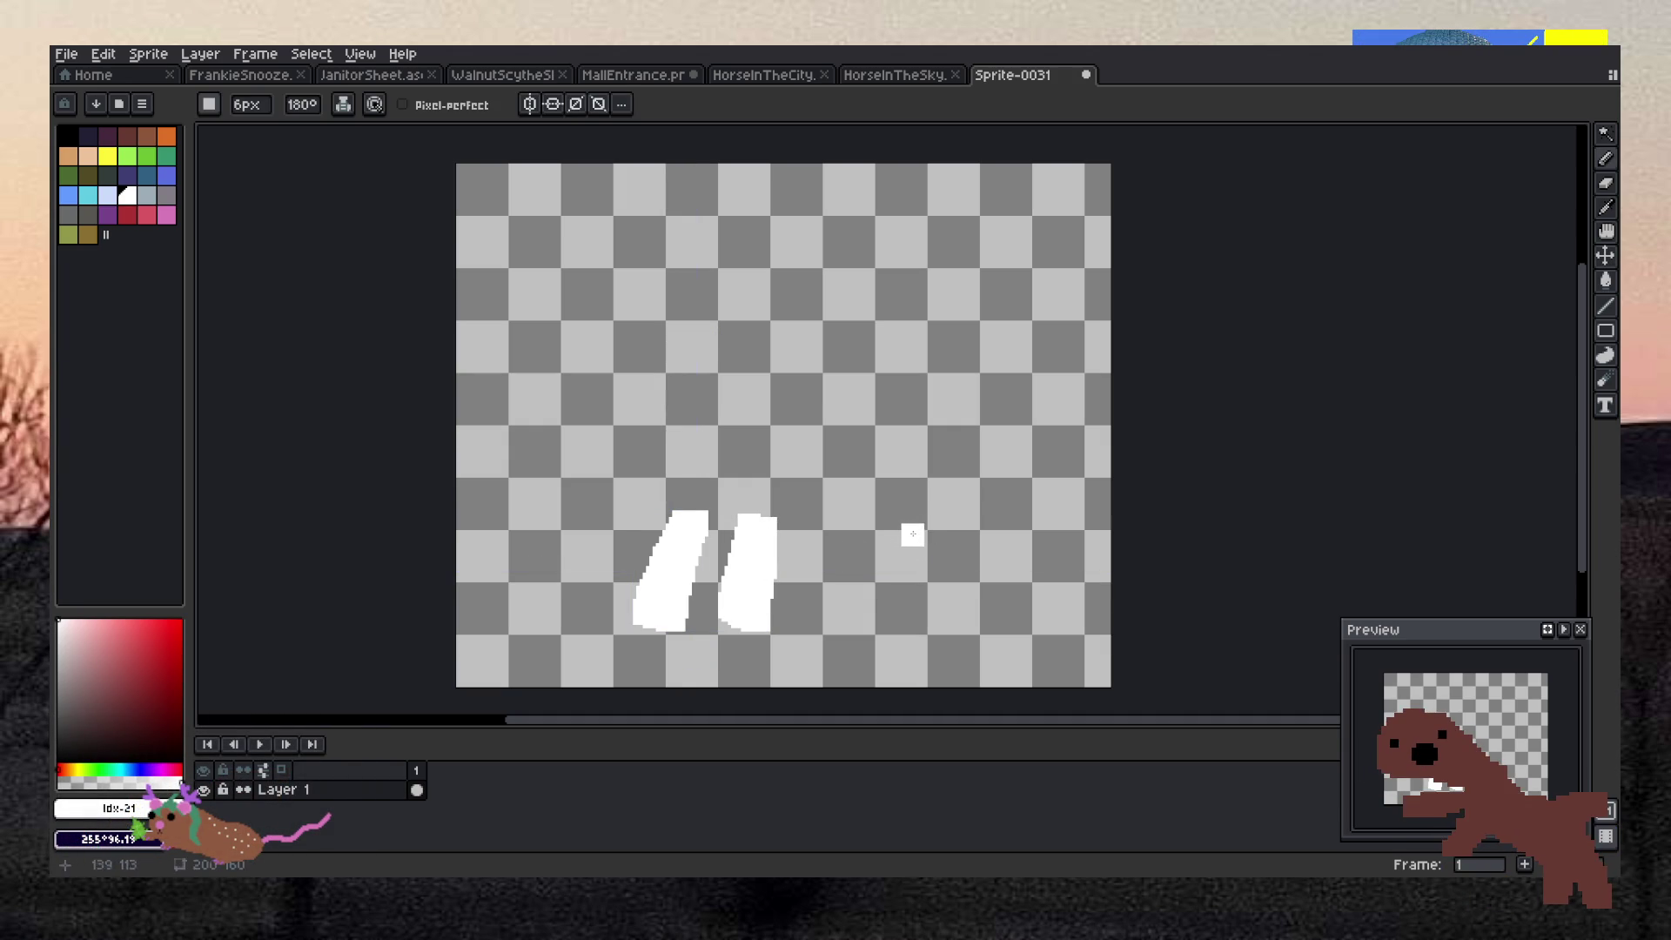
mouse_move(891, 571)
mouse_down()
mouse_move(913, 620)
mouse_move(883, 530)
mouse_up()
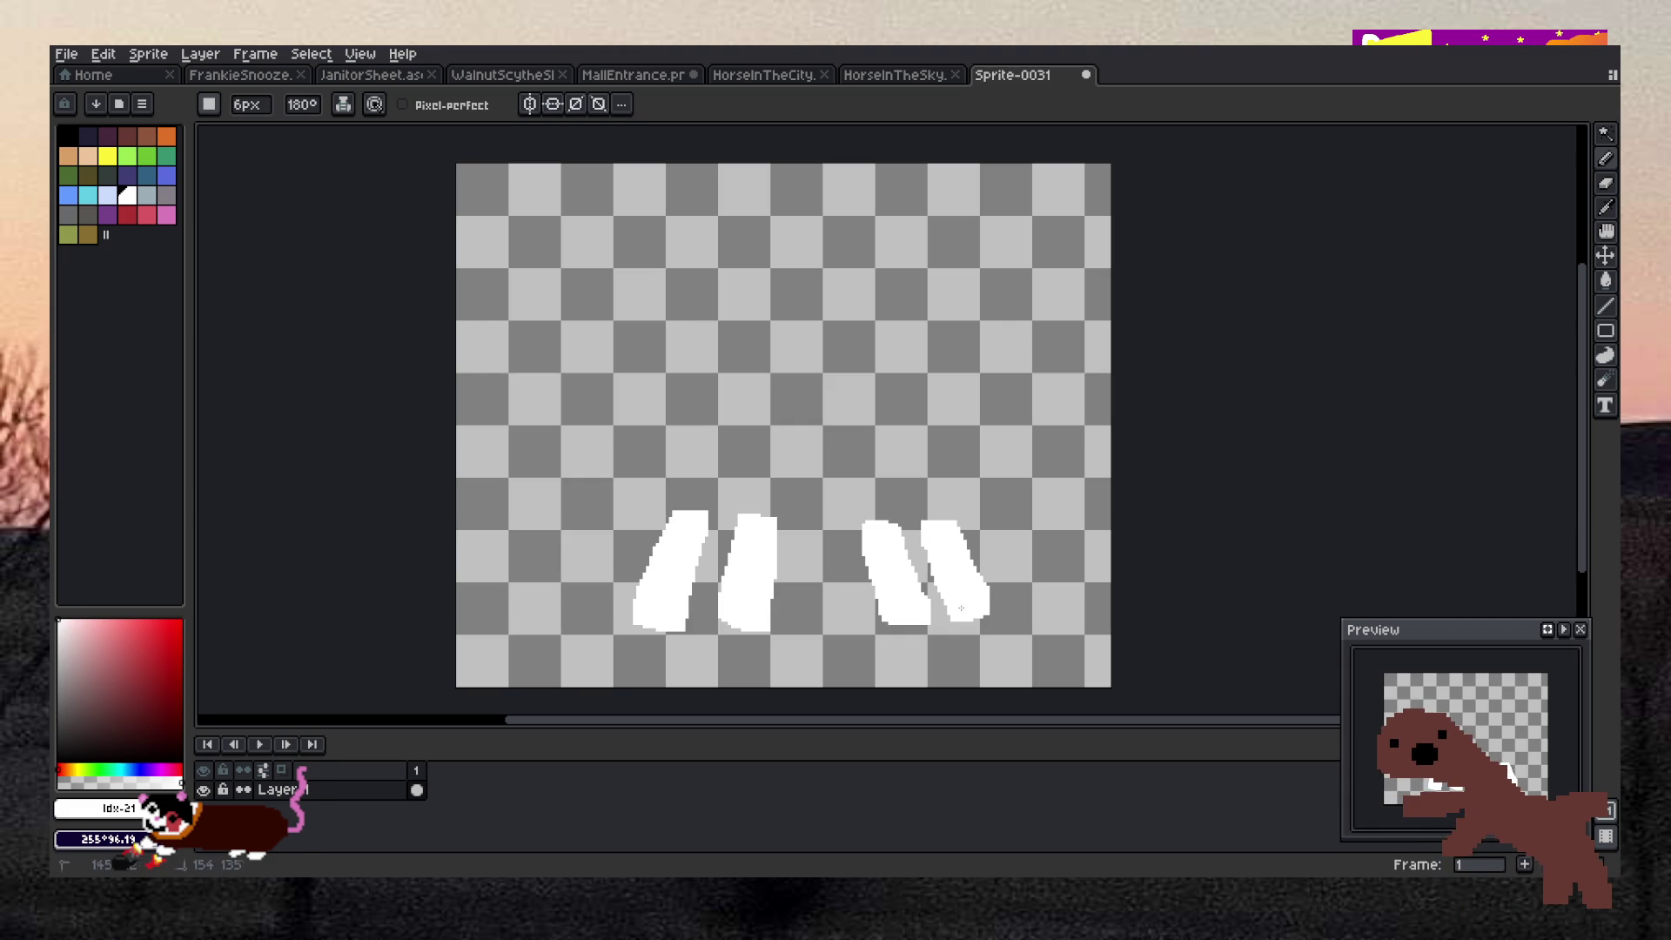
Step: Marquee-select the legs, shift them slightly right, and join their tops with a body line
click(1605, 133)
mouse_move(548, 355)
mouse_down()
mouse_move(1013, 641)
mouse_move(1001, 604)
mouse_up()
key(ctrl+d)
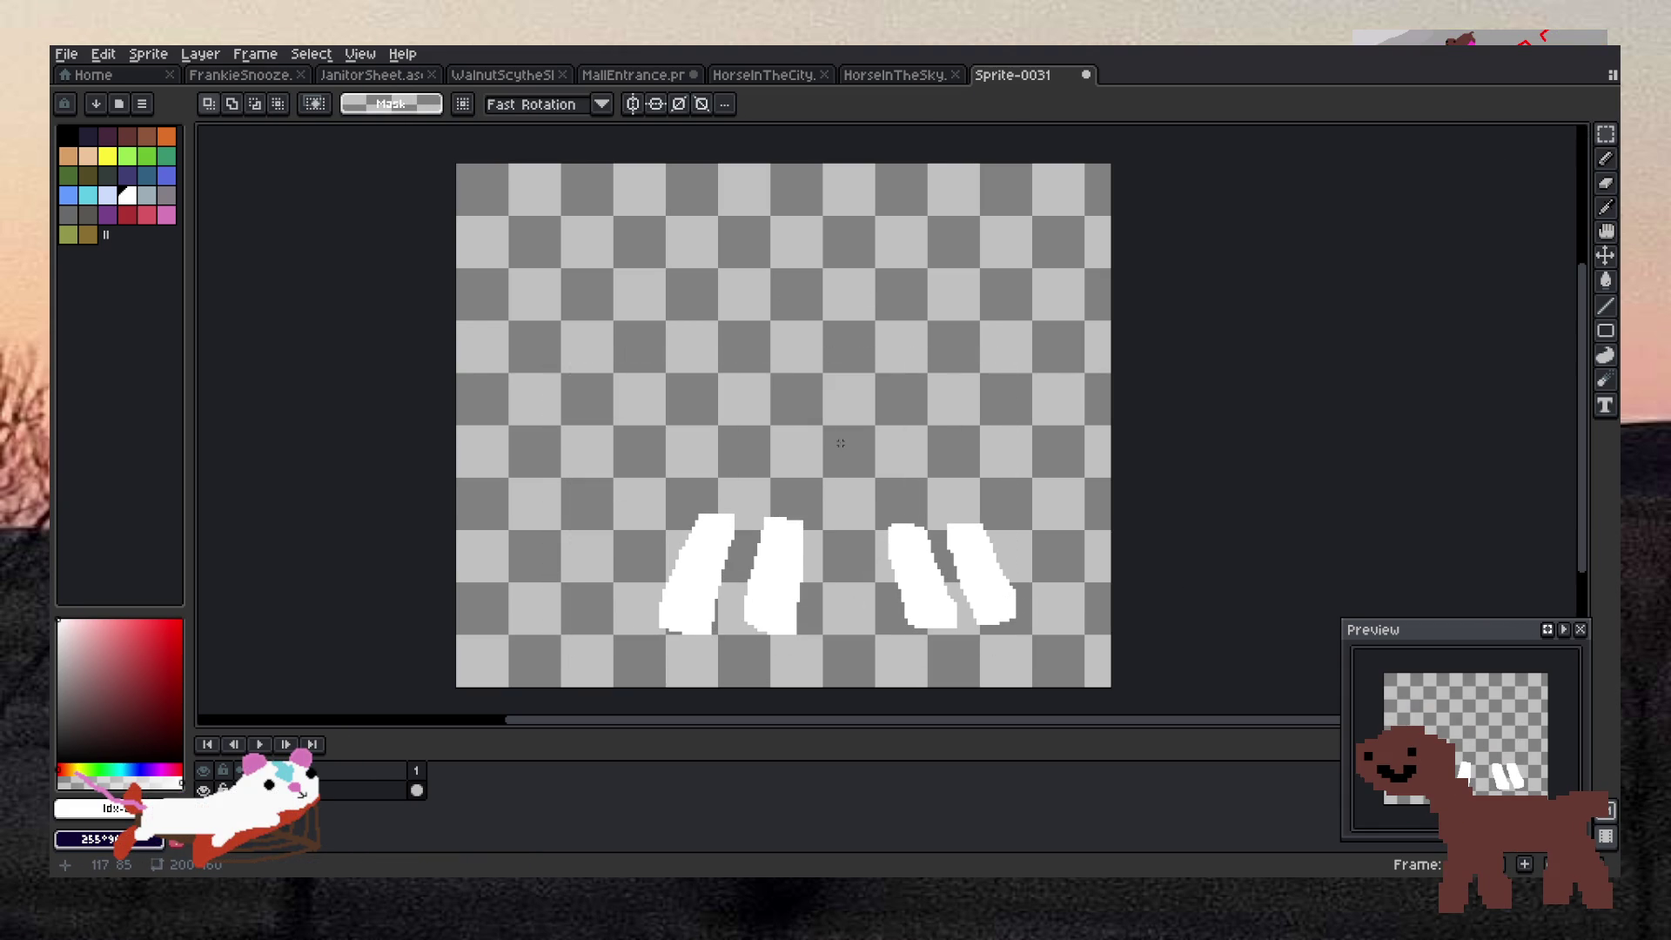
key(b)
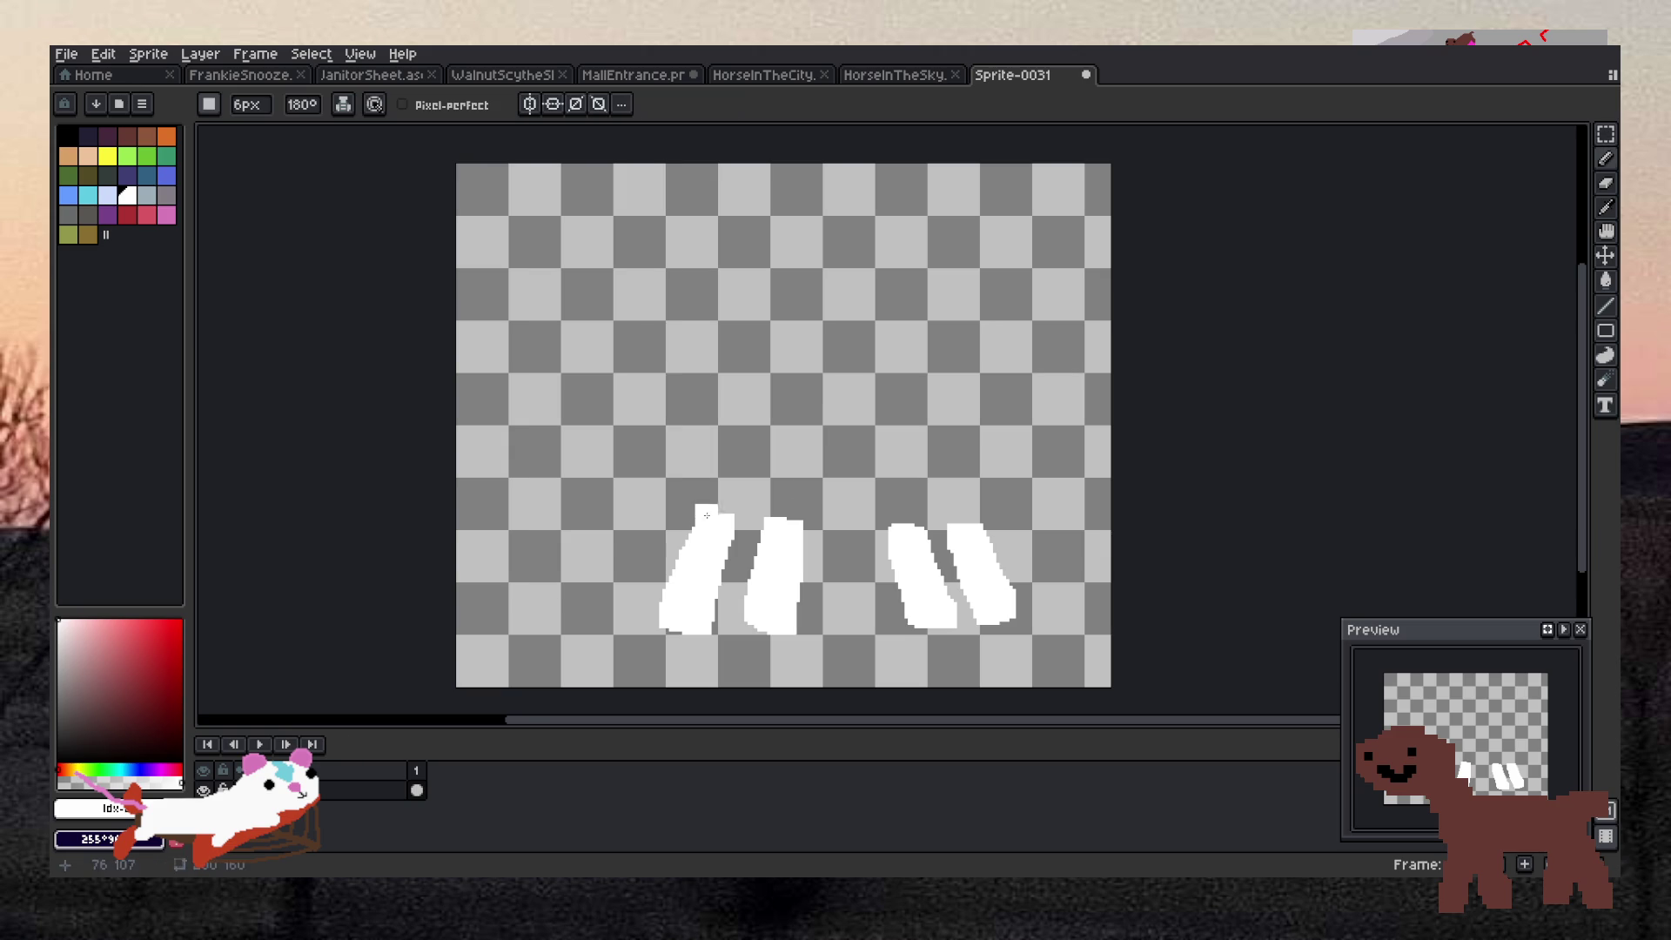
mouse_move(707, 516)
mouse_down()
mouse_move(953, 534)
mouse_move(979, 520)
mouse_move(983, 473)
mouse_move(877, 429)
mouse_move(757, 427)
mouse_move(711, 396)
mouse_move(586, 385)
mouse_up()
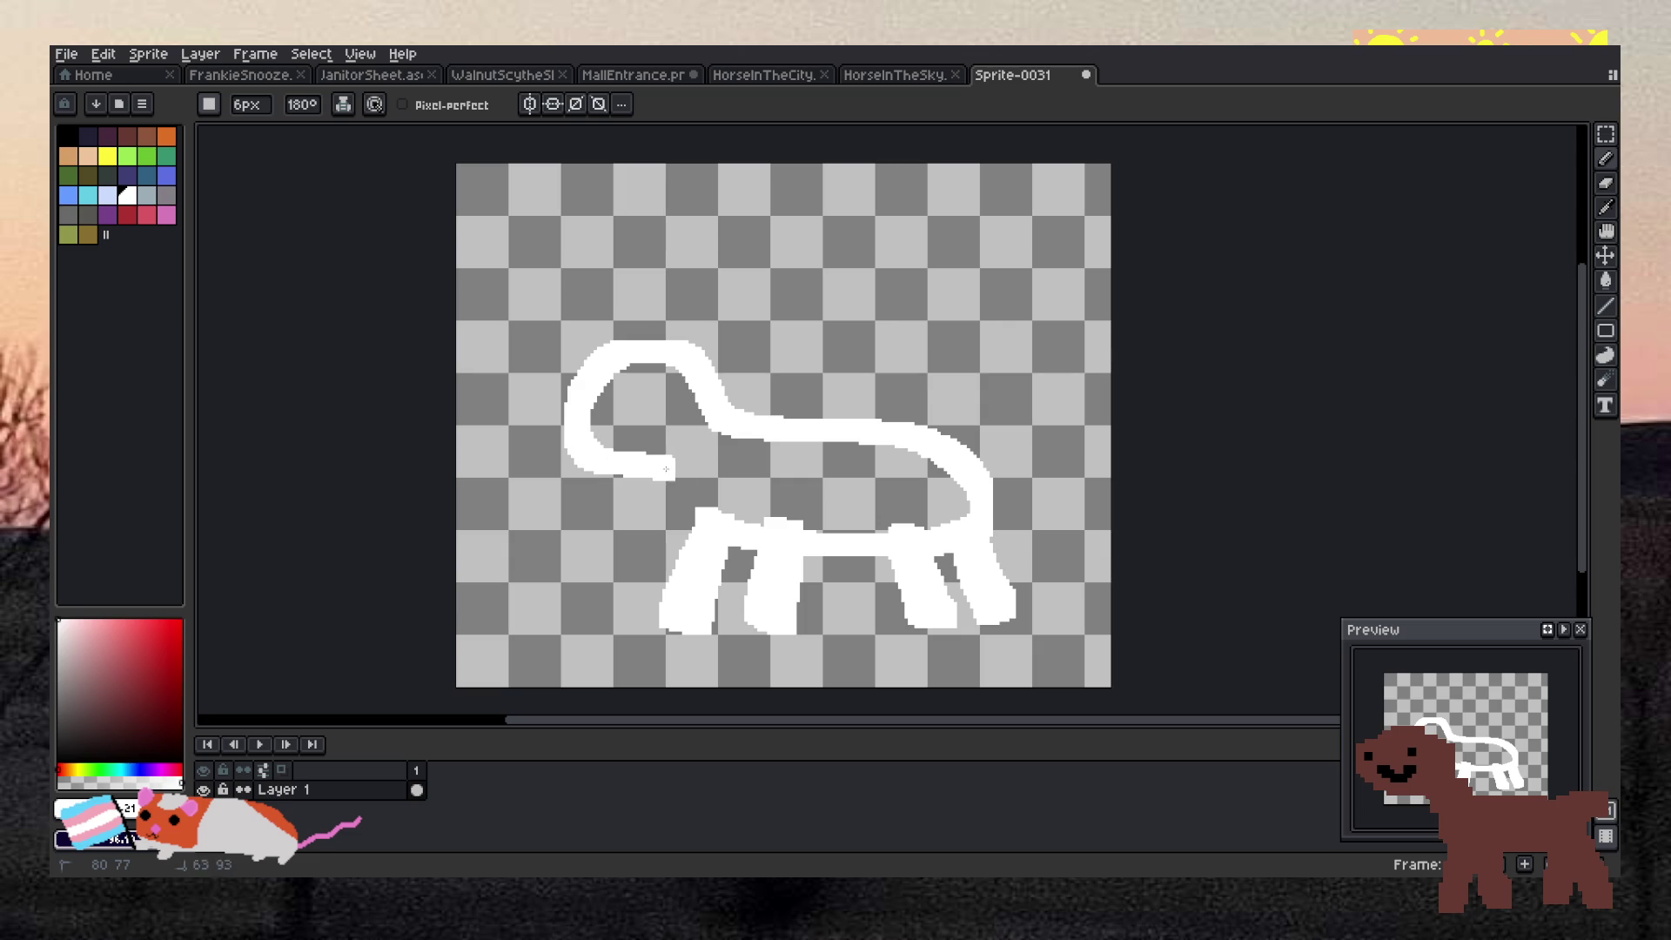
Step: Bucket-fill the horse outline white and trim the head's upper-right edge with a 4px eraser
key(g)
click(823, 485)
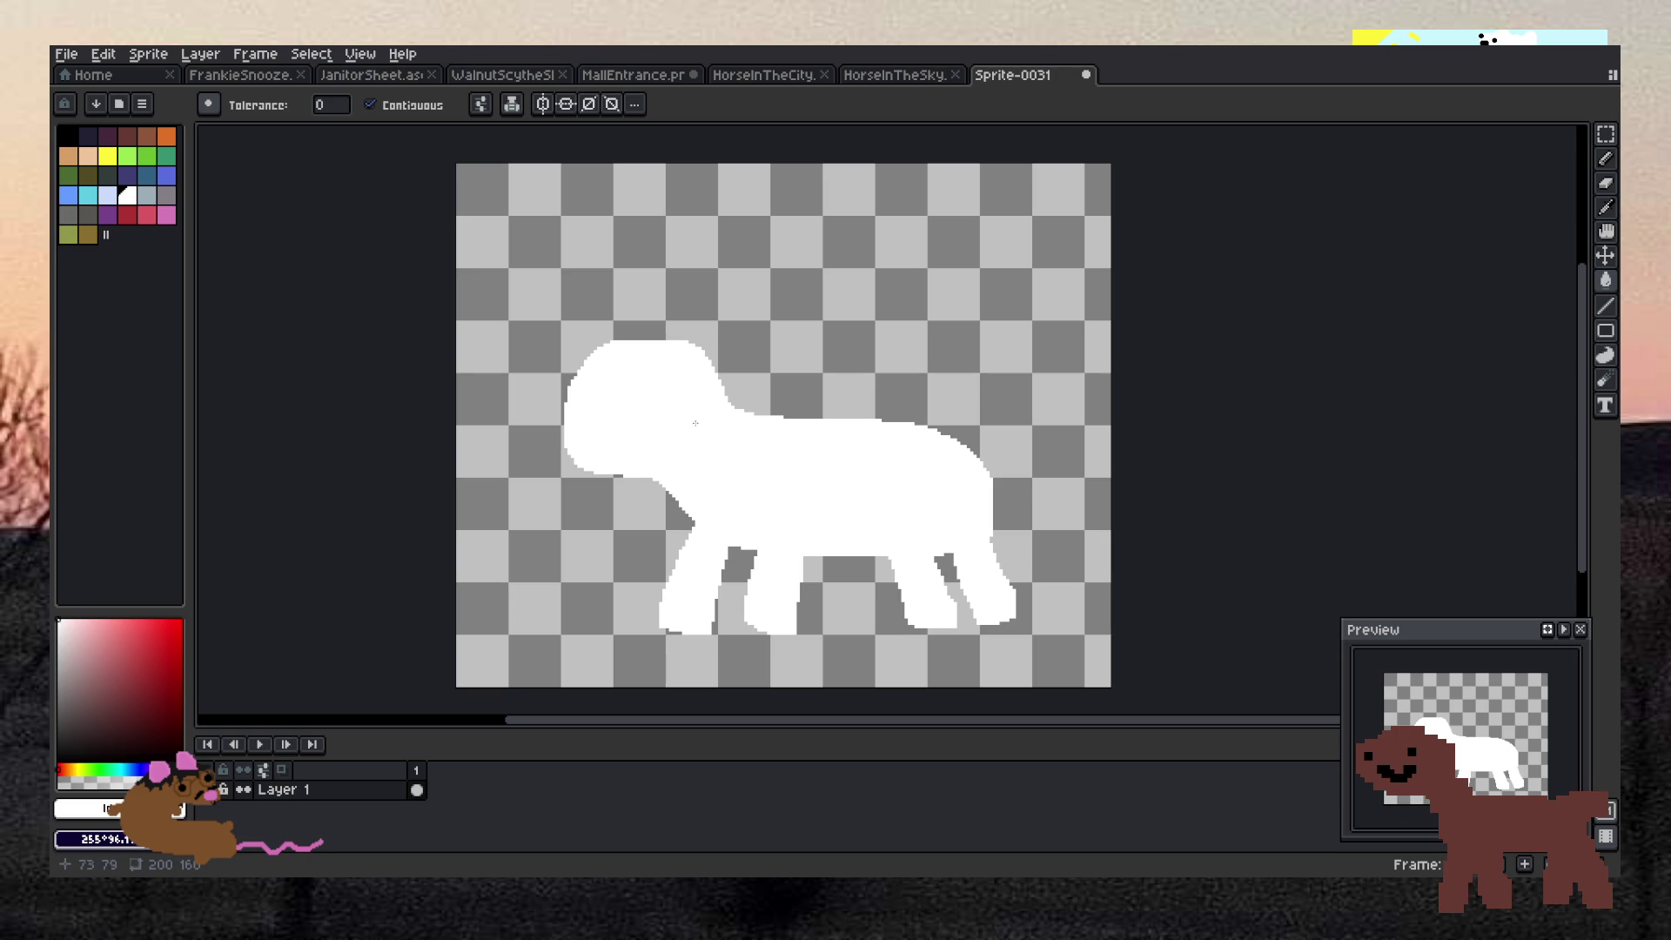
scroll(694, 422, up, 2)
scroll(757, 413, up, 1)
key(e)
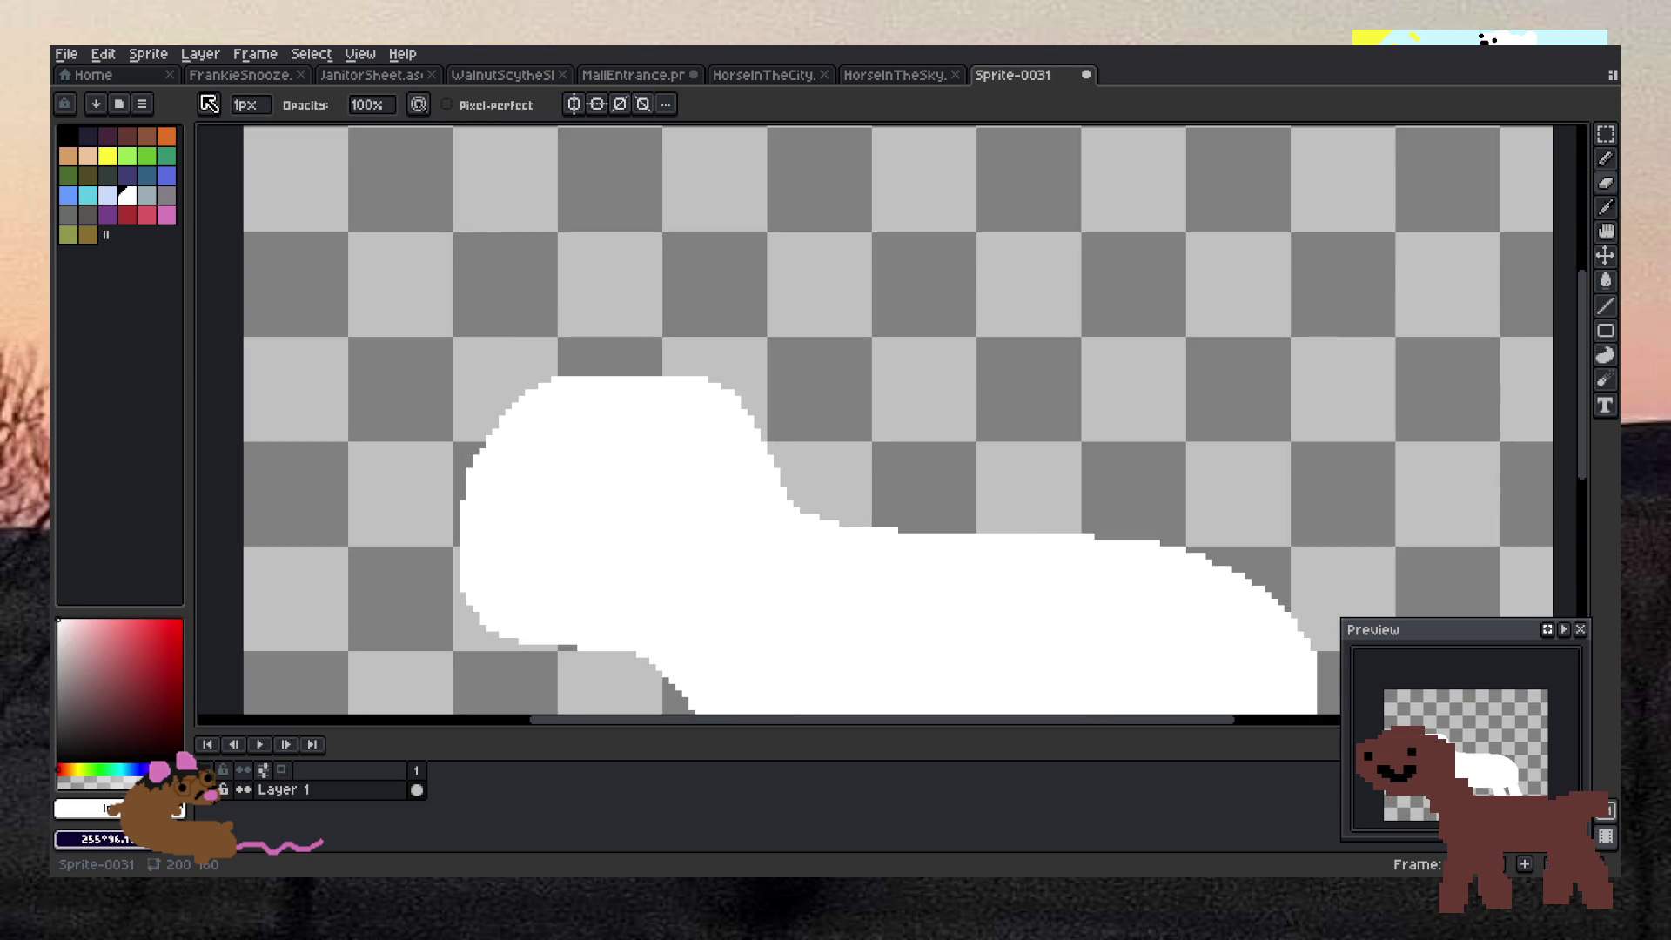
click(245, 105)
click(247, 138)
mouse_move(779, 455)
mouse_down()
mouse_move(727, 385)
mouse_move(656, 337)
mouse_up()
scroll(543, 297, up, 2)
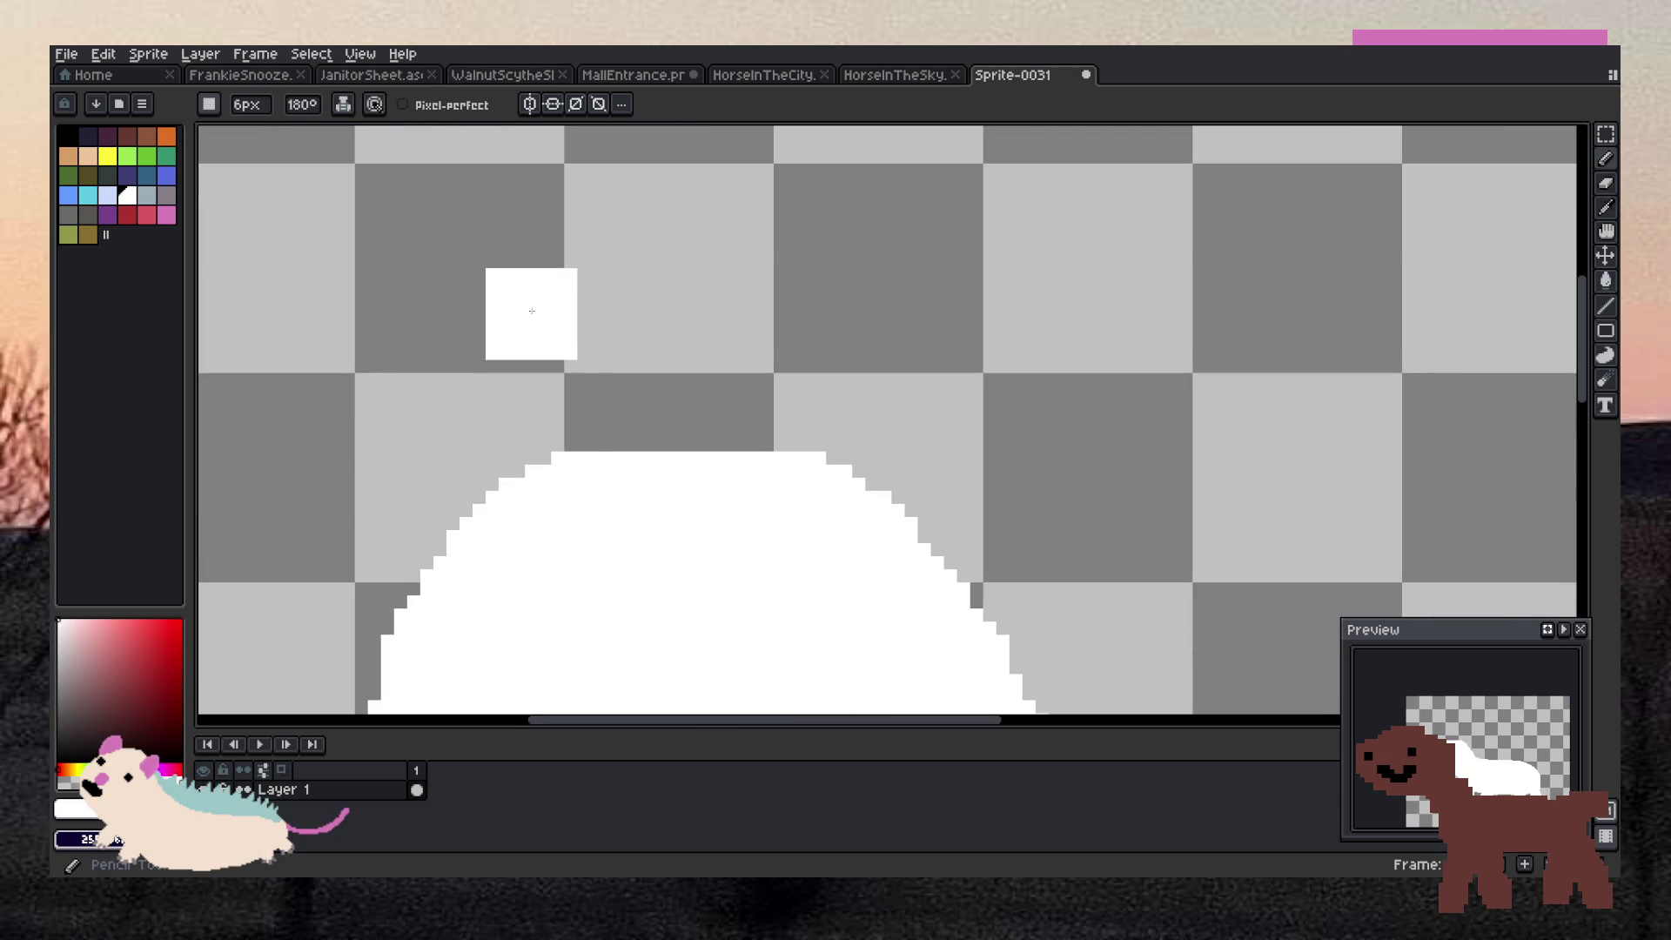
Step: Outline and fill two white pointed ears above the head
click(248, 108)
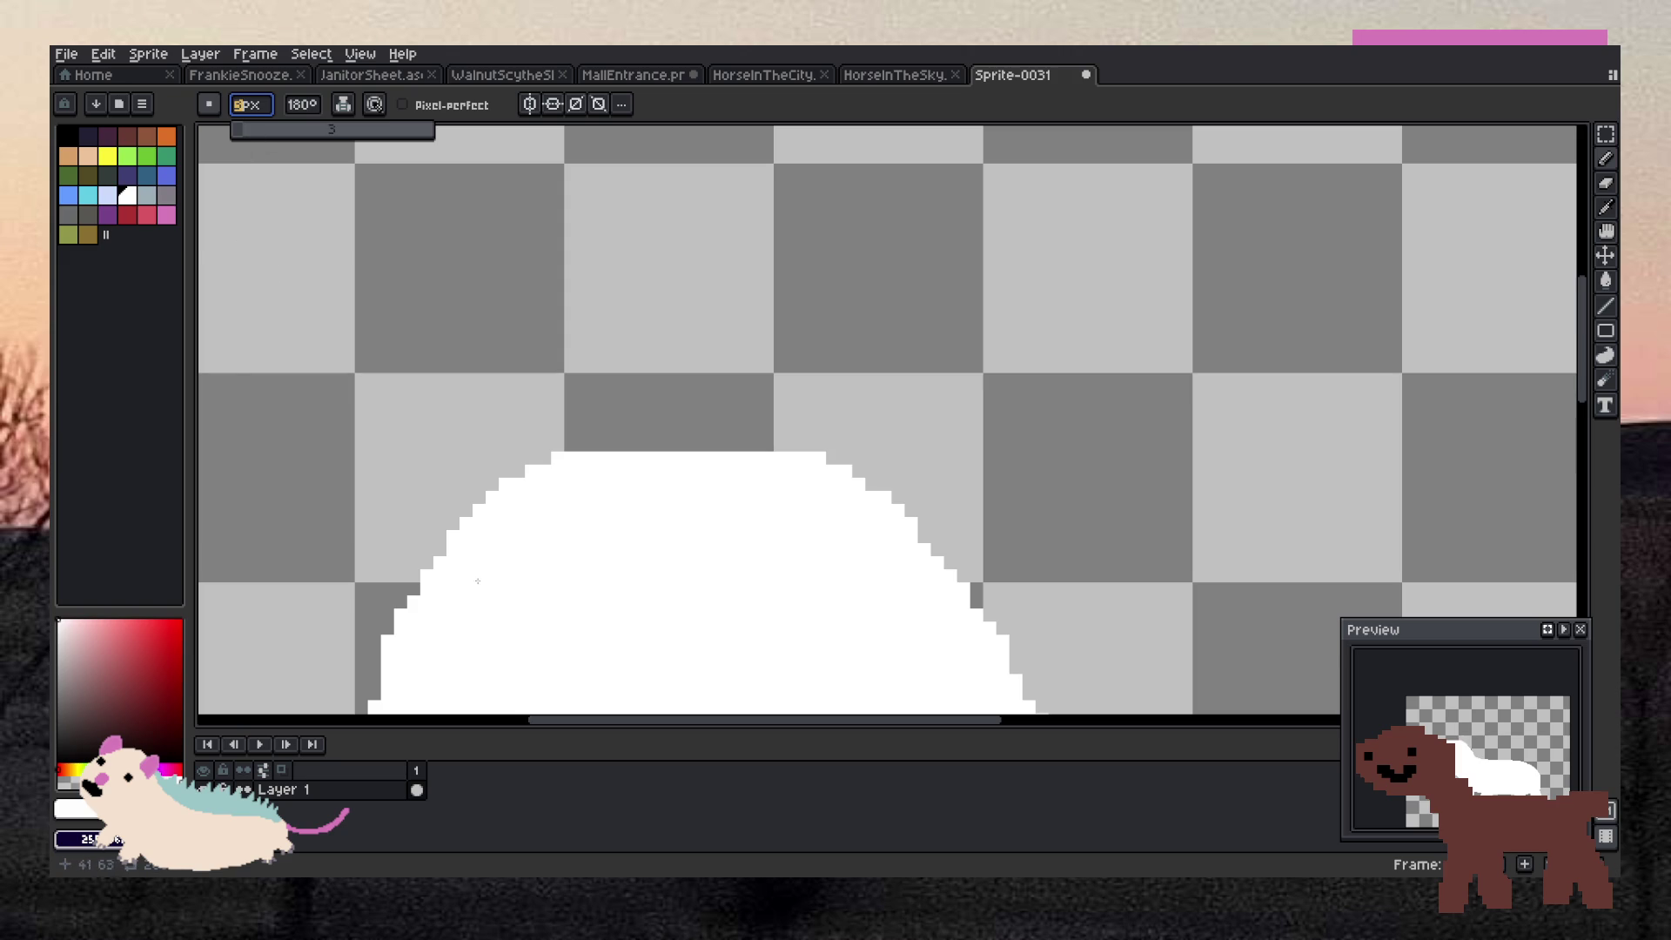
mouse_move(486, 542)
mouse_down()
mouse_move(431, 457)
mouse_move(482, 274)
mouse_move(575, 450)
mouse_up()
key(g)
click(496, 419)
key(b)
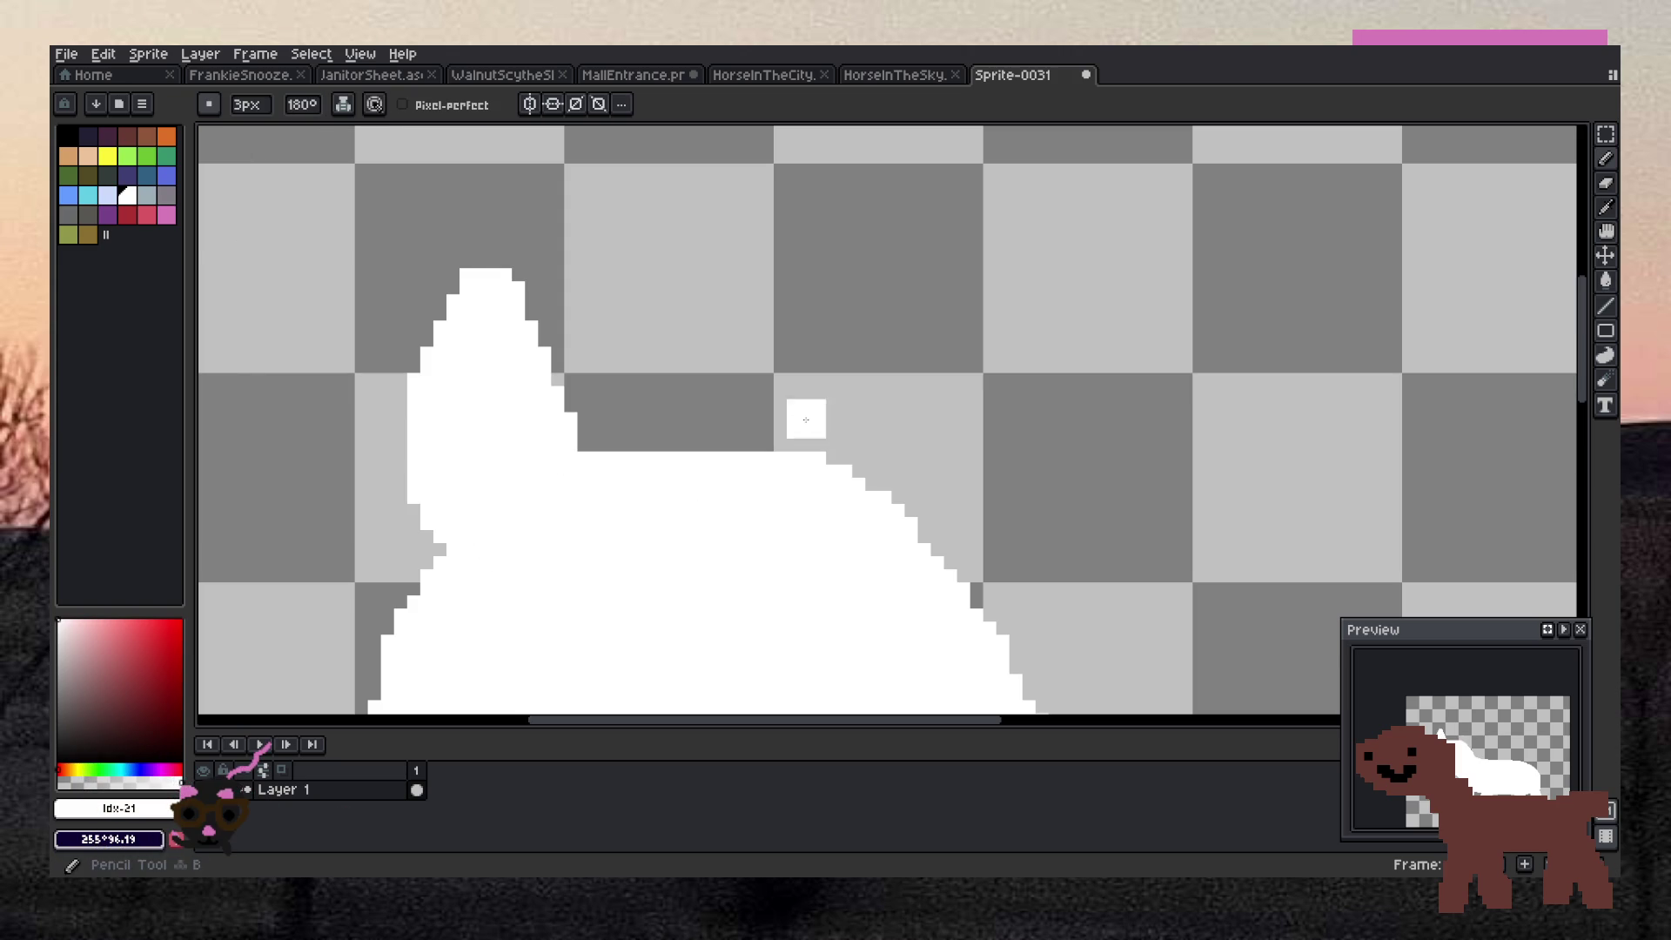
mouse_move(830, 501)
mouse_down()
mouse_move(862, 325)
mouse_move(977, 391)
mouse_move(972, 562)
mouse_up()
key(g)
click(899, 427)
scroll(898, 427, down, 5)
scroll(899, 427, down, 1)
scroll(898, 427, down, 2)
scroll(1005, 530, up, 2)
scroll(1005, 530, up, 4)
scroll(1005, 530, up, 2)
Step: Draw the tail off the horse's back, fill the gap beside it and redo its lower tip
key(b)
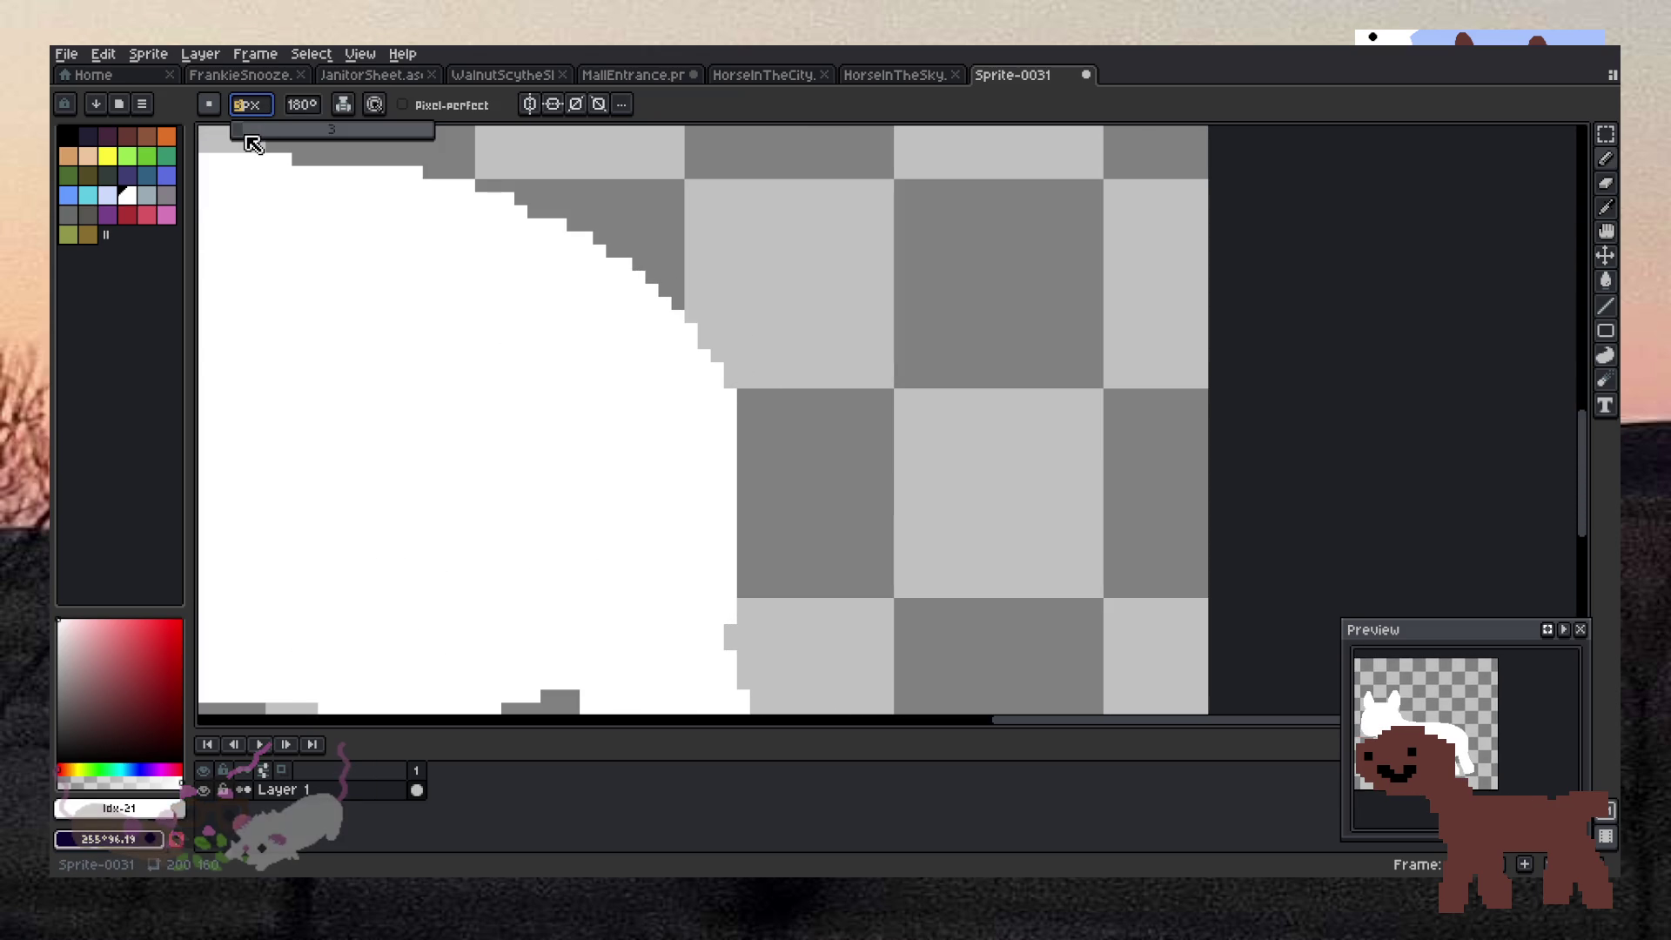
mouse_move(673, 288)
mouse_down()
mouse_move(810, 430)
mouse_move(927, 613)
mouse_up()
drag(712, 350, 869, 581)
mouse_move(741, 418)
mouse_down()
mouse_move(845, 602)
mouse_move(806, 536)
mouse_up()
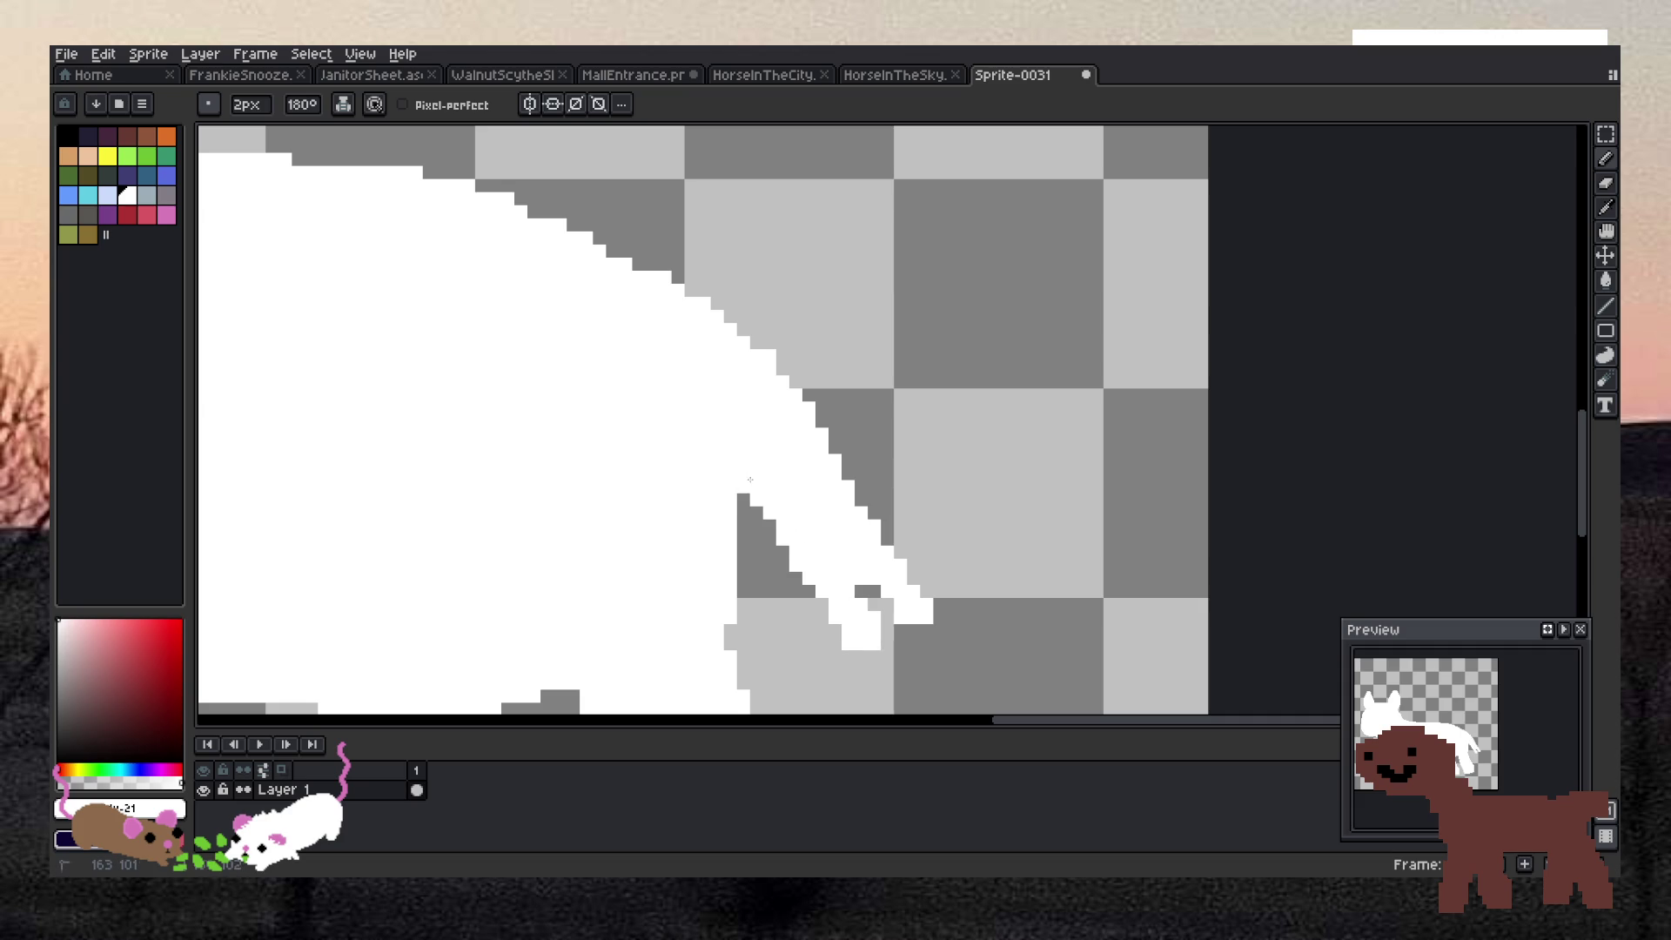
drag(801, 614, 812, 630)
key(ctrl+z)
drag(758, 513, 822, 633)
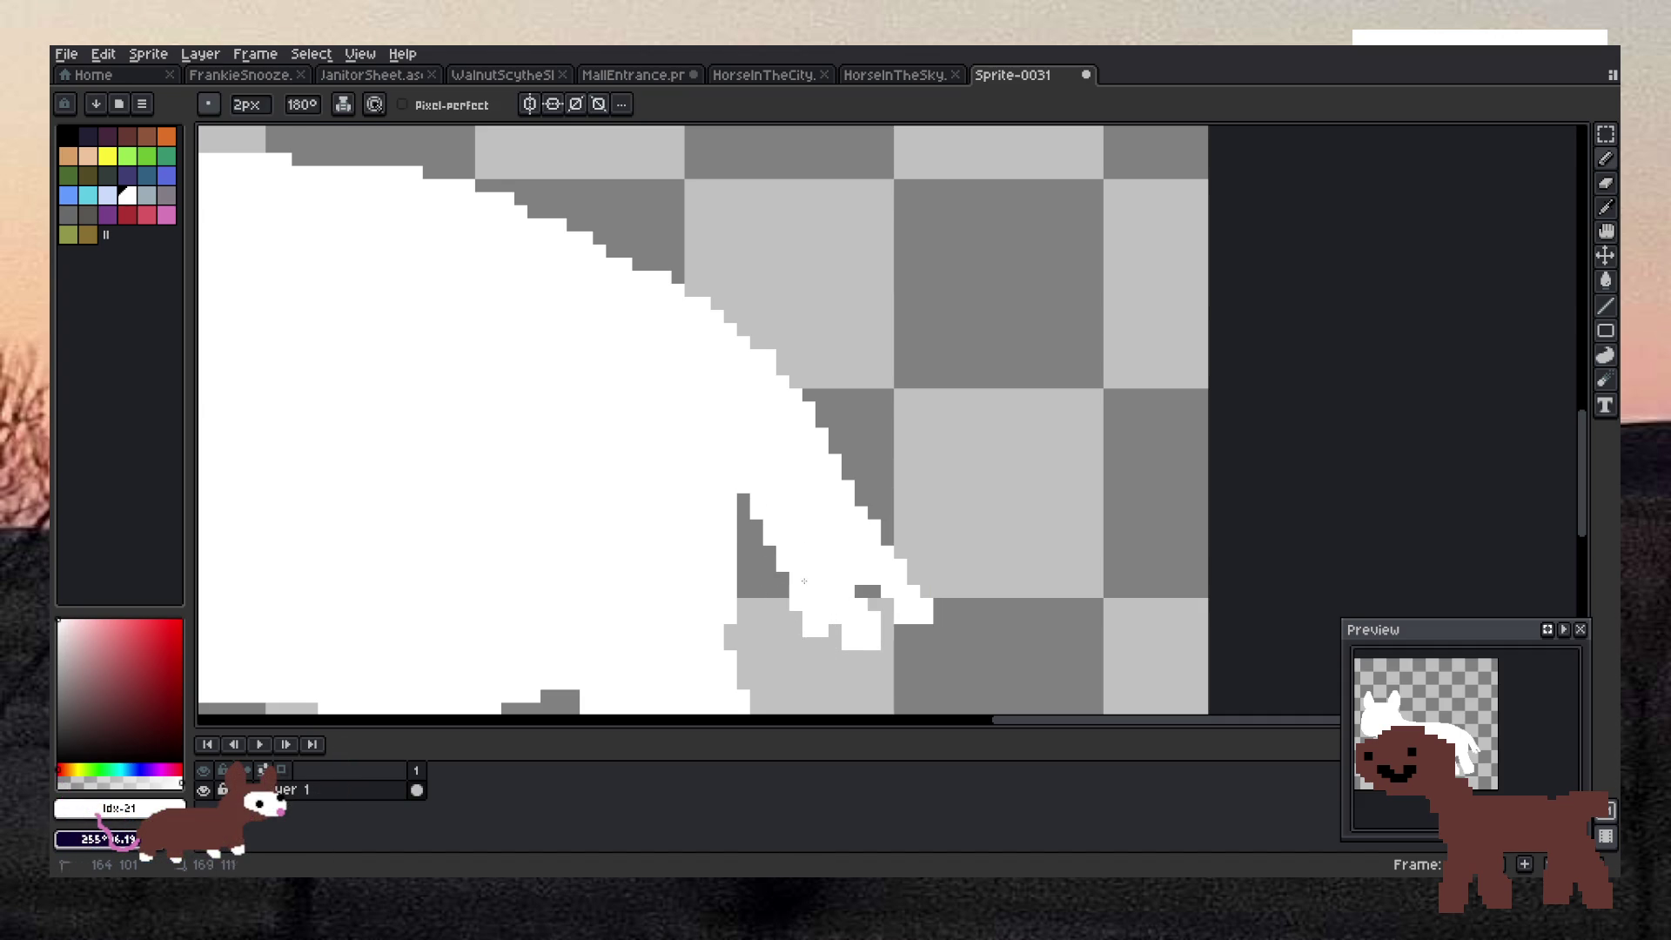
scroll(733, 453, down, 5)
scroll(578, 381, up, 2)
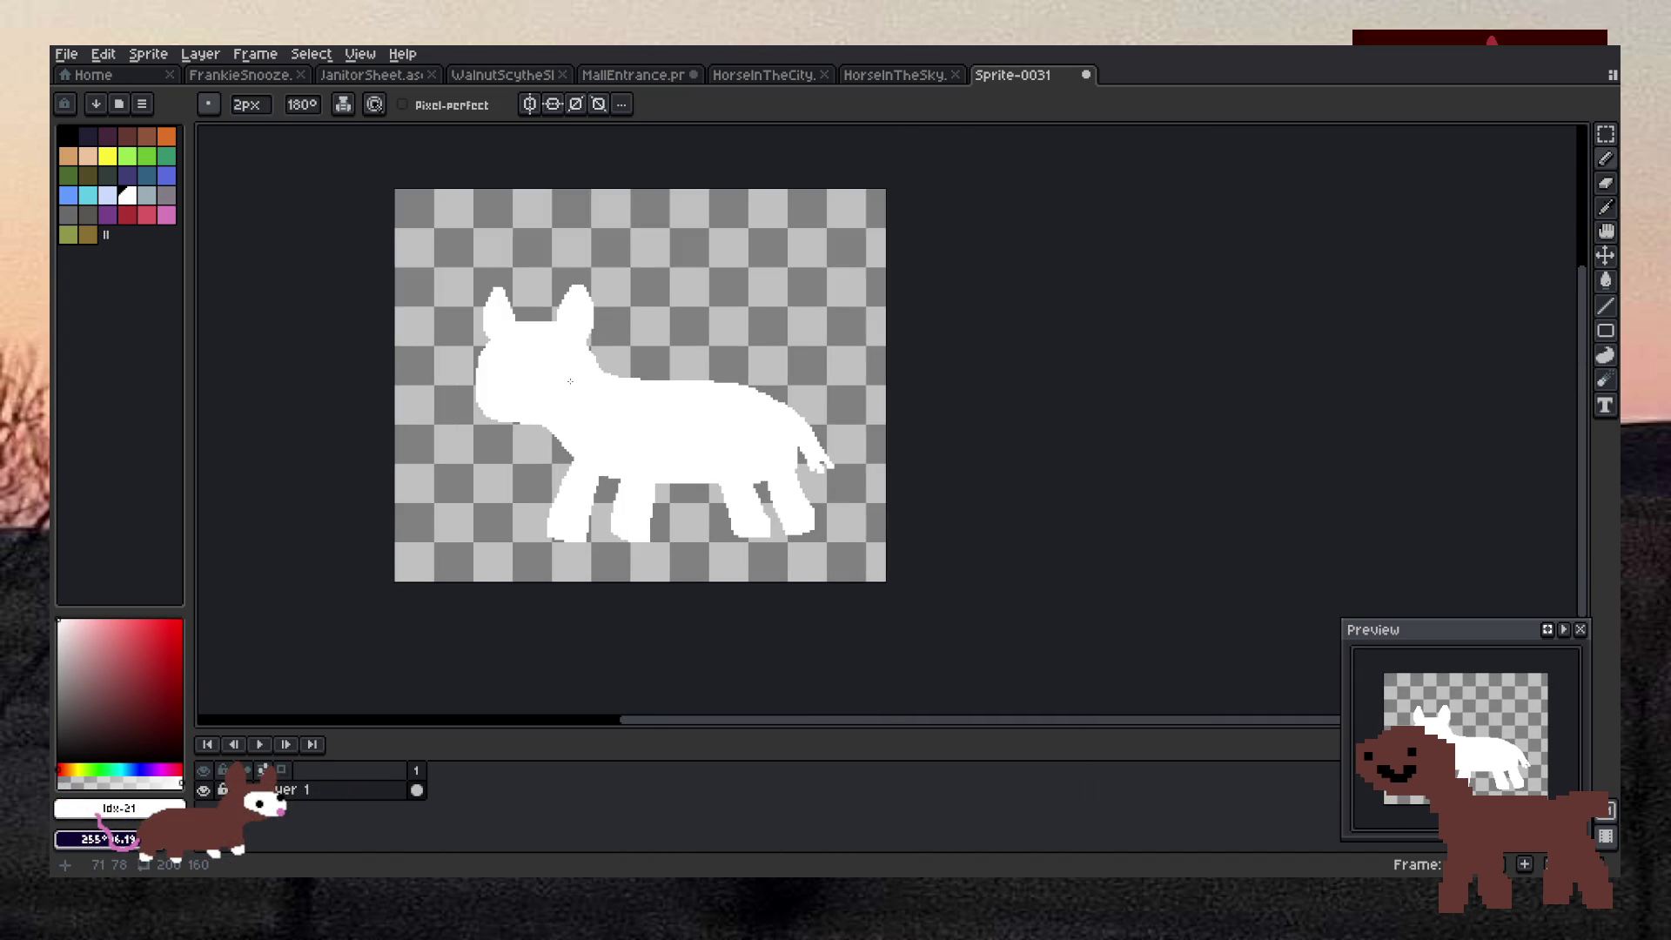
Step: Nudge the whole horse right and down, then dot its first black eye
click(1605, 133)
drag(410, 258, 854, 572)
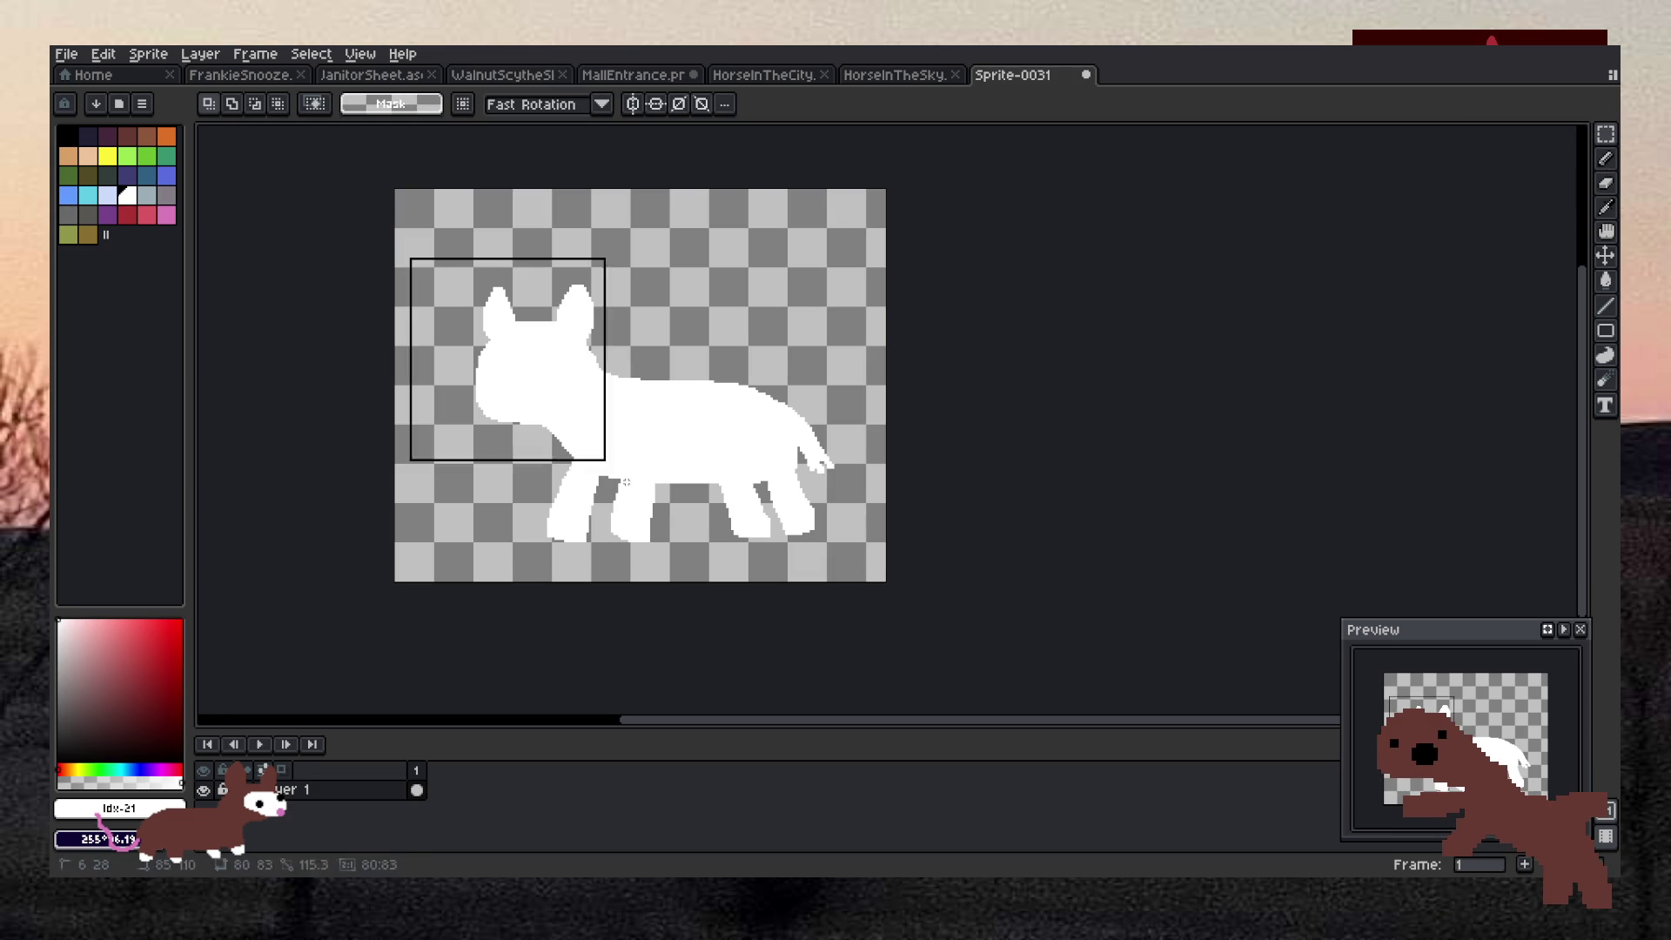
drag(784, 448, 813, 467)
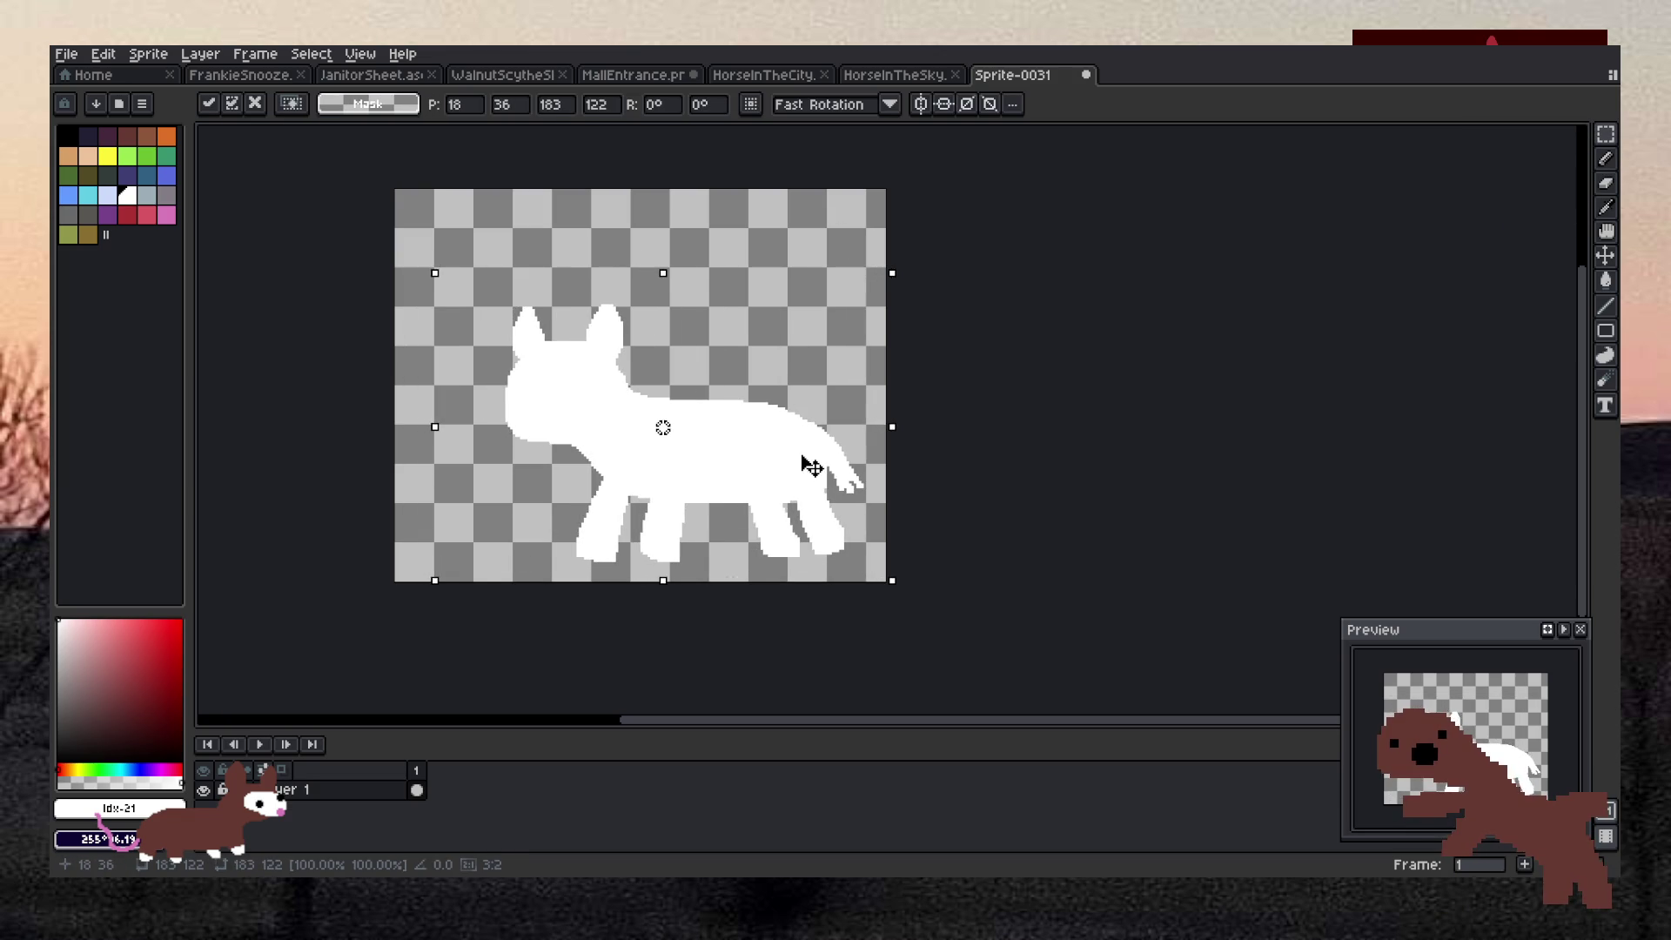
scroll(545, 209, up, 3)
key(b)
click(464, 433)
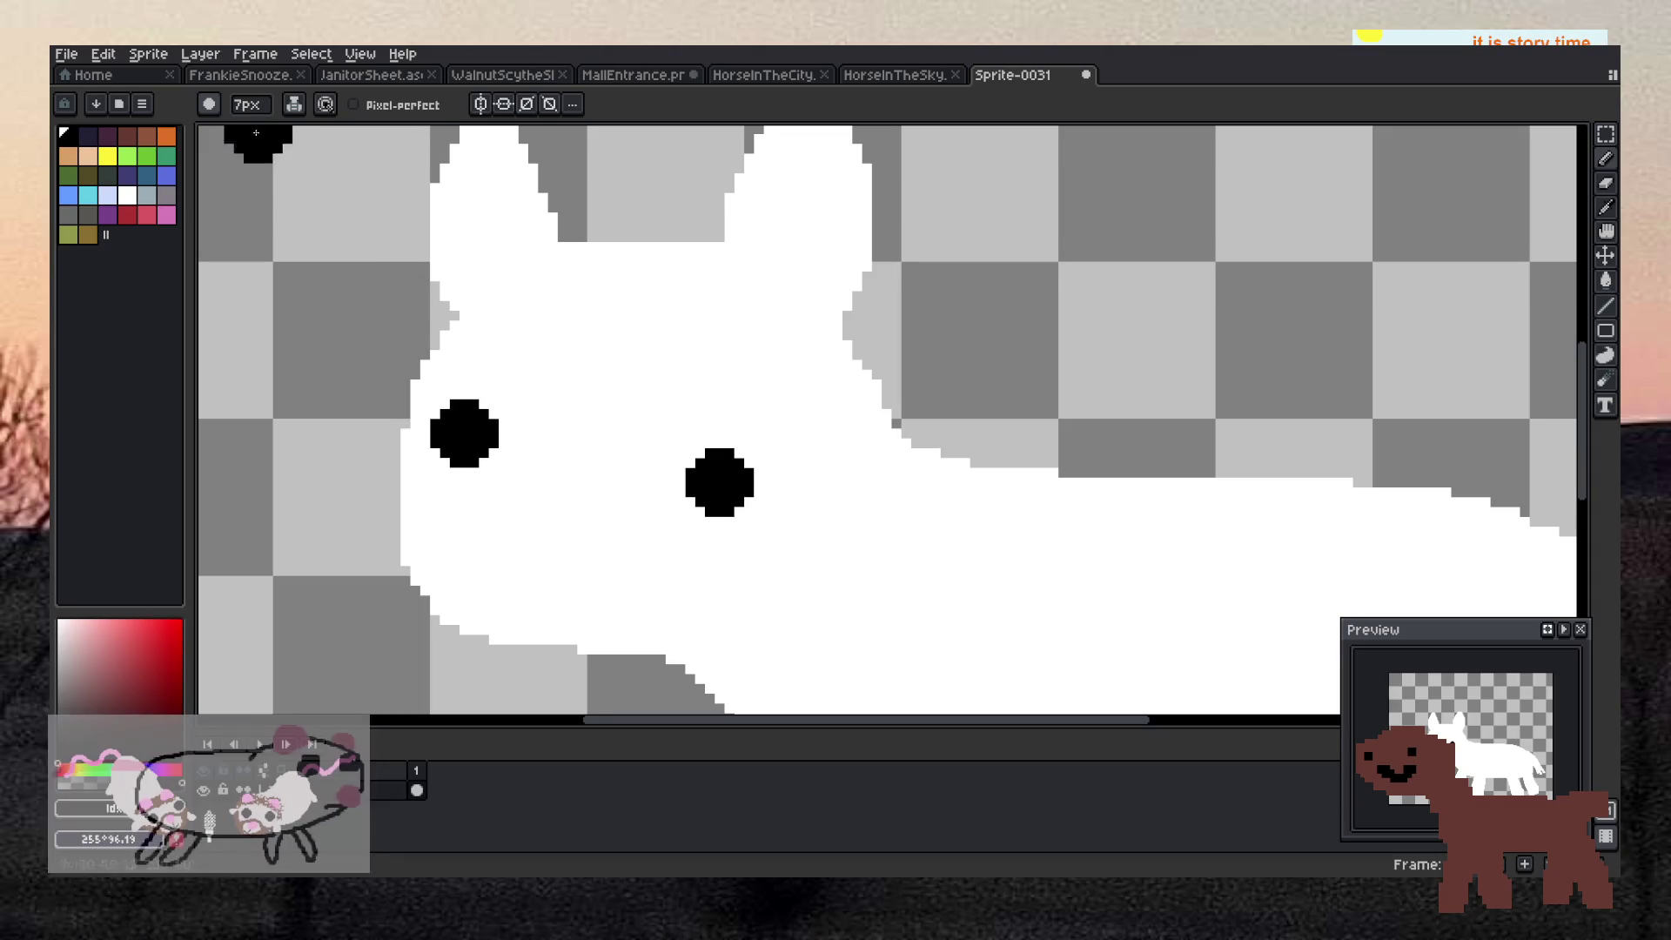
Step: Paint a wide 5px black smile beneath the eyes, touch it up, then go to the Layer menu
click(248, 106)
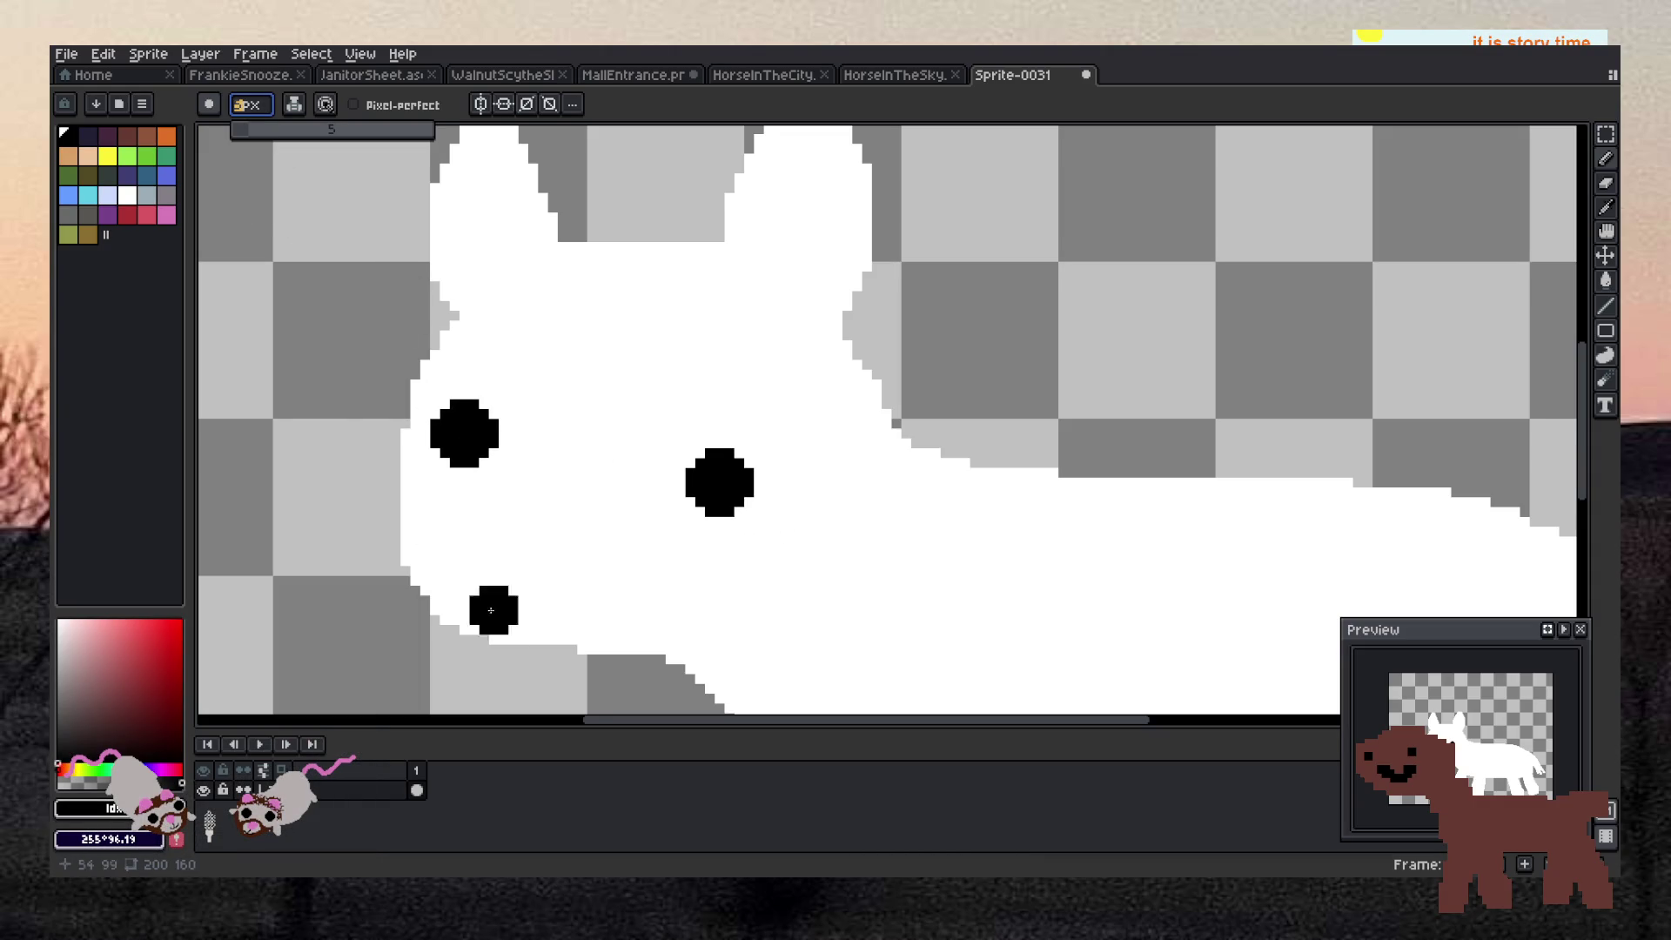
mouse_move(457, 525)
mouse_down()
mouse_move(570, 584)
mouse_move(620, 568)
mouse_up()
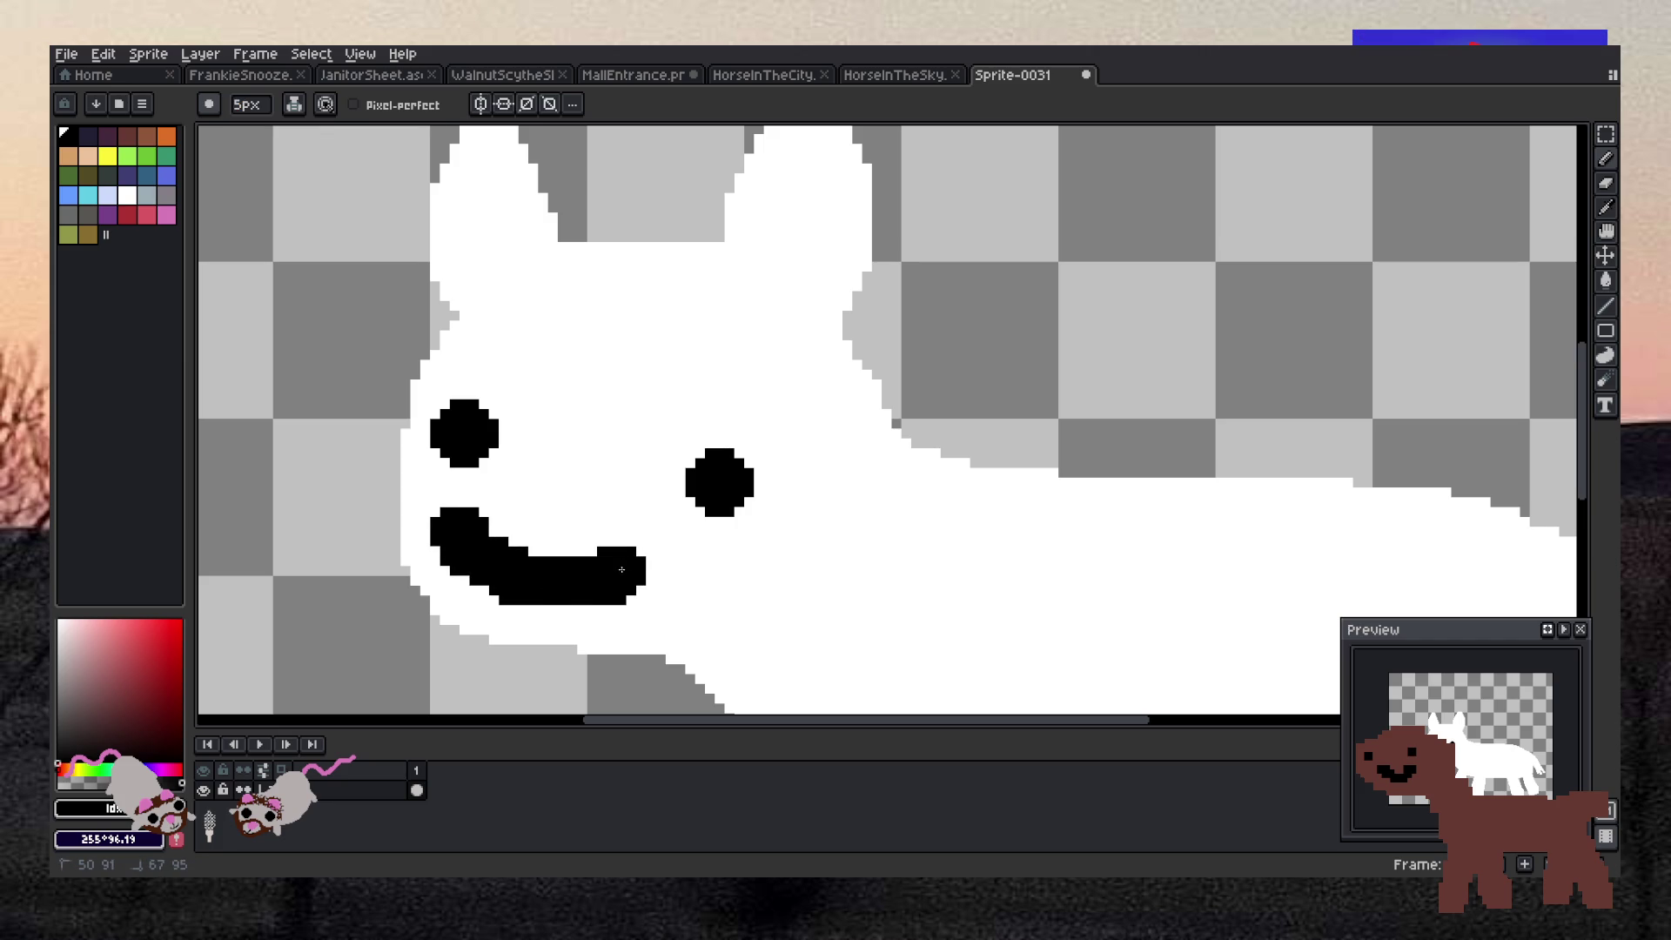
scroll(712, 389, down, 4)
scroll(955, 388, up, 1)
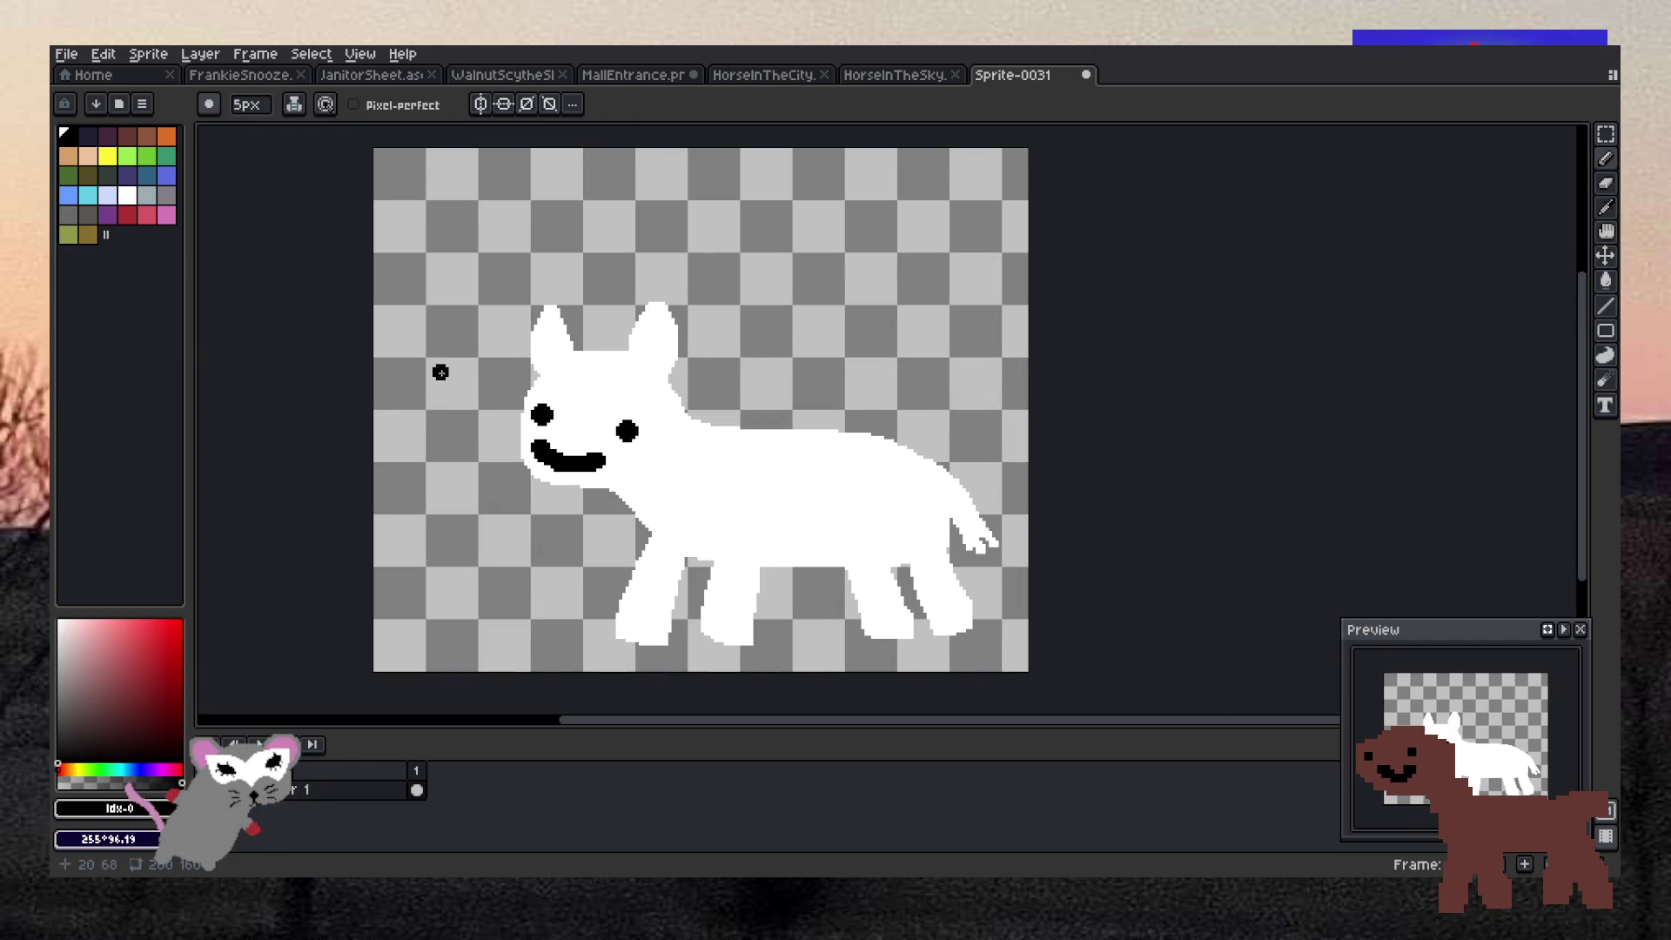
scroll(421, 322, up, 1)
scroll(579, 376, up, 1)
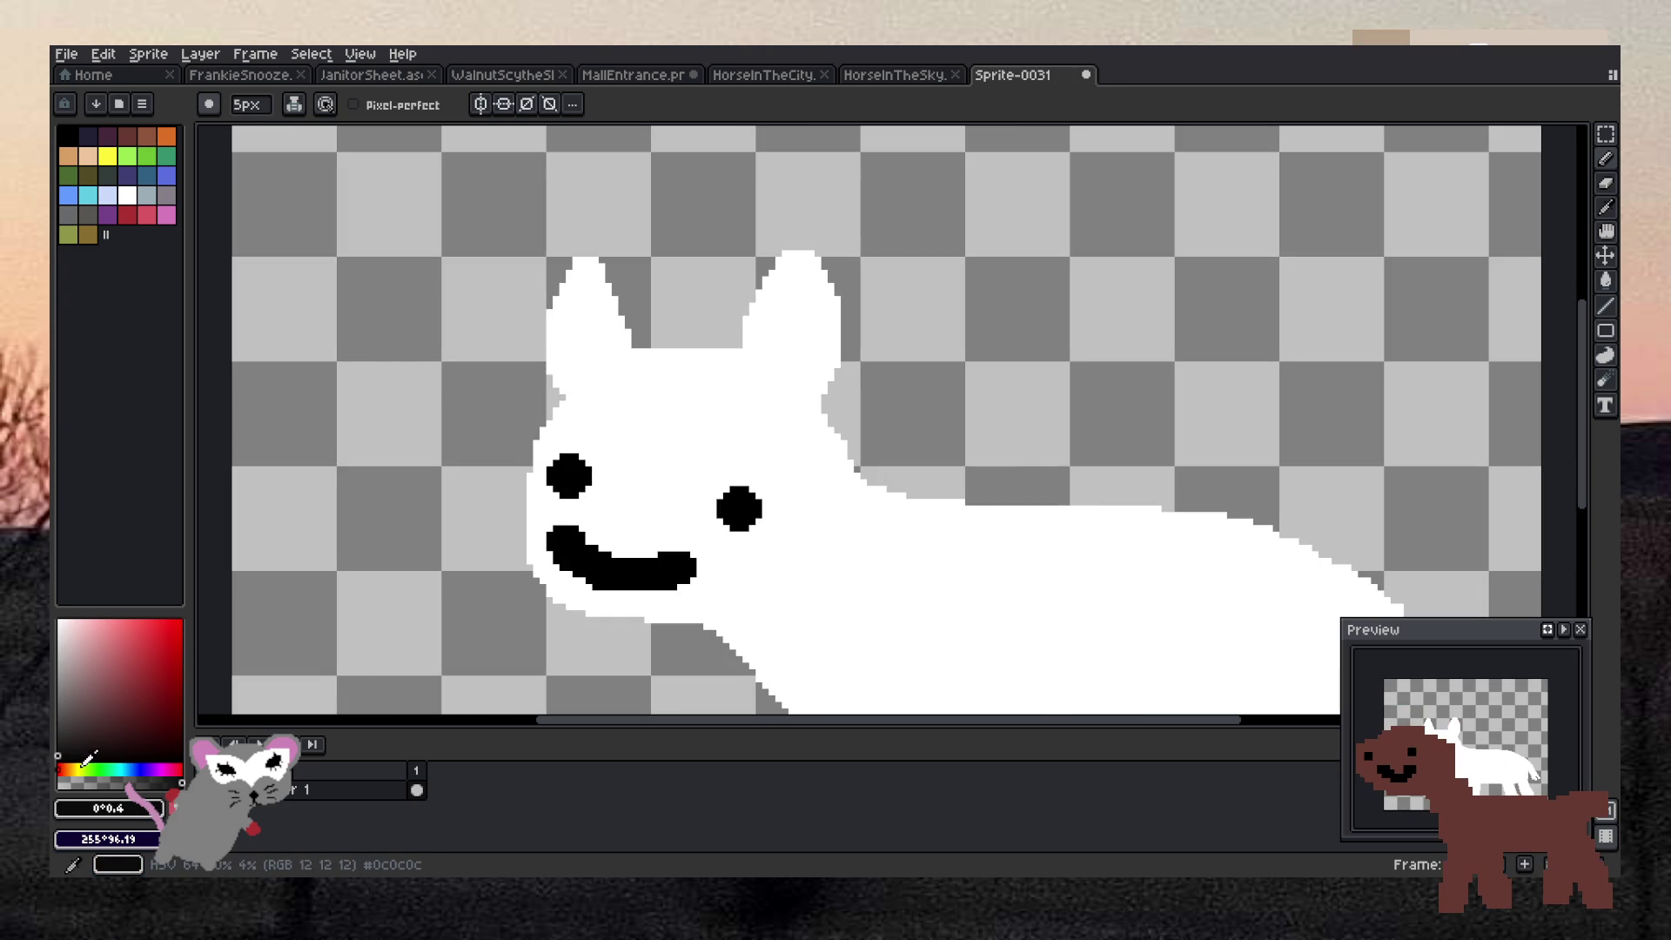
click(67, 768)
drag(70, 747, 184, 747)
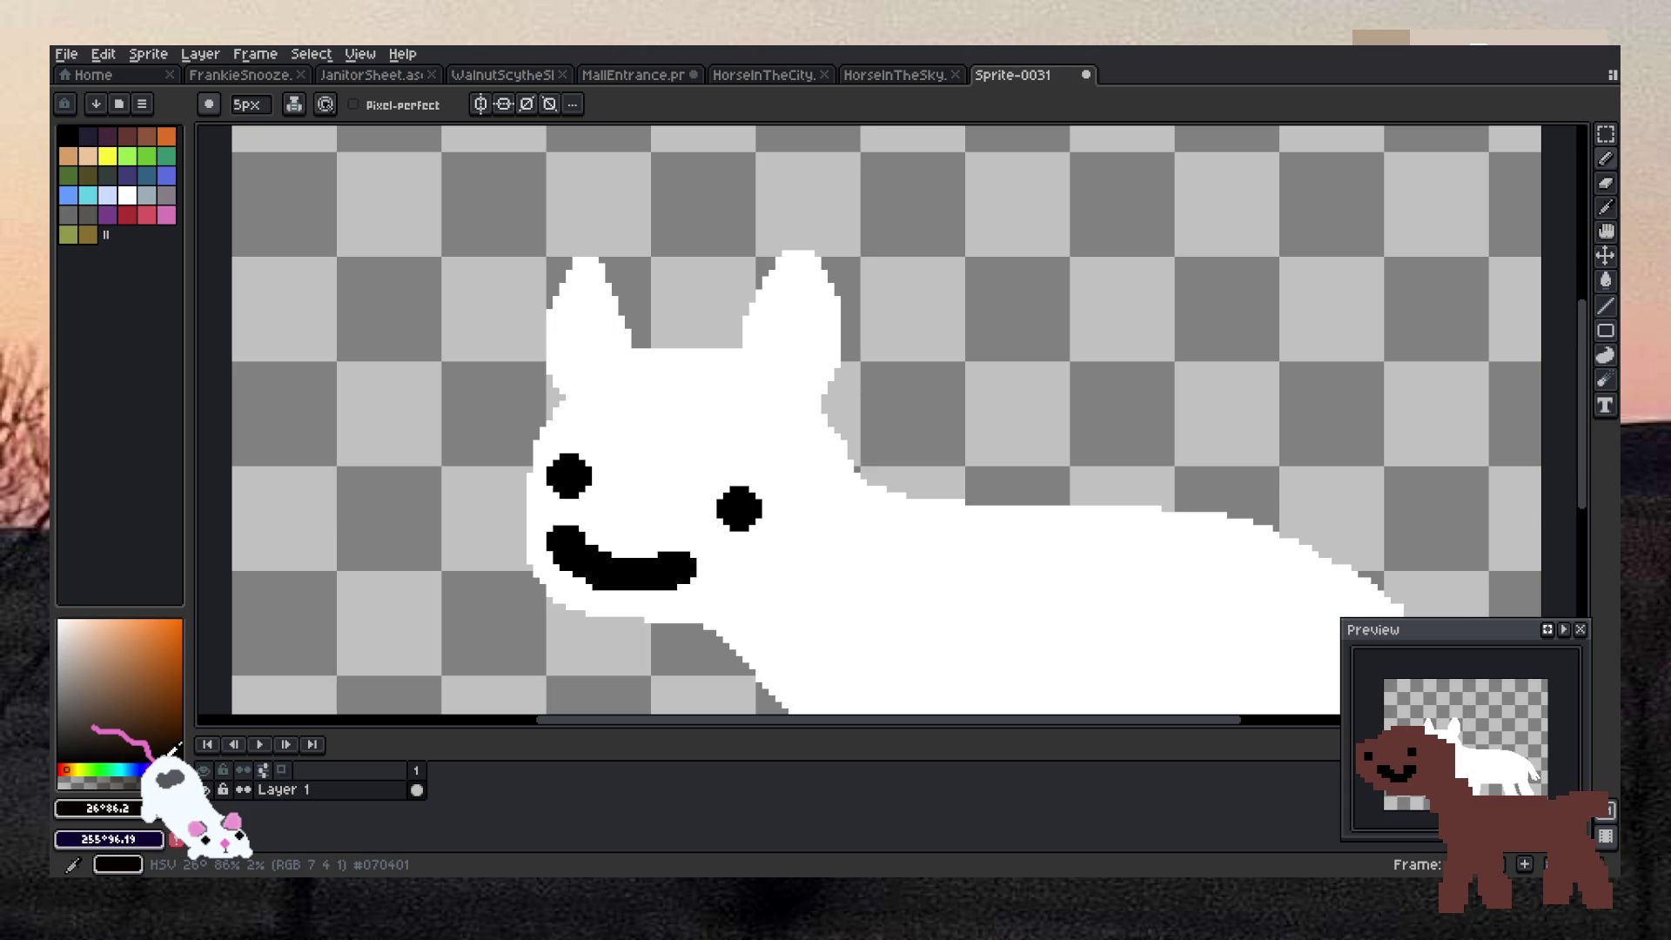
click(509, 475)
scroll(562, 431, down, 2)
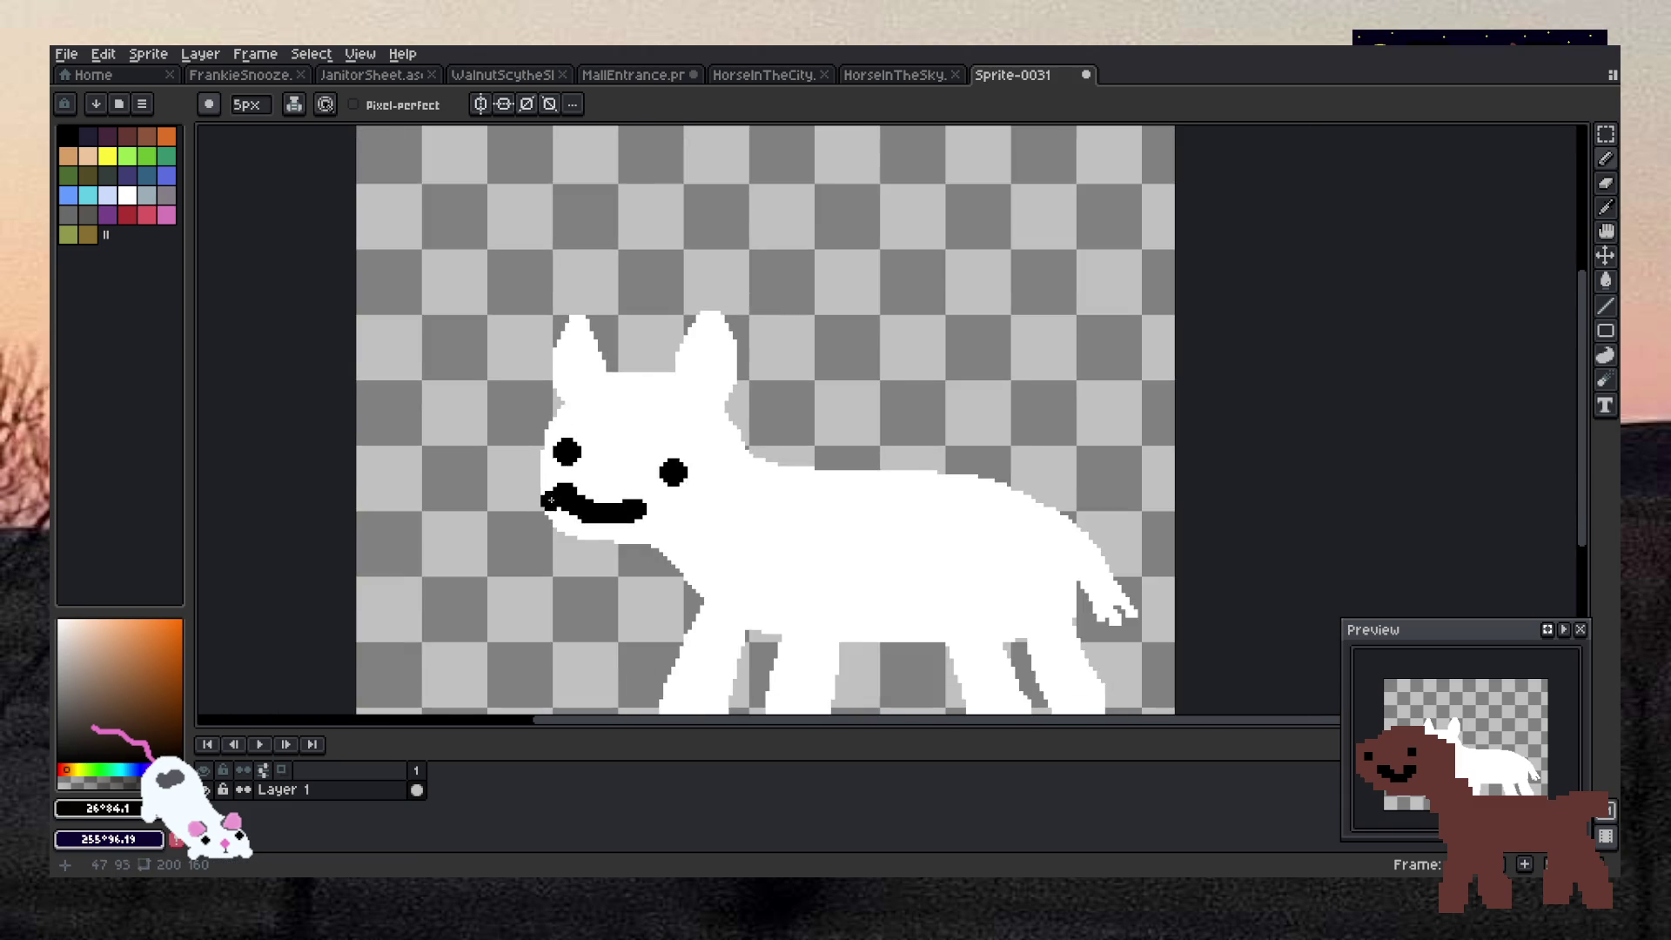
scroll(548, 500, up, 2)
click(247, 105)
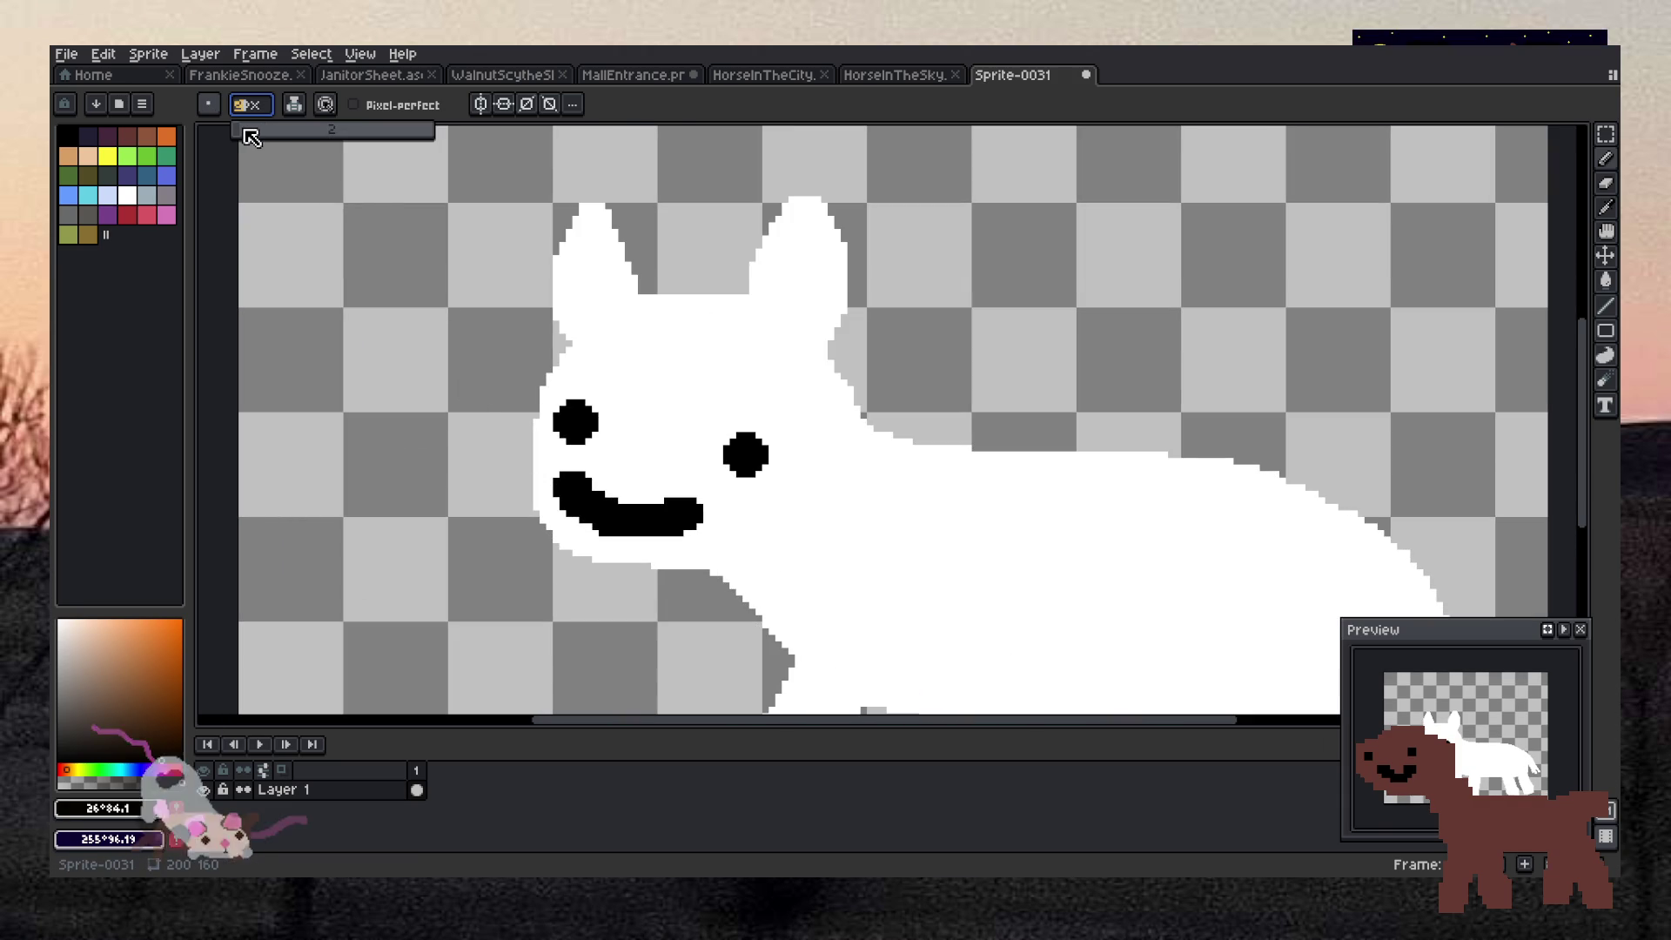
click(200, 54)
mouse_move(211, 156)
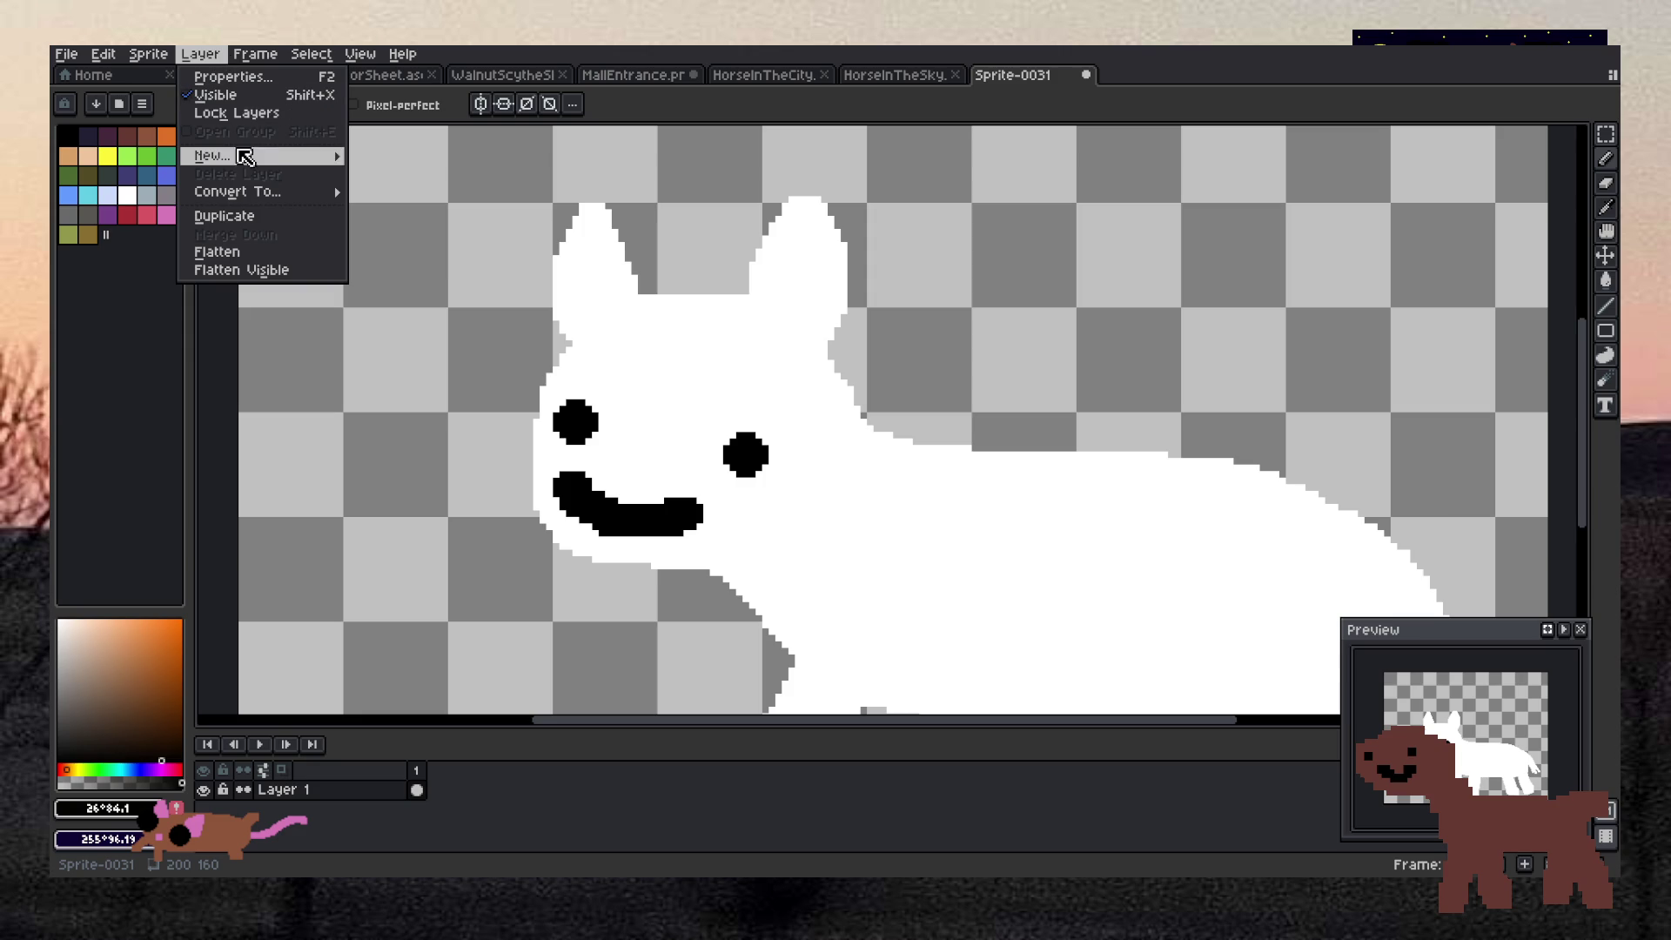
Step: On a new mane layer, sketch the black mane strokes arcing over and beside the horse's head
click(368, 159)
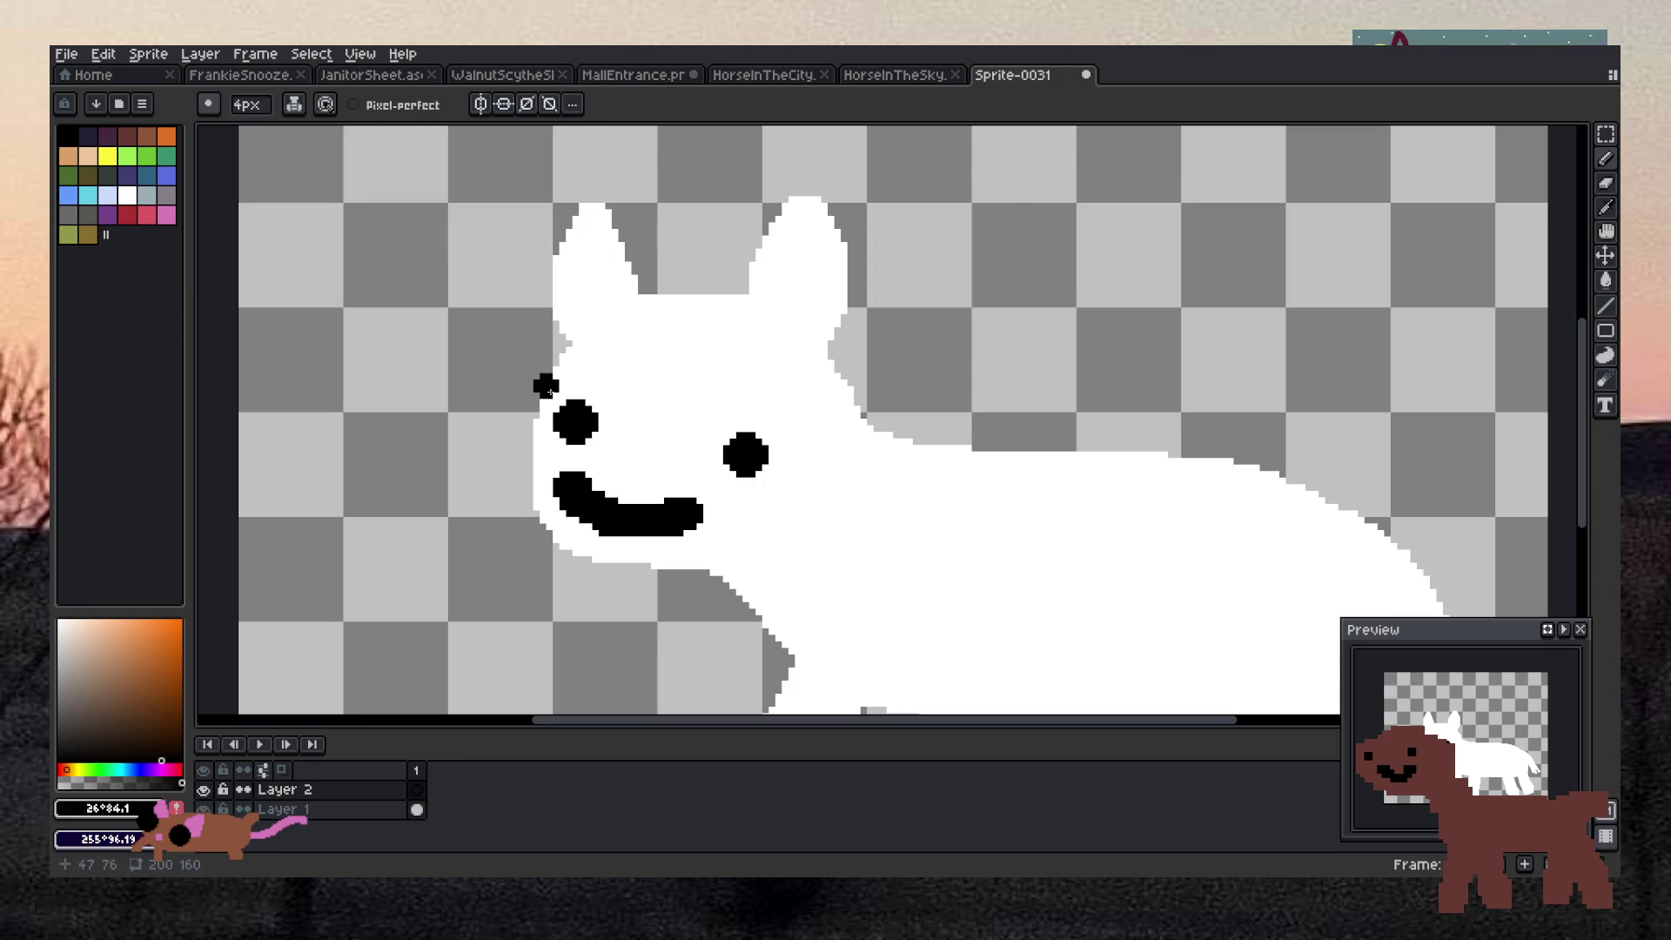
scroll(556, 321, up, 1)
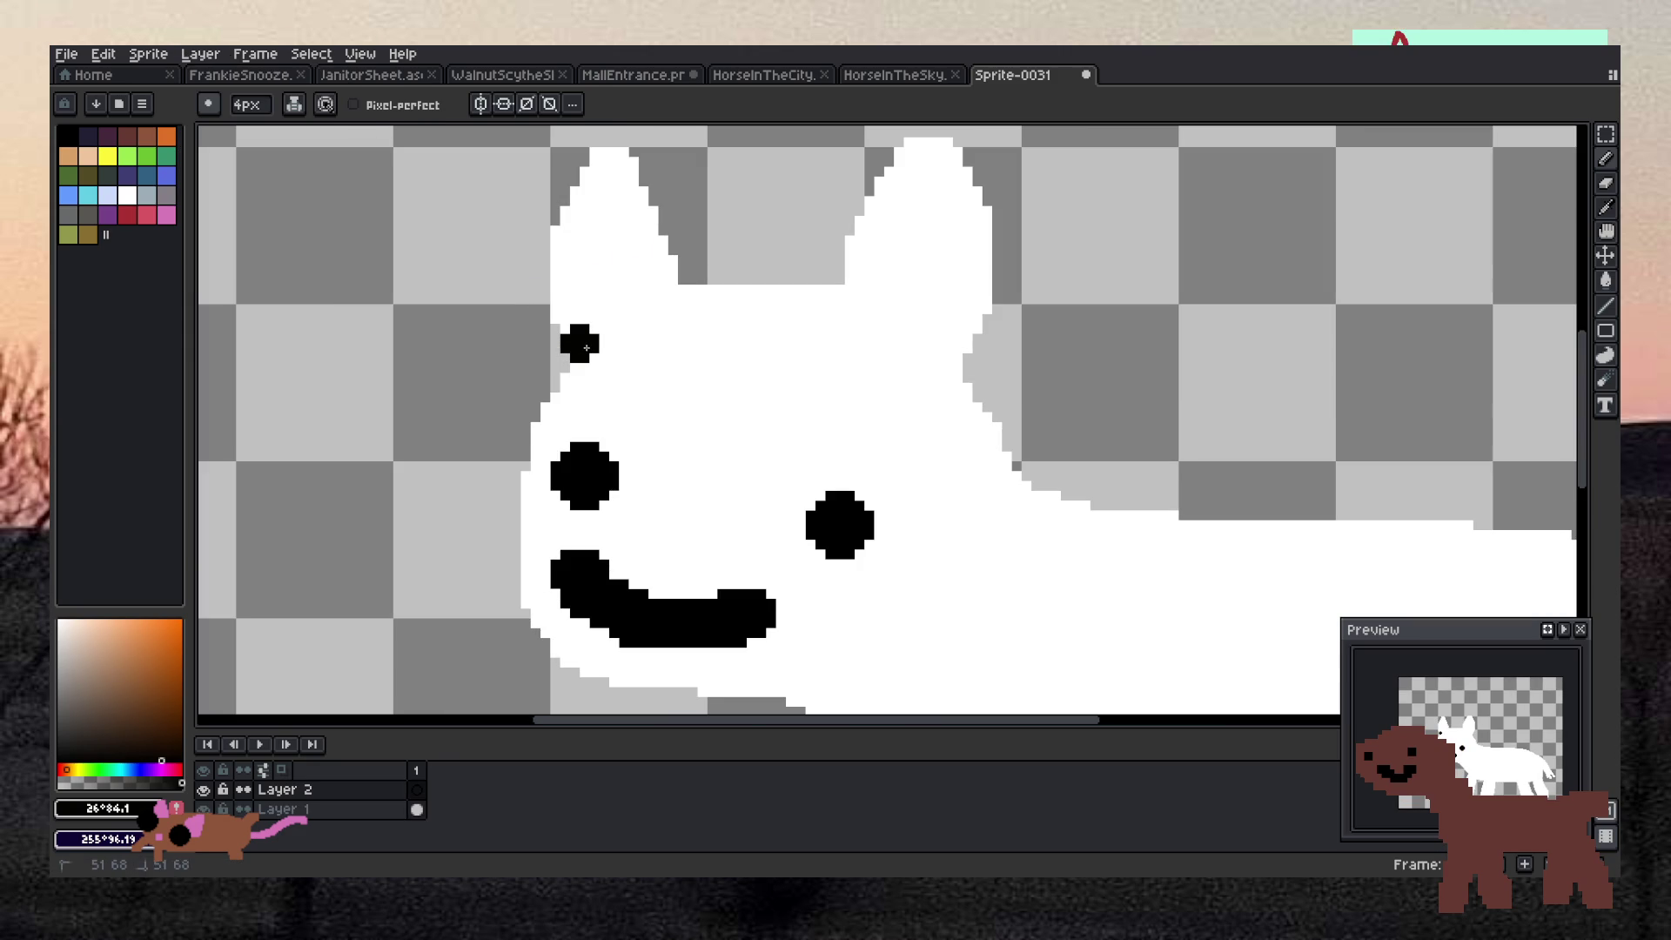
drag(584, 340, 525, 416)
key(ctrl+z)
drag(253, 140, 256, 147)
mouse_move(585, 338)
mouse_down()
mouse_move(525, 448)
mouse_move(601, 376)
mouse_move(631, 382)
mouse_move(669, 434)
mouse_move(711, 382)
mouse_move(794, 448)
mouse_move(812, 379)
mouse_move(892, 442)
mouse_move(920, 379)
mouse_move(1073, 520)
mouse_up()
mouse_move(589, 343)
mouse_down()
mouse_move(739, 288)
mouse_move(873, 317)
mouse_move(998, 417)
mouse_move(1021, 467)
mouse_up()
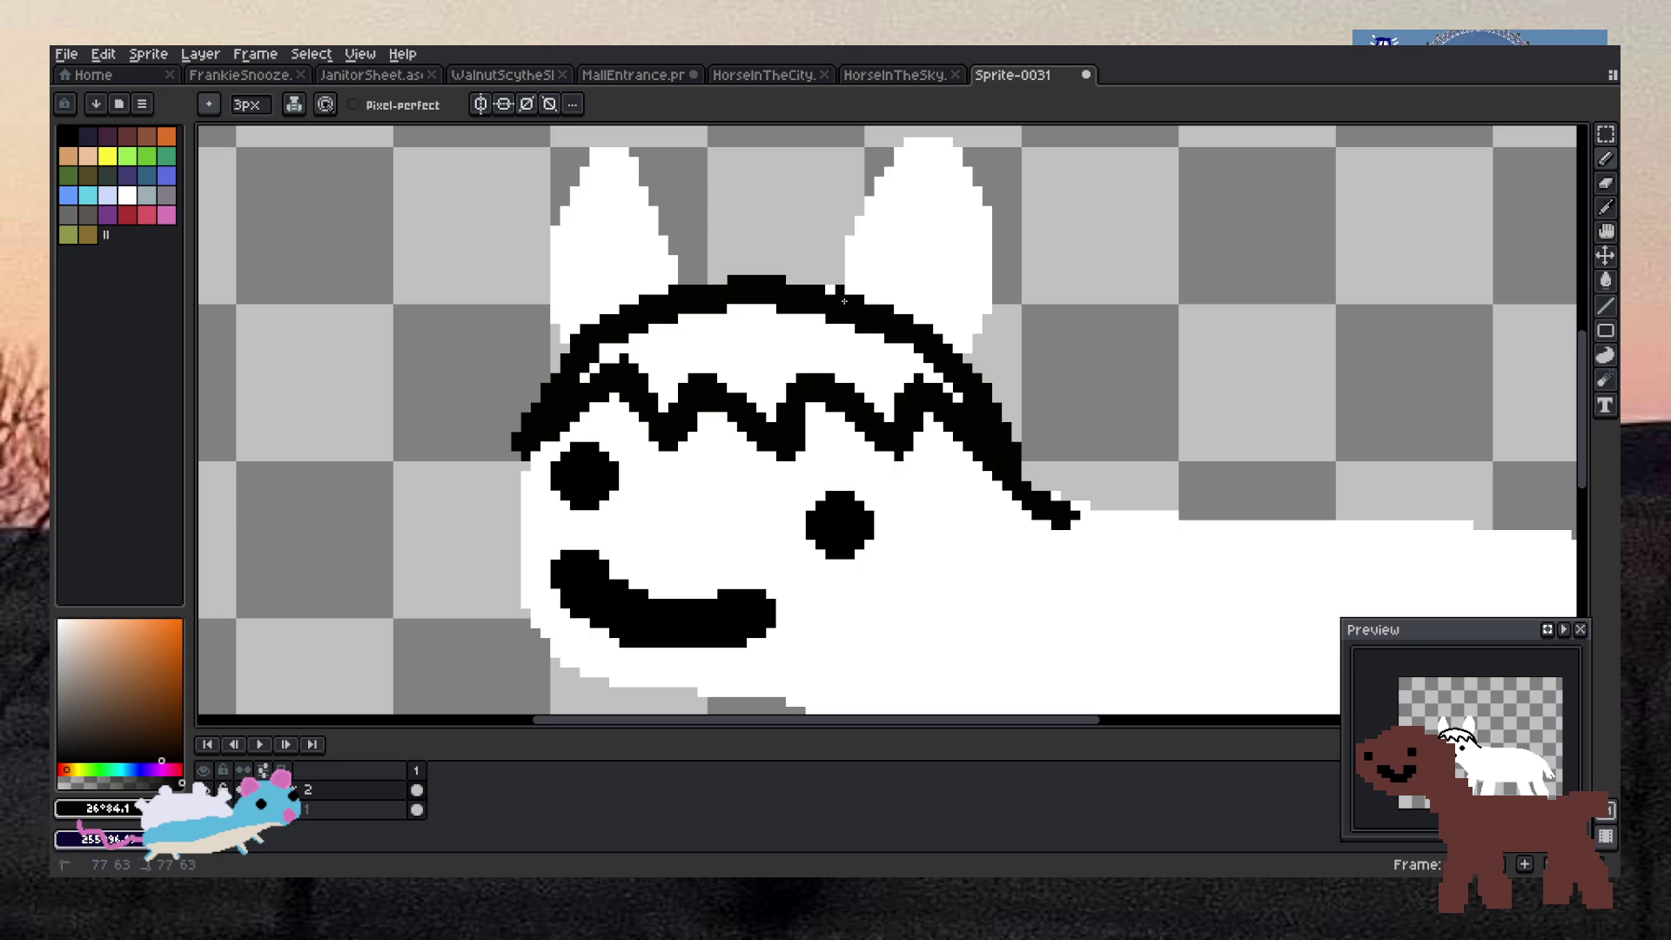
Step: Fill the band under the head arc black and thicken the mane's tail with extra strands
key(g)
click(810, 338)
key(b)
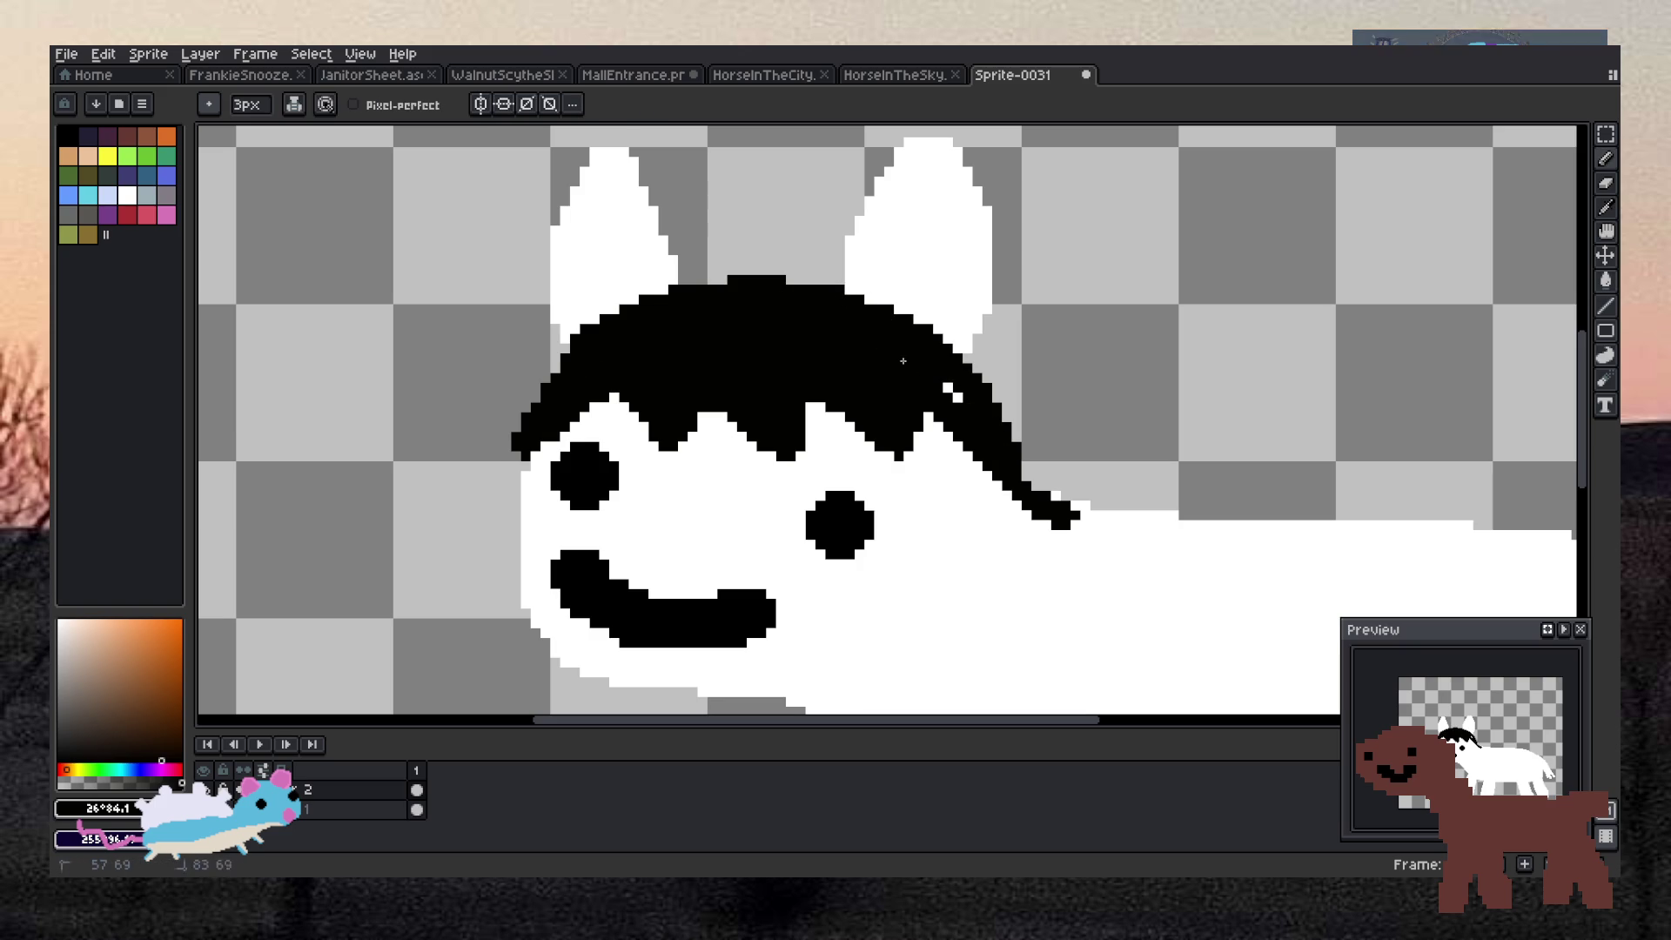
scroll(998, 421, down, 2)
scroll(792, 366, up, 2)
mouse_move(739, 368)
mouse_down()
mouse_move(873, 464)
mouse_move(940, 488)
mouse_move(796, 442)
mouse_up()
mouse_move(878, 488)
mouse_down()
mouse_move(915, 523)
mouse_move(803, 460)
mouse_move(837, 536)
mouse_move(670, 361)
mouse_up()
drag(791, 478, 754, 400)
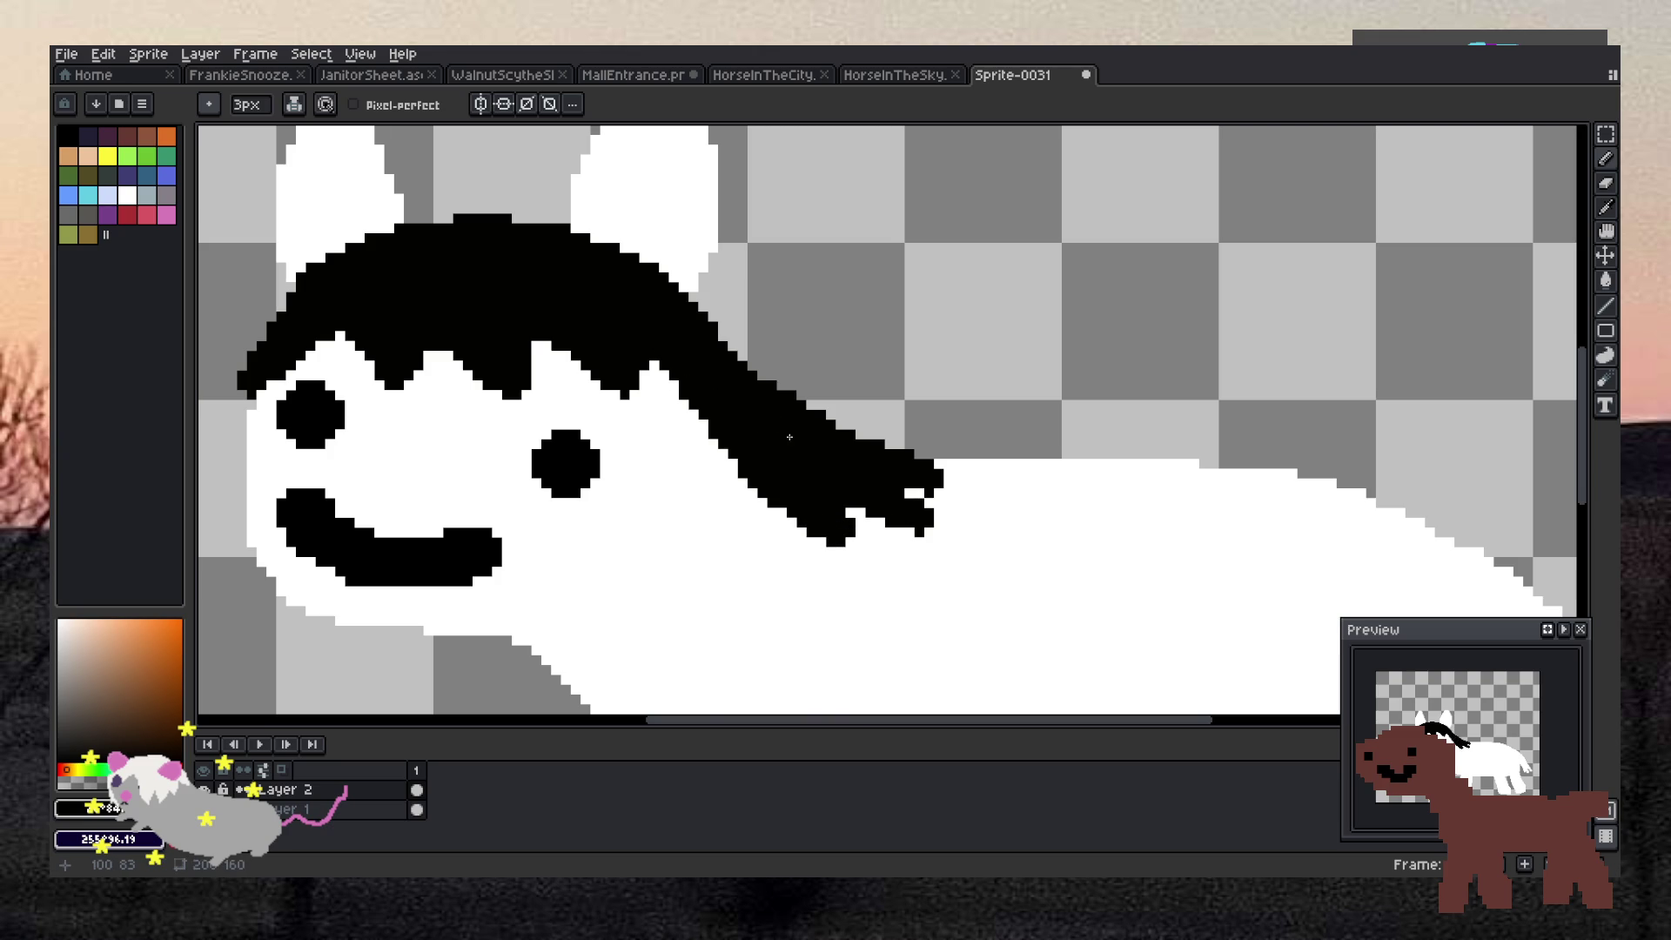
scroll(789, 436, down, 3)
scroll(662, 441, up, 1)
scroll(761, 461, up, 1)
scroll(1089, 463, up, 1)
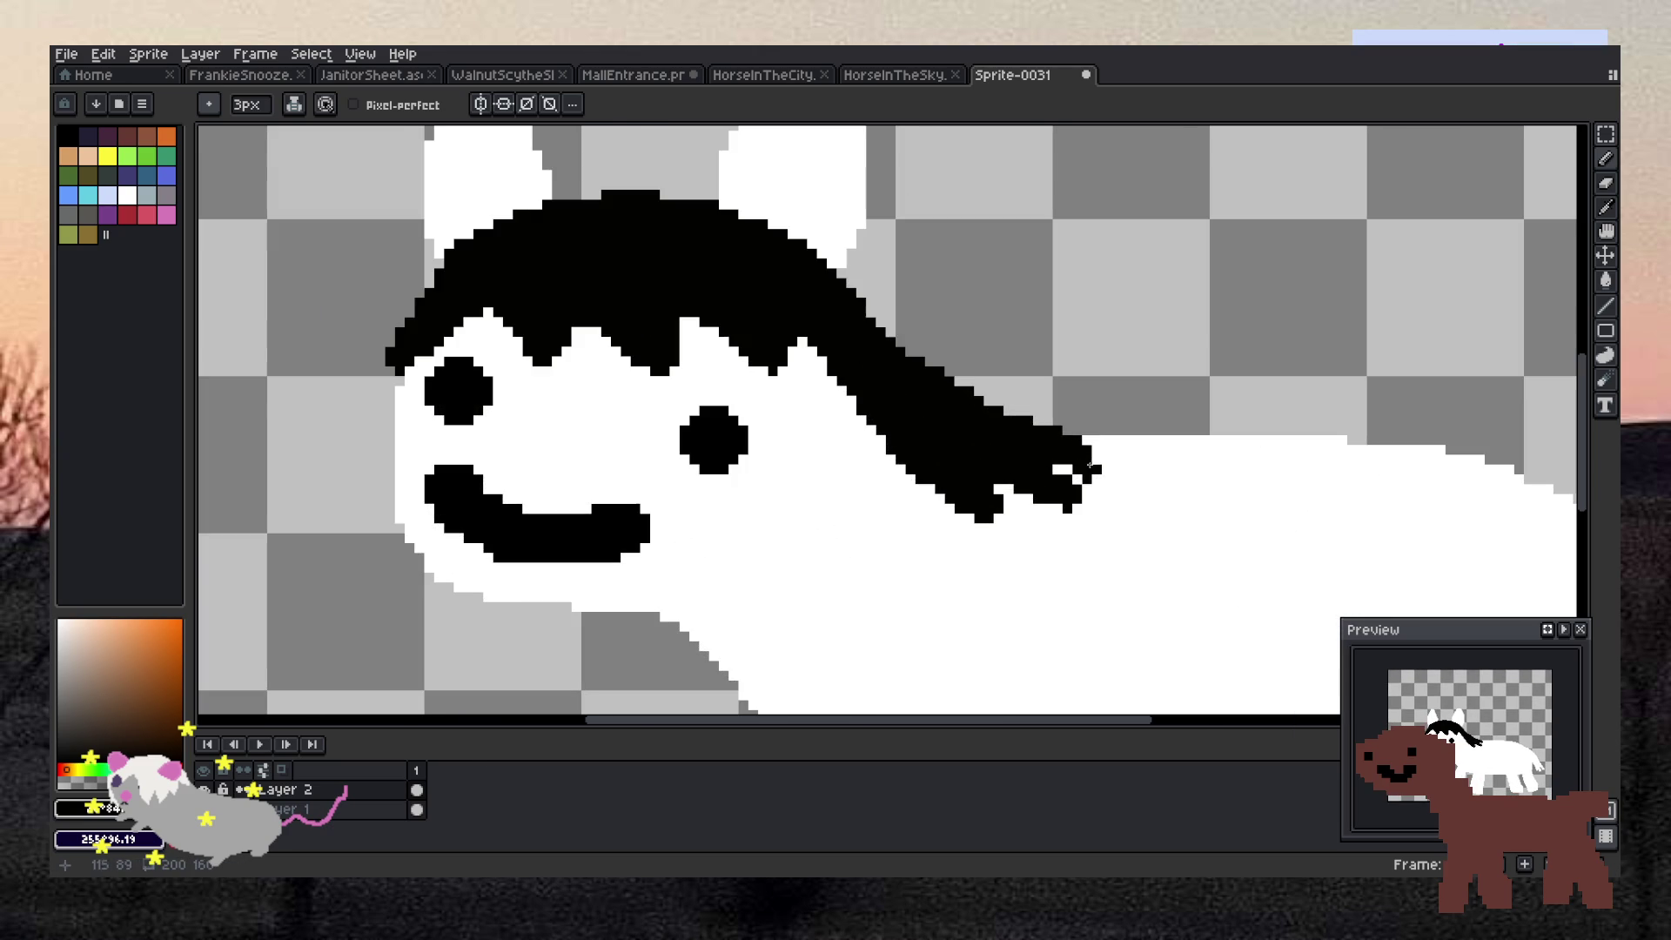
Step: With a 1px brush, add thin strands at the mane tail's tip and through the mane
drag(246, 107, 228, 137)
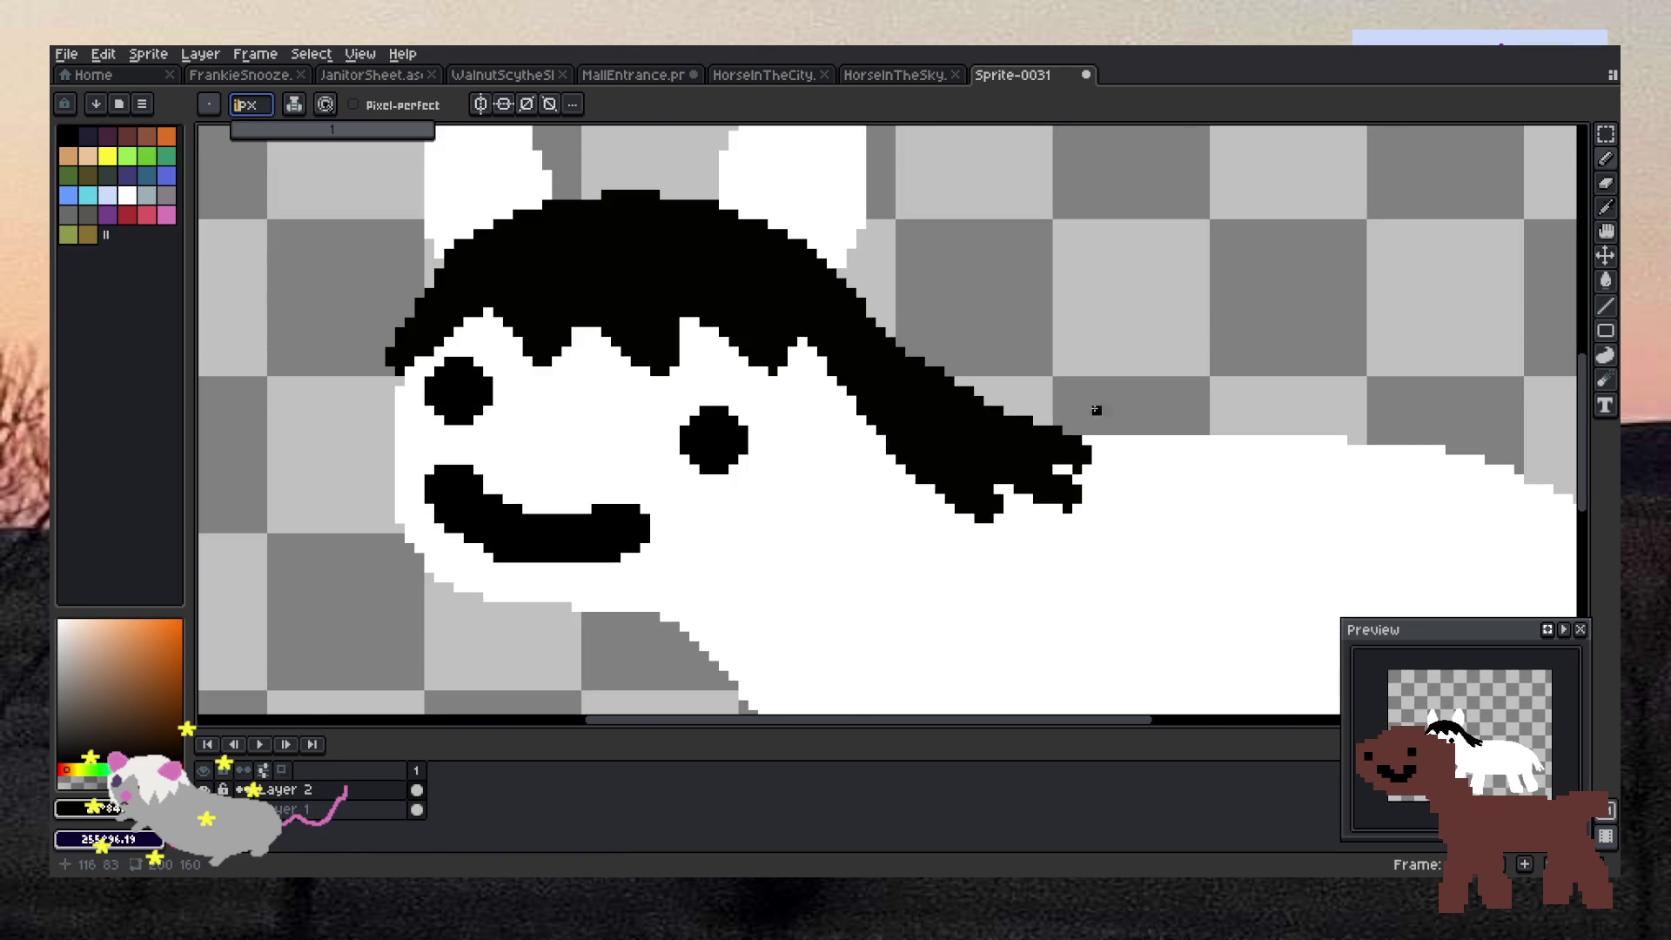
drag(1107, 462, 1076, 470)
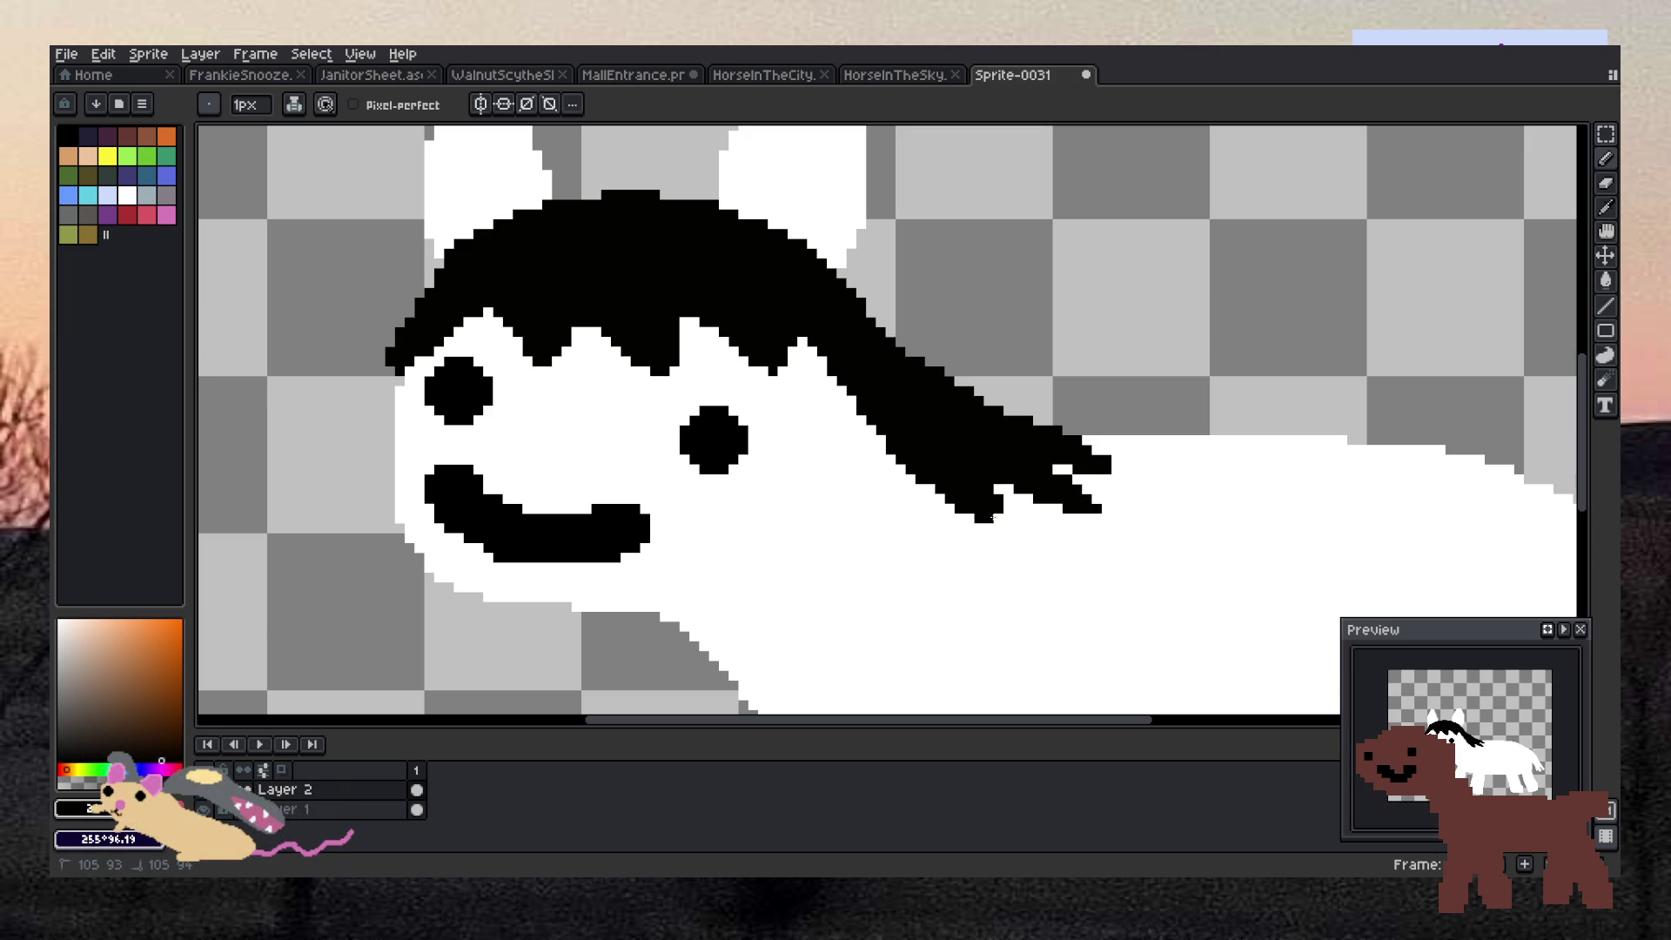
scroll(895, 378, down, 3)
scroll(865, 381, up, 3)
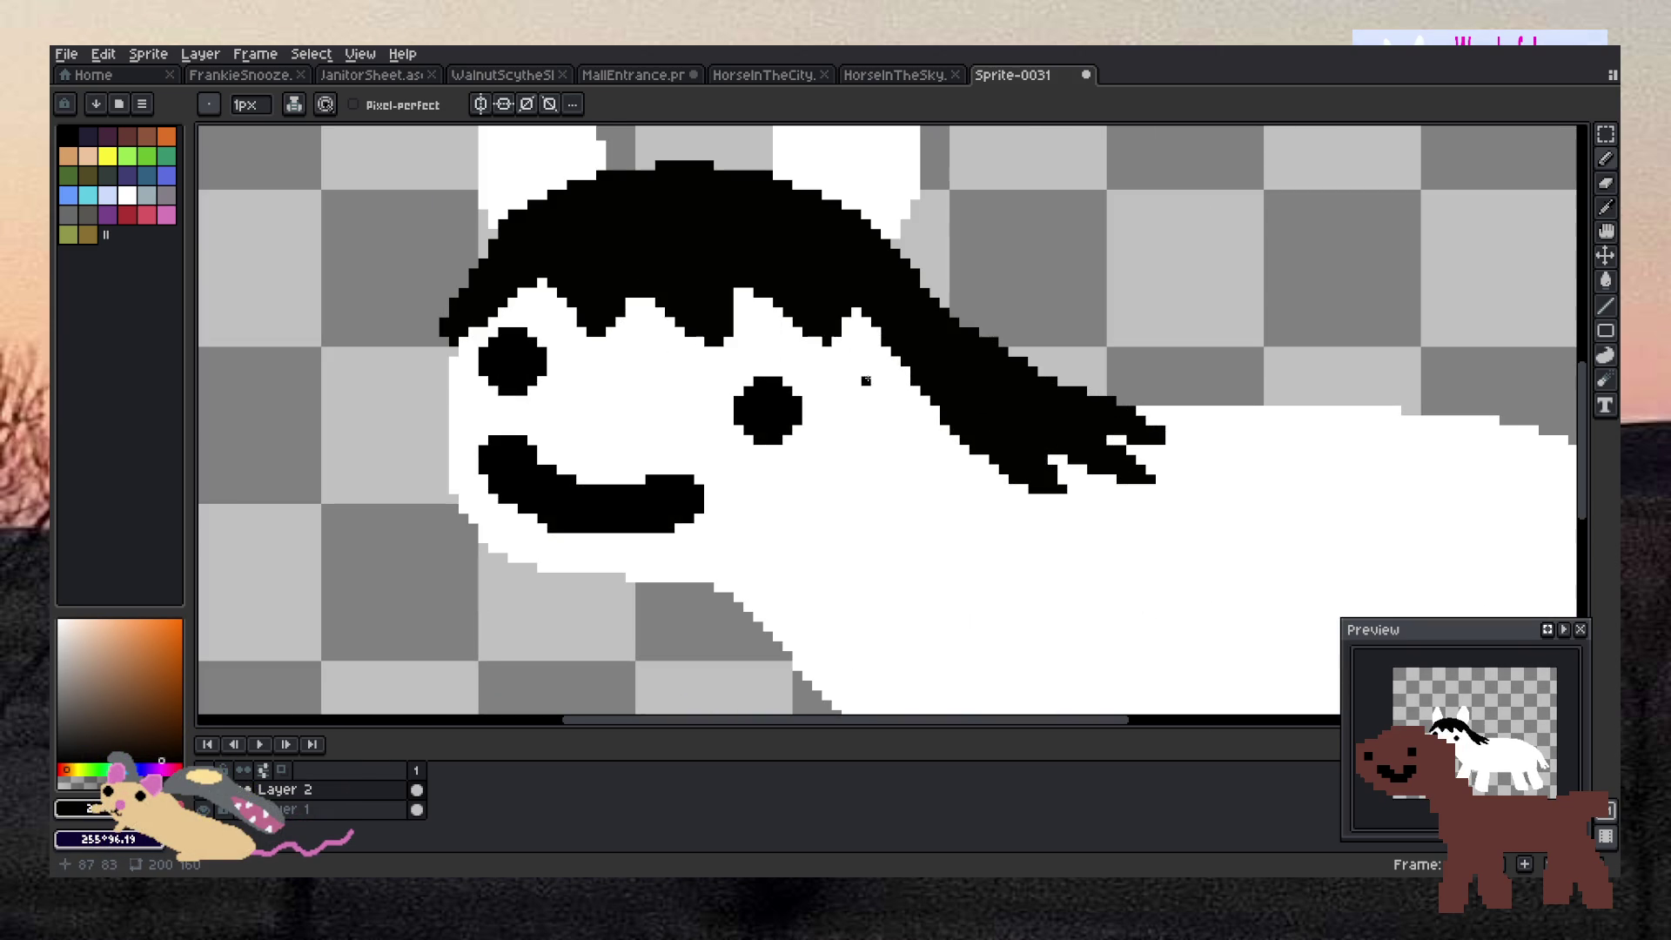
drag(853, 335, 887, 379)
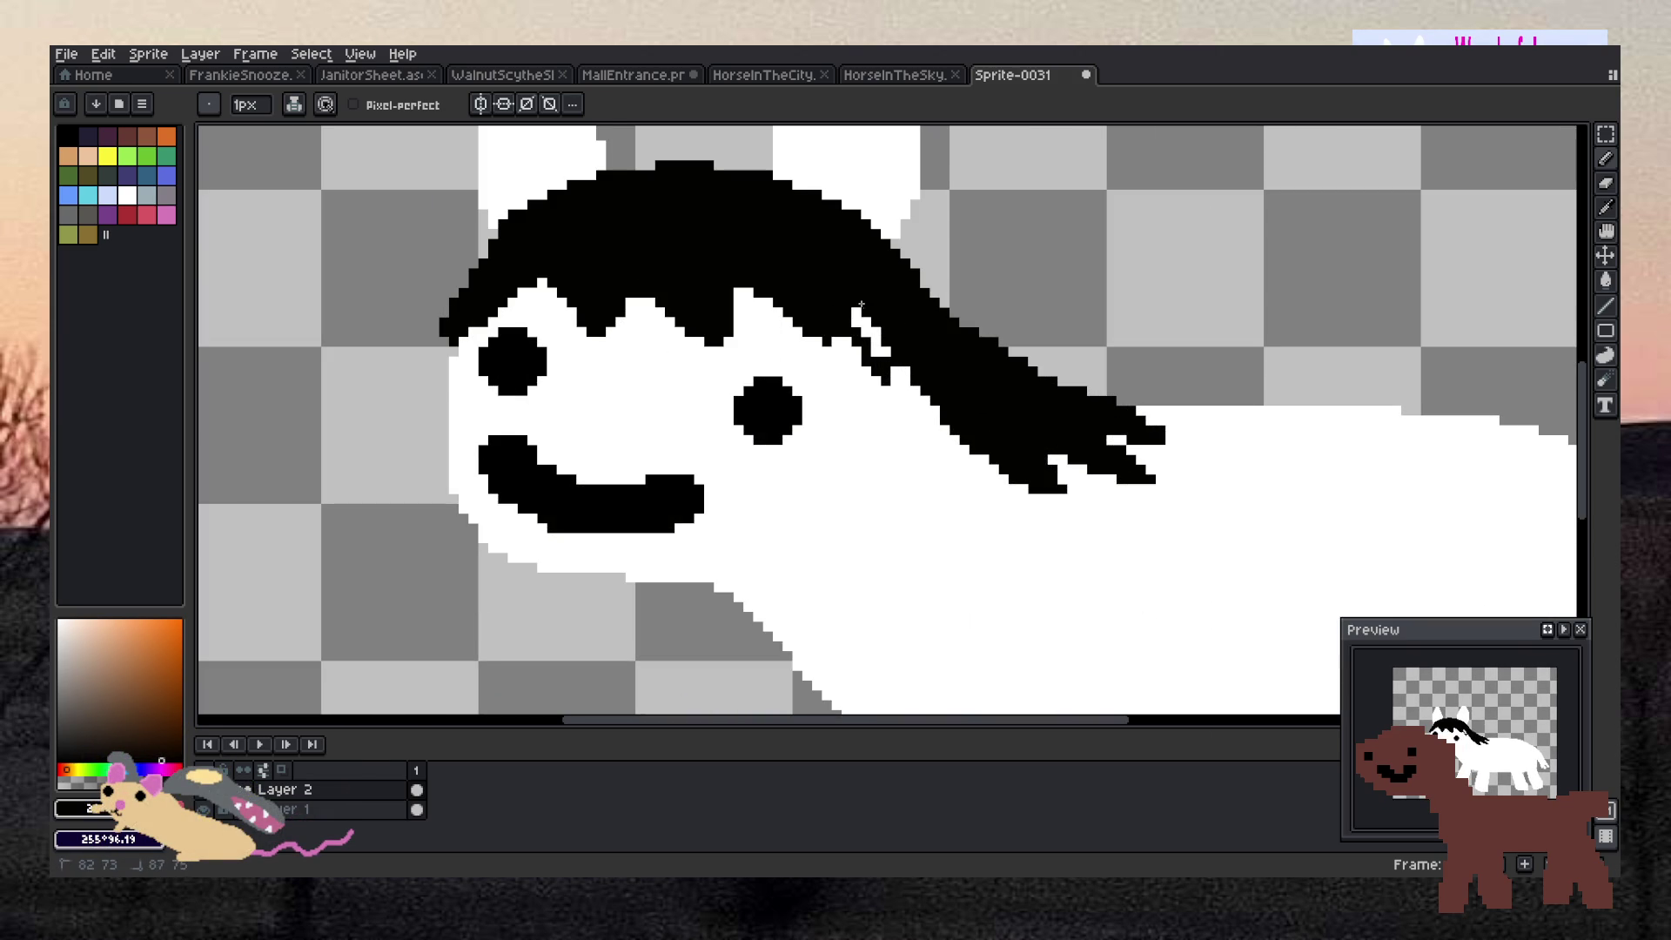
scroll(860, 329, down, 3)
scroll(767, 307, up, 2)
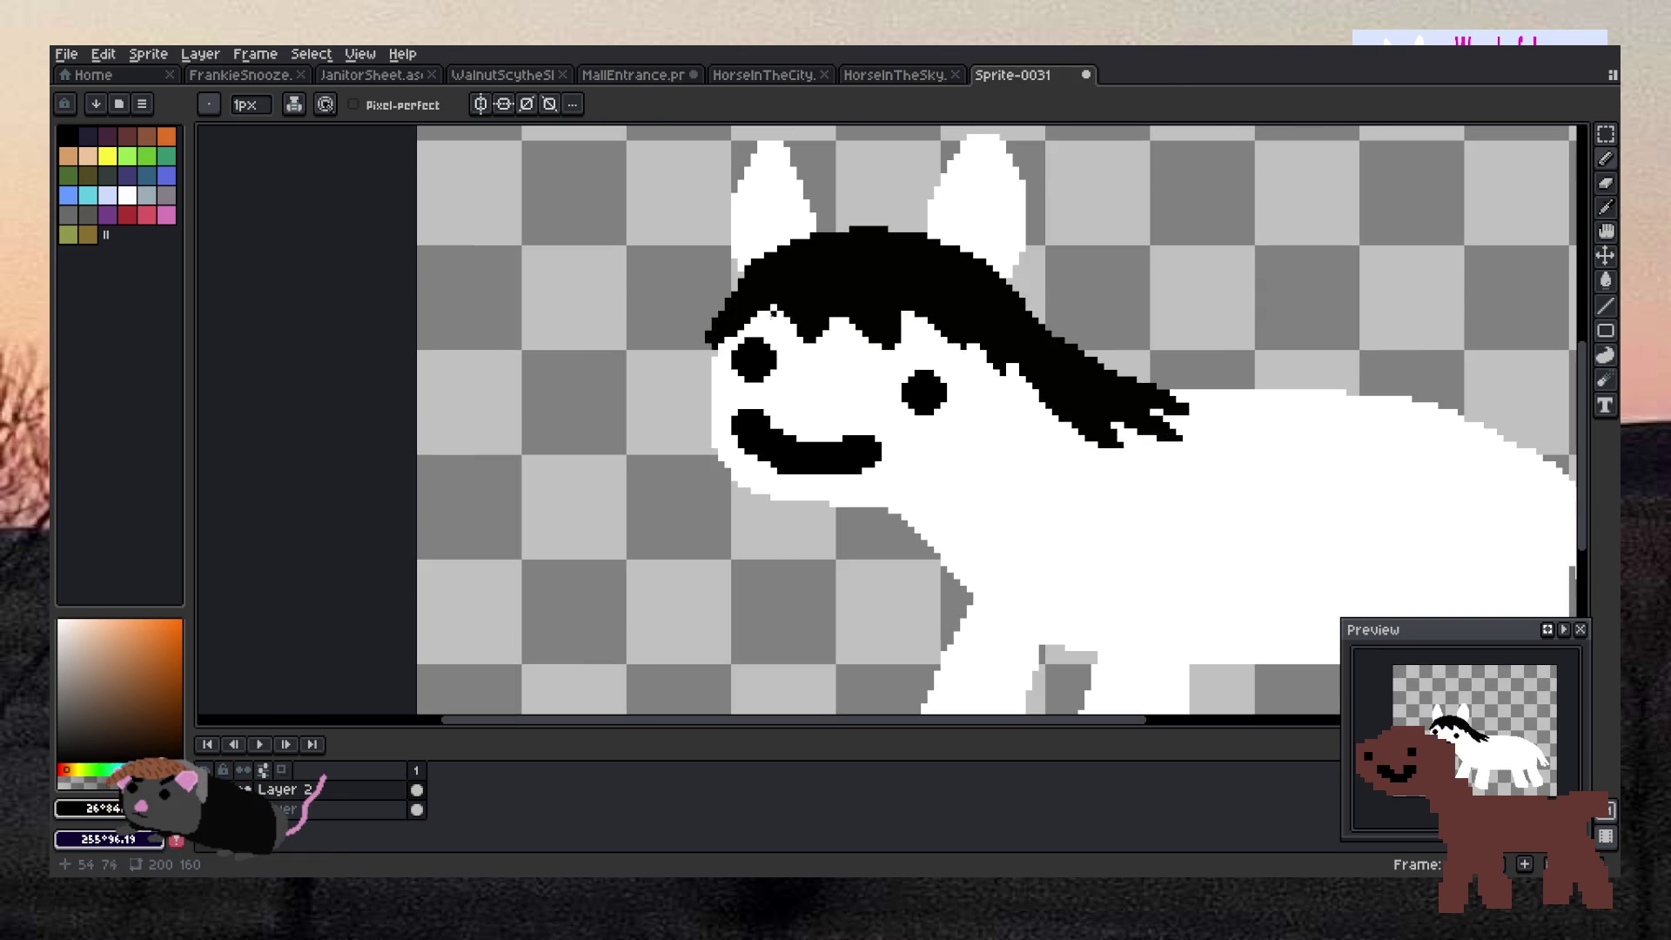
click(200, 54)
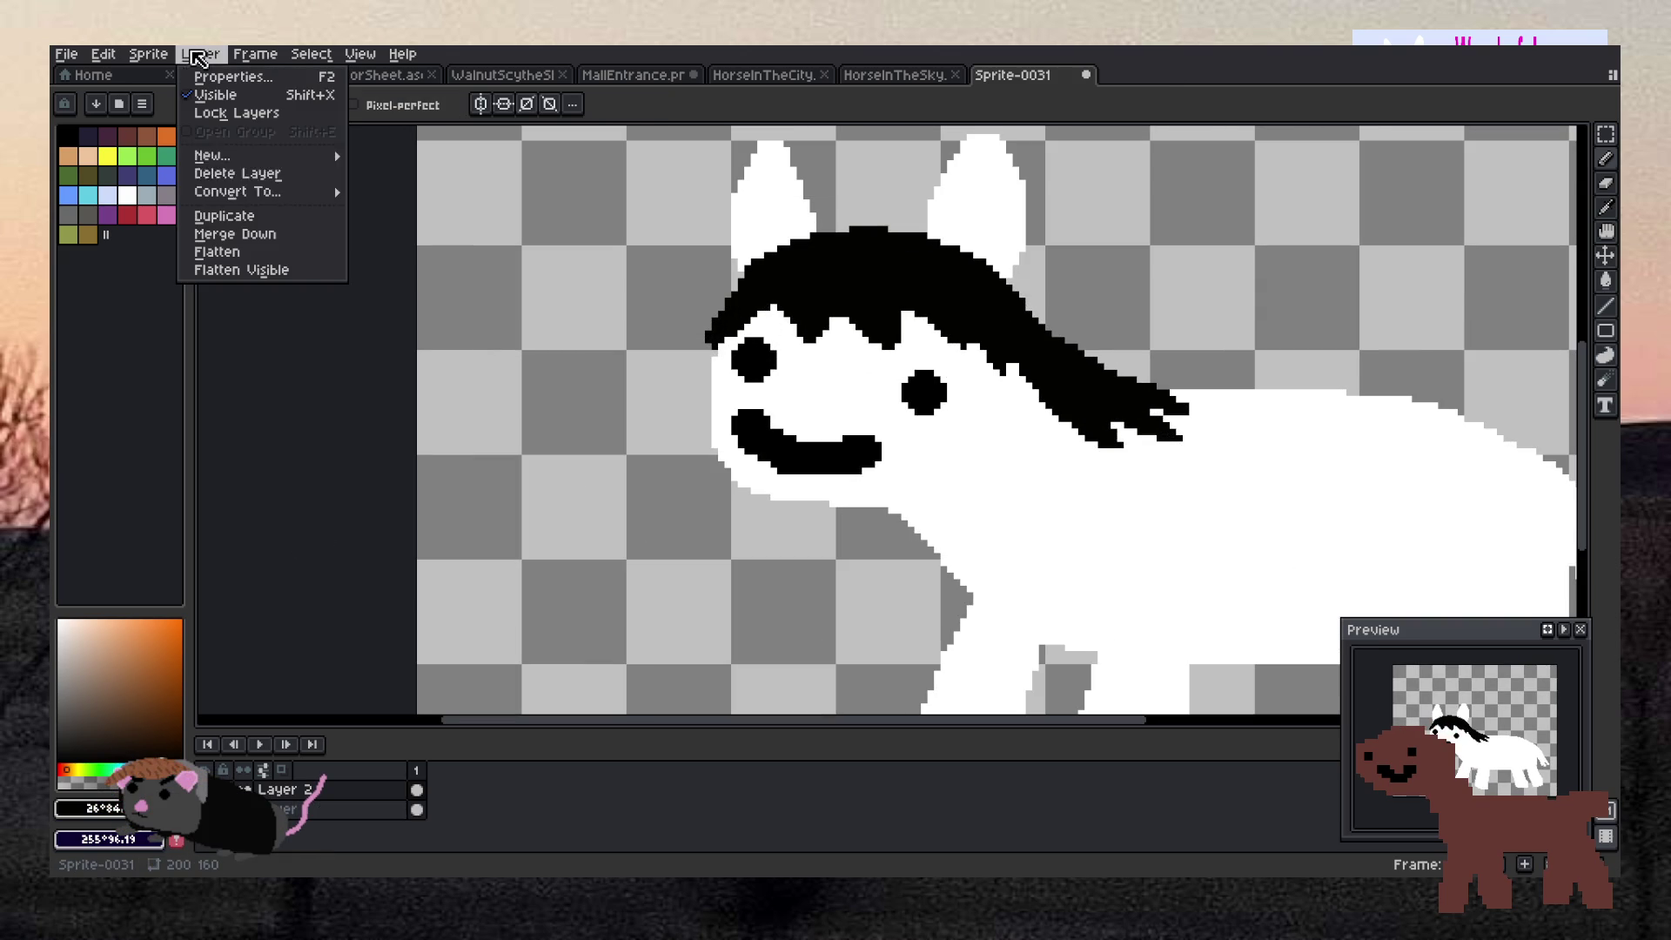
Step: On a new bottom layer with a 2px brush, close the face's left outline and draw shaggy chin strands
mouse_move(213, 154)
click(396, 158)
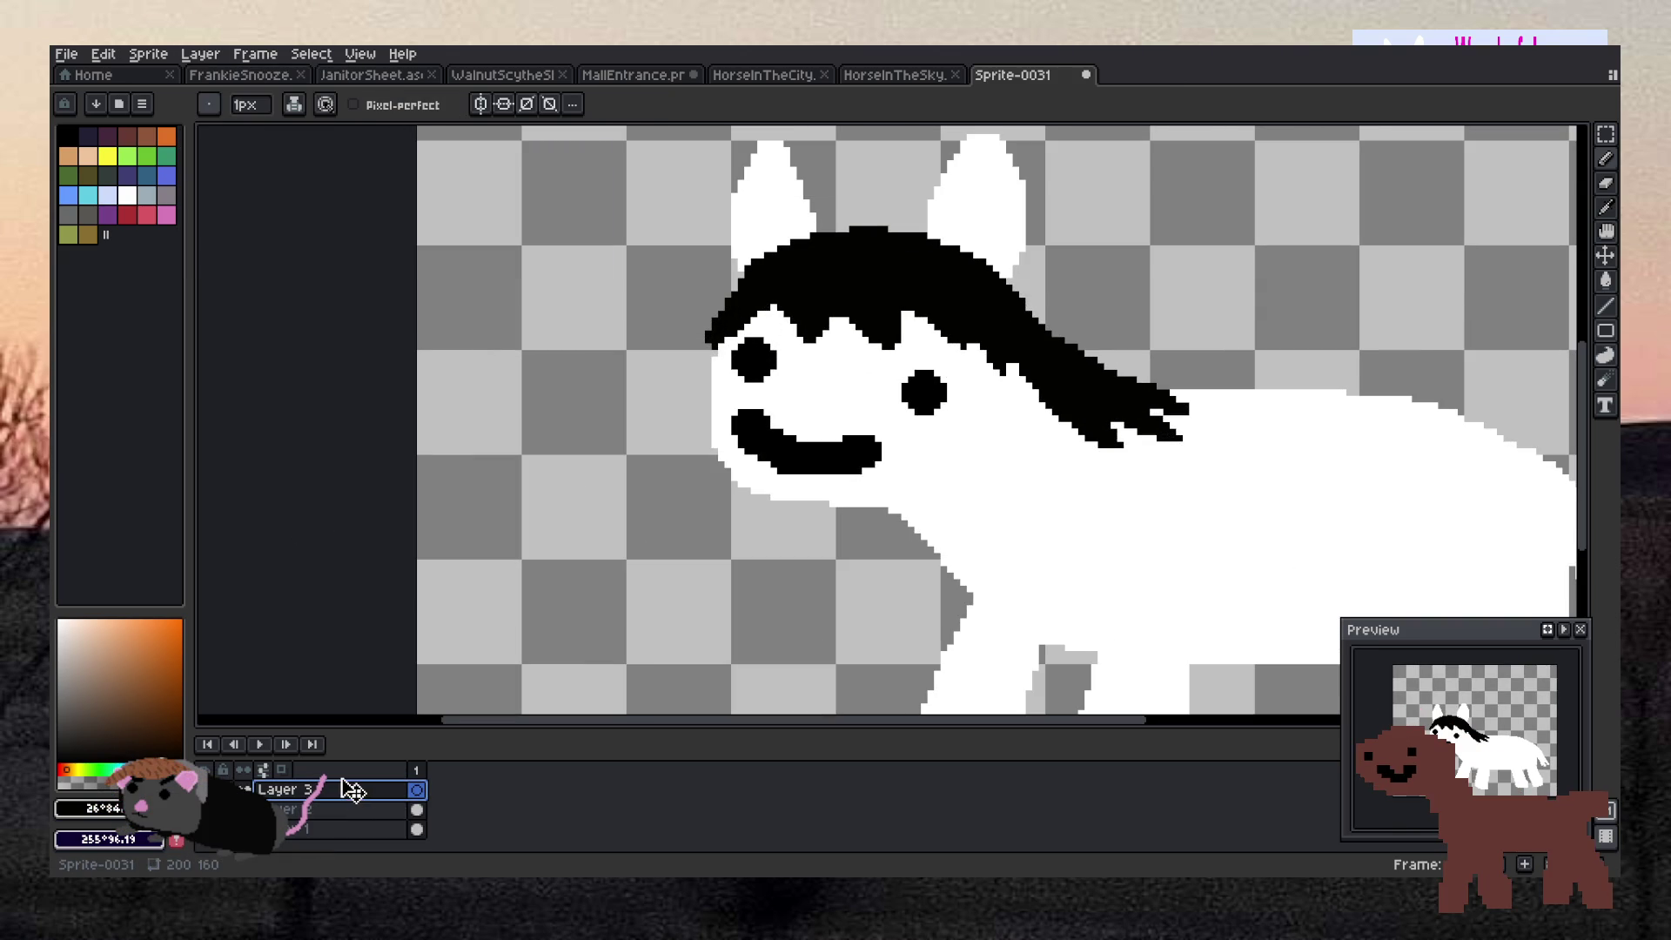
drag(352, 792, 354, 829)
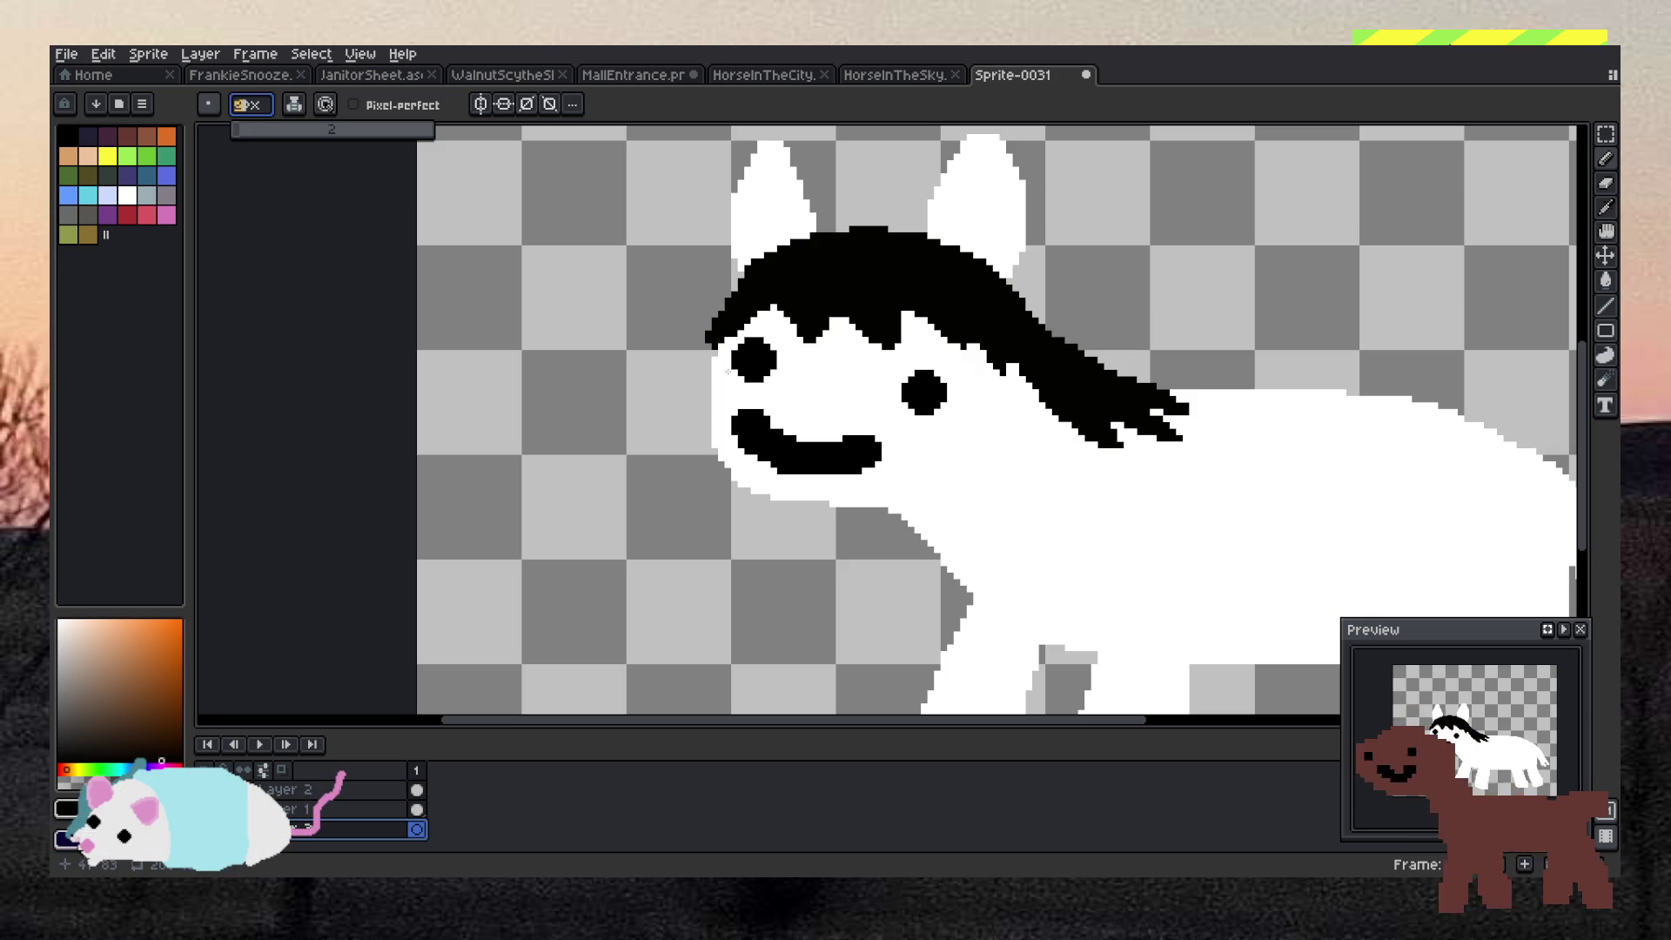
key(Return)
drag(712, 350, 707, 395)
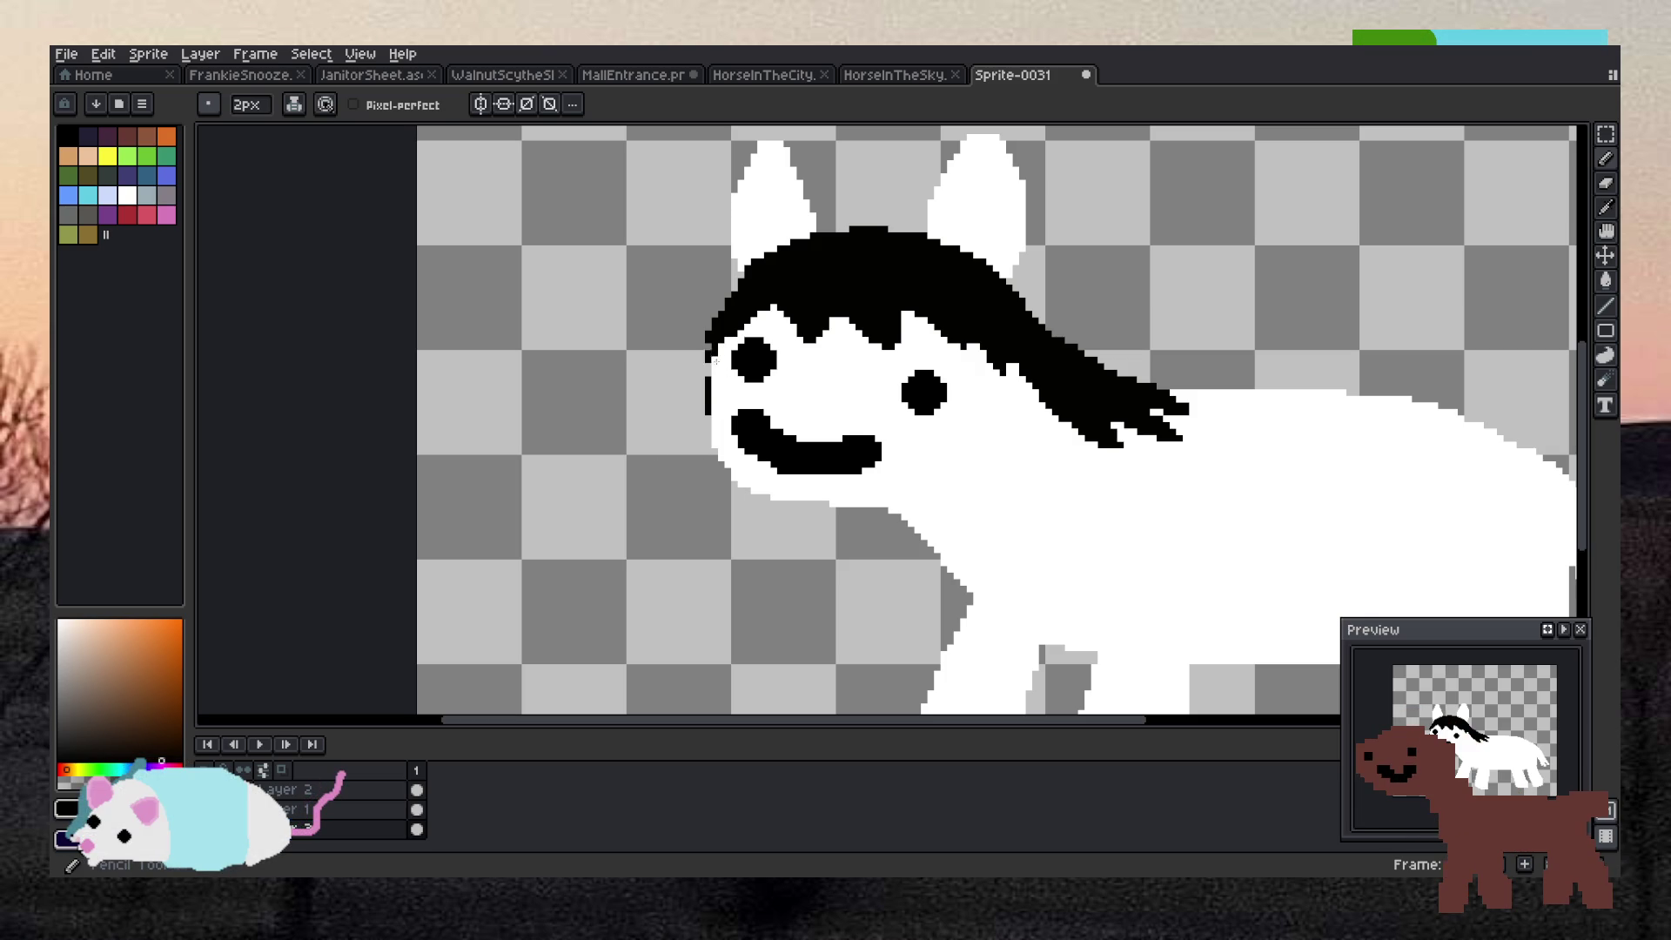
mouse_move(721, 463)
mouse_down()
mouse_move(766, 535)
mouse_move(938, 556)
mouse_up()
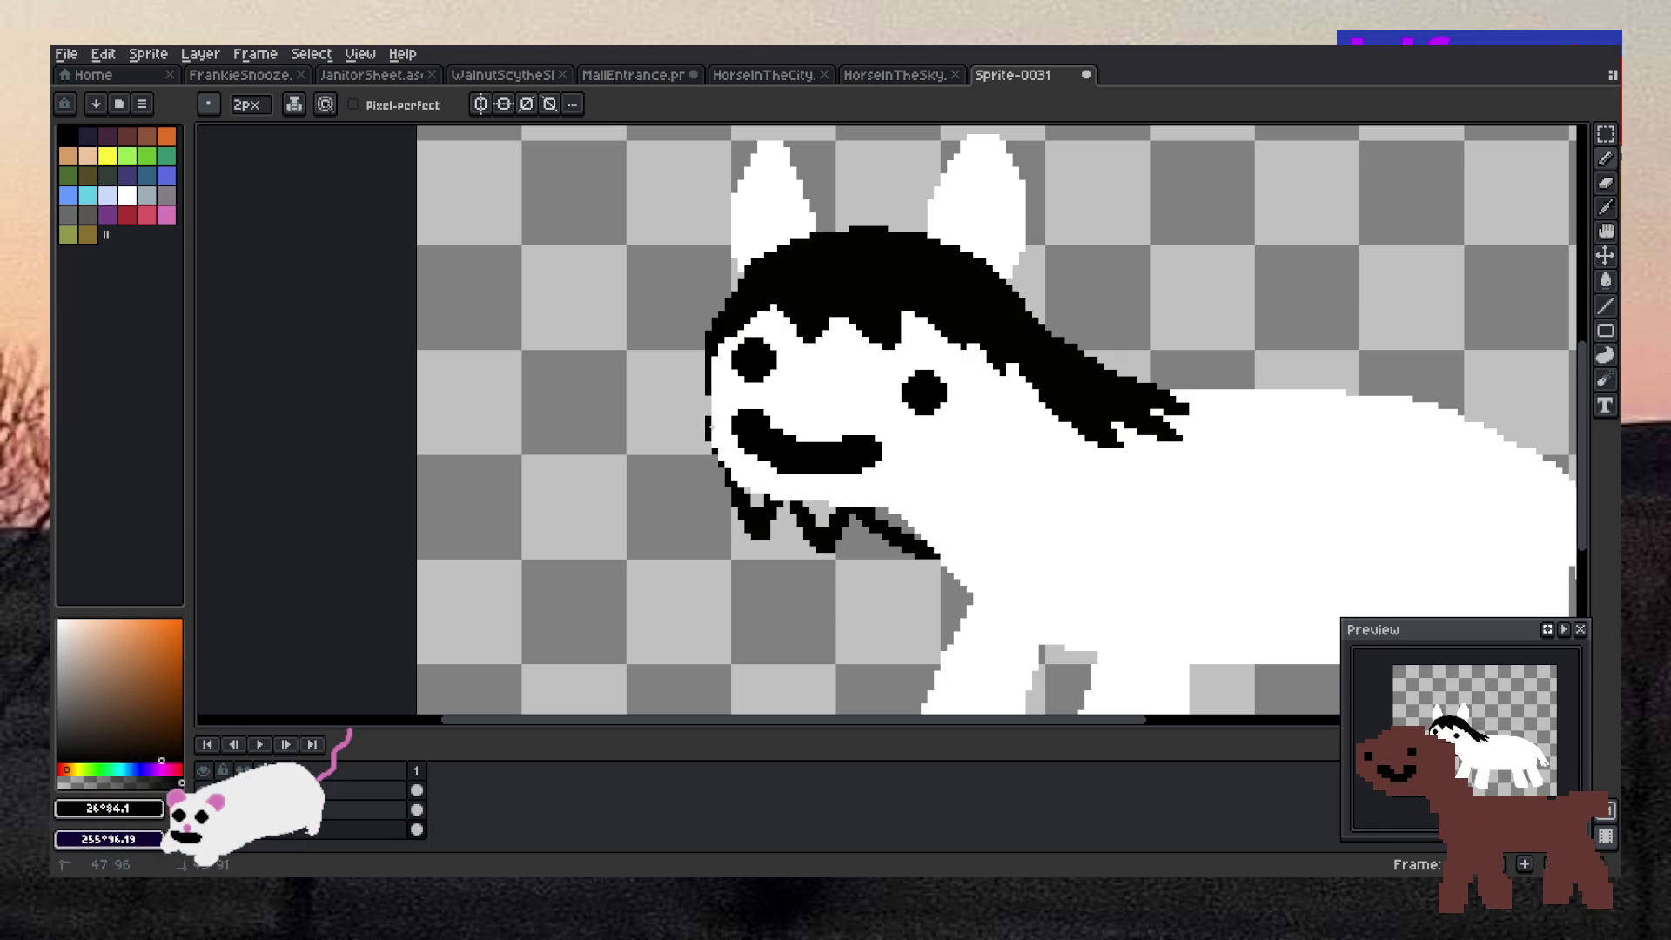
drag(701, 355, 700, 398)
Step: Switch back to the pencil on Layer 2 and place a small black speck on the canvas
key(g)
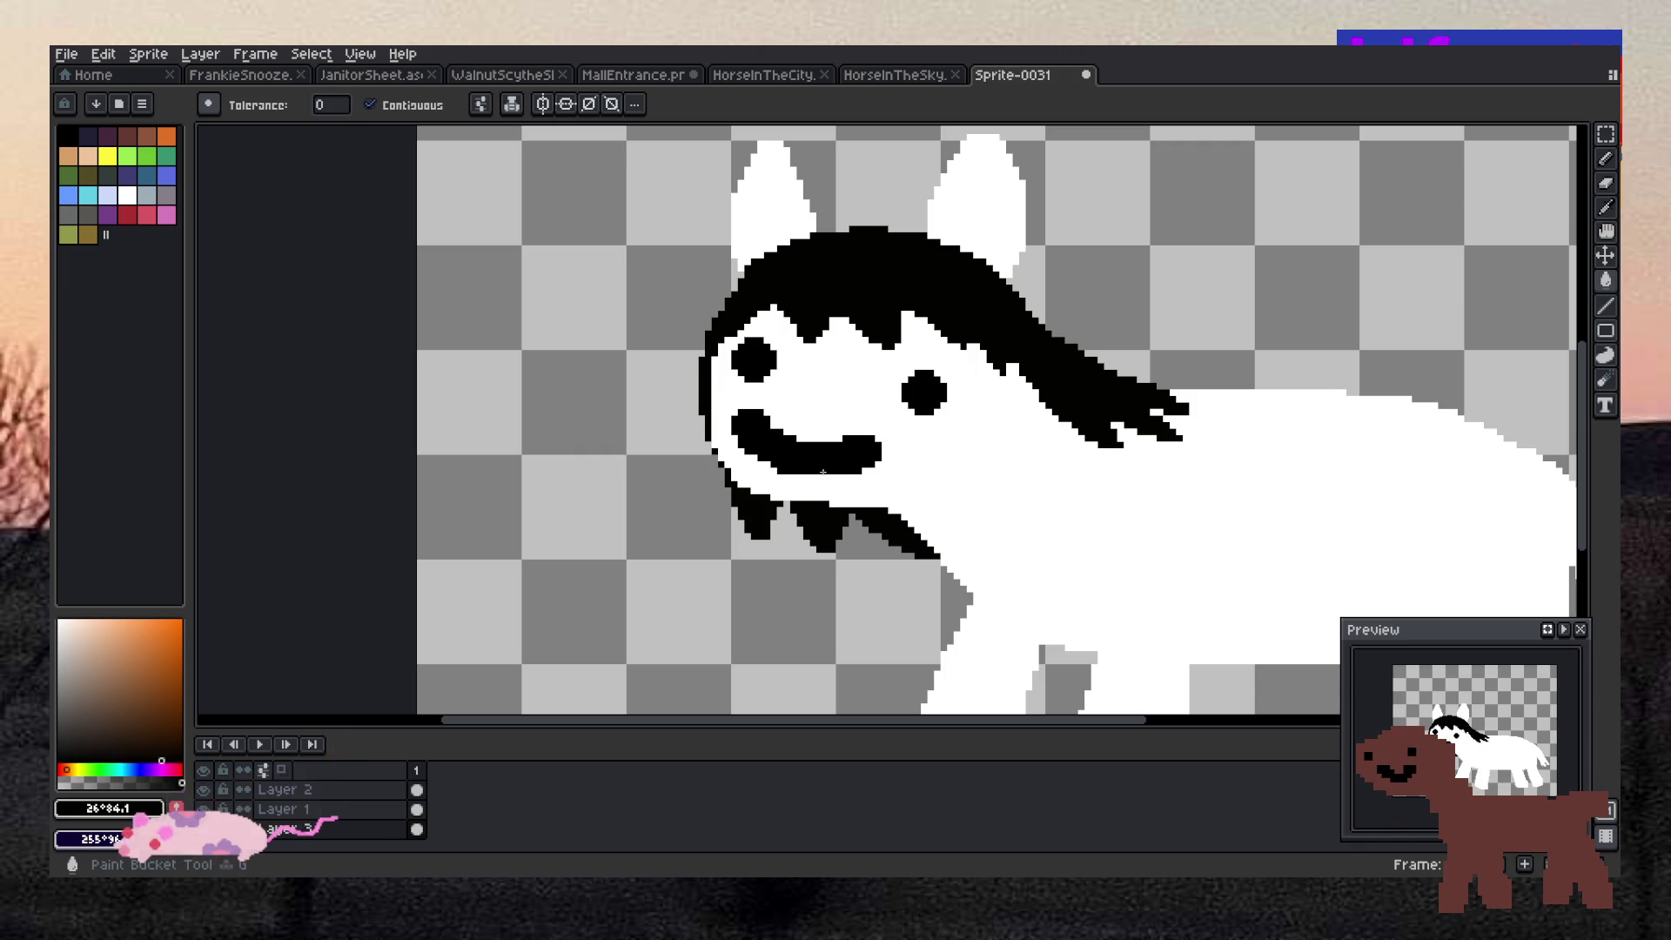
scroll(839, 429, down, 3)
scroll(826, 415, up, 2)
scroll(783, 392, up, 2)
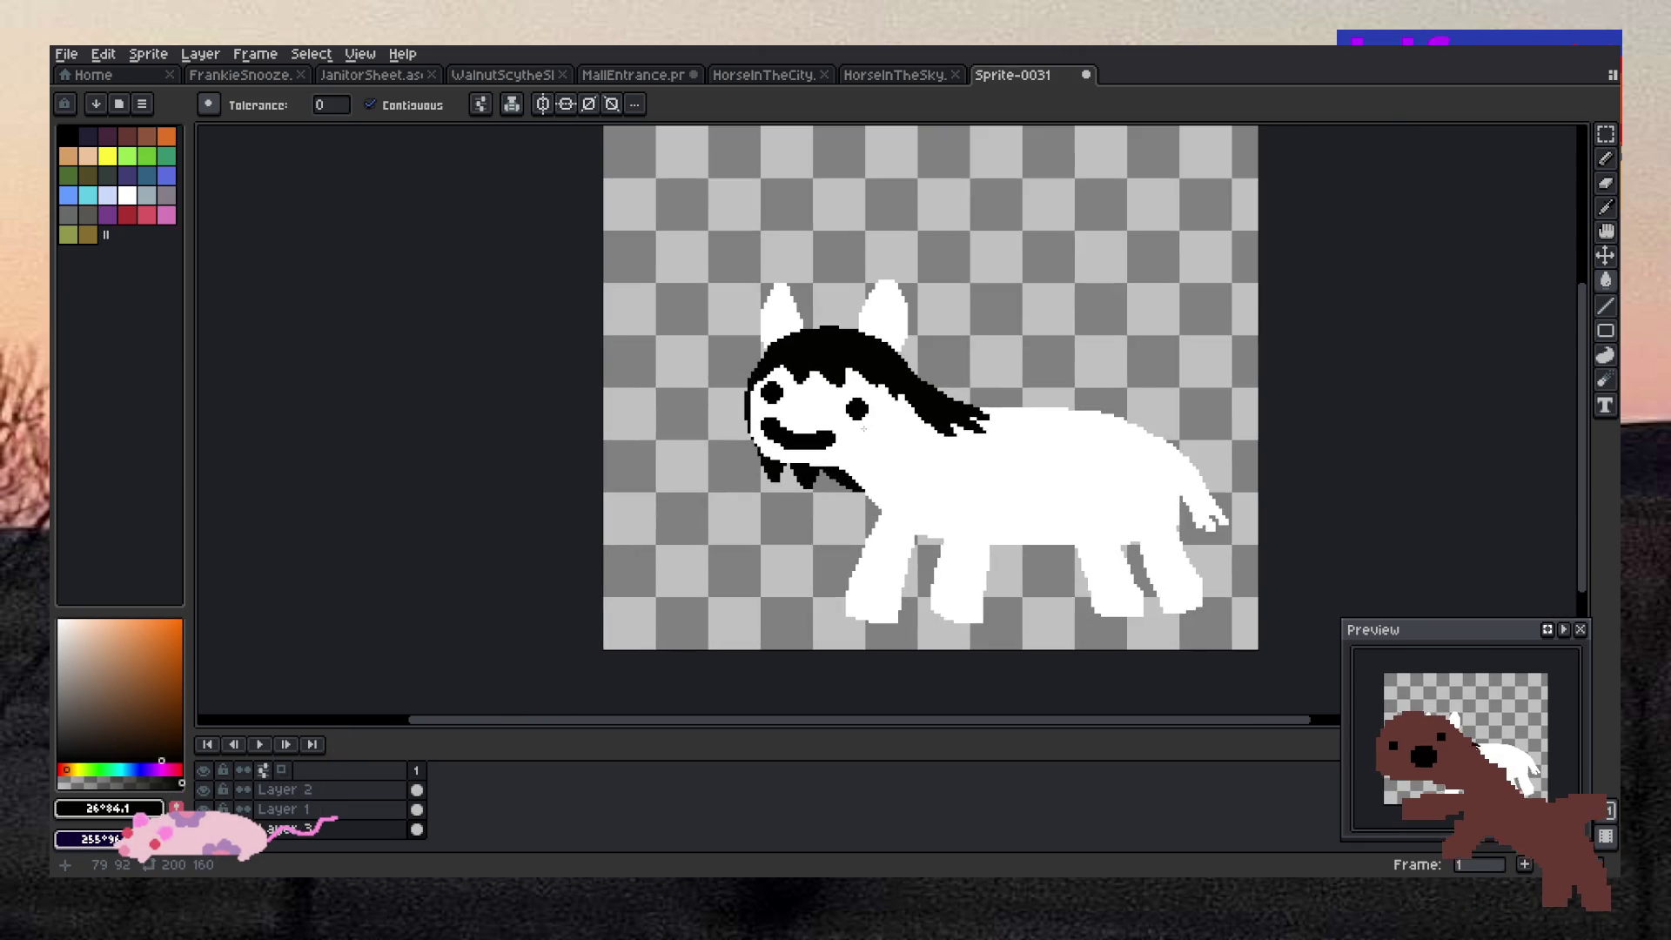
scroll(757, 378, up, 2)
scroll(731, 369, up, 2)
scroll(731, 369, up, 1)
key(b)
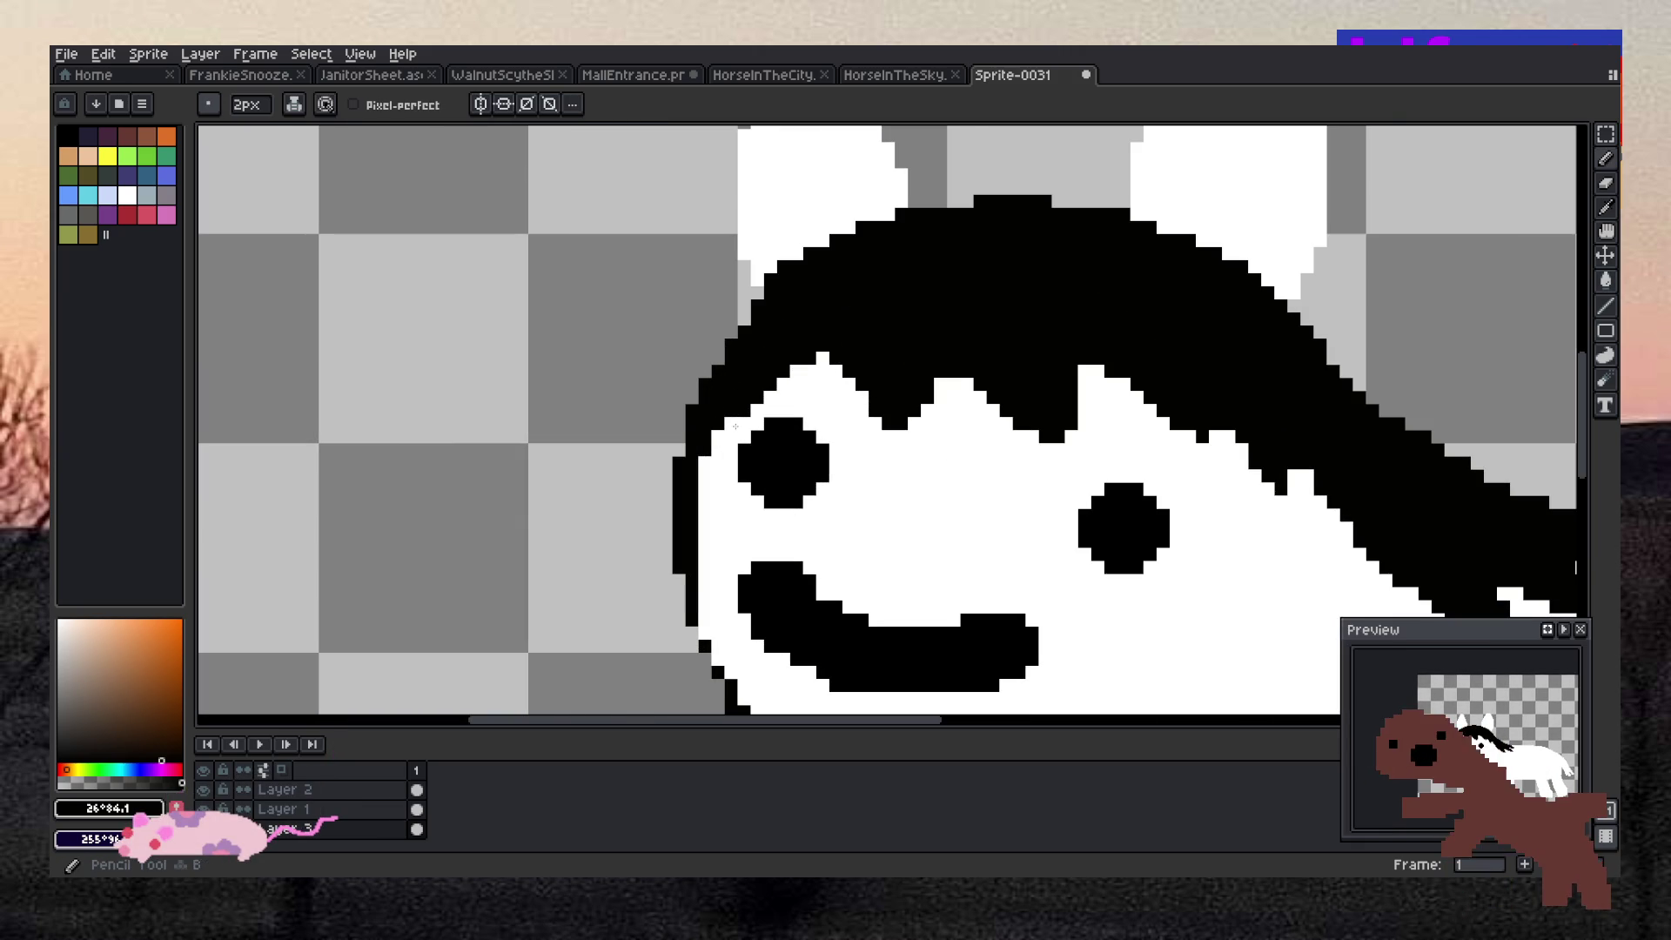
scroll(731, 368, down, 3)
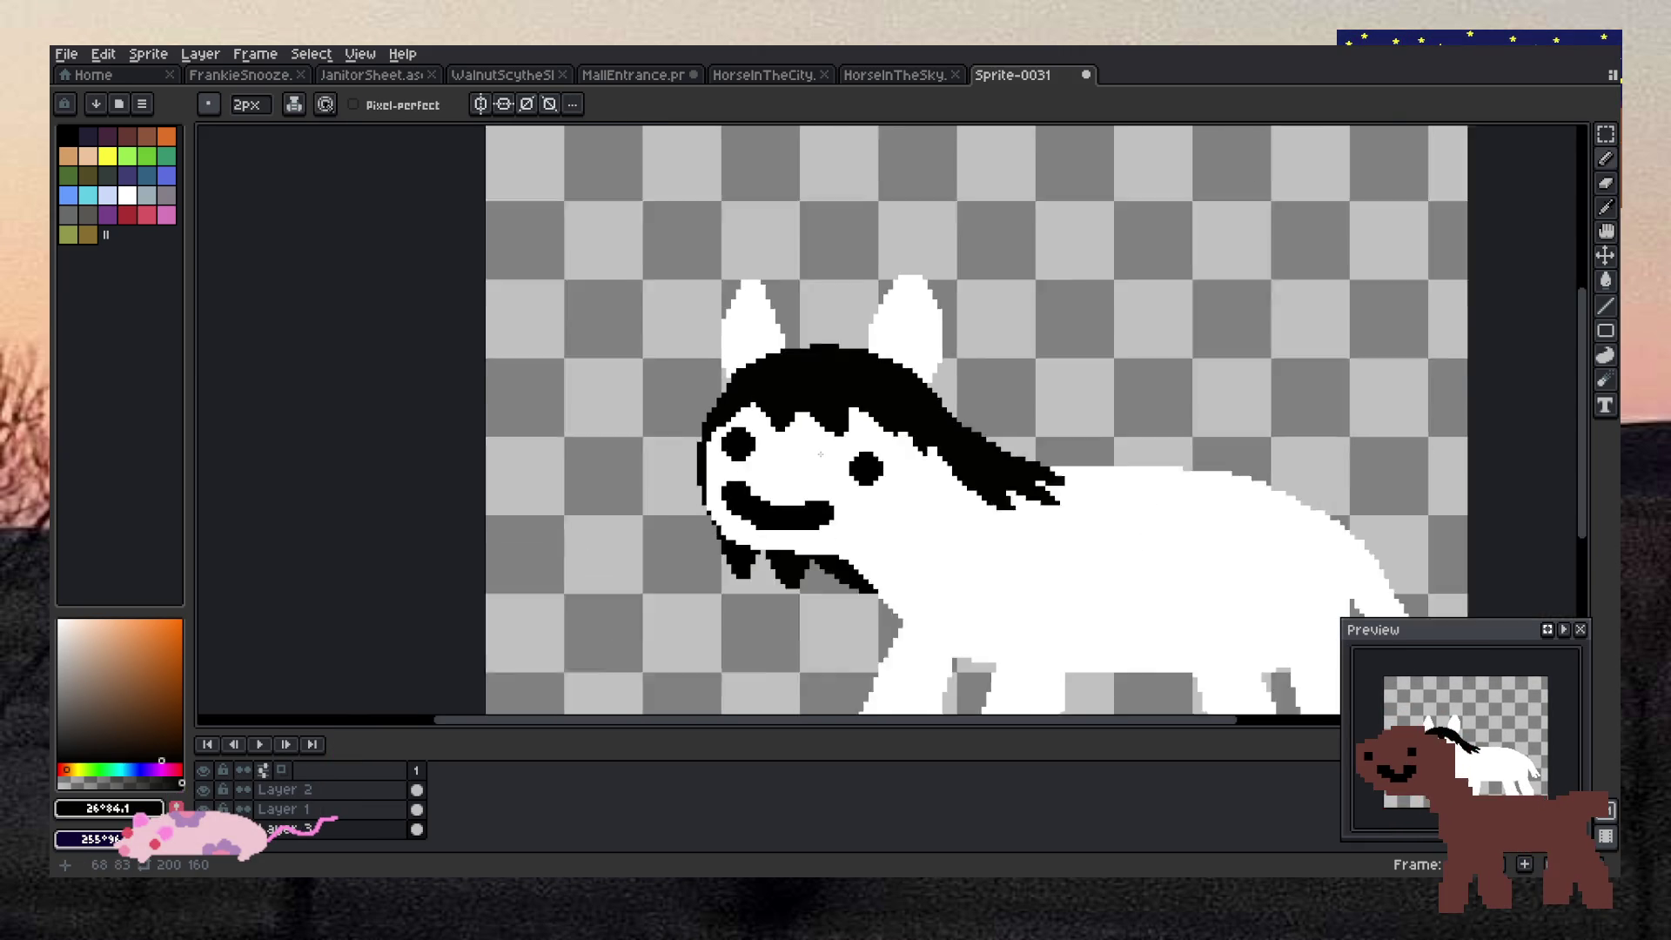
scroll(915, 430, up, 2)
scroll(990, 484, up, 1)
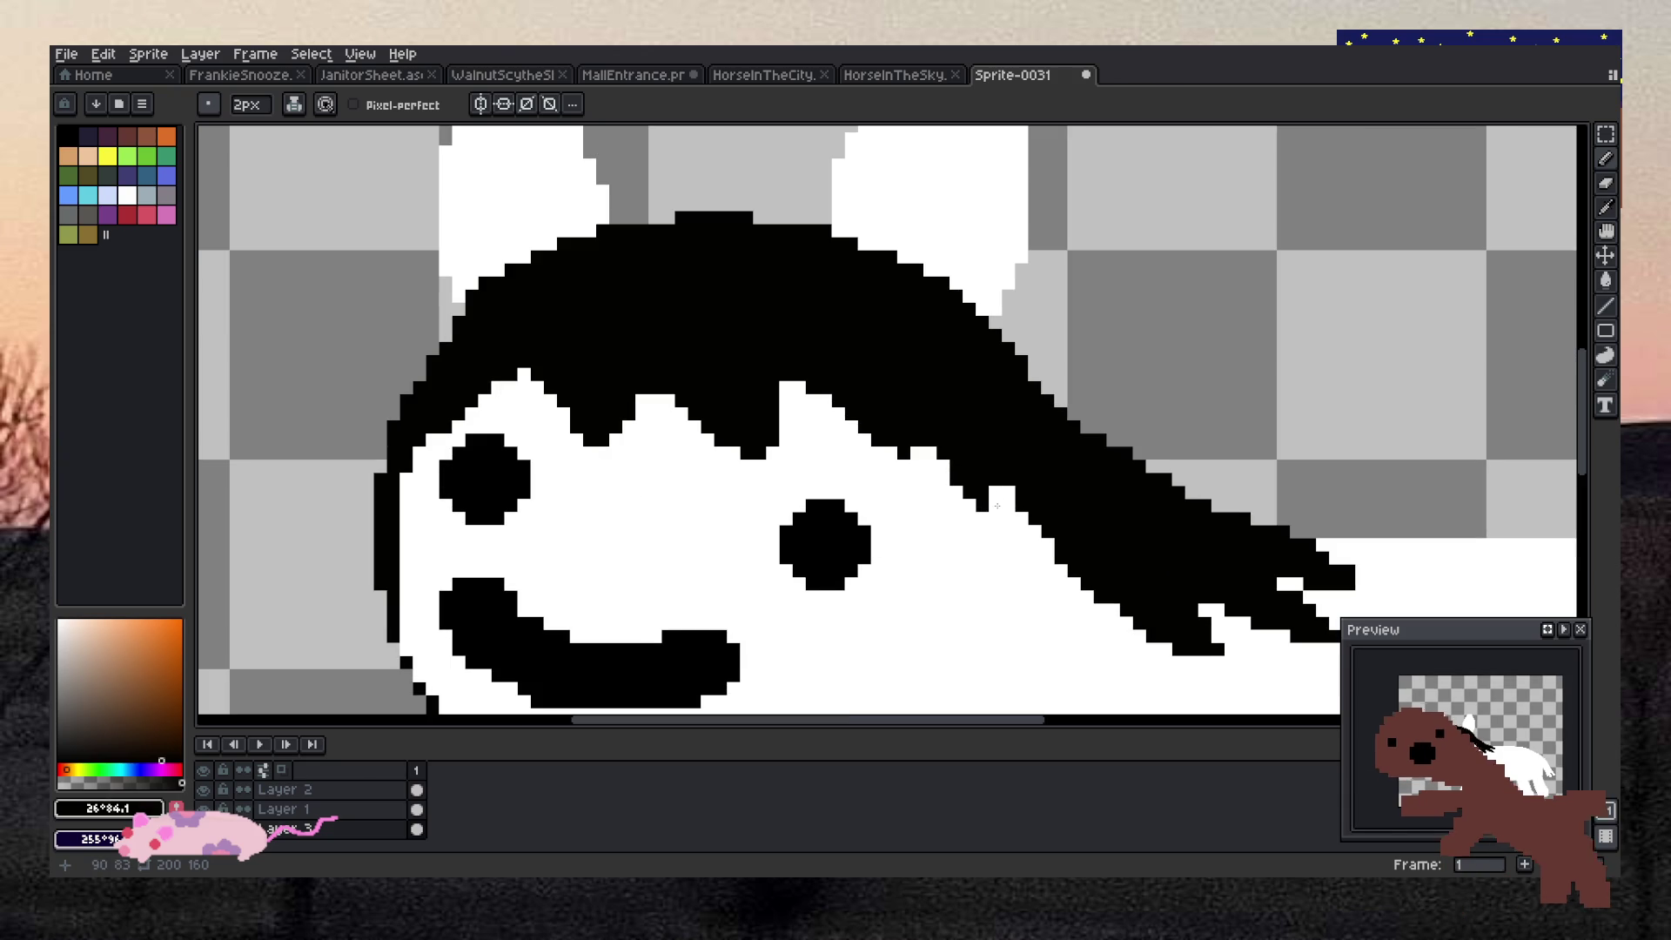
click(327, 791)
click(988, 514)
Step: Add a tiny black speck to the horse's white body
click(993, 487)
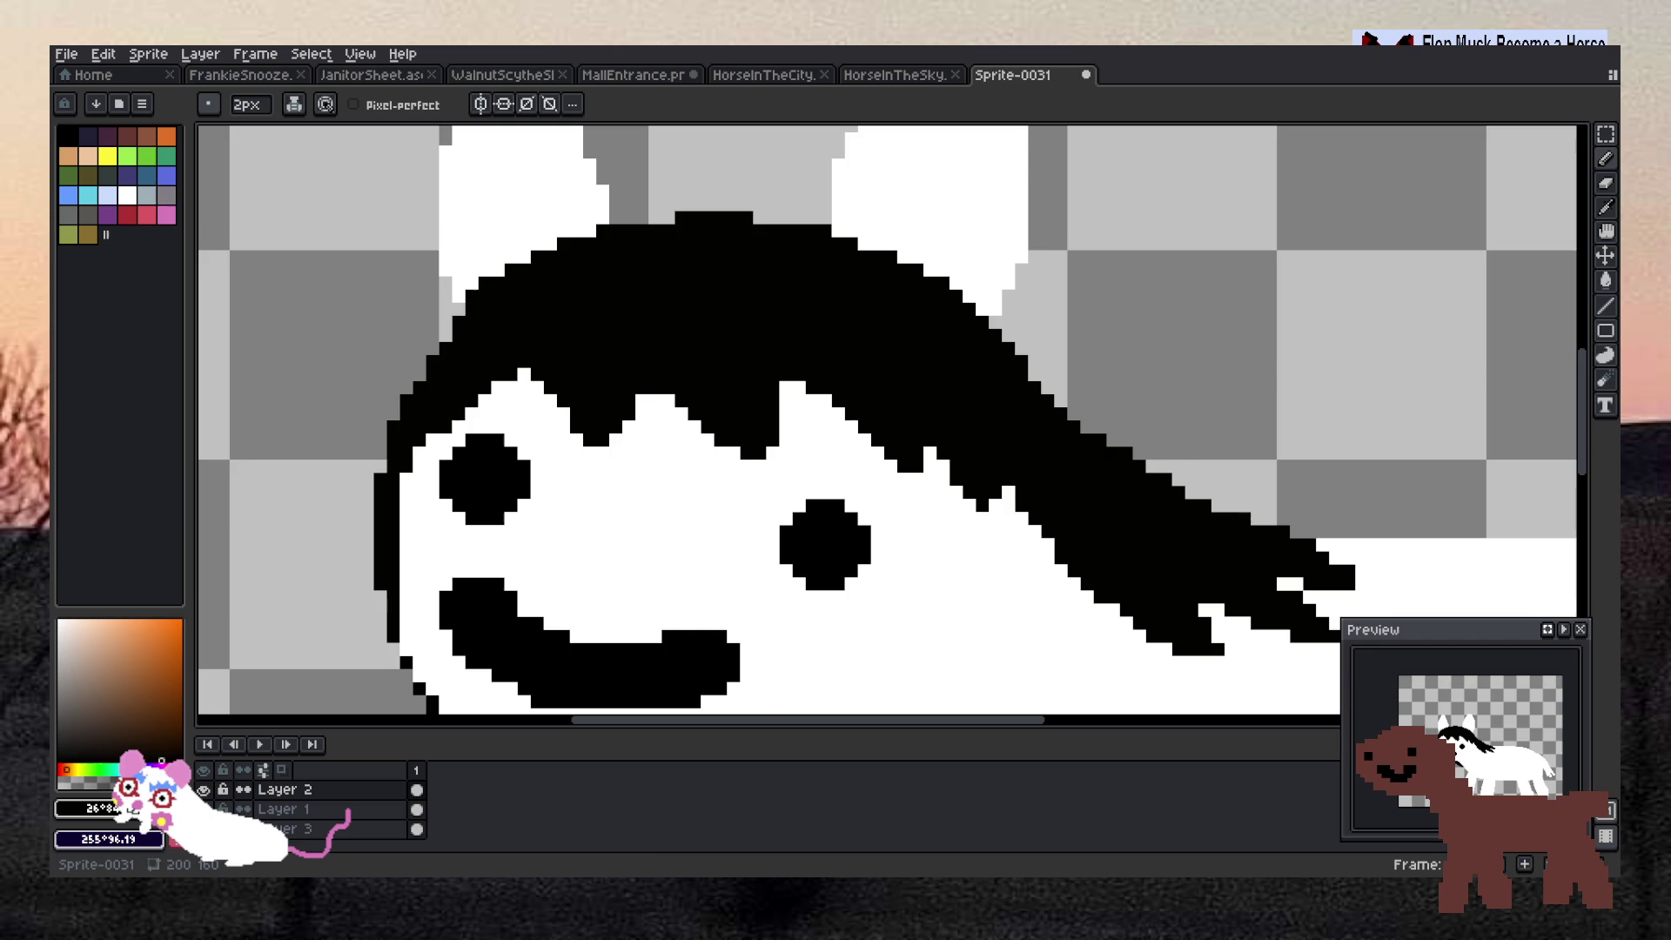
scroll(780, 490, down, 4)
scroll(778, 488, up, 2)
scroll(778, 488, up, 2)
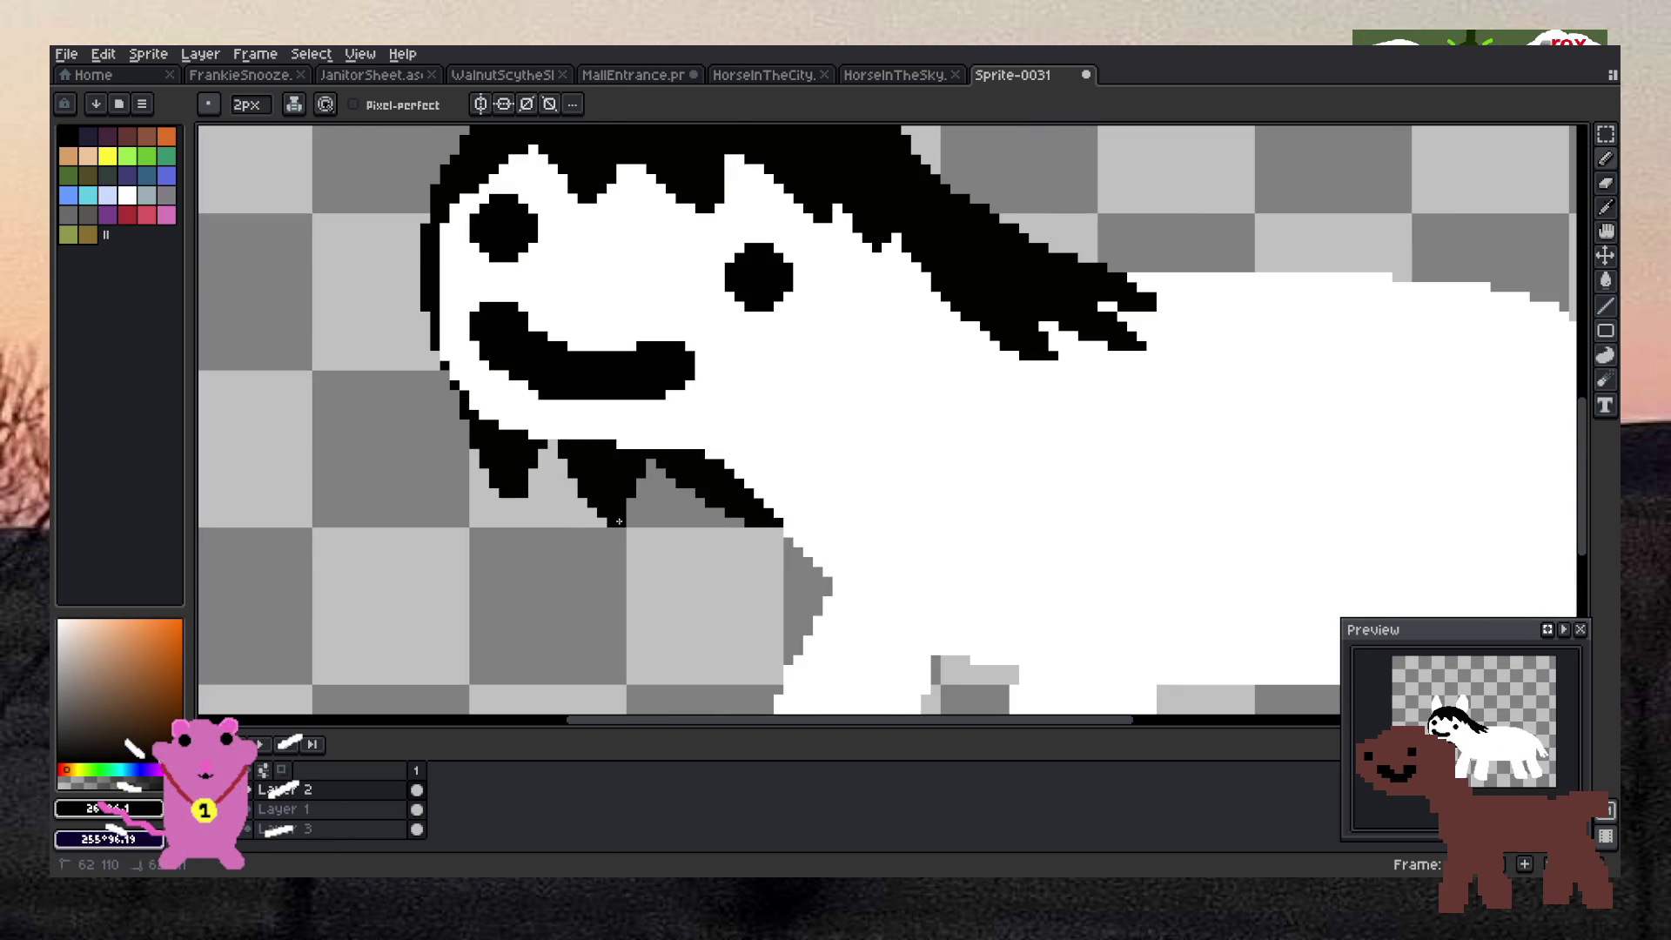
scroll(617, 518, down, 4)
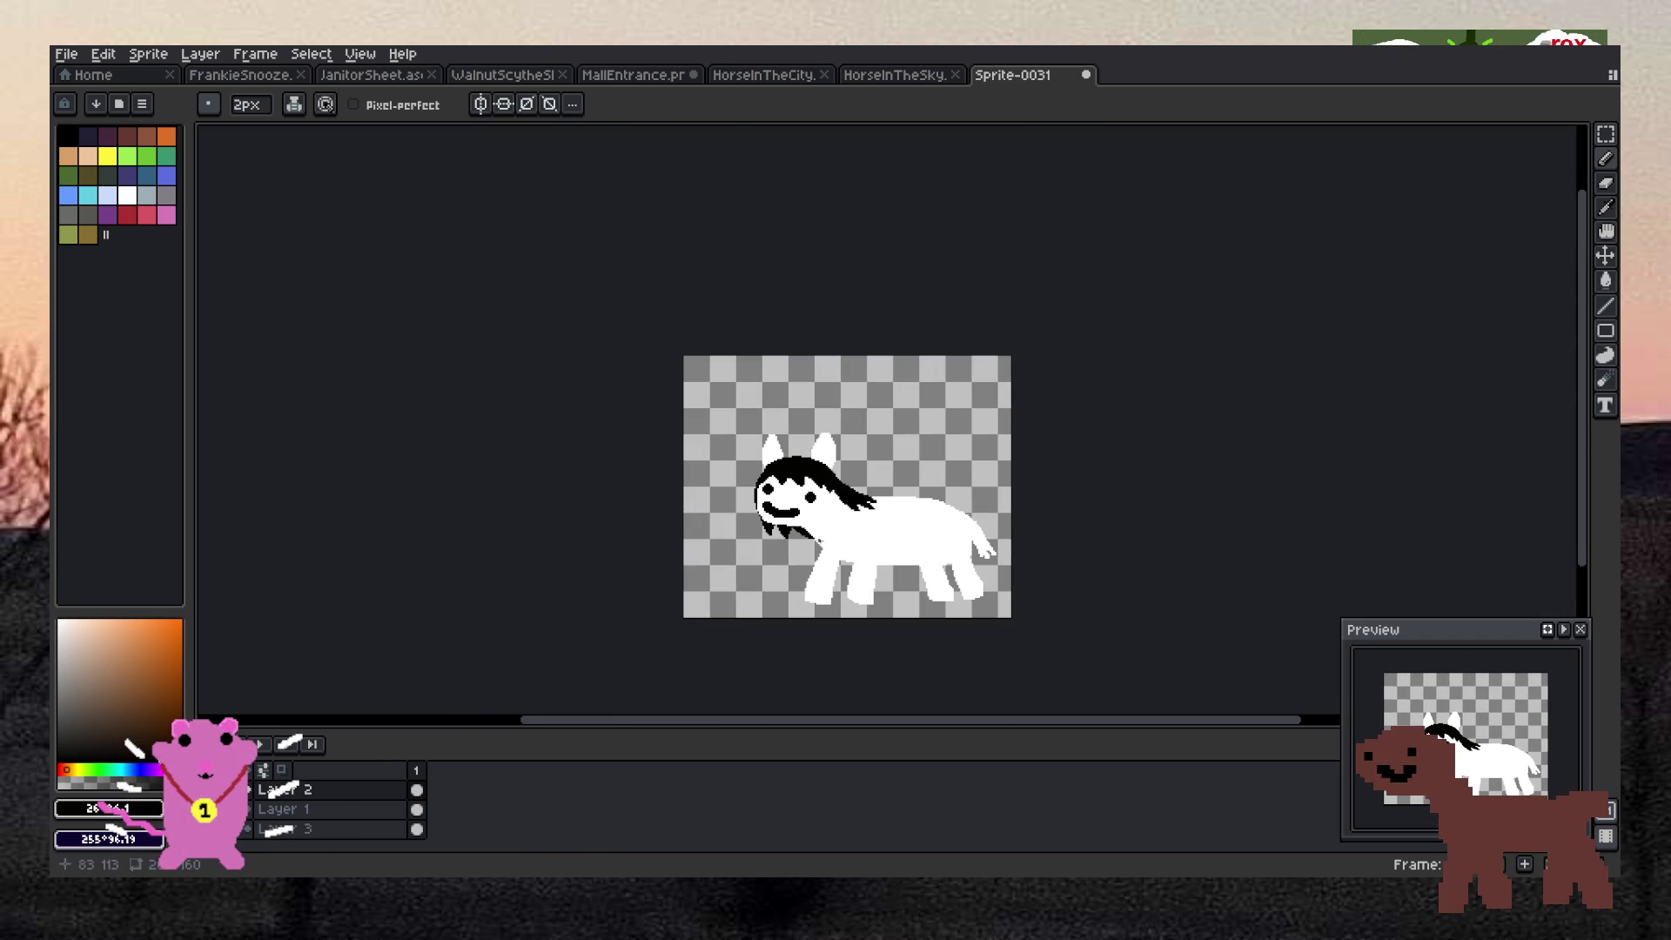
scroll(1006, 621, up, 1)
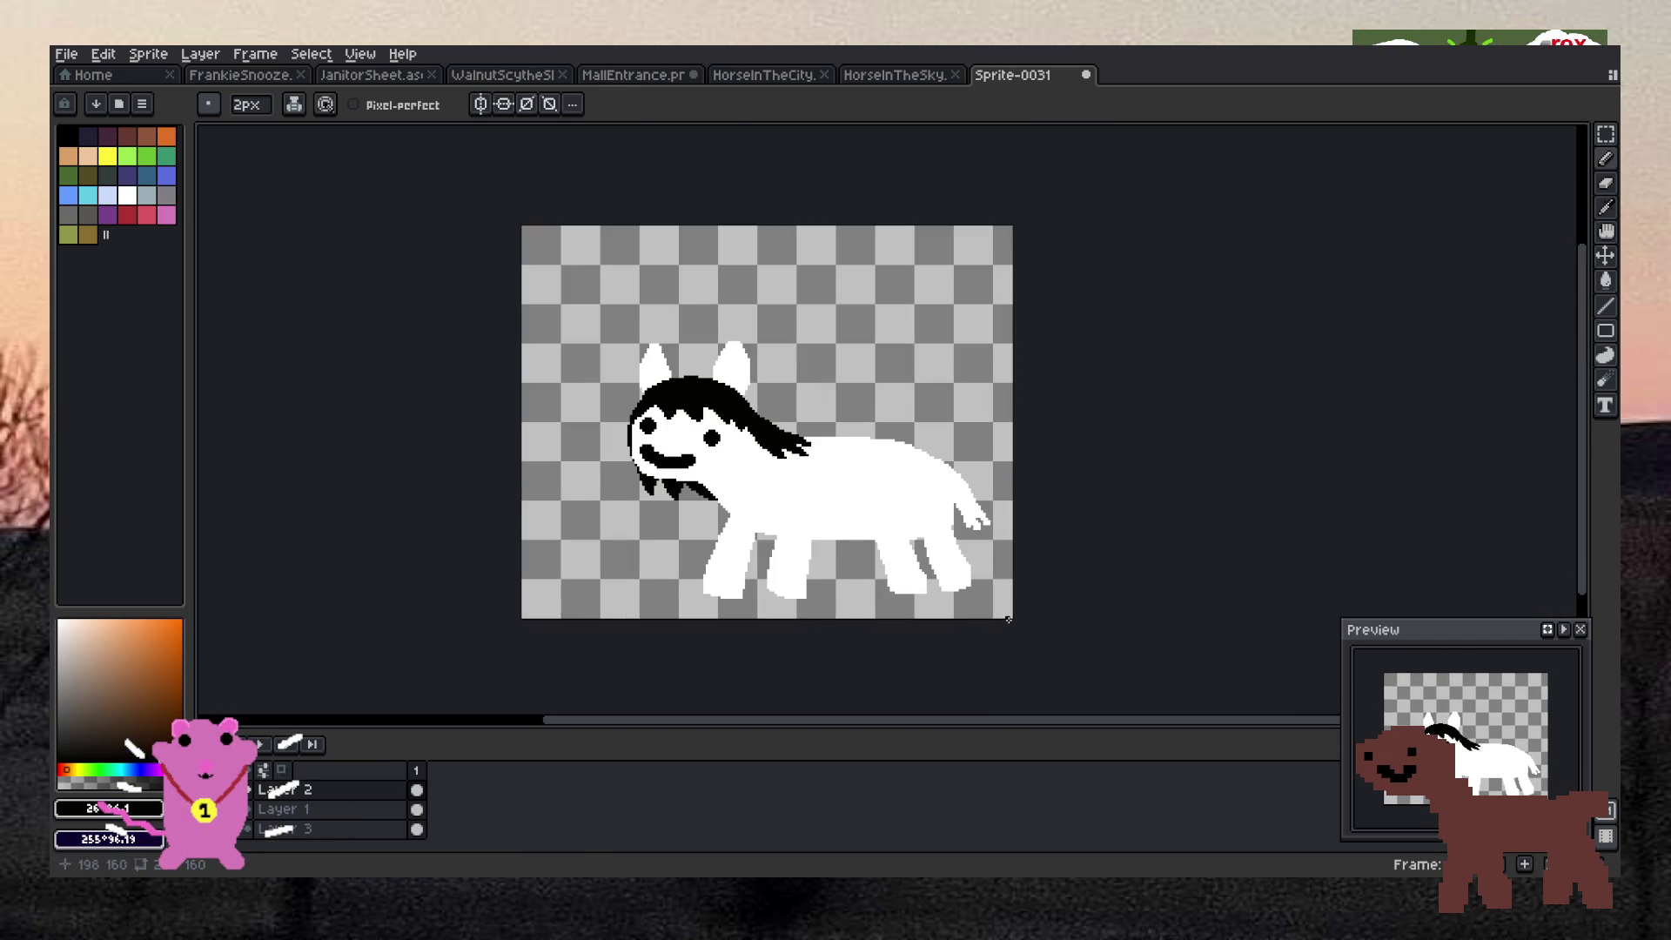
scroll(859, 485, up, 1)
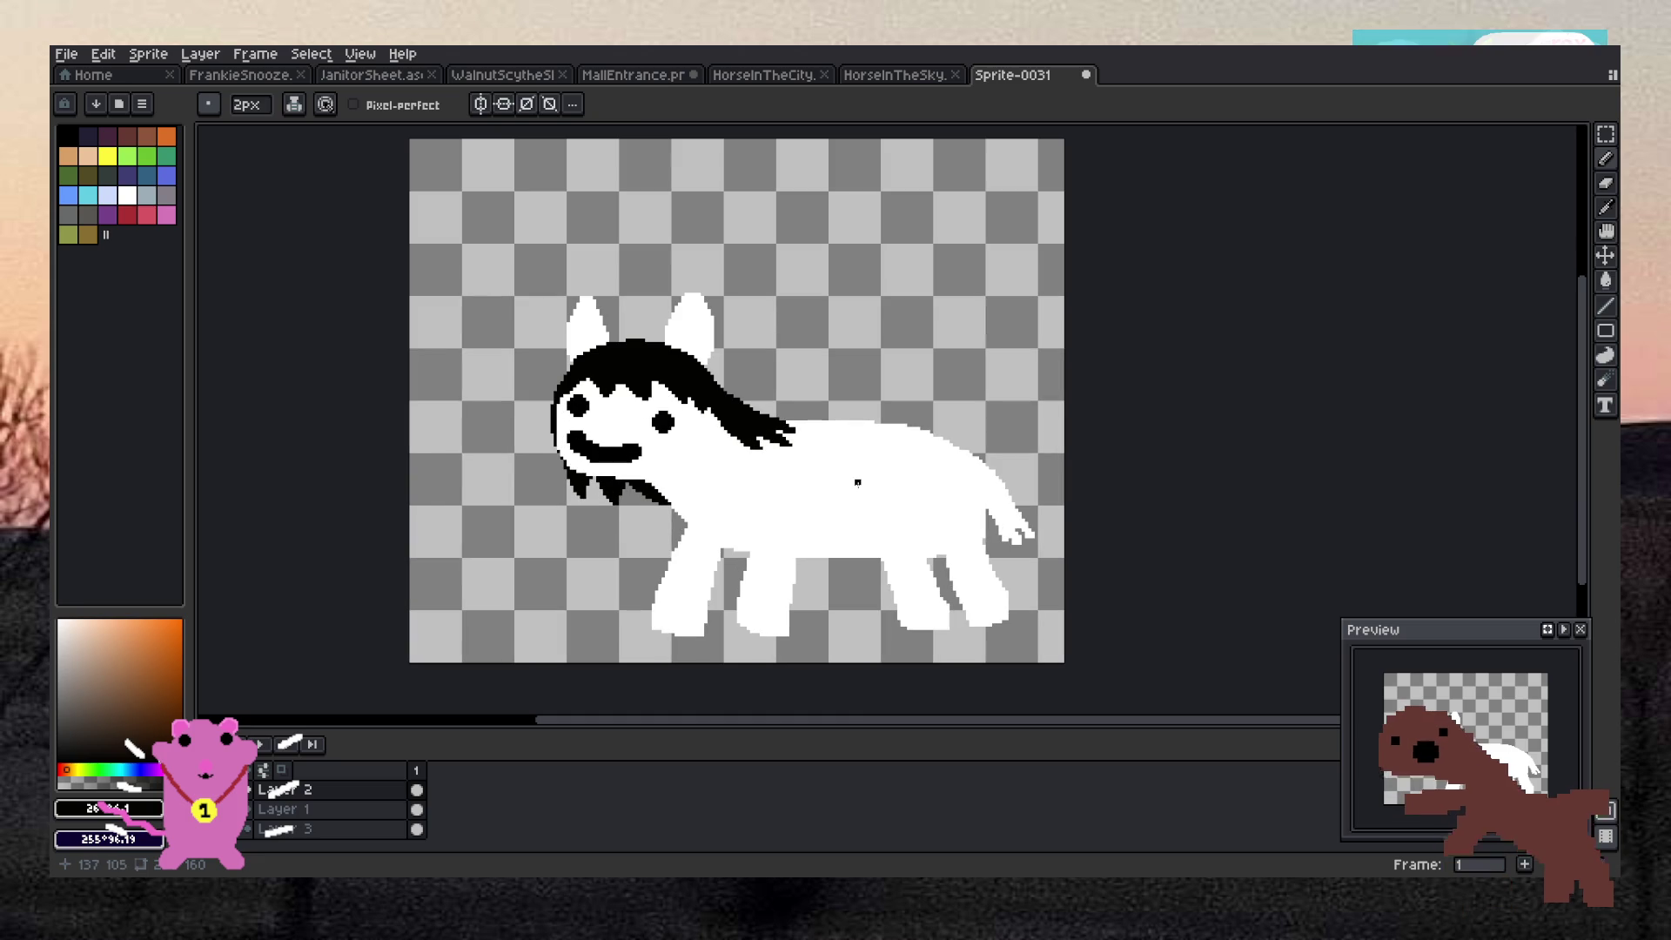
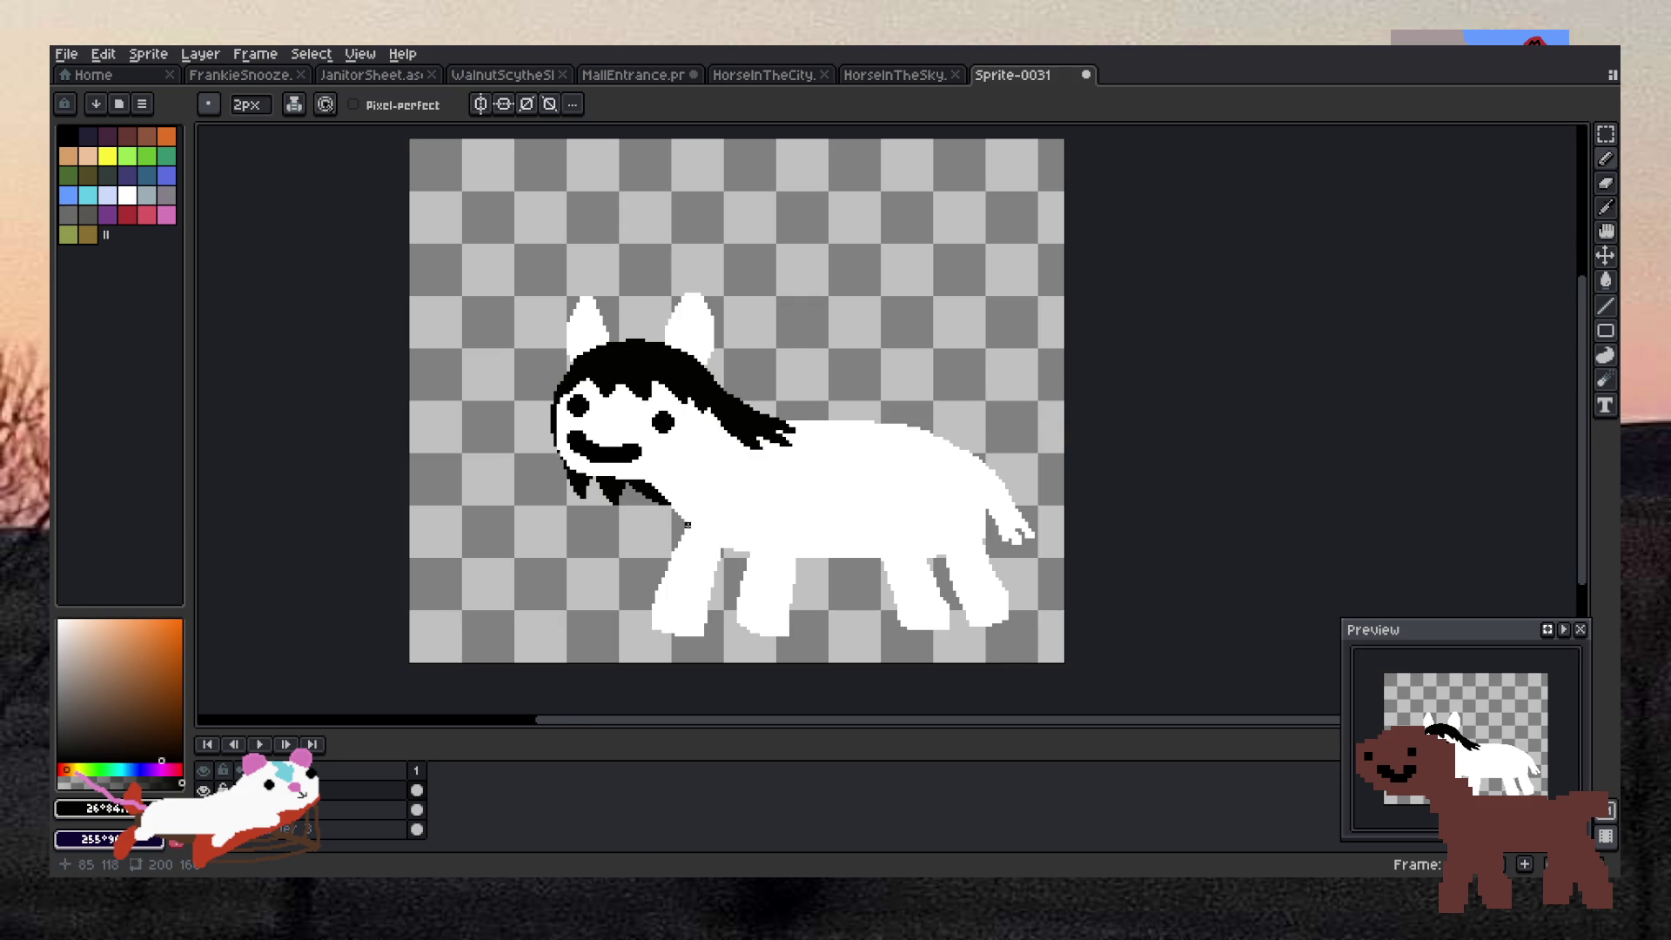
scroll(690, 523, down, 1)
scroll(666, 473, up, 1)
Step: Pan across the horse drawing and reposition the sprite preview panel
drag(666, 473, 806, 494)
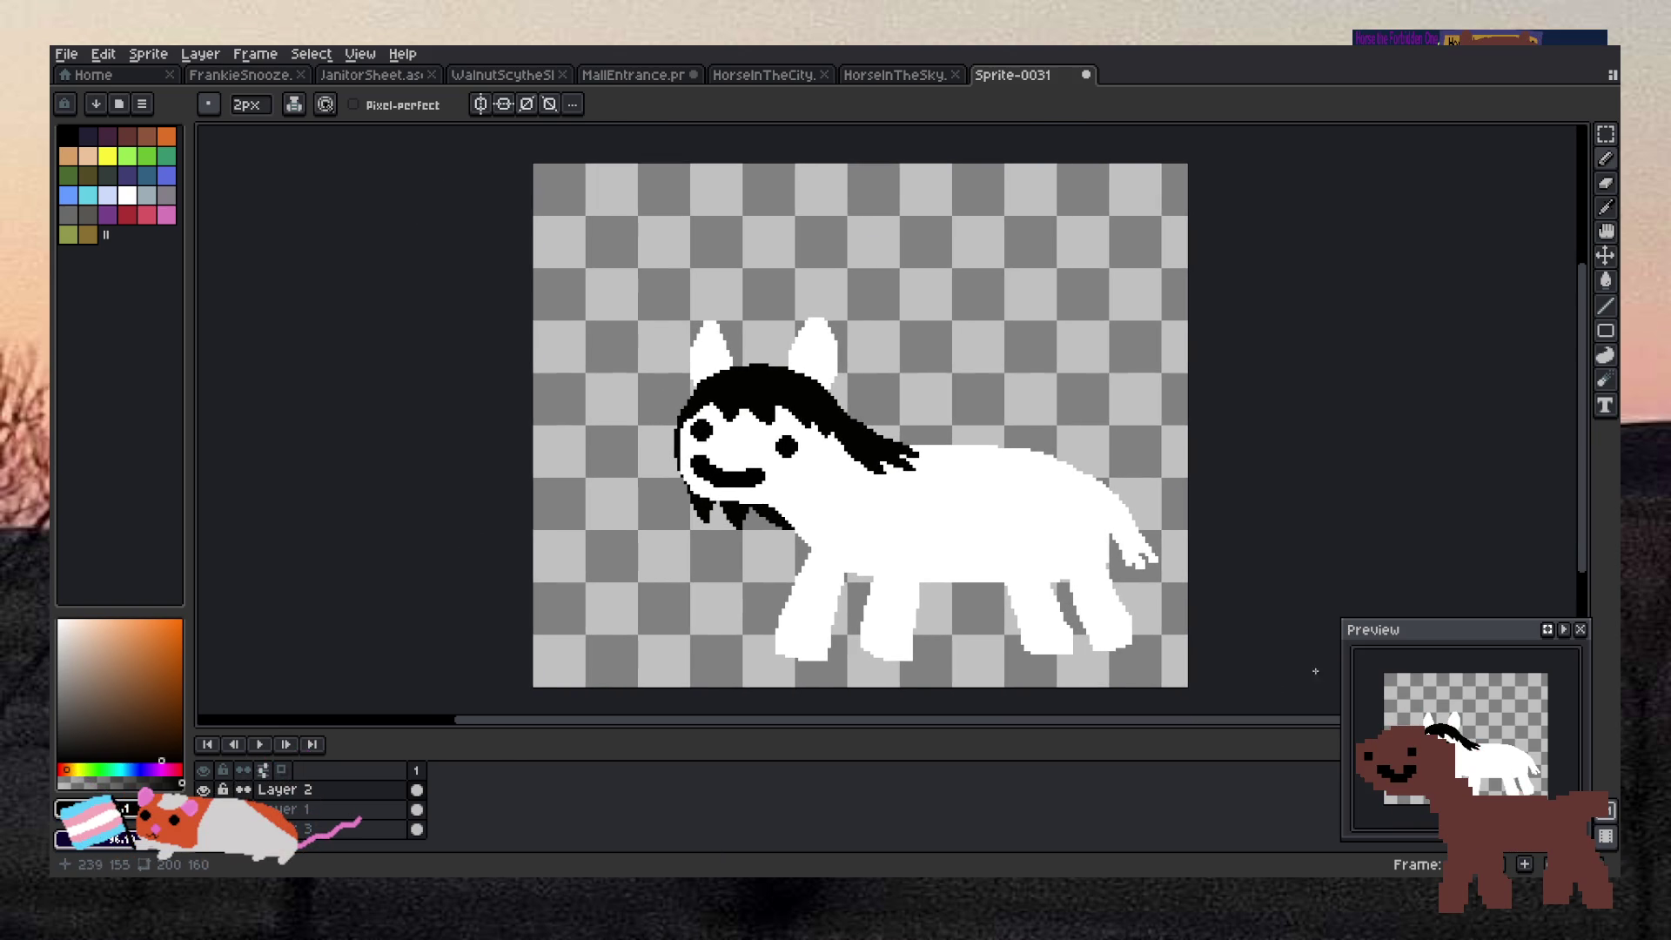
drag(1507, 648, 1463, 631)
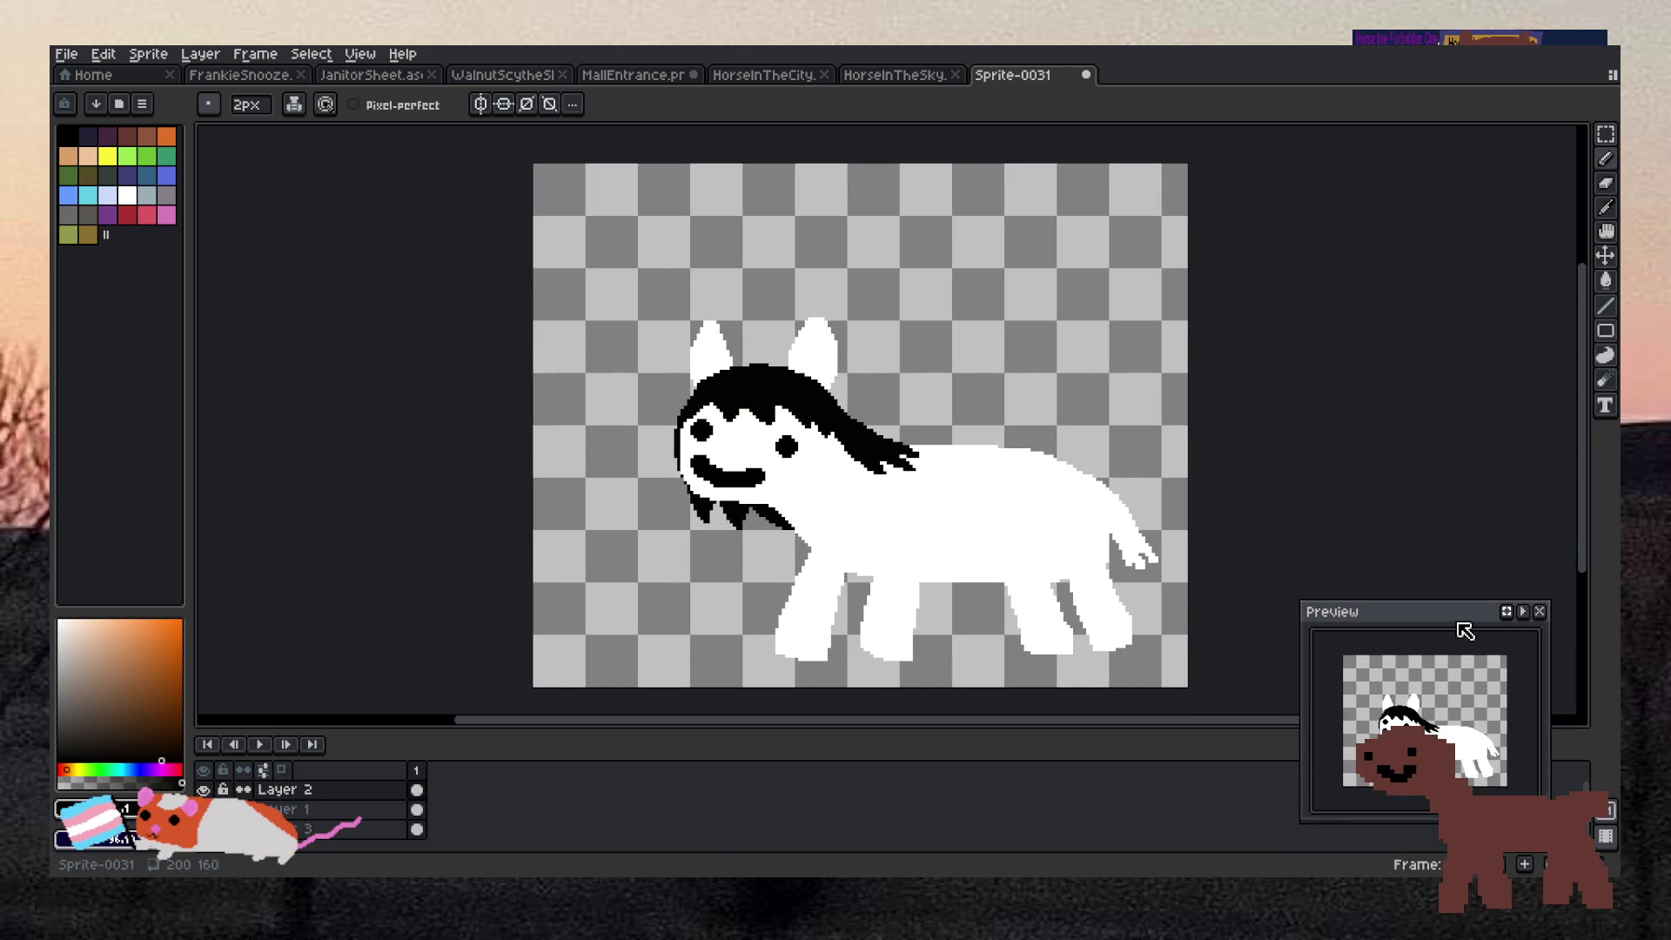
drag(912, 530, 891, 514)
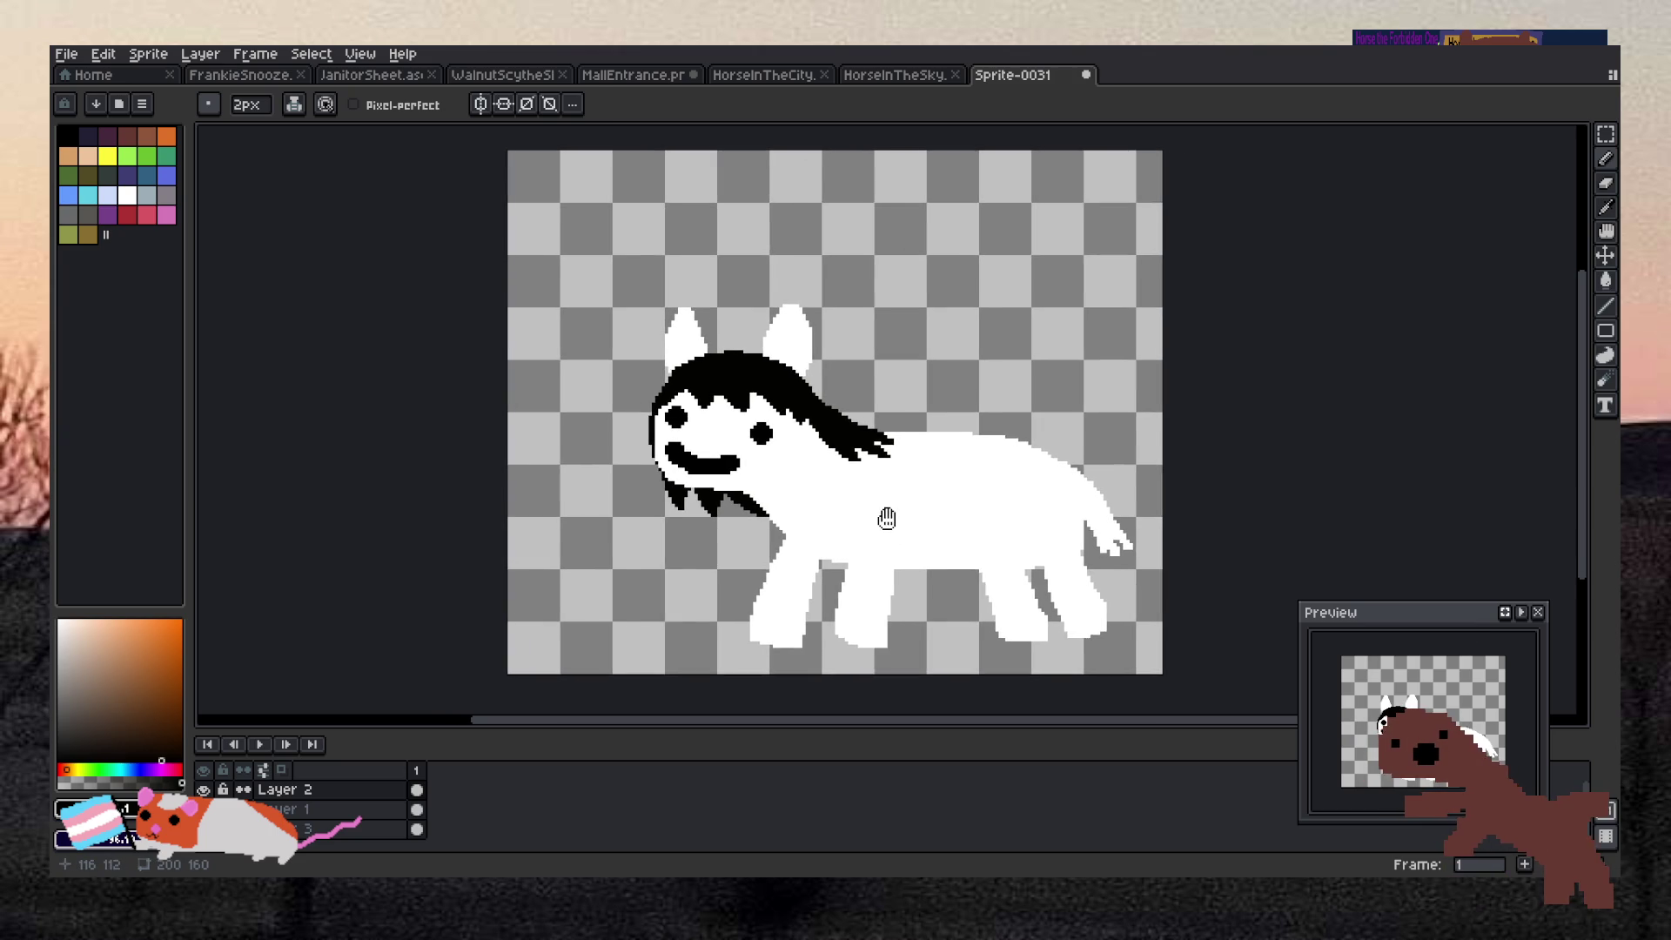
scroll(869, 530, up, 1)
scroll(870, 527, down, 1)
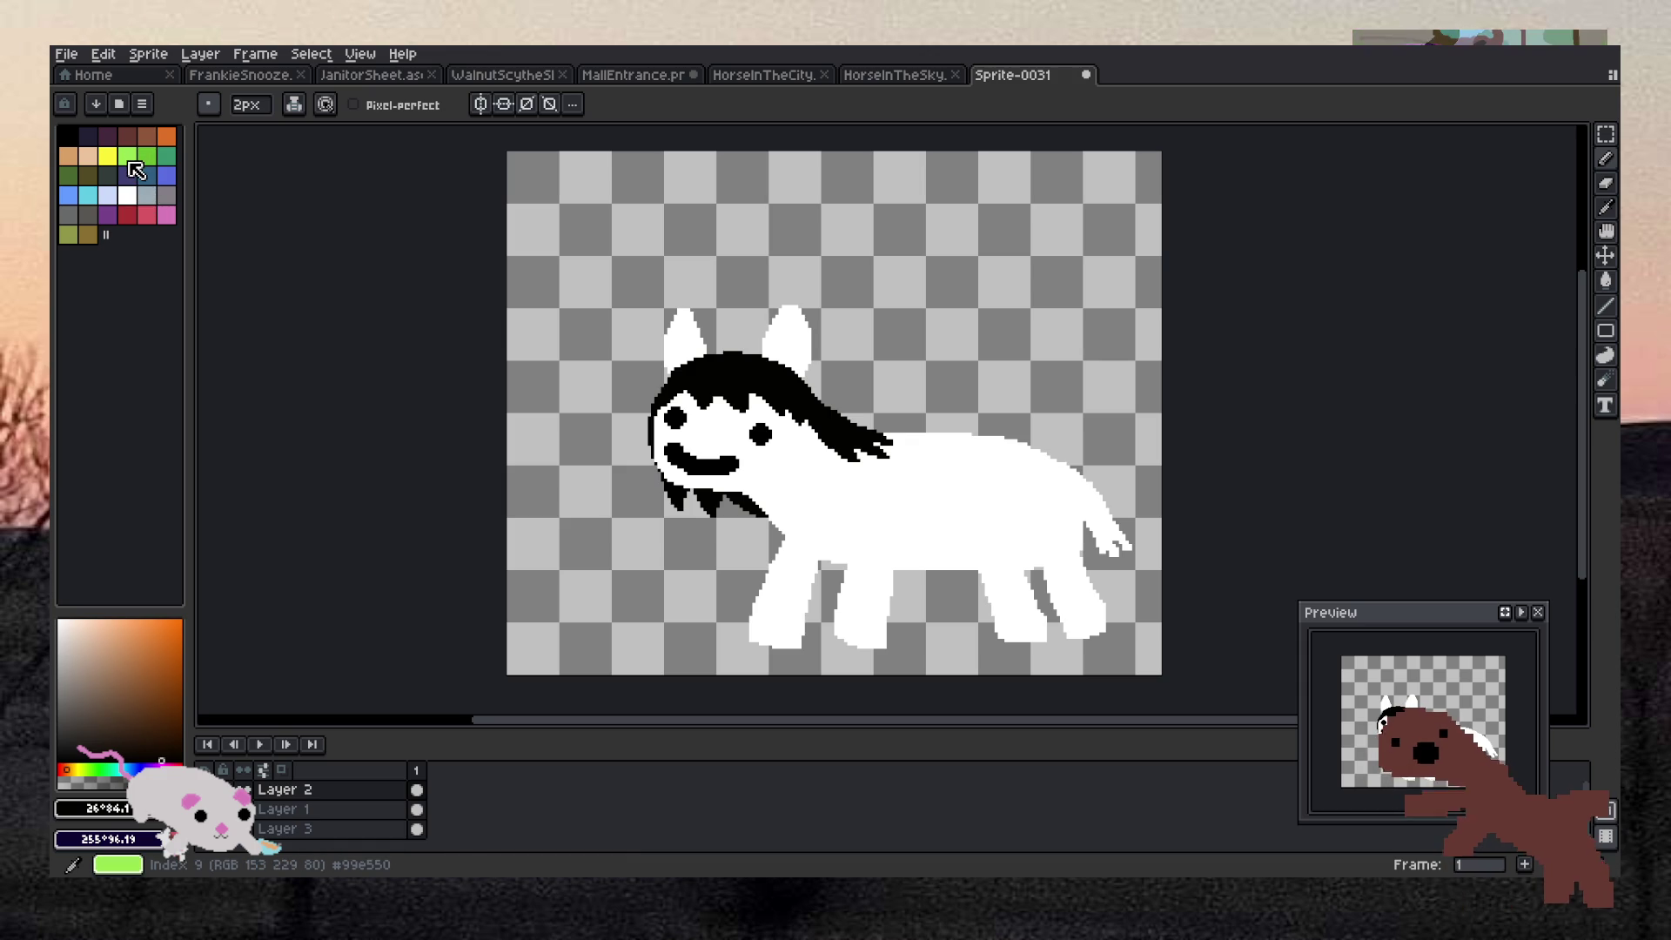
Step: Make green the drawing colour and flatten all layers of the horse into one
click(135, 158)
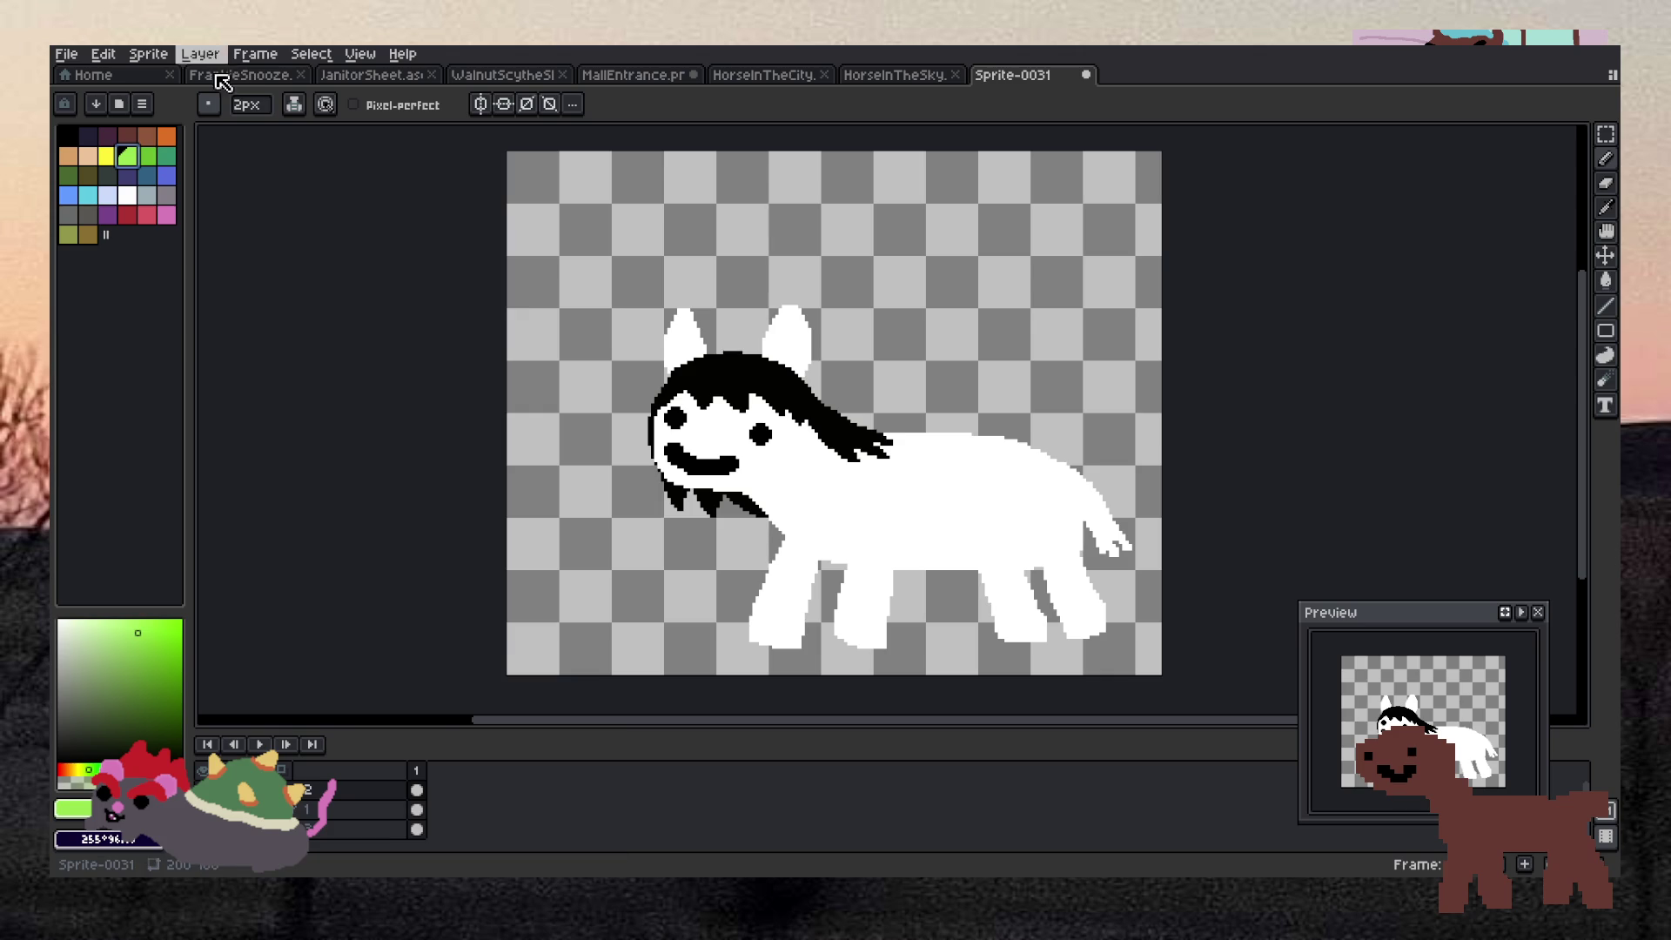
right_click(362, 792)
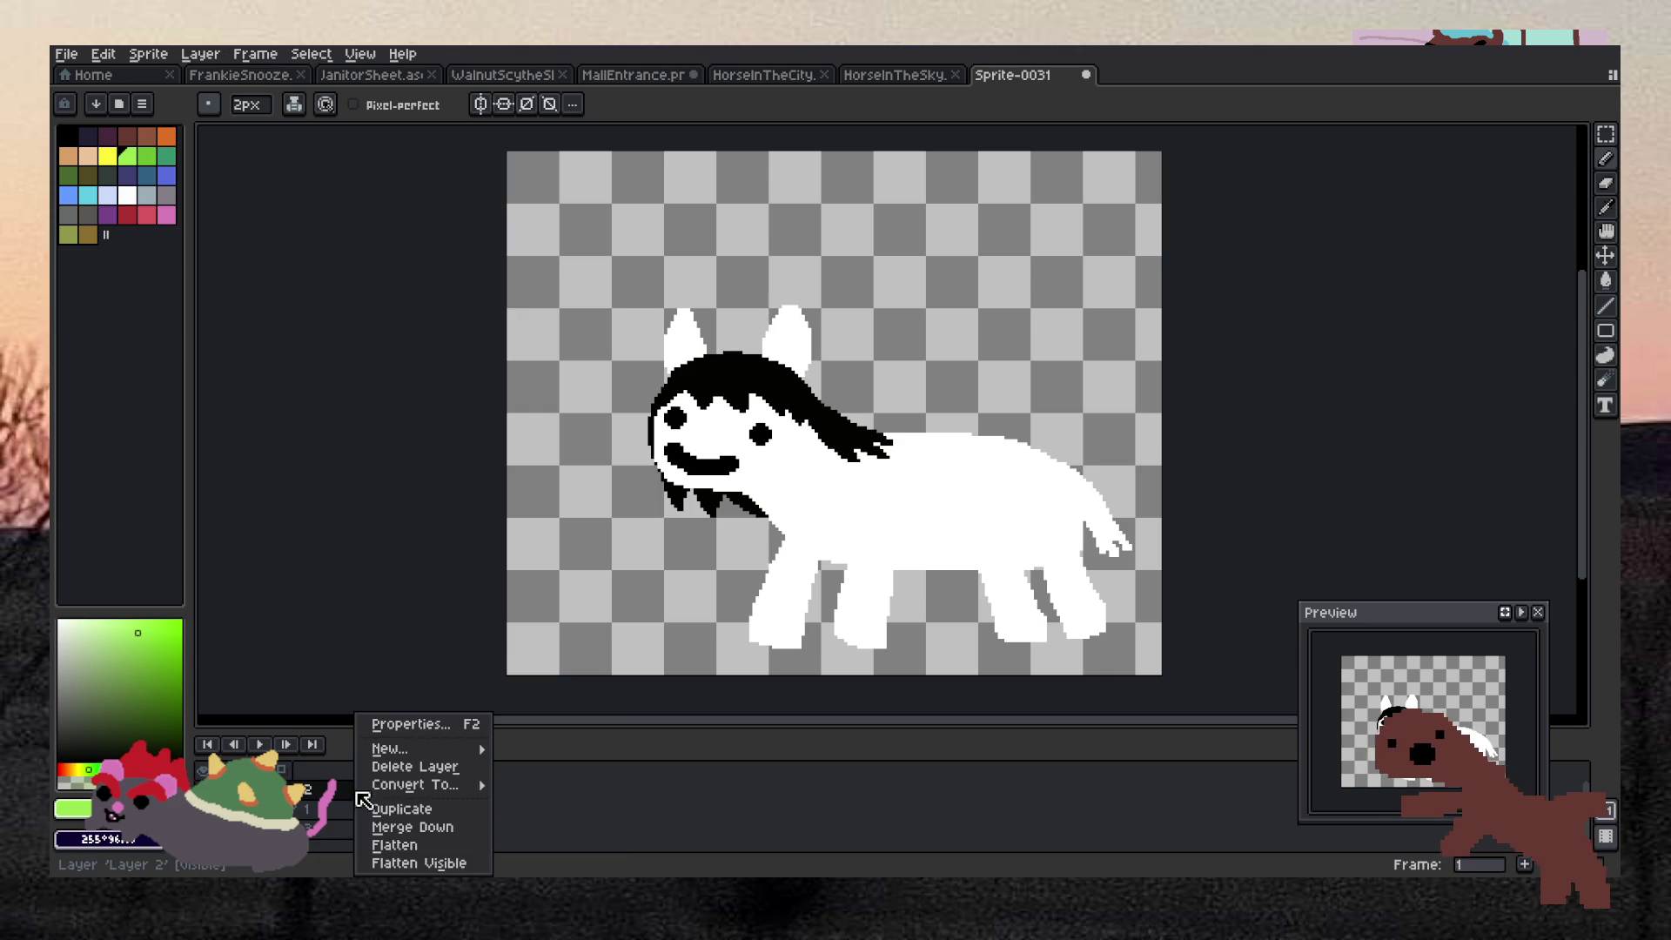
click(427, 863)
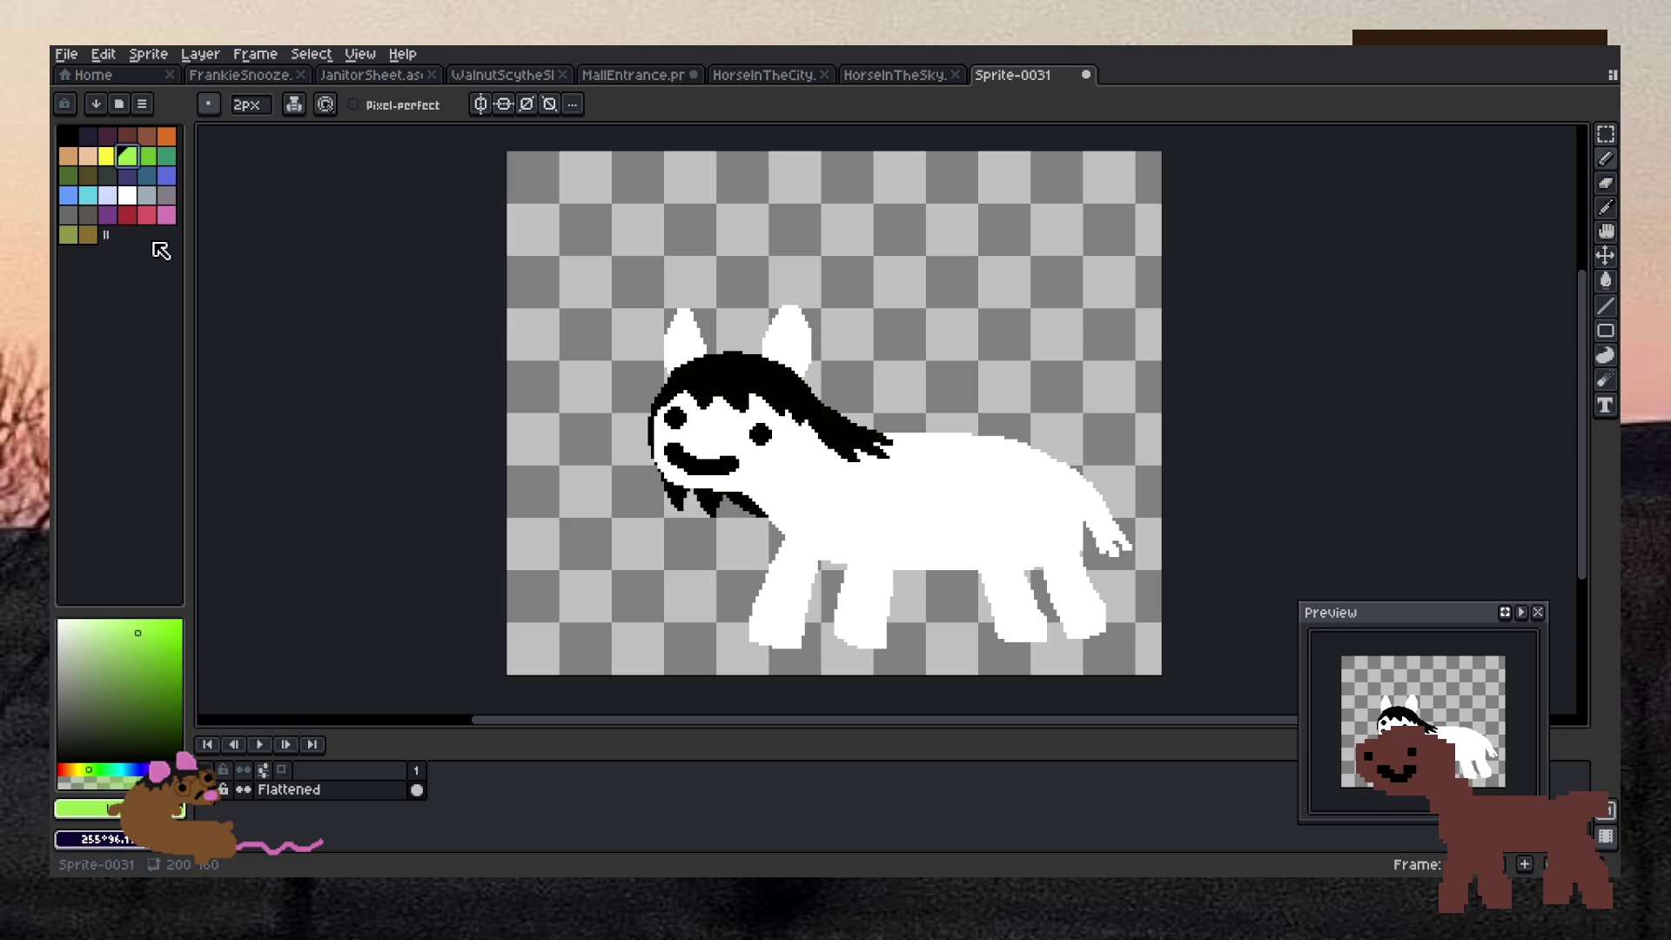
Step: Work the colour picker from peach to a bright green drawing colour
click(113, 159)
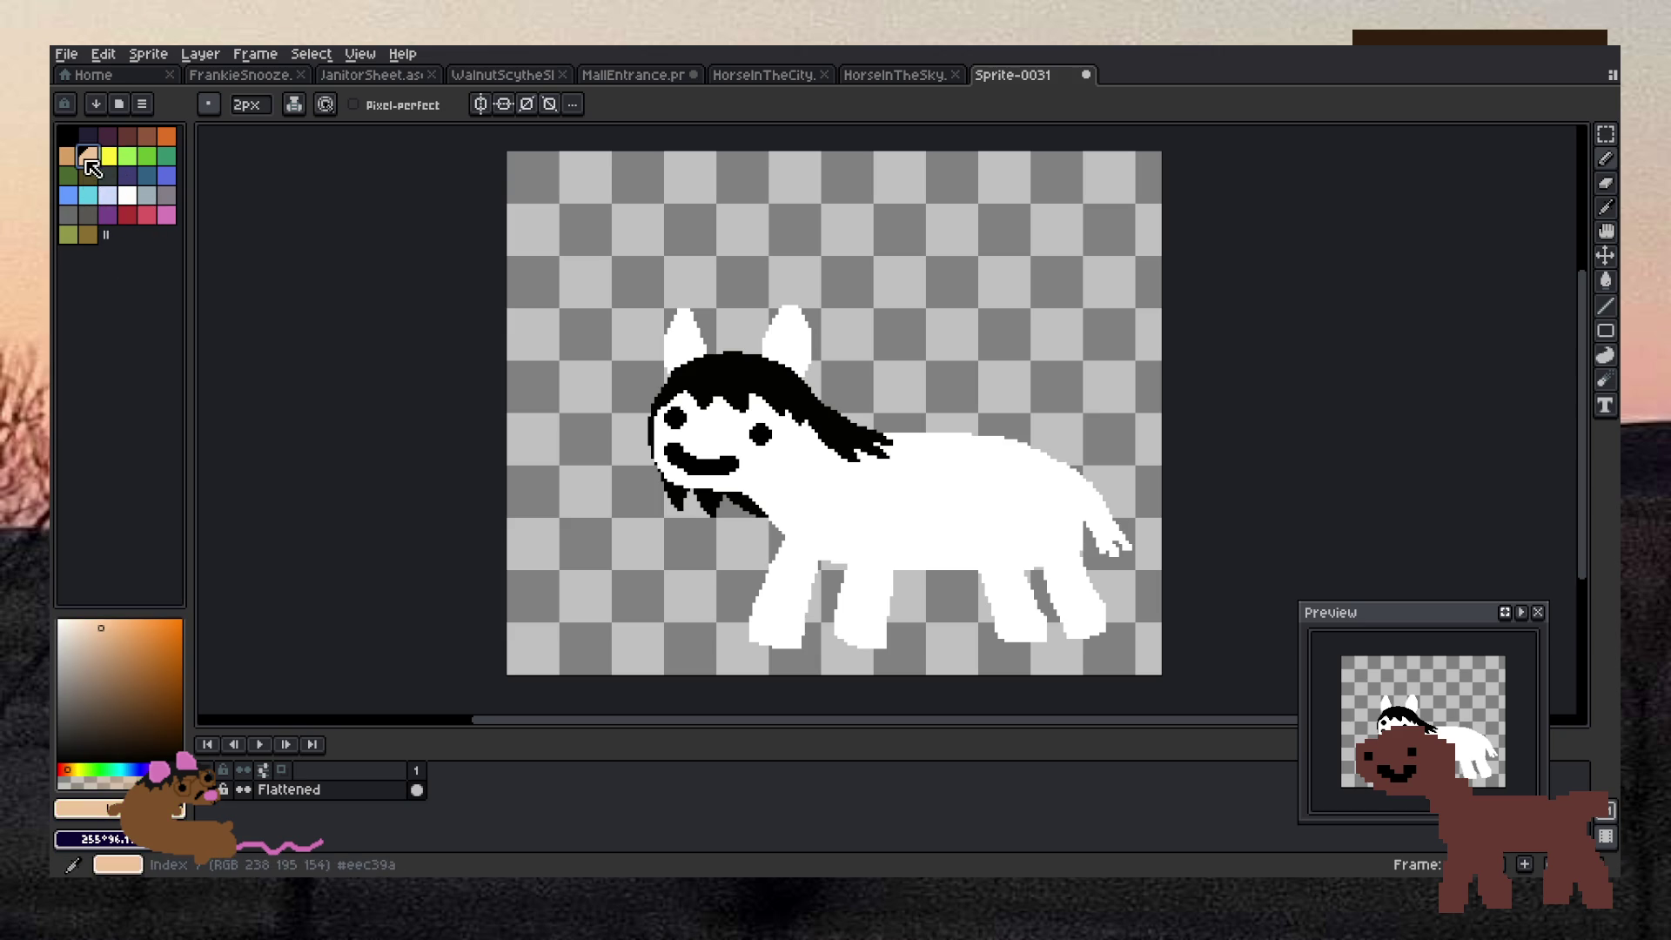
click(92, 629)
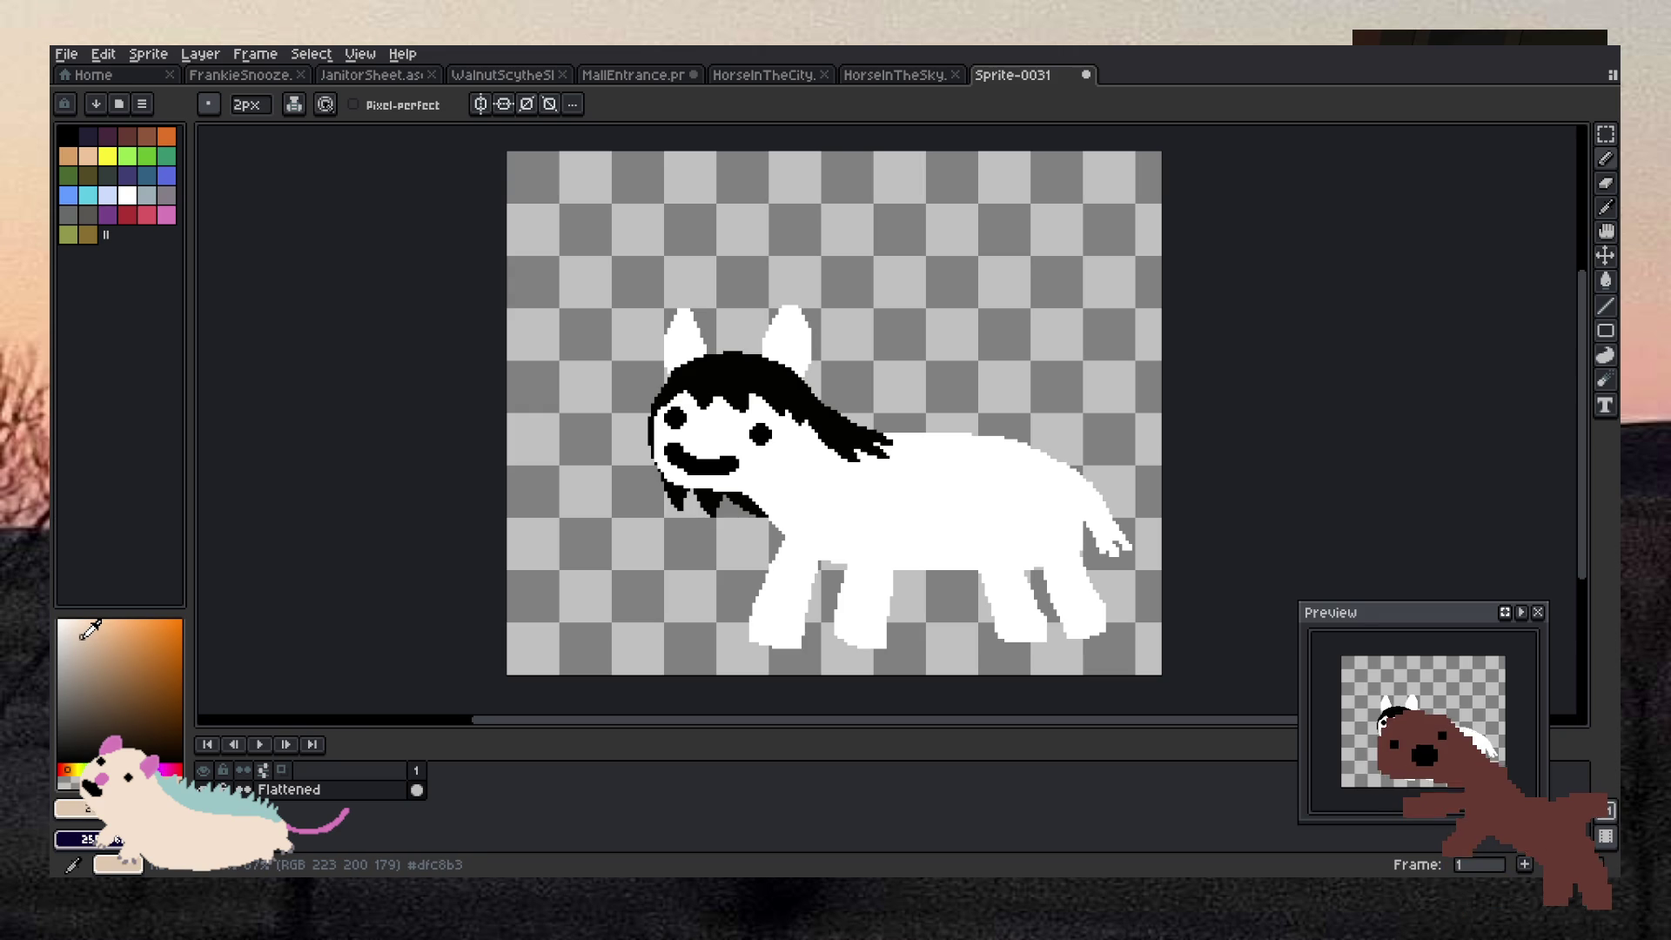
click(107, 768)
click(102, 767)
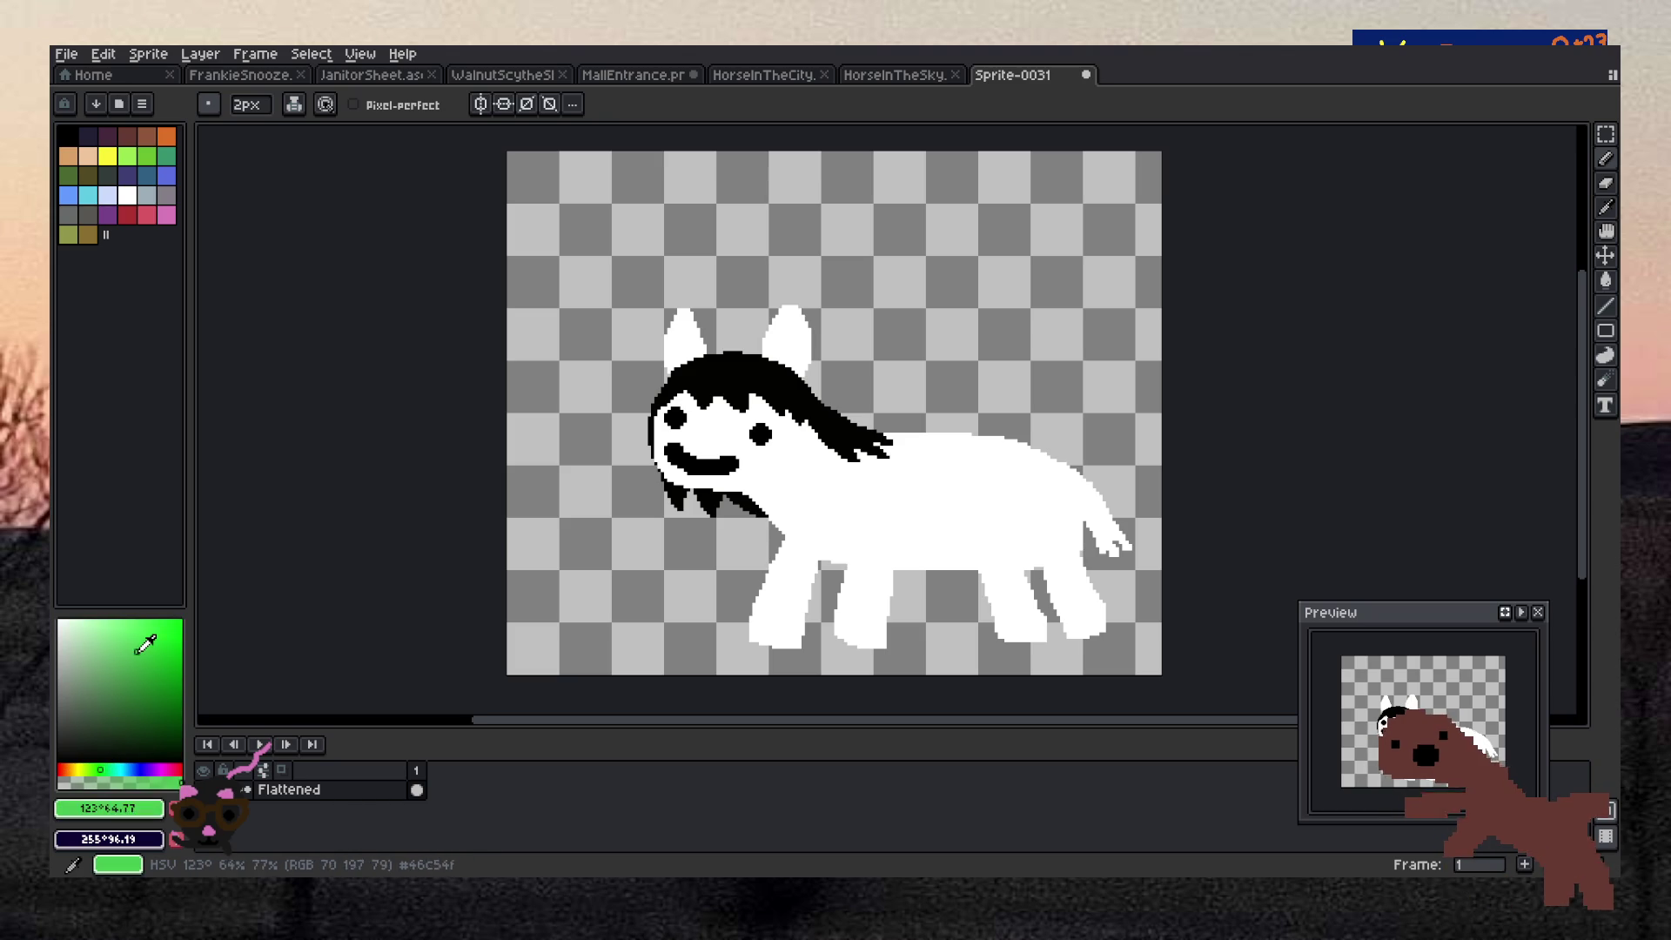
click(160, 656)
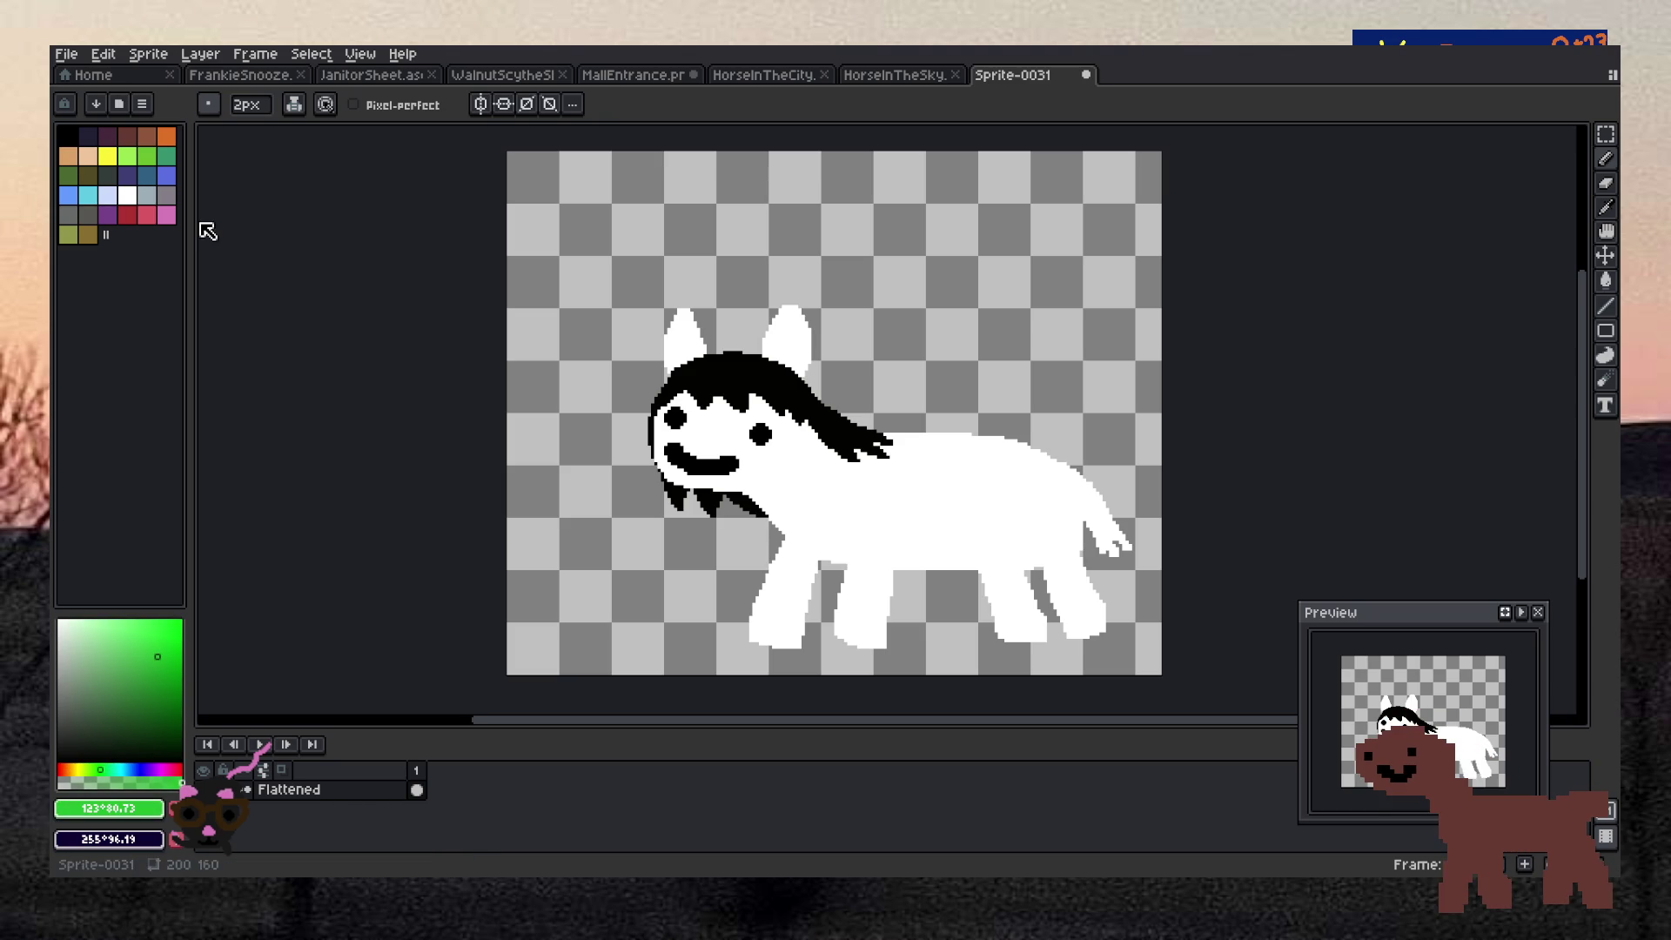
Step: Draw a bright green filled ellipse as a hill at the bottom, then undo it
click(1608, 334)
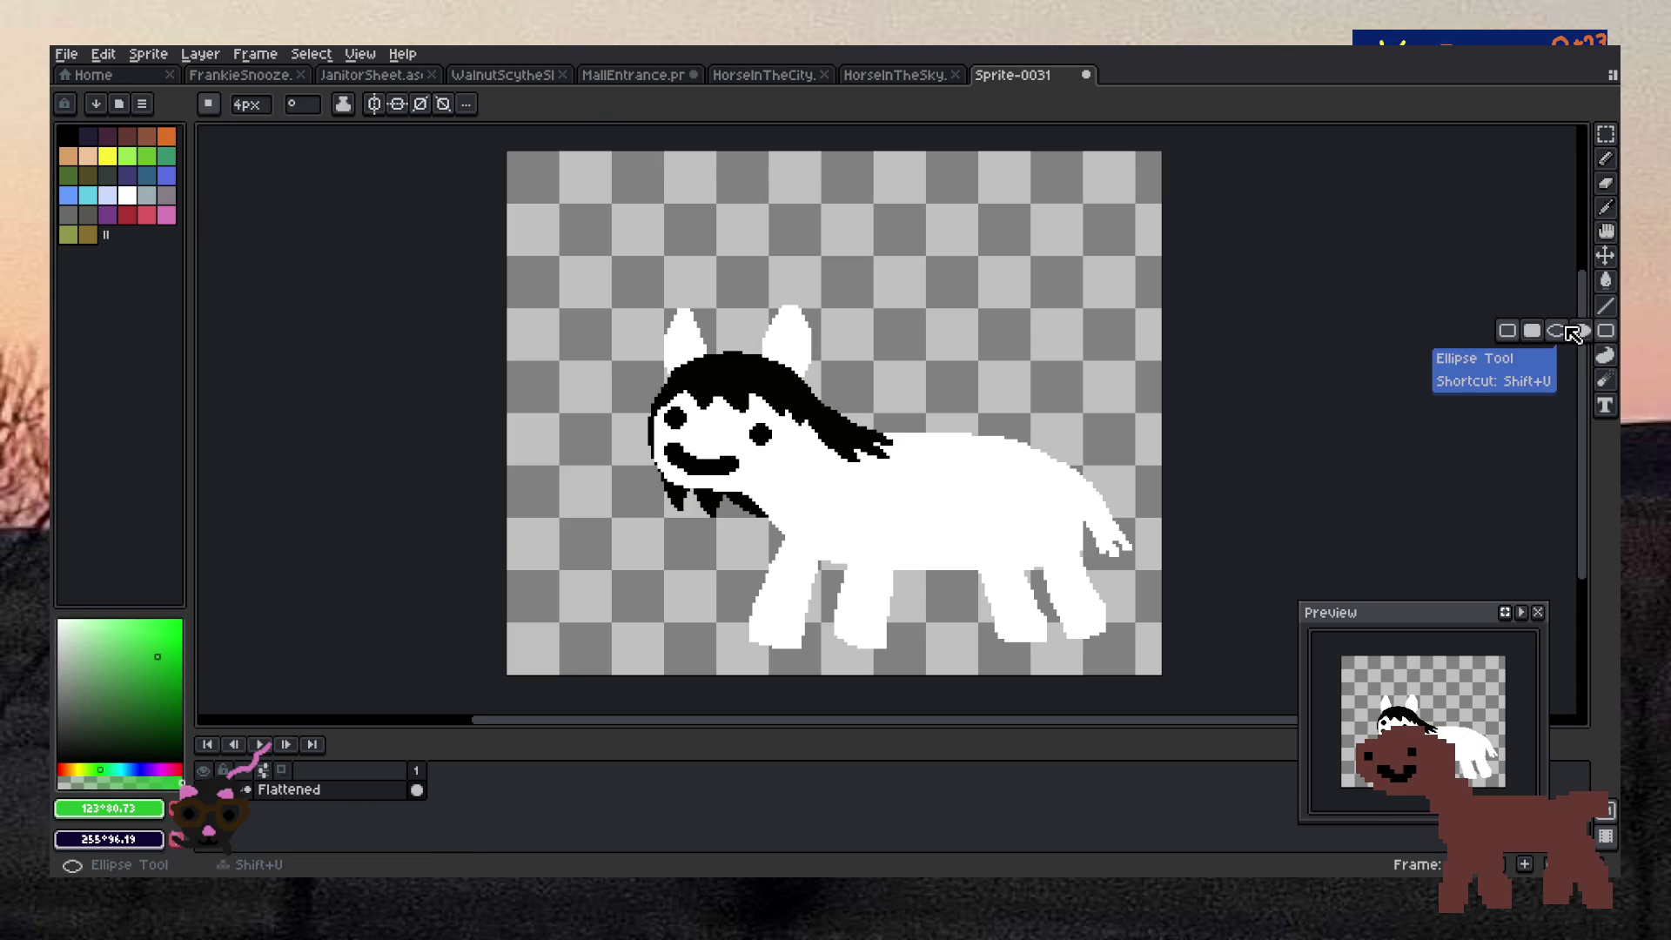
click(1580, 330)
drag(705, 539, 1166, 708)
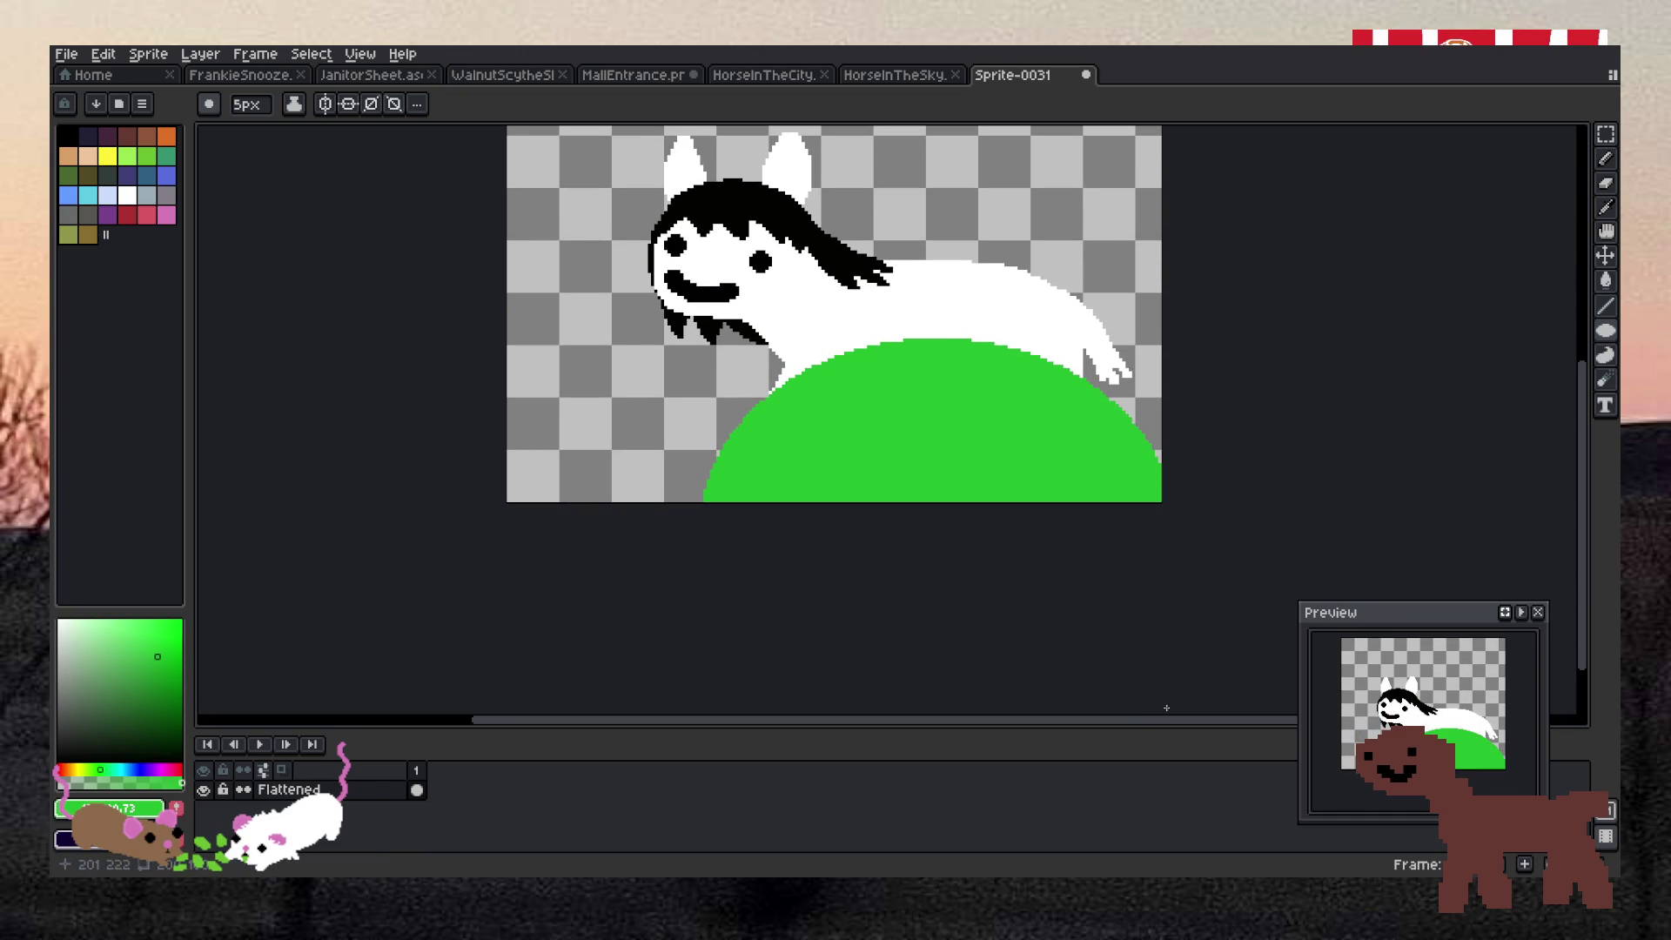
key(ctrl+z)
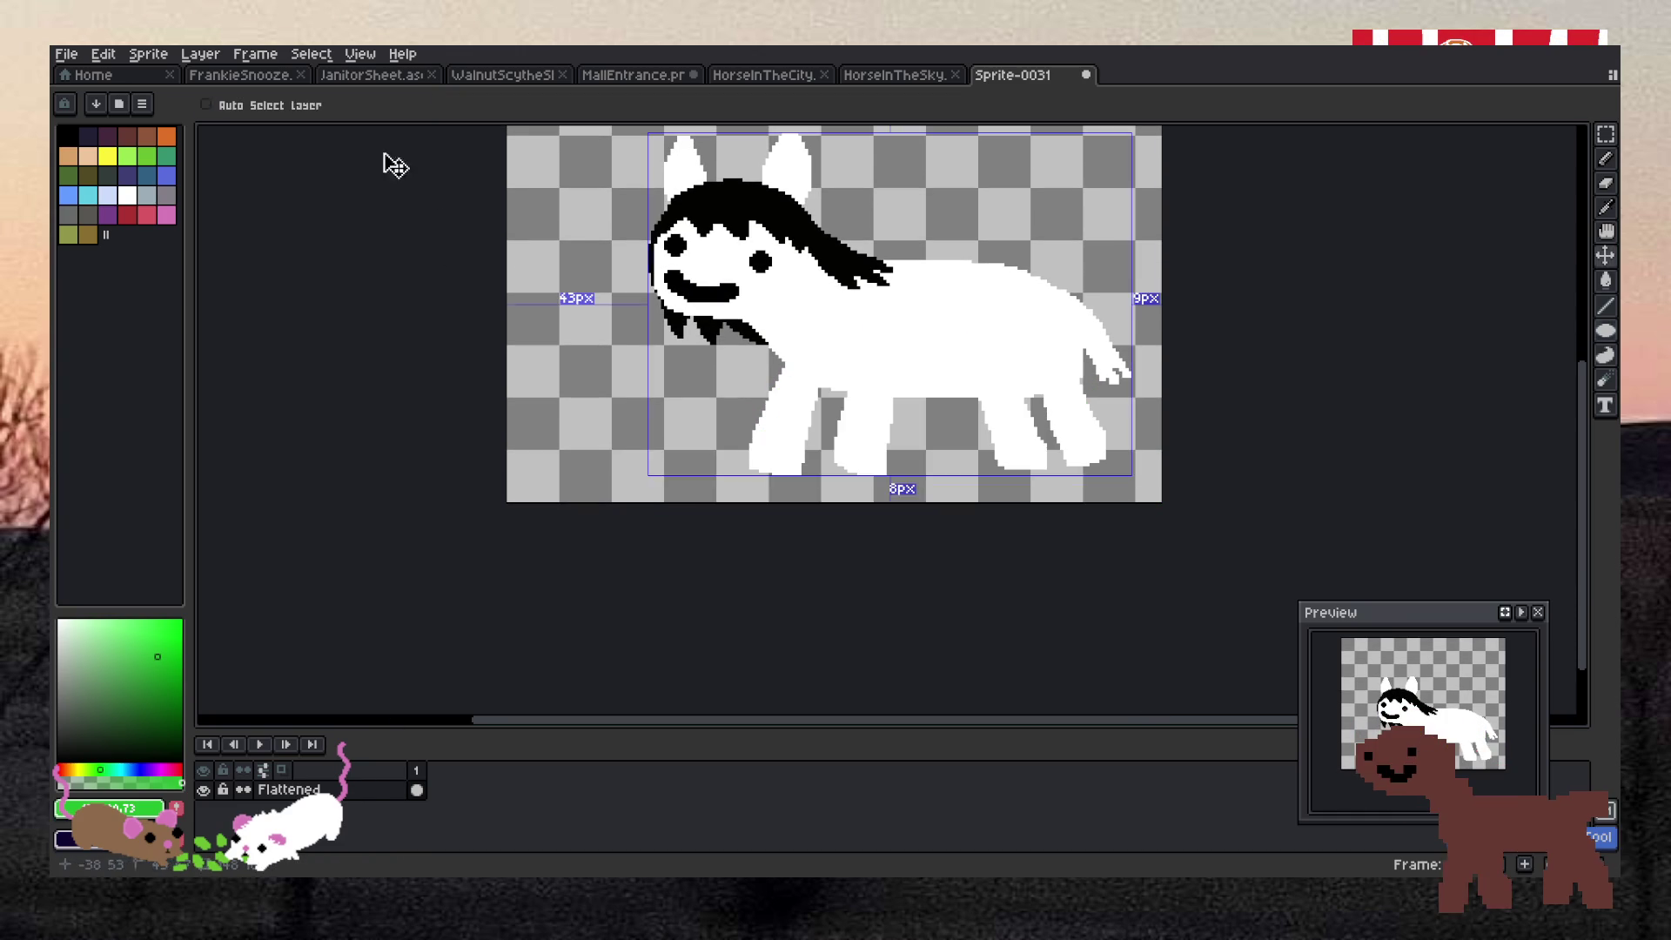
Step: Add a new empty layer and move it beneath the flattened horse layer
click(199, 53)
click(401, 156)
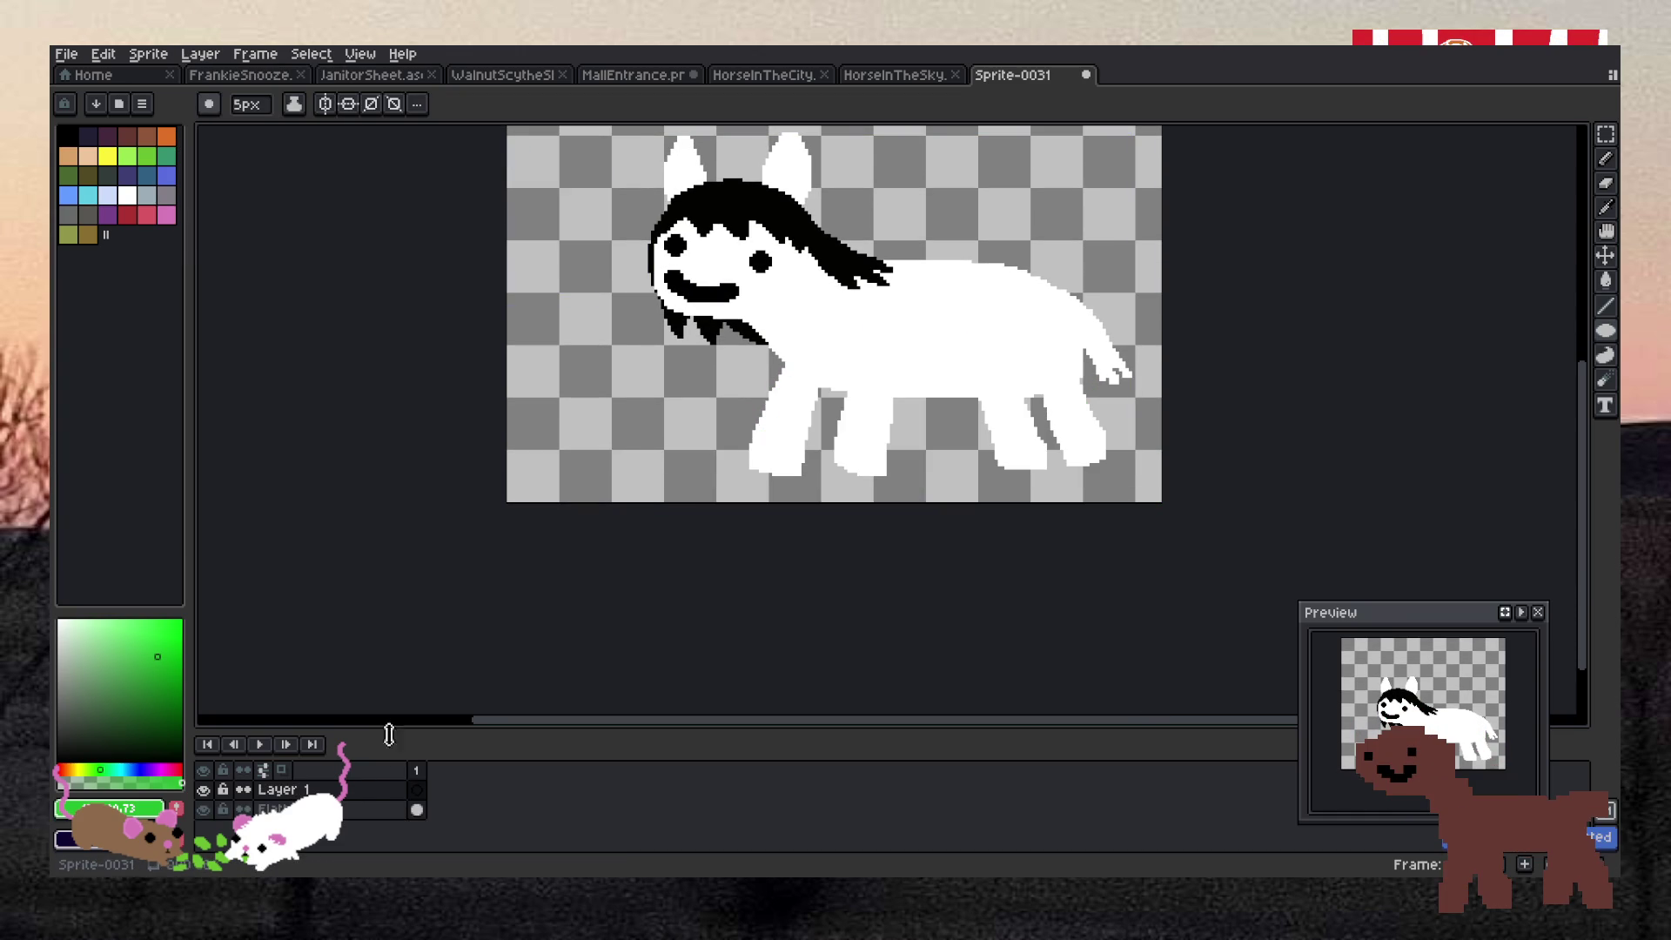
drag(373, 790, 373, 815)
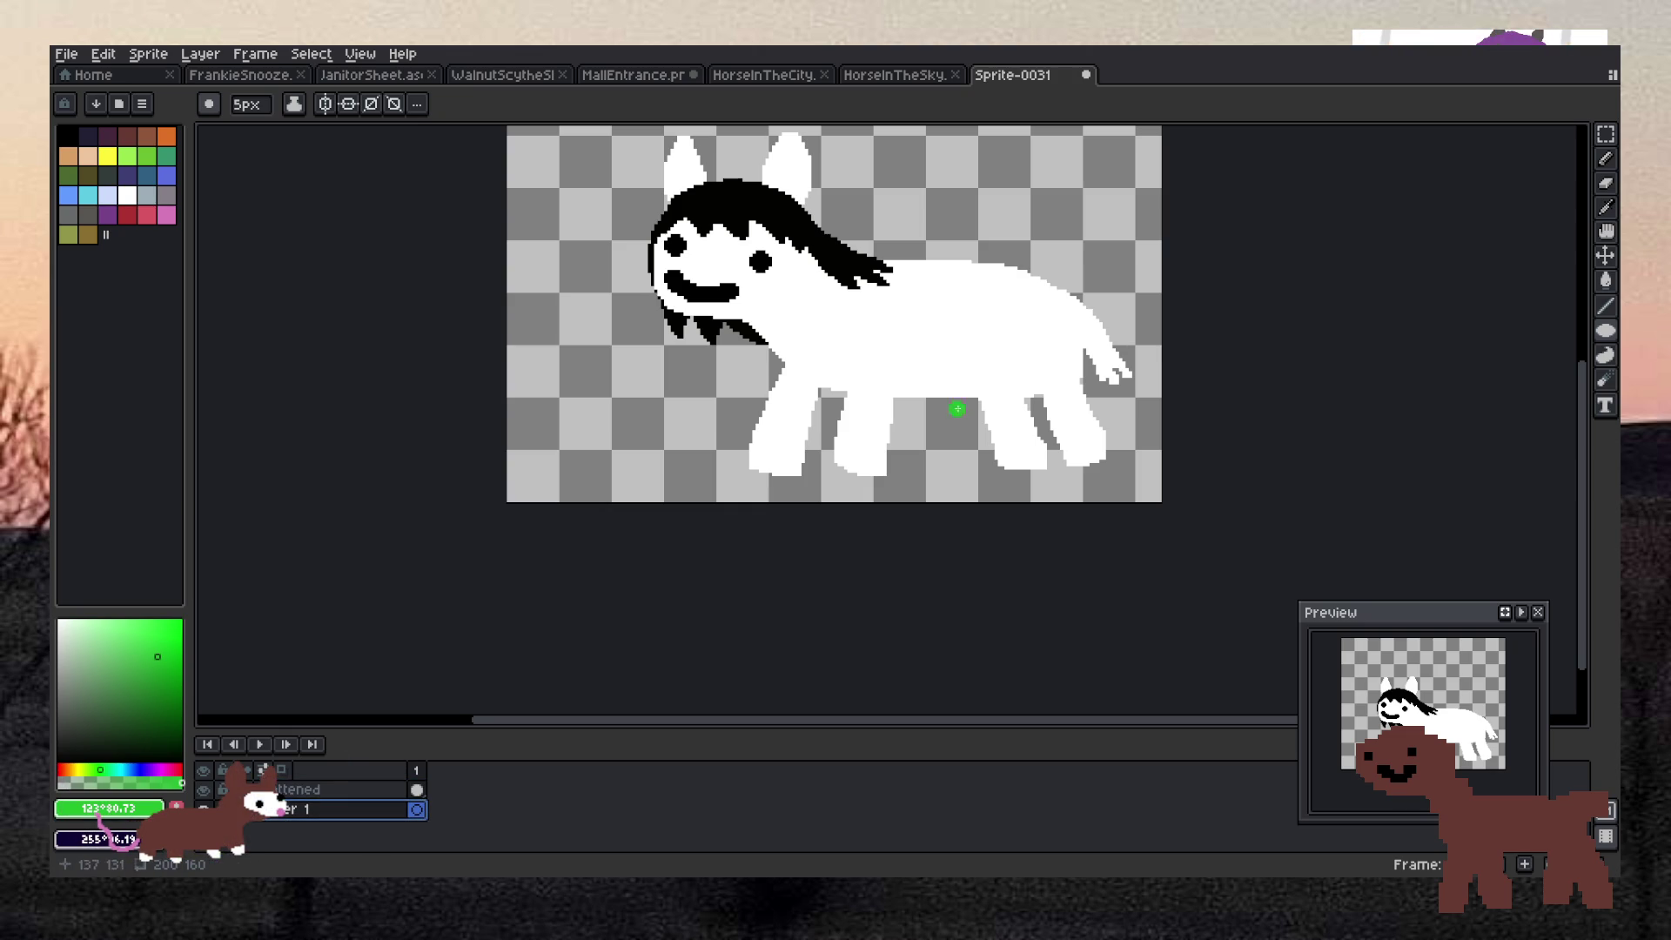
Step: Brush the hill's curve behind the horse and bucket-fill it solid green
drag(692, 343, 1243, 713)
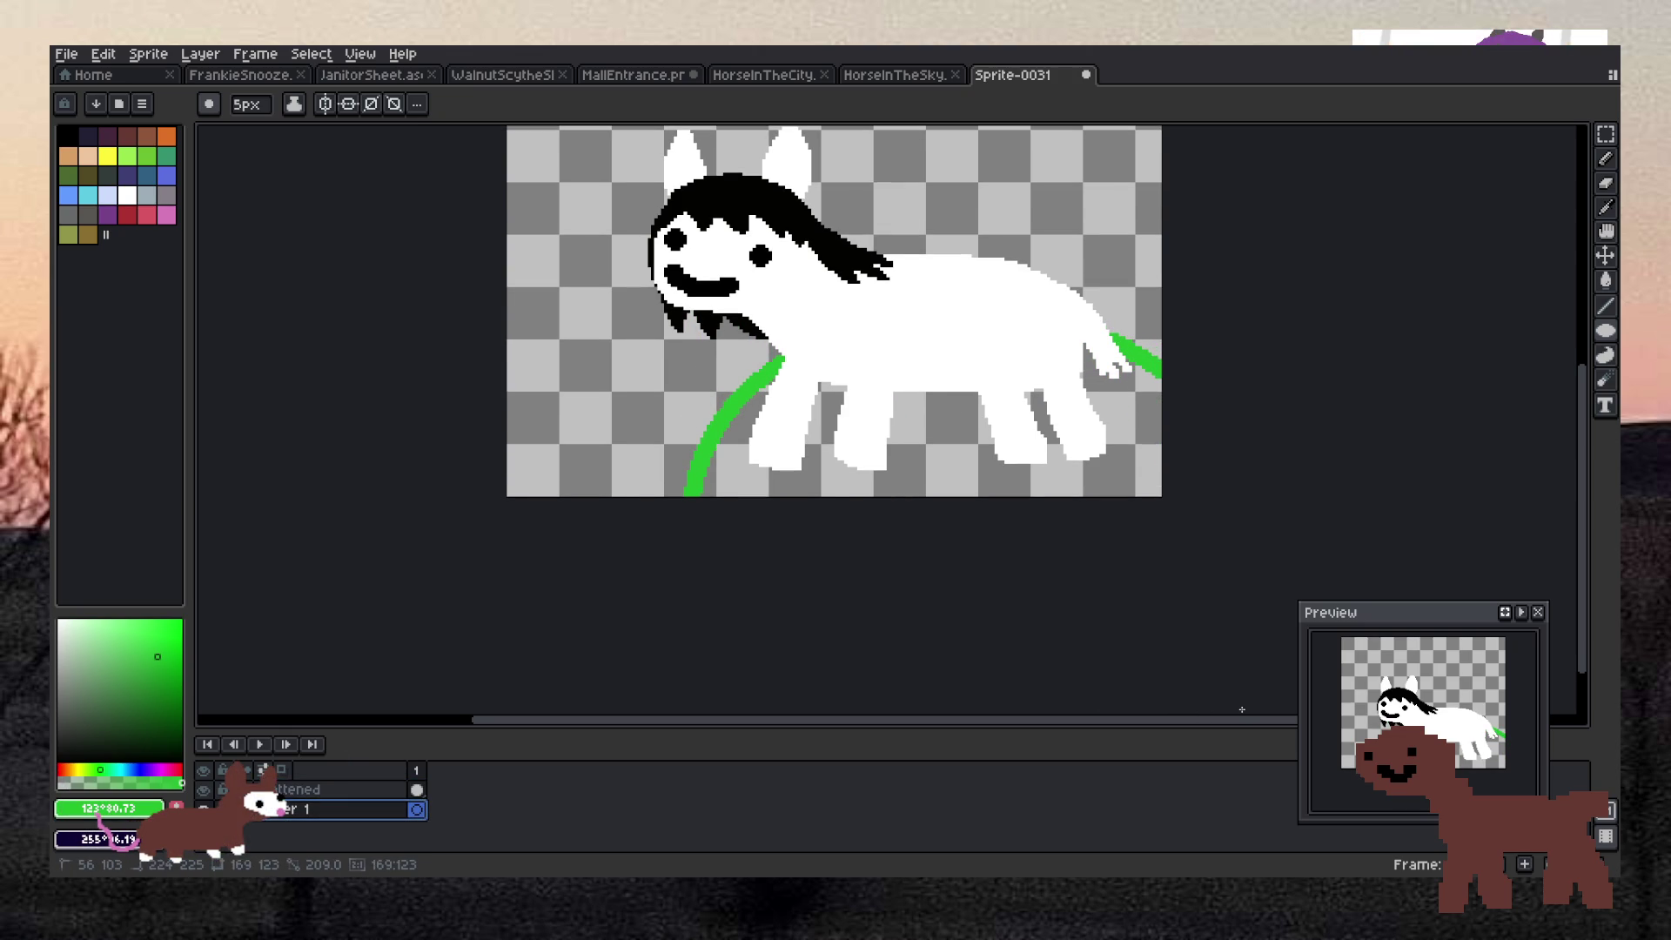
drag(1240, 709, 1242, 708)
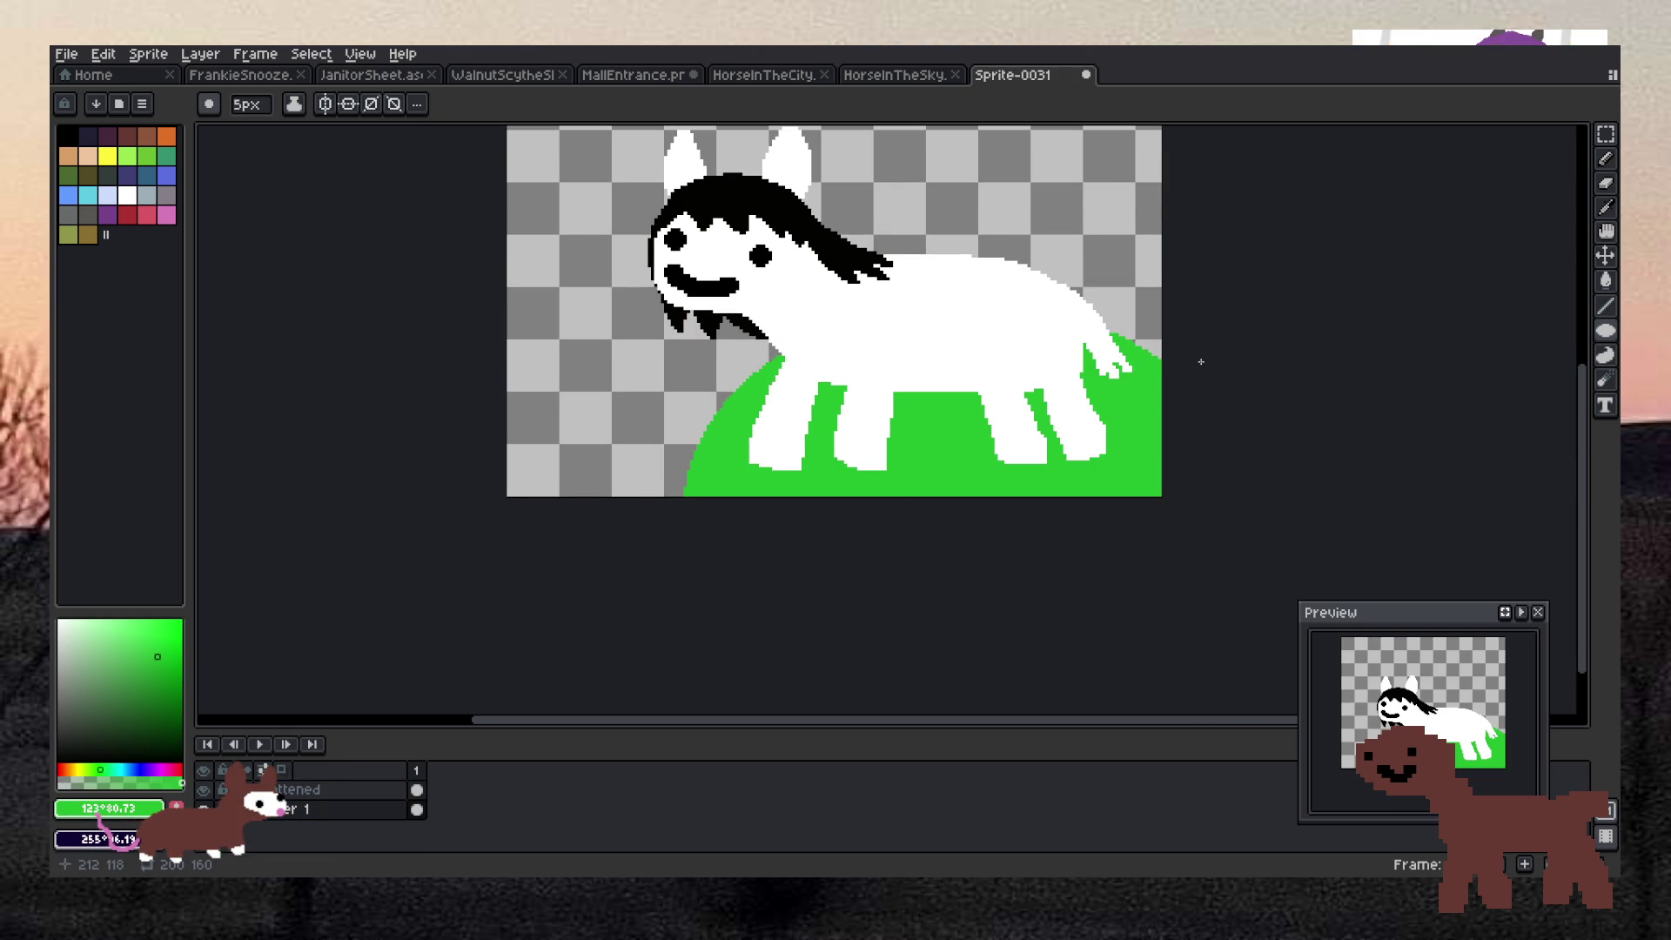
click(1606, 134)
key(w)
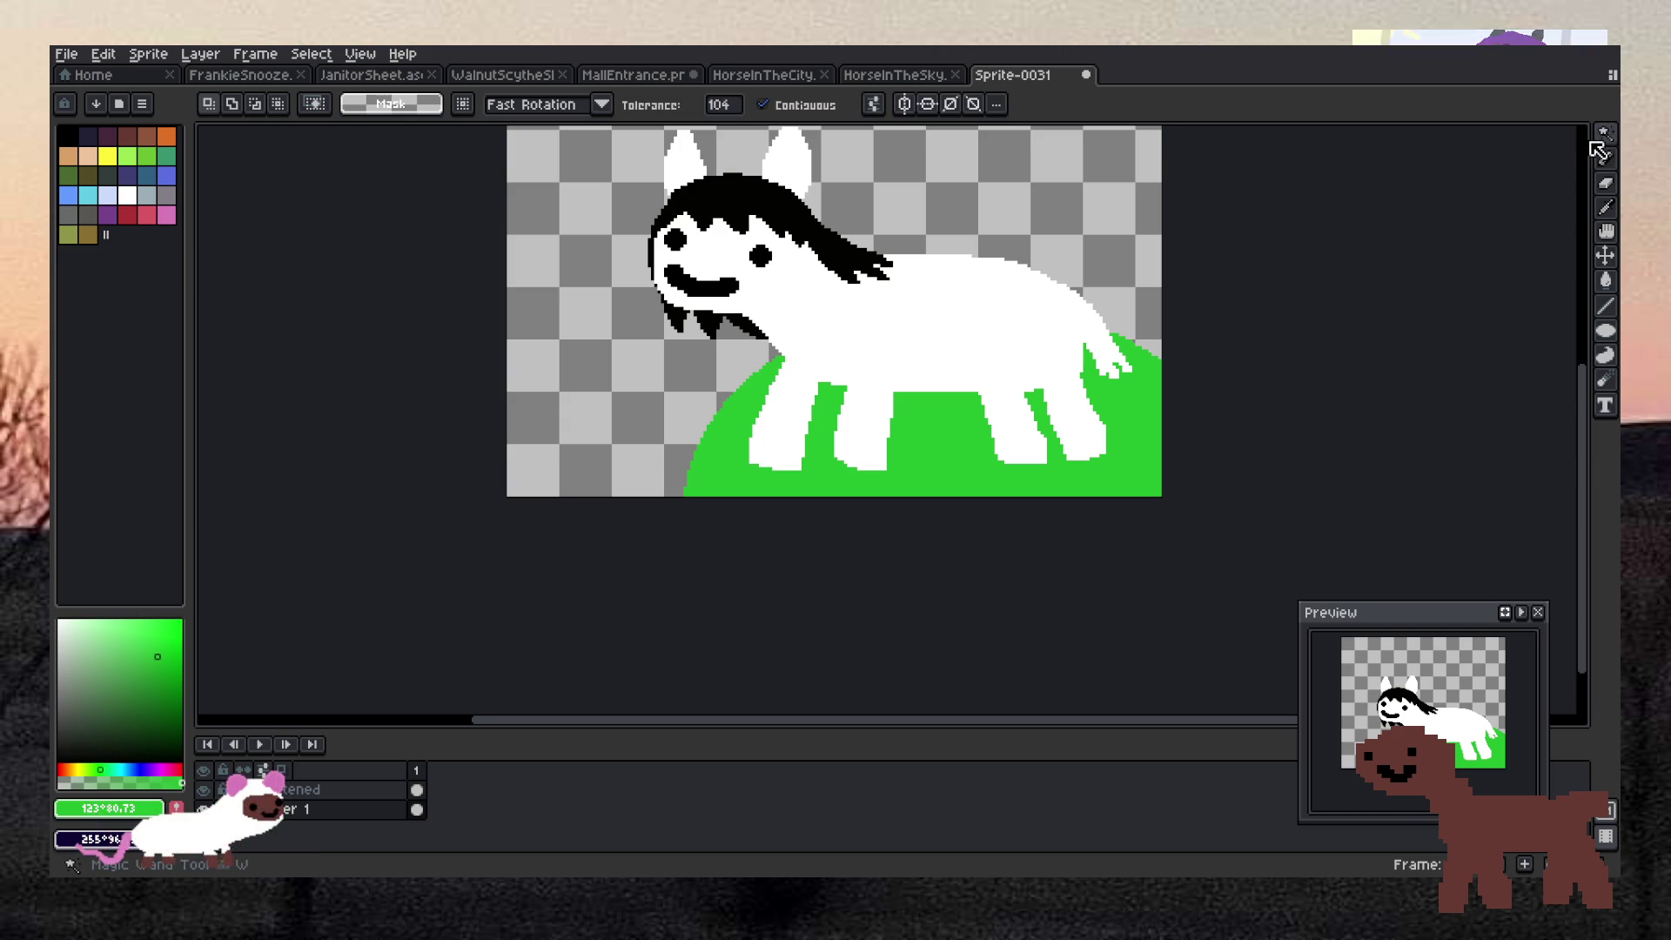
Step: Set a pale green secondary colour and radial mode on the Gradient tool
click(1606, 281)
key(shift+g)
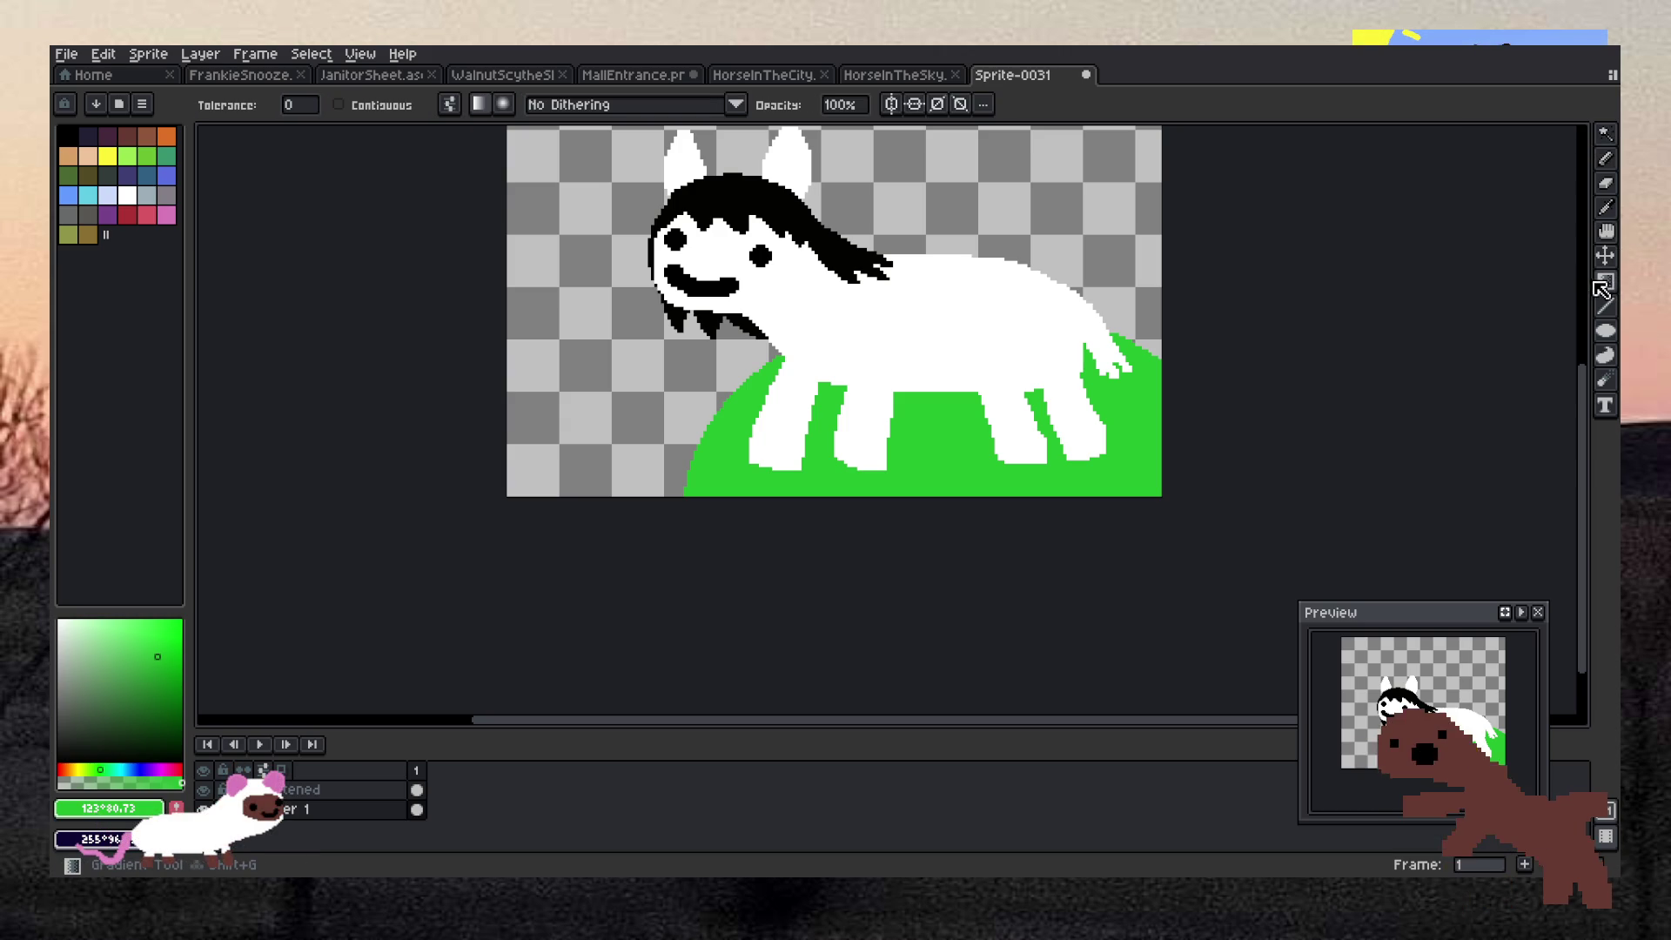
right_click(129, 636)
right_click(108, 627)
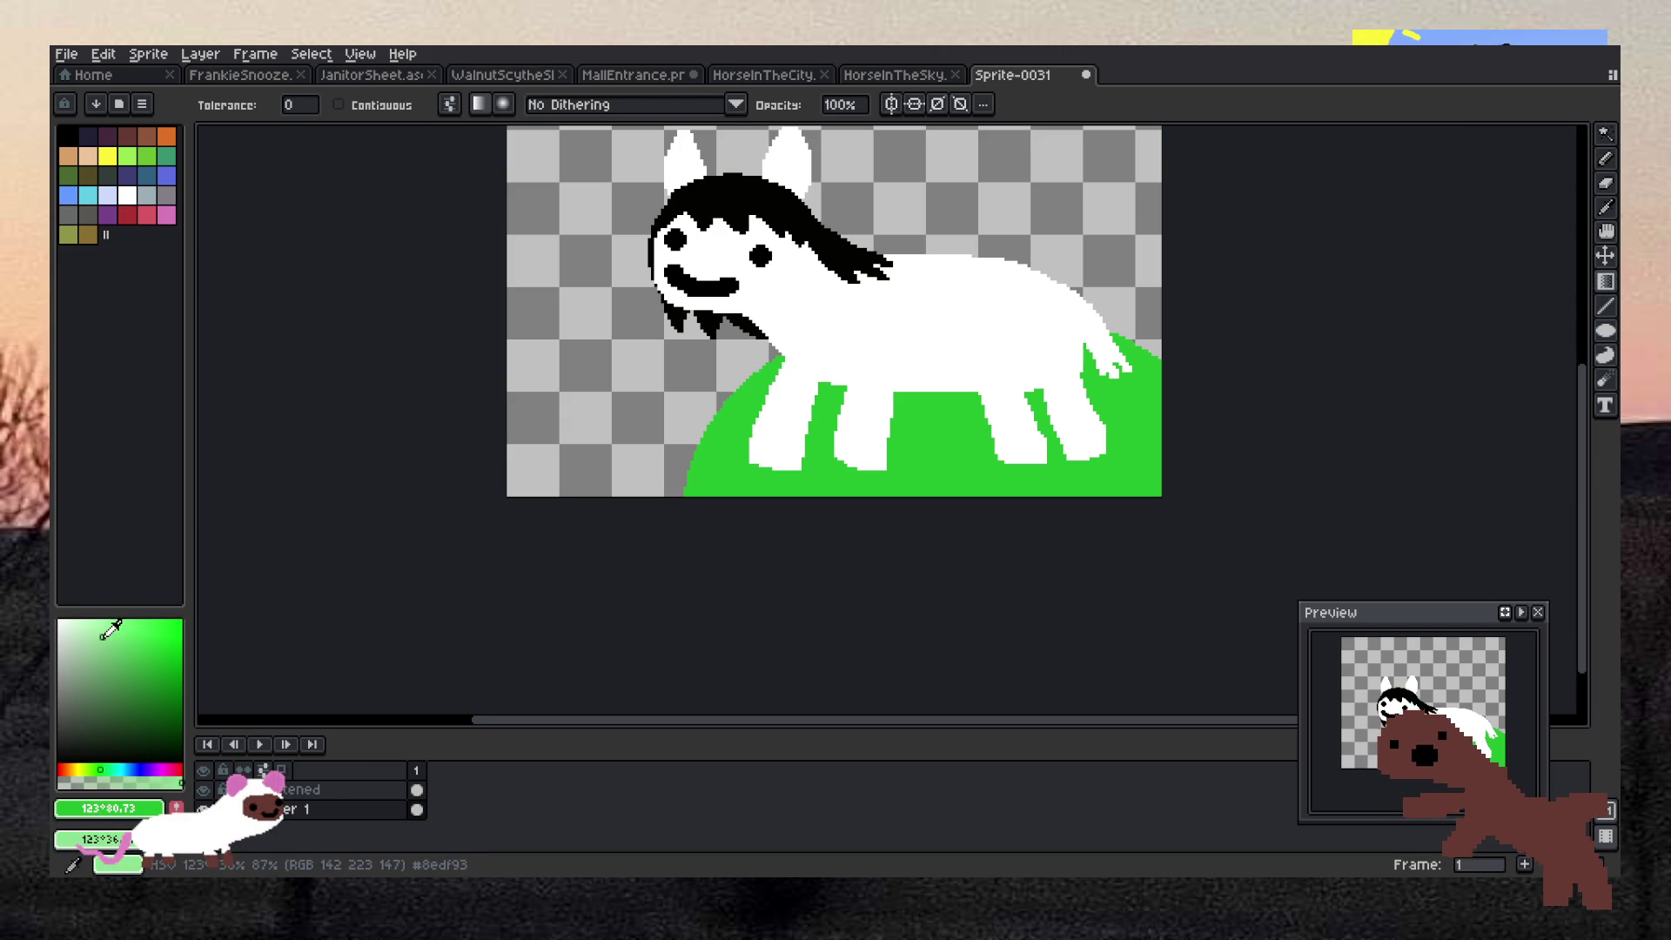
click(503, 104)
Step: Lay a radial light-to-bright green gradient over the hill, redoing the first attempt
drag(1055, 491, 972, 459)
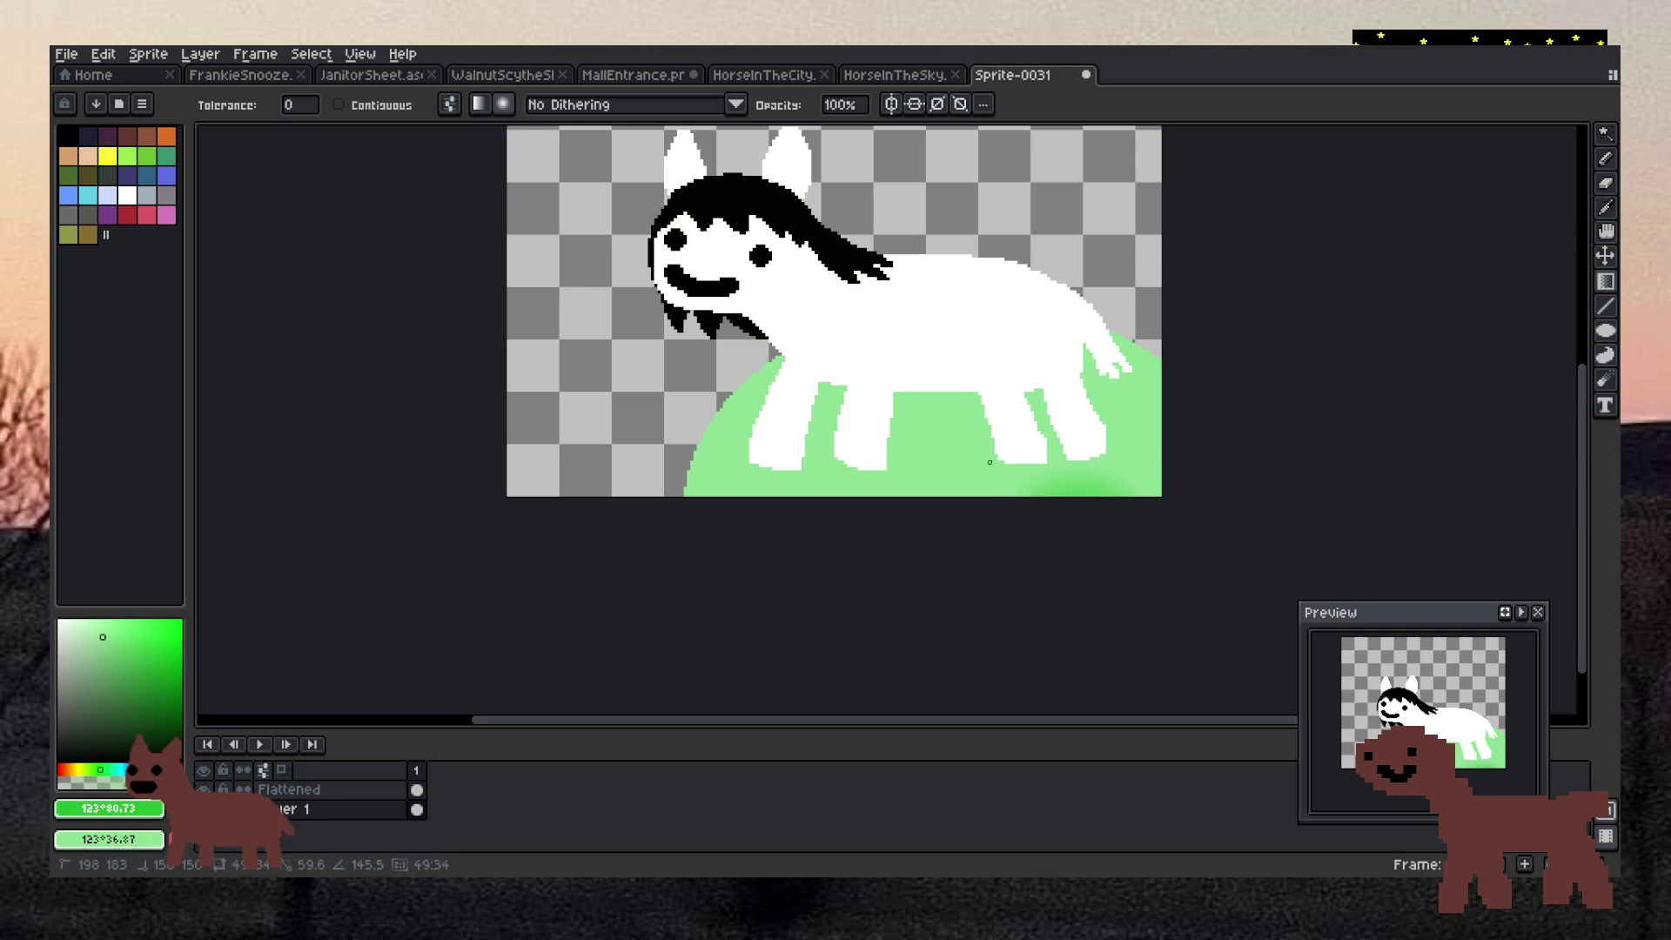
key(ctrl+z)
mouse_move(1019, 471)
mouse_down()
mouse_move(651, 367)
mouse_move(585, 322)
mouse_up()
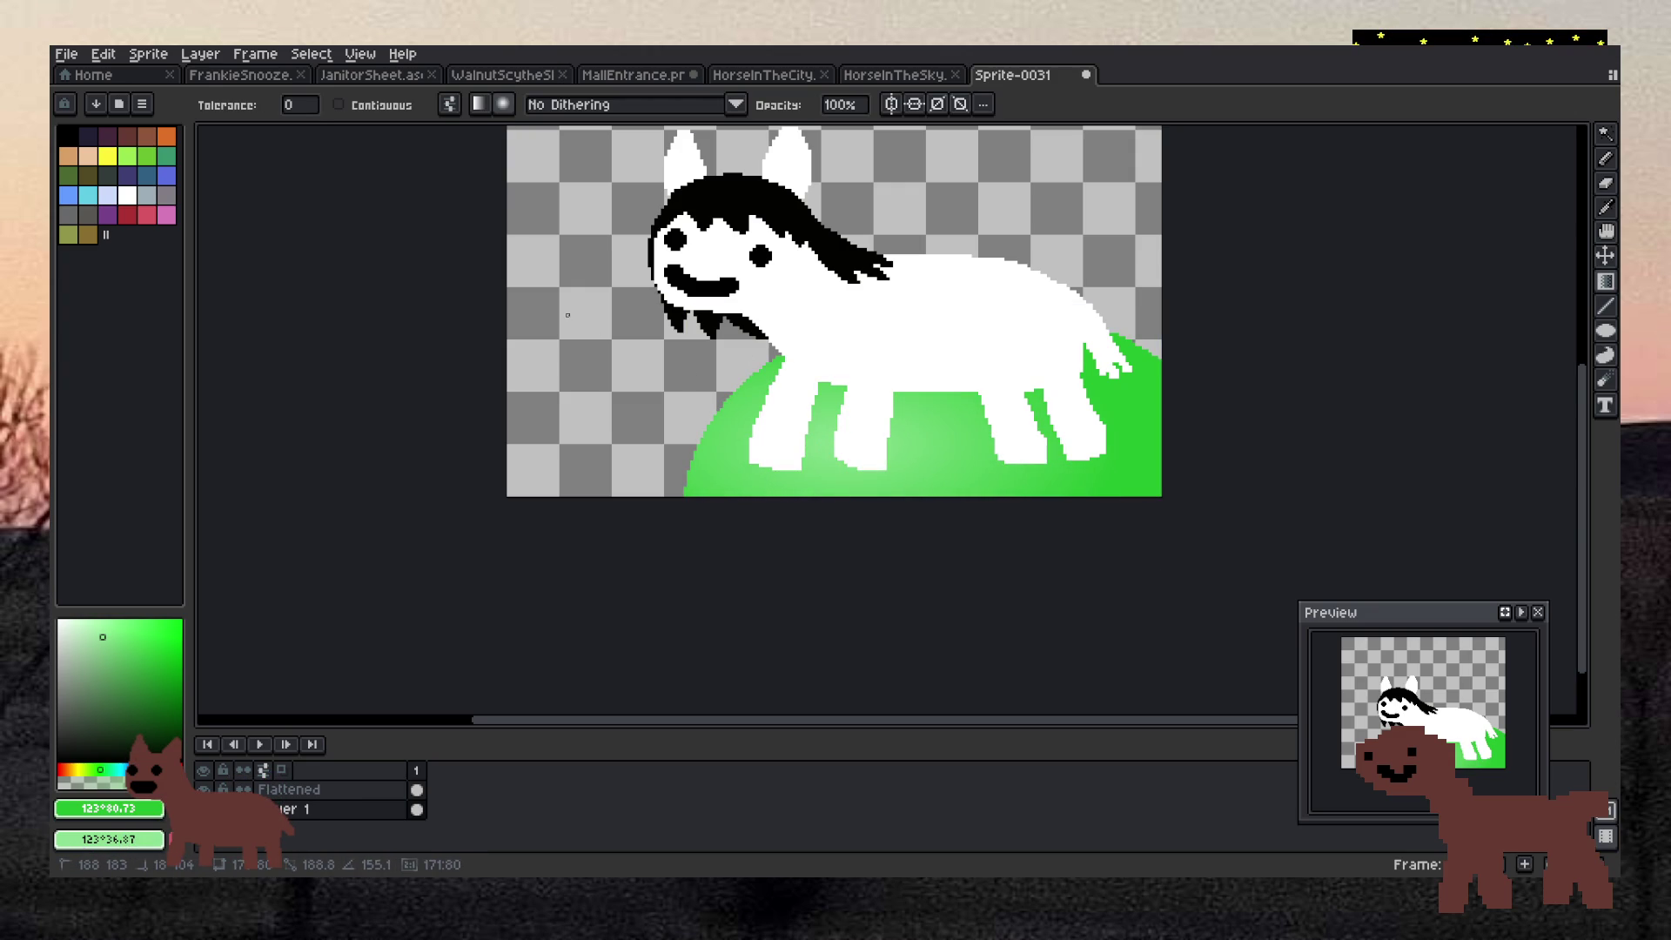
scroll(859, 320, down, 4)
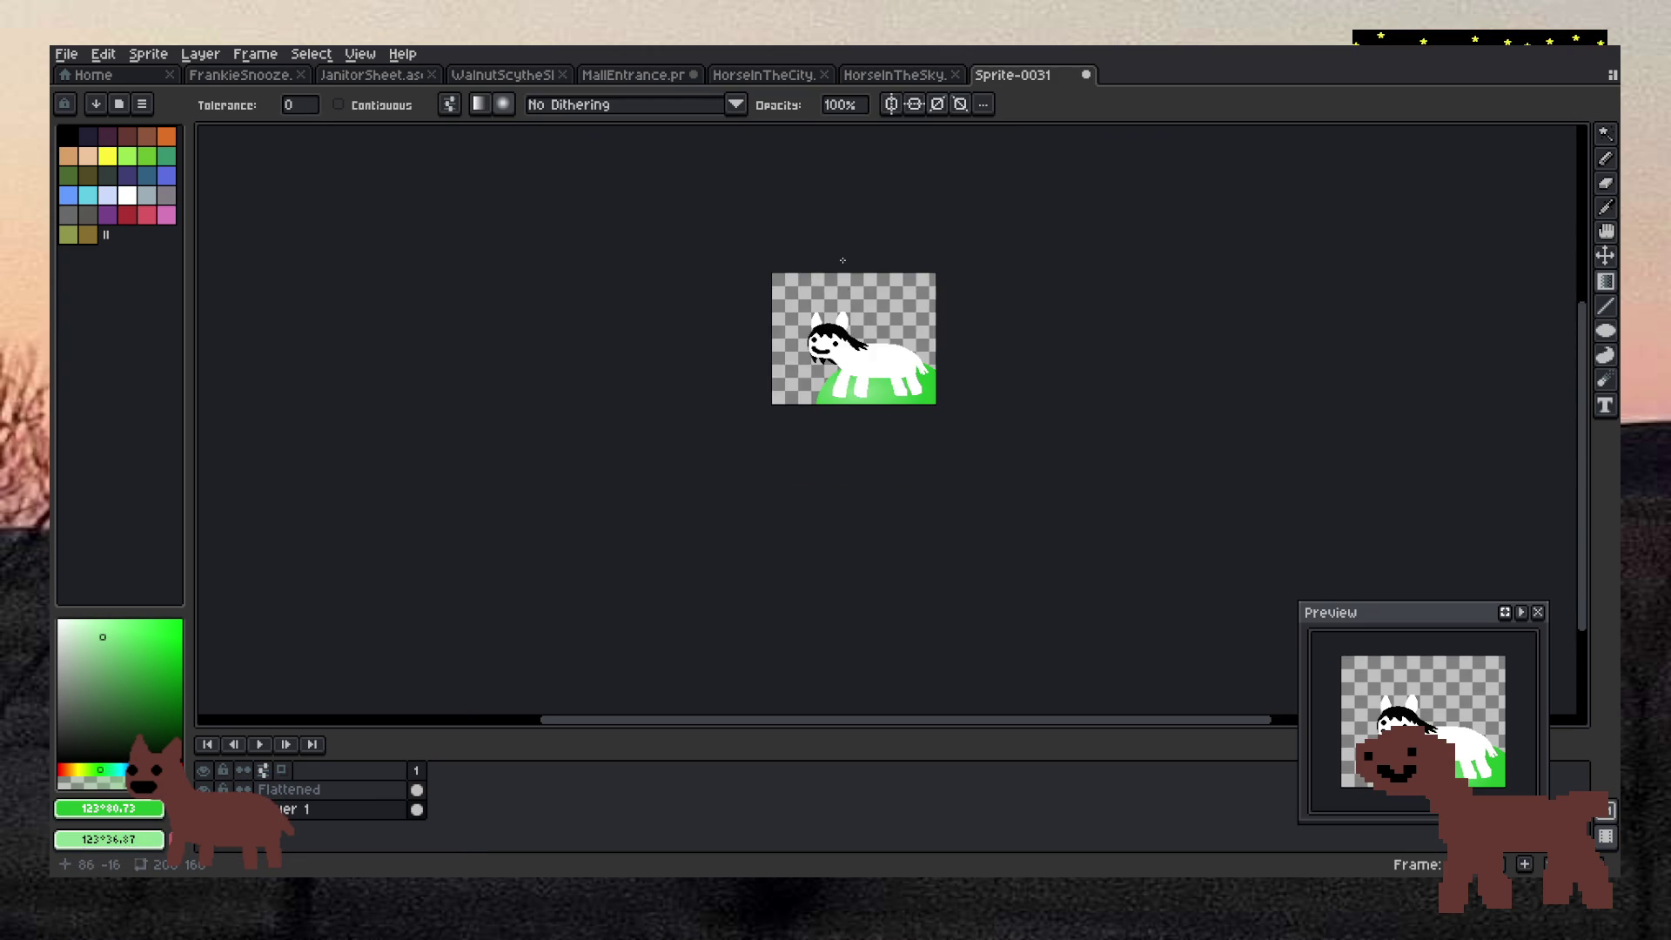
scroll(849, 393, up, 3)
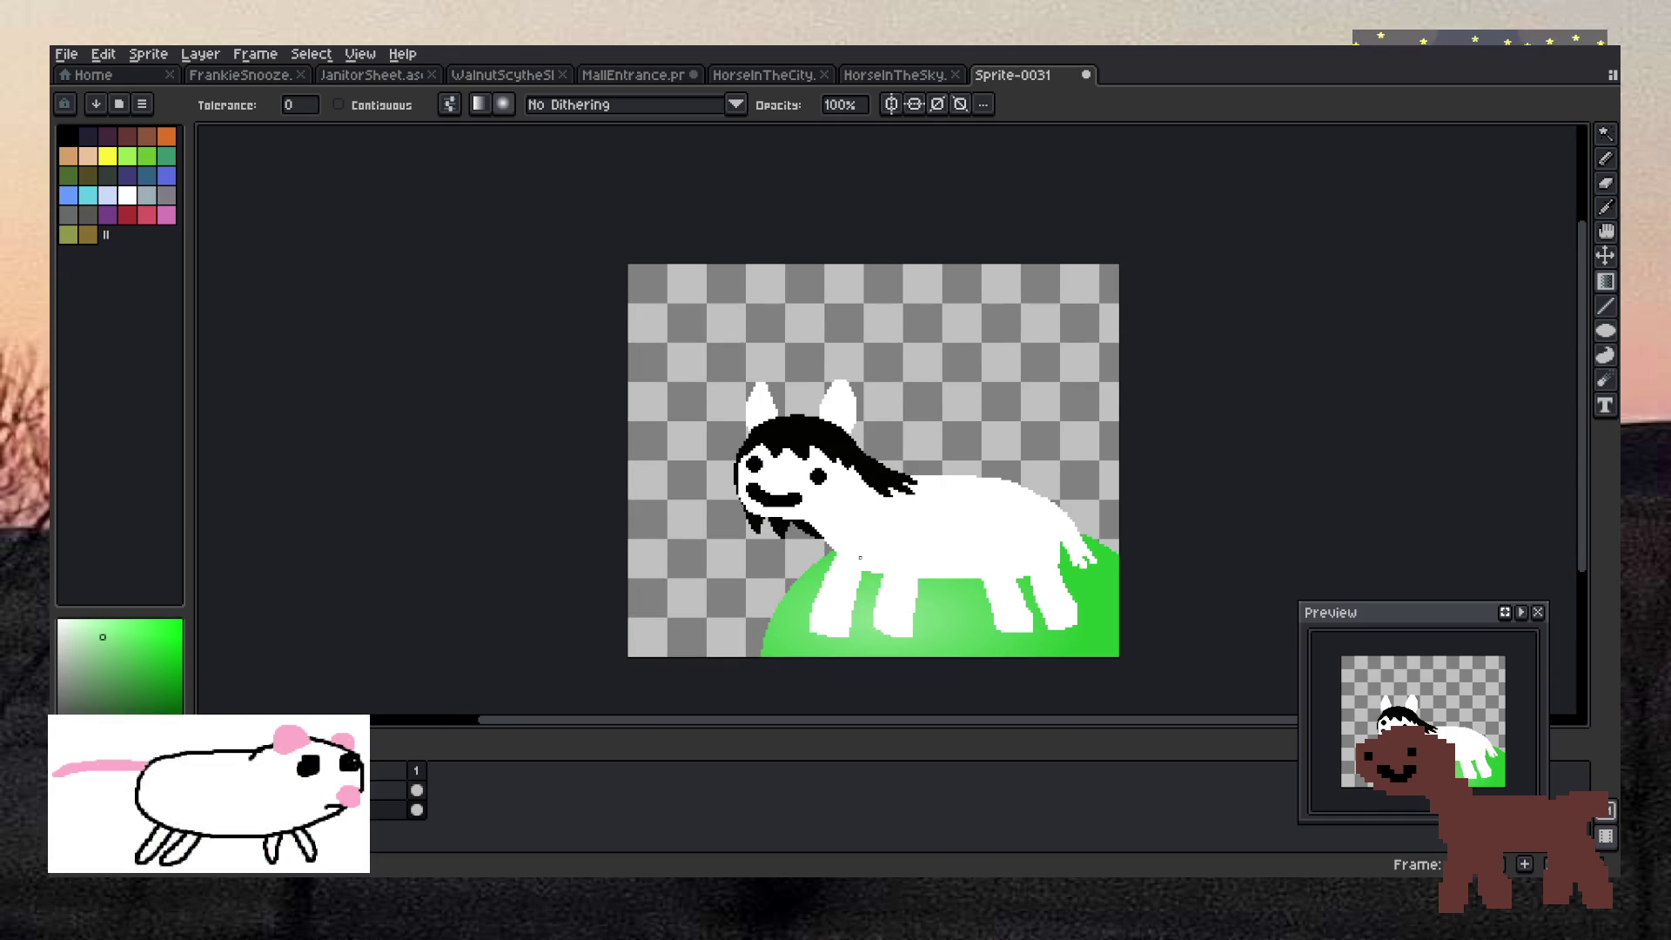
scroll(859, 557, up, 1)
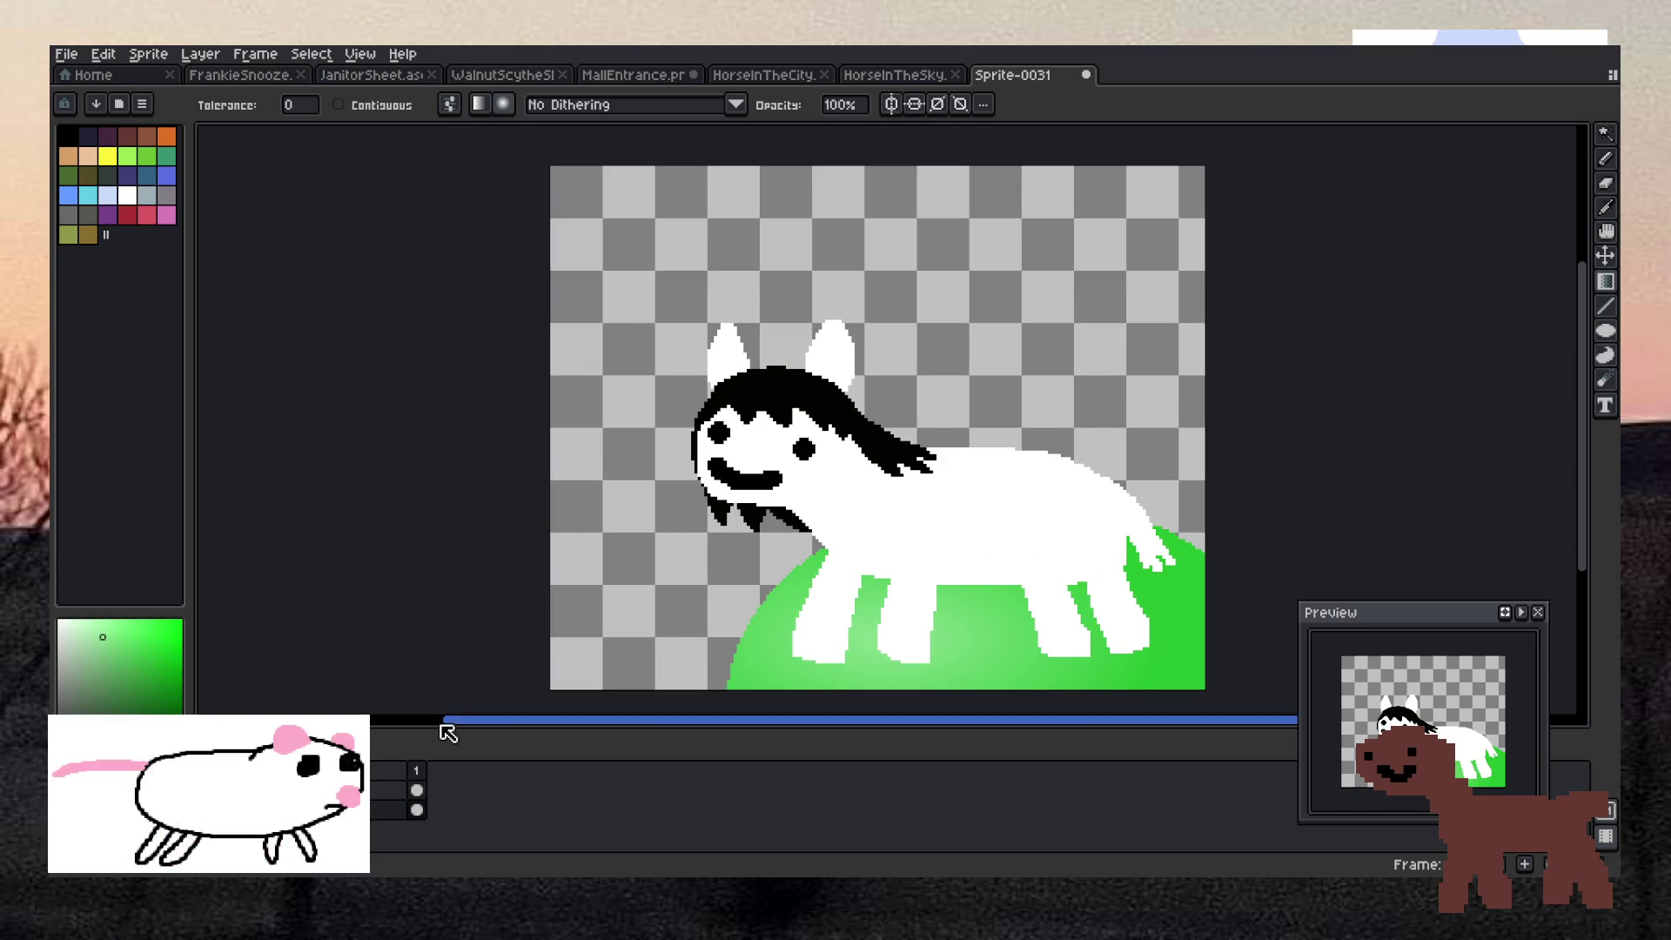
Step: Add Layer 2 below the others and make it the active painting layer
click(214, 54)
click(404, 164)
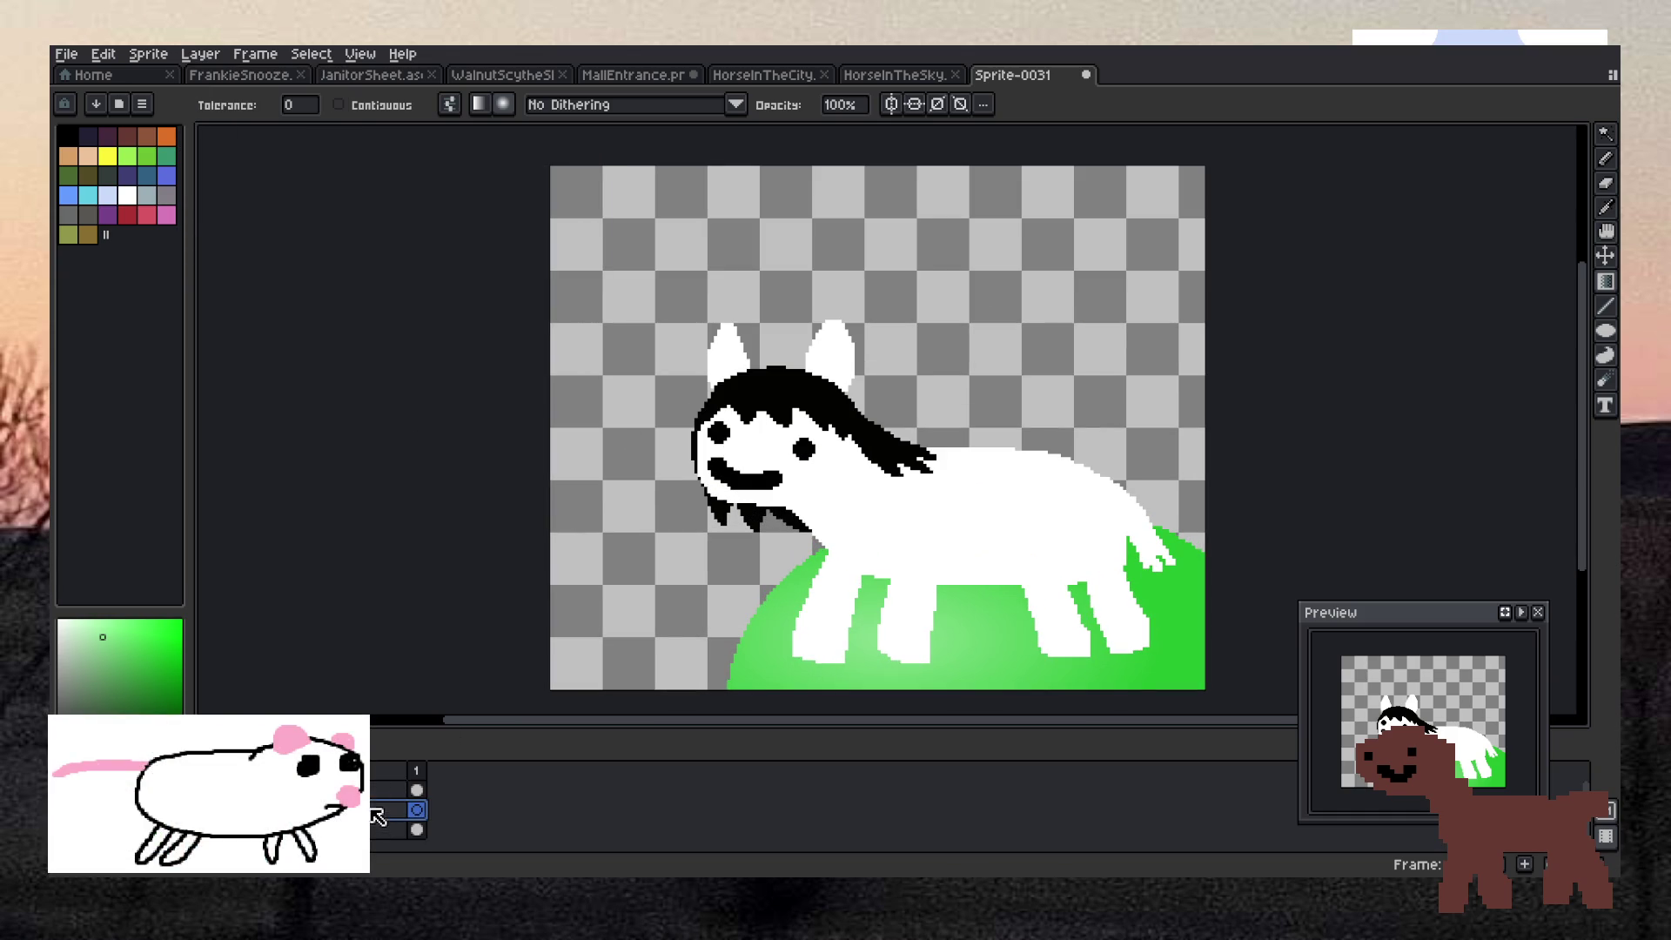
drag(377, 816, 378, 830)
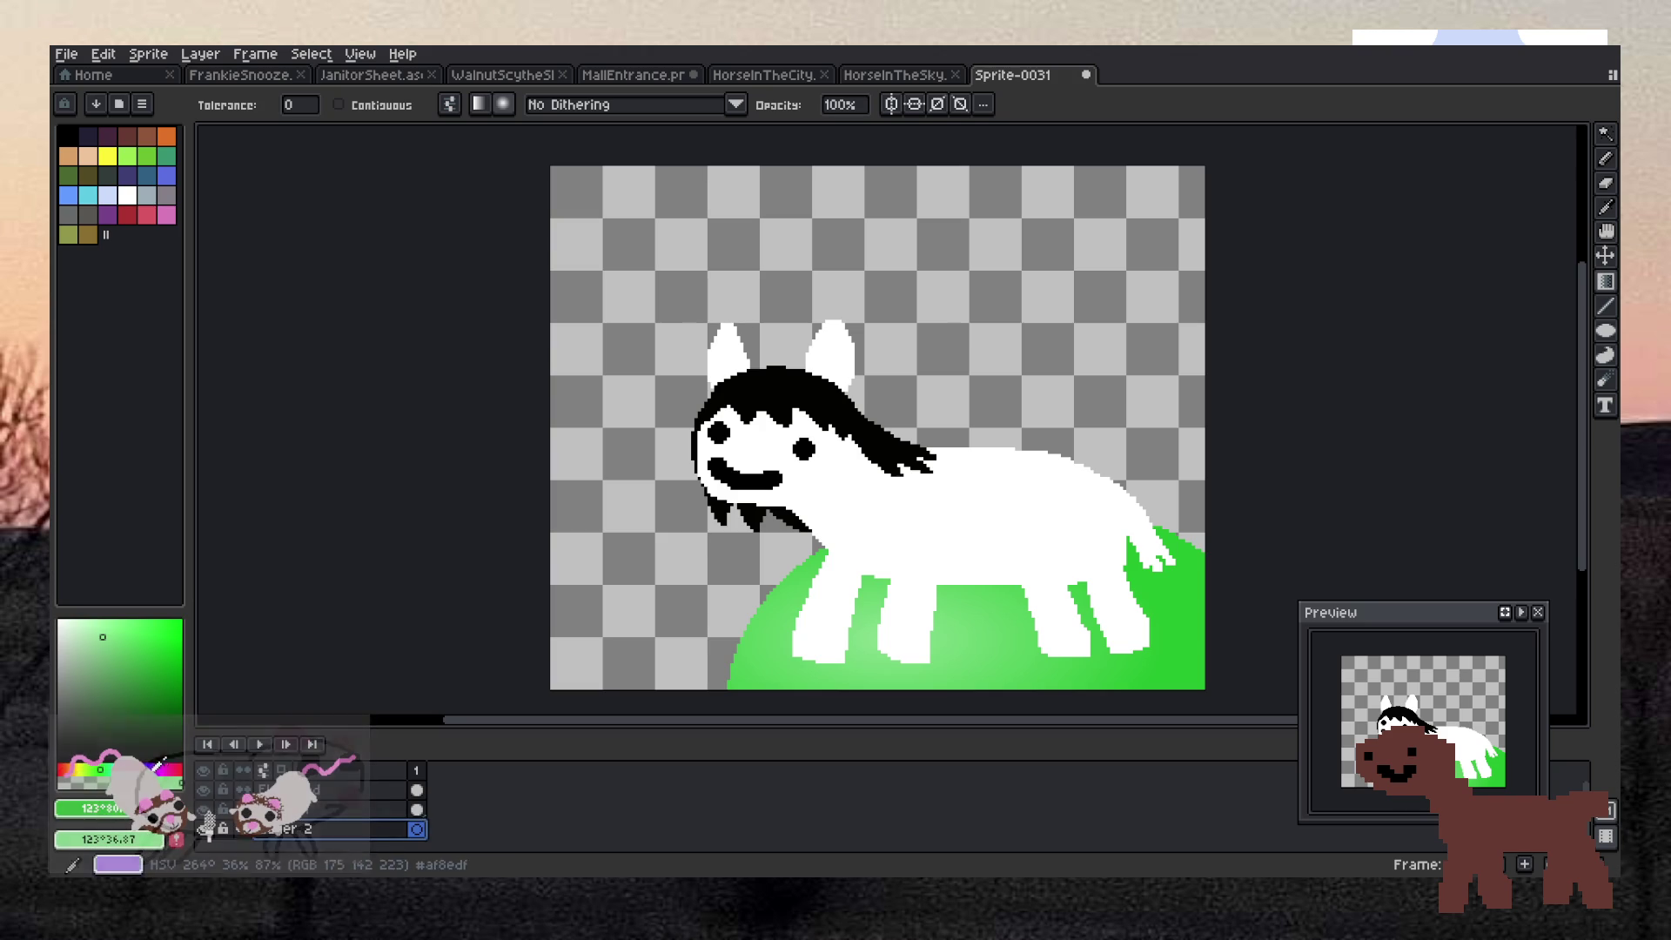
Step: Pick magenta/red colours and fill the empty background with purple
click(161, 766)
click(134, 636)
click(79, 767)
drag(79, 768, 186, 761)
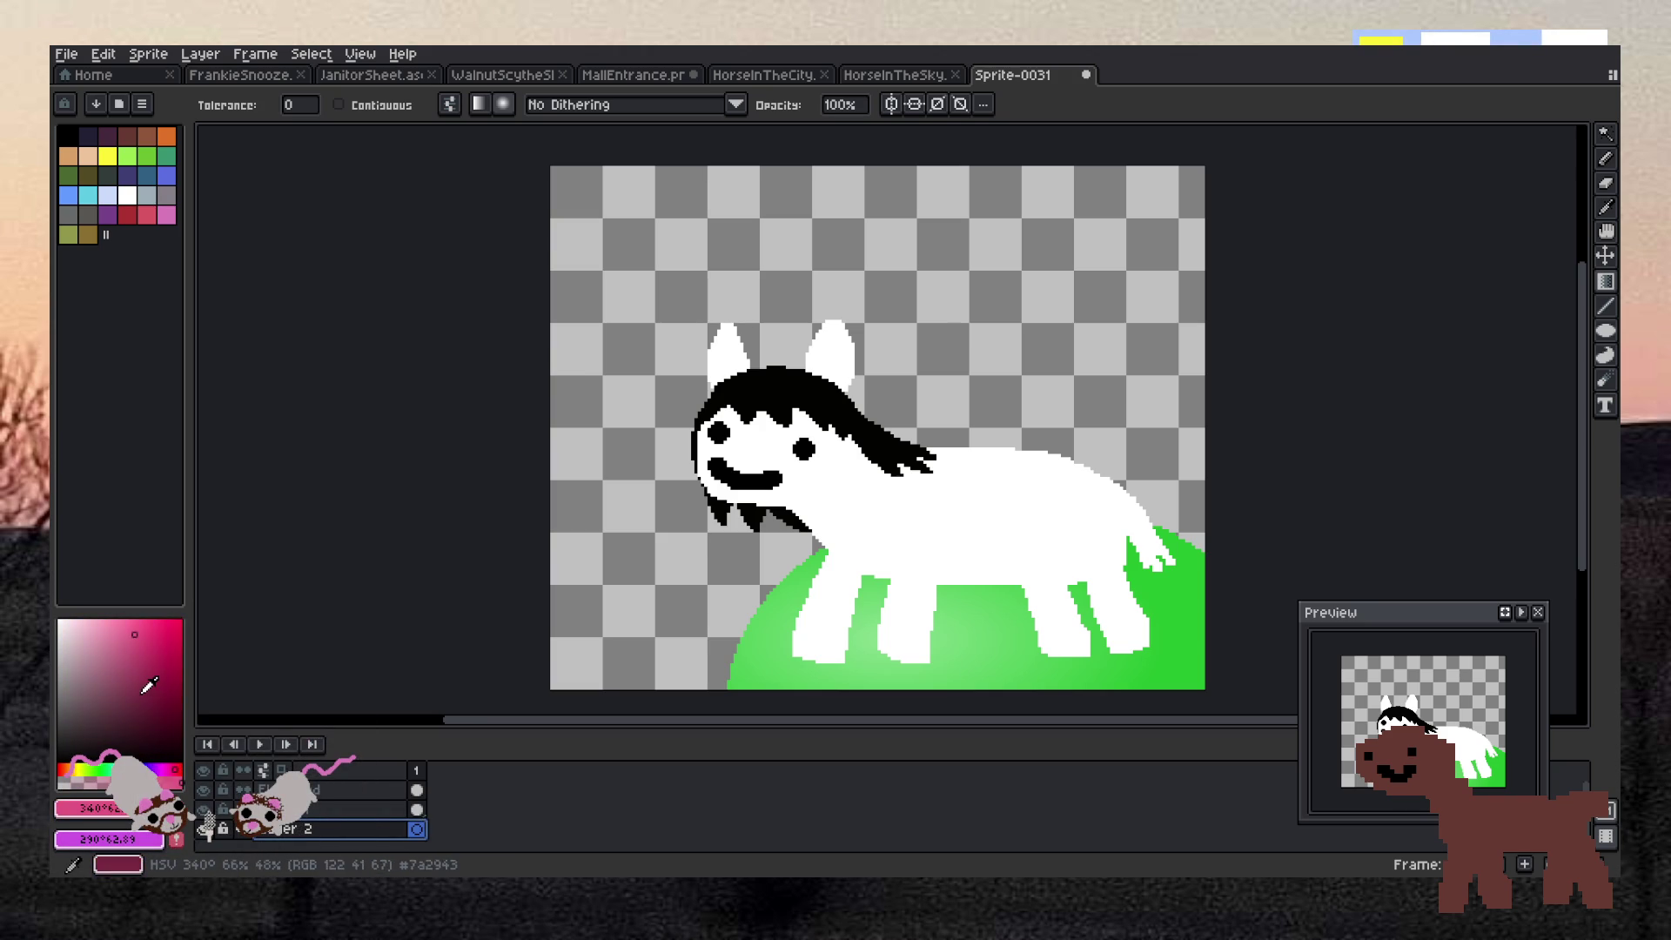
right_click(1013, 184)
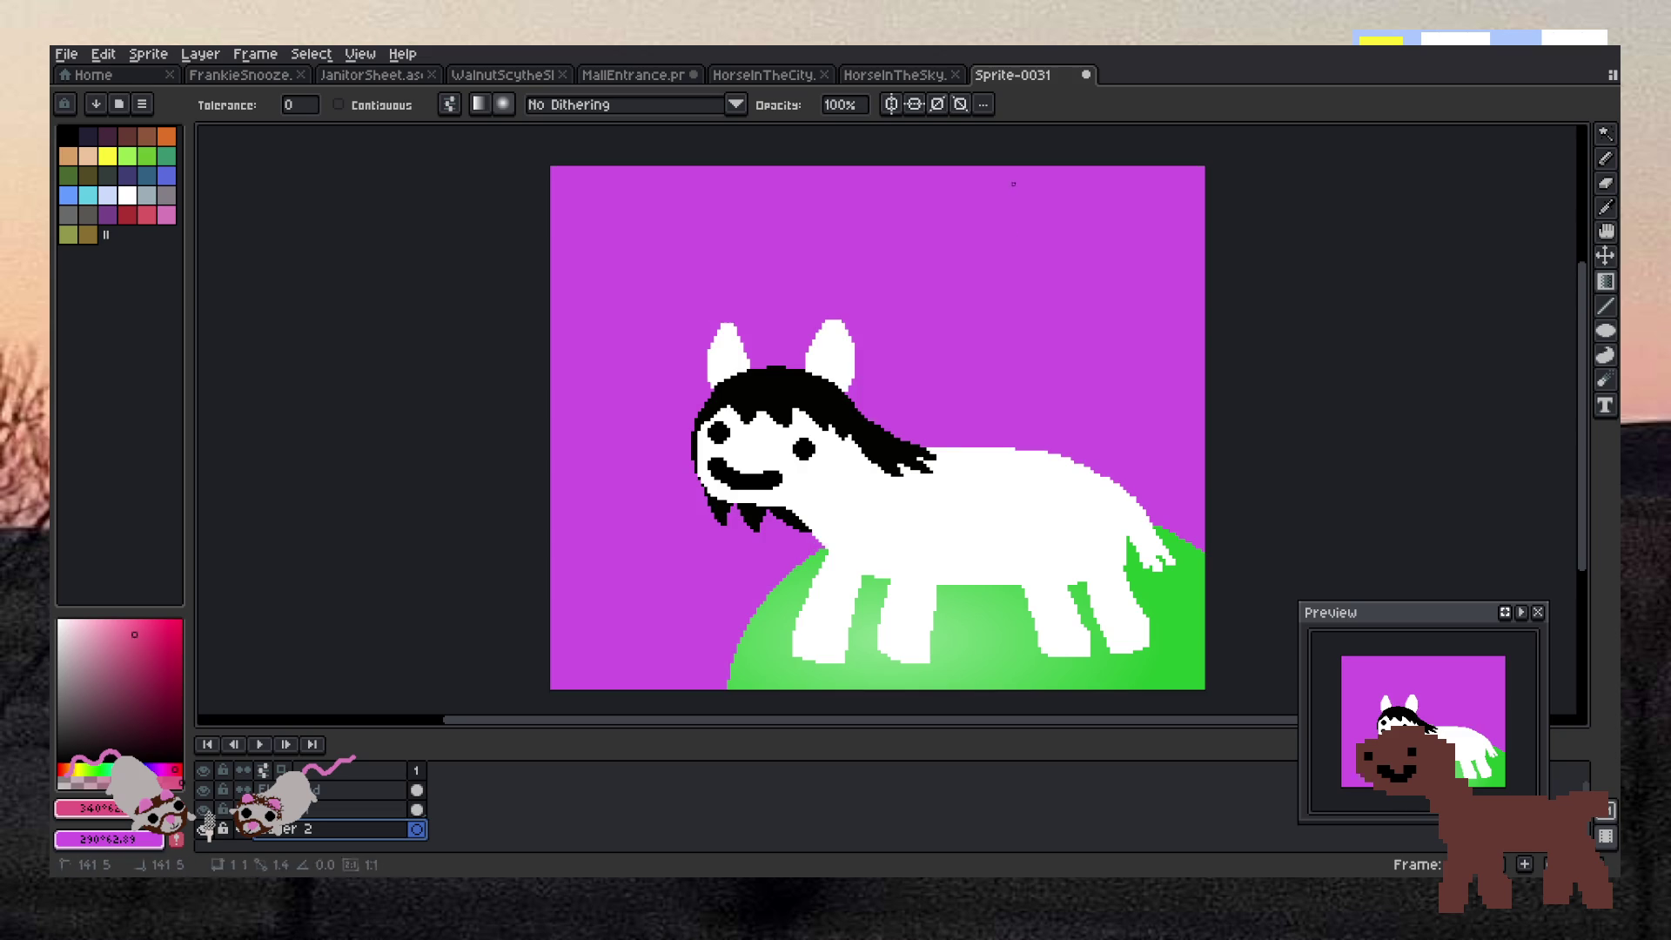
key(ctrl+z)
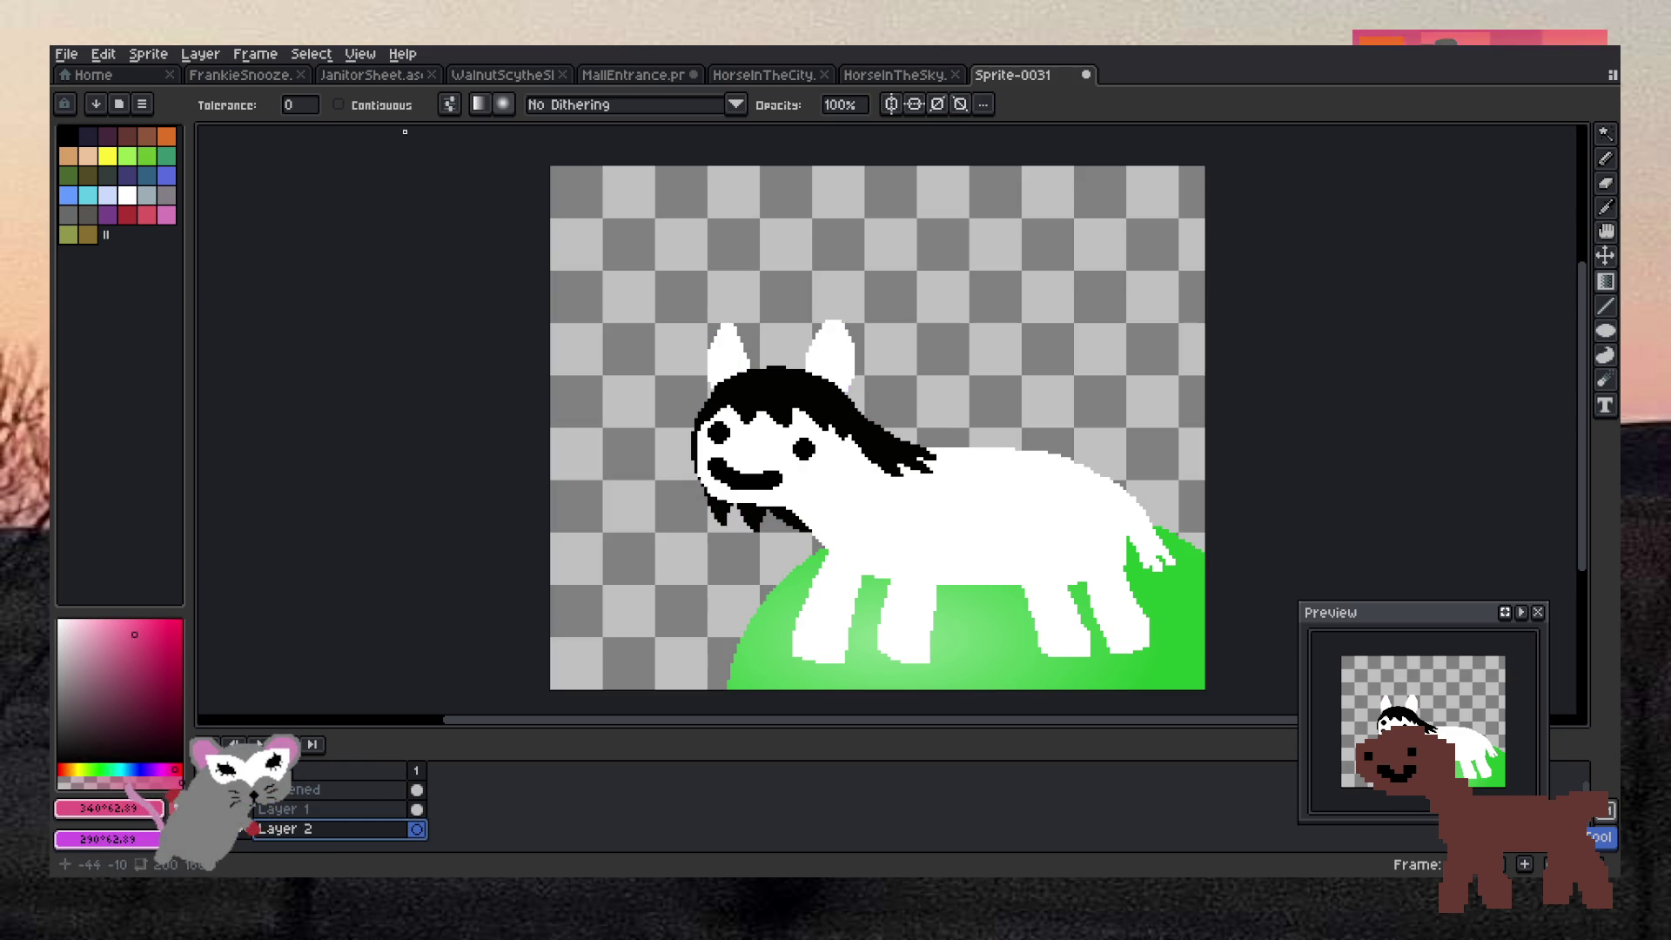
right_click(723, 231)
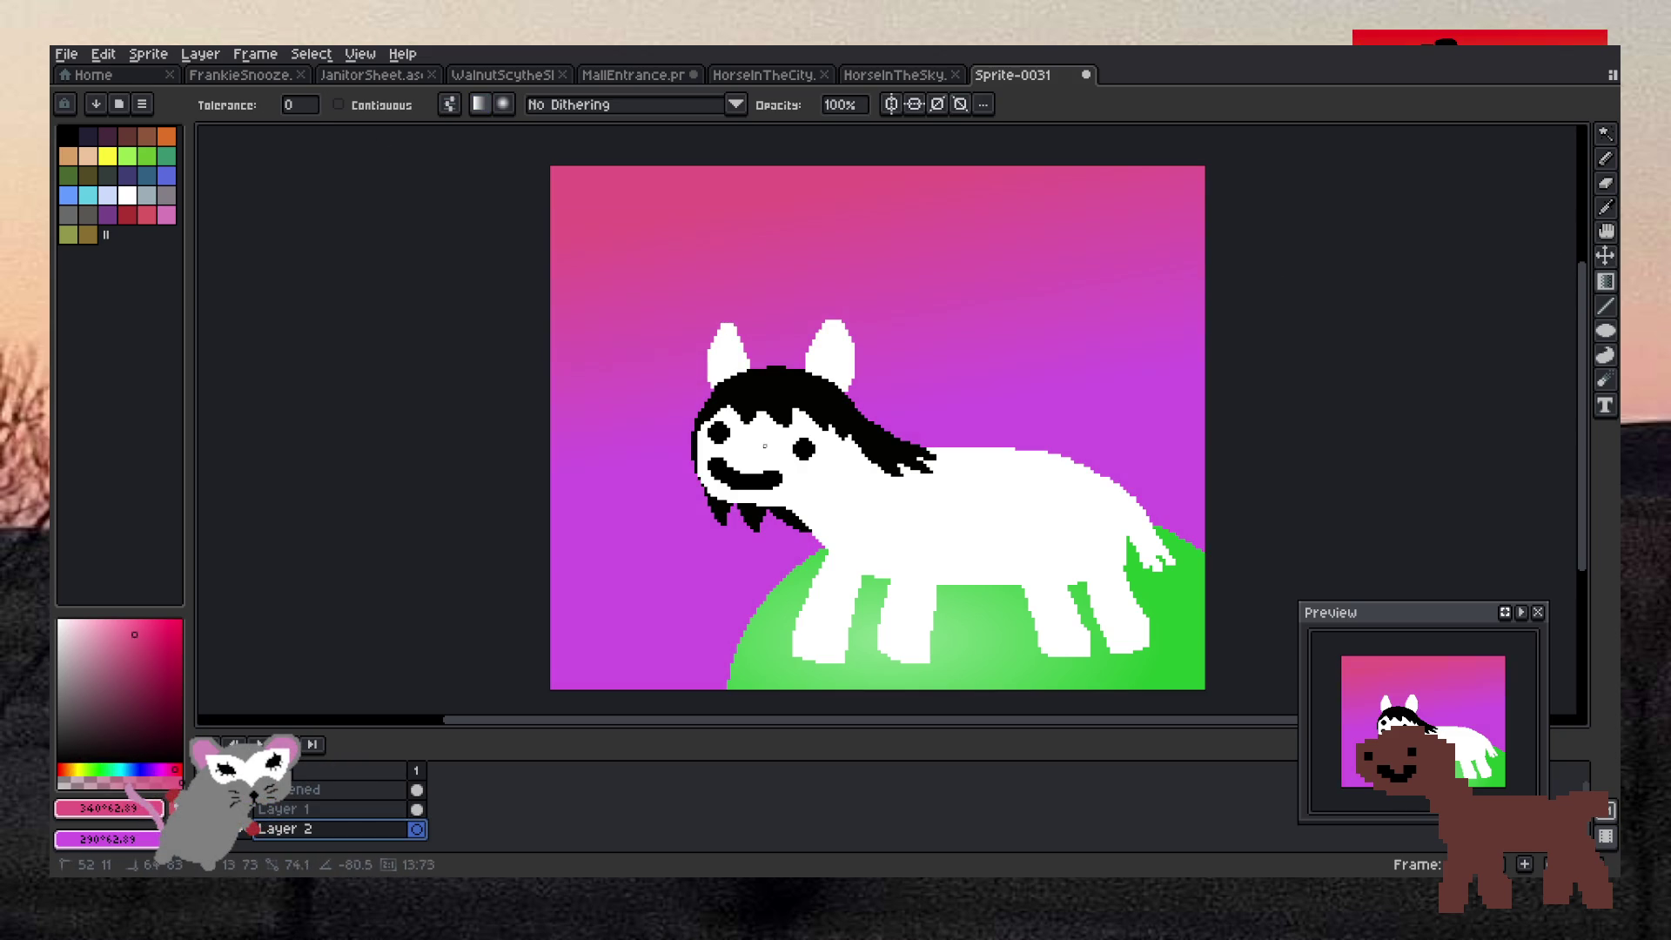
Step: Try diagonal two-tone gradients over the background and undo them back to the vertical gradient
click(719, 596)
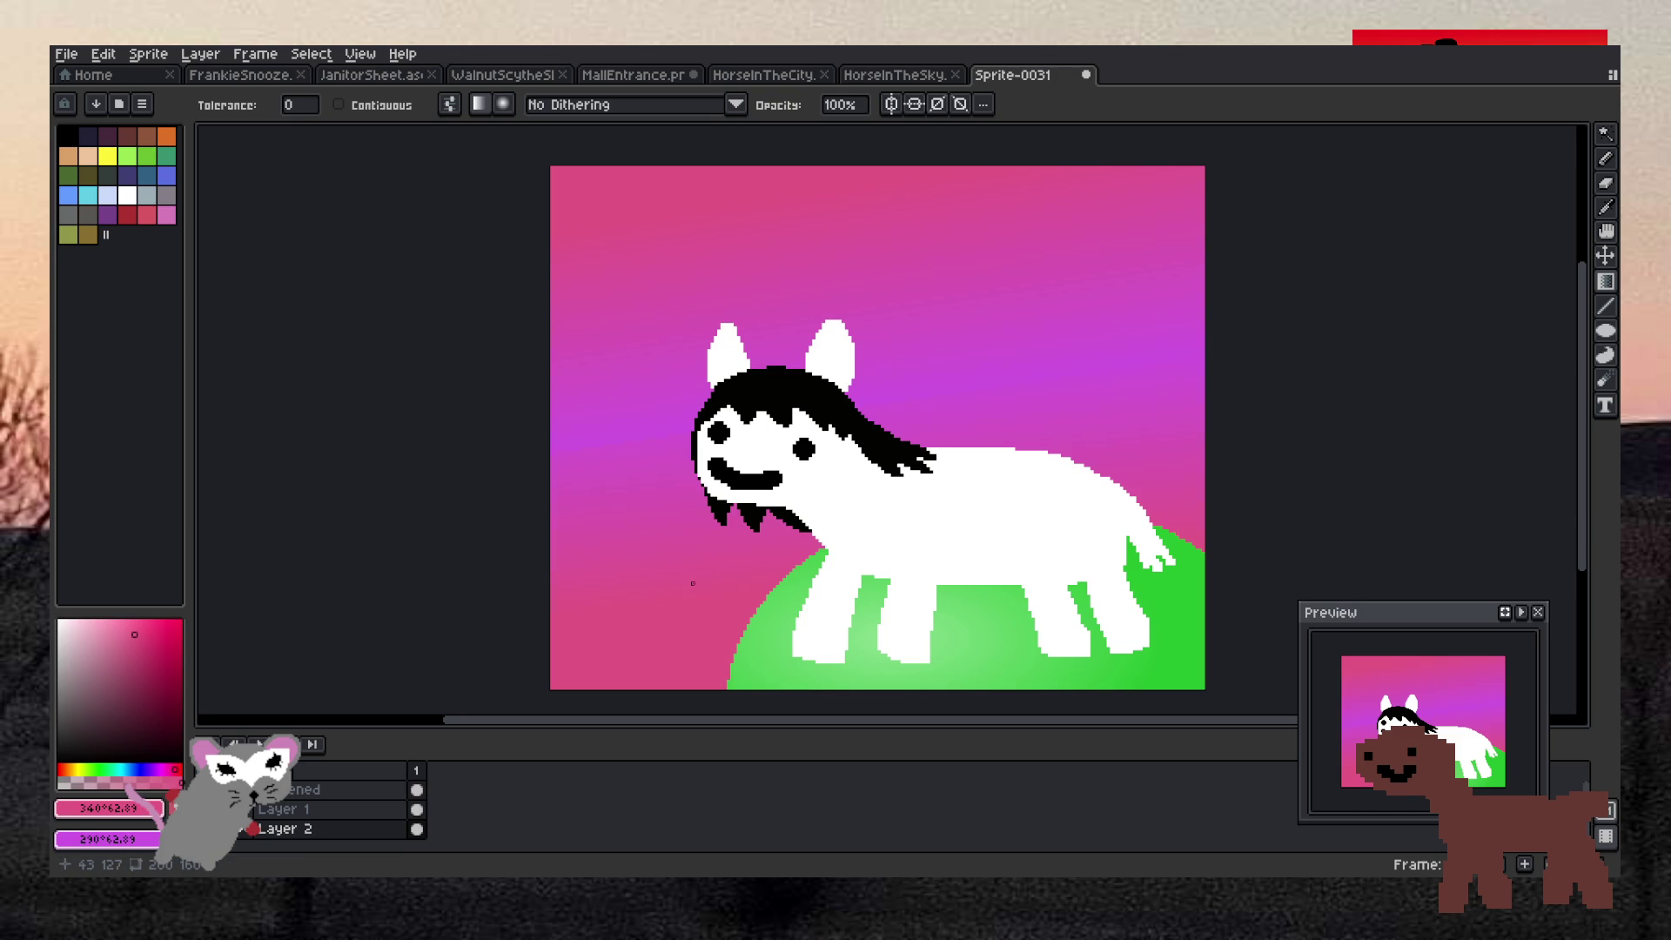
drag(697, 636, 673, 523)
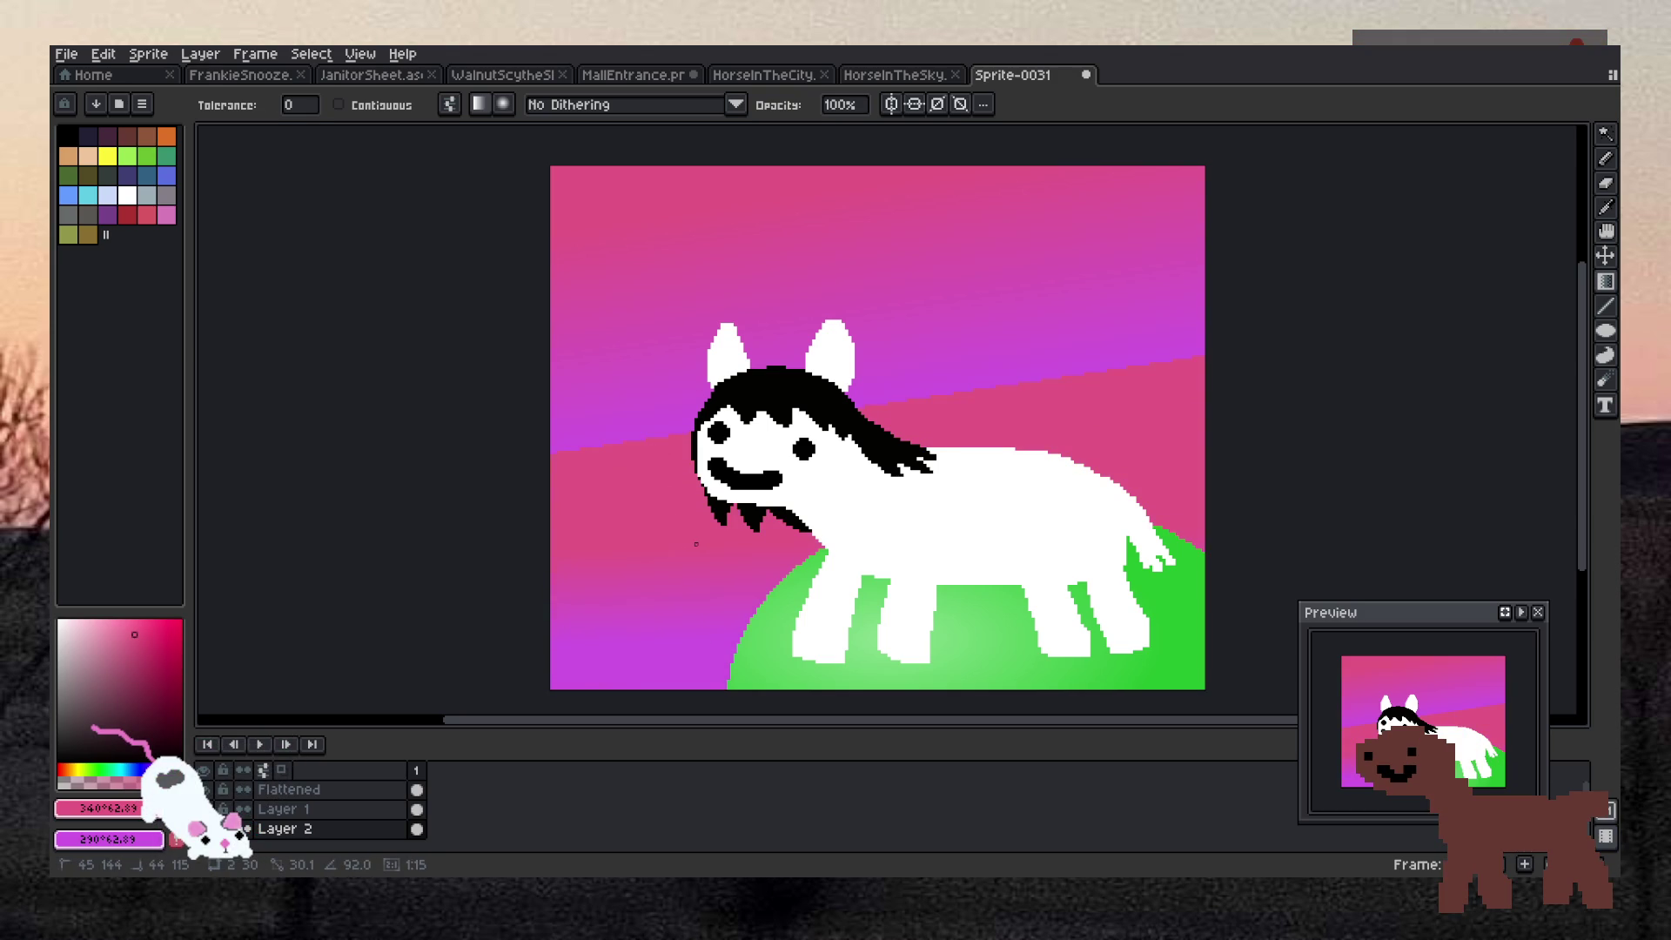
key(ctrl+z)
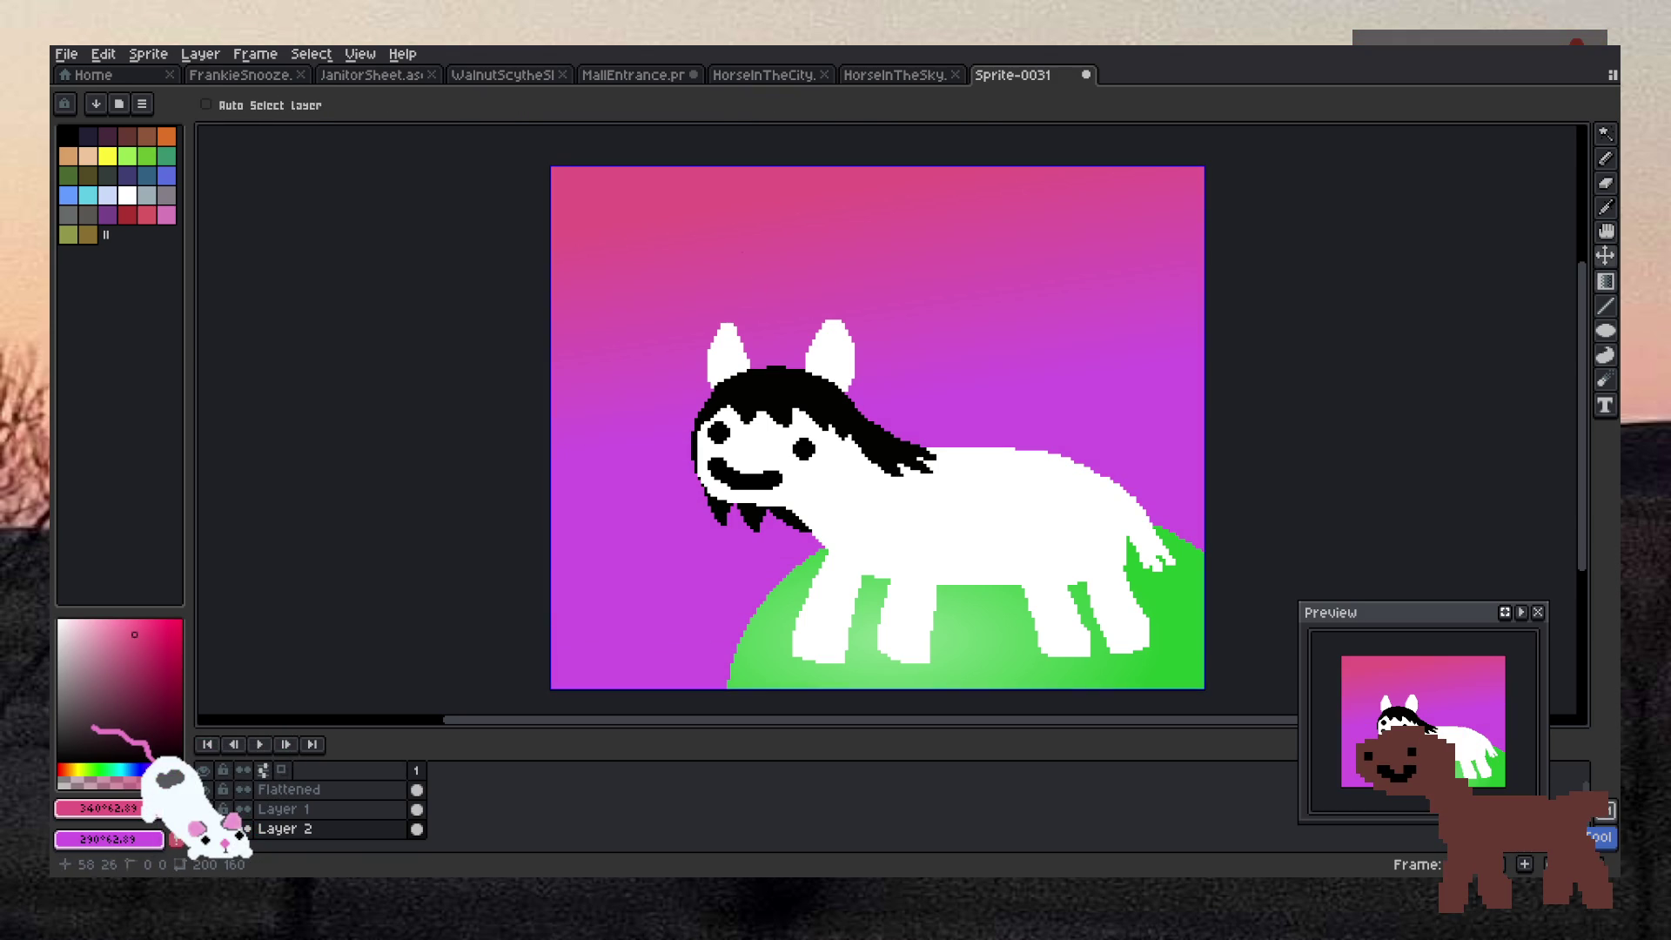
key(ctrl+z)
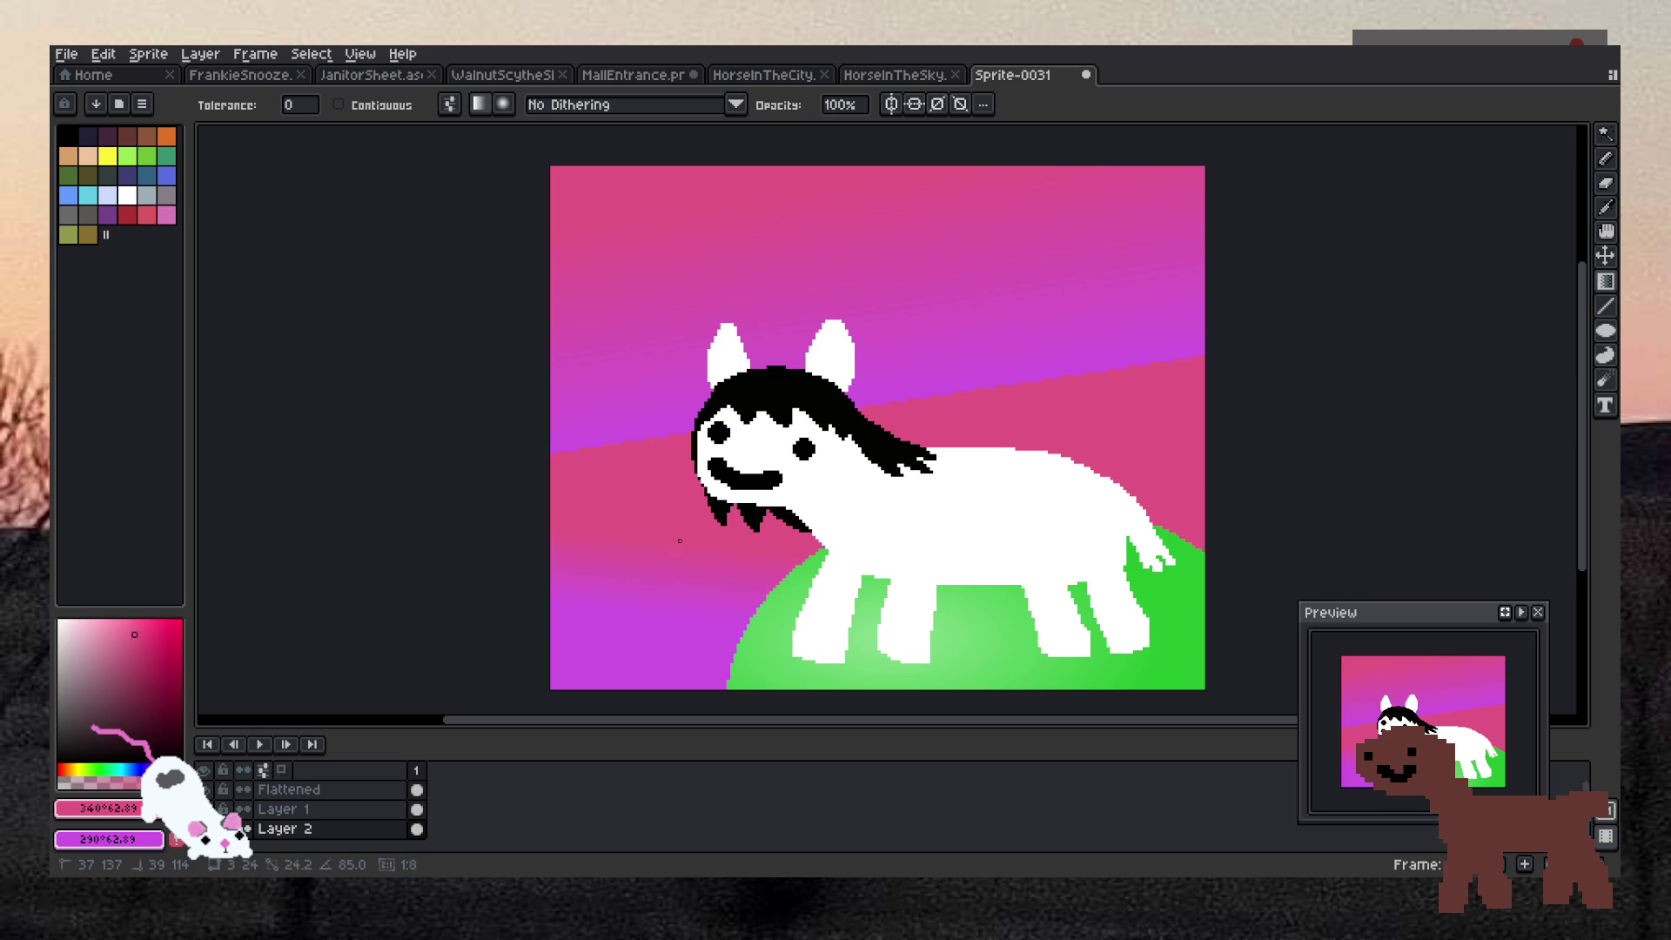
key(ctrl+z)
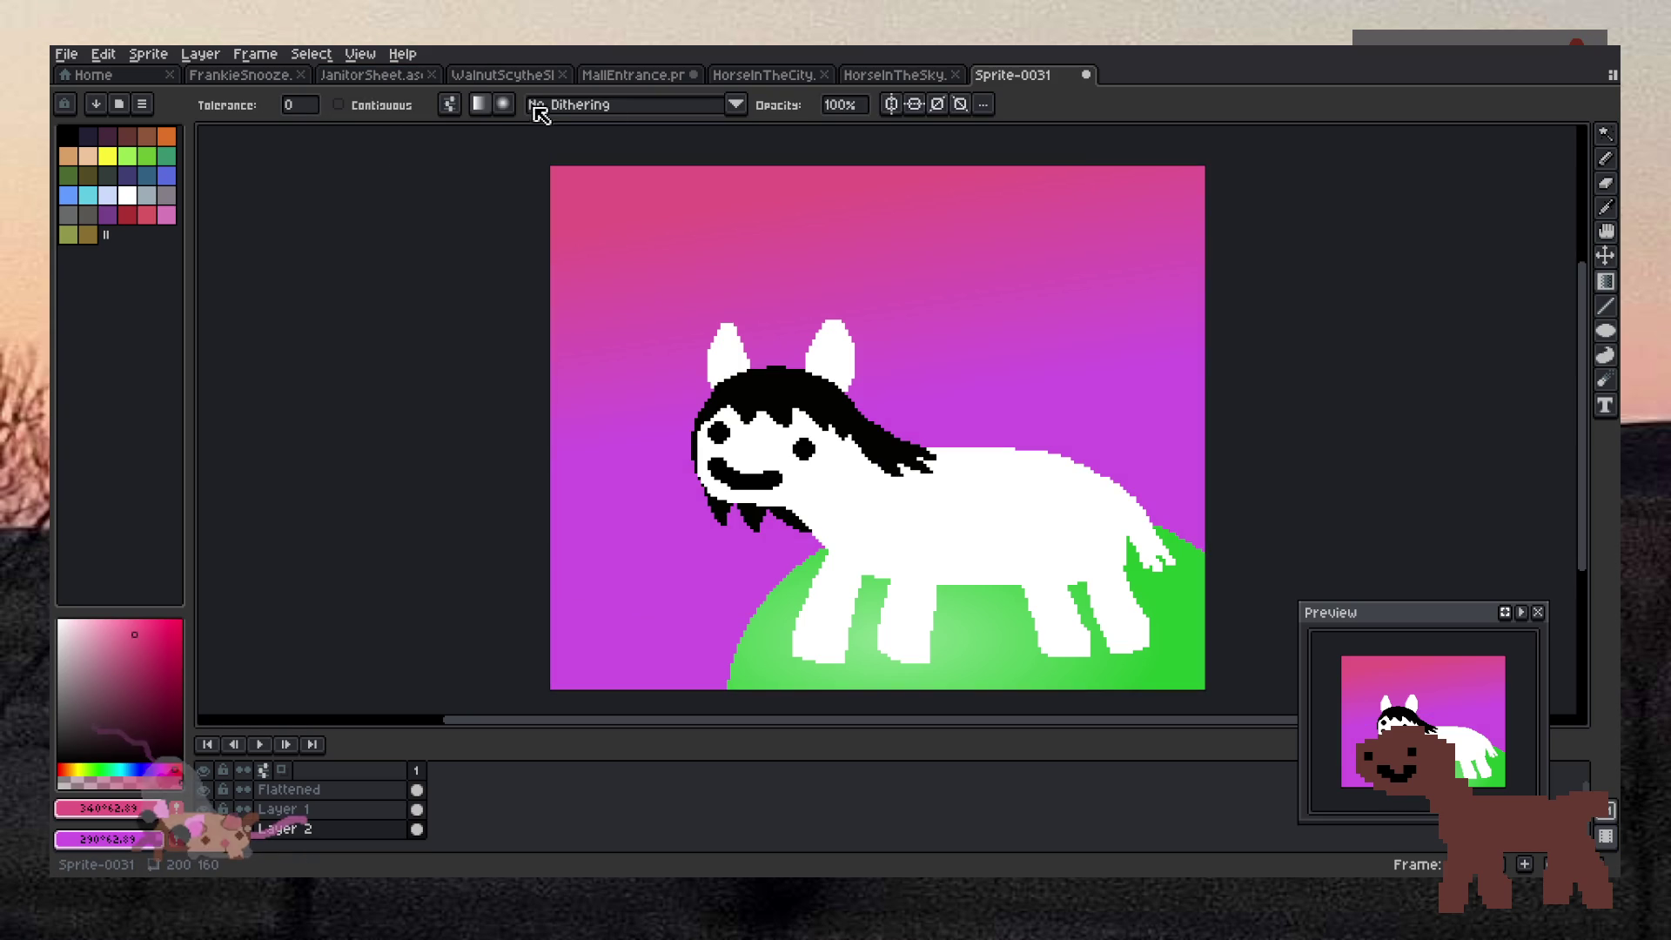
drag(675, 608, 653, 491)
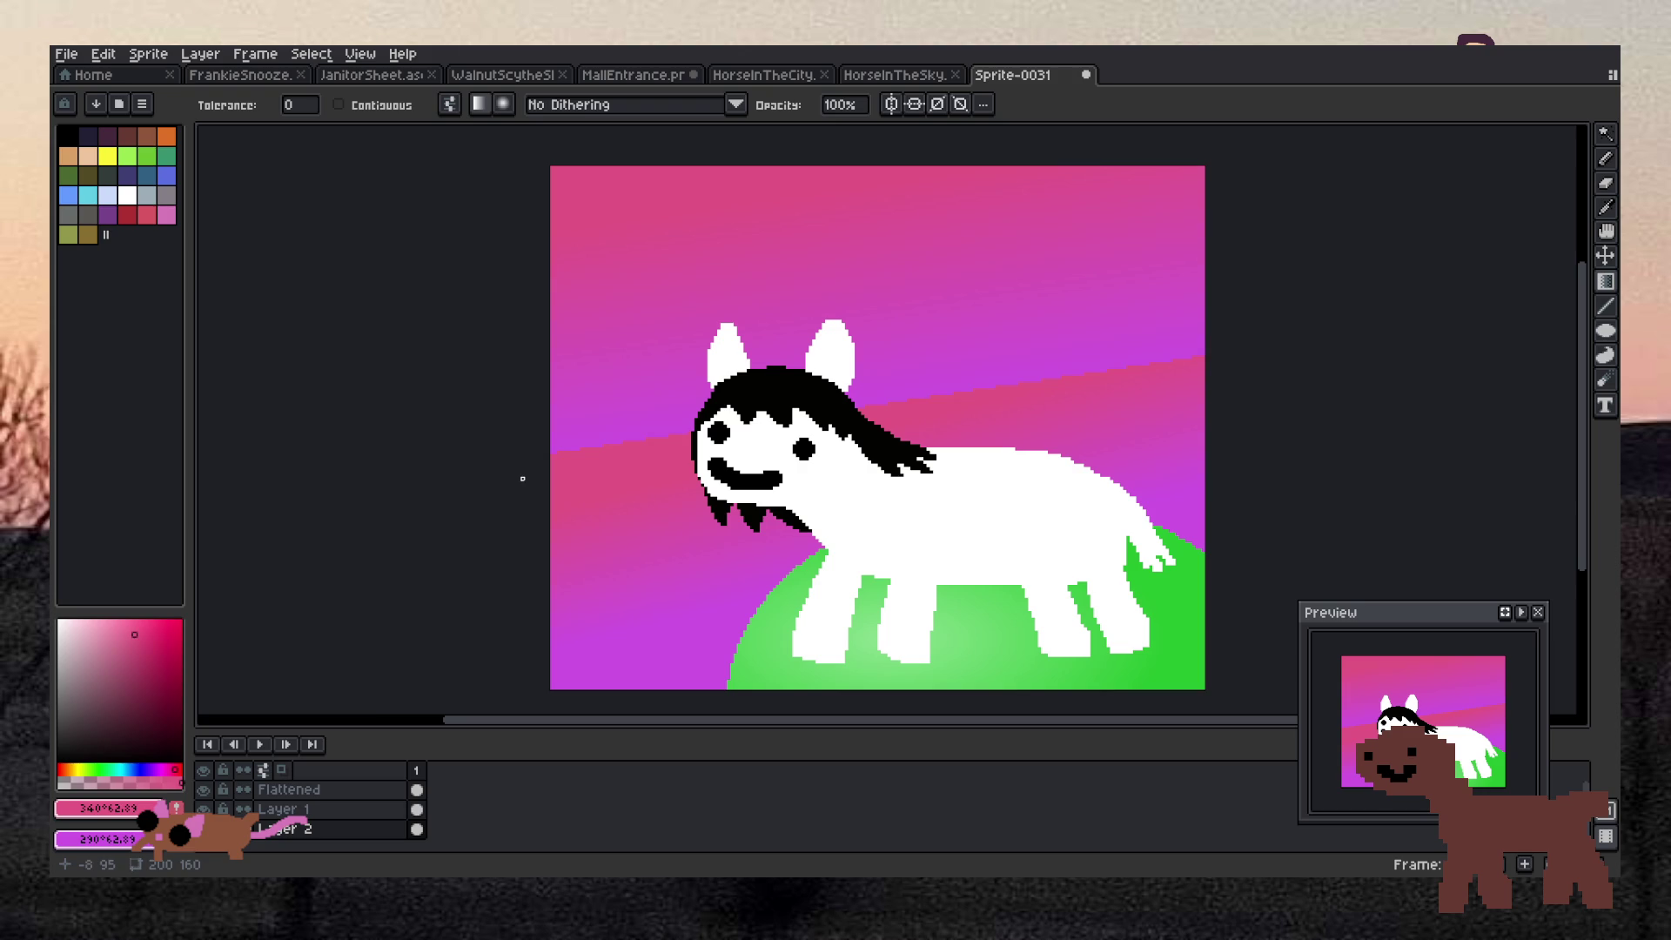
key(ctrl+z)
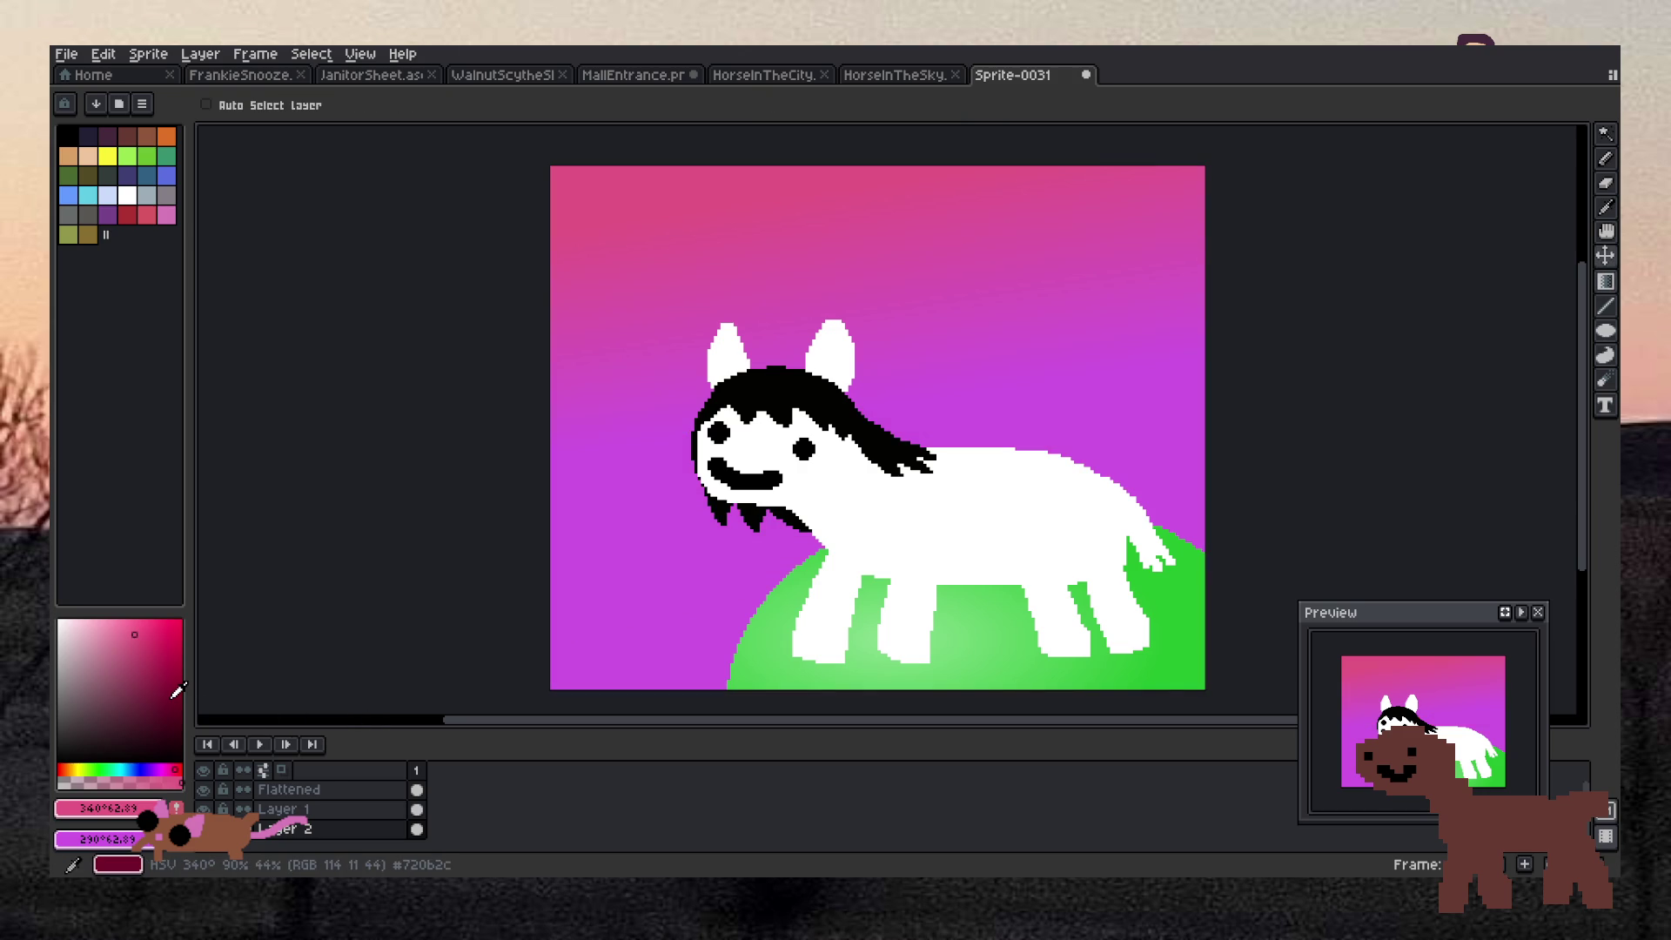
Step: Pick a dark navy colour and trial a dark gradient over the background
click(150, 770)
drag(133, 635, 137, 696)
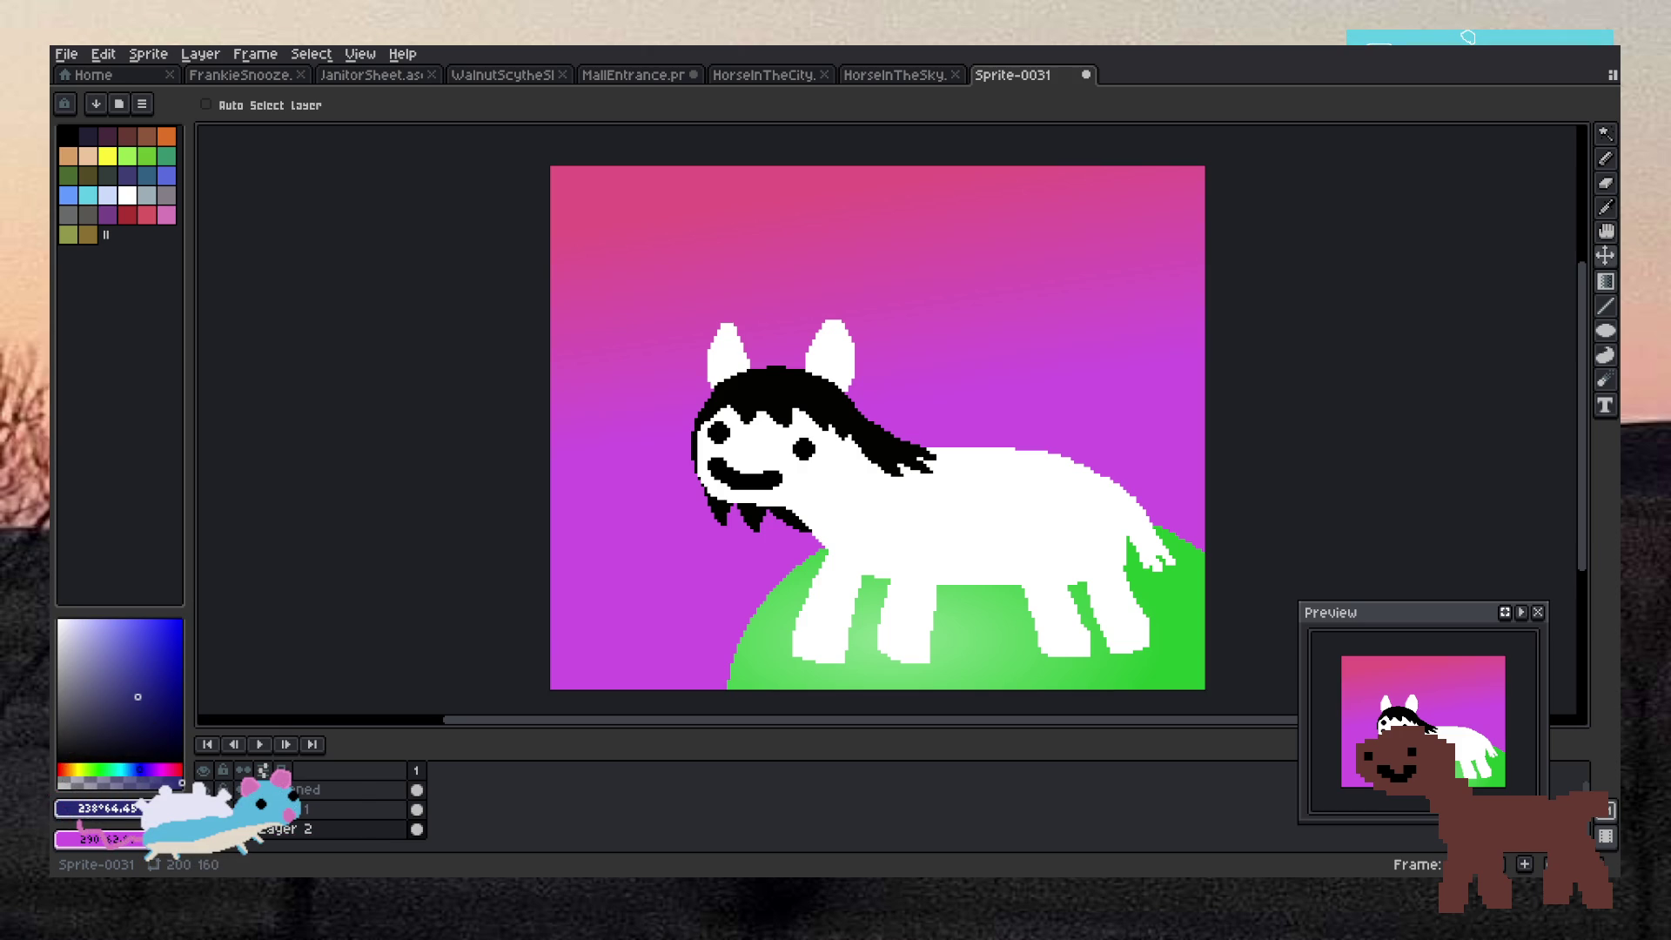
key(g)
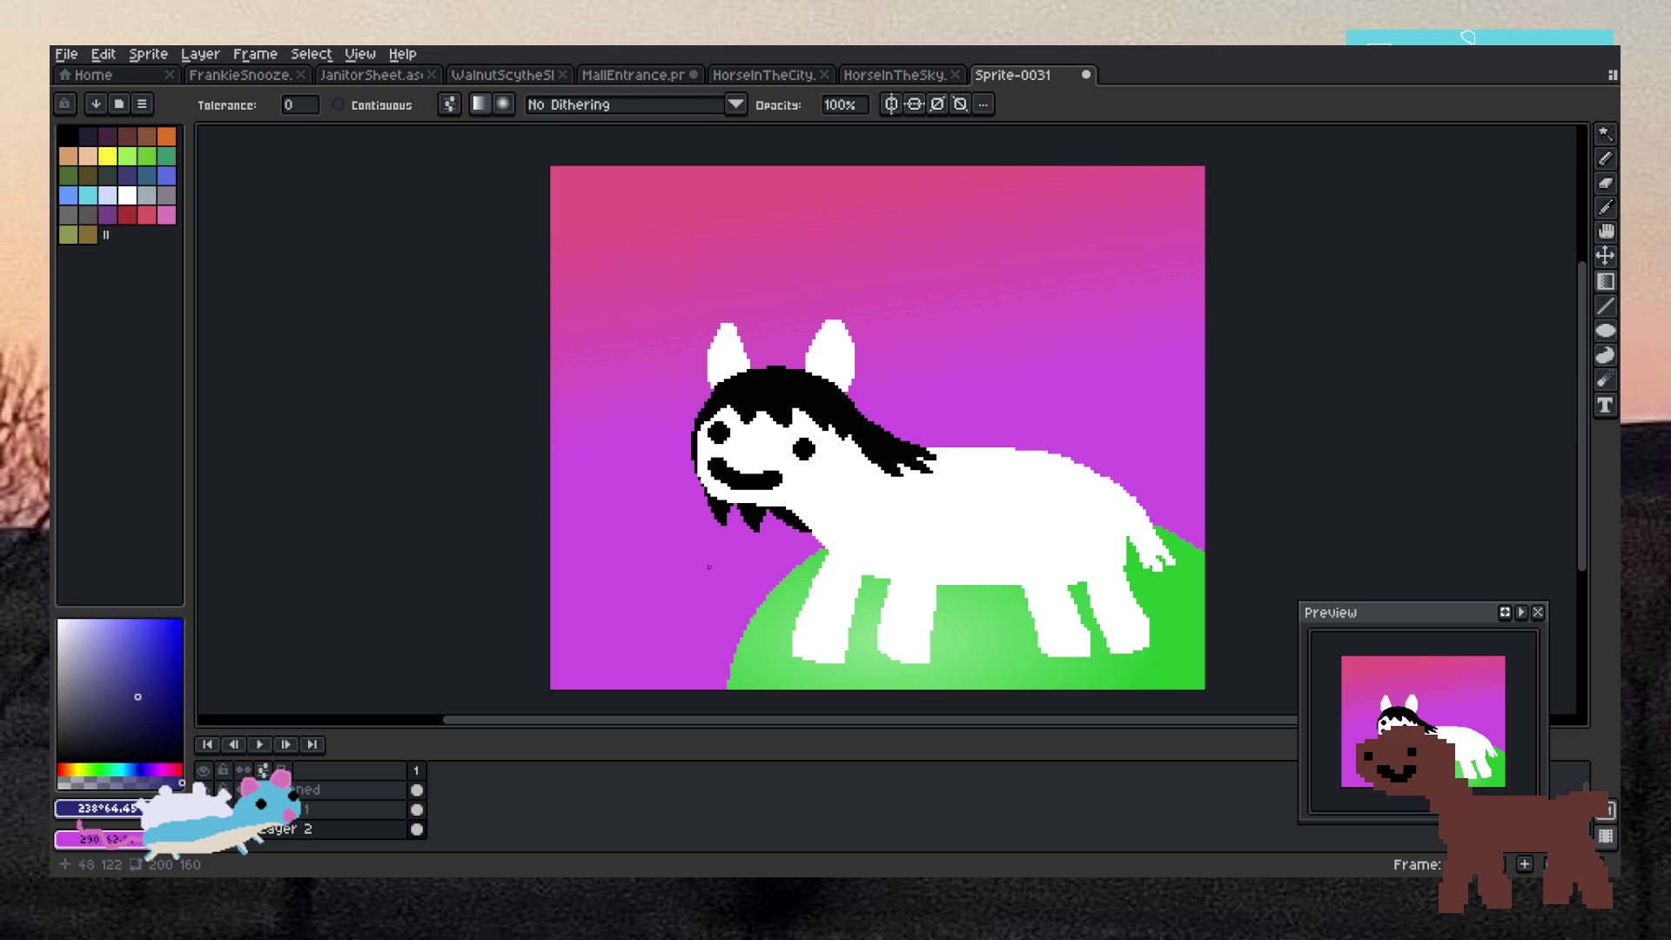
drag(702, 609, 658, 501)
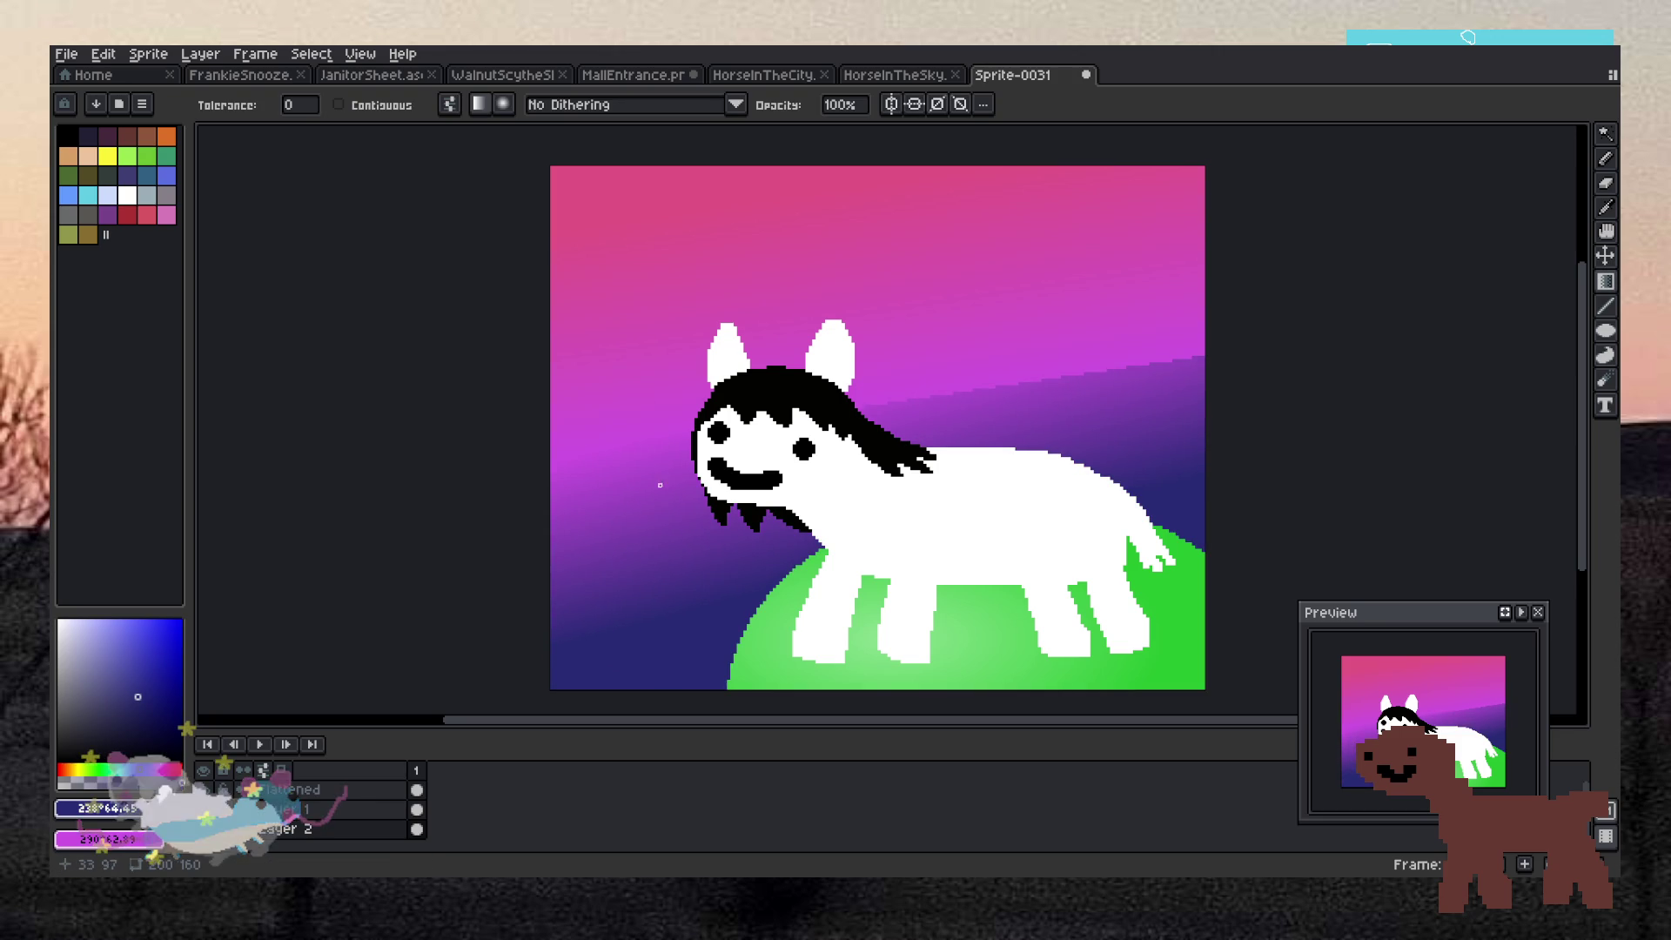
key(v)
key(g)
Step: Draw a dark navy diagonal gradient band across the lower background, then undo it
mouse_move(658, 500)
mouse_down()
mouse_move(631, 433)
mouse_move(618, 246)
mouse_up()
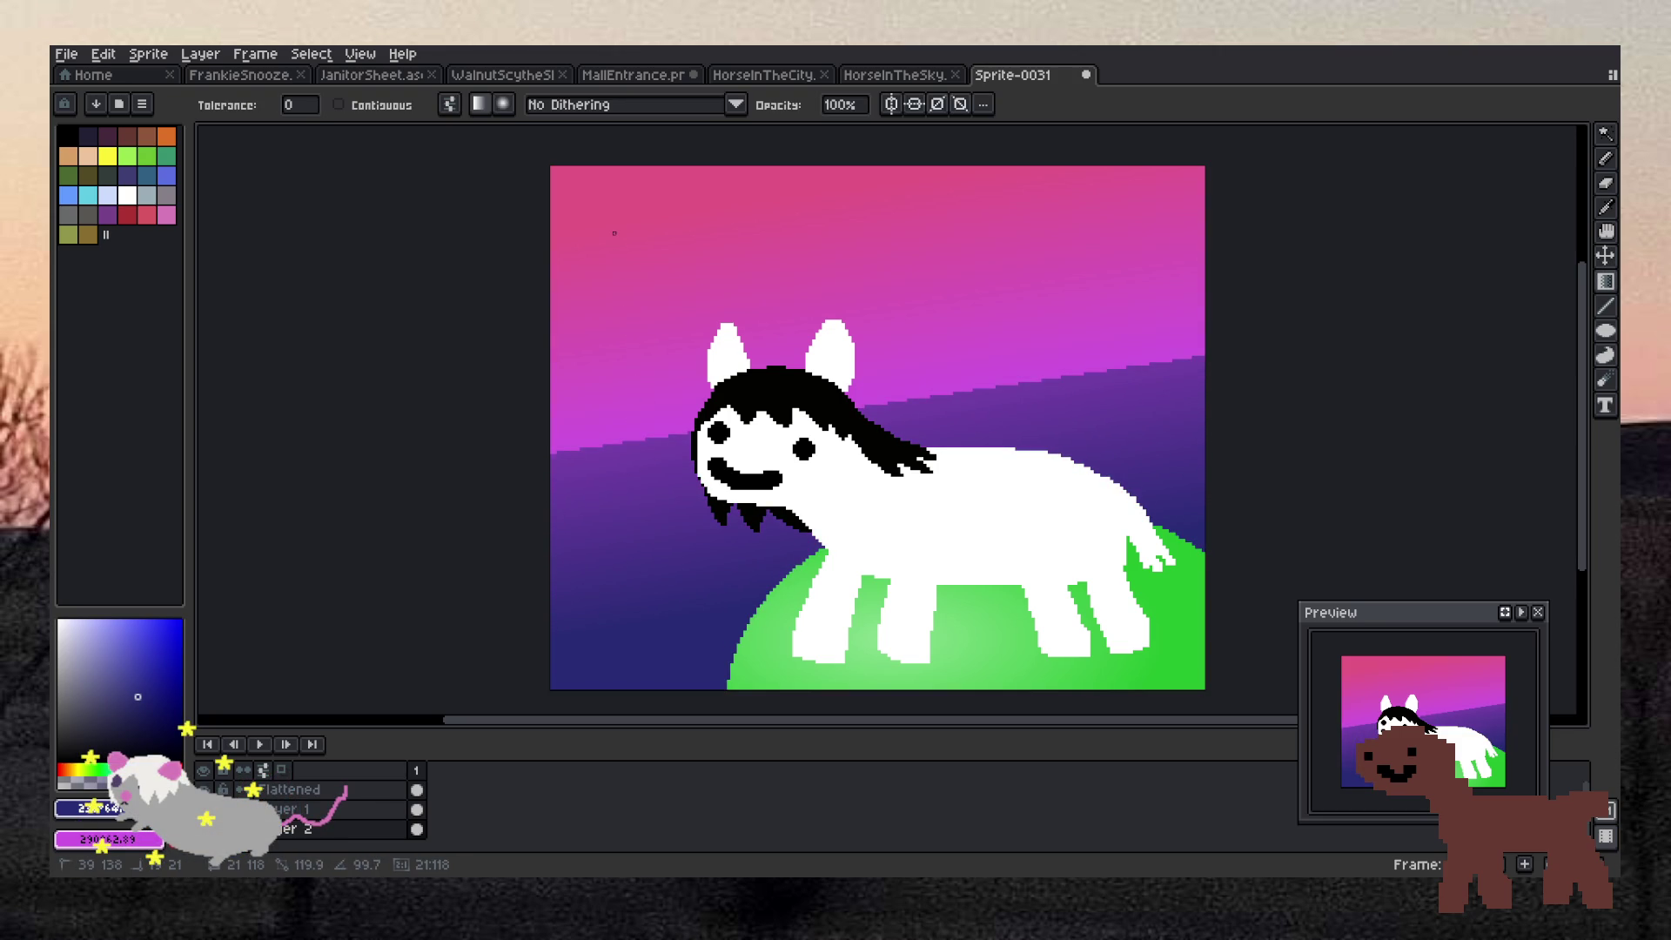
drag(640, 223, 642, 224)
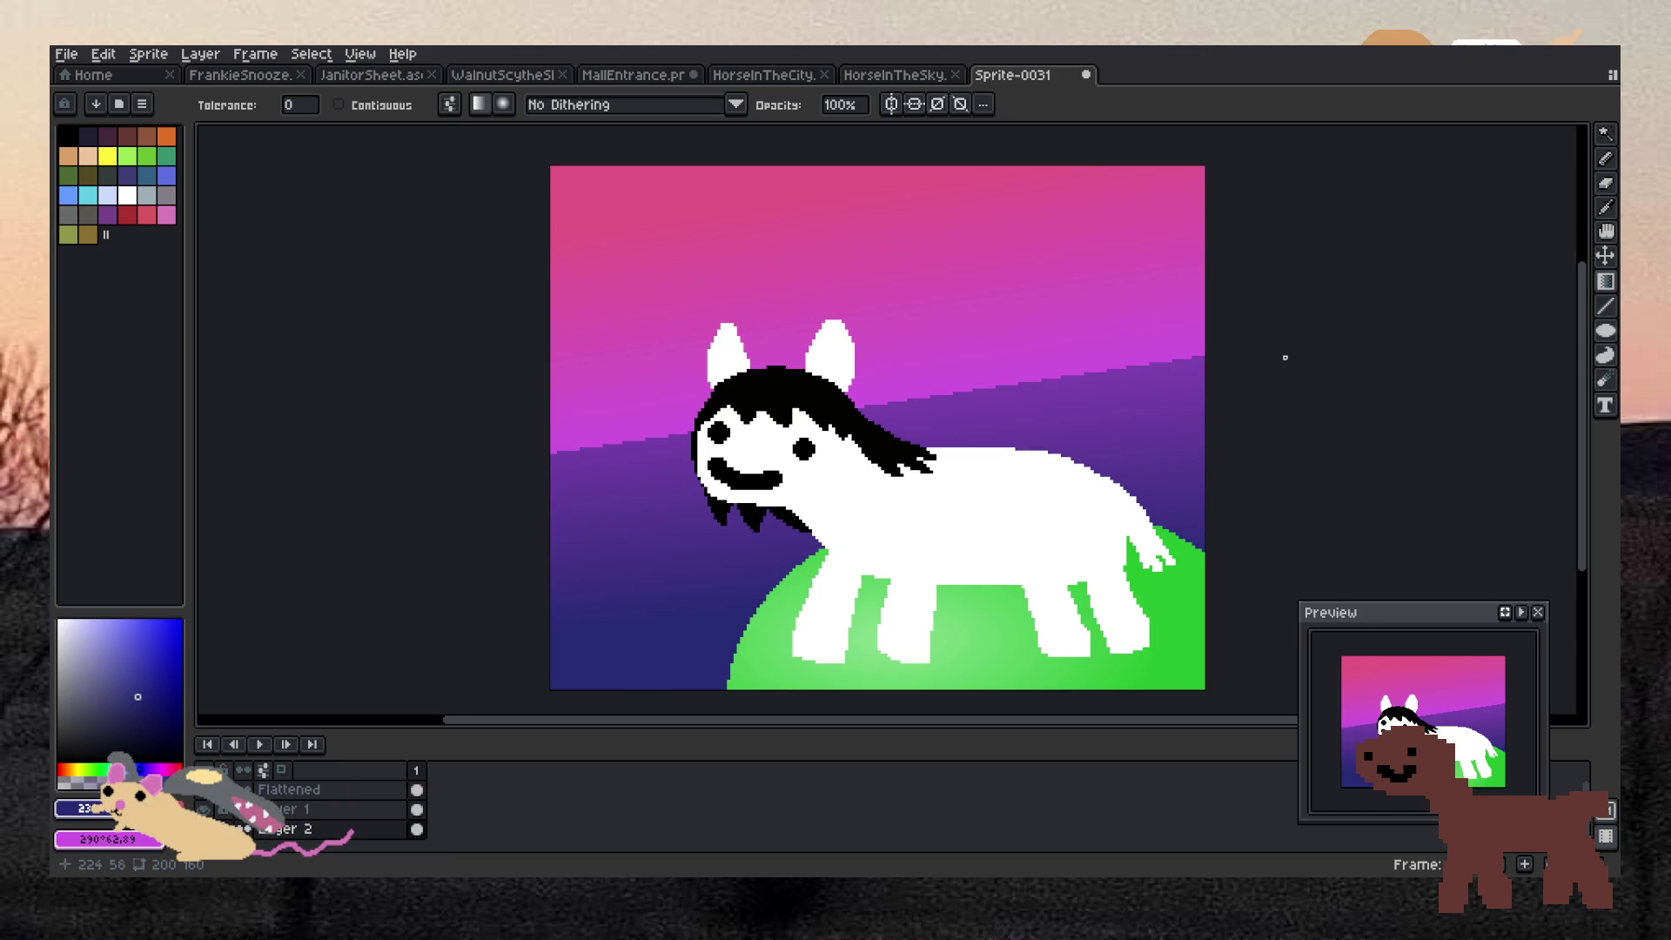
key(ctrl+z)
Step: Lasso-select the lower background below a gently sloping line
click(1605, 138)
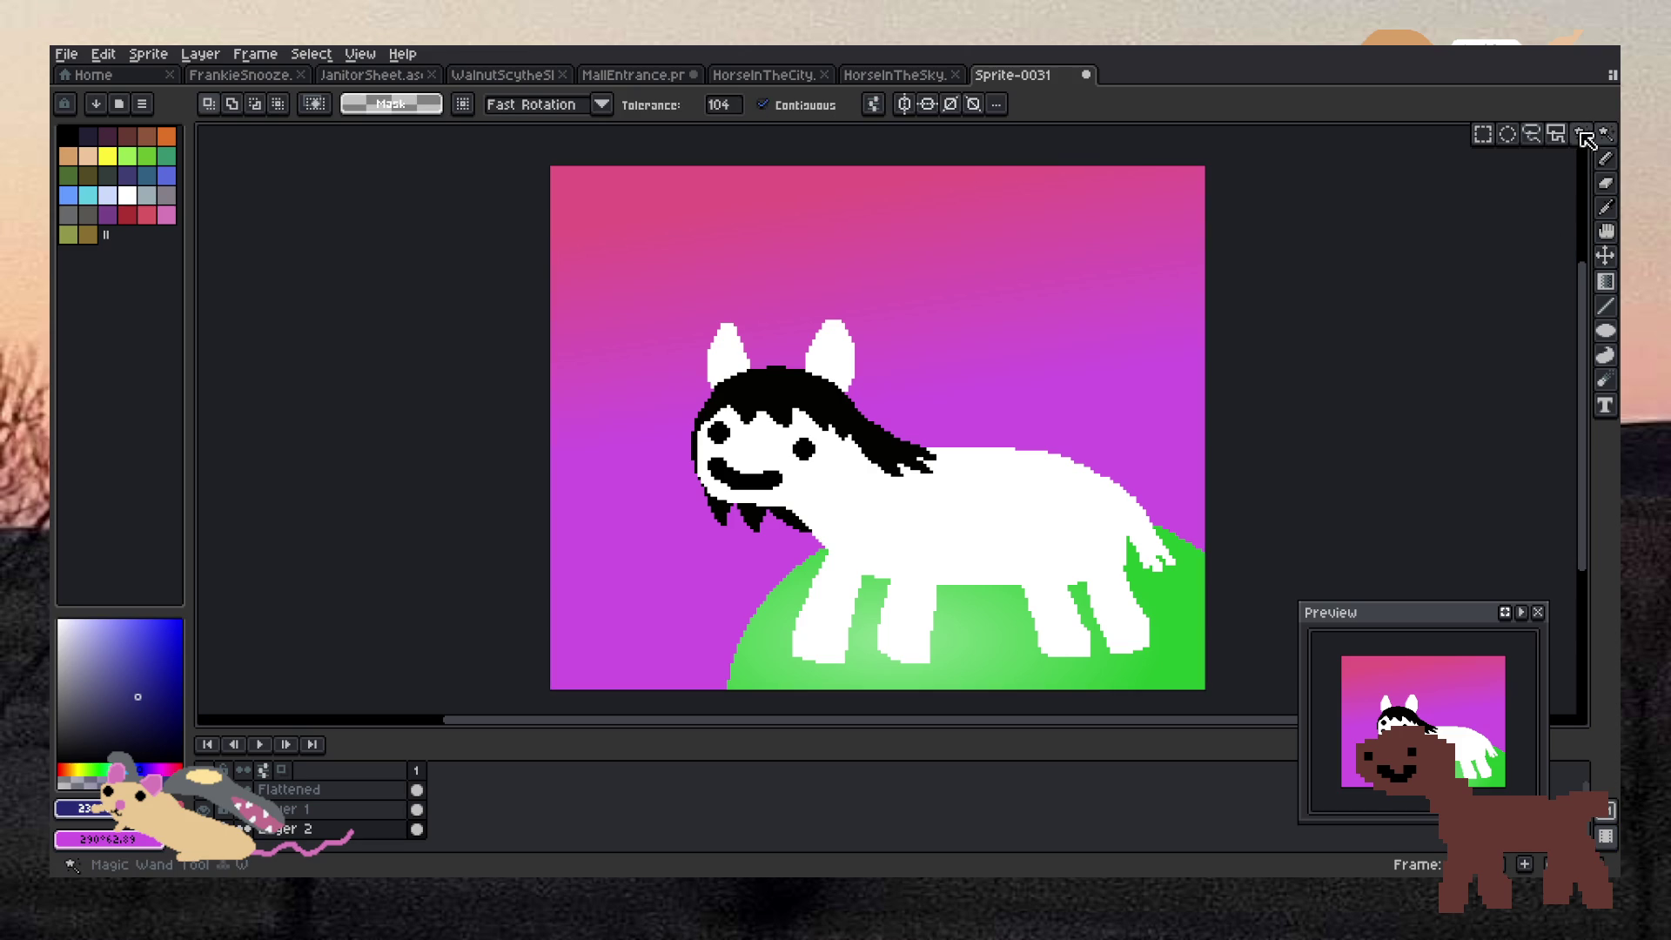
click(1537, 138)
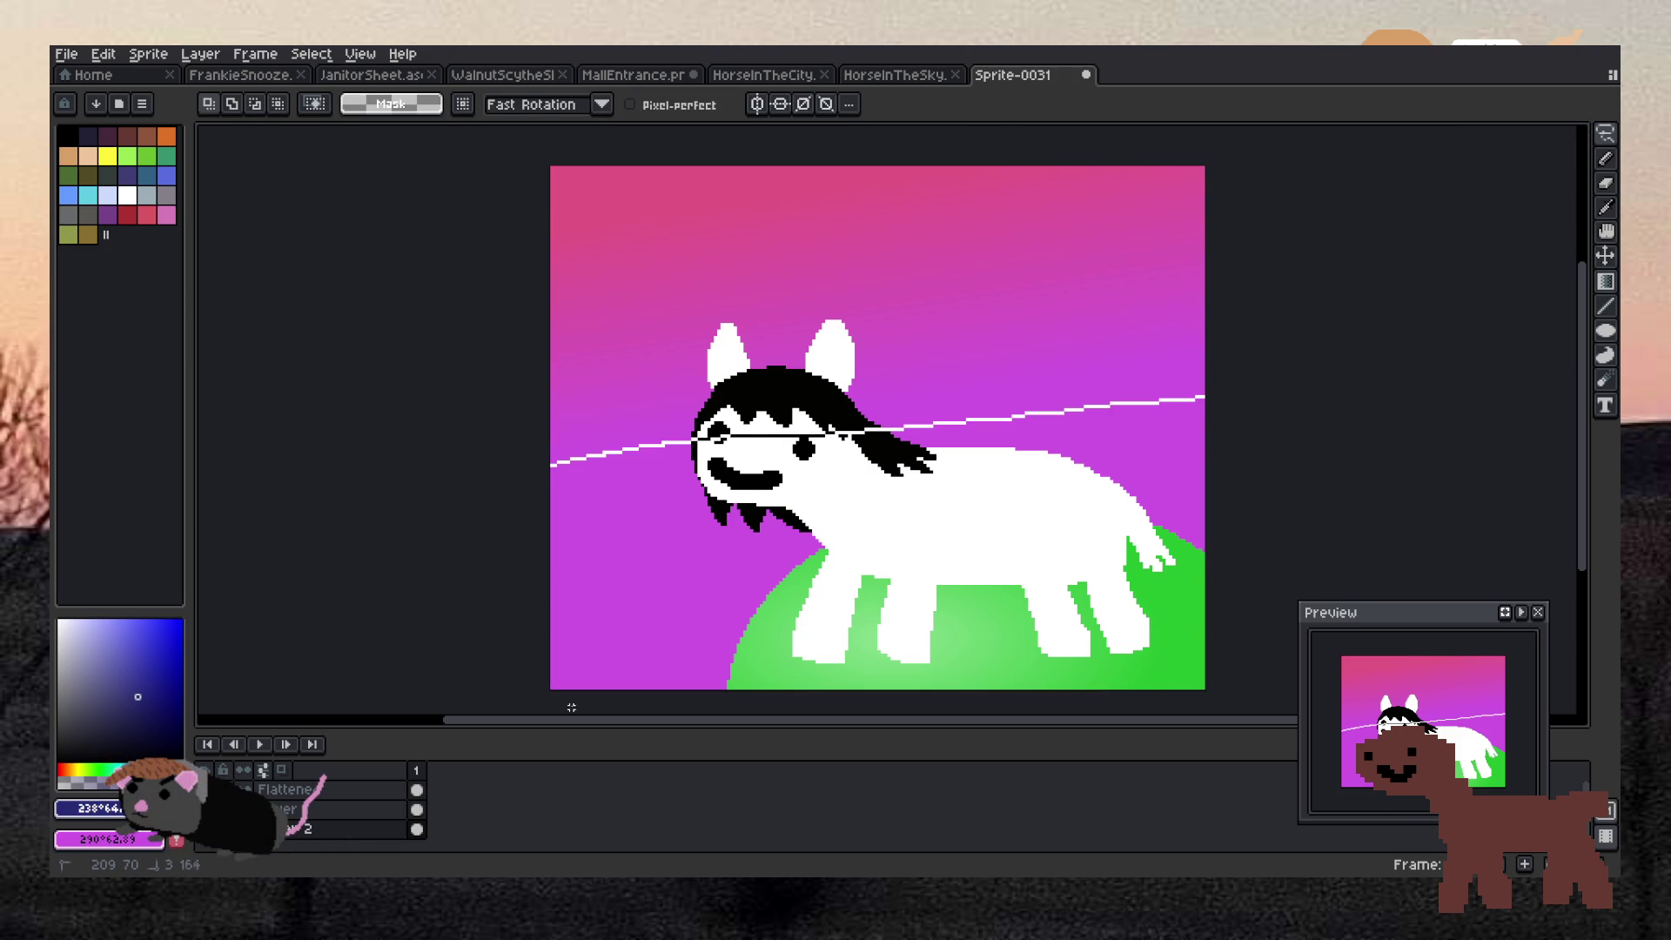
scroll(836, 574, down, 1)
drag(1241, 644, 1231, 553)
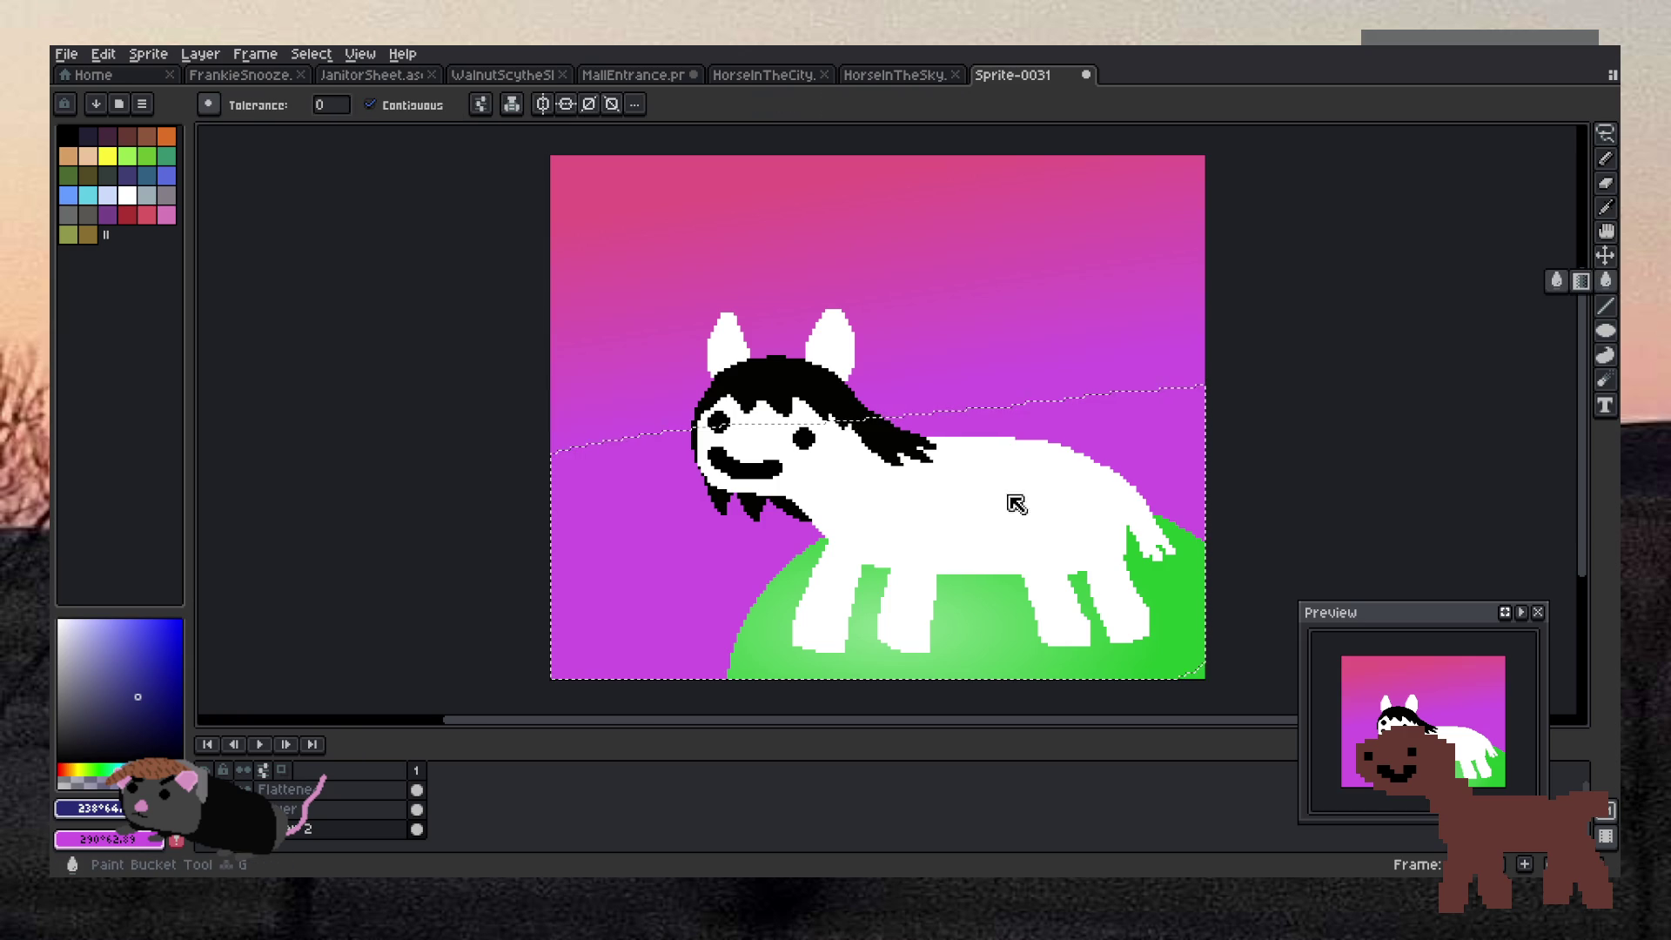
Step: Fill the selected lower area with a dark-blue gradient
click(1607, 256)
click(1610, 278)
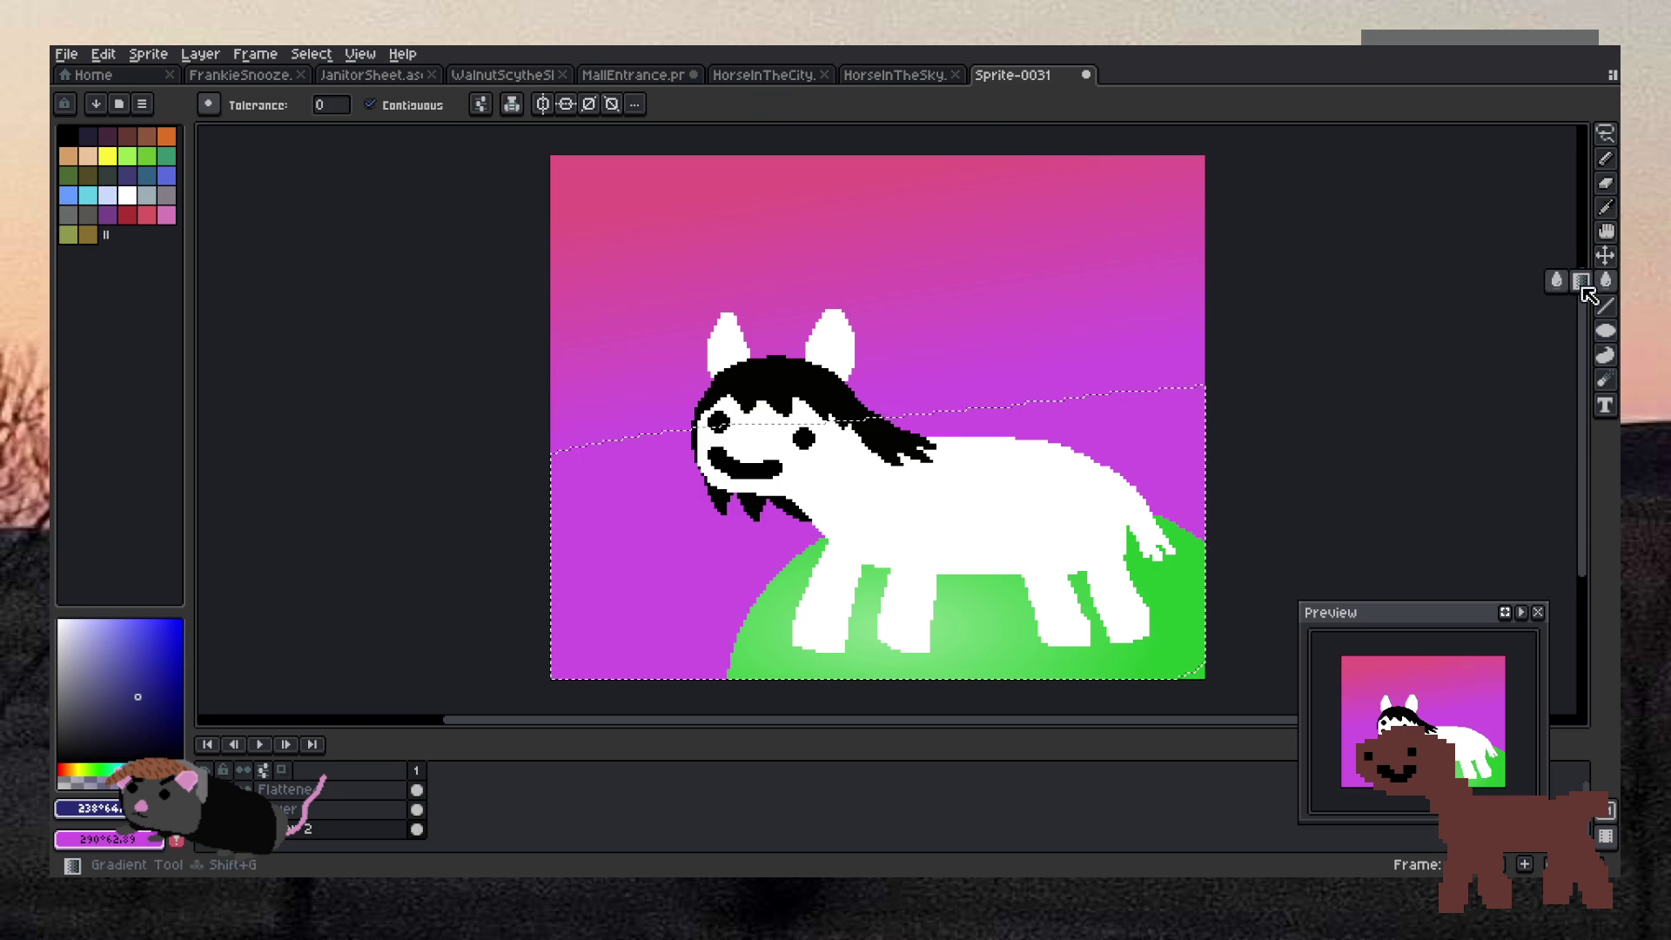
mouse_move(679, 667)
mouse_down()
mouse_move(705, 444)
mouse_move(676, 651)
mouse_move(649, 664)
mouse_move(1162, 405)
mouse_up()
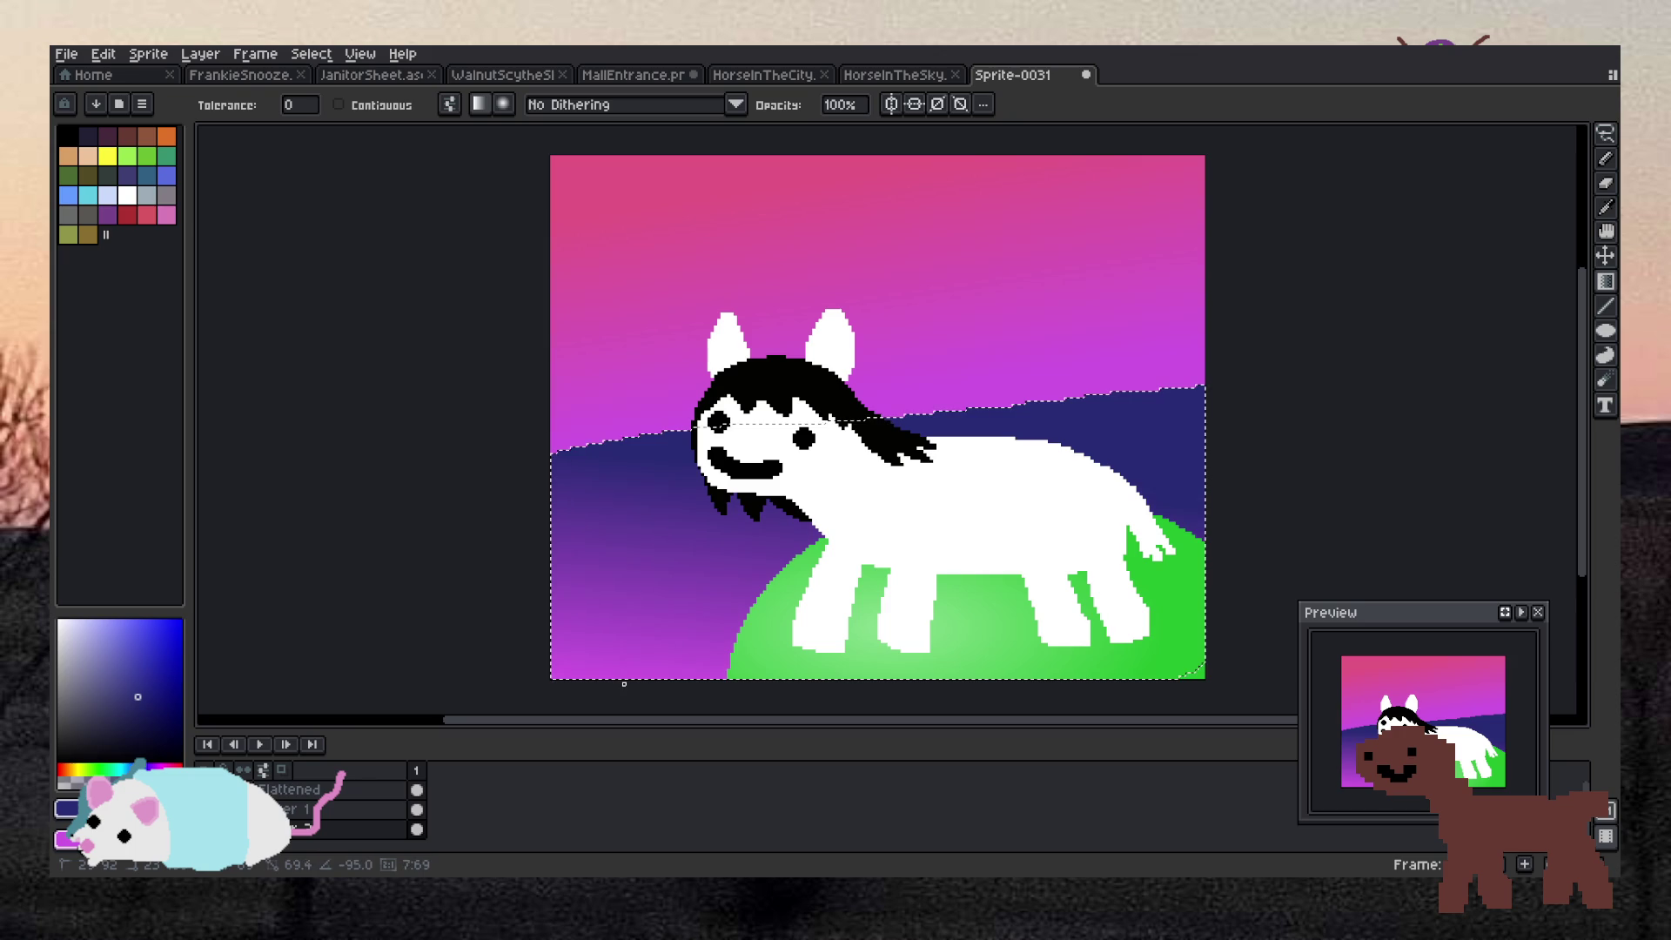
Step: Deselect, sample the dark blue and pencil pixels along the horizon edge
key(ctrl+d)
scroll(564, 435, up, 1)
key(i)
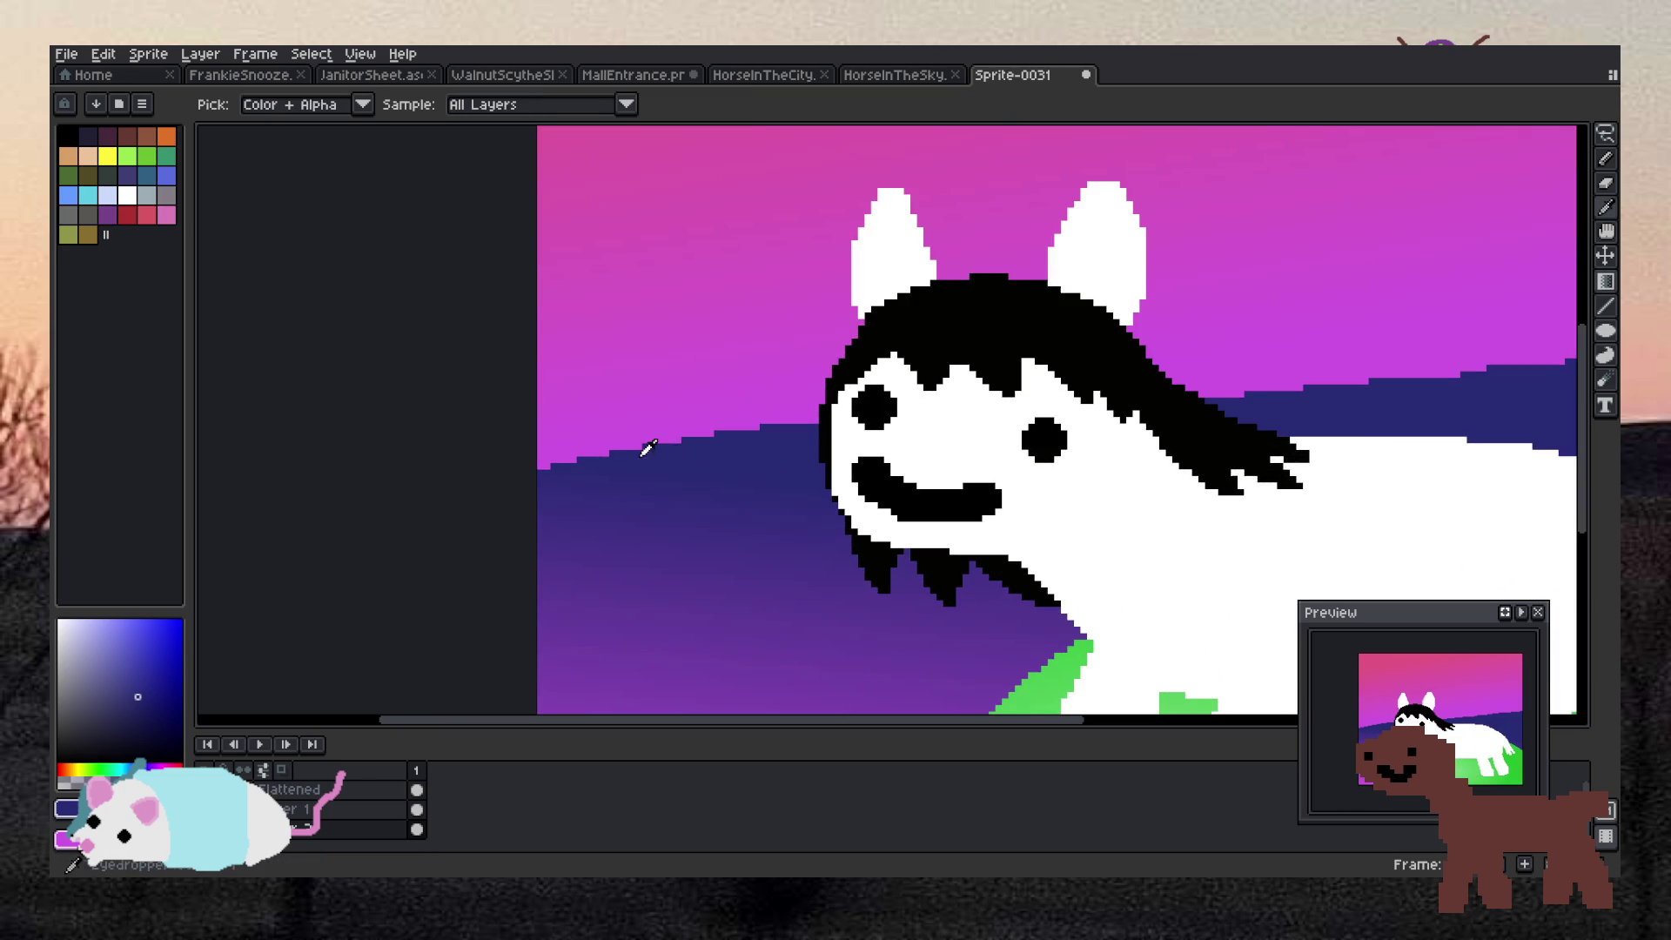
scroll(642, 440, up, 1)
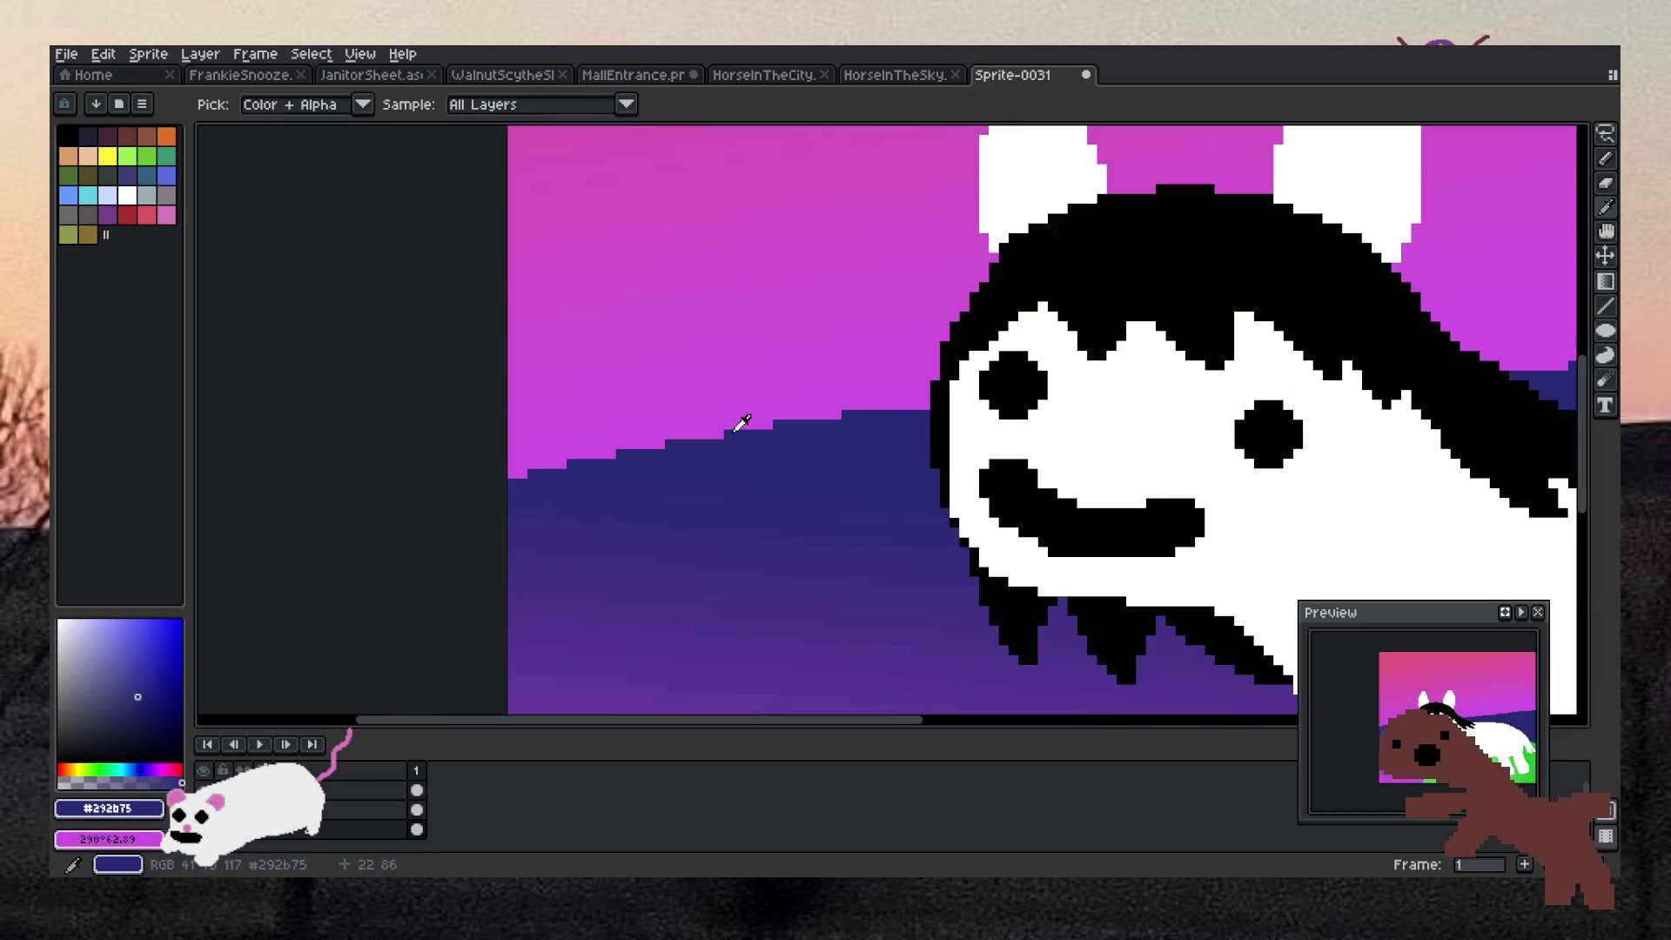
key(b)
click(693, 437)
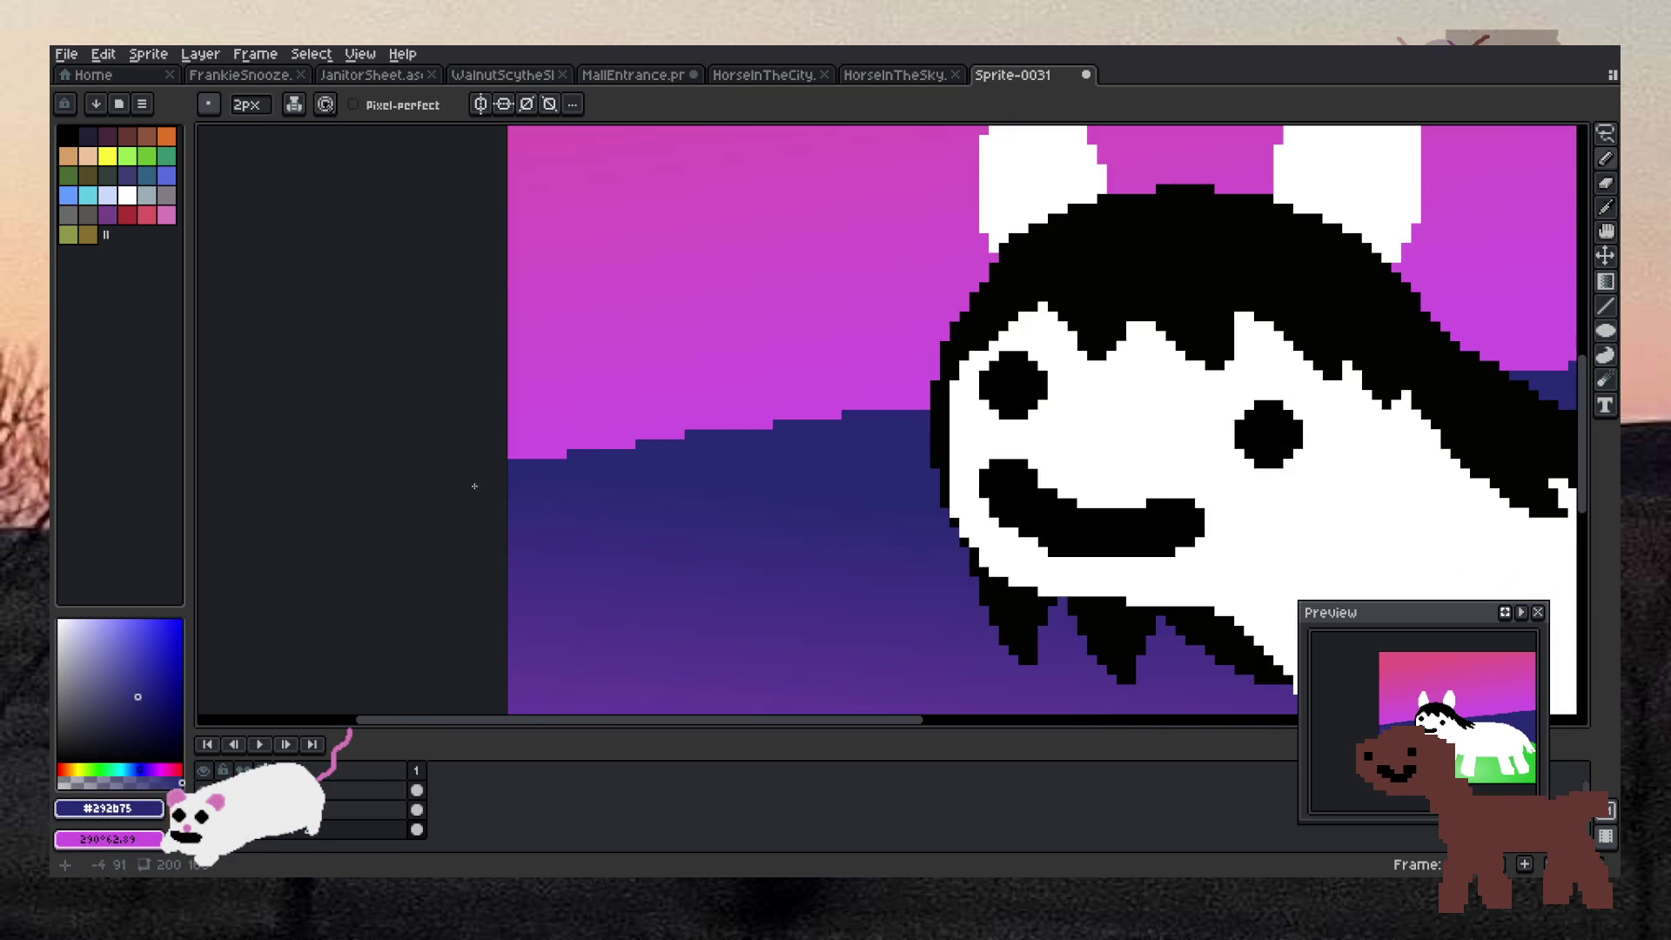
scroll(594, 458, down, 1)
scroll(602, 457, down, 1)
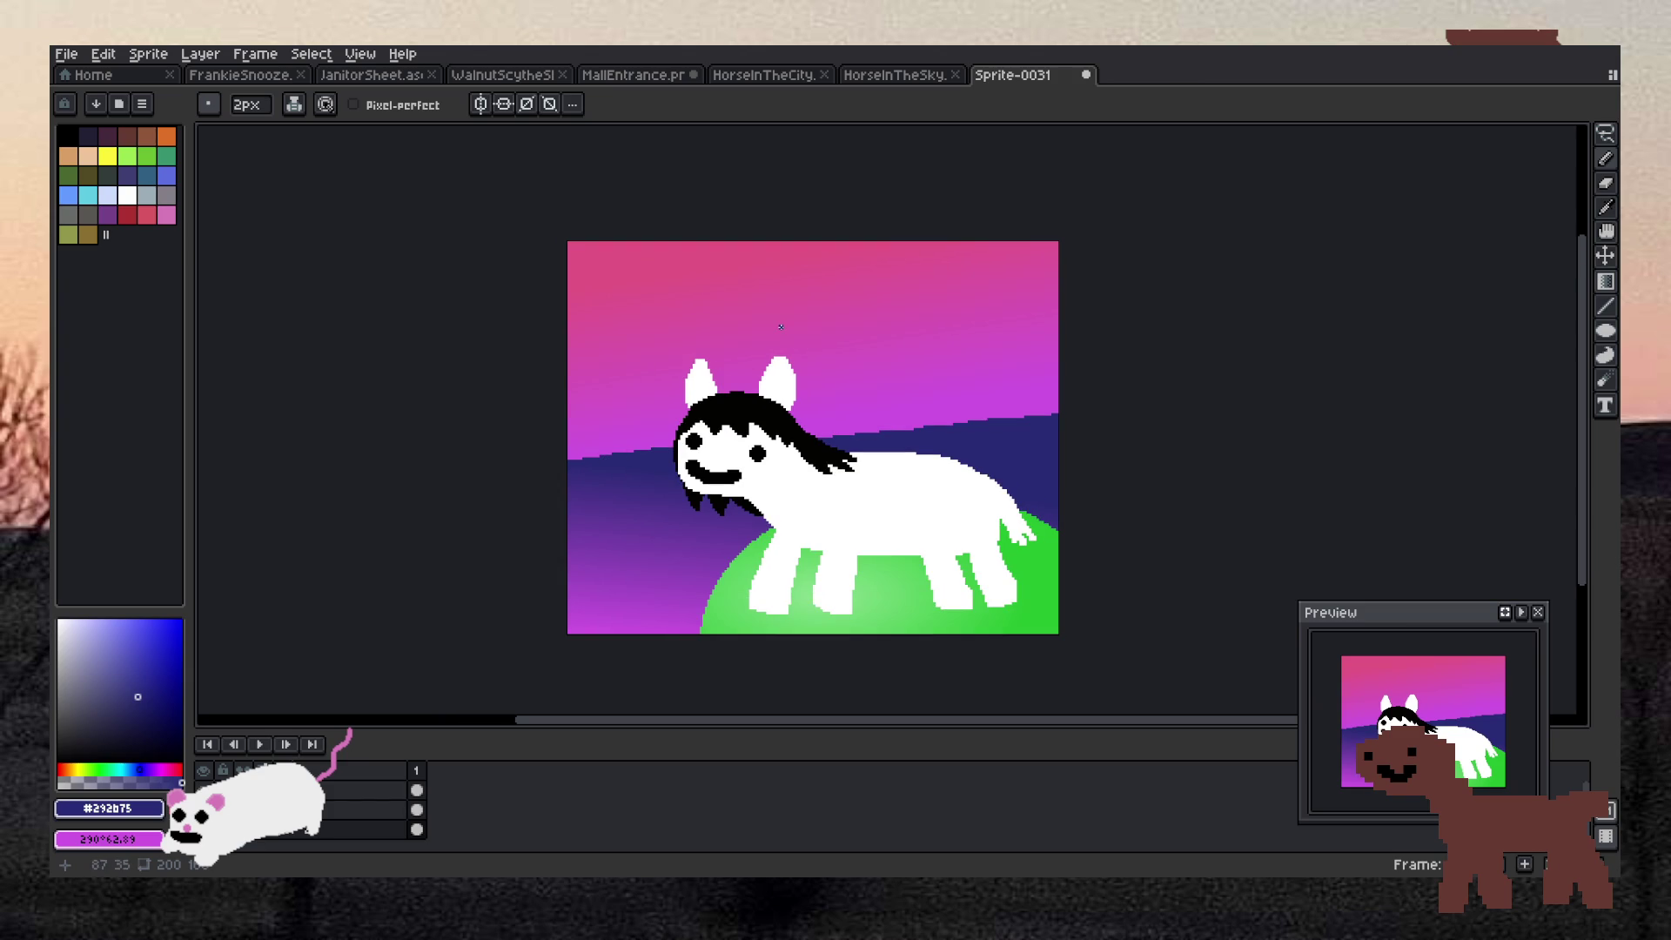
scroll(727, 309, up, 1)
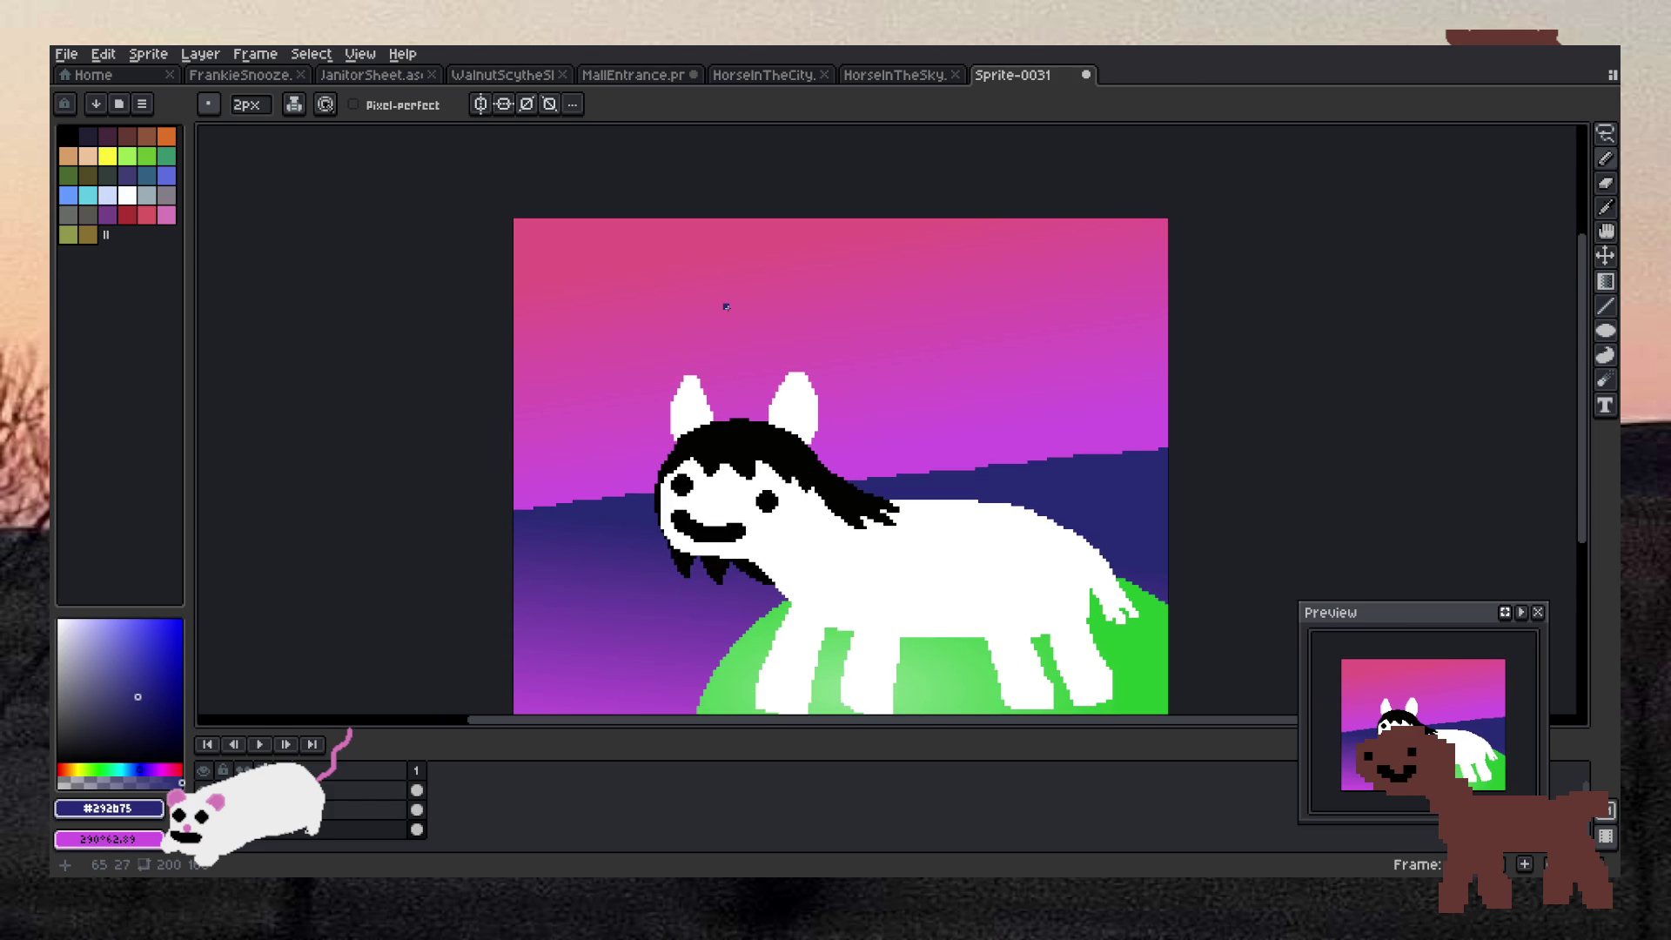
scroll(726, 306, down, 2)
scroll(712, 365, up, 1)
scroll(700, 411, up, 1)
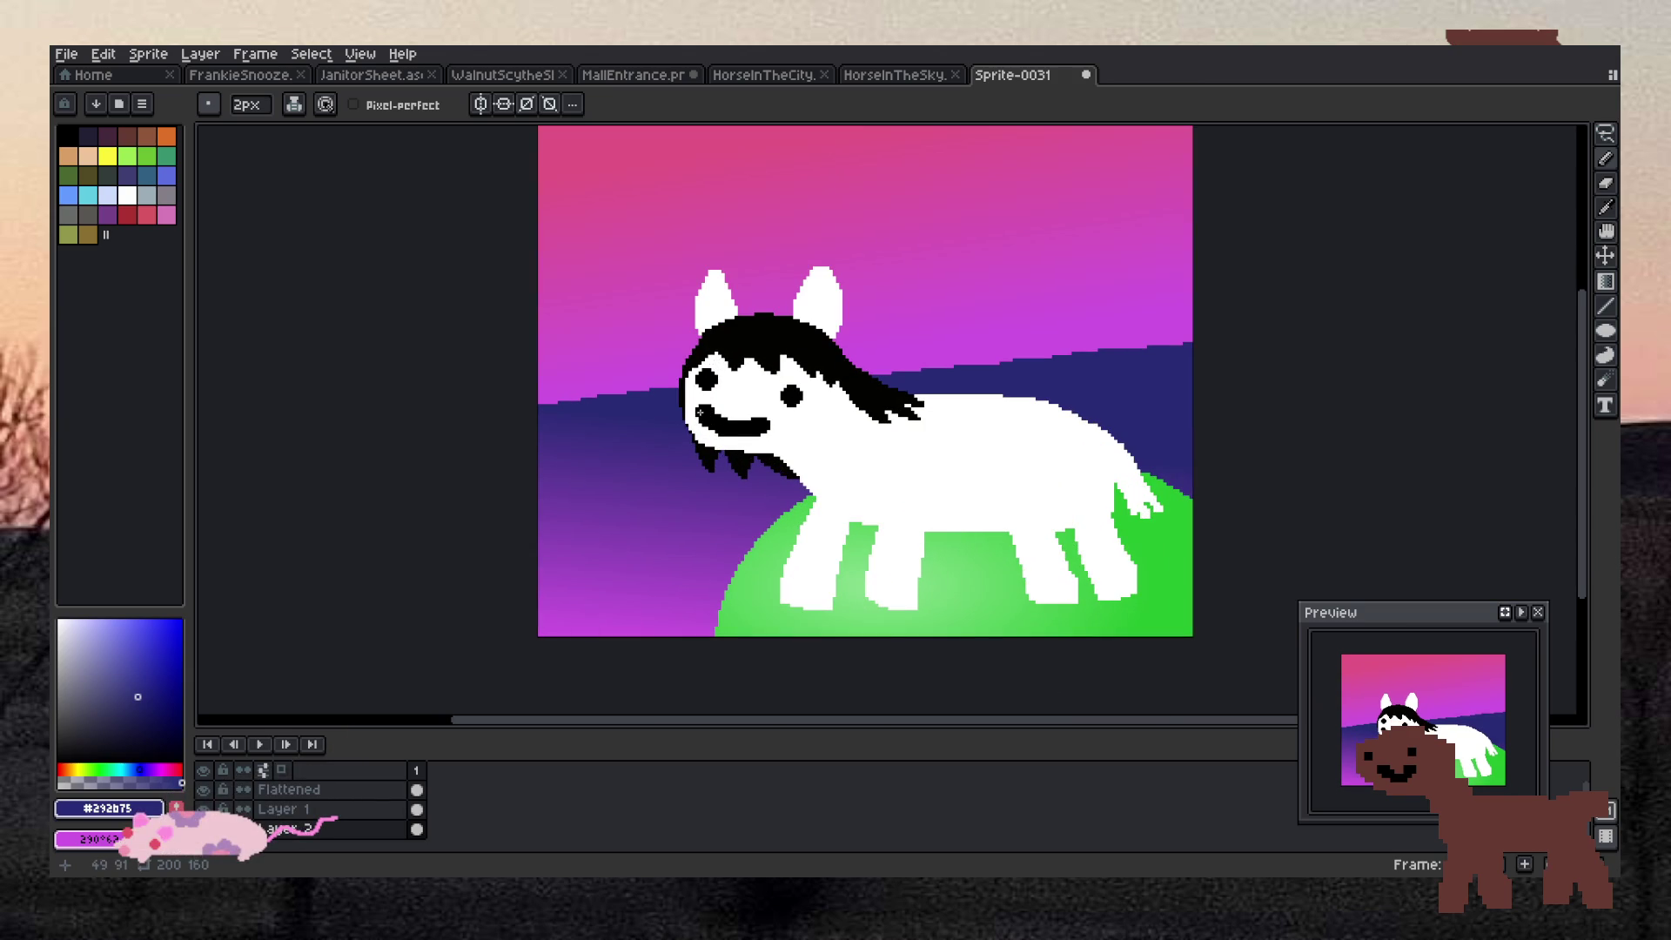
Step: Delete the dark-blue lower shape and refill its selection with a dark-blue gradient
key(w)
click(703, 415)
key(Delete)
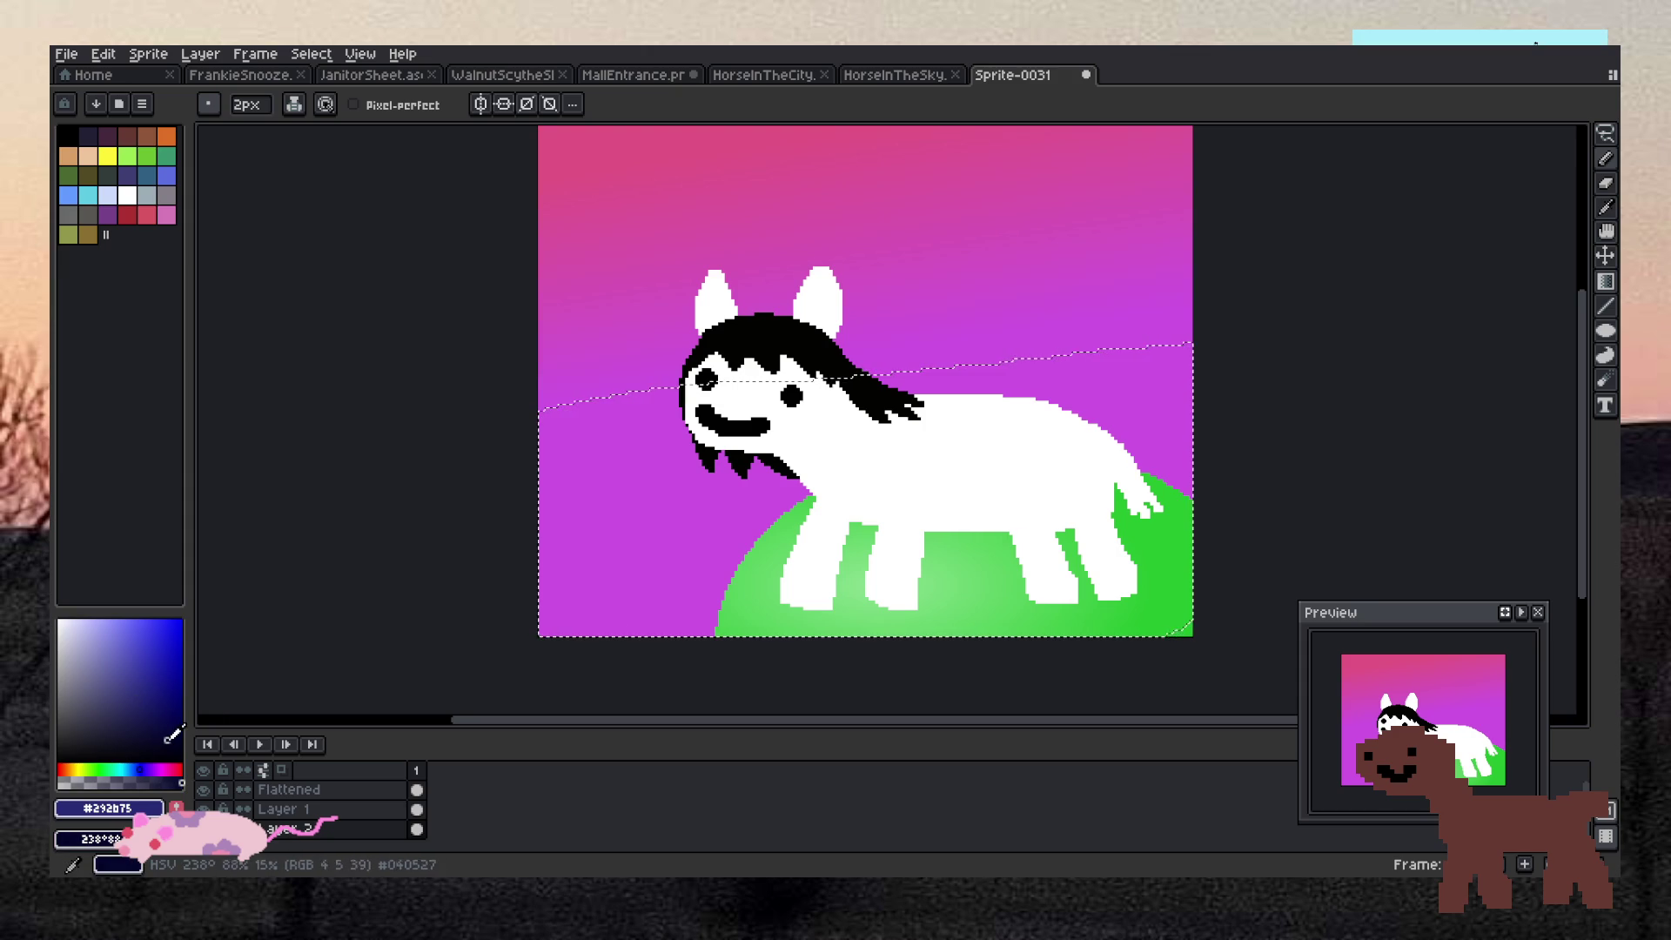
click(1605, 280)
mouse_move(596, 485)
mouse_down()
mouse_move(602, 442)
mouse_move(641, 508)
mouse_move(667, 640)
mouse_move(635, 709)
mouse_move(604, 713)
mouse_up()
Step: Sample a canvas colour, then make red the drawing colour
key(v)
scroll(613, 557, up, 1)
scroll(485, 455, up, 2)
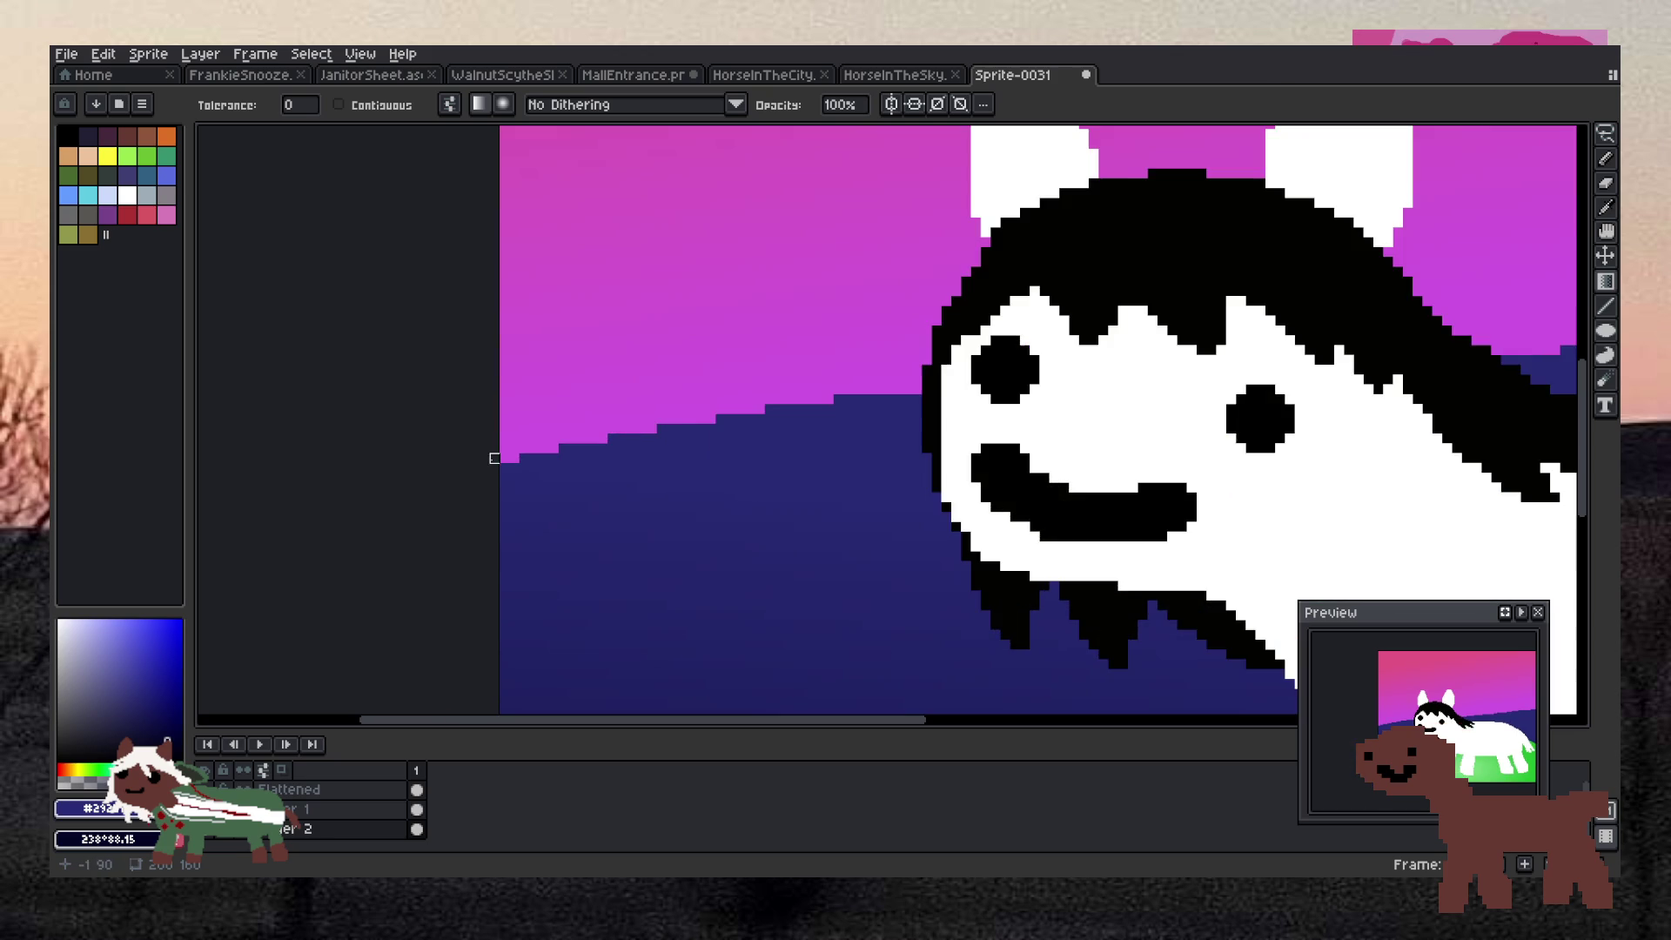
scroll(524, 439, up, 1)
key(alt)
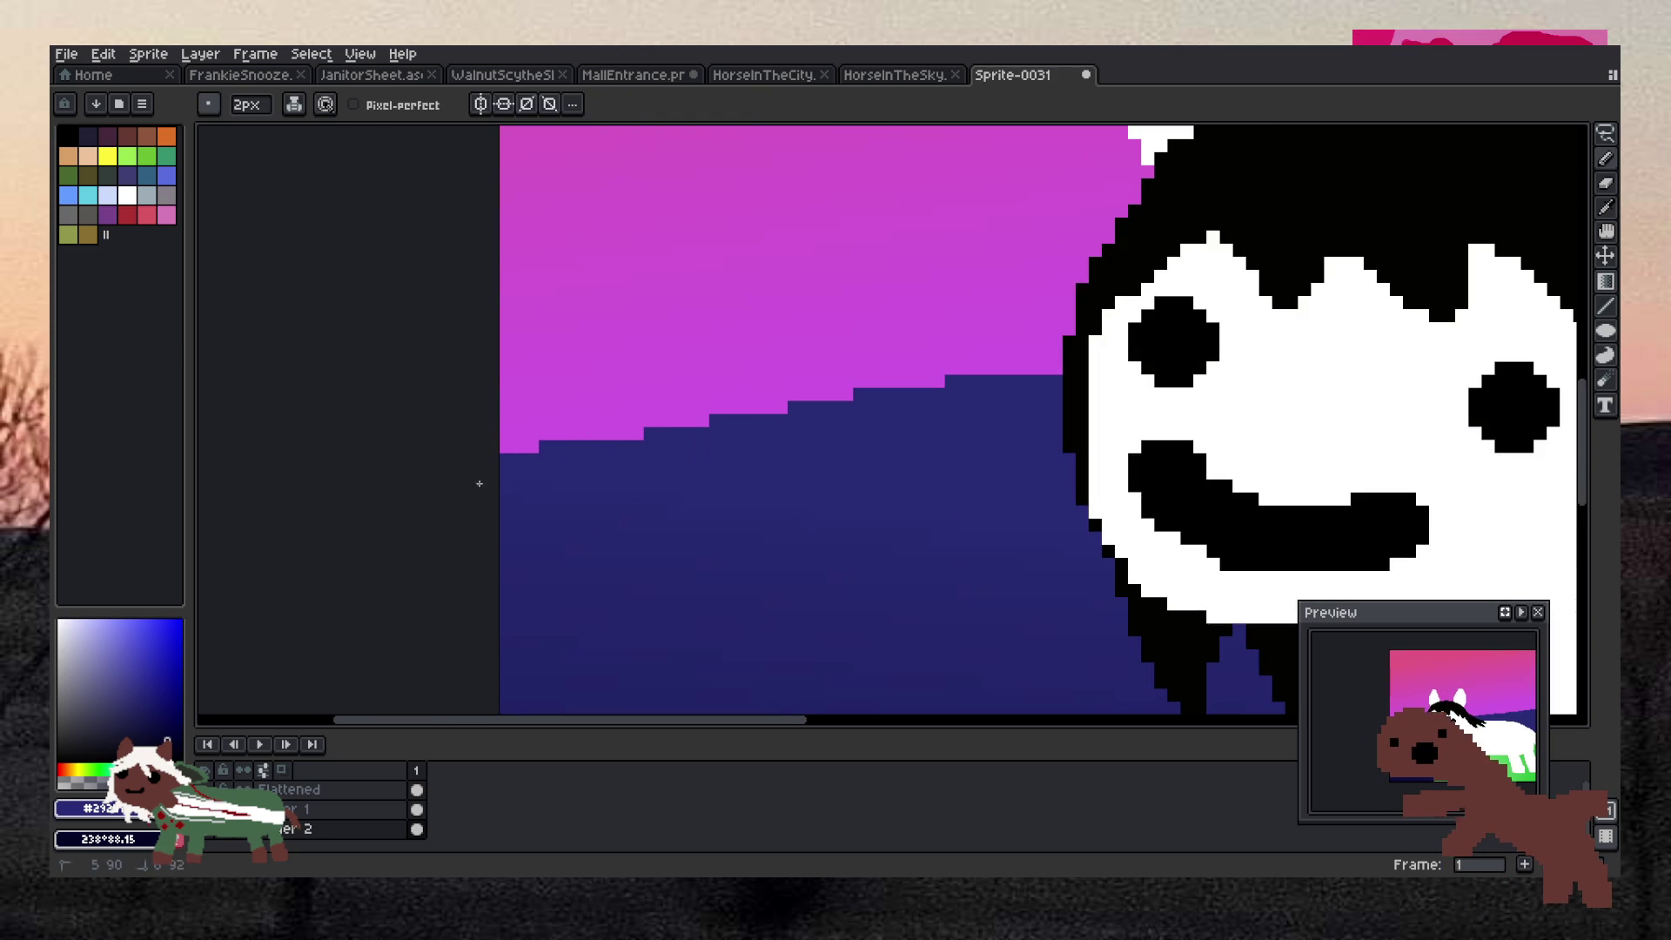
scroll(534, 462, down, 1)
scroll(533, 461, down, 3)
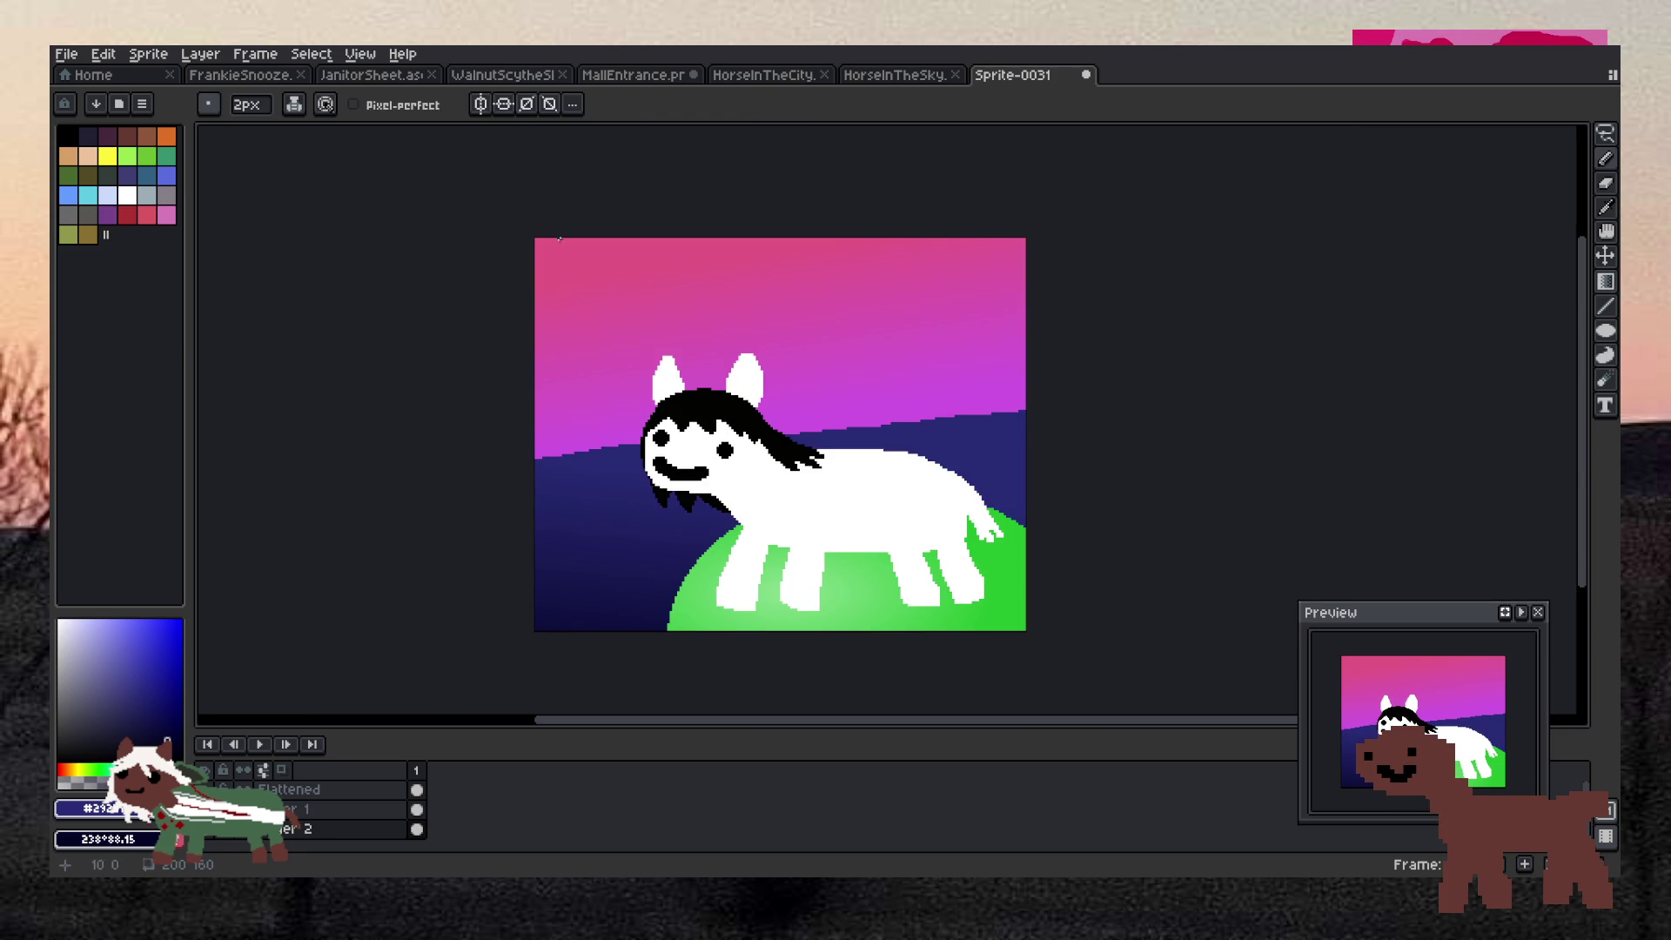
click(127, 214)
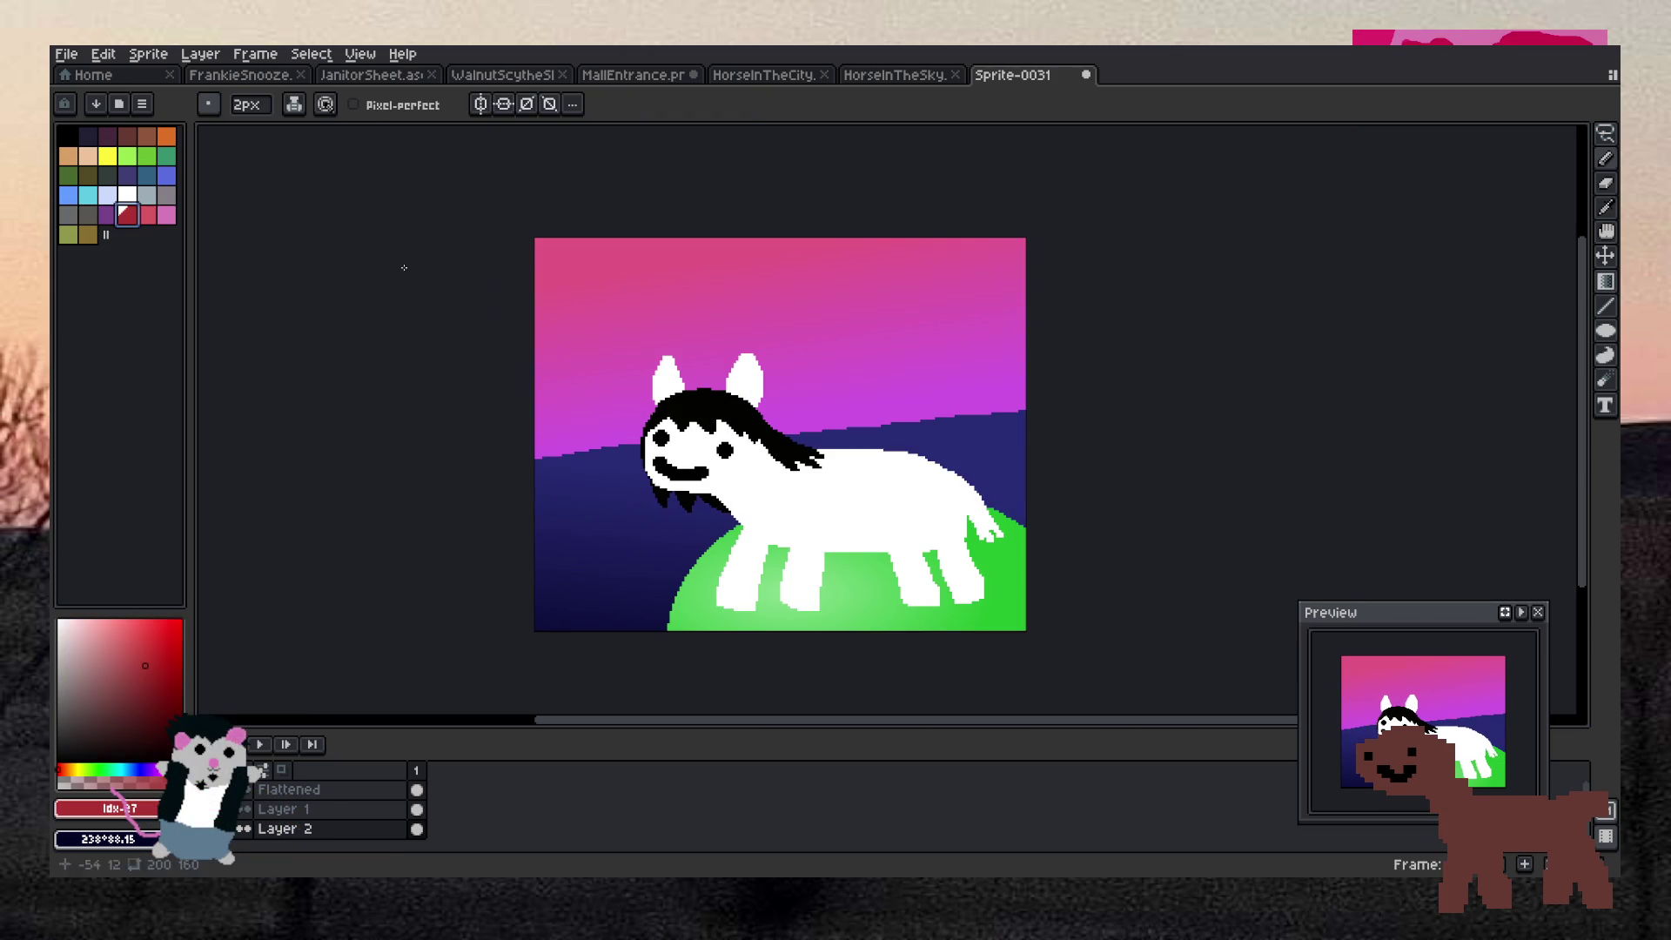
Step: Draw a red filled circle in the sky and an orange ball in the upper left
click(1606, 329)
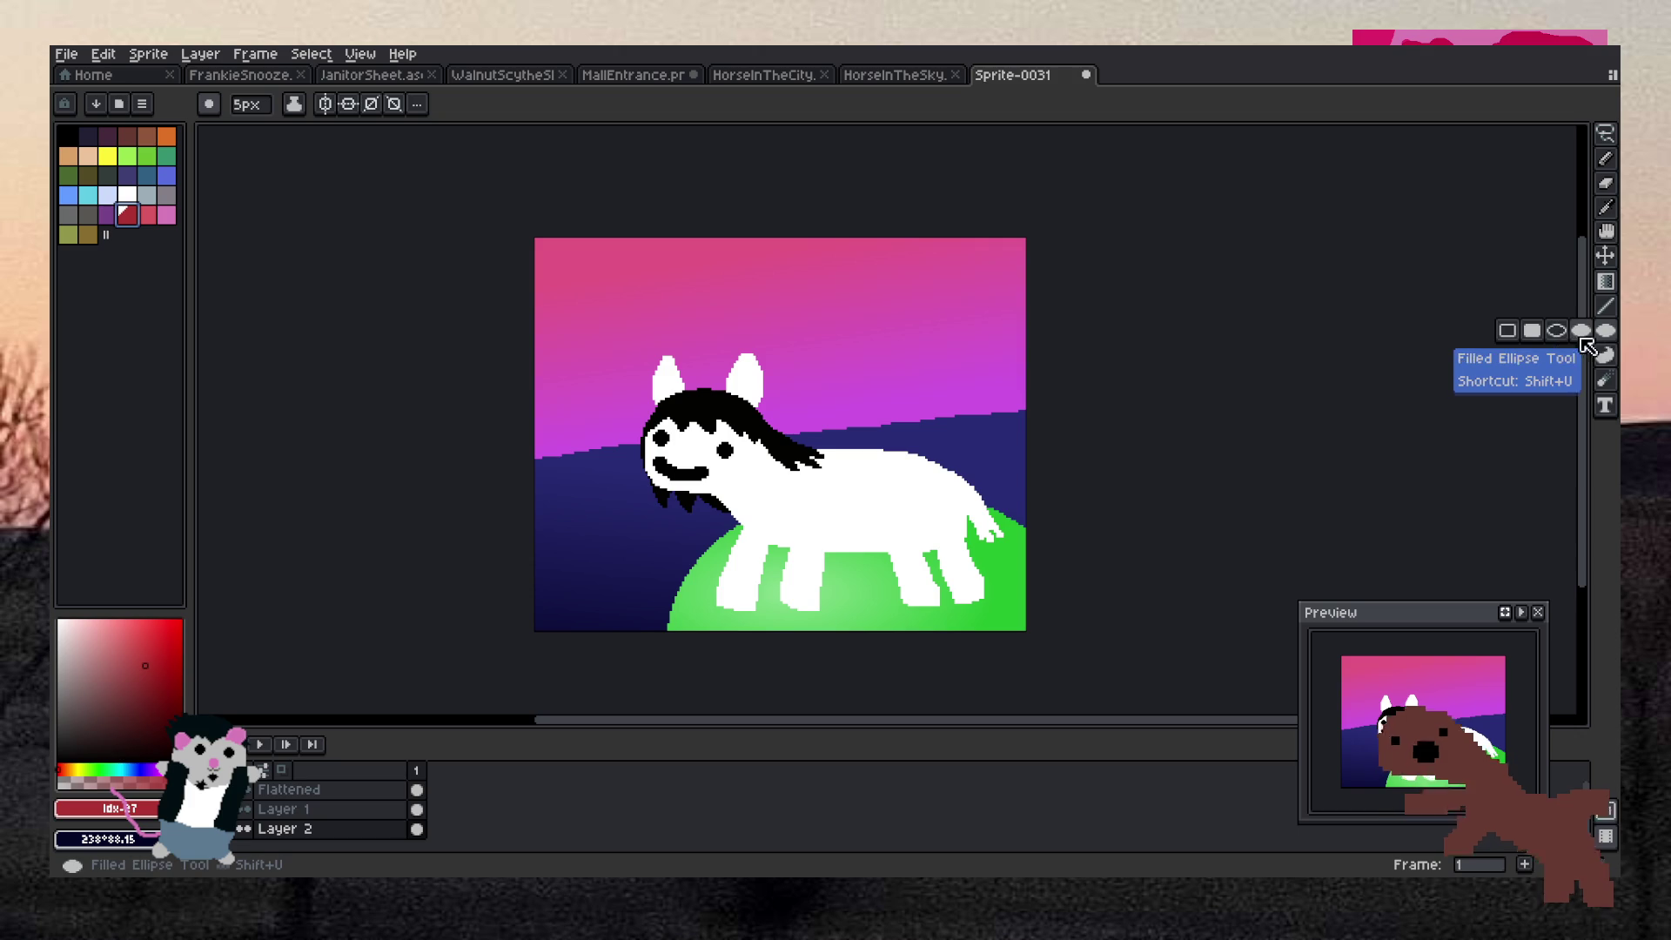
scroll(941, 355, up, 2)
drag(913, 362, 1033, 479)
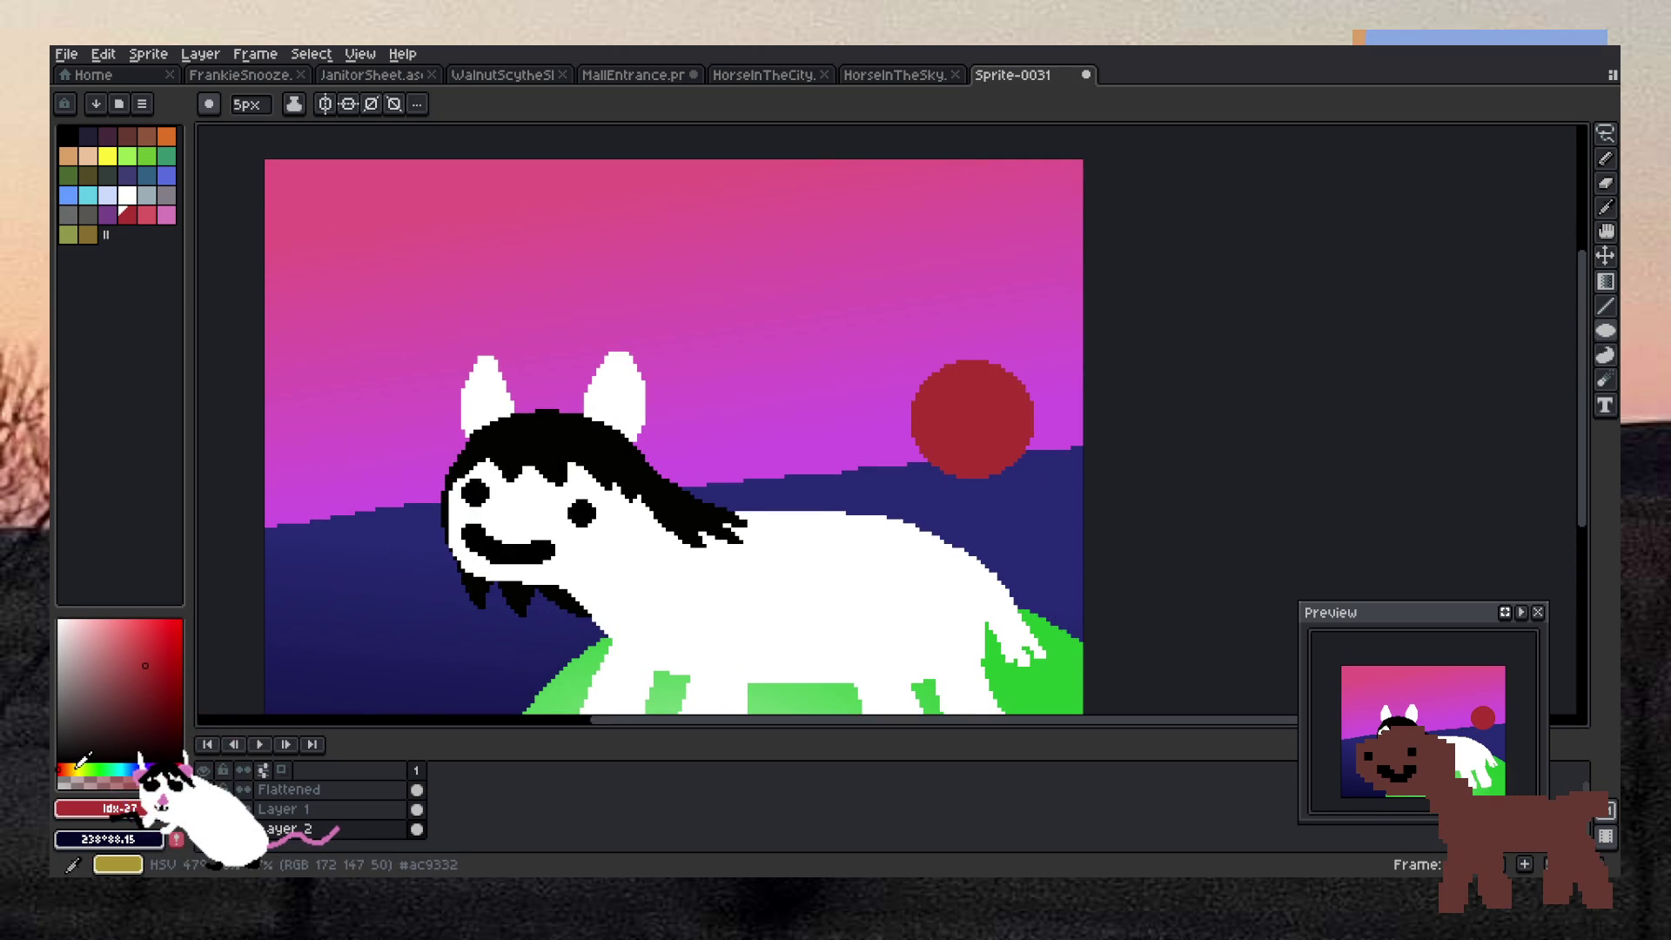
click(74, 767)
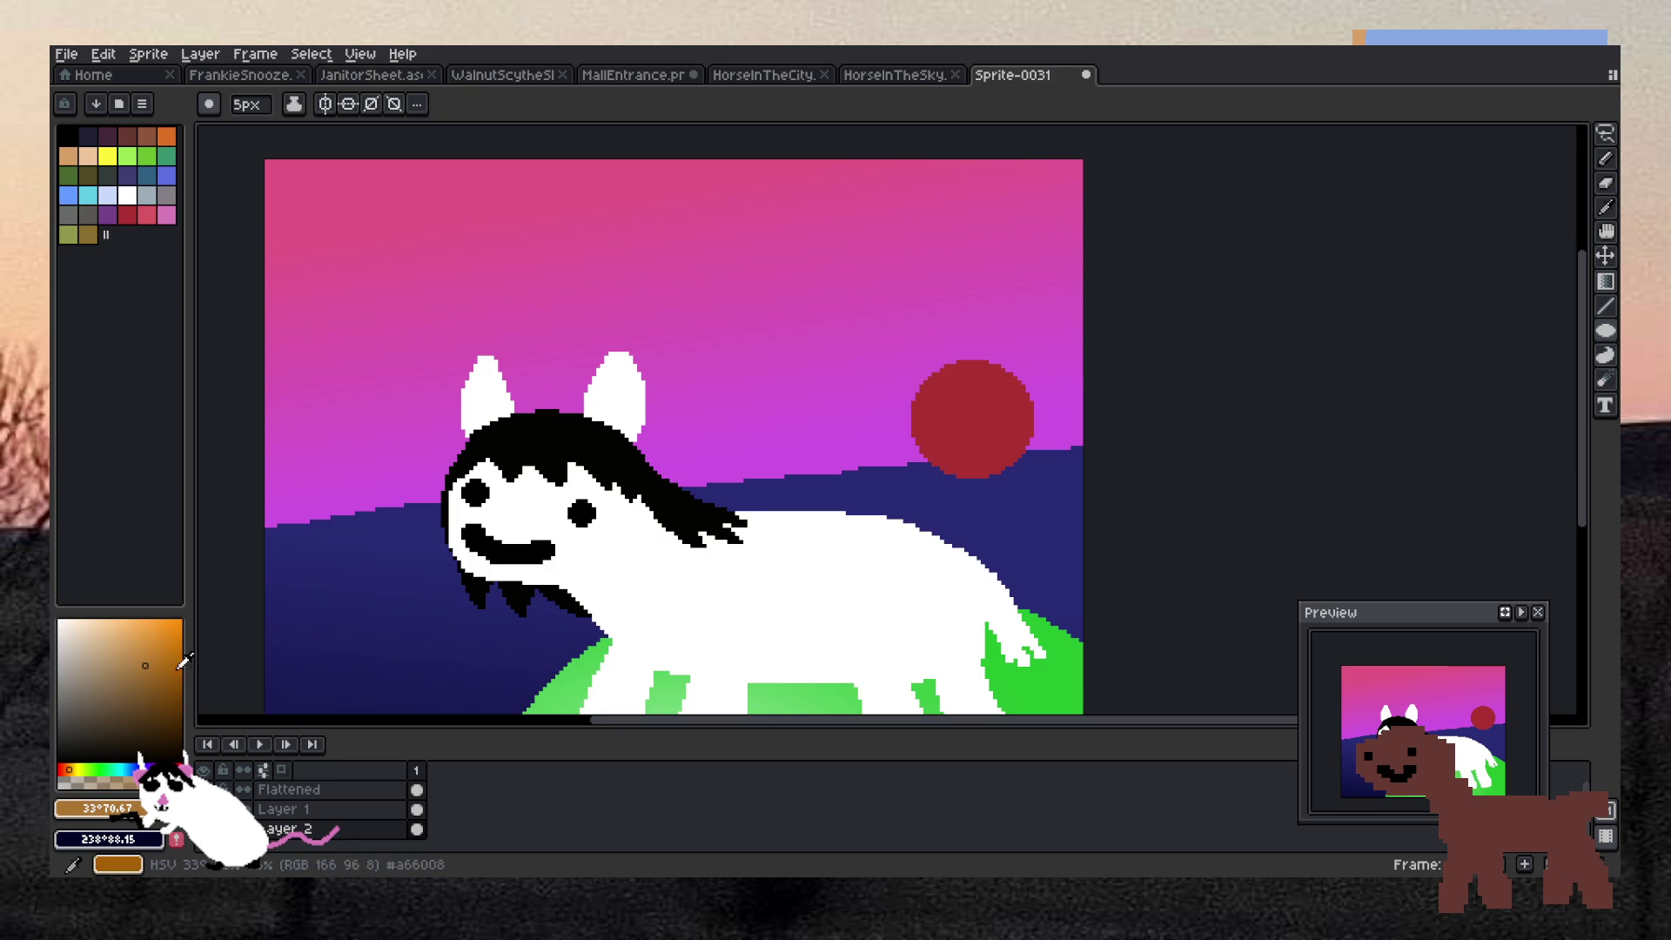
drag(329, 337, 342, 342)
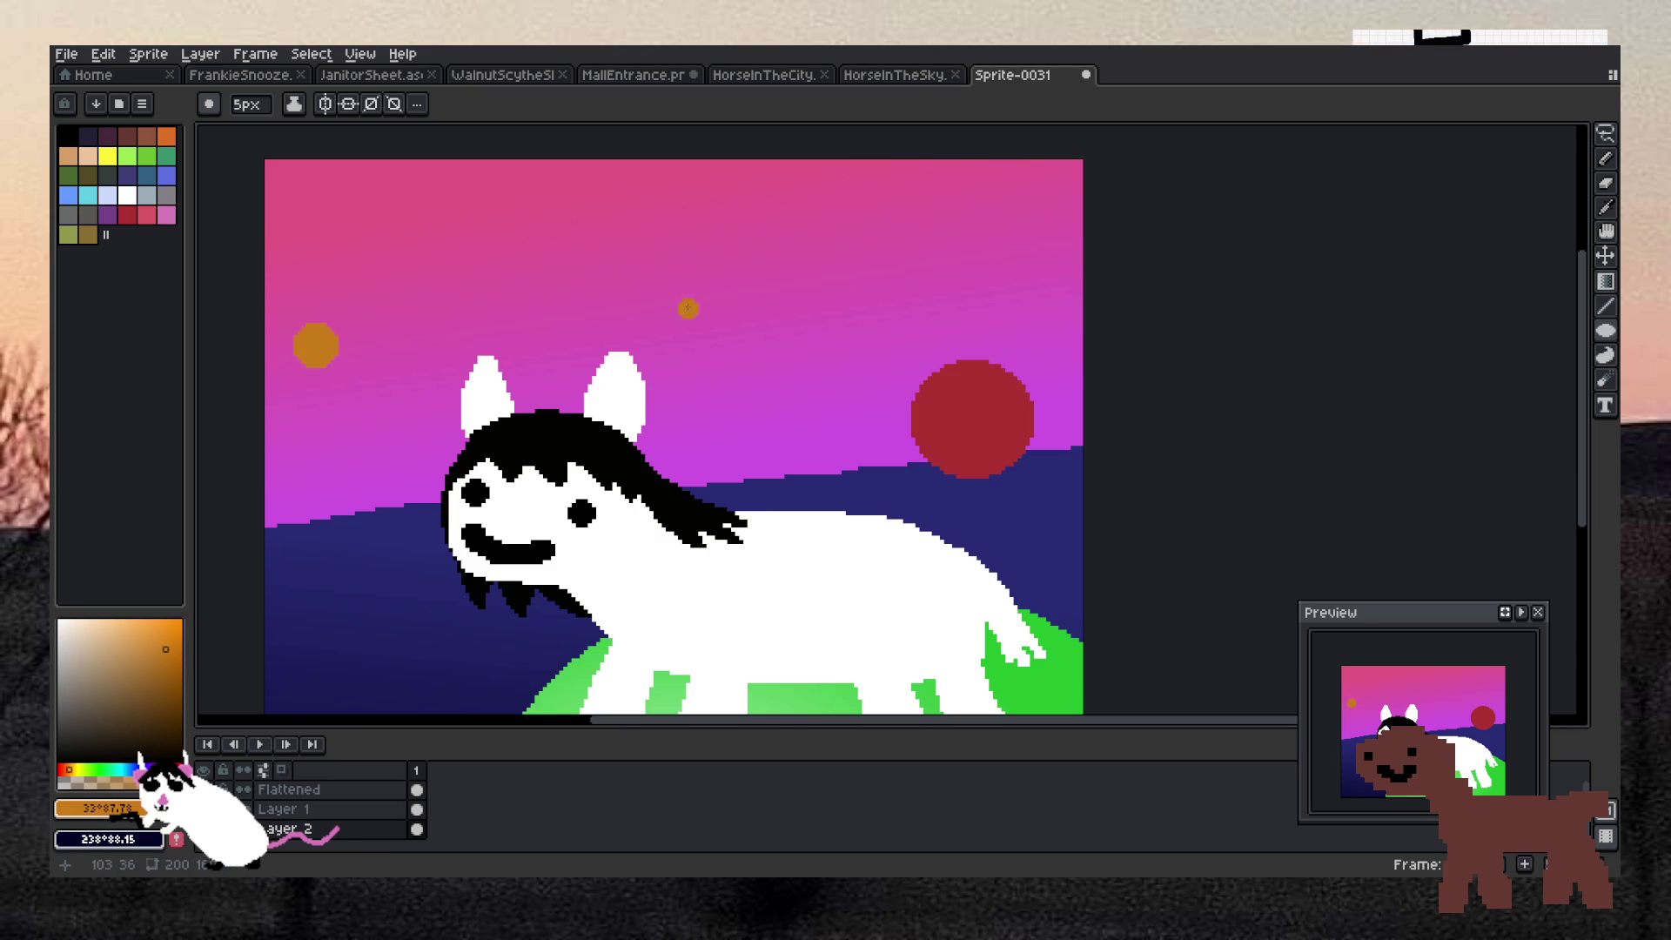
Step: Paint a large lime-green ball left of the horse and undo a misshapen yellow-green blob
click(98, 771)
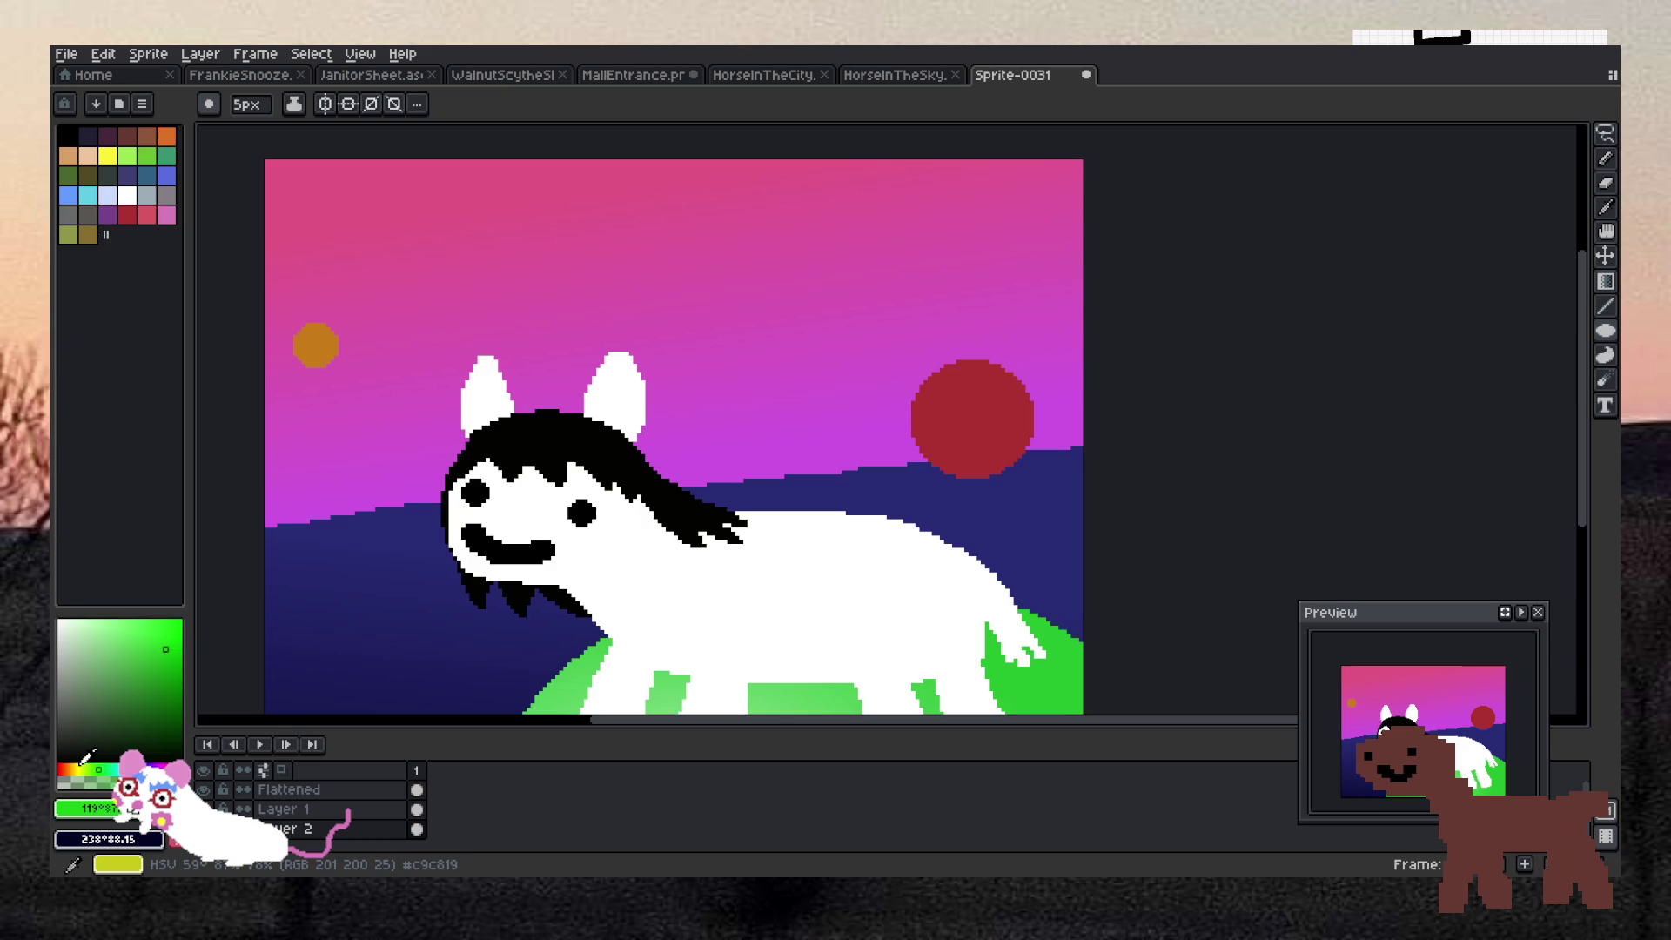
drag(85, 762, 90, 757)
drag(288, 452, 353, 554)
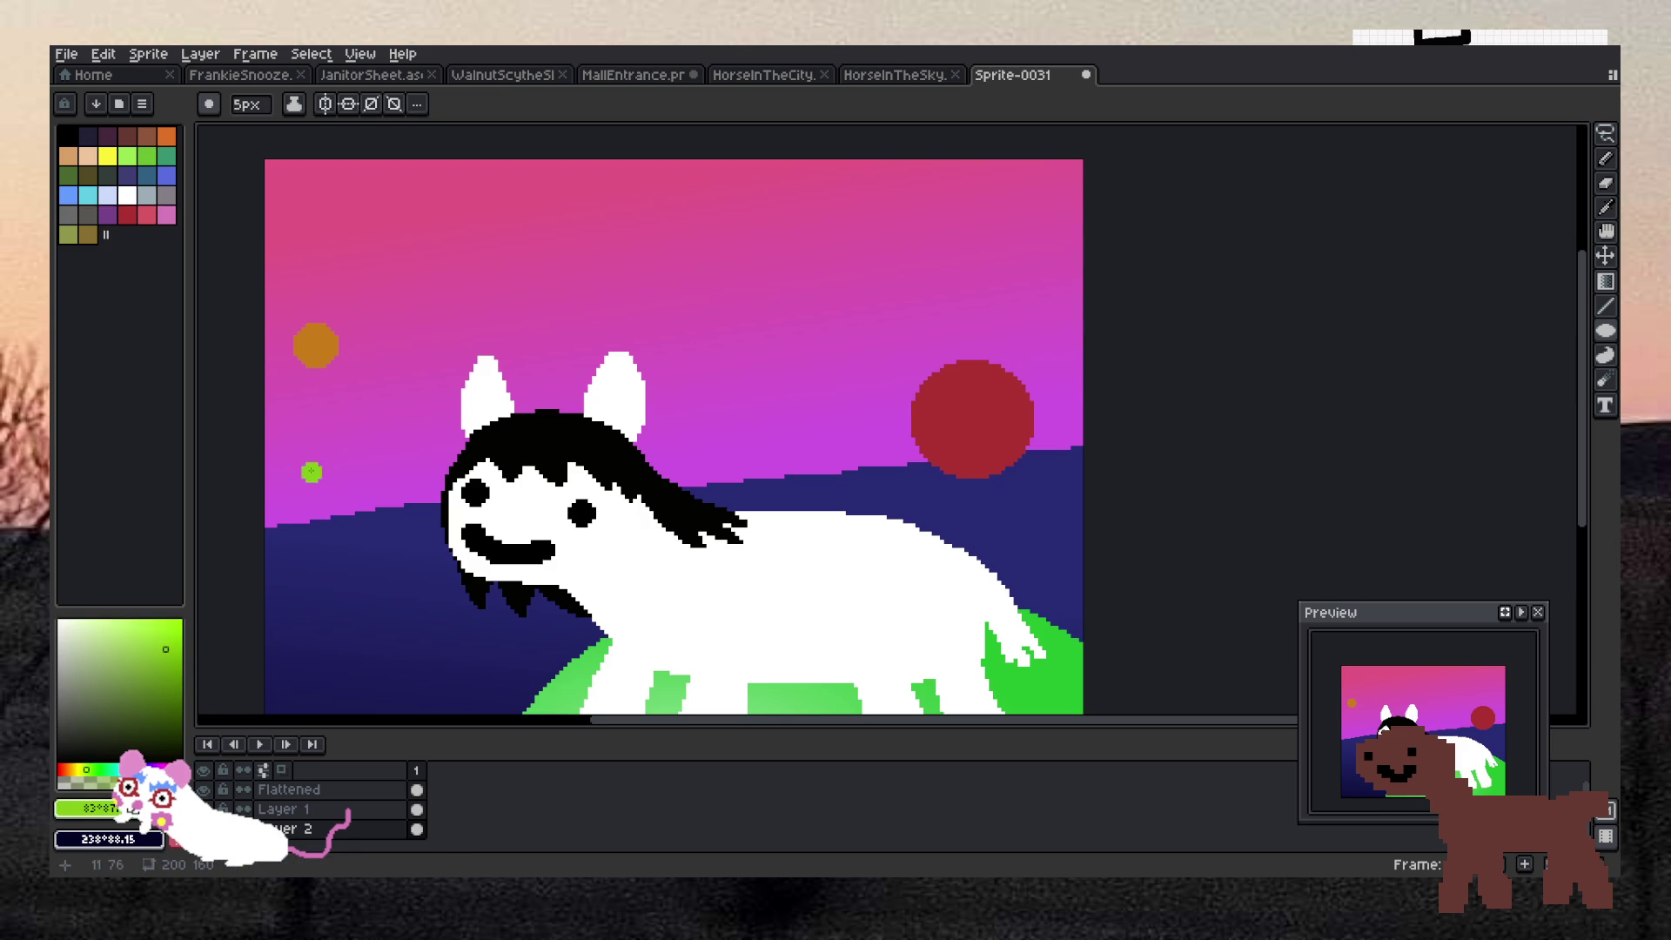
scroll(353, 640, down, 3)
scroll(352, 668, up, 3)
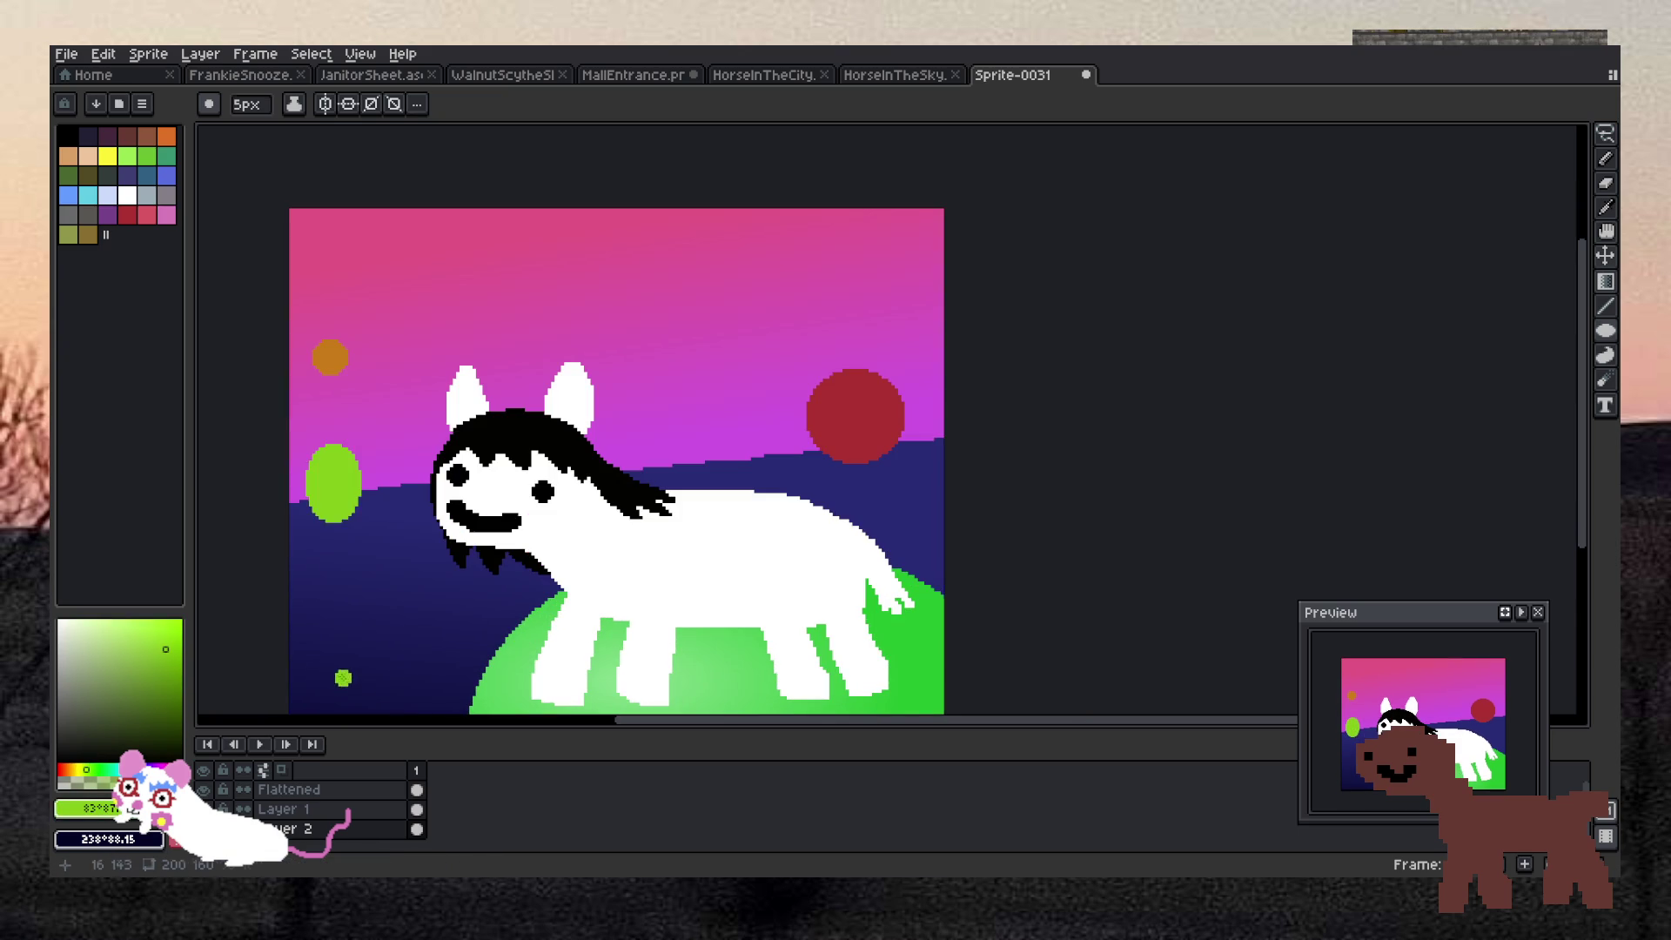
drag(333, 545, 442, 635)
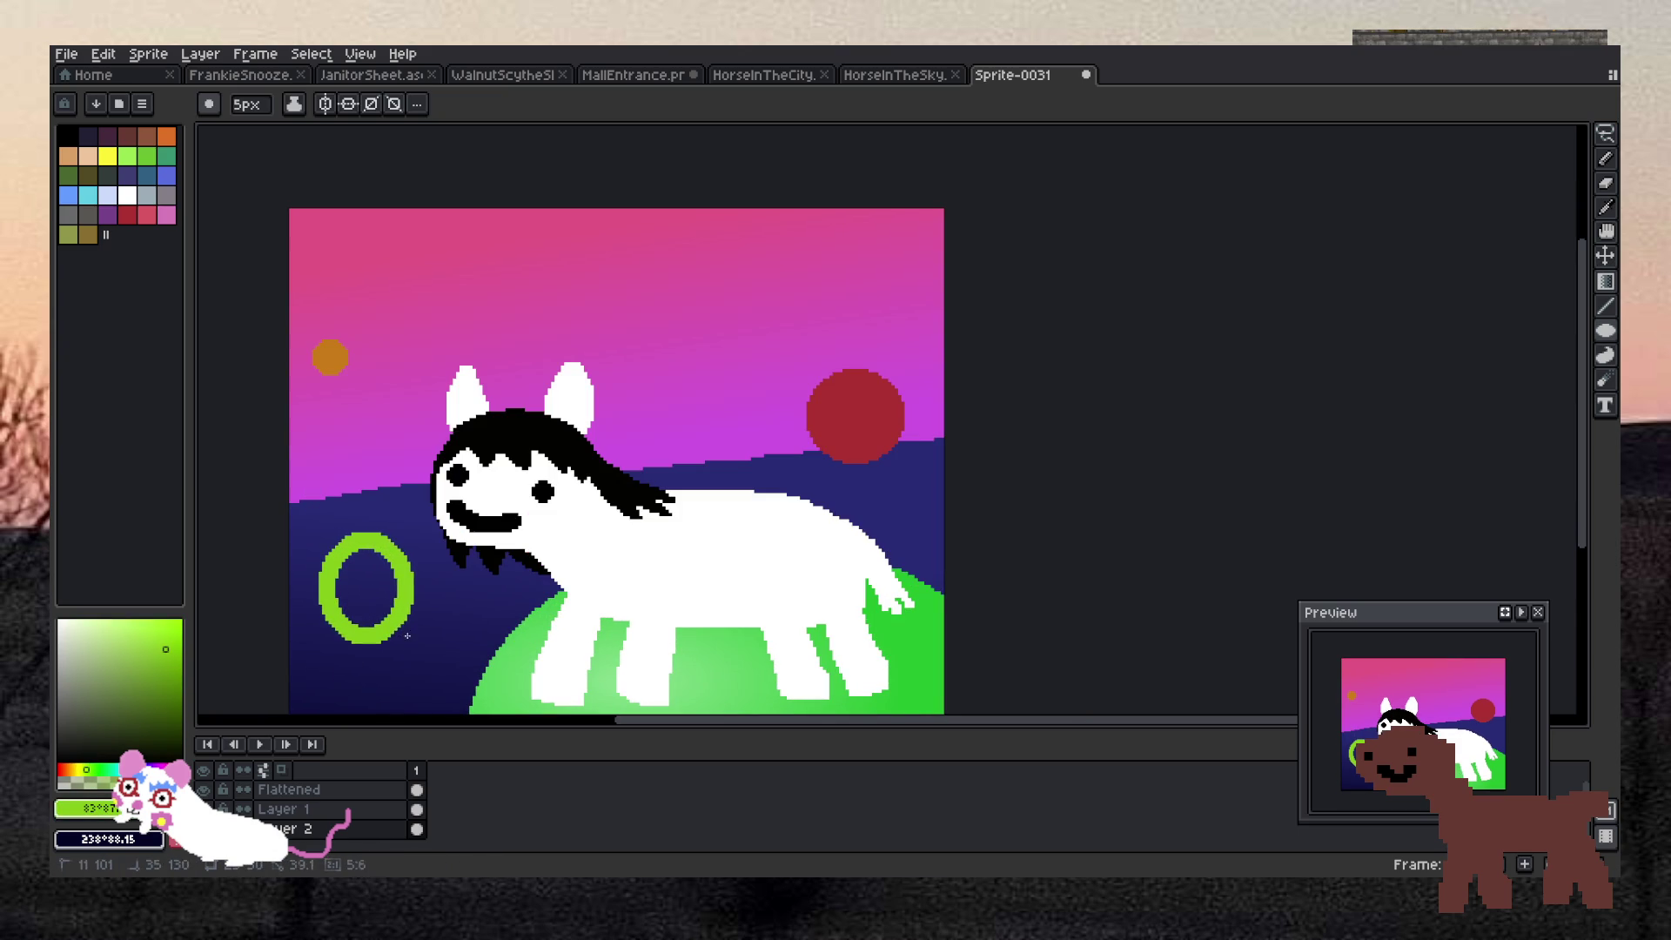
scroll(441, 635, down, 1)
scroll(626, 469, down, 1)
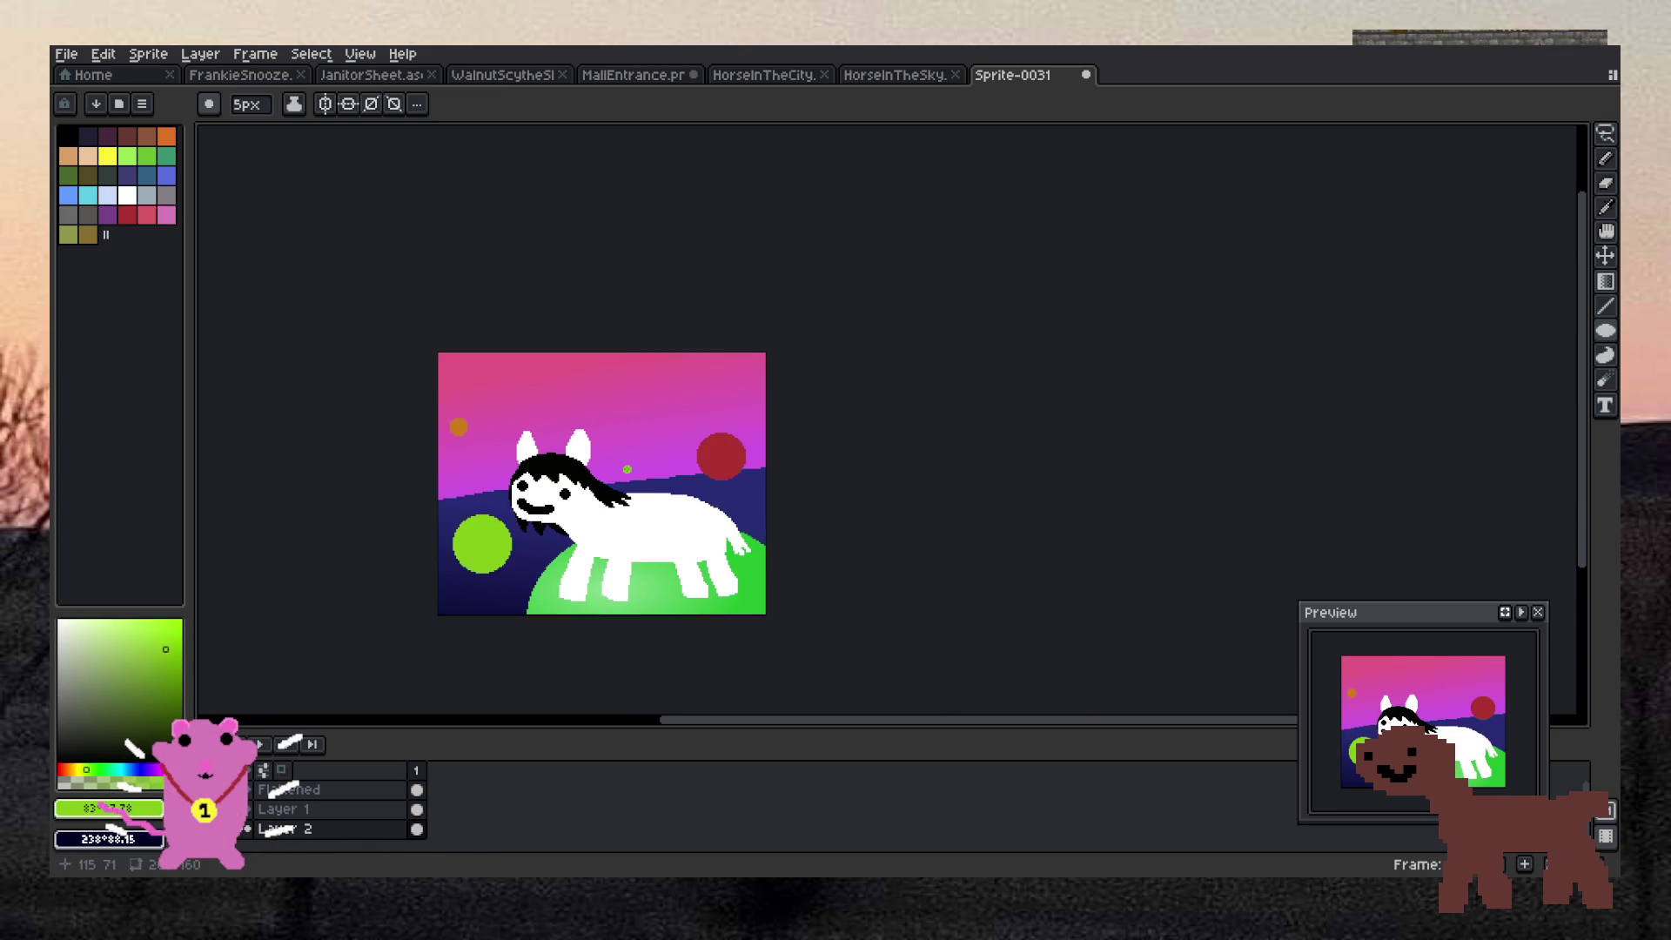
scroll(627, 469, up, 1)
mouse_move(85, 763)
mouse_down()
mouse_move(71, 764)
mouse_move(162, 766)
mouse_move(87, 743)
mouse_up()
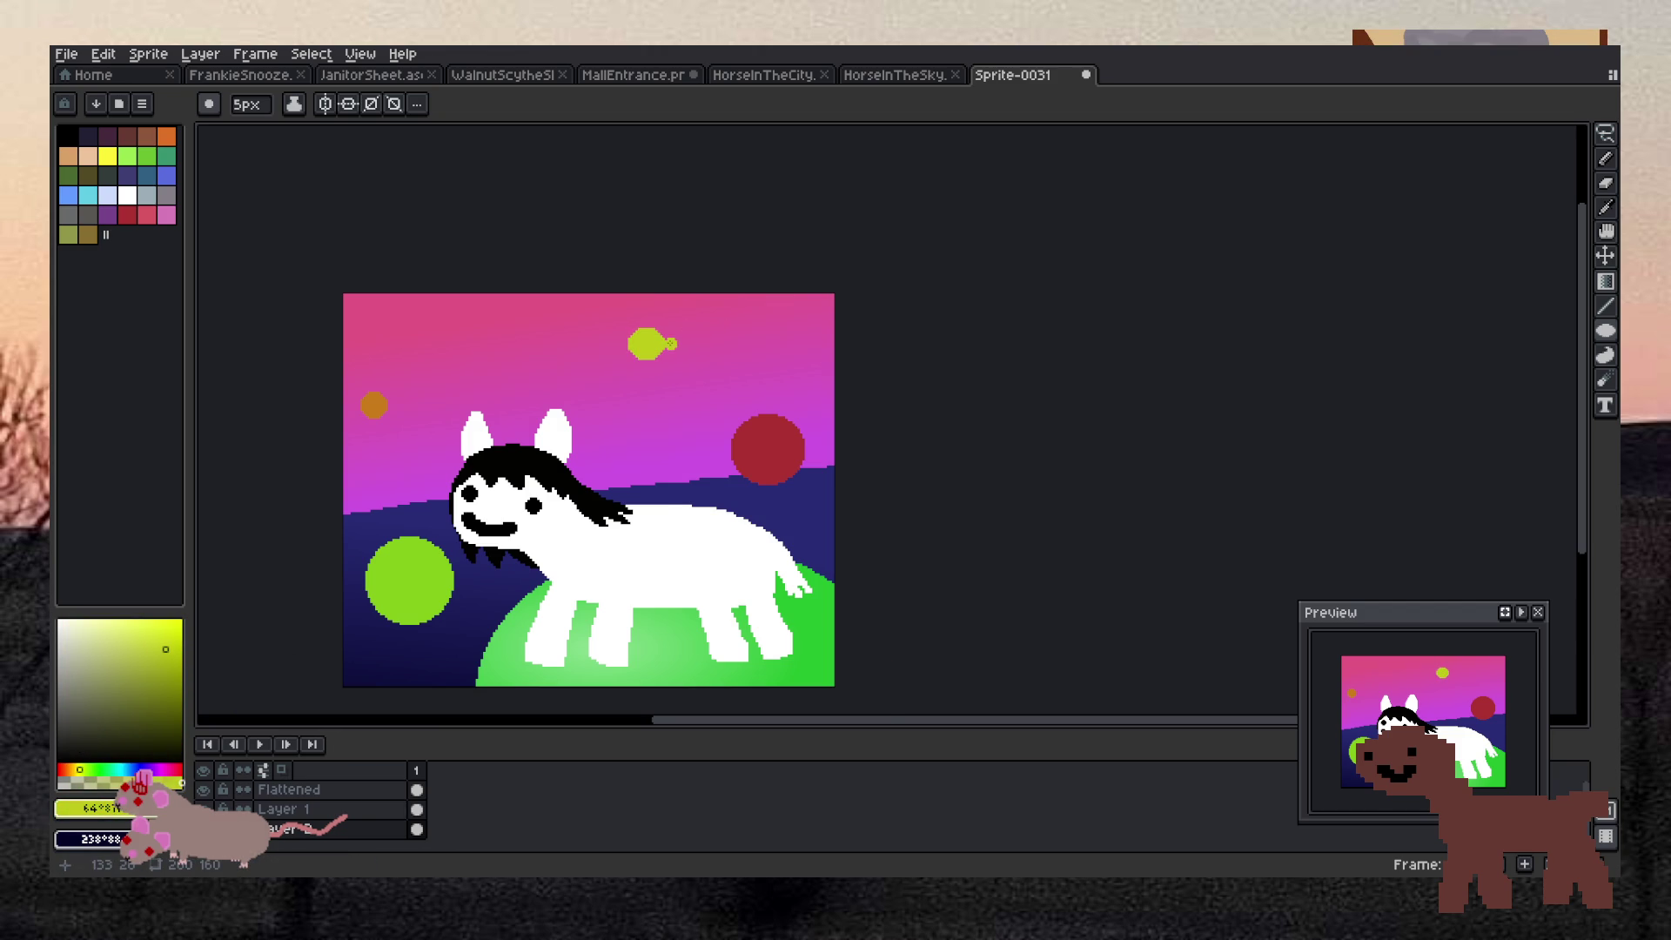
key(ctrl+z)
scroll(669, 344, up, 1)
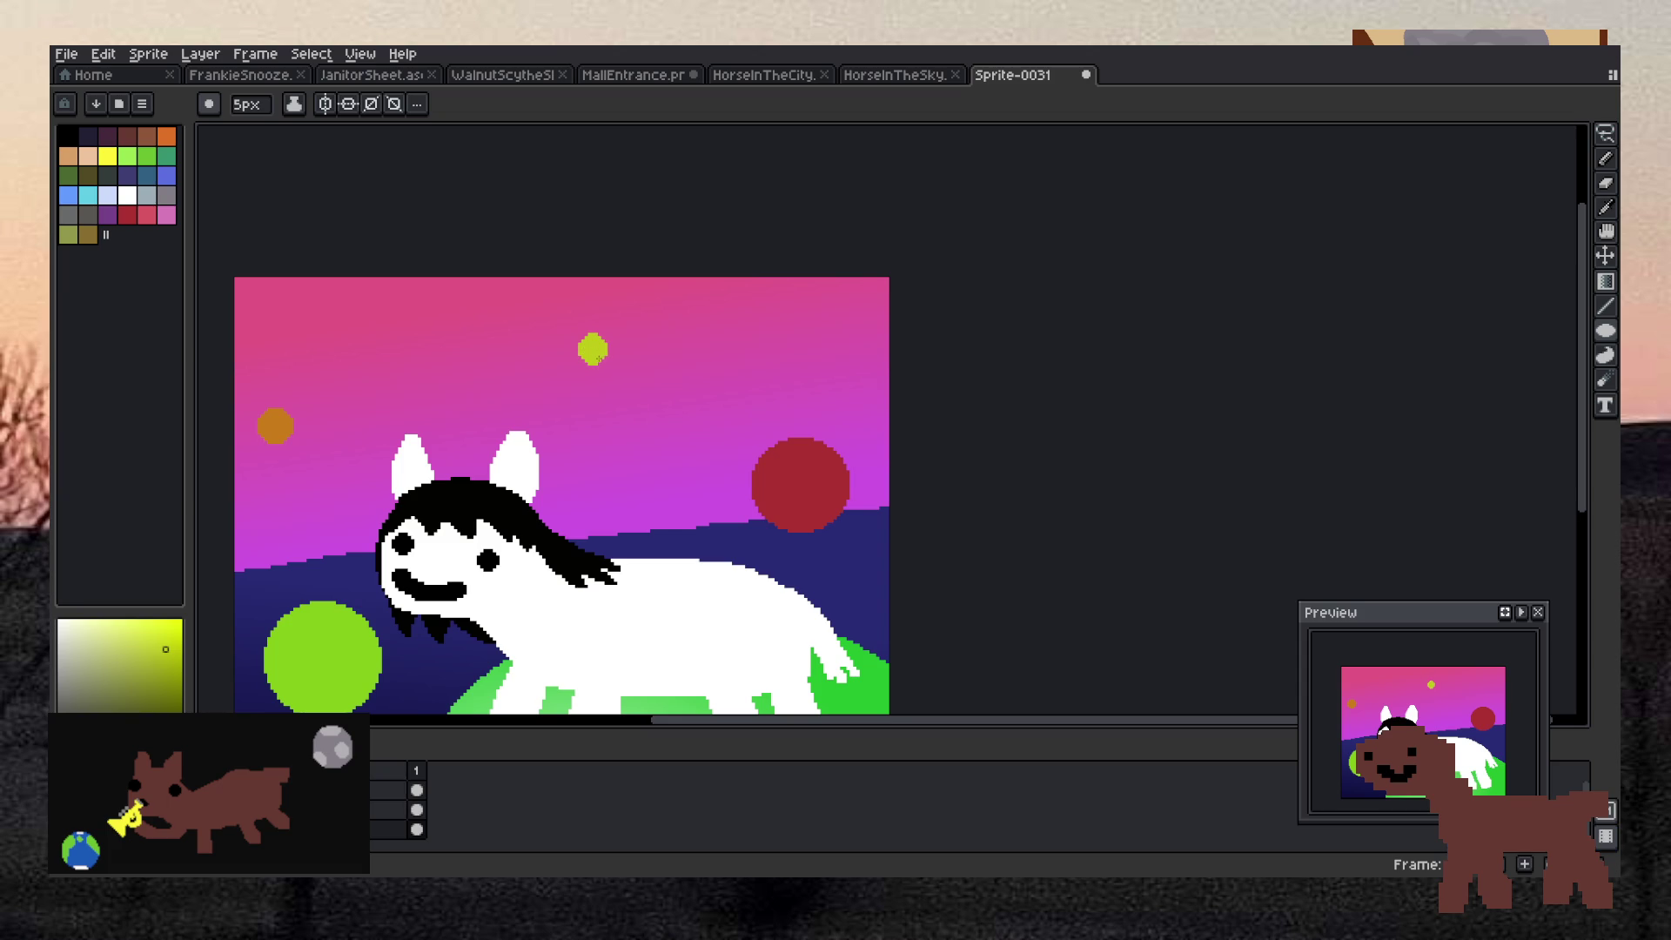
scroll(664, 319, down, 2)
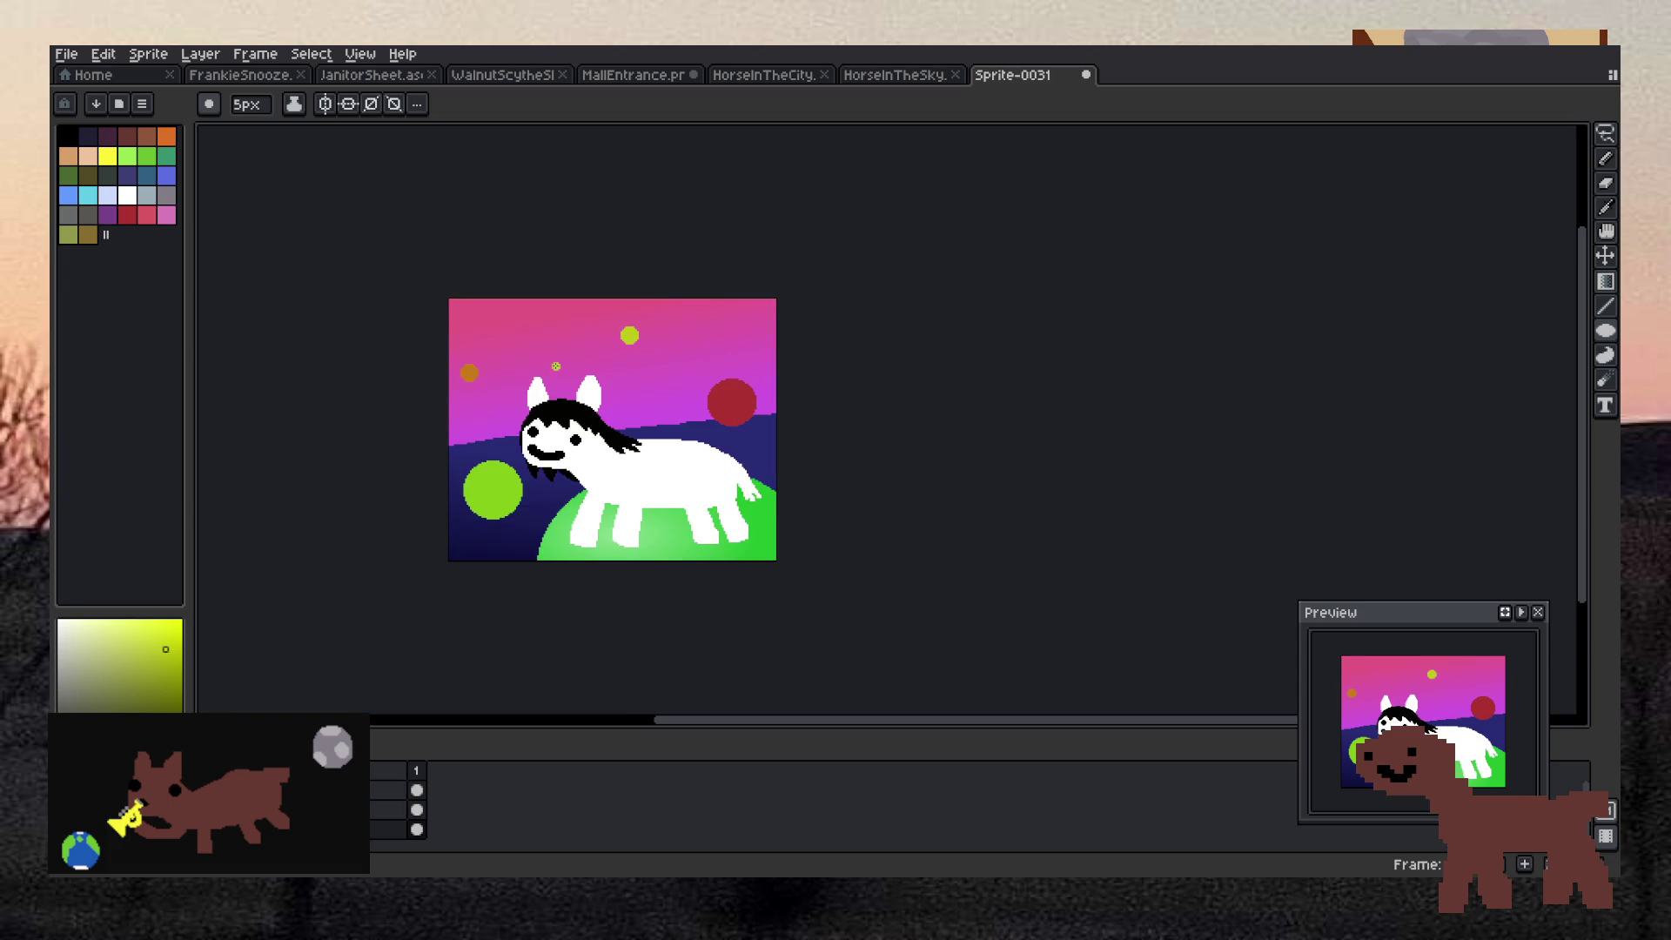
scroll(557, 367, up, 2)
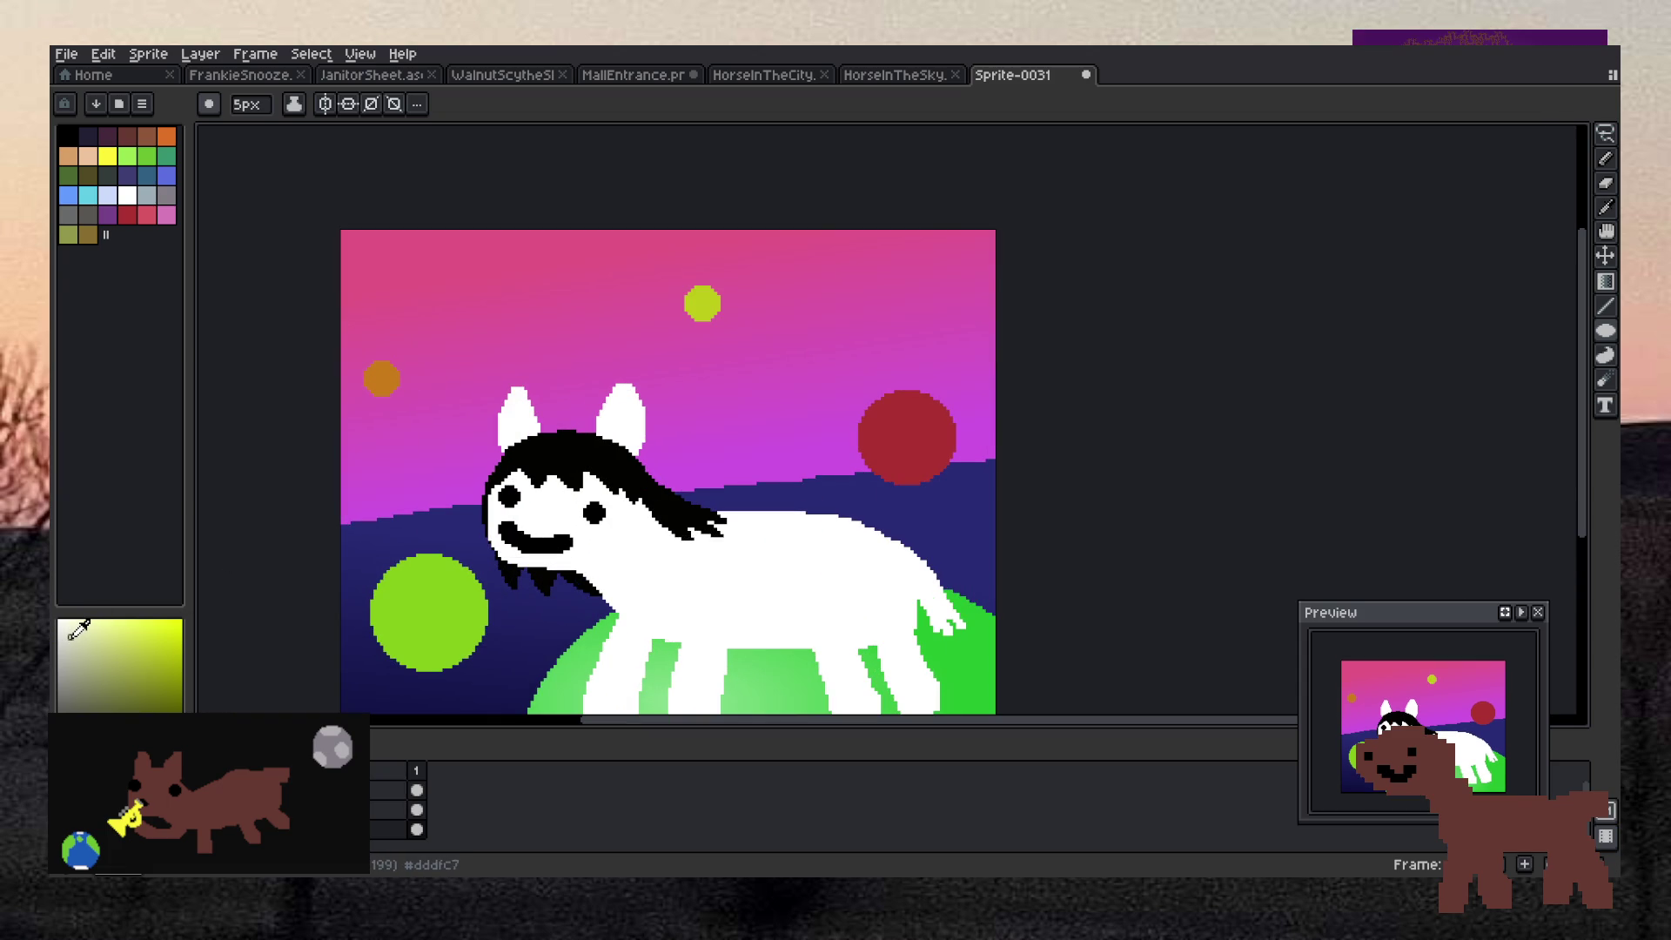
Step: Shade the yellow sun (undone) and the red circle with upper-left radial gradients
click(1610, 281)
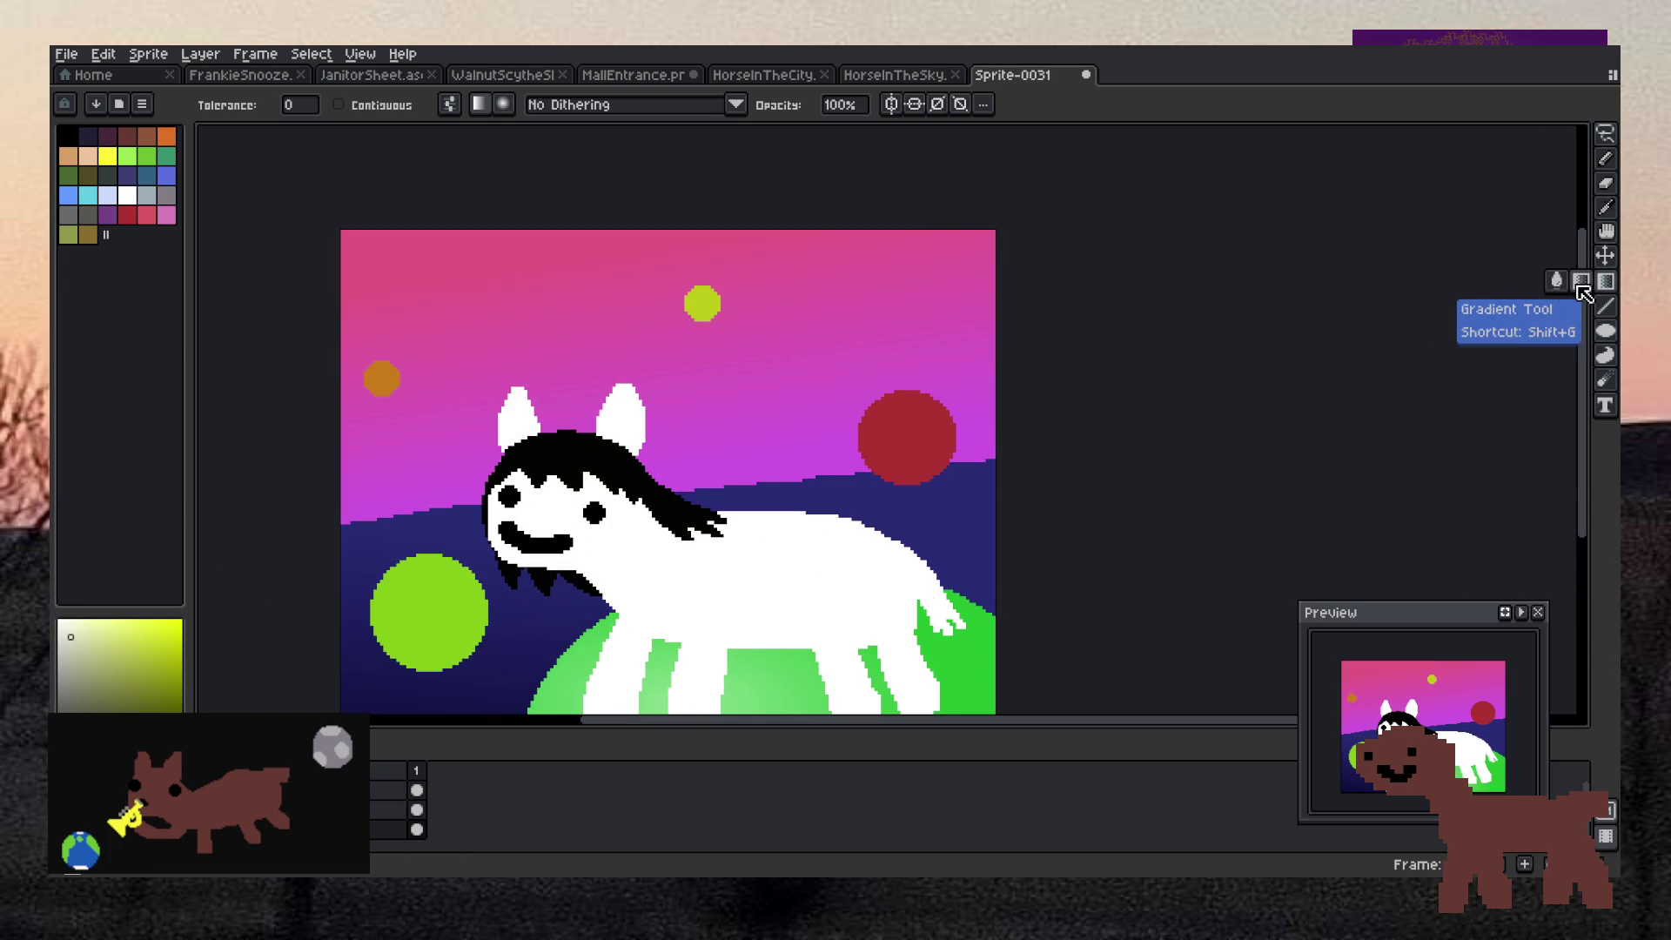
scroll(706, 233, up, 1)
scroll(696, 261, up, 2)
mouse_move(696, 417)
mouse_down()
mouse_move(745, 444)
mouse_move(648, 356)
mouse_up()
key(ctrl+z)
scroll(616, 354, down, 3)
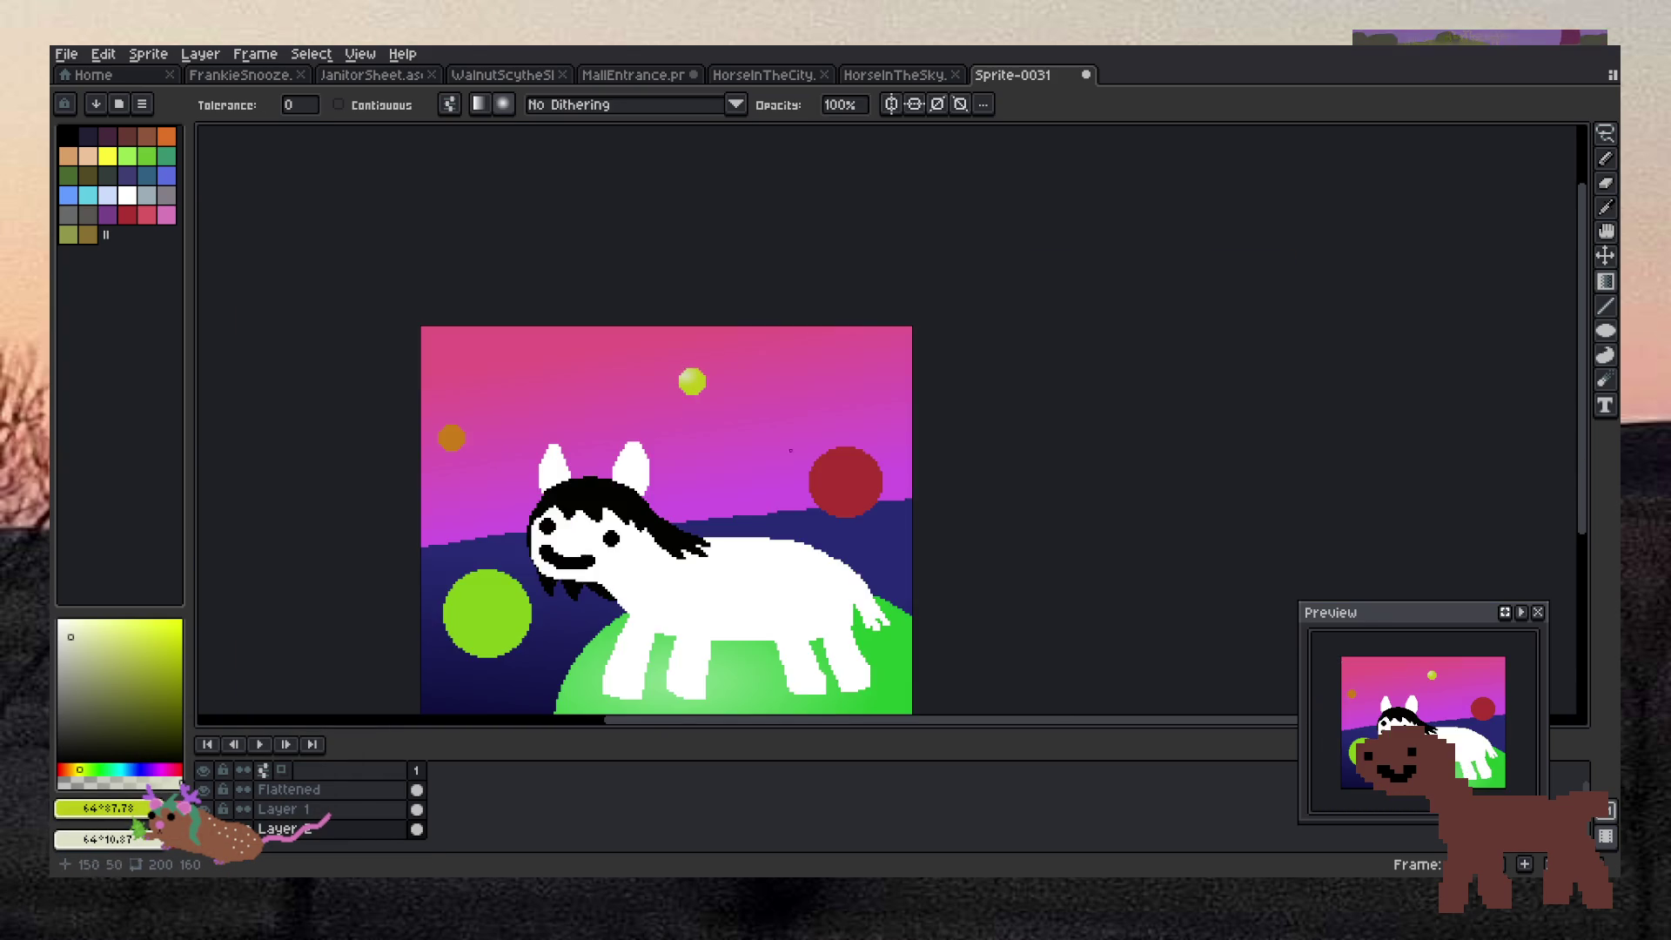
scroll(848, 481, up, 2)
alt+click(819, 467)
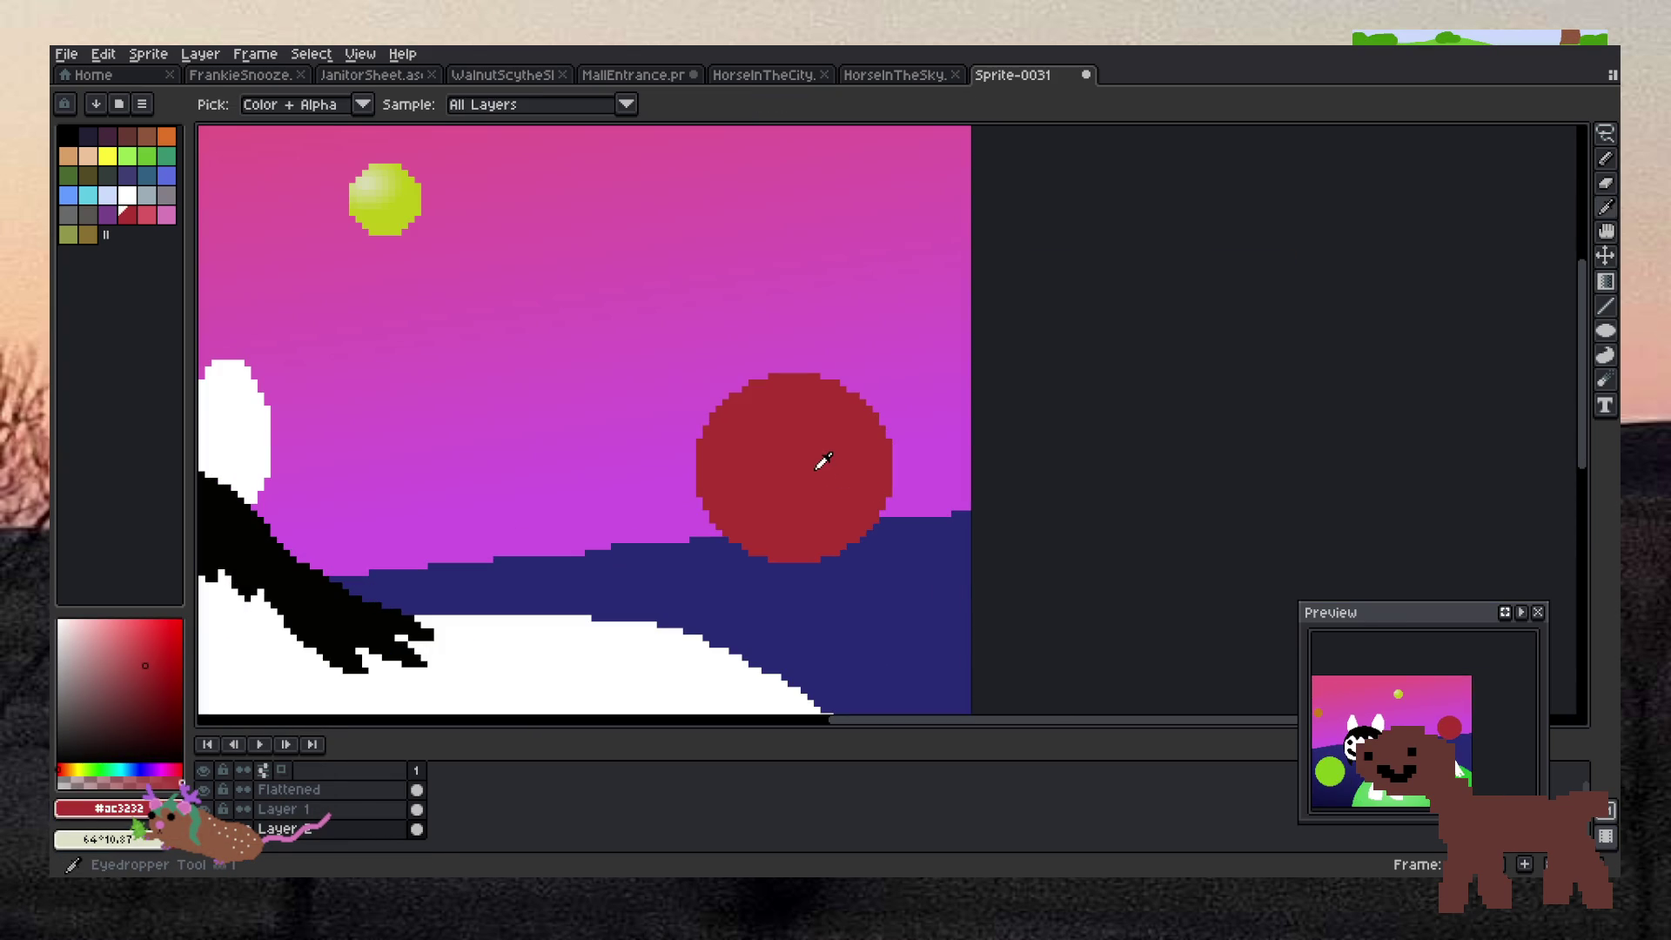
drag(783, 462, 659, 355)
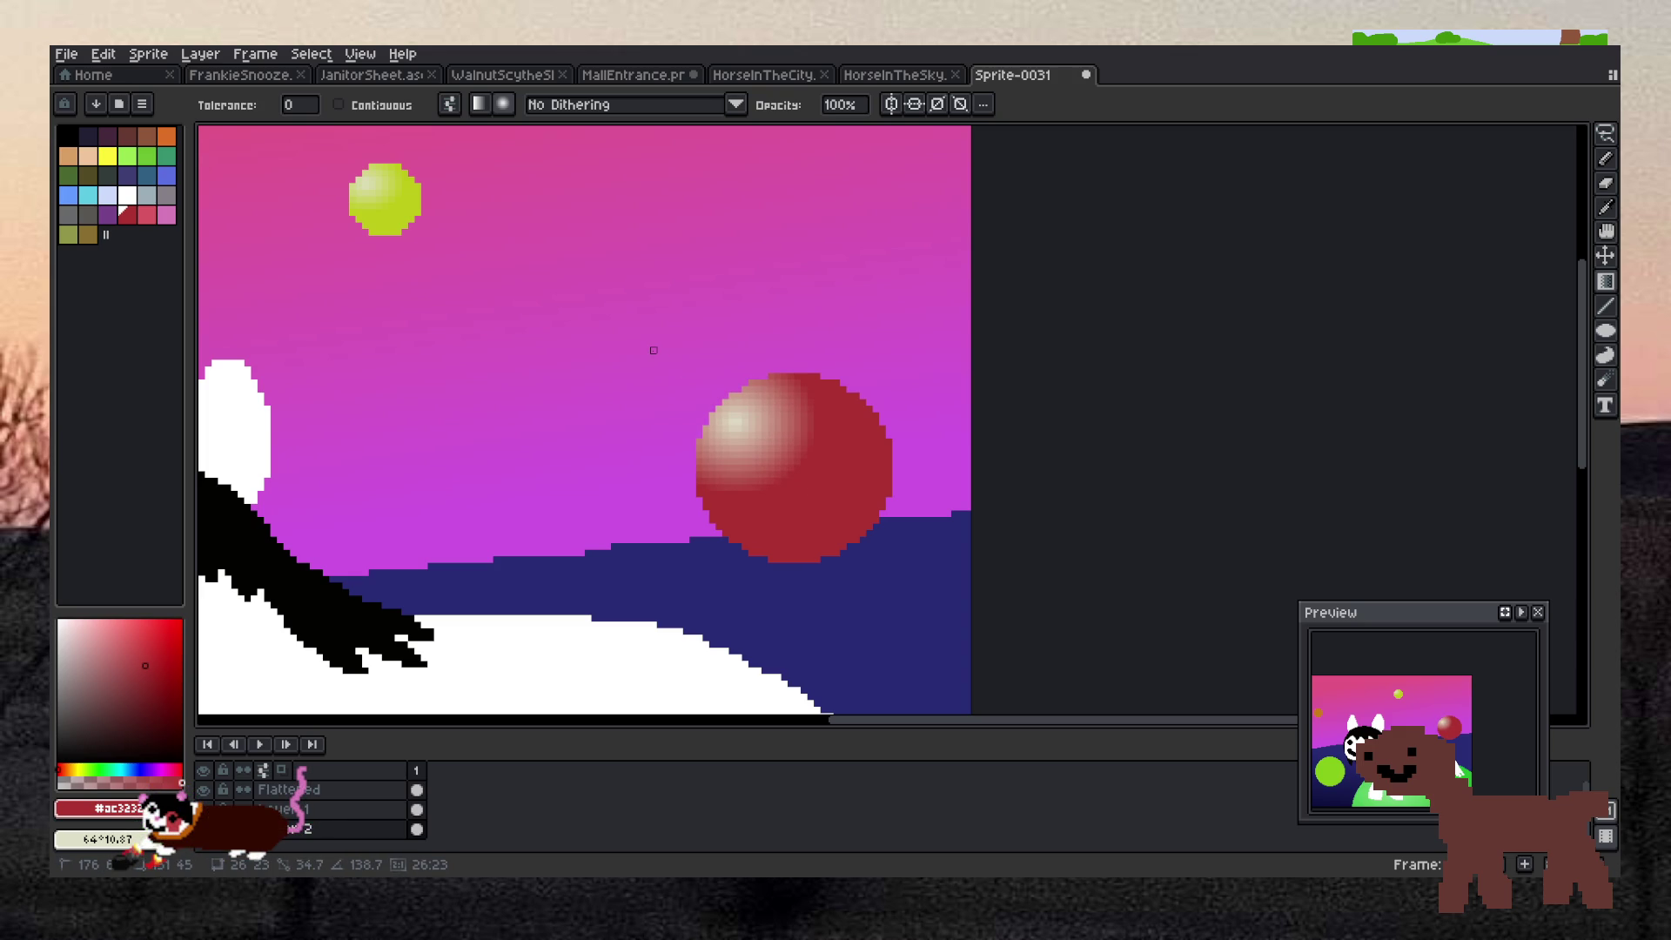
scroll(652, 349, down, 3)
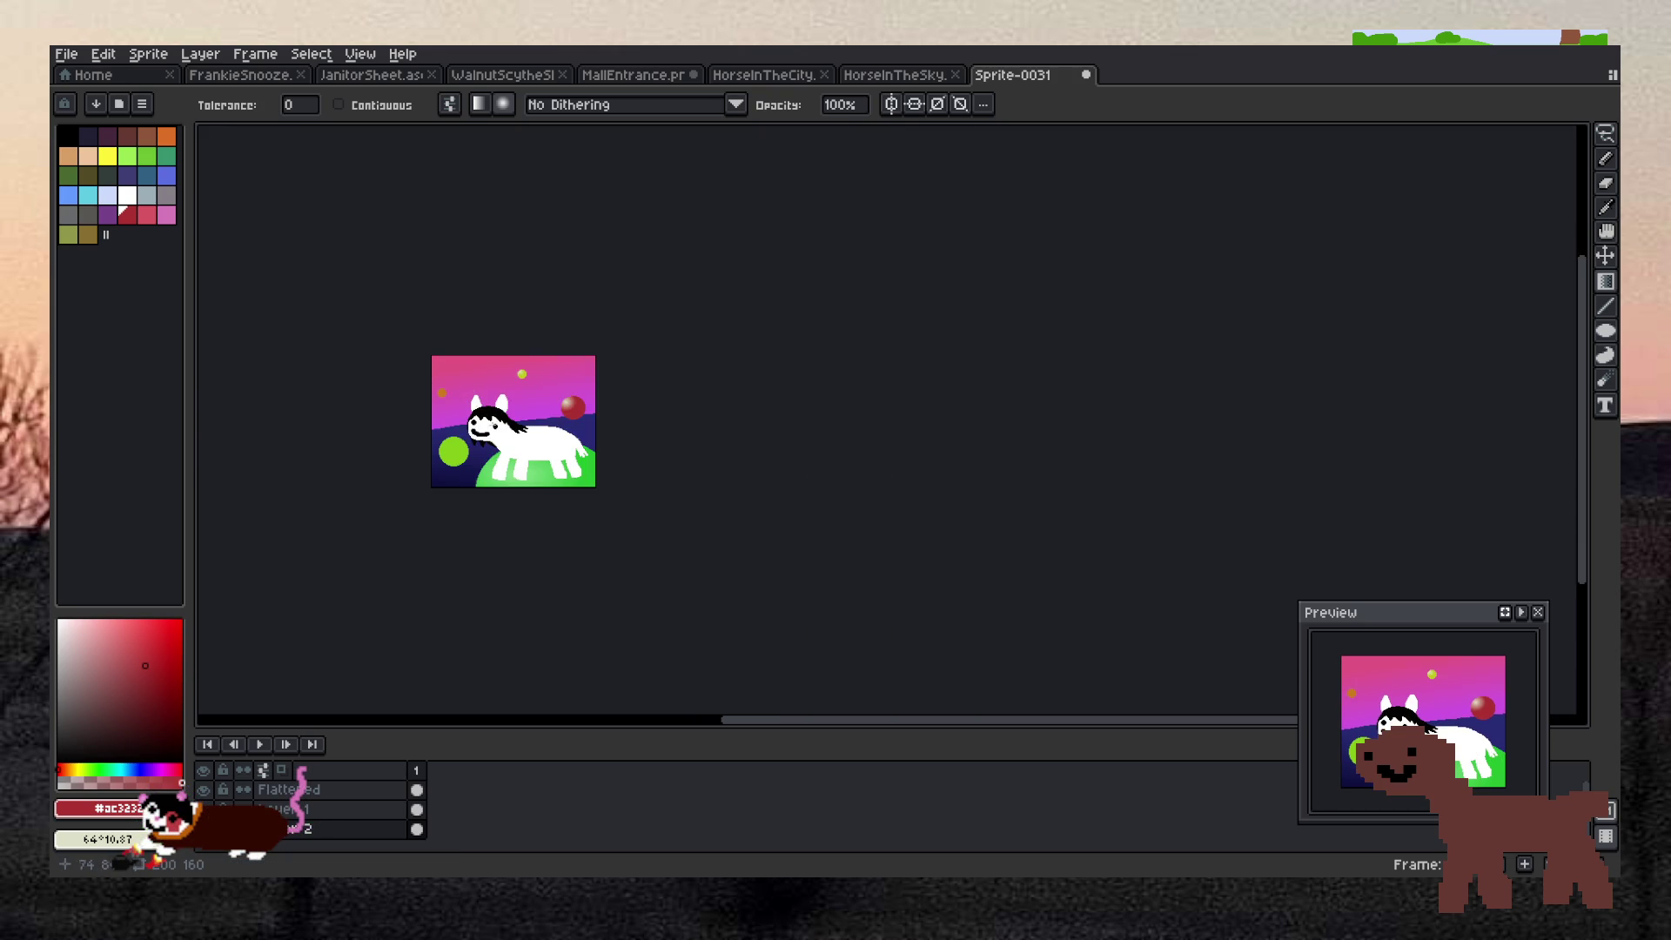
scroll(465, 414, up, 2)
scroll(465, 413, up, 1)
Step: Sample the large ball's green and shade it lighter toward its upper left
key(i)
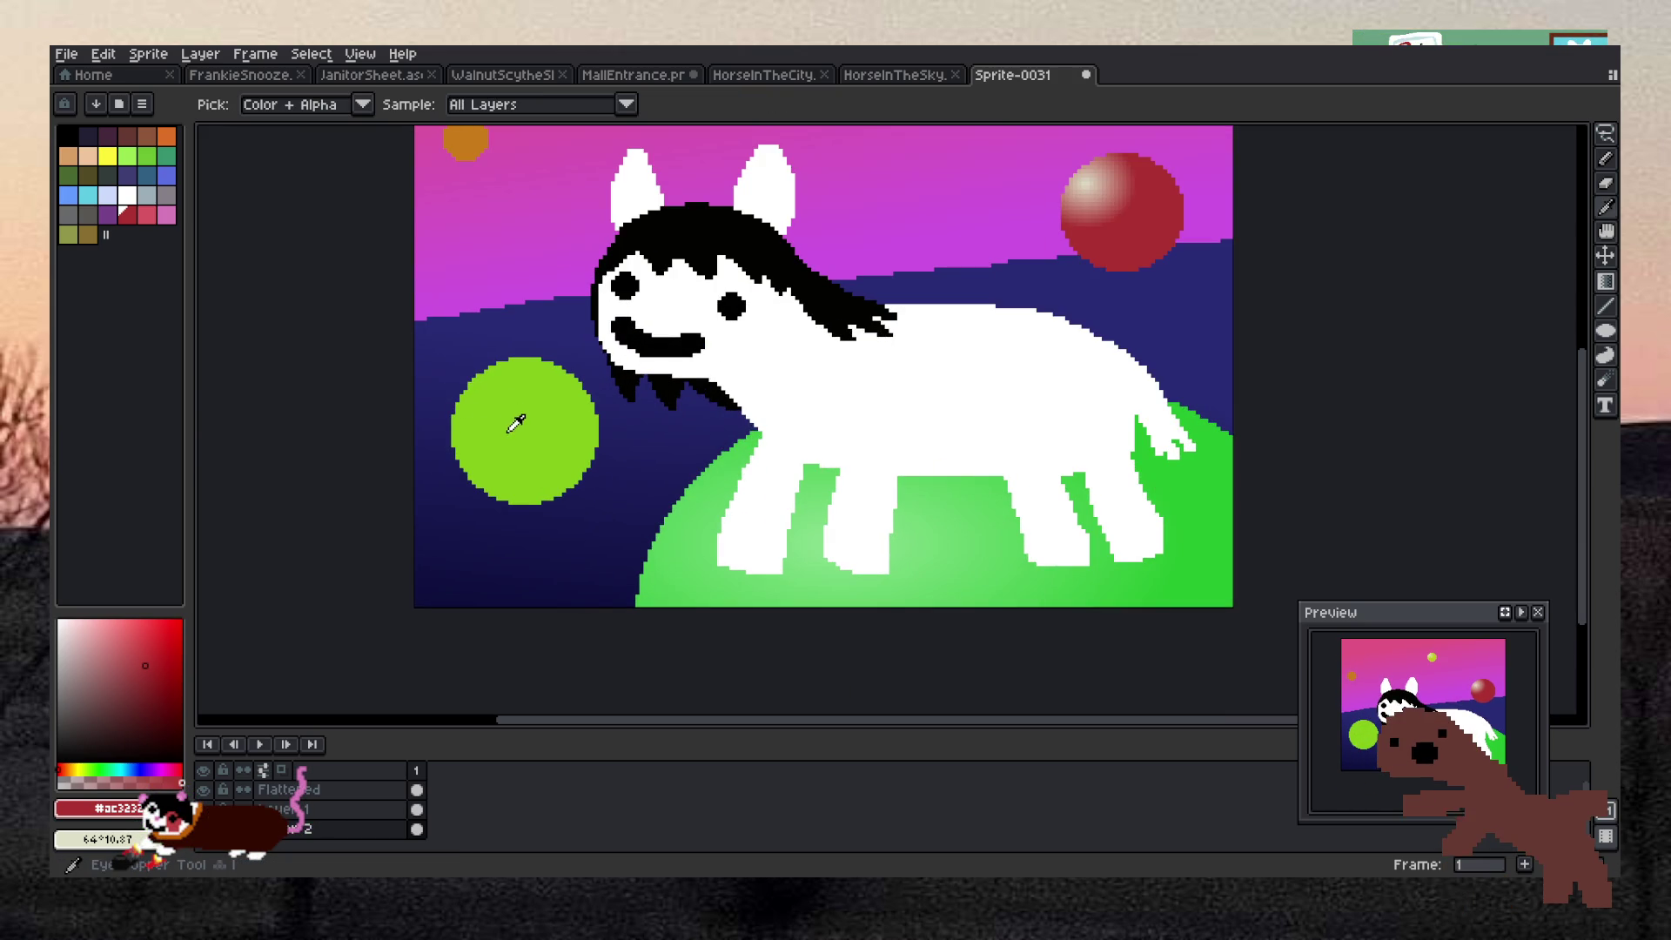
click(538, 427)
key(g)
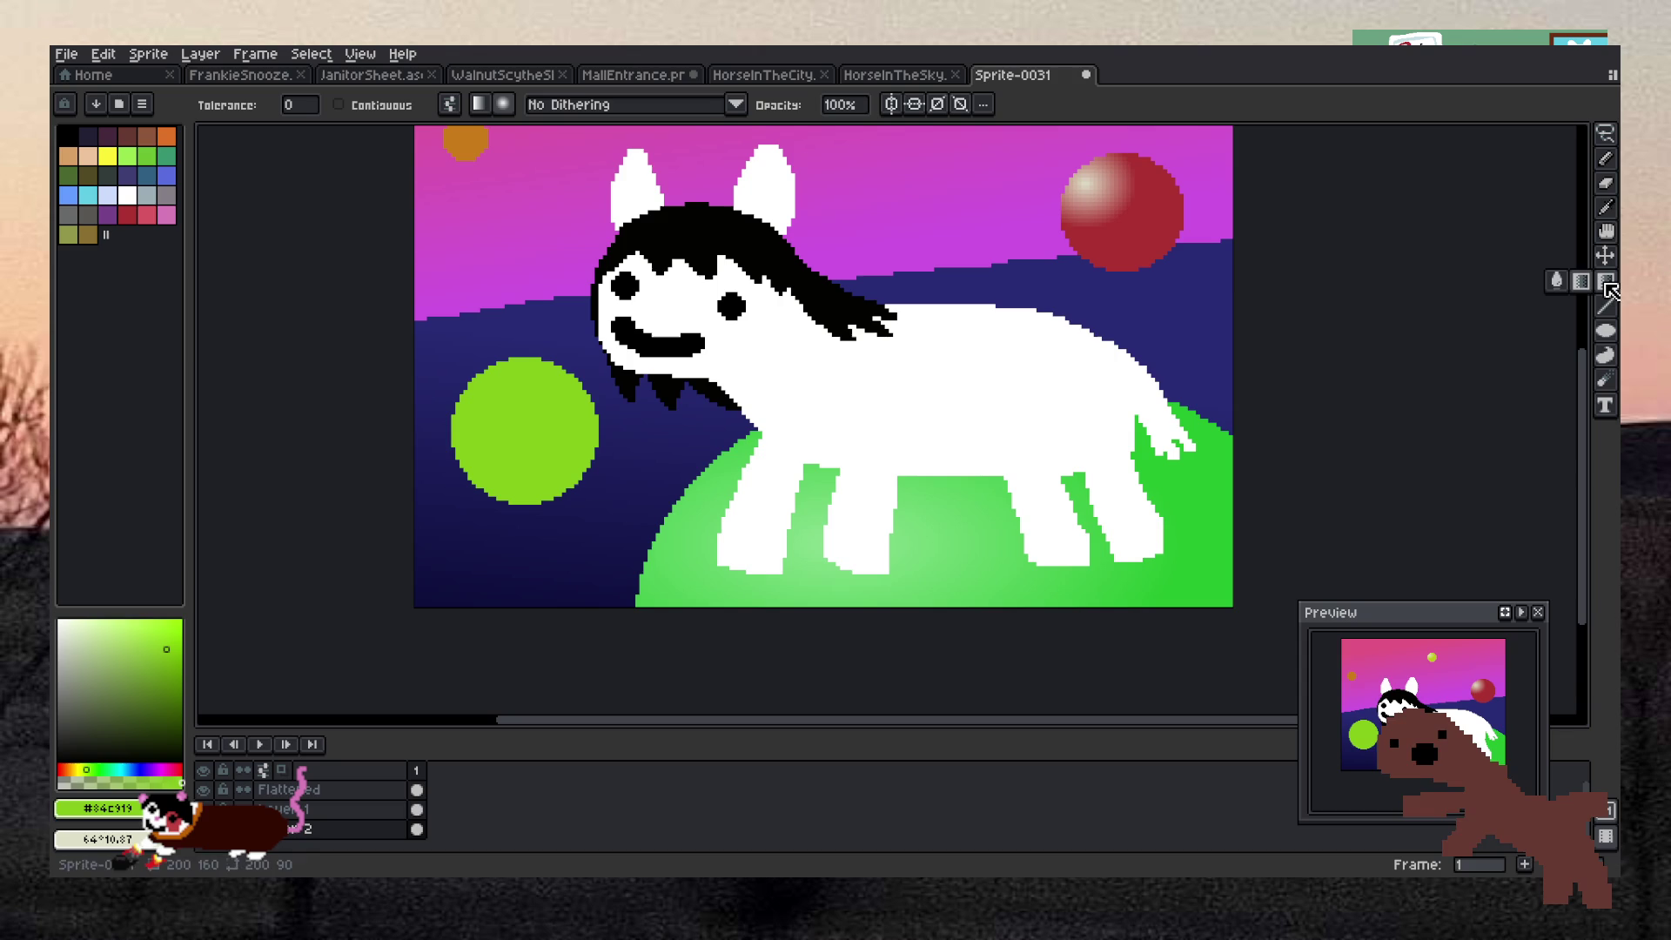
drag(538, 458, 457, 372)
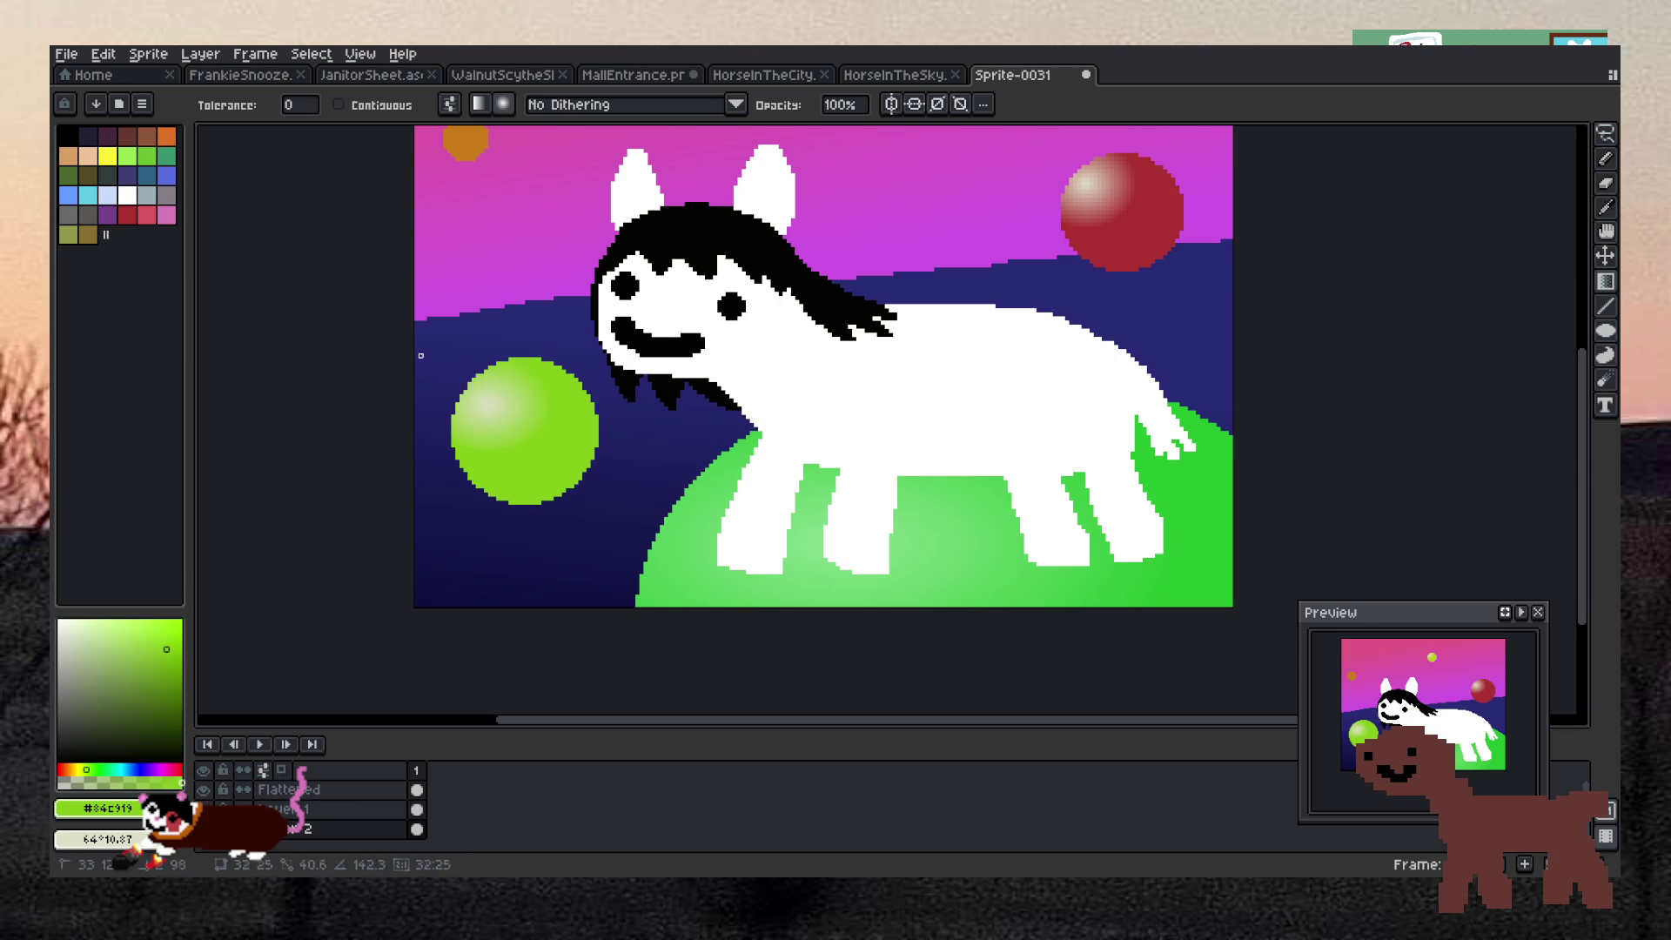
scroll(404, 331, down, 2)
scroll(403, 331, down, 1)
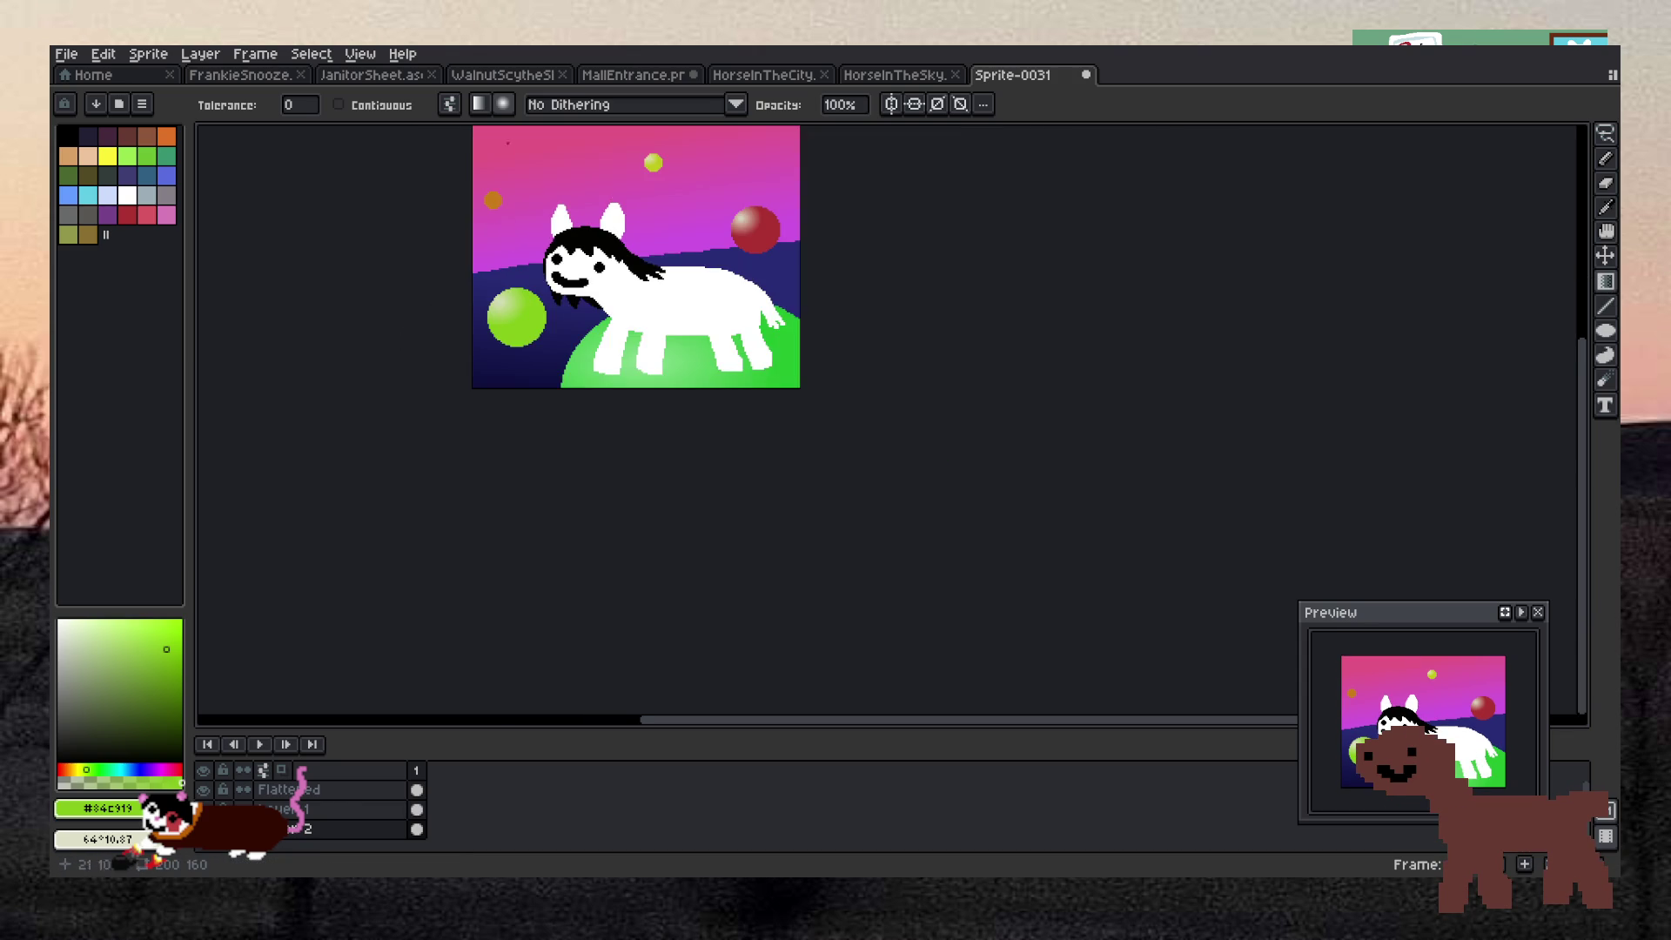
scroll(432, 287, up, 2)
scroll(450, 250, up, 2)
scroll(450, 250, up, 2)
Step: Sample the small ball's orange and shade it lighter toward its upper left
alt+click(548, 418)
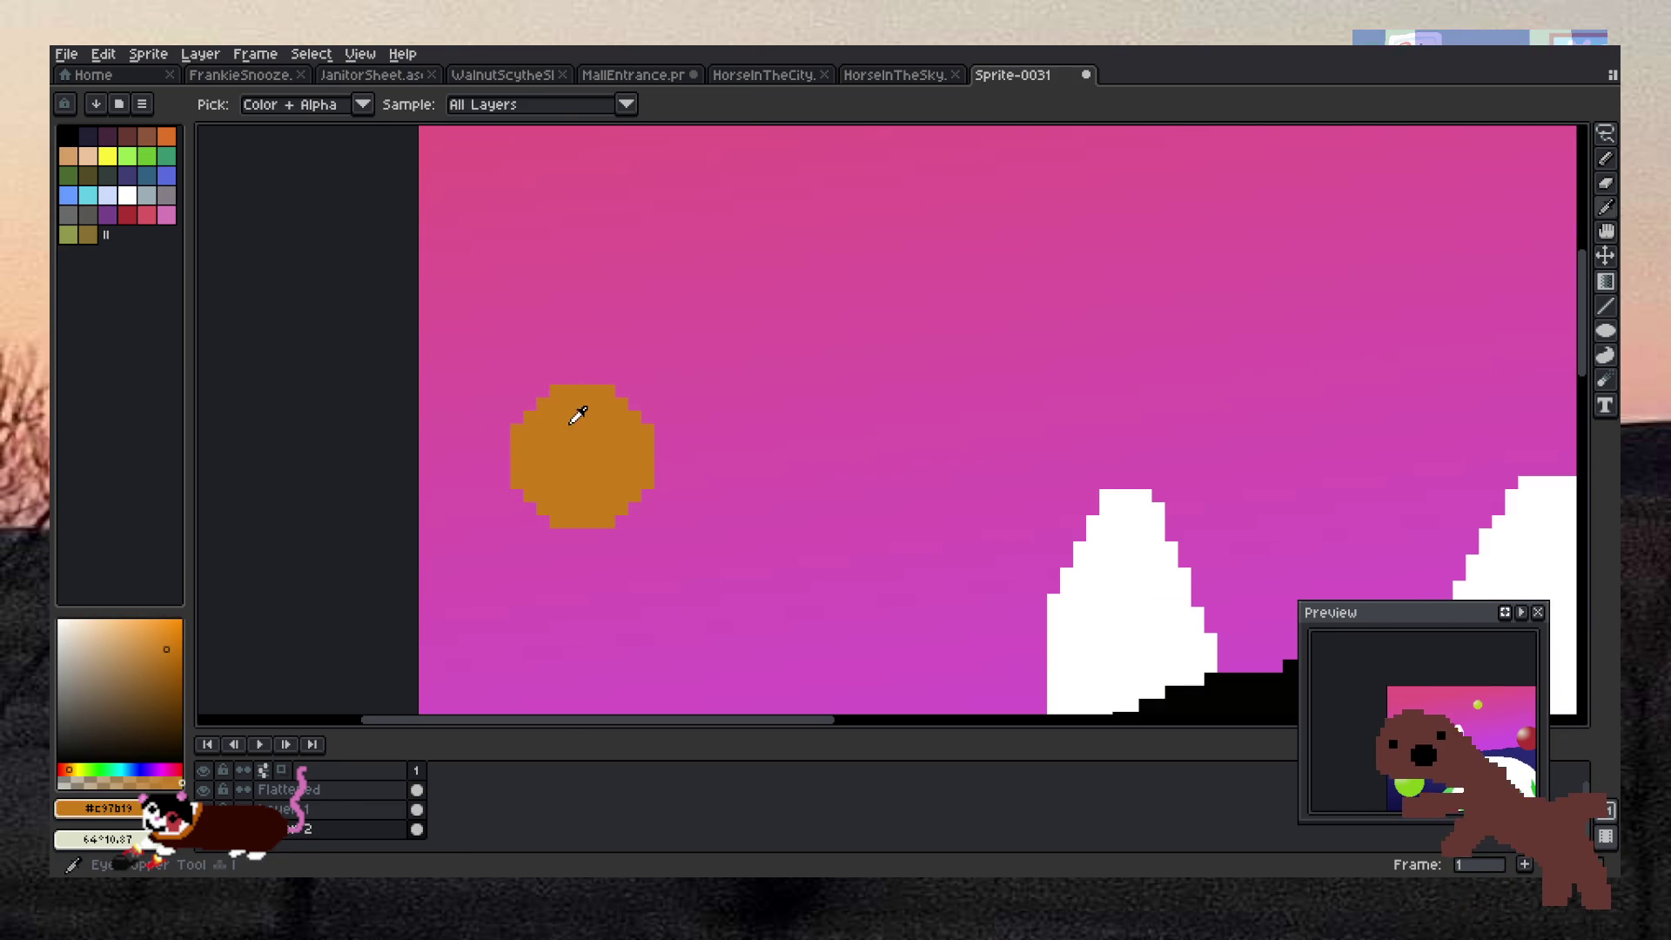
click(1607, 282)
drag(548, 445, 490, 365)
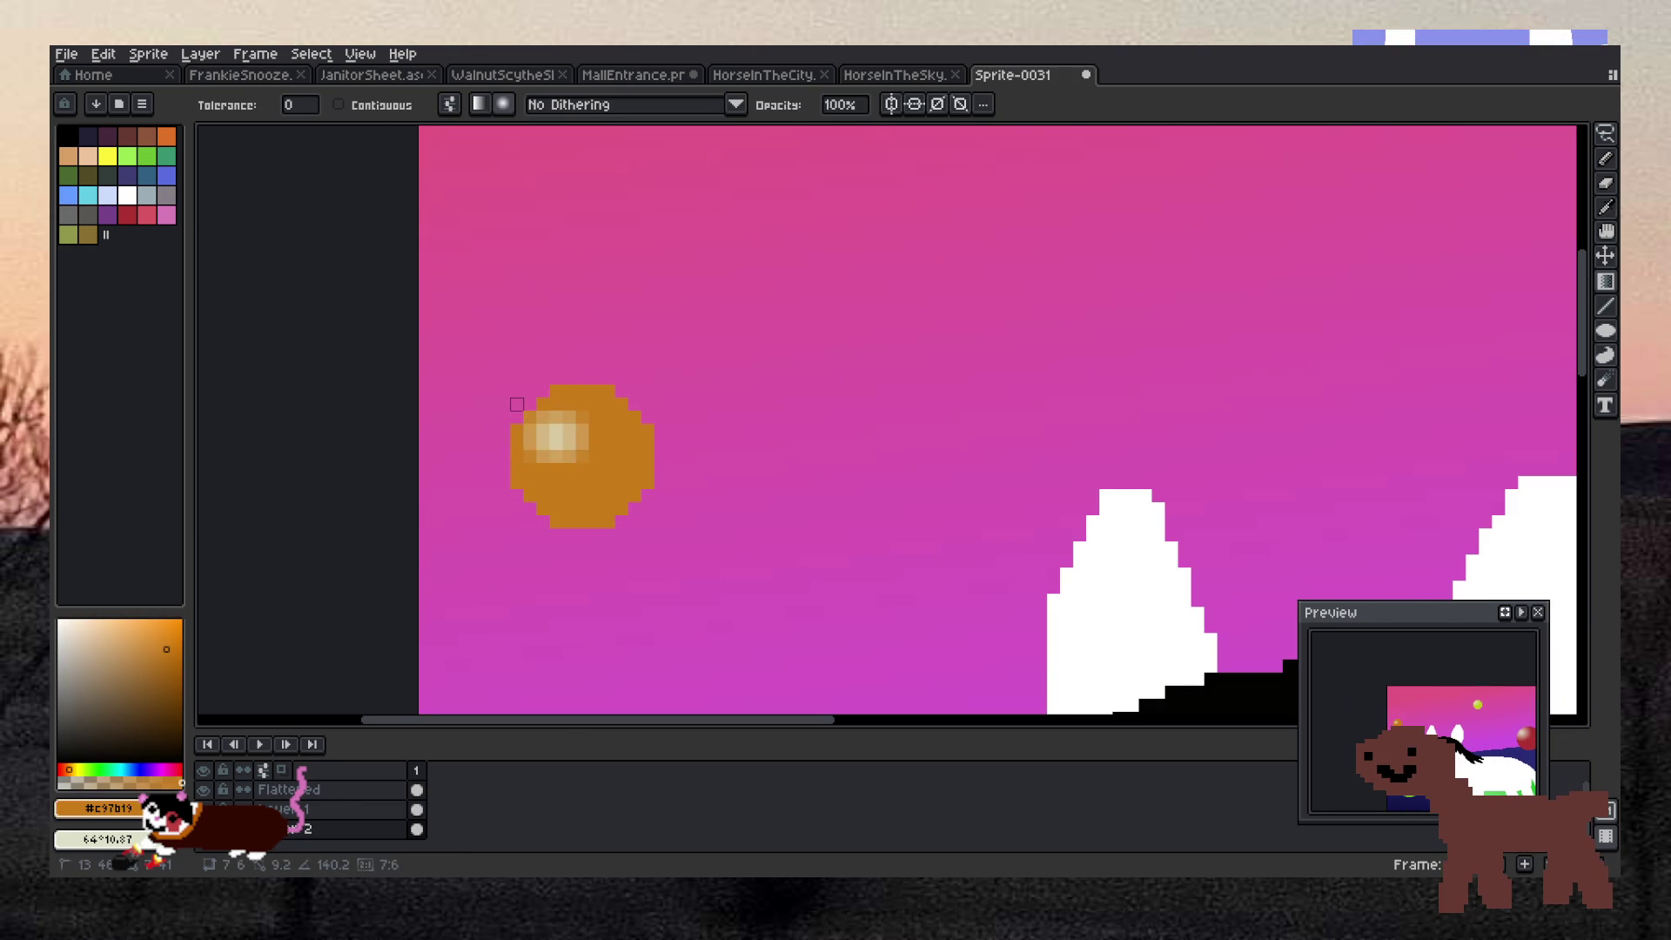
scroll(671, 280, down, 1)
scroll(784, 262, down, 2)
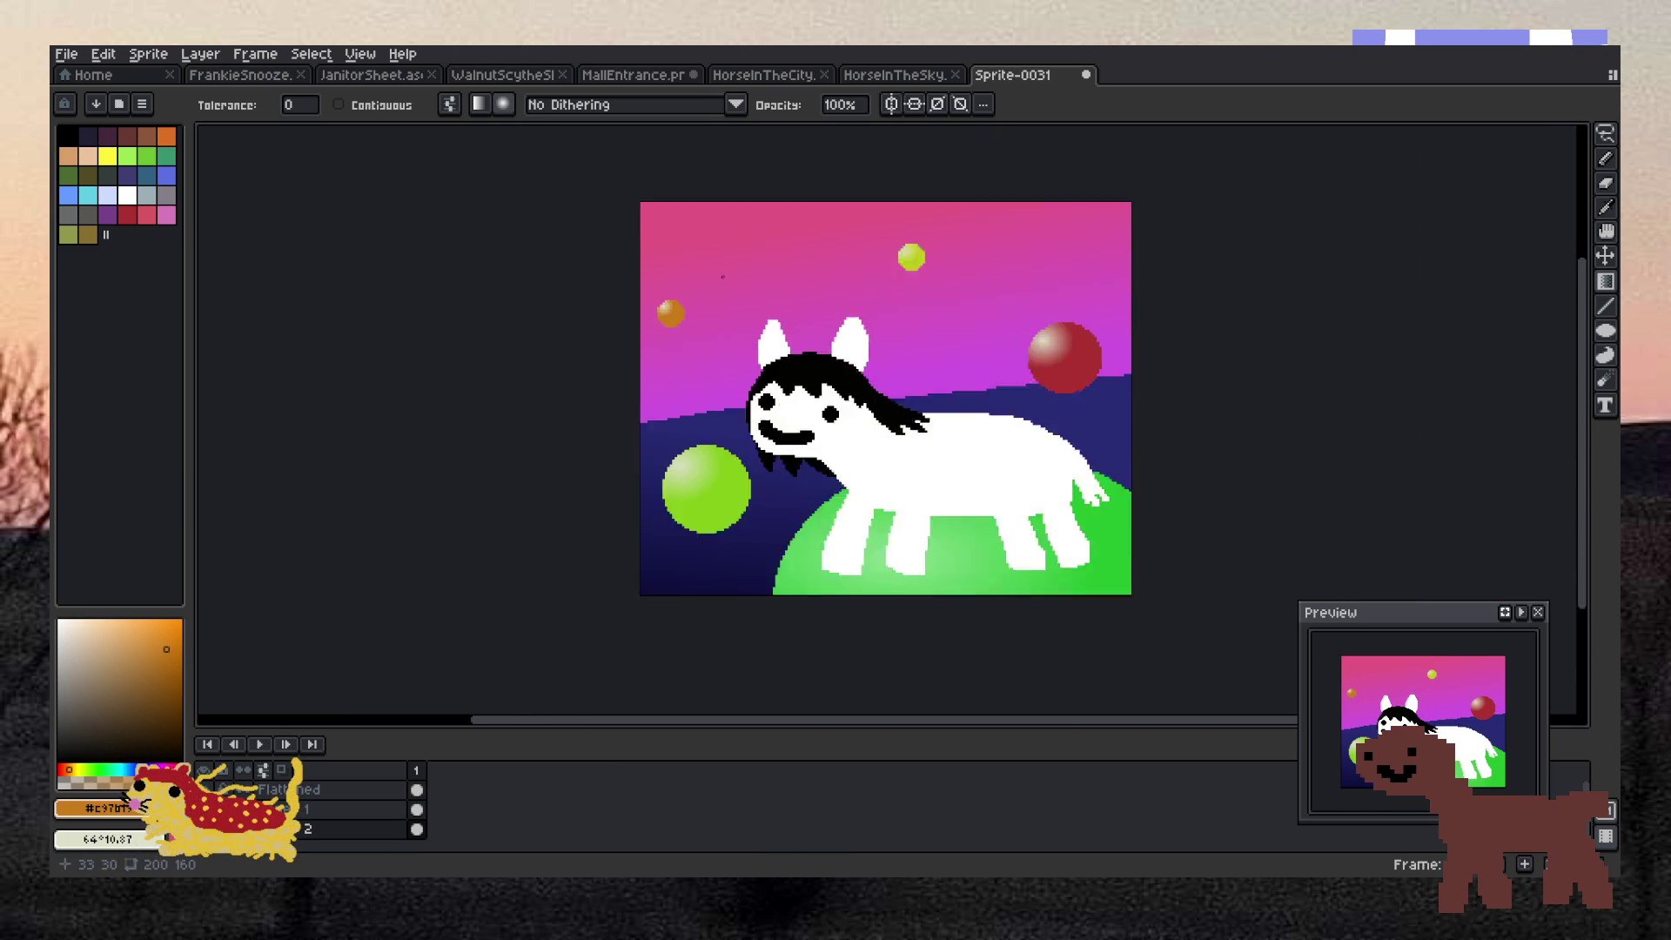
scroll(914, 249, down, 2)
scroll(933, 248, up, 2)
scroll(918, 278, down, 1)
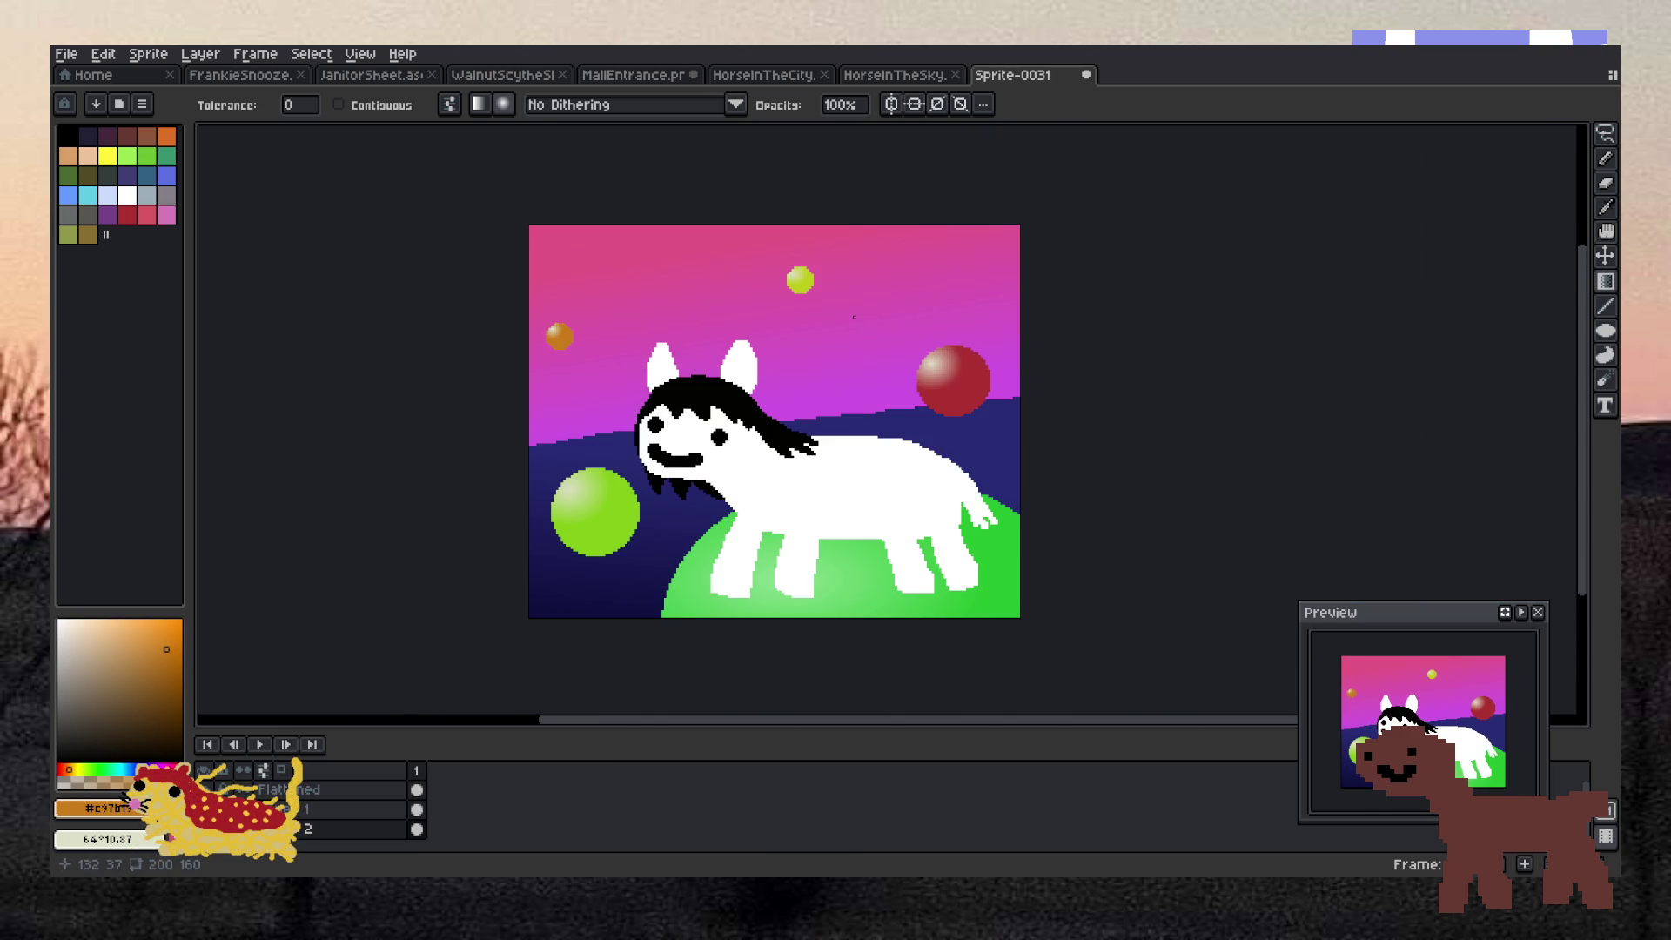
scroll(822, 313, up, 1)
scroll(792, 309, down, 1)
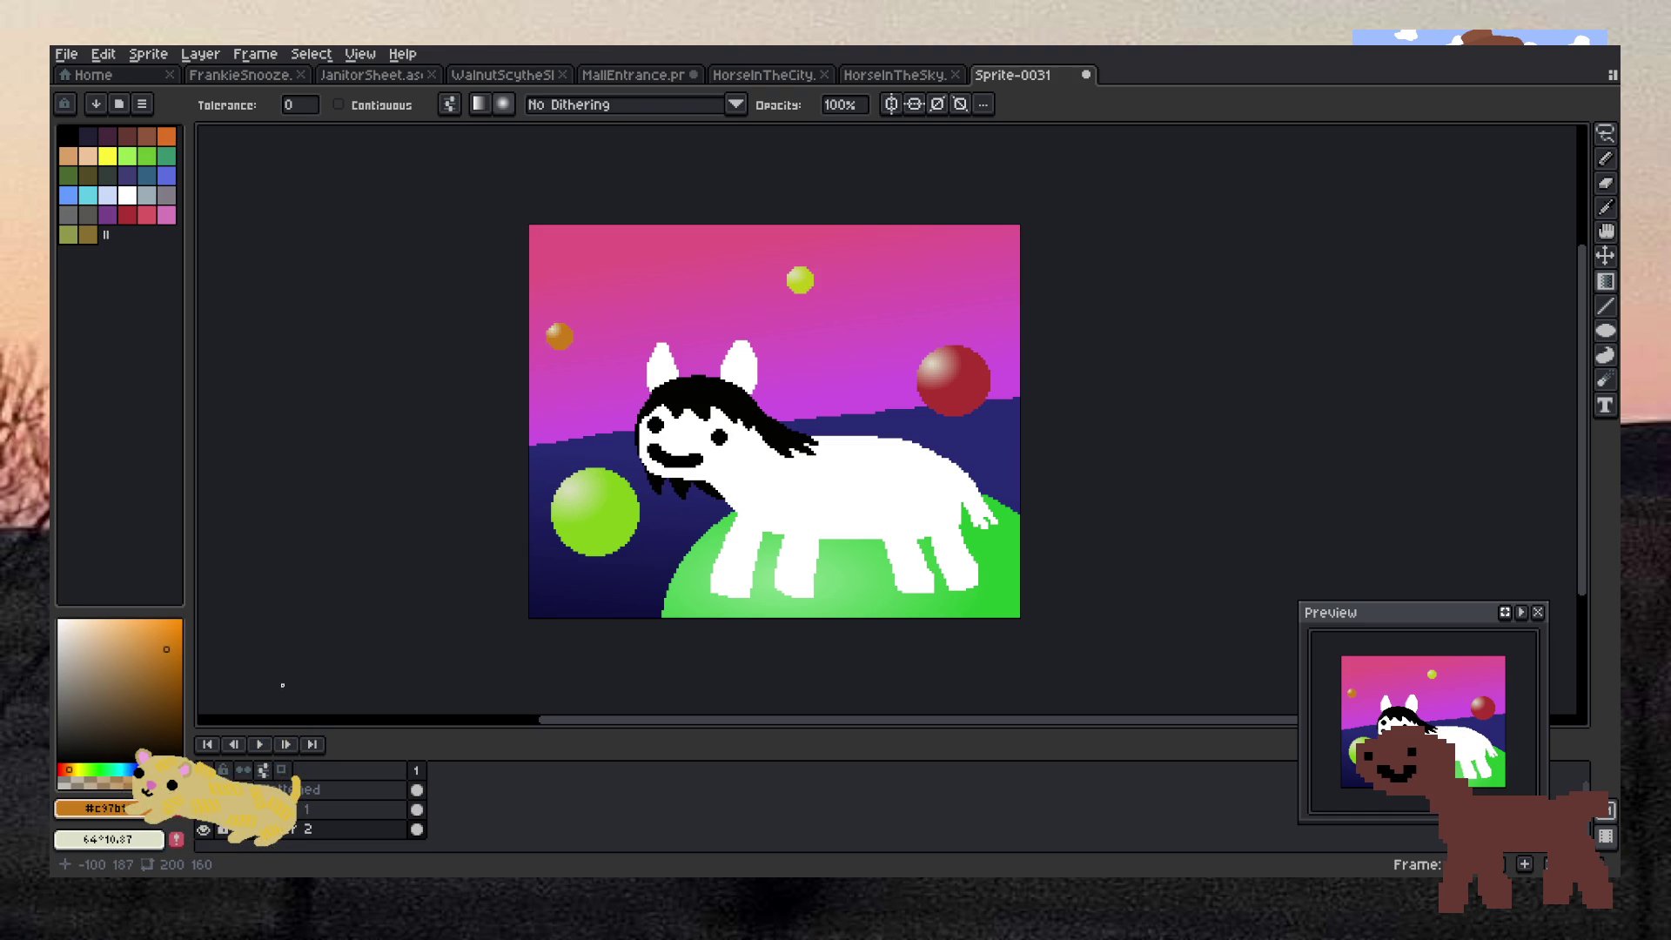
right_click(334, 792)
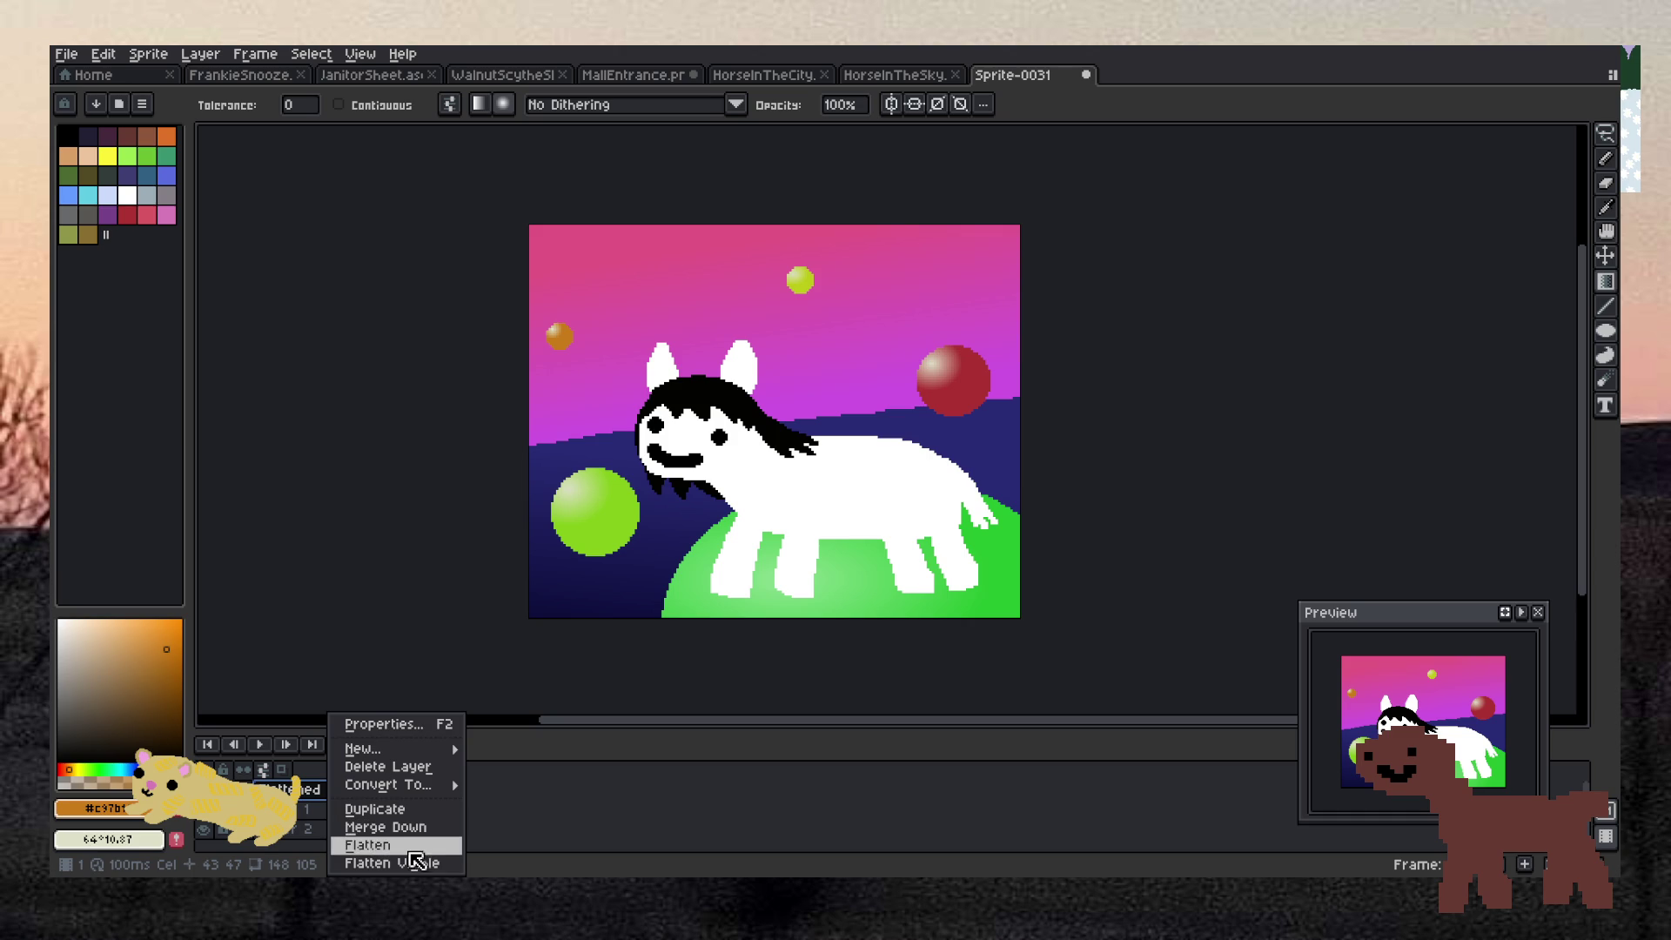
Step: Flatten the drawing's layers into one, select the whole canvas and switch to gradient fill
click(415, 863)
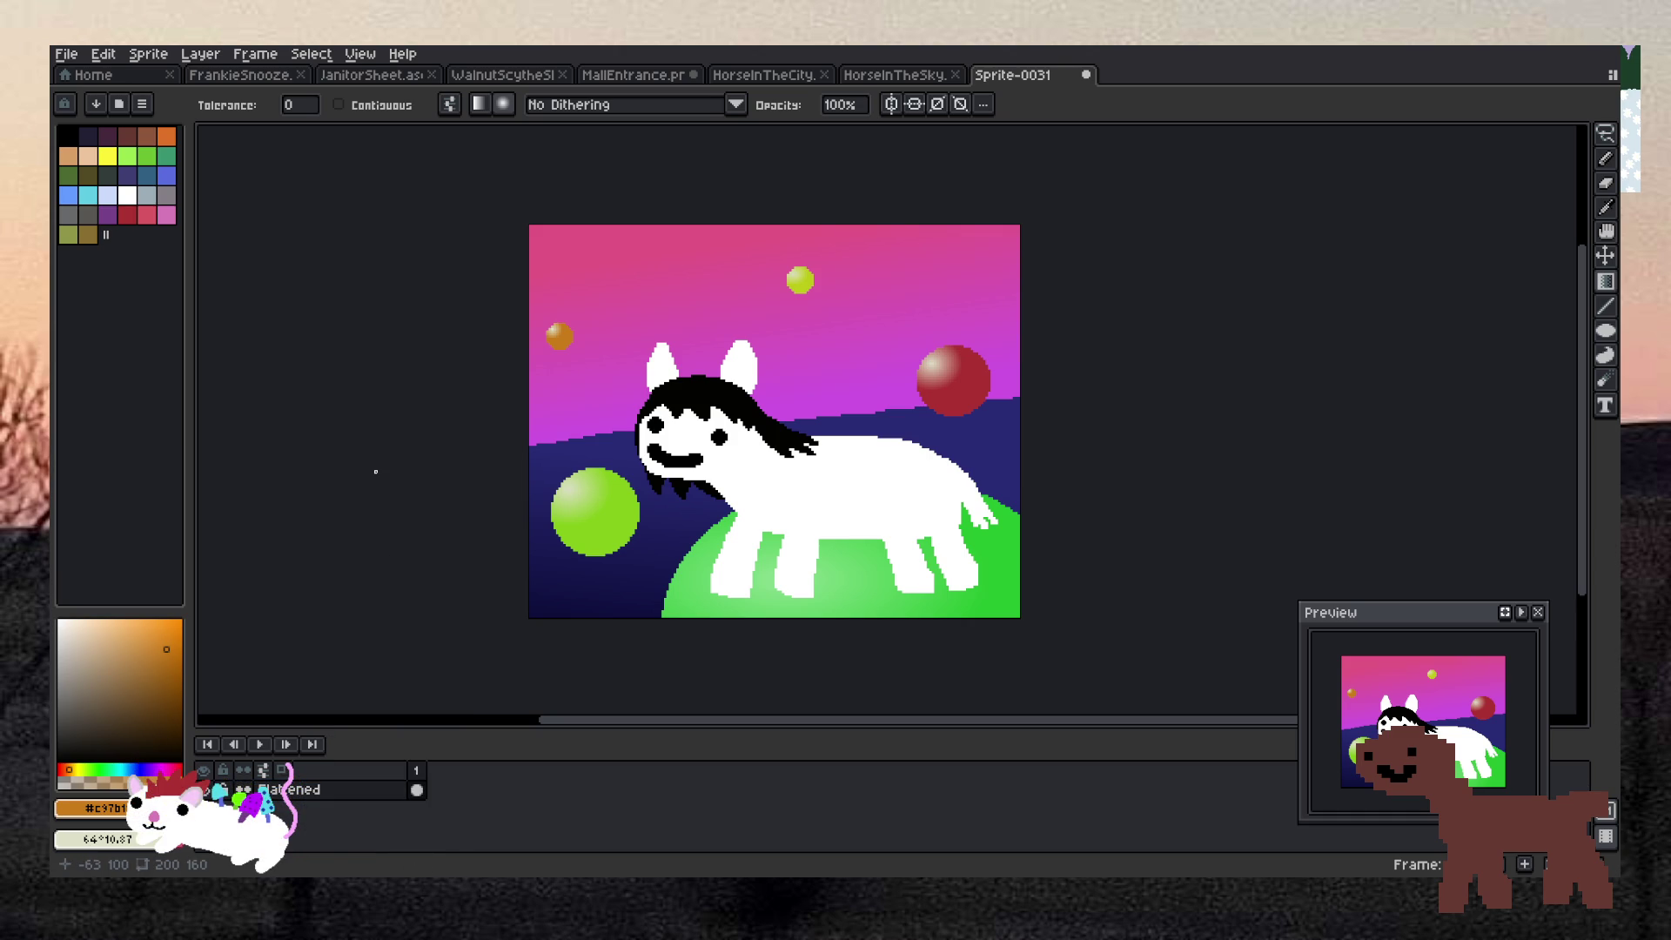
key(ctrl+a)
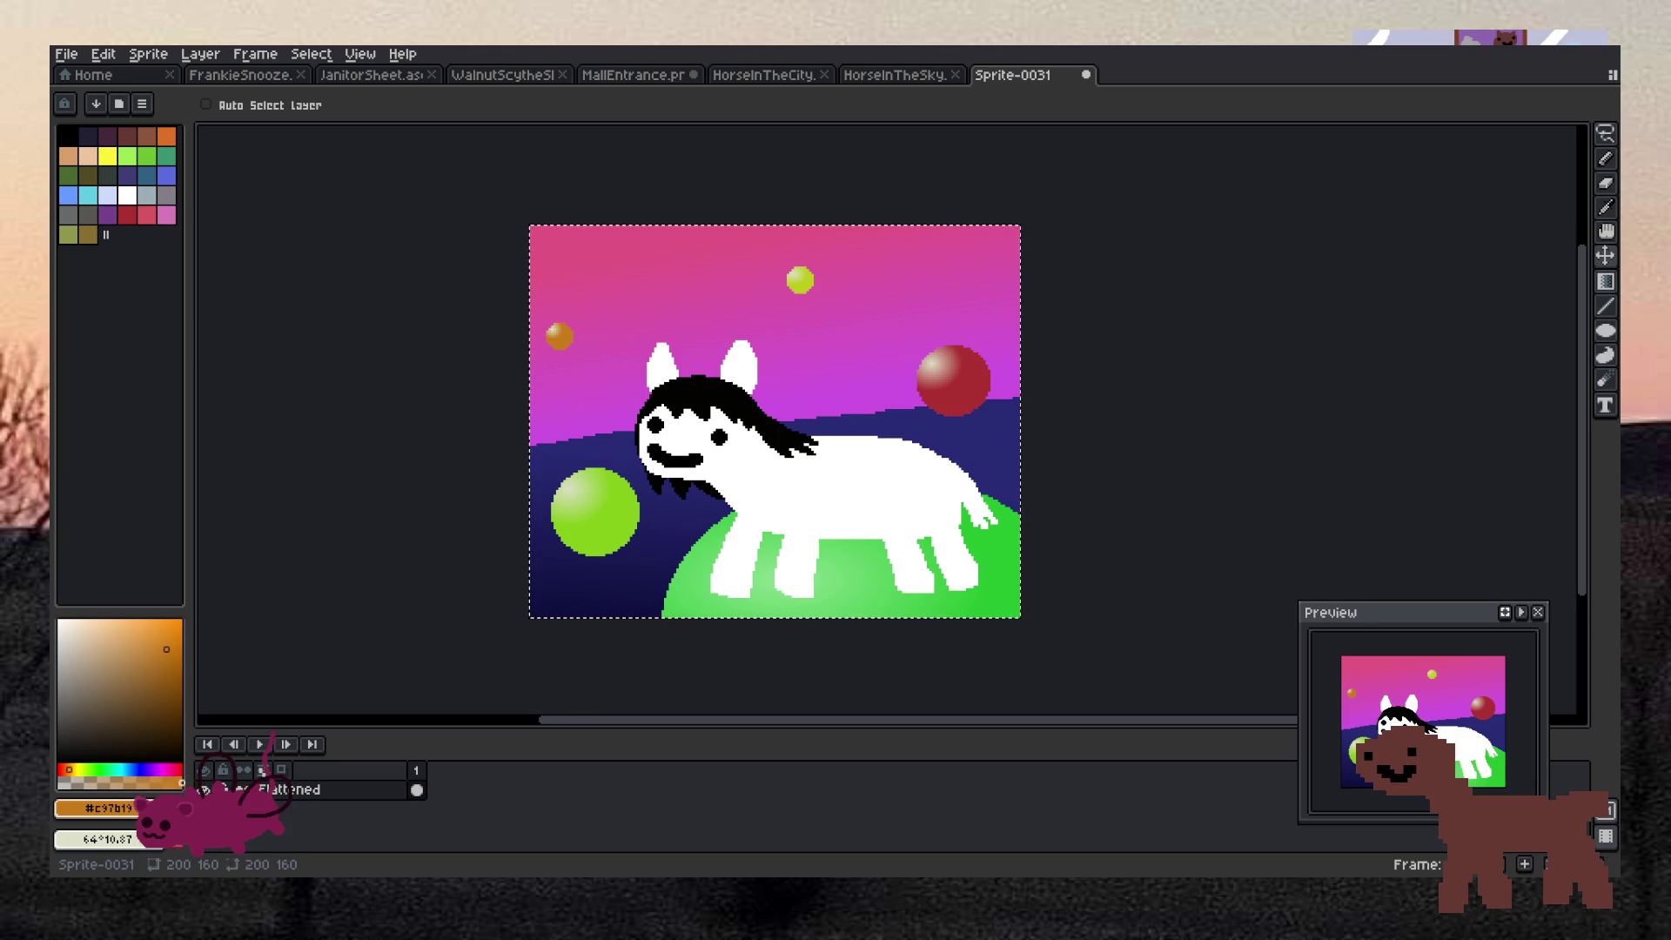
key(shift+g)
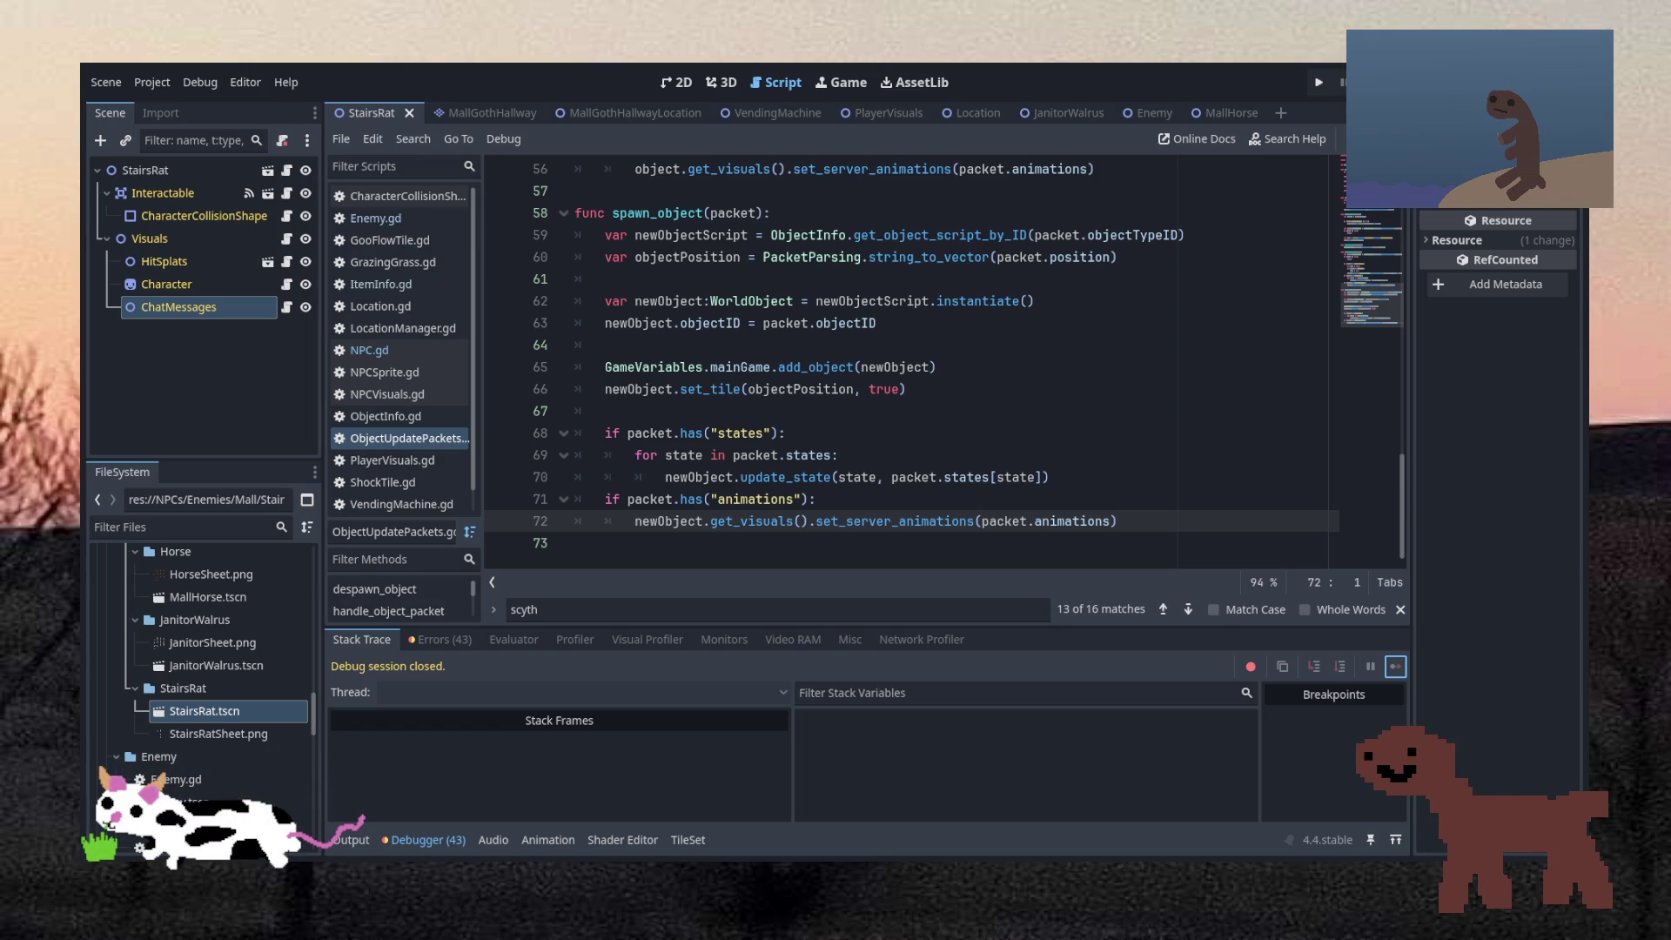
Step: Switch from Godot's spawn_object script back to the MallEntrance tile sheet in Aseprite
key(alt+Tab)
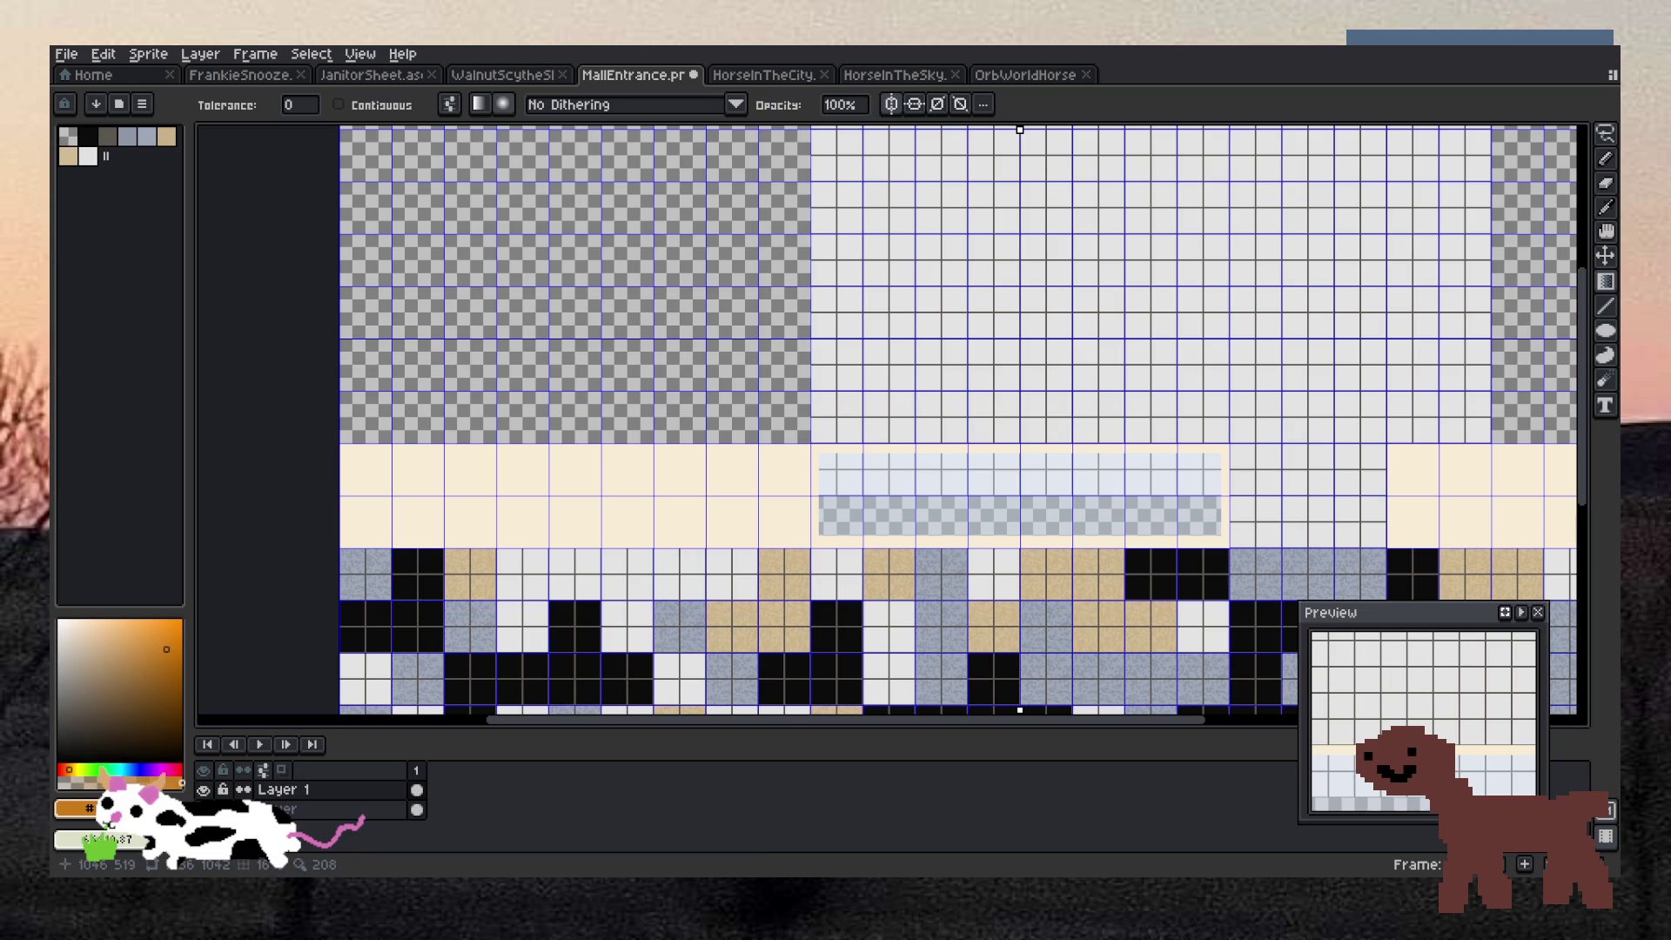
scroll(1195, 503, up, 2)
scroll(707, 470, down, 1)
scroll(662, 482, up, 2)
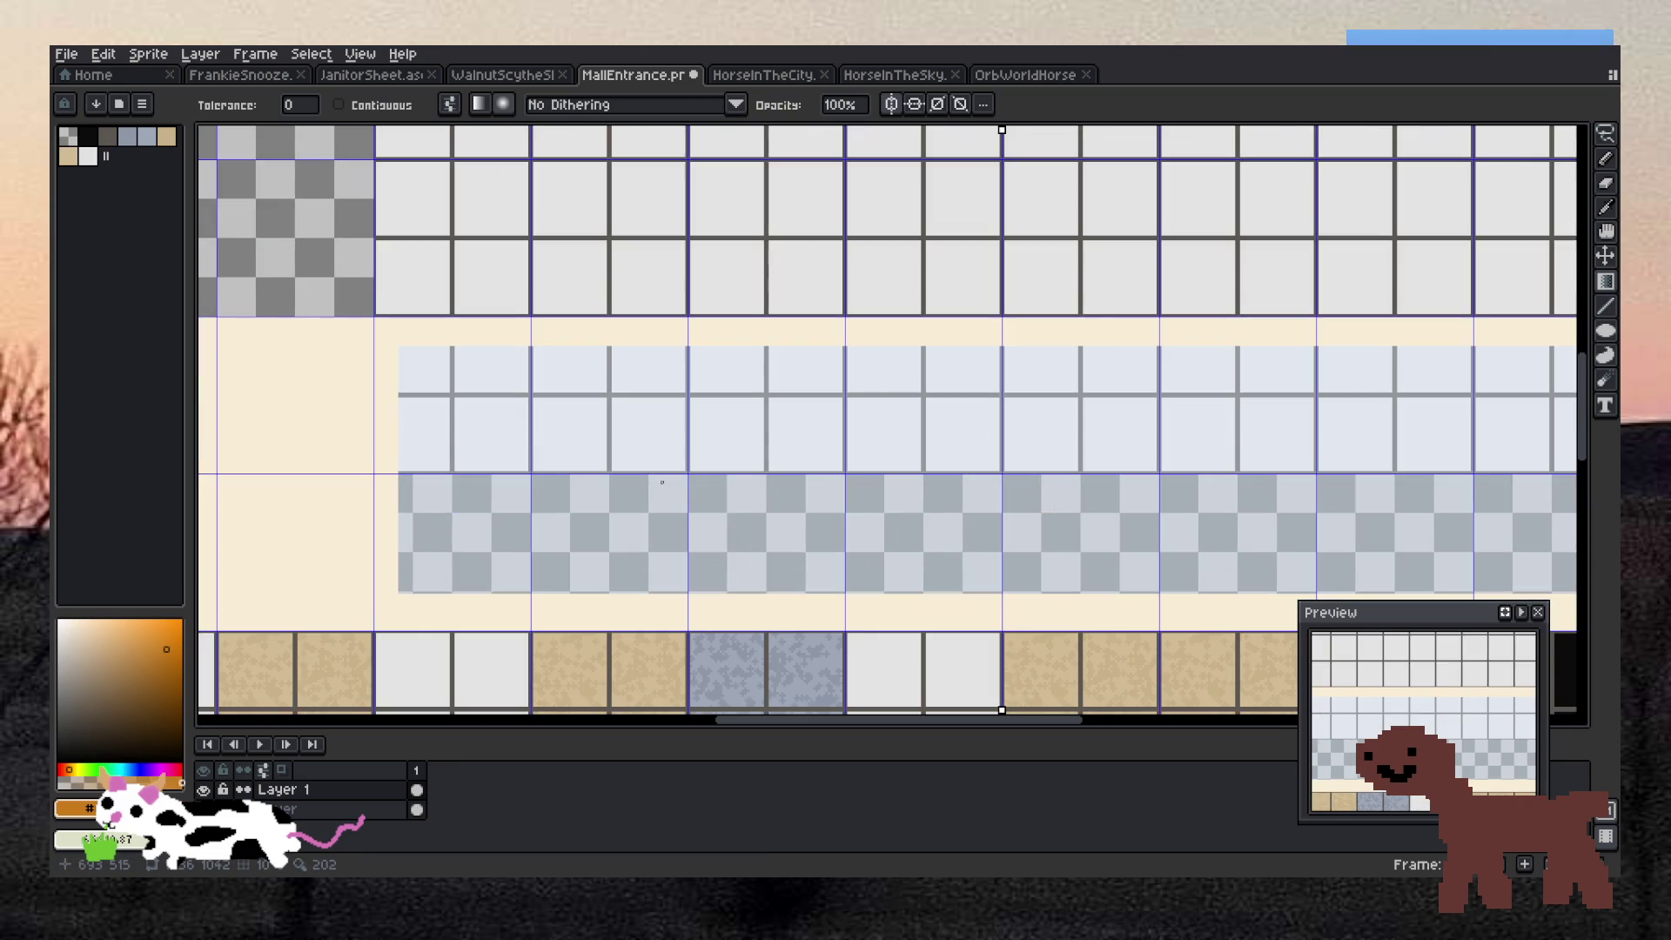
scroll(662, 482, down, 1)
scroll(661, 482, down, 2)
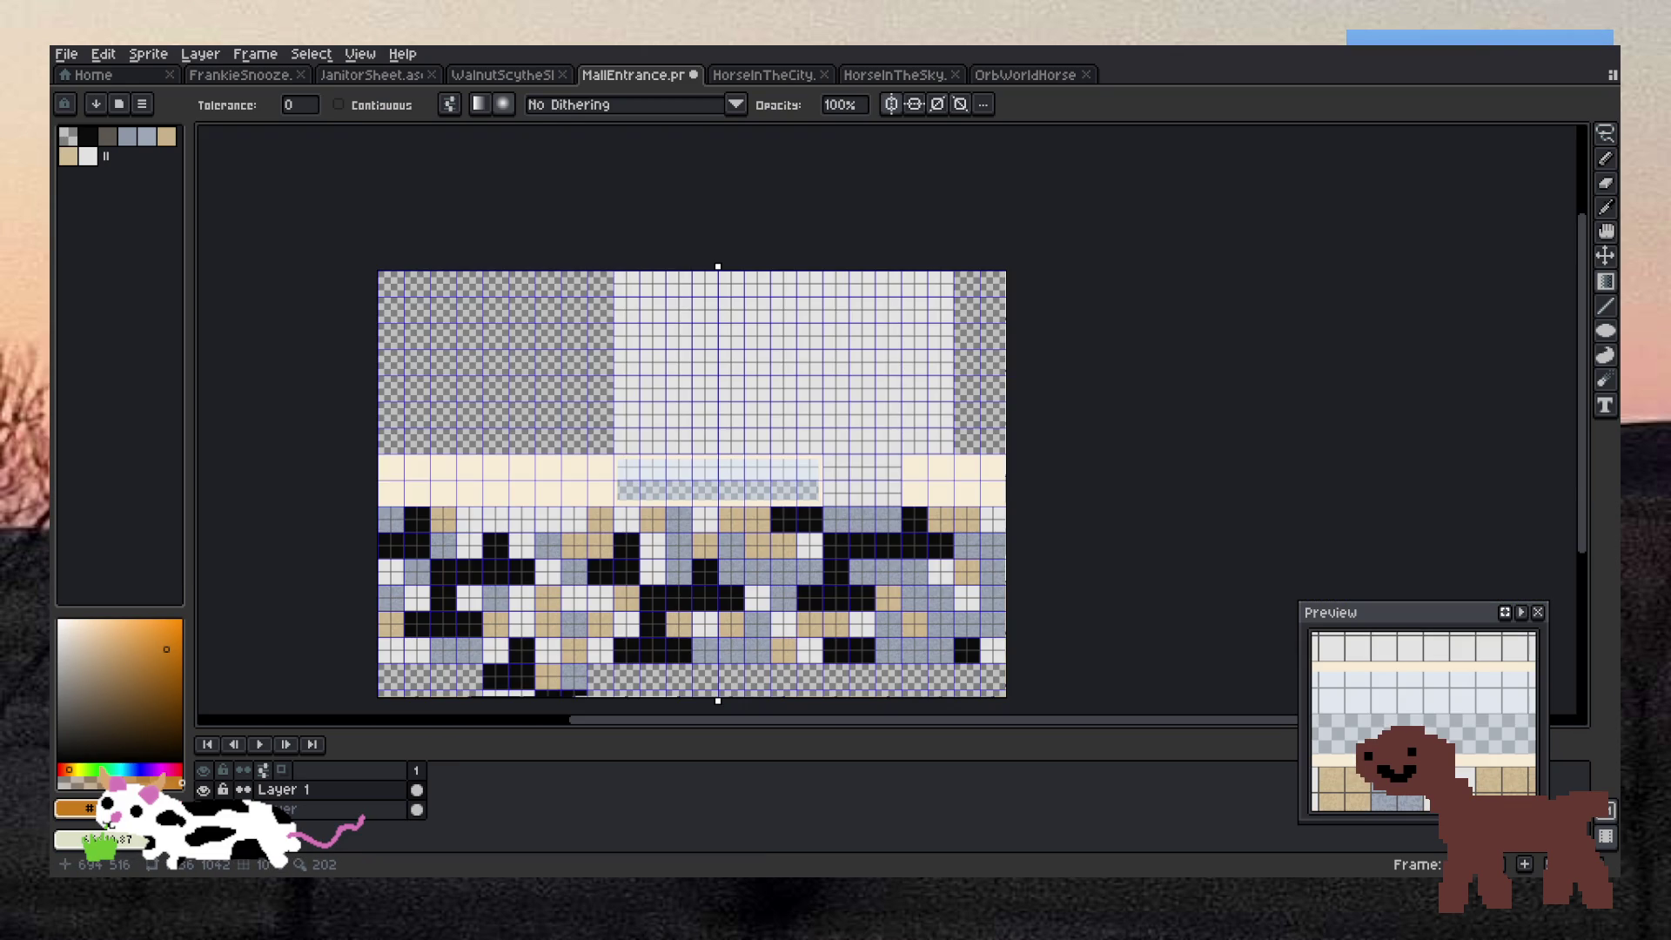
scroll(600, 483, down, 2)
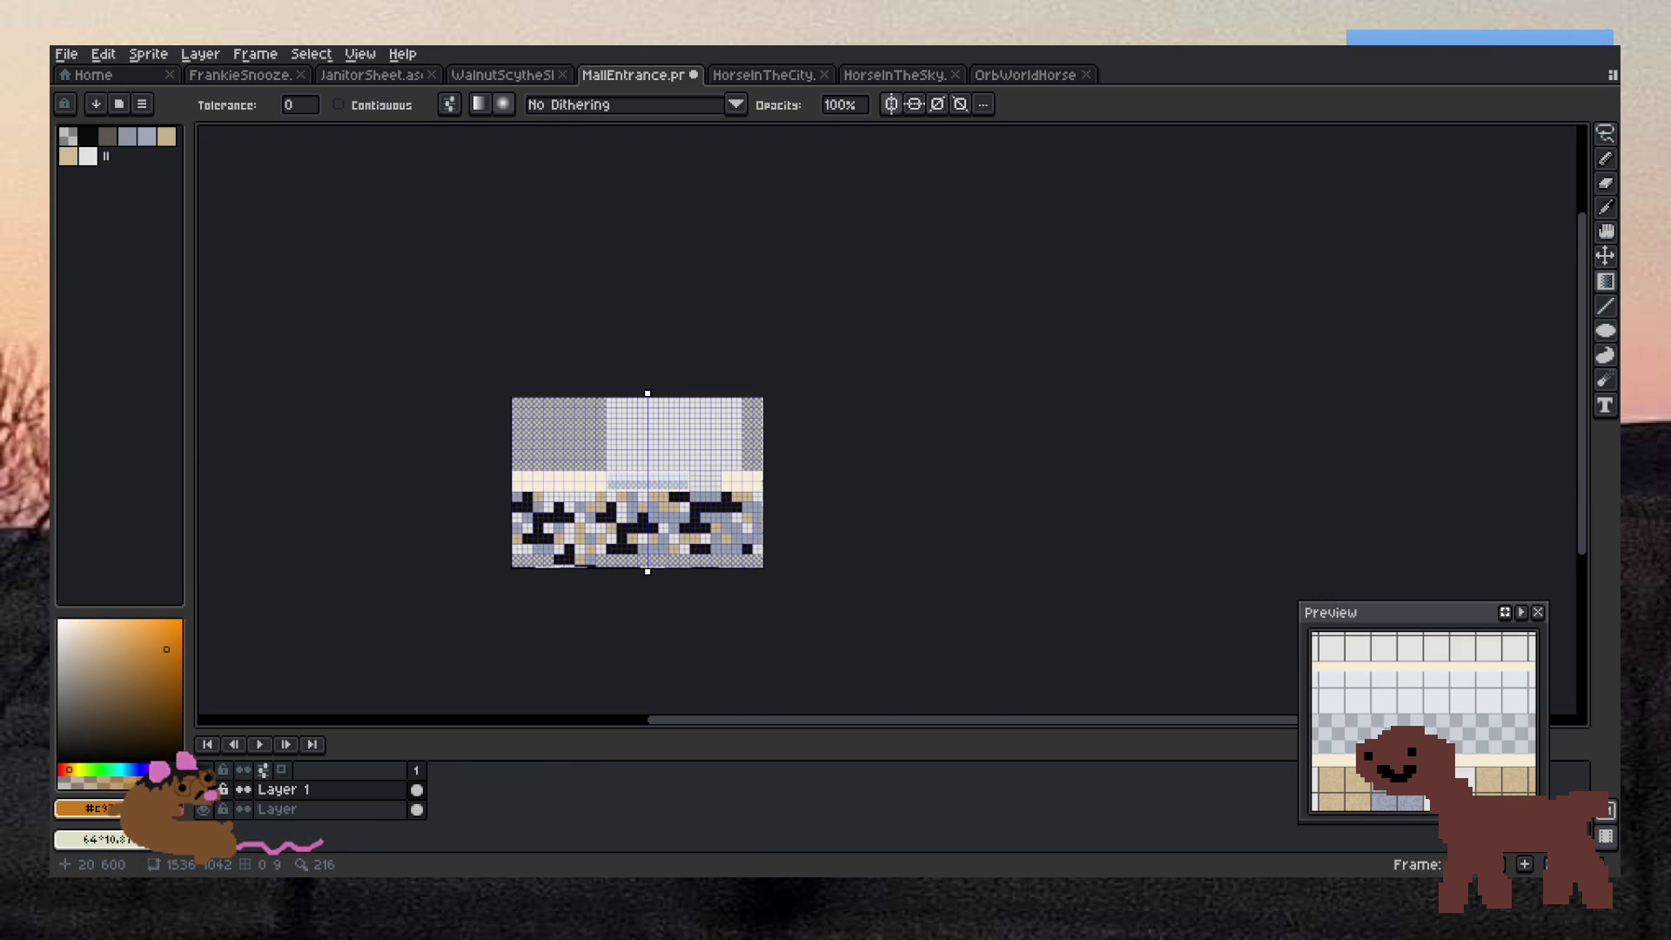
scroll(512, 495, up, 1)
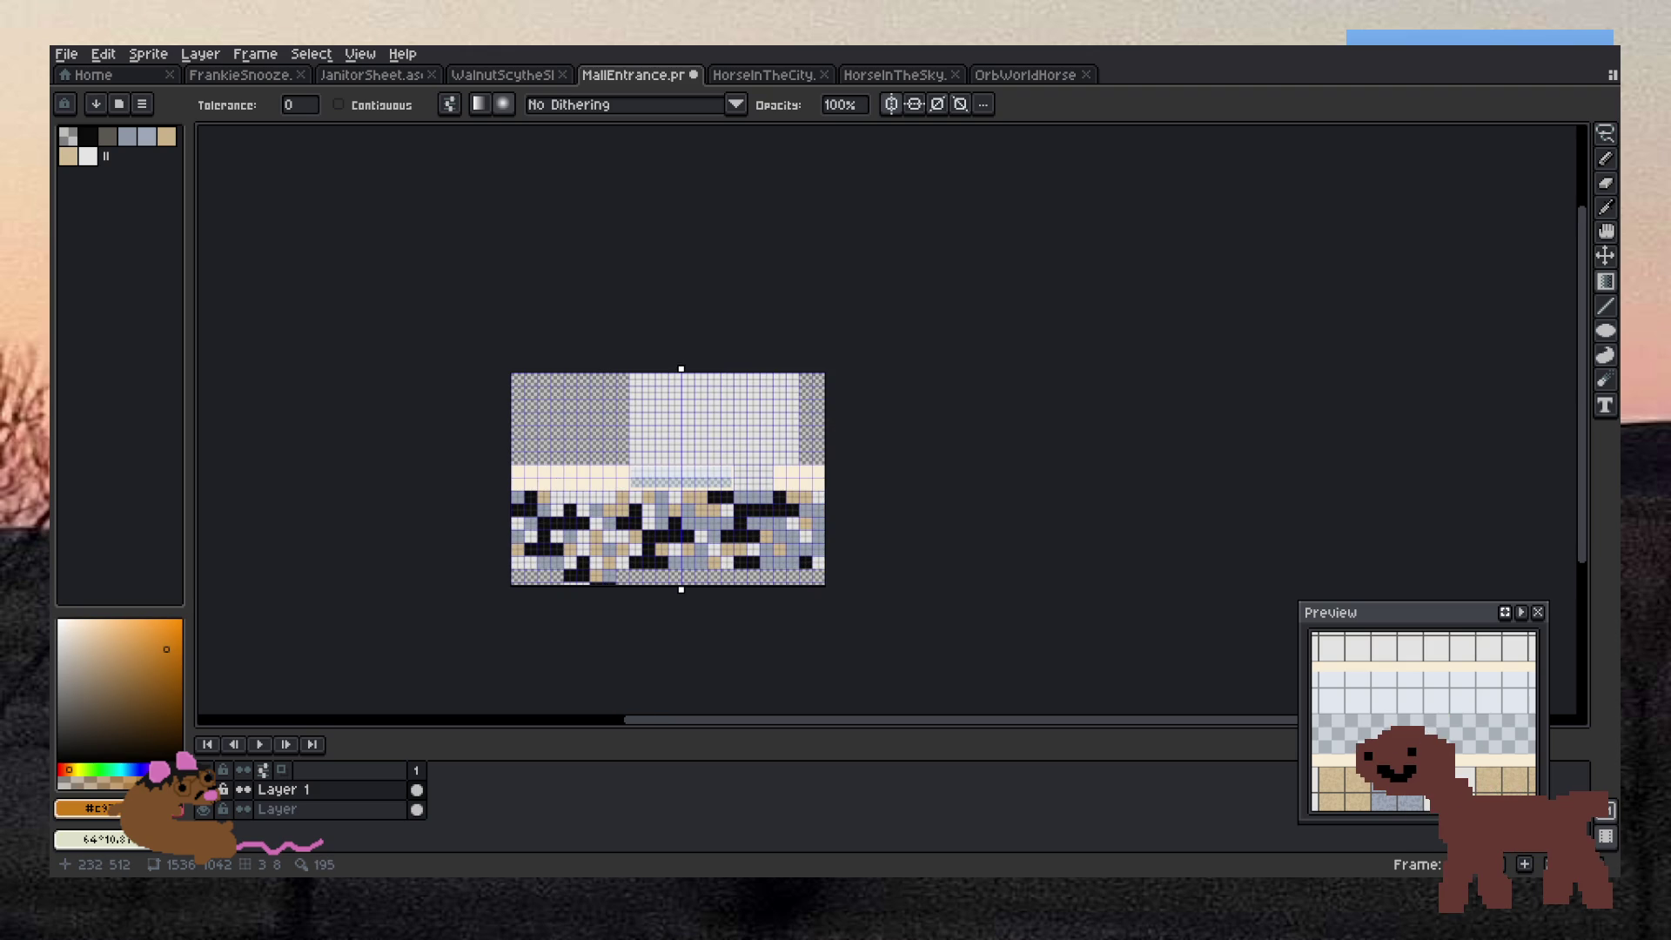
scroll(571, 479, up, 1)
scroll(571, 477, up, 4)
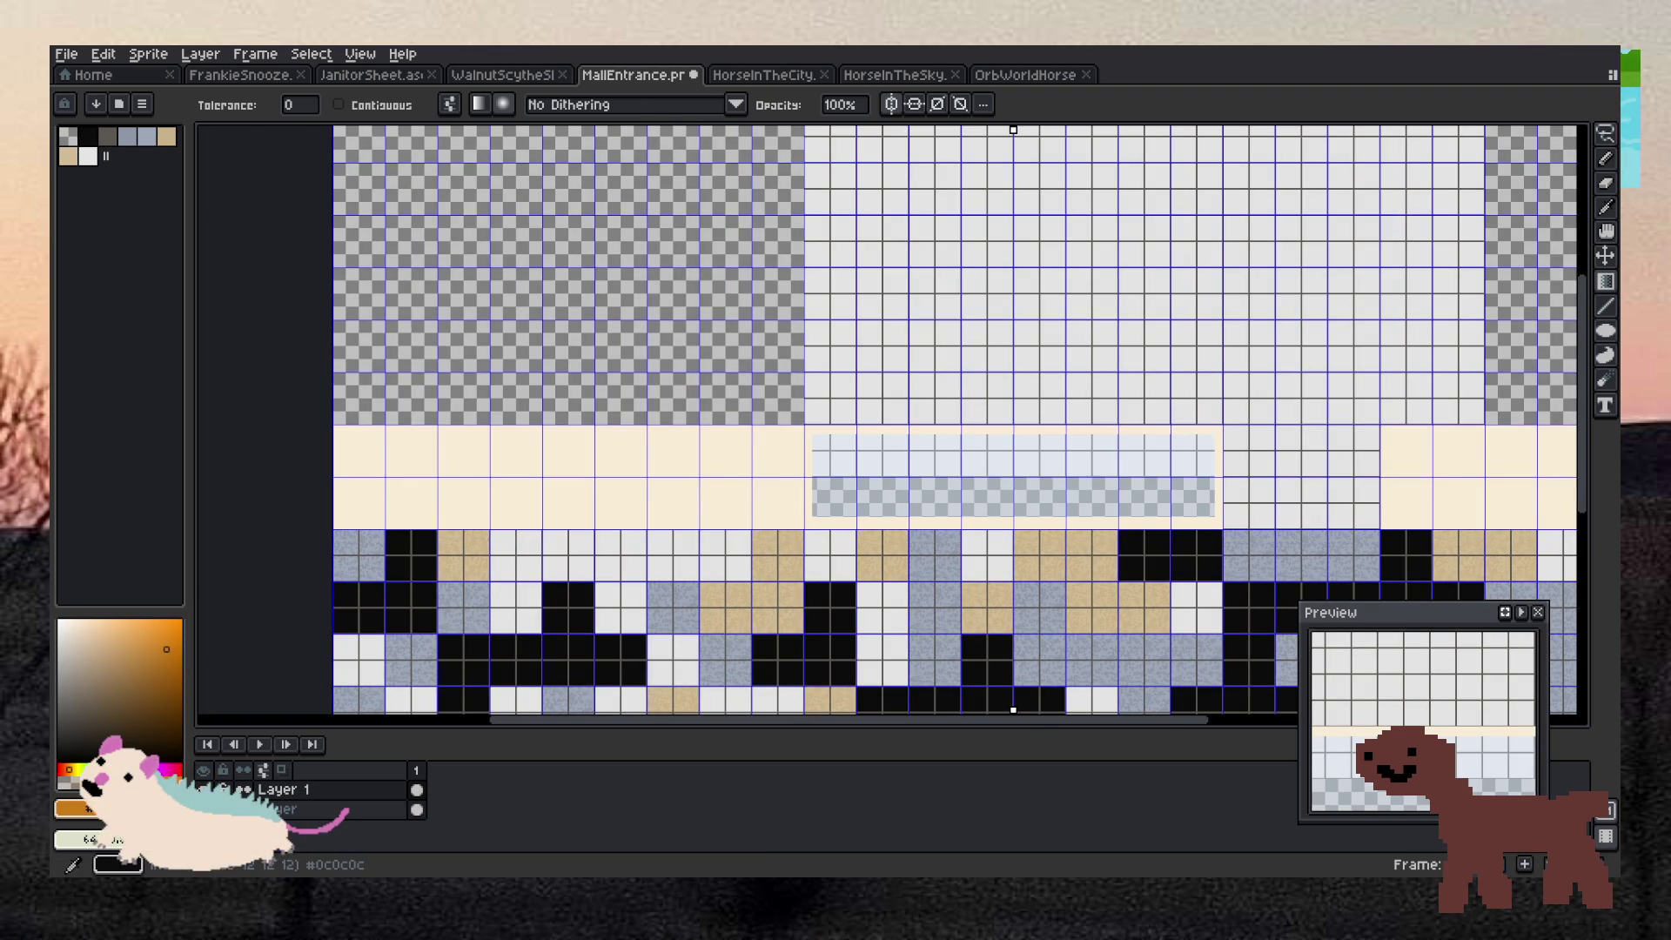
Step: Choose black and magic-wand select the cream wall band
click(87, 135)
key(m)
key(w)
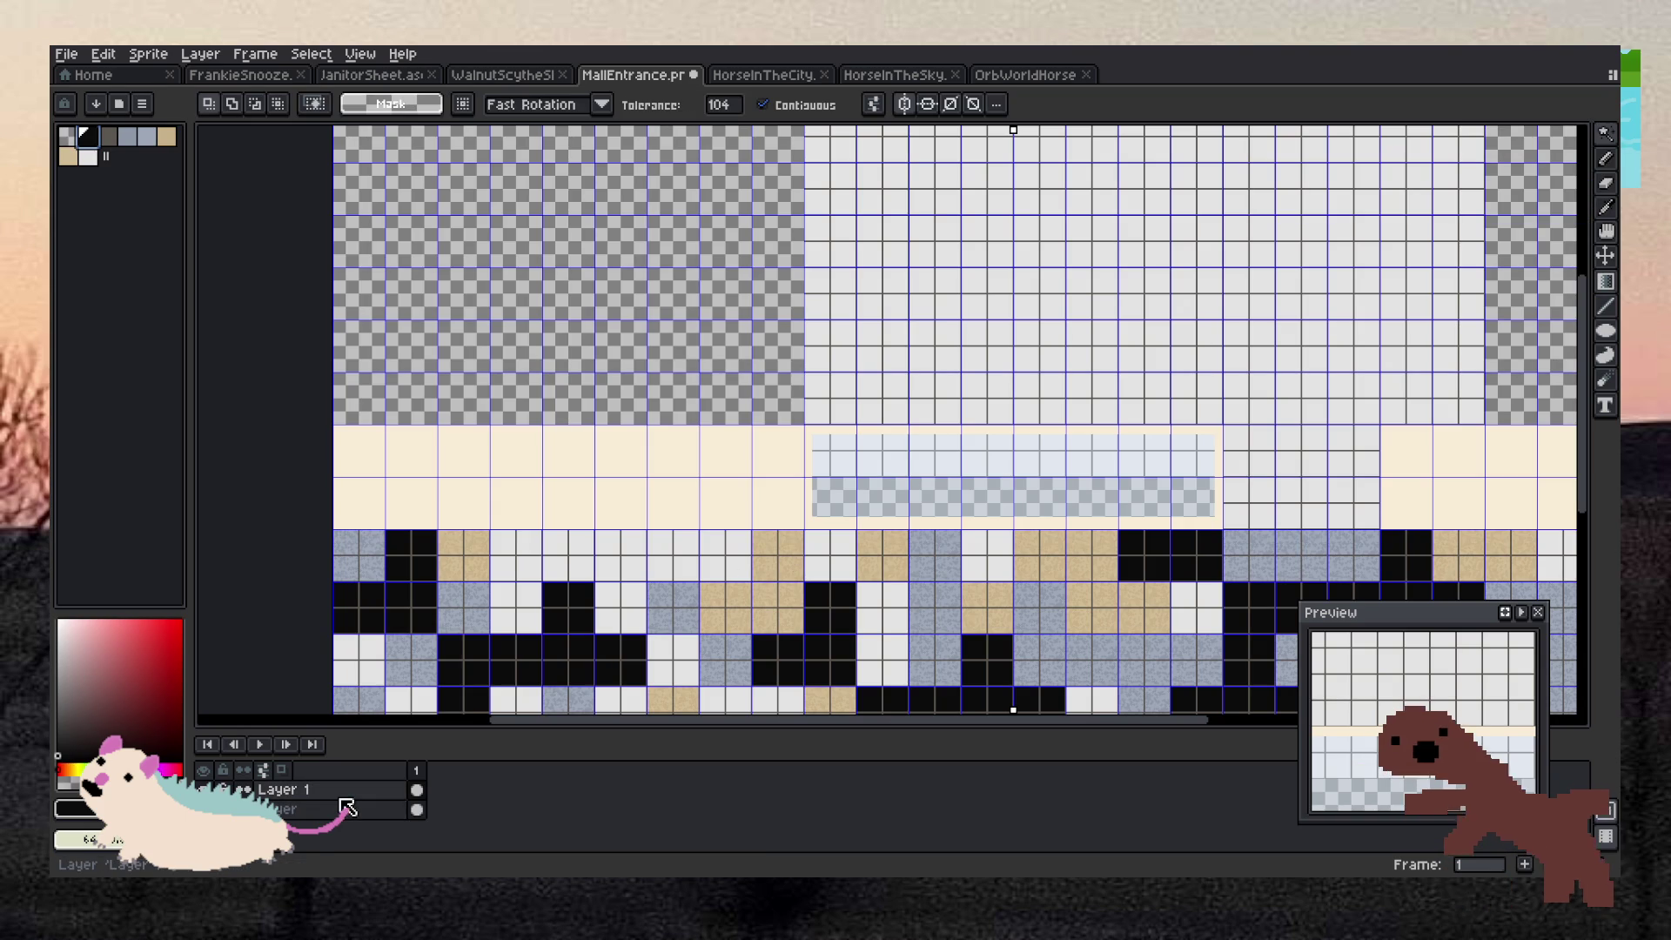
click(562, 502)
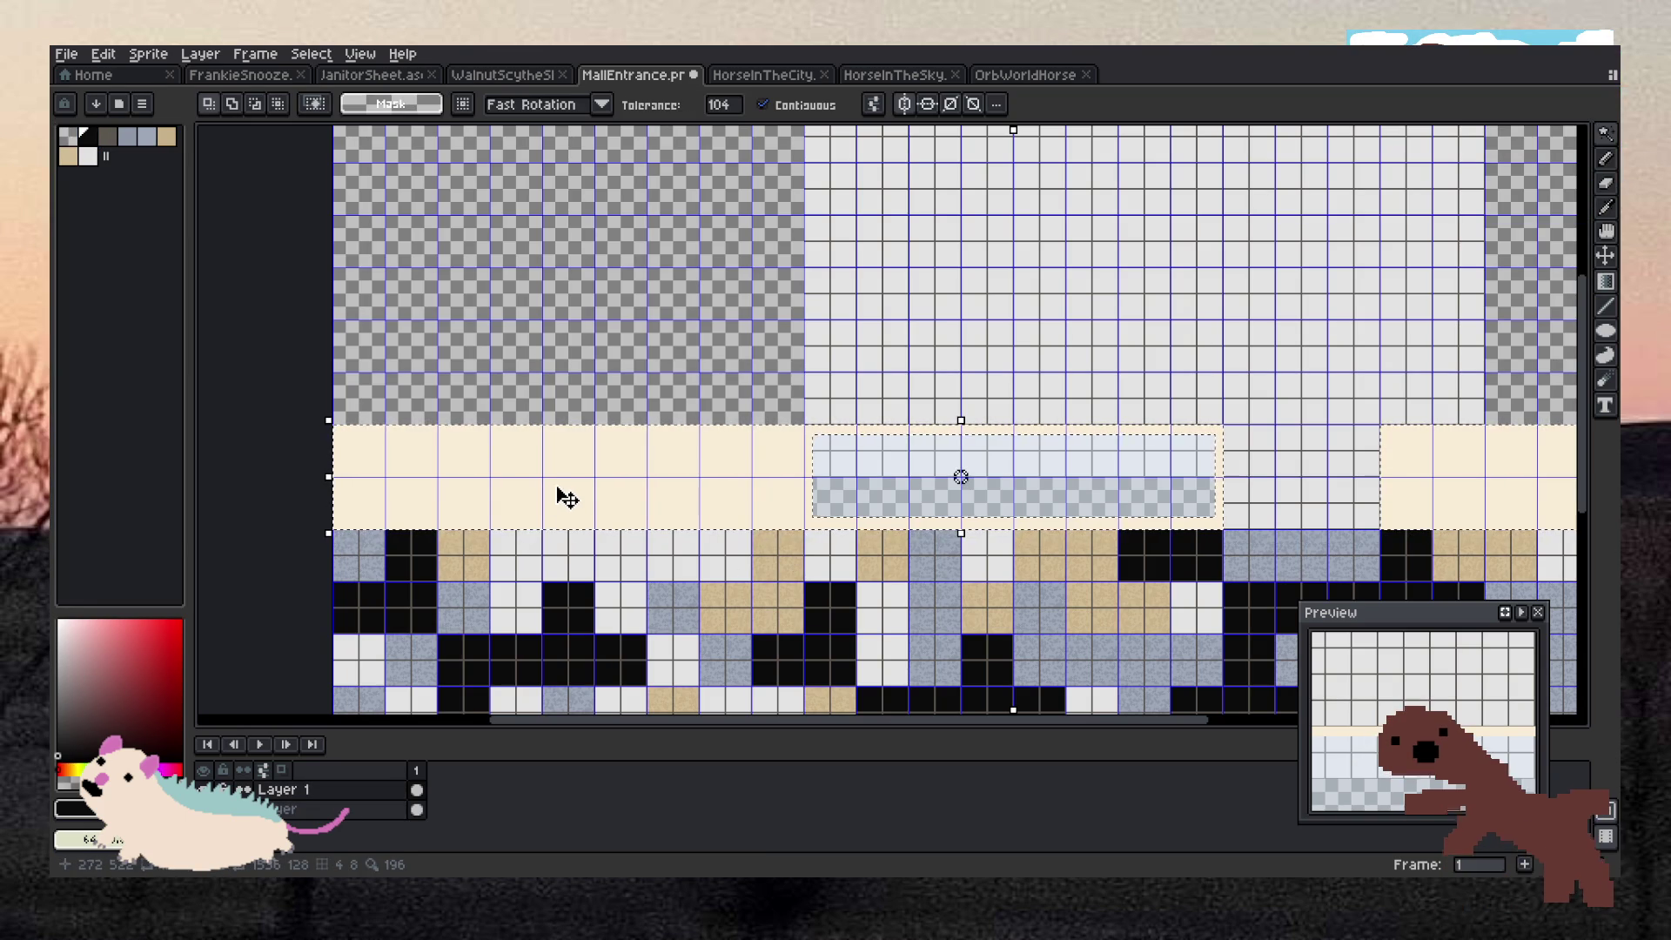
Step: Draw a 5px filled-rectangle black trim along the band's bottom edge, undoing the misplaced strip
click(1603, 282)
click(1605, 330)
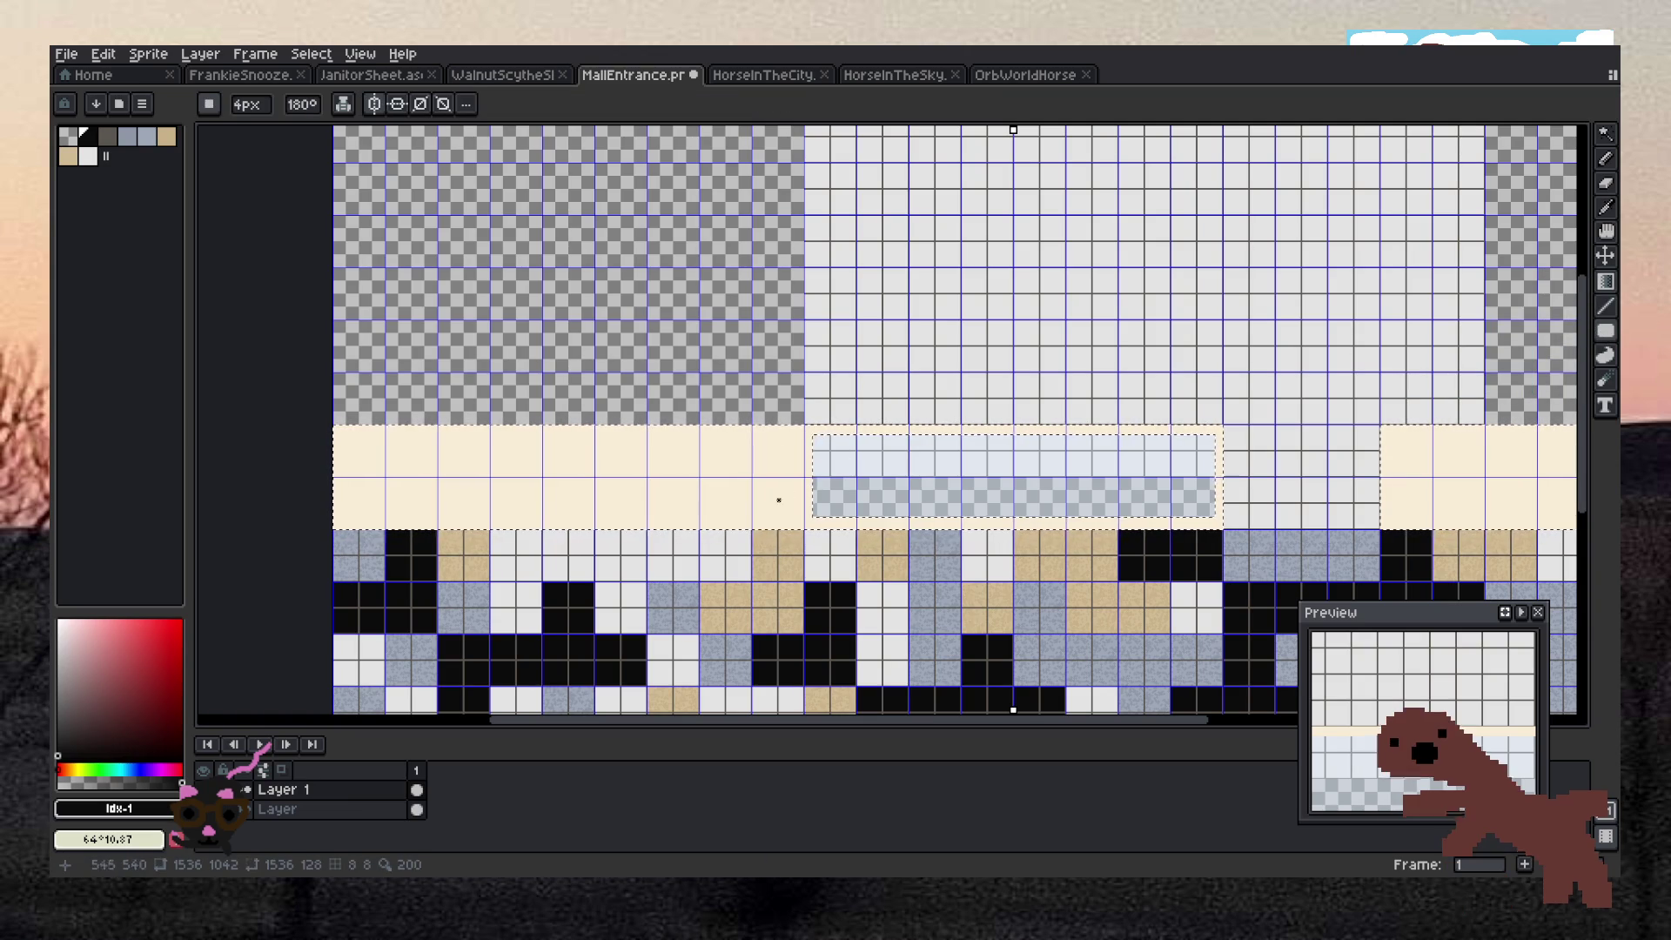
click(237, 111)
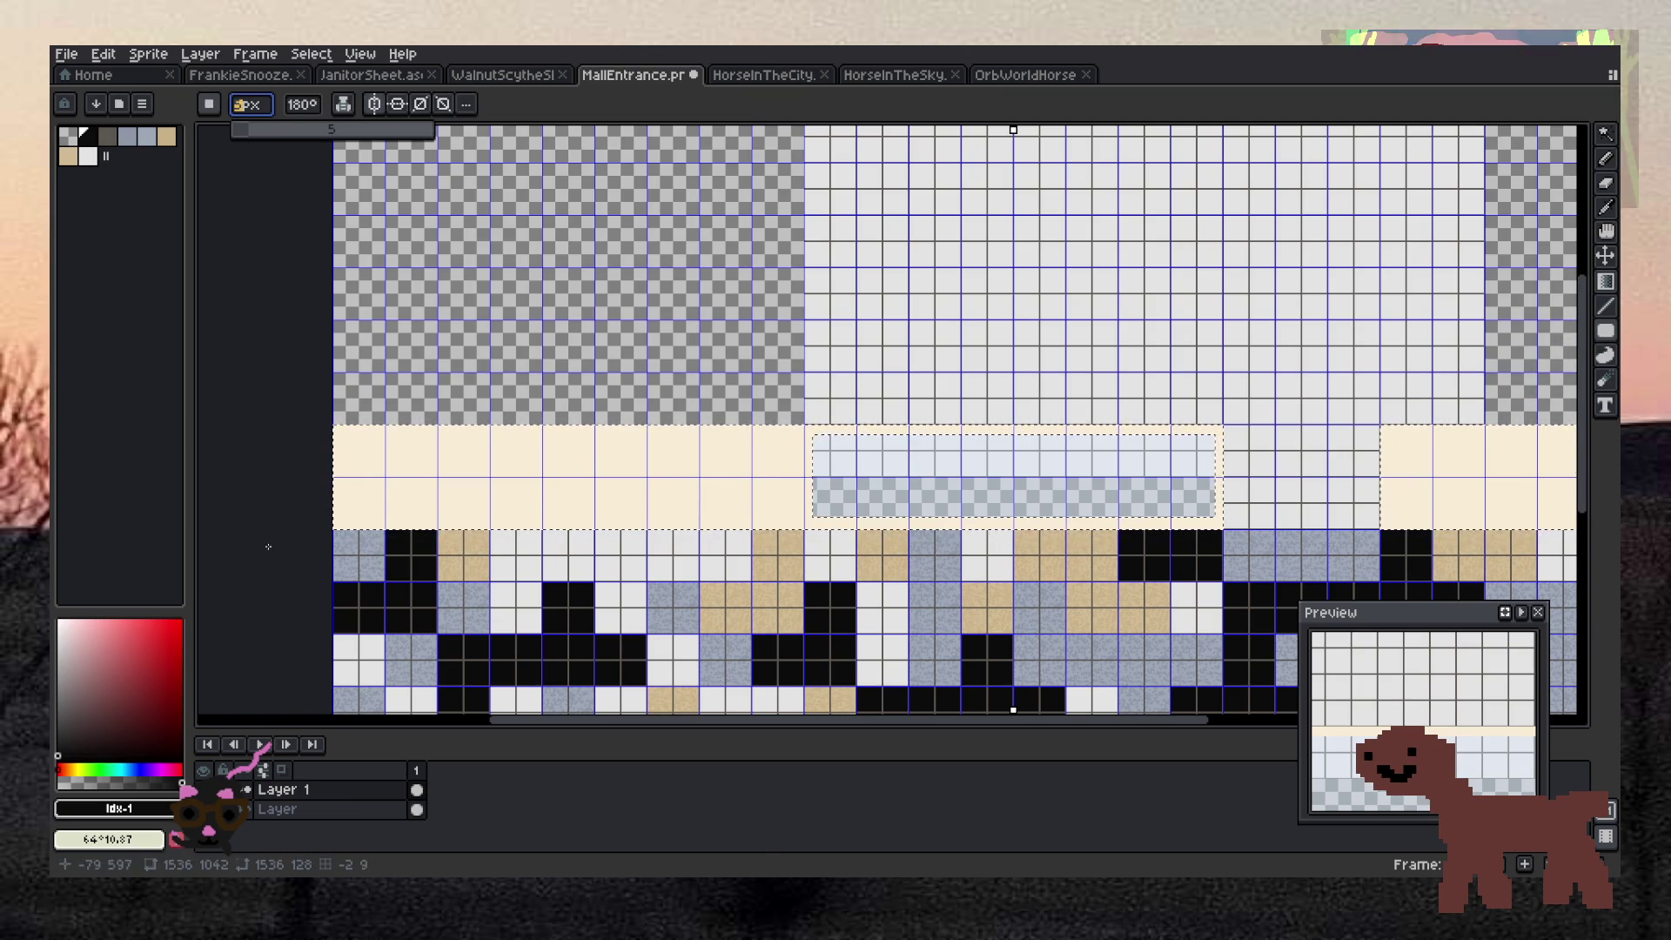
text(5)
key(Return)
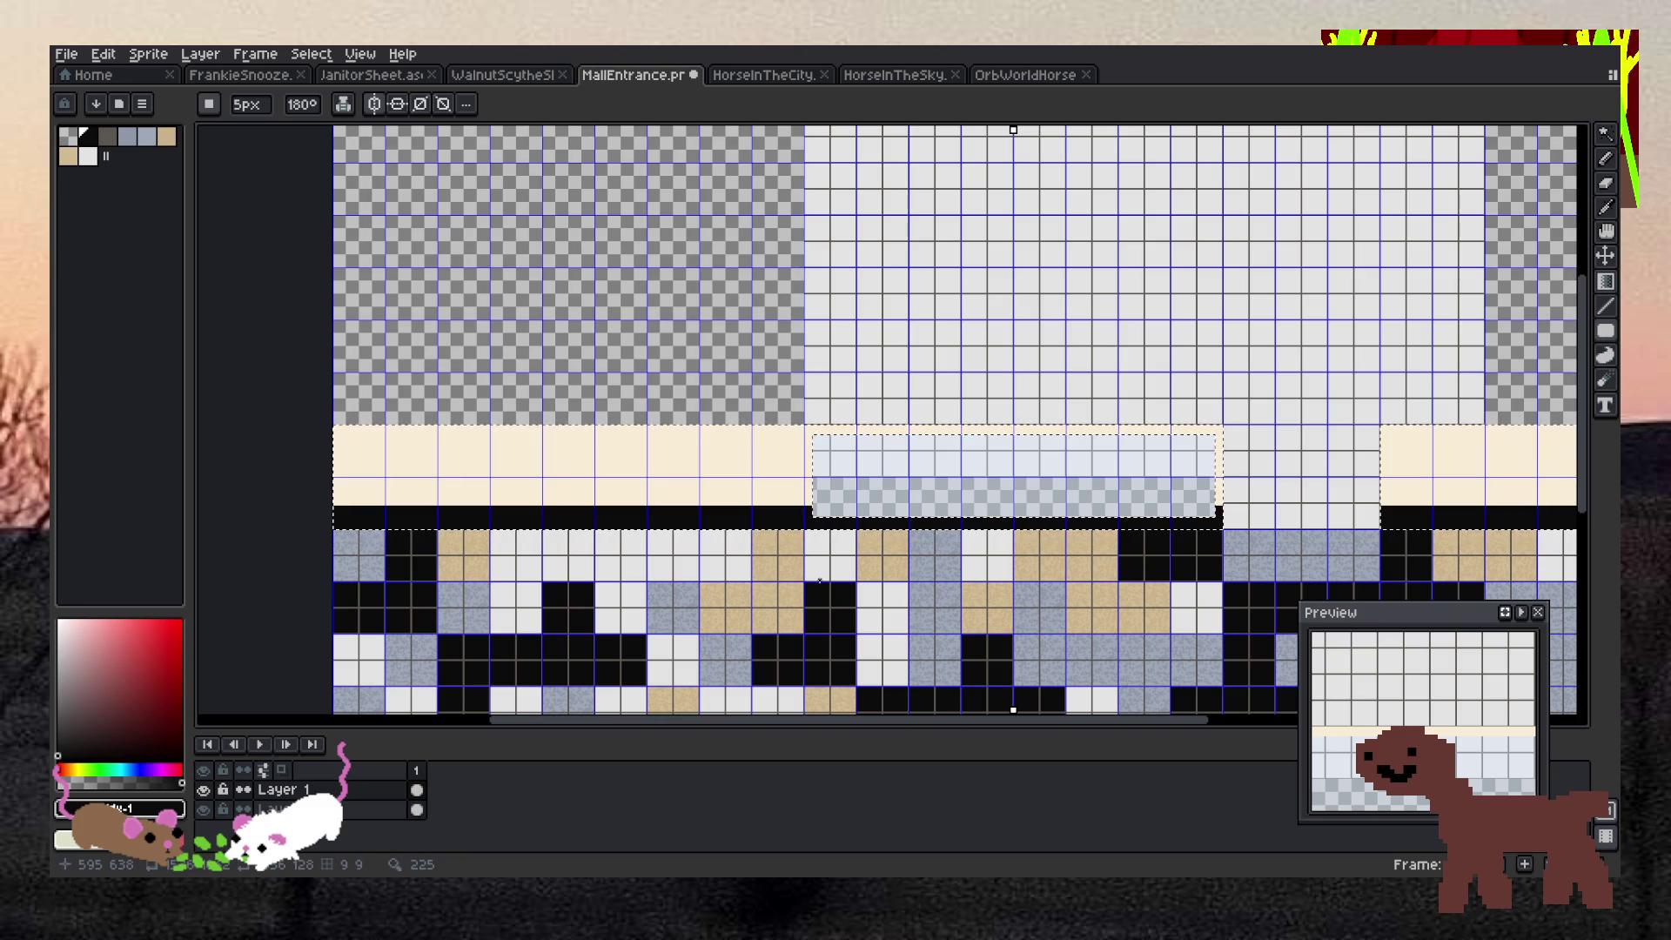
key(ctrl+z)
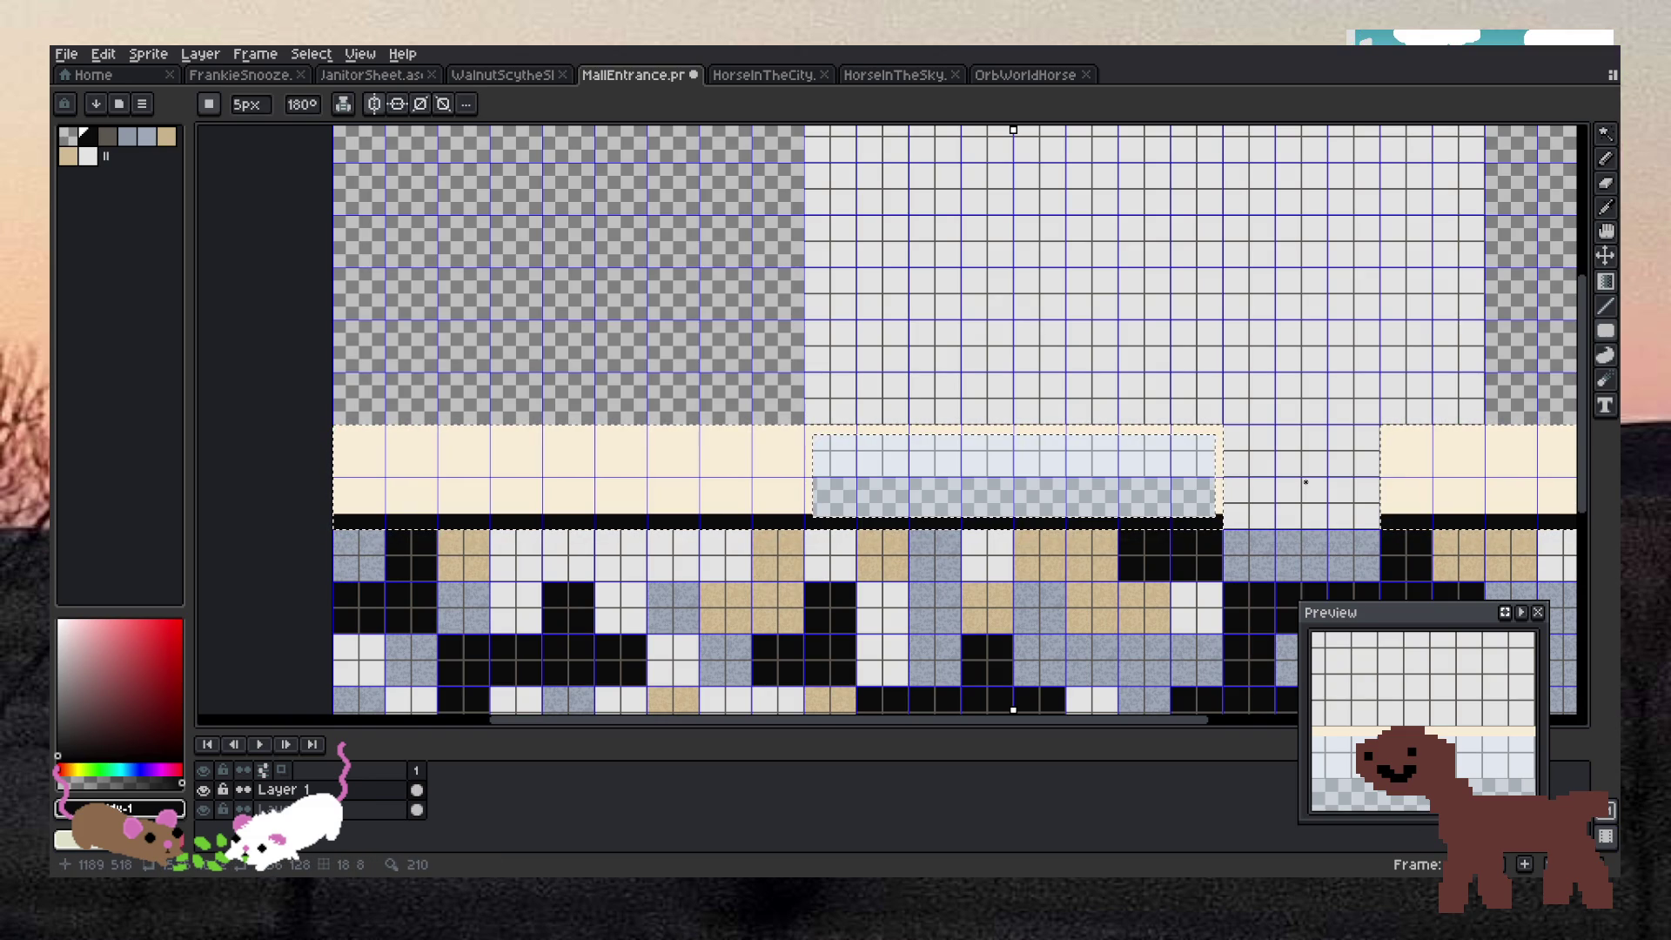
scroll(1304, 482, down, 2)
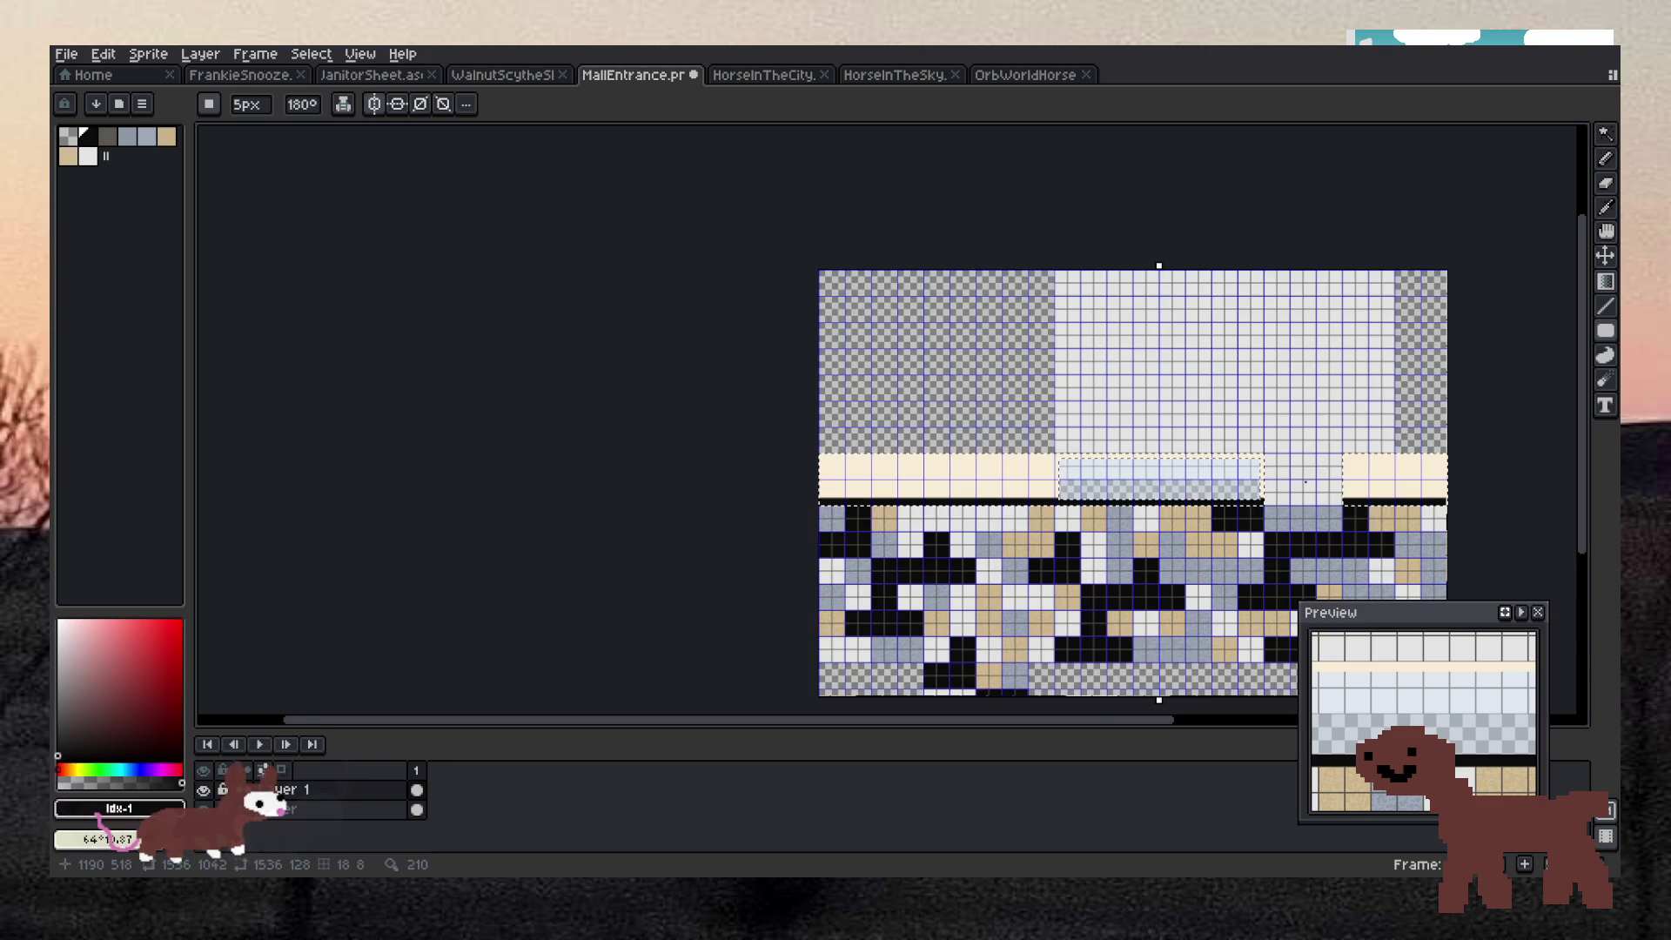
scroll(1305, 482, down, 1)
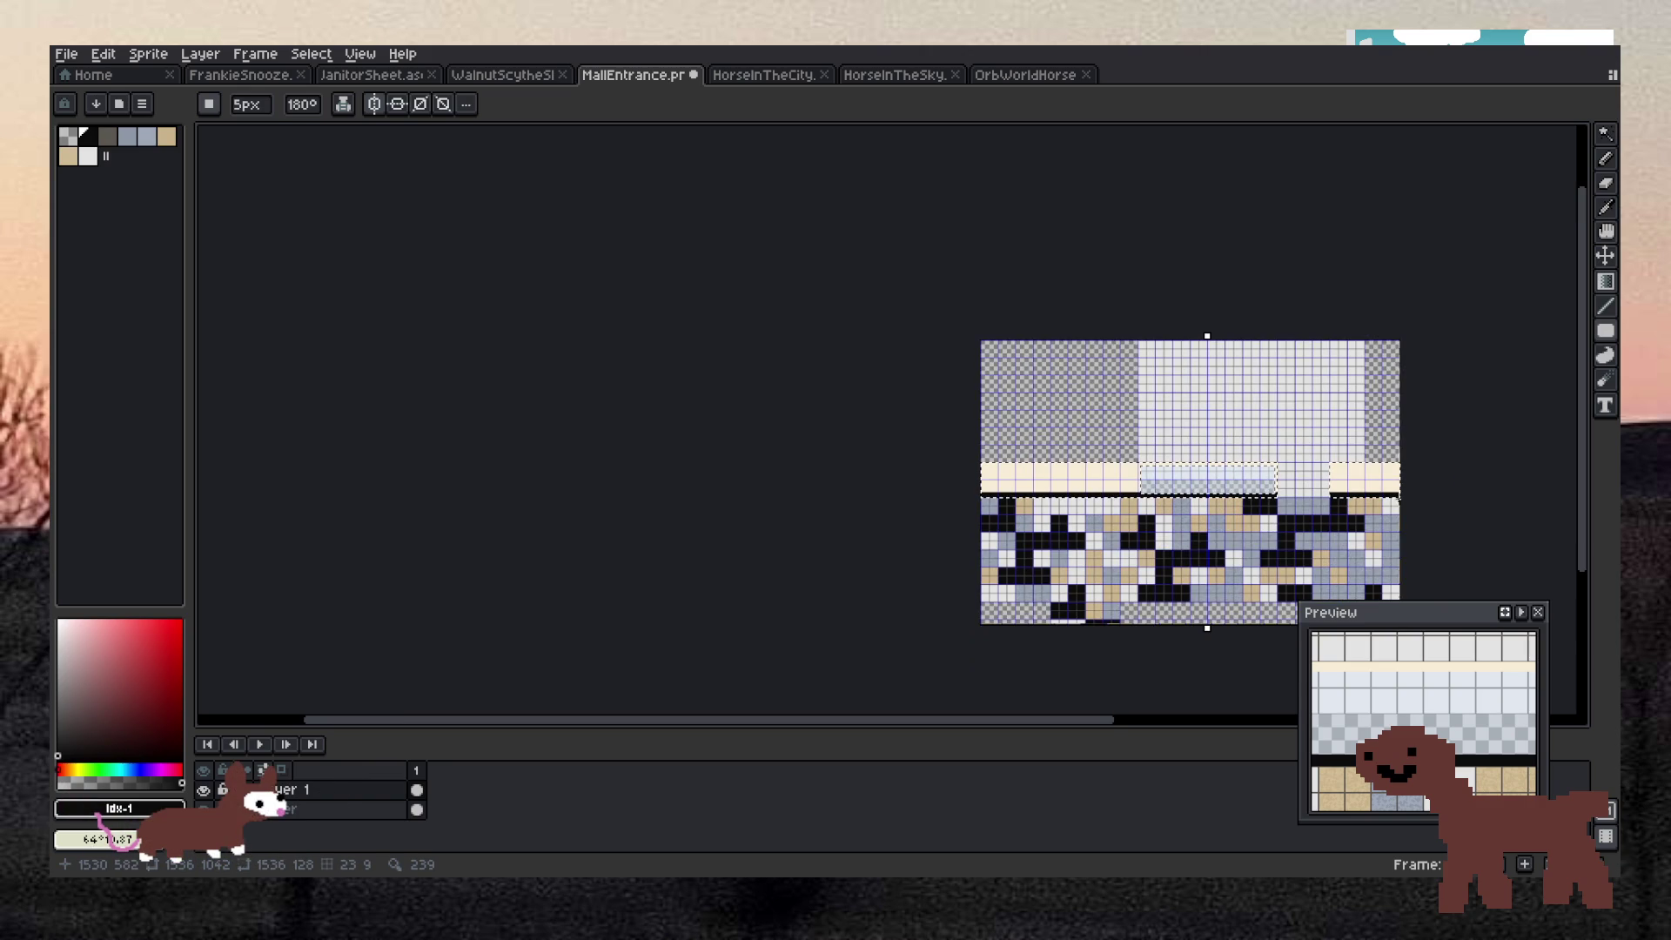
scroll(1390, 500, up, 1)
scroll(1390, 500, up, 3)
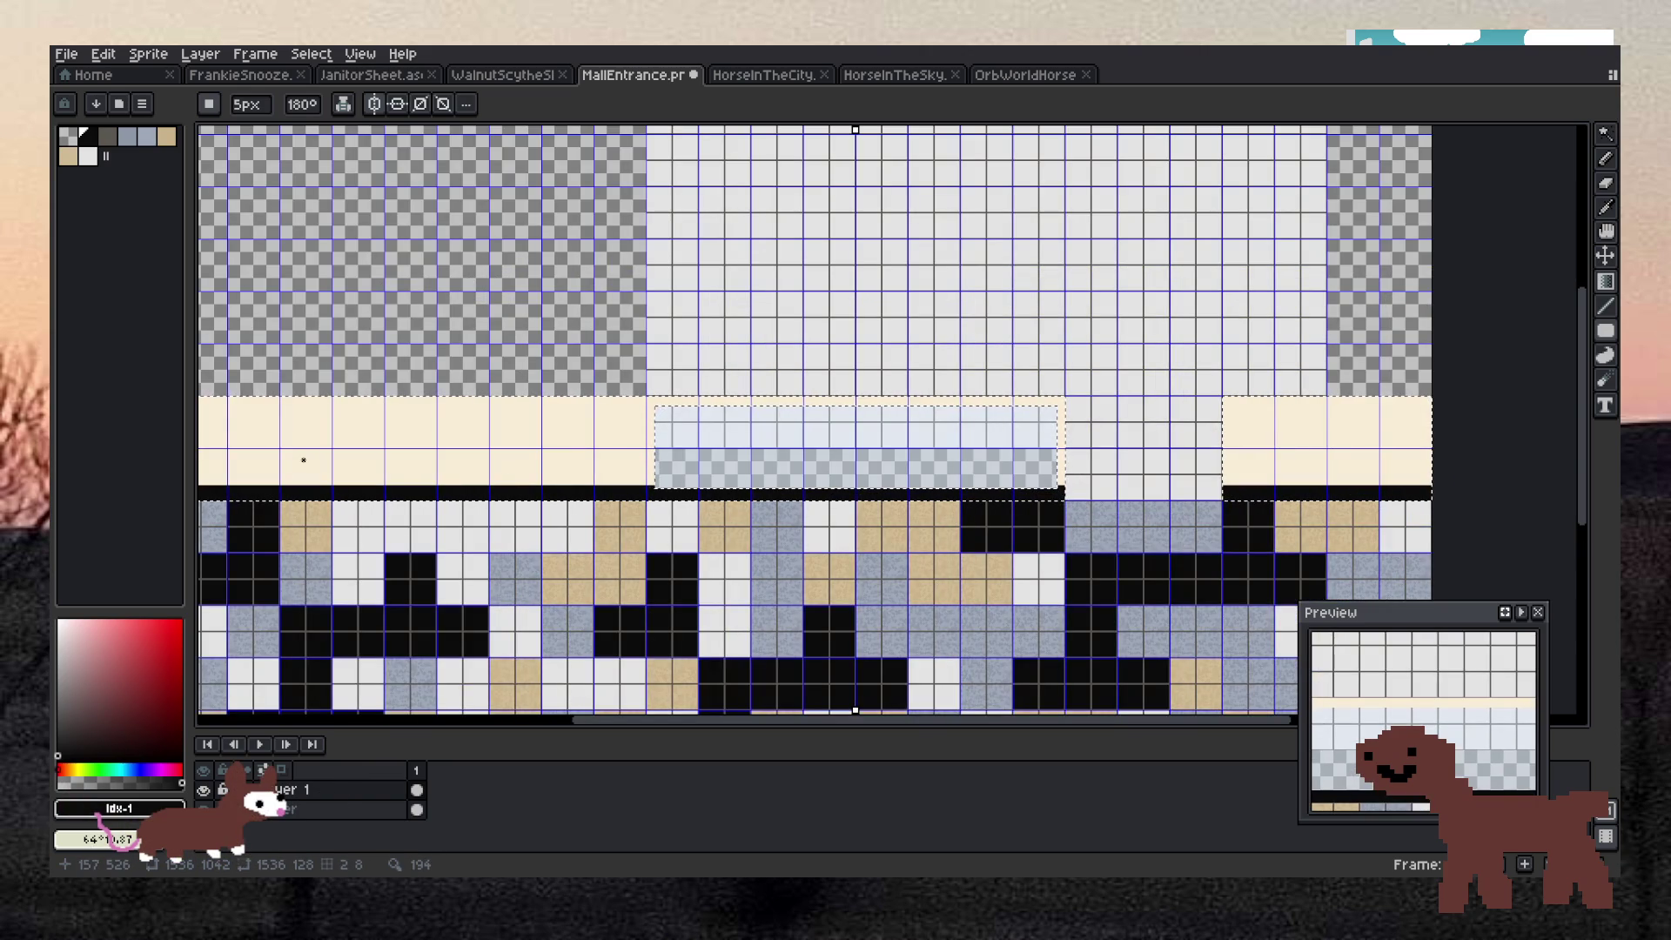
scroll(302, 459, down, 1)
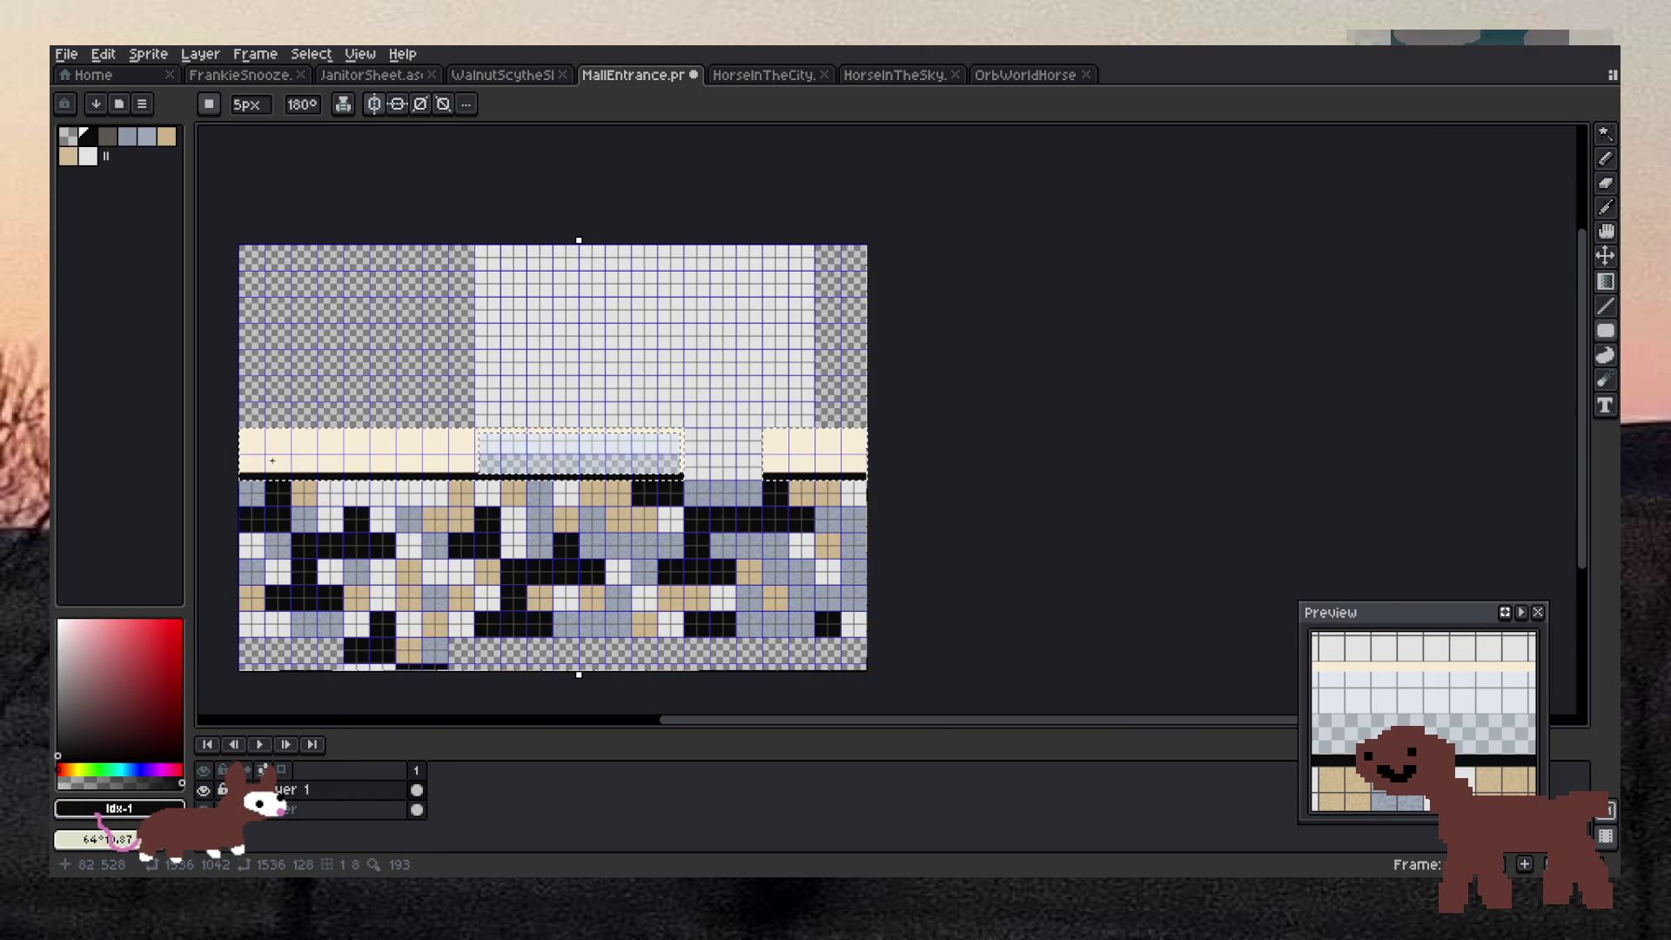
scroll(269, 458, up, 2)
drag(310, 496, 474, 478)
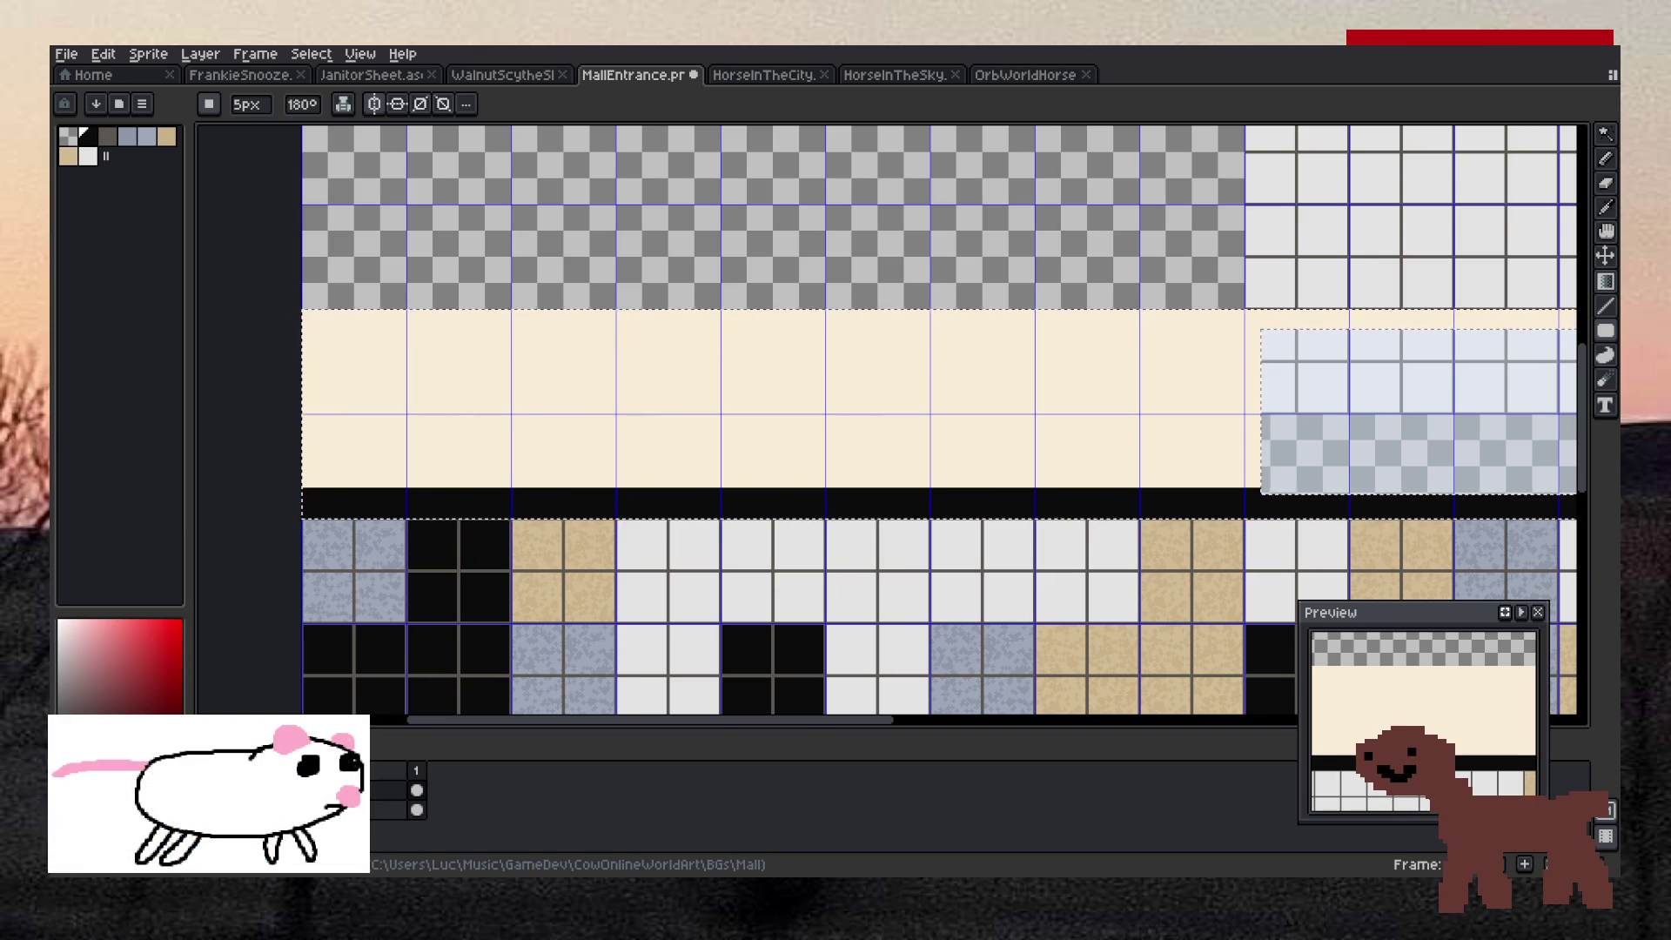
Step: Sample the cream band's colour and shift it to a richer light yellow
key(i)
click(611, 409)
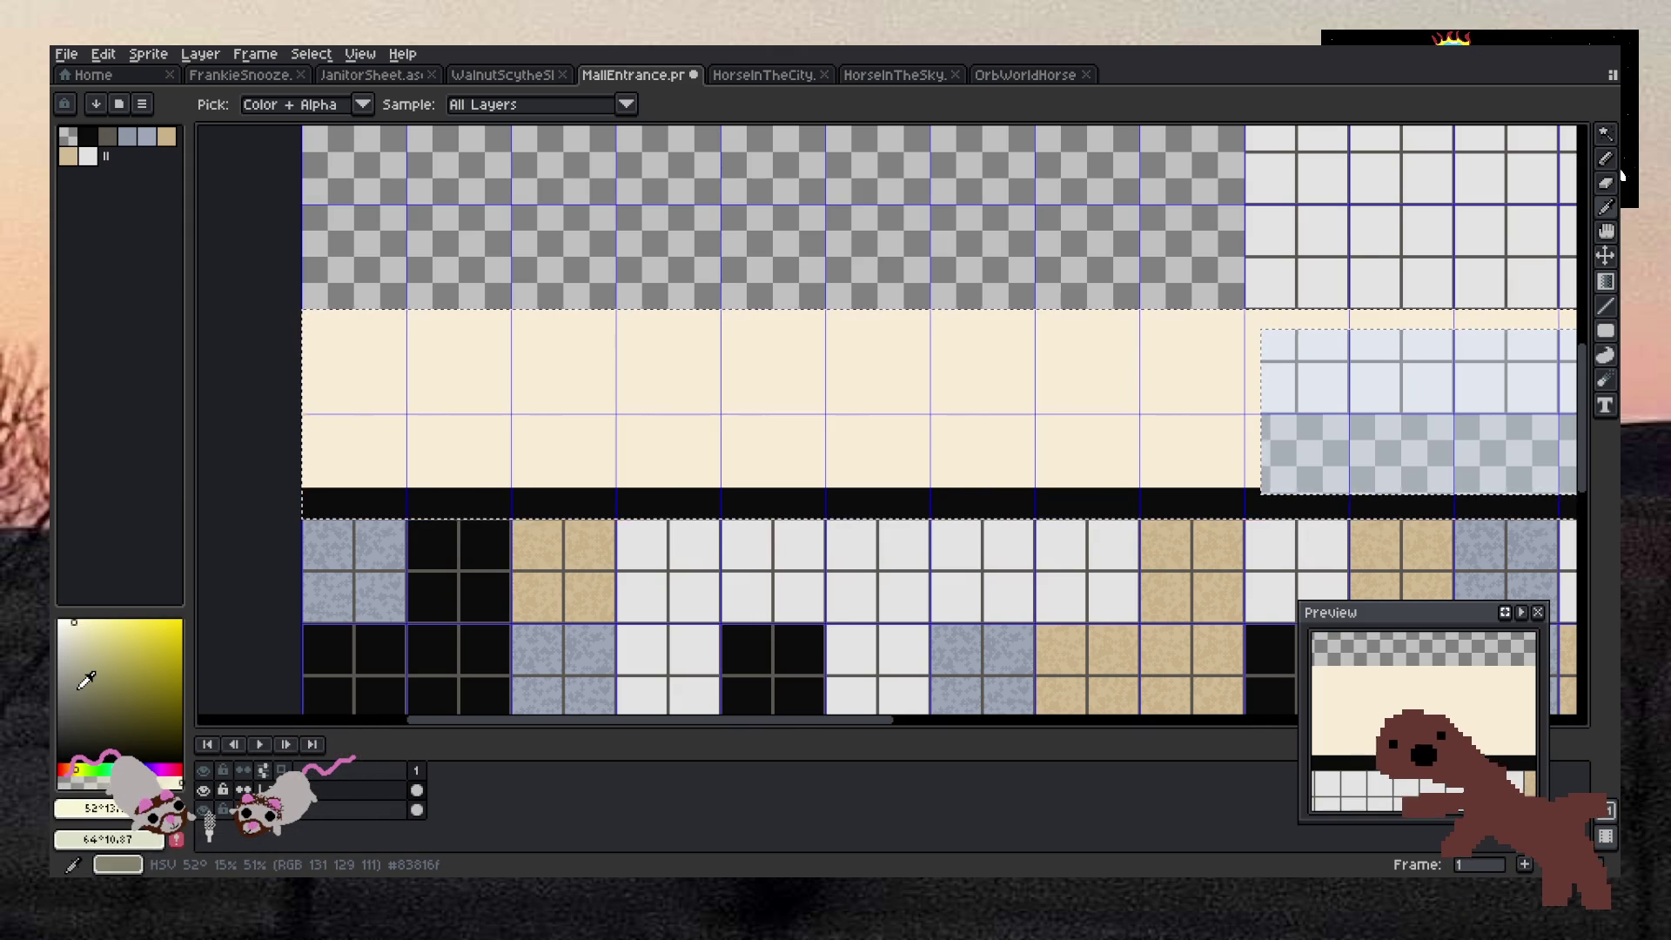
drag(91, 619, 116, 619)
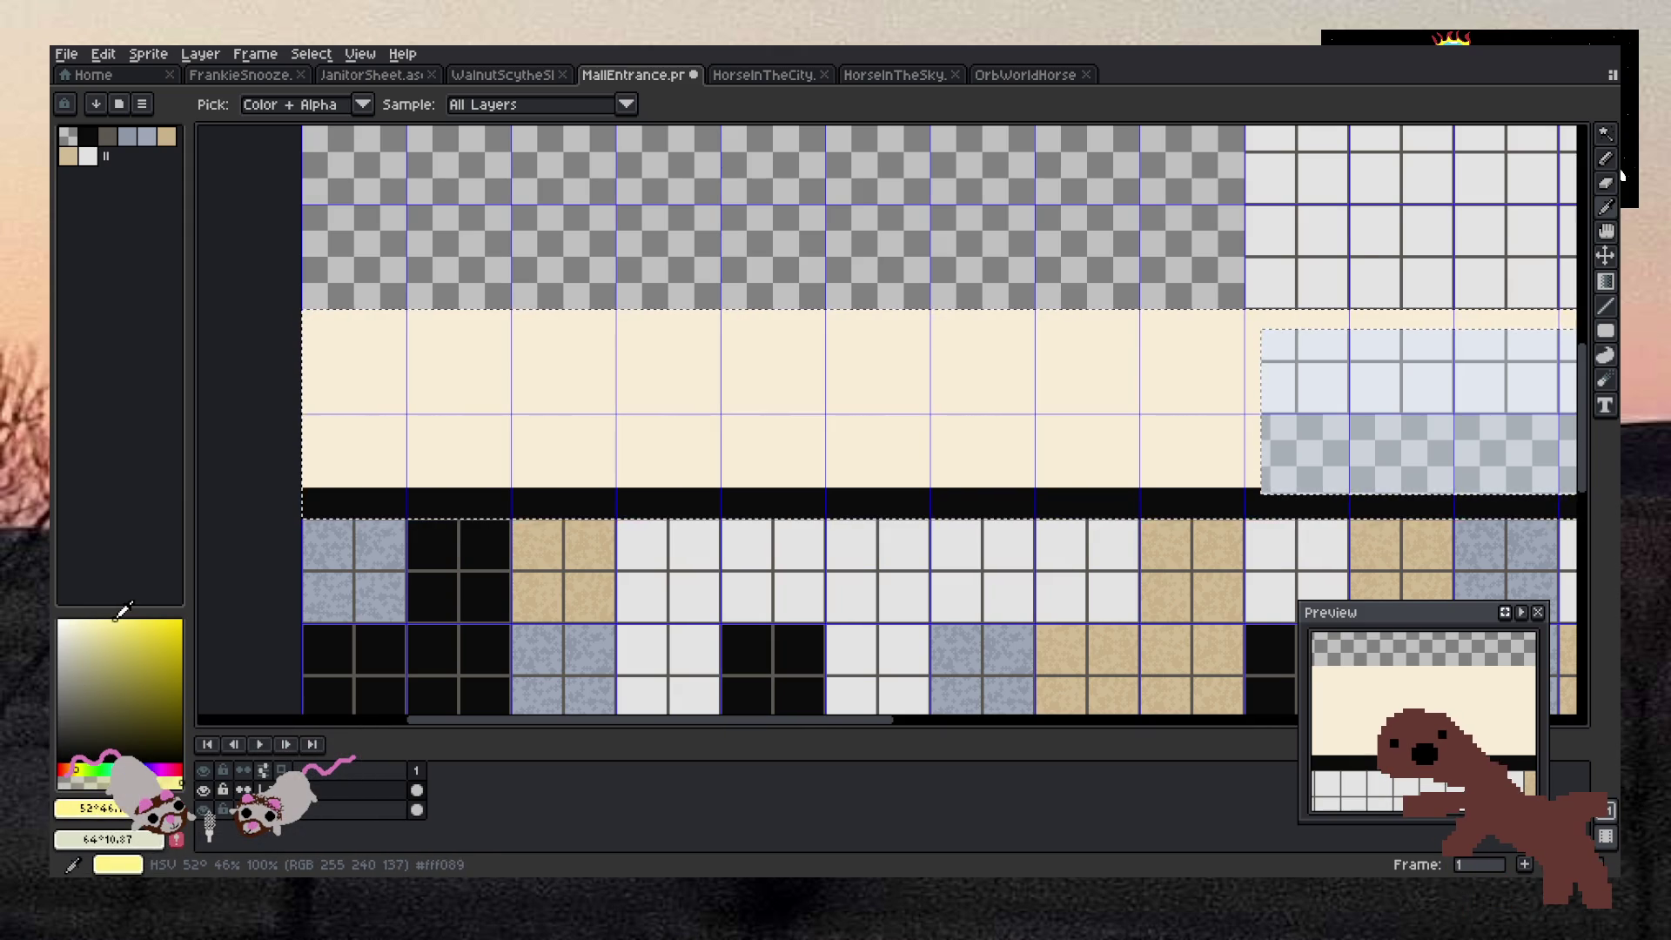
drag(125, 609, 121, 619)
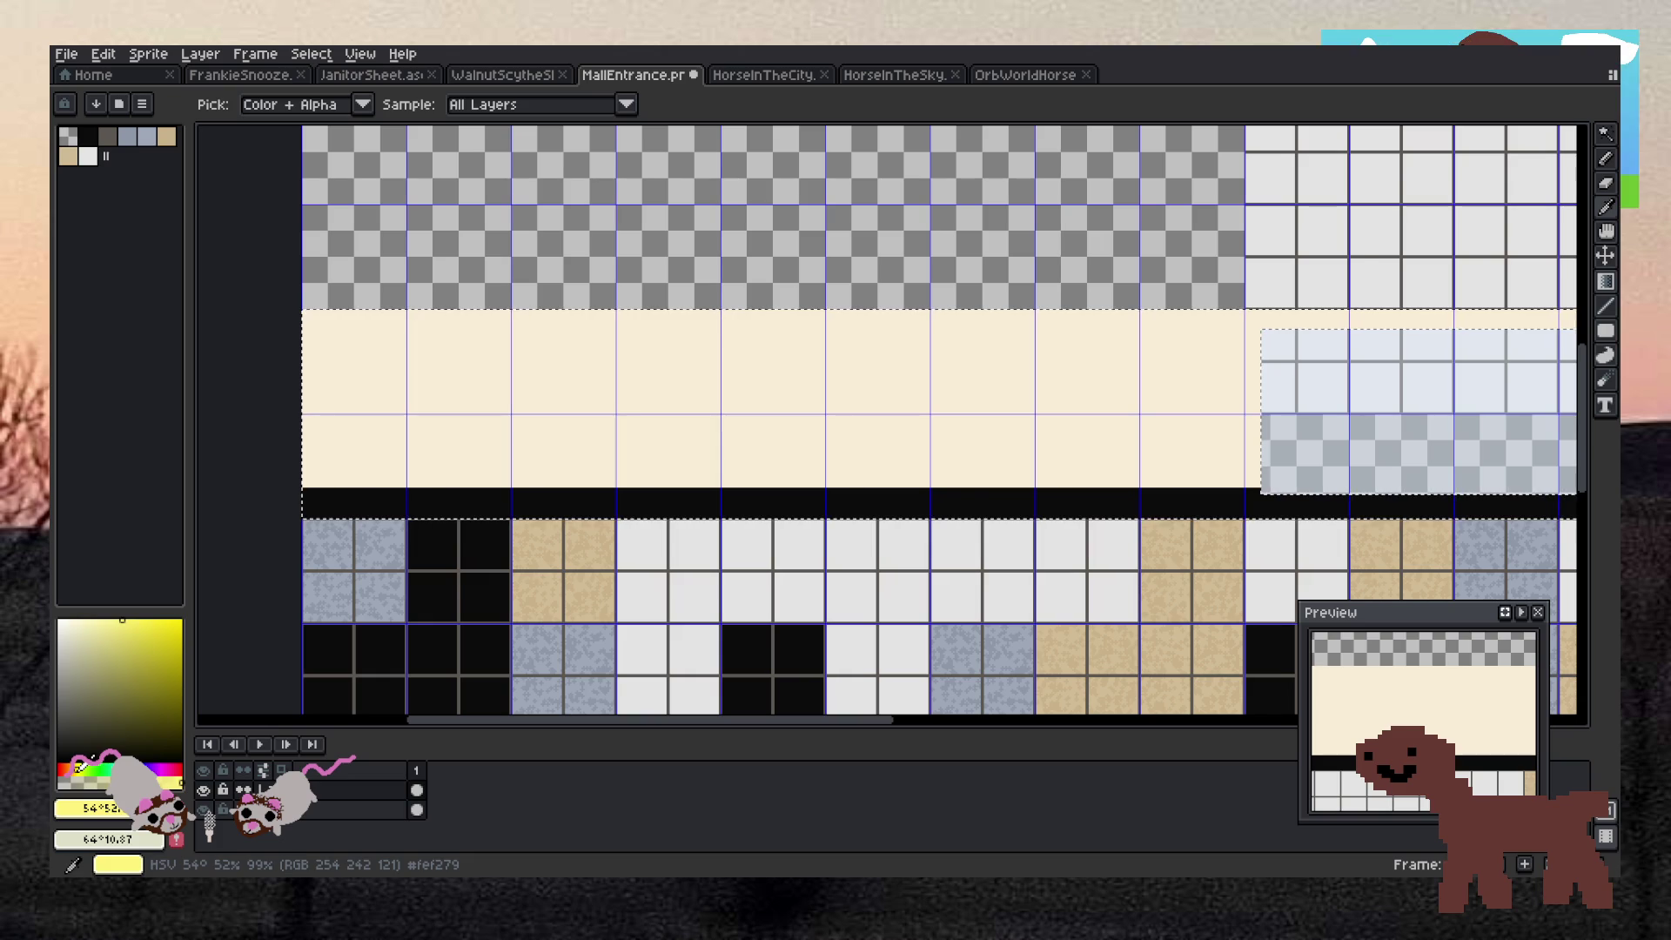
Step: Paint-bucket the wall band yellow, then pick a paler yellow shade
key(g)
click(608, 412)
scroll(608, 412, down, 3)
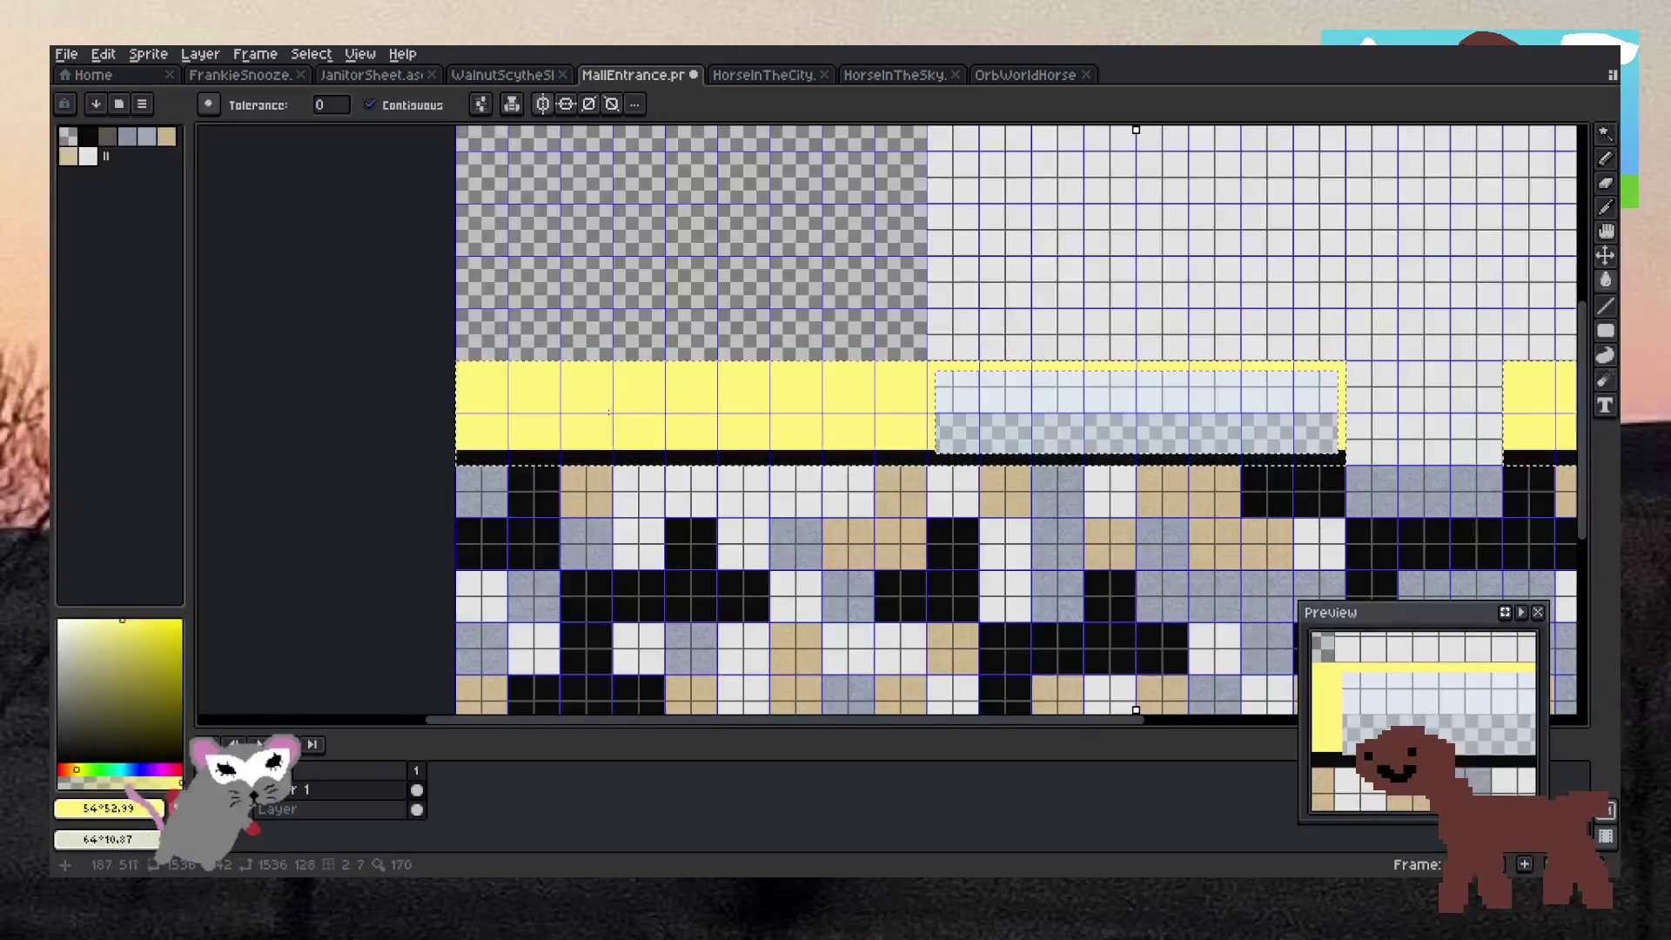
scroll(609, 413, down, 2)
scroll(608, 413, down, 1)
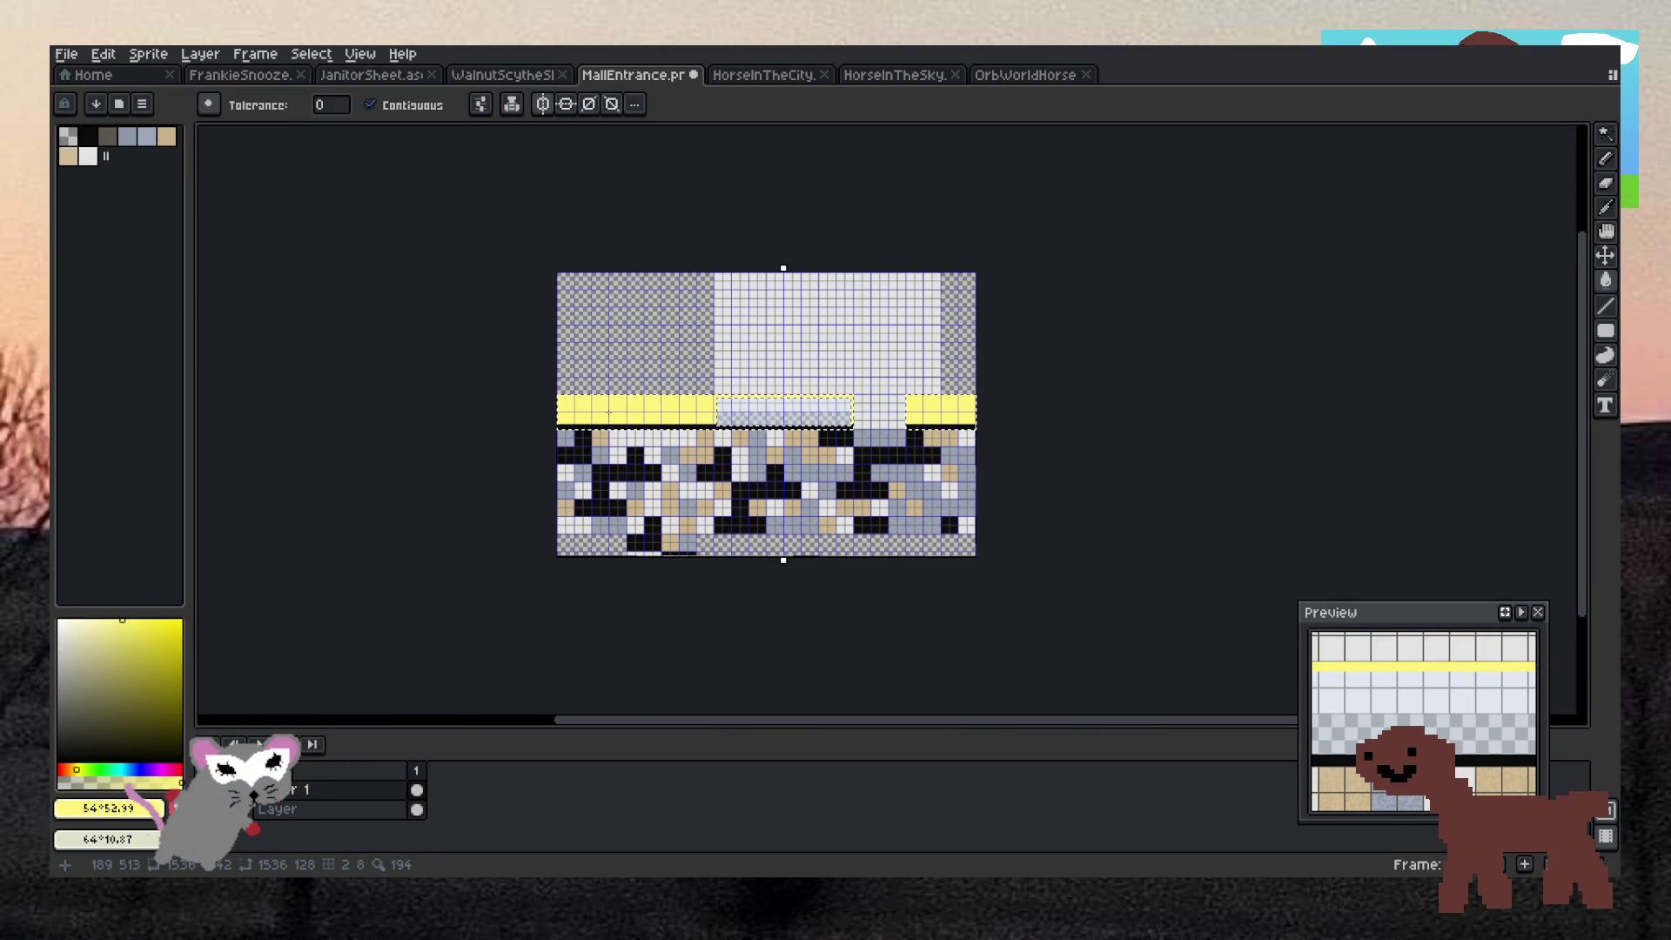
scroll(609, 412, up, 3)
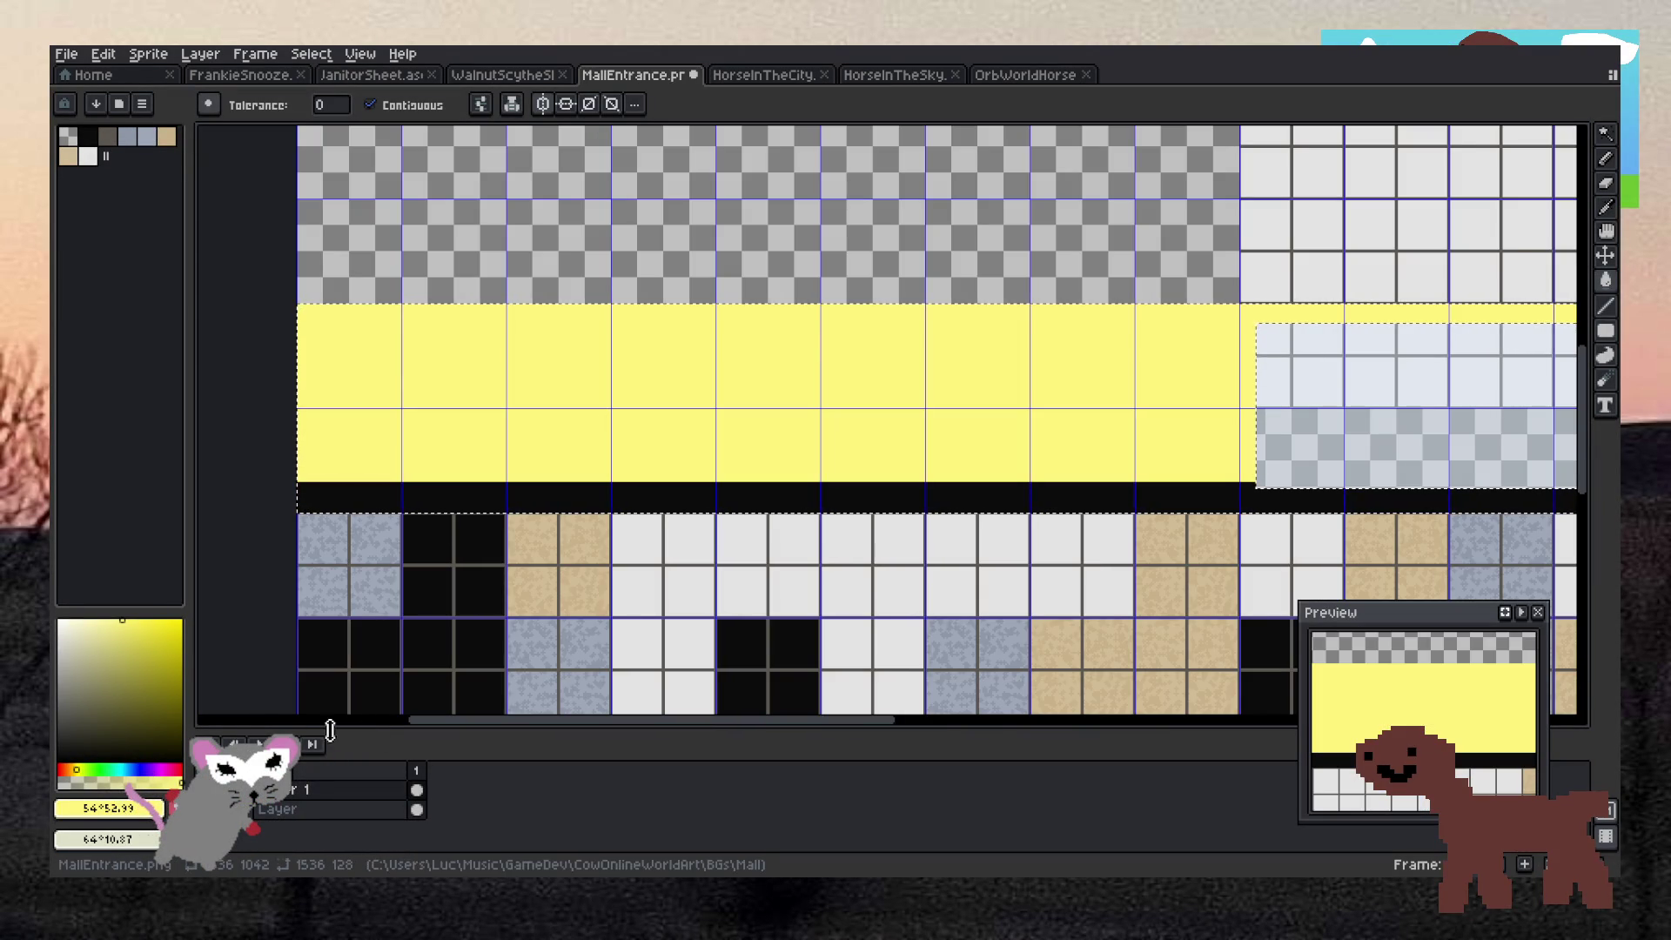
click(105, 616)
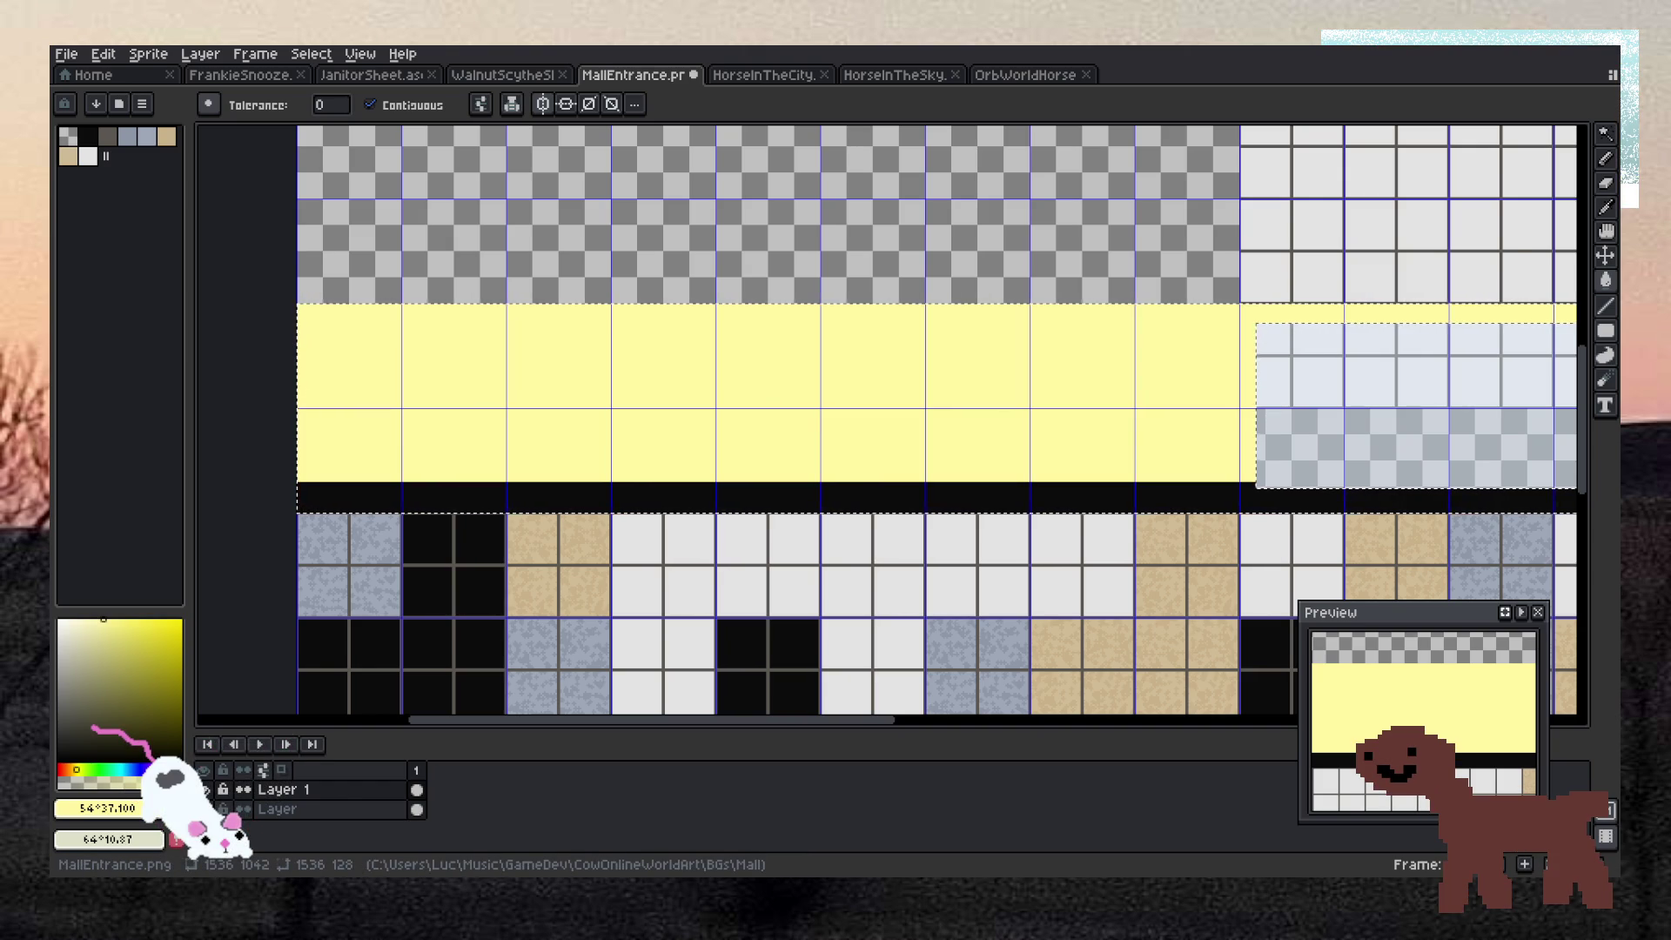
scroll(1279, 397, up, 1)
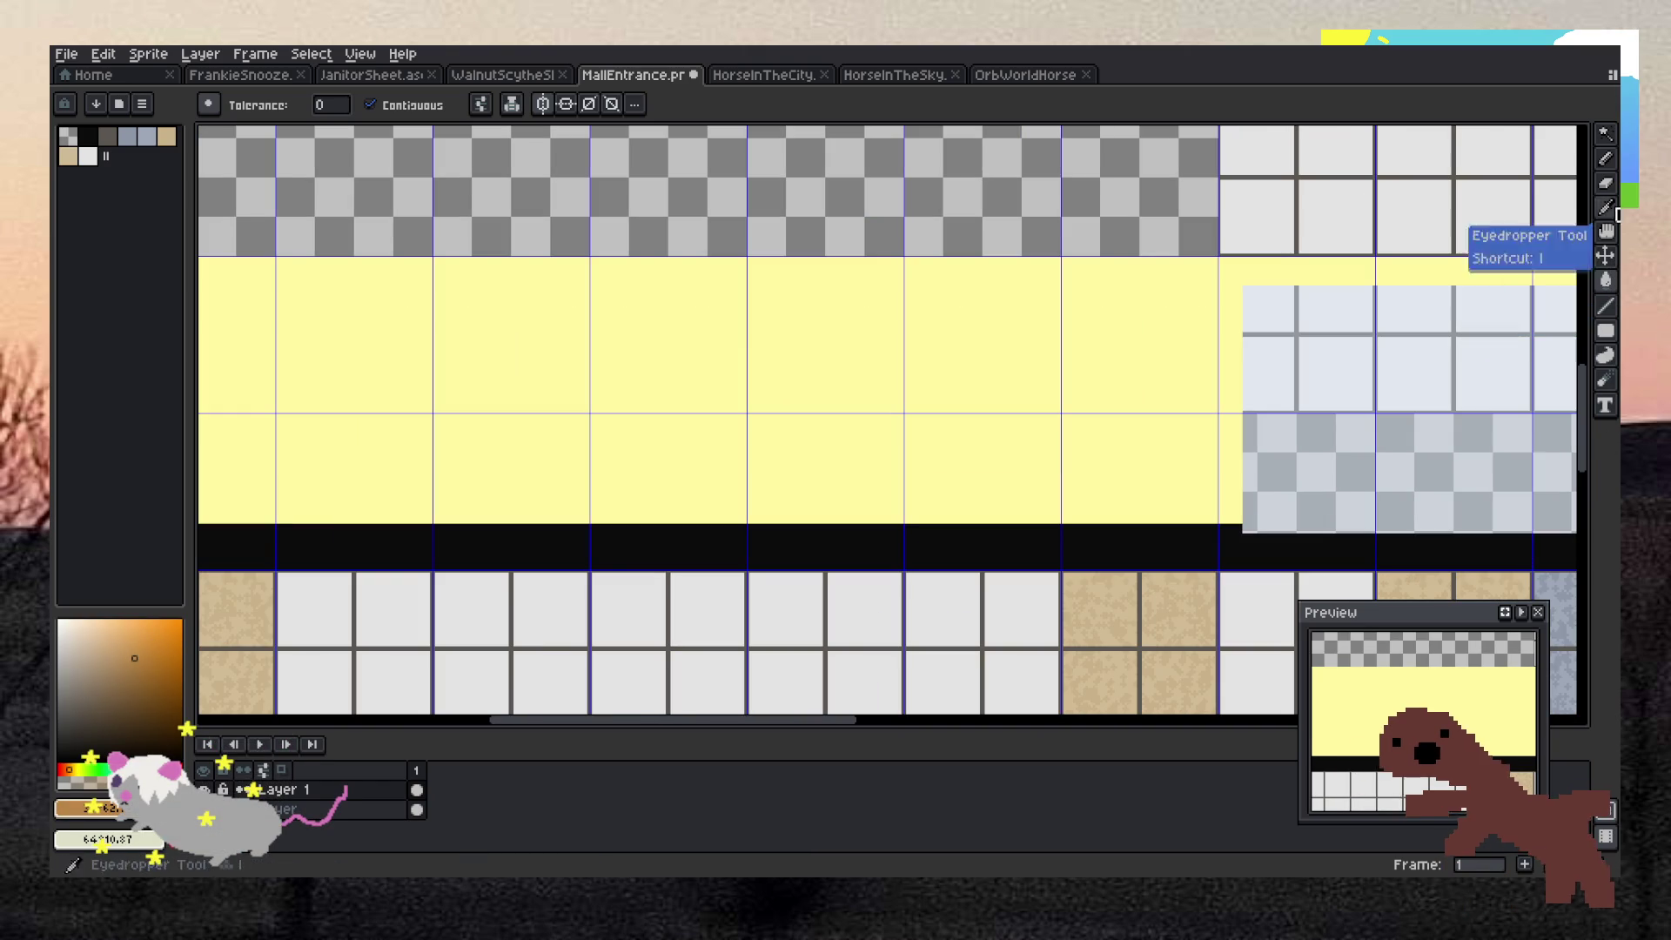
Step: Draw a tall solid brown filled-rectangle pillar down through the yellow band
click(1611, 338)
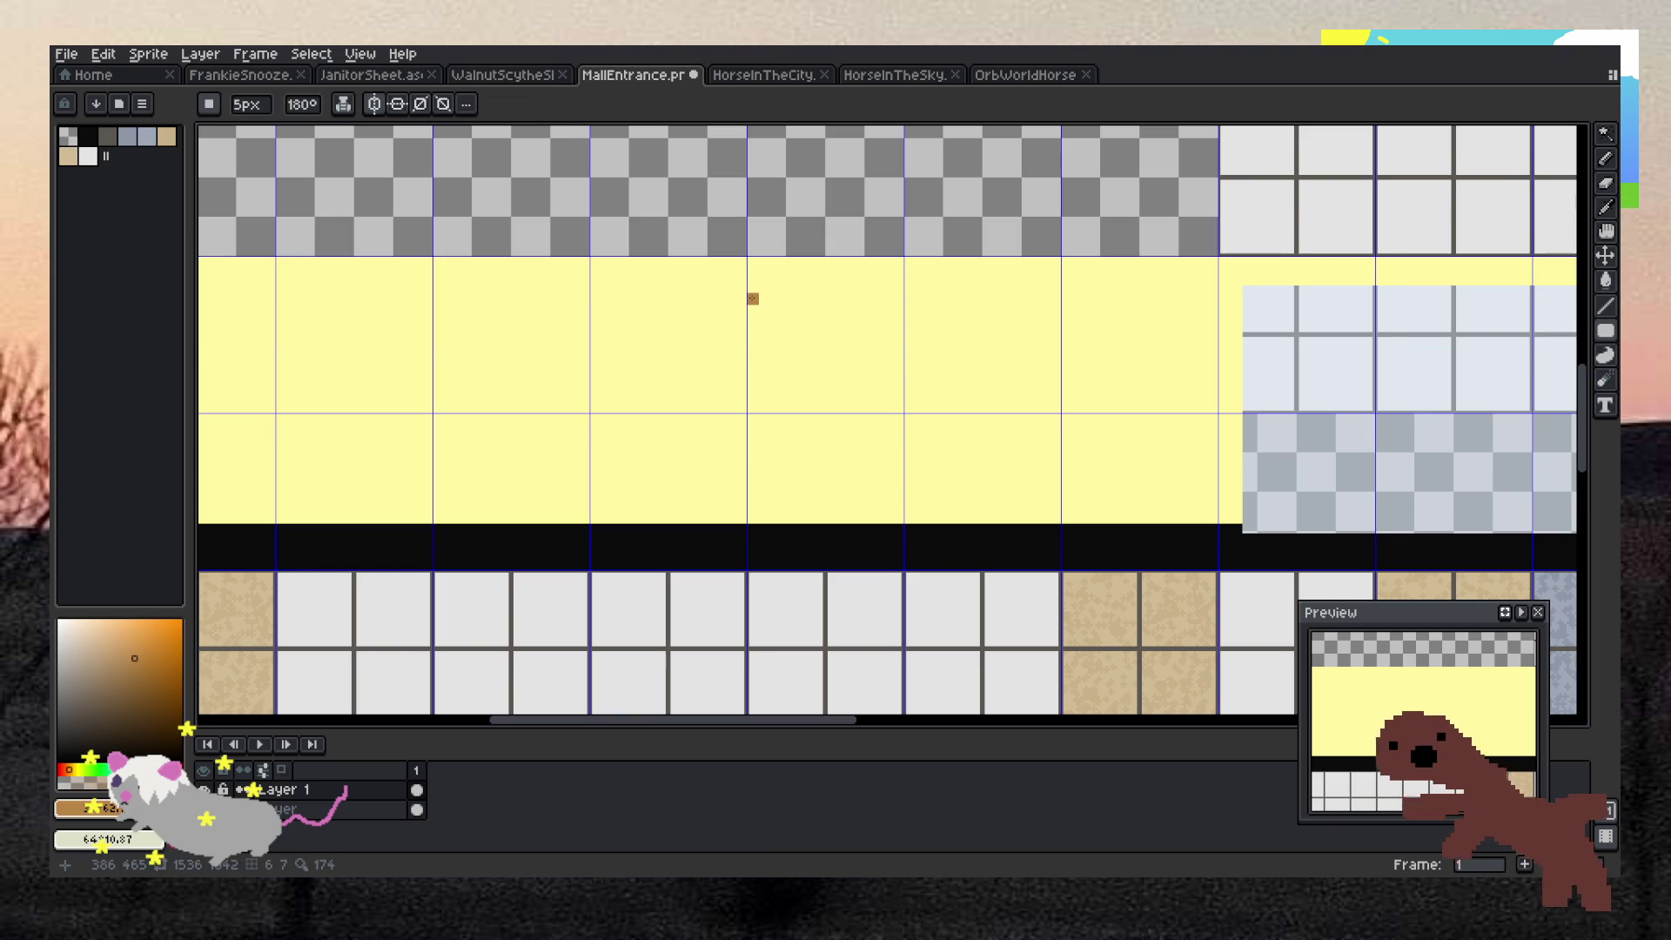
scroll(742, 267, up, 1)
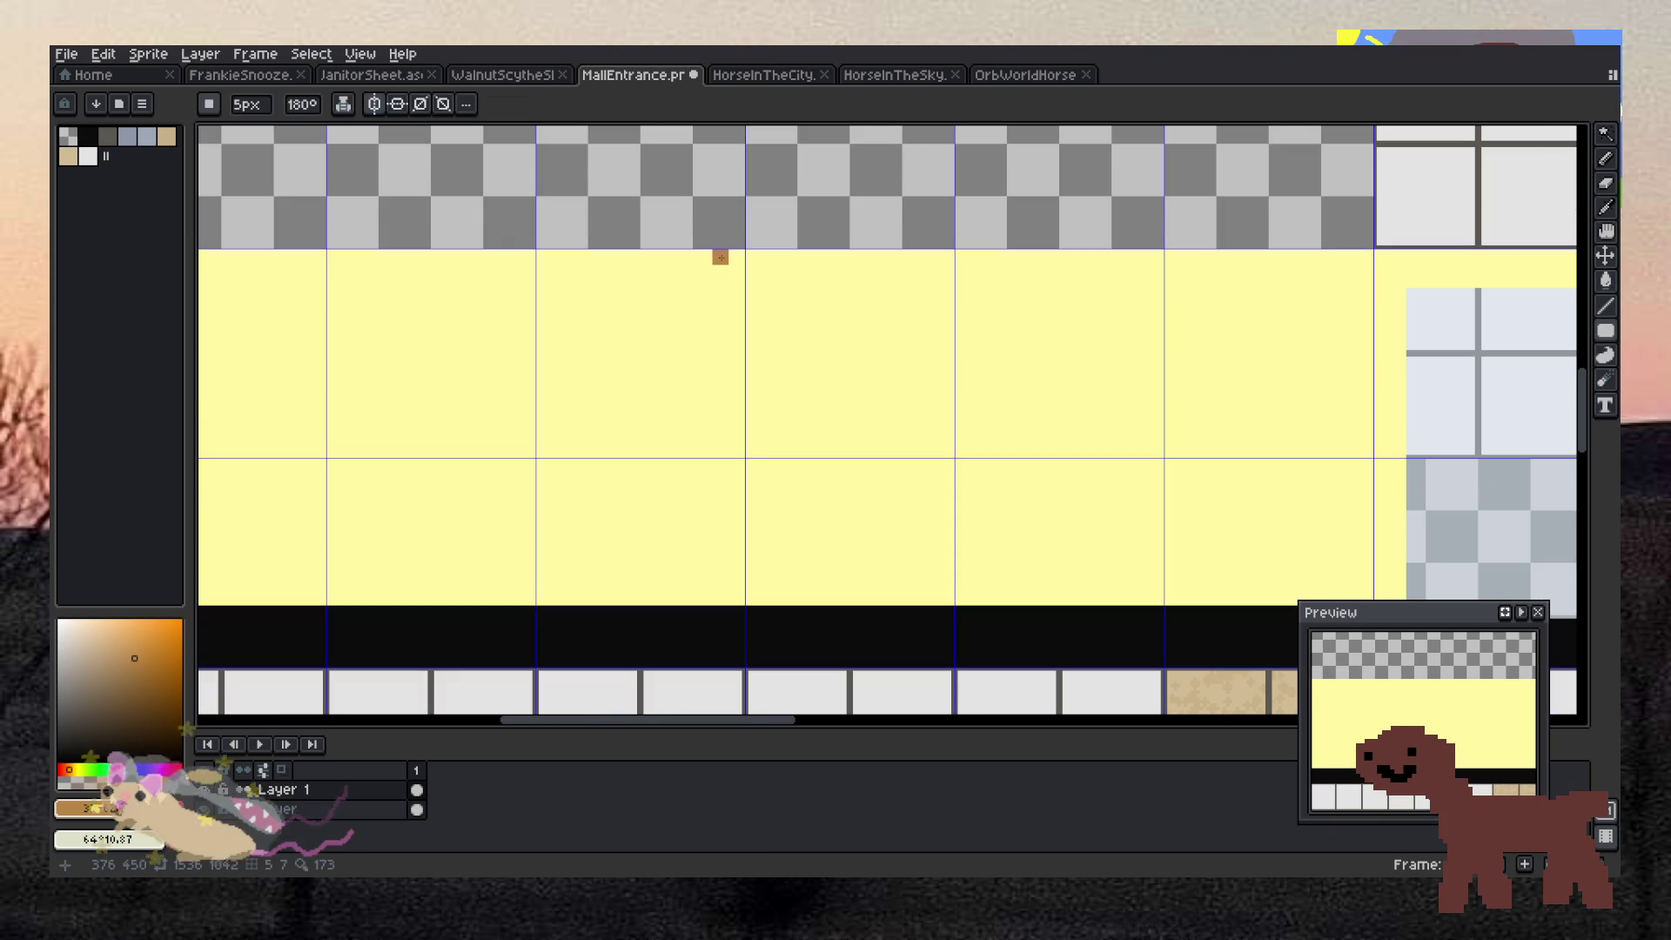
drag(720, 256, 775, 668)
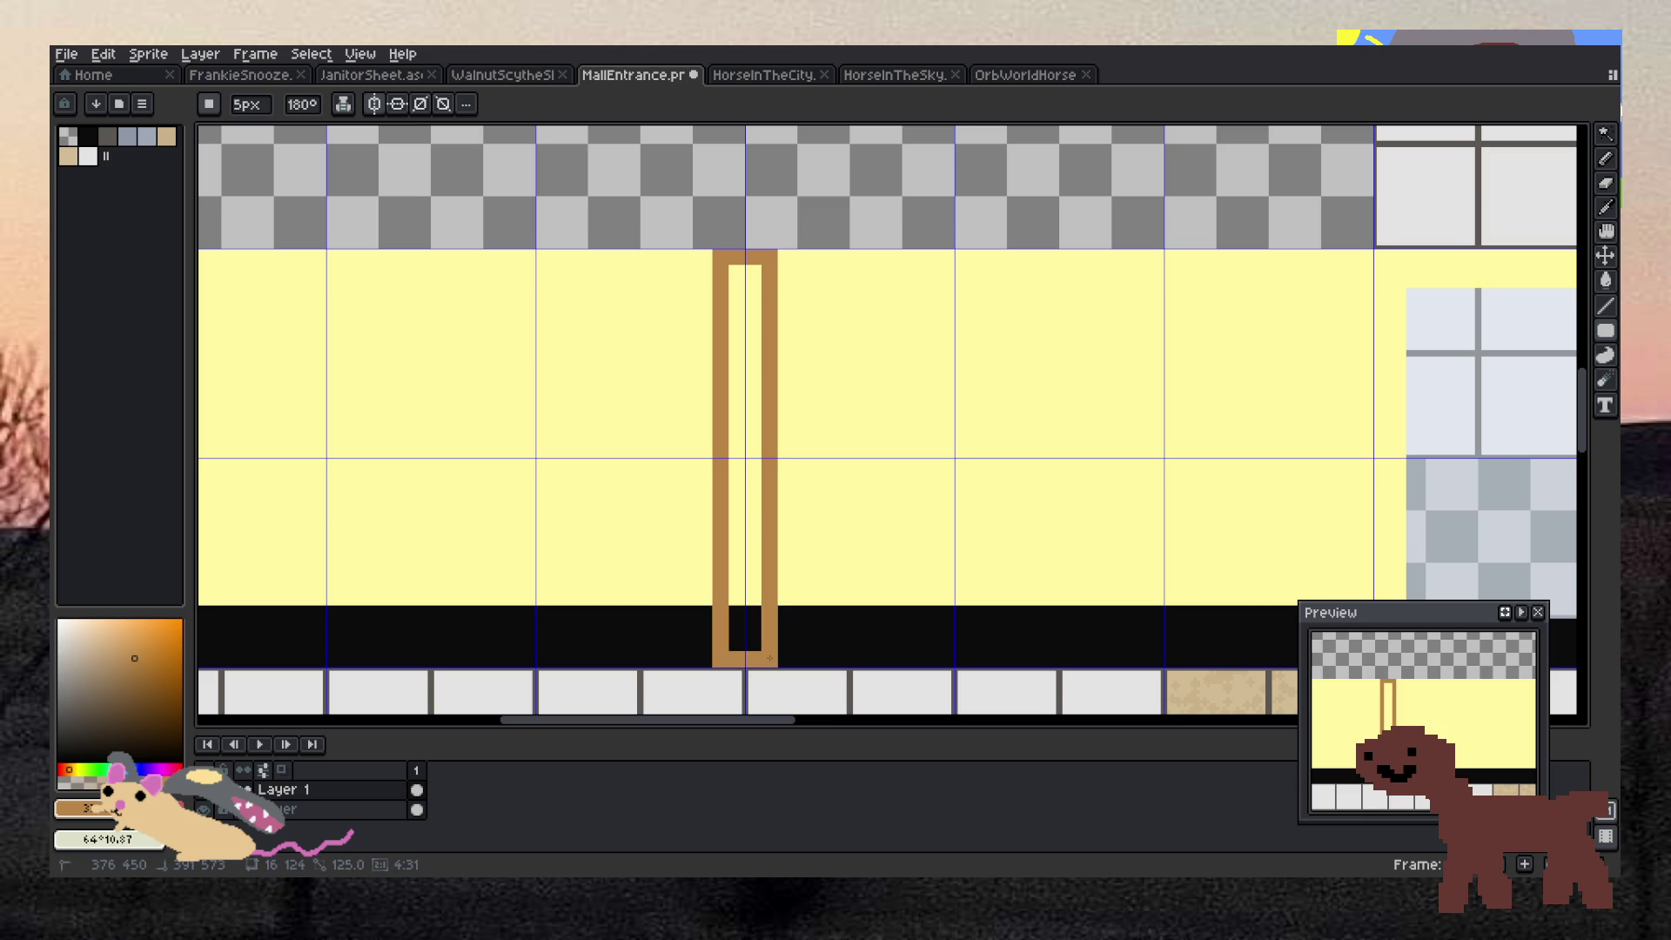
drag(776, 665, 763, 676)
scroll(760, 688, up, 2)
scroll(764, 679, up, 5)
scroll(731, 669, down, 8)
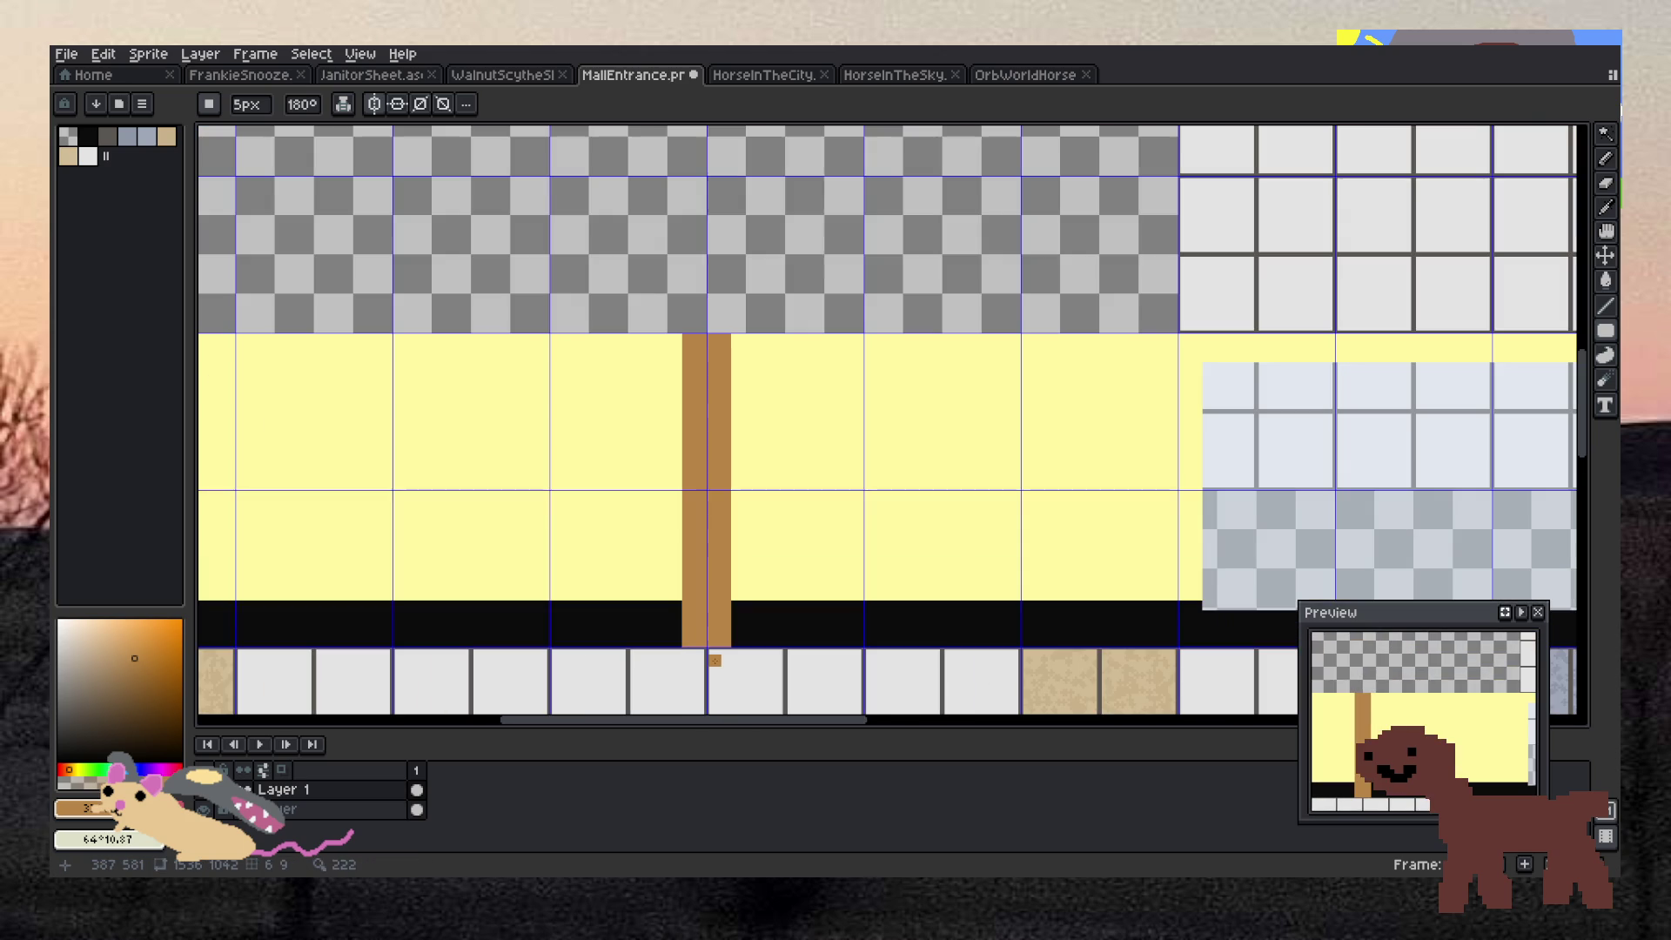
scroll(915, 417, down, 2)
scroll(1083, 179, down, 2)
scroll(895, 414, down, 2)
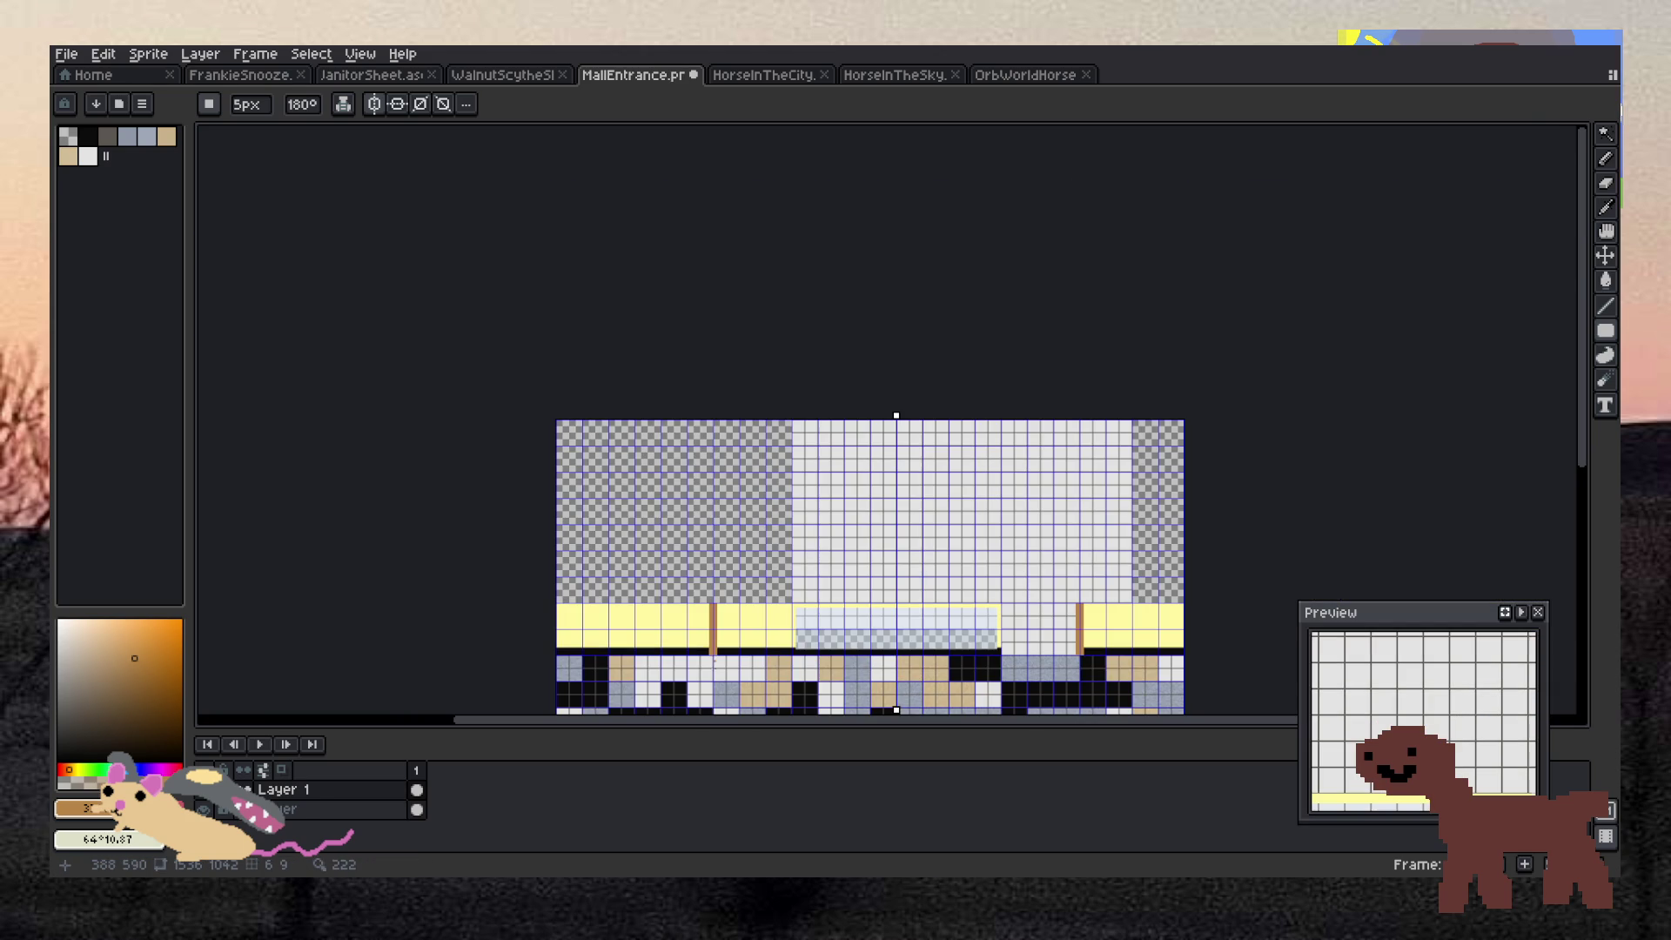
scroll(895, 562, down, 3)
Step: Undo the brown pillar and return to the filled rectangle tool
key(m)
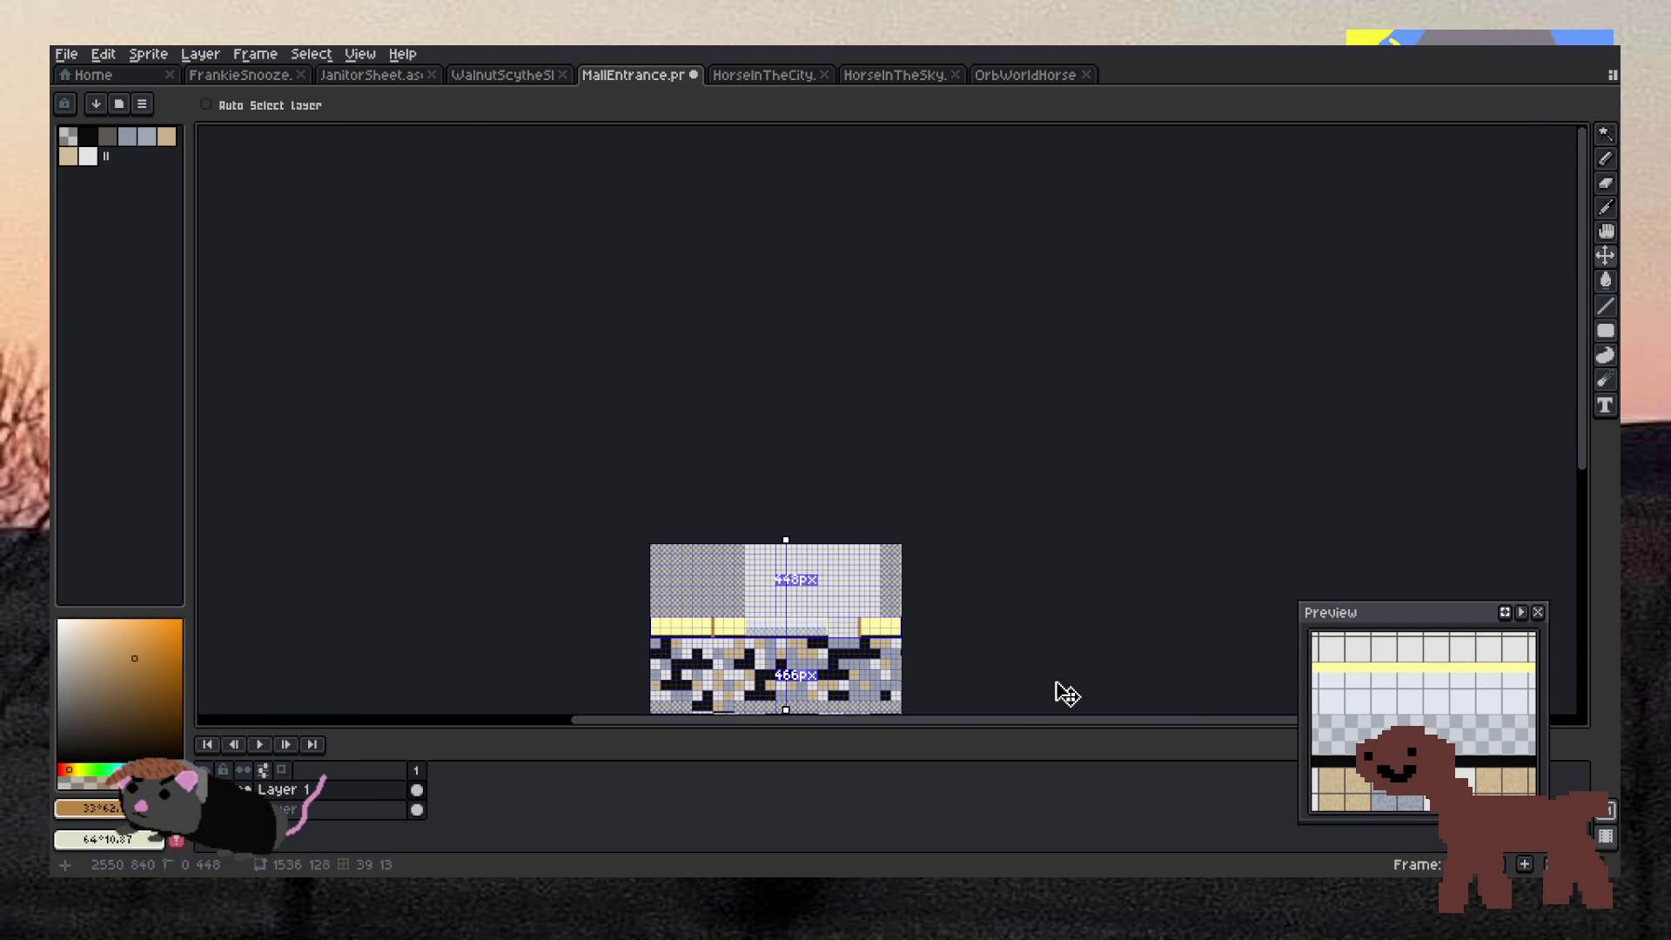
key(ctrl+z)
key(b)
scroll(549, 209, up, 2)
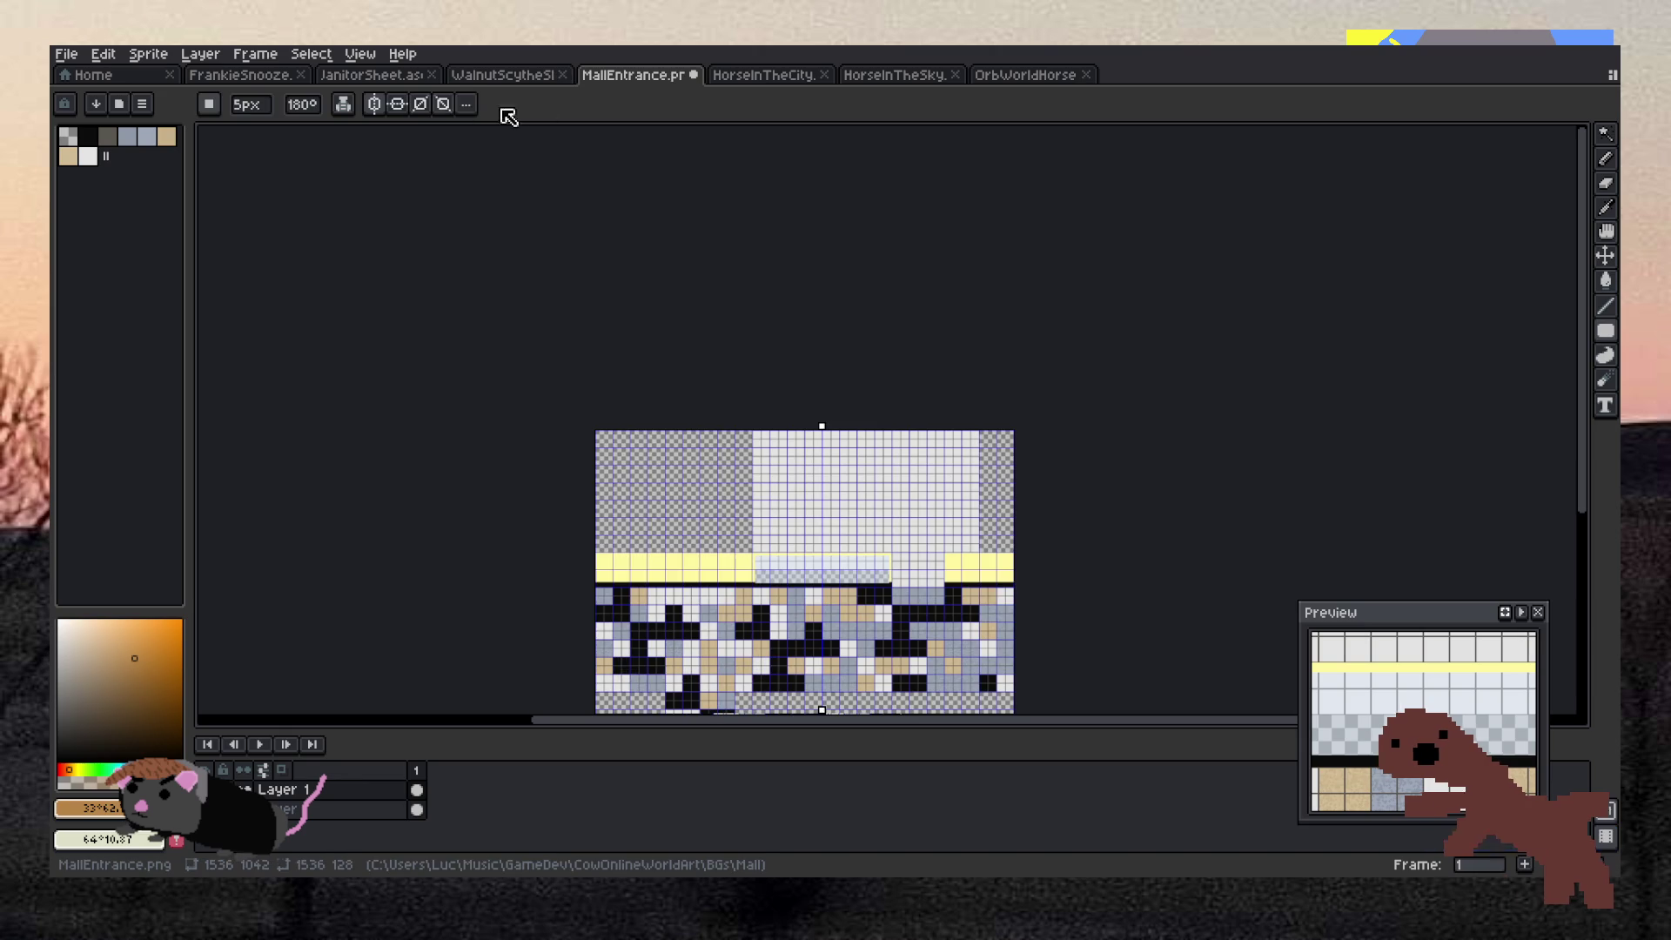
scroll(678, 584, up, 5)
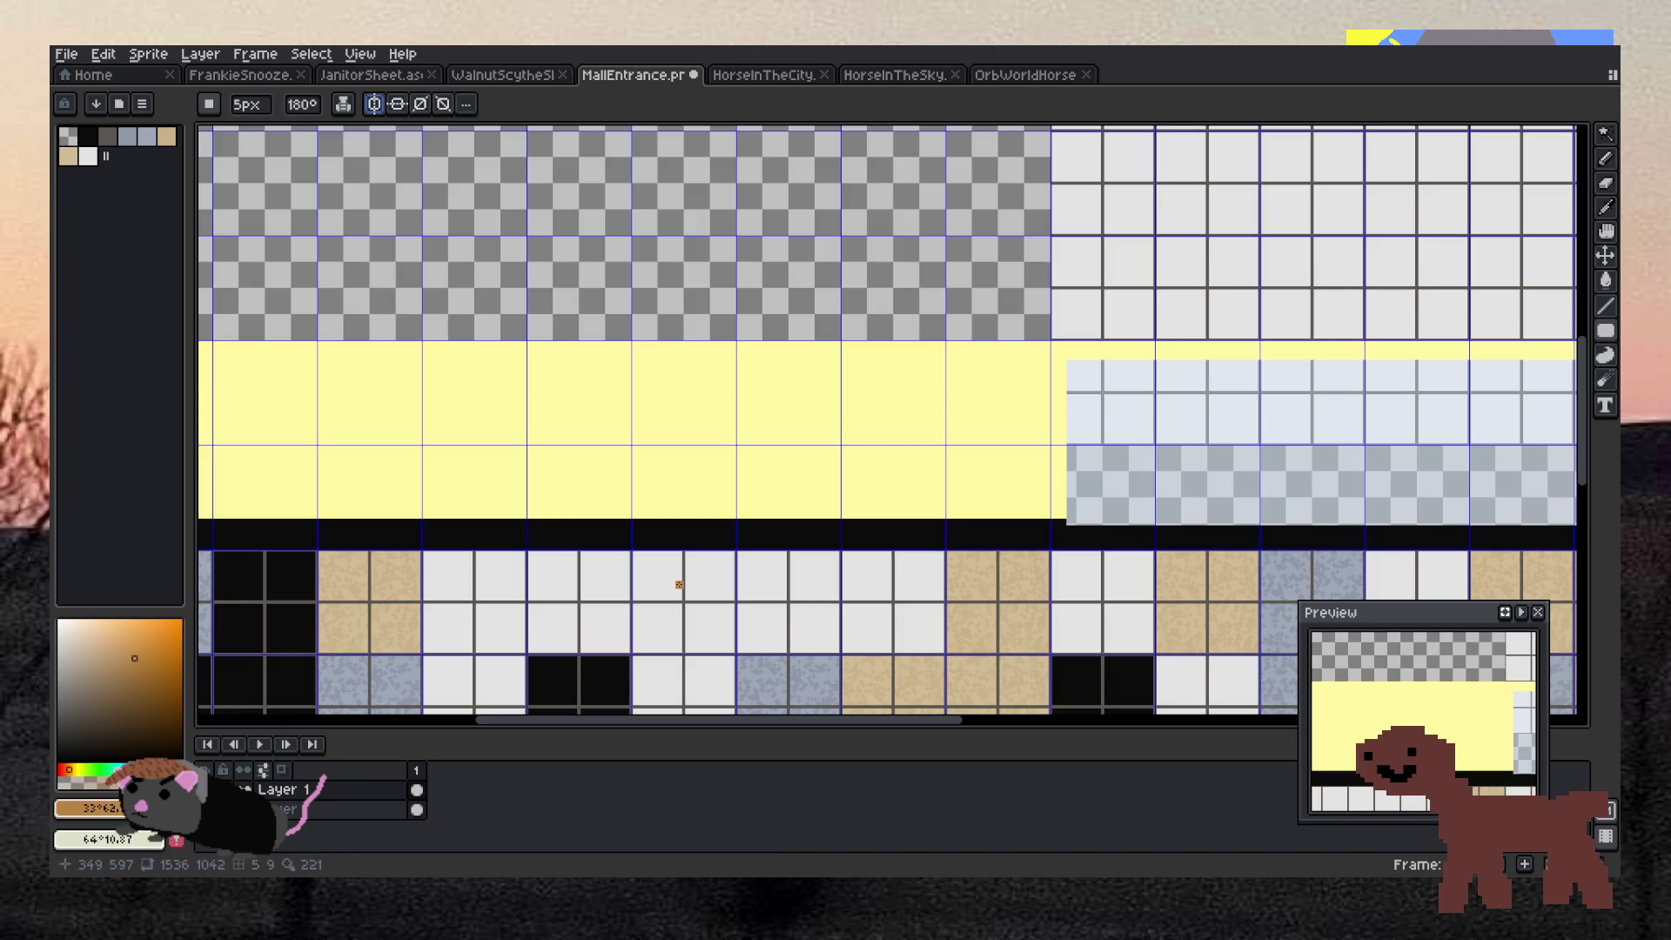
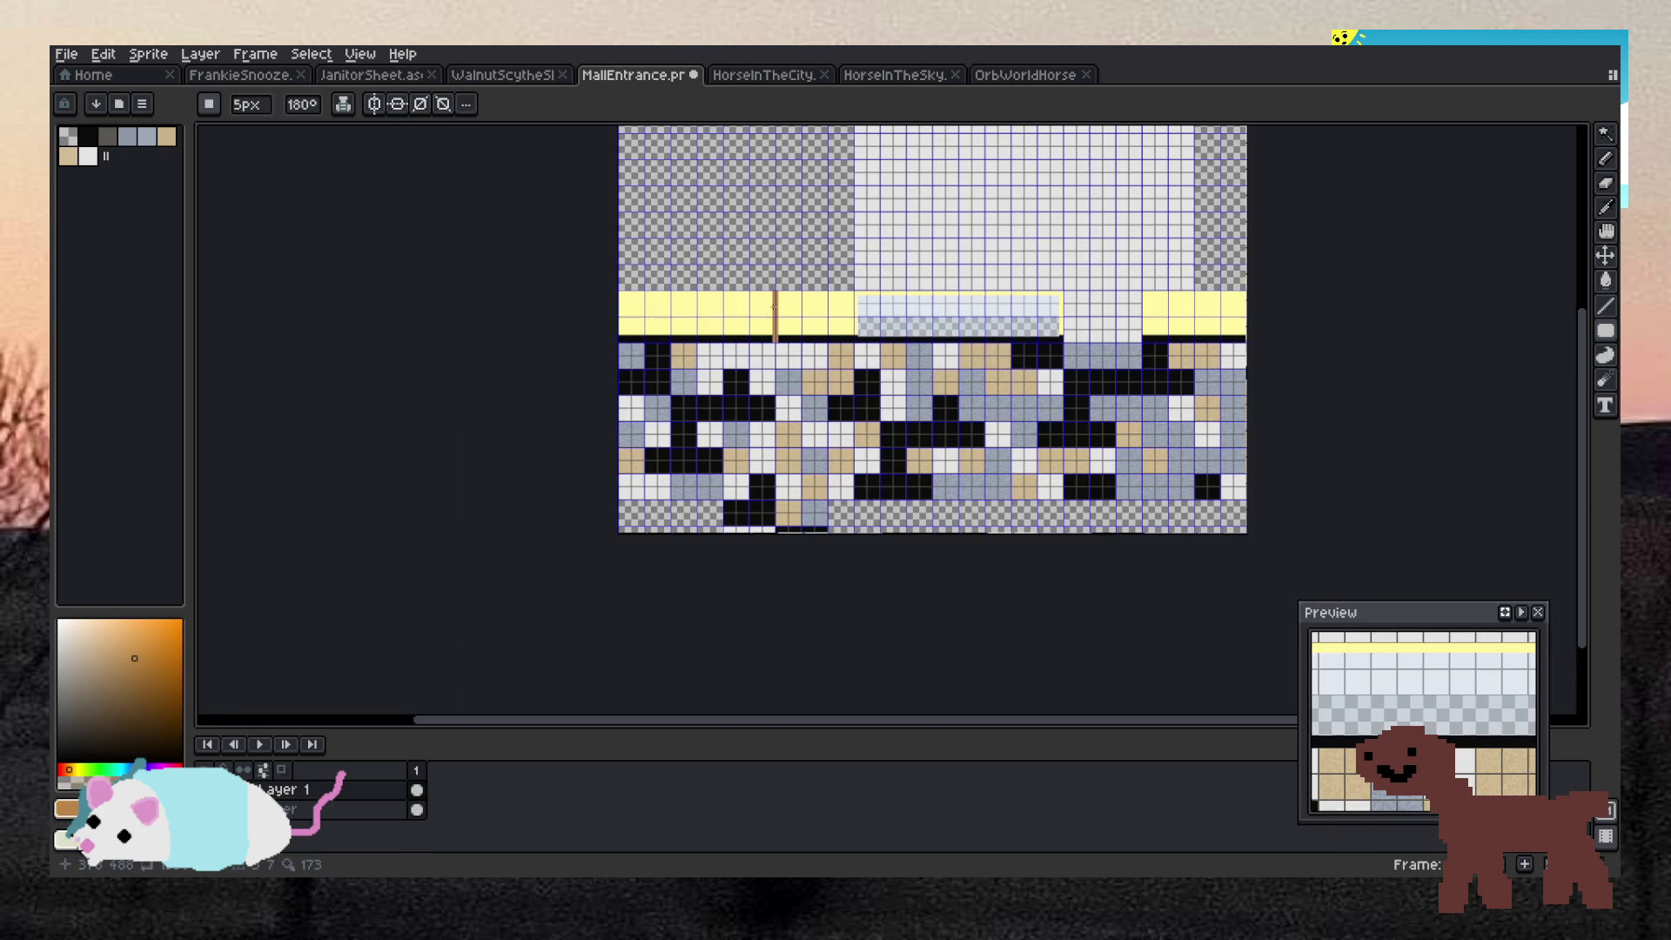
scroll(777, 307, up, 2)
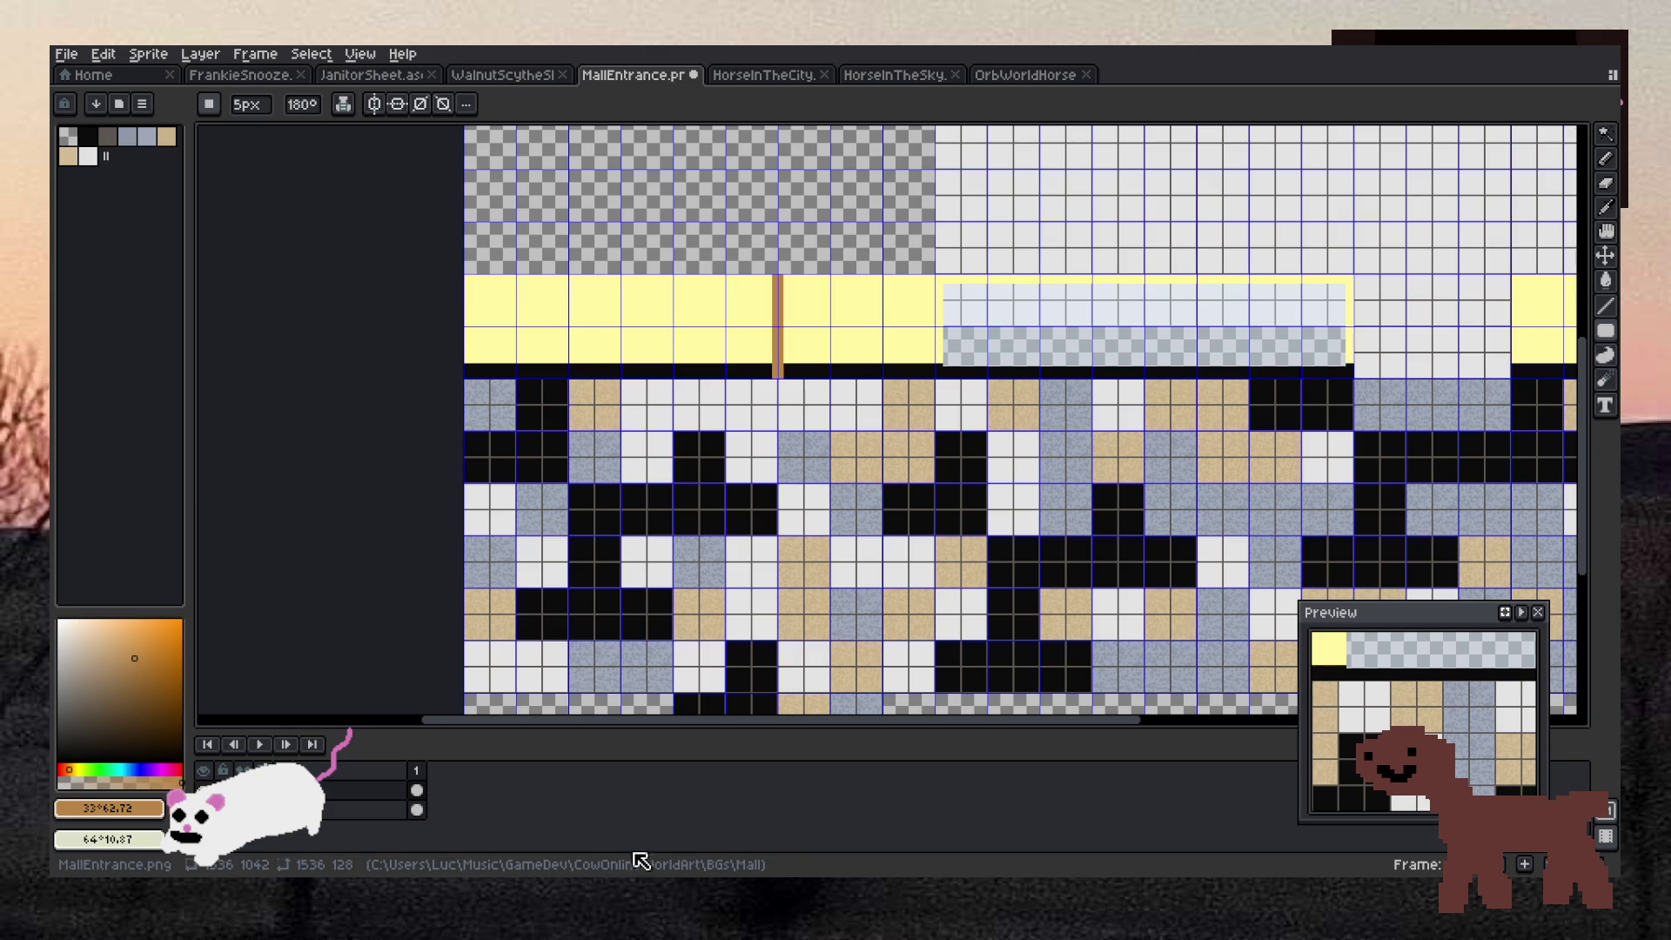
scroll(772, 462, down, 1)
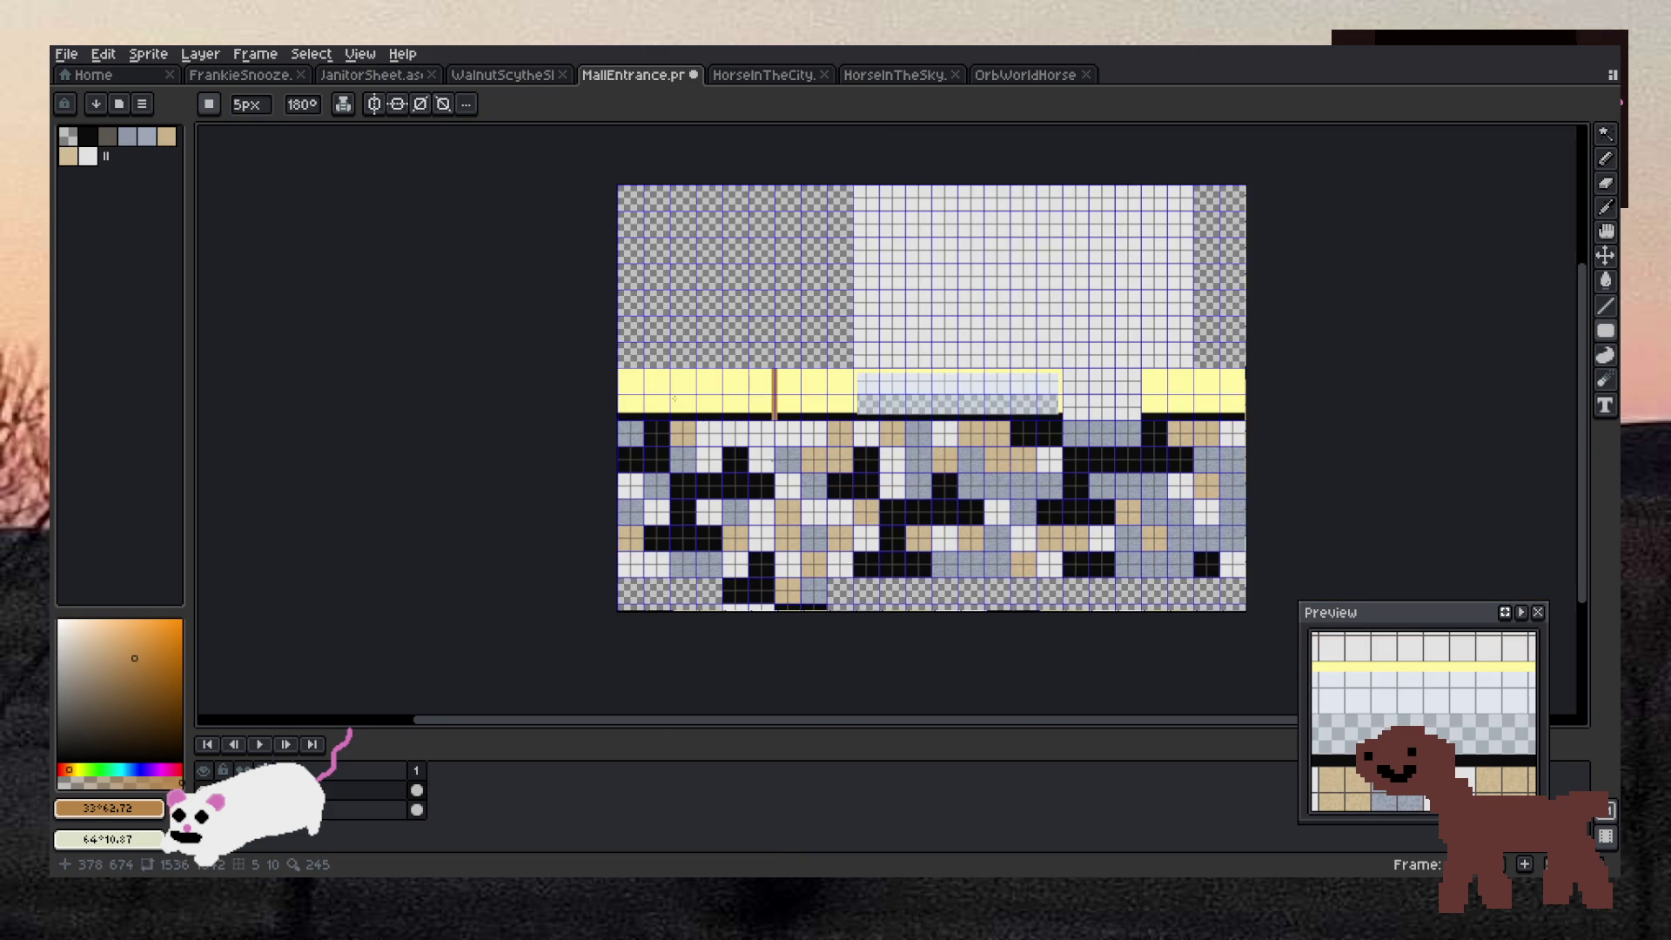
scroll(671, 396, up, 1)
scroll(627, 374, up, 1)
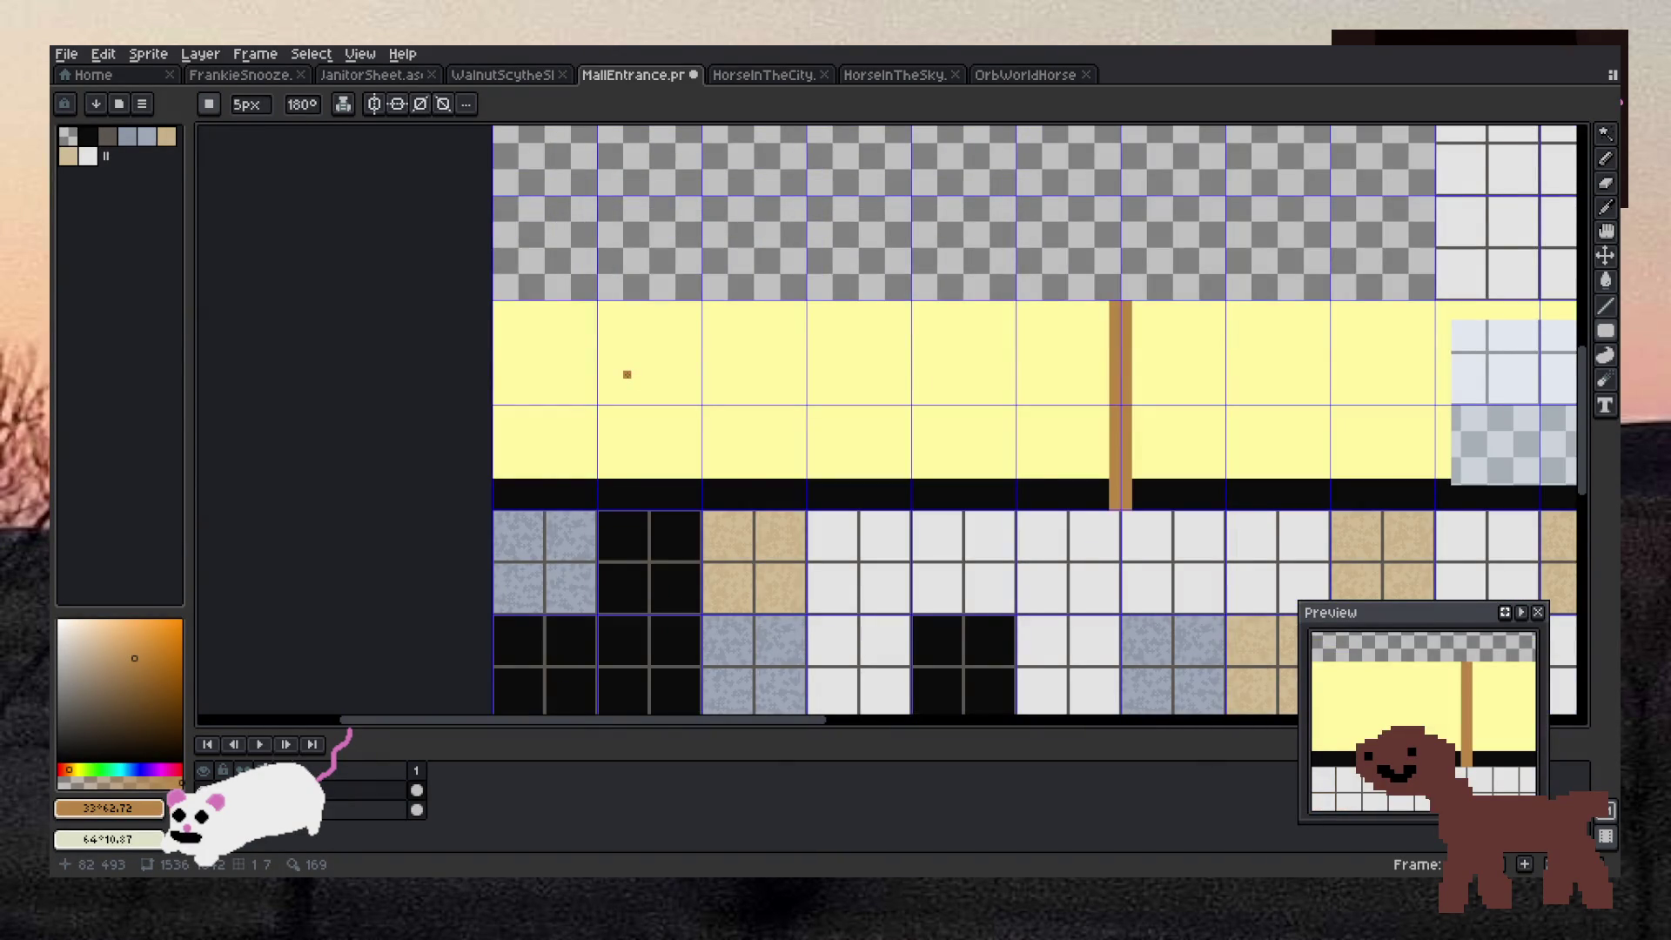
scroll(626, 375, down, 1)
scroll(626, 376, down, 1)
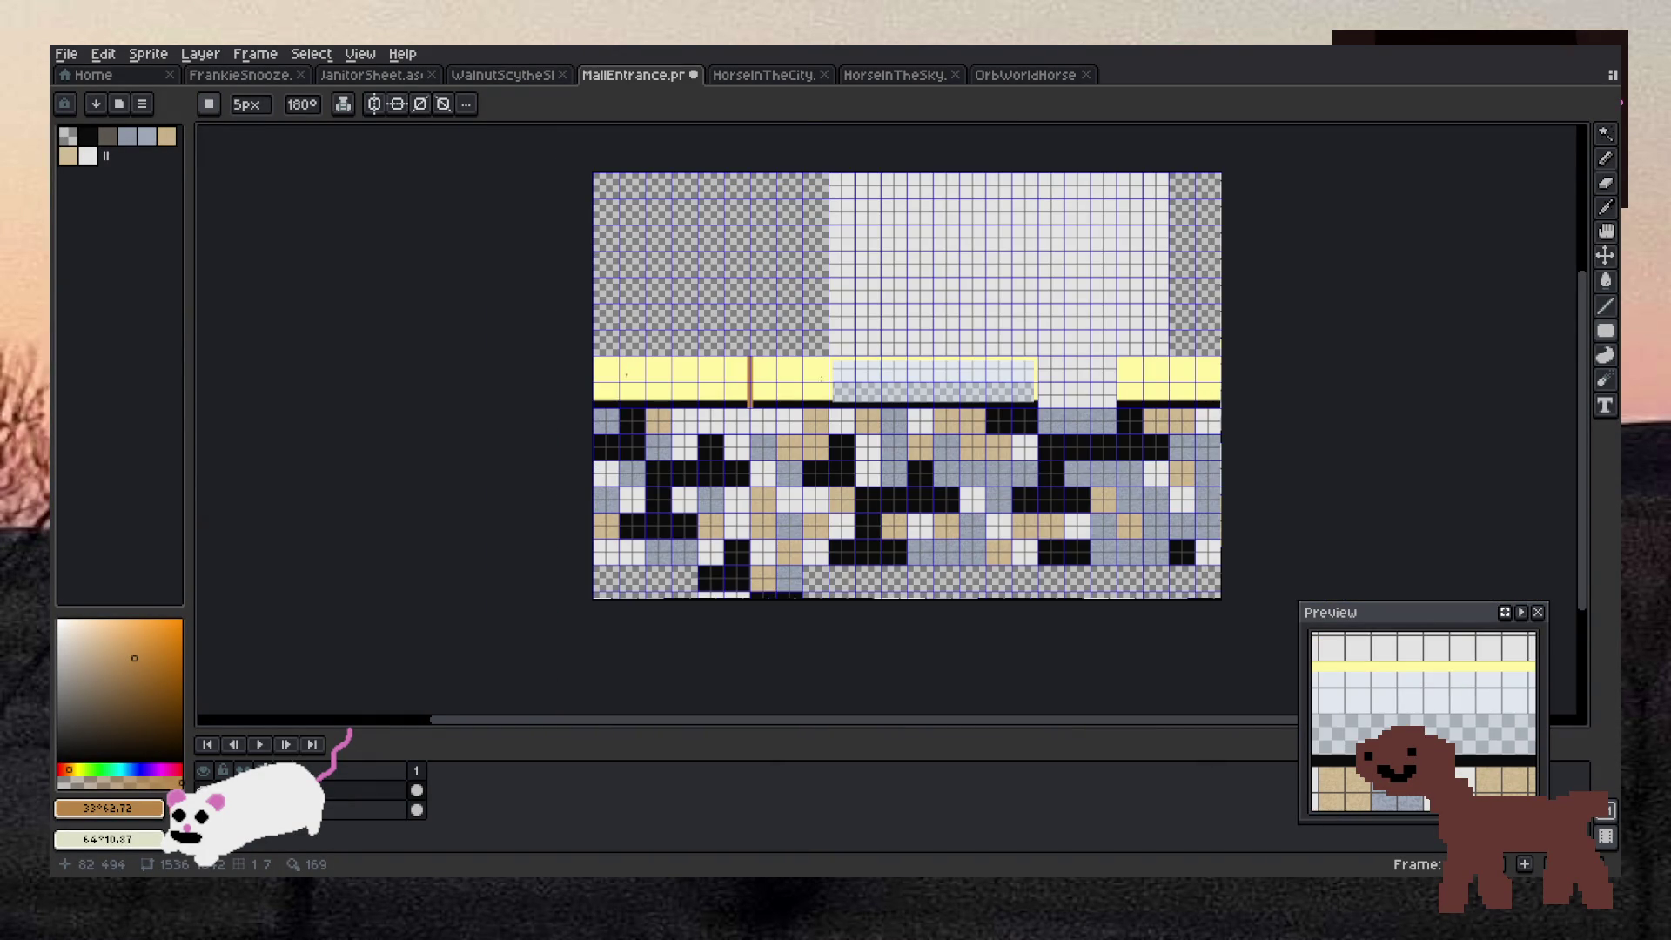
scroll(627, 374, down, 1)
scroll(980, 352, up, 2)
scroll(971, 337, up, 1)
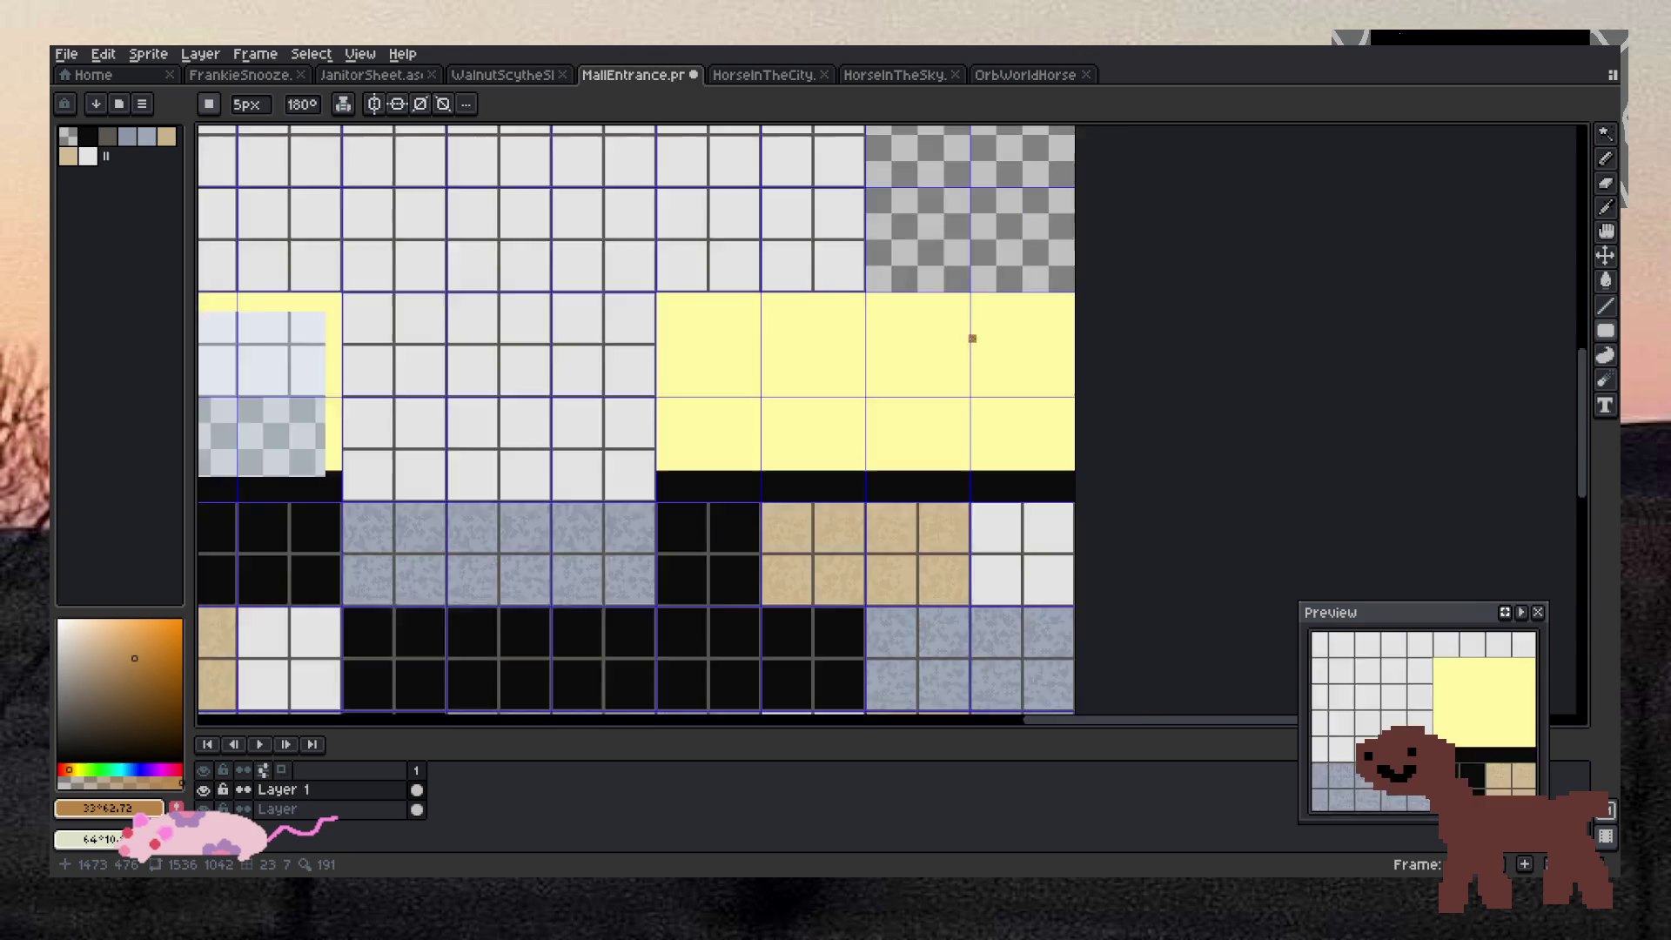
scroll(971, 338, up, 2)
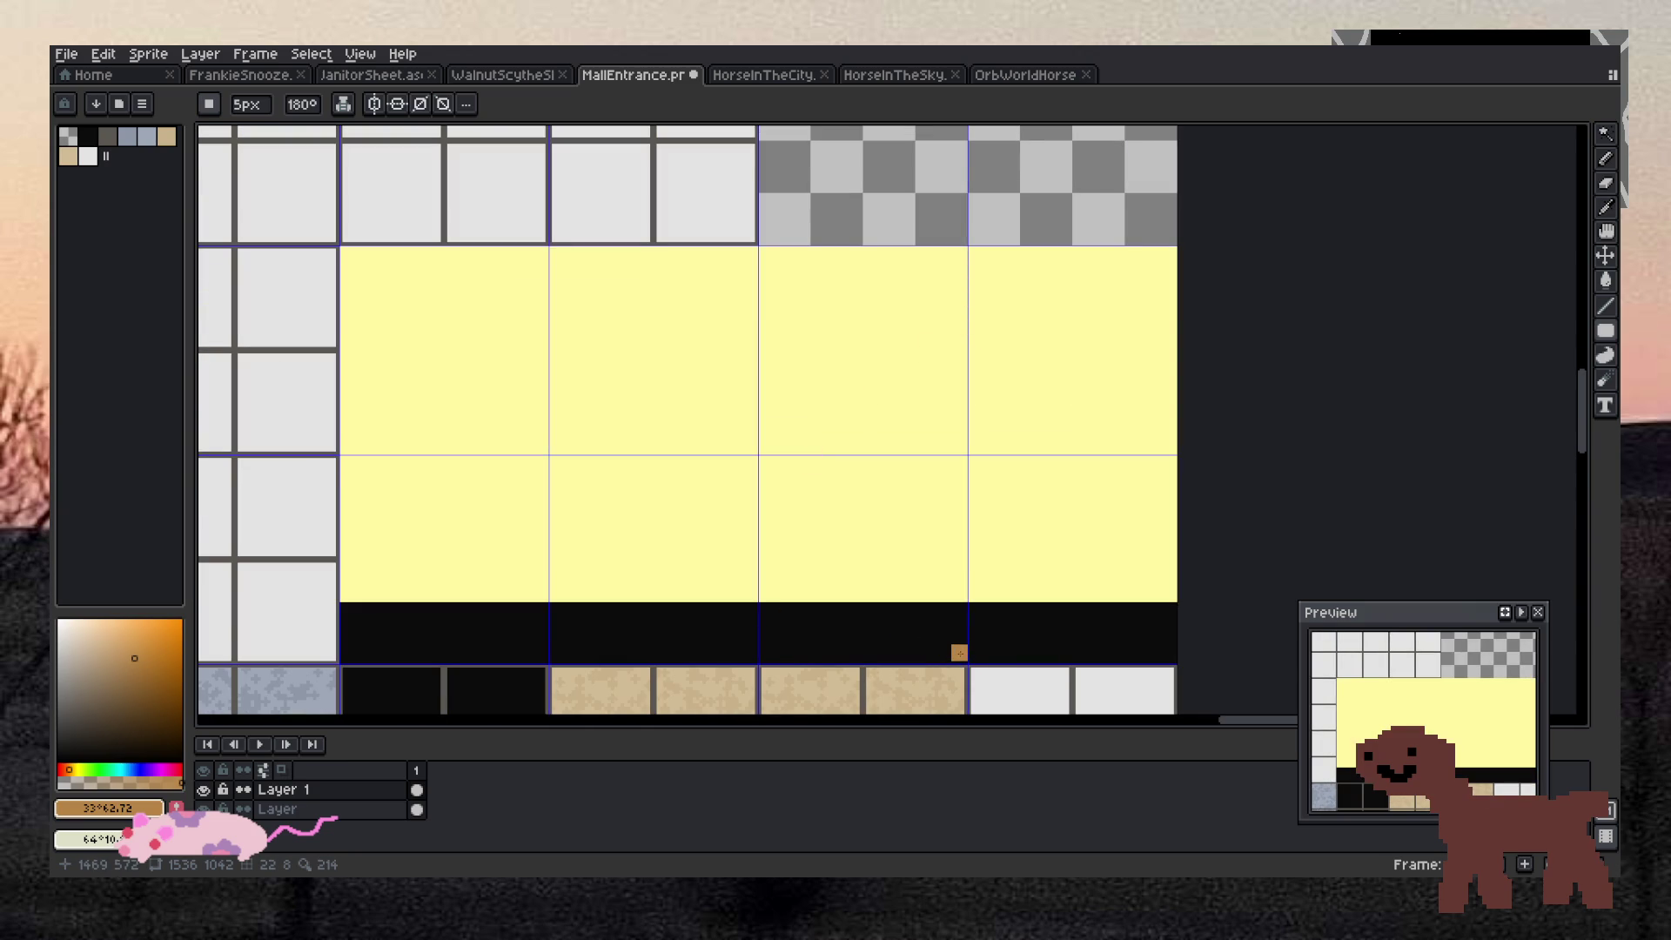
Step: Paint a tall tan vertical pole from the black band up through the yellow awning, then pick a darker brown
drag(958, 652, 967, 255)
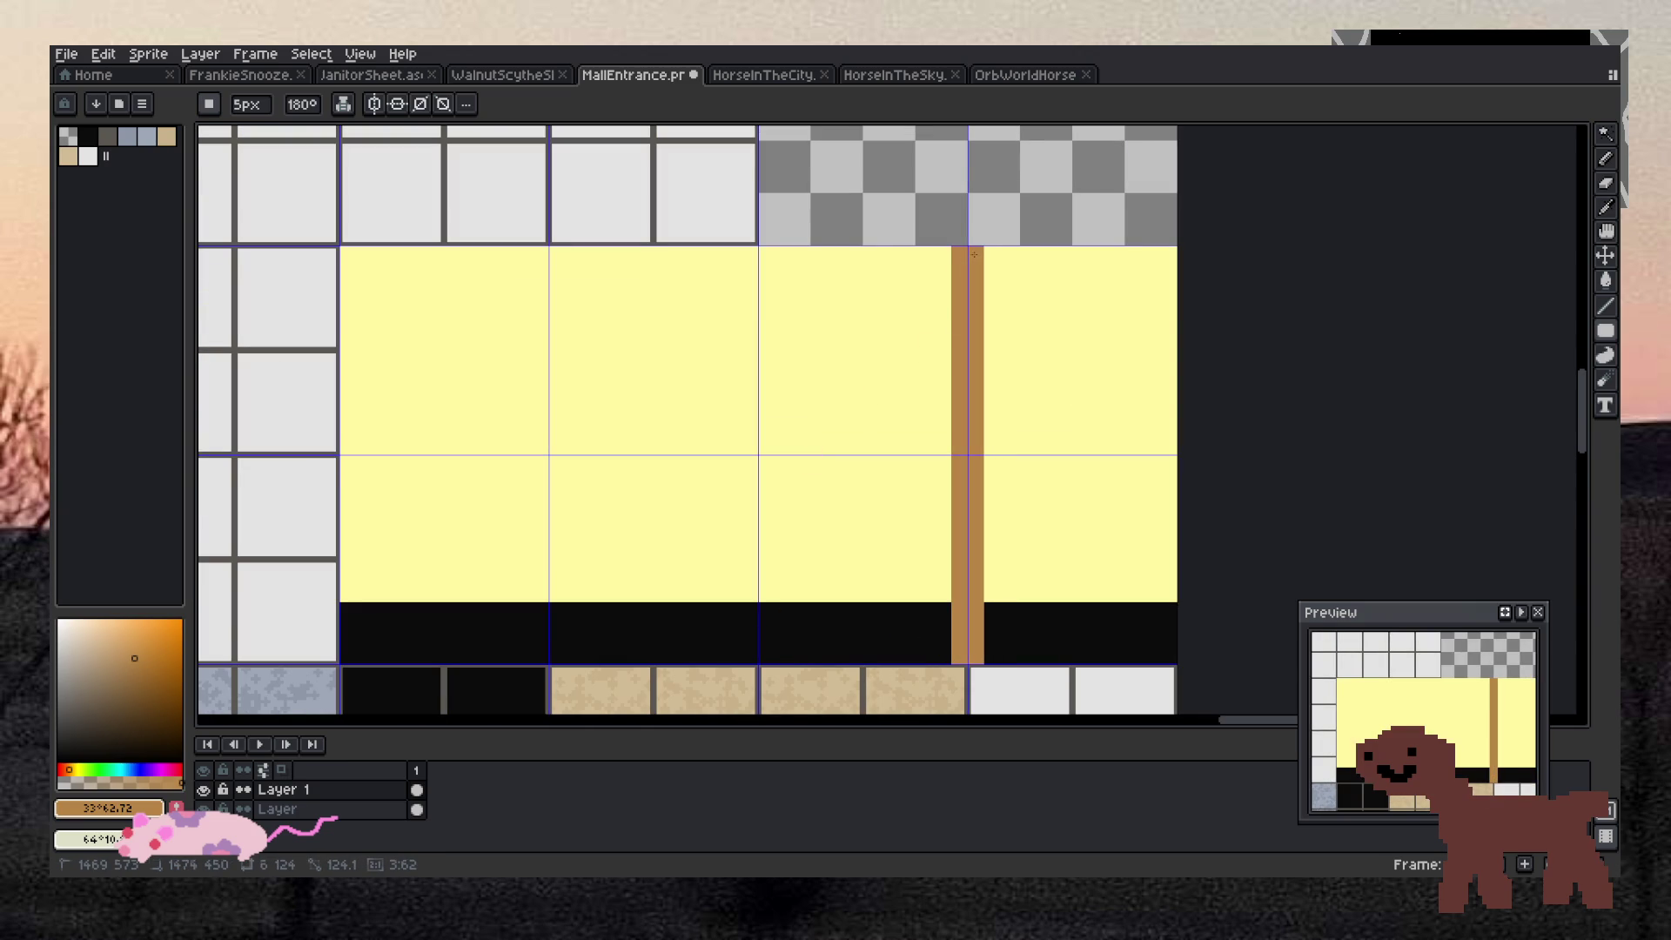
scroll(922, 296, down, 3)
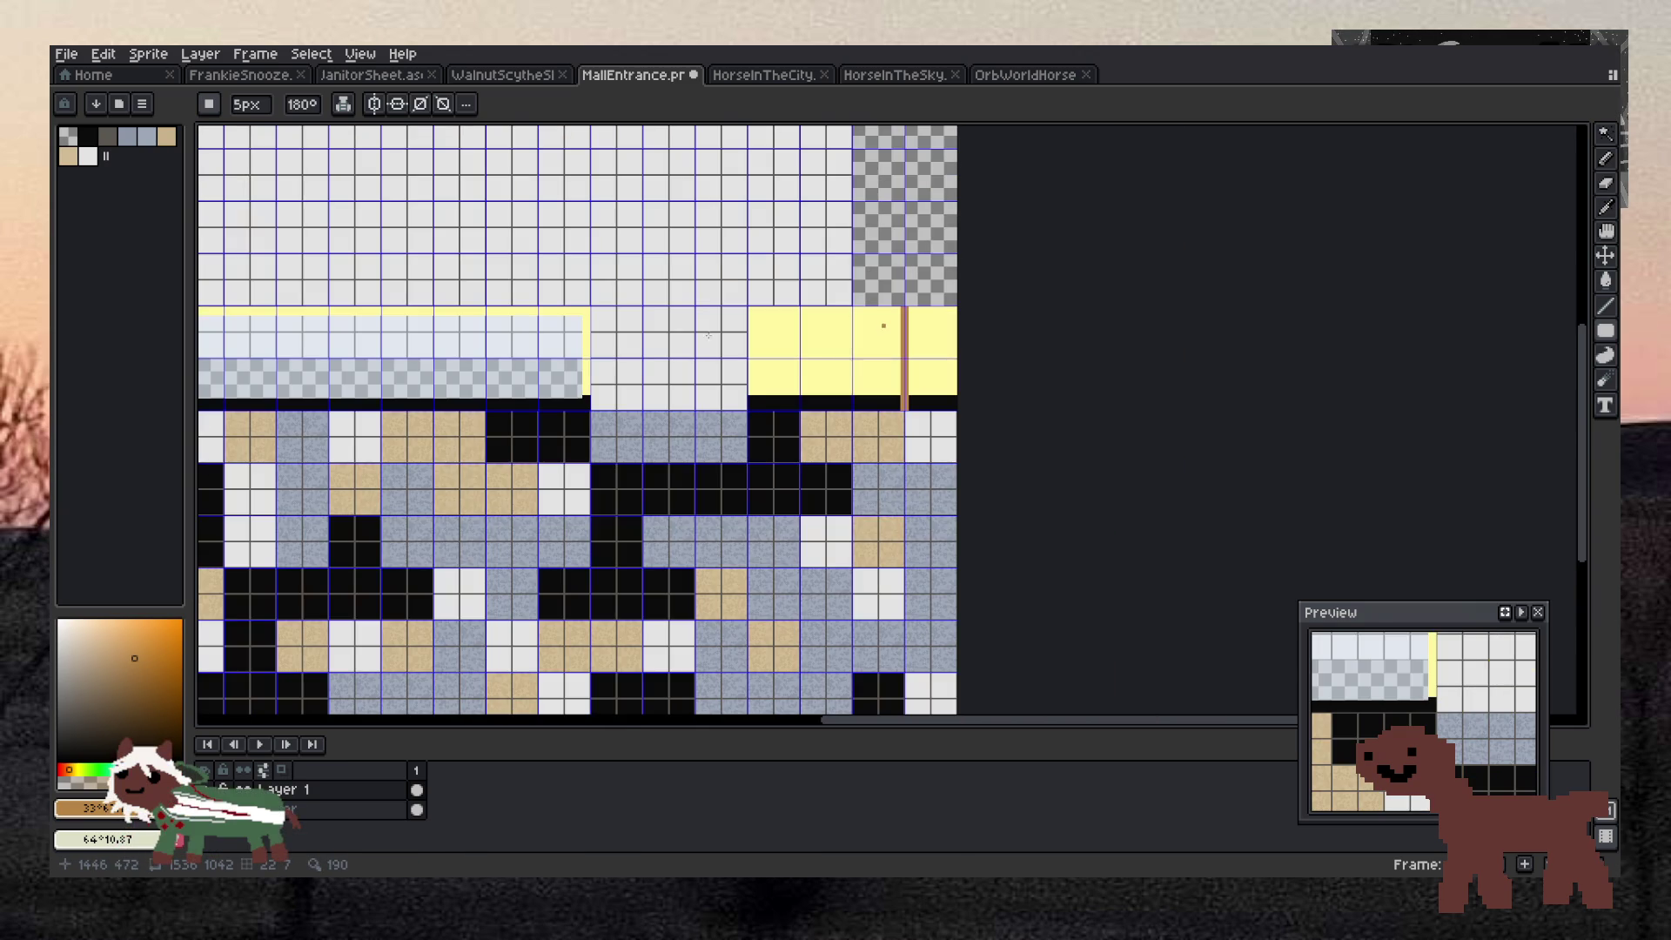
scroll(501, 337, down, 1)
scroll(884, 326, down, 2)
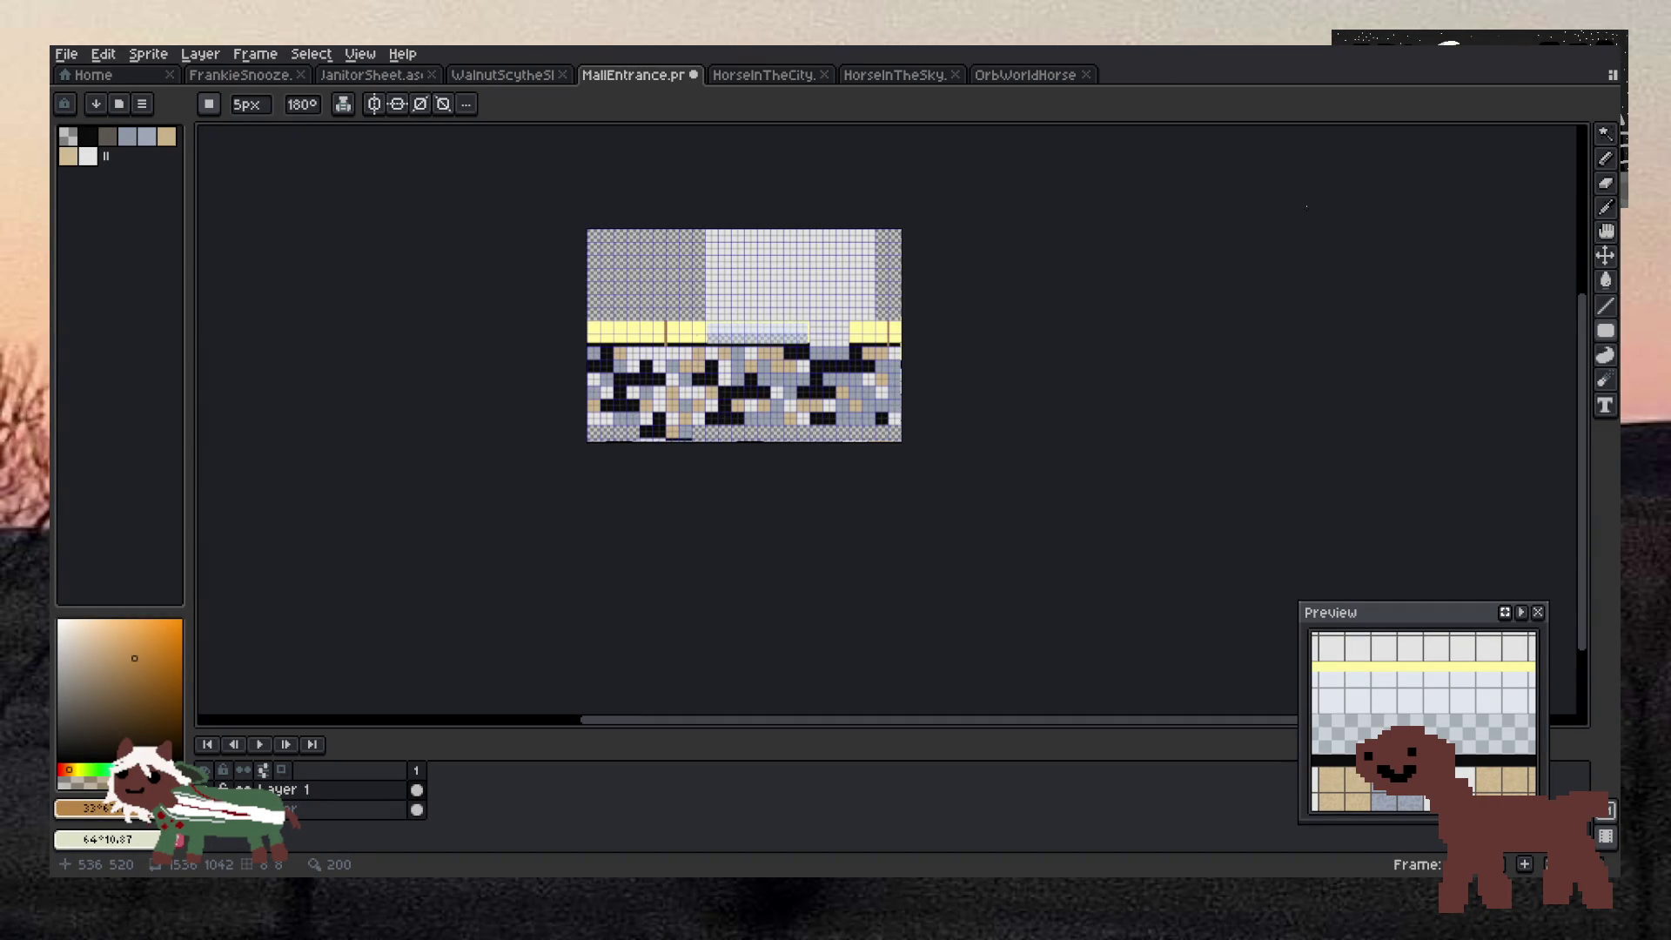
scroll(900, 339, up, 2)
scroll(733, 312, up, 5)
scroll(744, 340, up, 1)
drag(135, 664, 139, 696)
Step: Fill the pole dark brown, select it, and set up a 1px brush with lighter orange-brown
key(g)
click(838, 432)
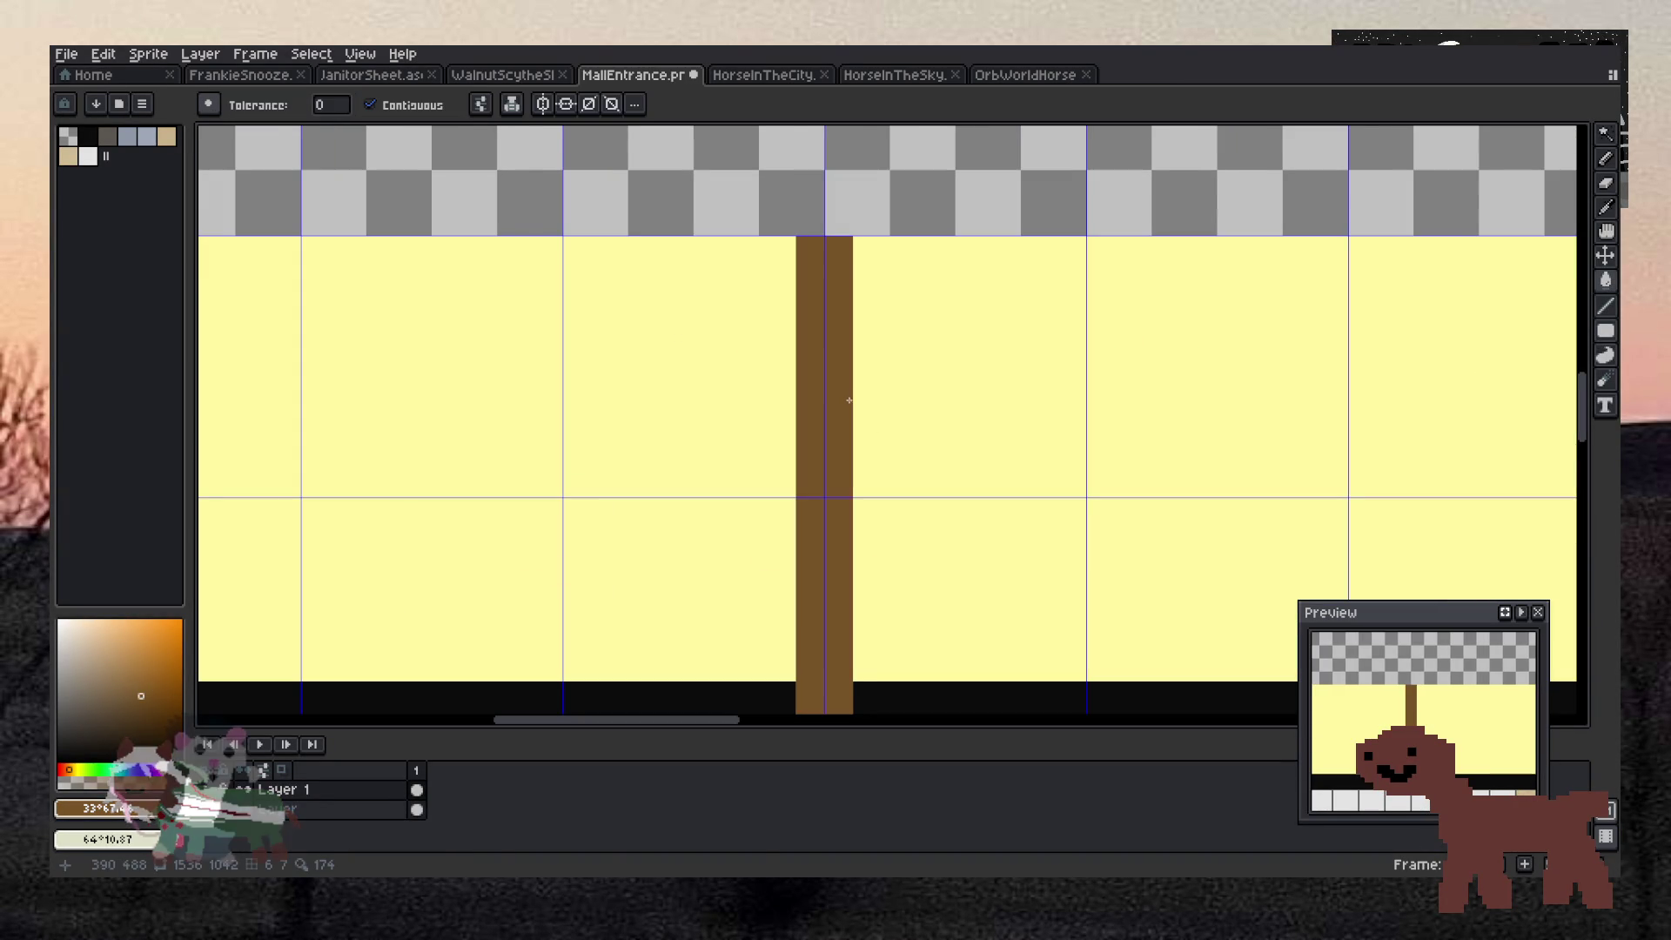
scroll(848, 405, down, 1)
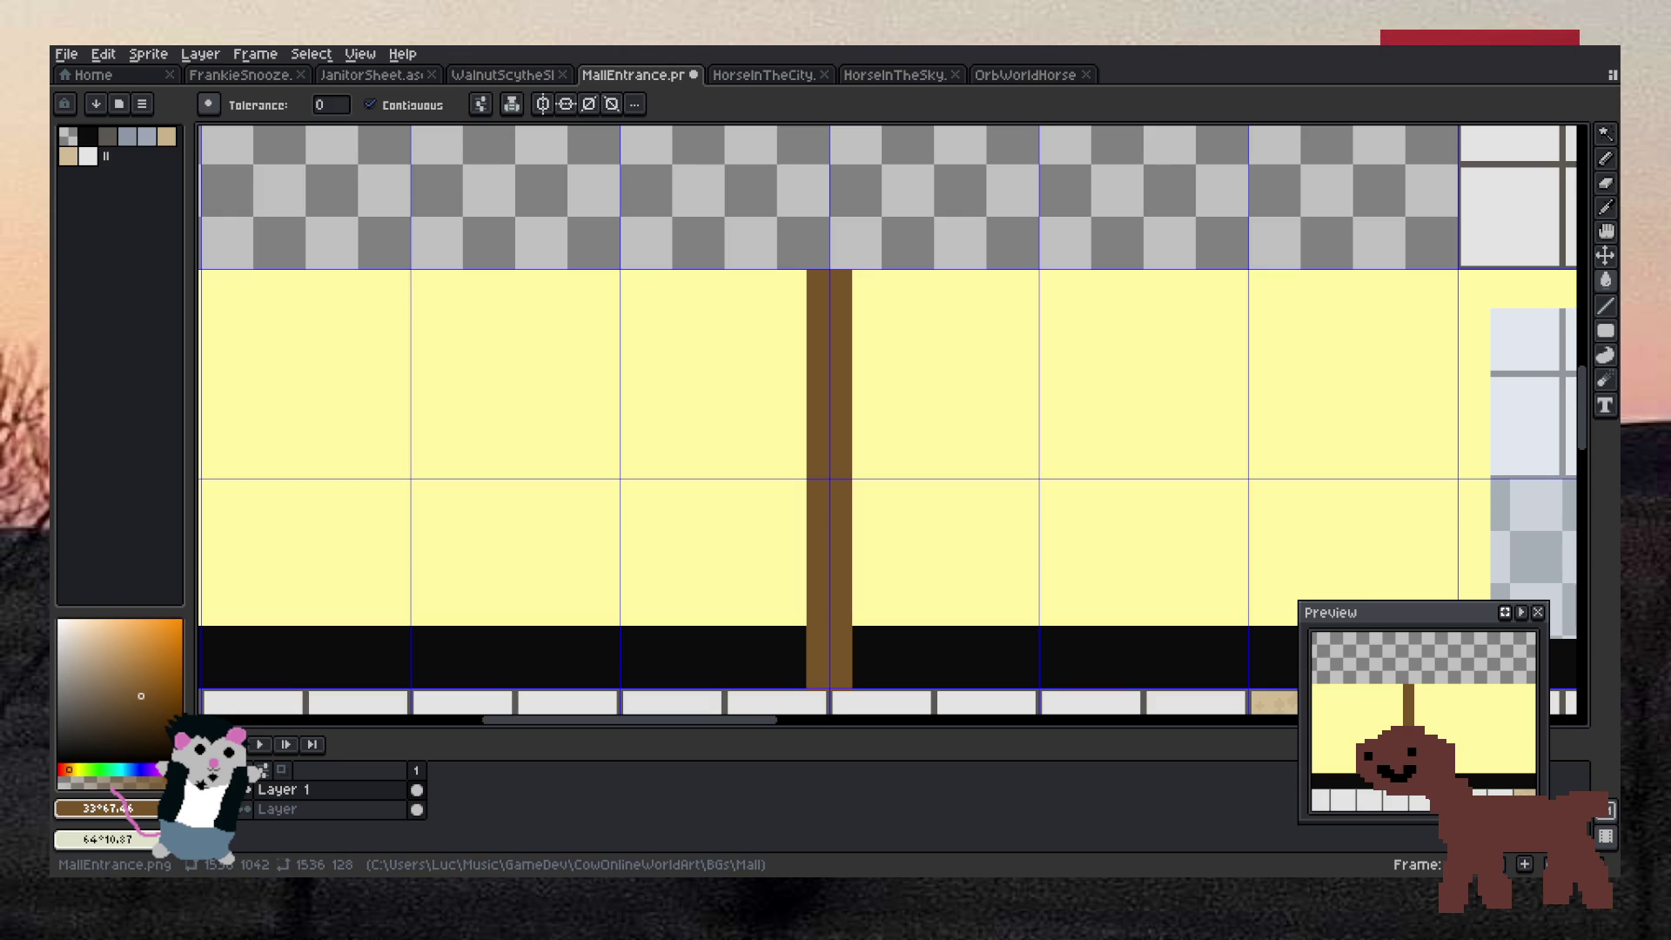
right_click(145, 676)
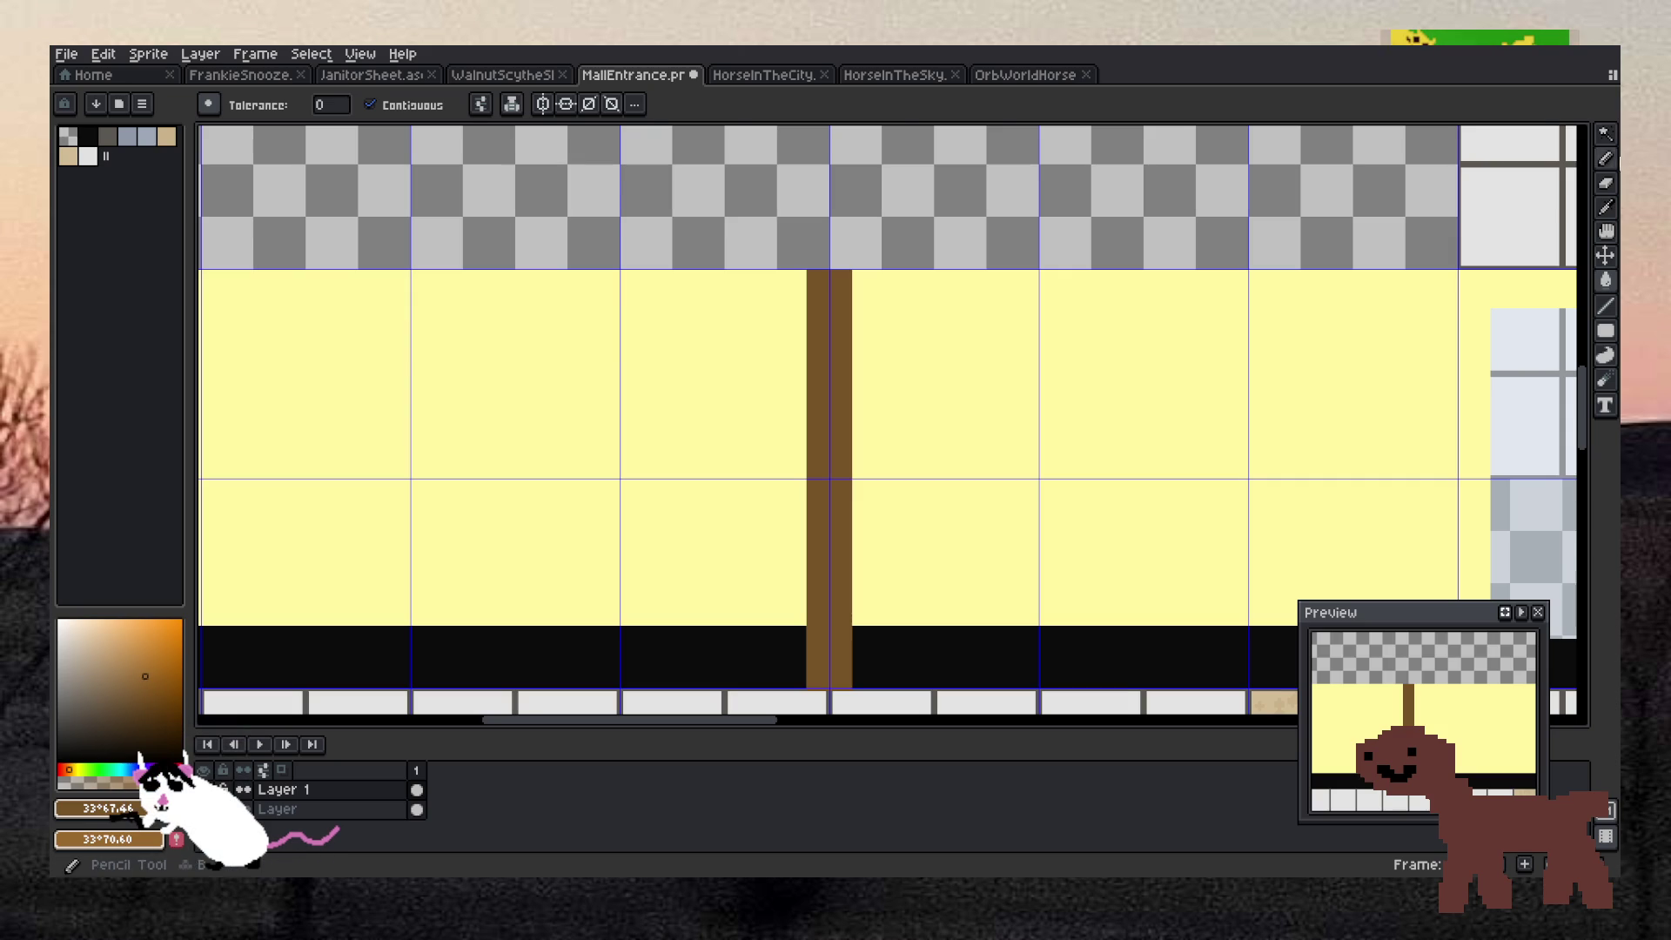
click(829, 330)
scroll(827, 290, up, 1)
key(b)
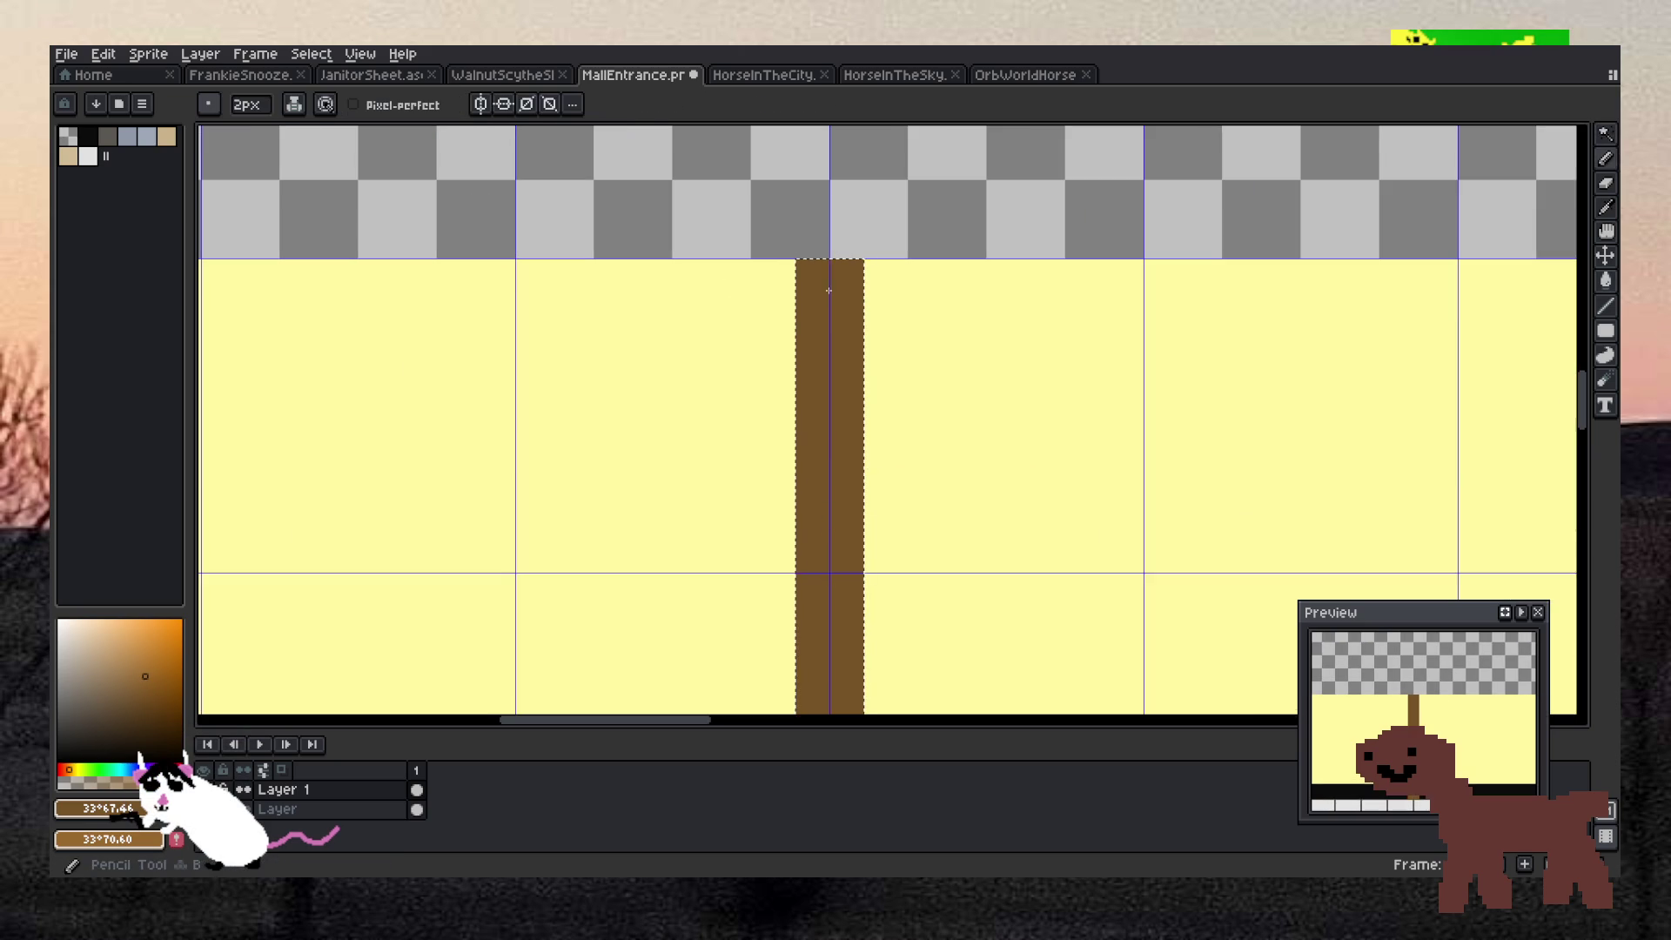
scroll(816, 282, up, 1)
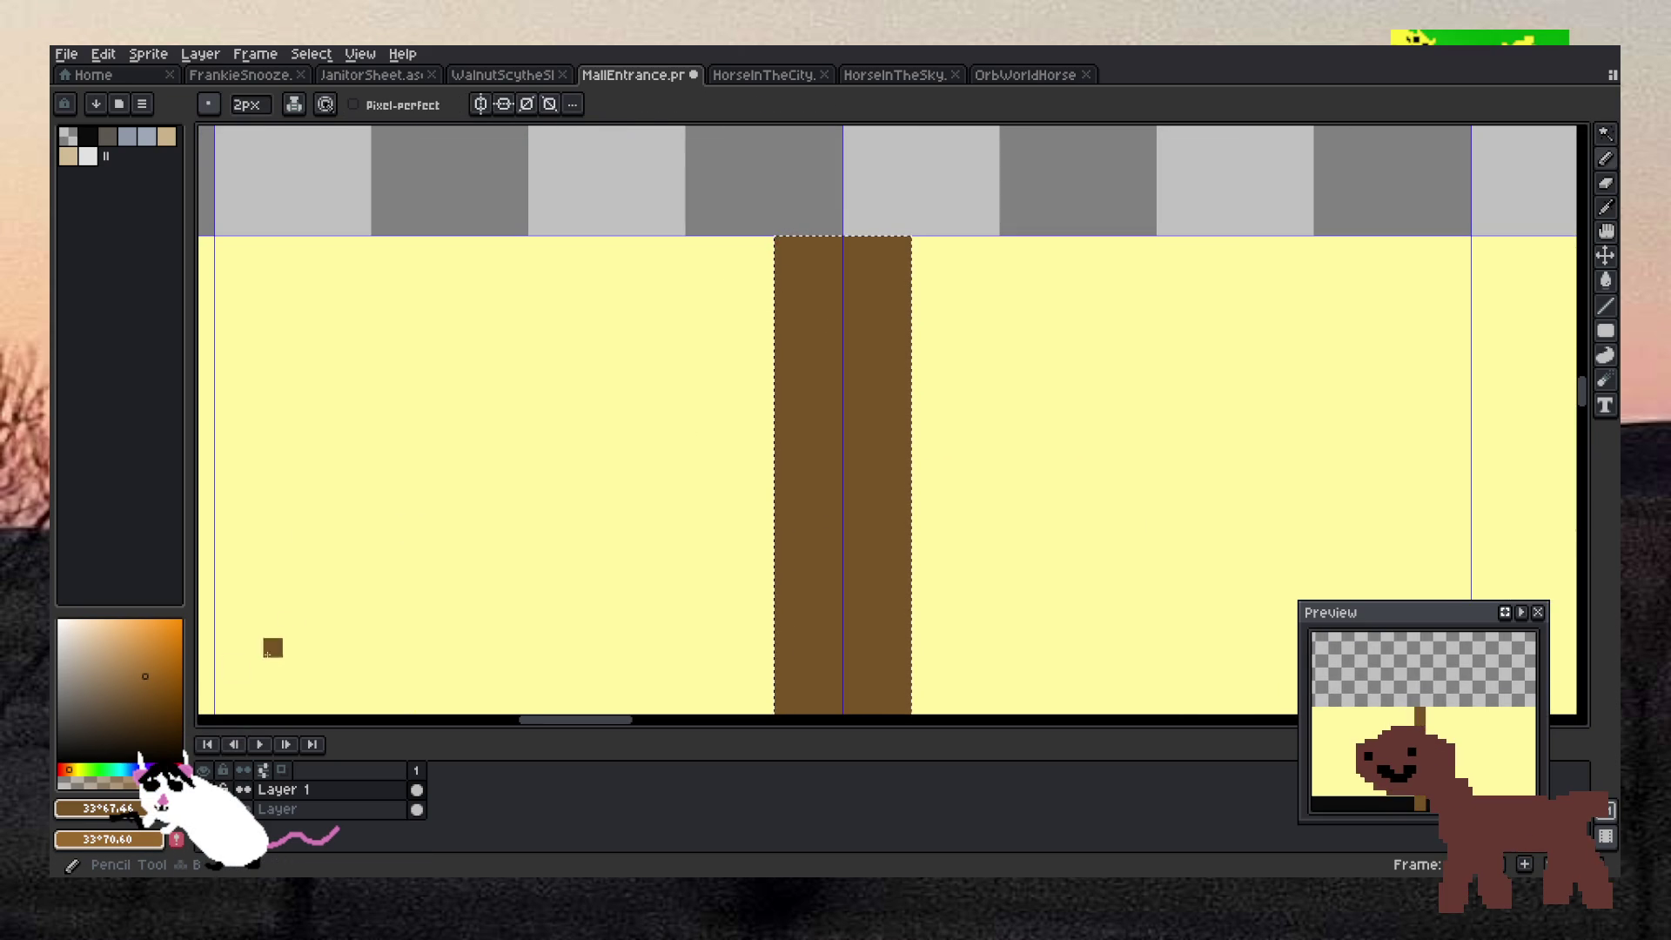
right_click(156, 657)
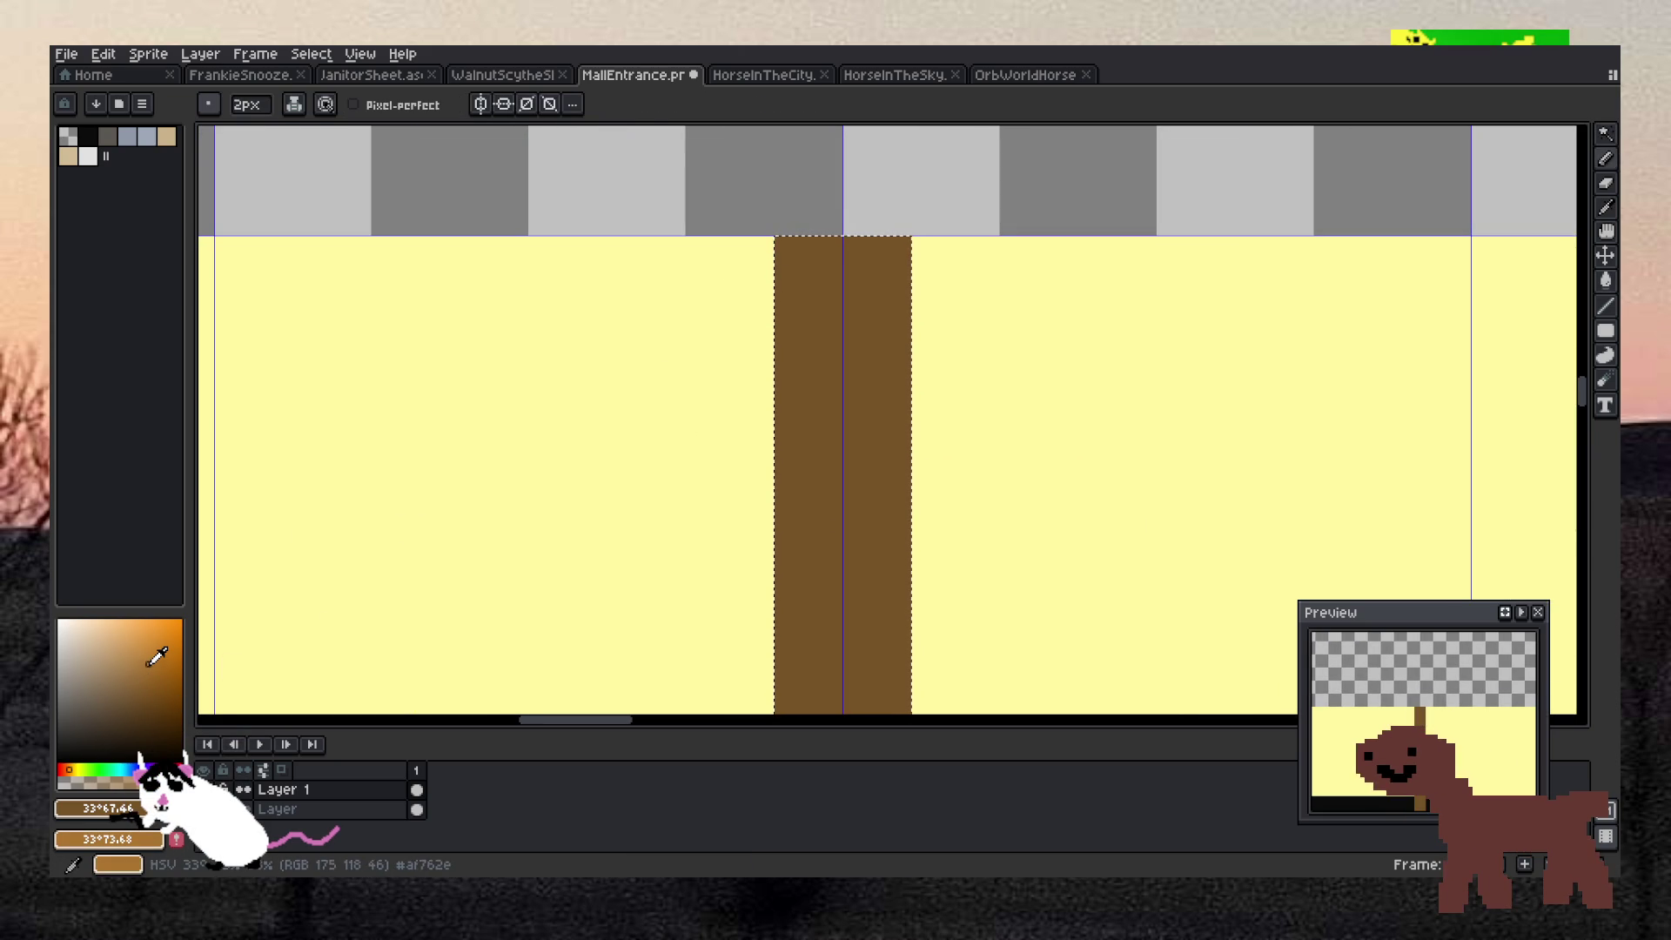
click(154, 653)
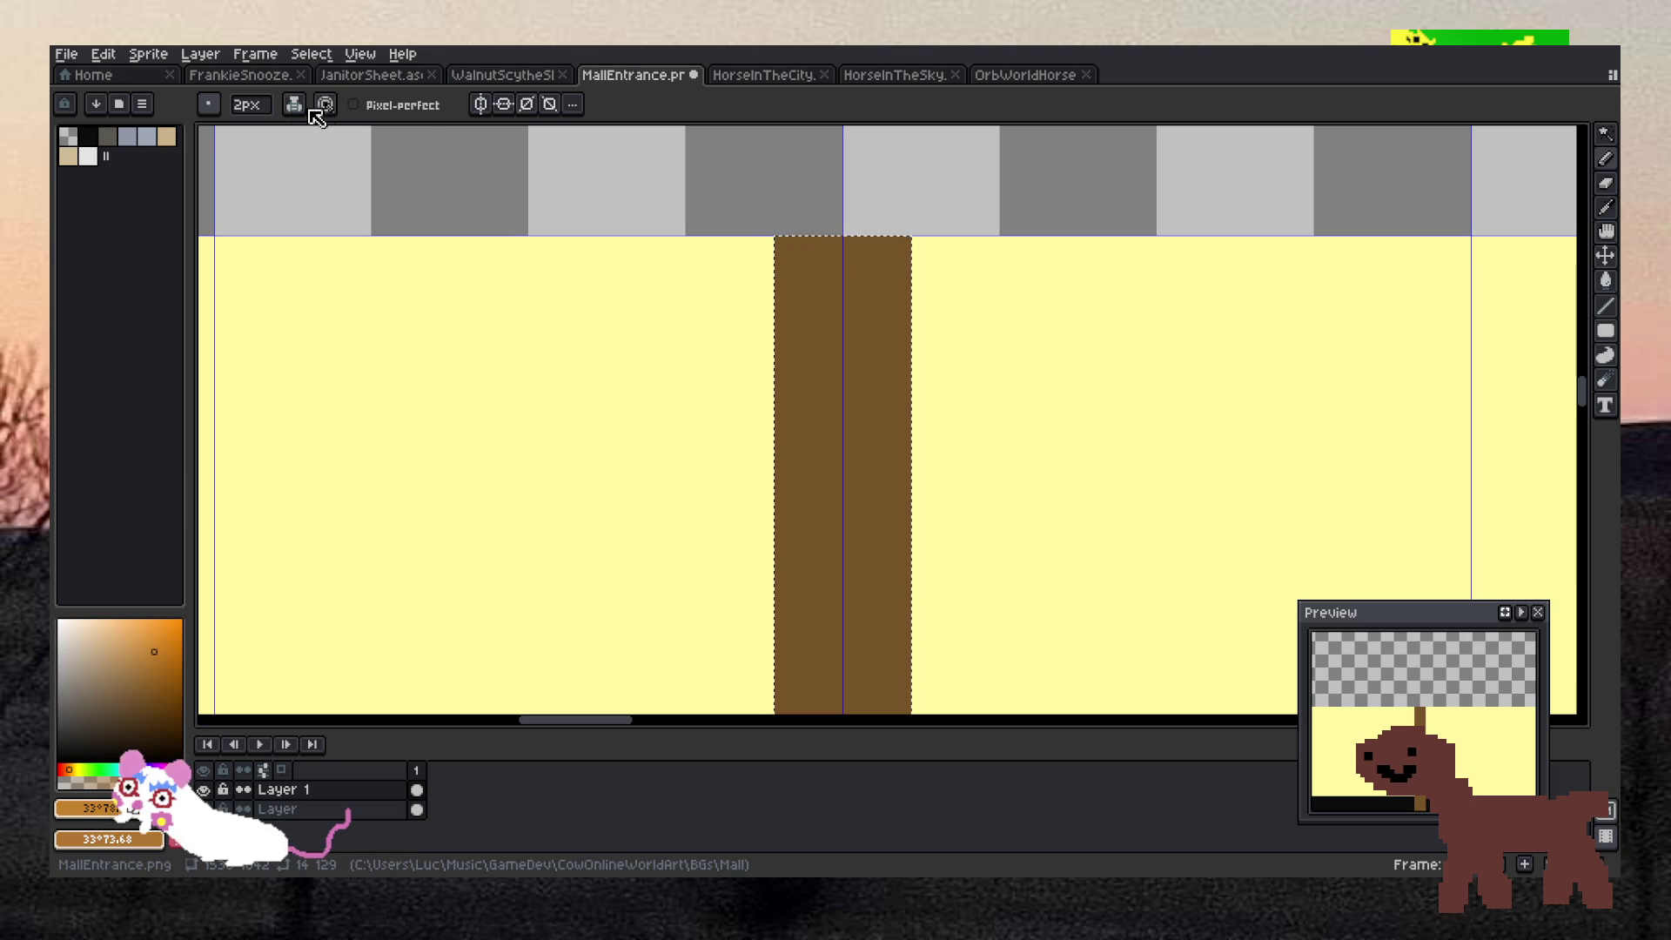
drag(245, 104, 239, 136)
scroll(821, 503, down, 3)
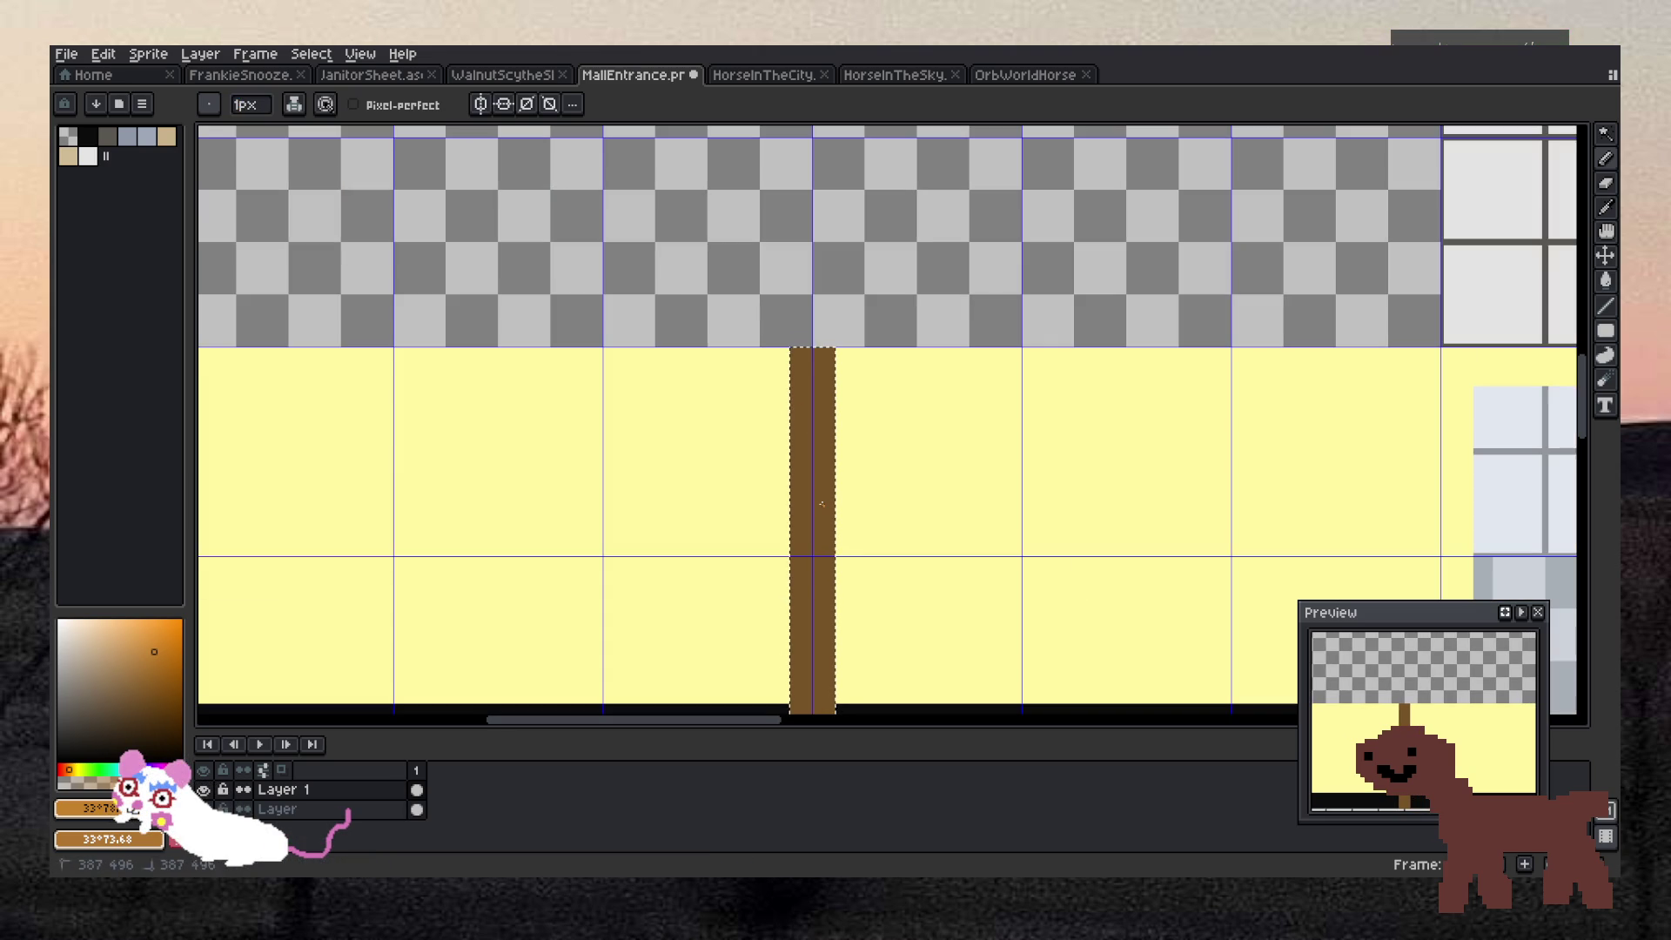
Step: Refill the pole with a lighter orange, then a darker orange-brown
key(g)
click(812, 576)
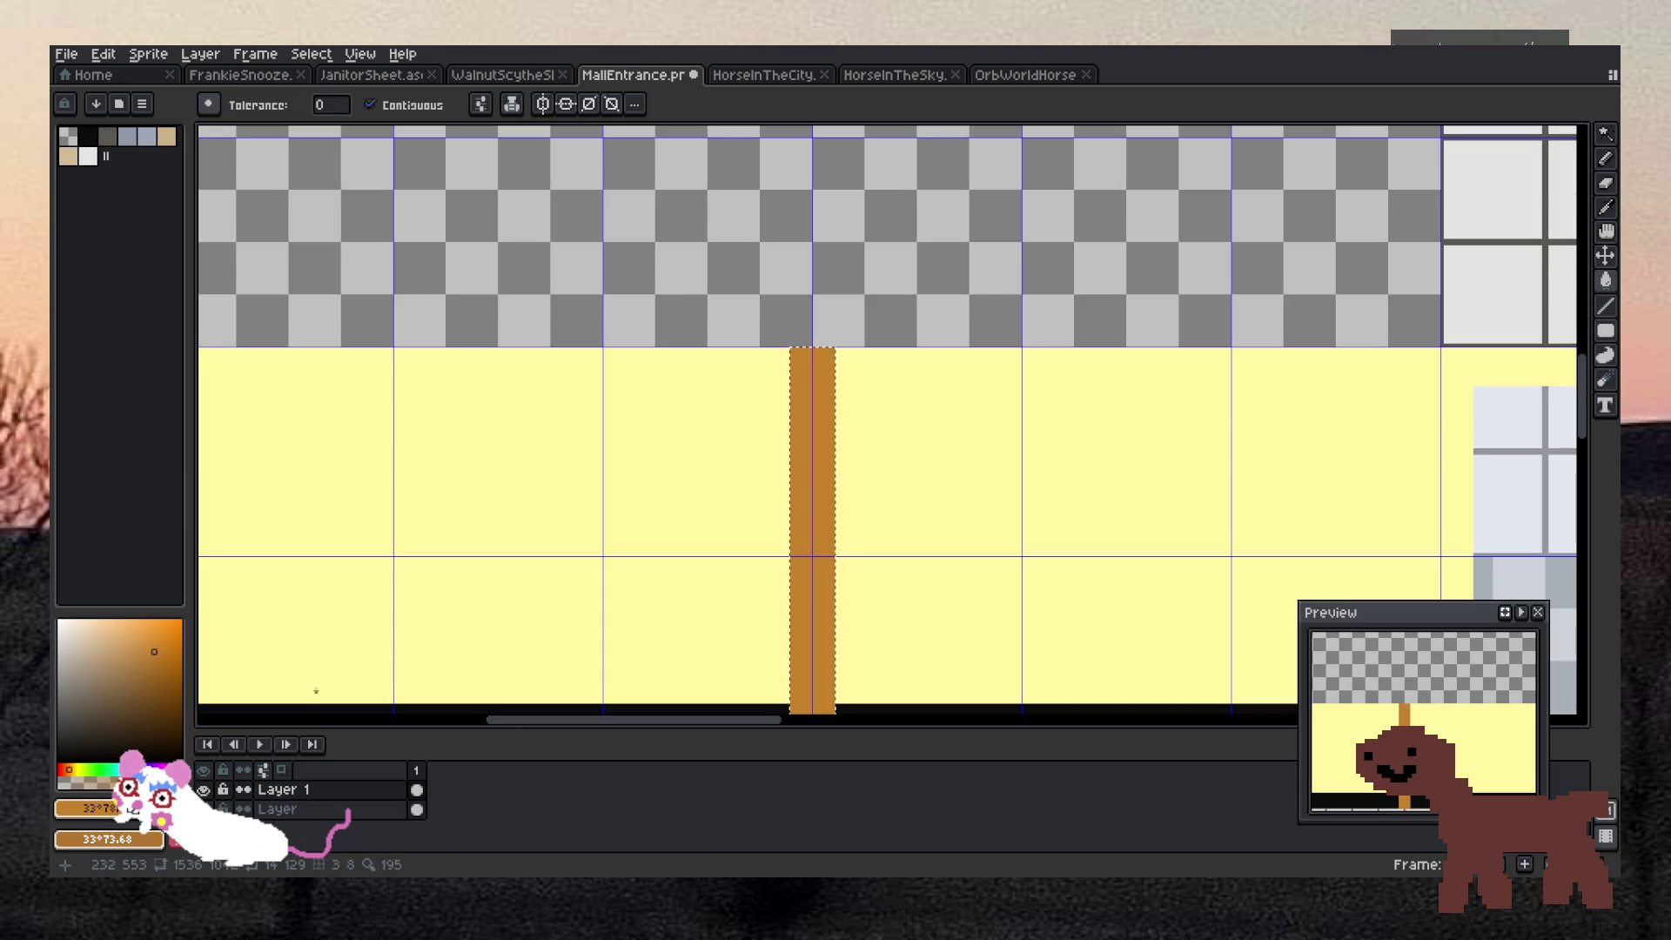
click(152, 663)
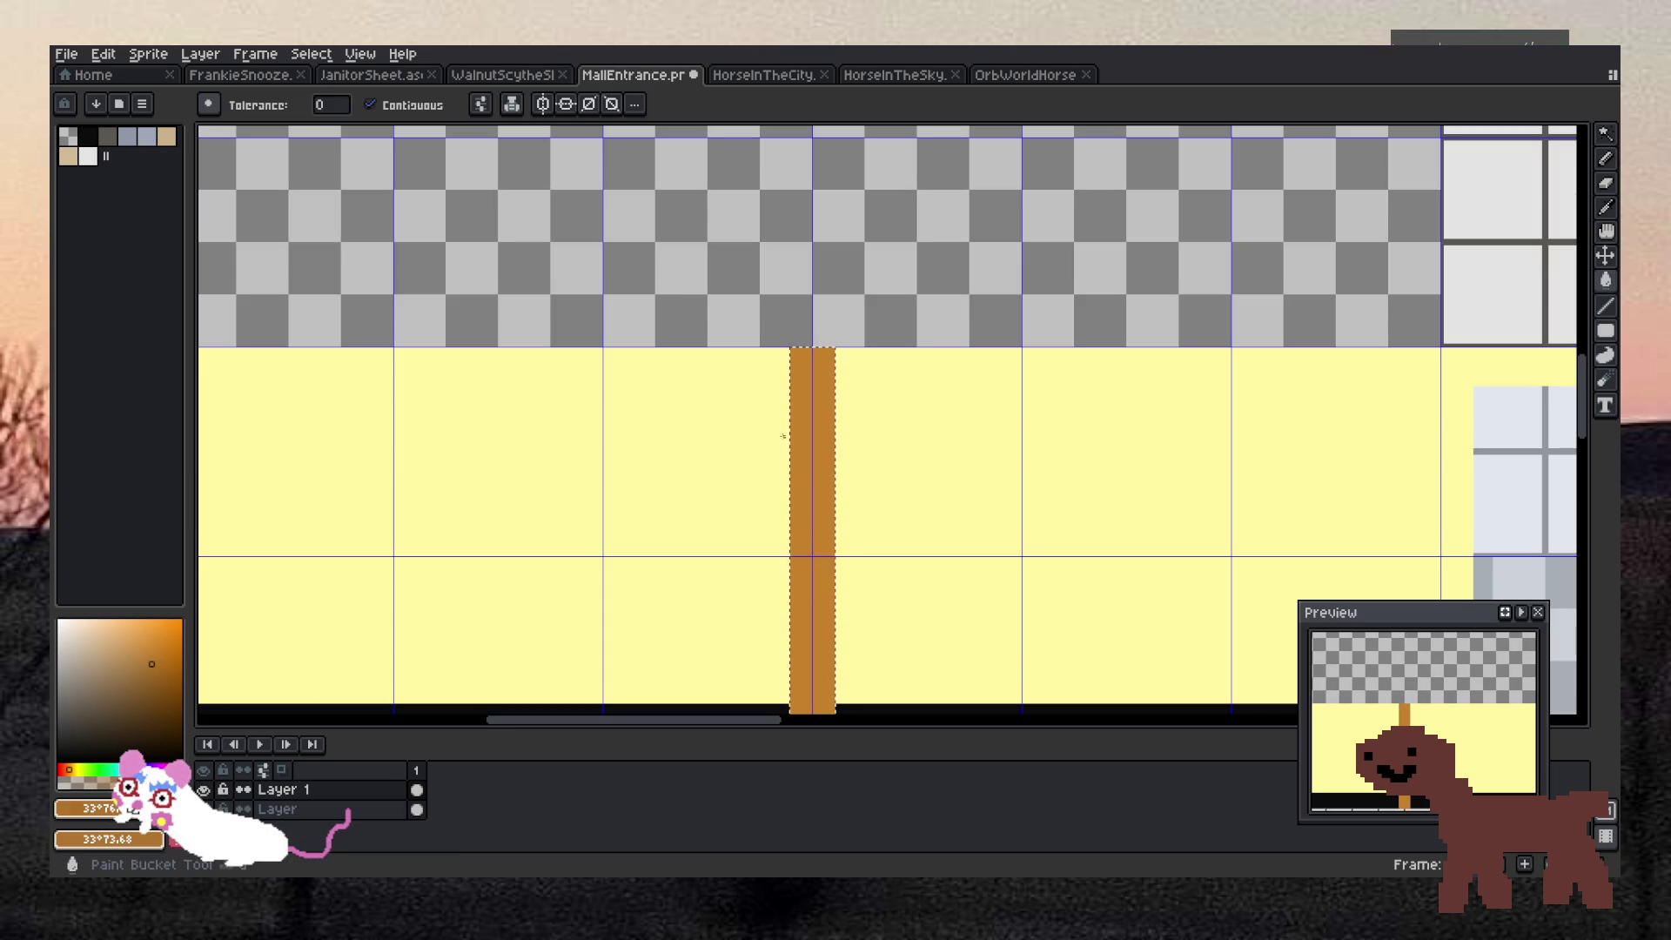
click(824, 442)
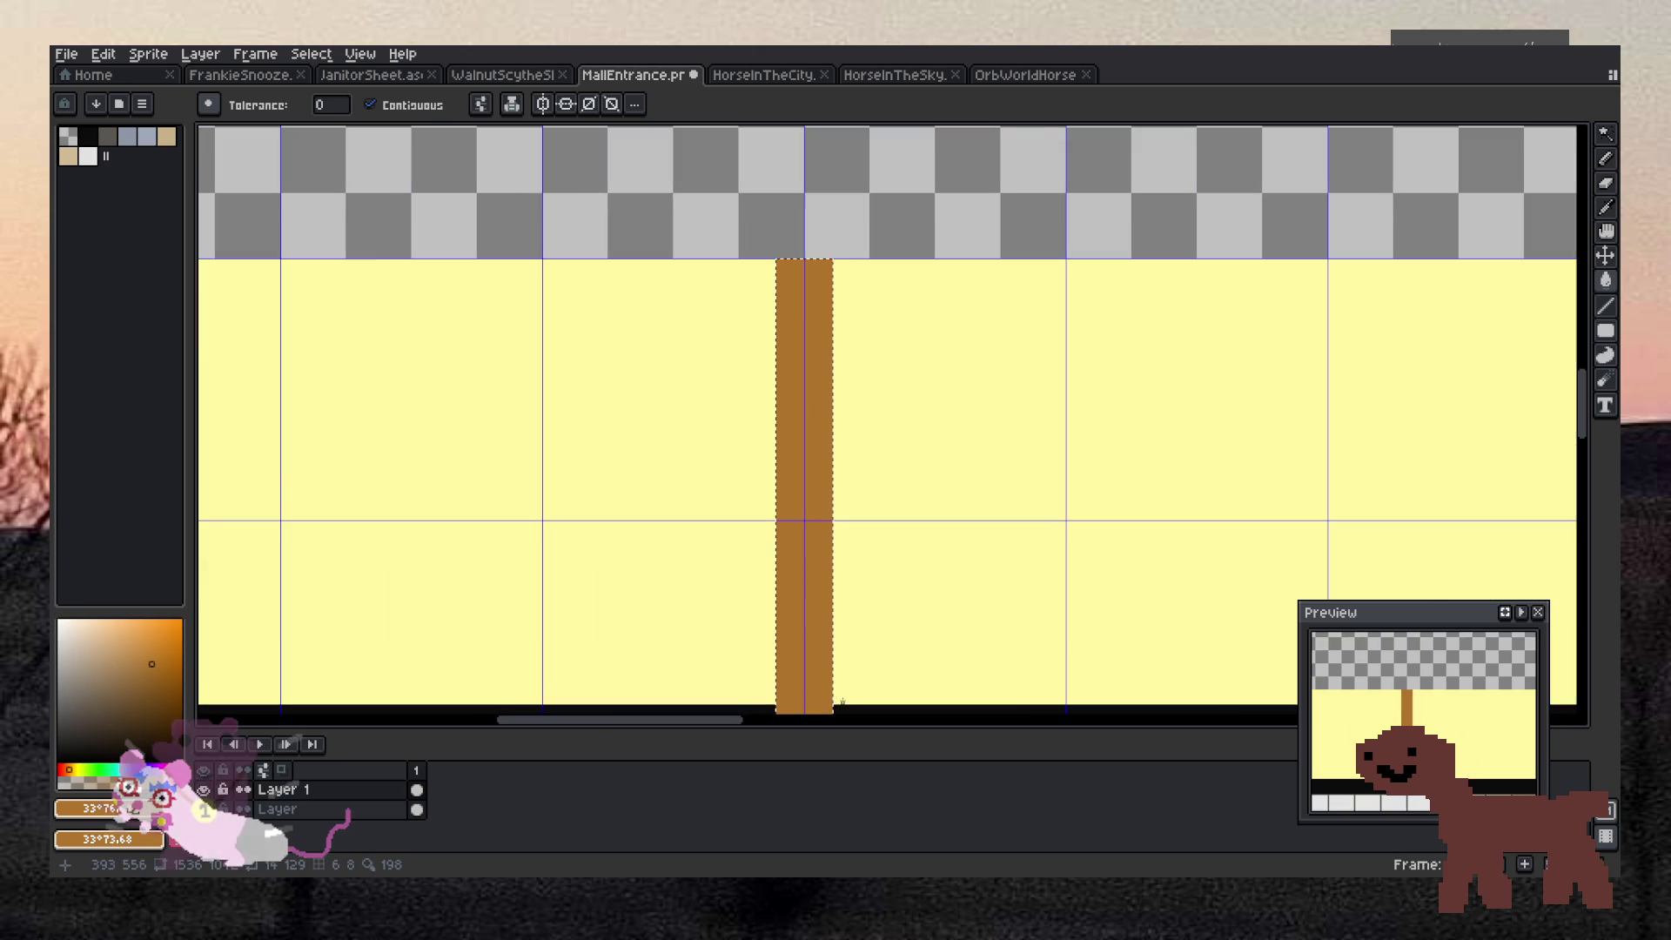
scroll(844, 703, up, 1)
Step: Draw two thin dark wood-grain streaks down the pole, one near the top and one lower
key(b)
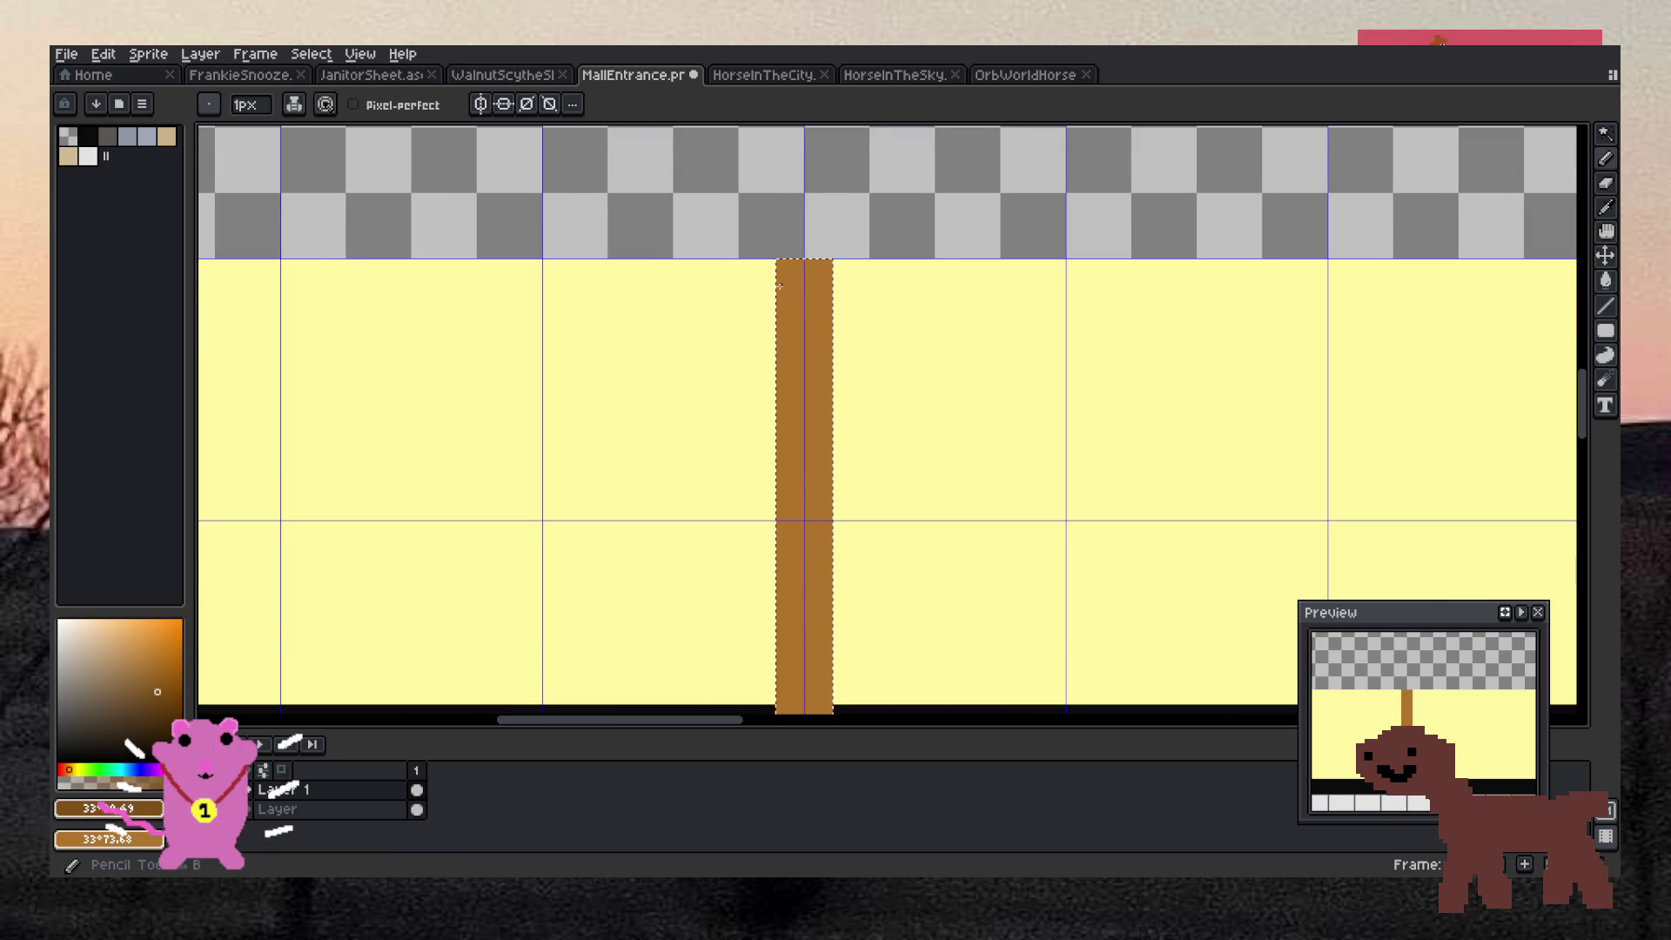
scroll(775, 267, up, 1)
drag(780, 260, 787, 314)
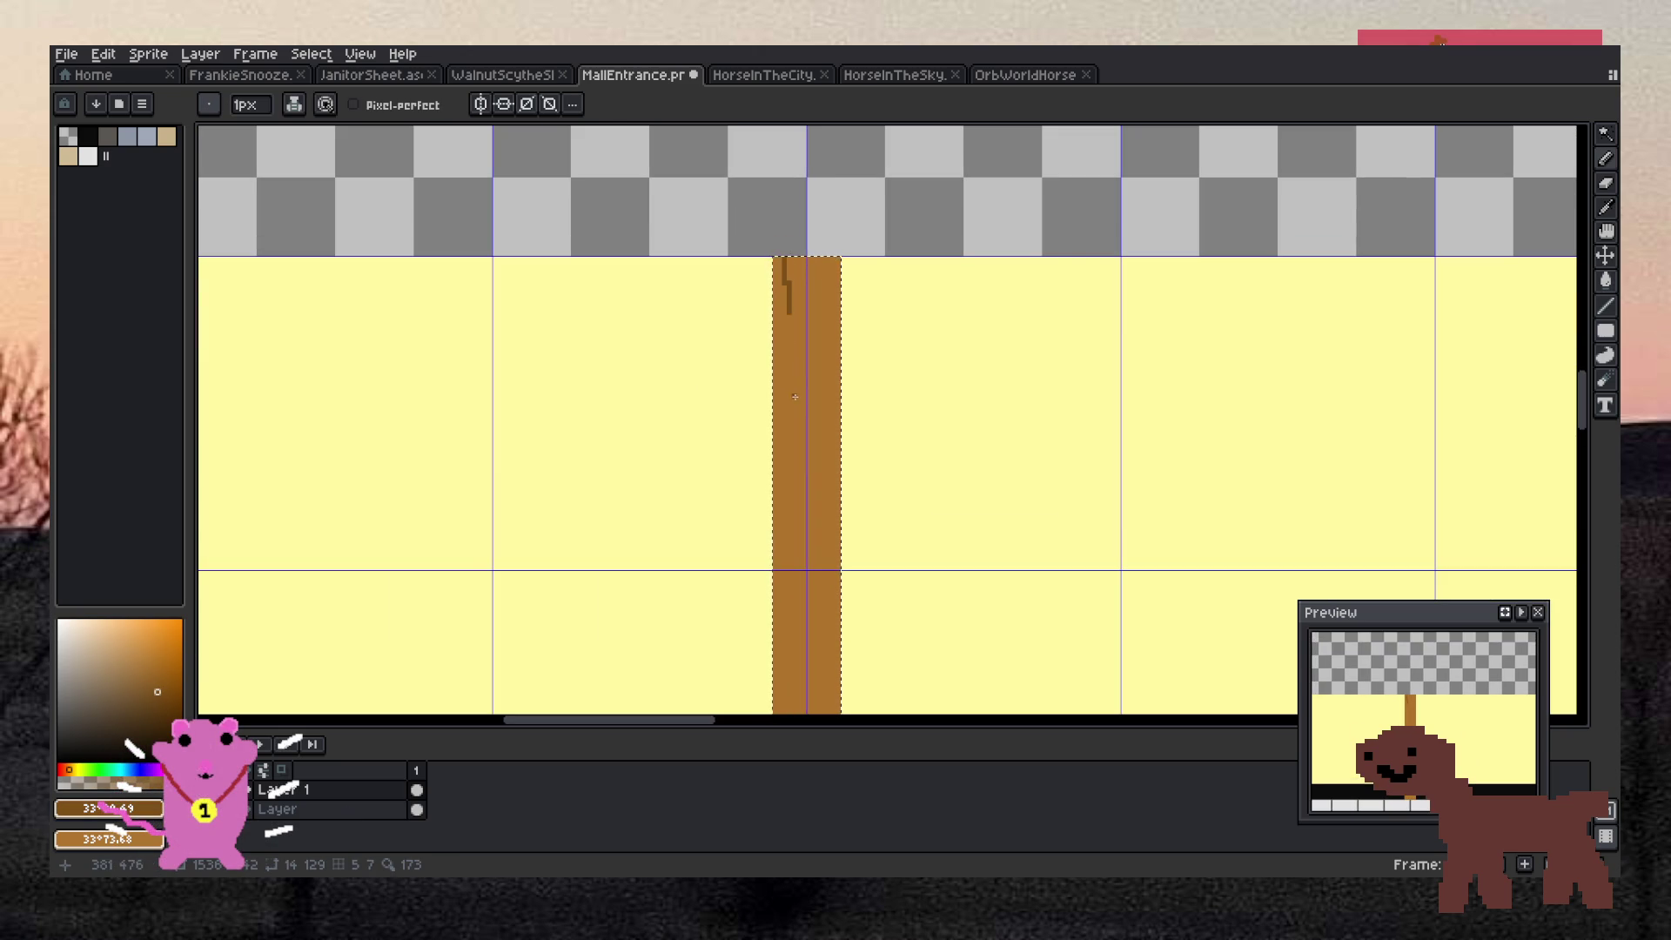
drag(783, 388, 784, 470)
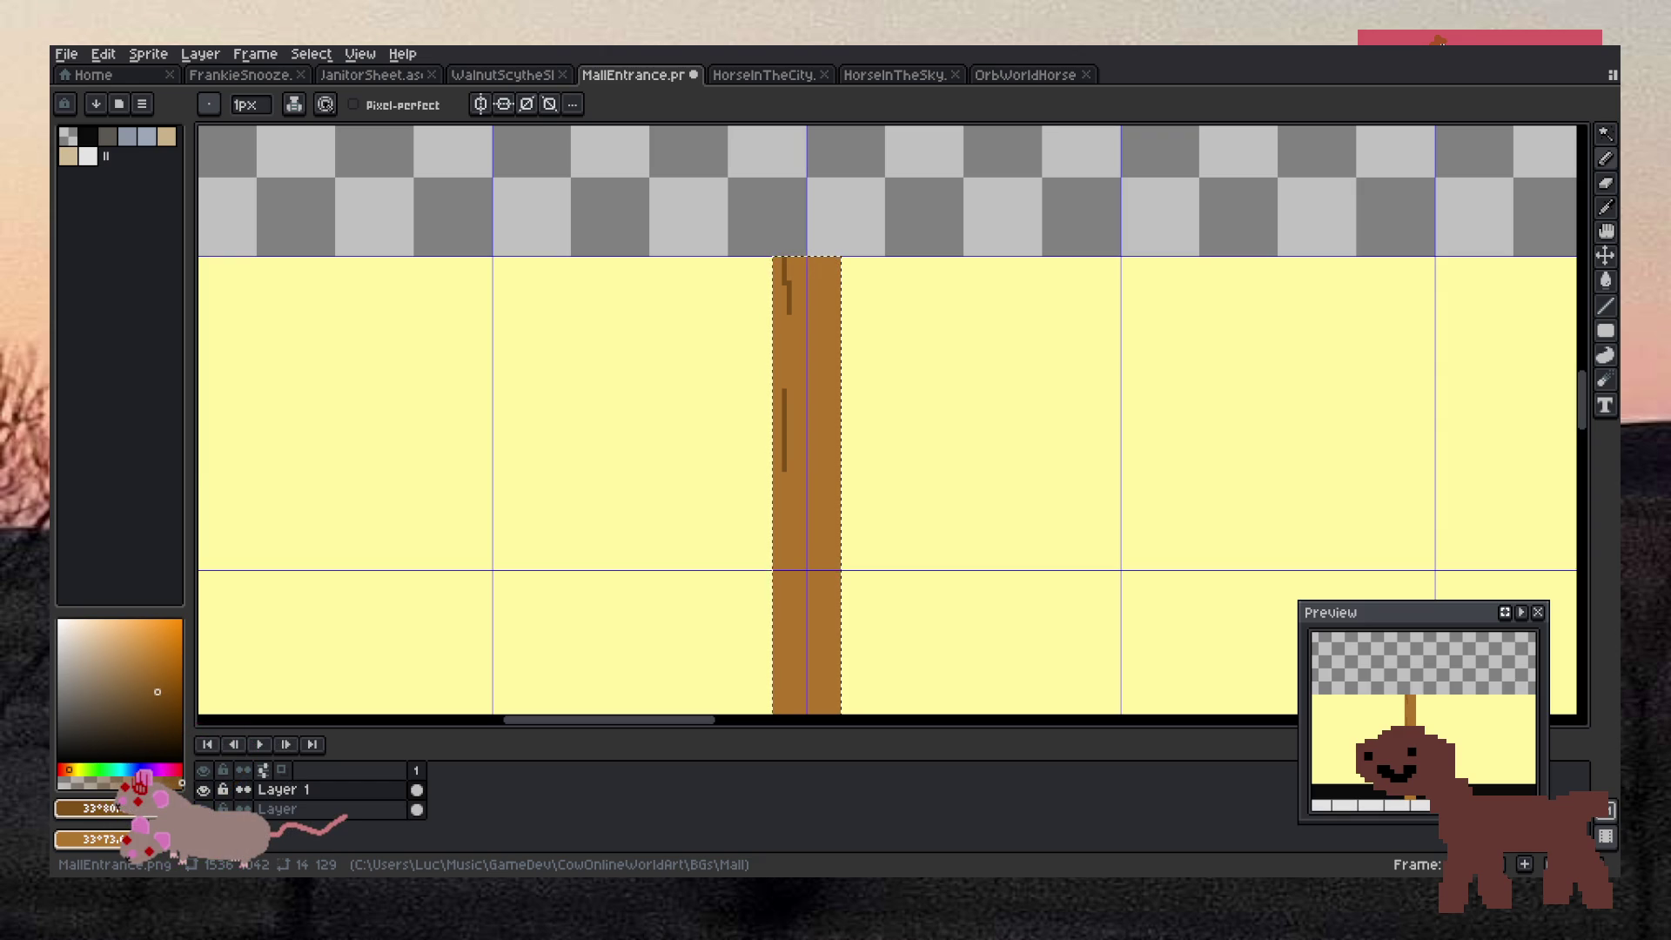
scroll(816, 639, down, 2)
scroll(816, 639, down, 1)
scroll(816, 639, down, 1)
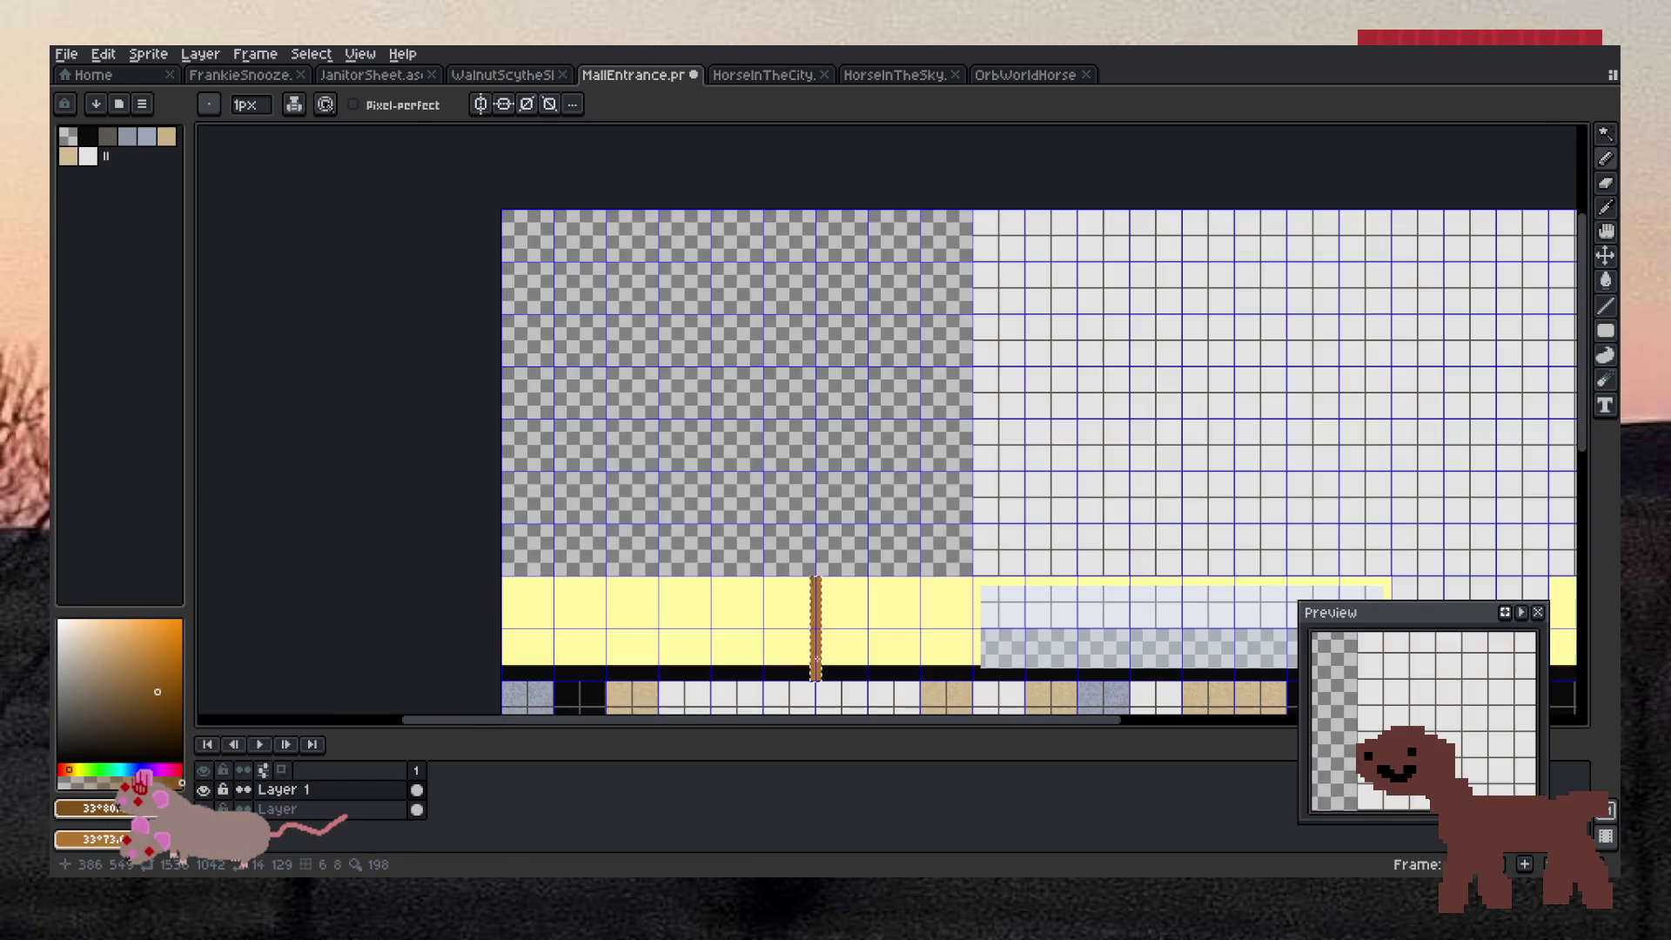
scroll(817, 677, up, 1)
scroll(817, 676, up, 1)
Step: Undo the two grain streaks and draw straight dark grain lines down the pole's lower and middle parts
key(v)
key(ctrl+z)
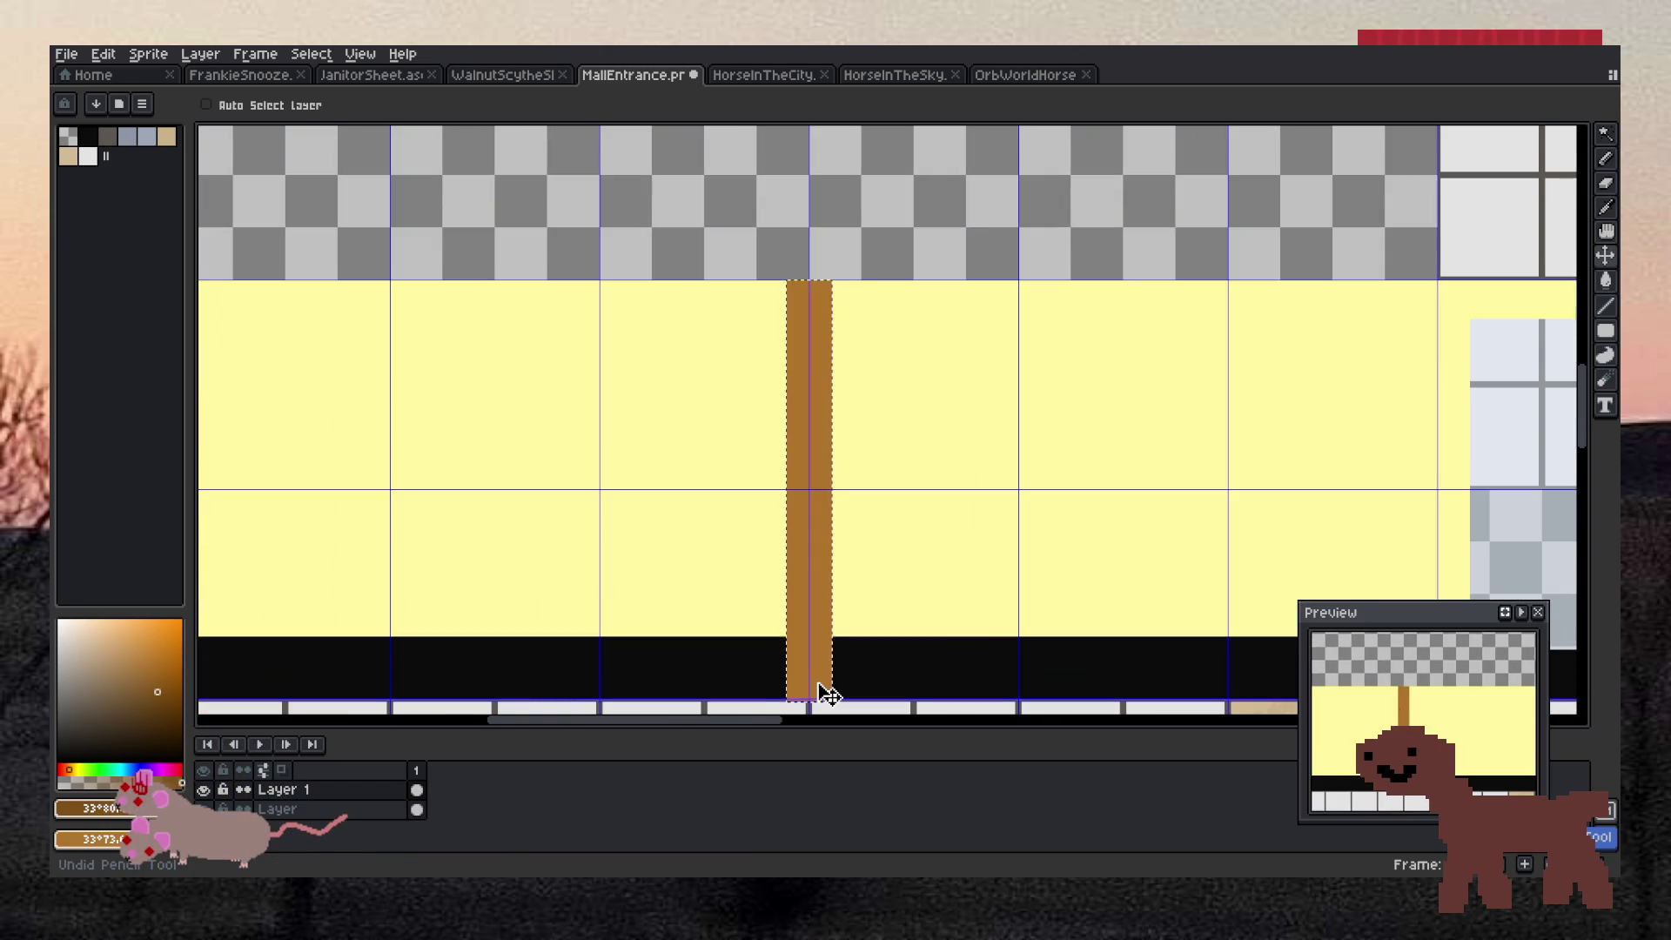
key(b)
scroll(820, 693, up, 1)
scroll(818, 692, up, 1)
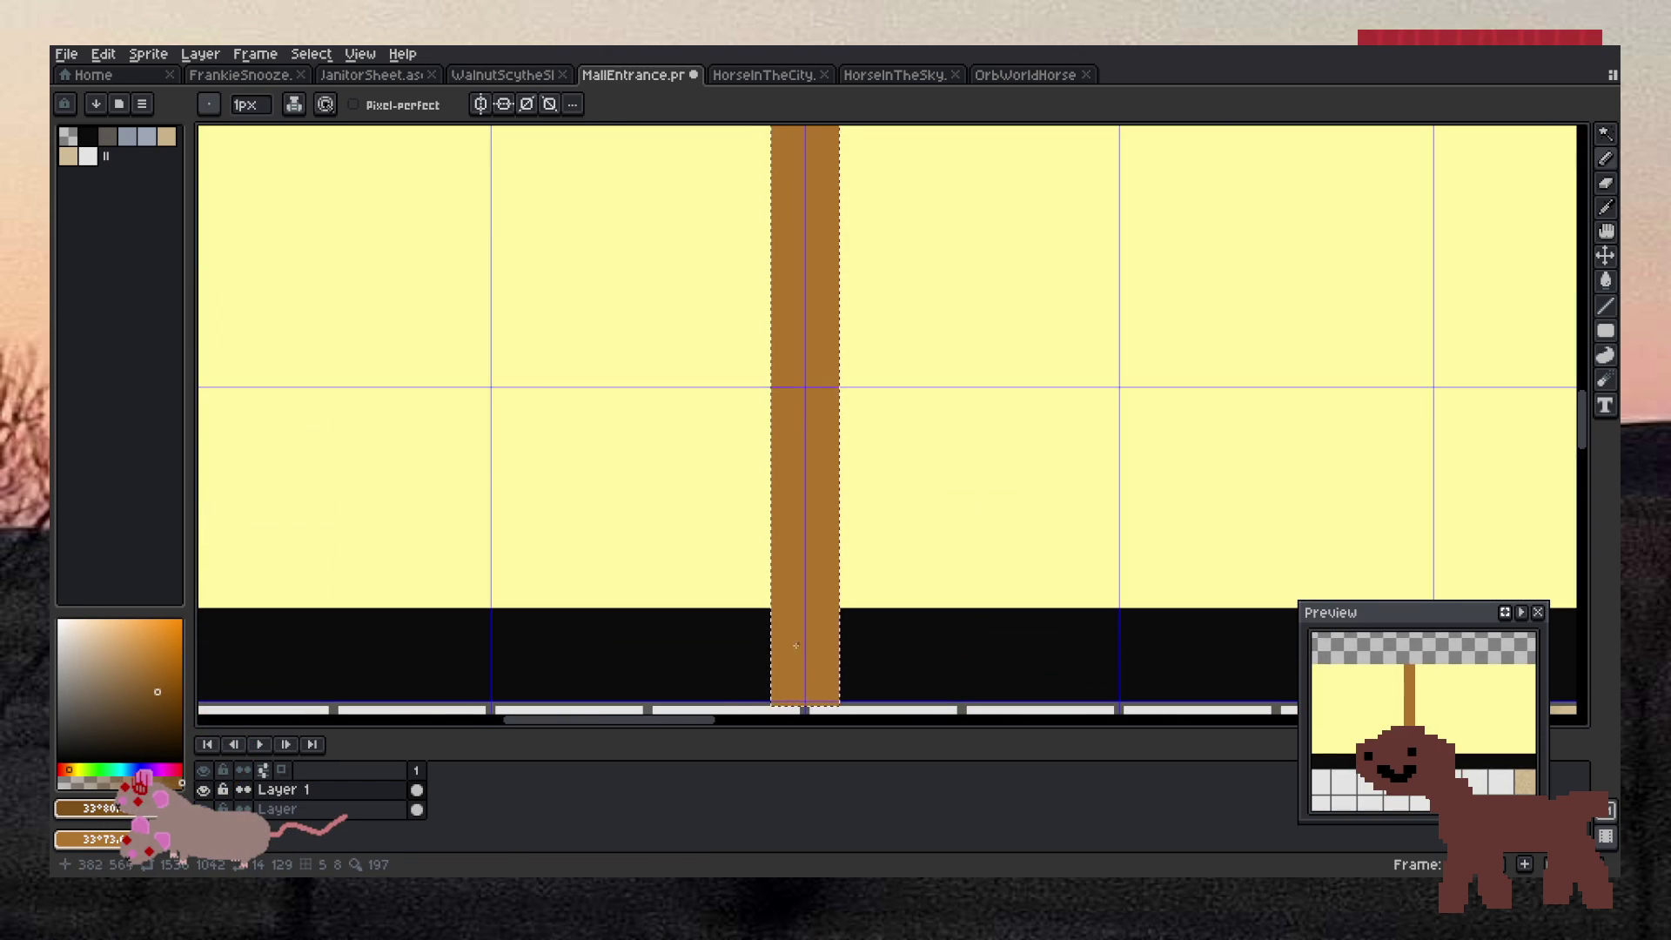
scroll(899, 452, down, 1)
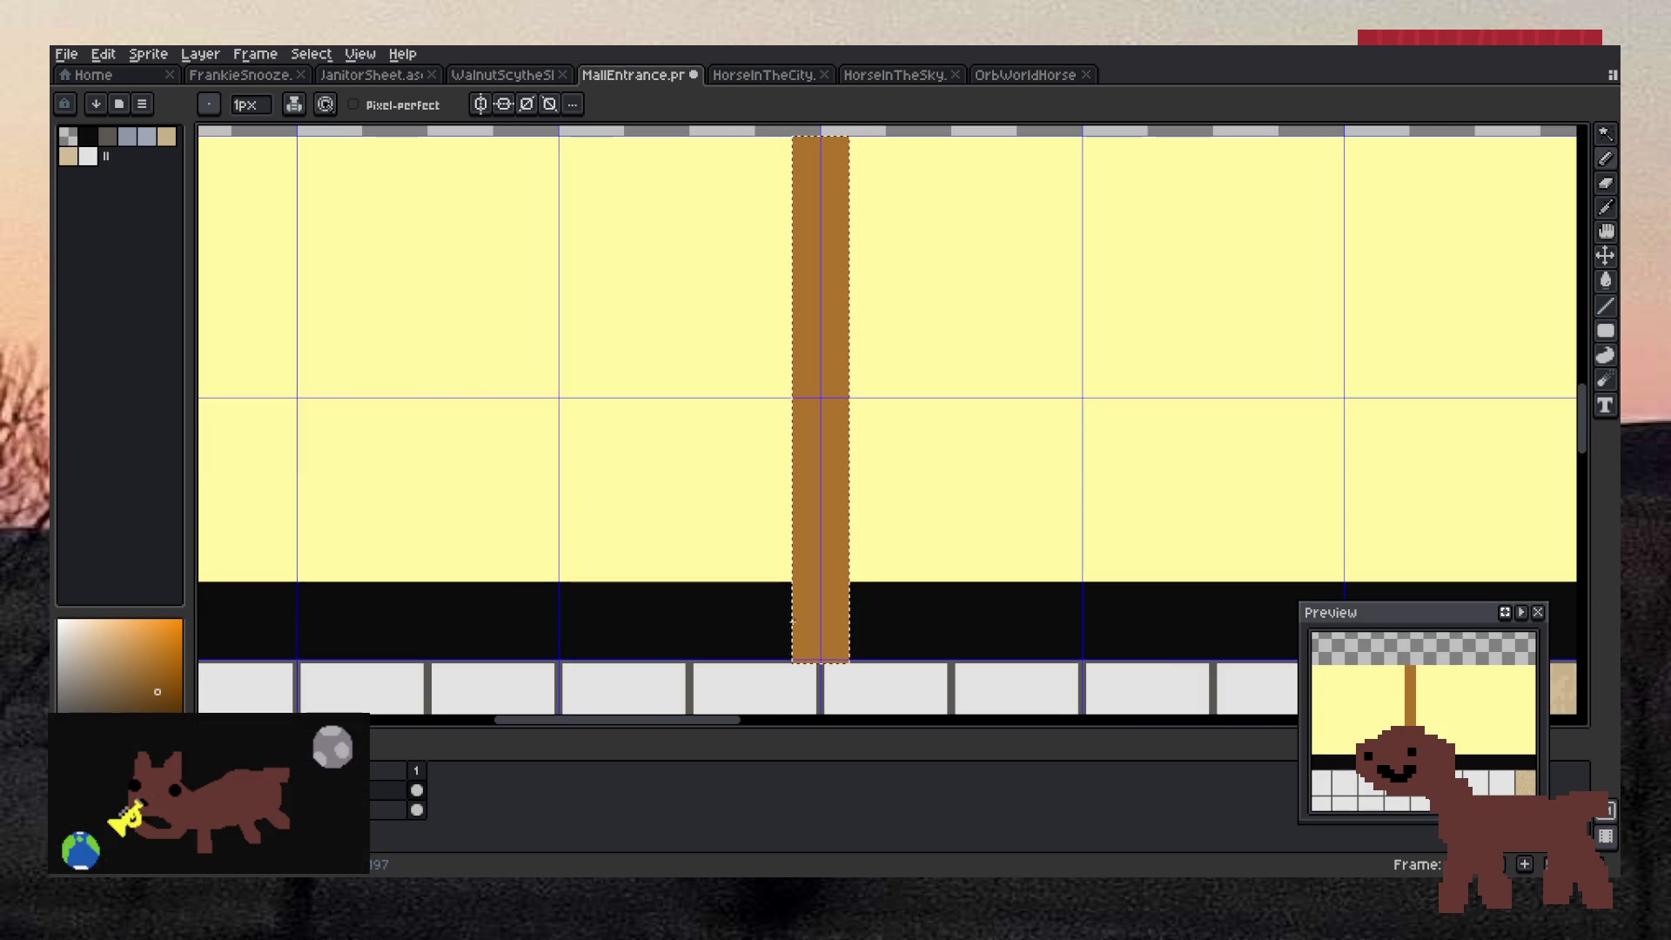
click(1606, 303)
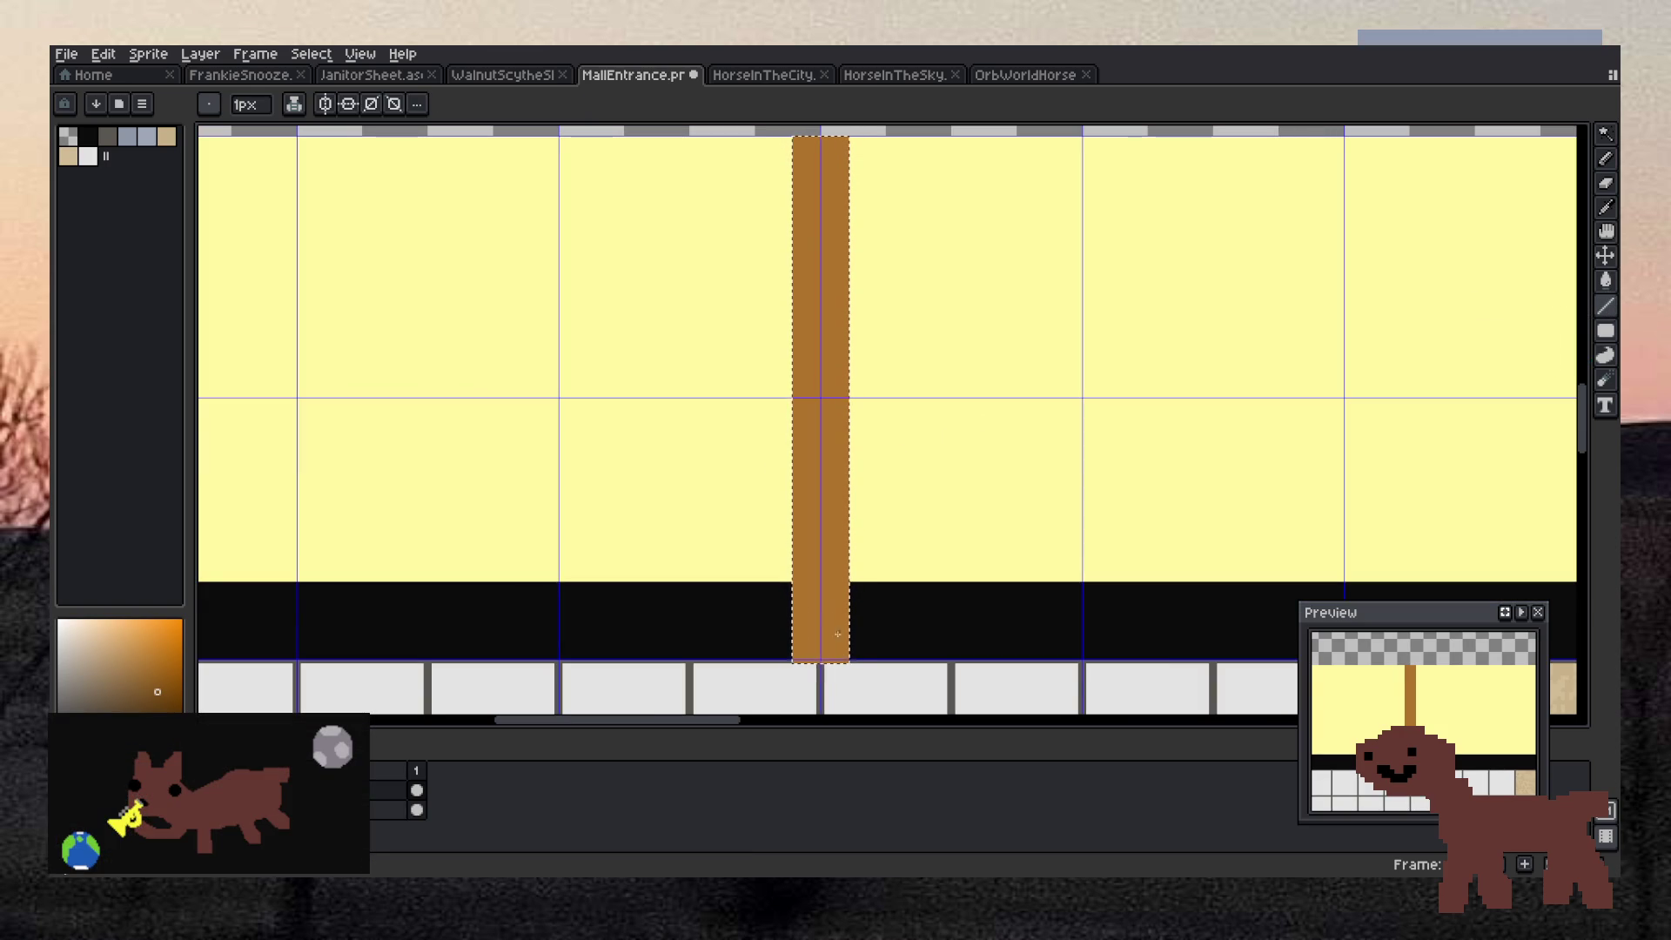
drag(803, 630, 802, 659)
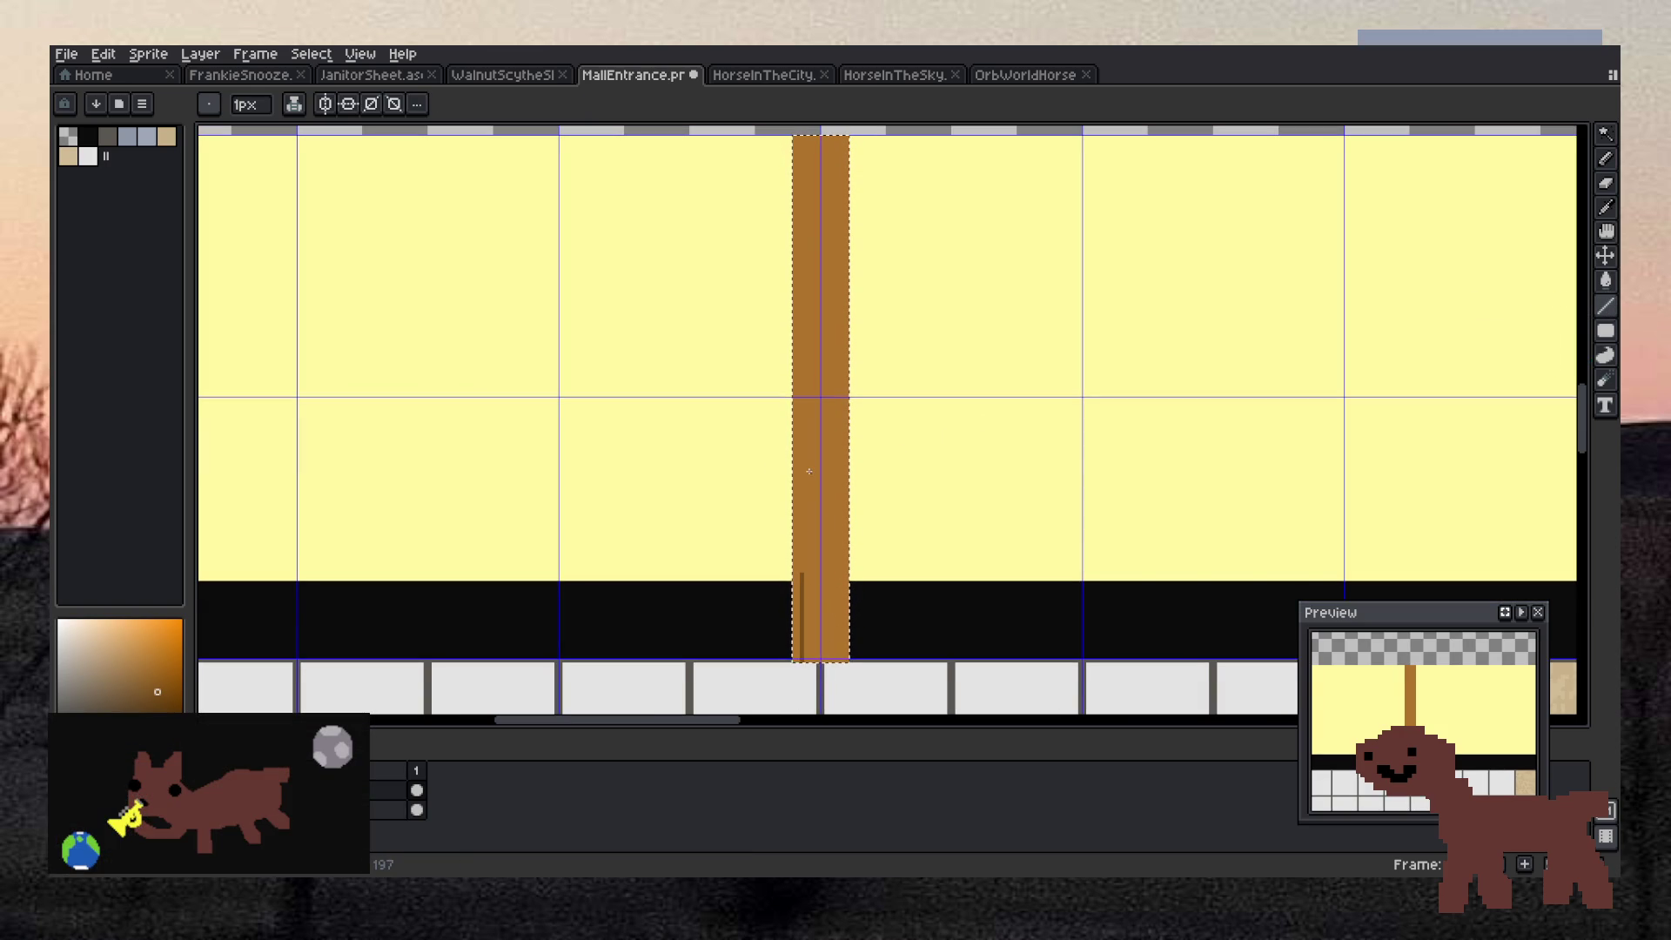
drag(816, 471, 815, 592)
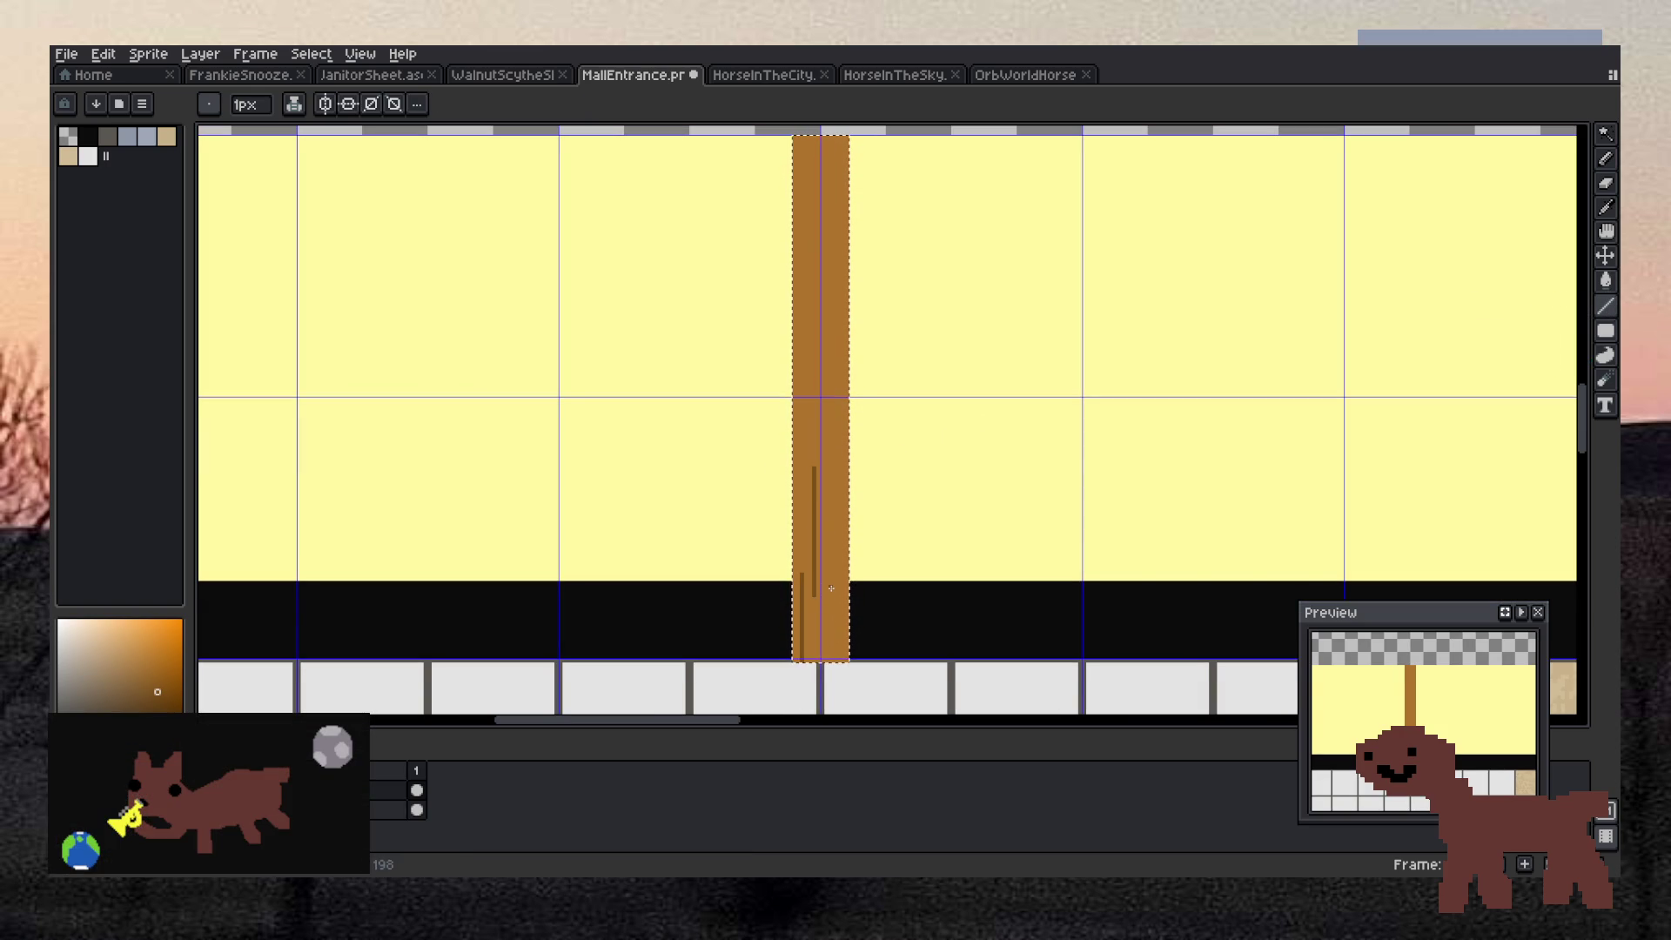
drag(844, 435, 843, 535)
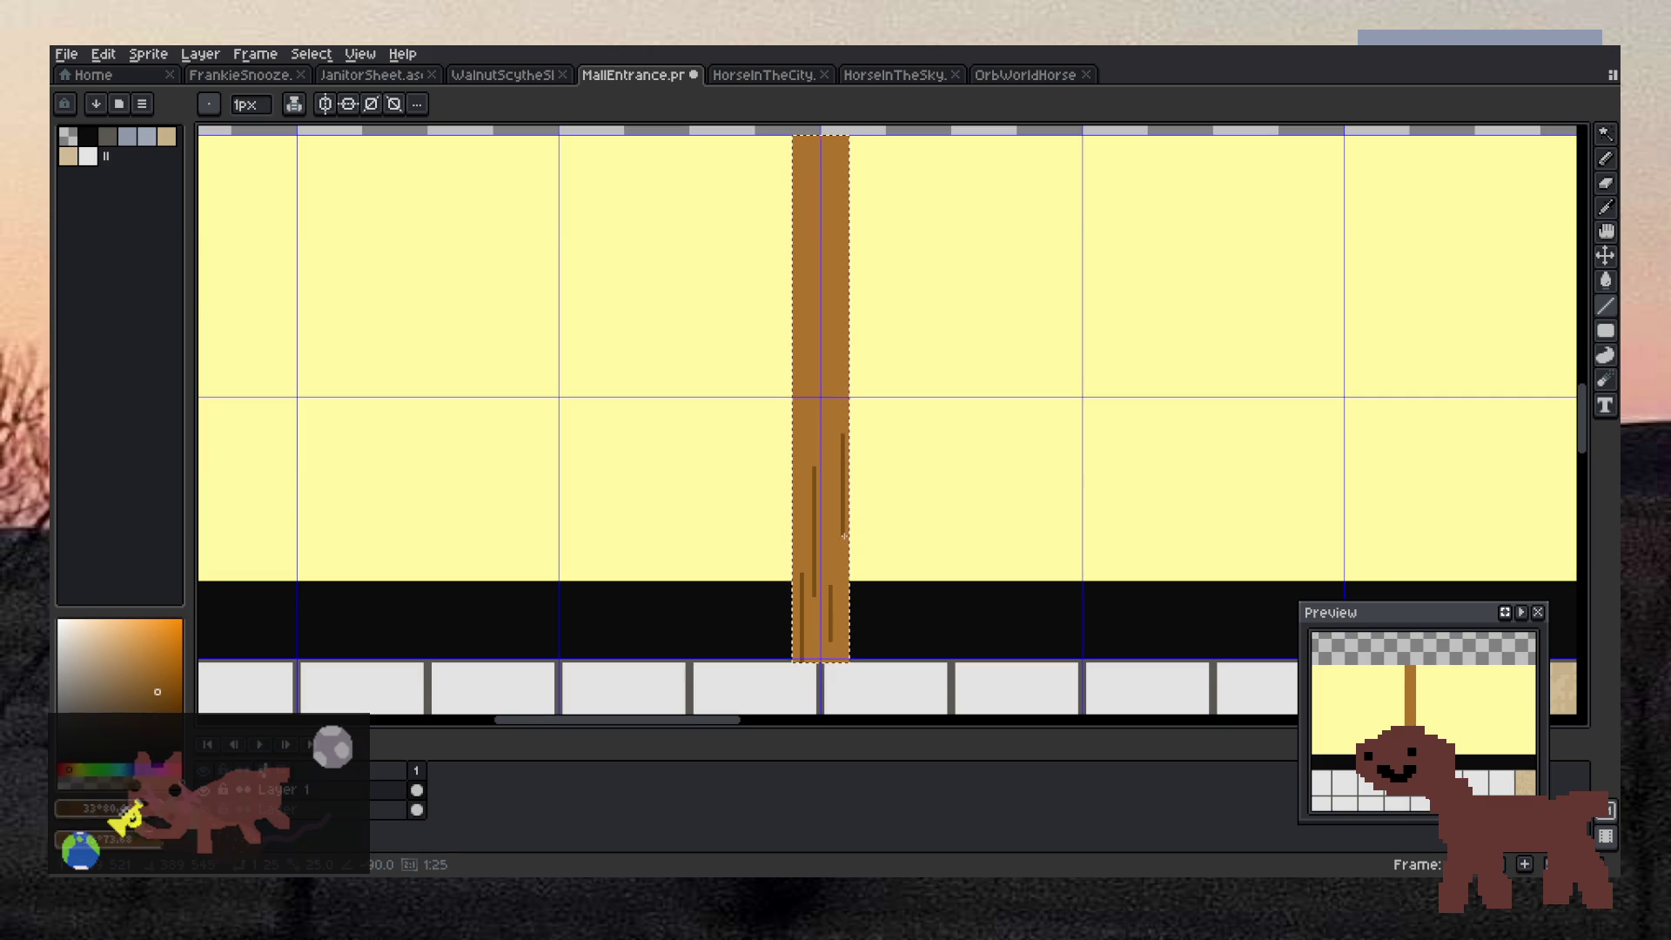
drag(807, 312, 797, 388)
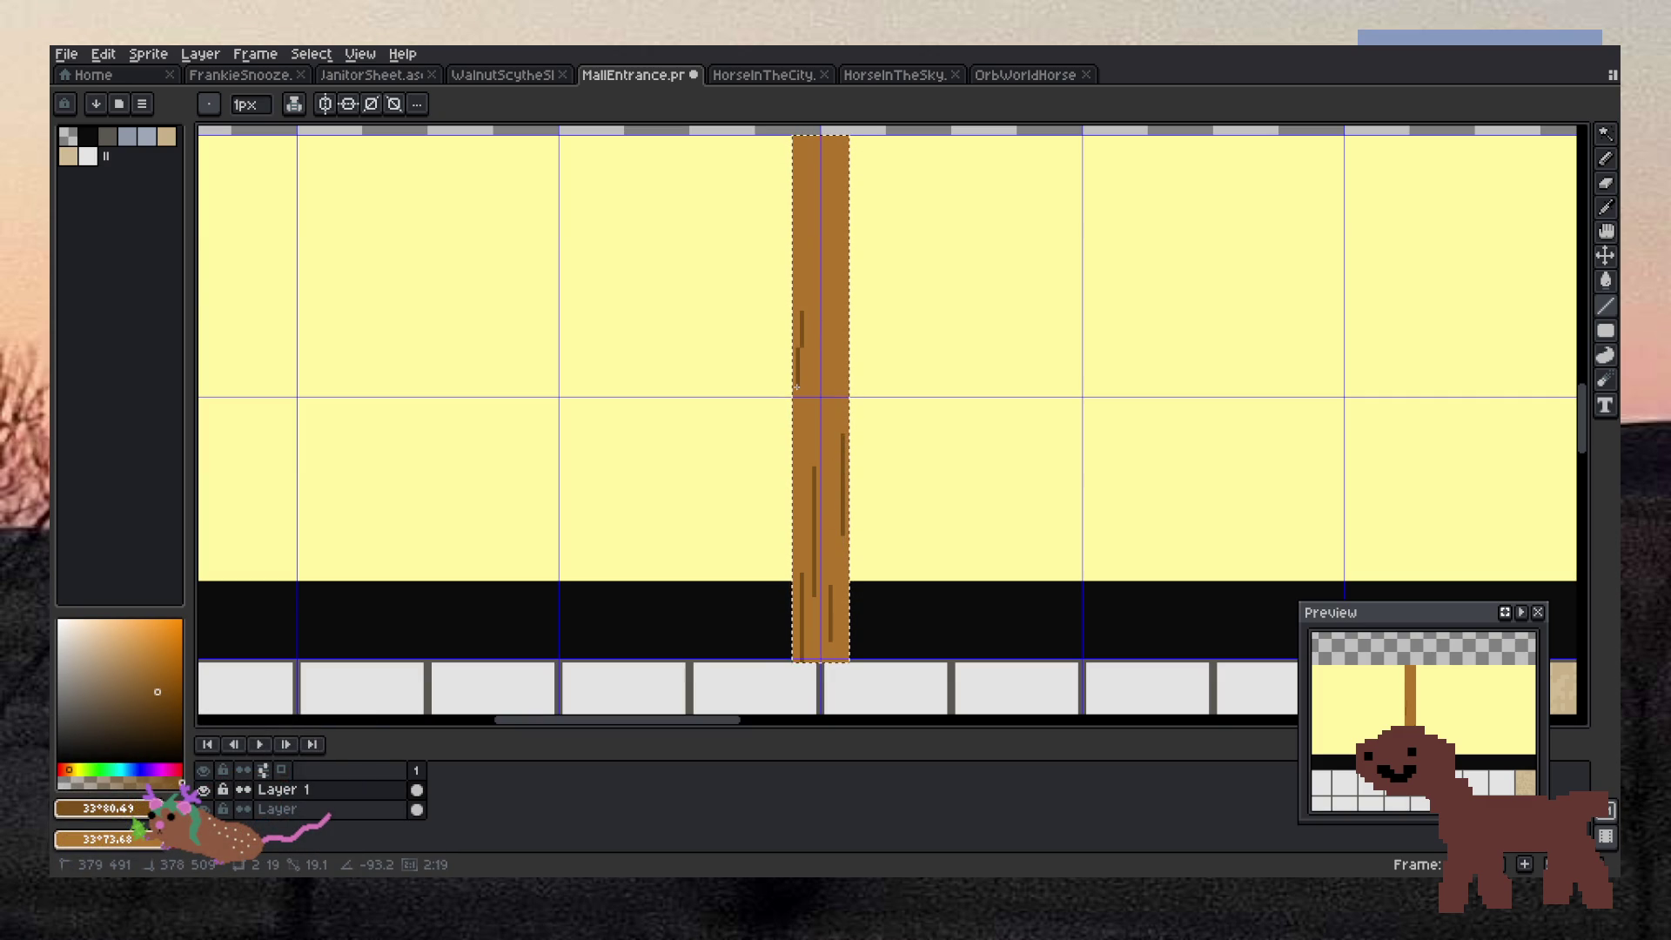
drag(830, 337, 831, 407)
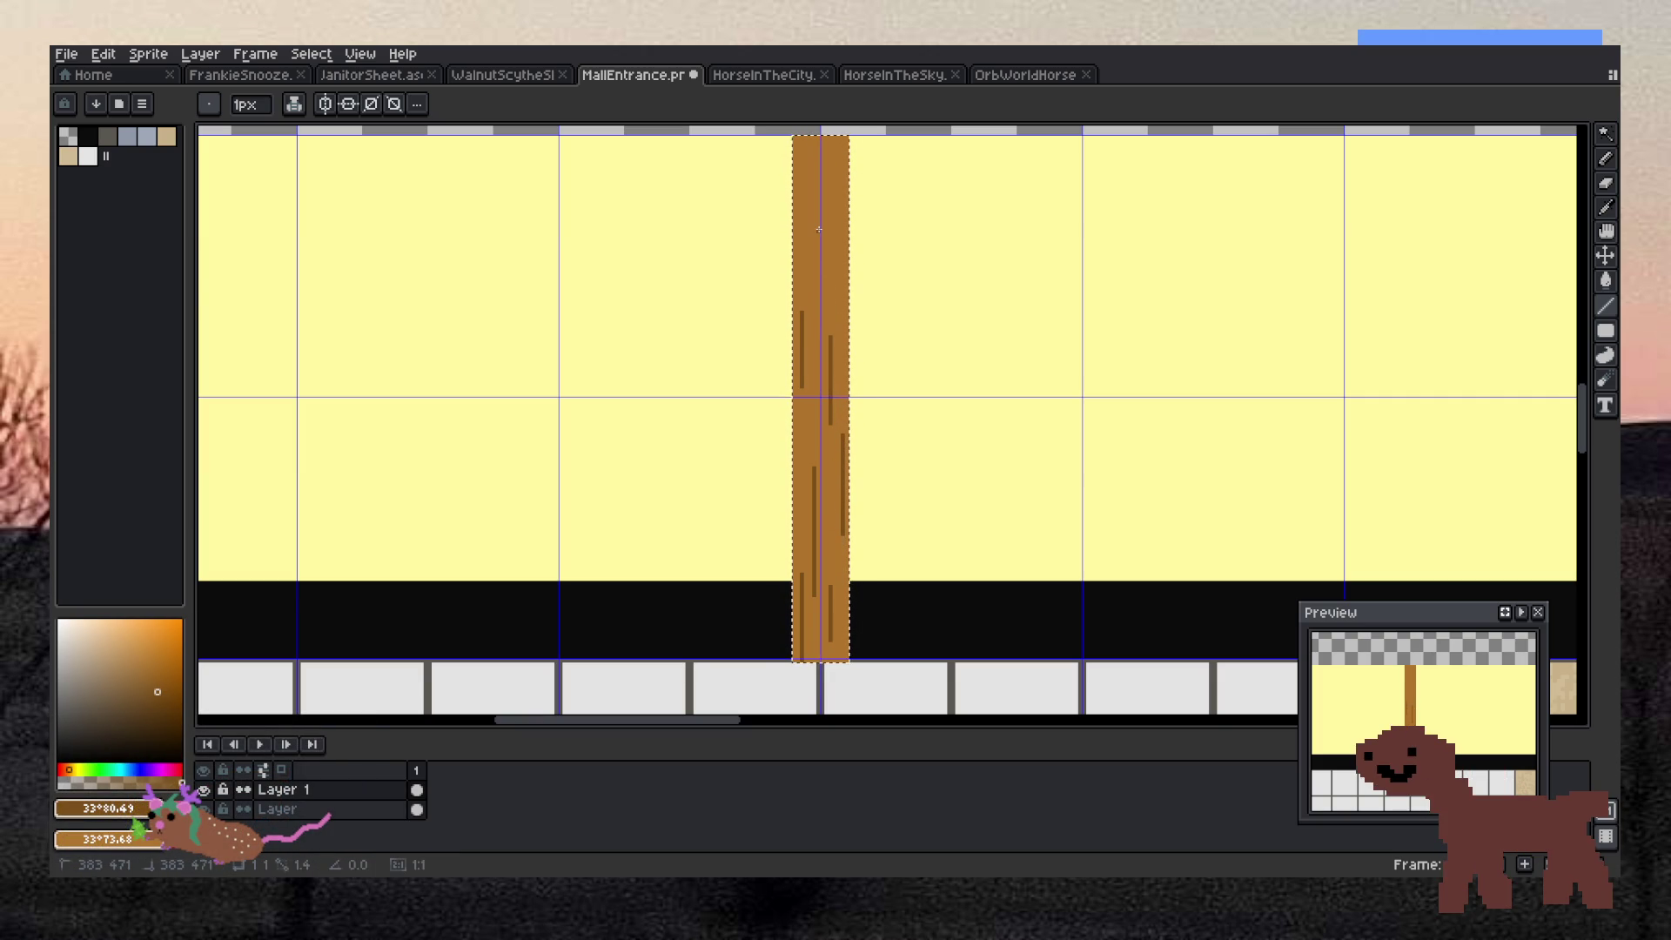
Step: Add more short dark grain streaks along the pole's upper part and left edge
drag(818, 230, 817, 279)
drag(838, 162, 838, 210)
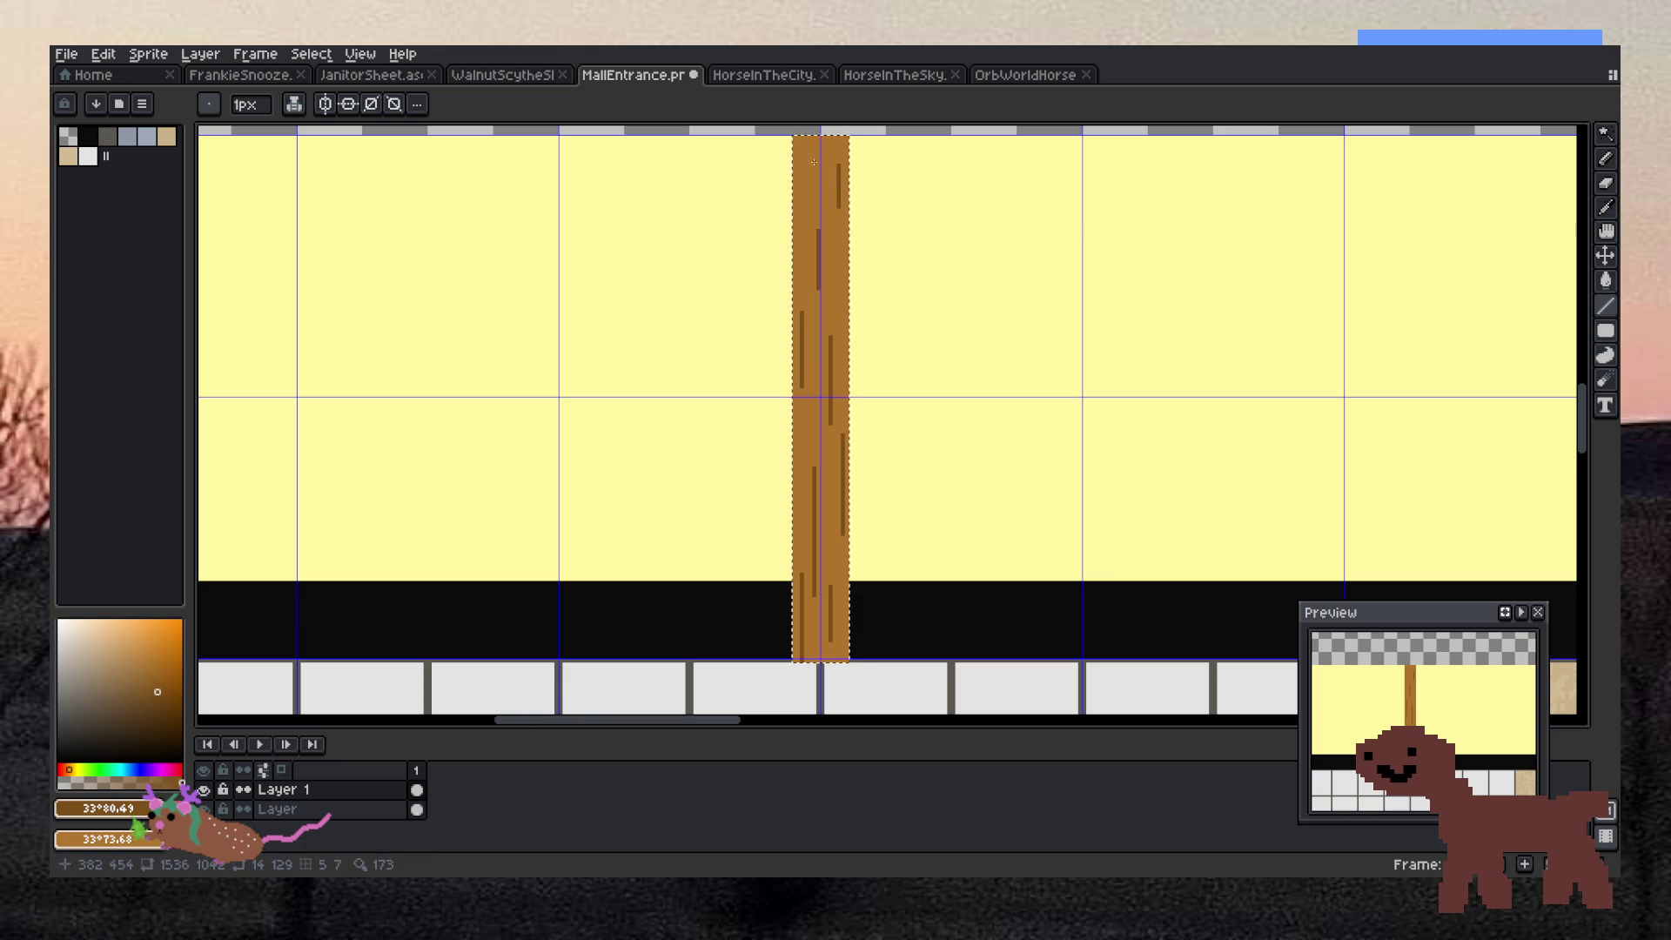
drag(808, 141, 808, 185)
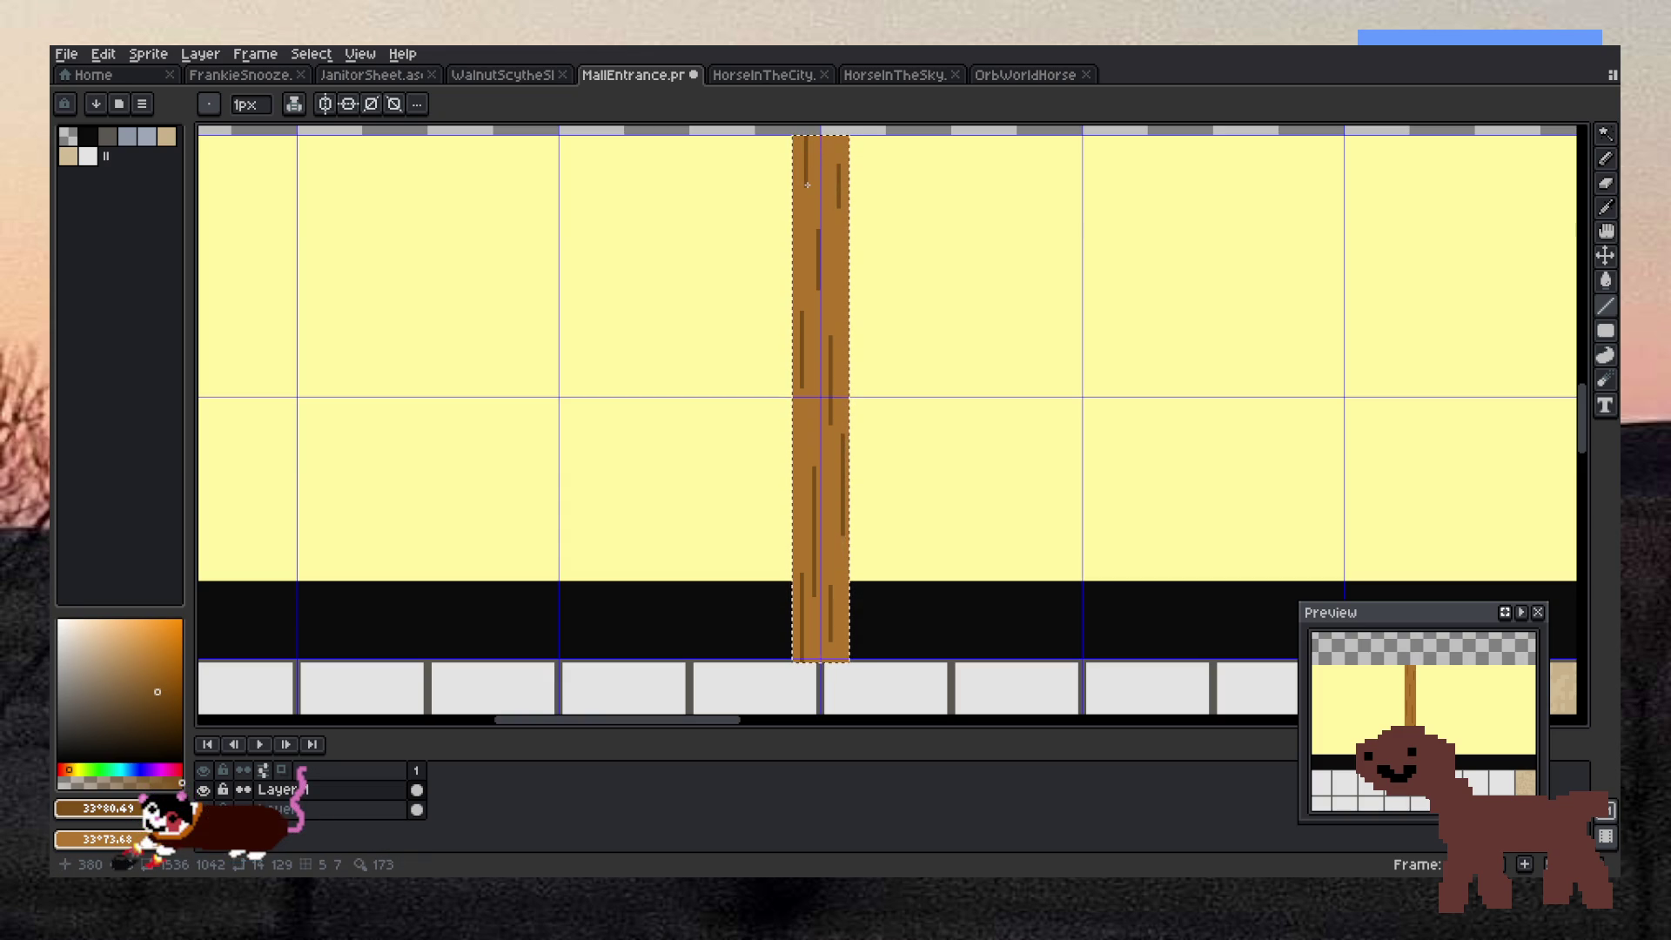
drag(842, 269, 843, 296)
drag(797, 212, 797, 237)
drag(797, 514, 797, 482)
scroll(797, 484, down, 3)
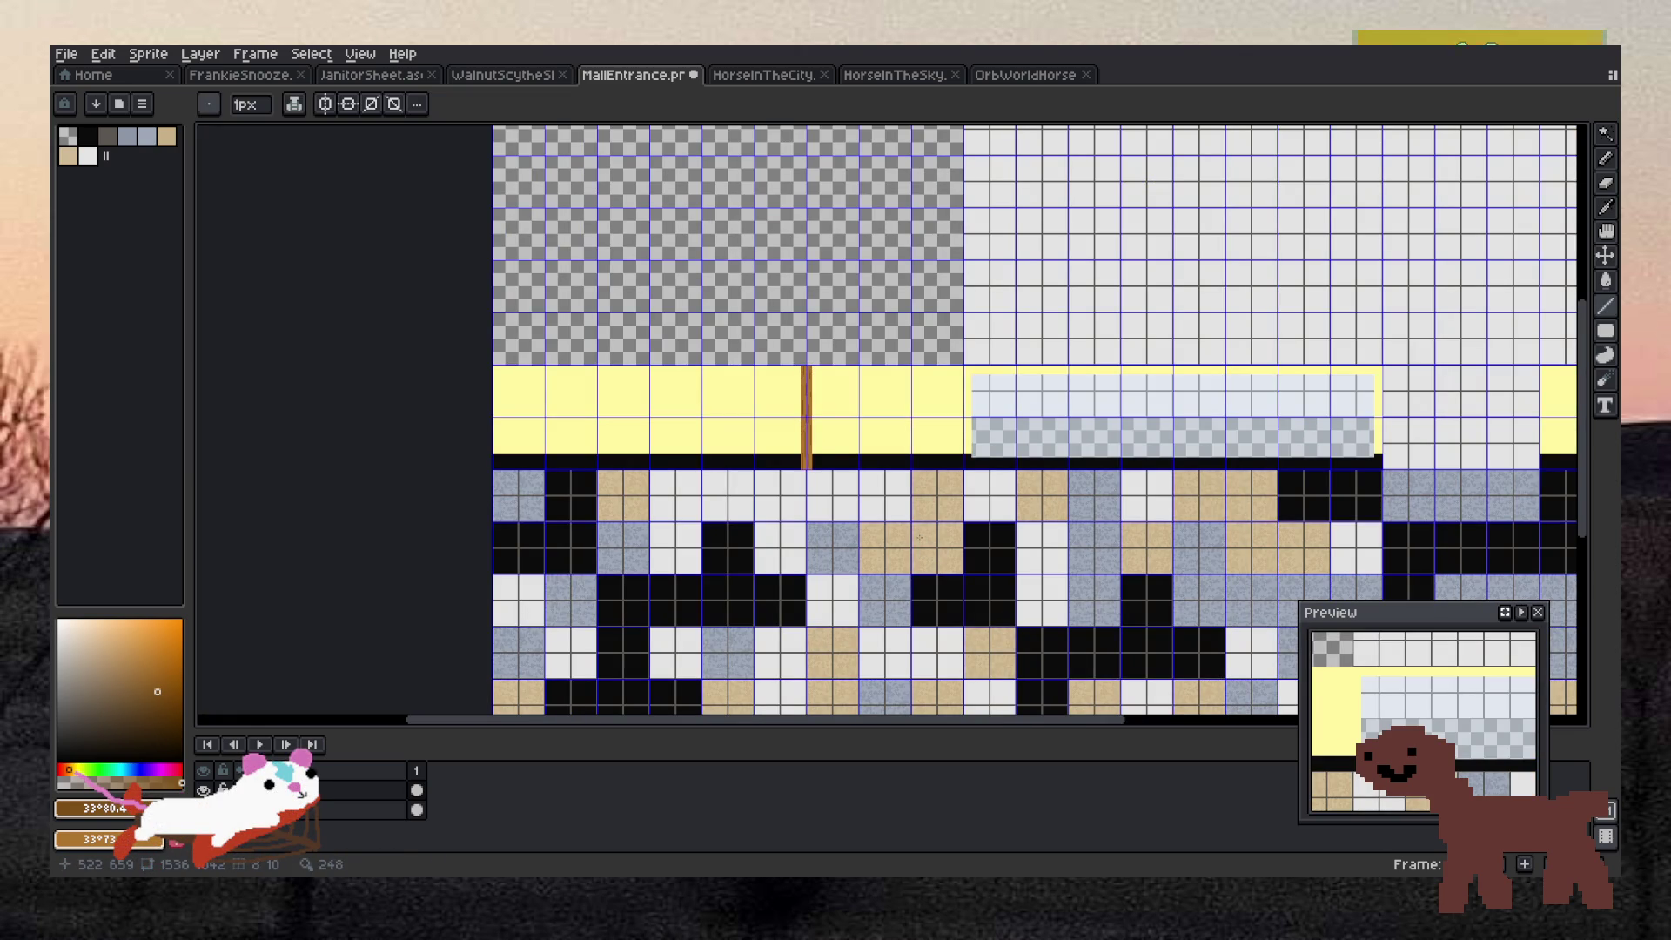
scroll(822, 414, up, 1)
scroll(800, 374, up, 1)
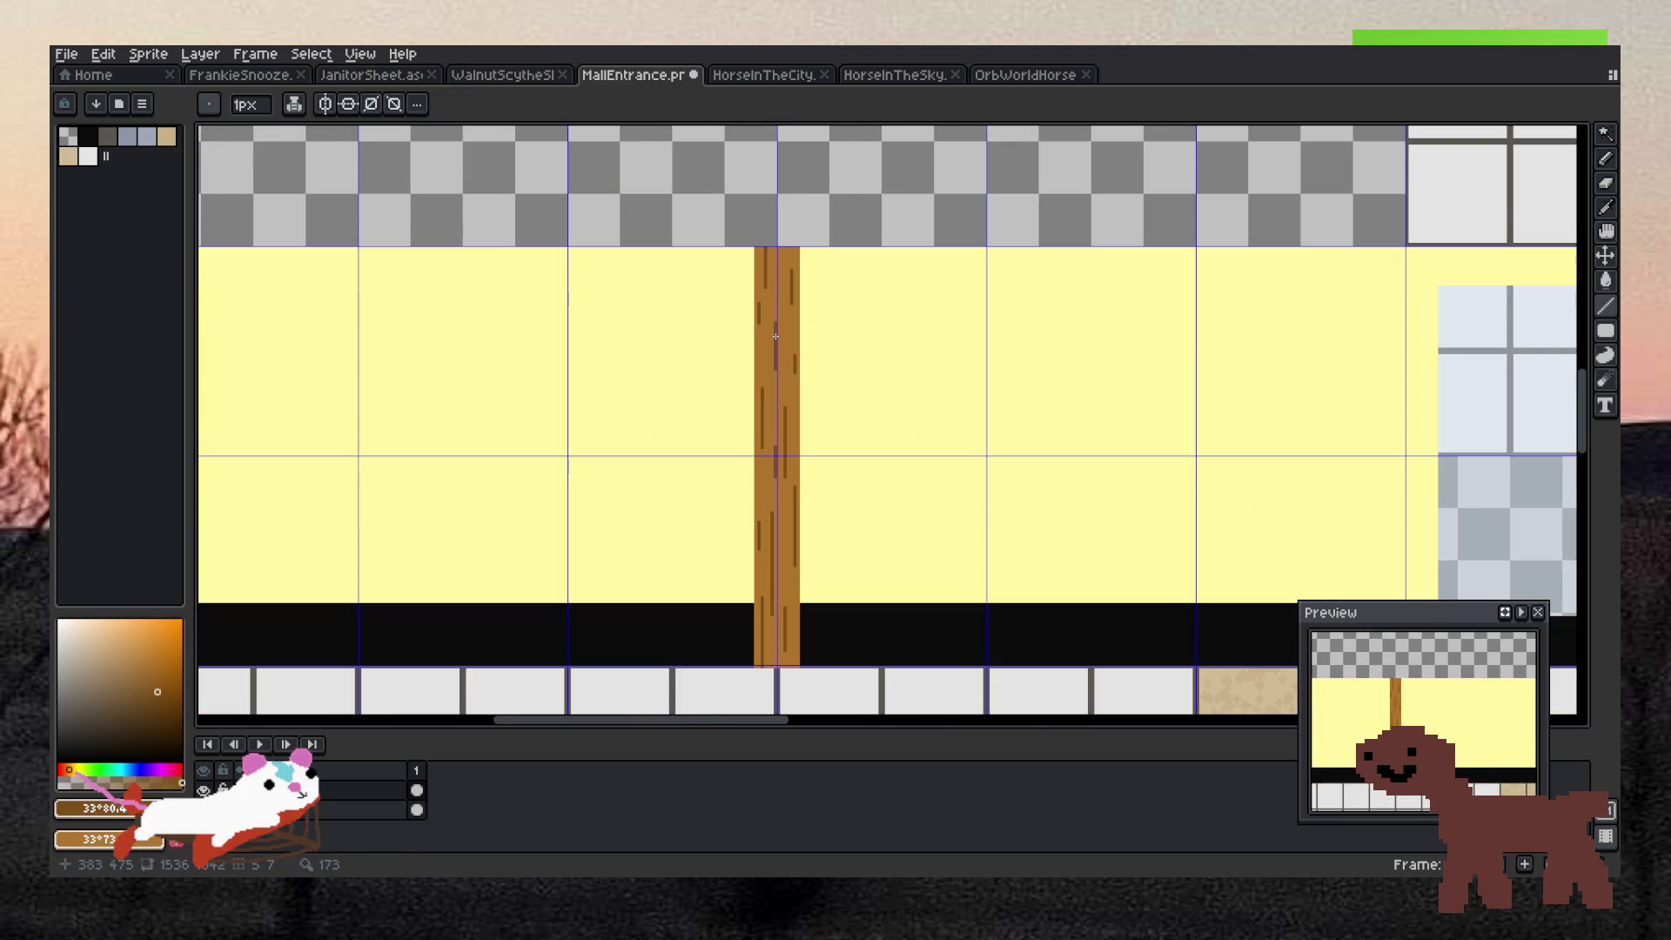
scroll(776, 336, up, 1)
Step: Sample the pole brown, pick a paler tint and draw a short white highlight line on the pole
key(i)
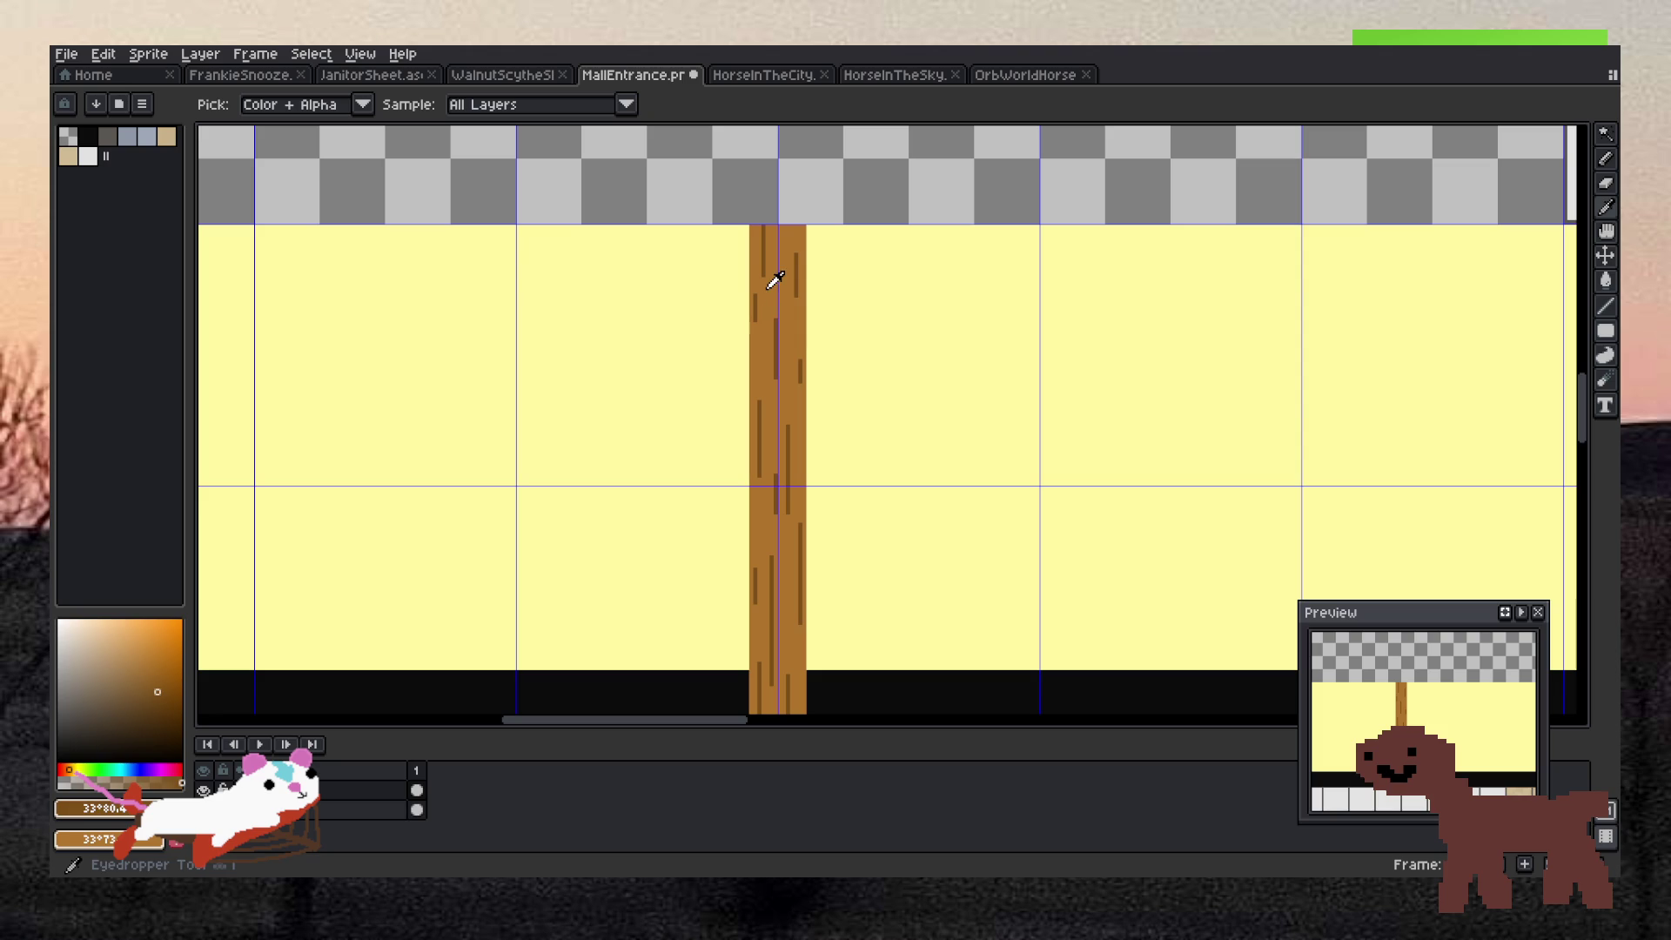
click(772, 282)
click(92, 632)
key(b)
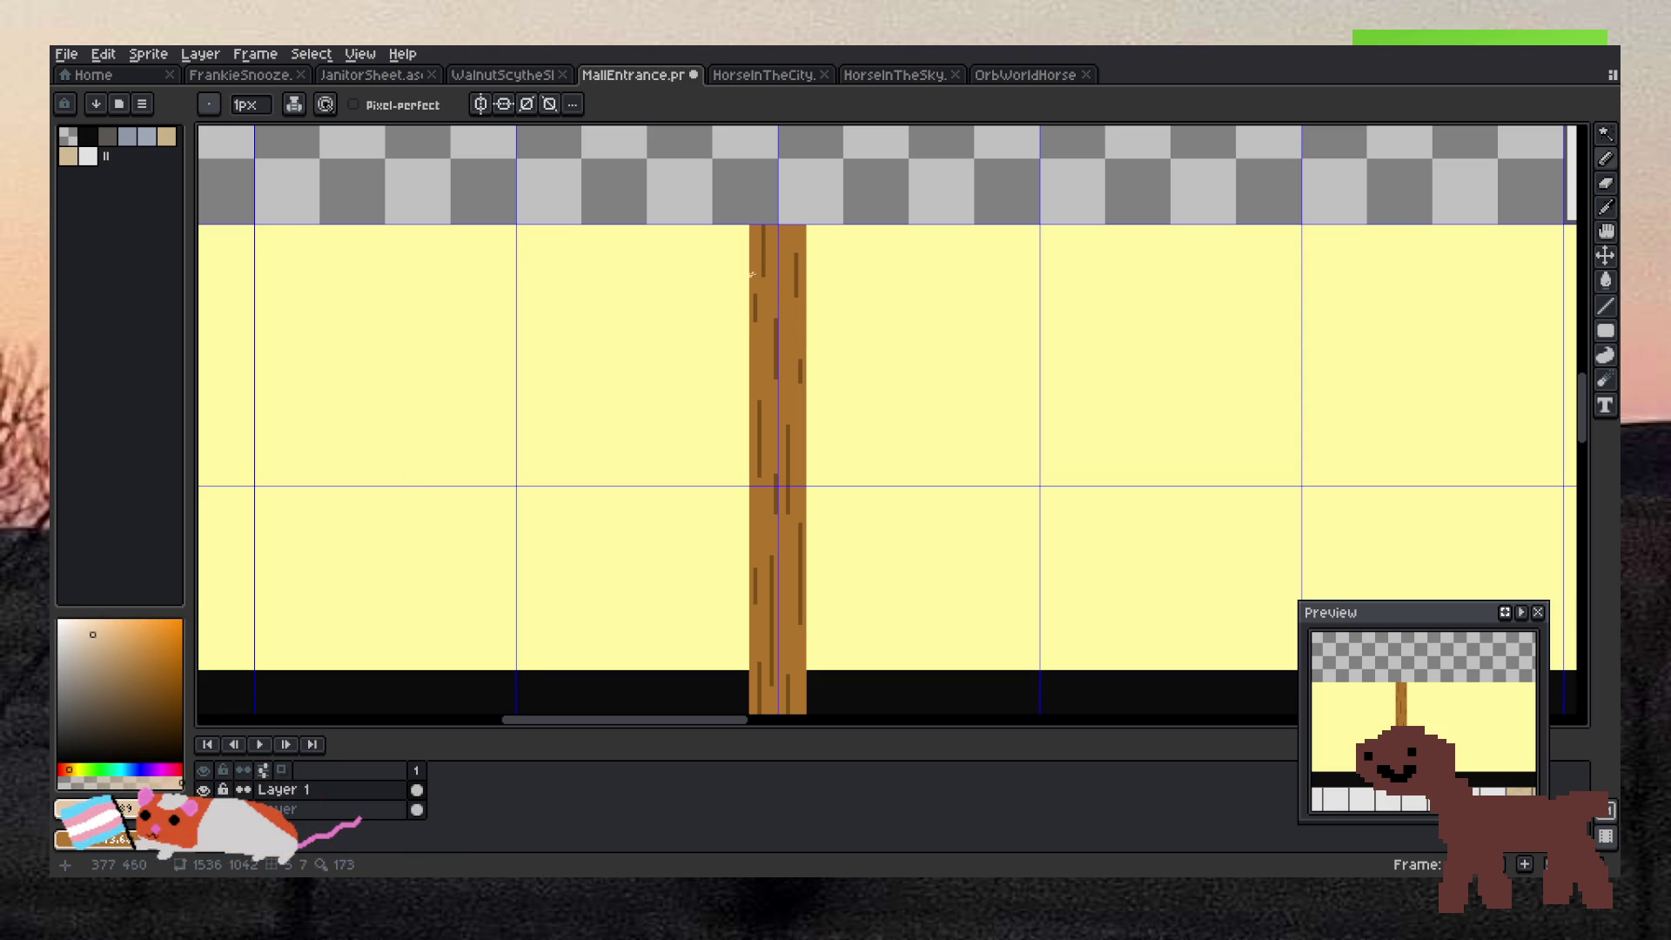
key(v)
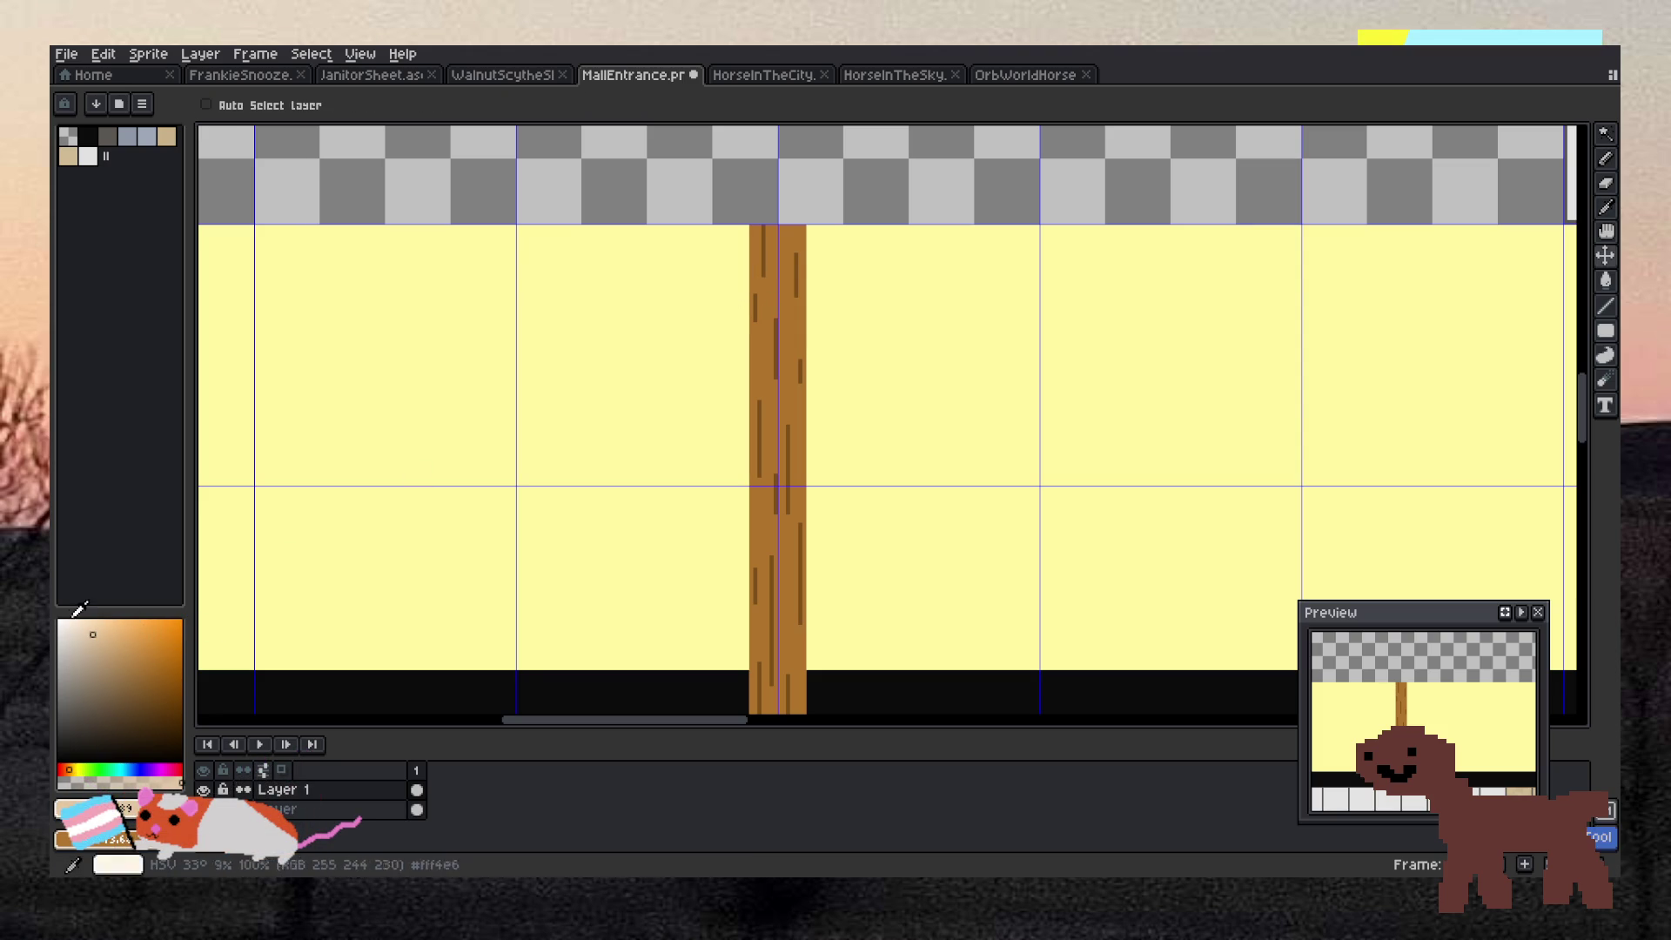
key(b)
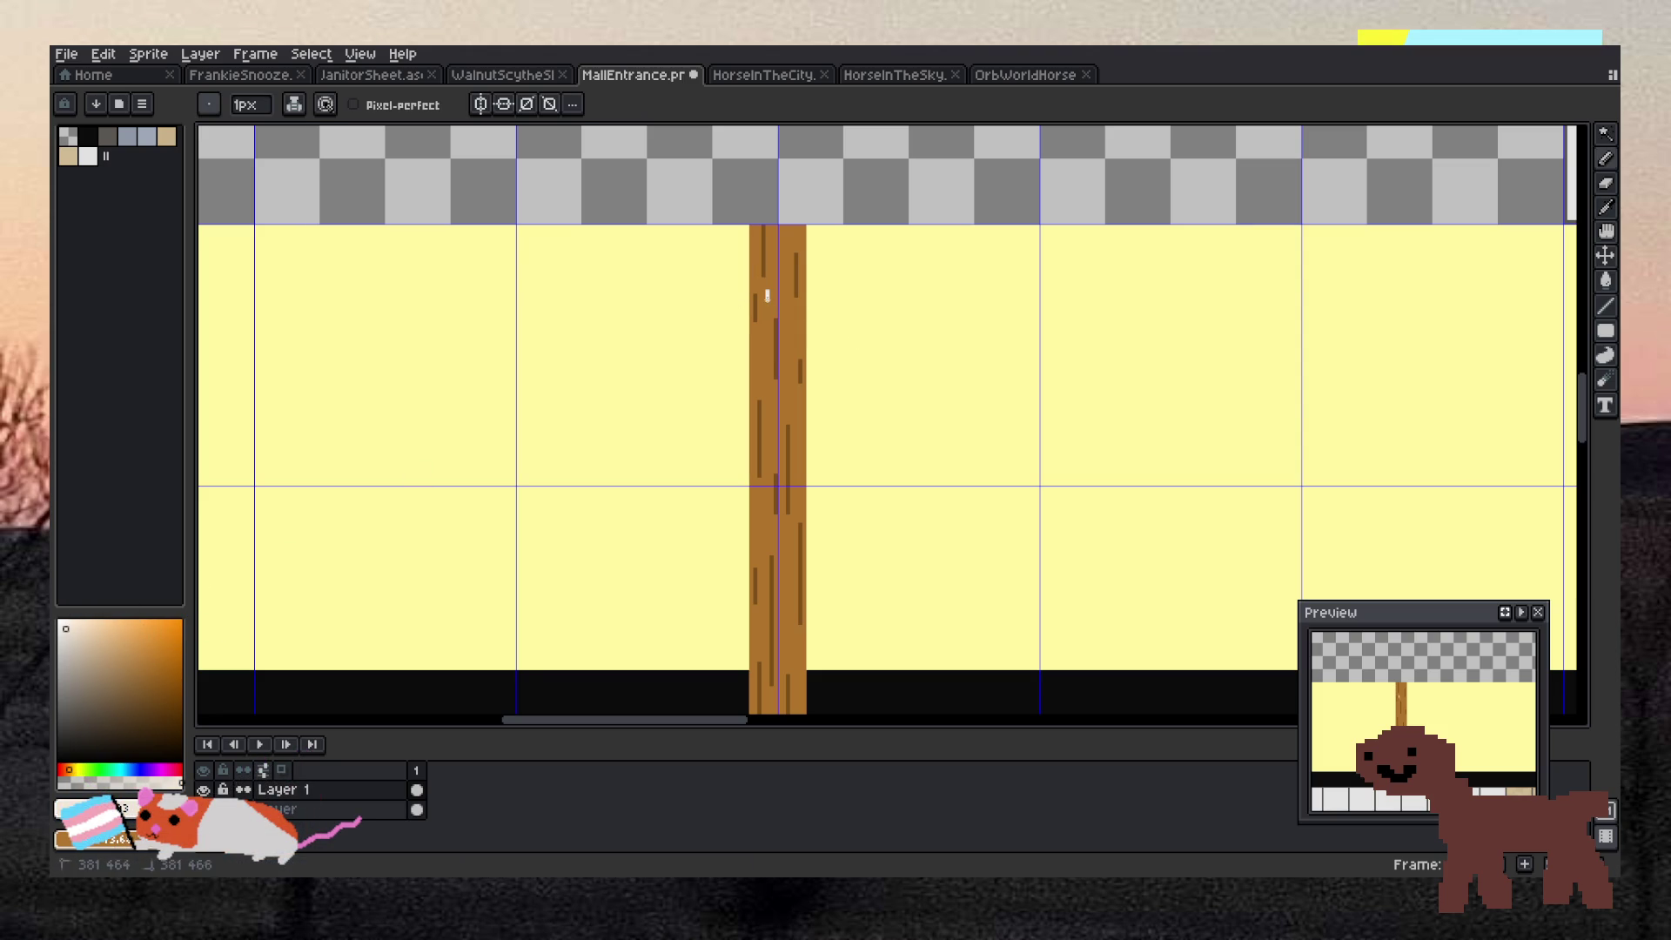
key(ctrl)
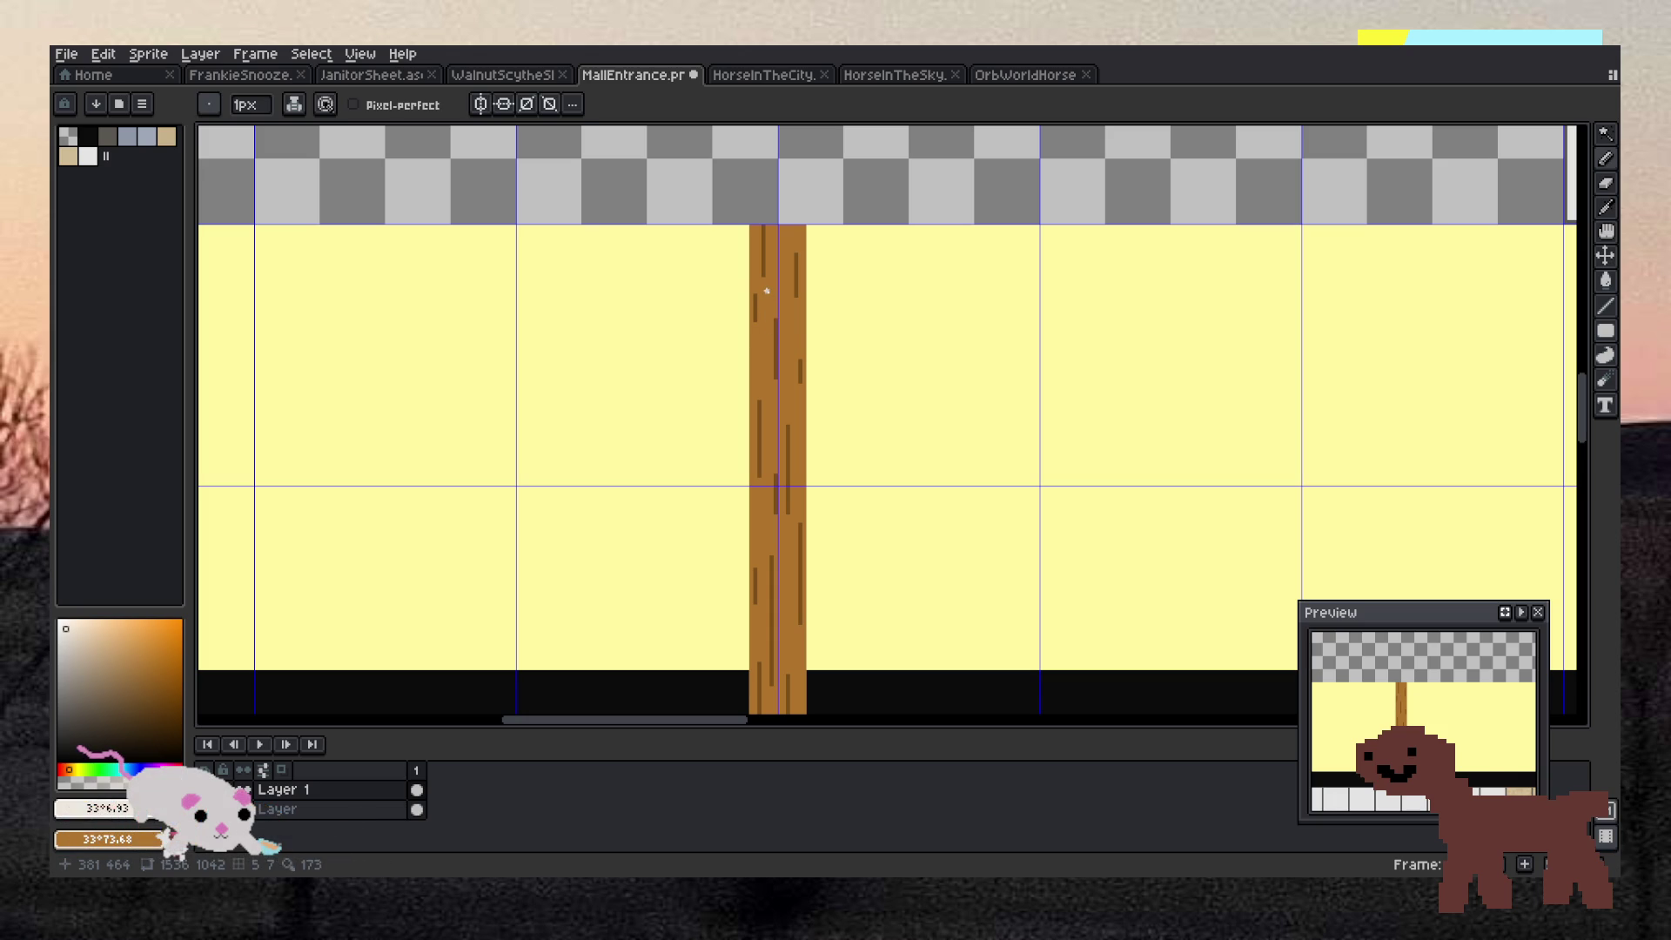
key(ctrl+shift)
key(shift)
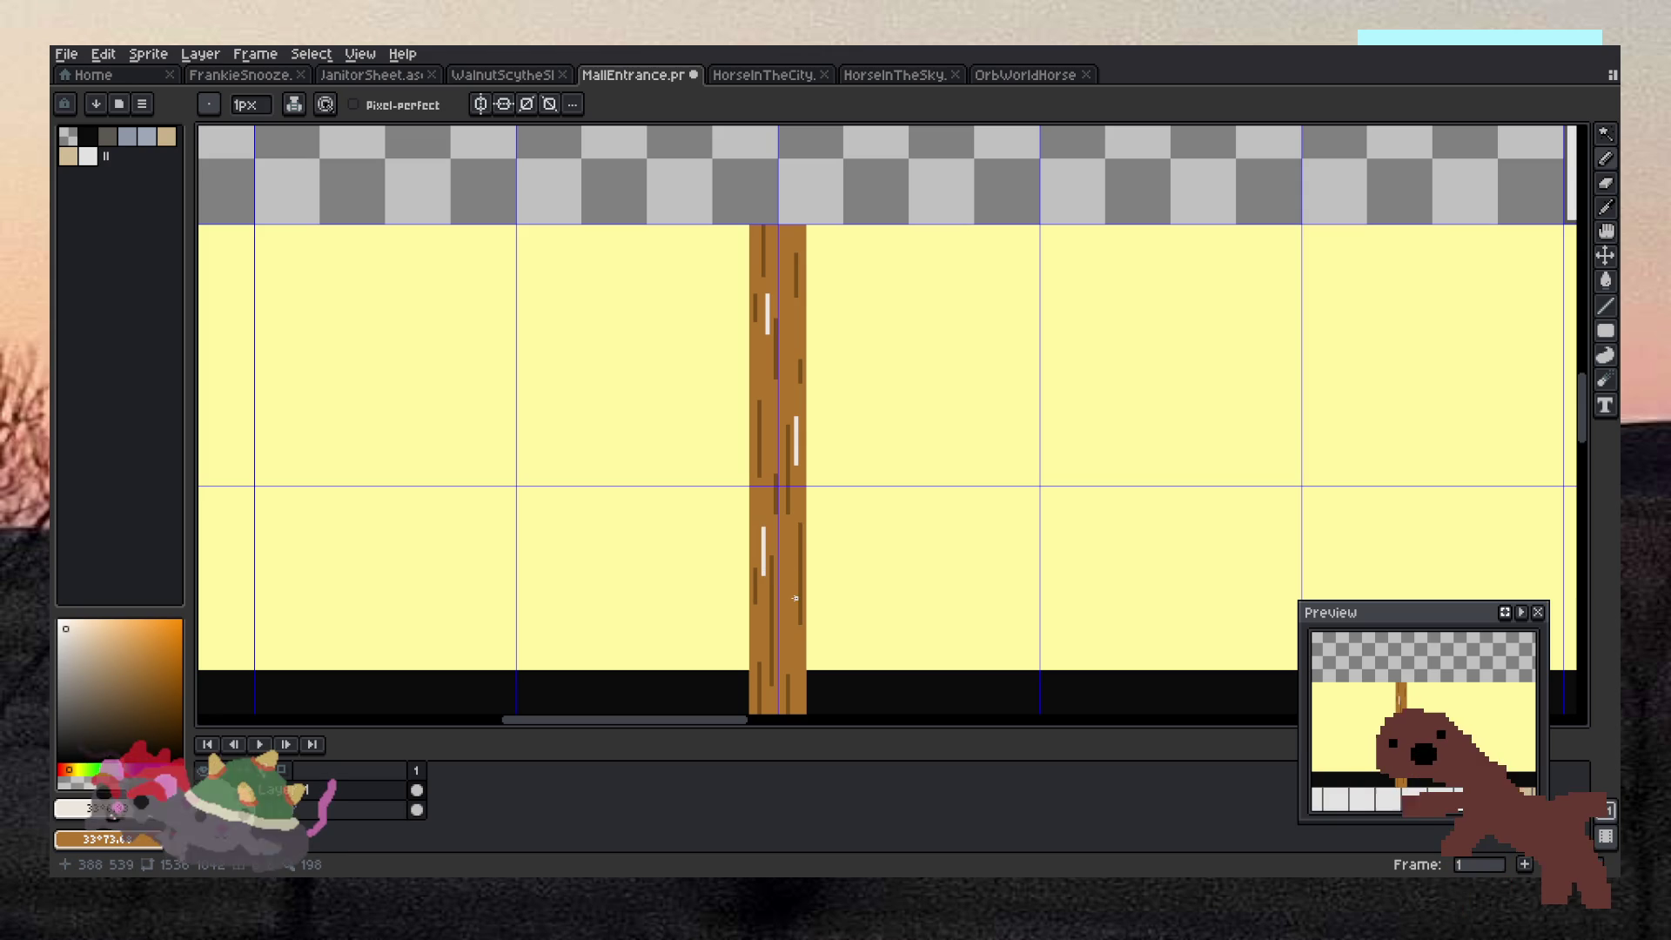
drag(786, 597, 788, 636)
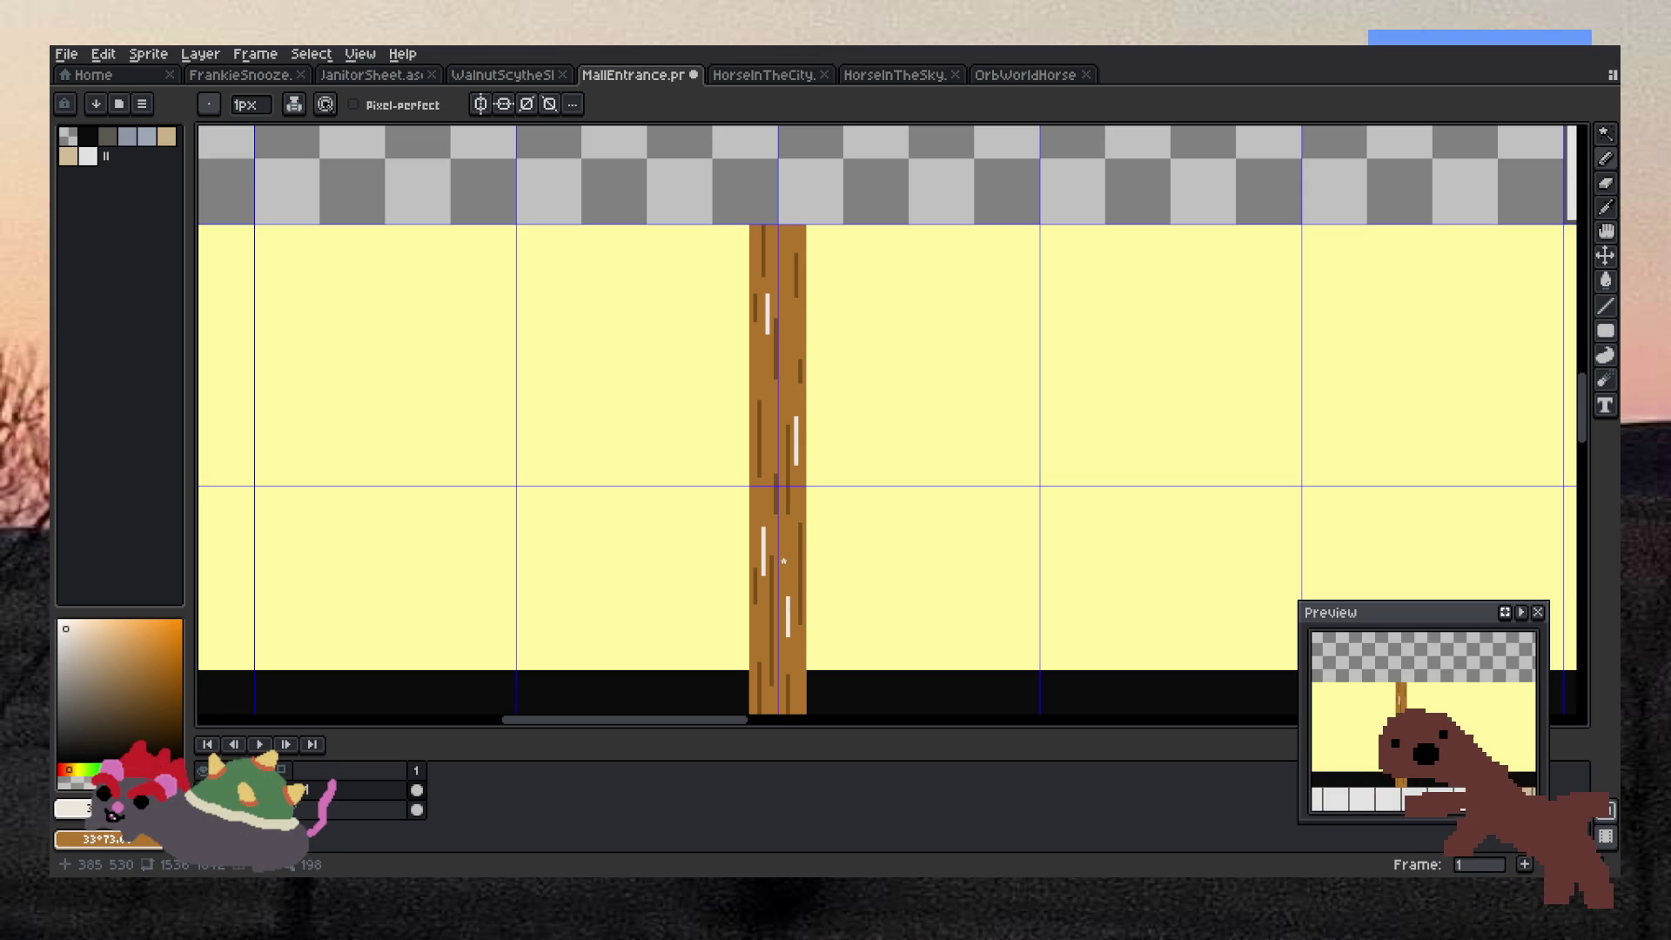
scroll(784, 548, down, 3)
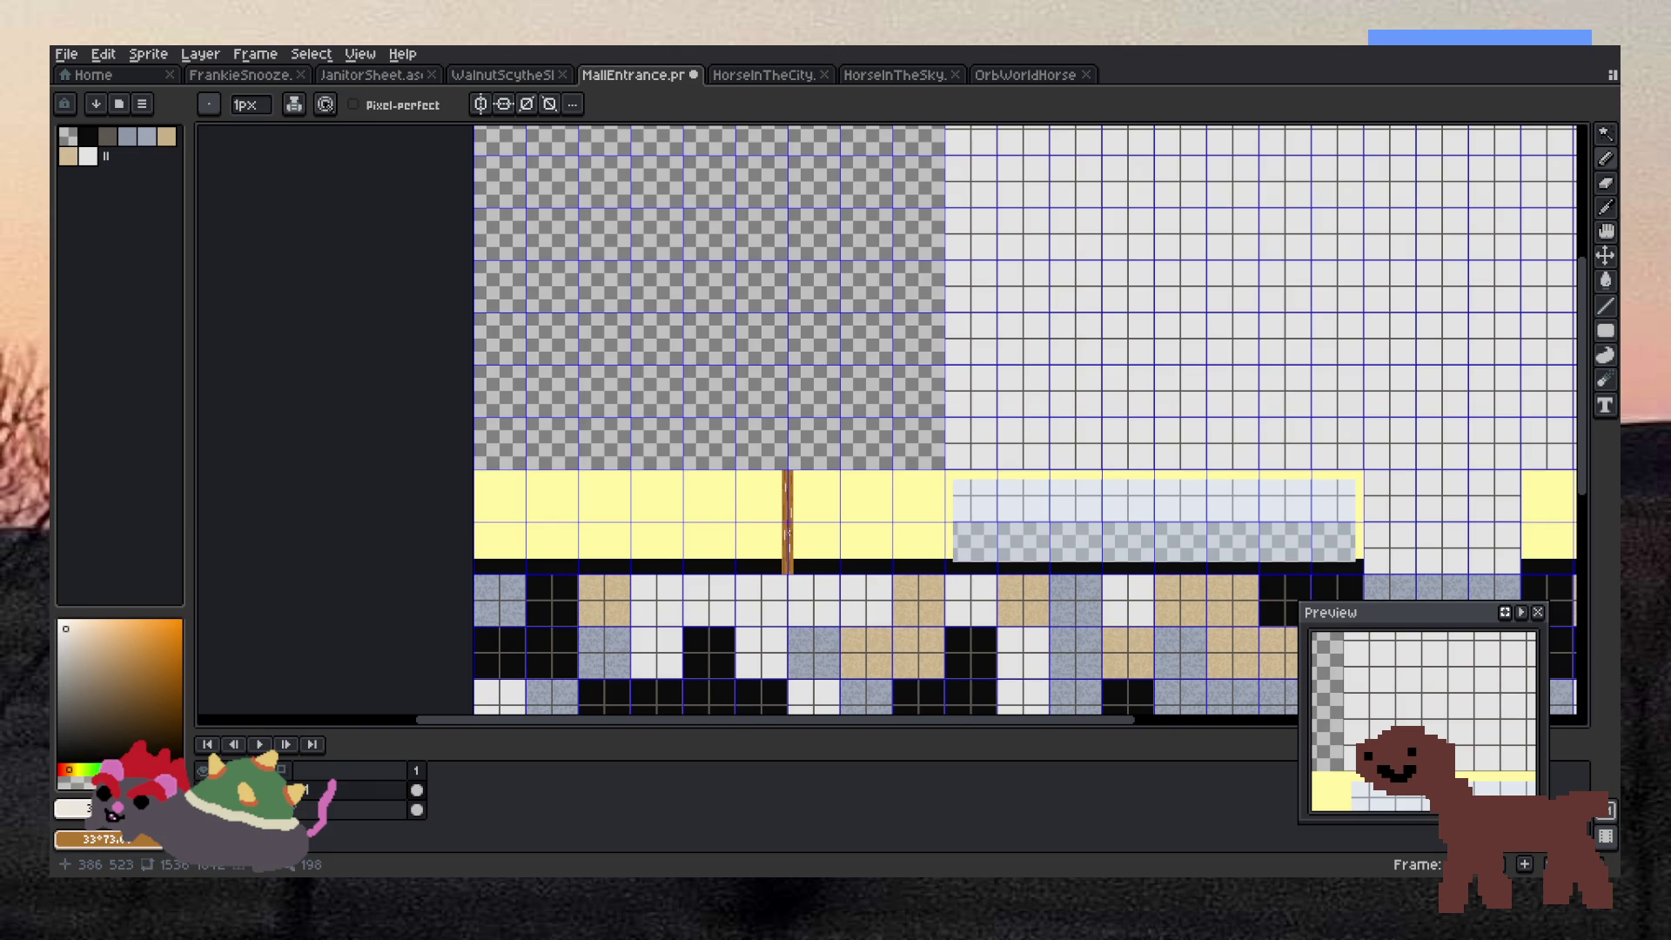
scroll(788, 532, down, 2)
scroll(788, 532, down, 2)
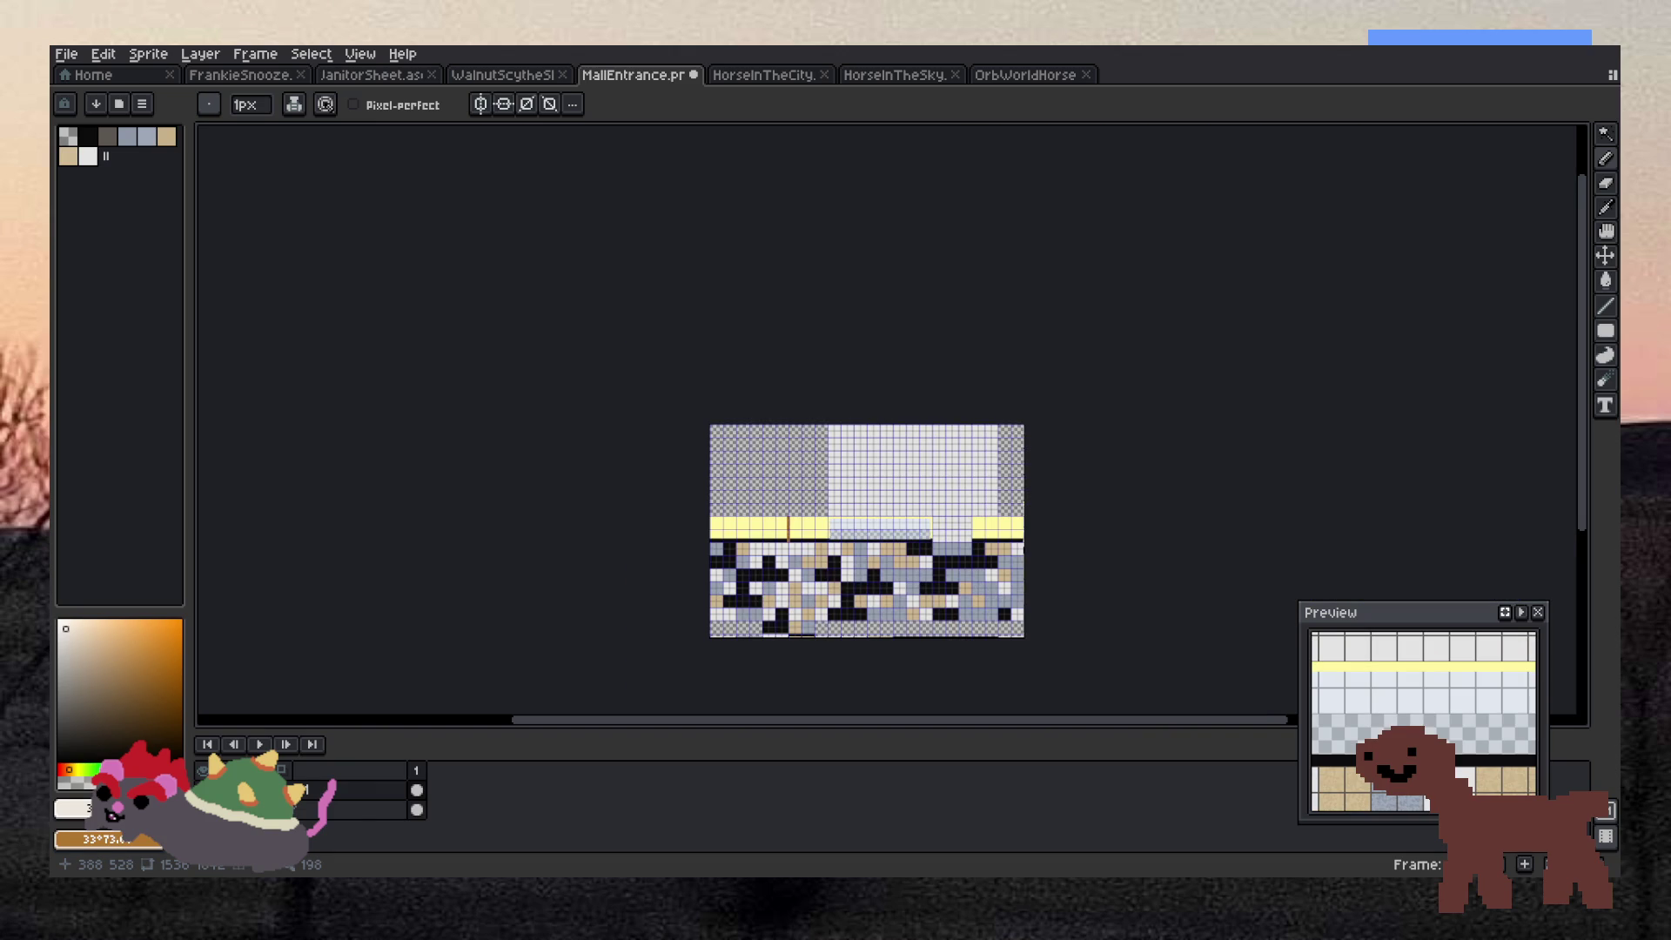
scroll(788, 531, down, 1)
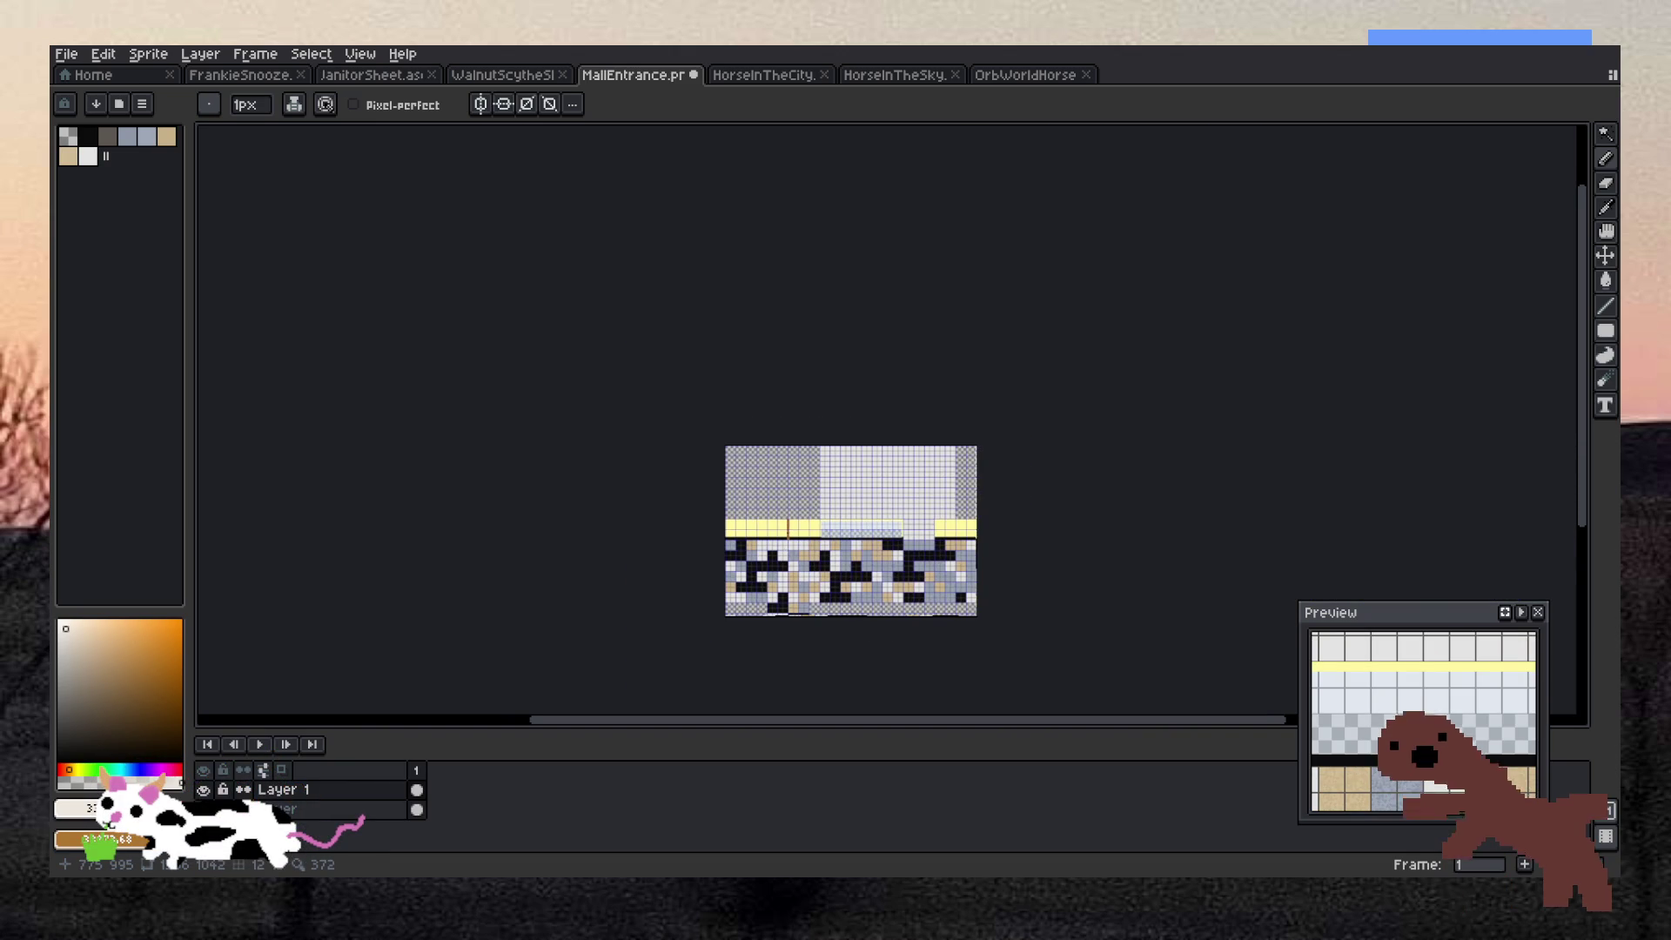
scroll(789, 532, up, 4)
scroll(789, 532, up, 1)
scroll(513, 313, down, 3)
scroll(513, 314, up, 2)
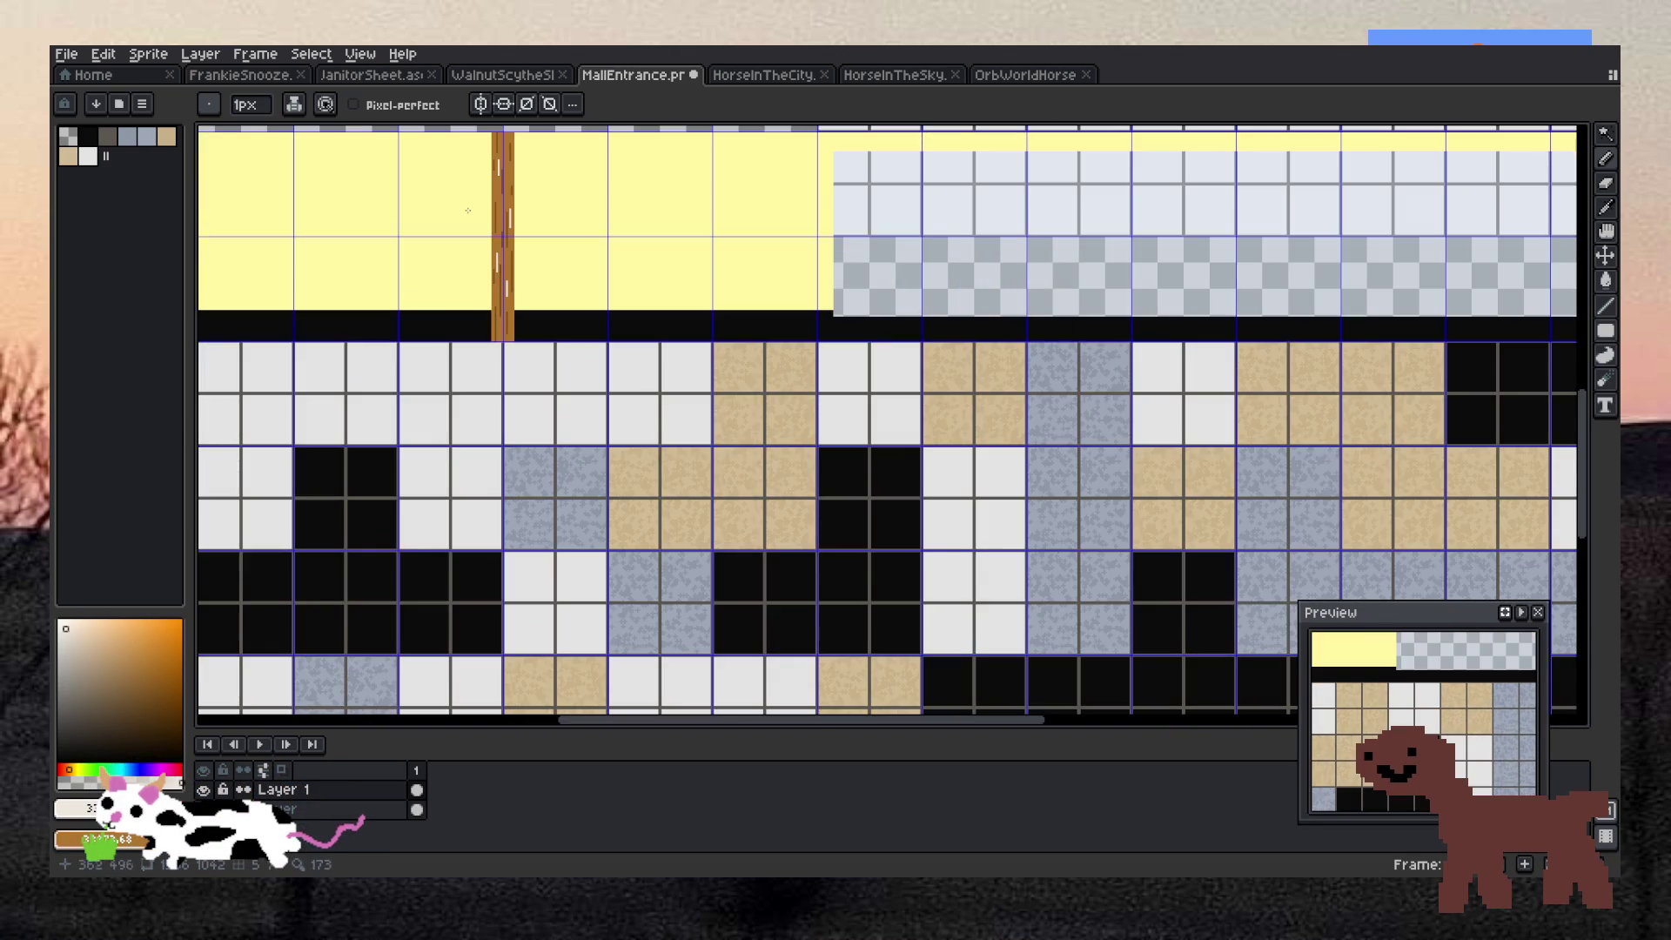
scroll(461, 233, up, 1)
Step: Draw further white highlight strokes down the pole, then undo them and the grain strokes
drag(474, 299, 685, 626)
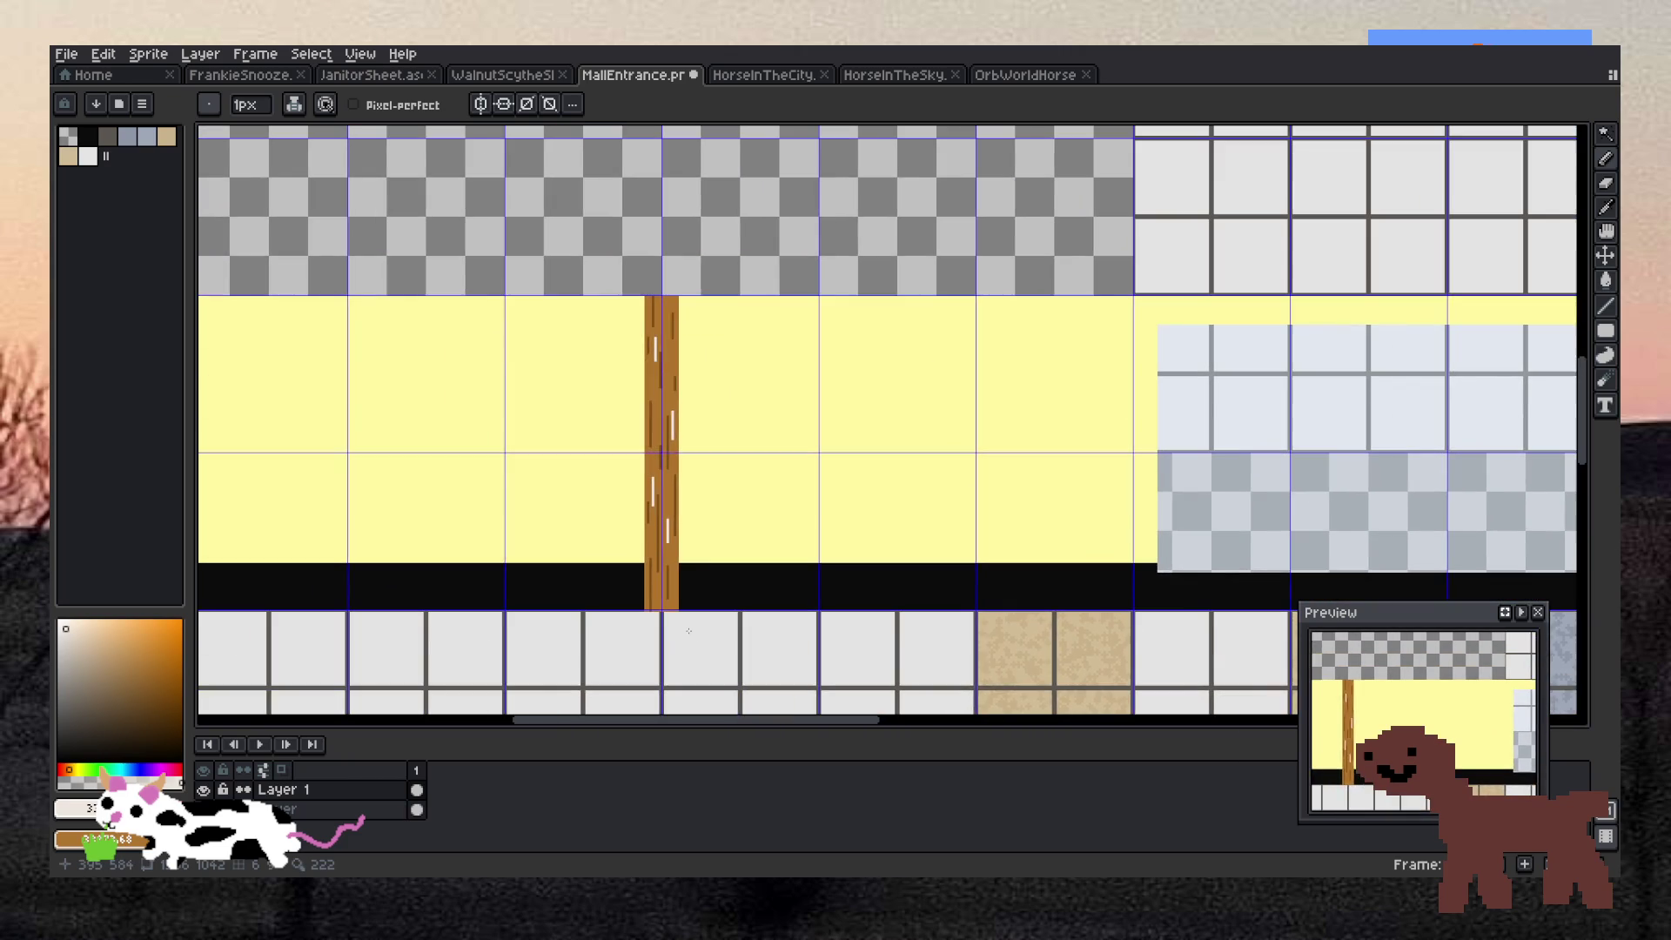
scroll(639, 532, up, 1)
key(v)
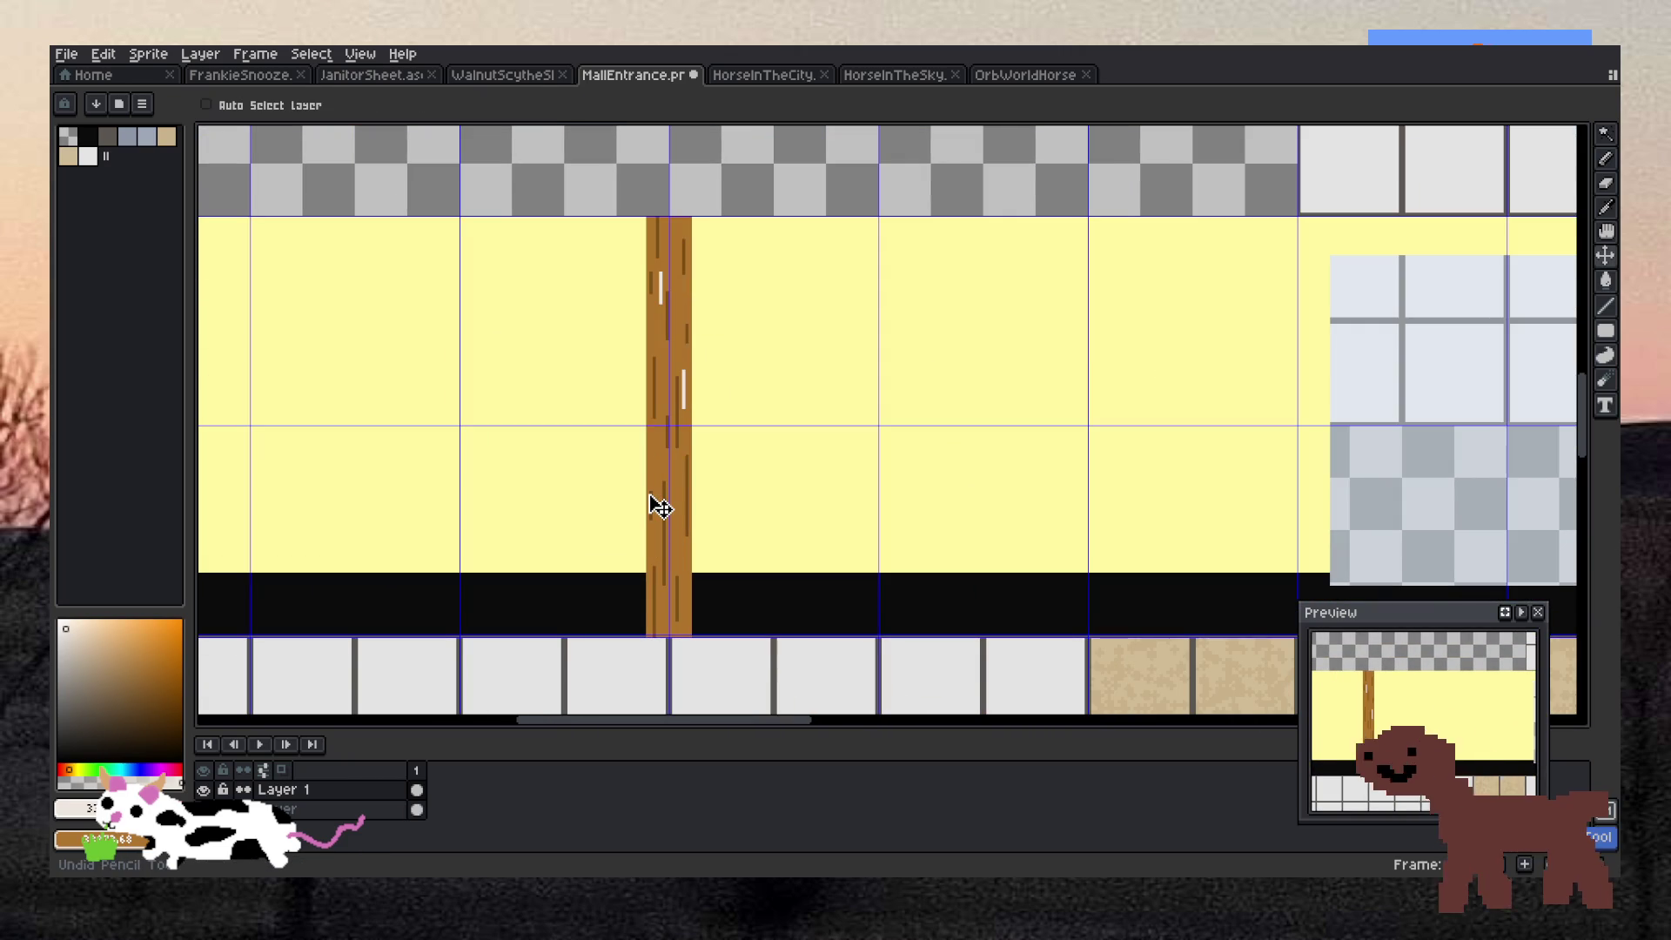
scroll(659, 509, up, 2)
key(b)
scroll(659, 418, down, 1)
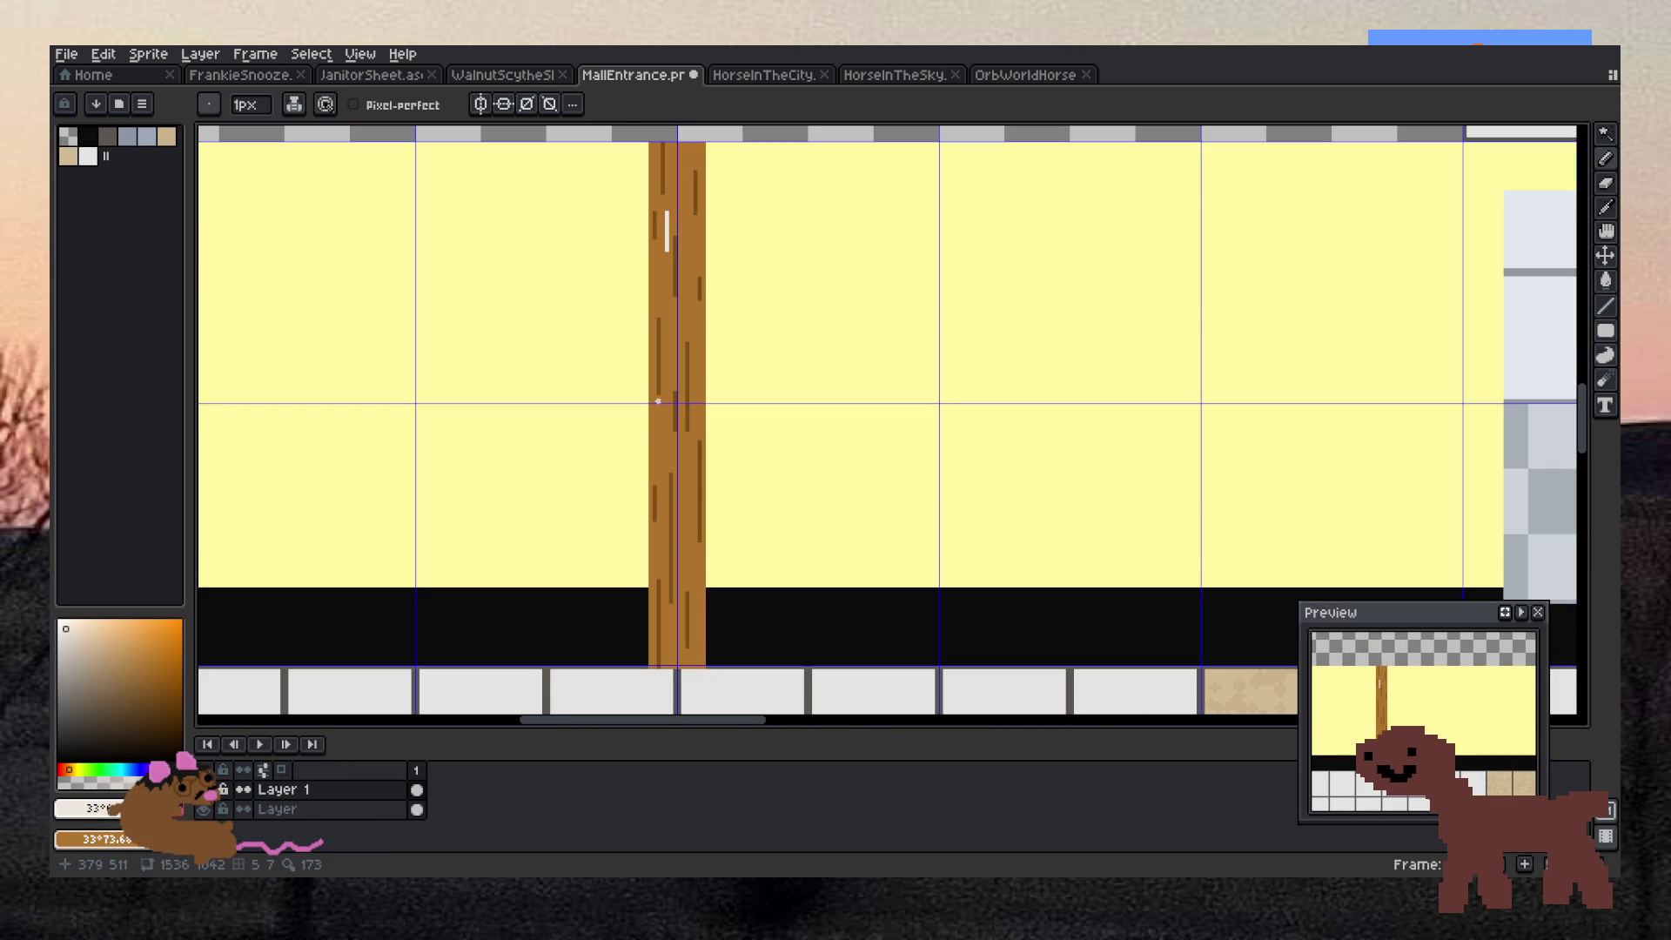
drag(662, 402, 662, 403)
drag(663, 490, 663, 490)
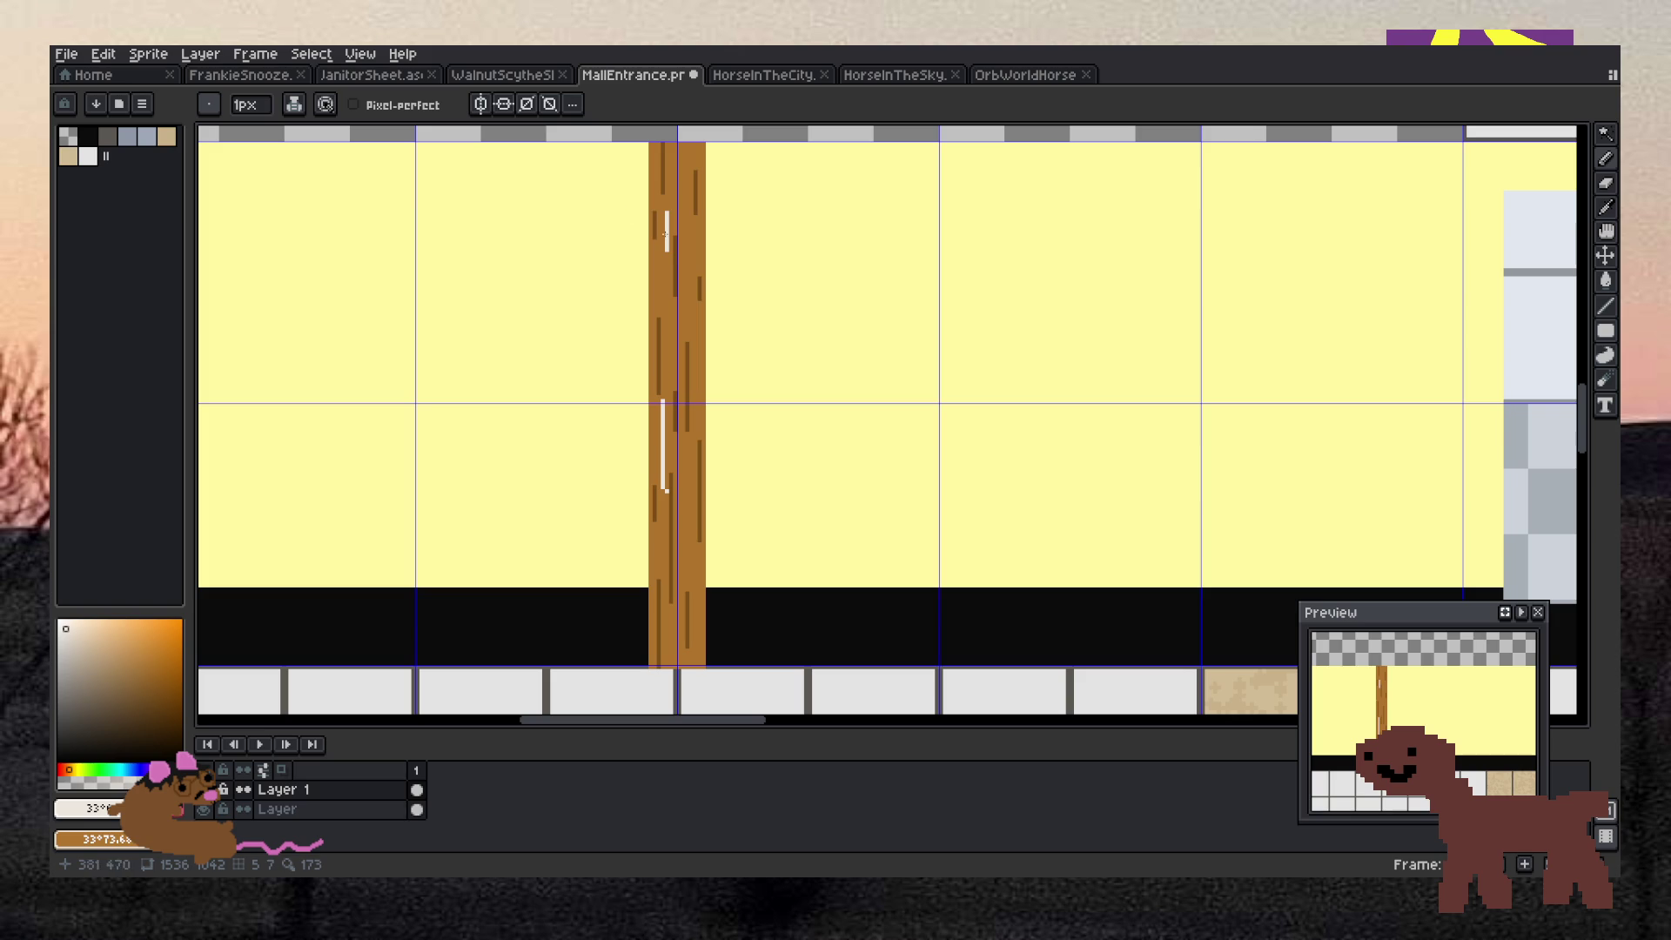
drag(665, 255, 666, 287)
key(ctrl+z)
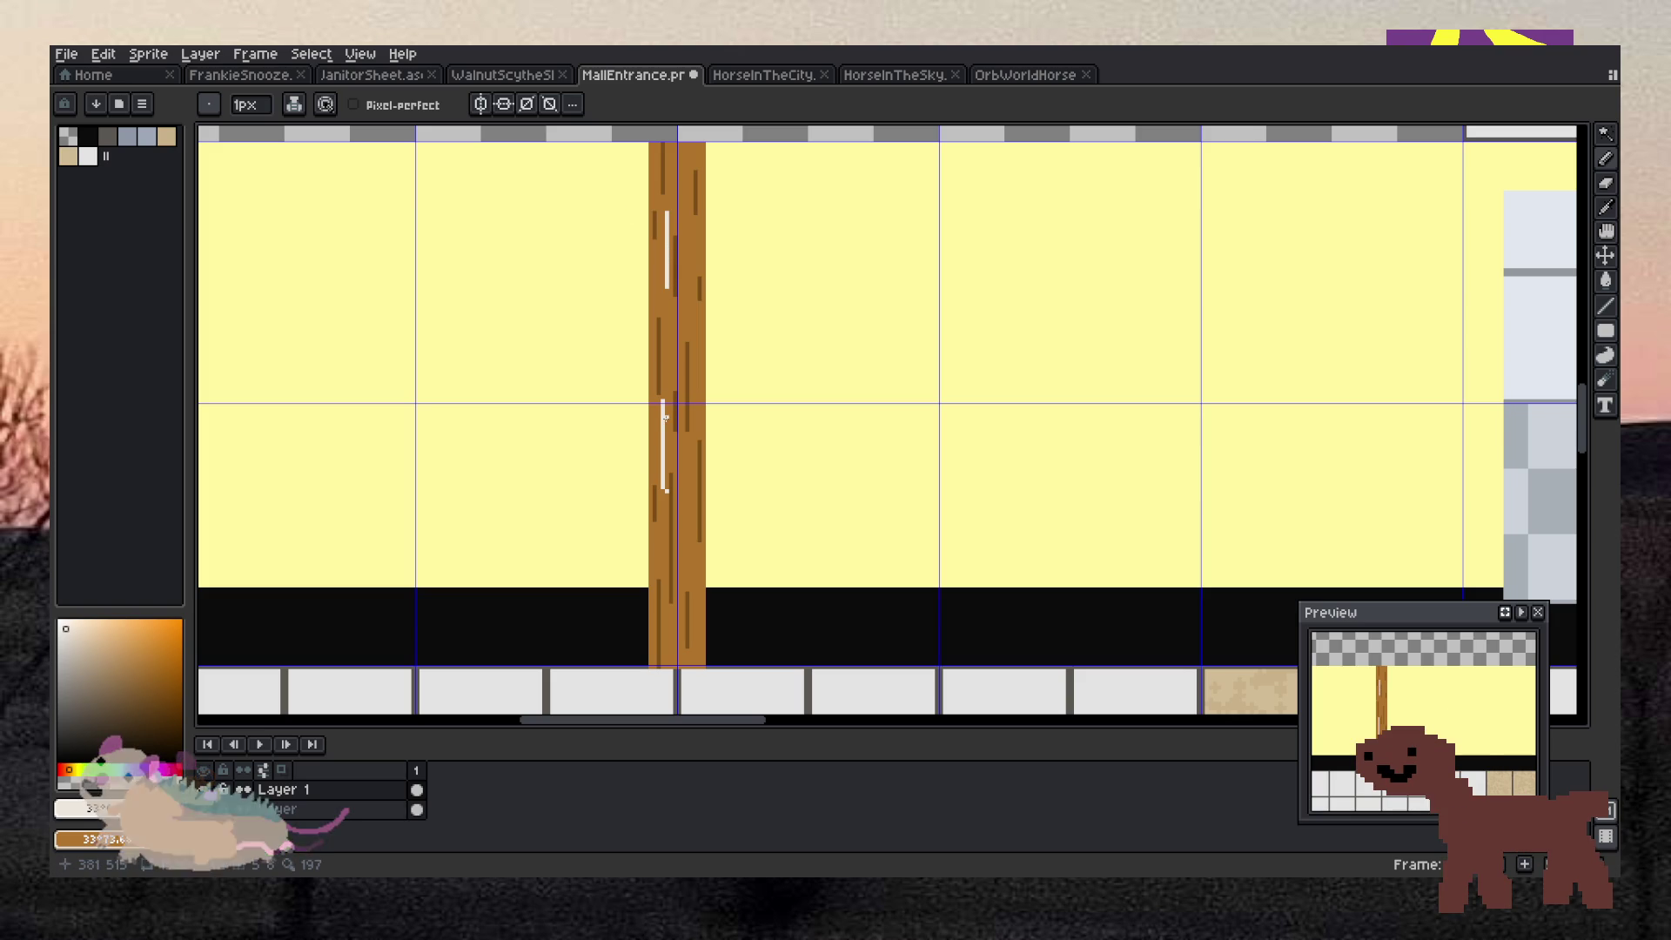
key(v)
key(ctrl+z)
key(ctrl+z)
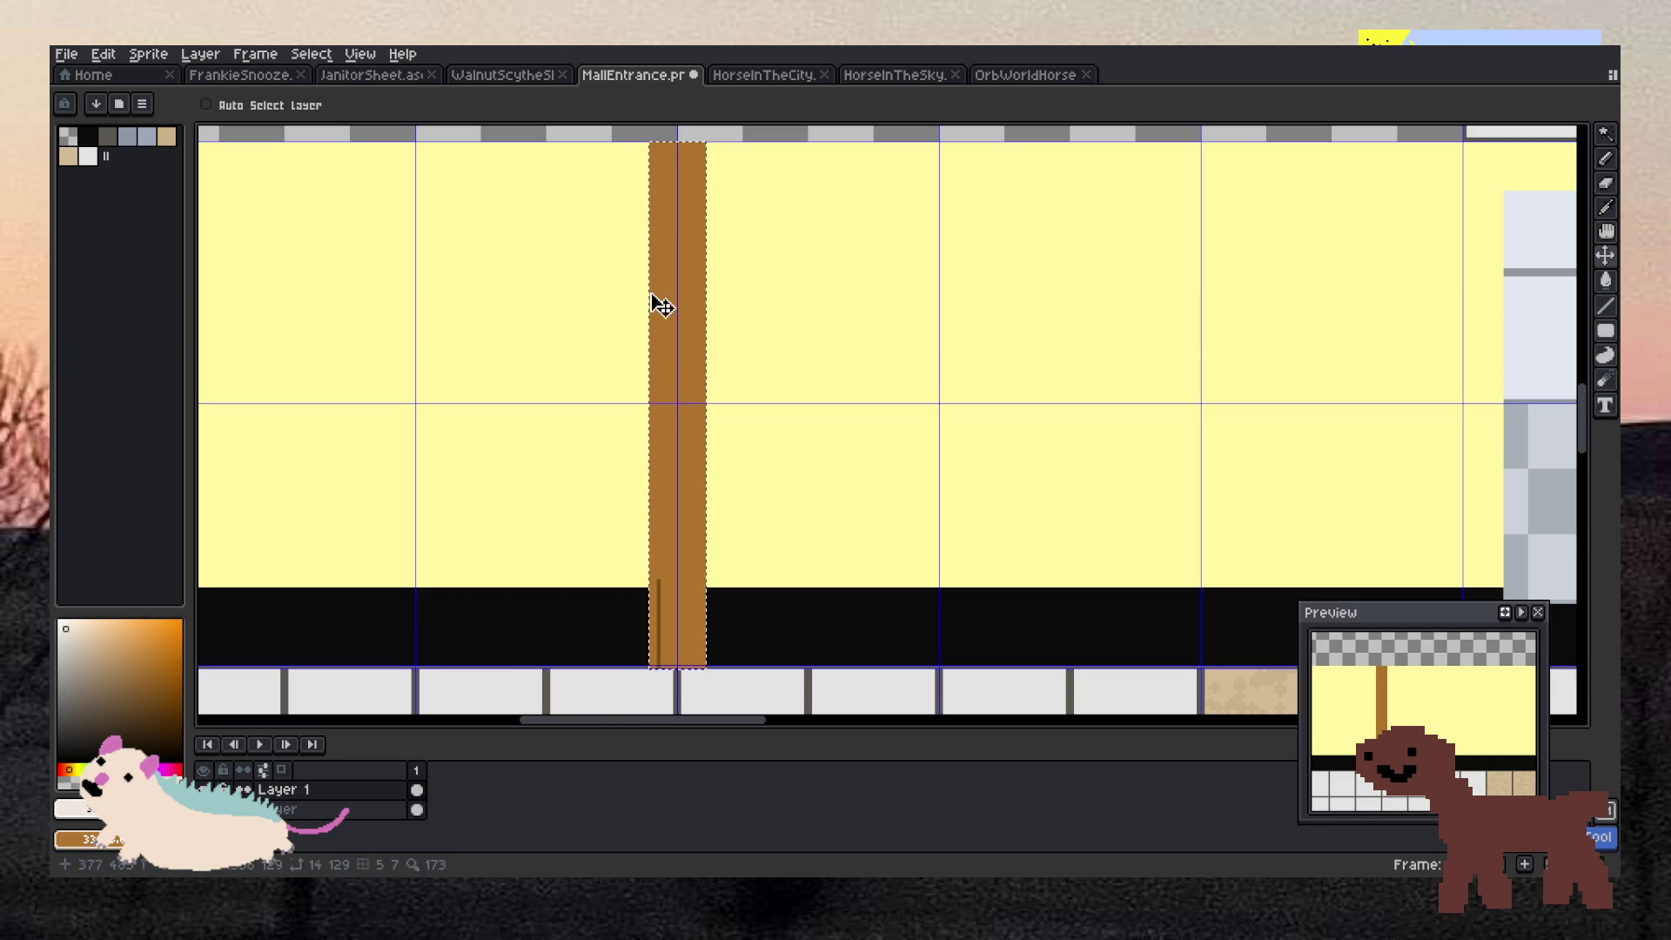
Step: Draw a test white highlight on the pole and undo it along with the earlier white lines
key(b)
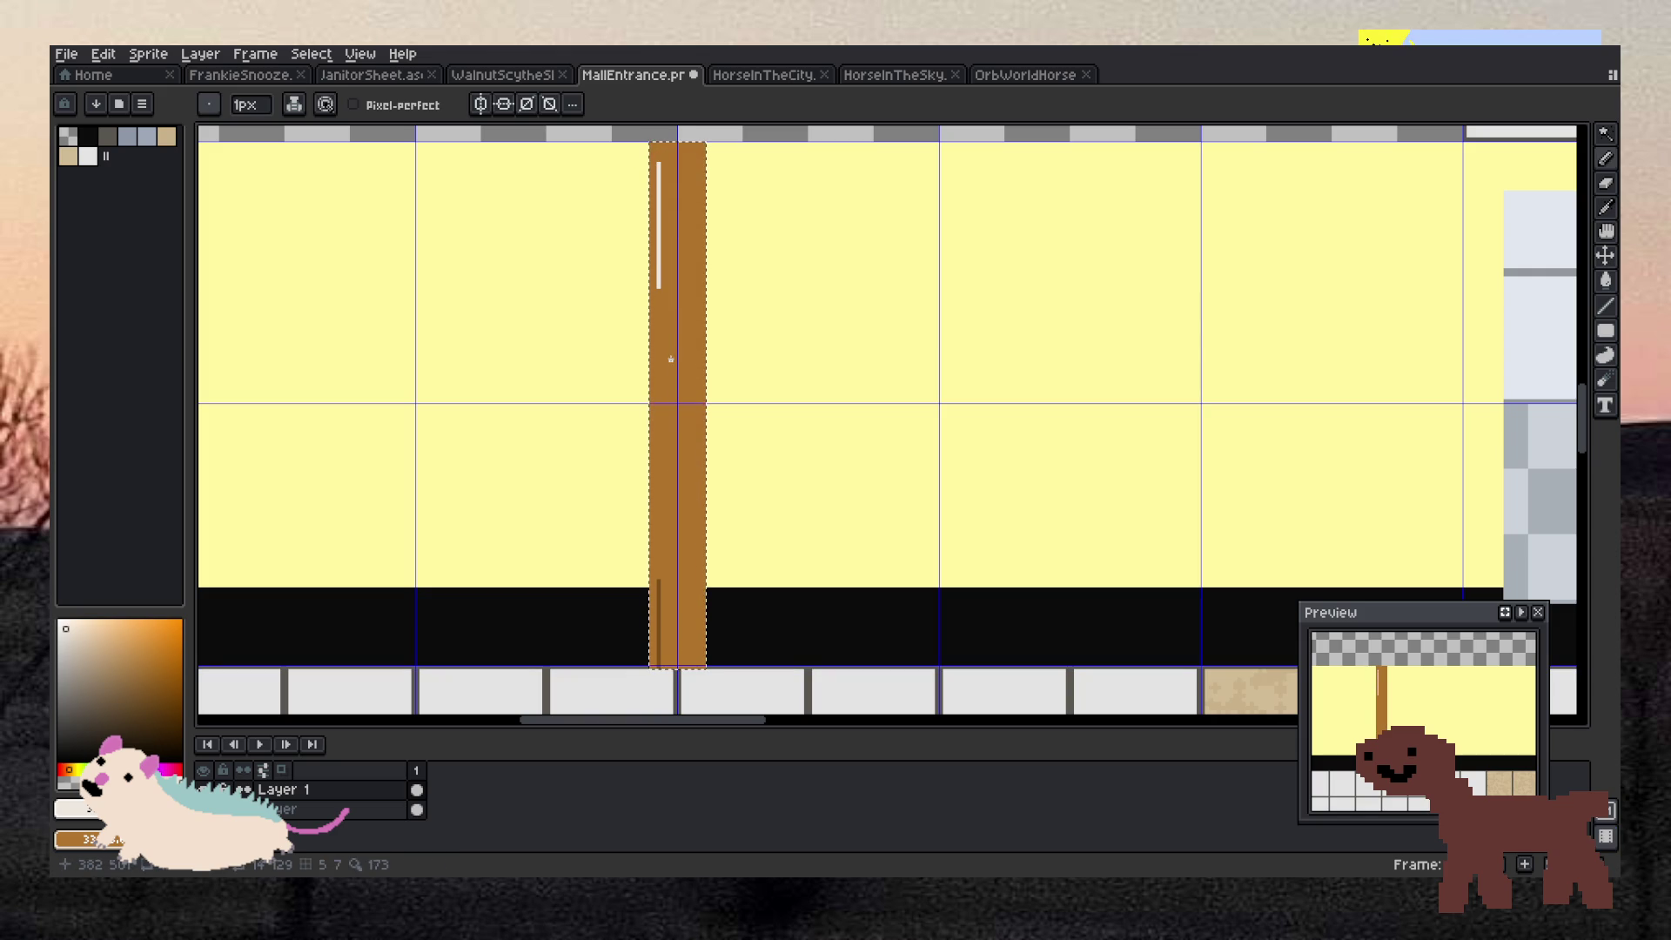
drag(668, 422, 665, 486)
key(ctrl+z)
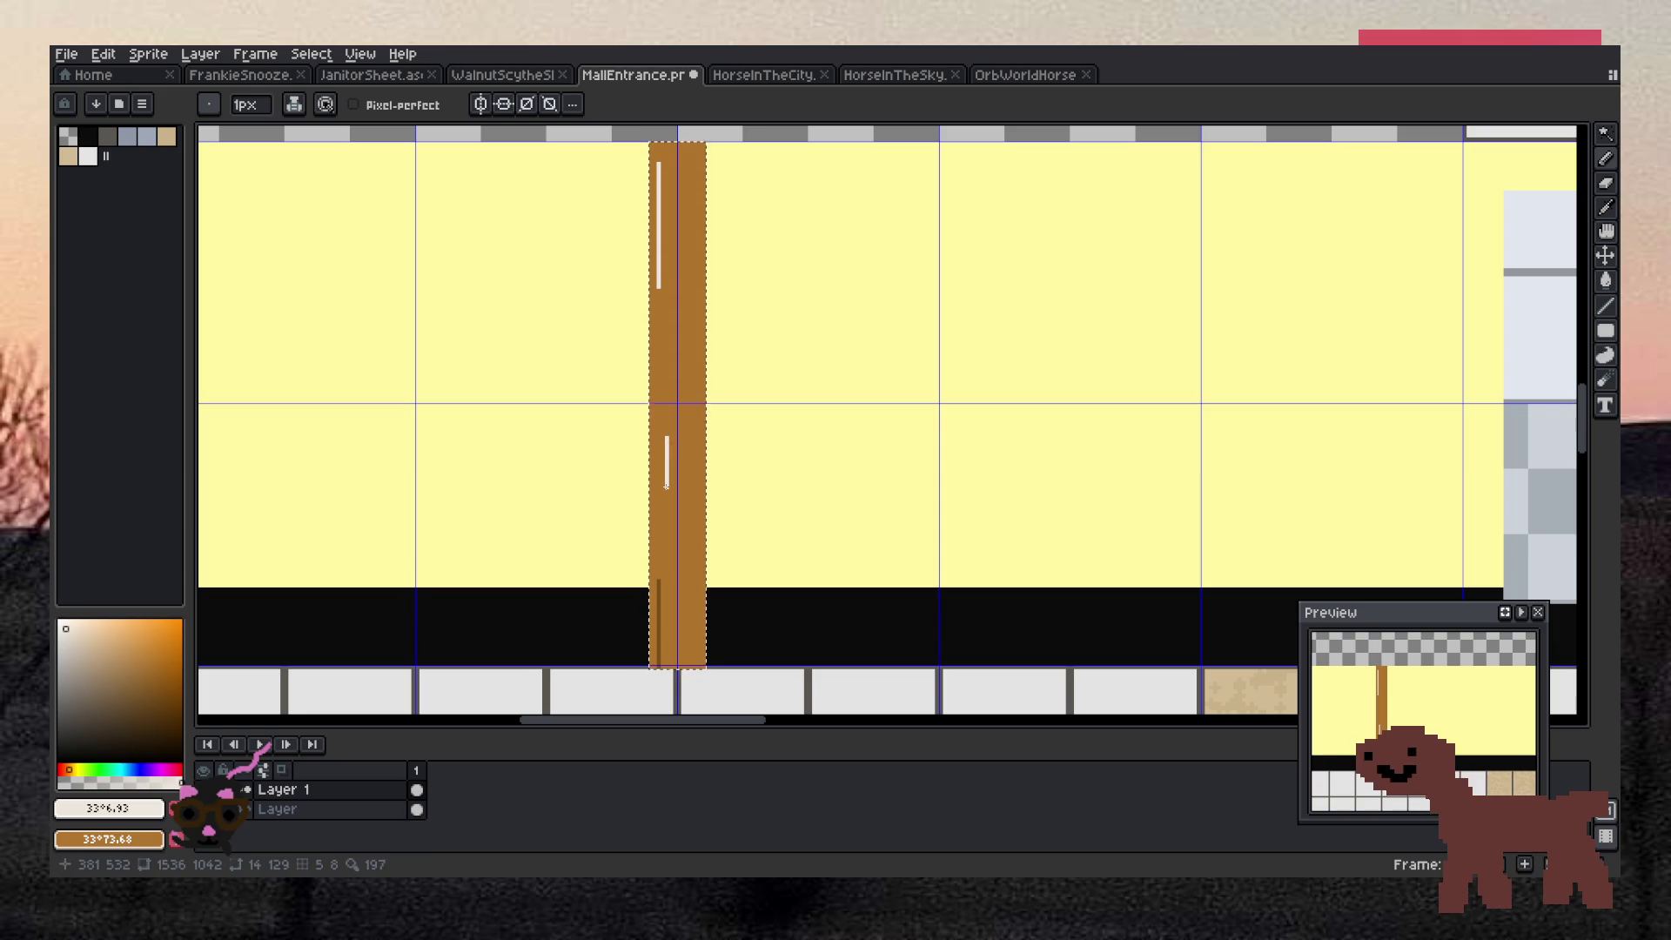
key(ctrl+z)
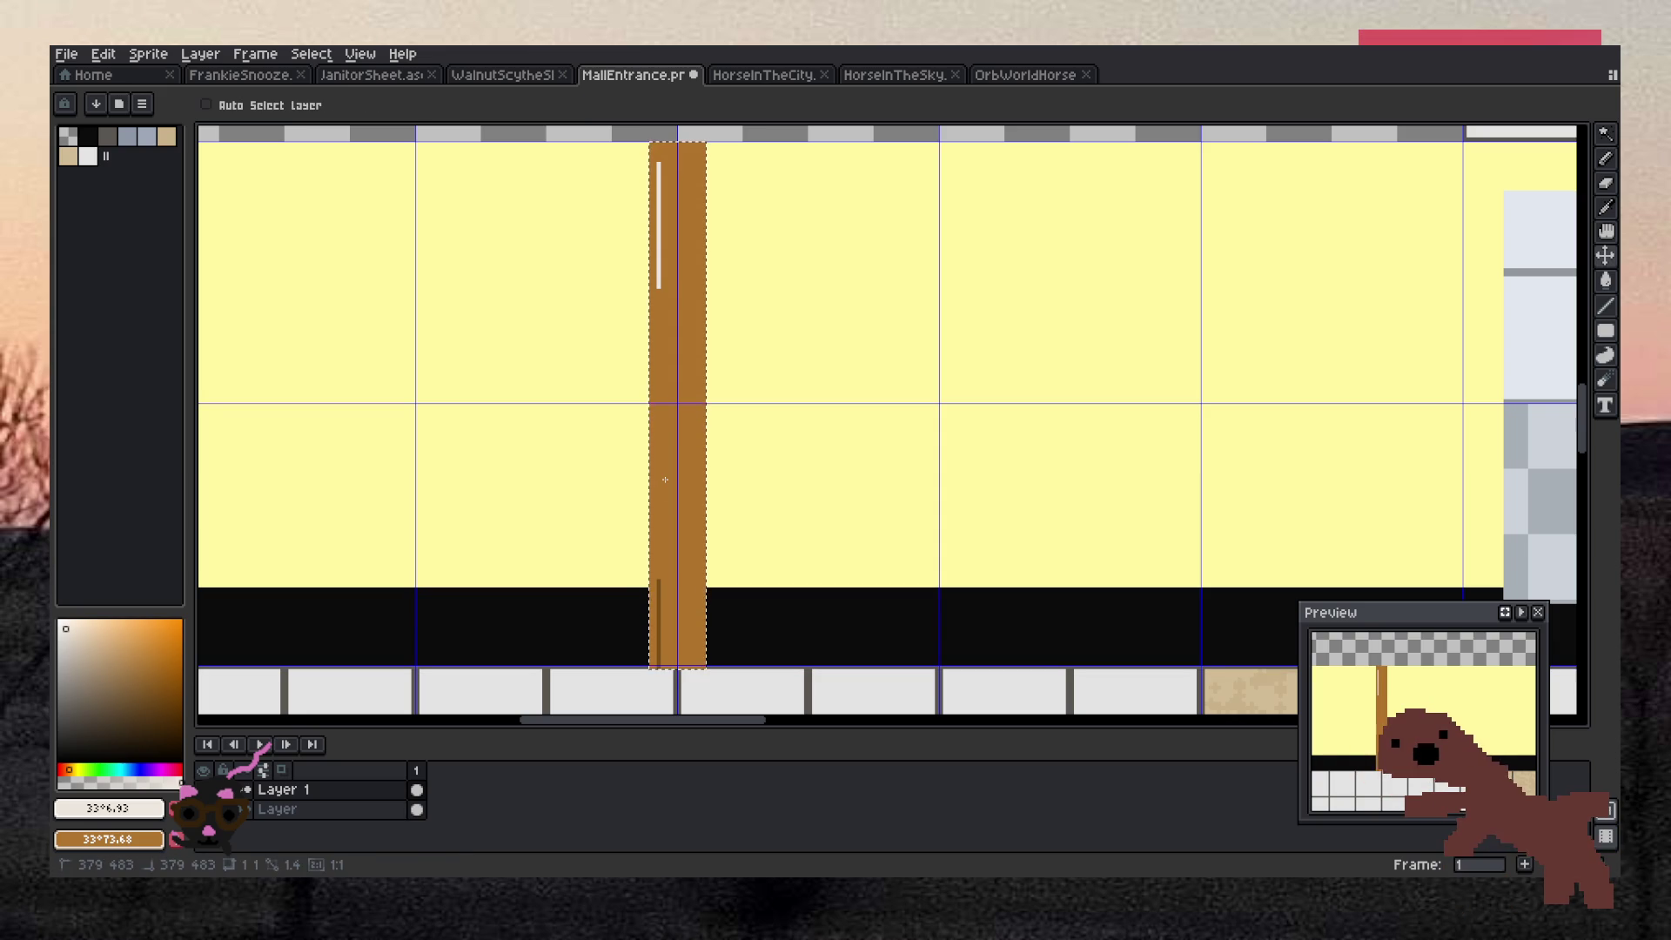
key(ctrl+z)
Step: Sample the dark grain brown, redraw straight grain lines down the pole, then pick a near-white colour
key(alt)
alt+click(667, 574)
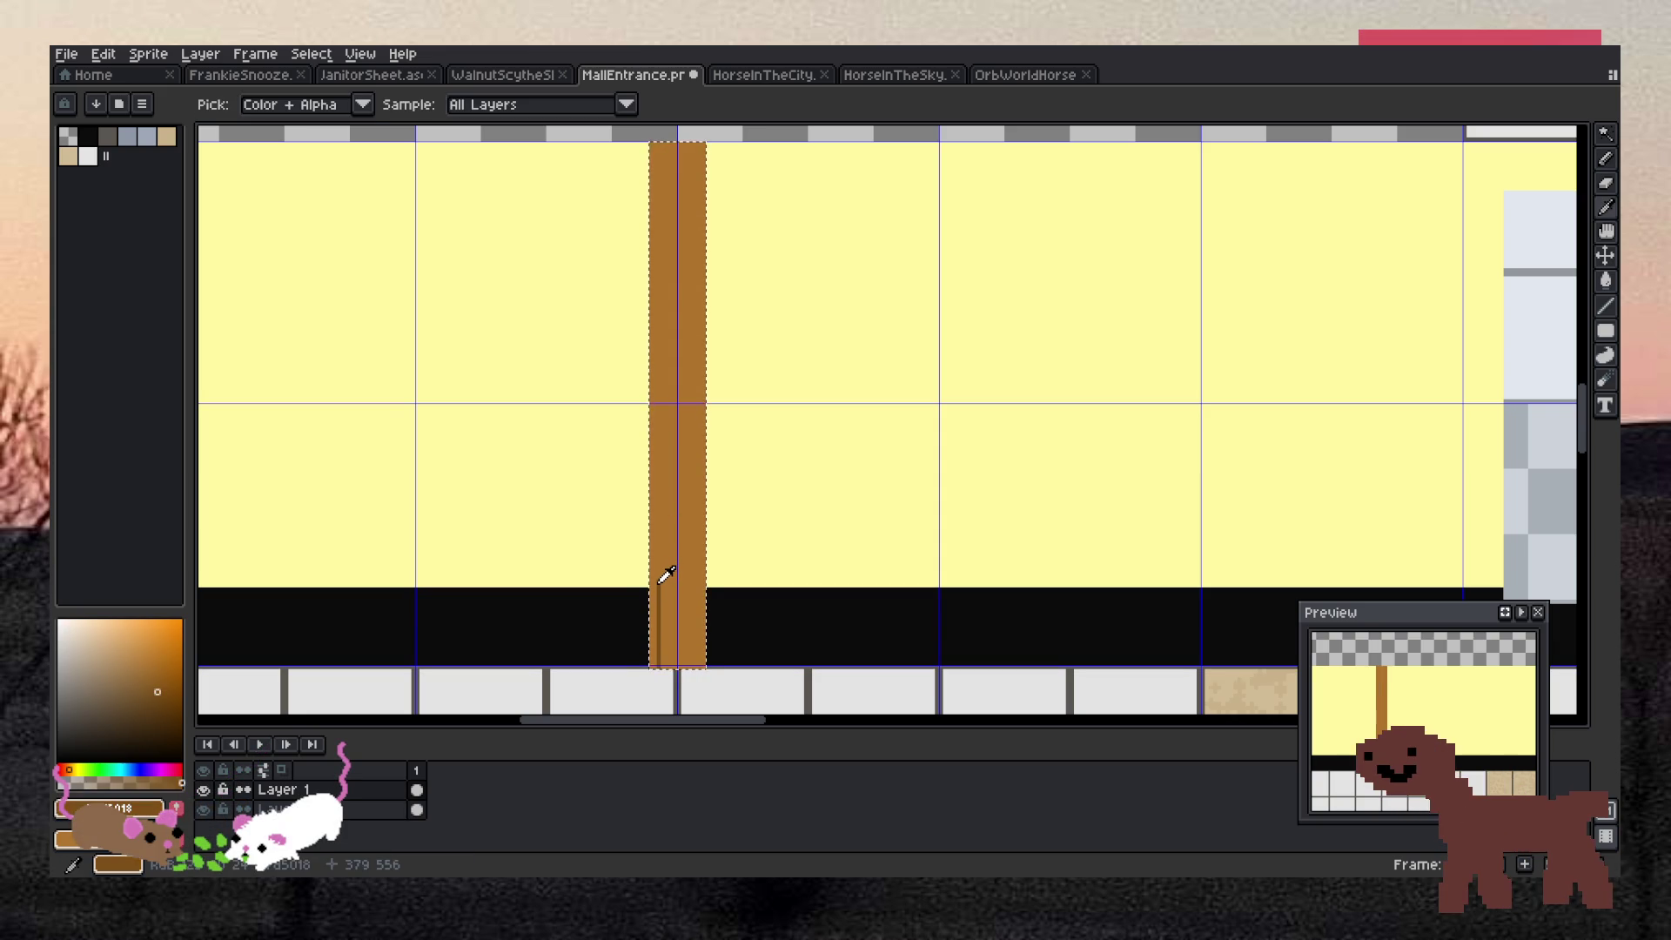
click(1607, 308)
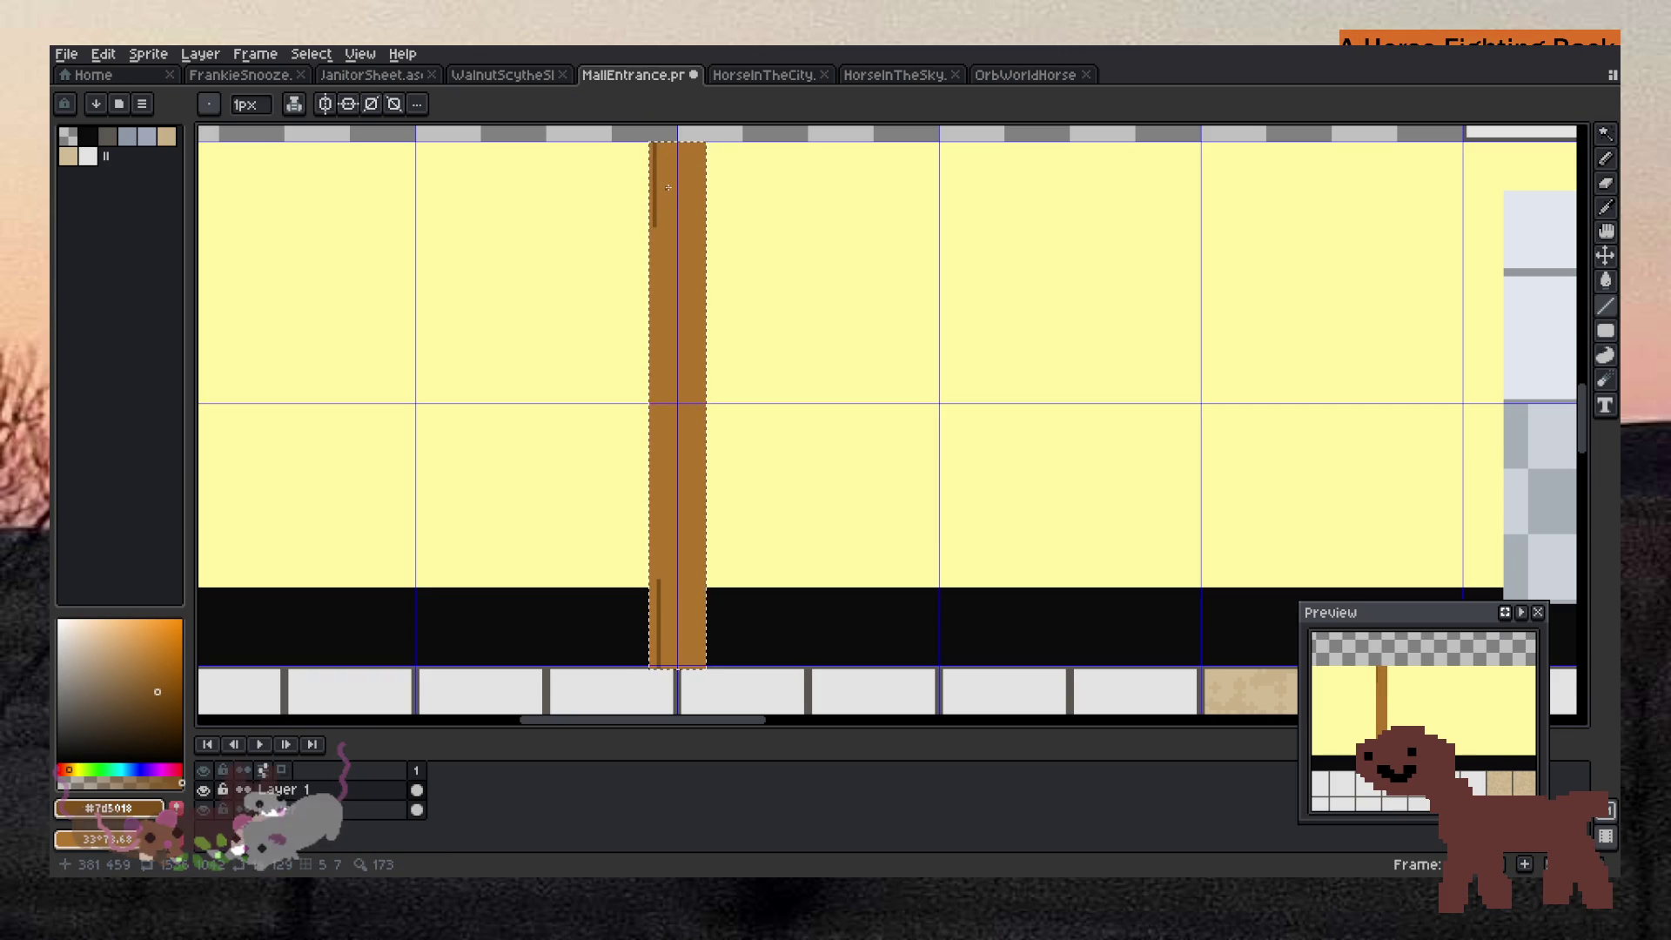
drag(670, 261, 686, 146)
mouse_move(695, 251)
mouse_down()
mouse_move(696, 326)
mouse_move(653, 384)
mouse_move(701, 496)
mouse_move(675, 546)
mouse_up()
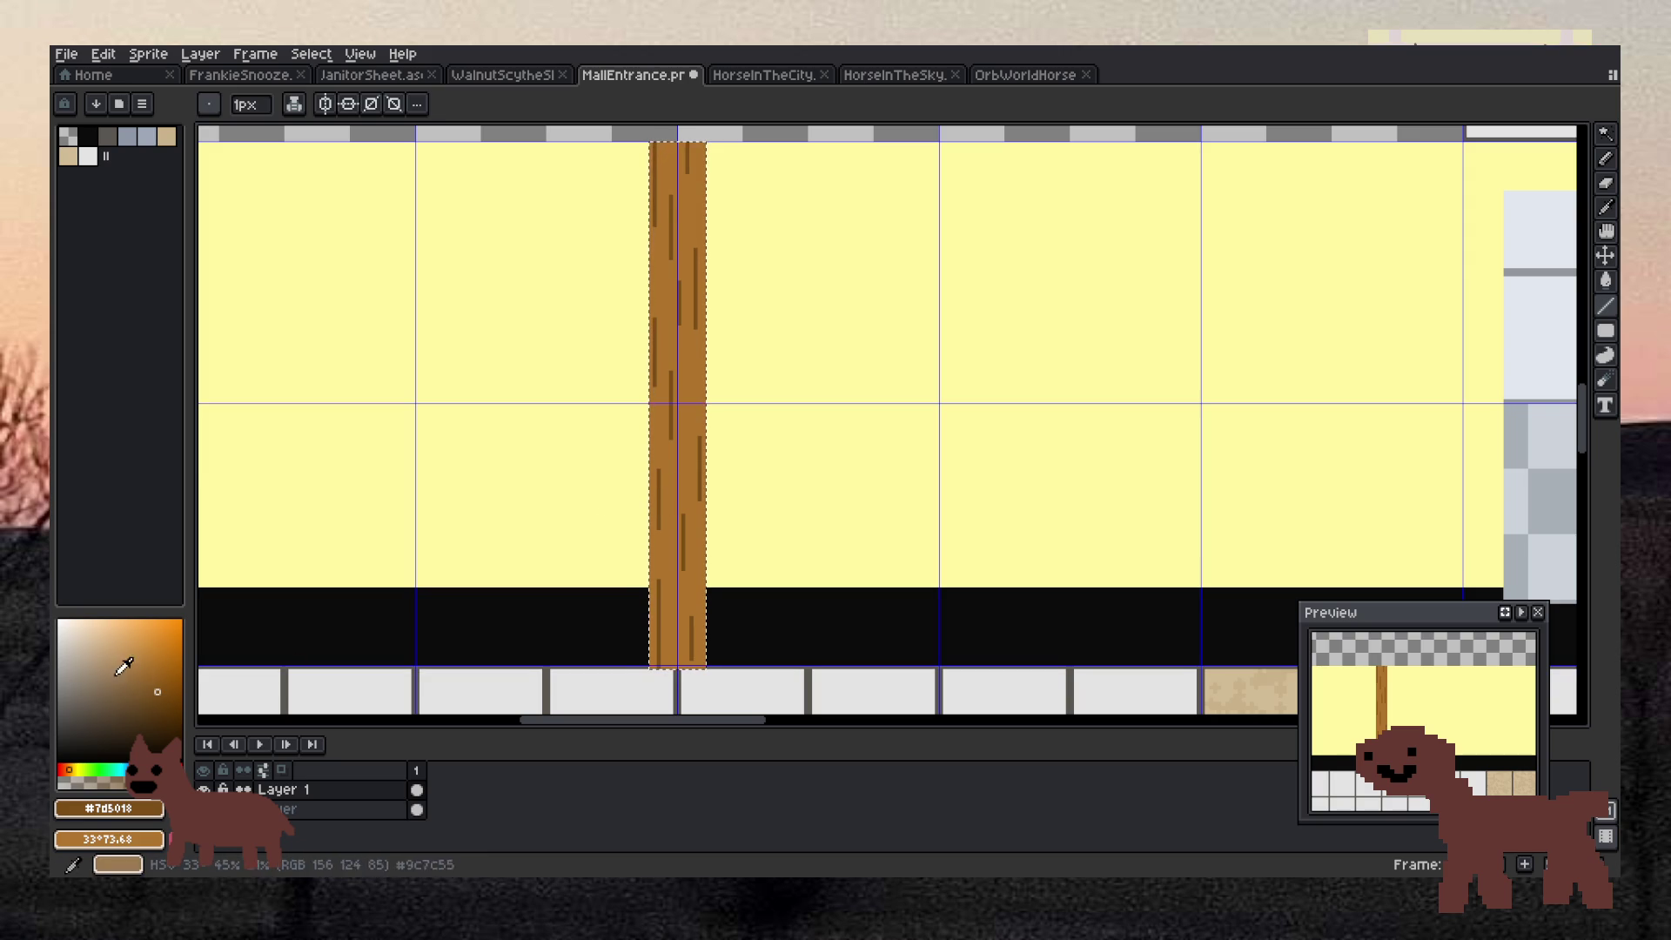
click(63, 620)
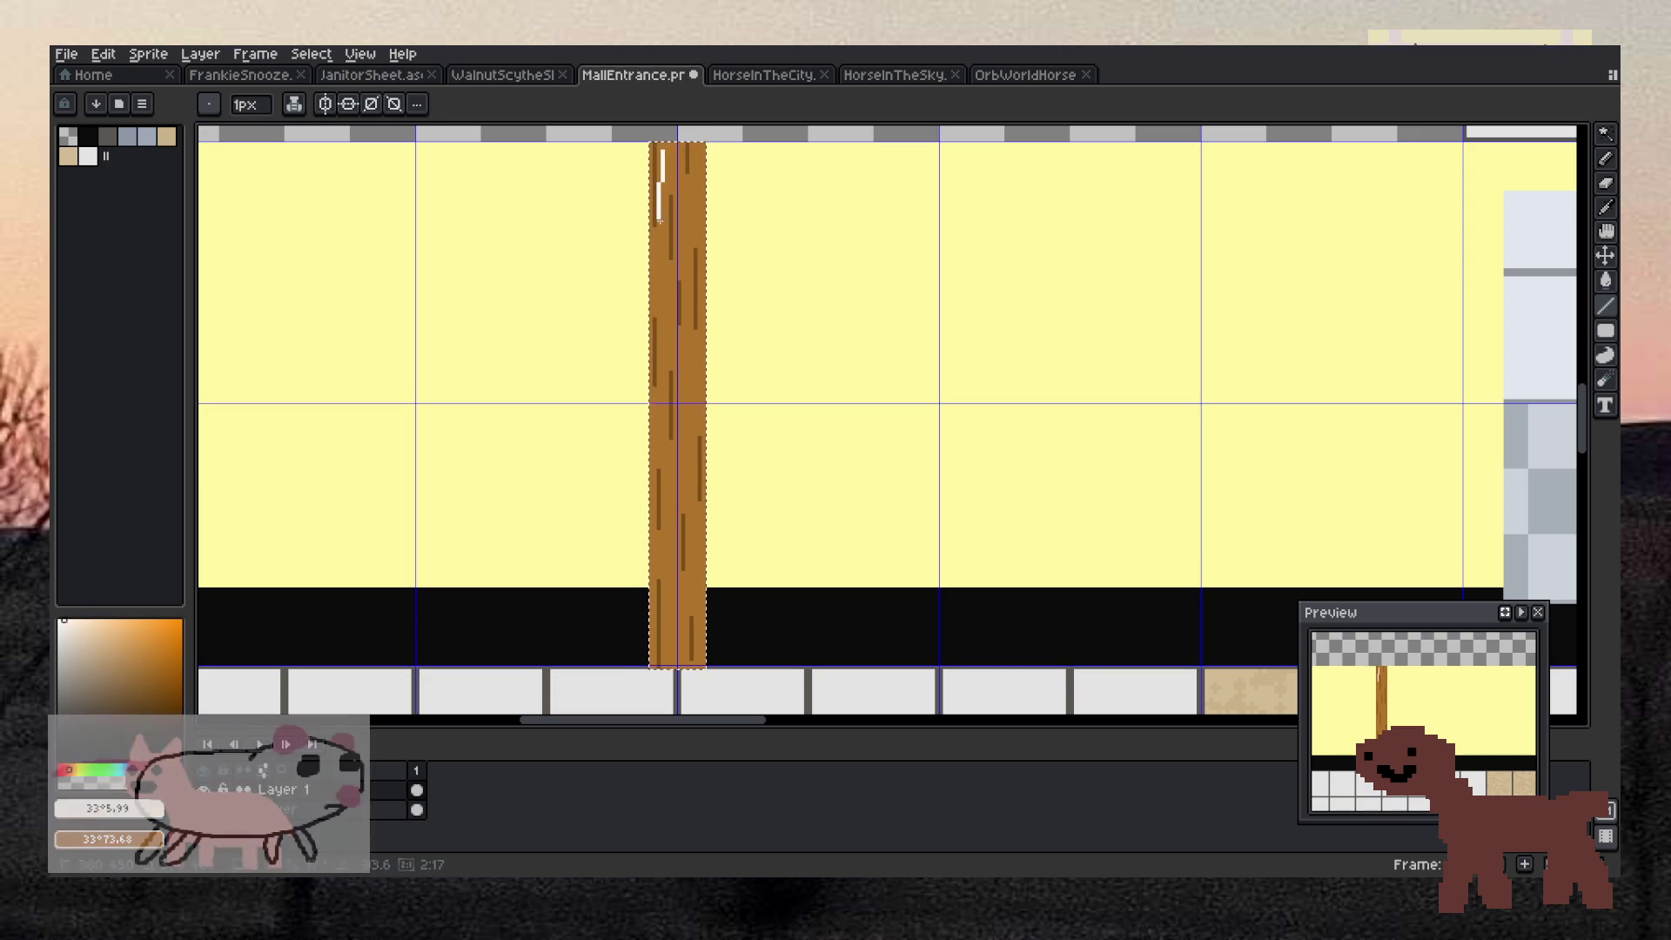
Step: Draw a white highlight down the pole's upper left, undo the last stroke and clear the selection
drag(662, 160, 660, 280)
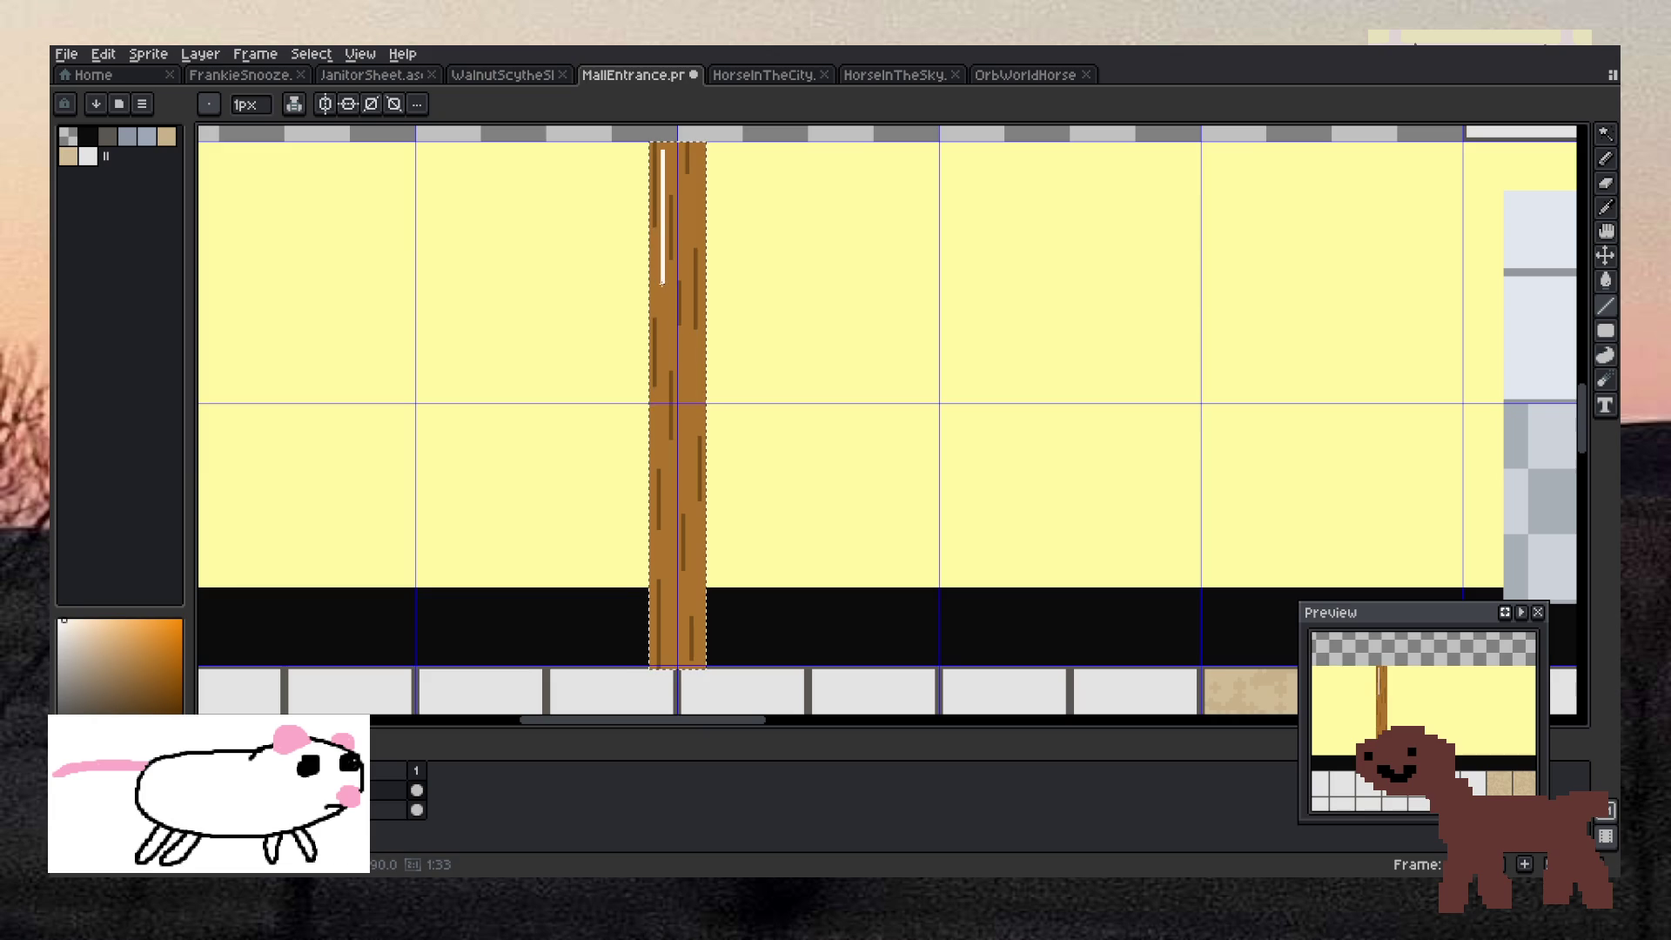
key(ctrl+z)
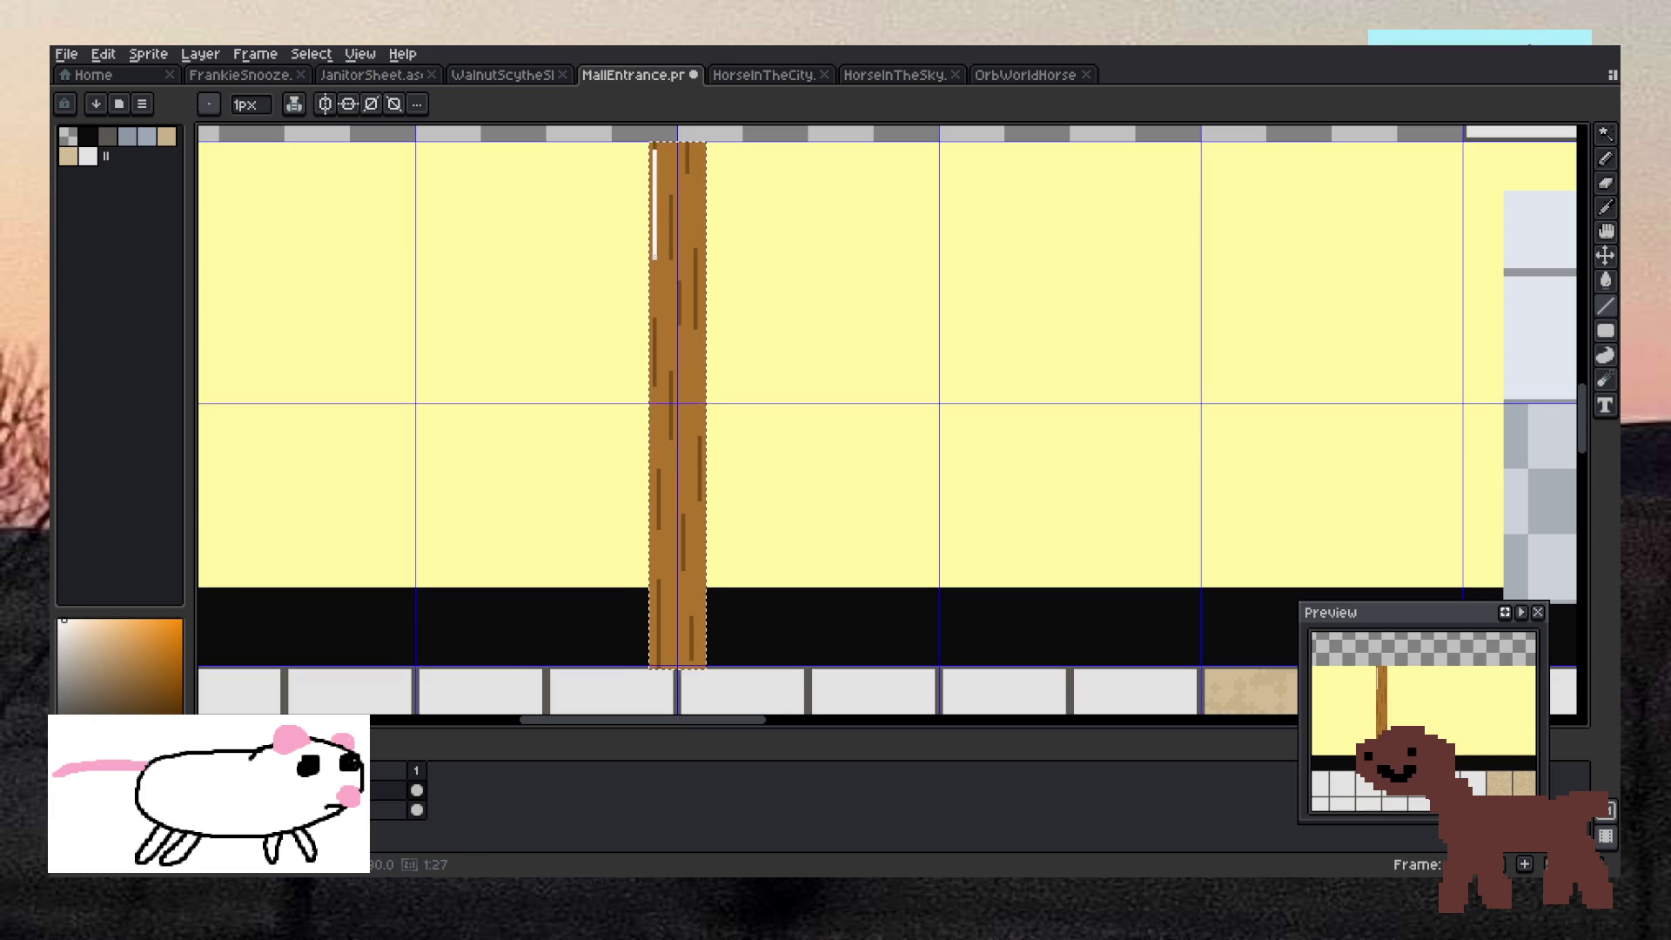
scroll(703, 300, down, 4)
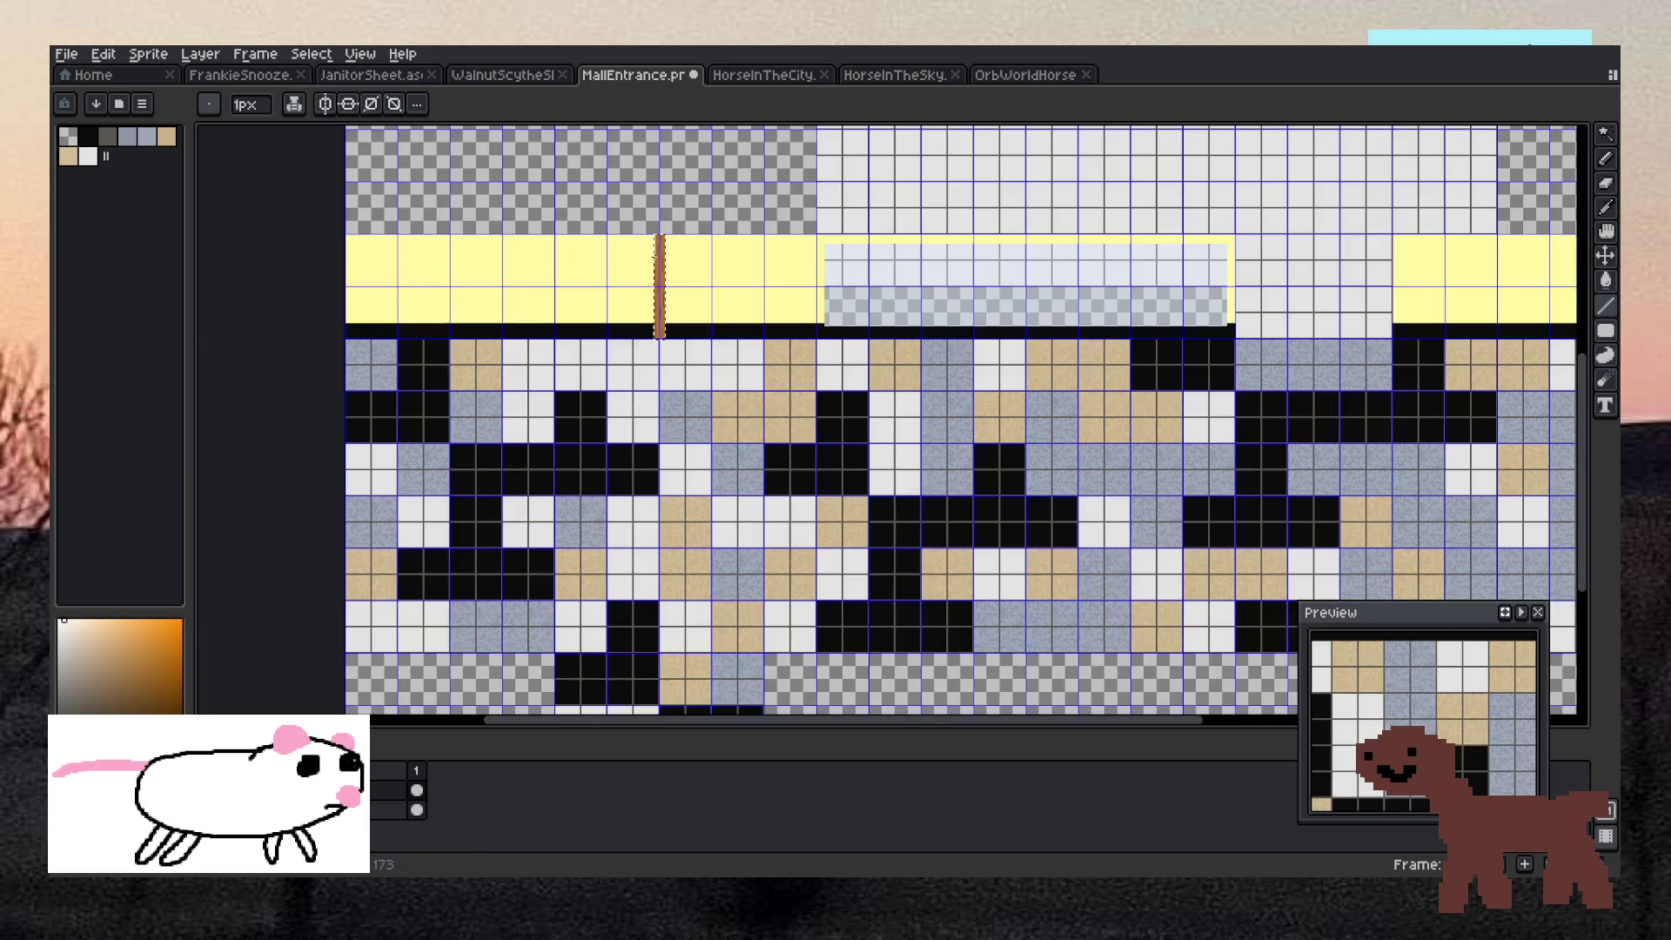
scroll(702, 301, down, 1)
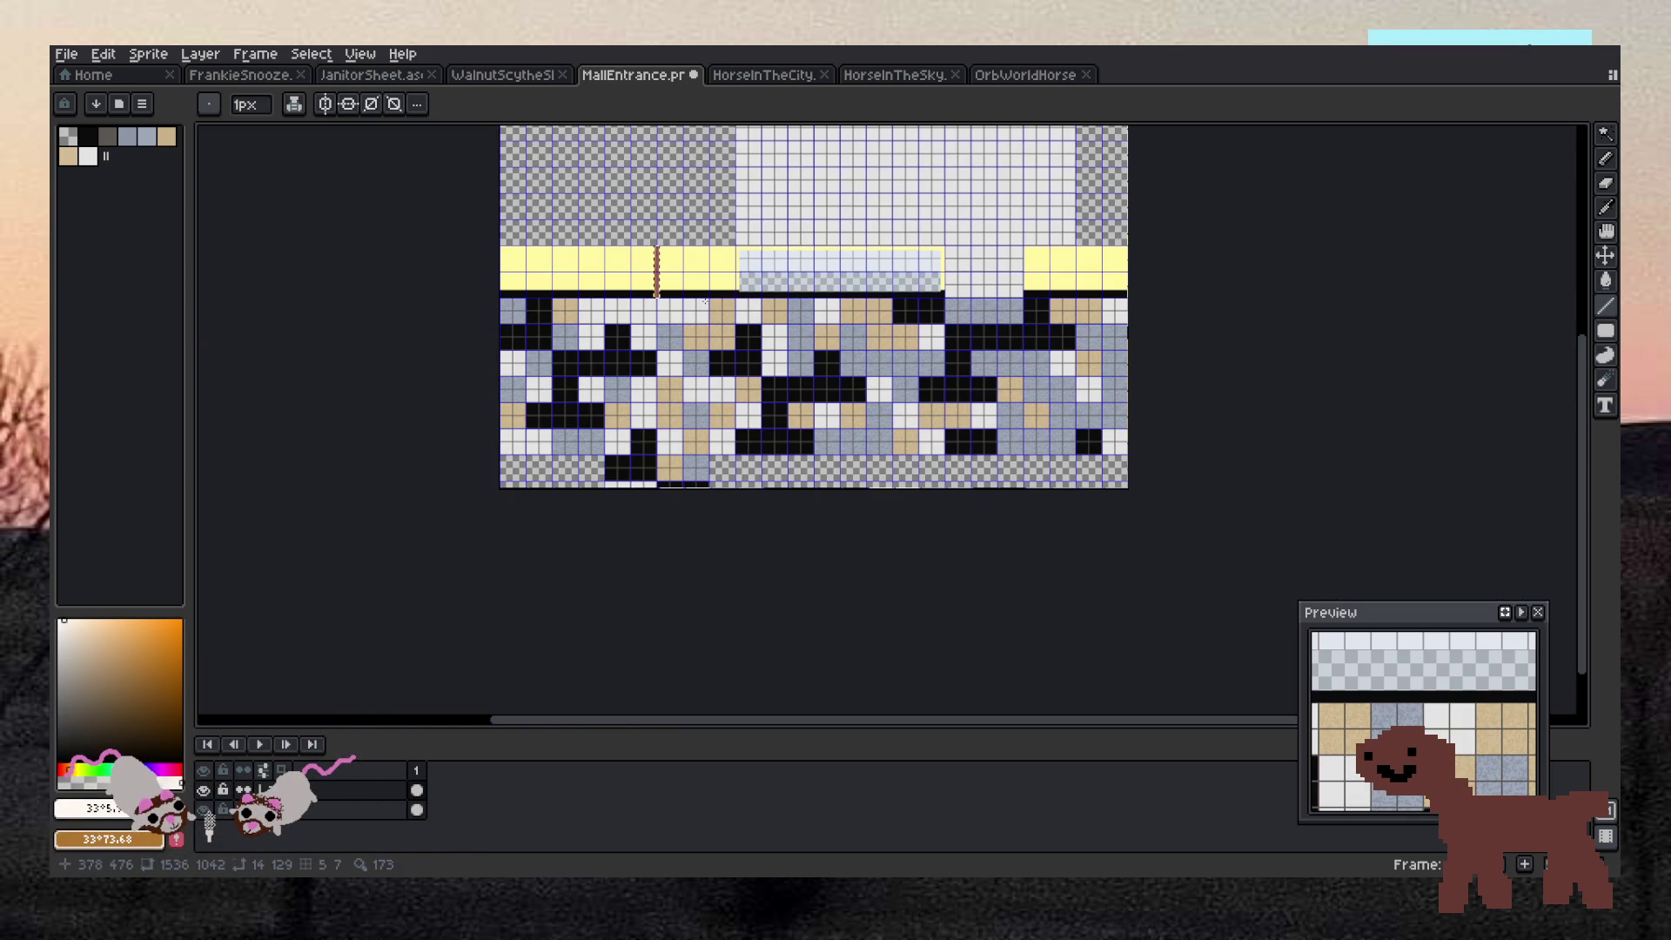
key(ctrl+d)
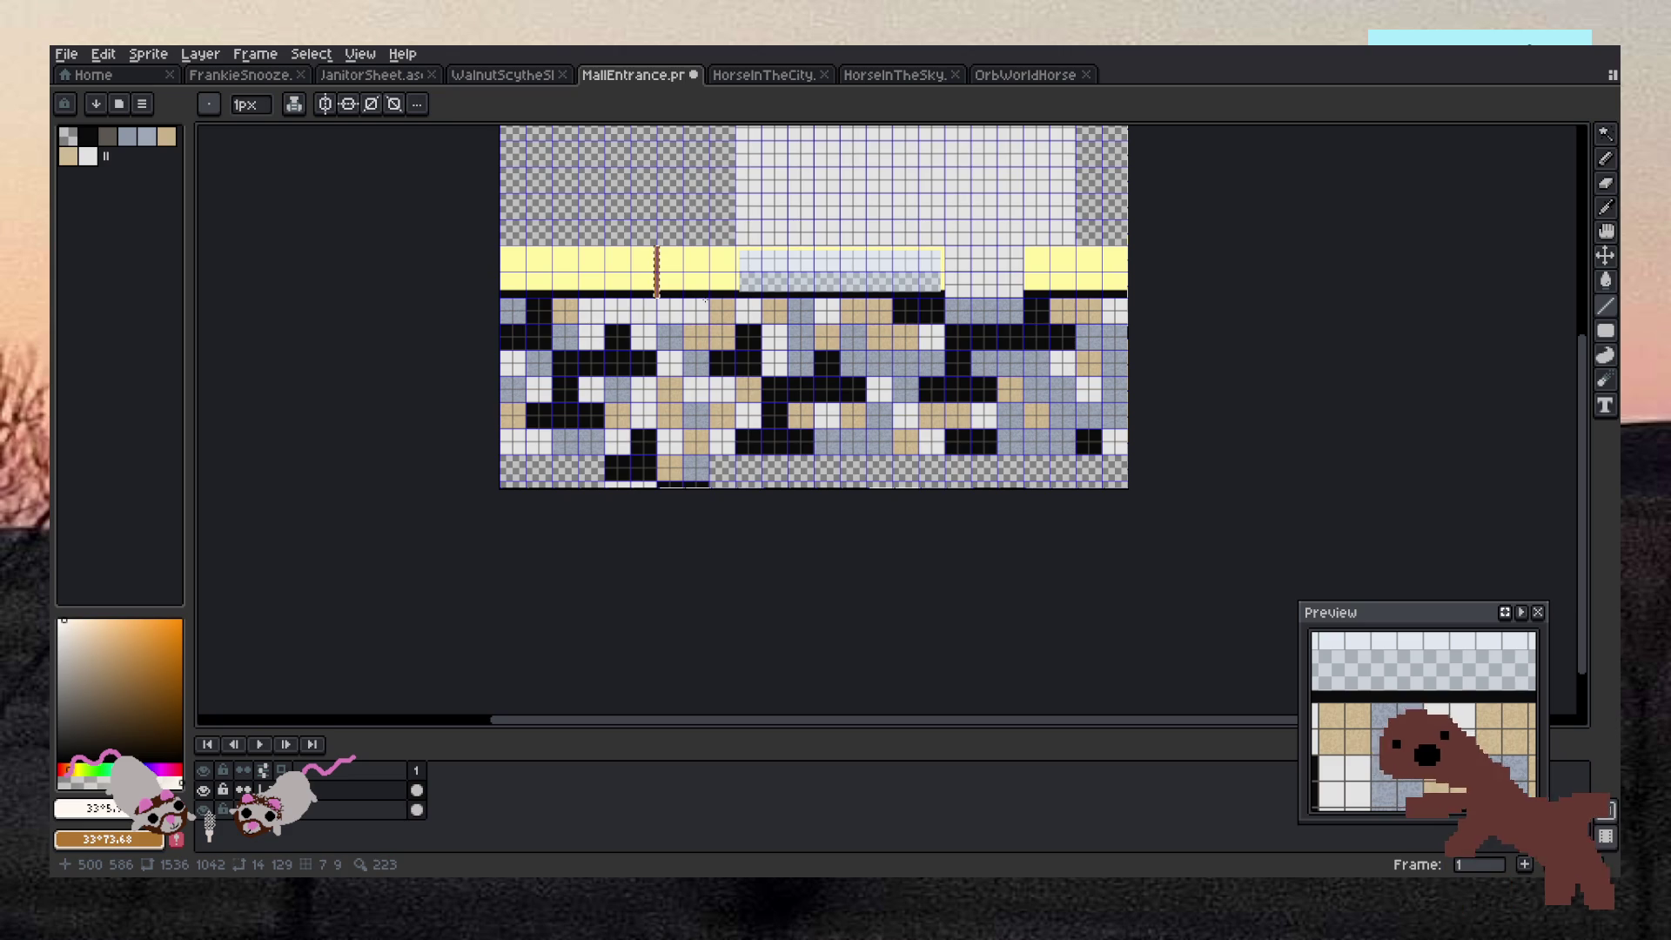
scroll(699, 271, up, 1)
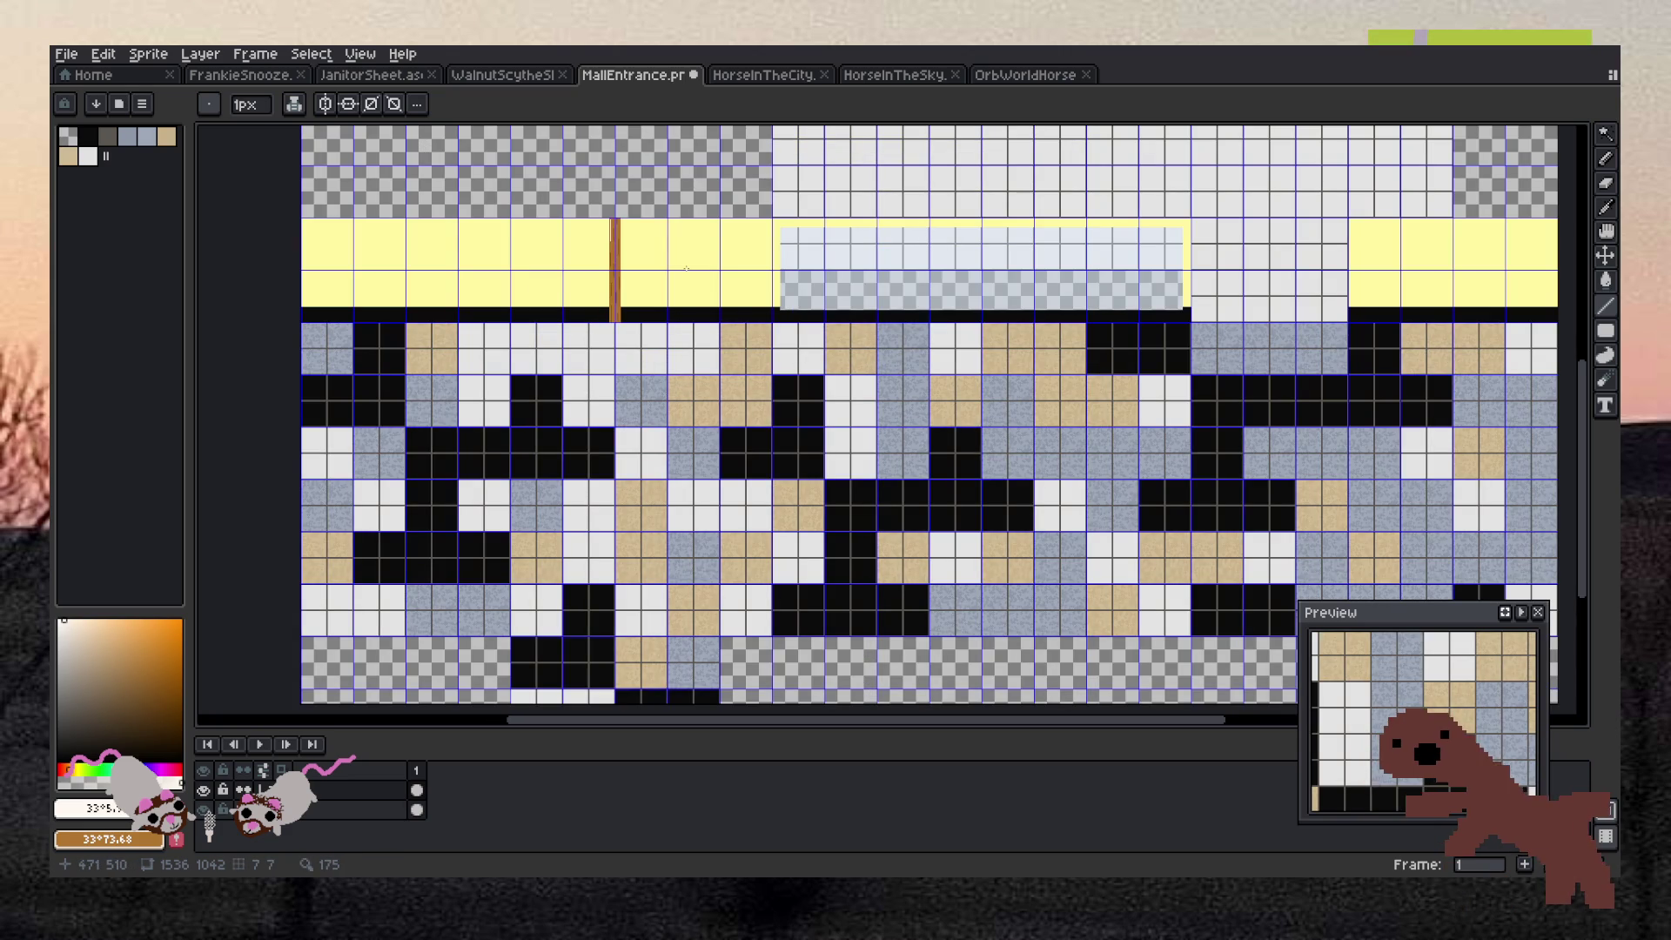
scroll(571, 242, up, 2)
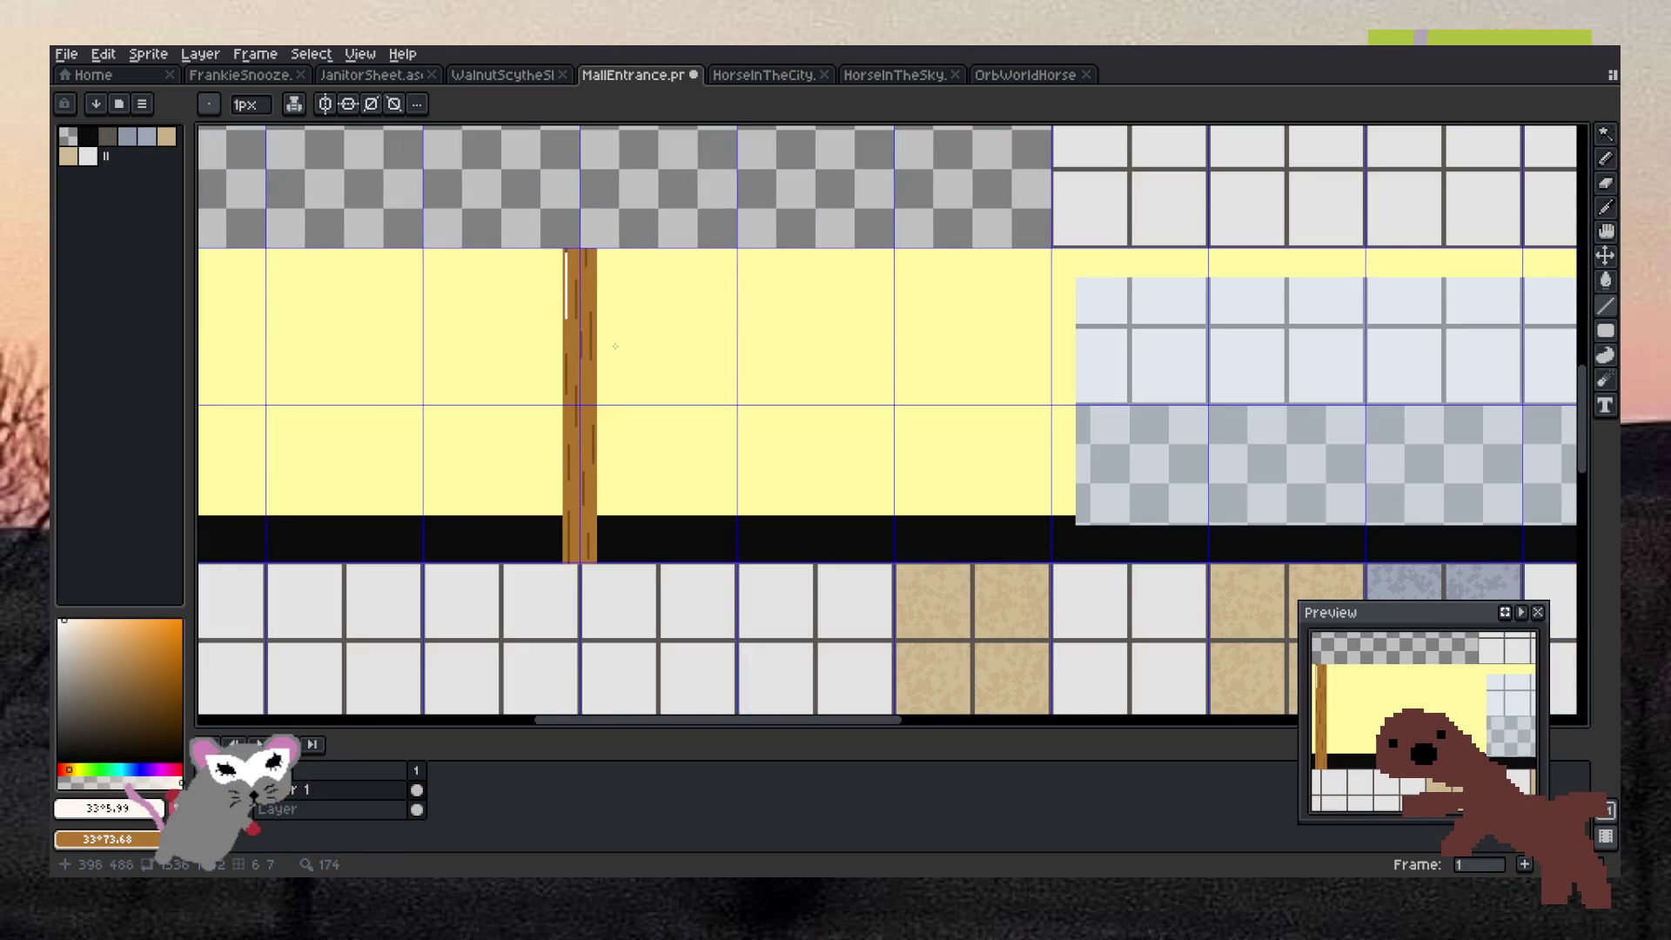
scroll(785, 460, right, 3)
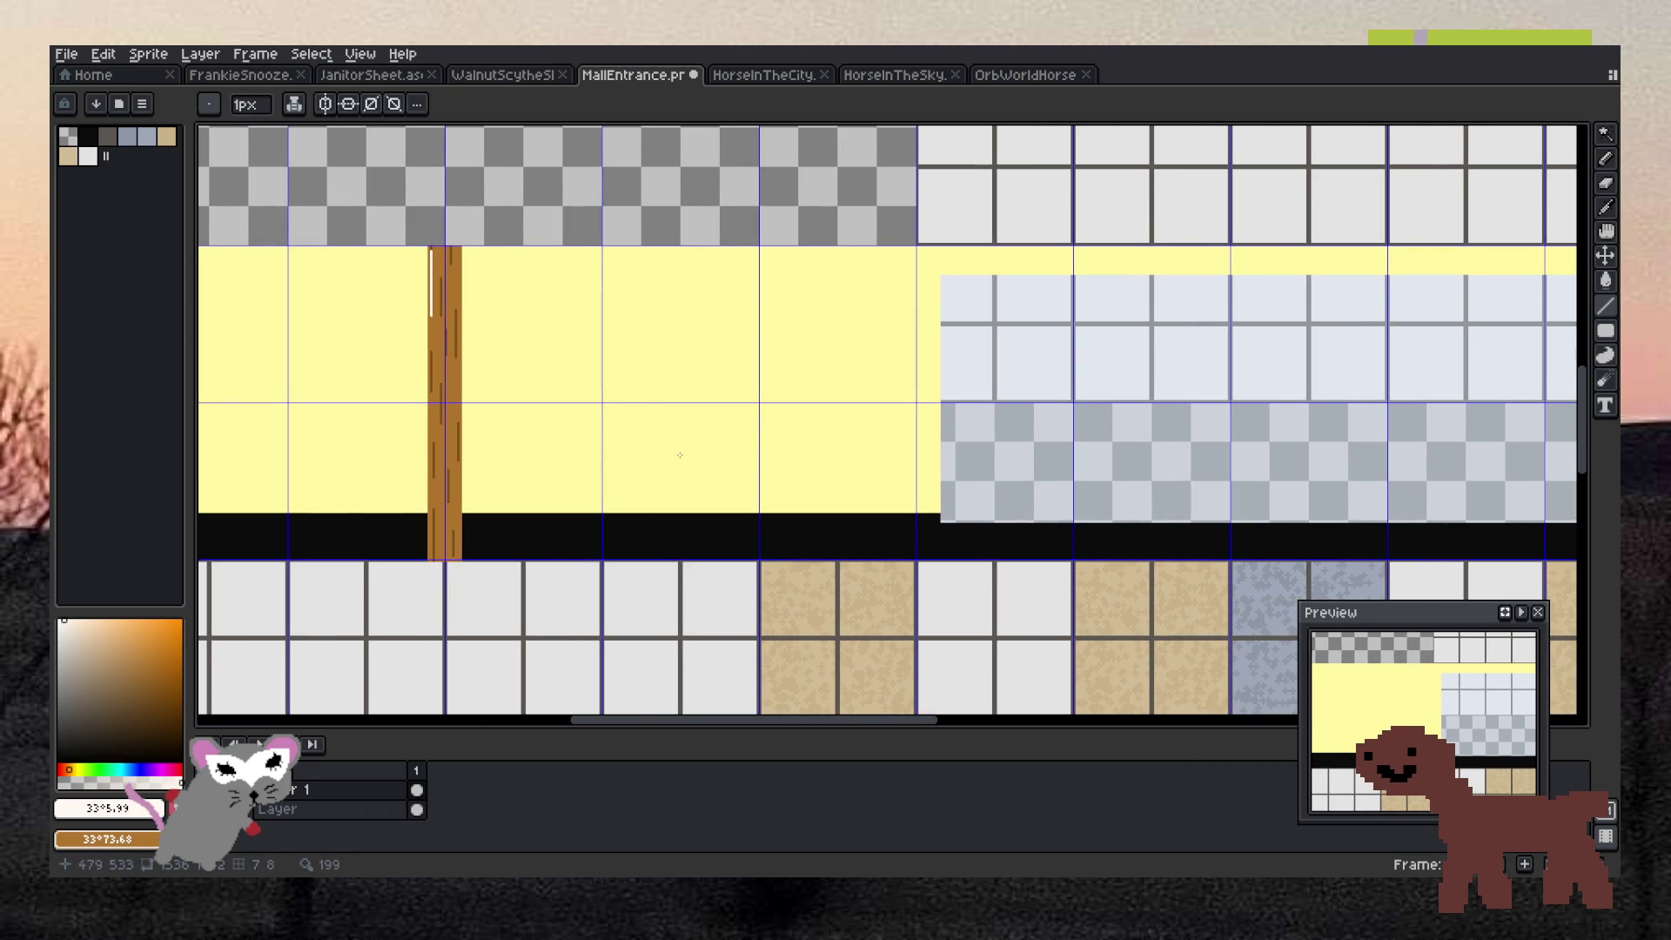
scroll(678, 454, left, 8)
key(m)
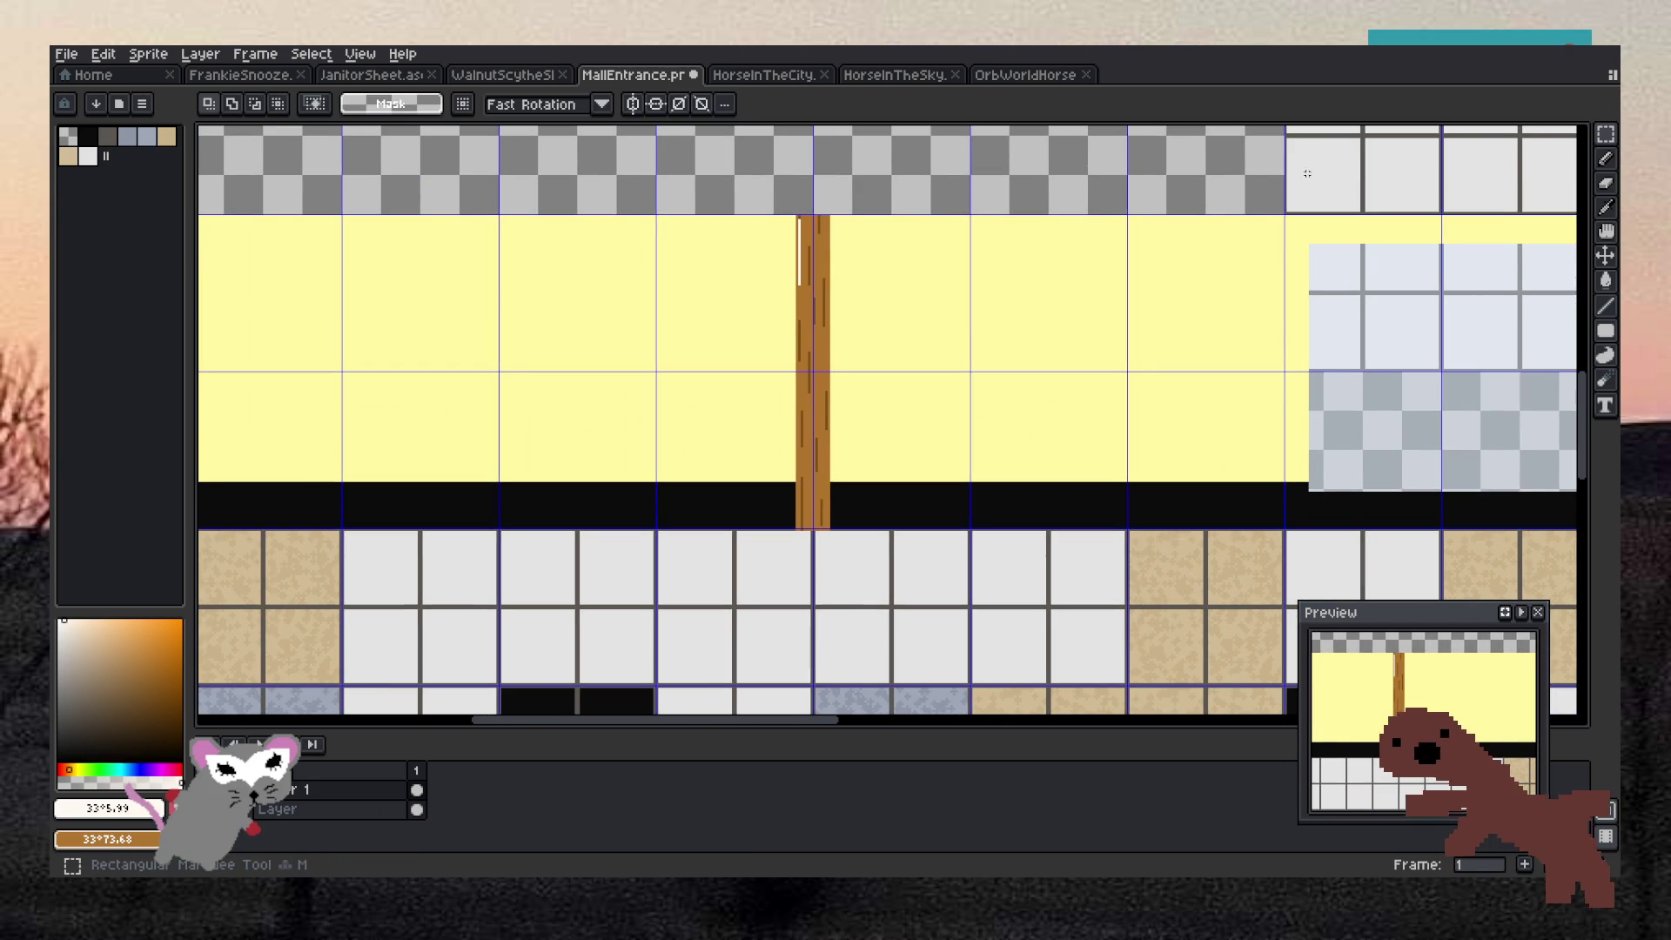
scroll(888, 261, up, 1)
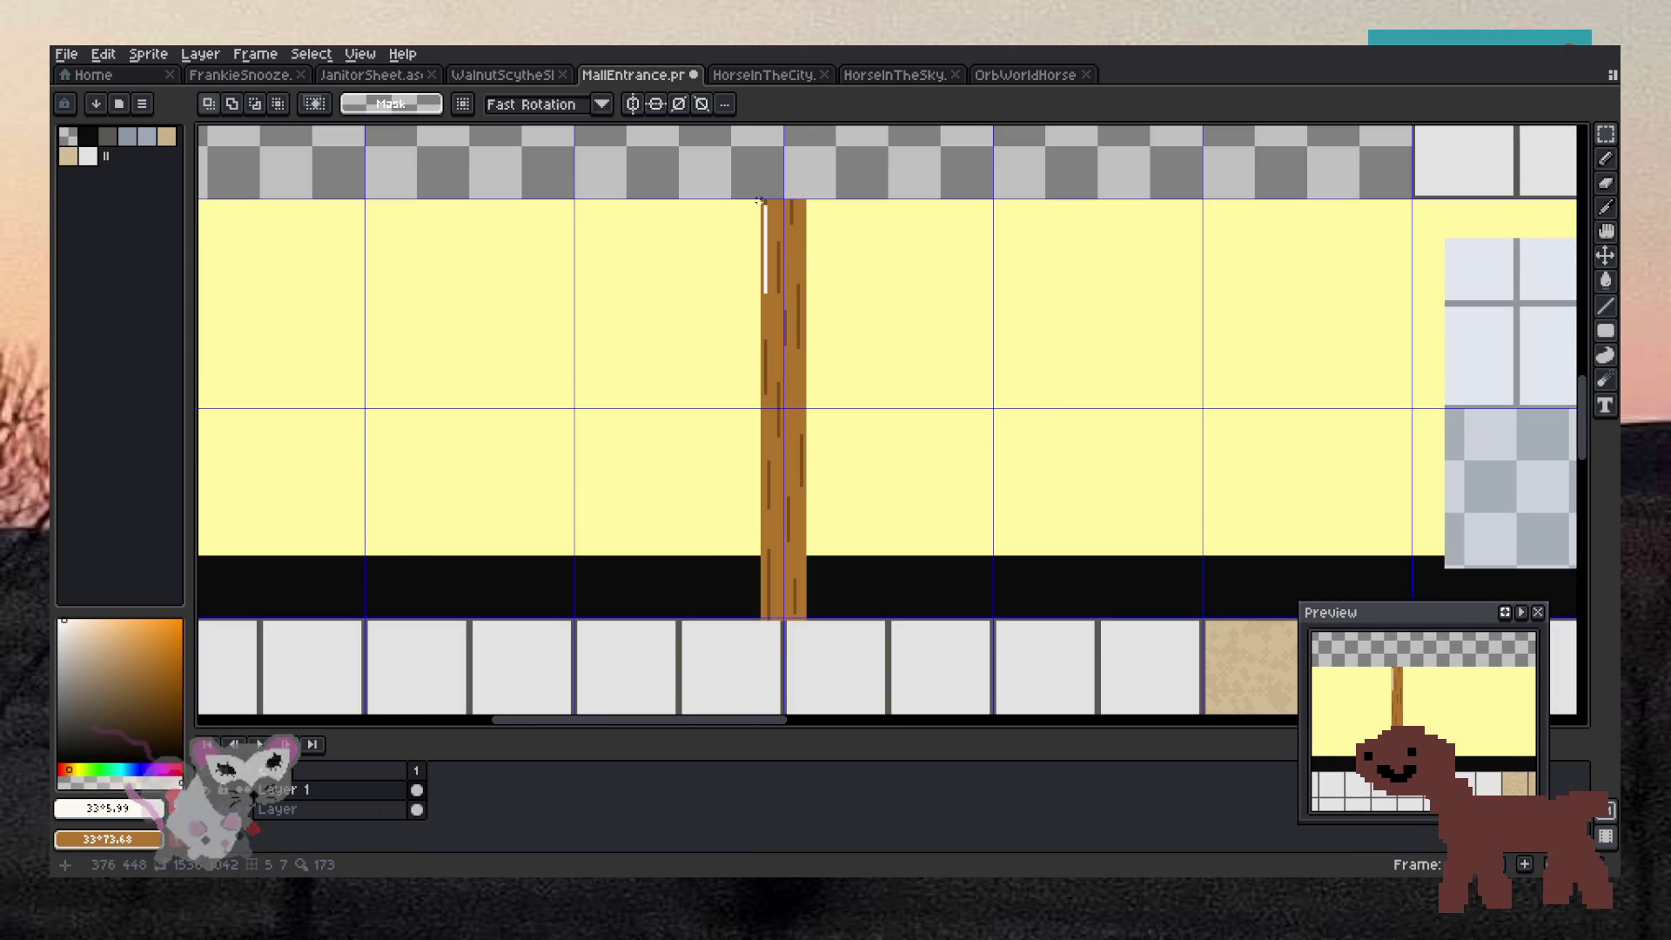
Step: Marquee-select the post, paste a copy and place it right along the awning, nudged one pixel right and up
drag(765, 202, 807, 624)
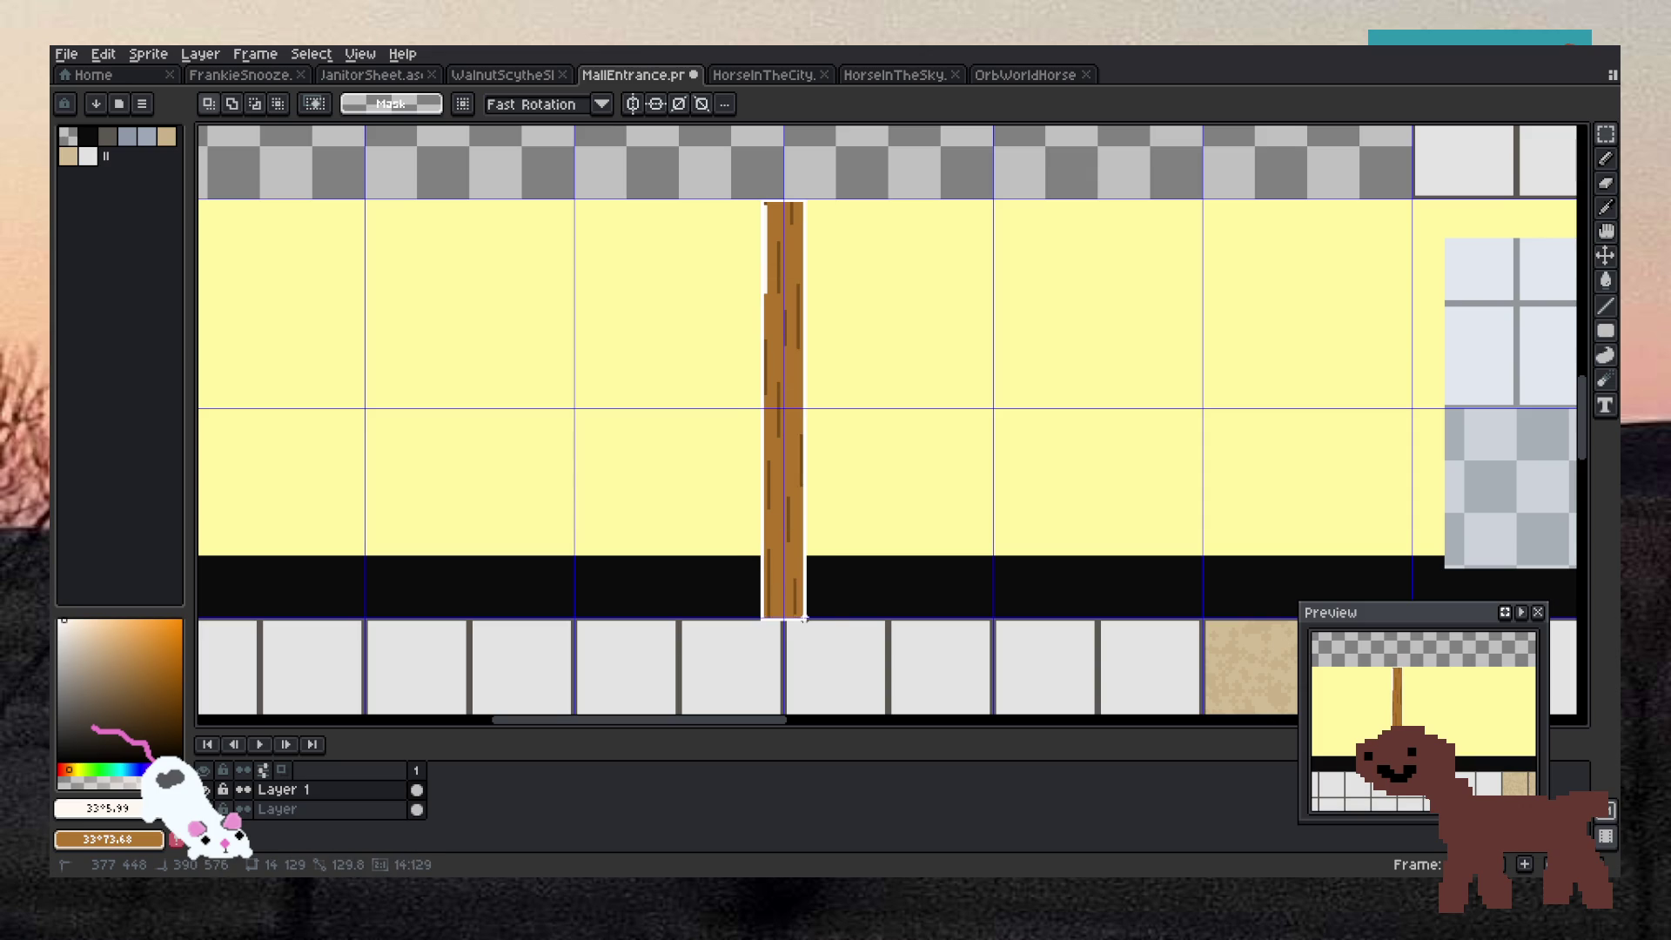
key(ctrl+d)
scroll(983, 473, down, 1)
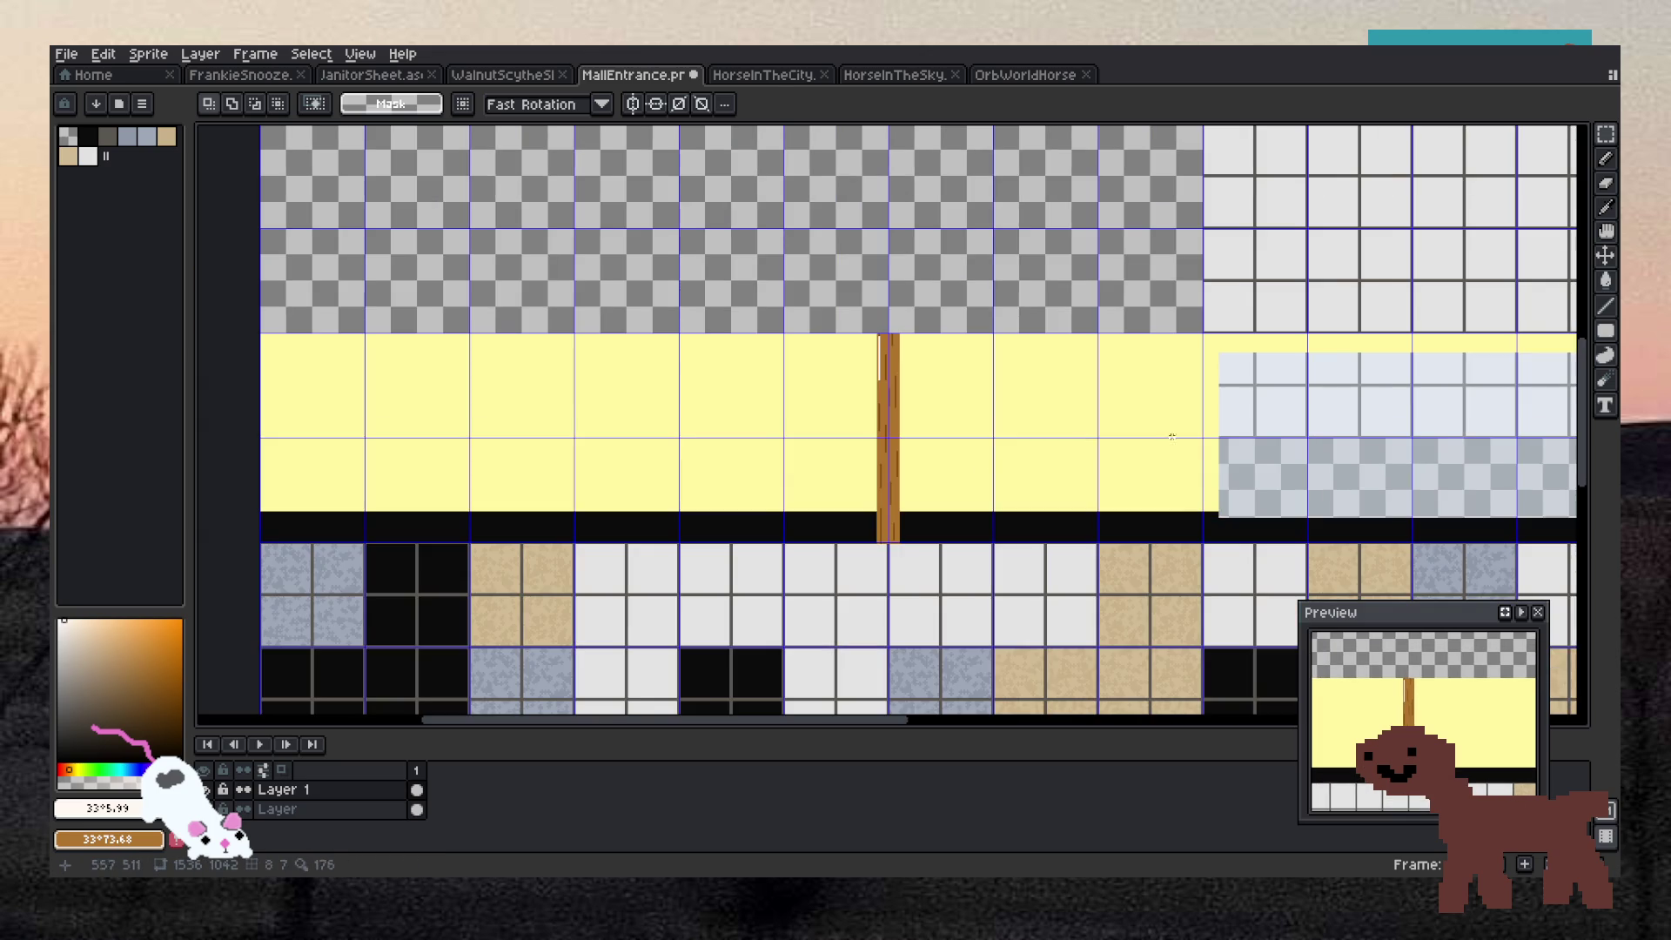
scroll(892, 441, right, 1)
scroll(848, 457, right, 2)
scroll(780, 499, right, 2)
scroll(780, 499, right, 3)
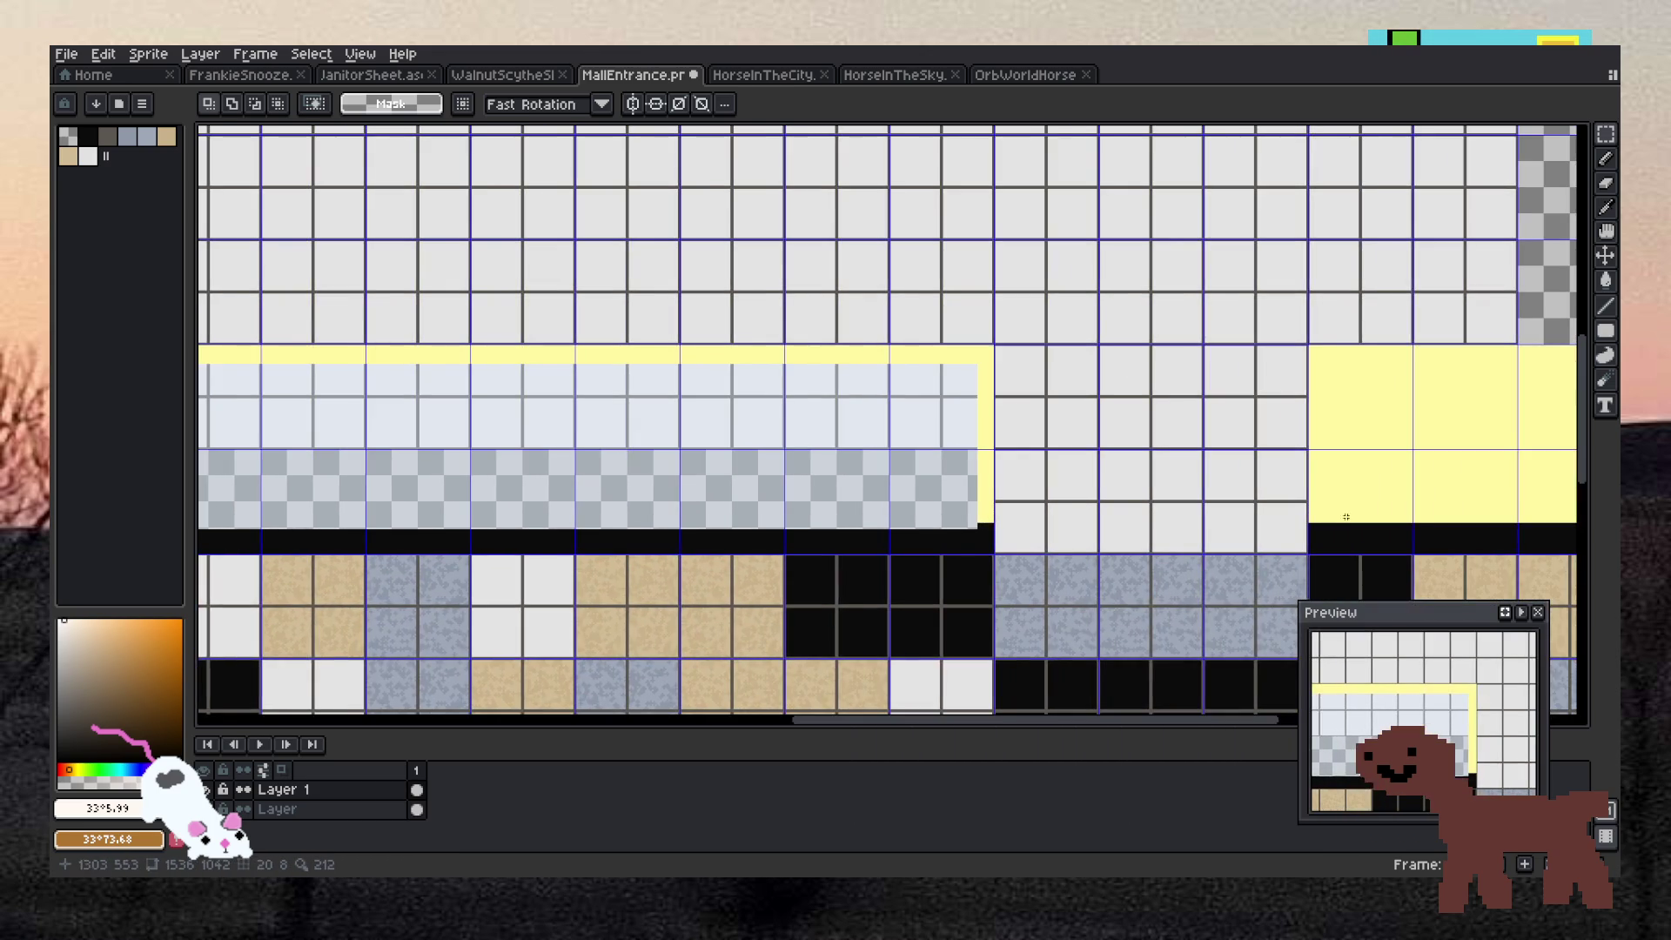
scroll(1082, 511, right, 2)
scroll(706, 499, right, 3)
scroll(706, 499, up, 1)
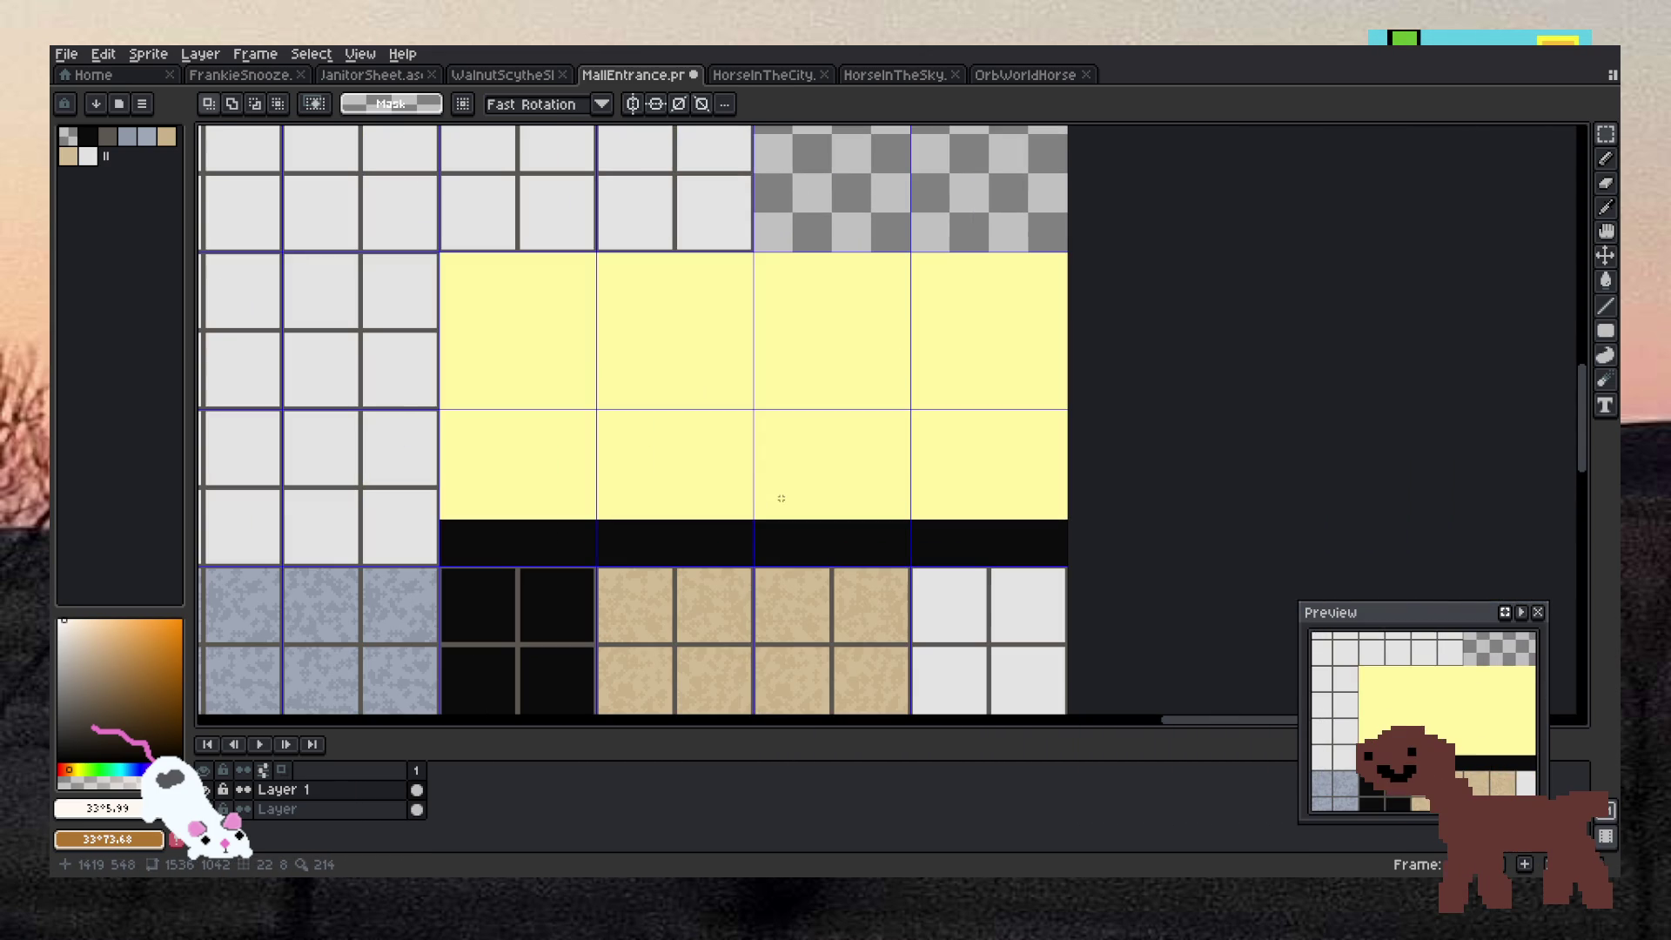
key(ctrl+v)
scroll(871, 469, up, 1)
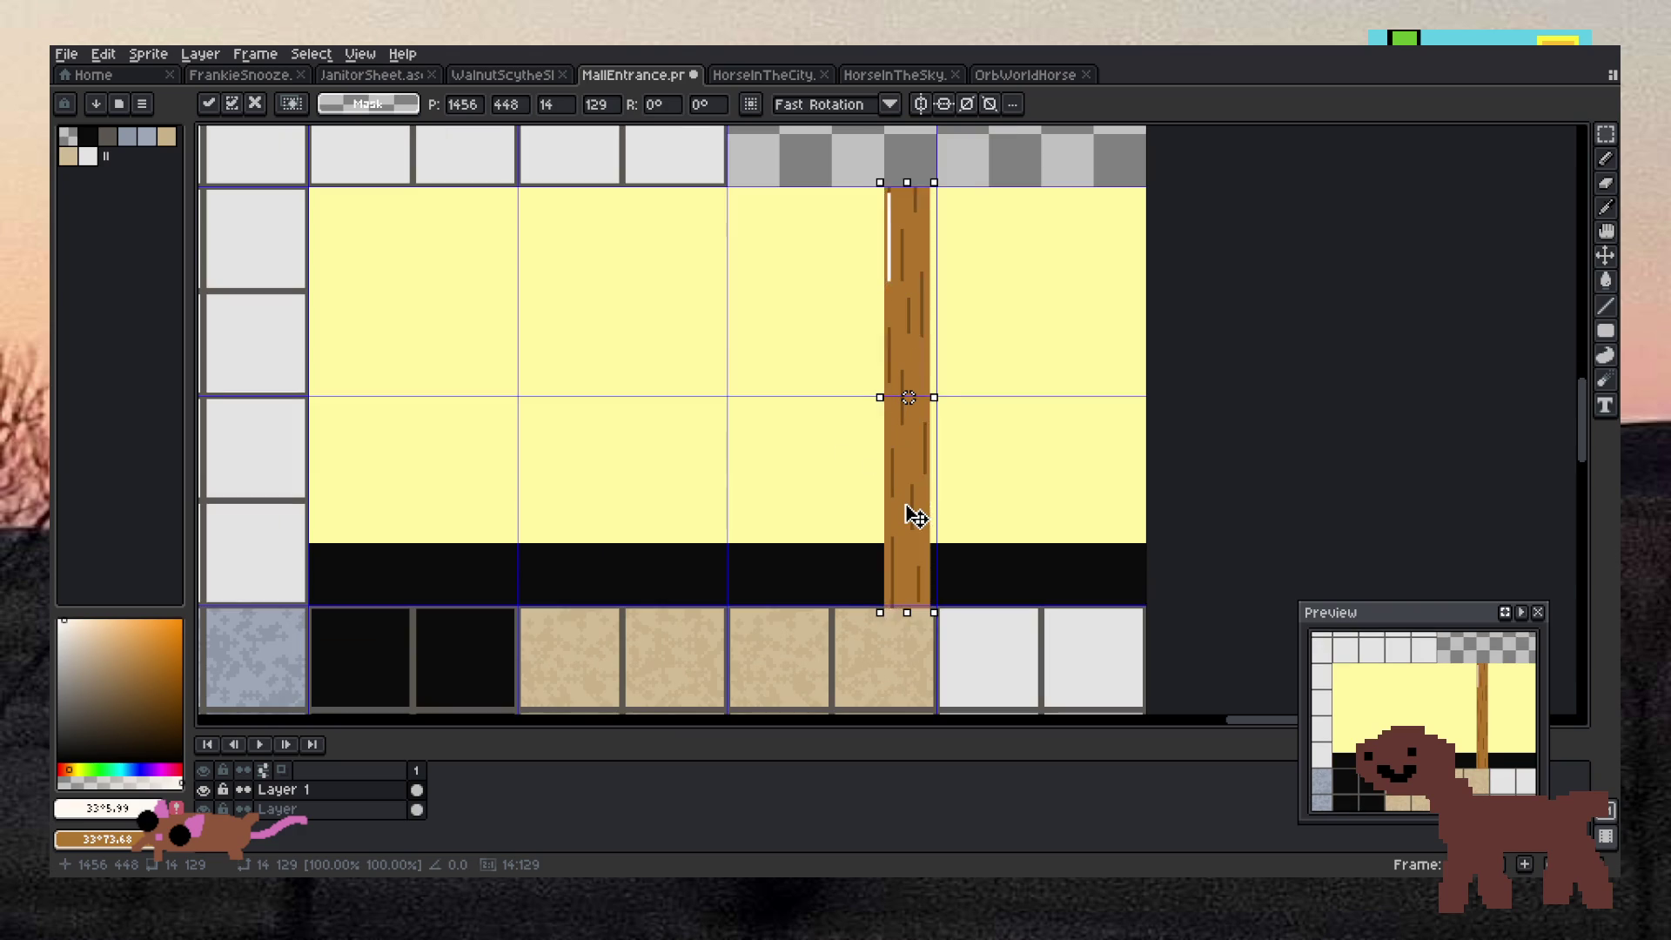
drag(907, 511, 934, 515)
scroll(934, 397, up, 1)
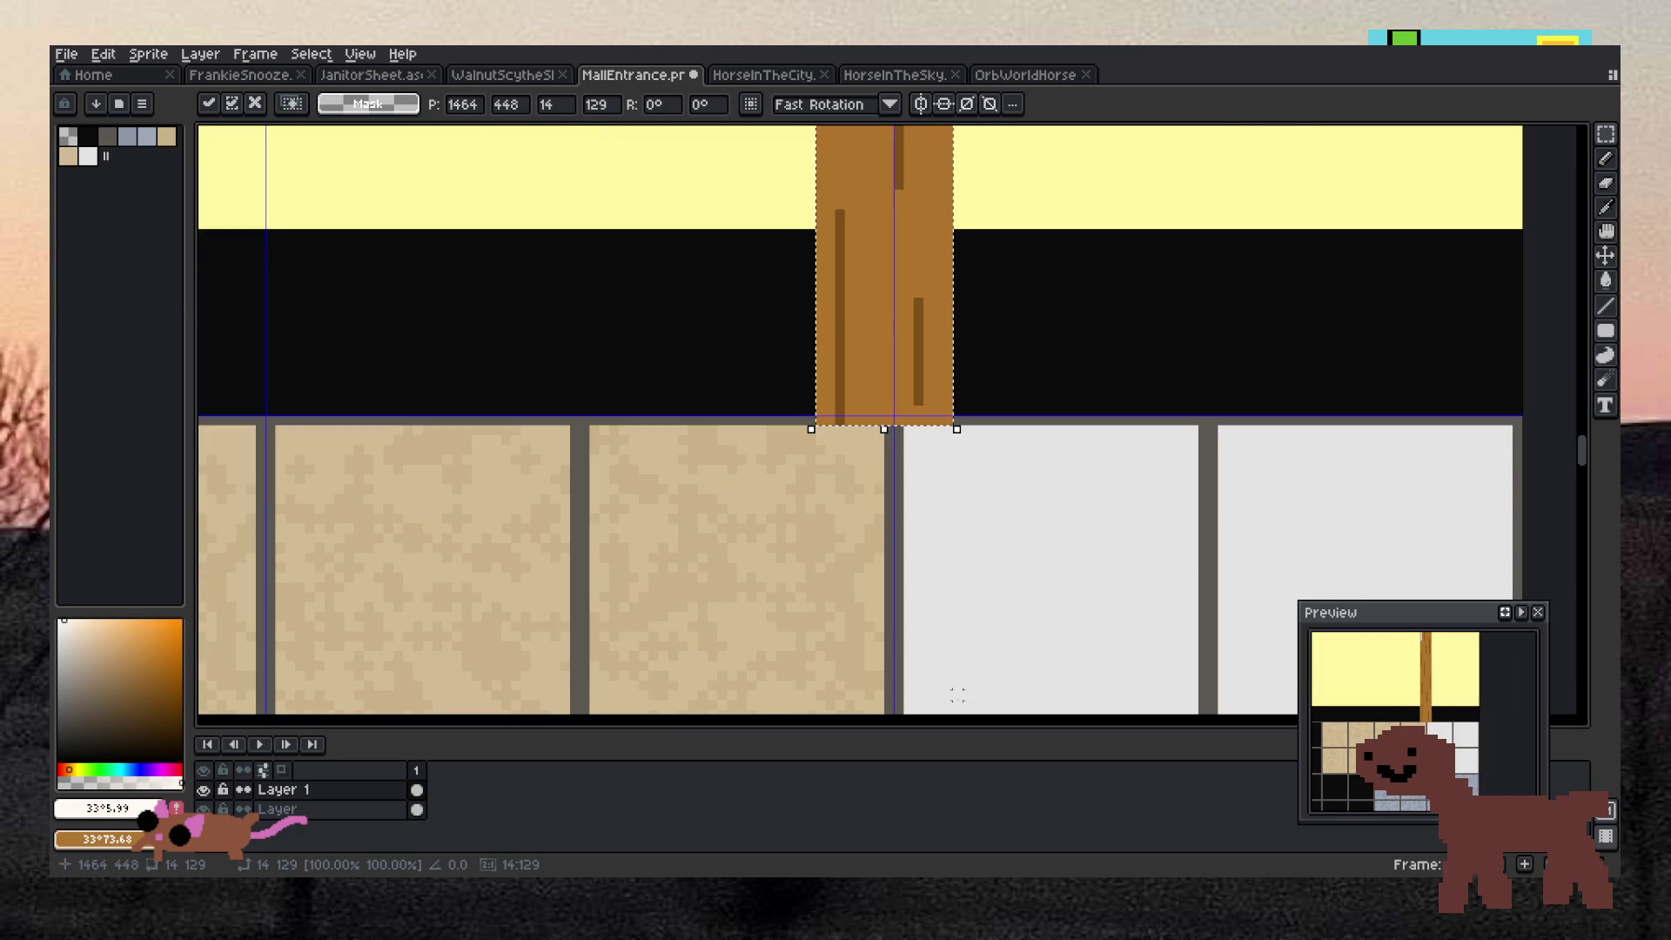
scroll(876, 375, up, 1)
key(Right)
key(Up)
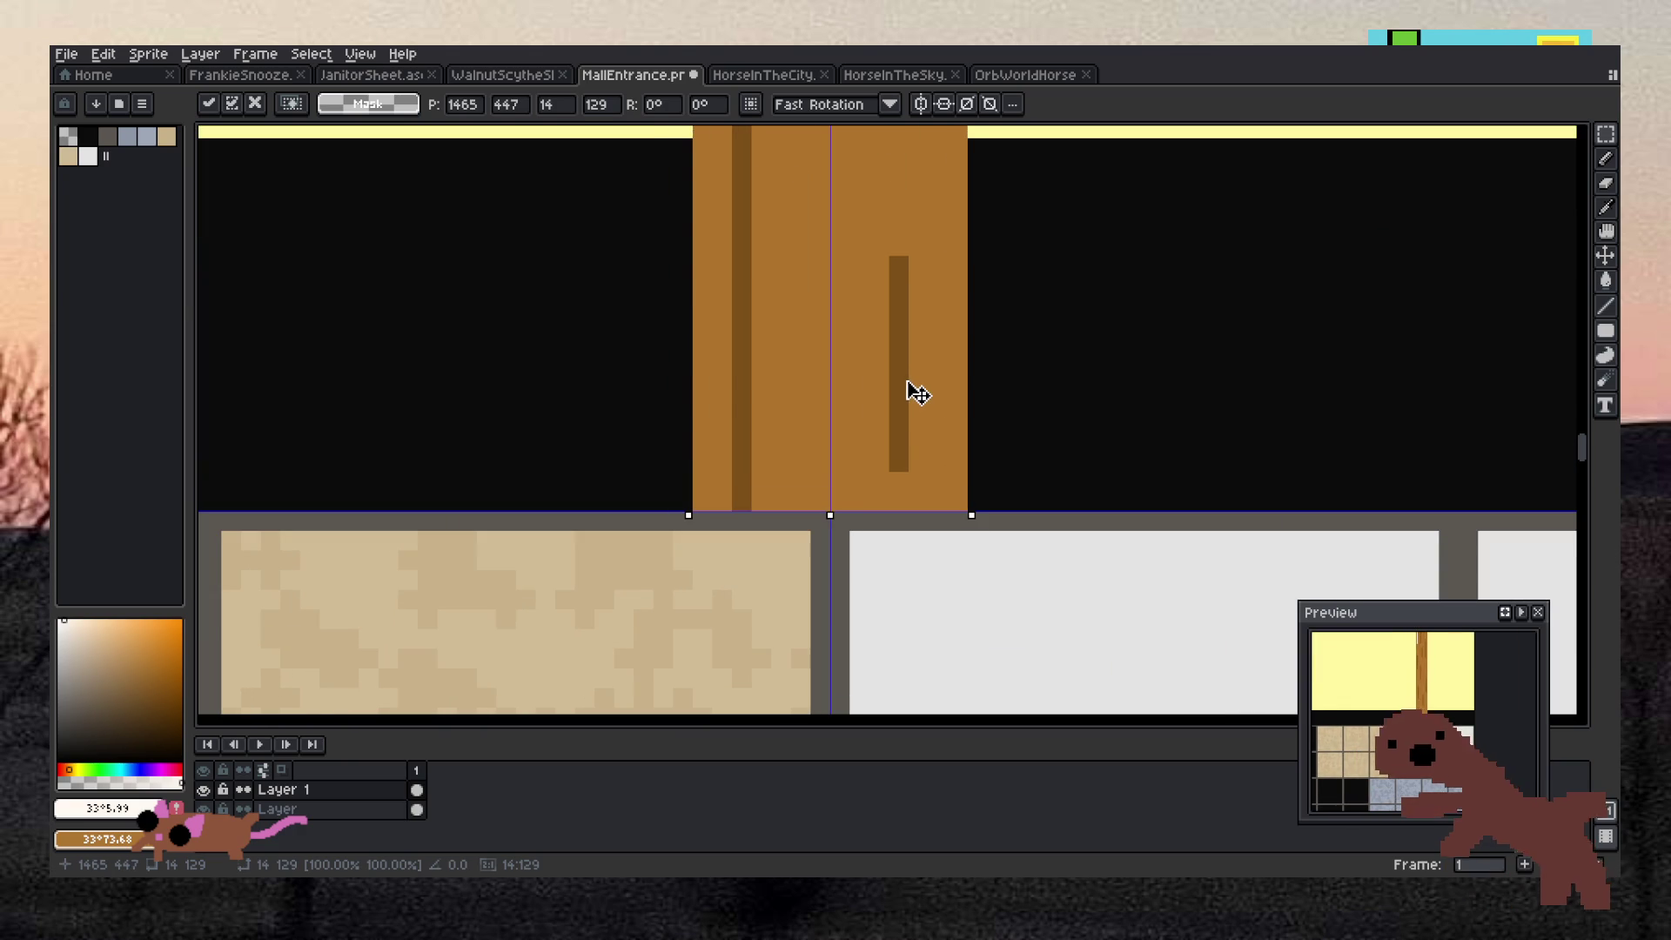
key(Return)
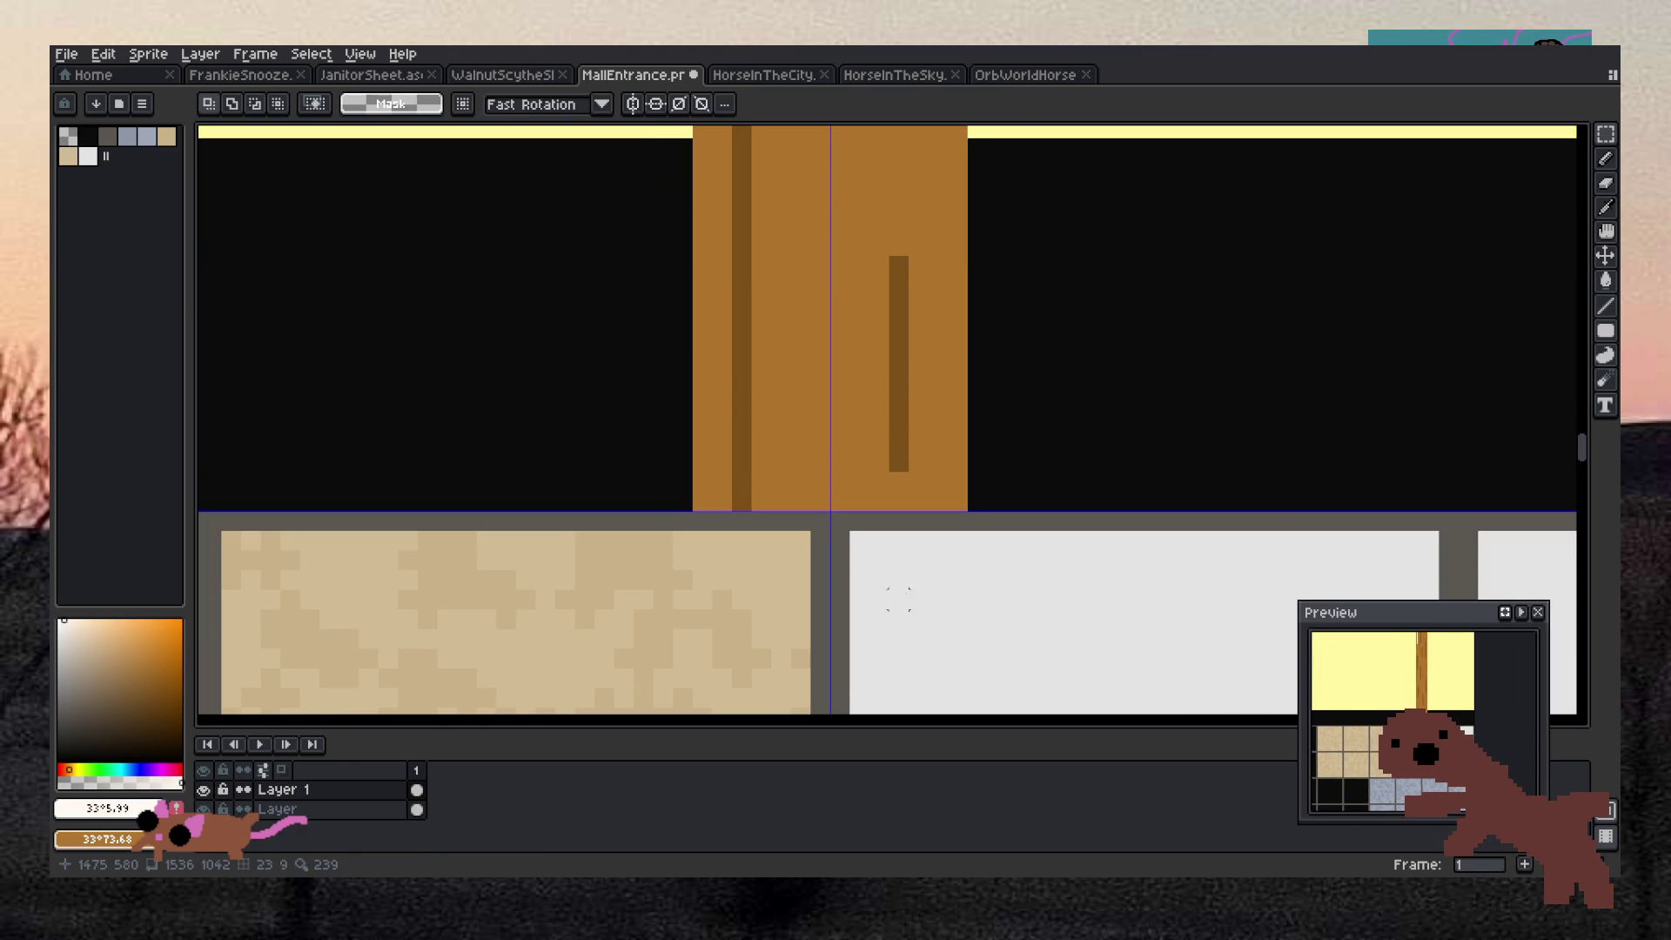
scroll(886, 513, down, 3)
drag(653, 497, 962, 556)
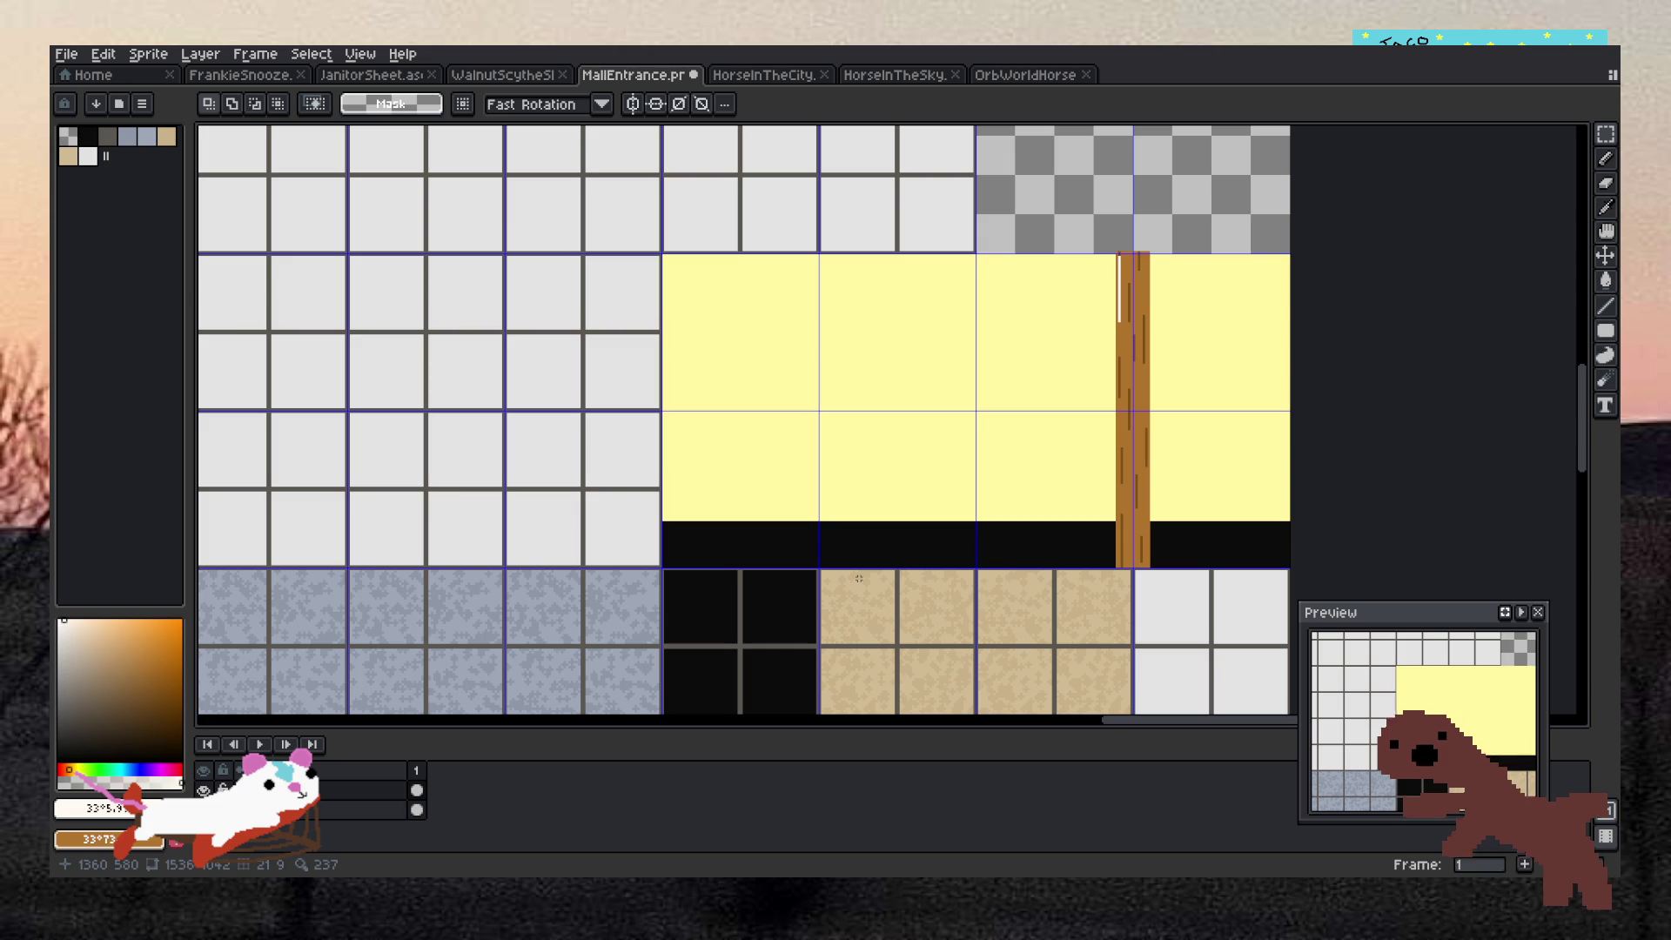
scroll(822, 551, down, 3)
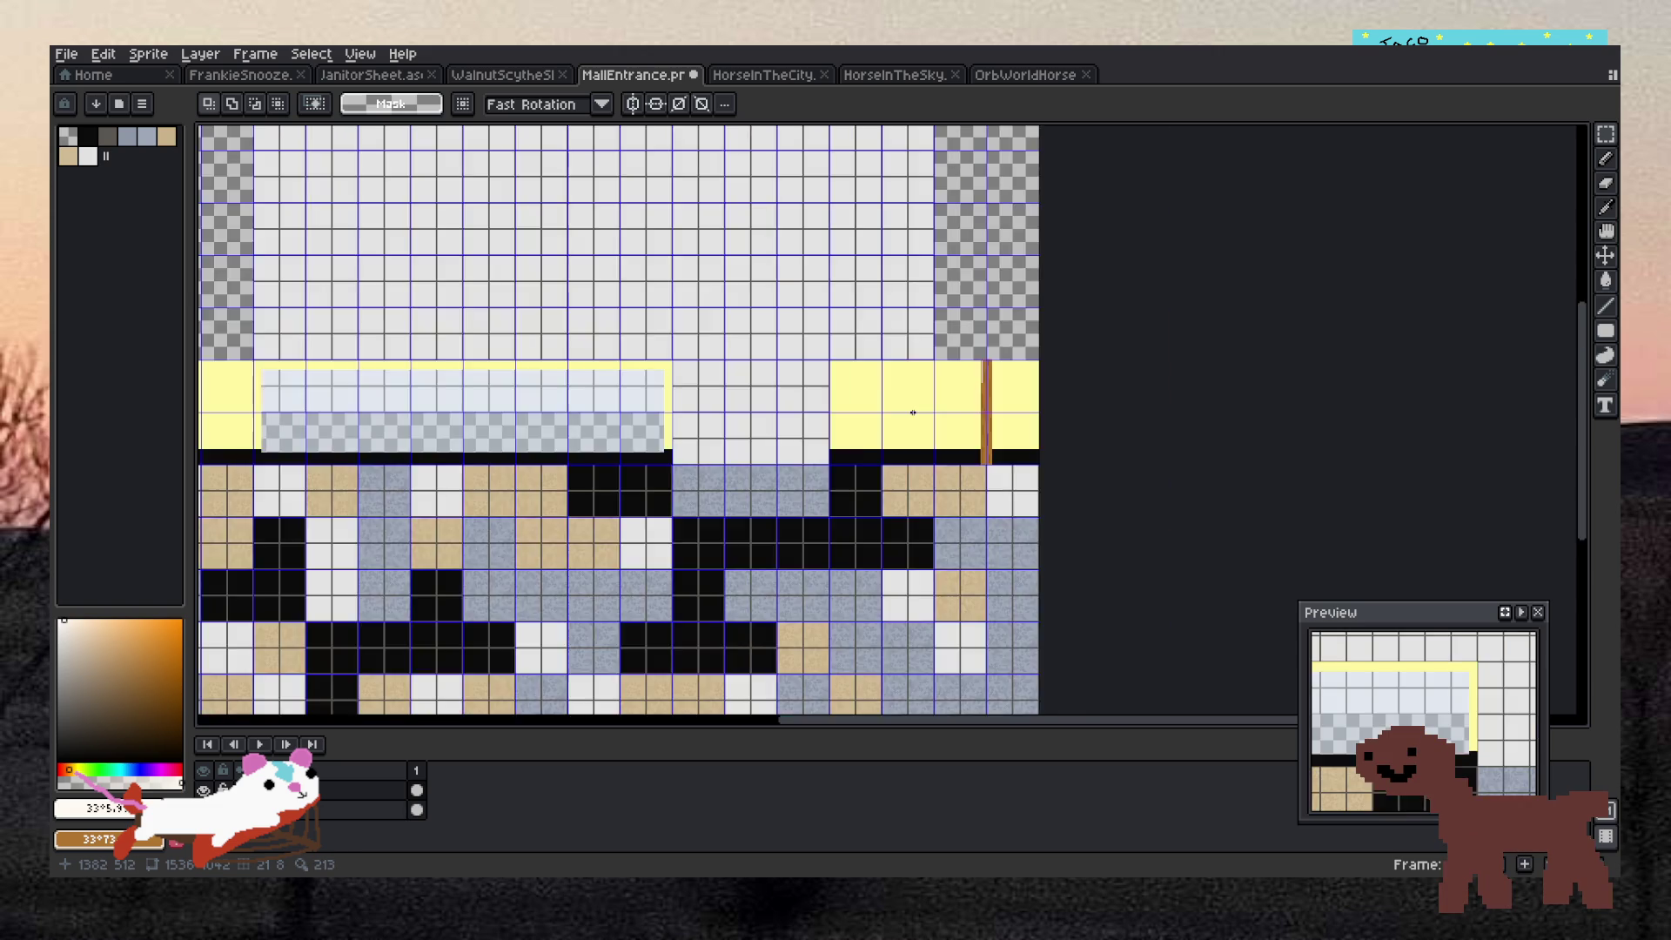
scroll(686, 444, down, 3)
scroll(686, 443, up, 2)
scroll(902, 424, up, 2)
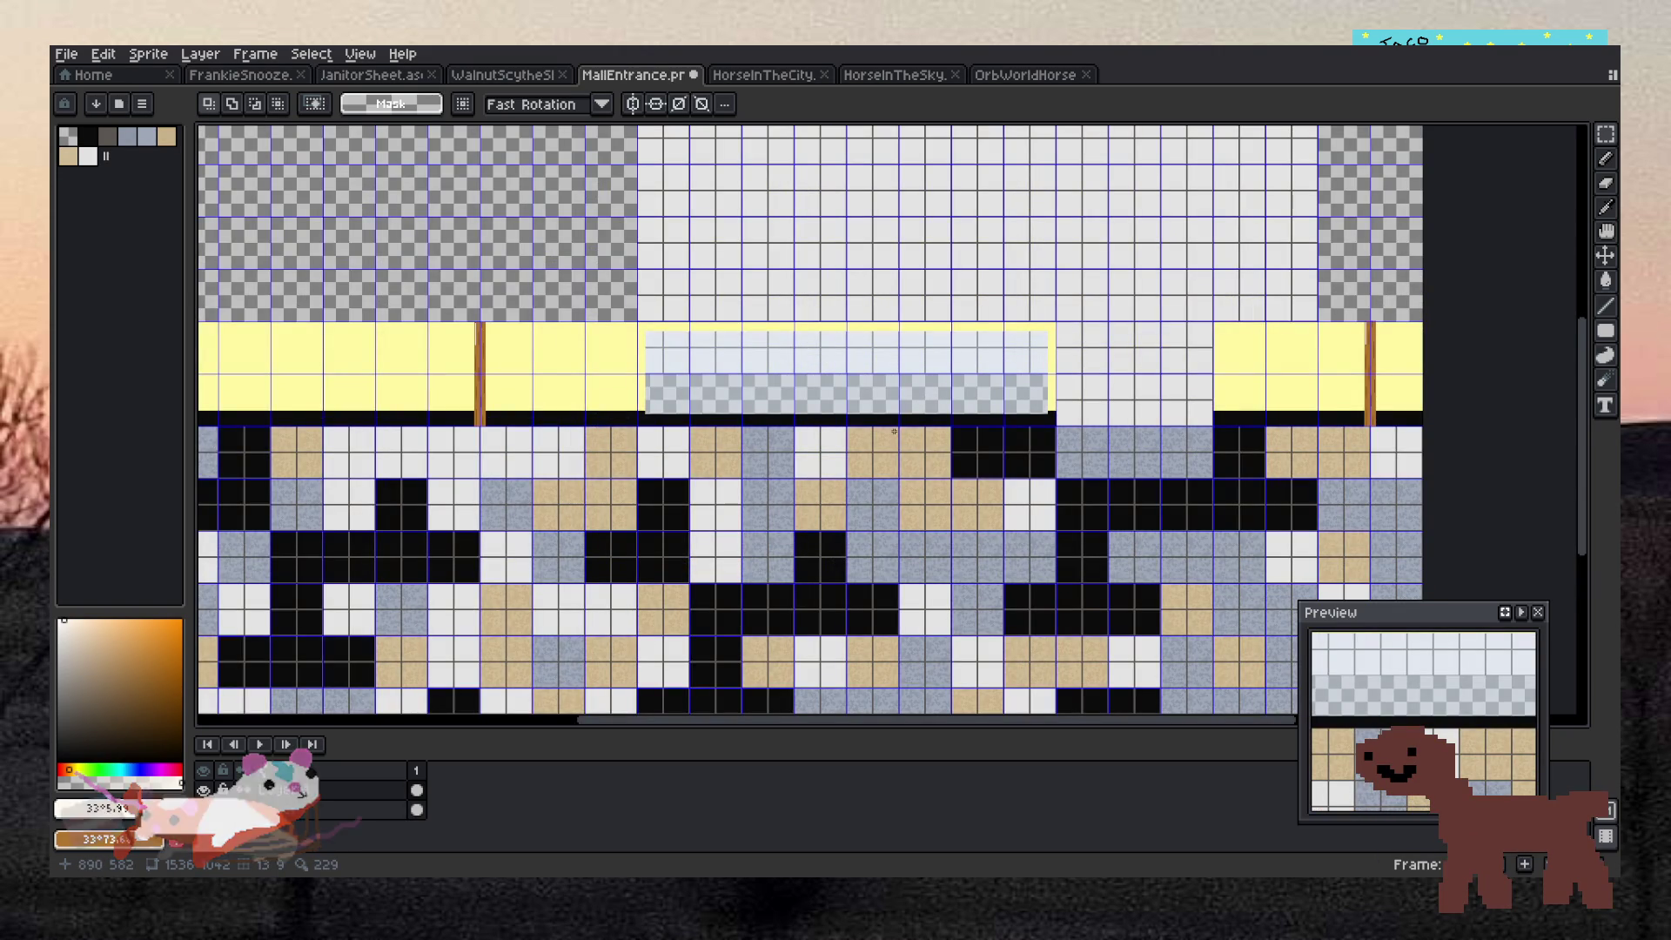
scroll(893, 431, down, 2)
scroll(604, 412, up, 2)
scroll(522, 408, up, 2)
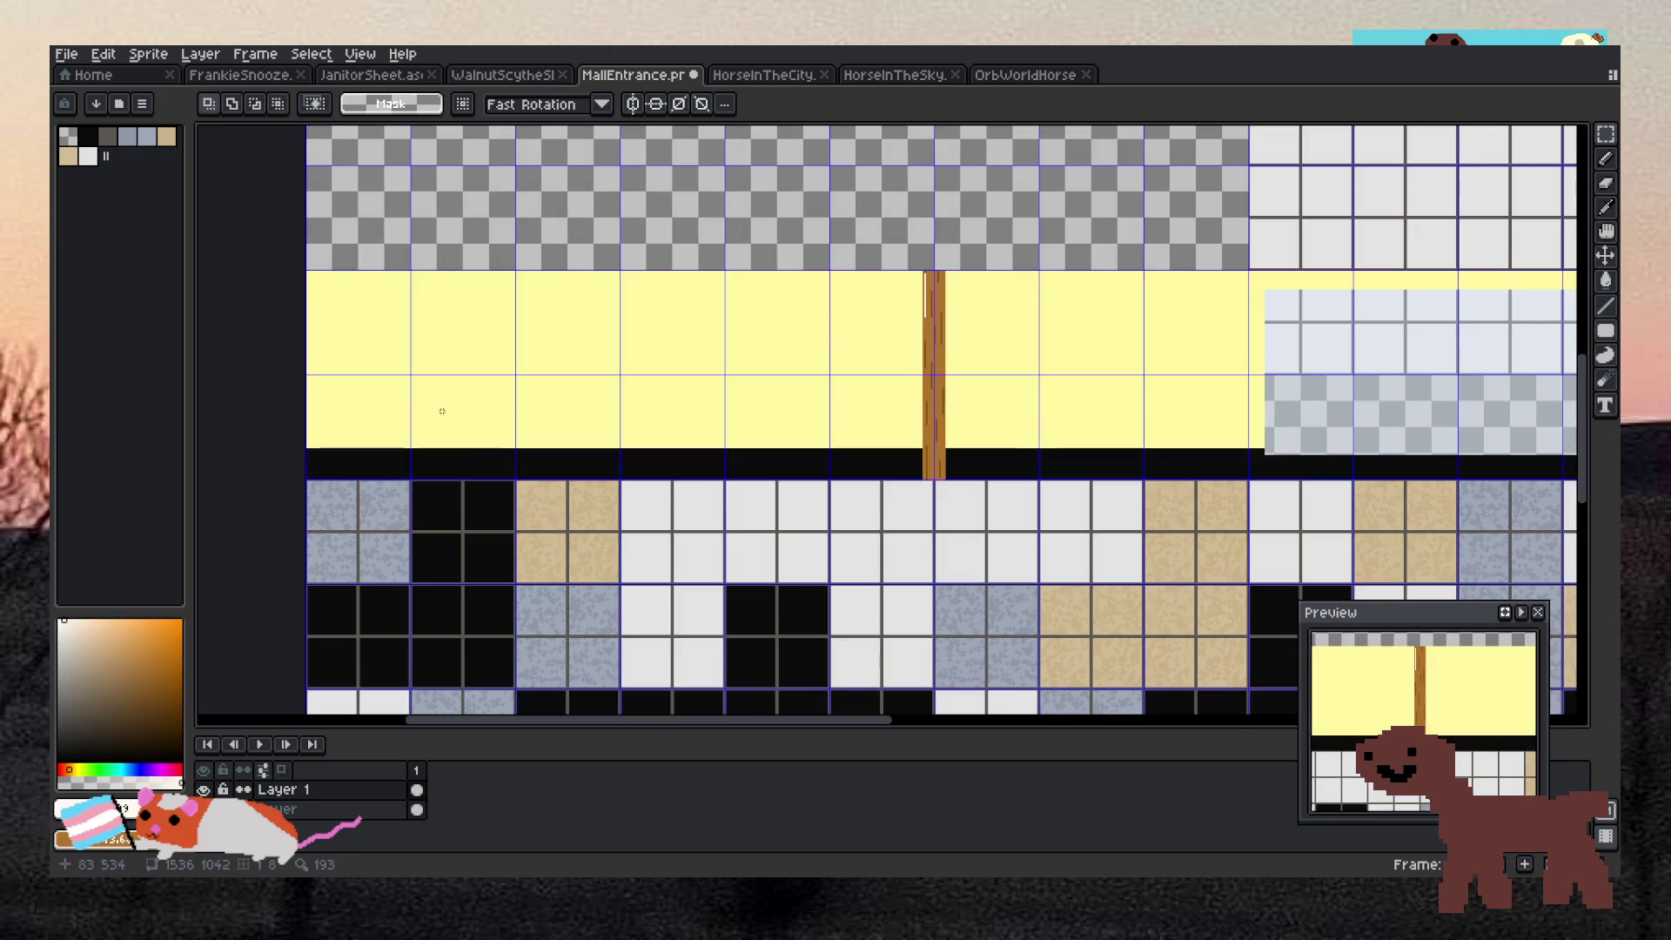
scroll(444, 404, up, 2)
Step: Sample the awning's pale yellow, choose a more saturated yellow and bucket-fill the awning's left section
key(i)
click(474, 384)
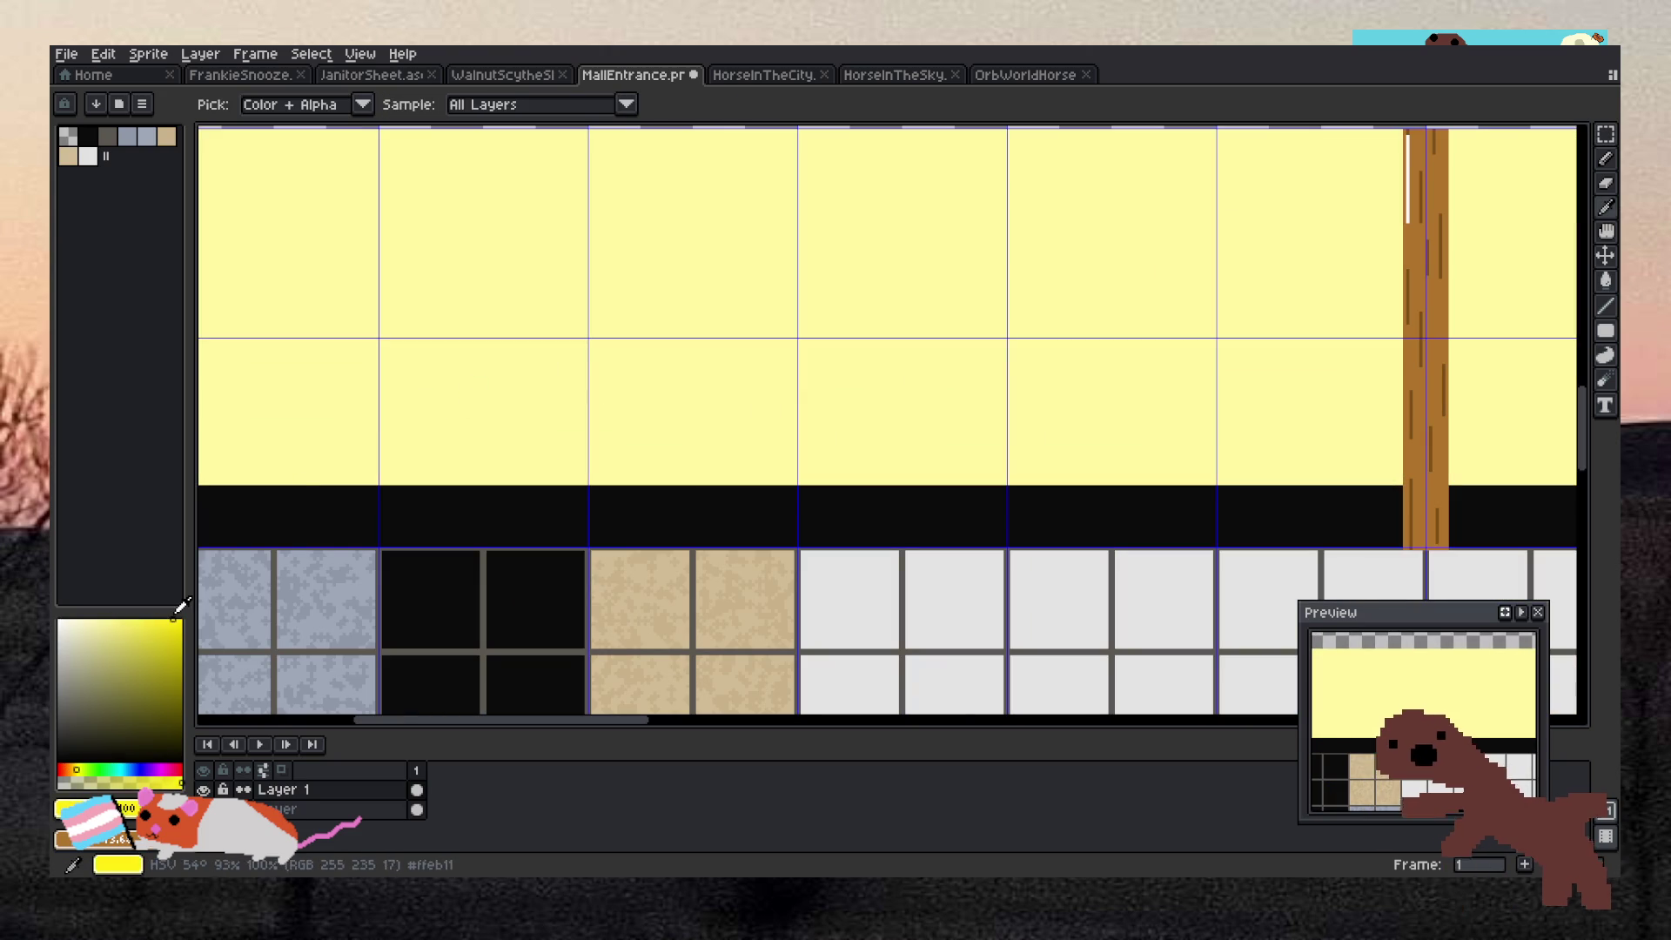
key(g)
scroll(617, 255, down, 2)
scroll(612, 251, down, 2)
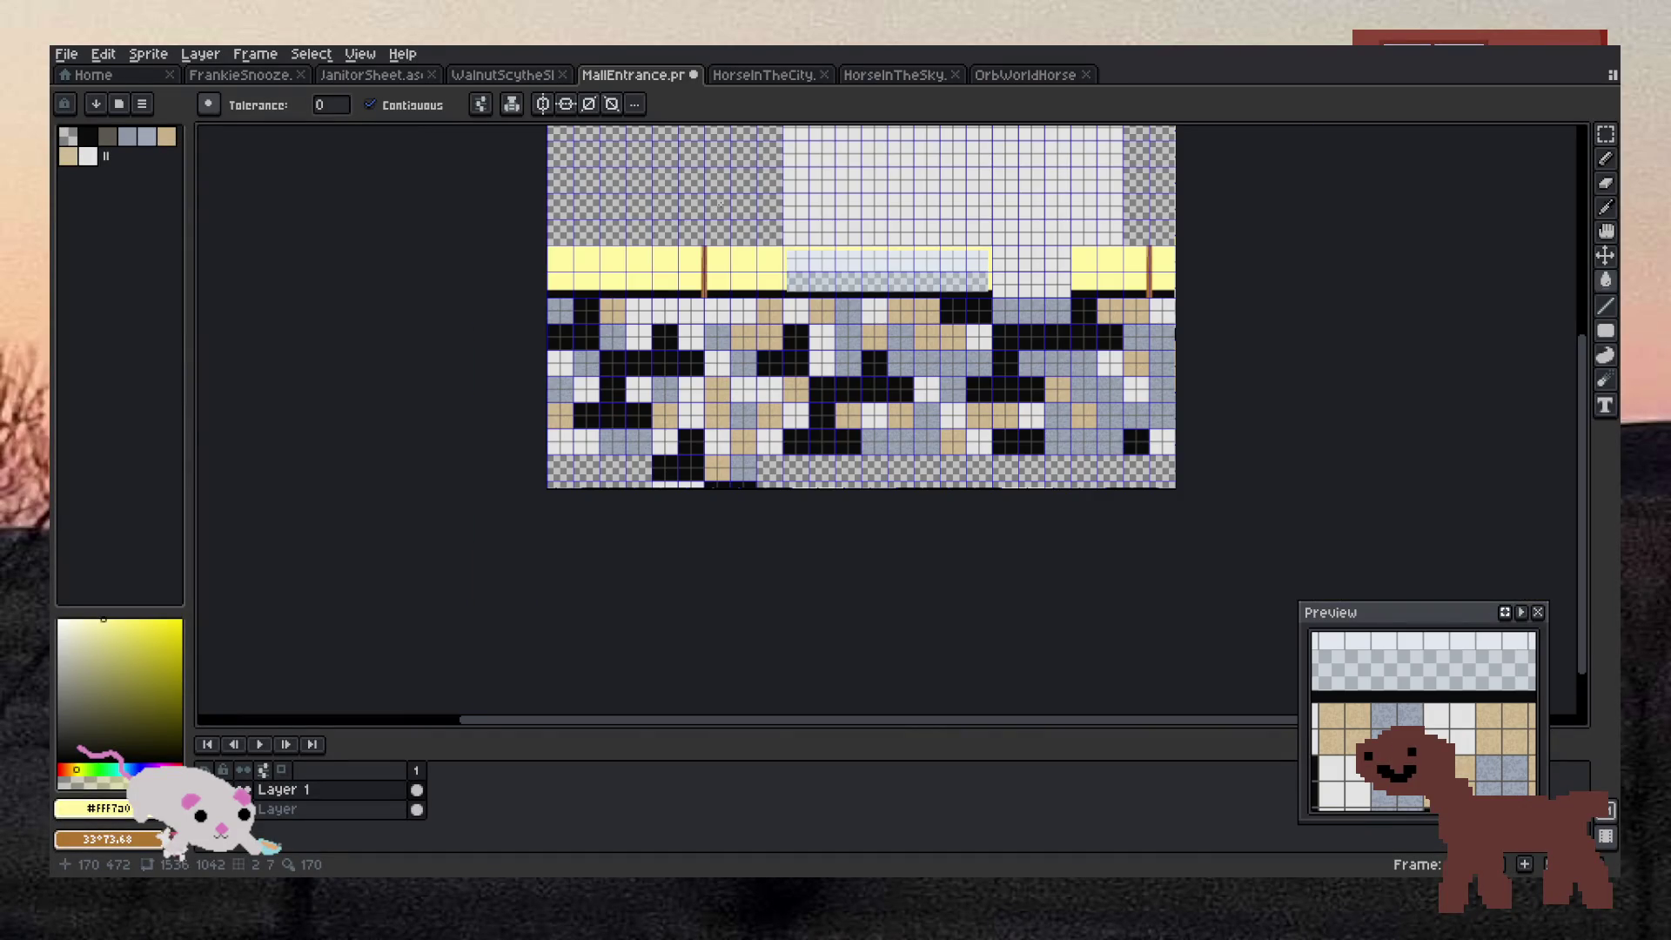
scroll(719, 202, down, 2)
scroll(664, 213, up, 1)
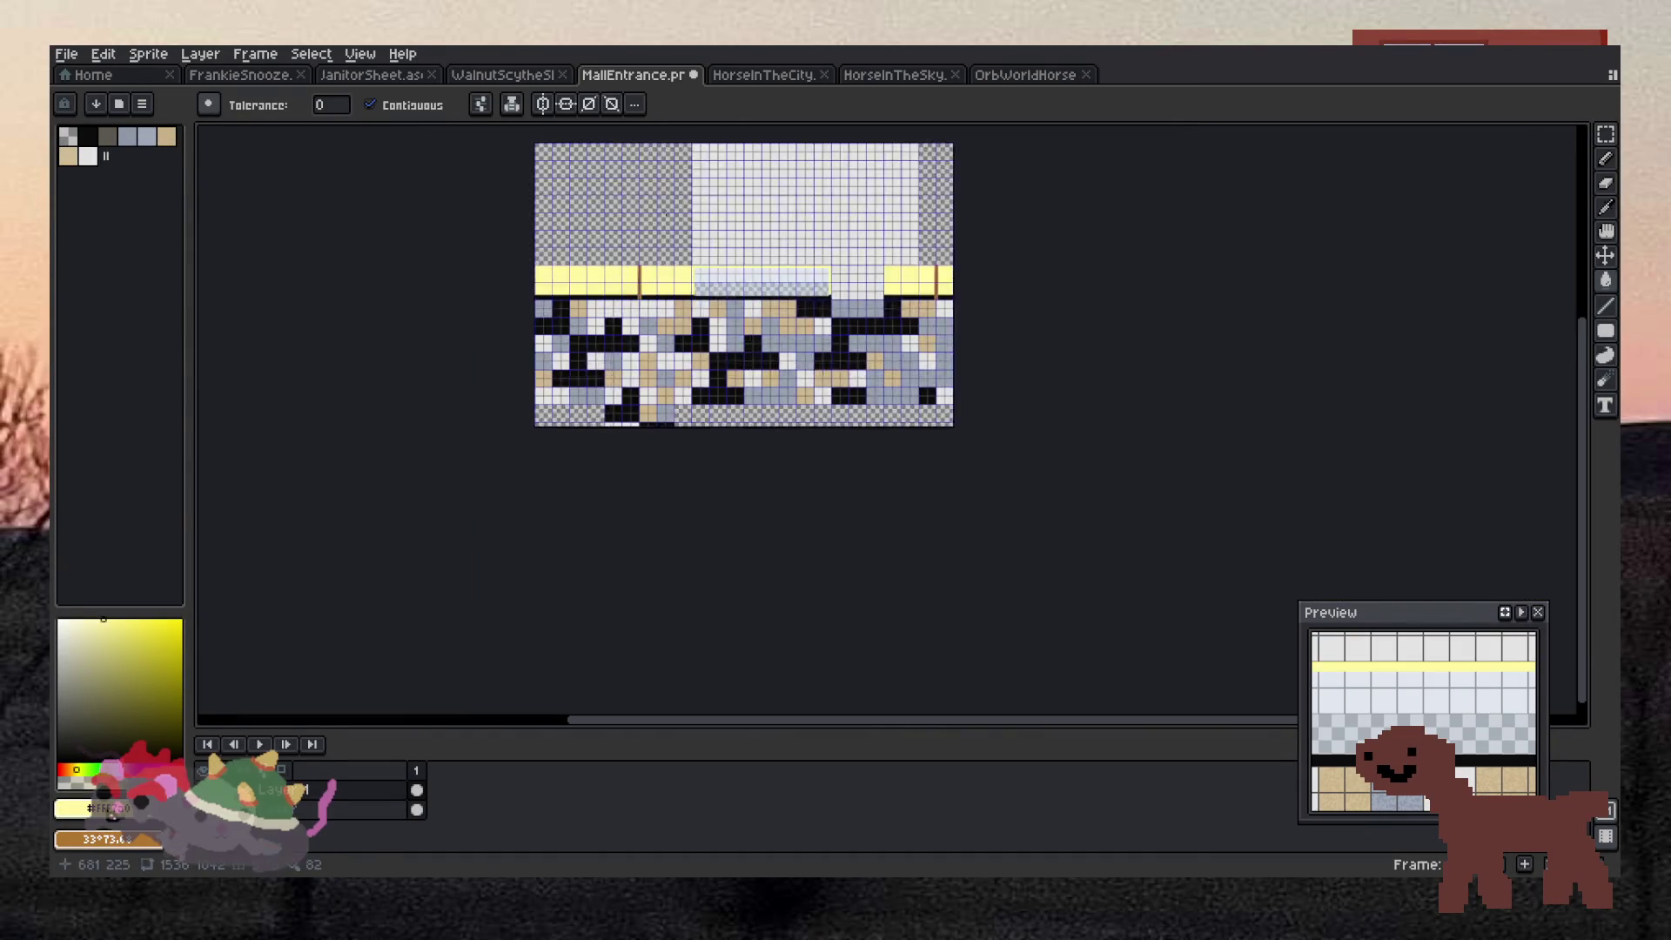
scroll(666, 212, up, 3)
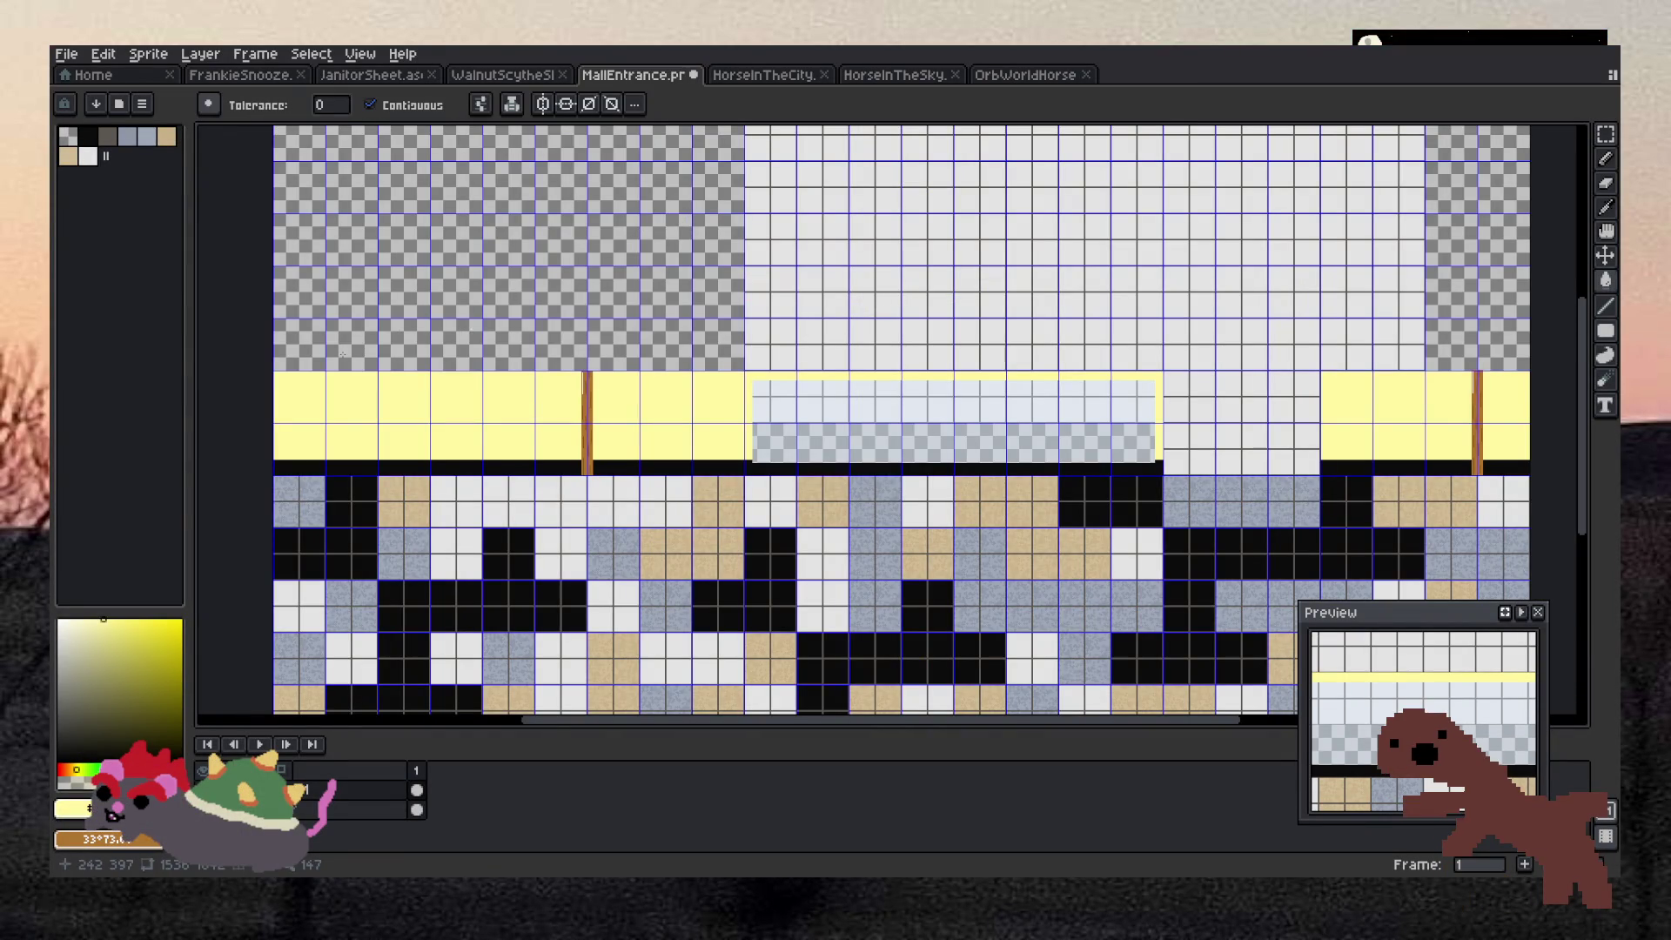
scroll(470, 333, down, 2)
scroll(295, 356, up, 1)
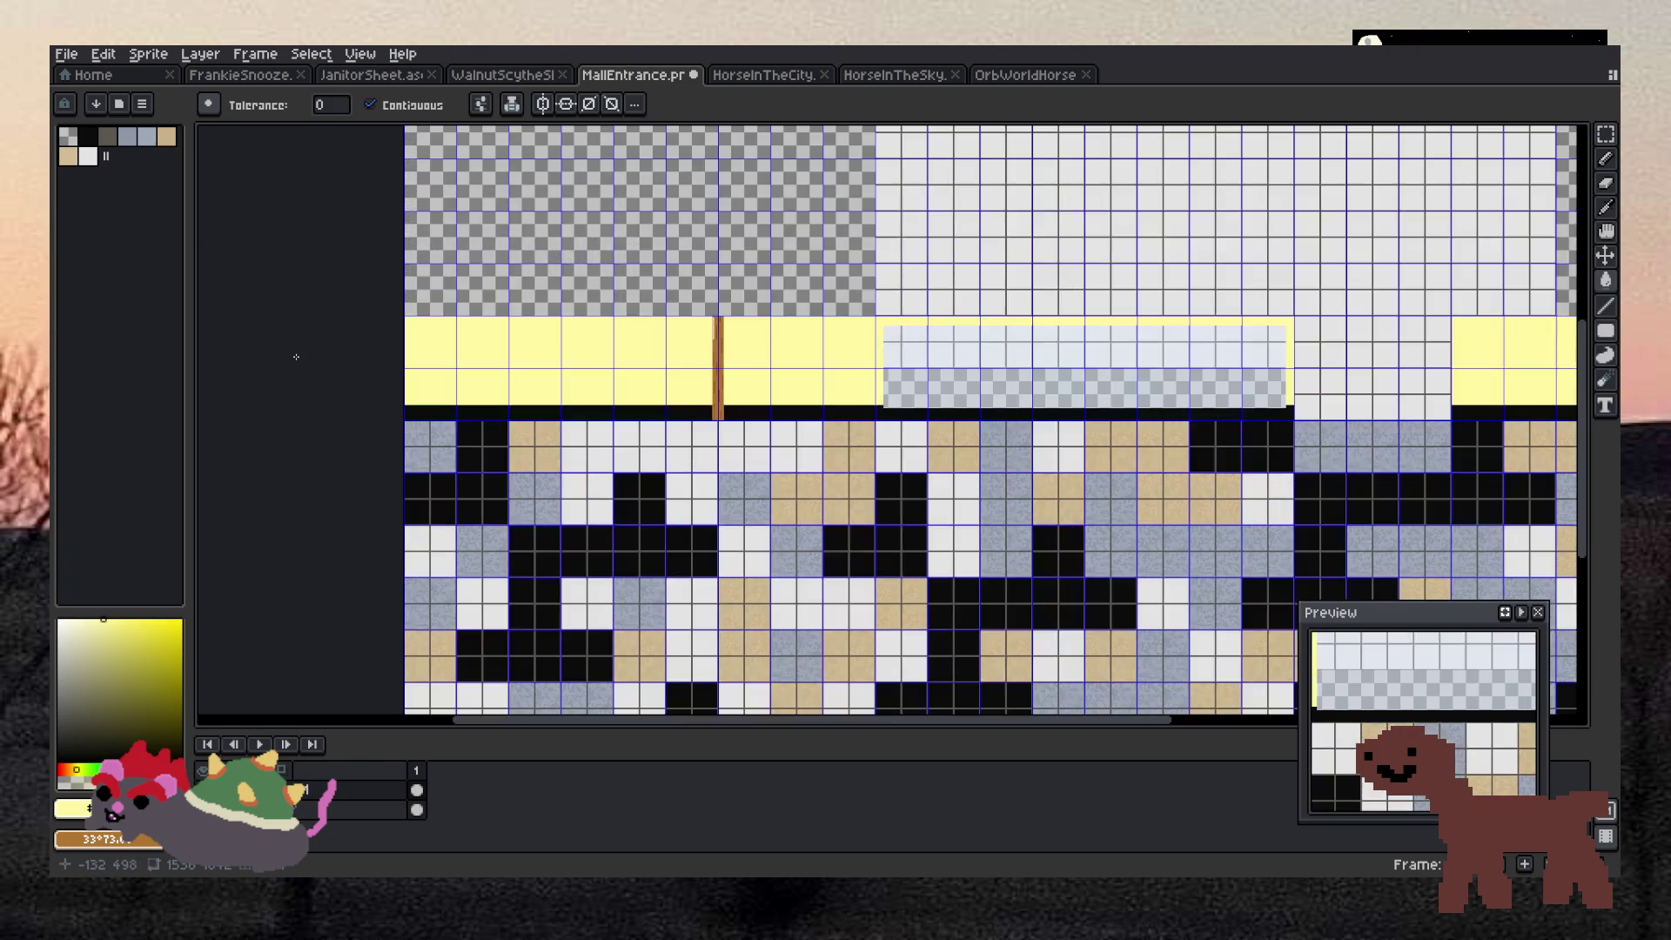
scroll(295, 356, up, 2)
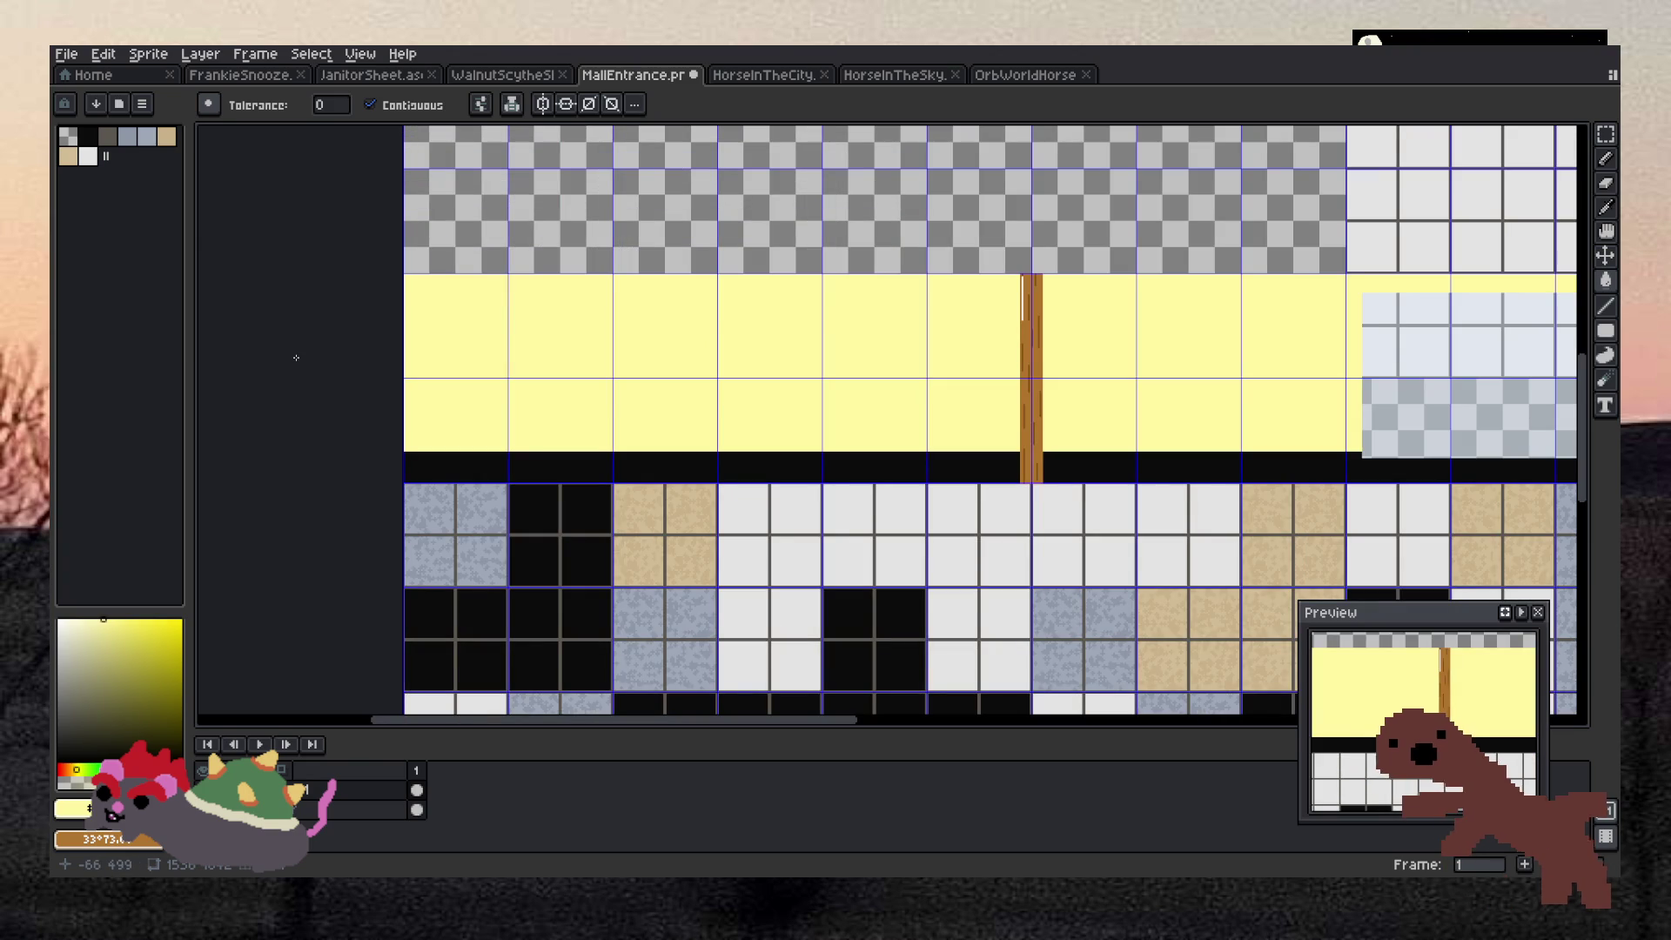
click(203, 790)
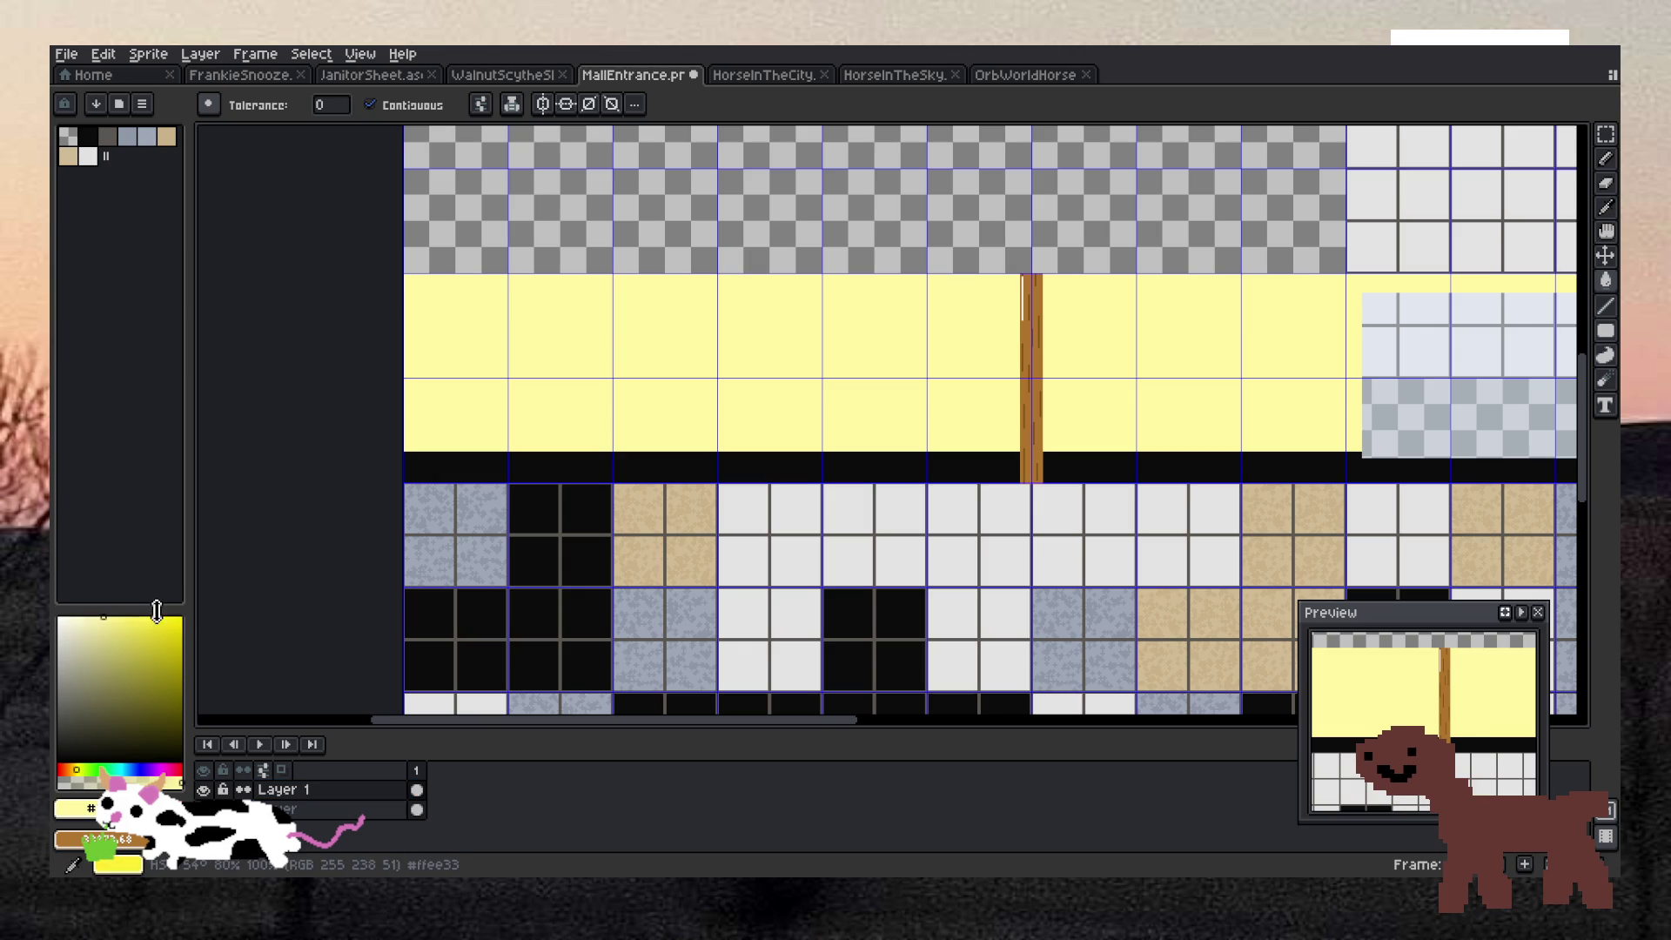
click(159, 645)
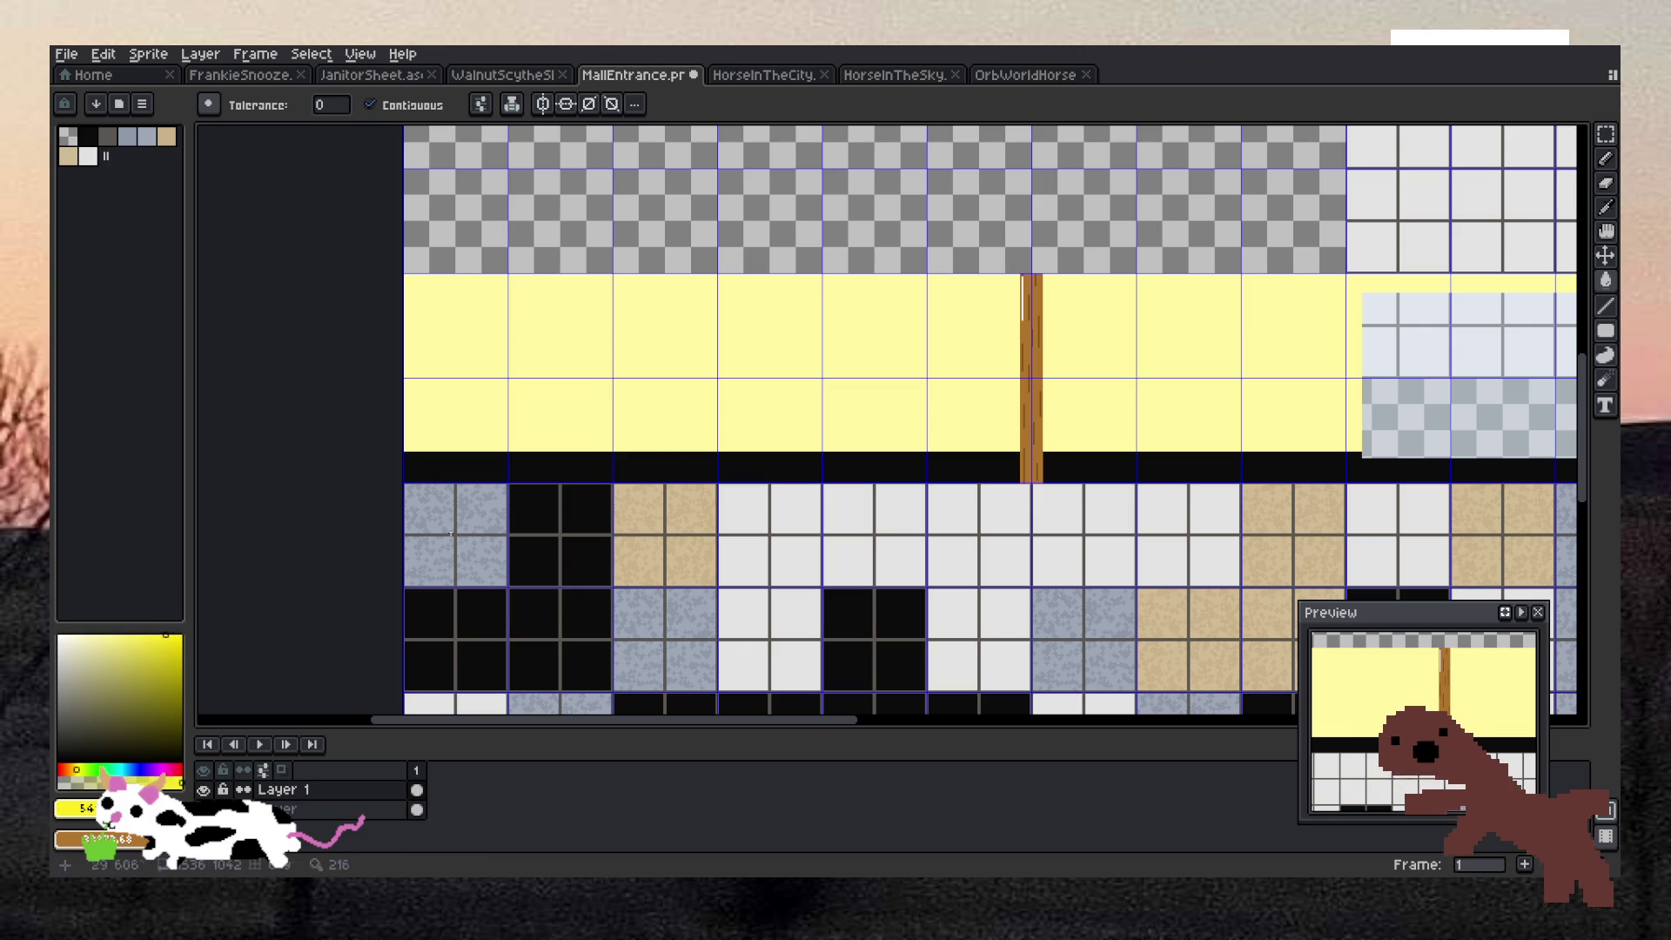
click(624, 393)
scroll(624, 393, down, 1)
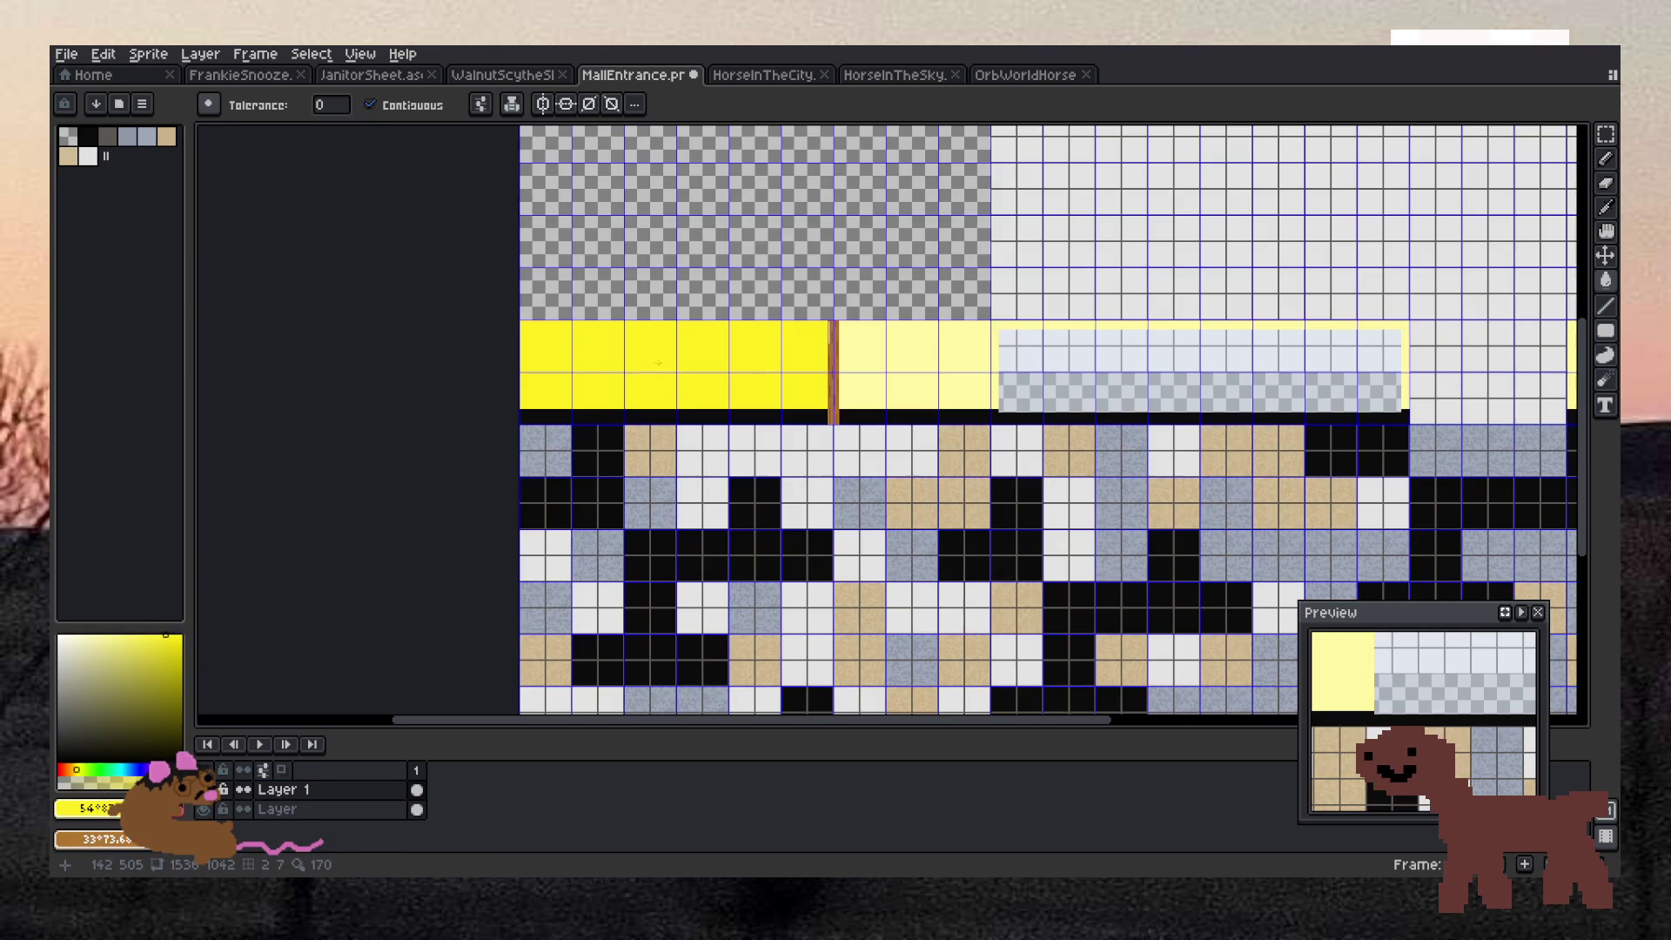
scroll(926, 337, down, 1)
scroll(844, 297, up, 2)
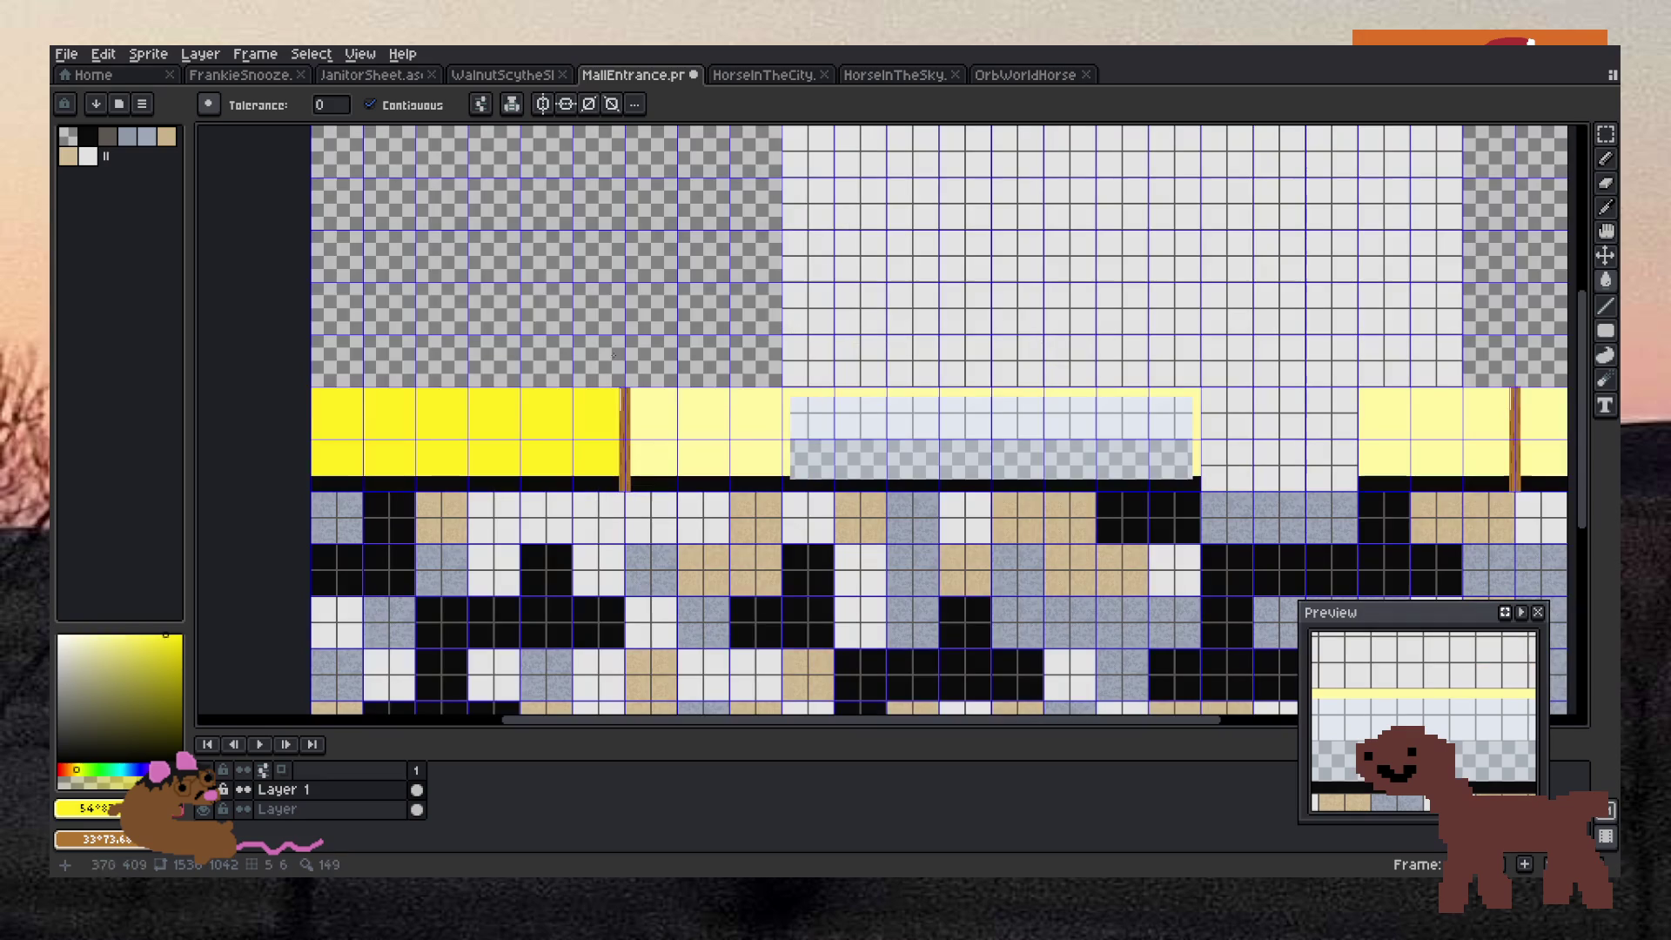
scroll(1158, 583, up, 2)
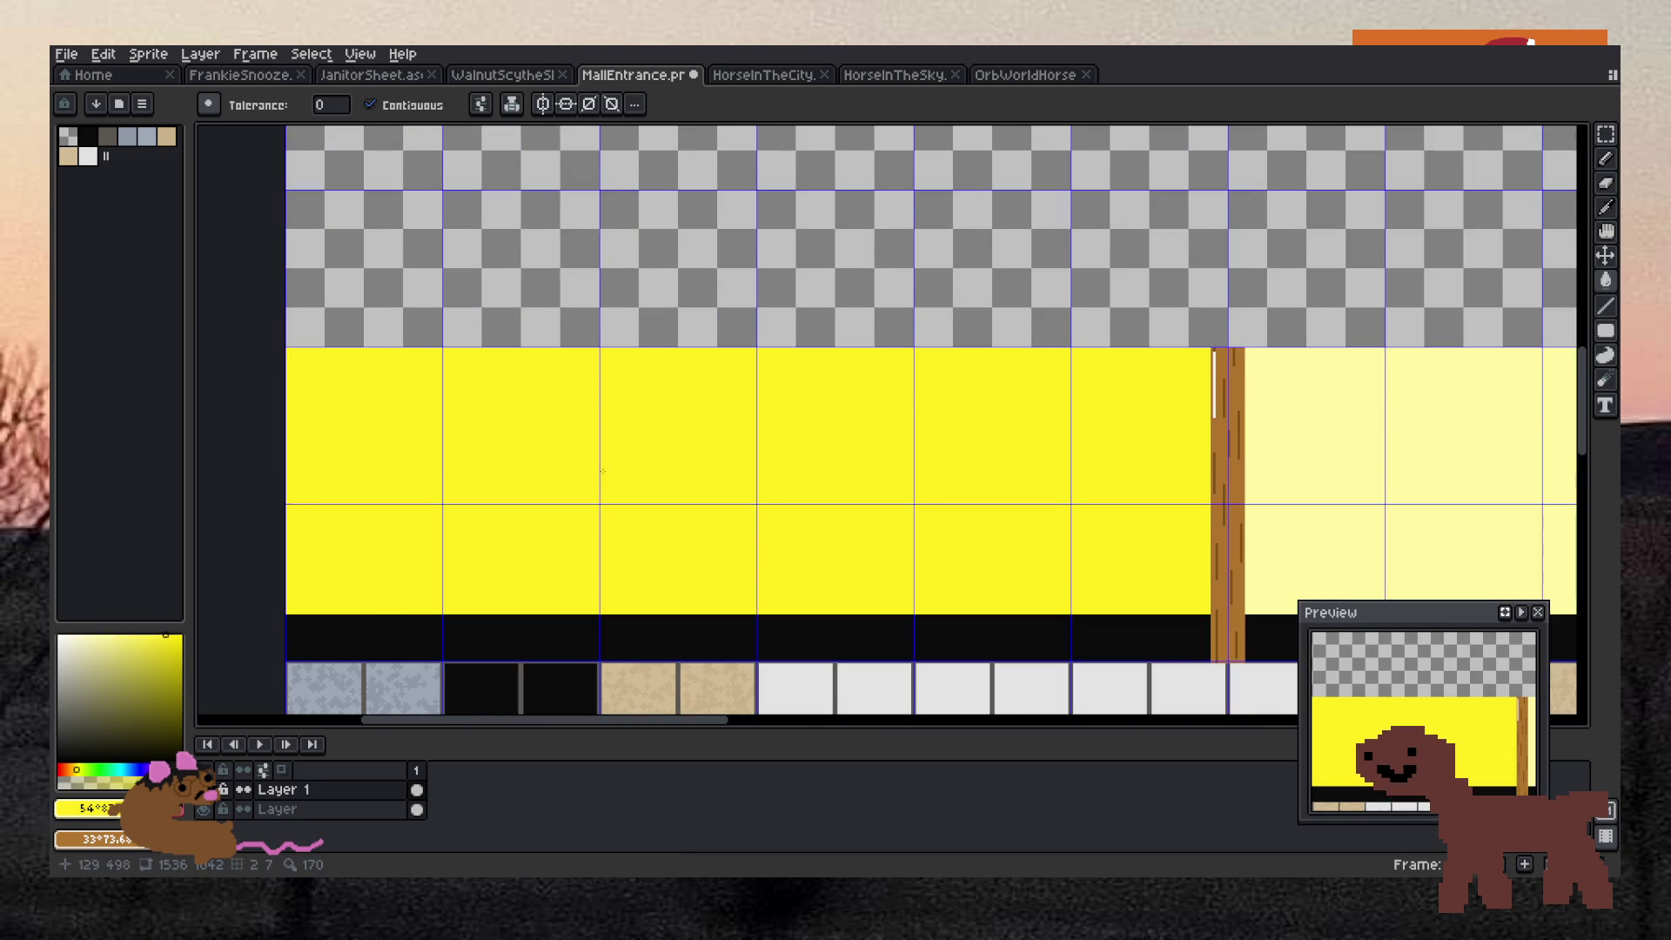
scroll(1156, 584, down, 1)
scroll(1540, 540, up, 1)
Step: Sample the pale awning yellow with the Paint Bucket ready, panning across the window and floor
key(i)
click(999, 444)
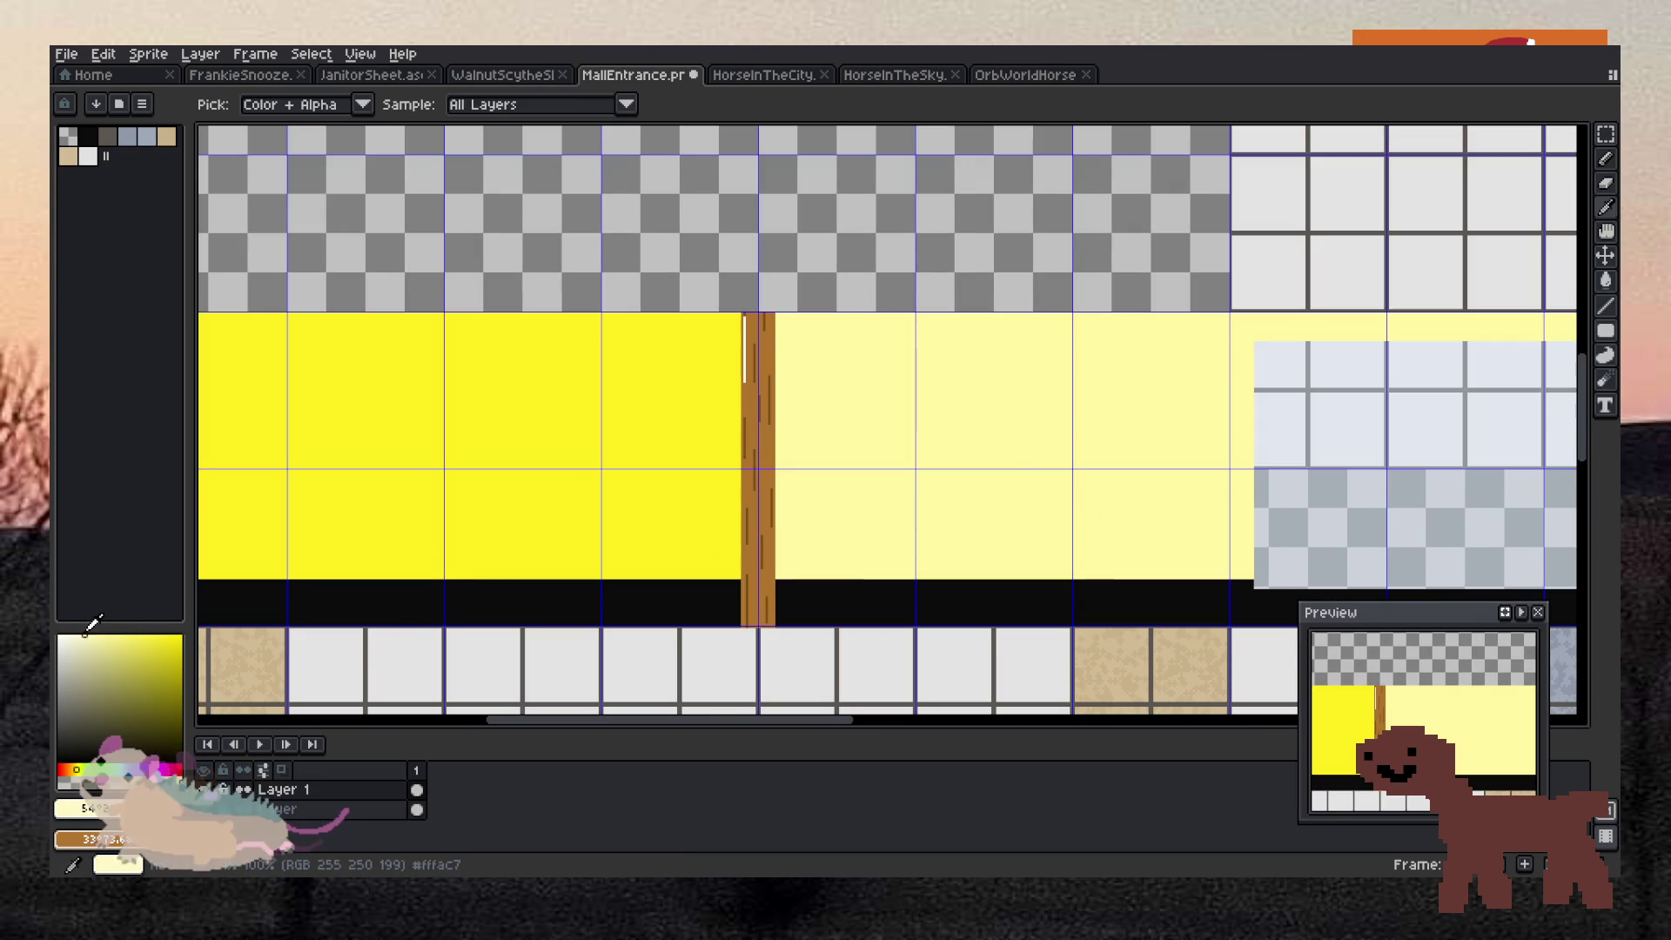
key(g)
scroll(1034, 450, down, 2)
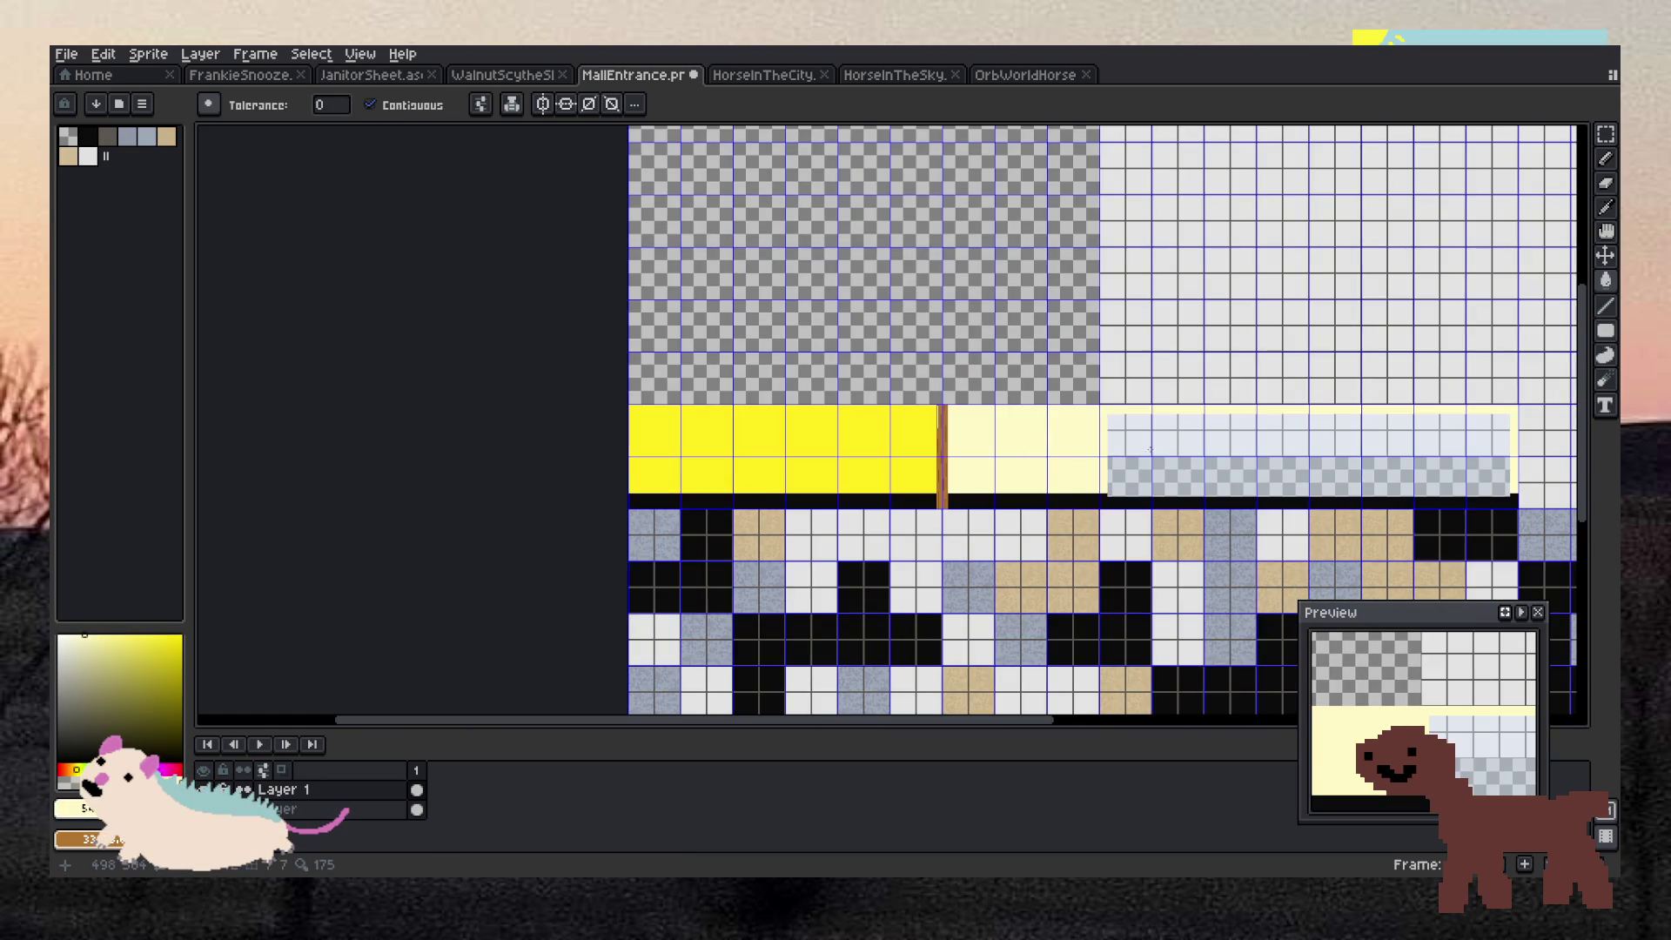
scroll(1226, 450, down, 1)
scroll(1160, 436, down, 1)
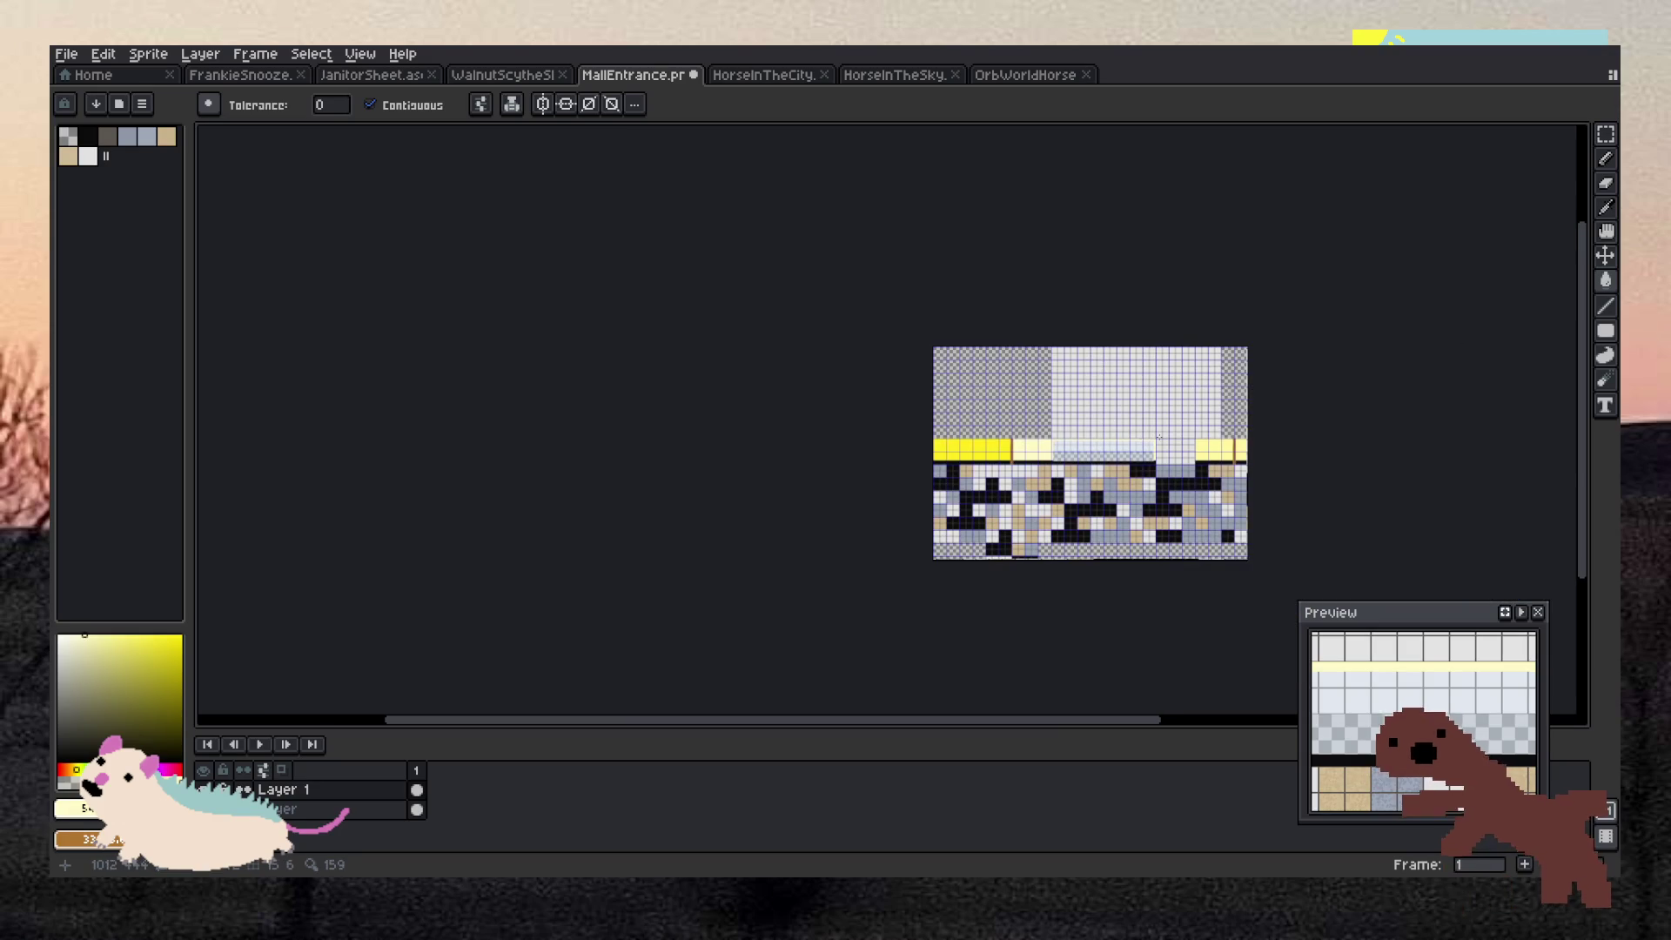
scroll(1157, 440, up, 1)
scroll(1157, 438, up, 1)
scroll(1156, 439, down, 1)
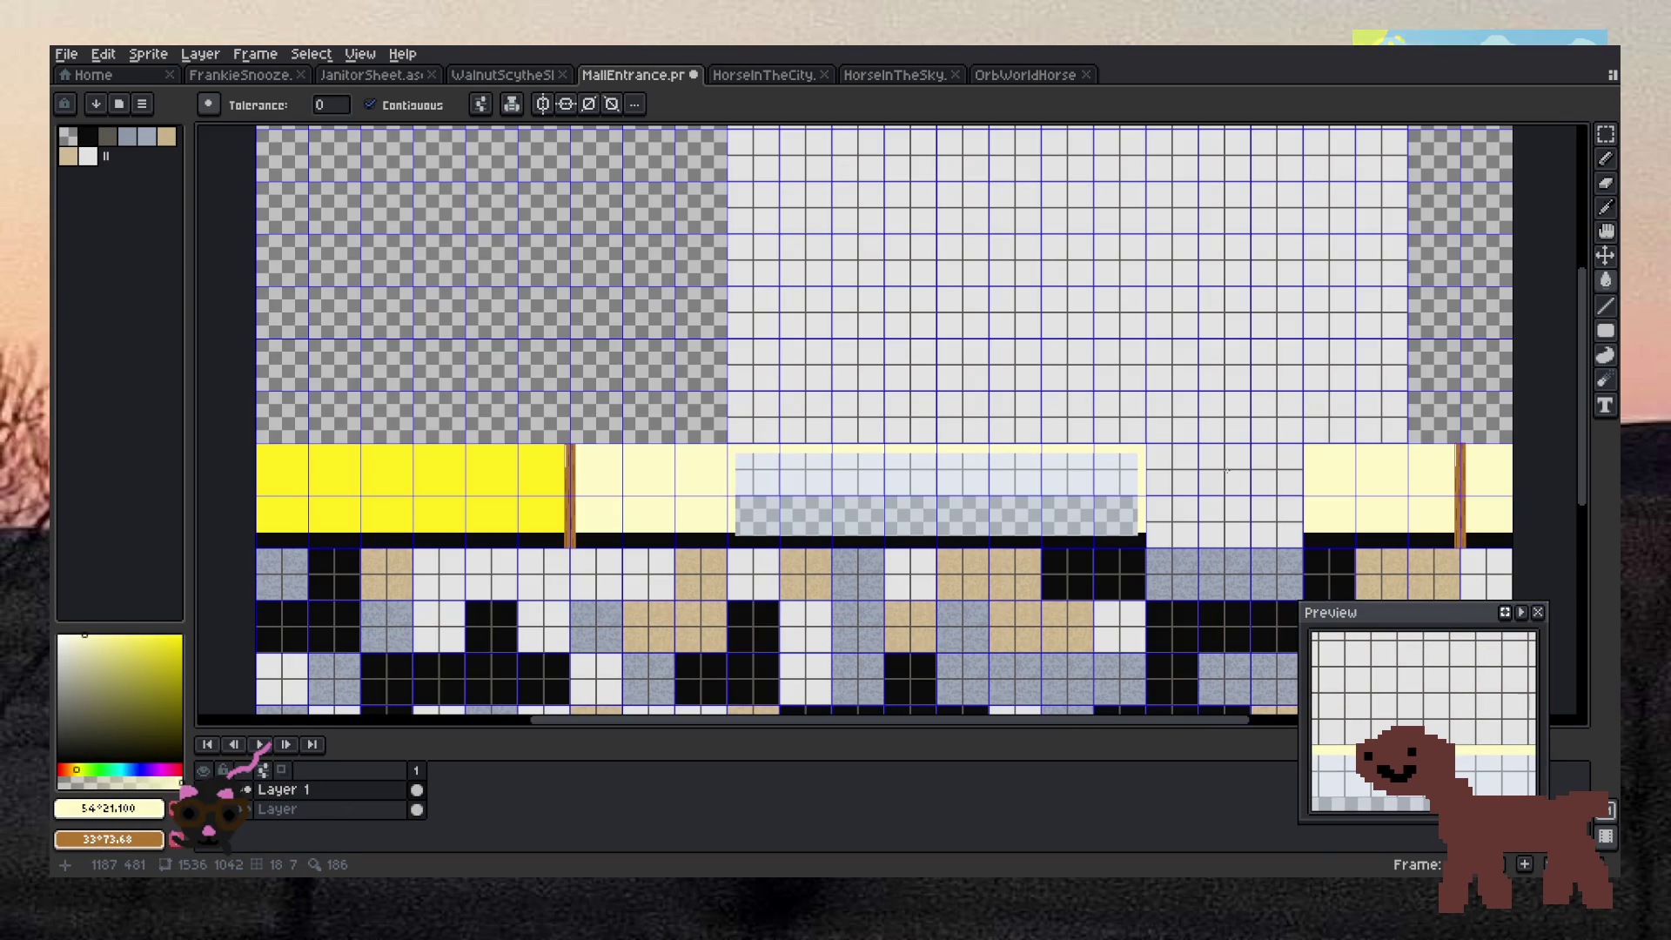
scroll(979, 513, down, 1)
scroll(1219, 461, down, 1)
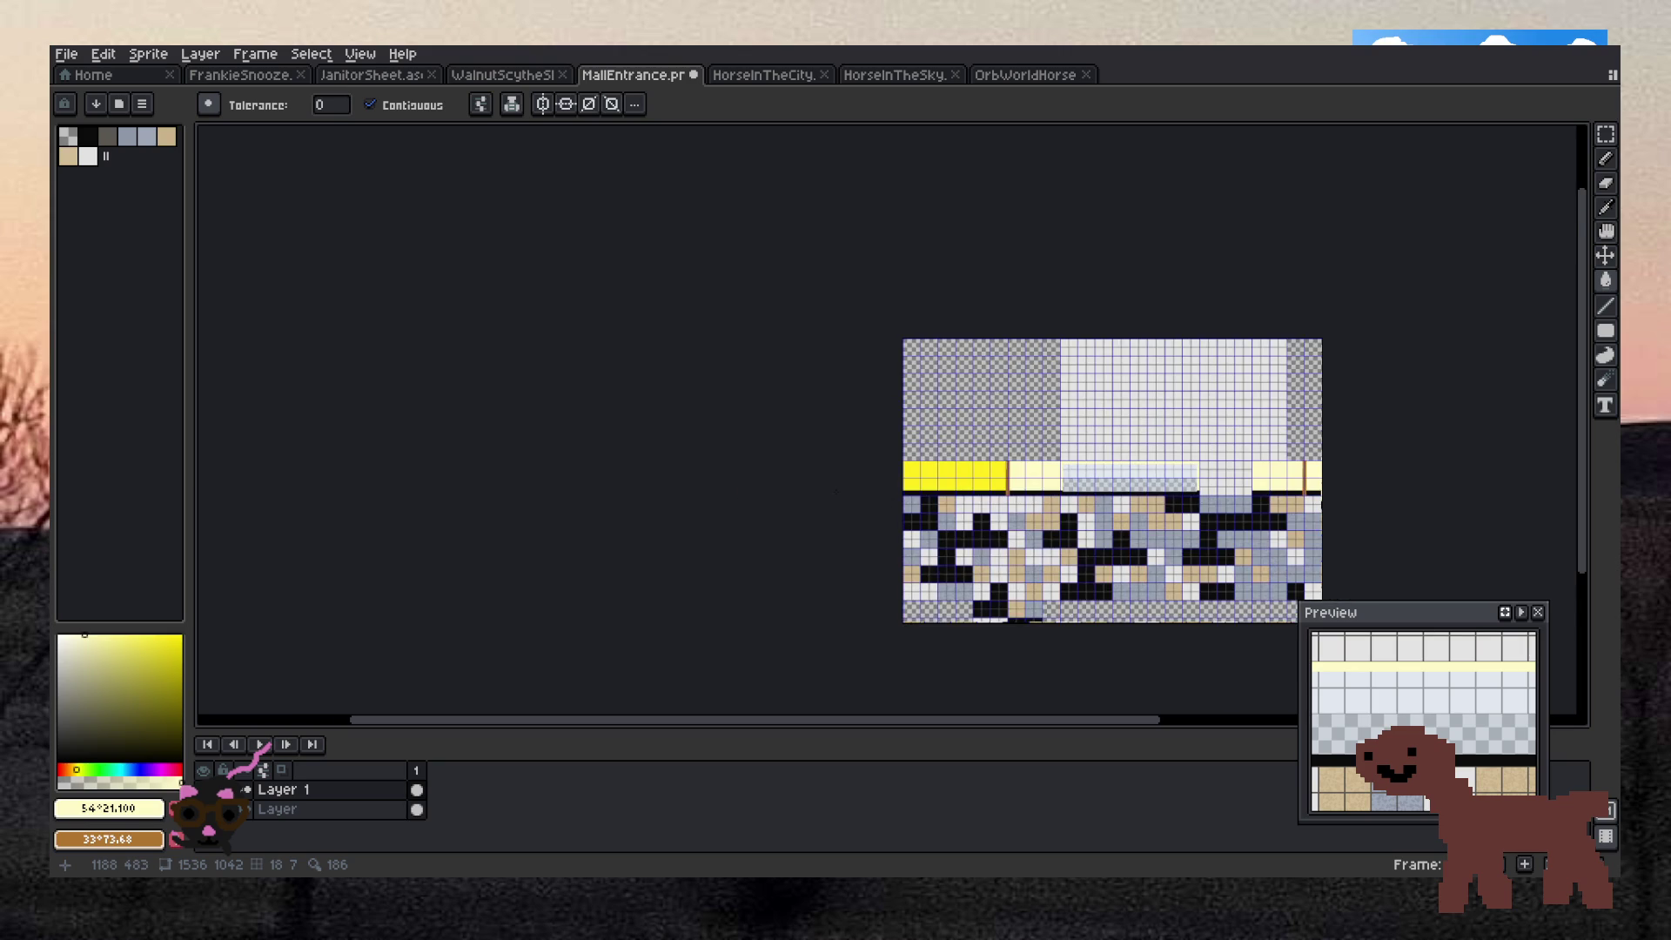
scroll(902, 492, up, 1)
scroll(1513, 501, up, 1)
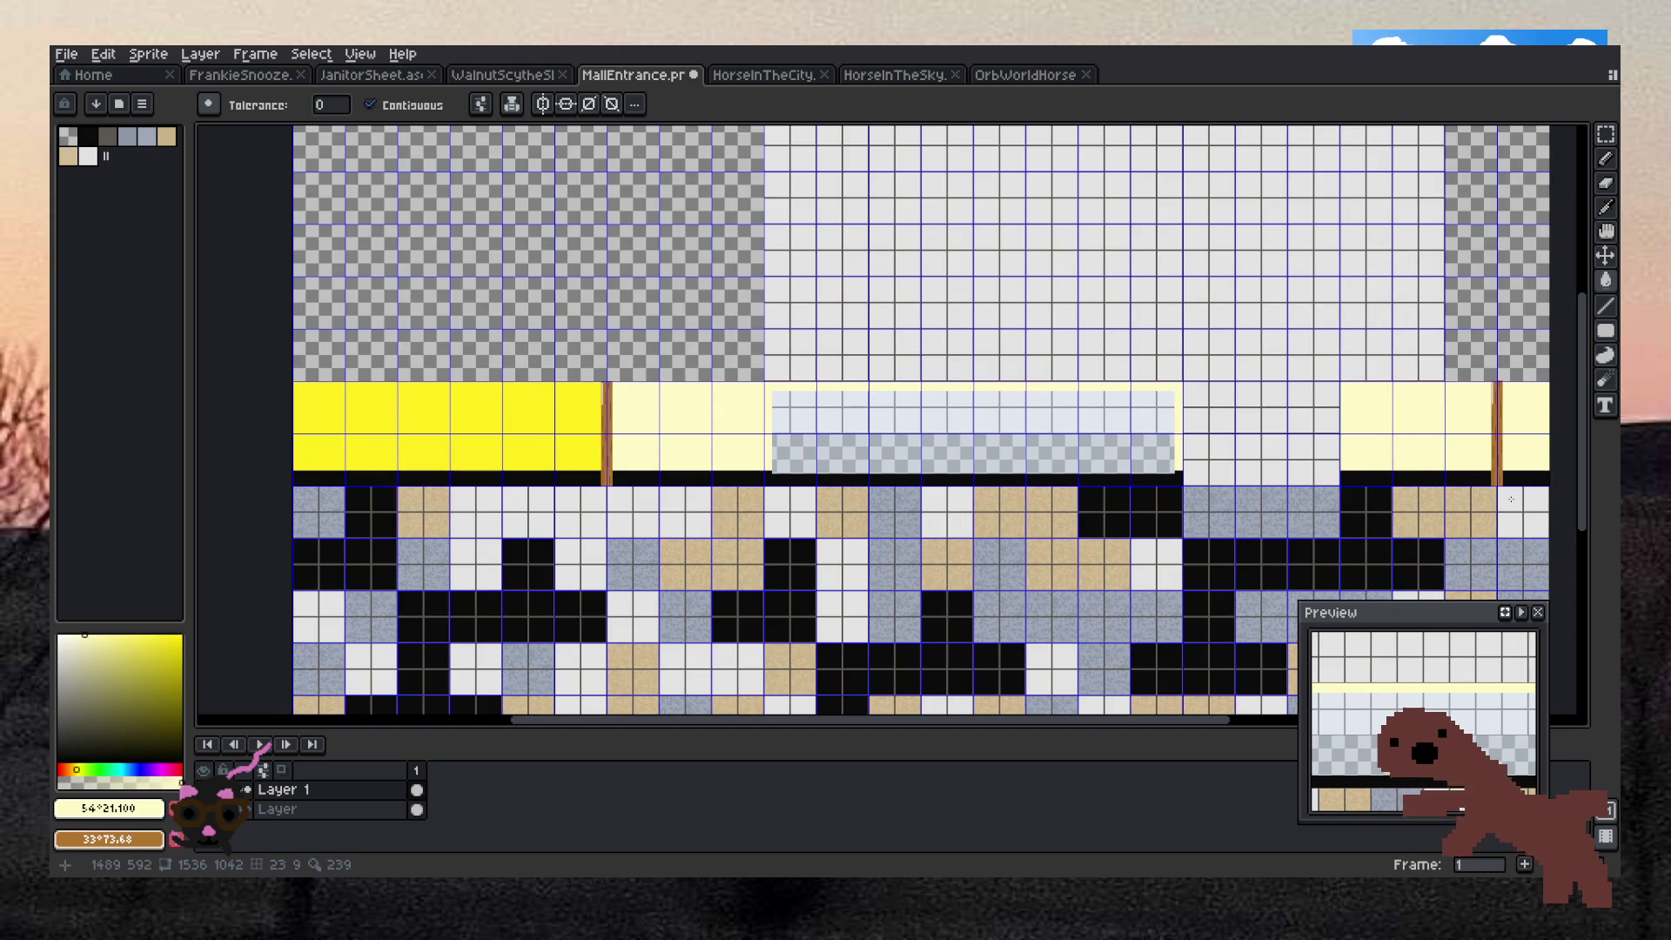
mouse_move(1102, 465)
mouse_down()
mouse_move(992, 535)
mouse_move(981, 578)
mouse_move(1014, 367)
mouse_move(1087, 329)
mouse_up()
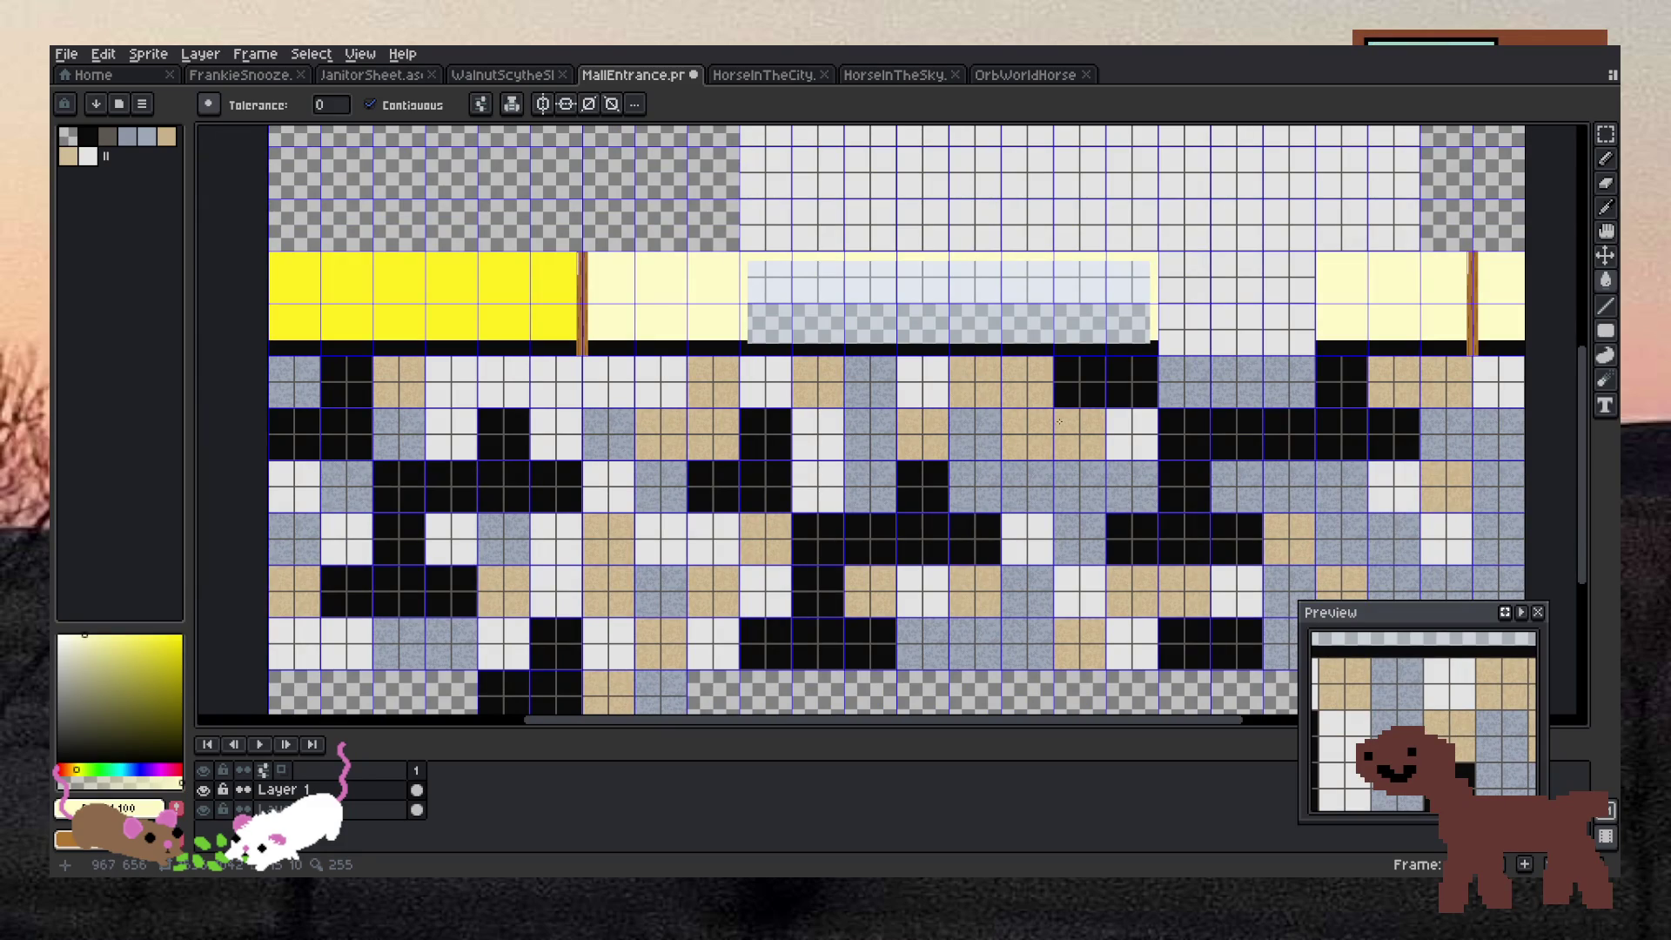
drag(953, 407, 947, 496)
scroll(948, 497, up, 1)
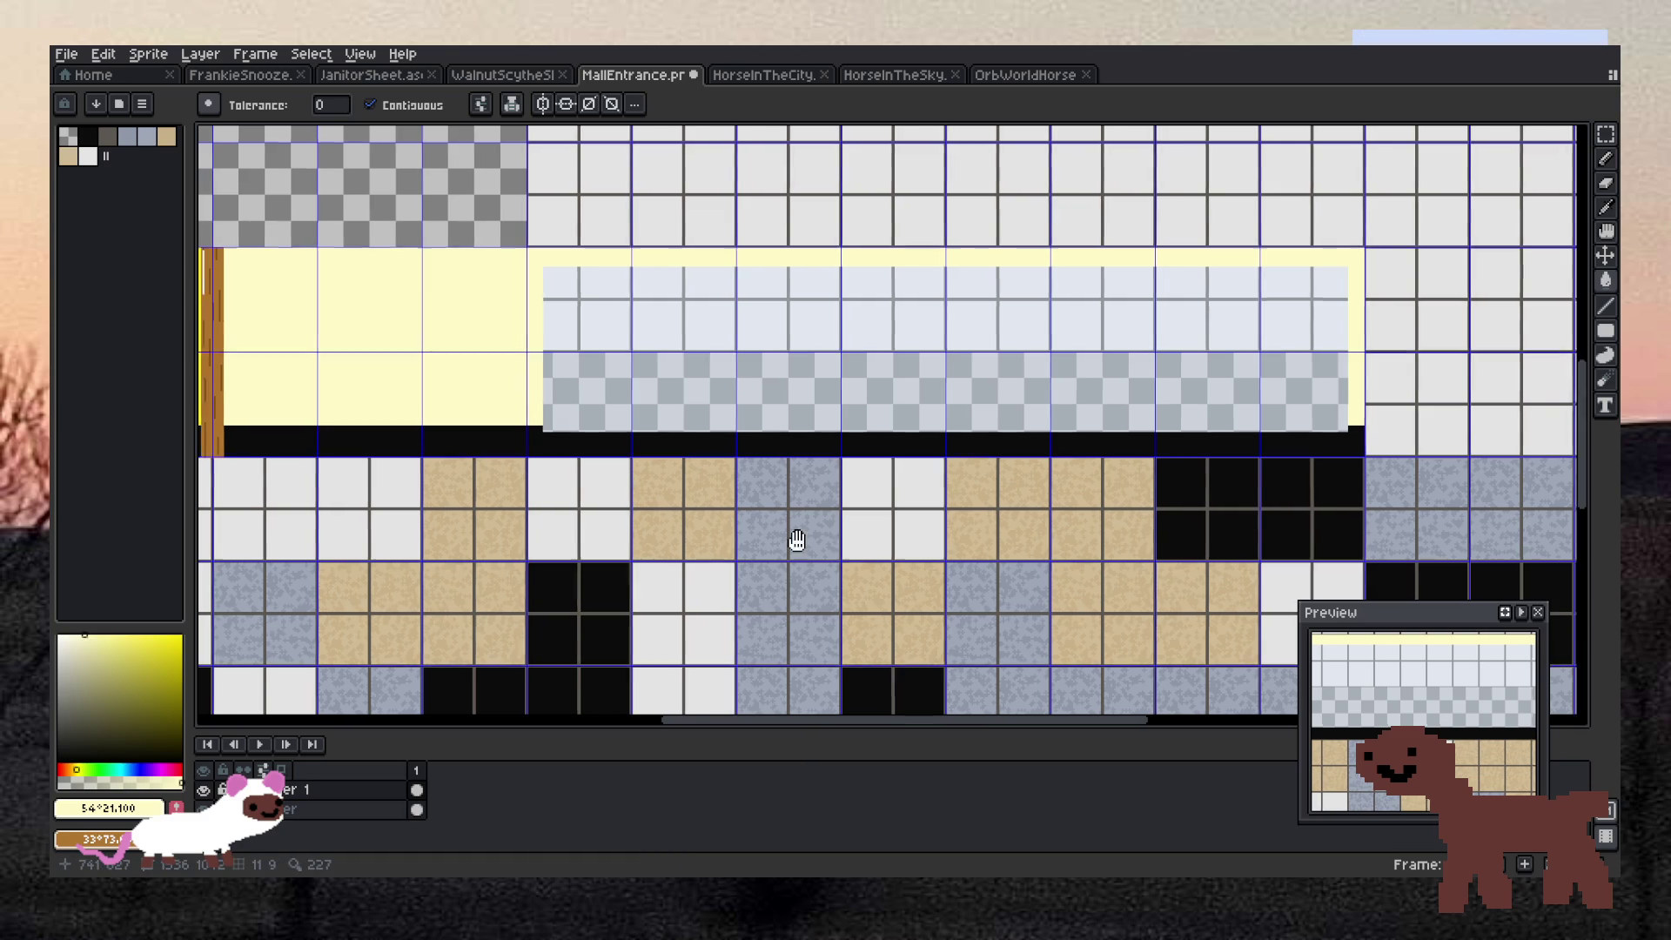
scroll(803, 672, up, 3)
scroll(1021, 605, up, 1)
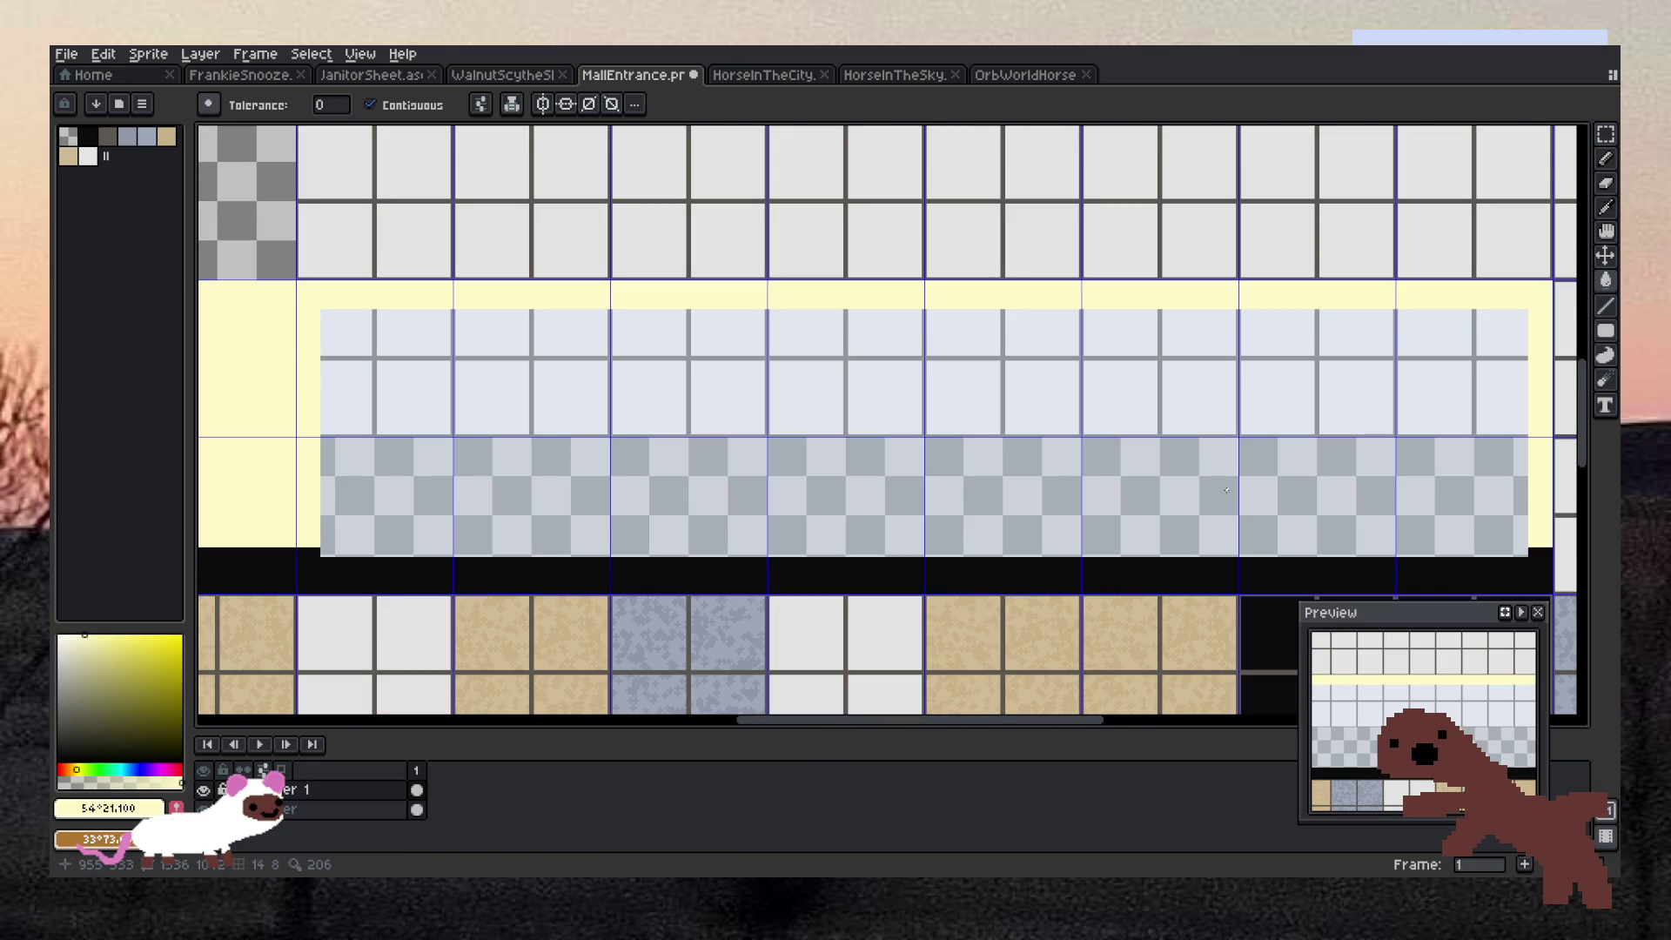
Step: Add a new empty layer and move it above the base layer
click(199, 53)
click(373, 152)
drag(326, 790, 356, 828)
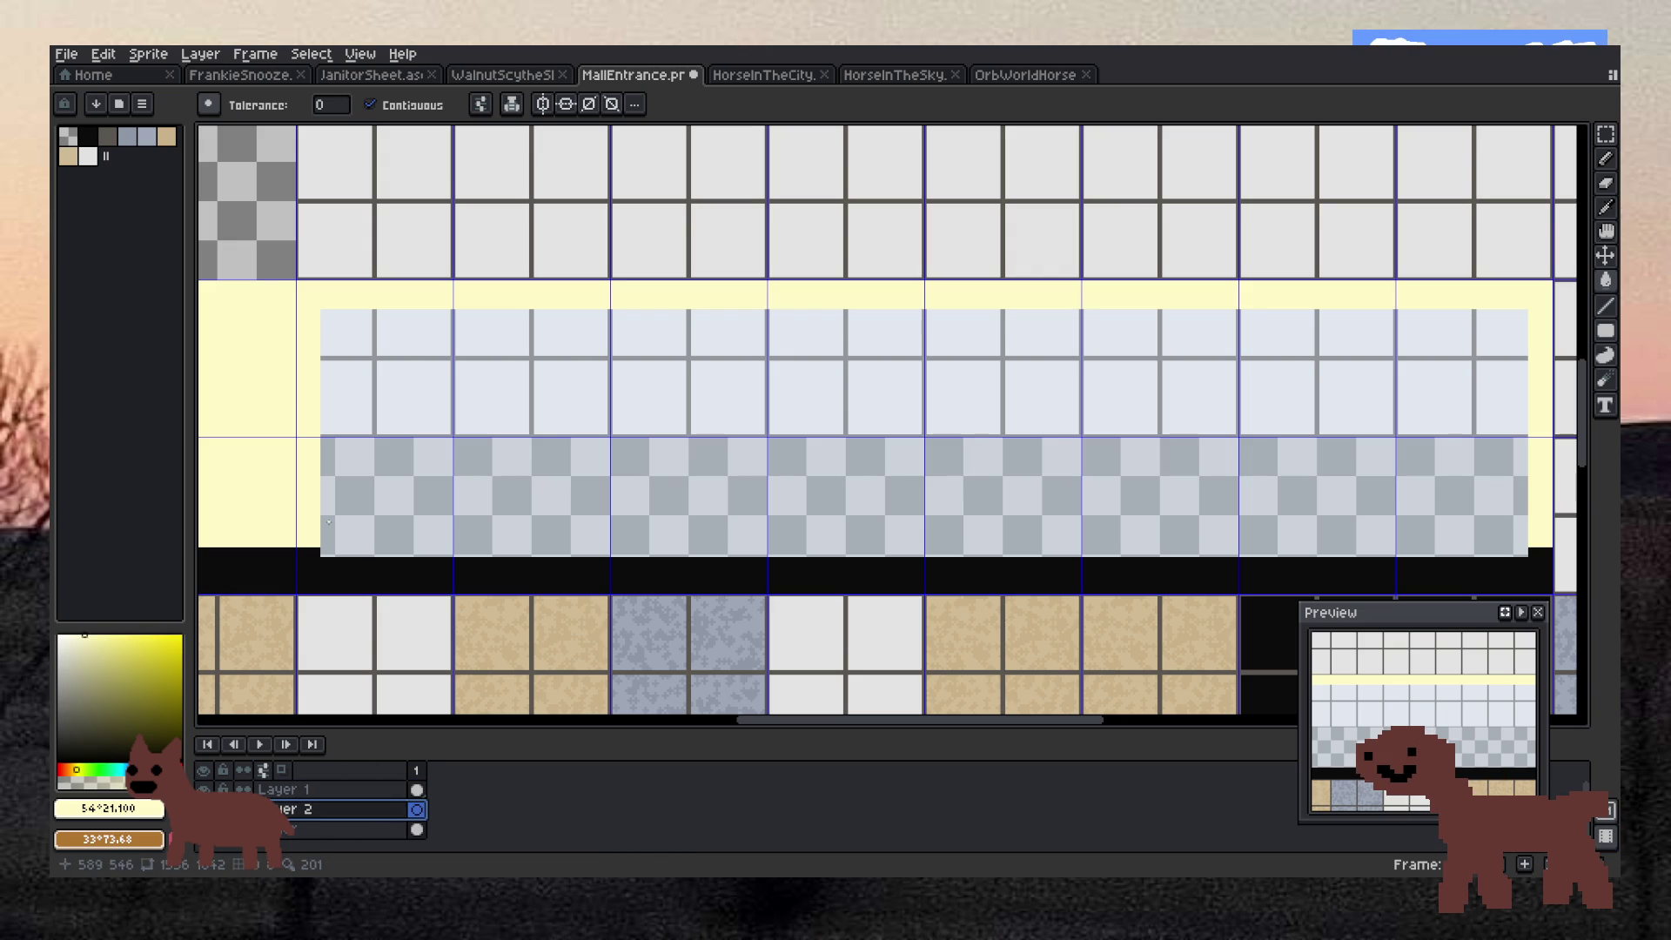
Step: Sample the pale window colour and brush it over the window's checkered lower half
key(i)
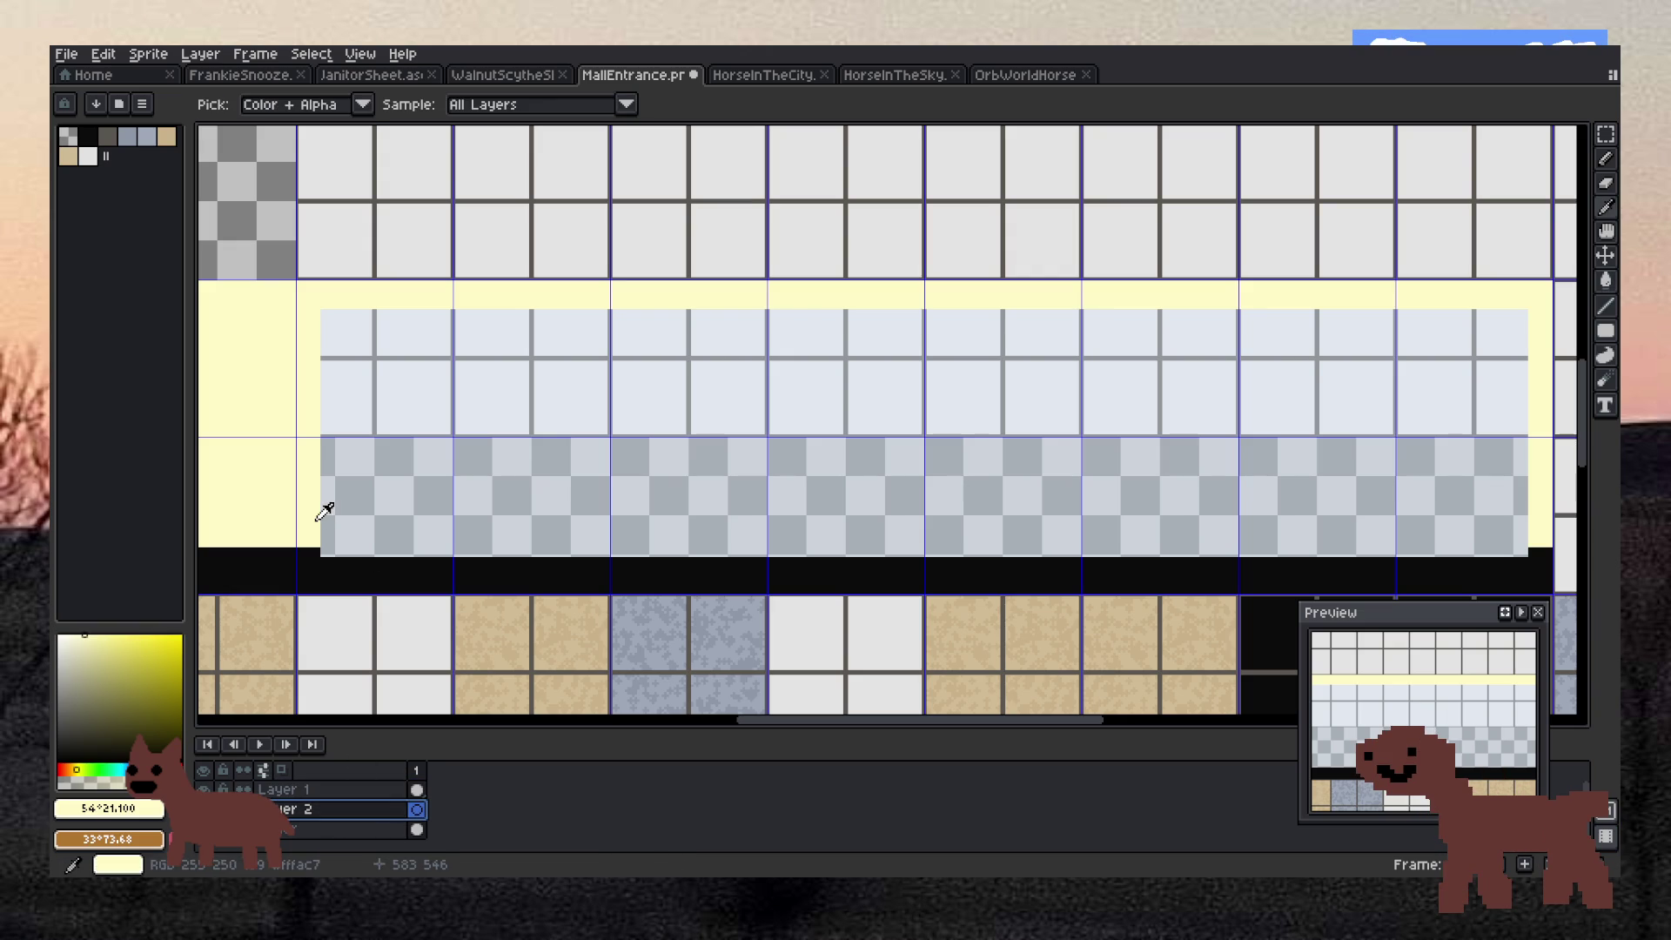
click(59, 642)
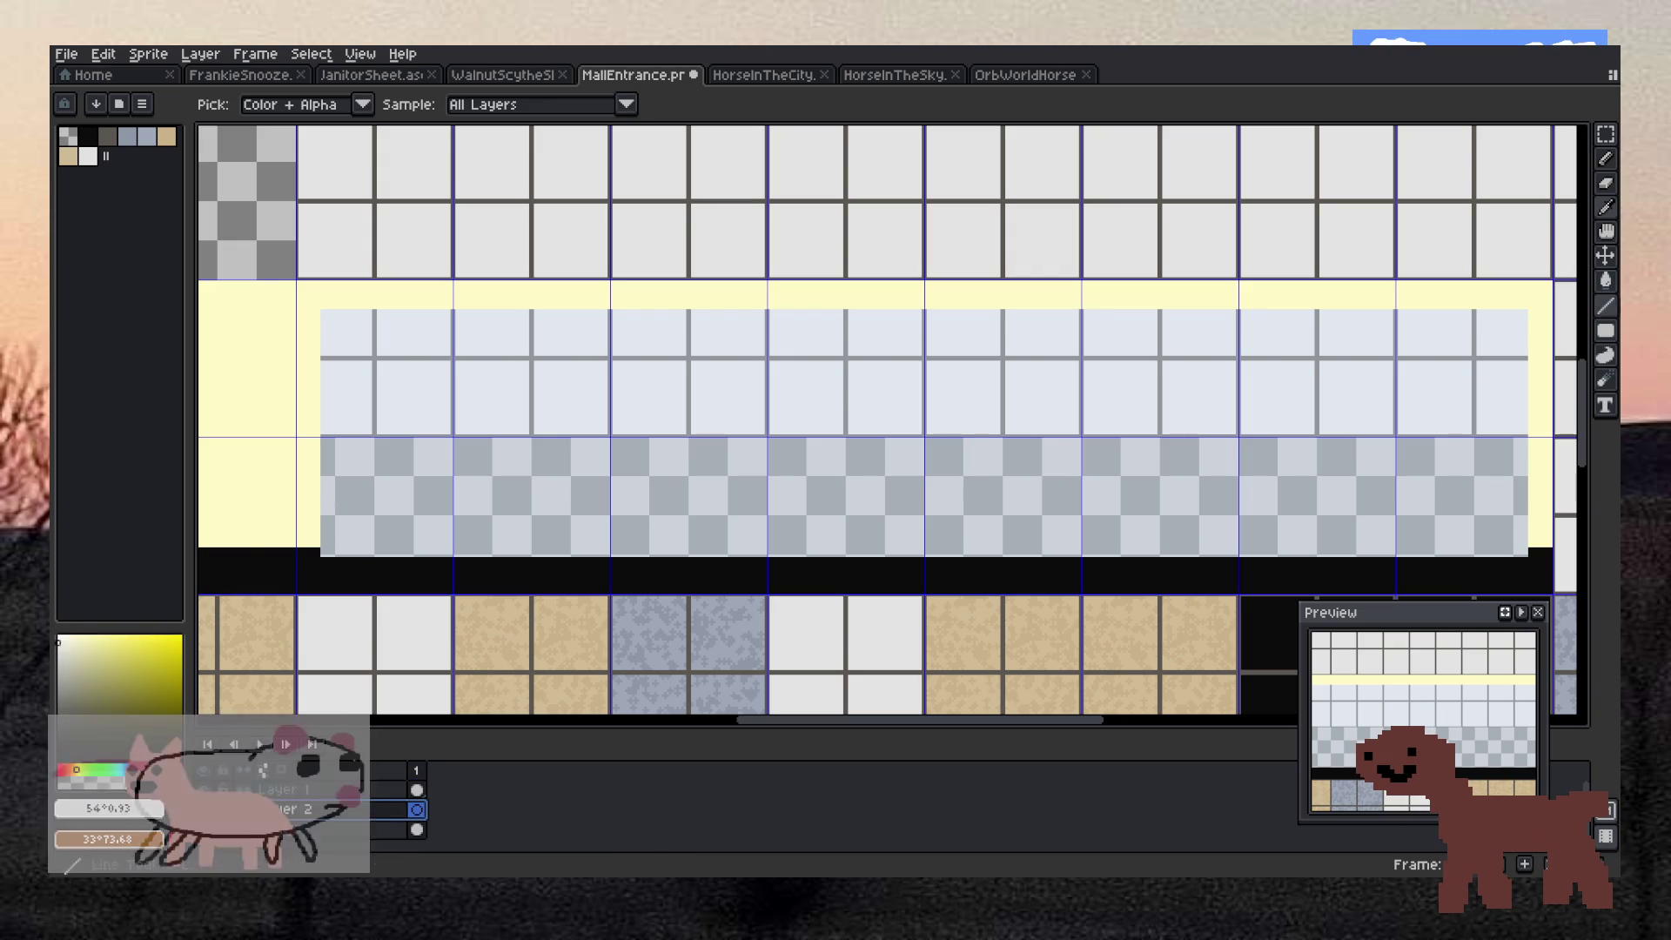
click(1607, 352)
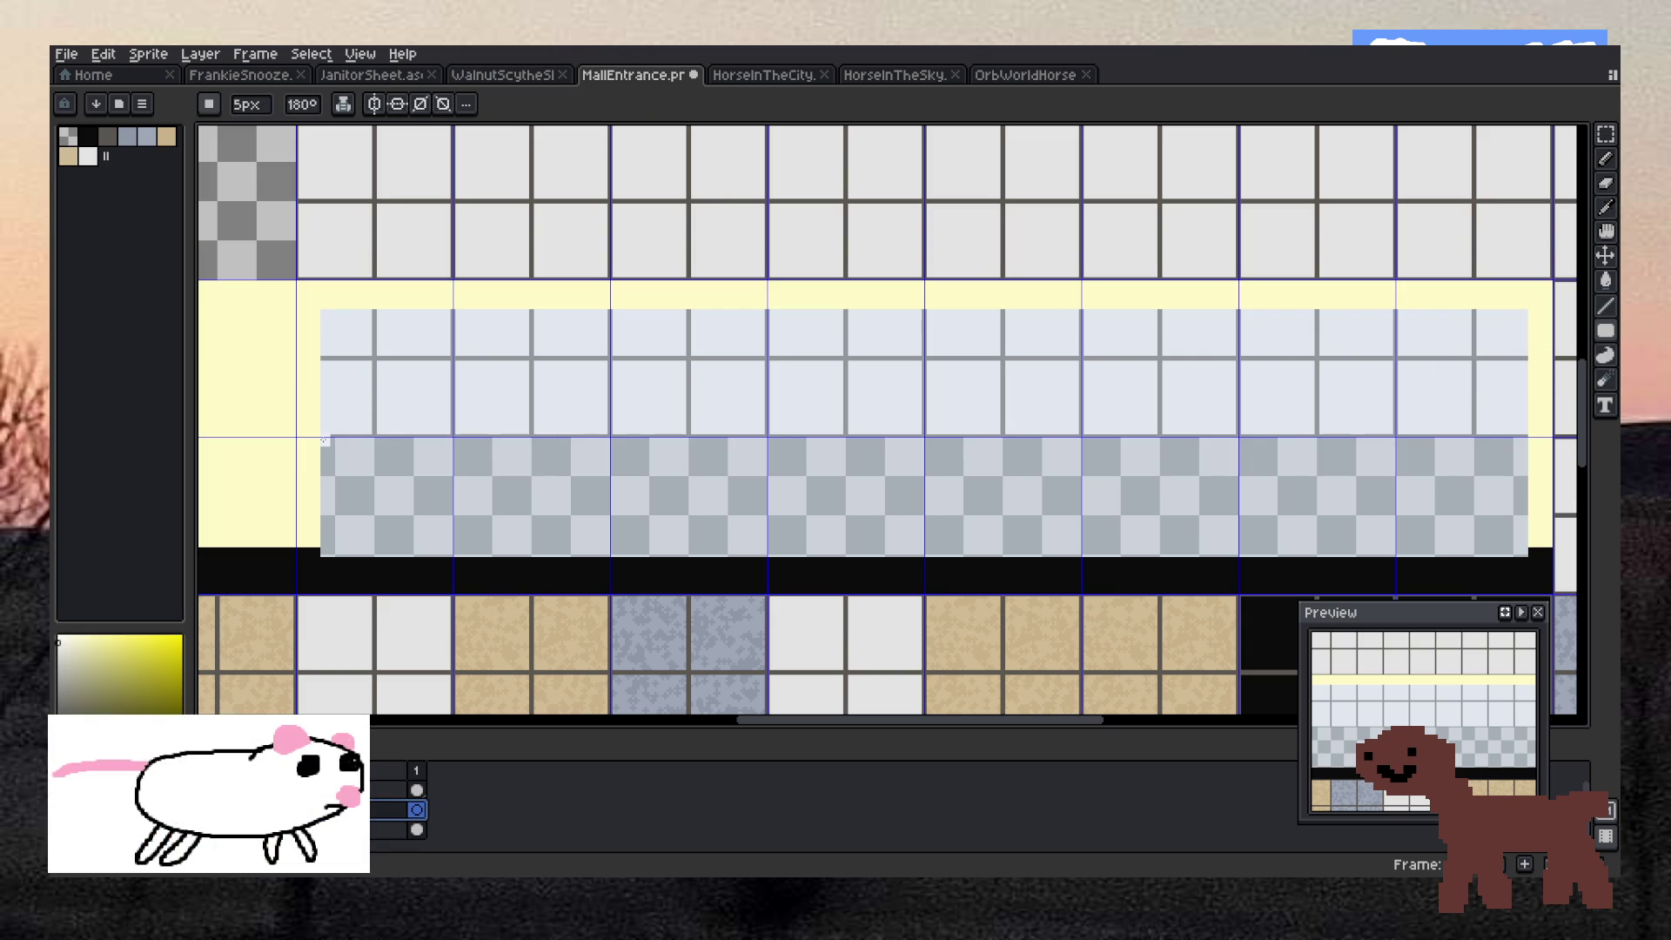
drag(322, 440, 1528, 555)
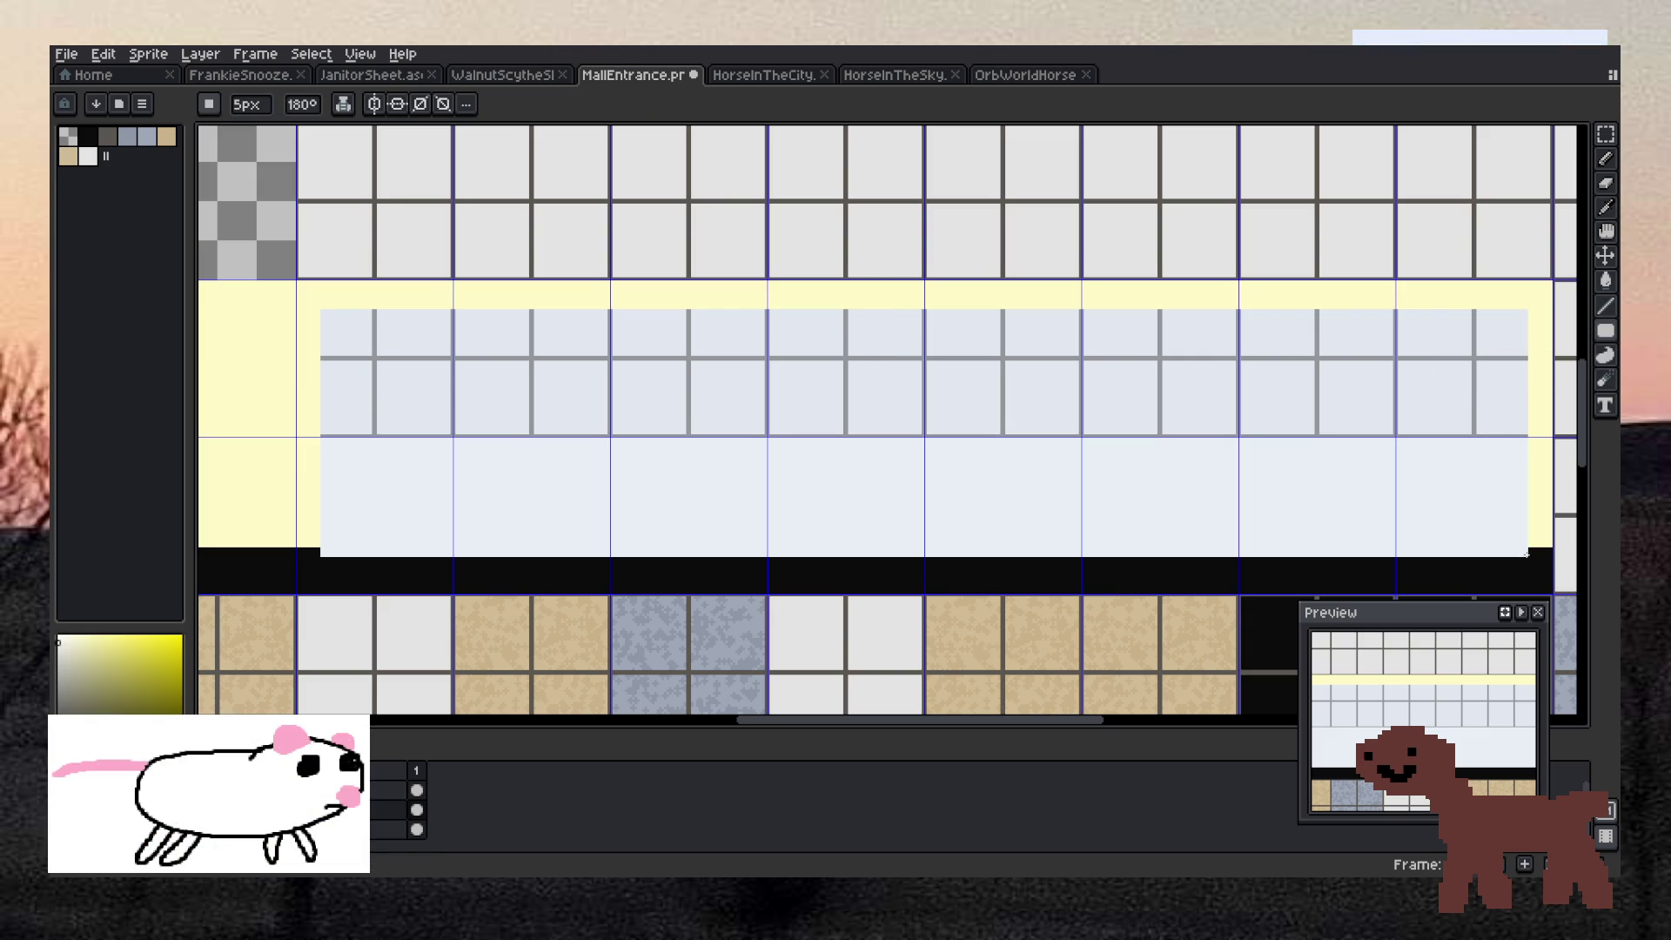
scroll(907, 416, down, 1)
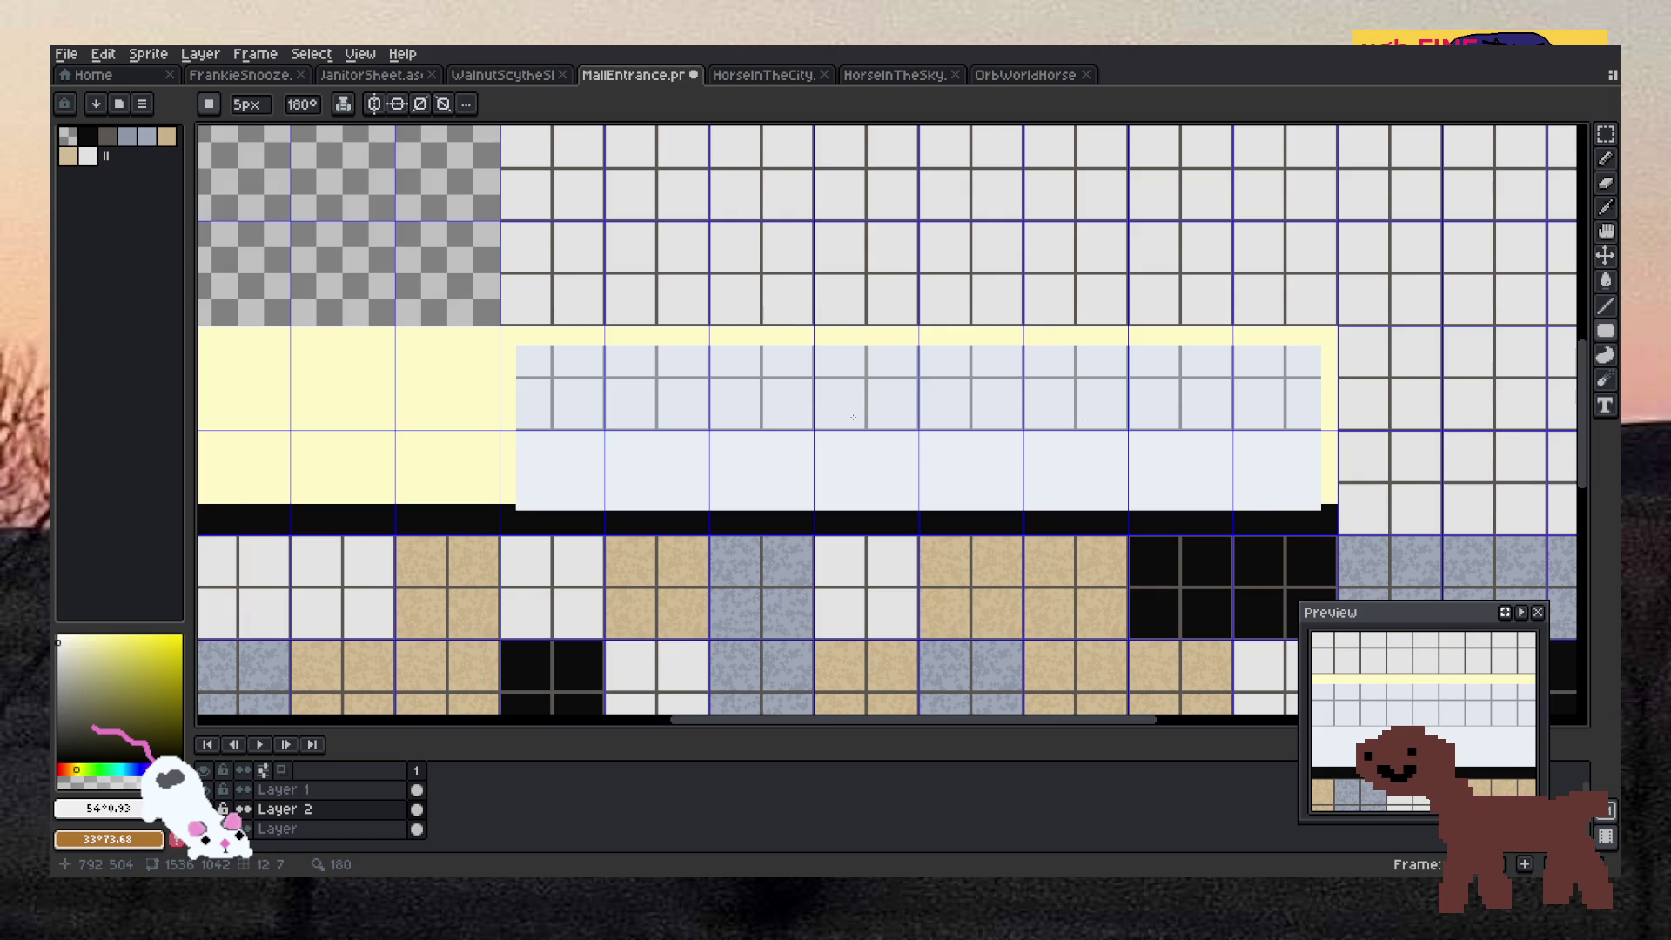
scroll(527, 537, up, 1)
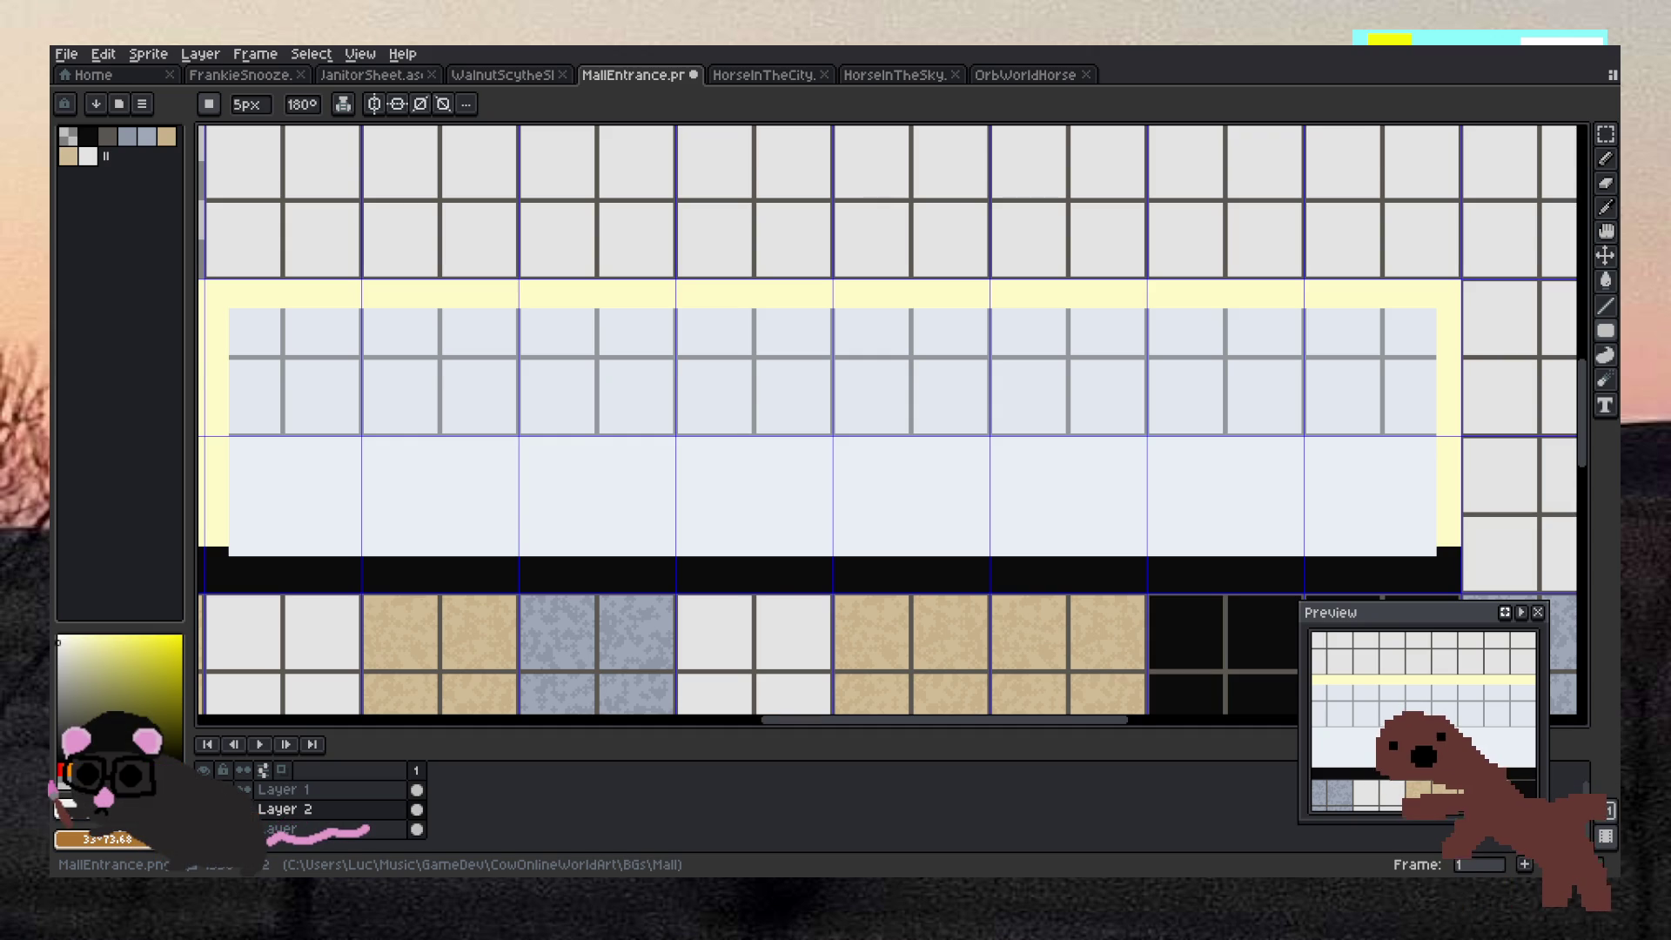
scroll(419, 559, down, 1)
scroll(418, 559, up, 1)
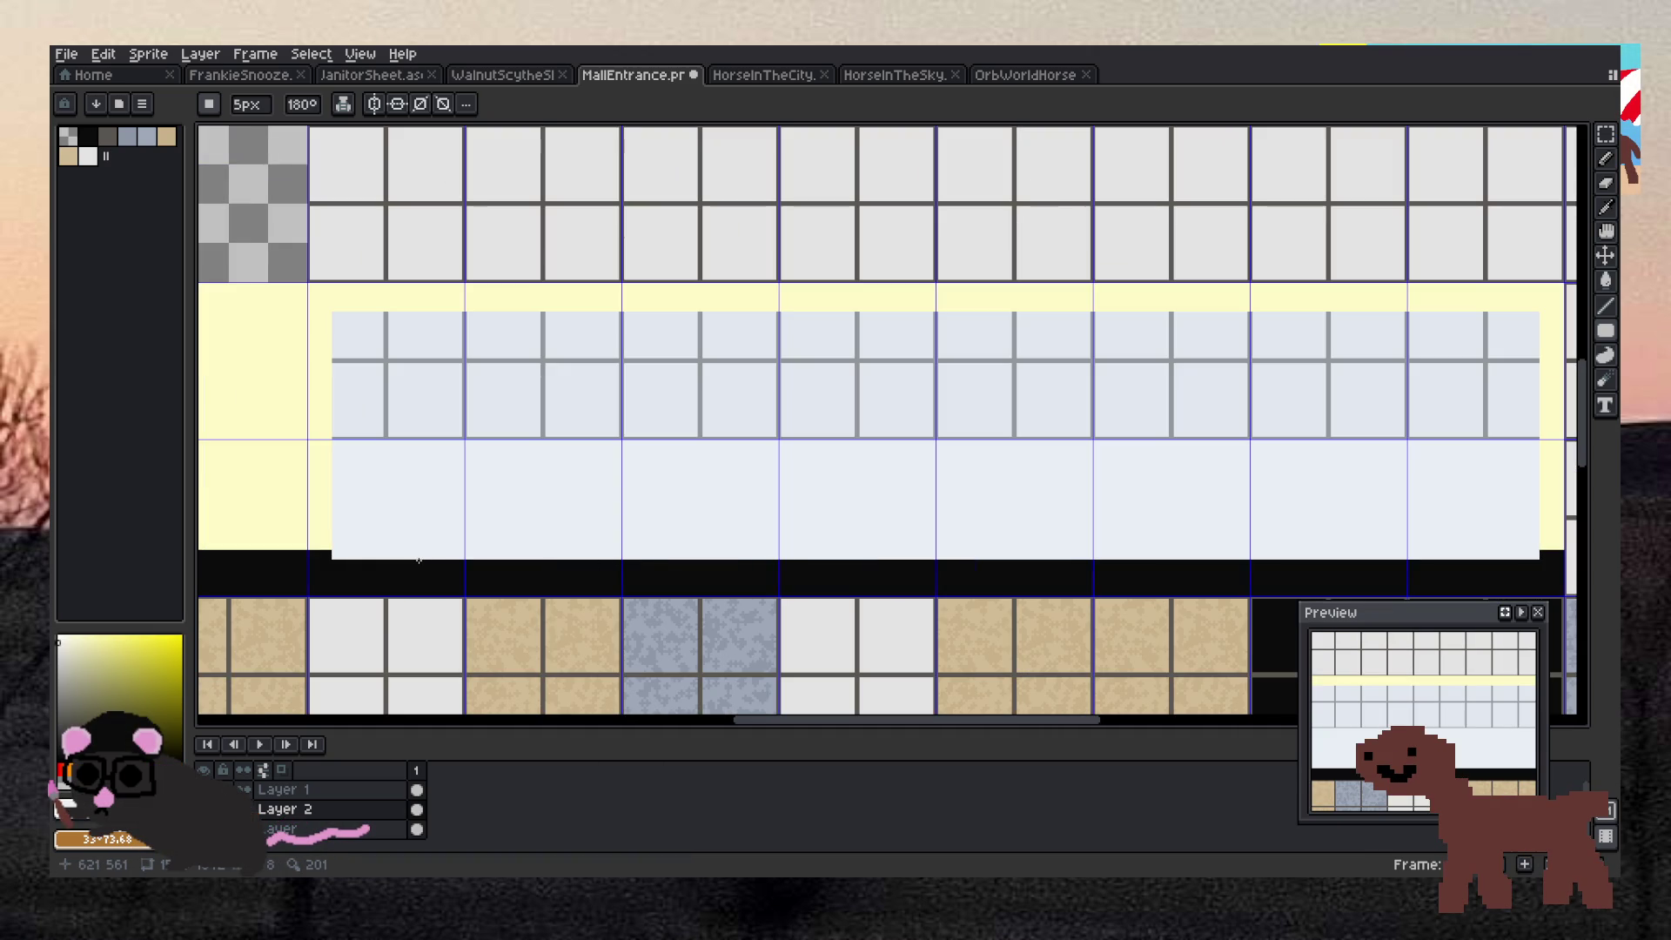
alt+click(305, 560)
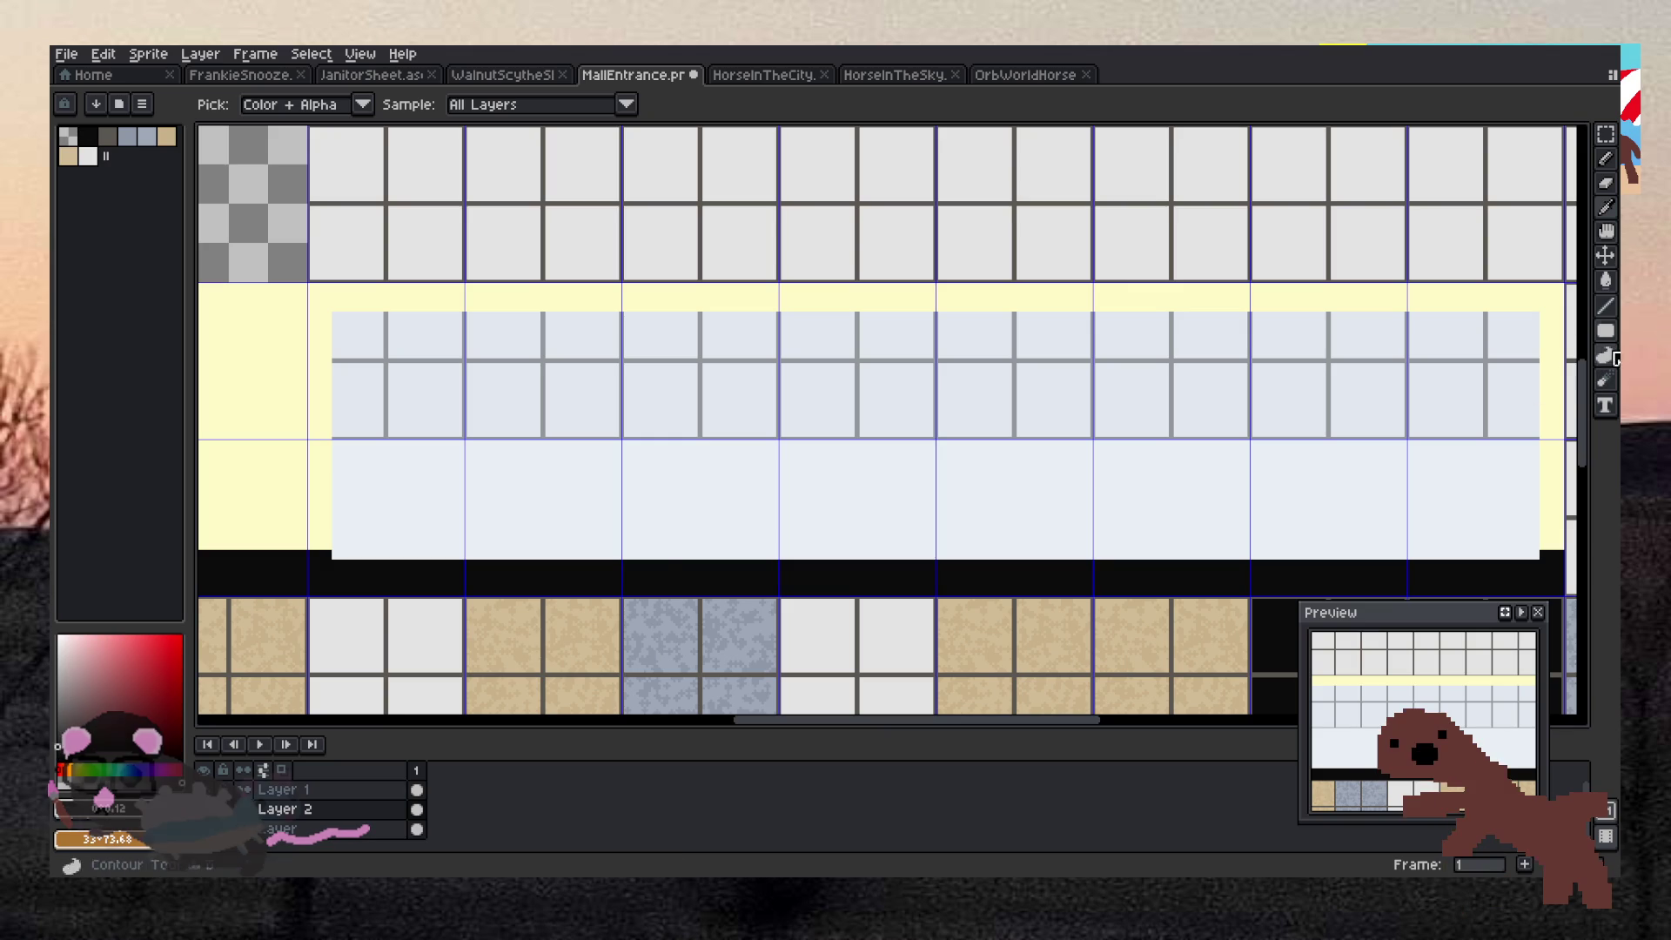
Step: Draw thin black filled-rectangle borders along the window's left, top and right edges on Layer 1
click(1607, 332)
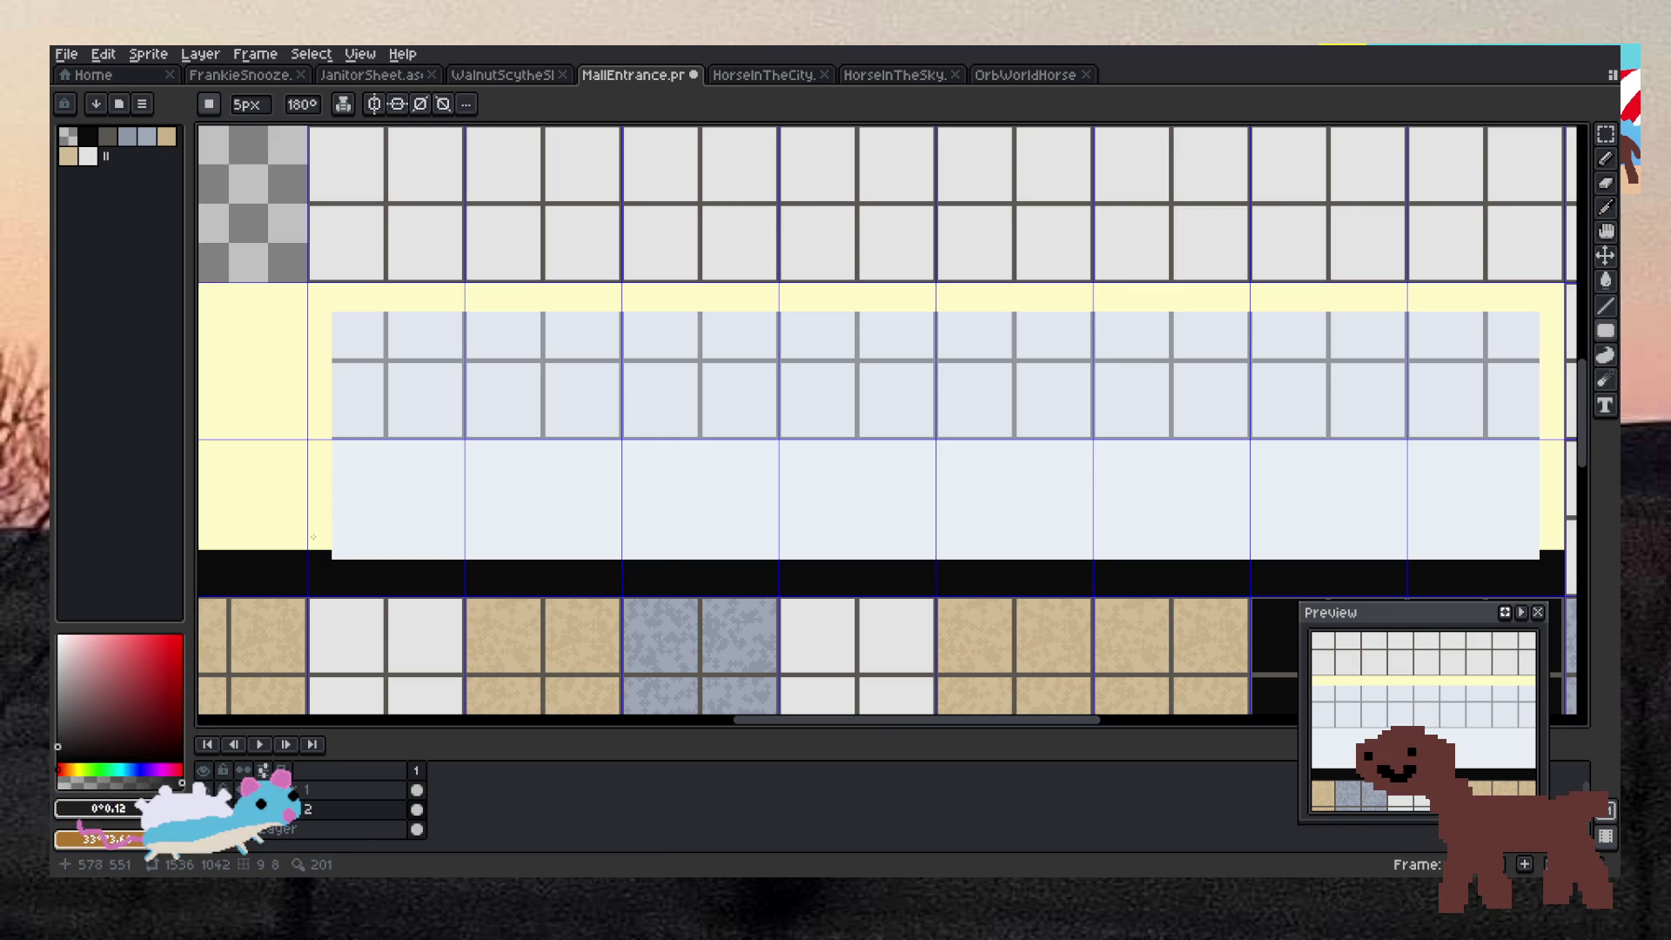
key(Up)
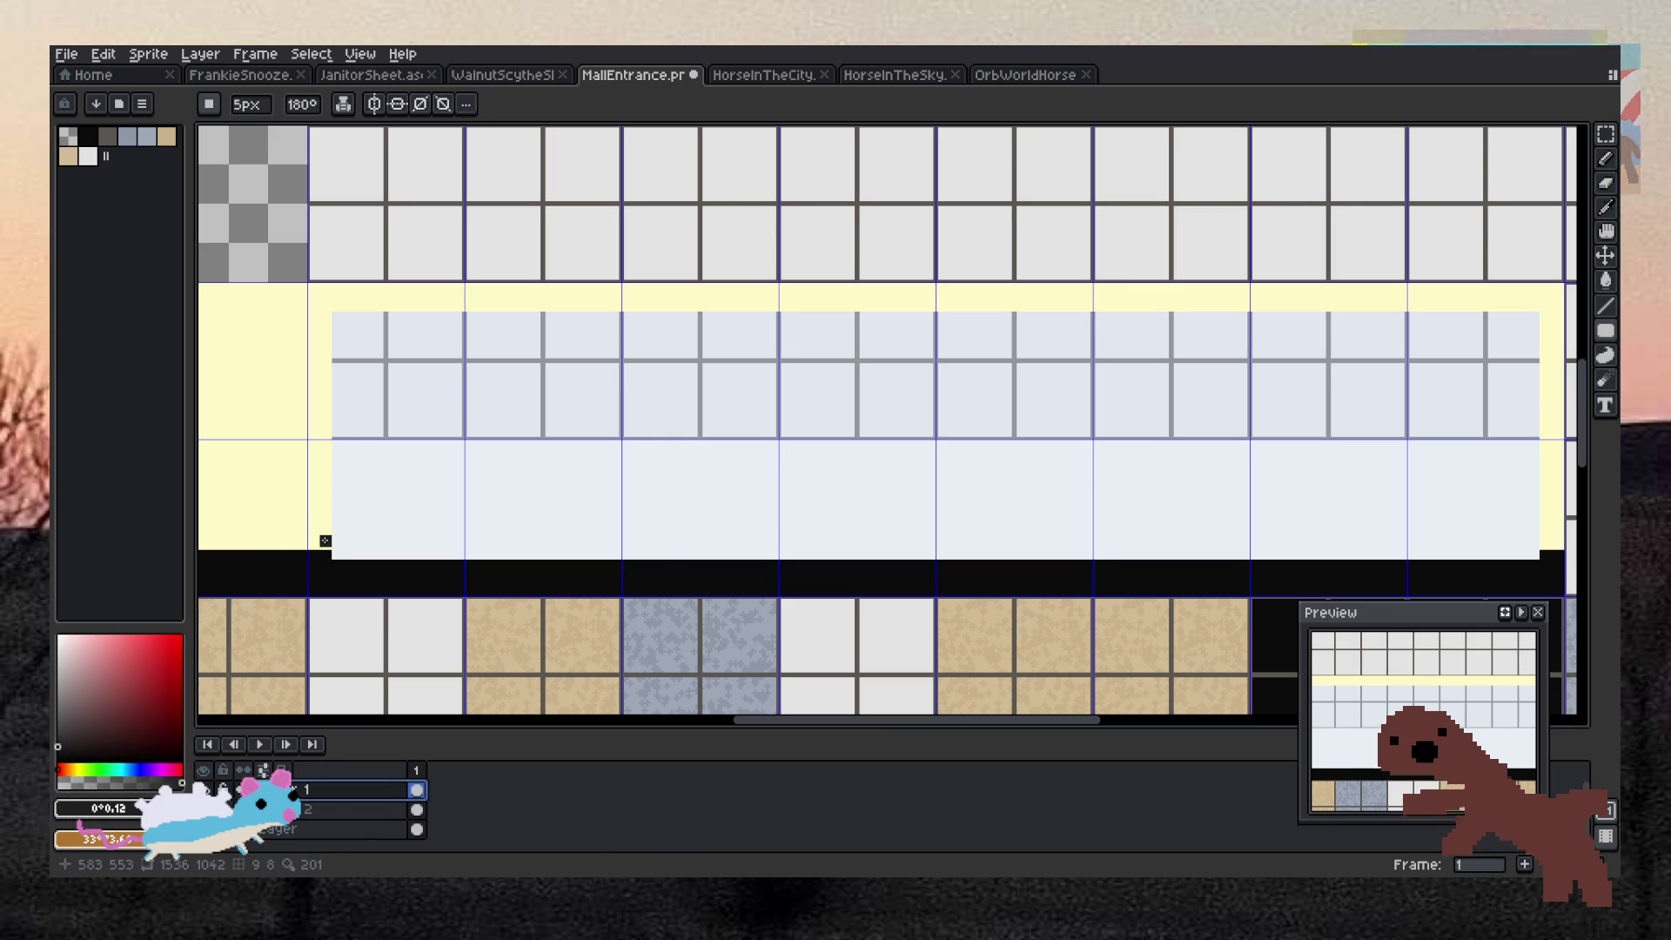
drag(325, 546, 323, 363)
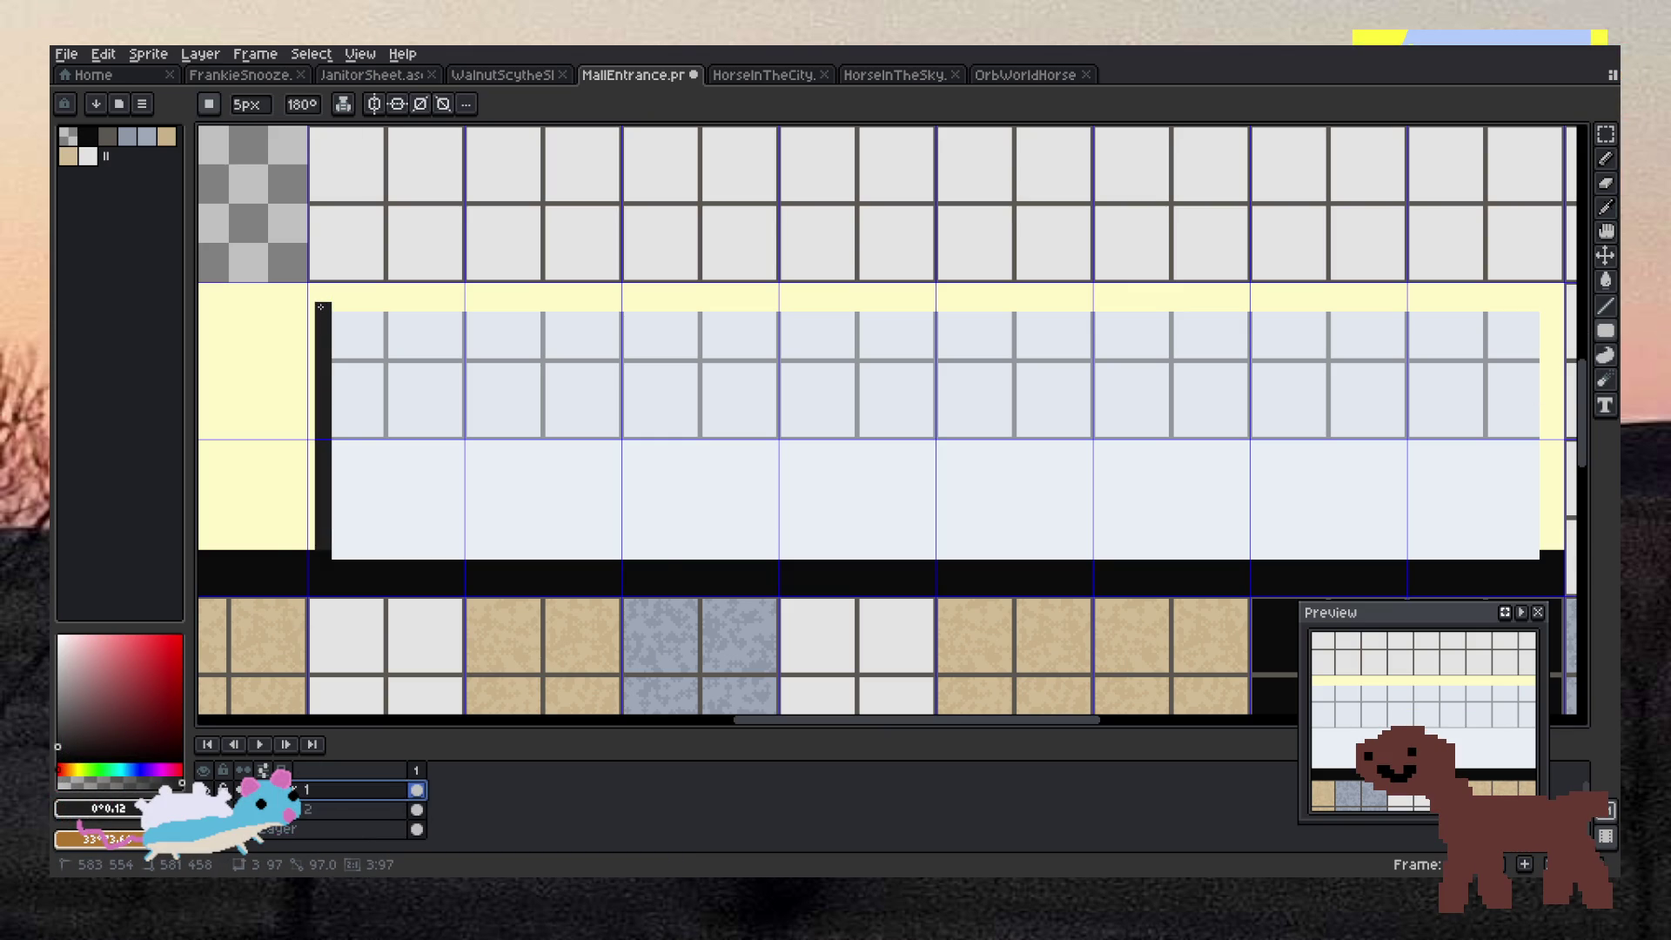
mouse_move(328, 305)
mouse_down()
mouse_move(1325, 306)
mouse_move(1121, 308)
mouse_up()
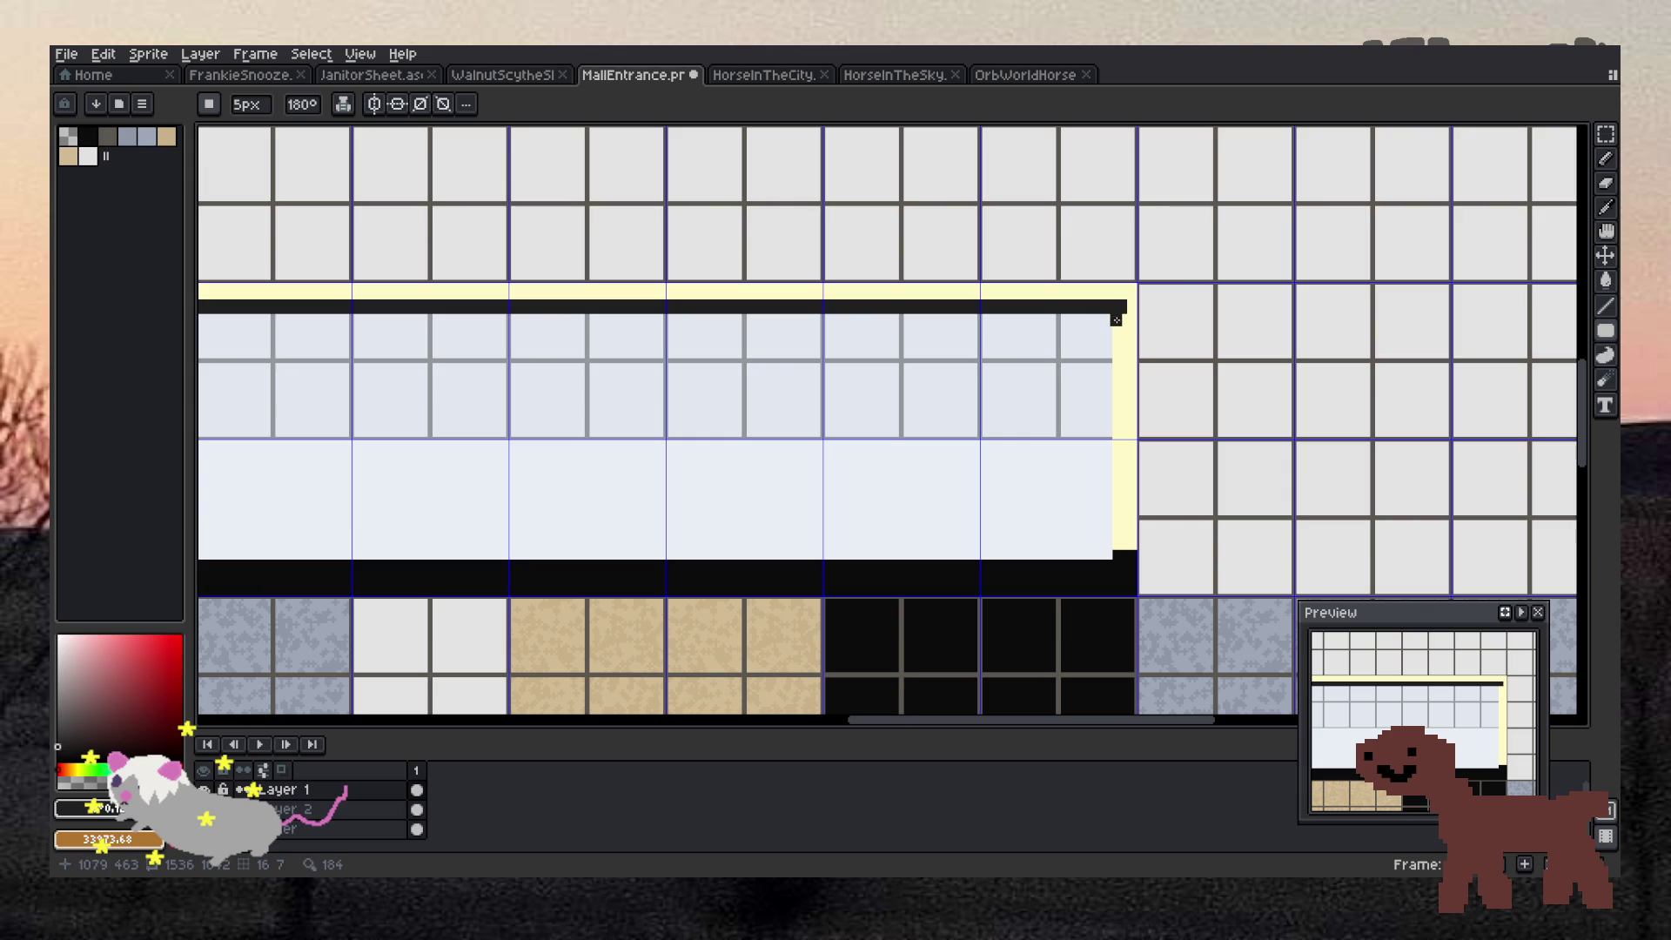
drag(1119, 317, 1119, 544)
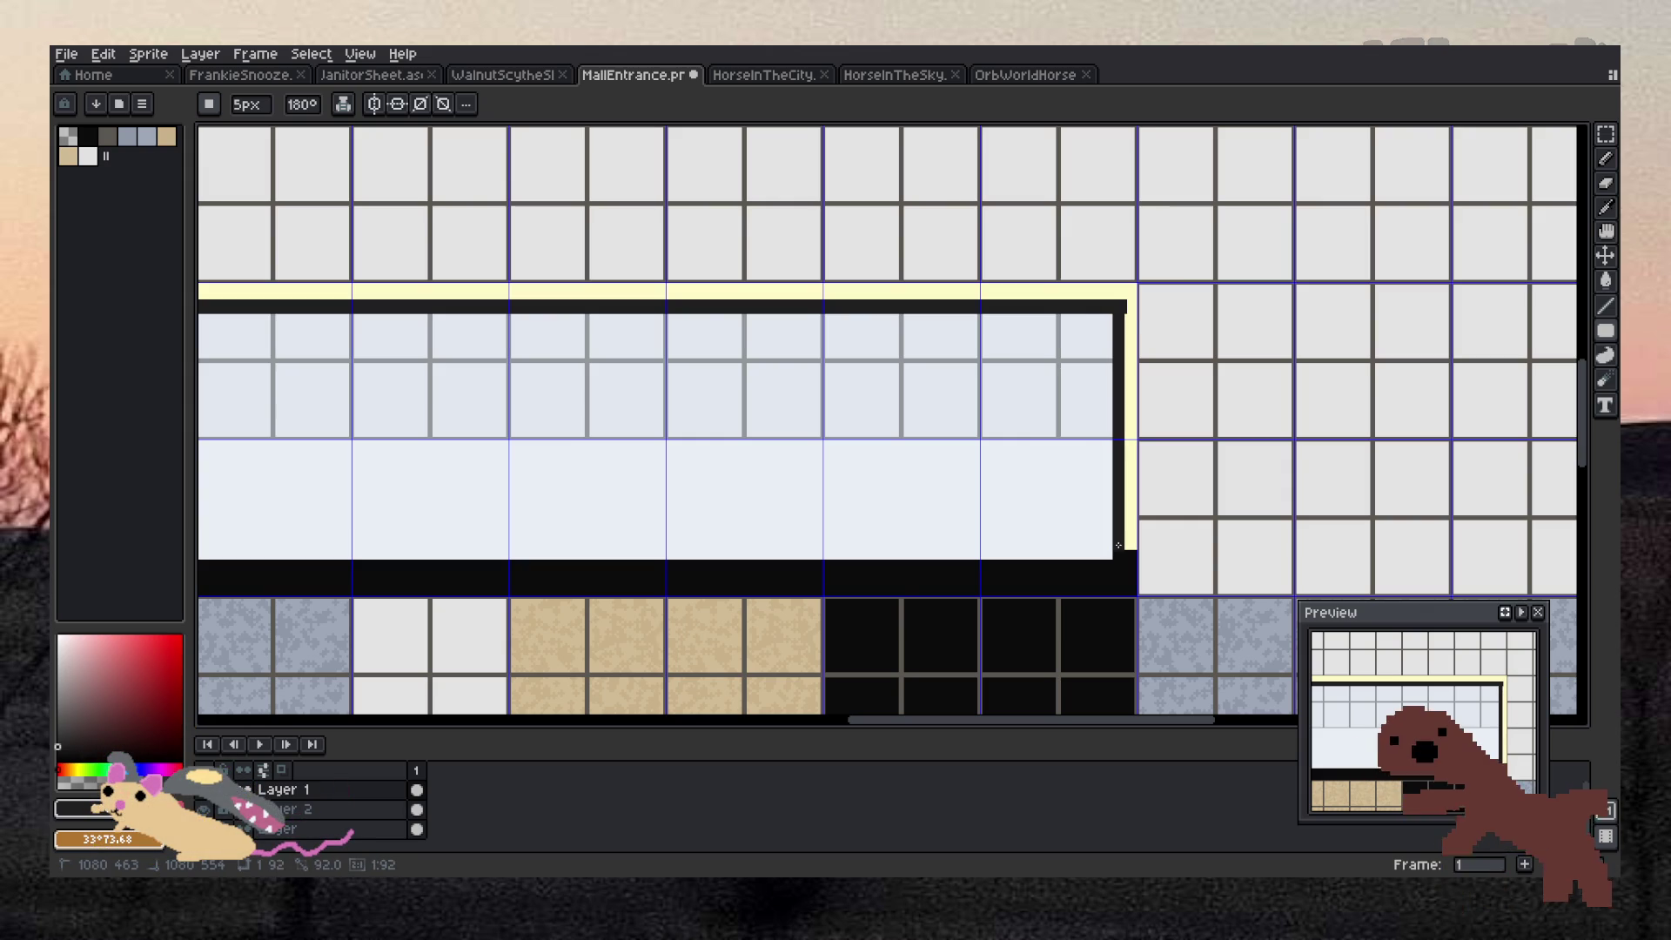
key(i)
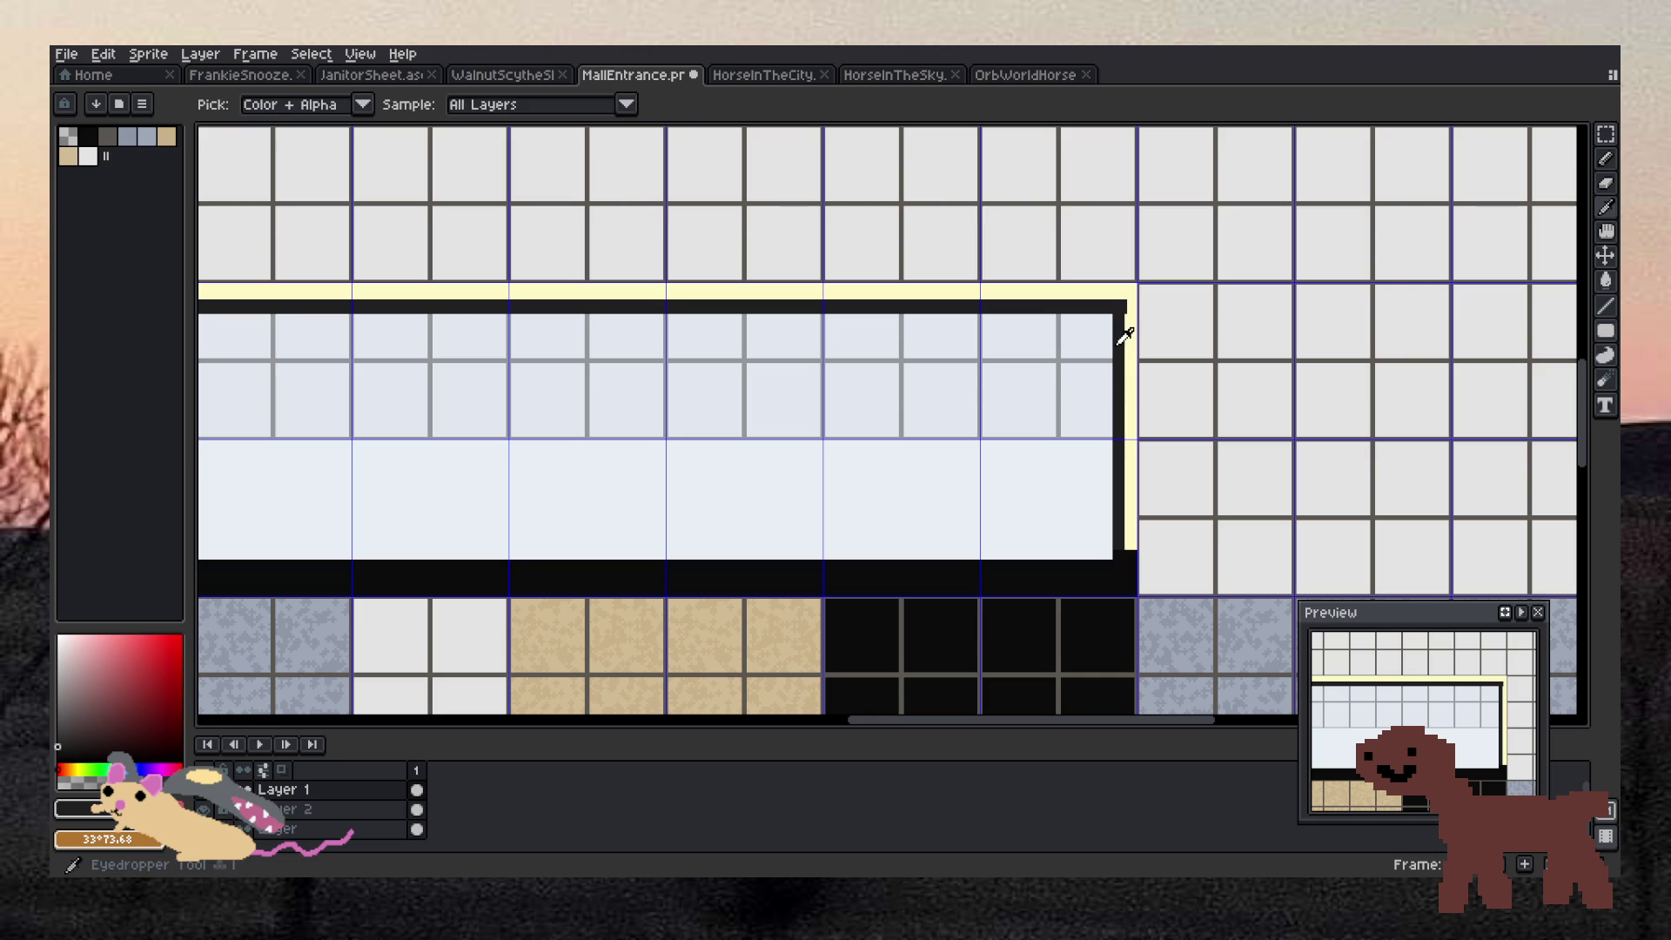
Step: Sample the awning's pale yellow and draw a 2px straight edge line up the wall beside the window
click(1129, 315)
key(b)
scroll(1125, 309, up, 3)
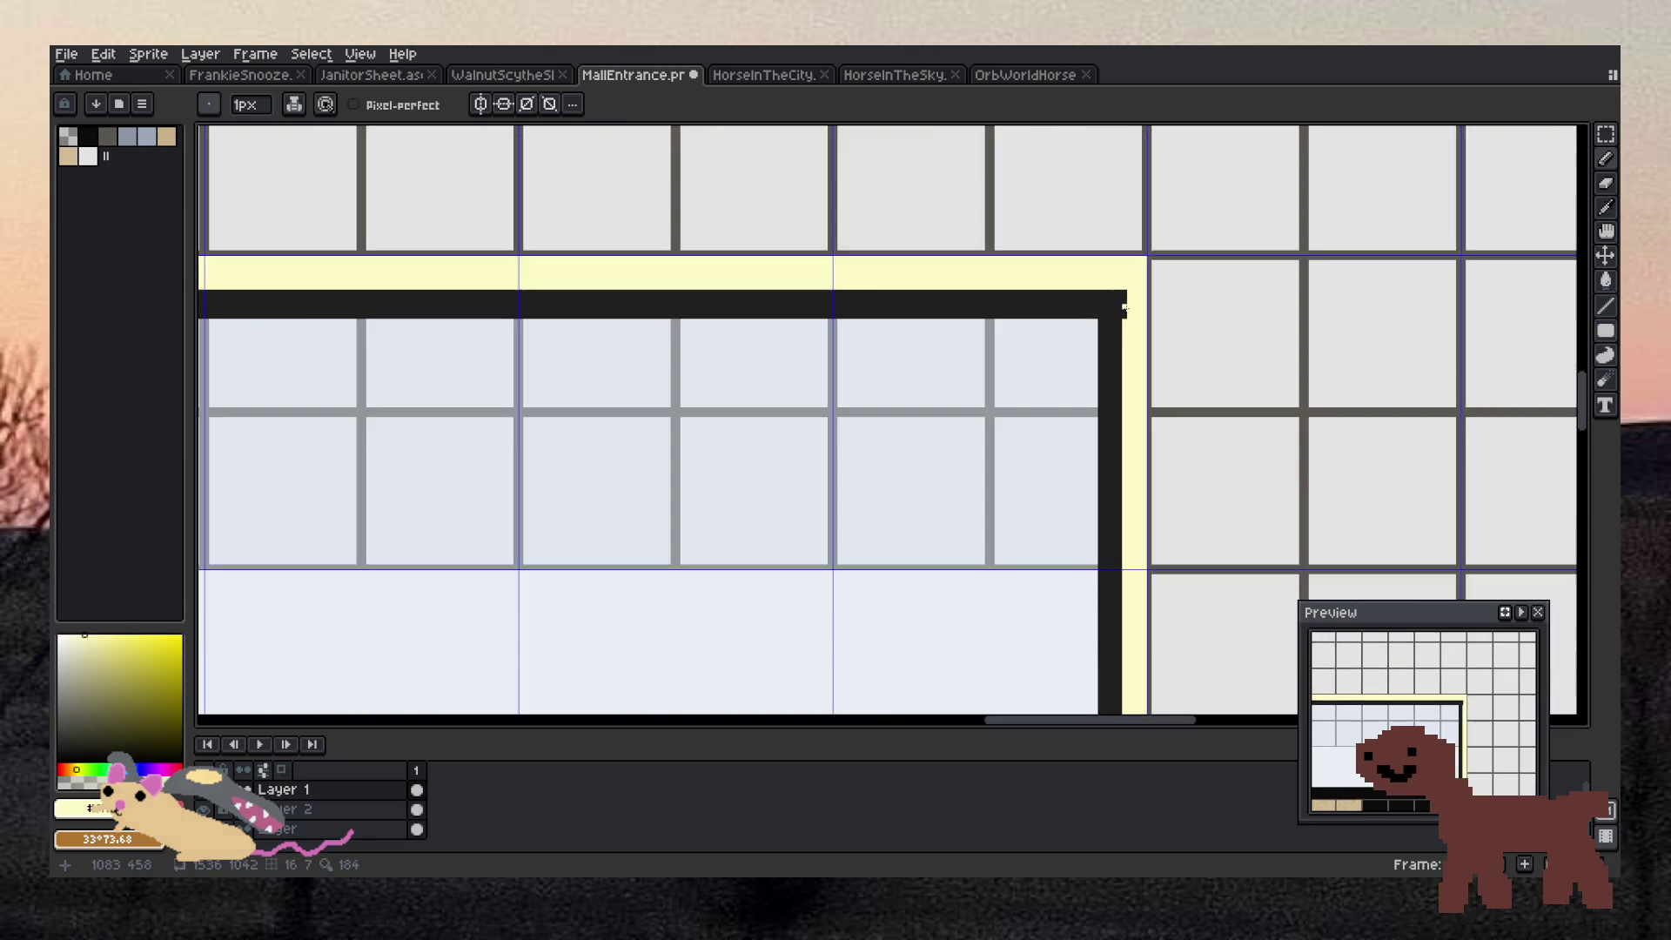
scroll(1128, 287, up, 3)
scroll(1124, 319, down, 4)
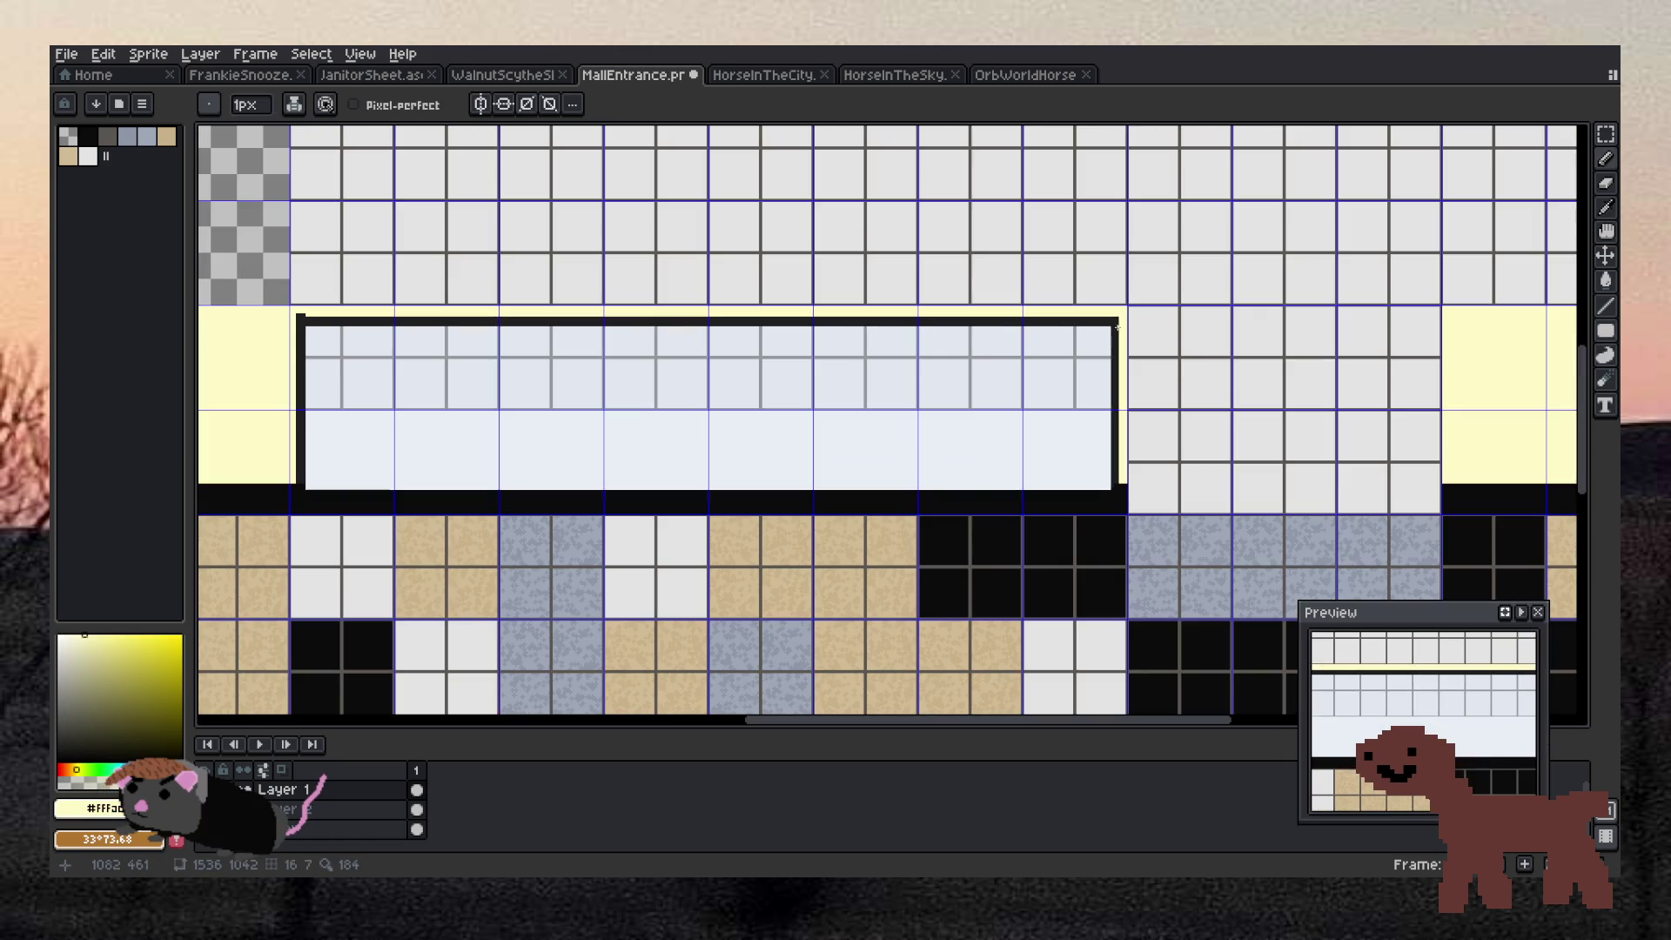
scroll(301, 318, up, 2)
scroll(301, 318, up, 1)
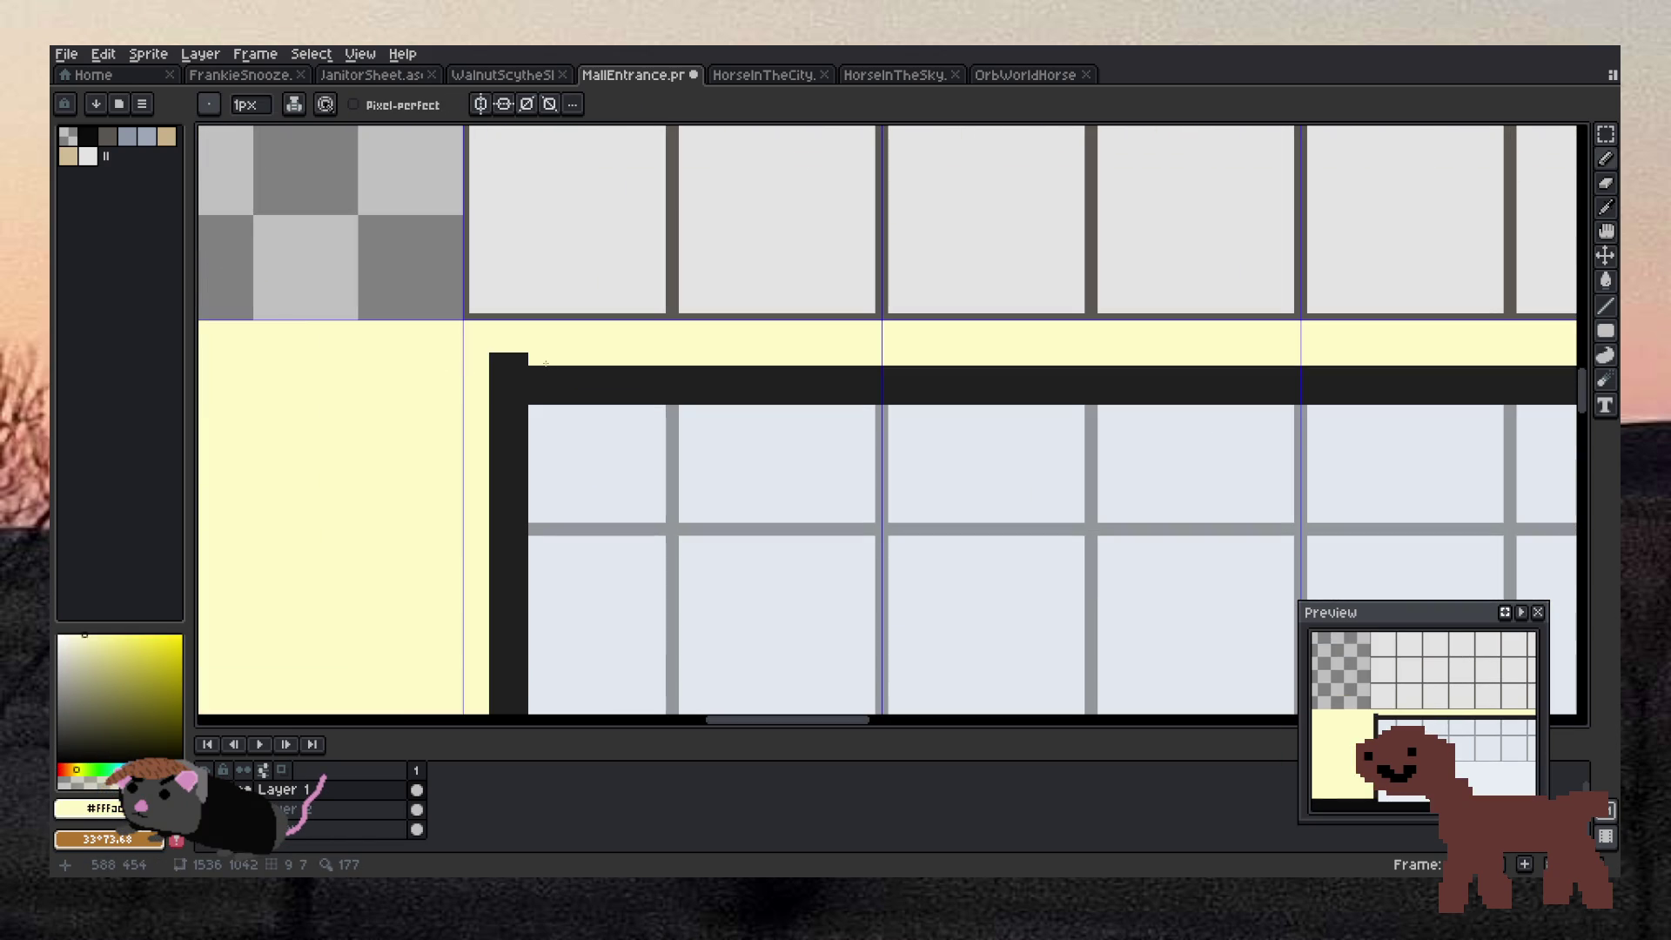
scroll(594, 345, down, 2)
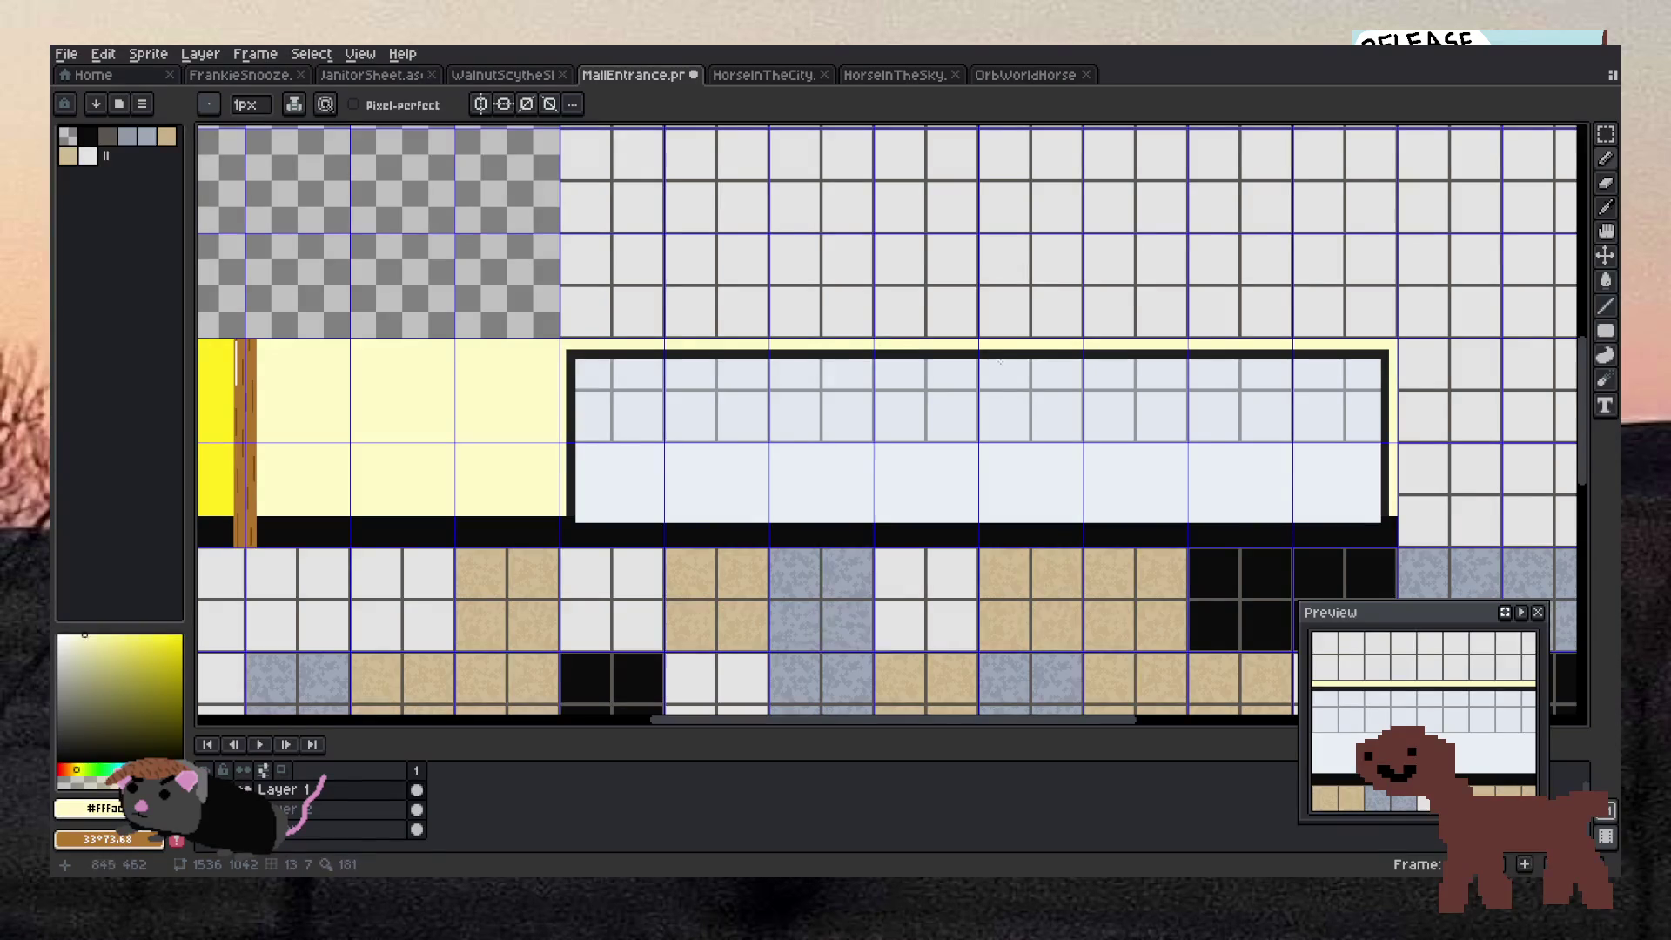
scroll(999, 361, down, 1)
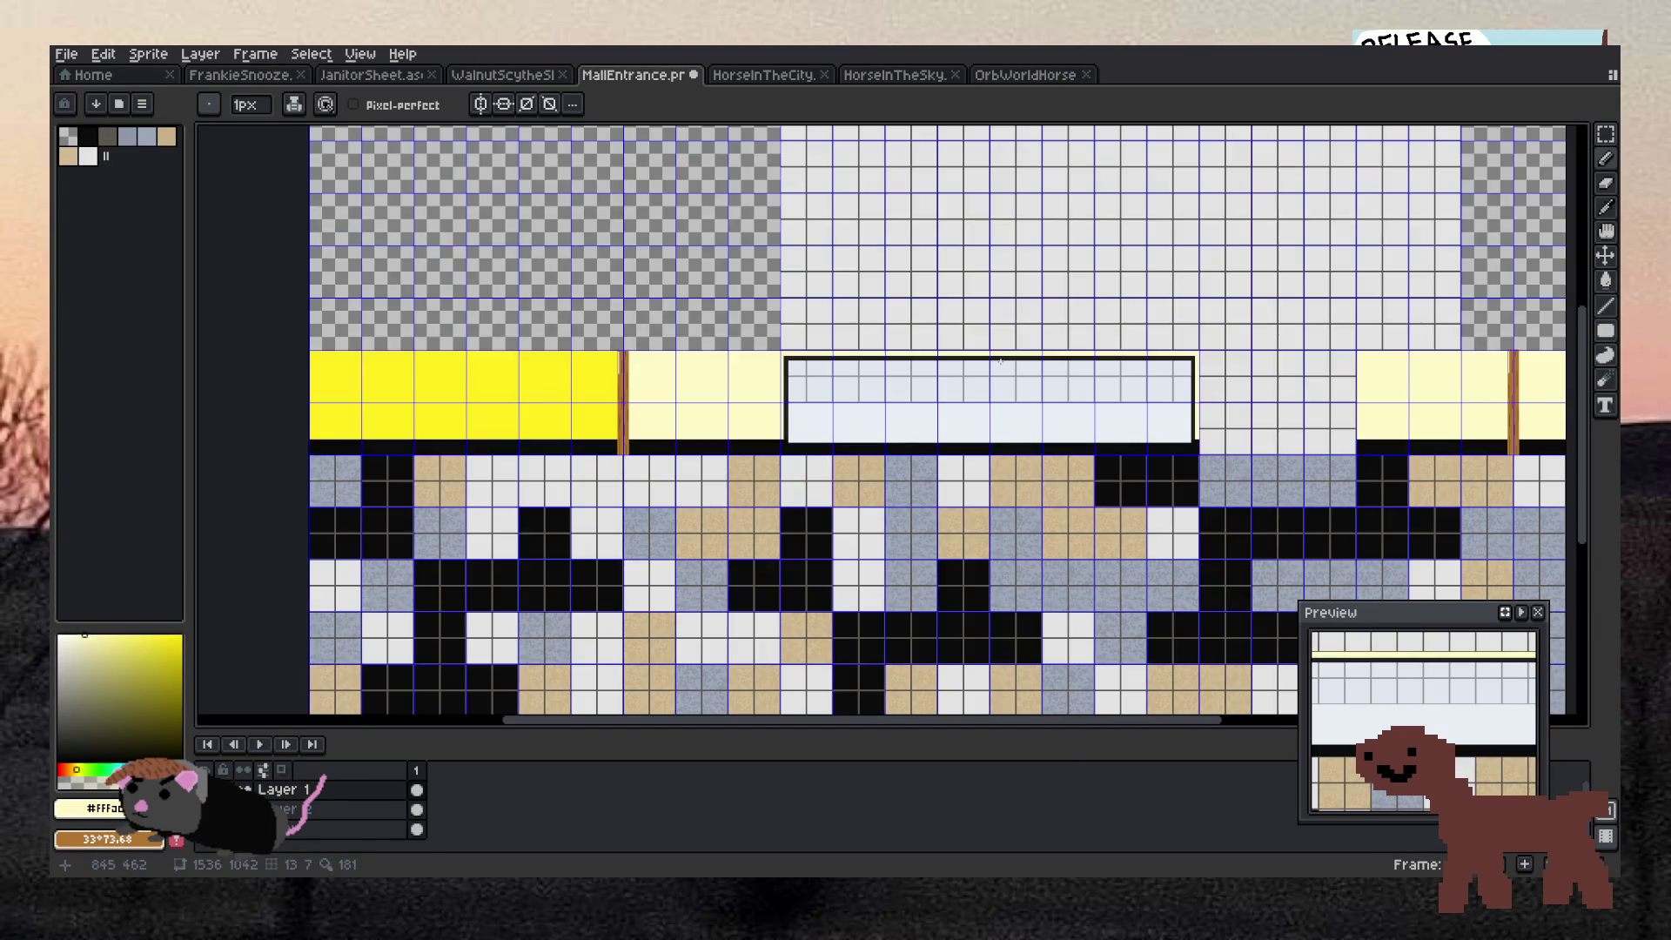
scroll(1000, 362, up, 2)
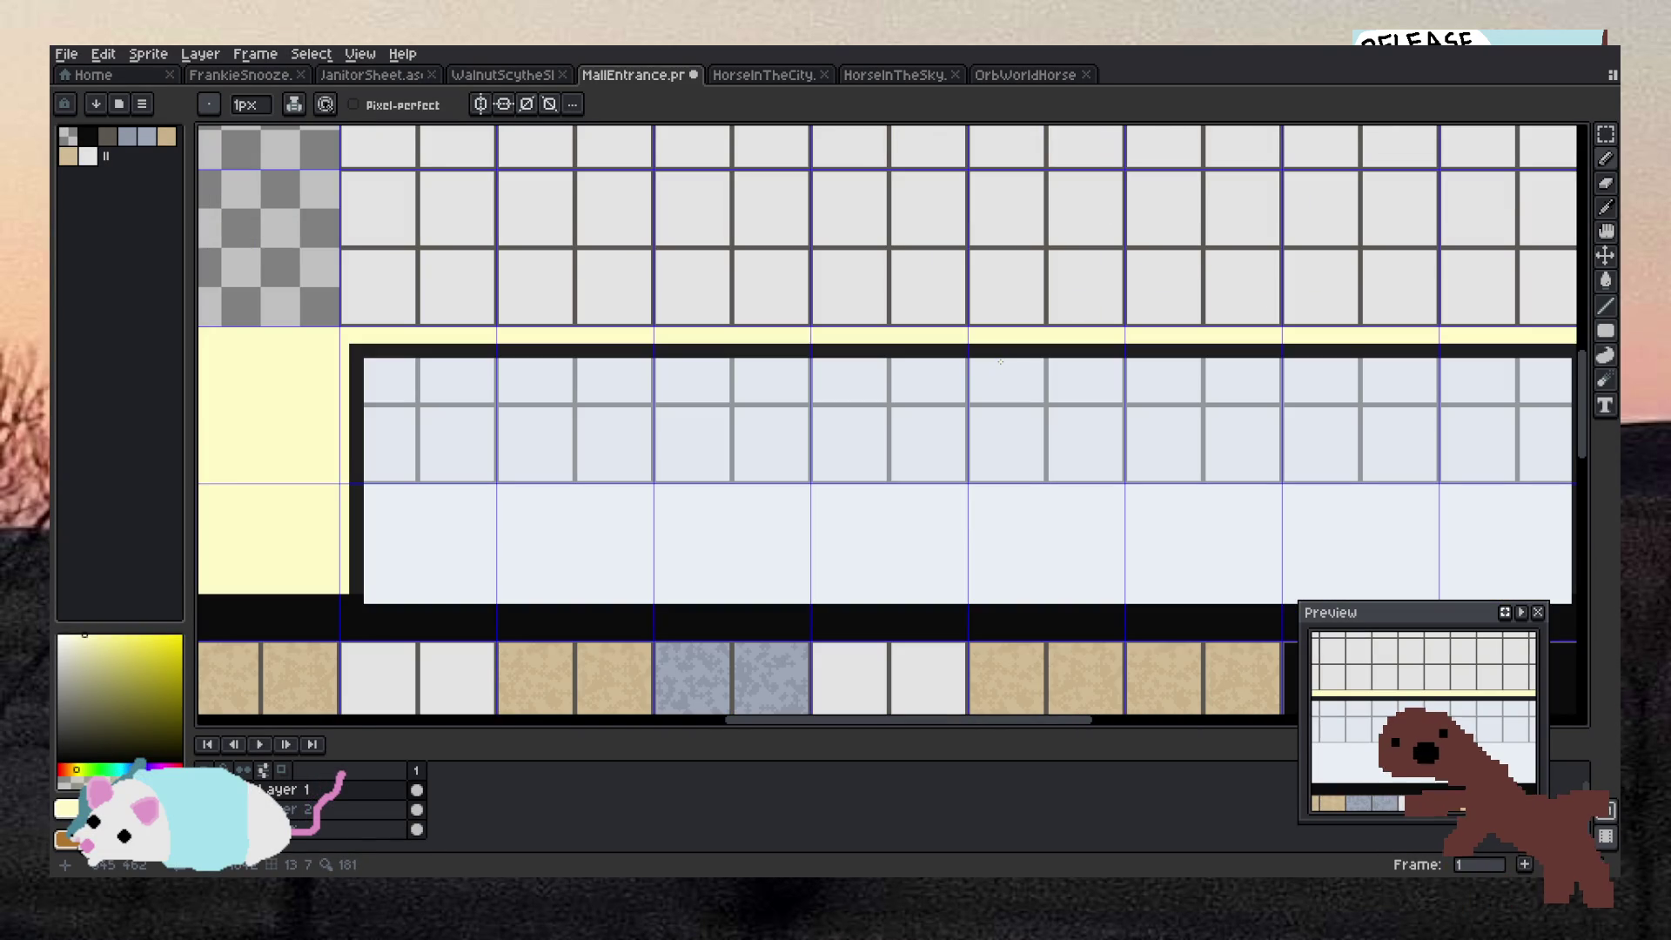
click(1605, 304)
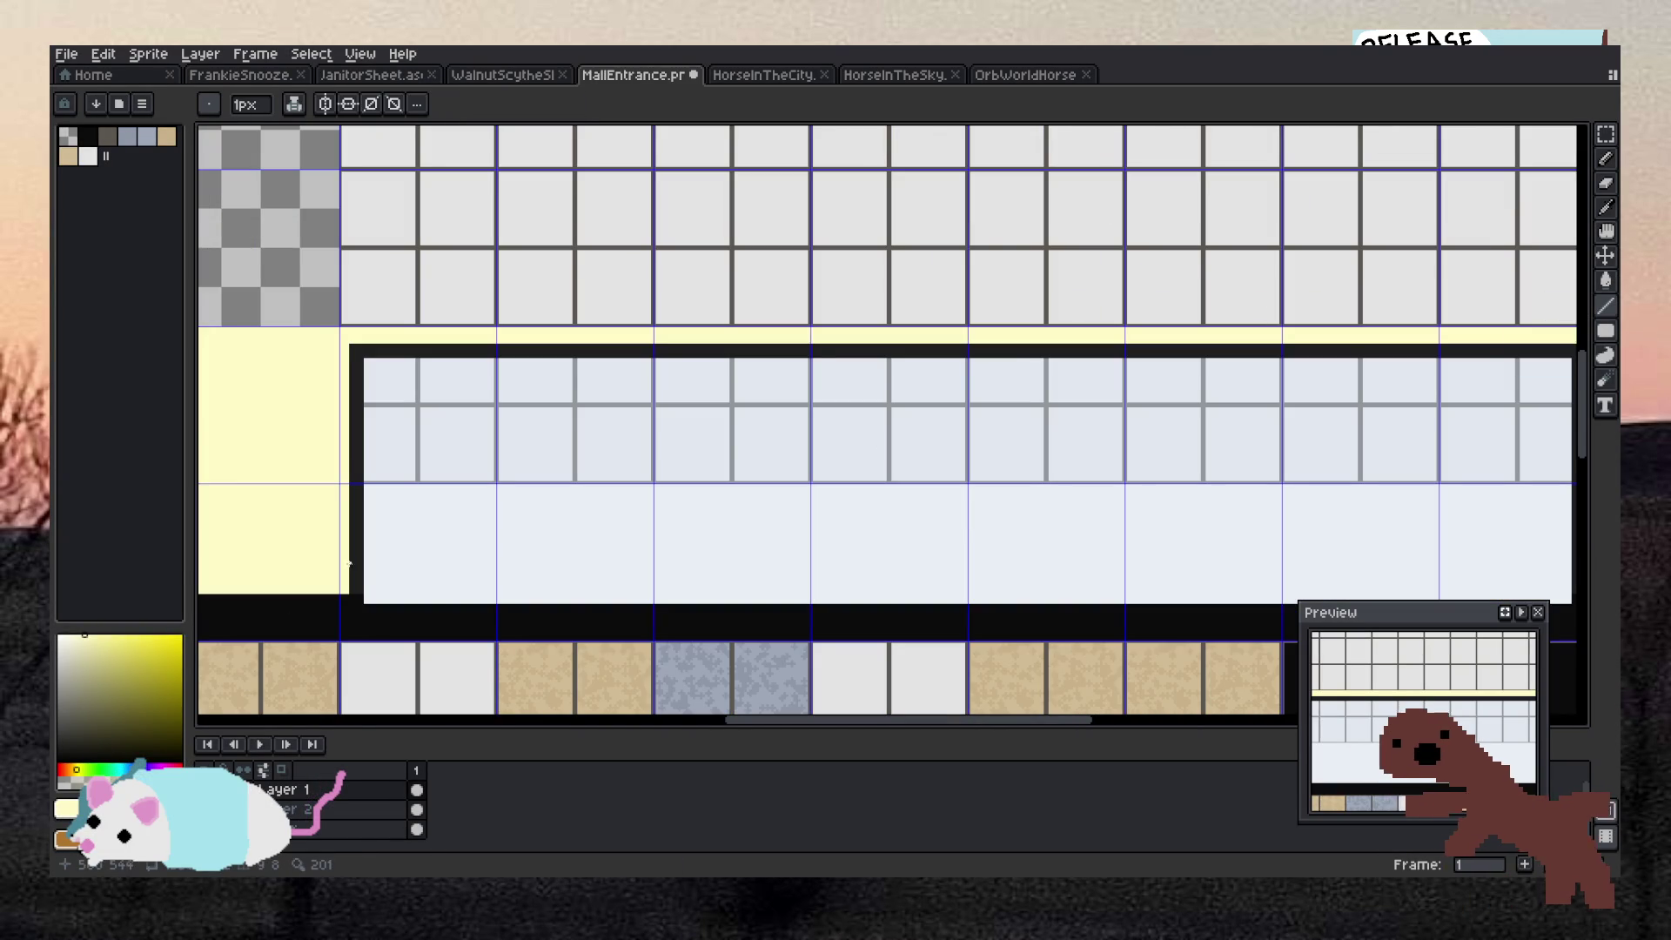
scroll(349, 563, up, 1)
click(244, 104)
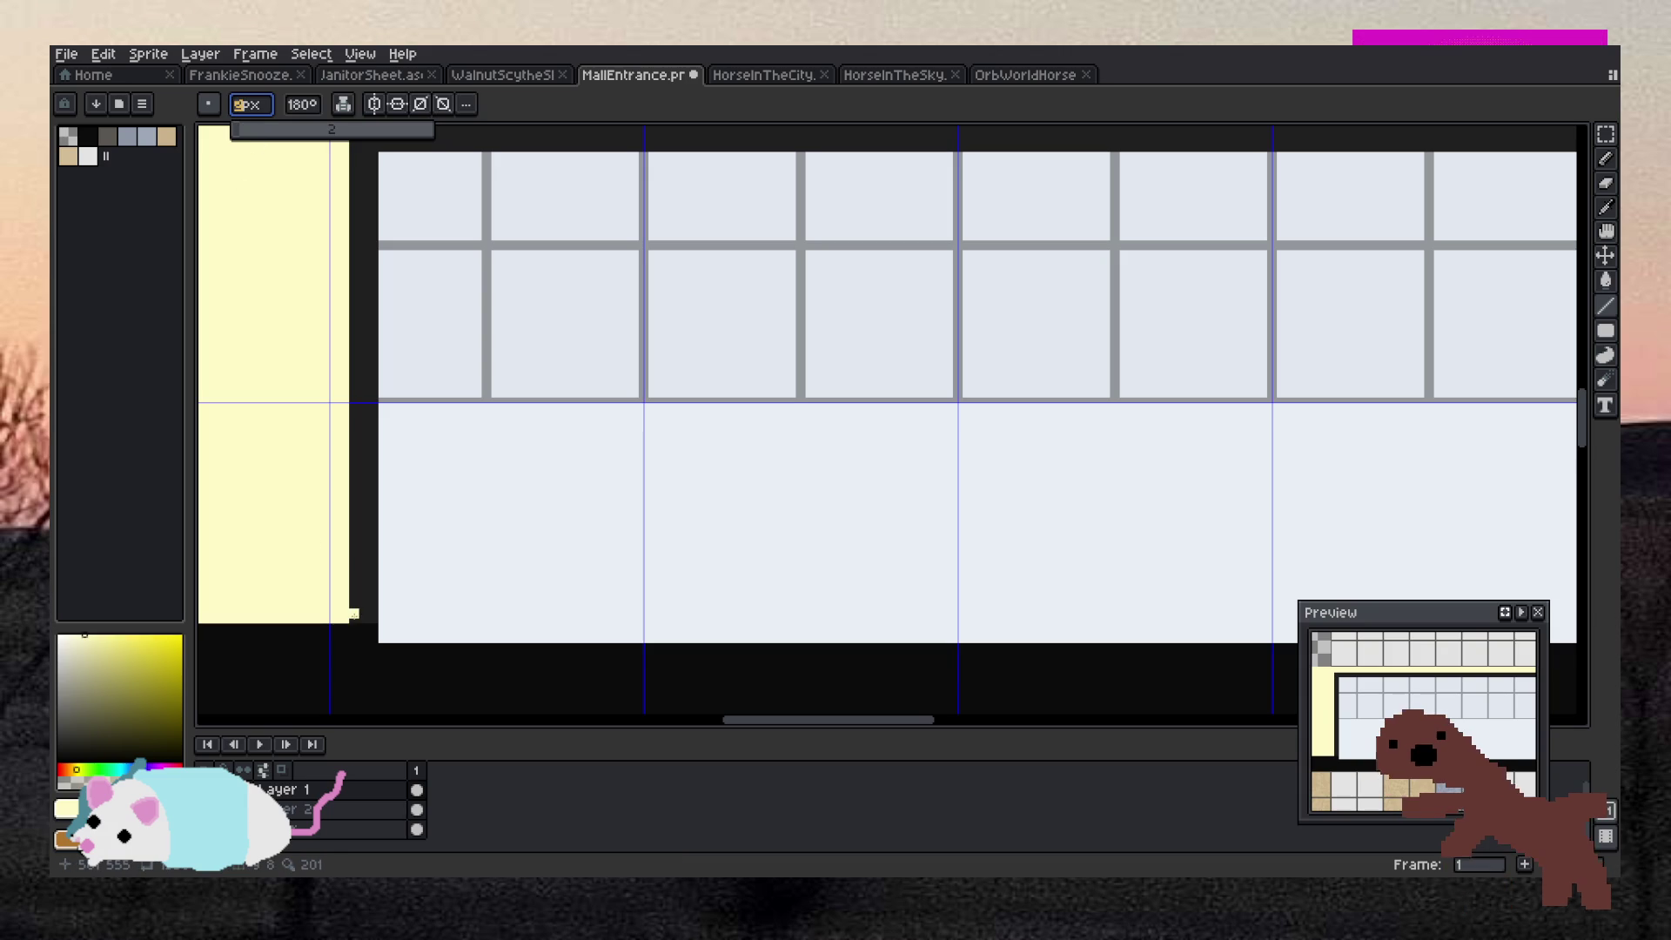
scroll(369, 618, down, 1)
mouse_move(354, 532)
mouse_down()
mouse_move(352, 285)
mouse_move(1306, 290)
mouse_up()
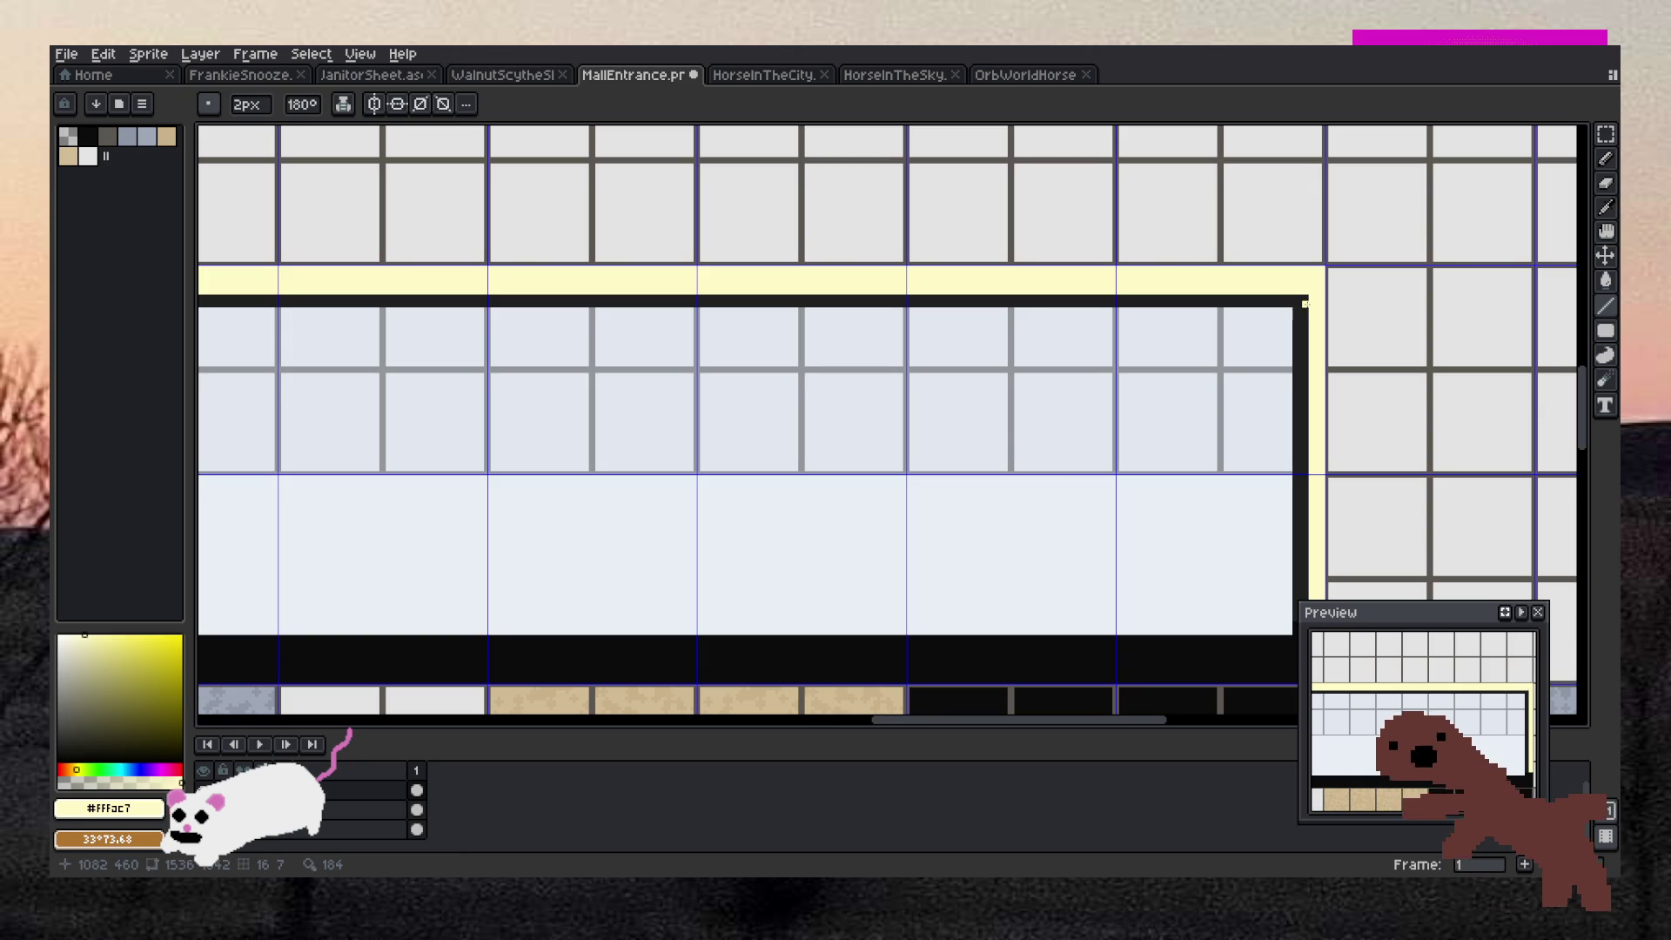
drag(1301, 300, 1302, 411)
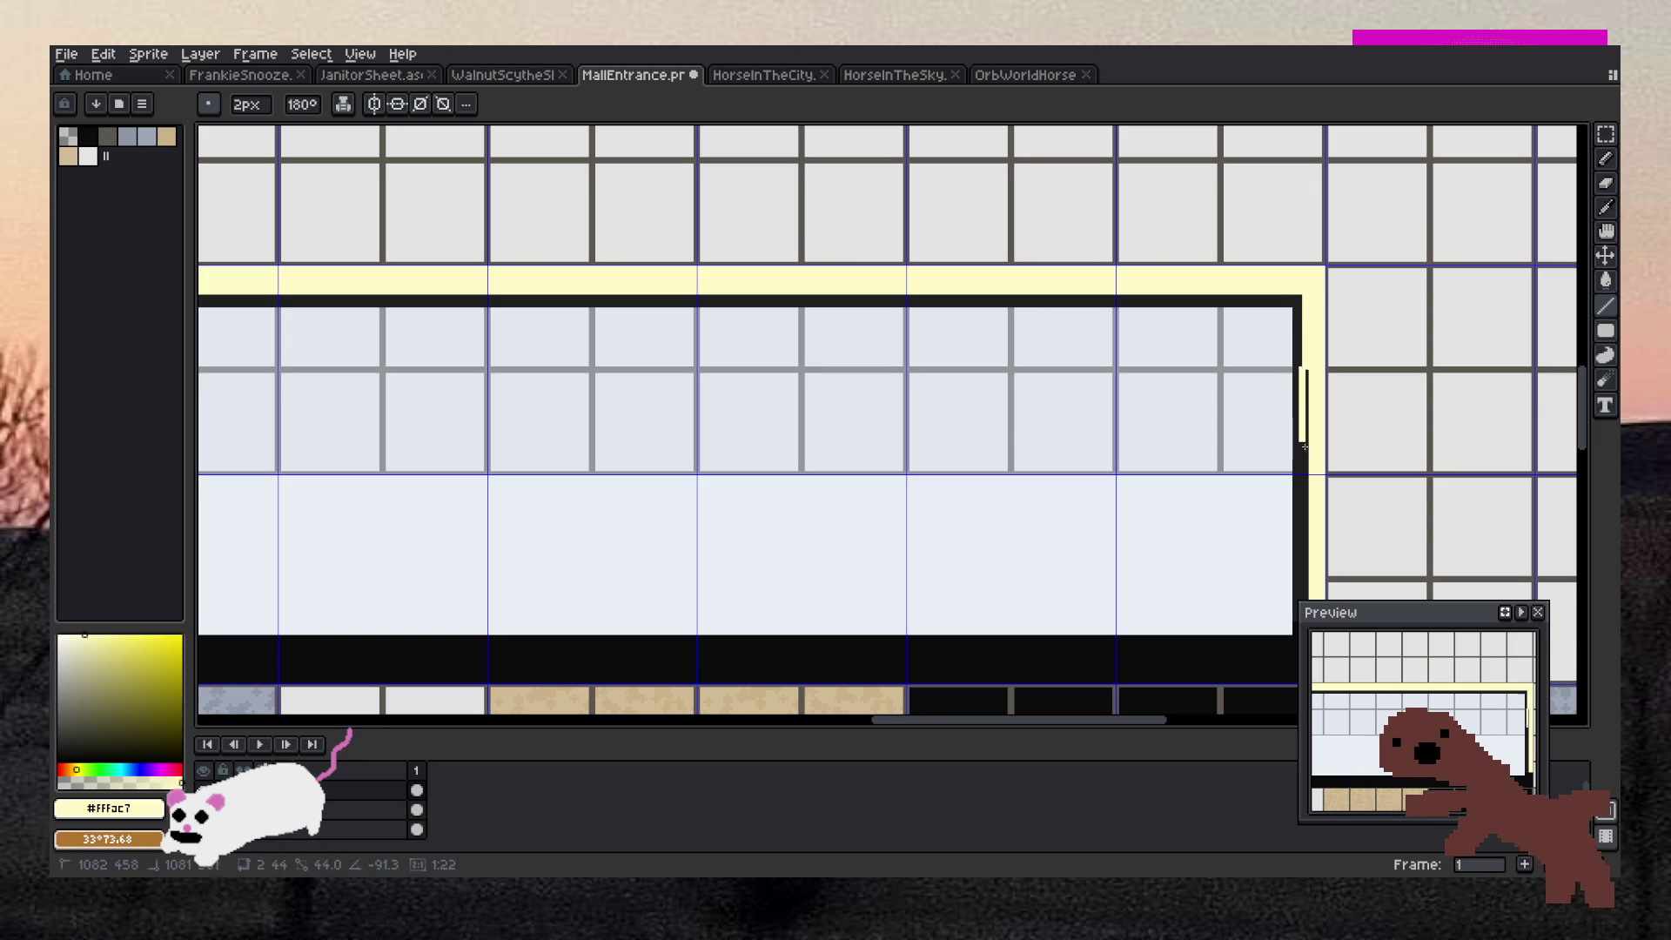
scroll(1301, 601, down, 3)
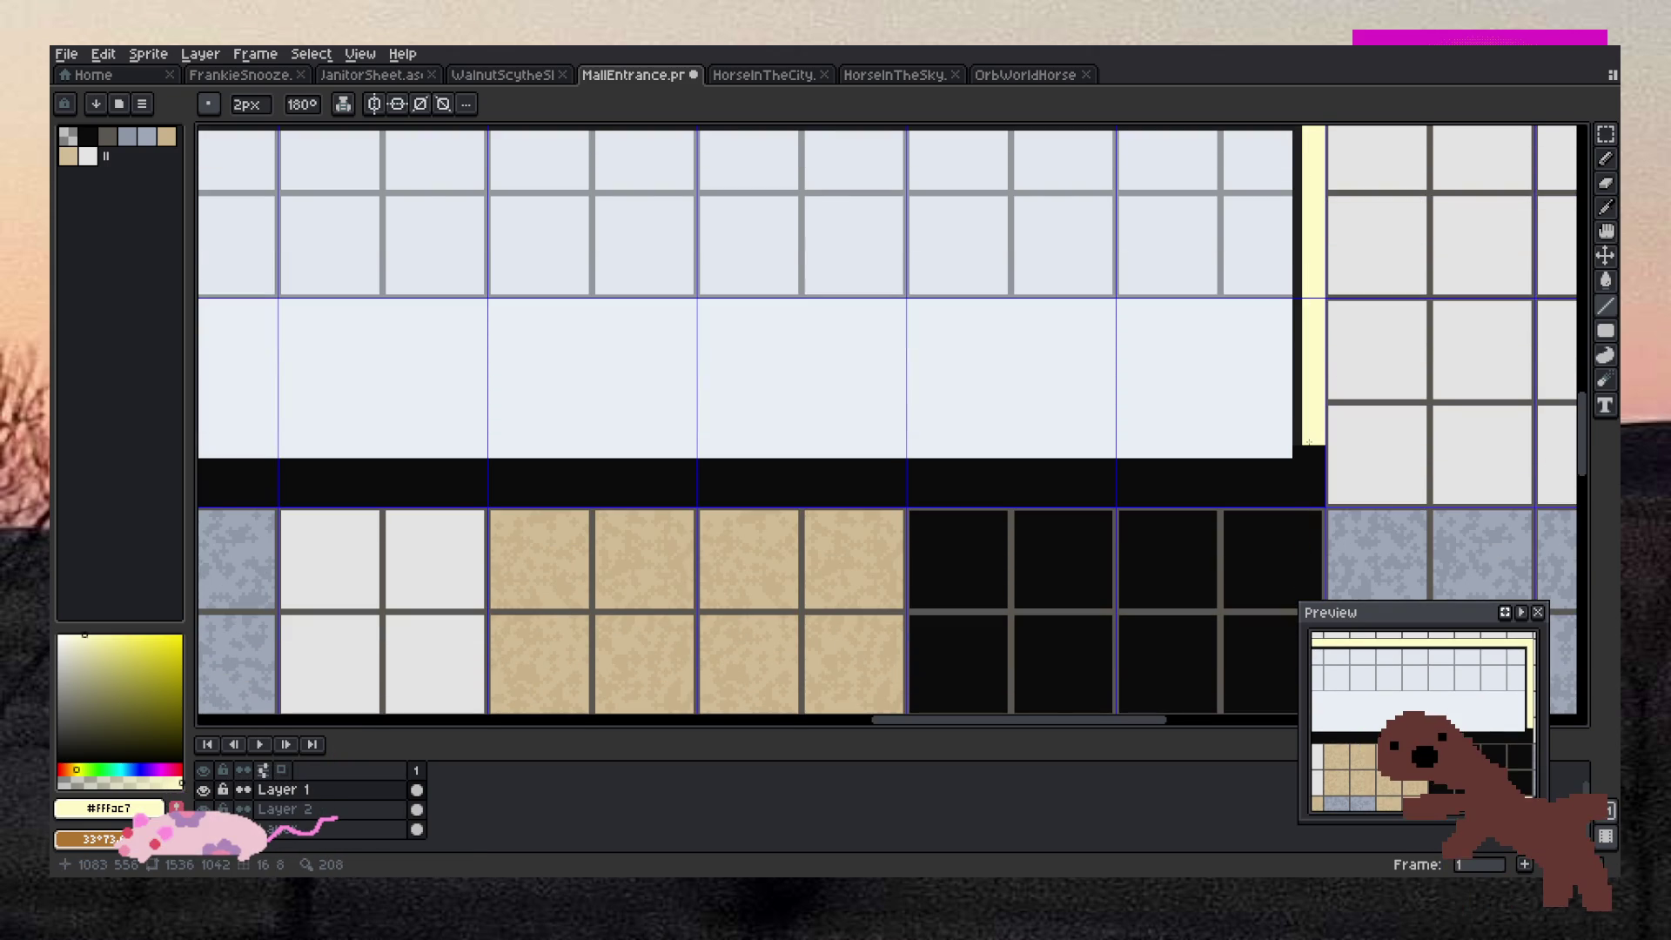
scroll(880, 389, down, 2)
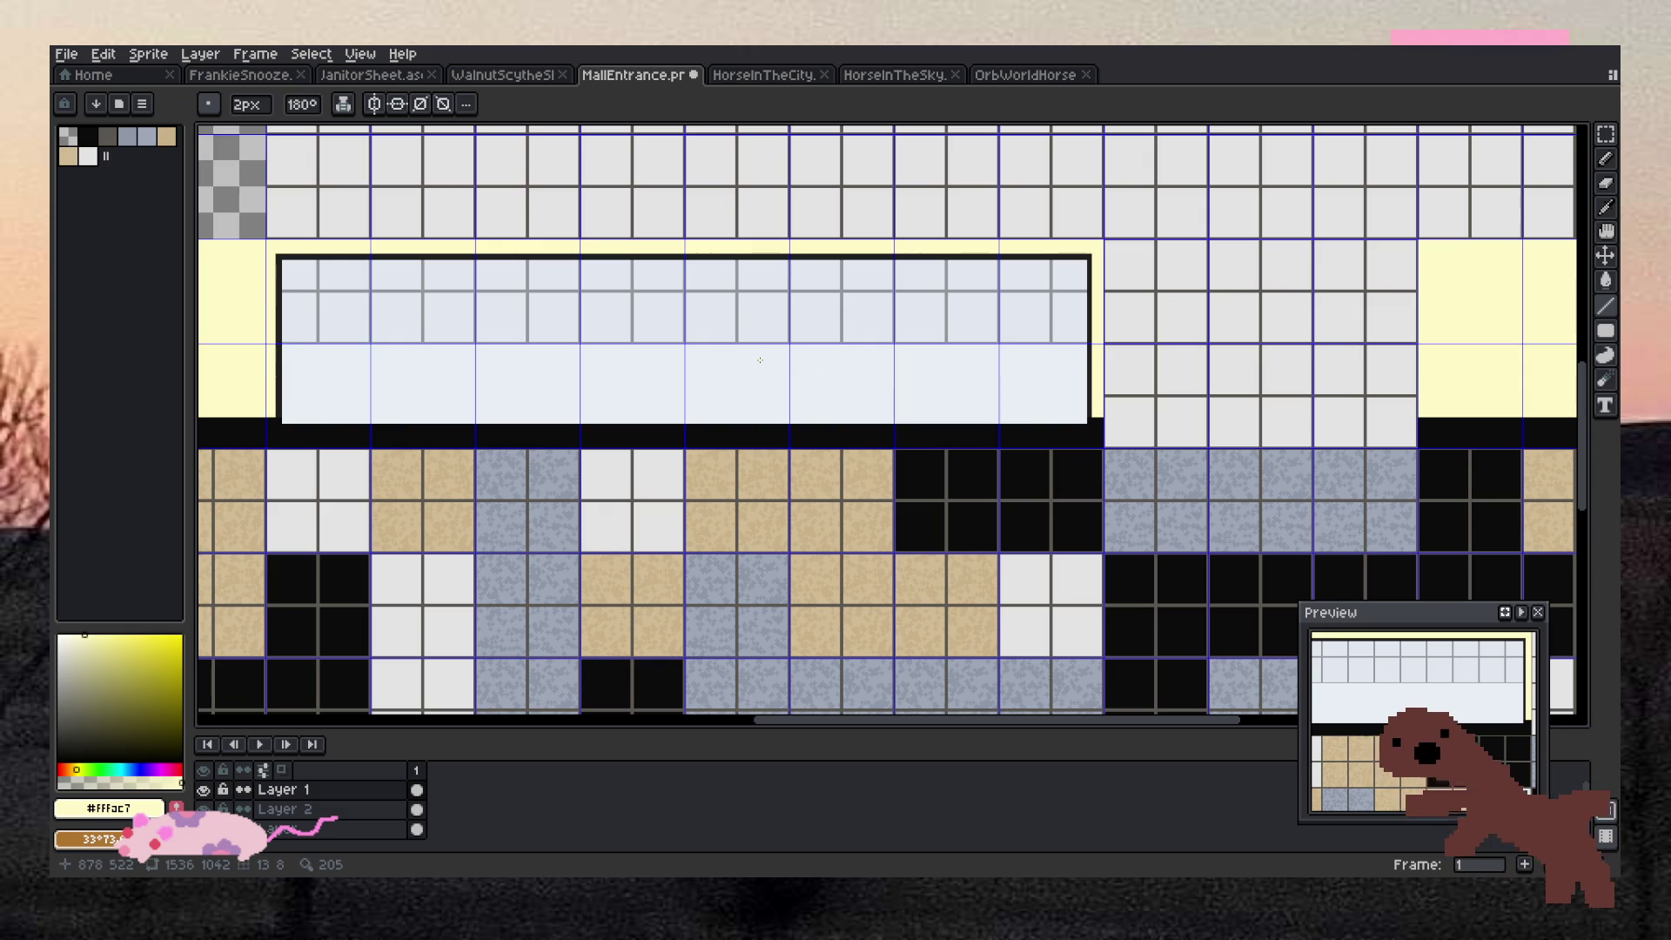
scroll(1088, 371, up, 2)
scroll(727, 392, down, 2)
scroll(697, 464, down, 1)
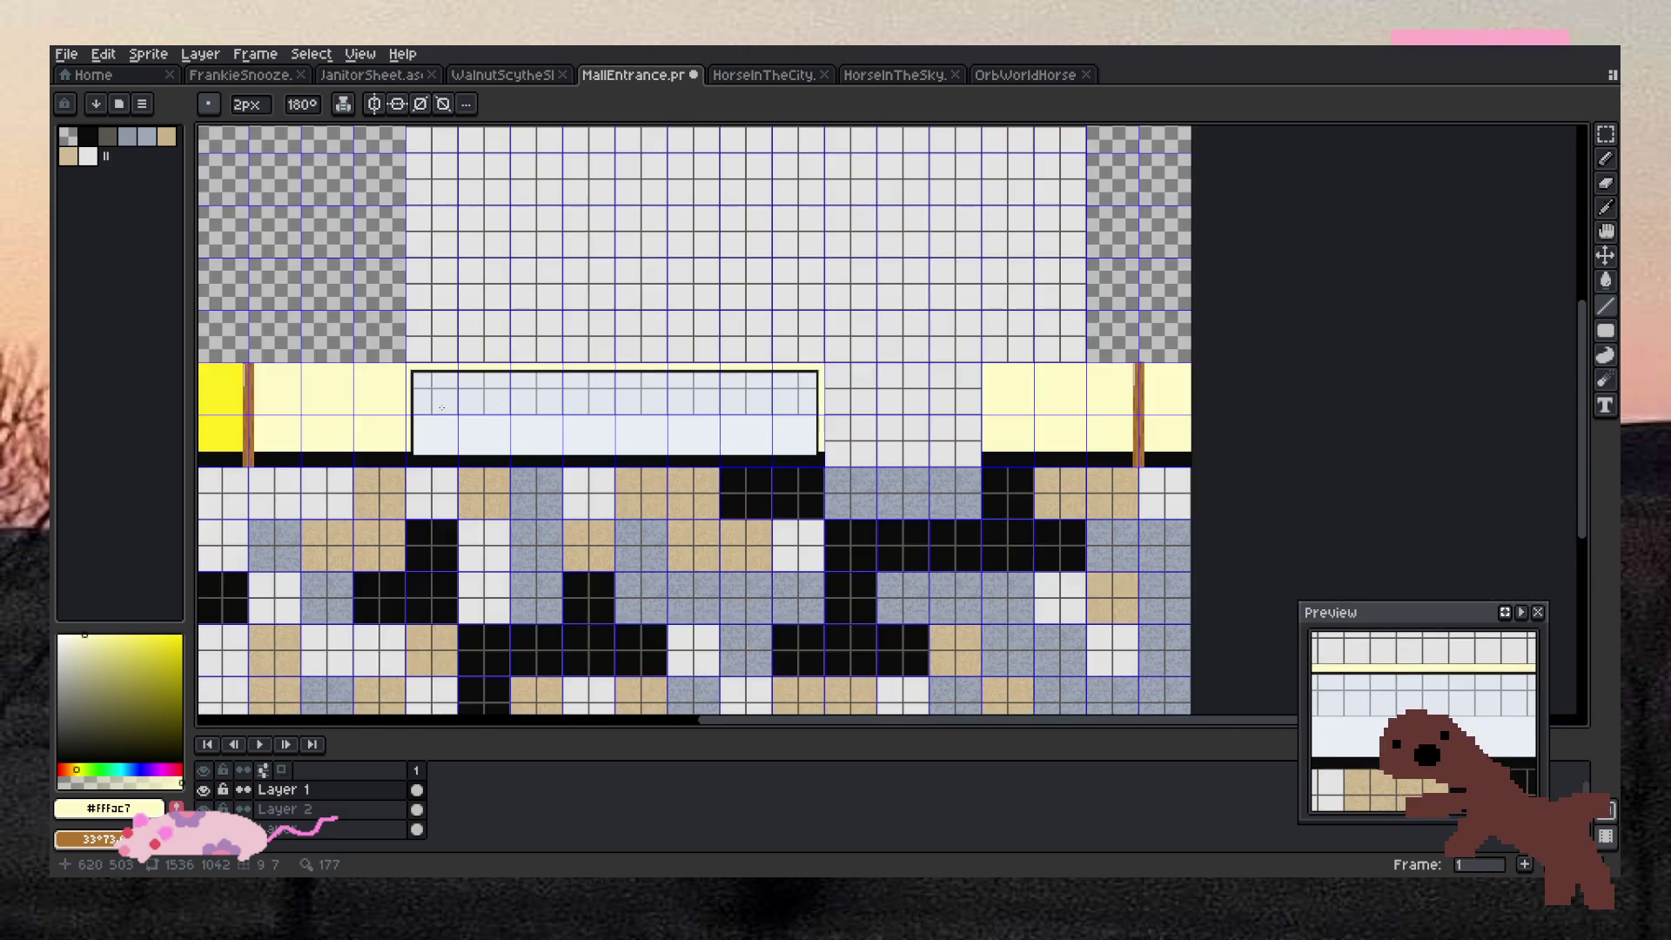
scroll(434, 475, up, 2)
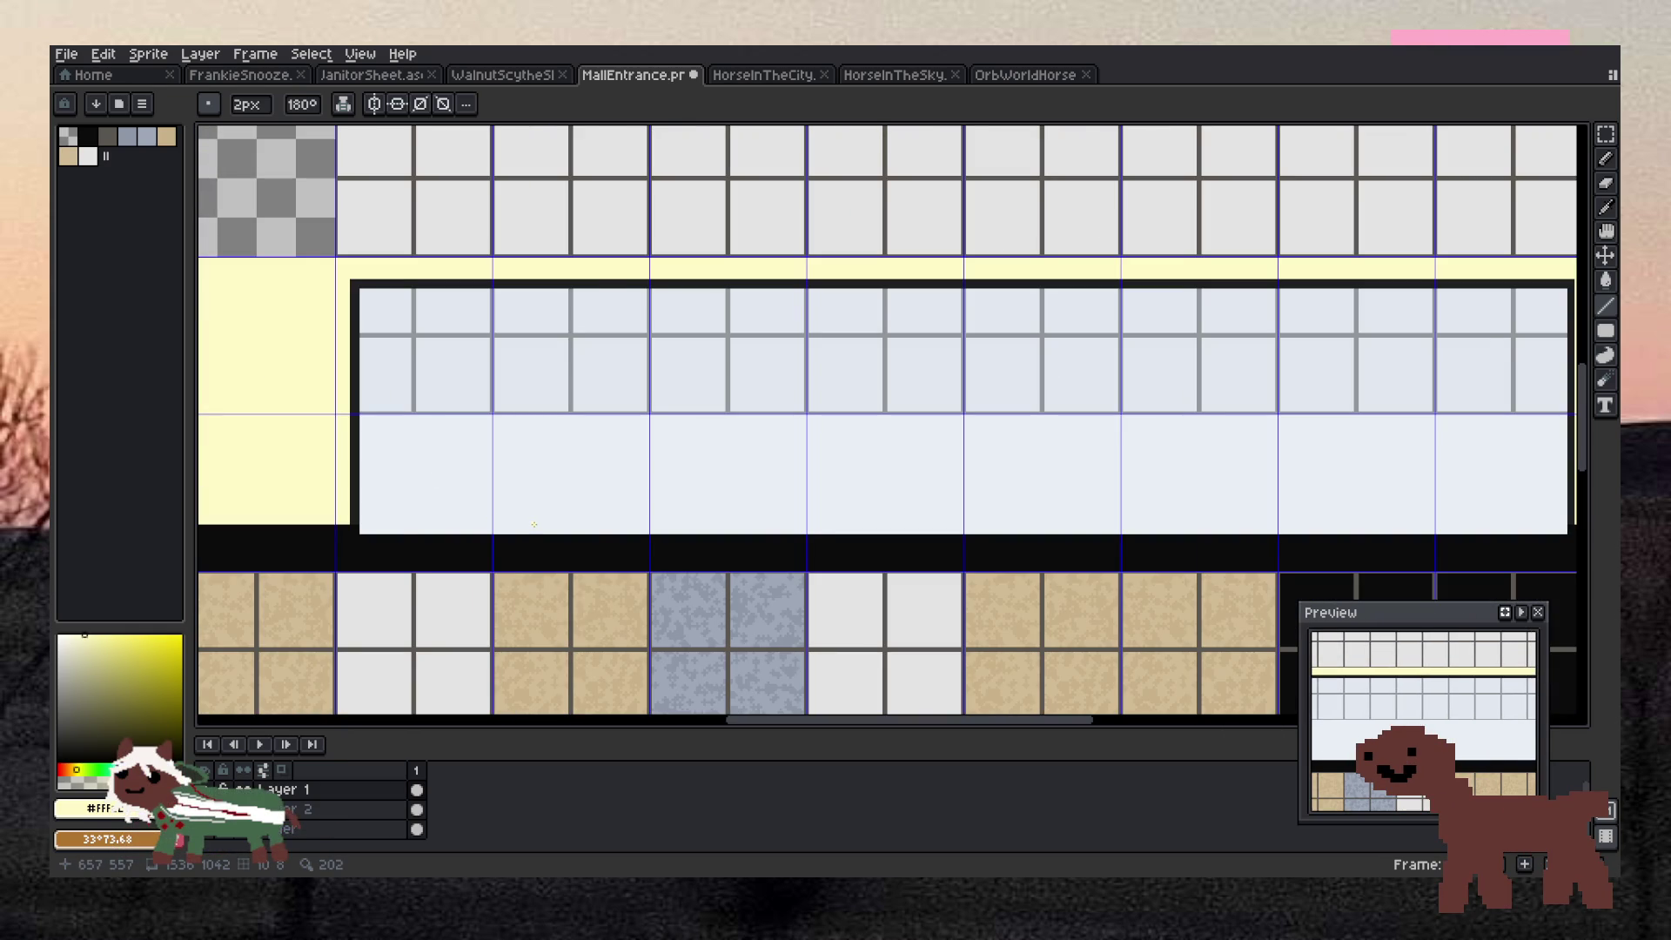
scroll(532, 526, down, 1)
scroll(532, 525, up, 1)
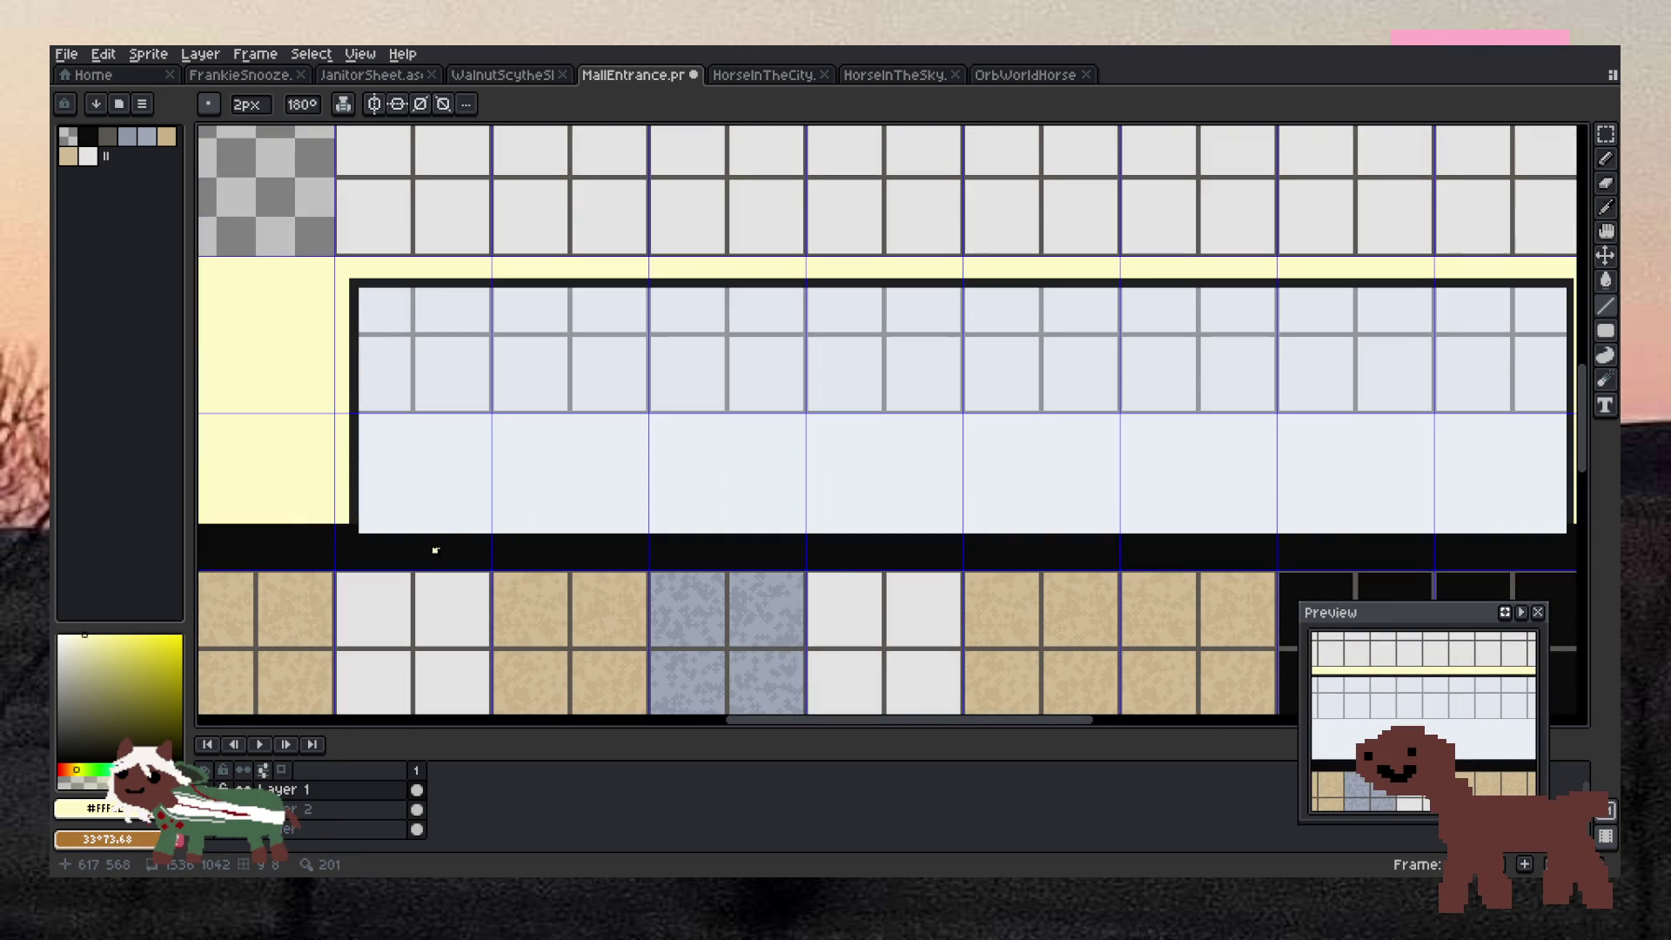
key(i)
scroll(418, 519, up, 1)
scroll(404, 522, up, 1)
Step: Sample the canvas colours and draw a thick dark grey line band across the window's bottom edge
click(388, 544)
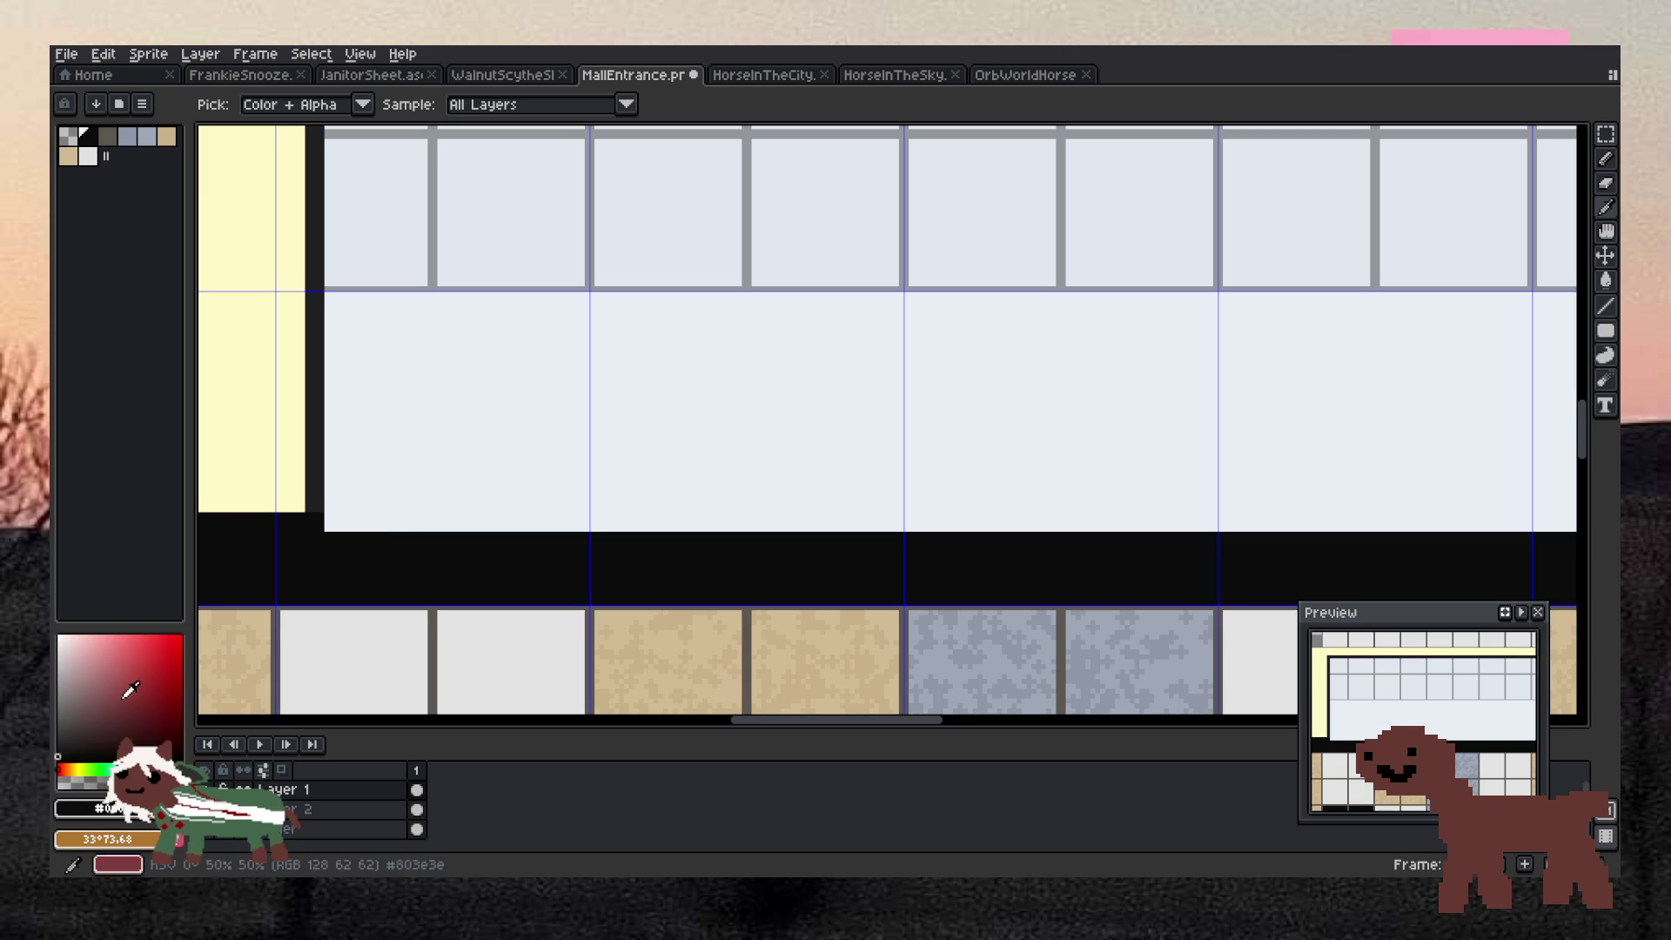
click(765, 360)
scroll(765, 358, down, 2)
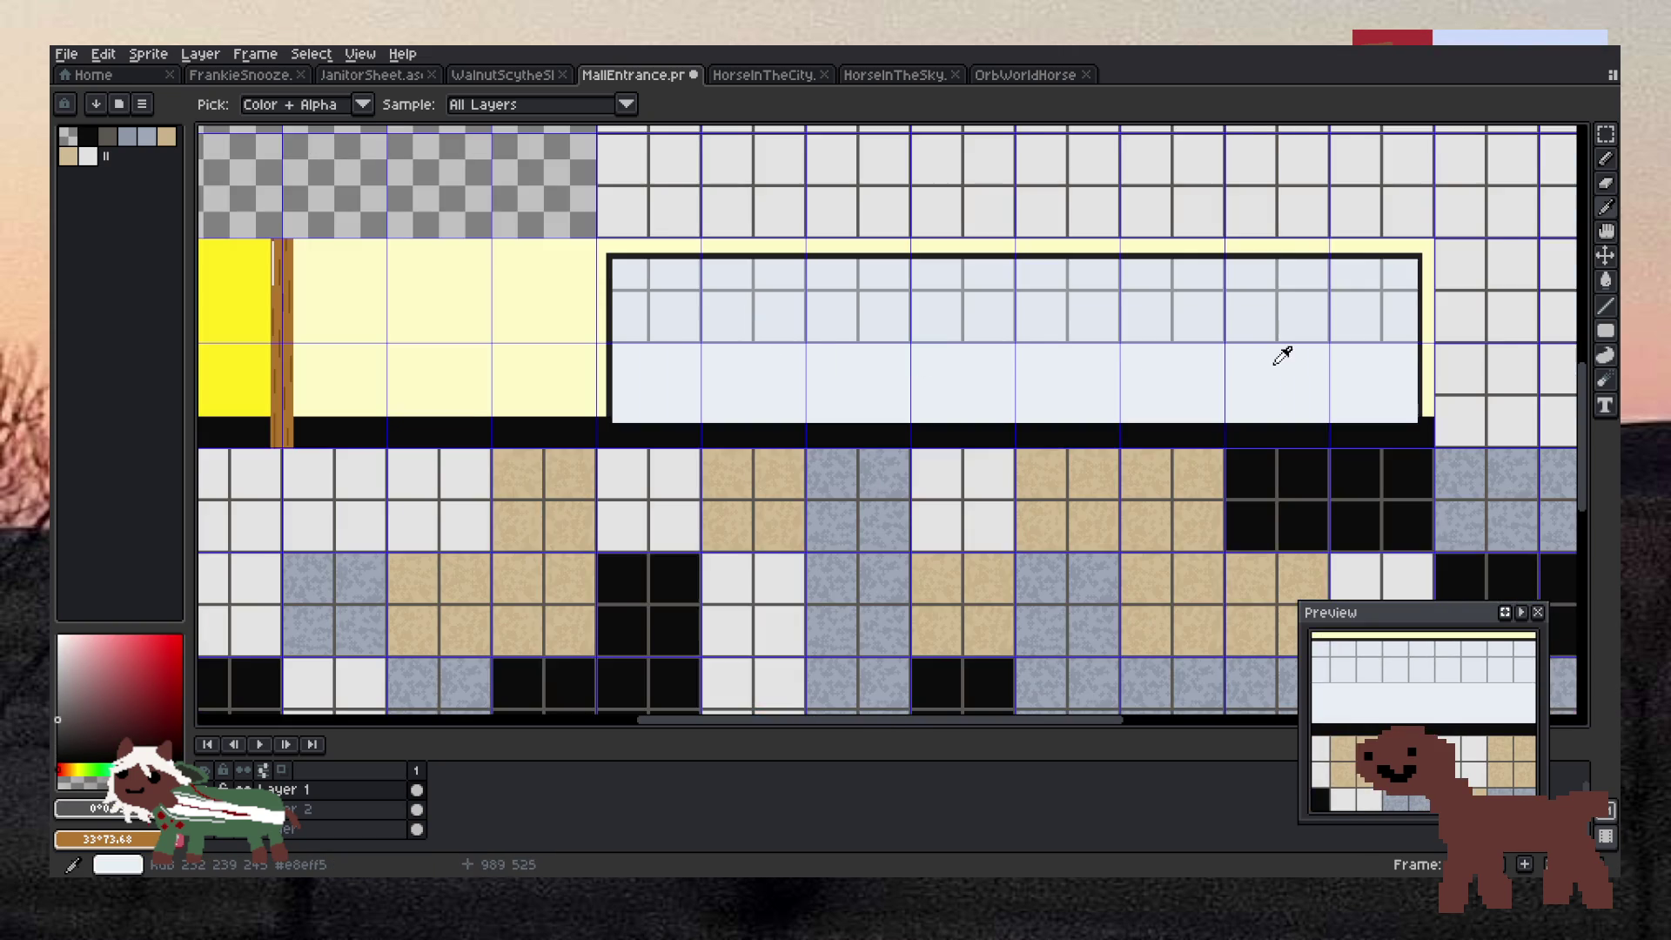
scroll(1270, 357, up, 1)
click(1605, 331)
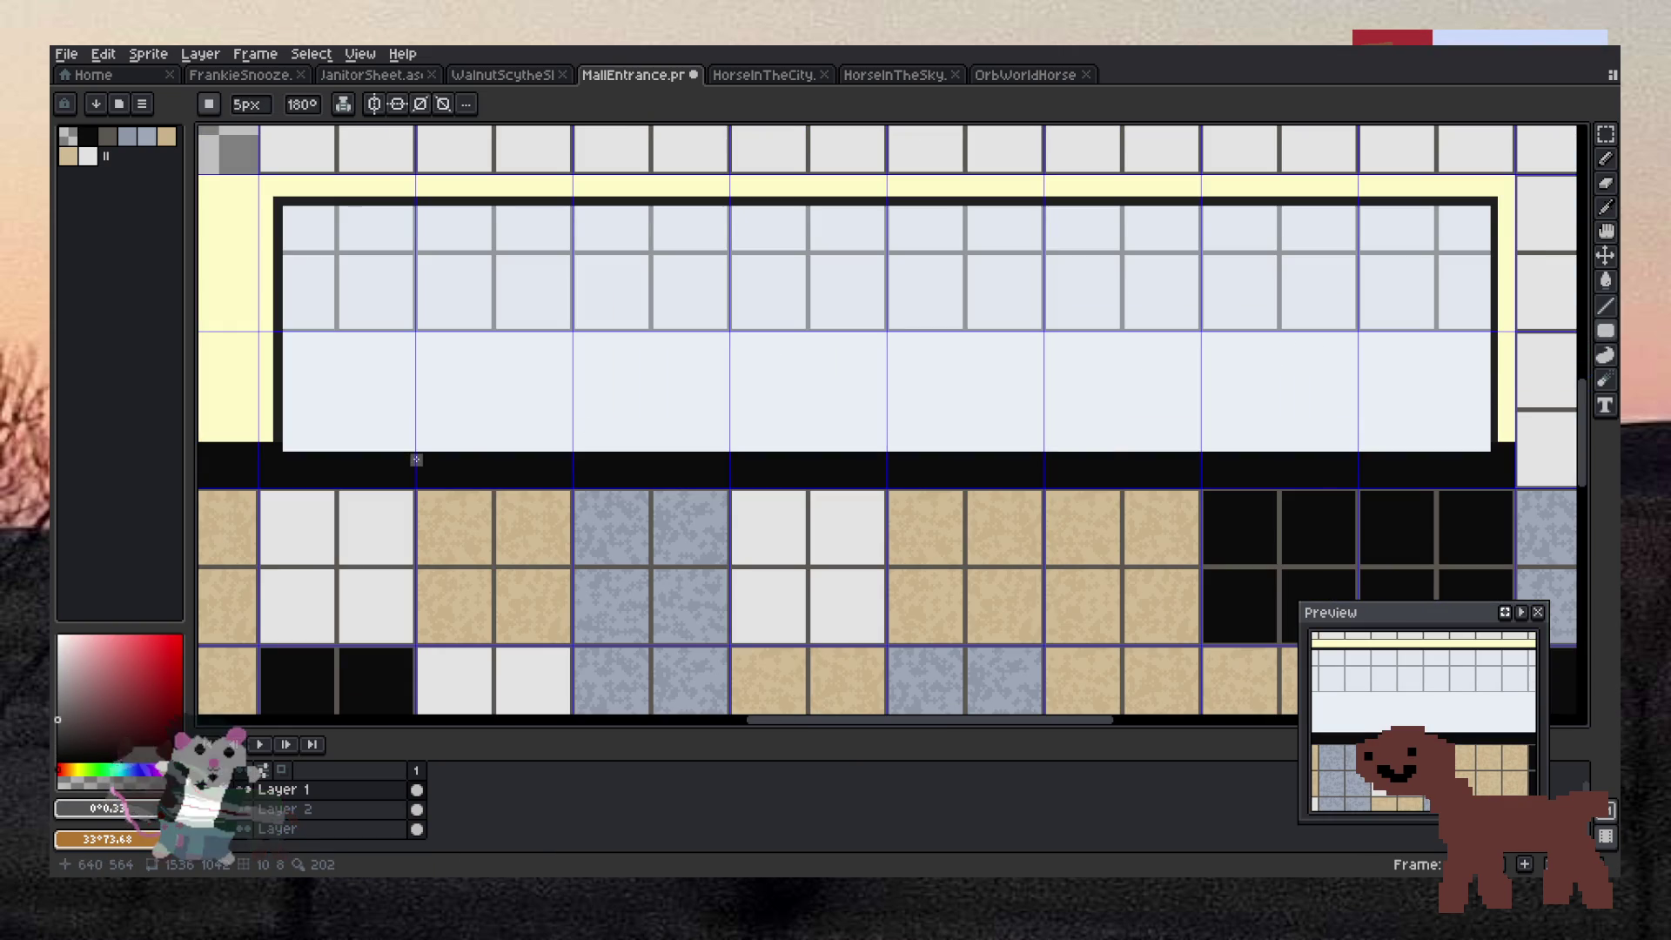
drag(288, 415, 1418, 413)
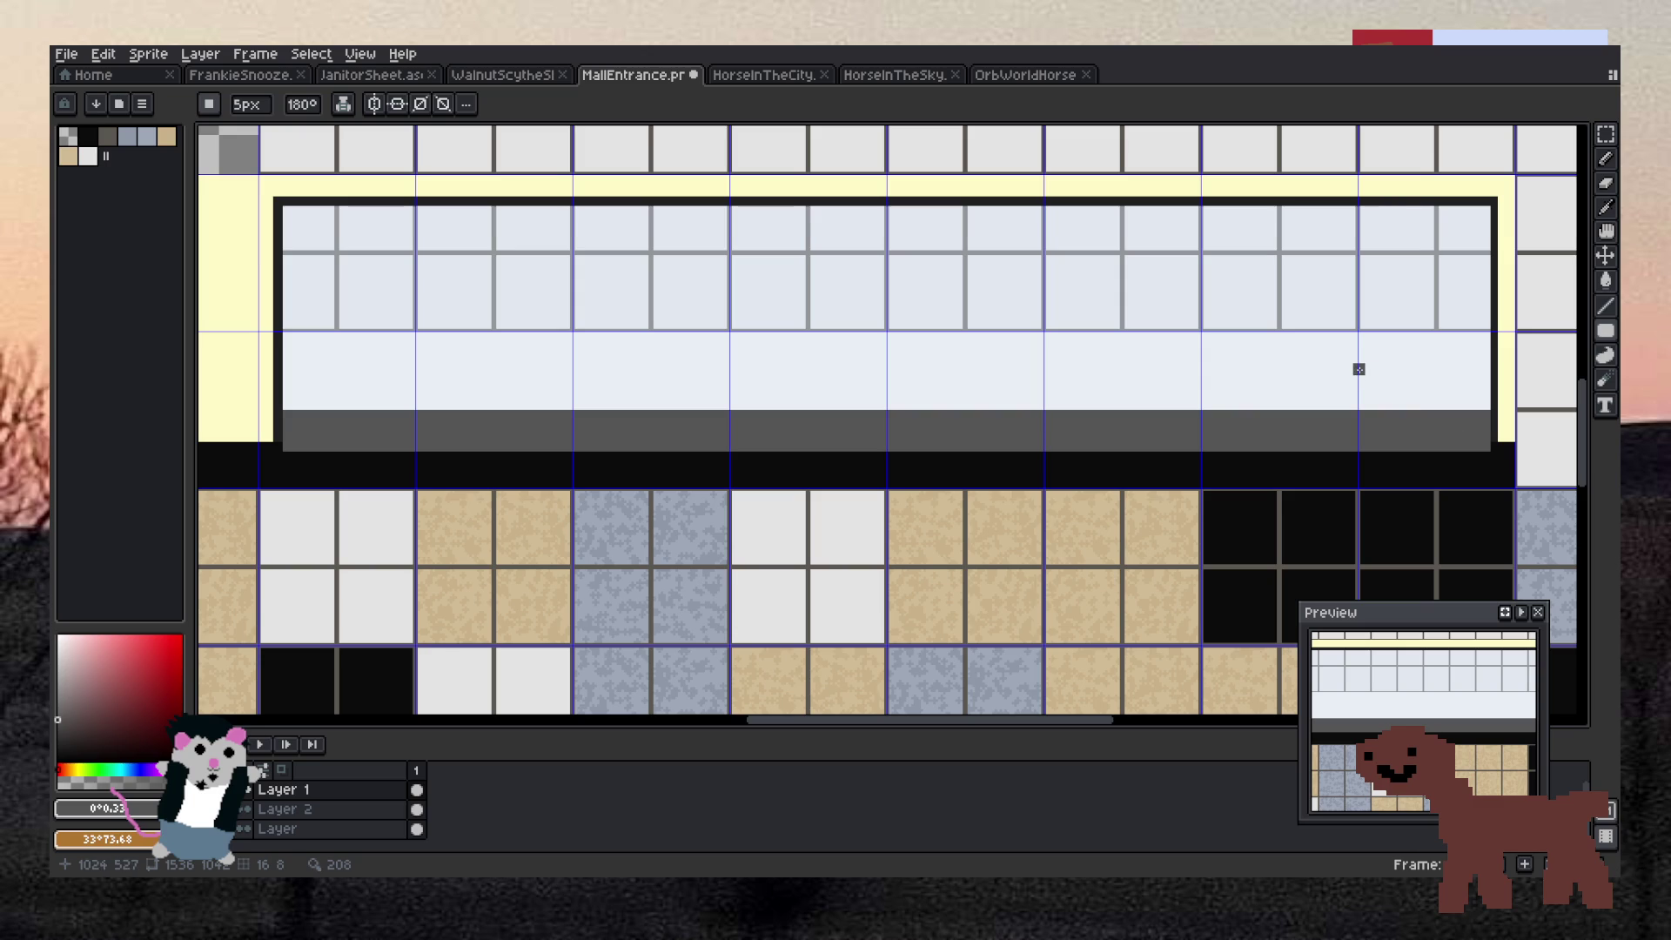
scroll(848, 322, down, 3)
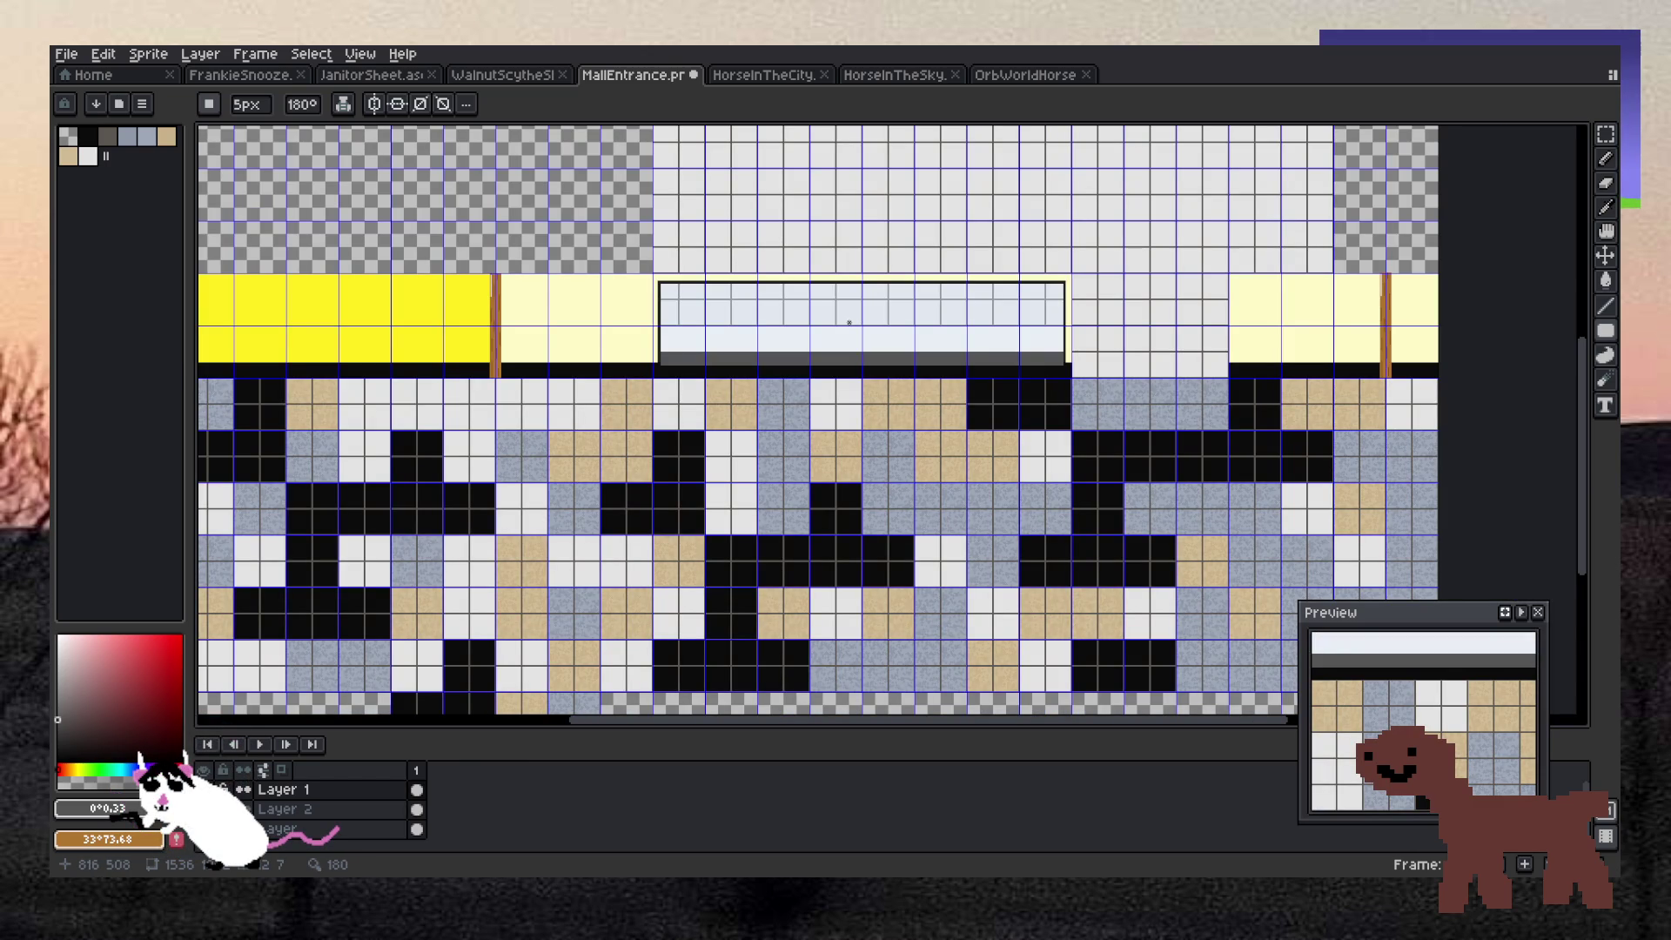
scroll(849, 321, down, 2)
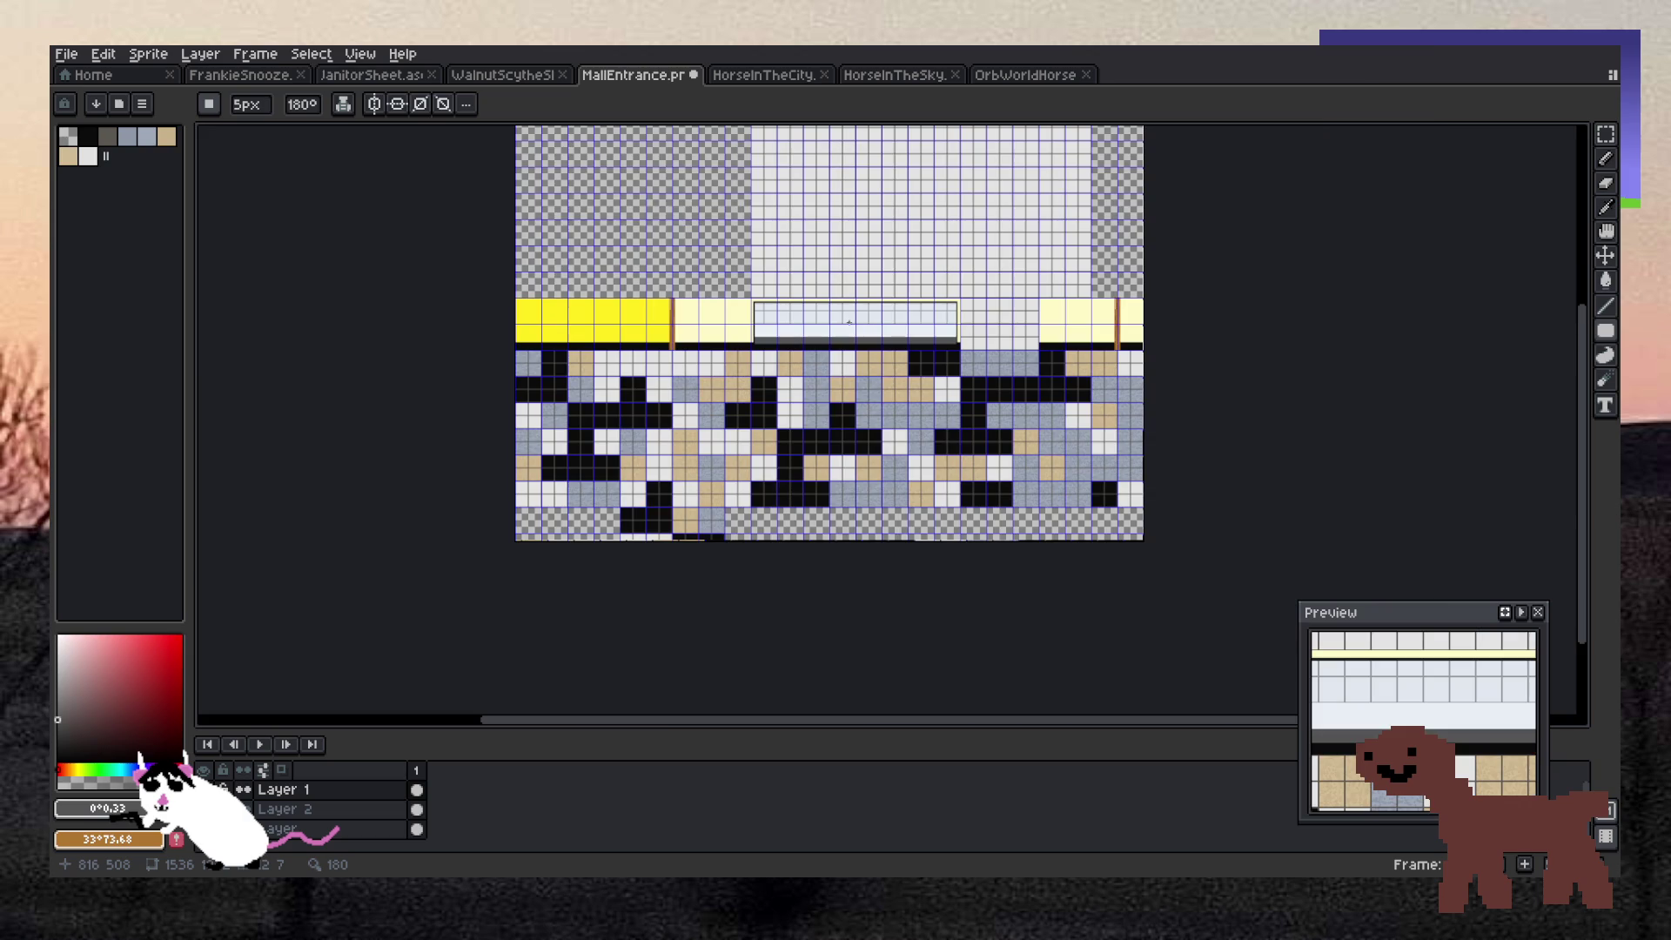
scroll(849, 322, down, 1)
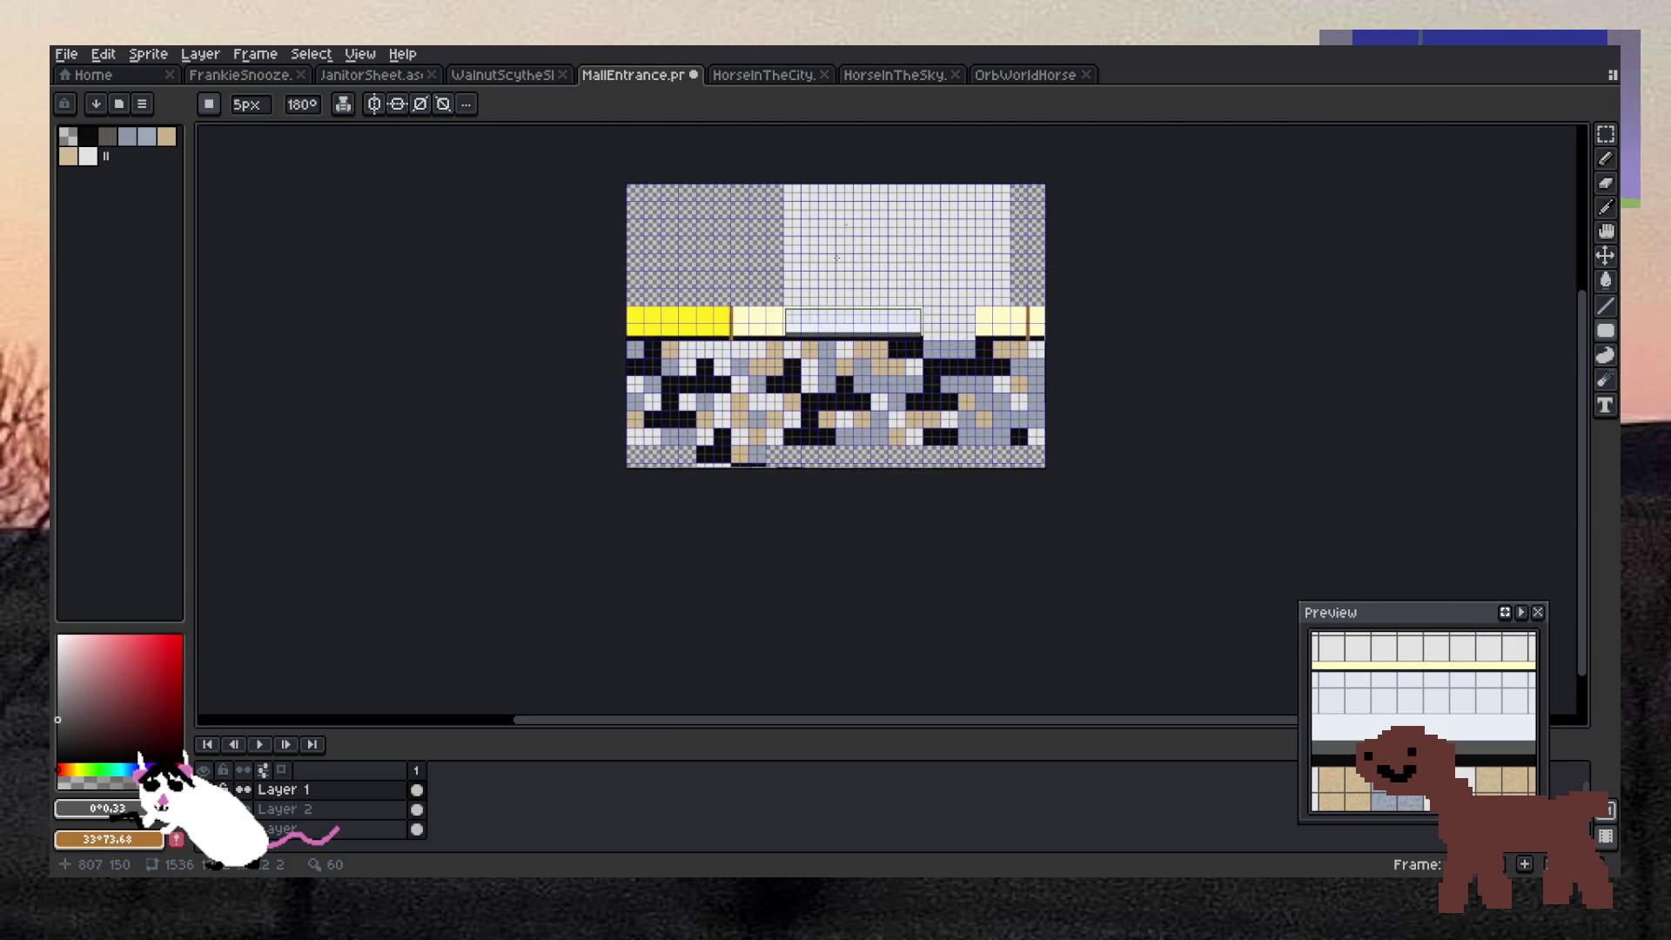
scroll(848, 322, up, 1)
scroll(835, 258, up, 3)
scroll(836, 257, down, 2)
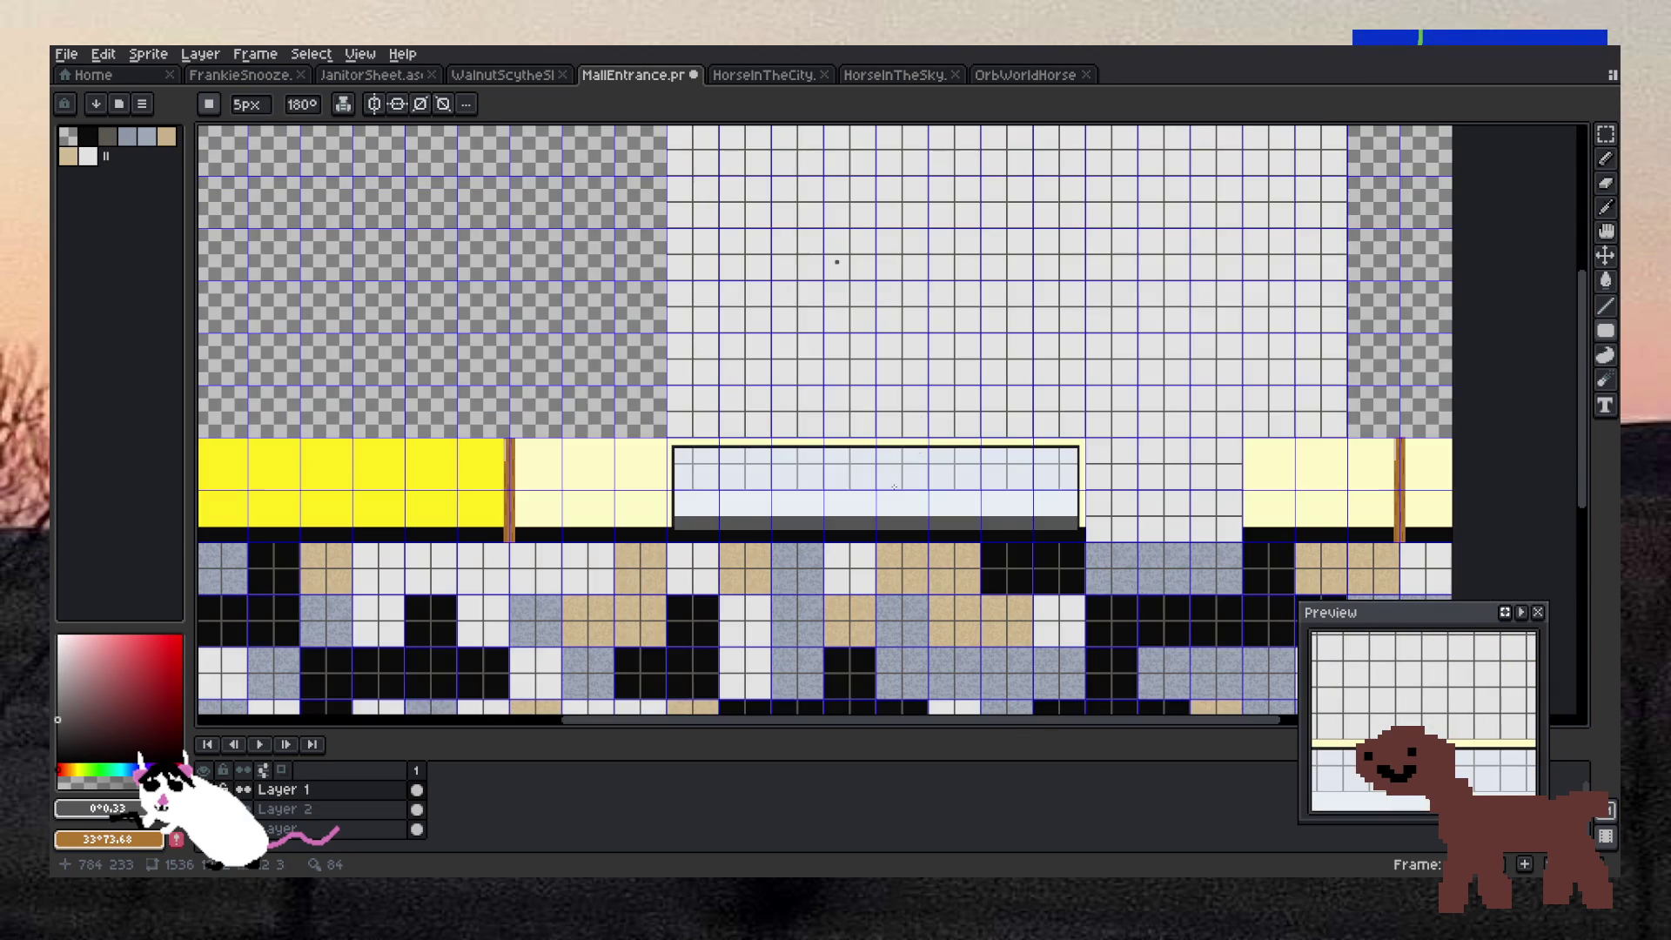
scroll(894, 486, down, 1)
scroll(895, 487, up, 1)
scroll(844, 255, up, 1)
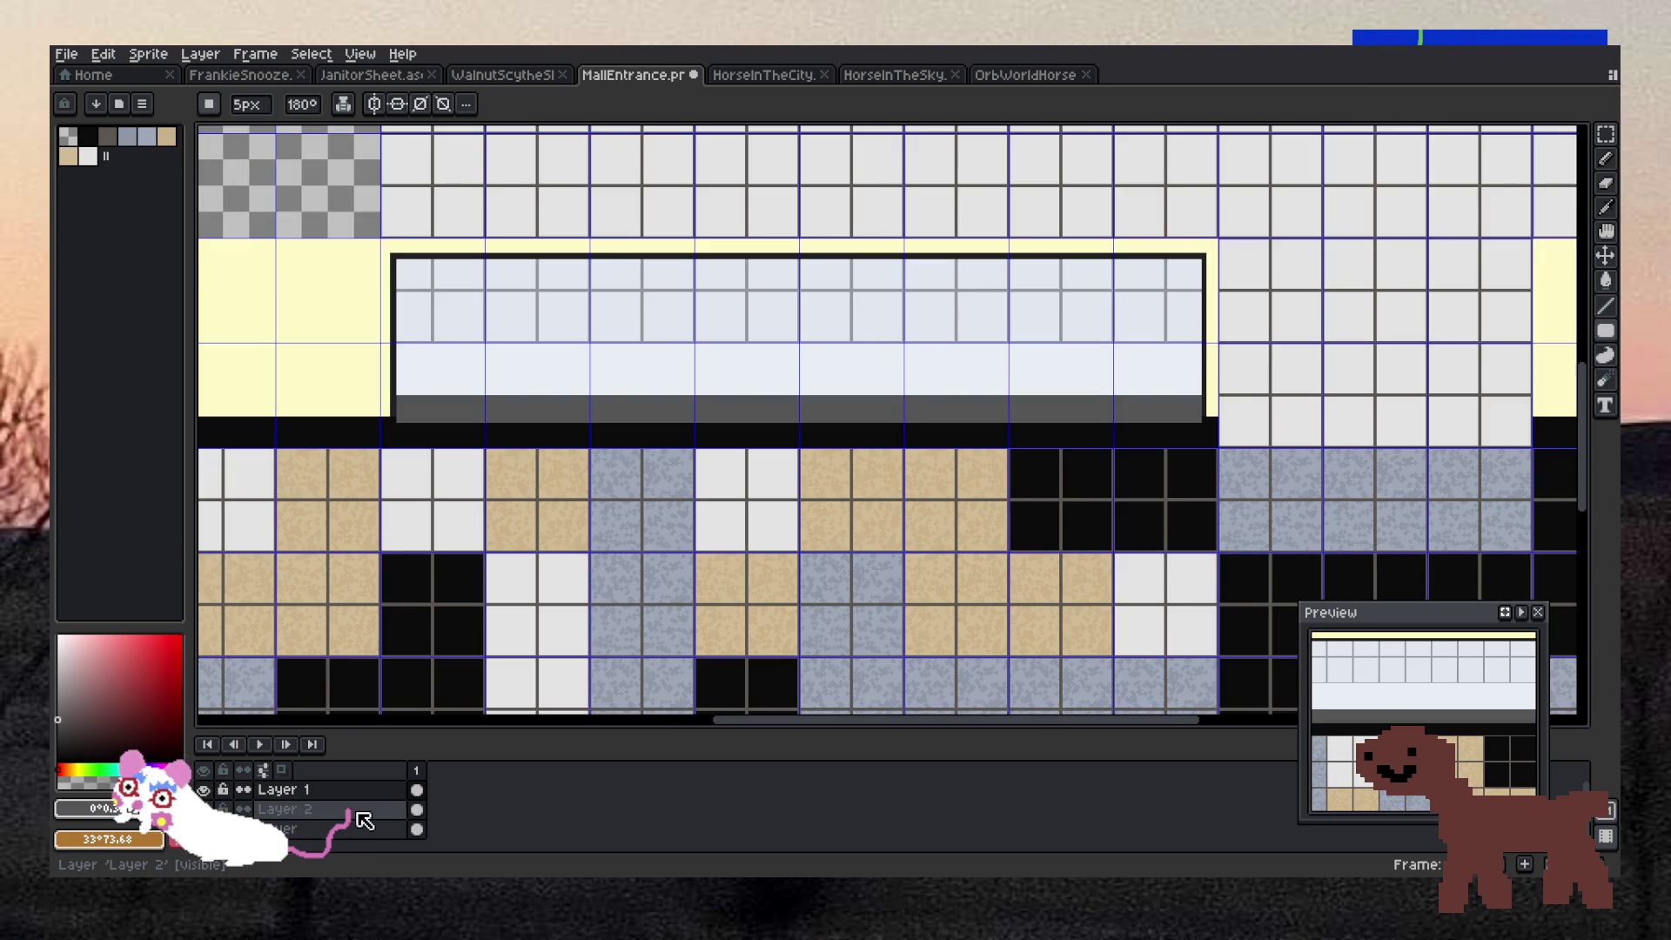
Step: Magic-wand select the whole light-blue window panel at tolerance 16
click(1606, 136)
click(802, 328)
scroll(1029, 244, up, 1)
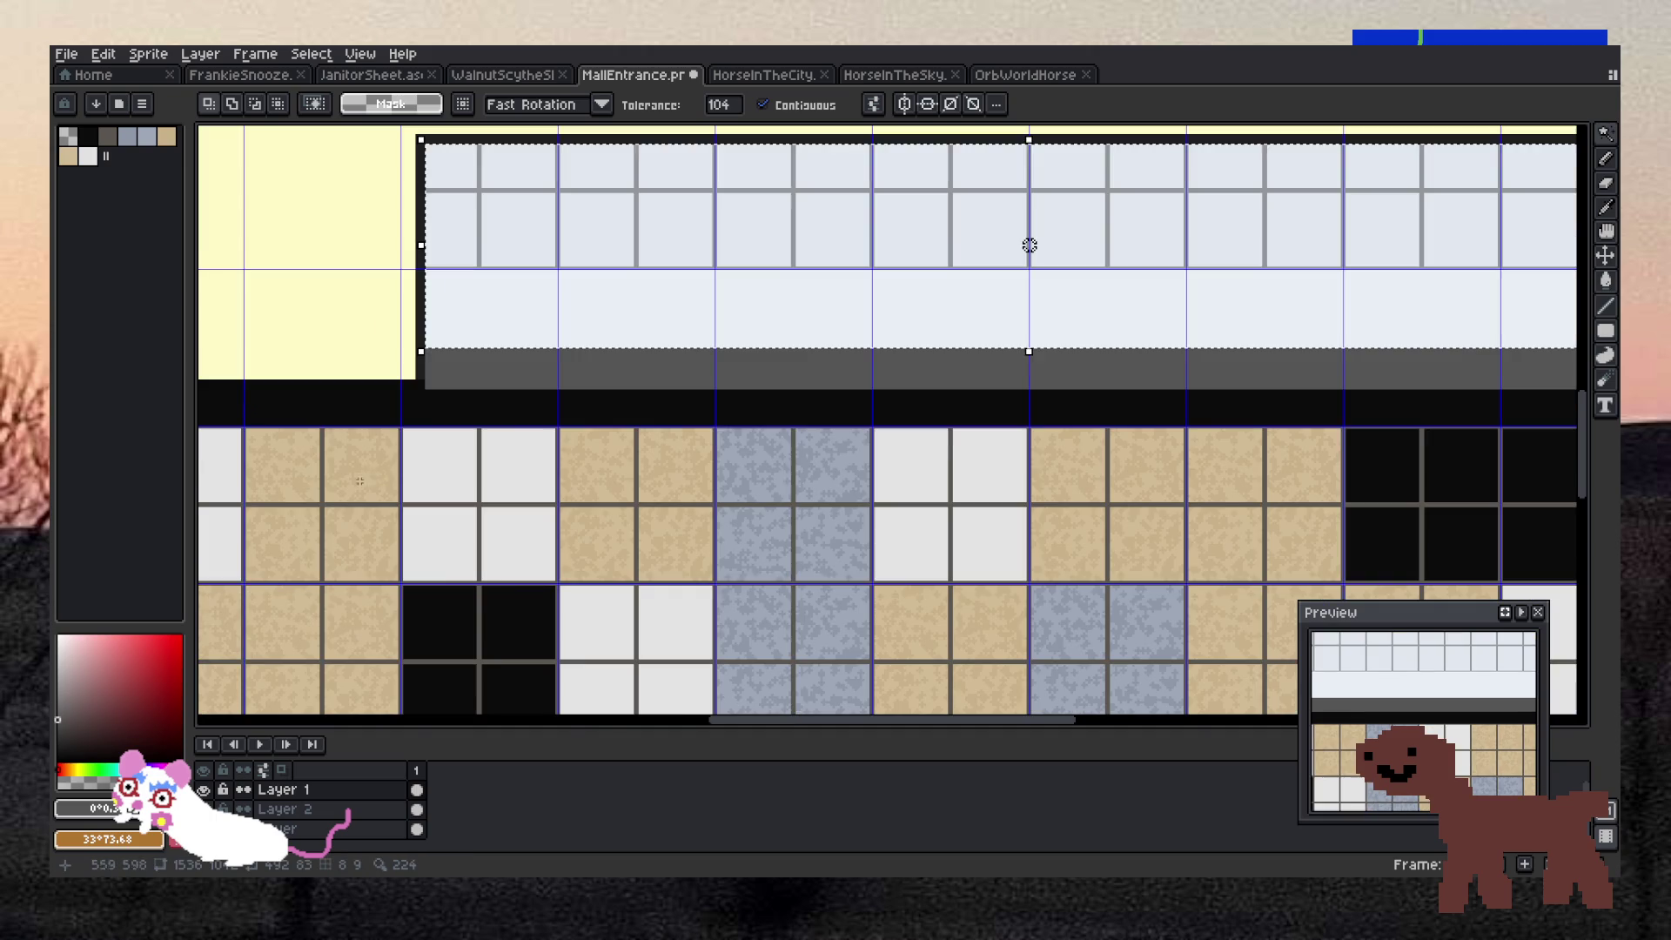
scroll(583, 335, down, 1)
click(669, 346)
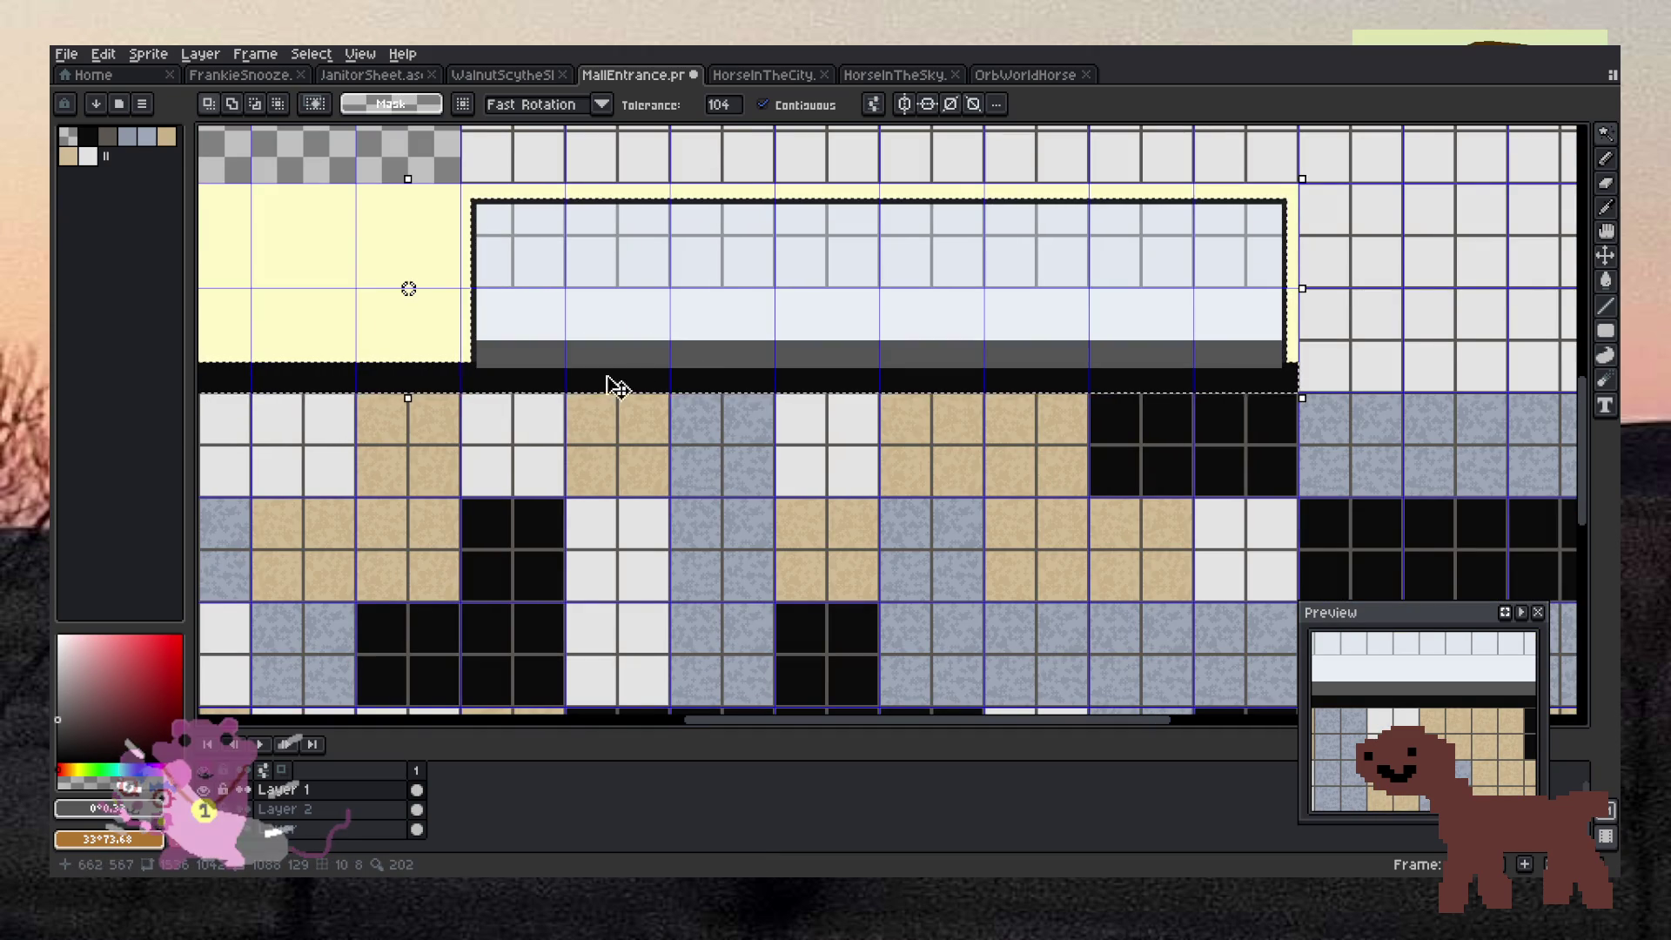
key(ctrl+d)
click(724, 109)
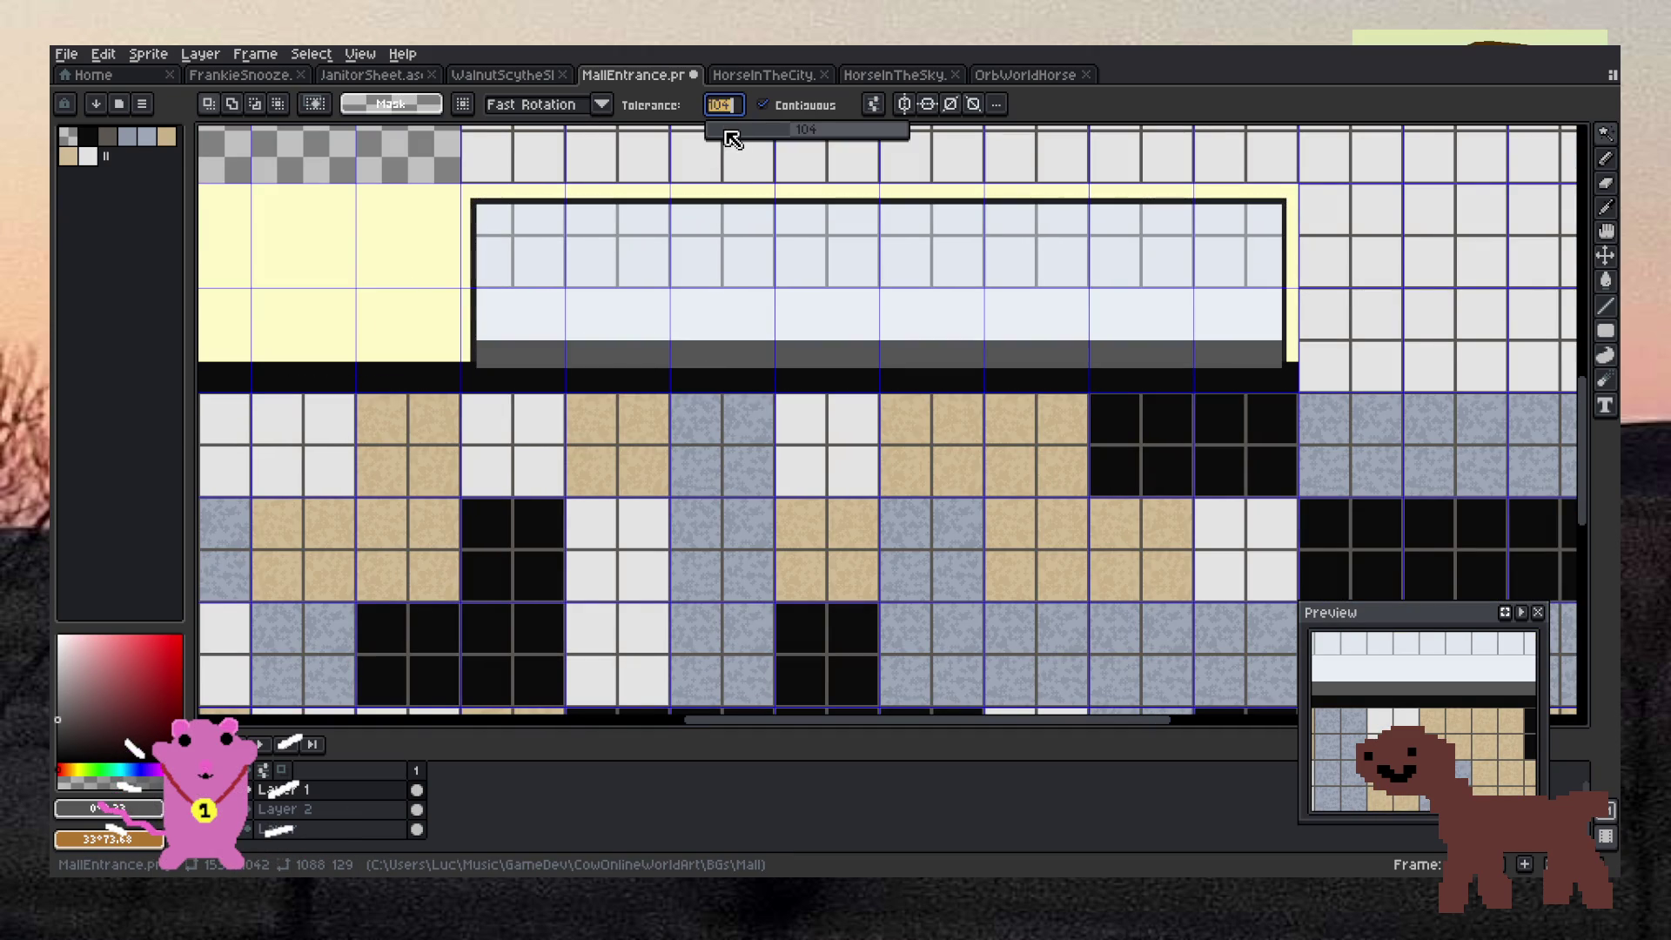
click(653, 324)
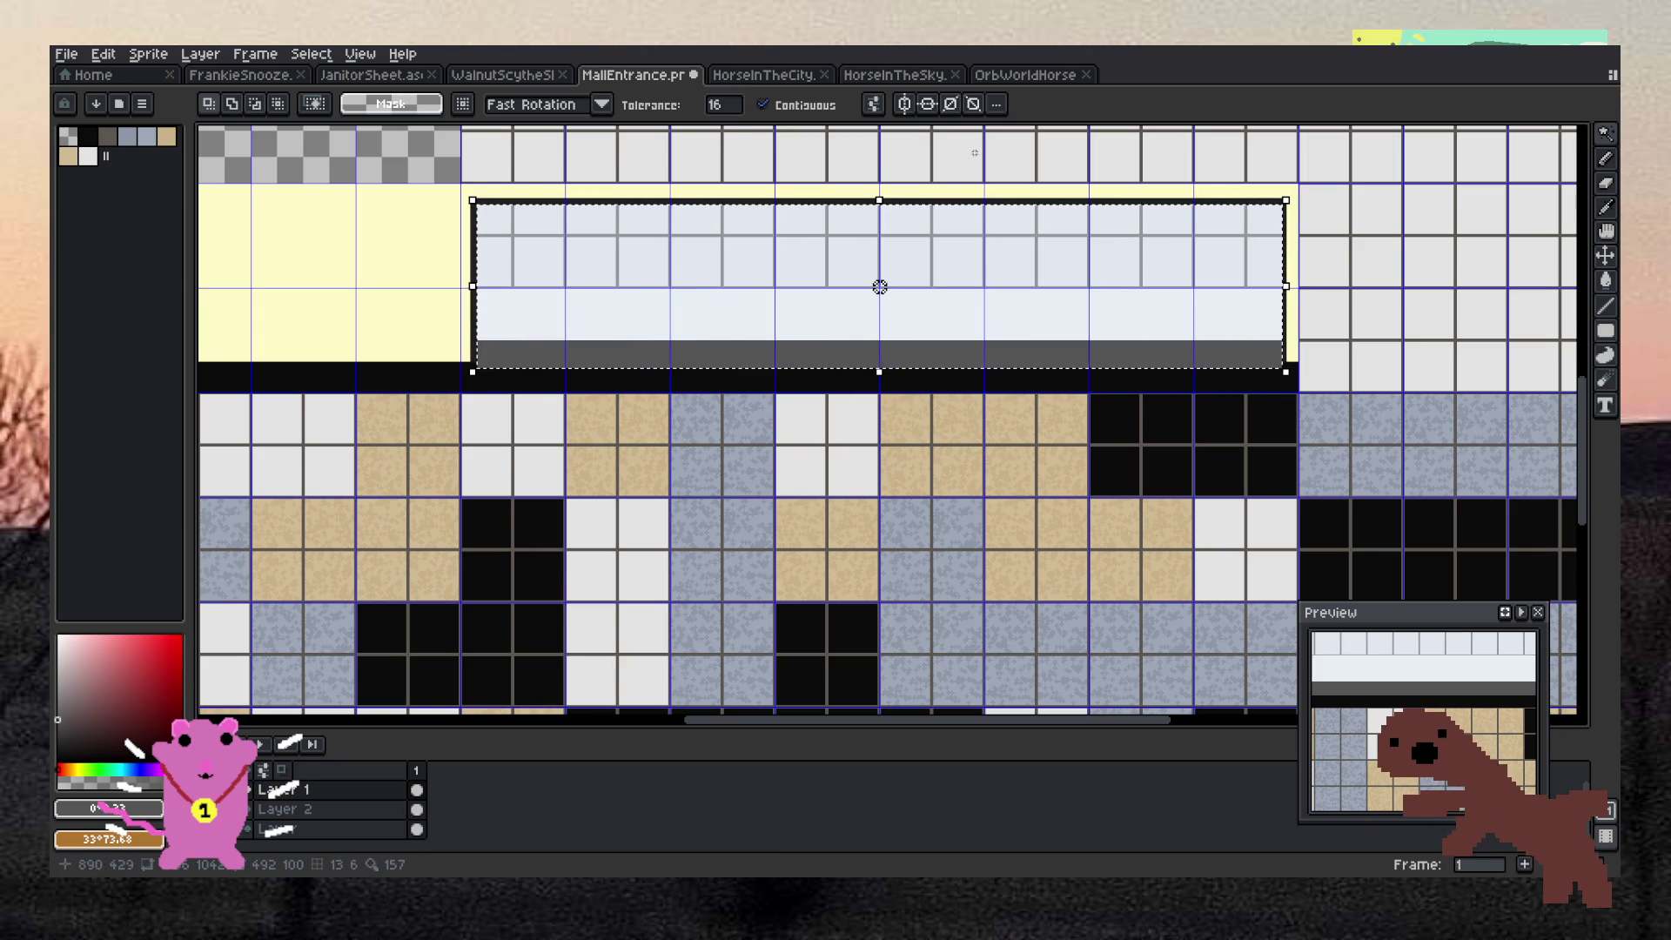
drag(951, 266, 862, 358)
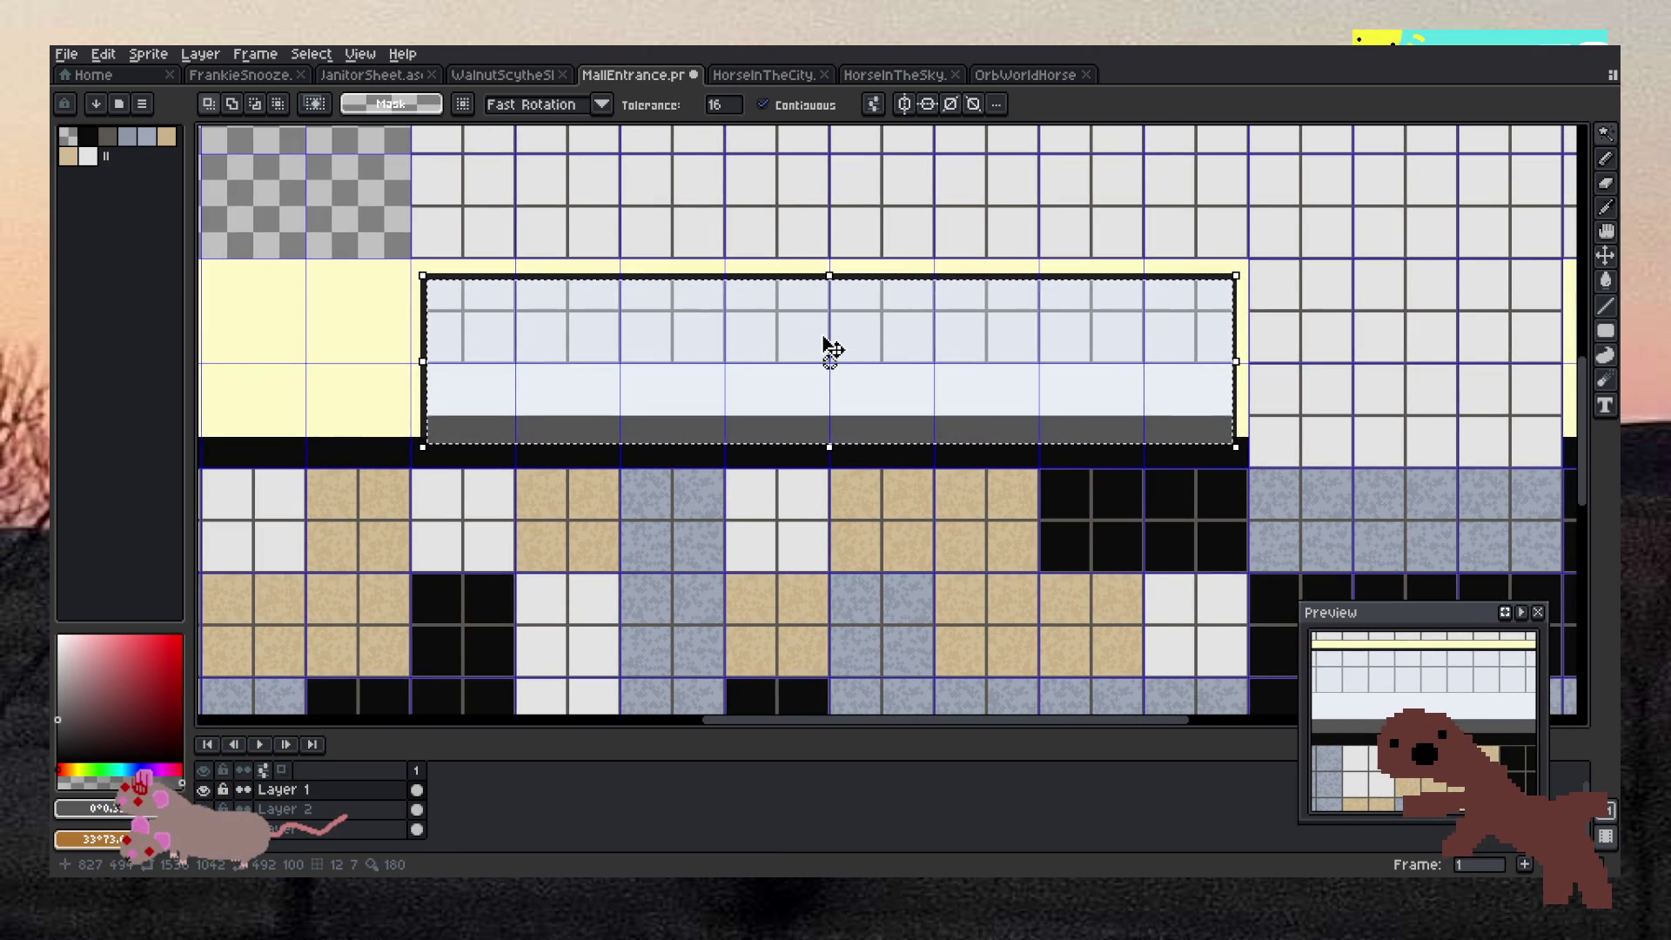
scroll(828, 348, up, 1)
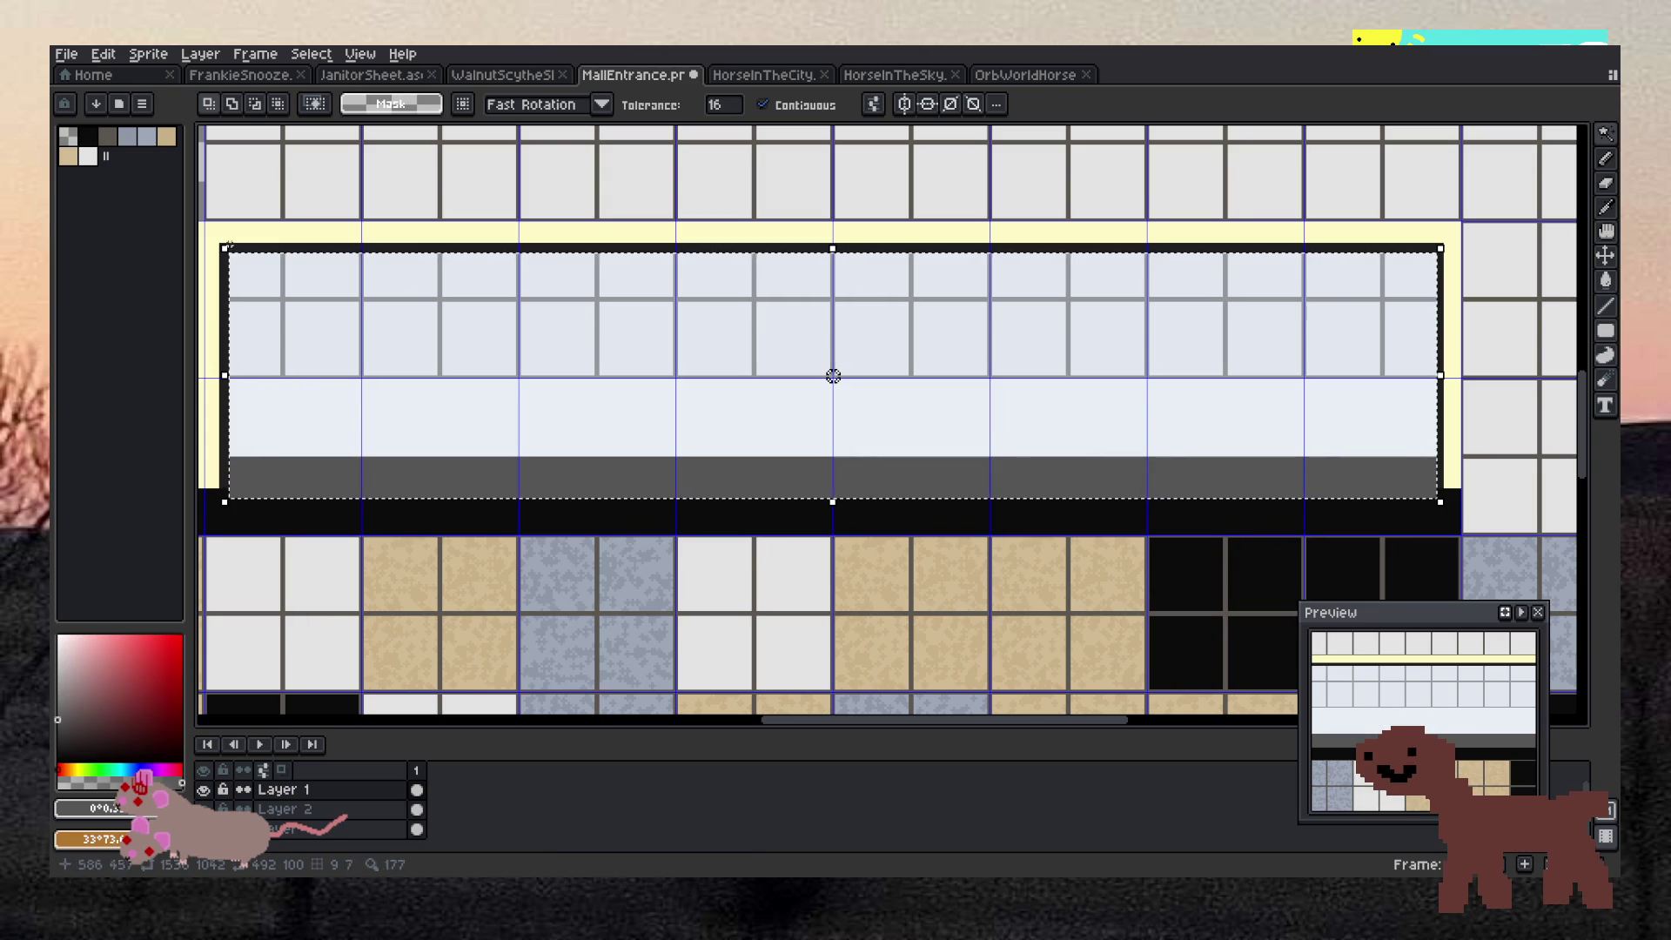
Step: Create a new empty Layer 3 above the others via Layer > New
click(206, 56)
click(391, 156)
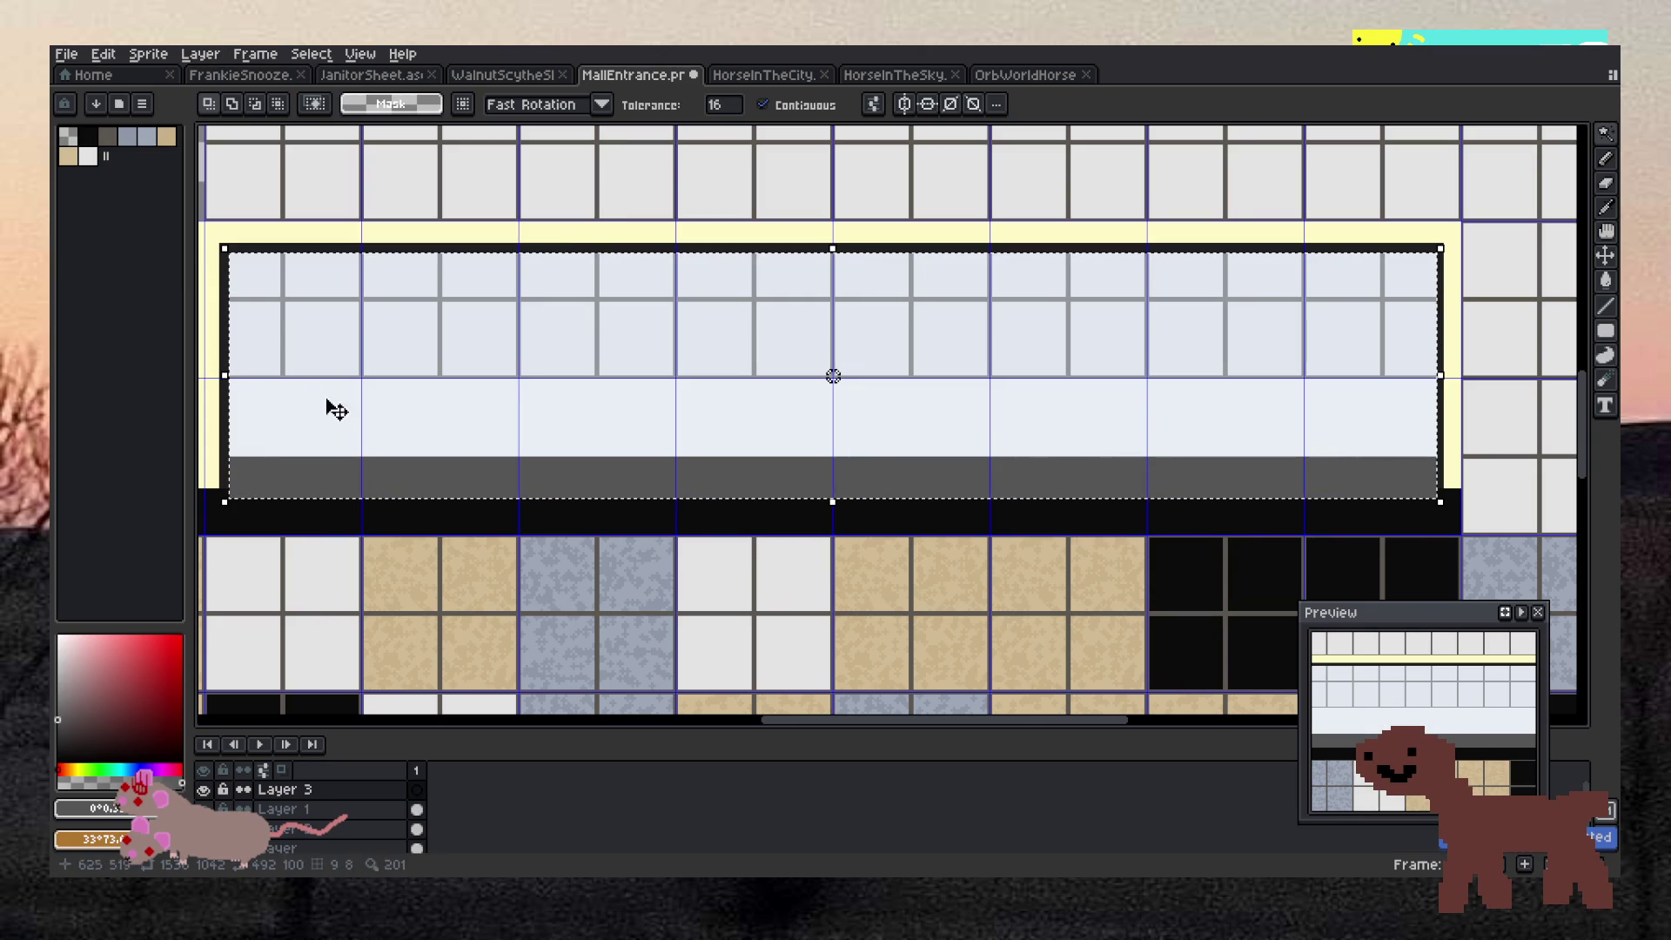
Step: Pick a light cyan, try a diagonal glare streak with the Line tool and undo it
click(122, 770)
click(70, 649)
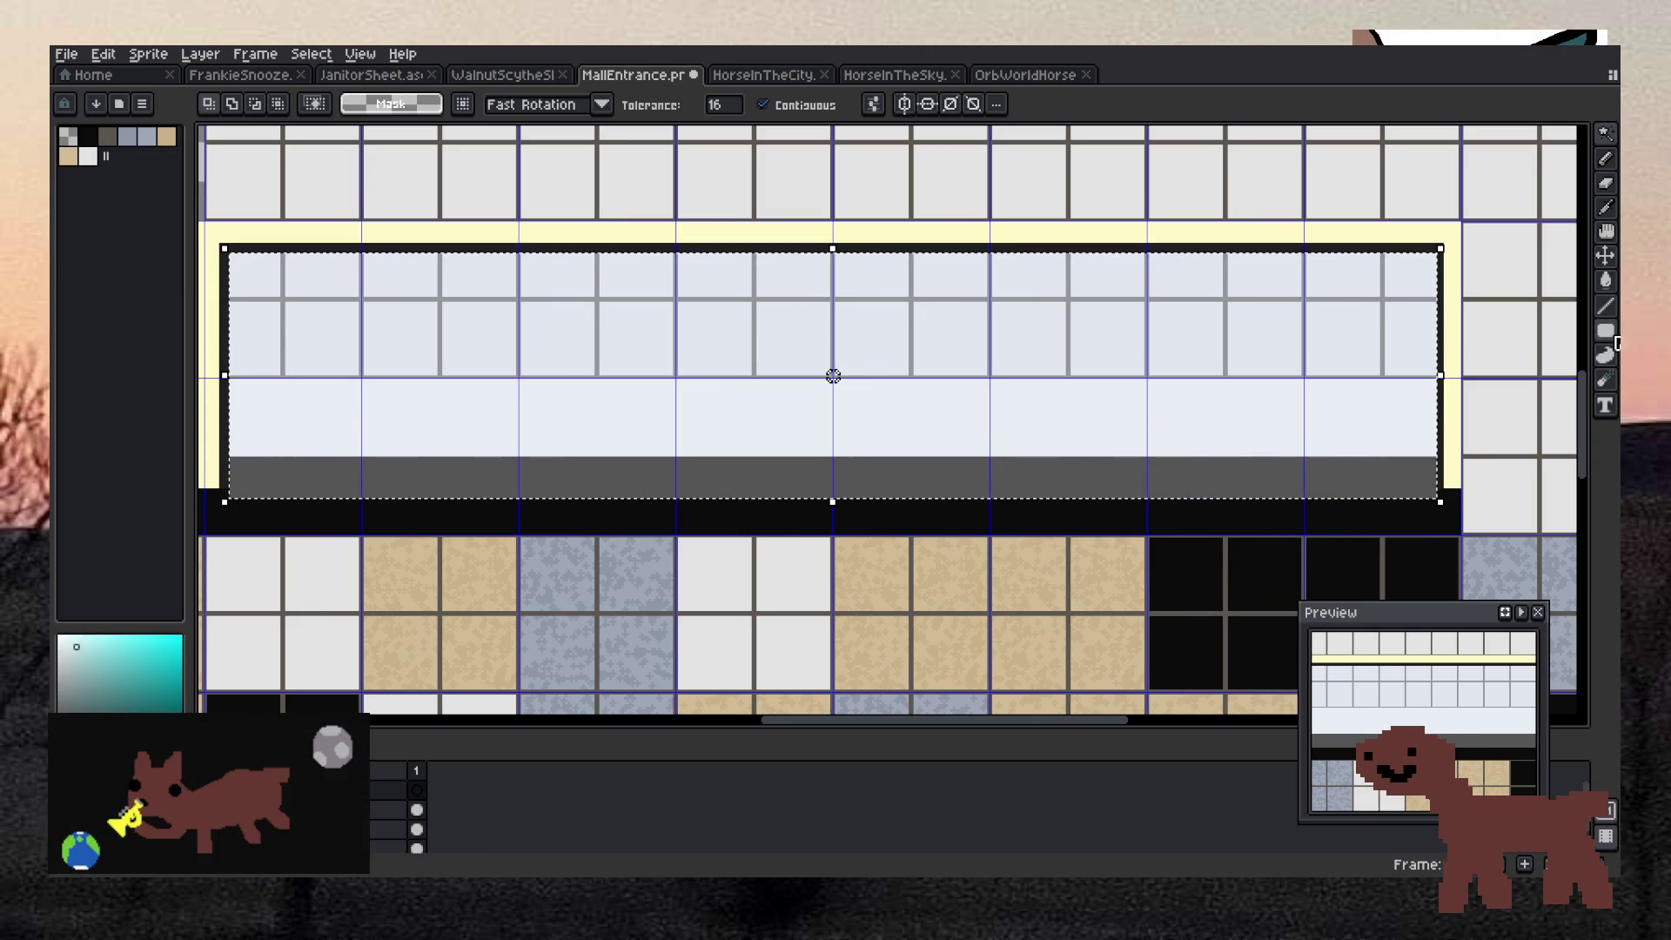
click(1607, 306)
click(246, 105)
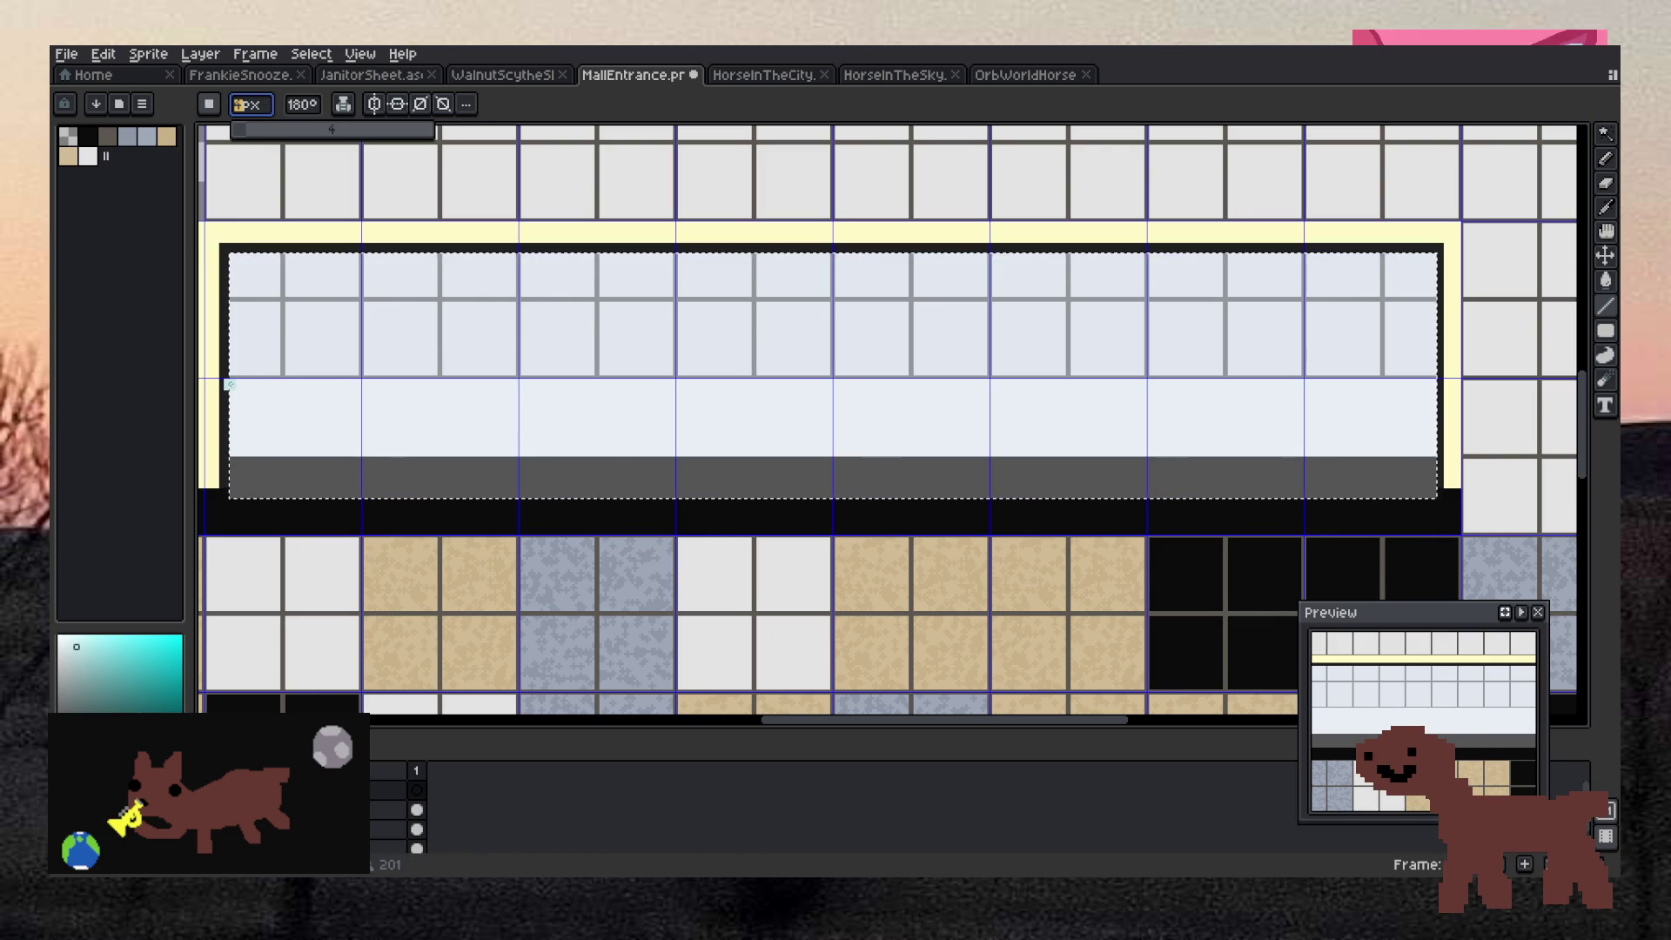
drag(235, 398, 361, 231)
key(ctrl+z)
click(246, 105)
Step: Shift to a greener tint, retry the streak, then redraw it at a steeper angle
click(113, 770)
key(minus)
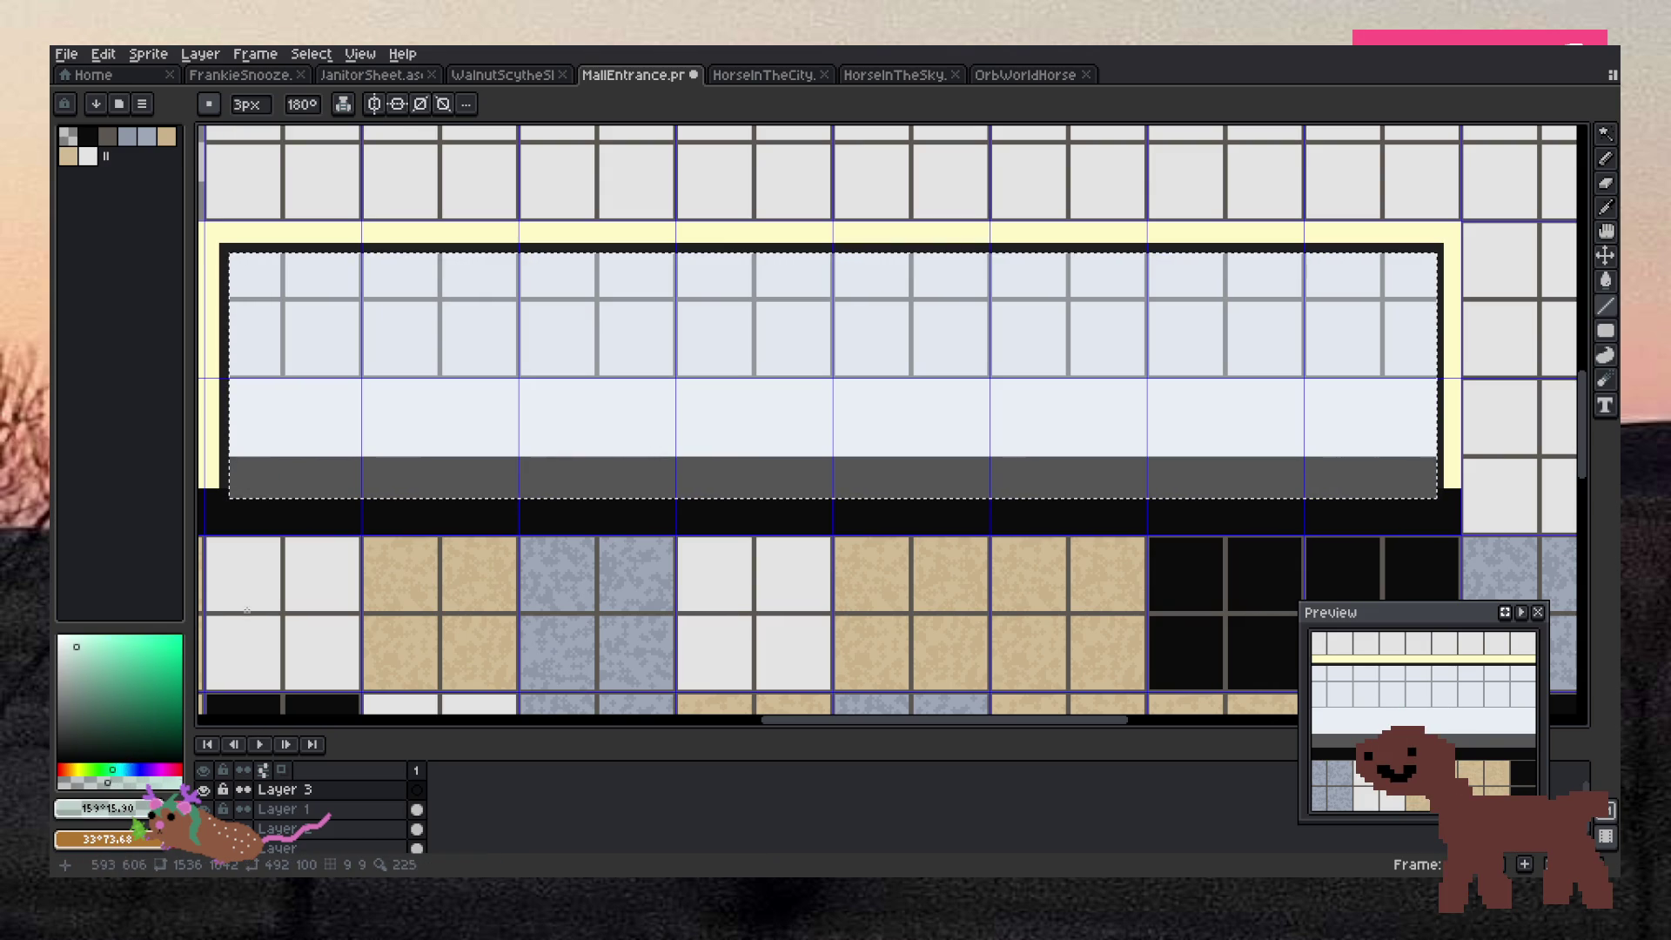
drag(236, 426, 362, 267)
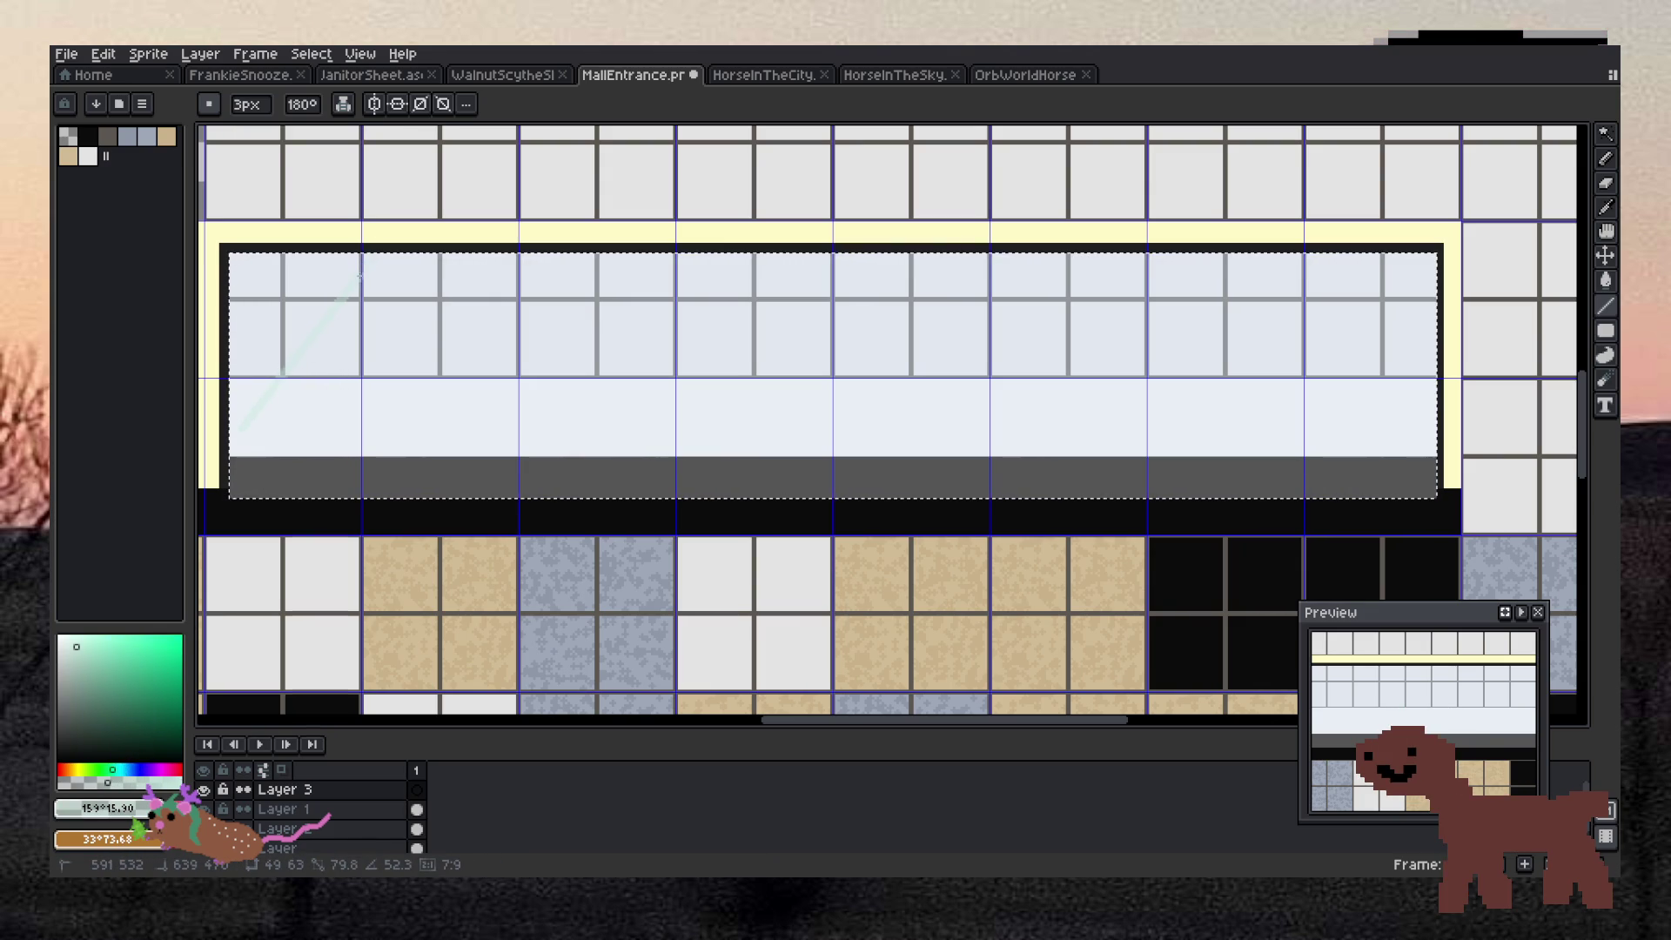
key(ctrl+z)
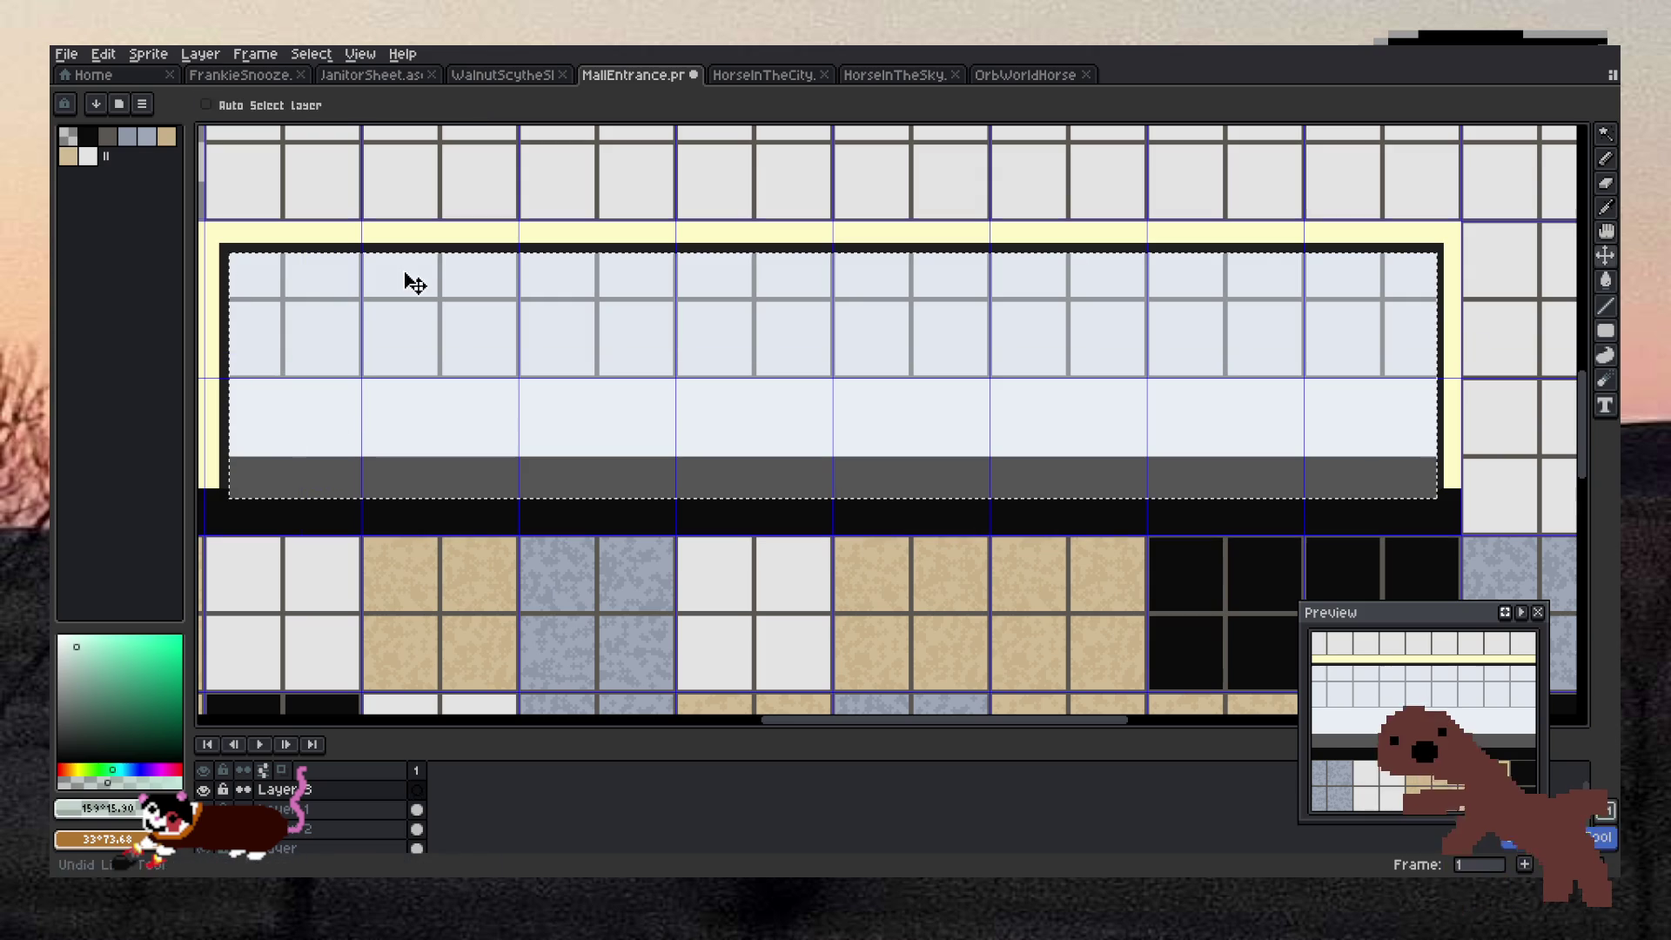
drag(290, 409, 239, 489)
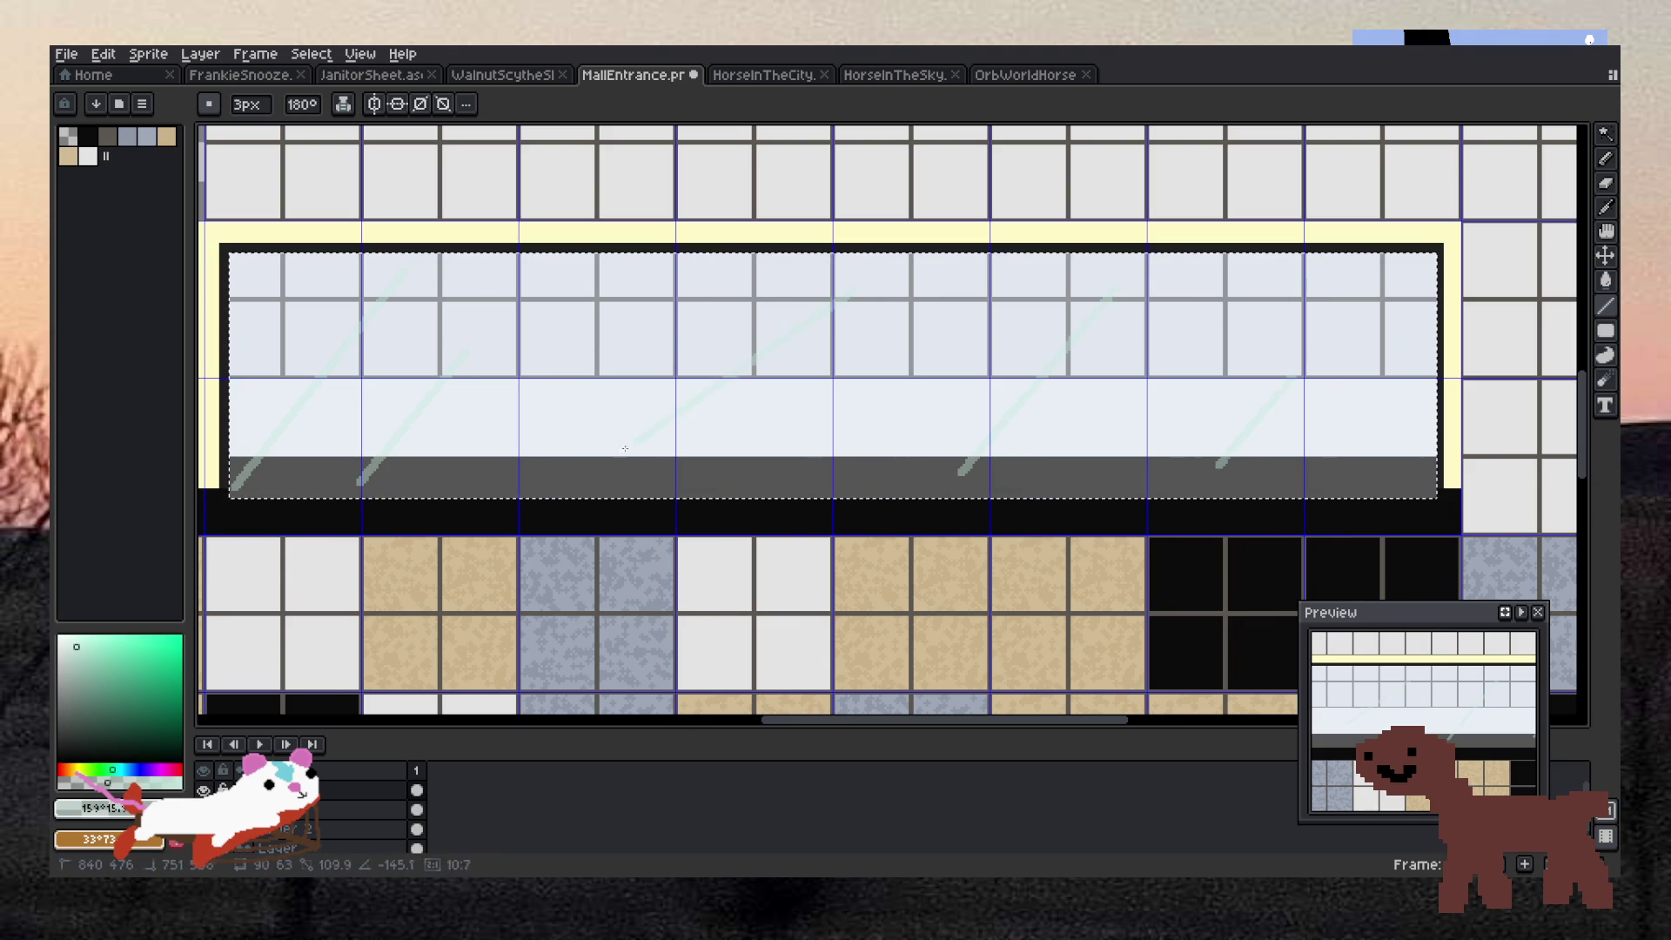
scroll(701, 394, down, 3)
scroll(719, 441, down, 2)
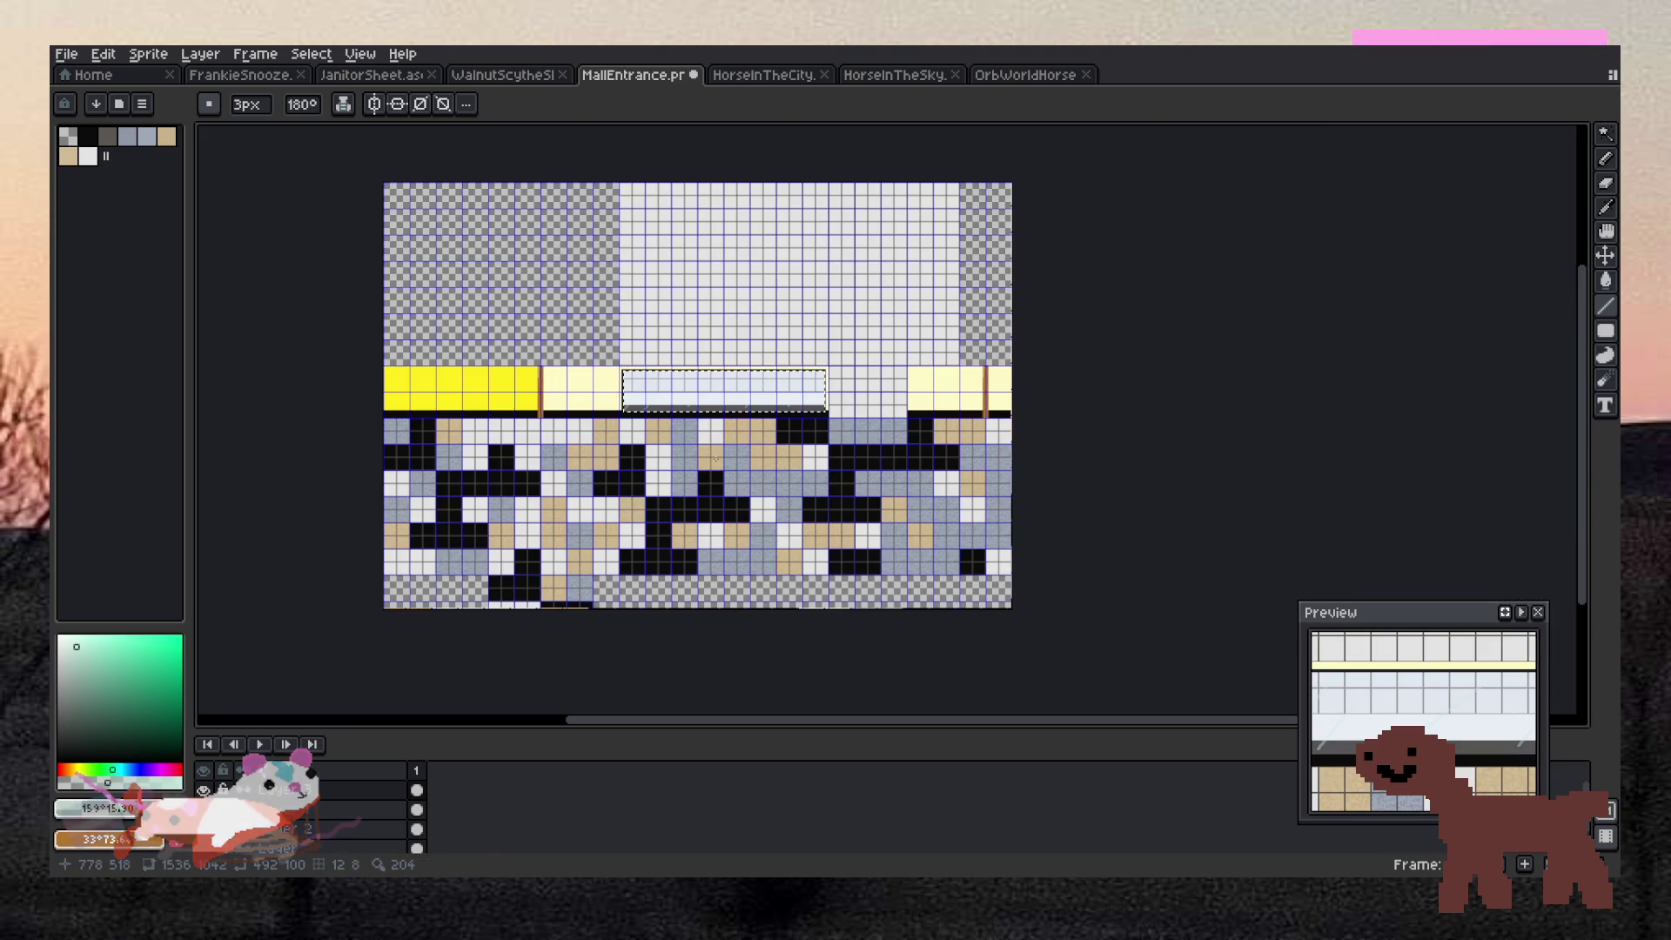
scroll(703, 385, up, 2)
scroll(703, 386, up, 2)
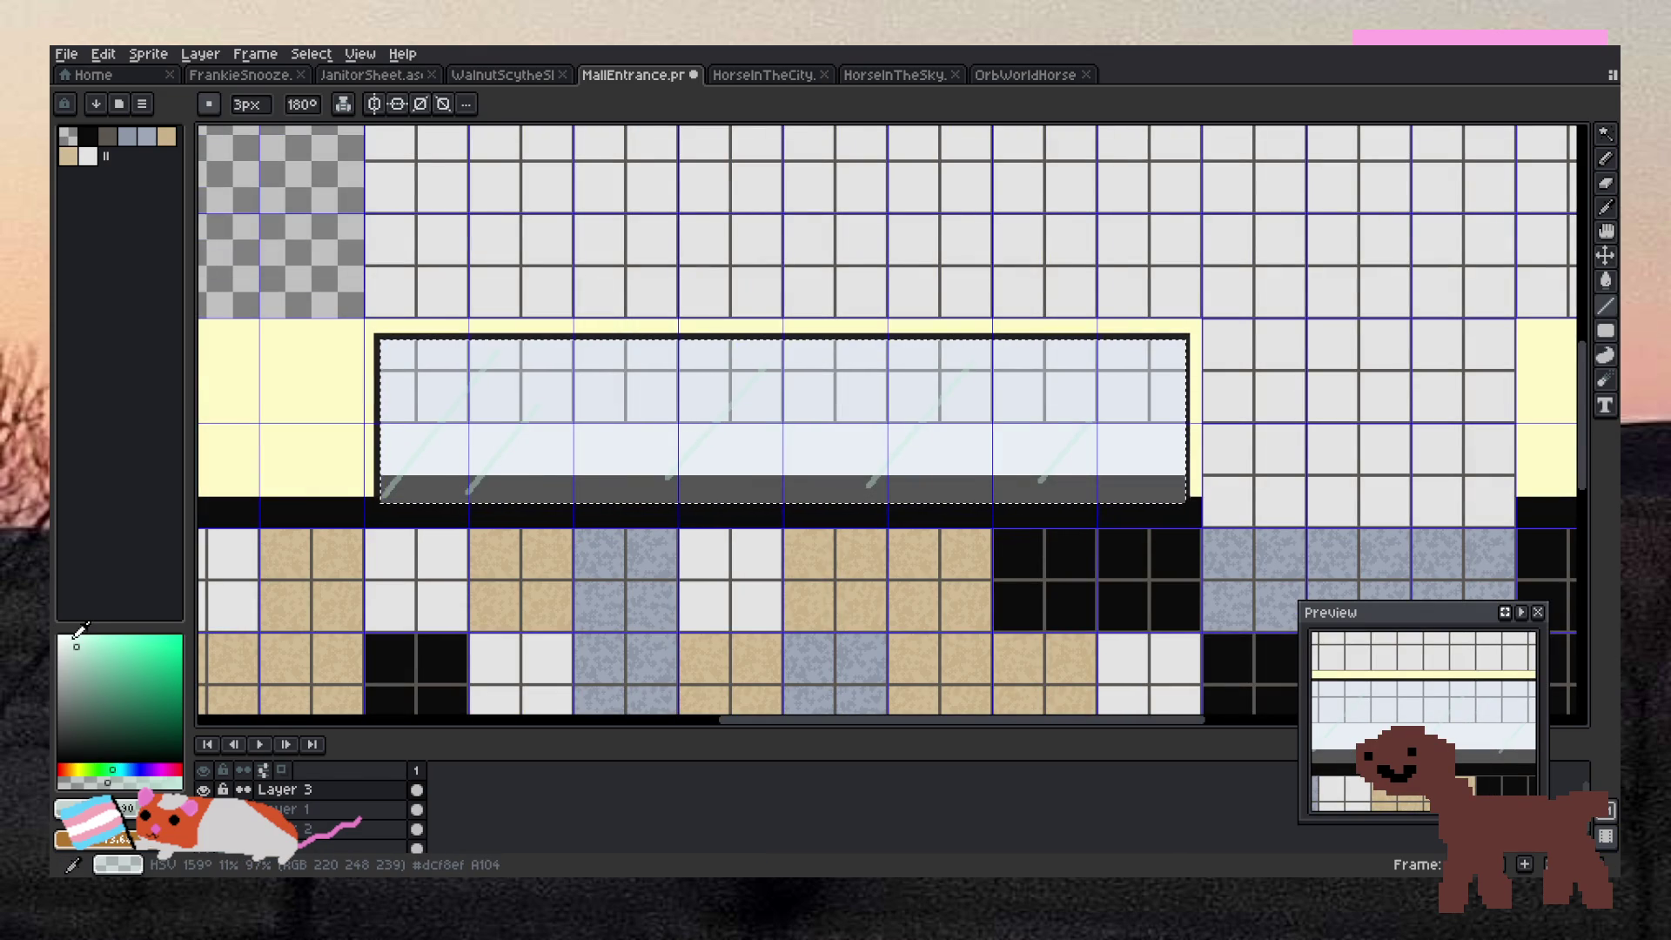
Step: Switch to the fill tool, clear the window selection and pan around to inspect the whole sprite
key(w)
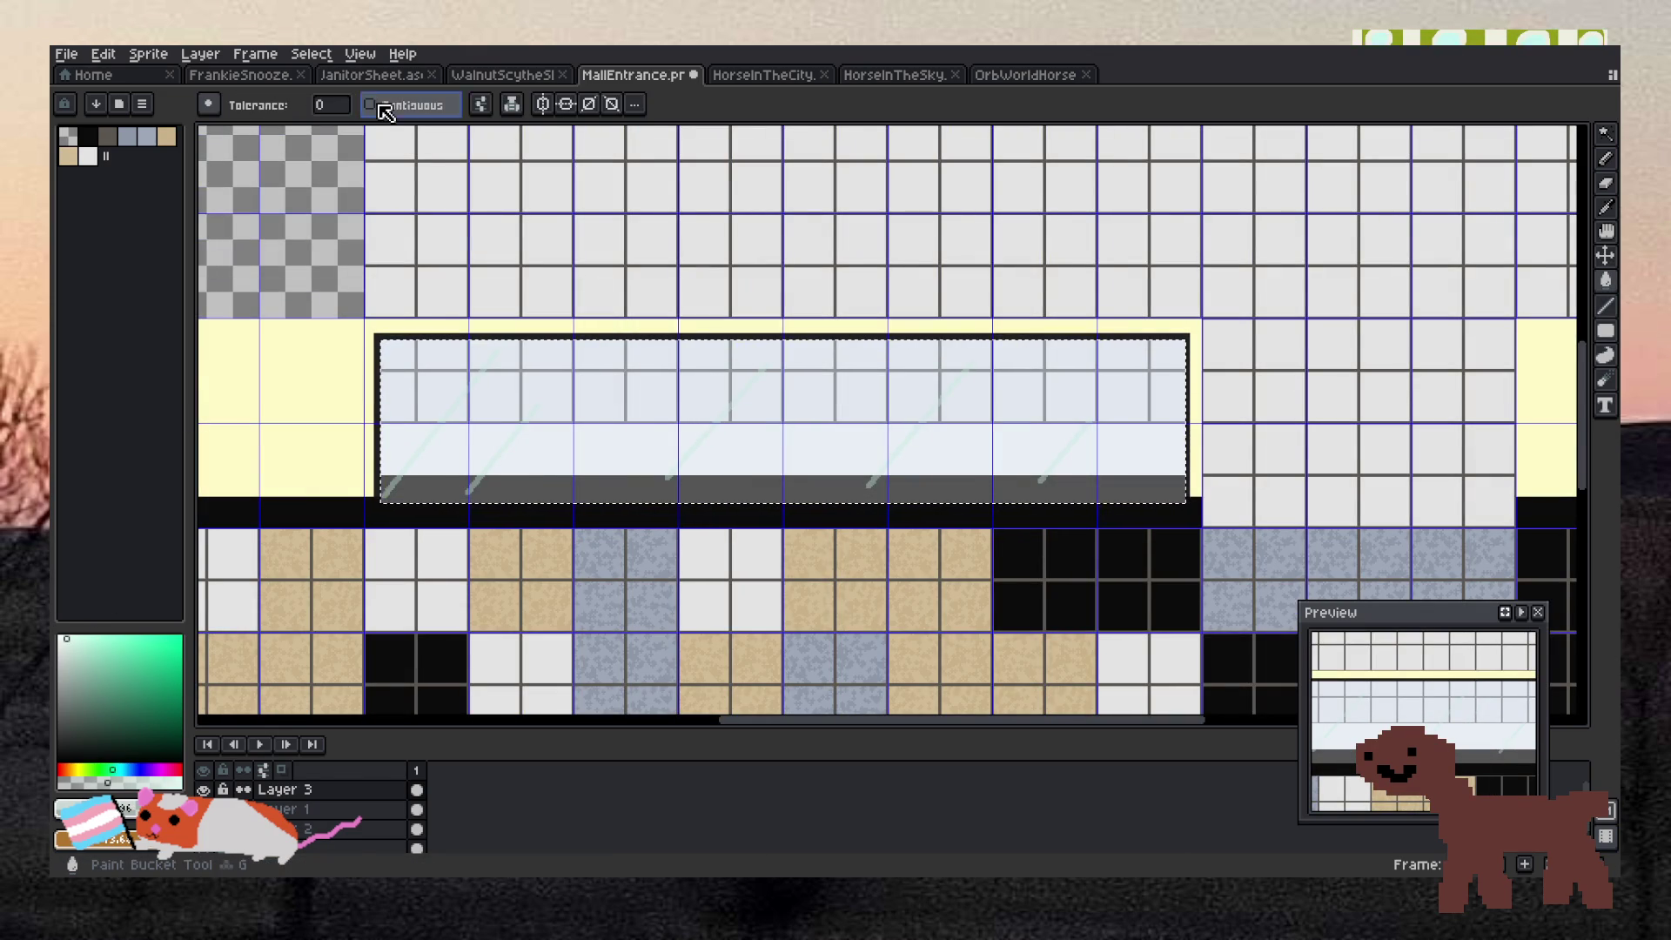
scroll(455, 395, up, 2)
scroll(454, 395, down, 1)
scroll(464, 399, down, 1)
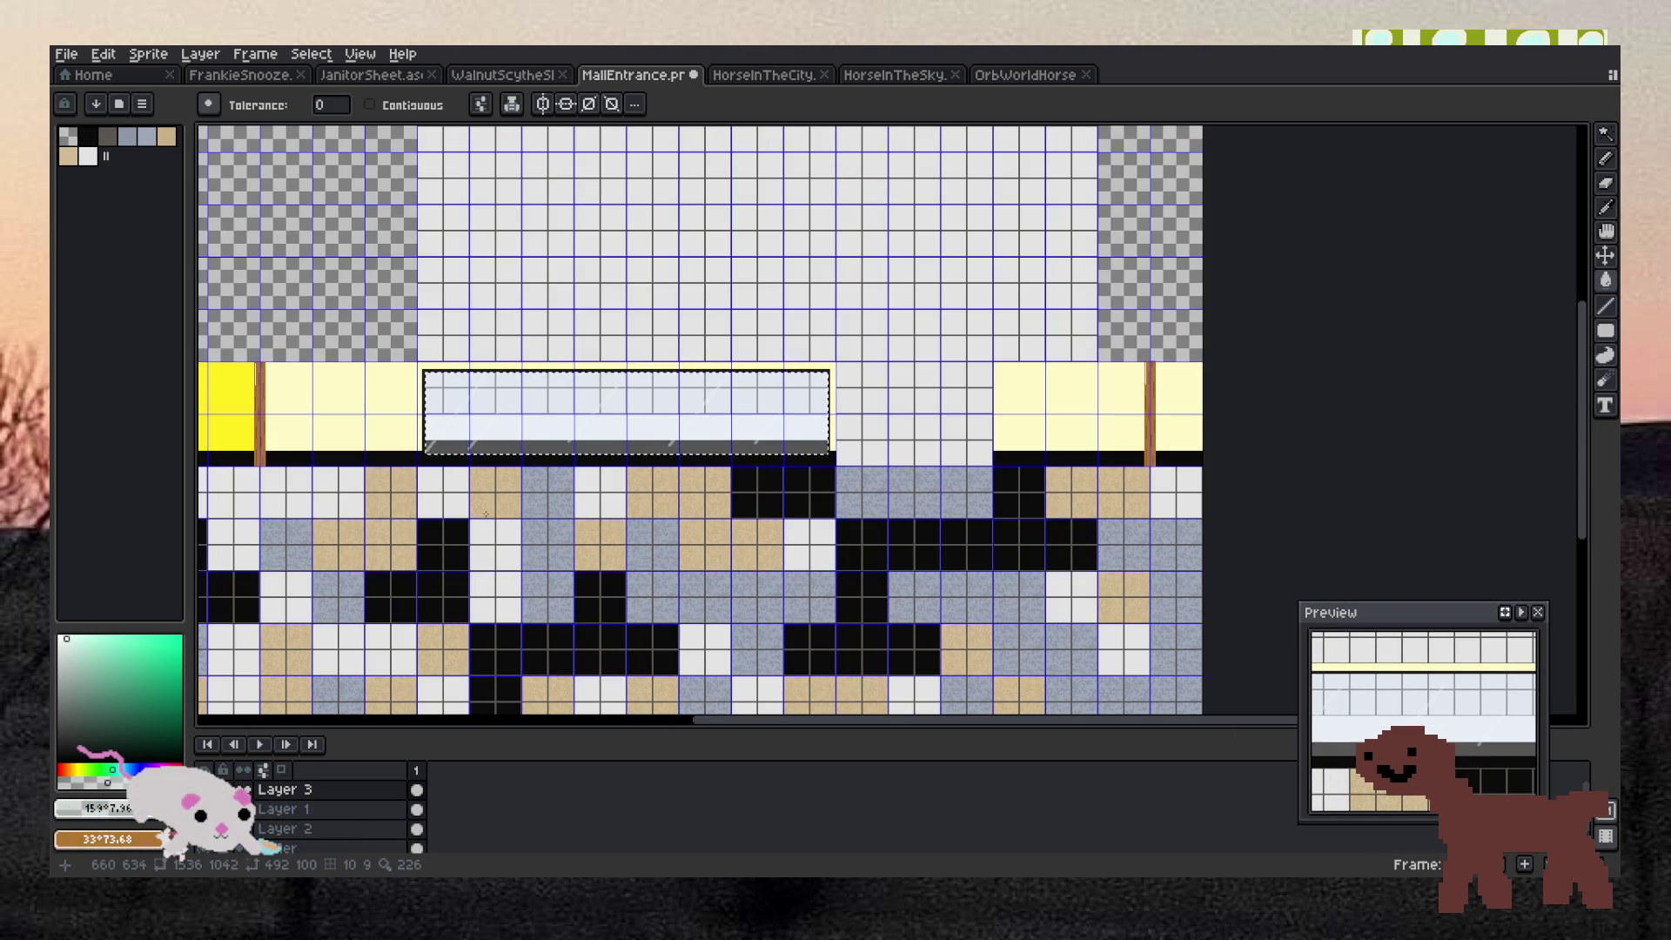
key(ctrl+d)
scroll(636, 437, down, 2)
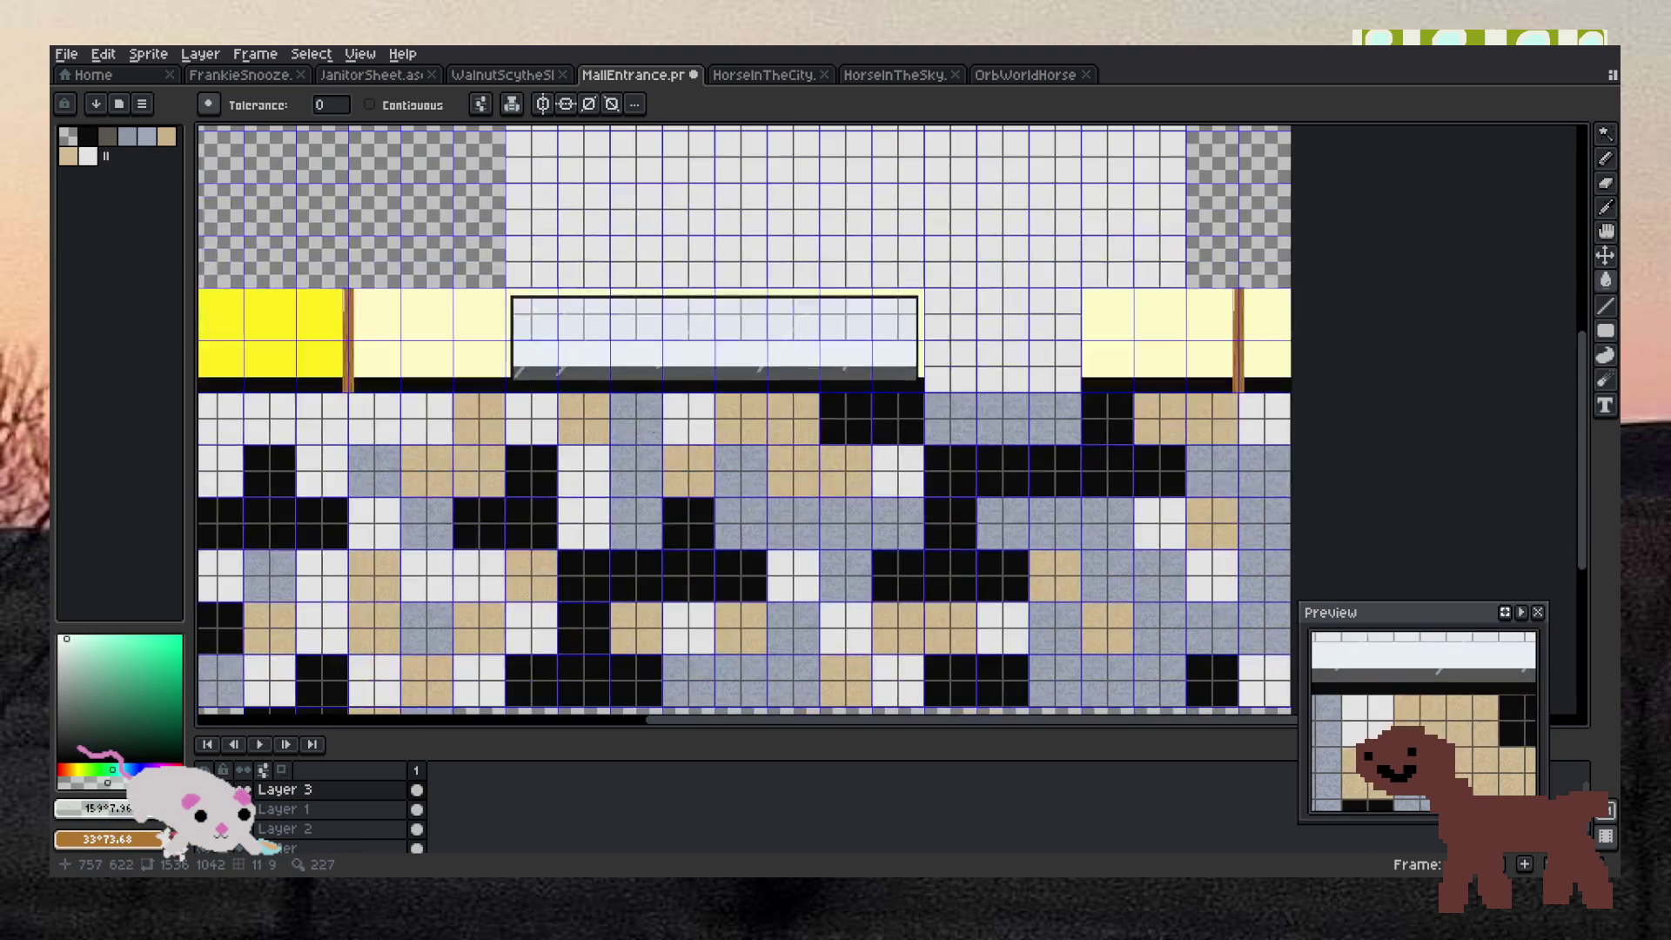
scroll(576, 514, down, 1)
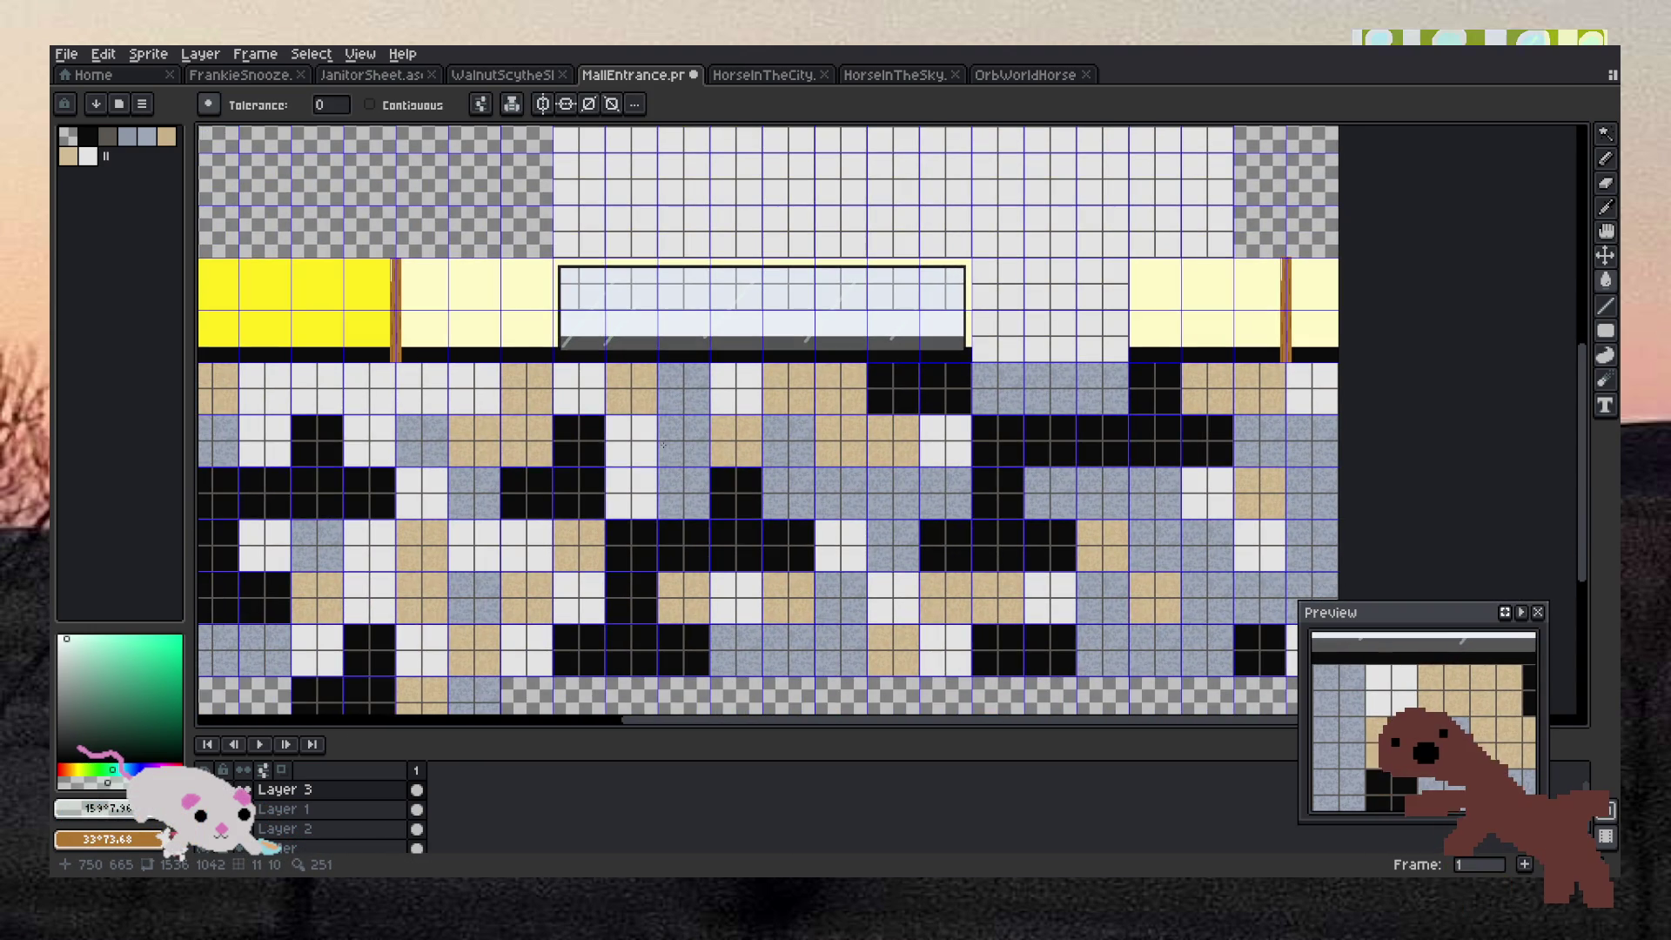
scroll(696, 435, down, 1)
scroll(583, 439, up, 1)
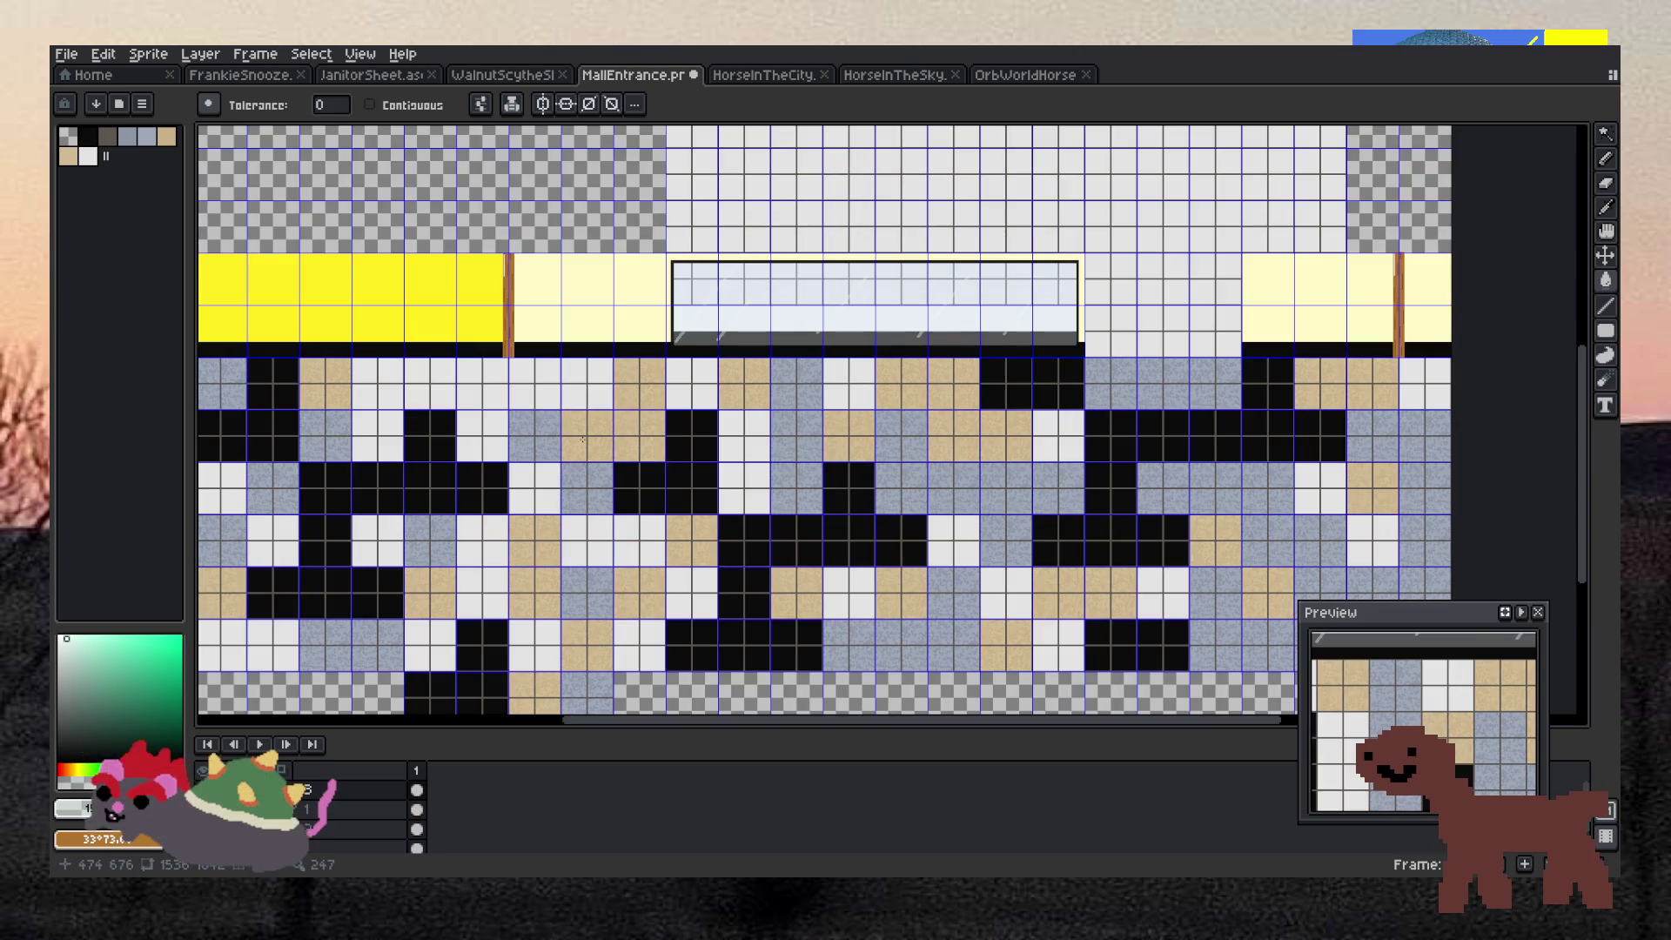
drag(583, 440, 636, 552)
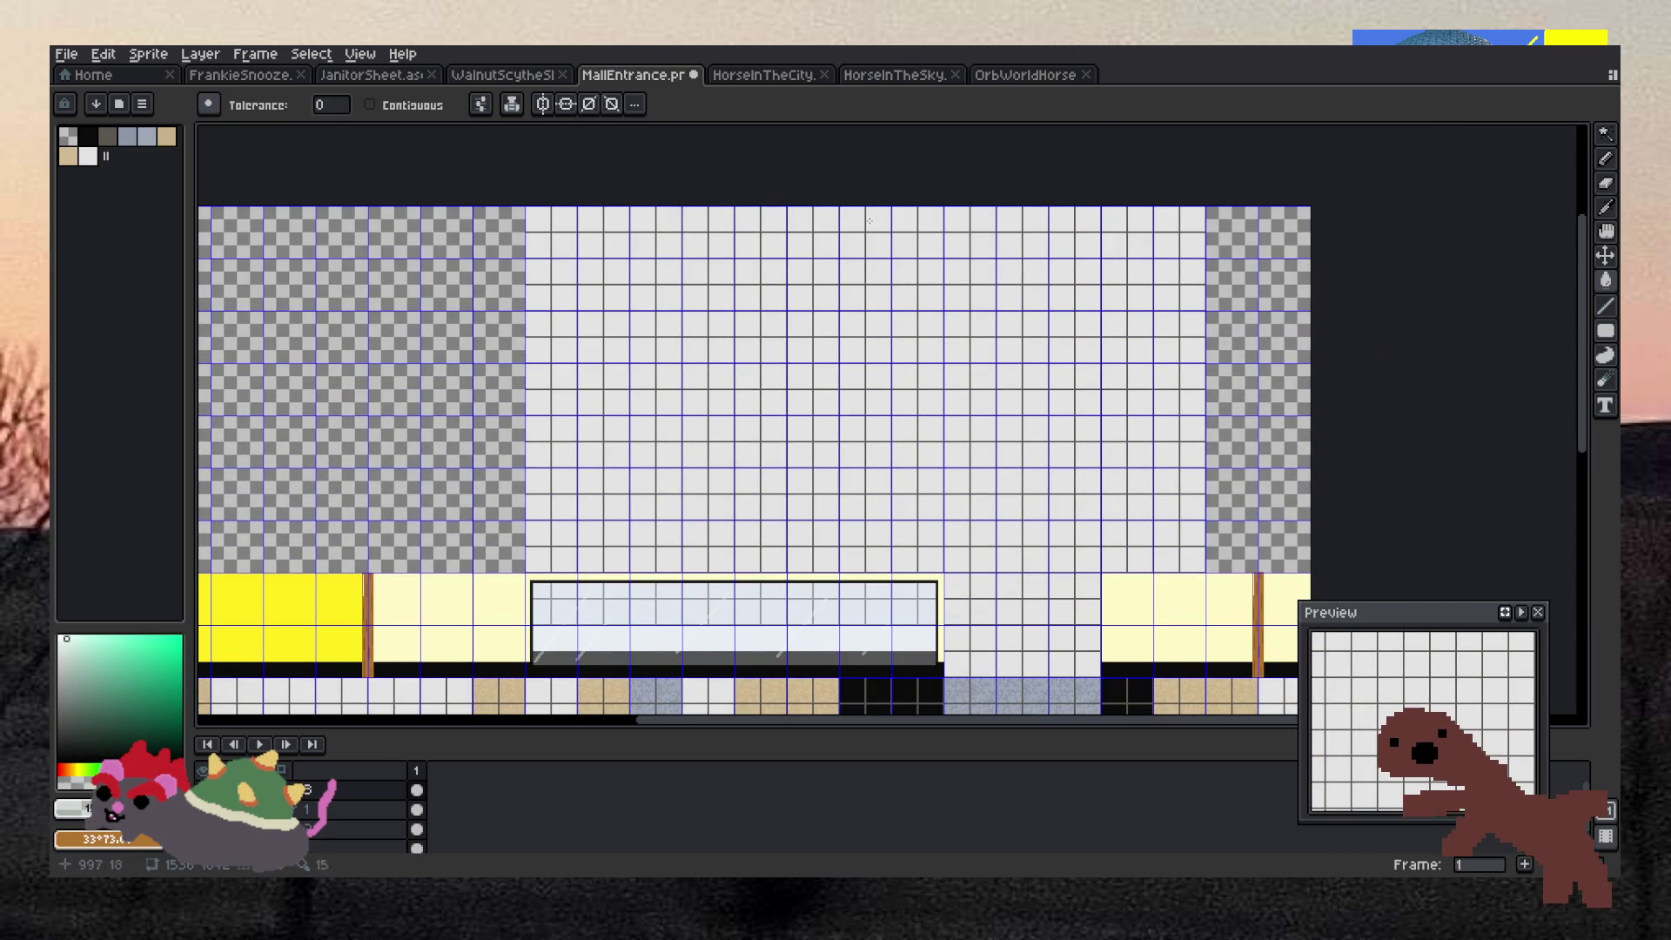
drag(898, 300, 928, 162)
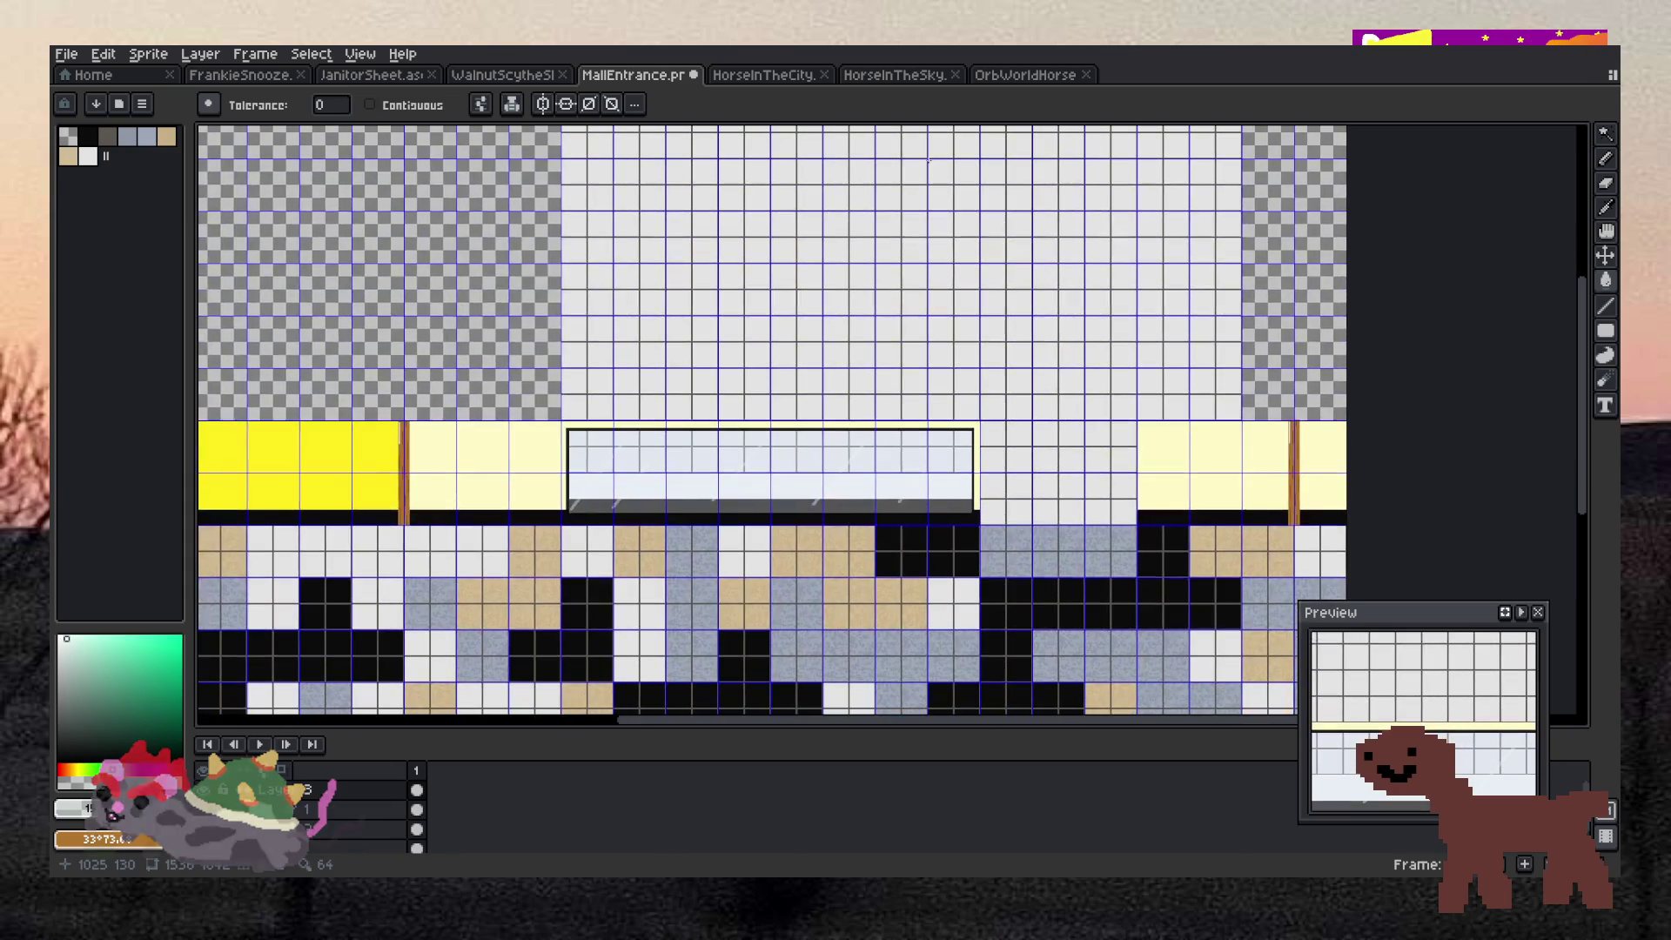
scroll(928, 163, down, 2)
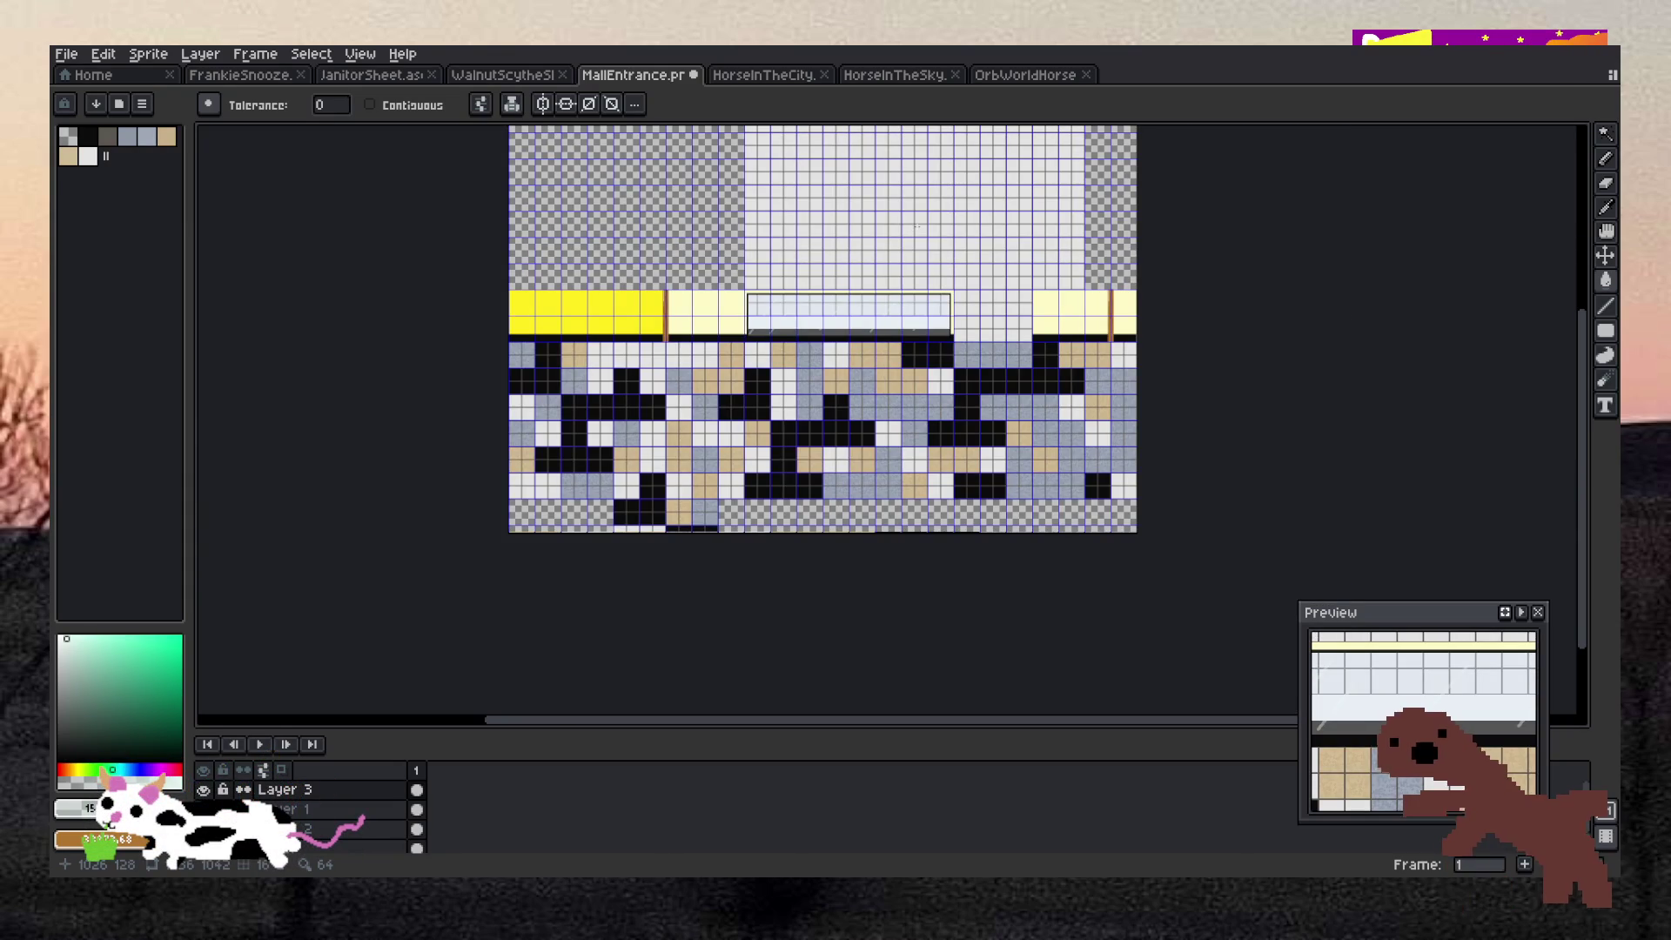
scroll(918, 226, down, 1)
scroll(920, 166, up, 4)
scroll(929, 205, down, 1)
scroll(931, 275, down, 2)
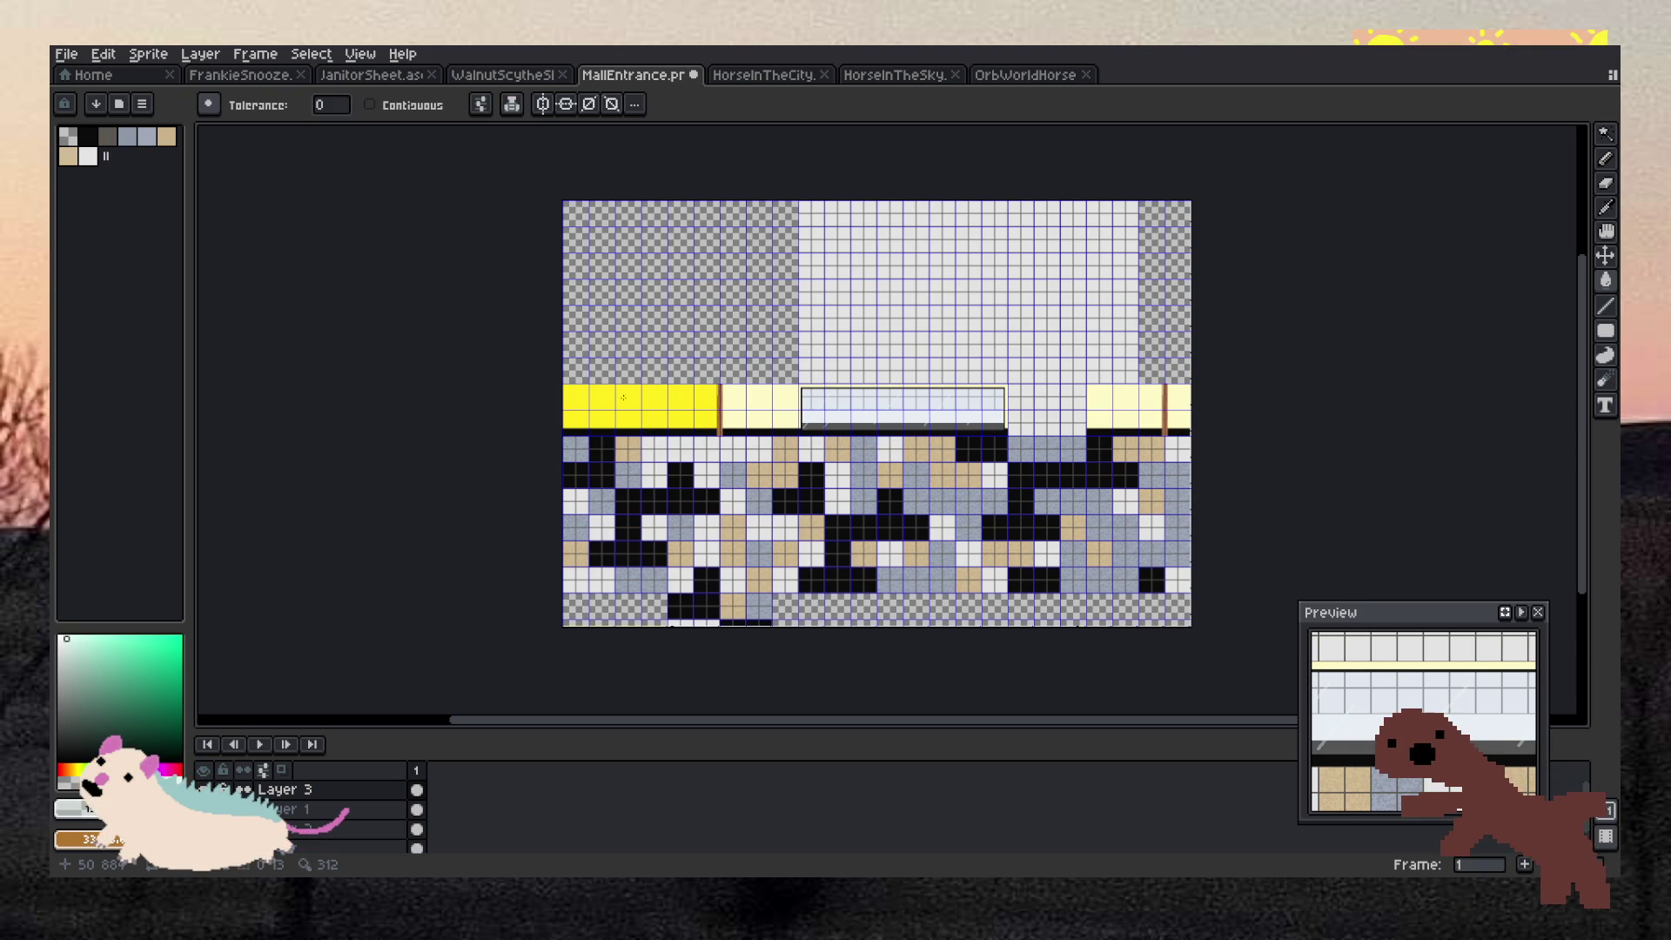
scroll(631, 332, up, 4)
scroll(631, 332, down, 2)
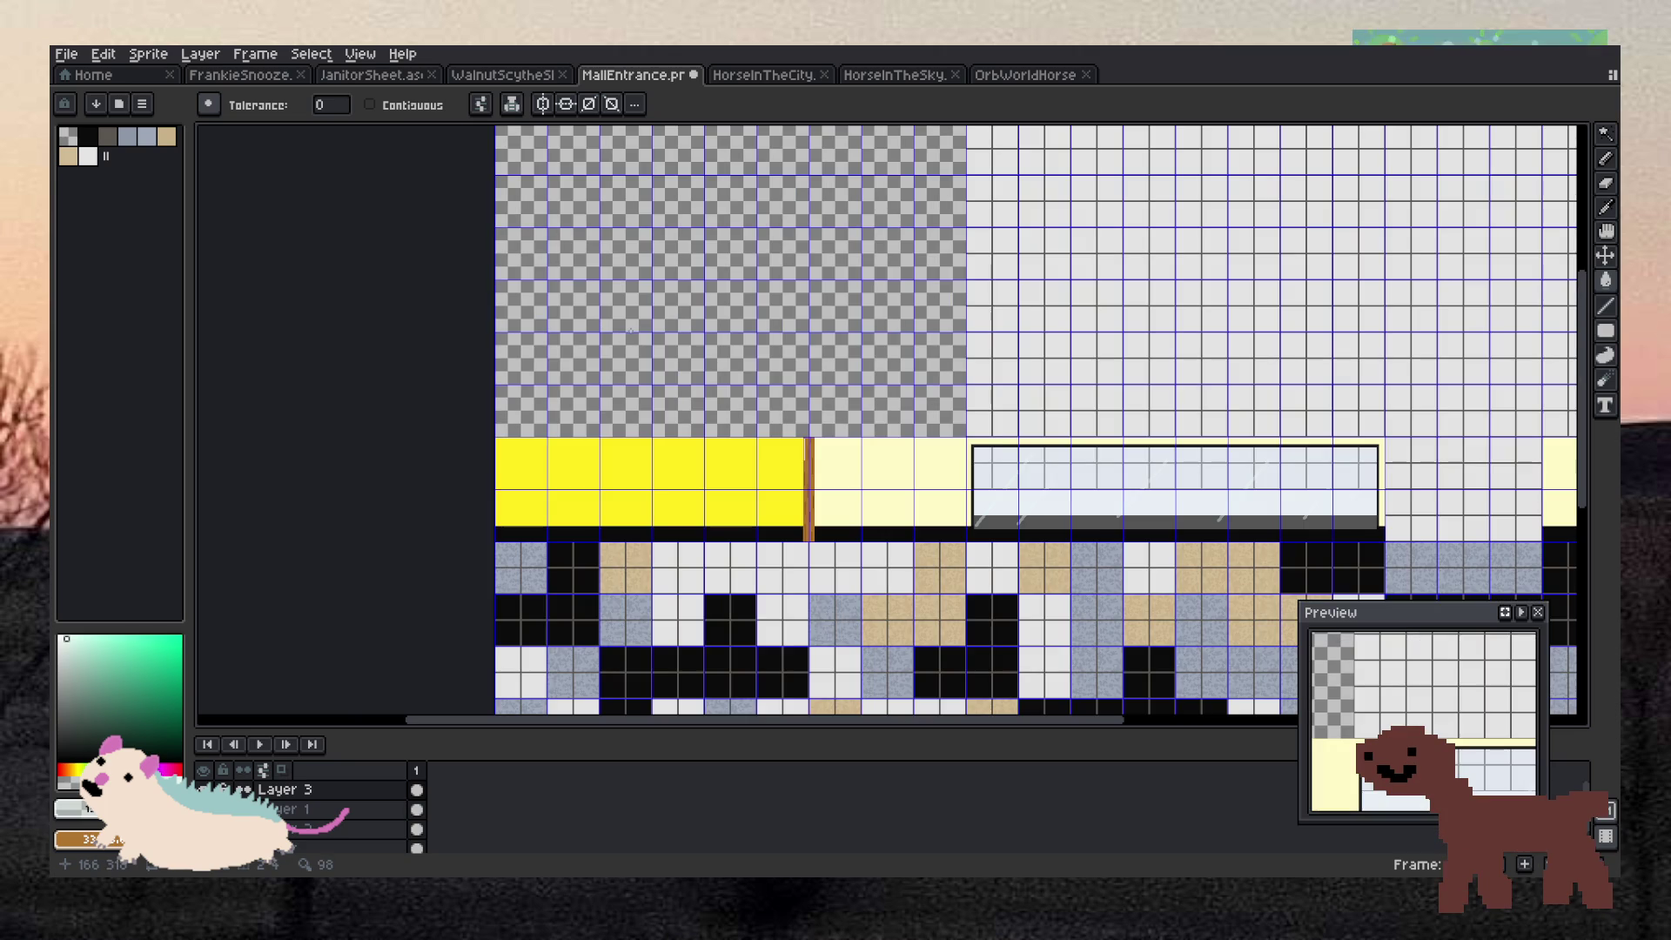
drag(630, 333, 357, 396)
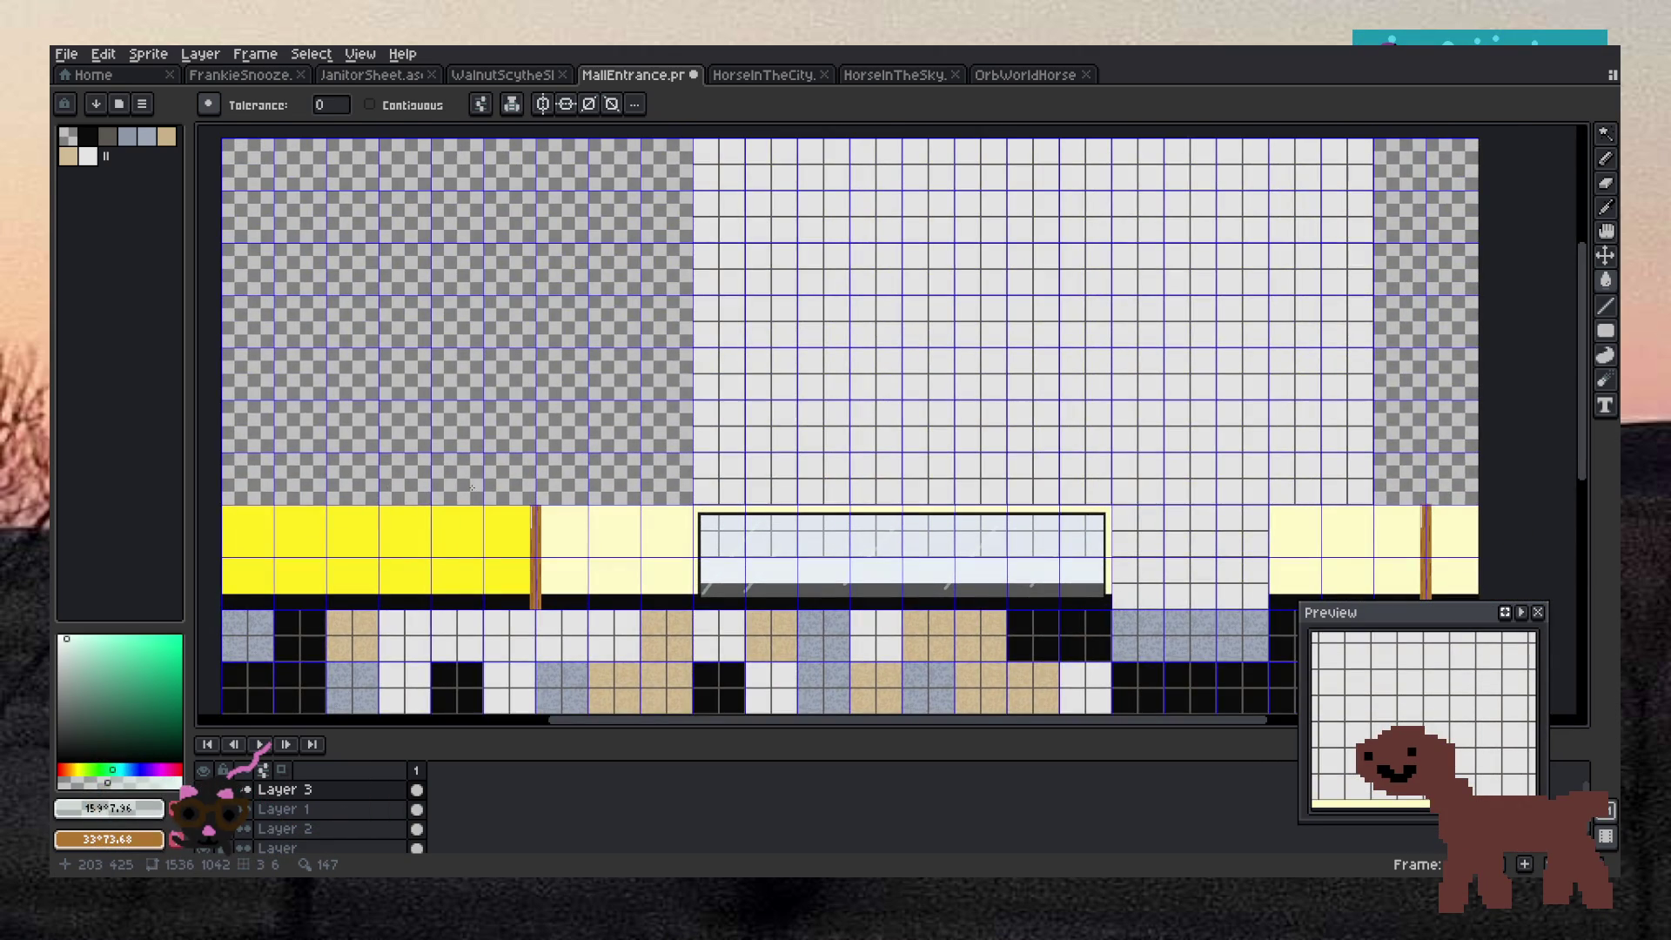
scroll(470, 468, down, 2)
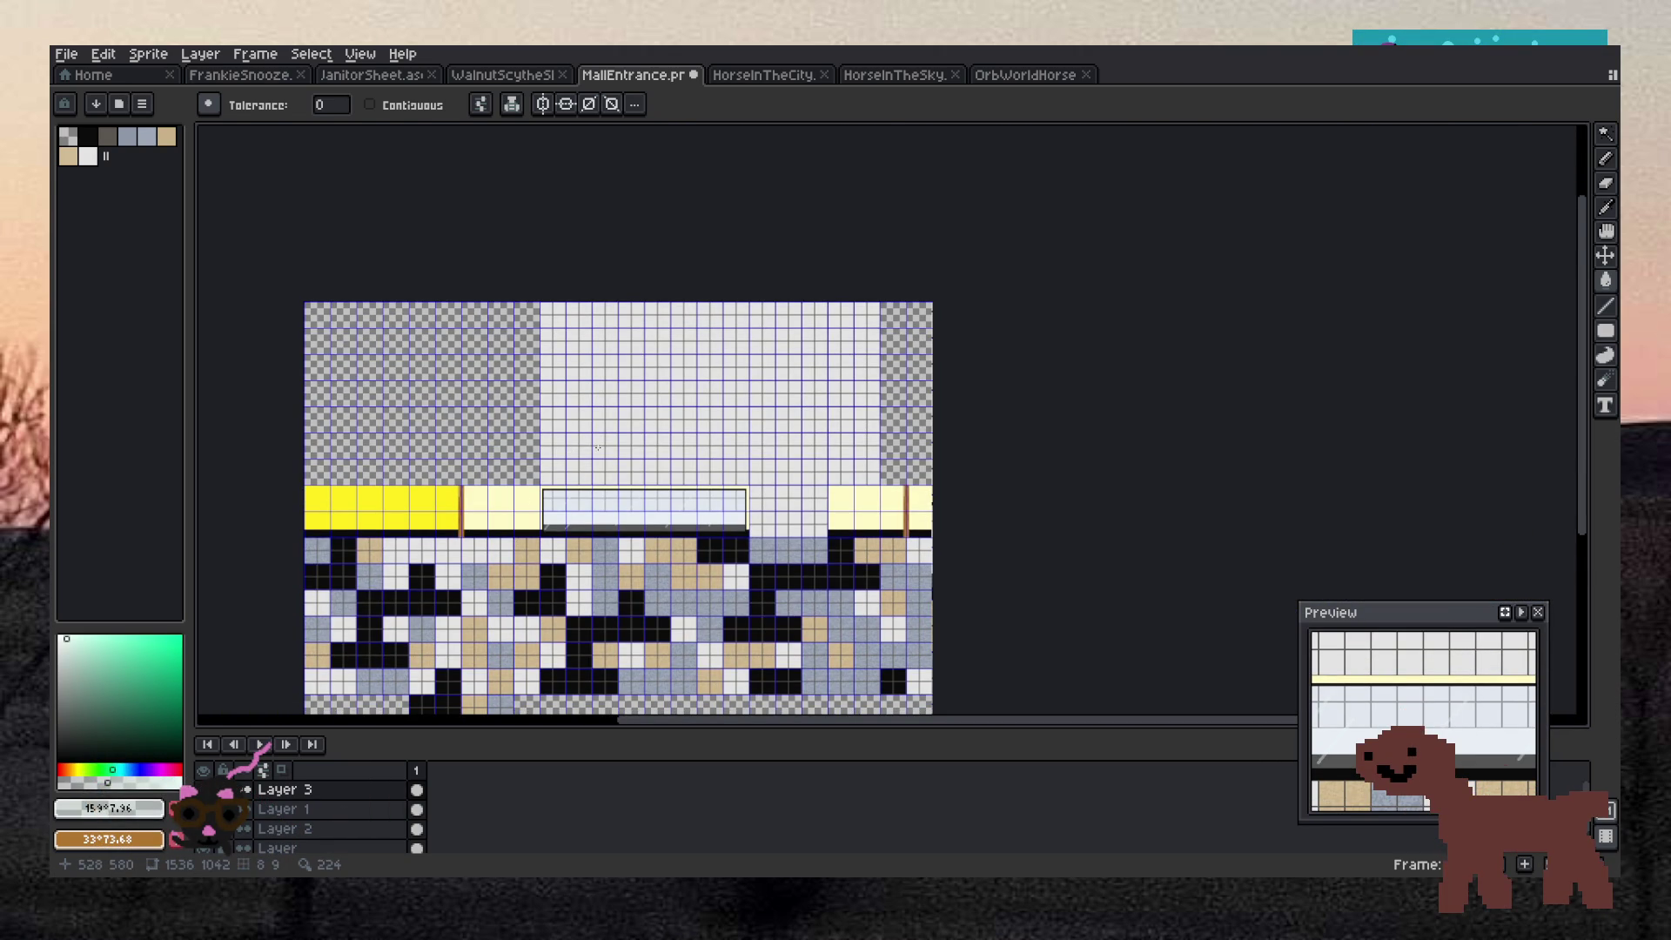
drag(520, 542, 520, 485)
scroll(557, 471, down, 2)
scroll(557, 471, left, 2)
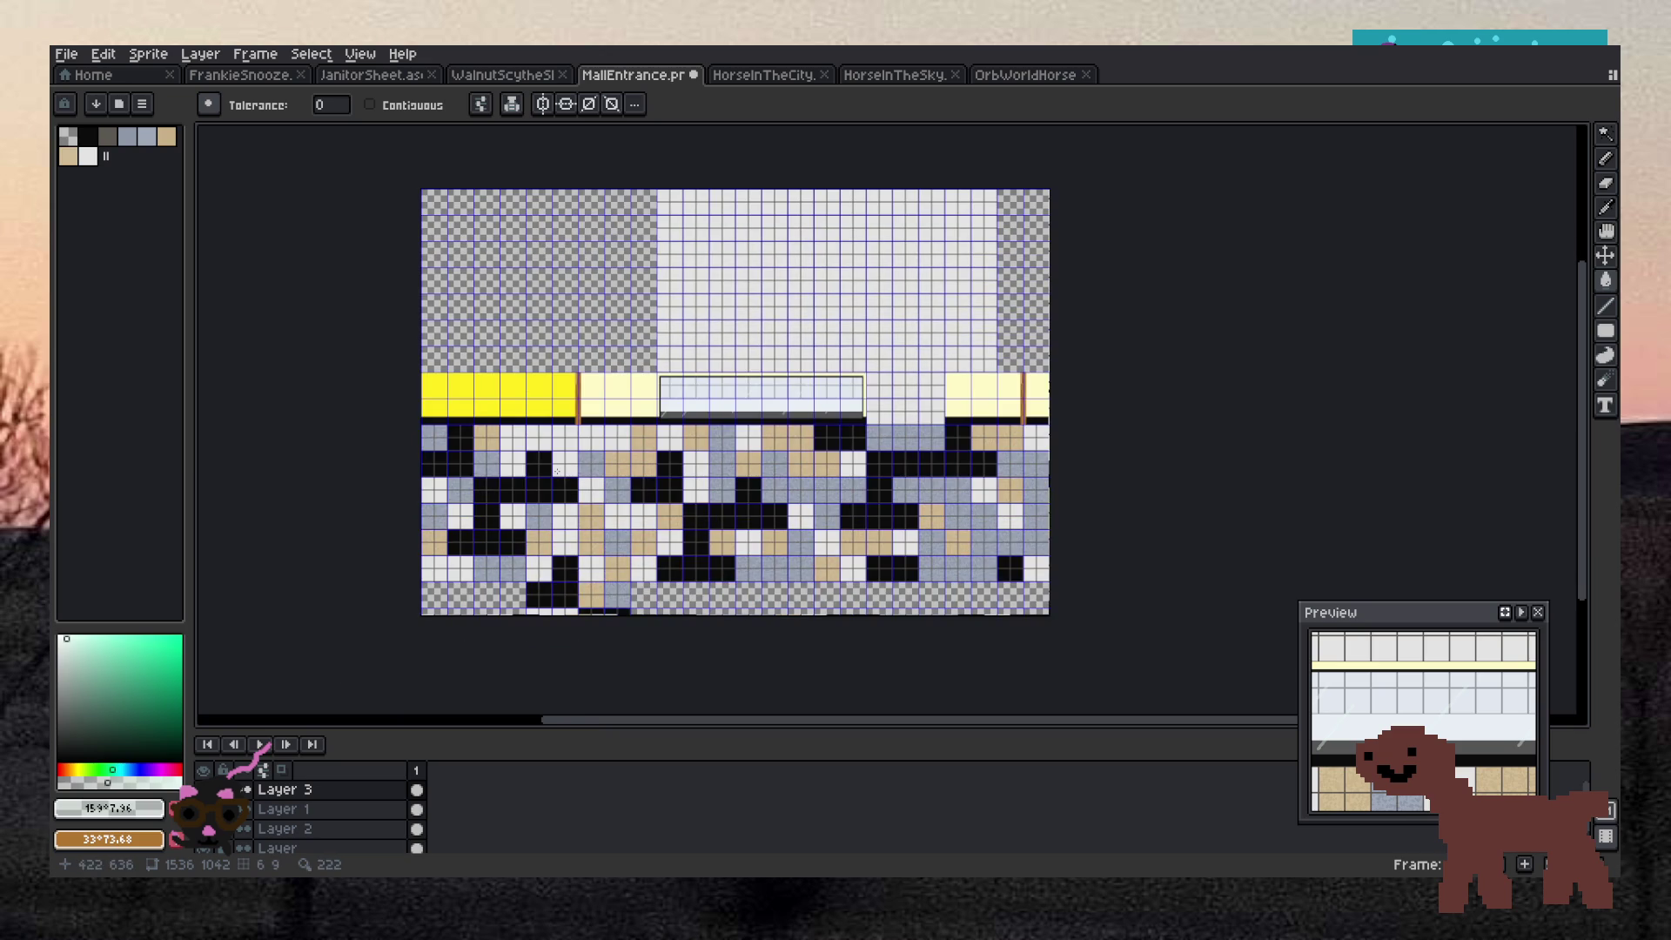
Step: Set a vivid magenta as the paint colour and undo an accidental whole-canvas fill
click(125, 767)
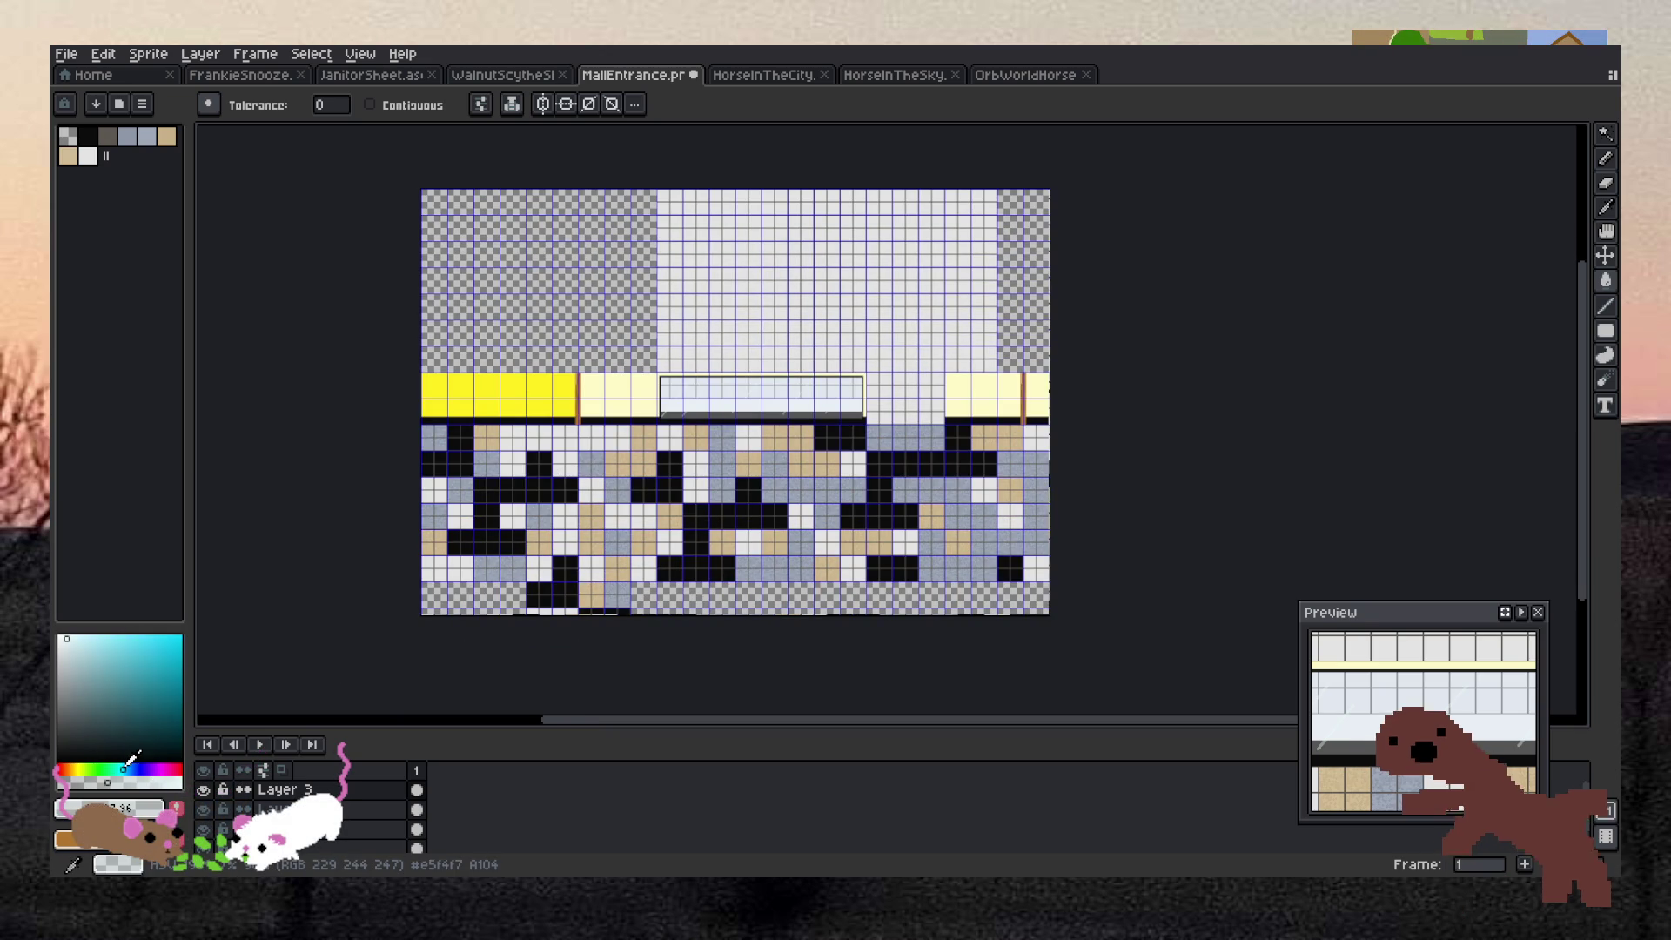
click(126, 640)
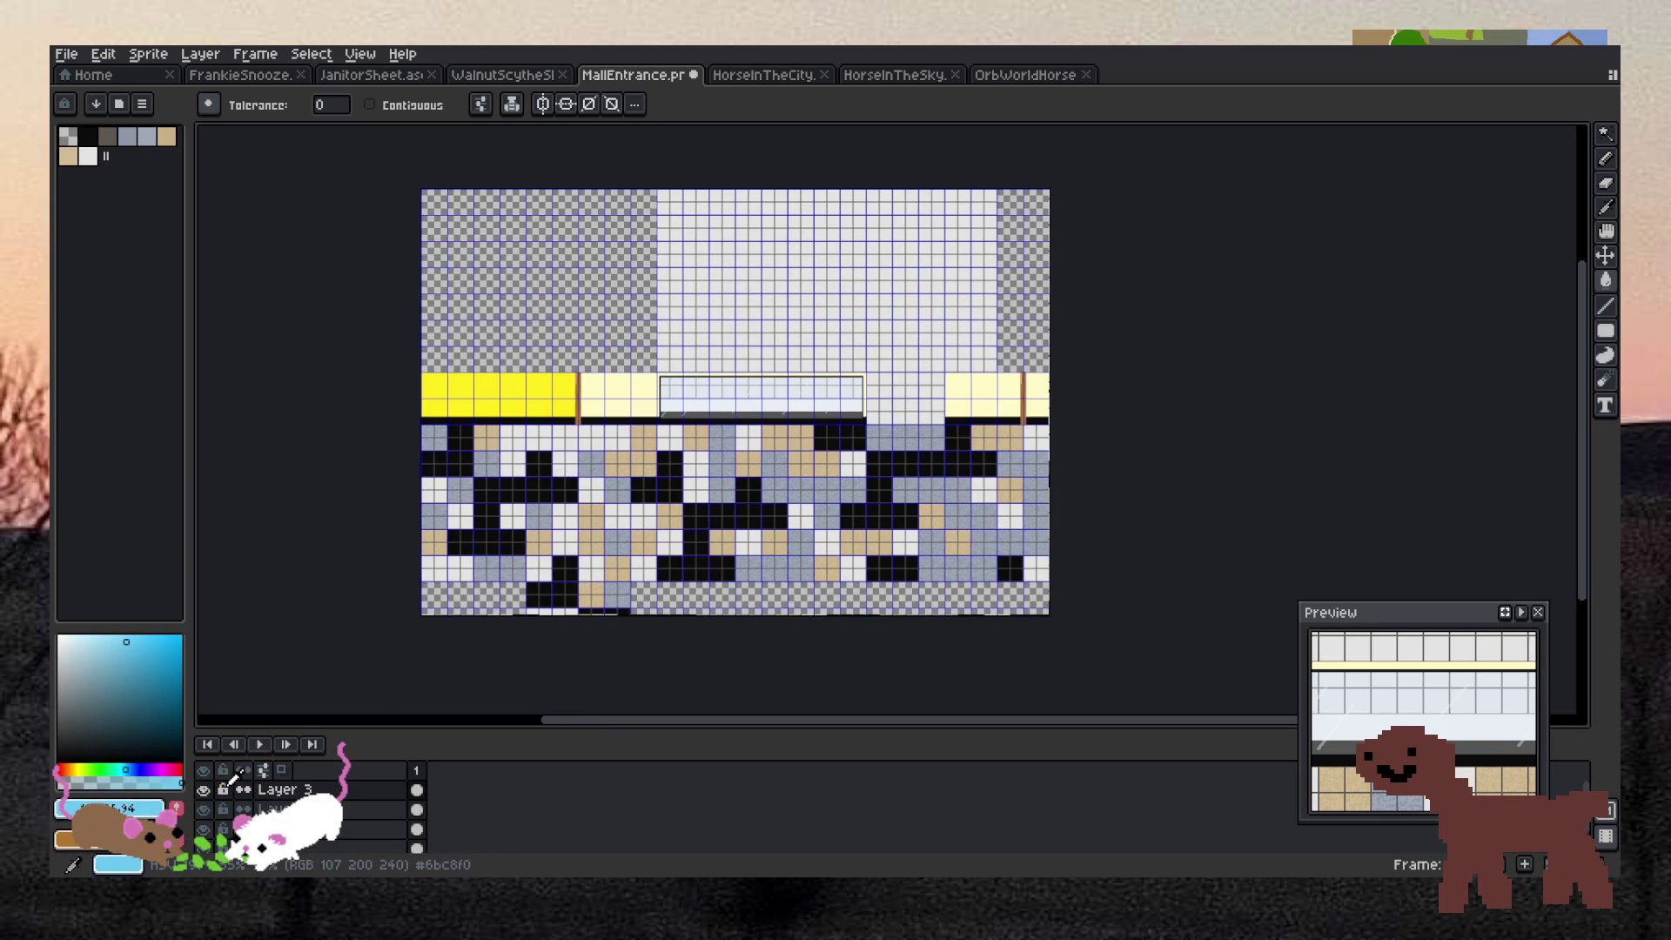
click(158, 768)
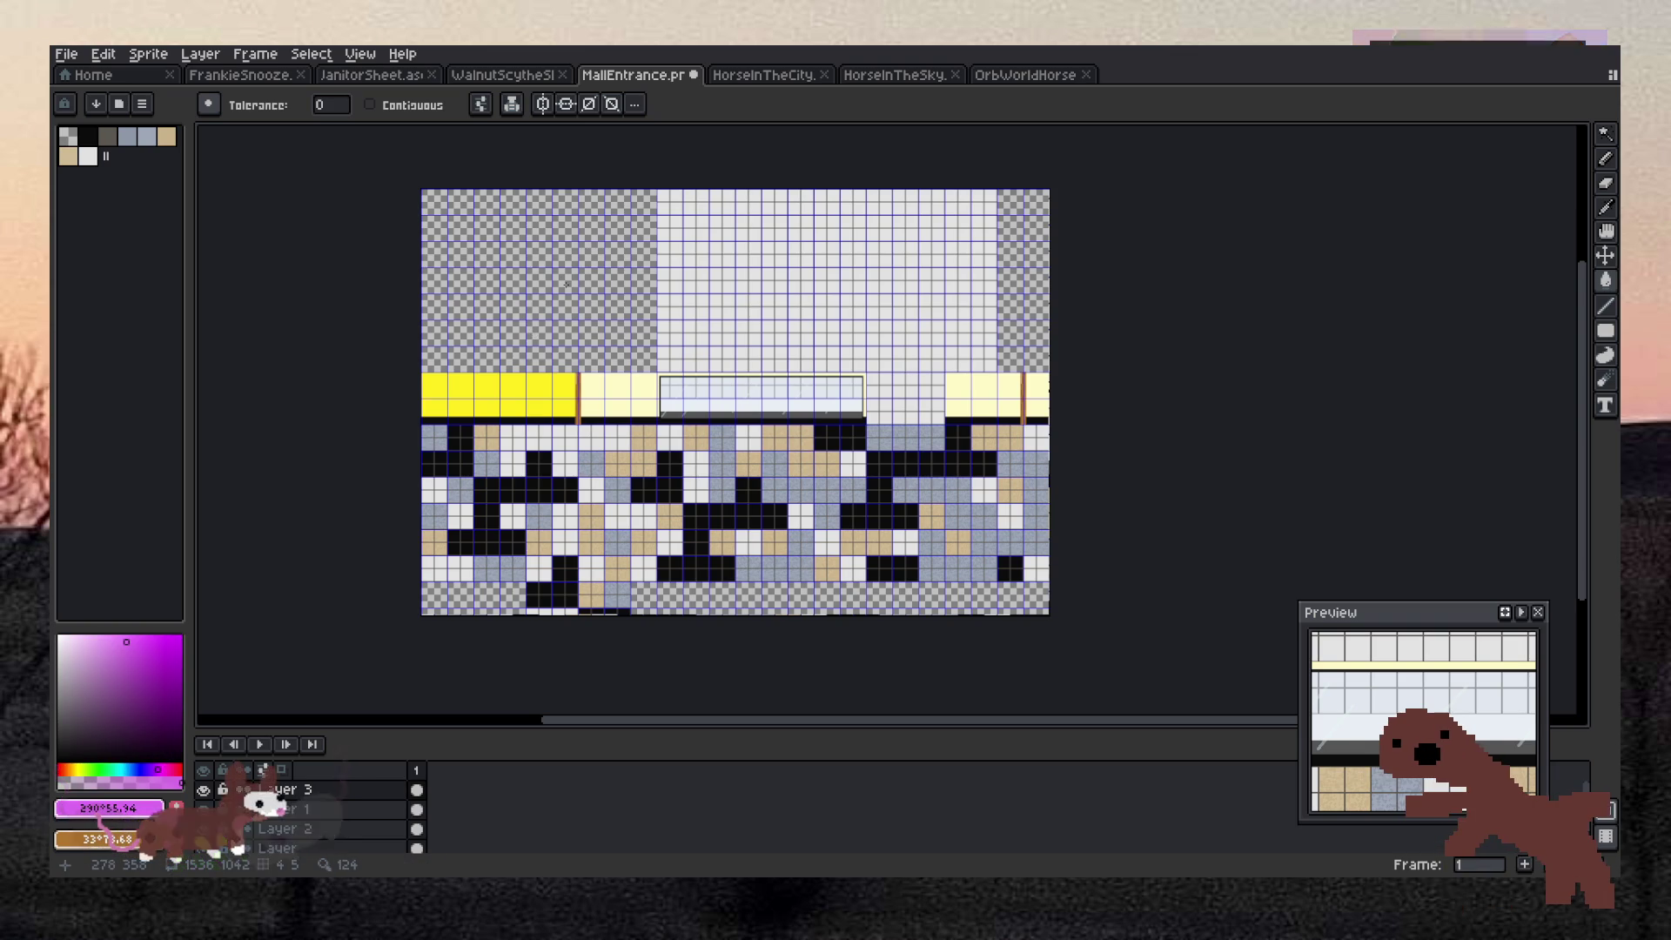
click(525, 332)
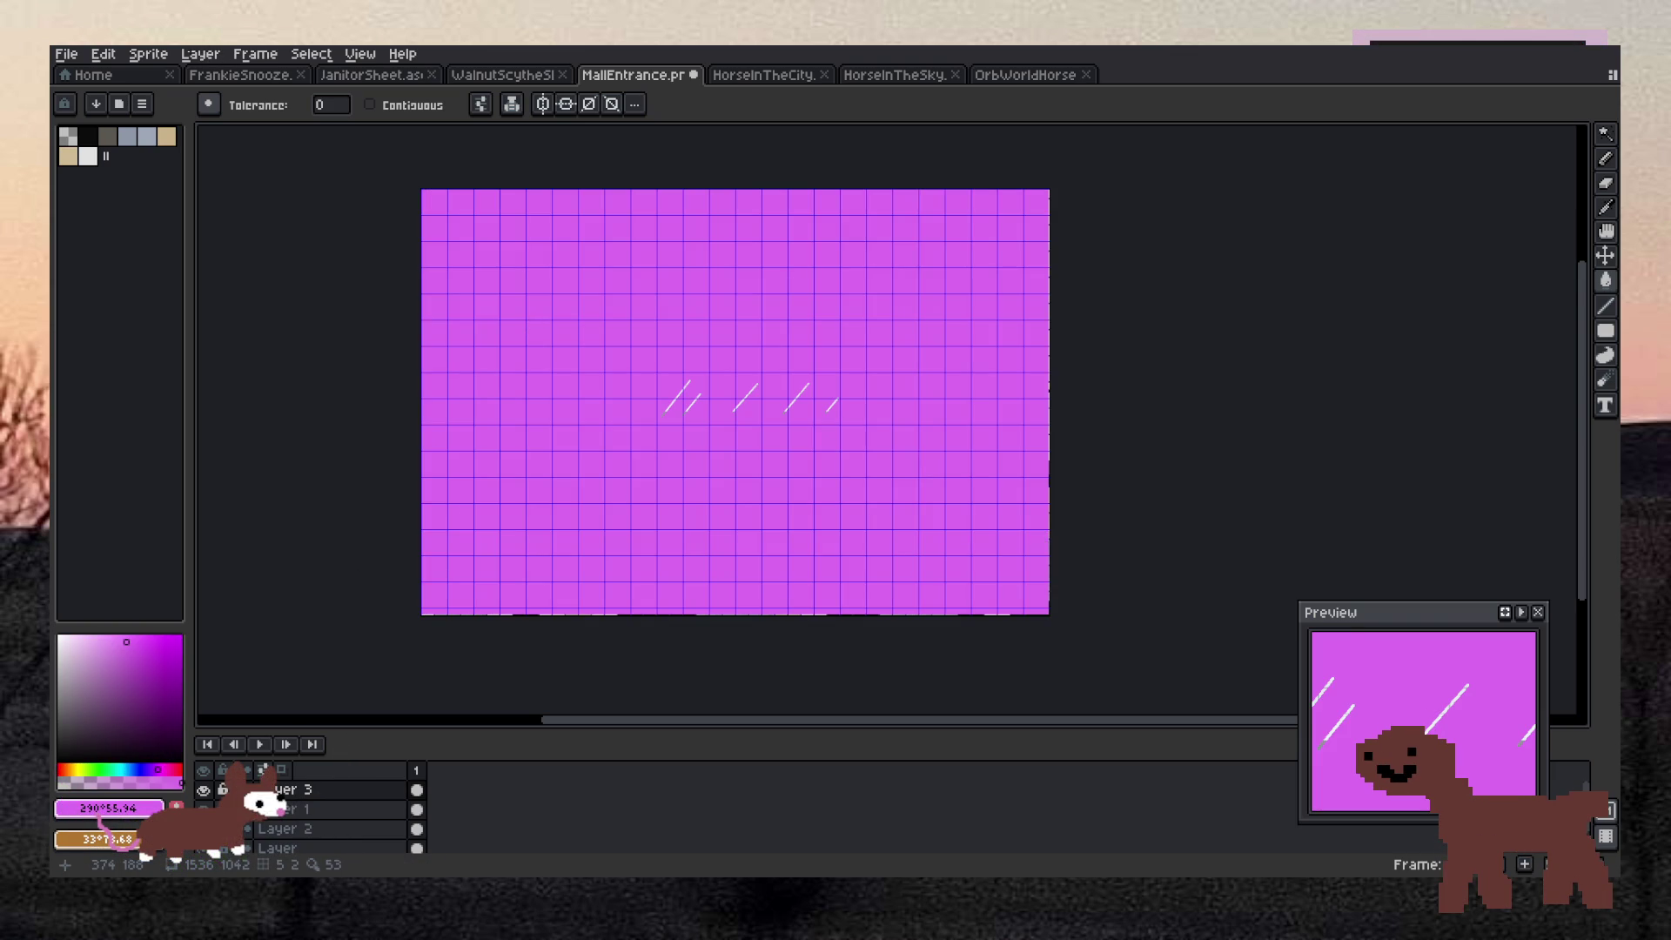
key(ctrl+z)
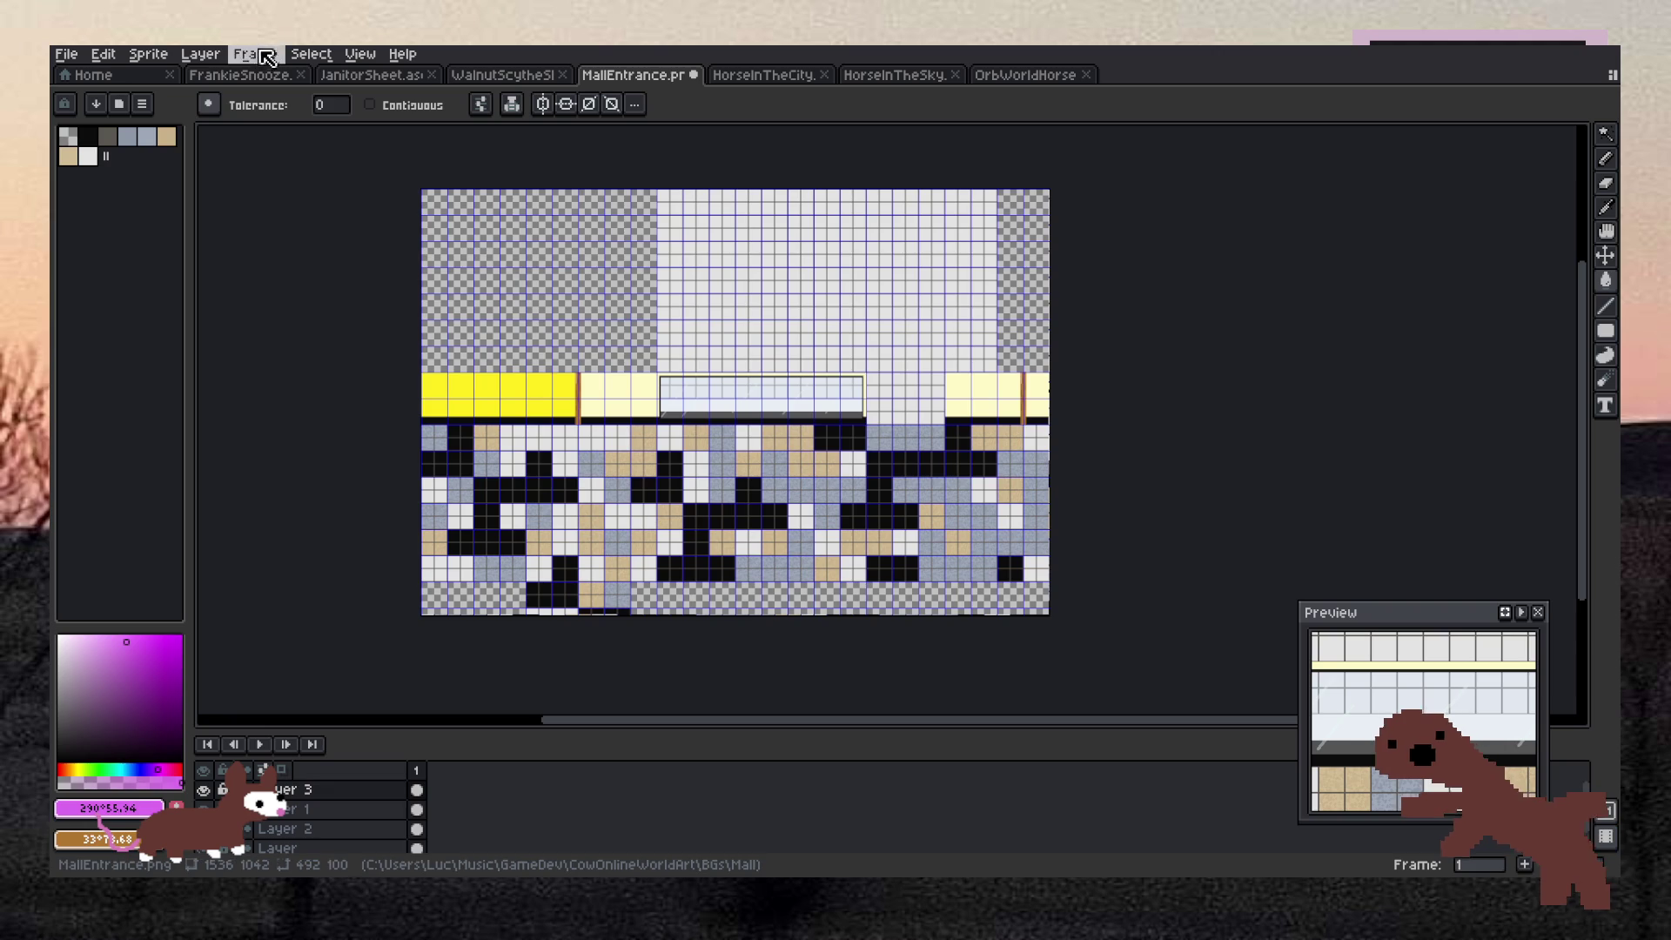
Step: Create Layer 4 and drag it to the bottom of the layer stack
click(203, 55)
click(373, 153)
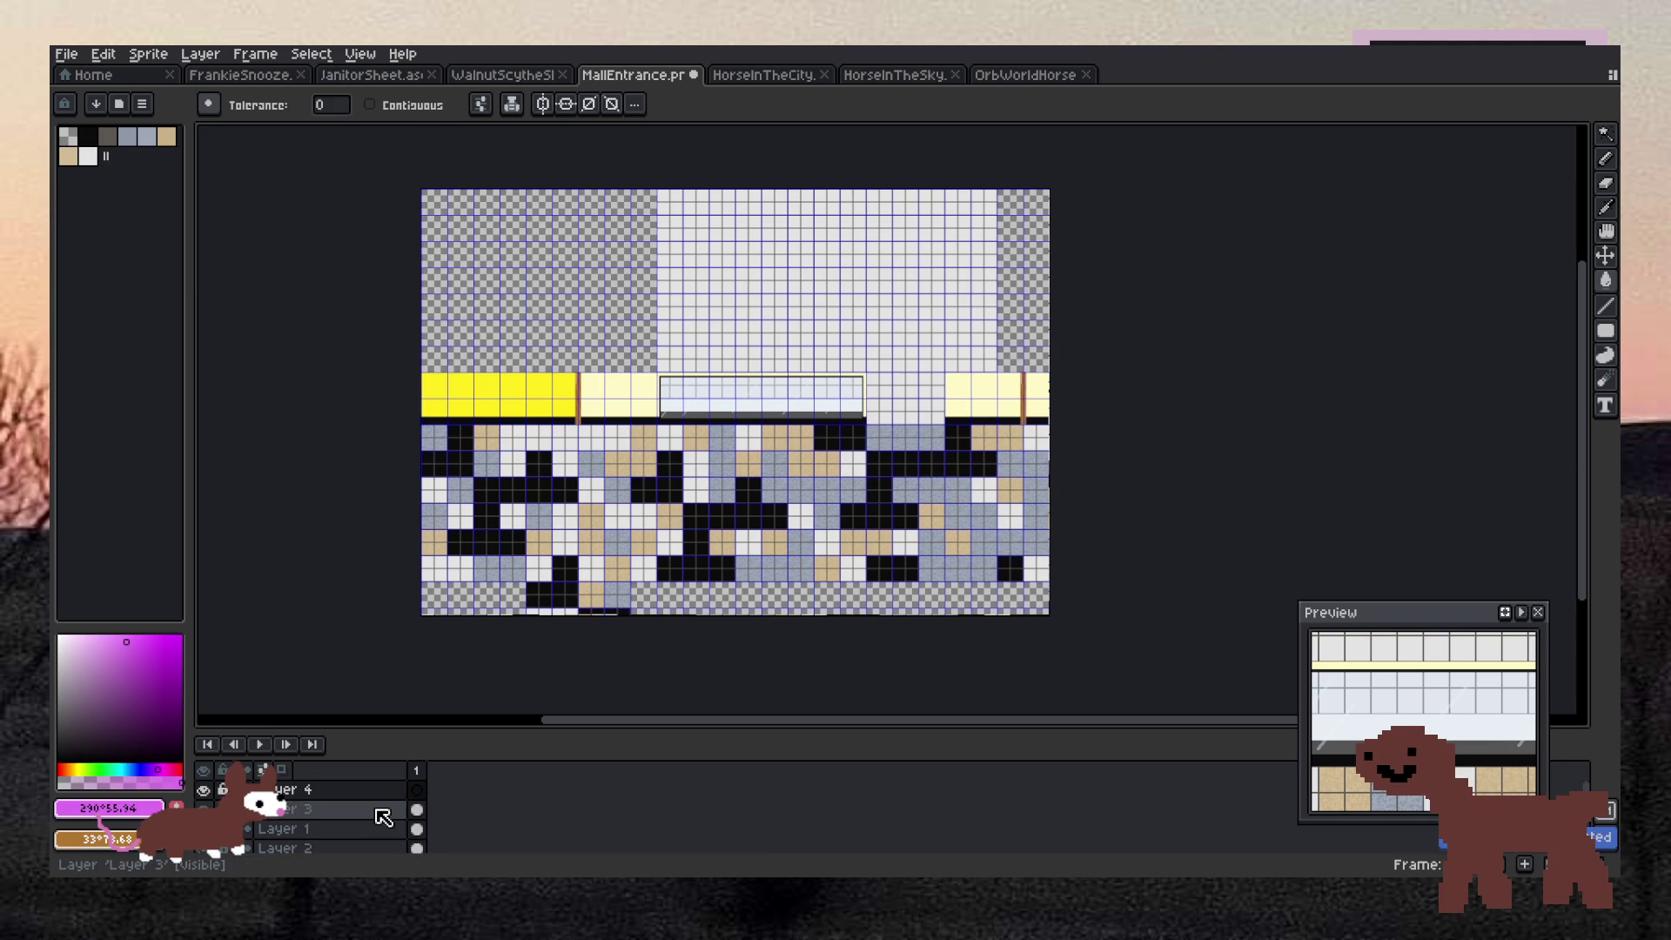
drag(355, 791, 355, 844)
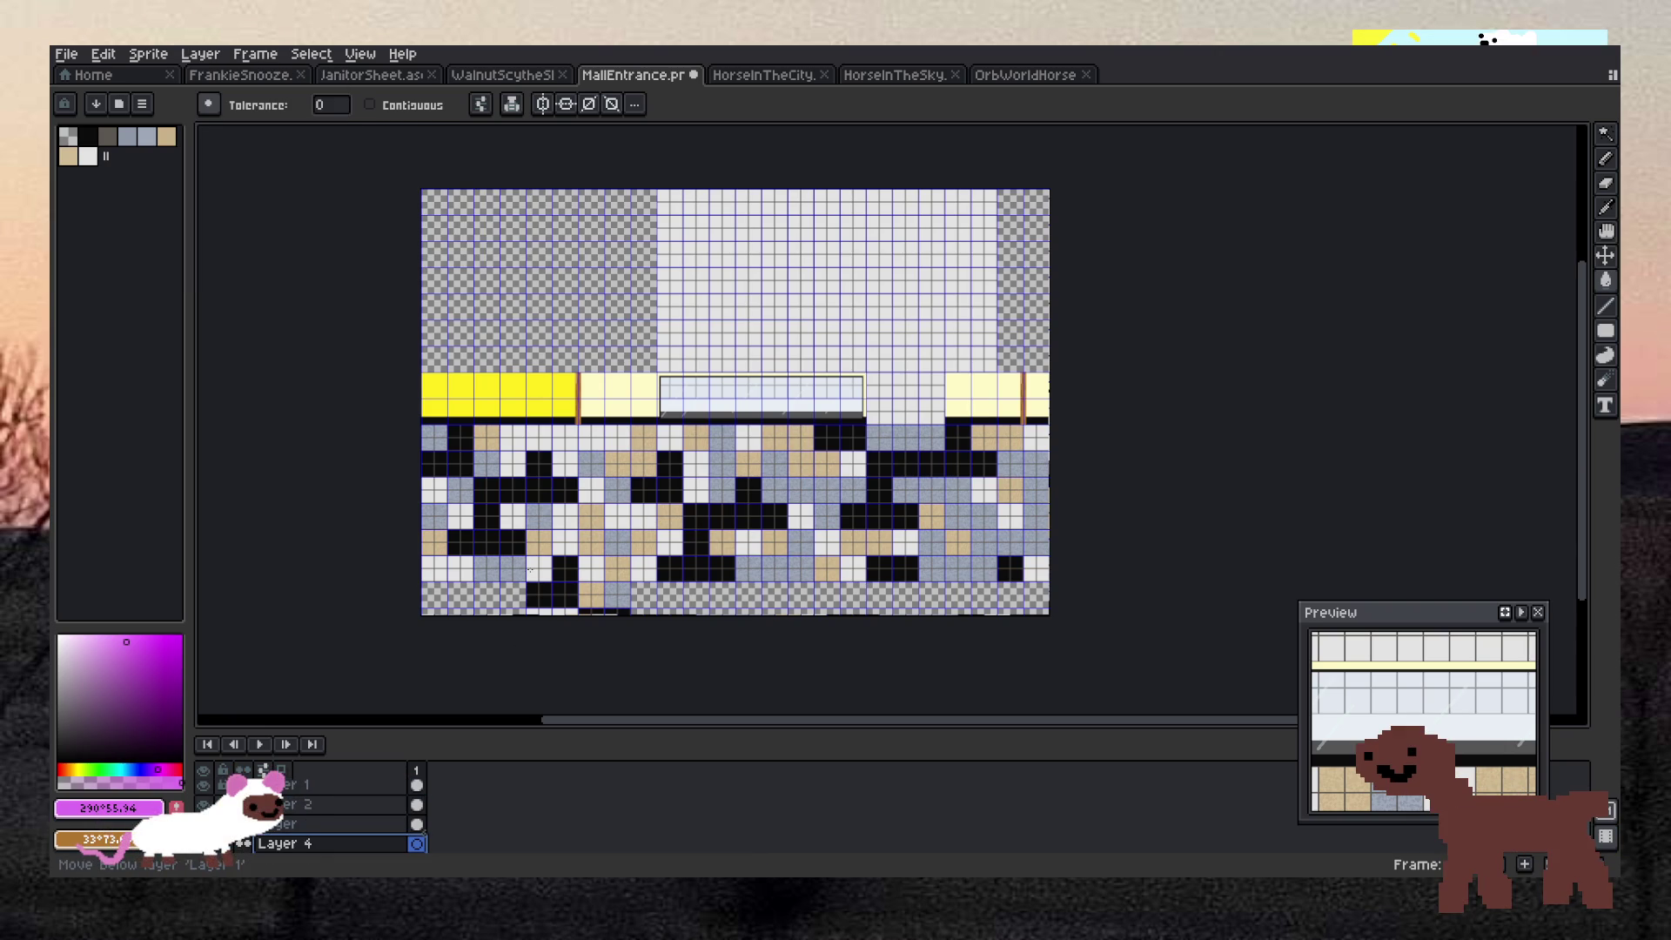
Step: Bucket-fill the empty background magenta, remove it, then fill it dark purple
key(g)
click(517, 306)
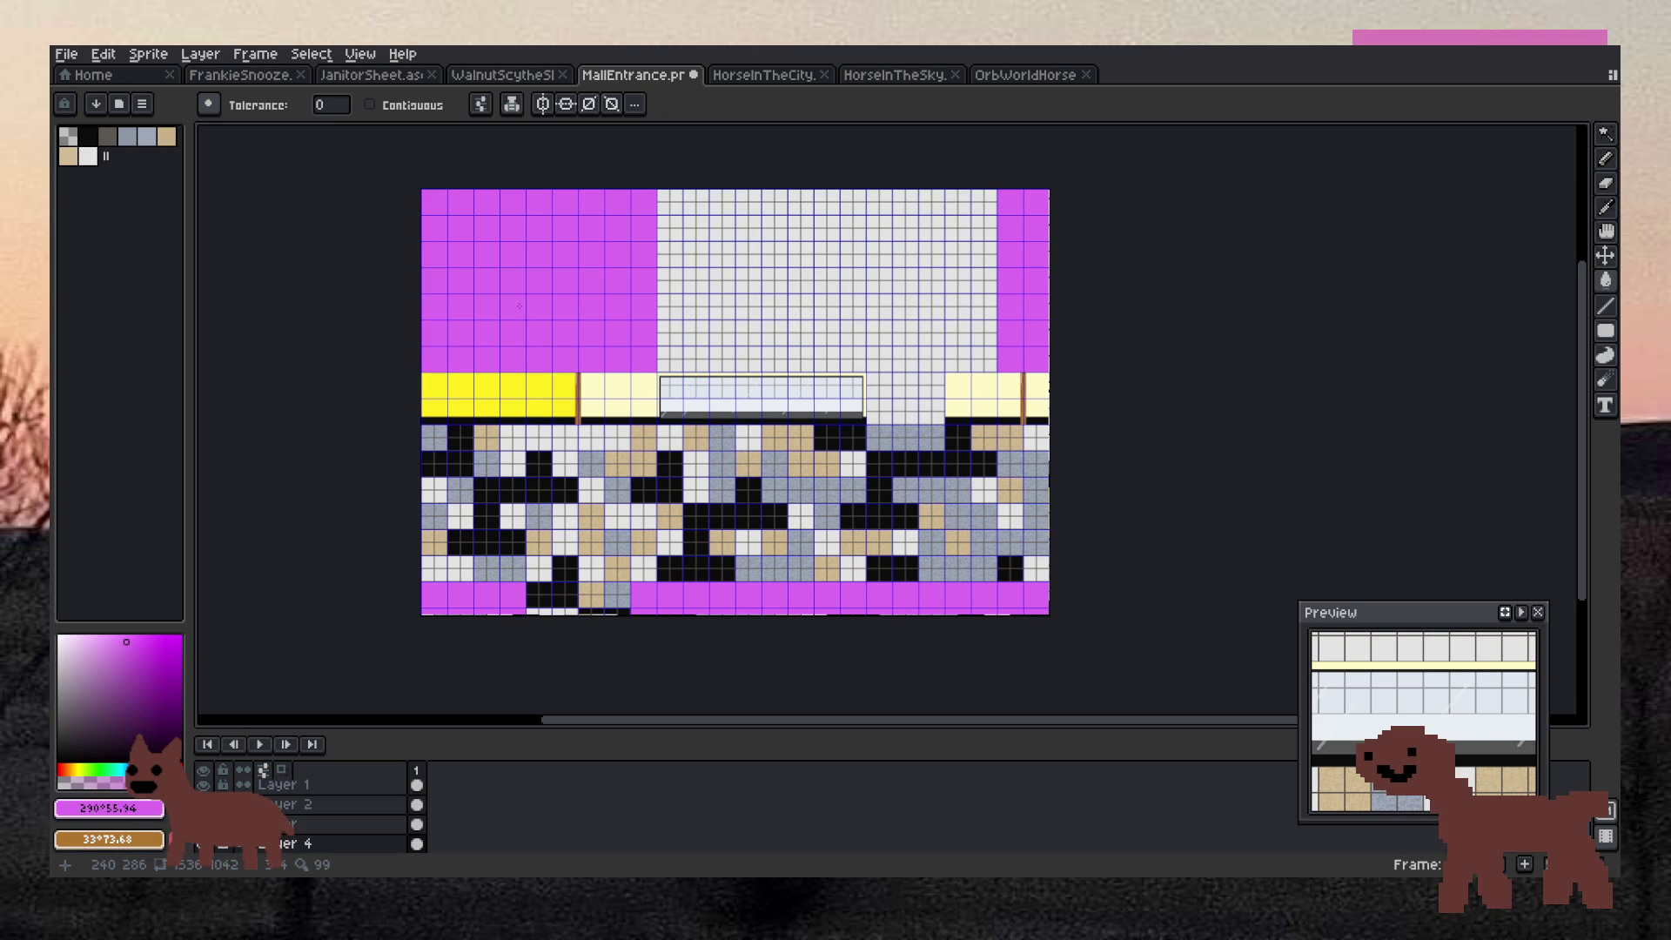
scroll(518, 305, up, 1)
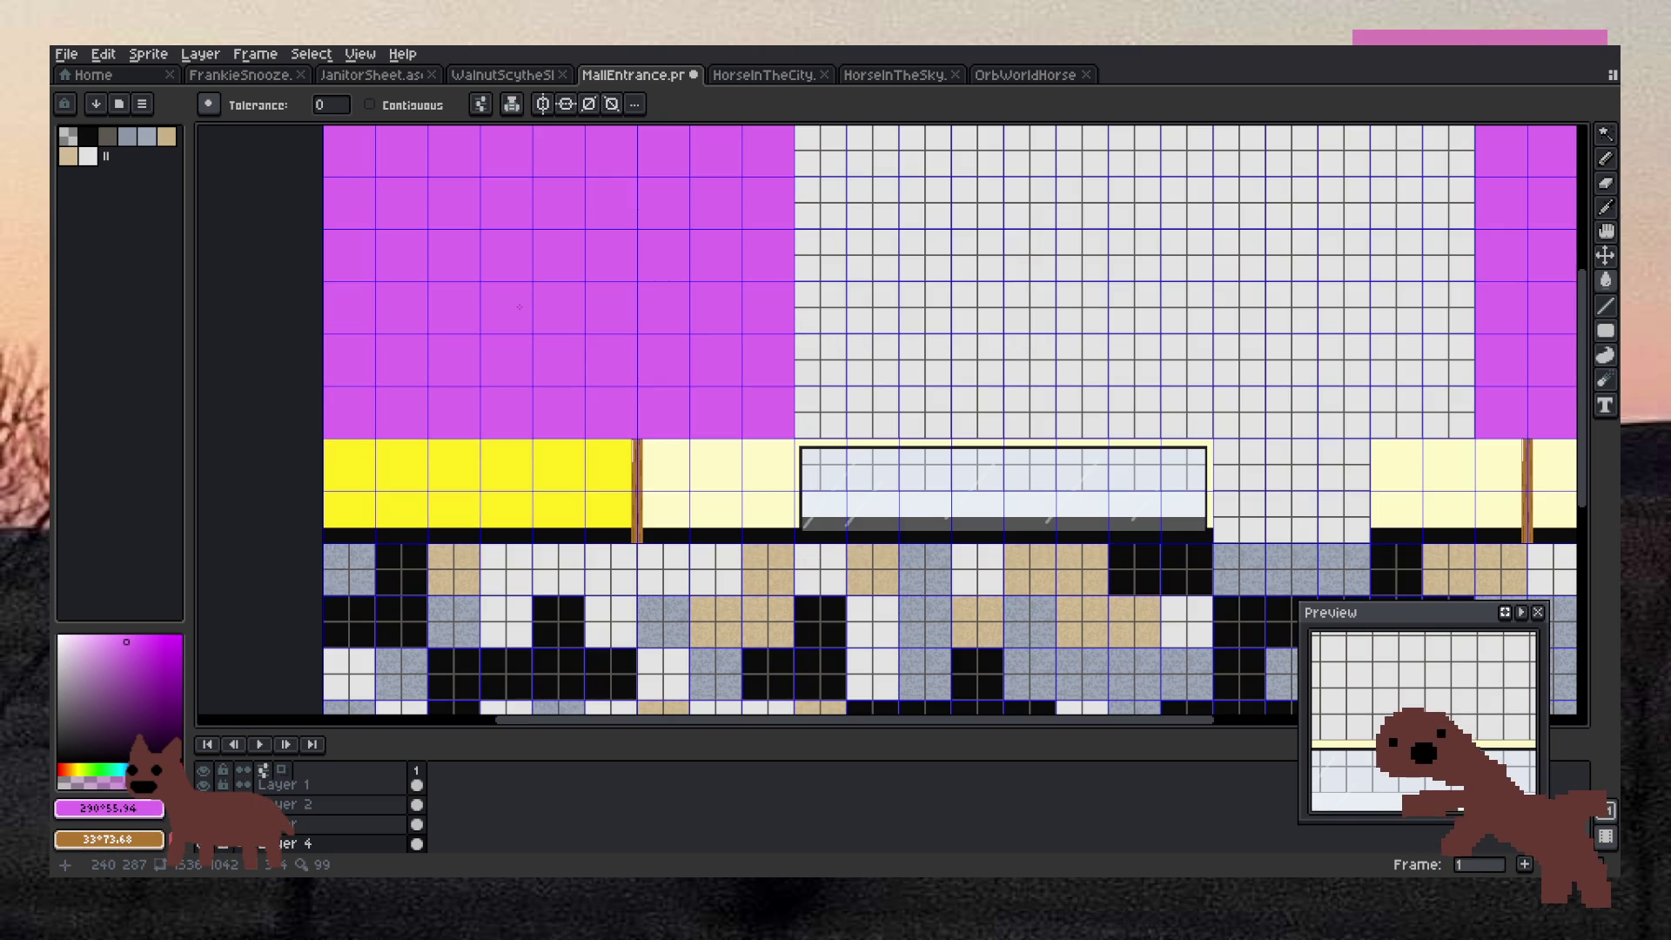
scroll(519, 306, down, 1)
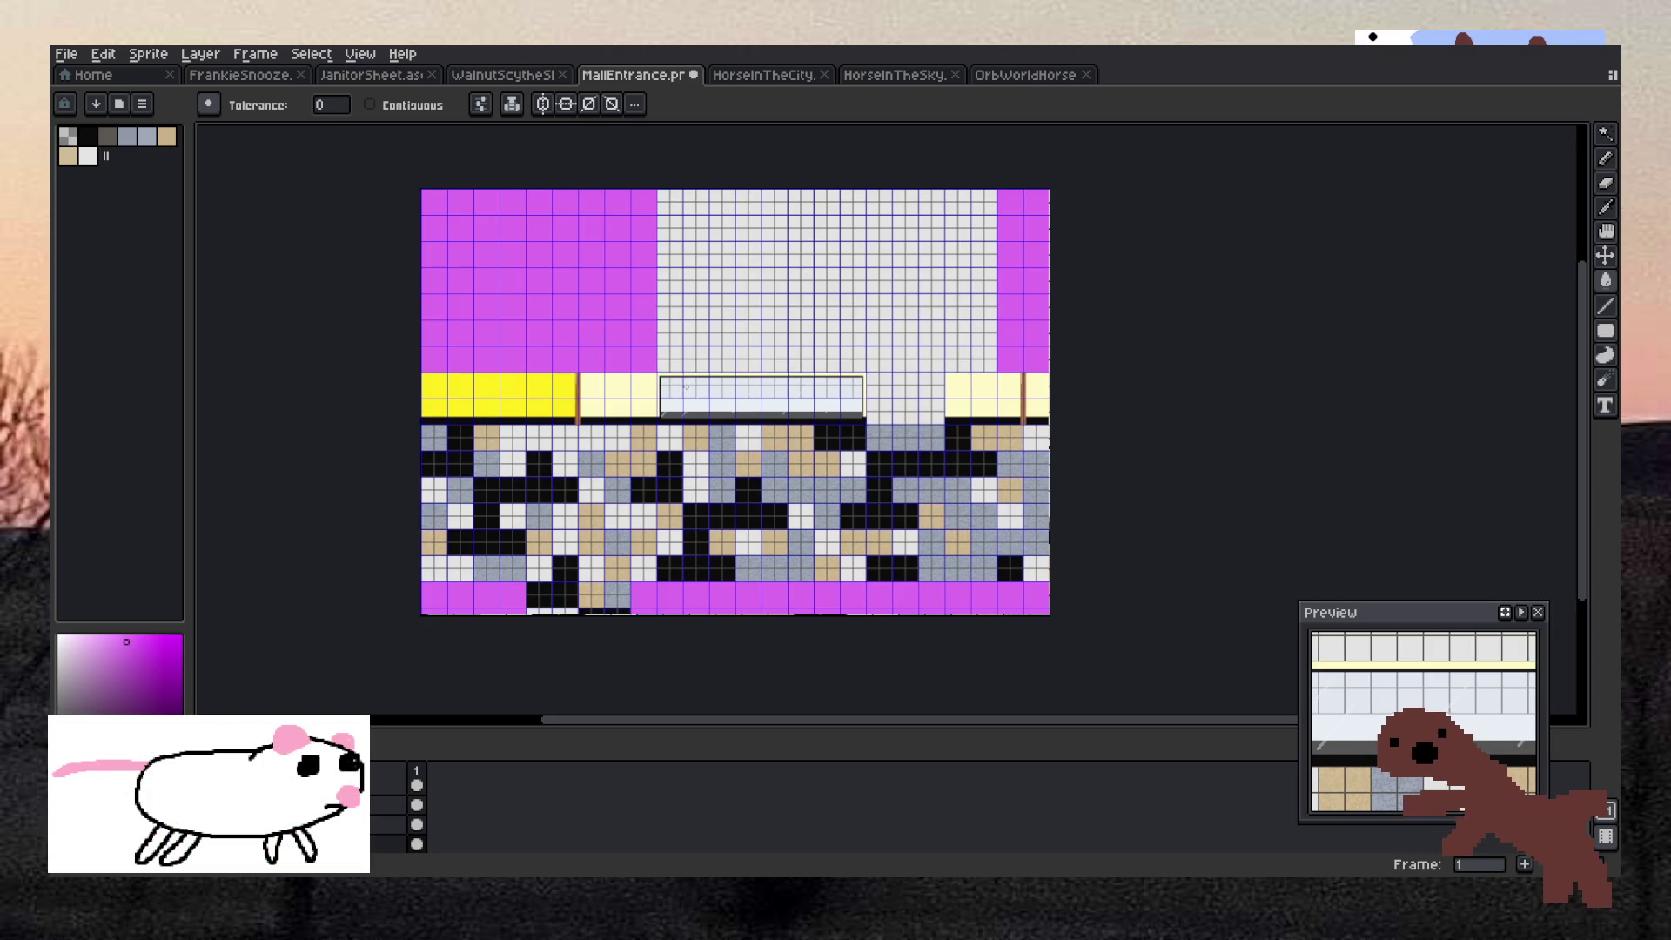
ctrl+click(828, 410)
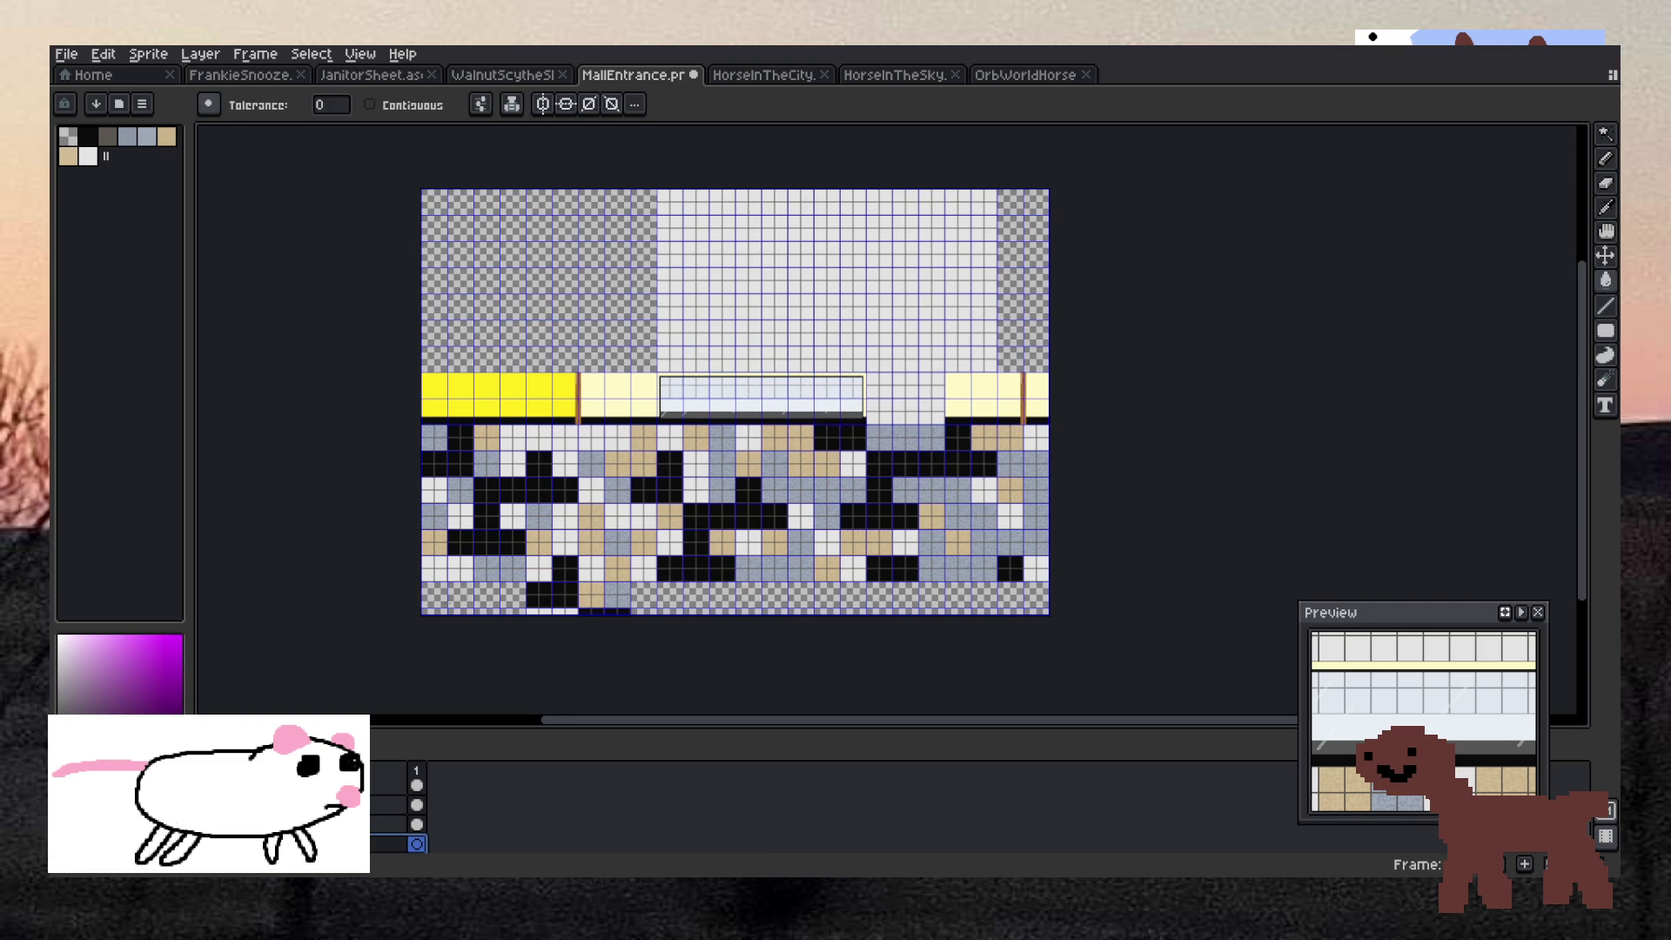
click(445, 601)
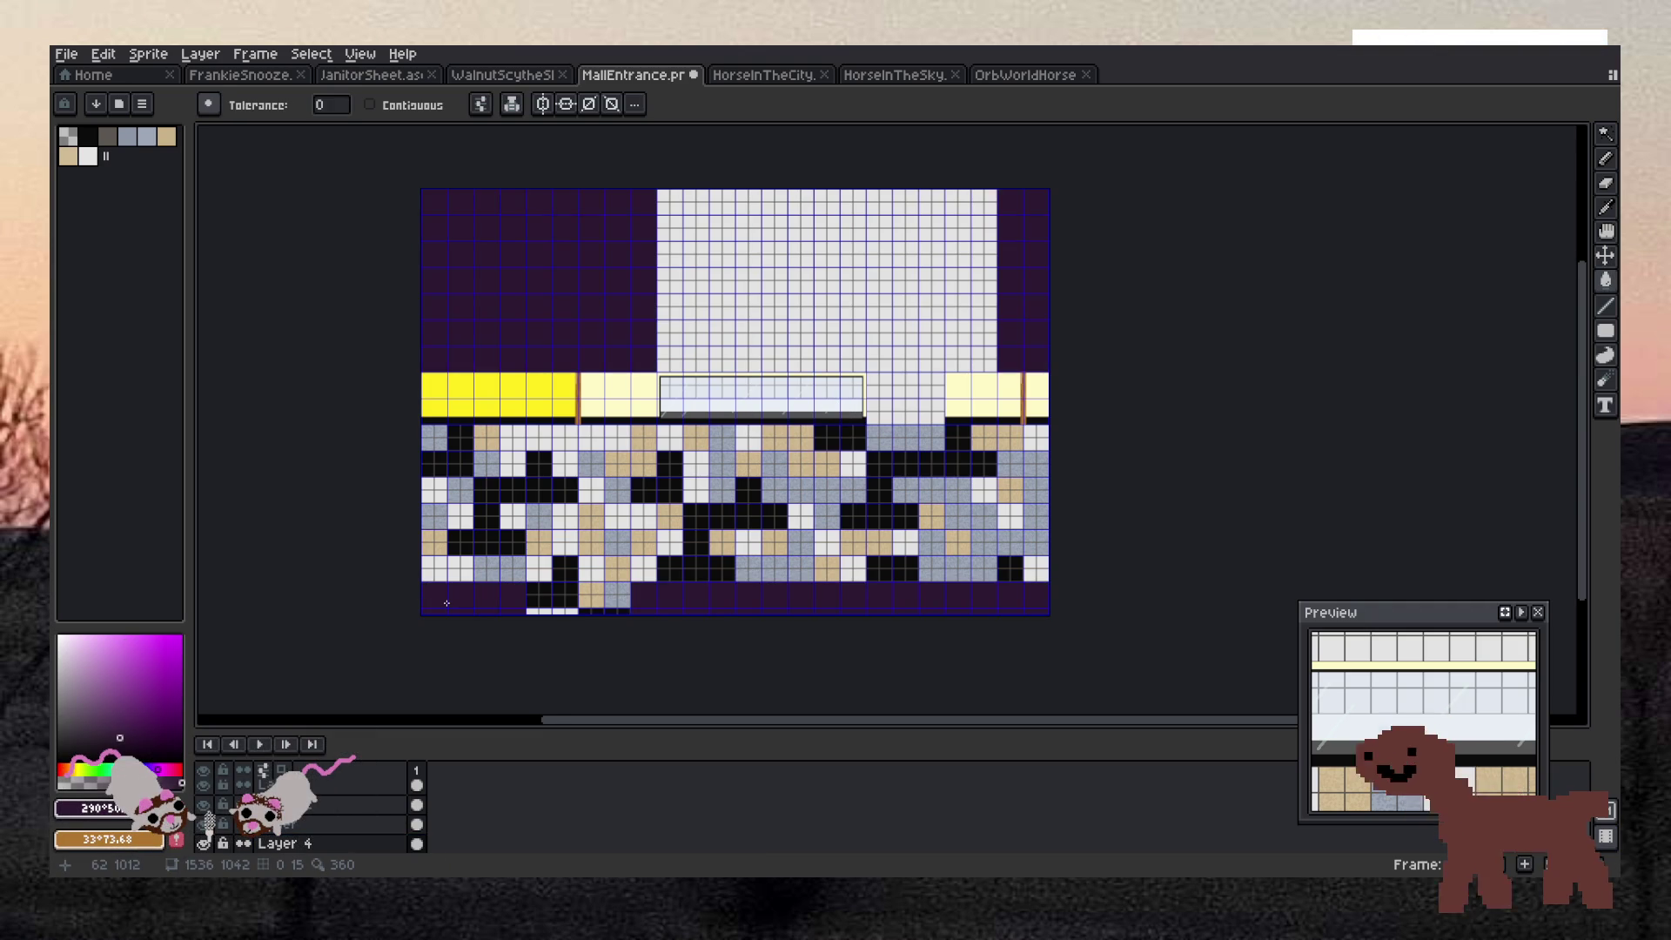
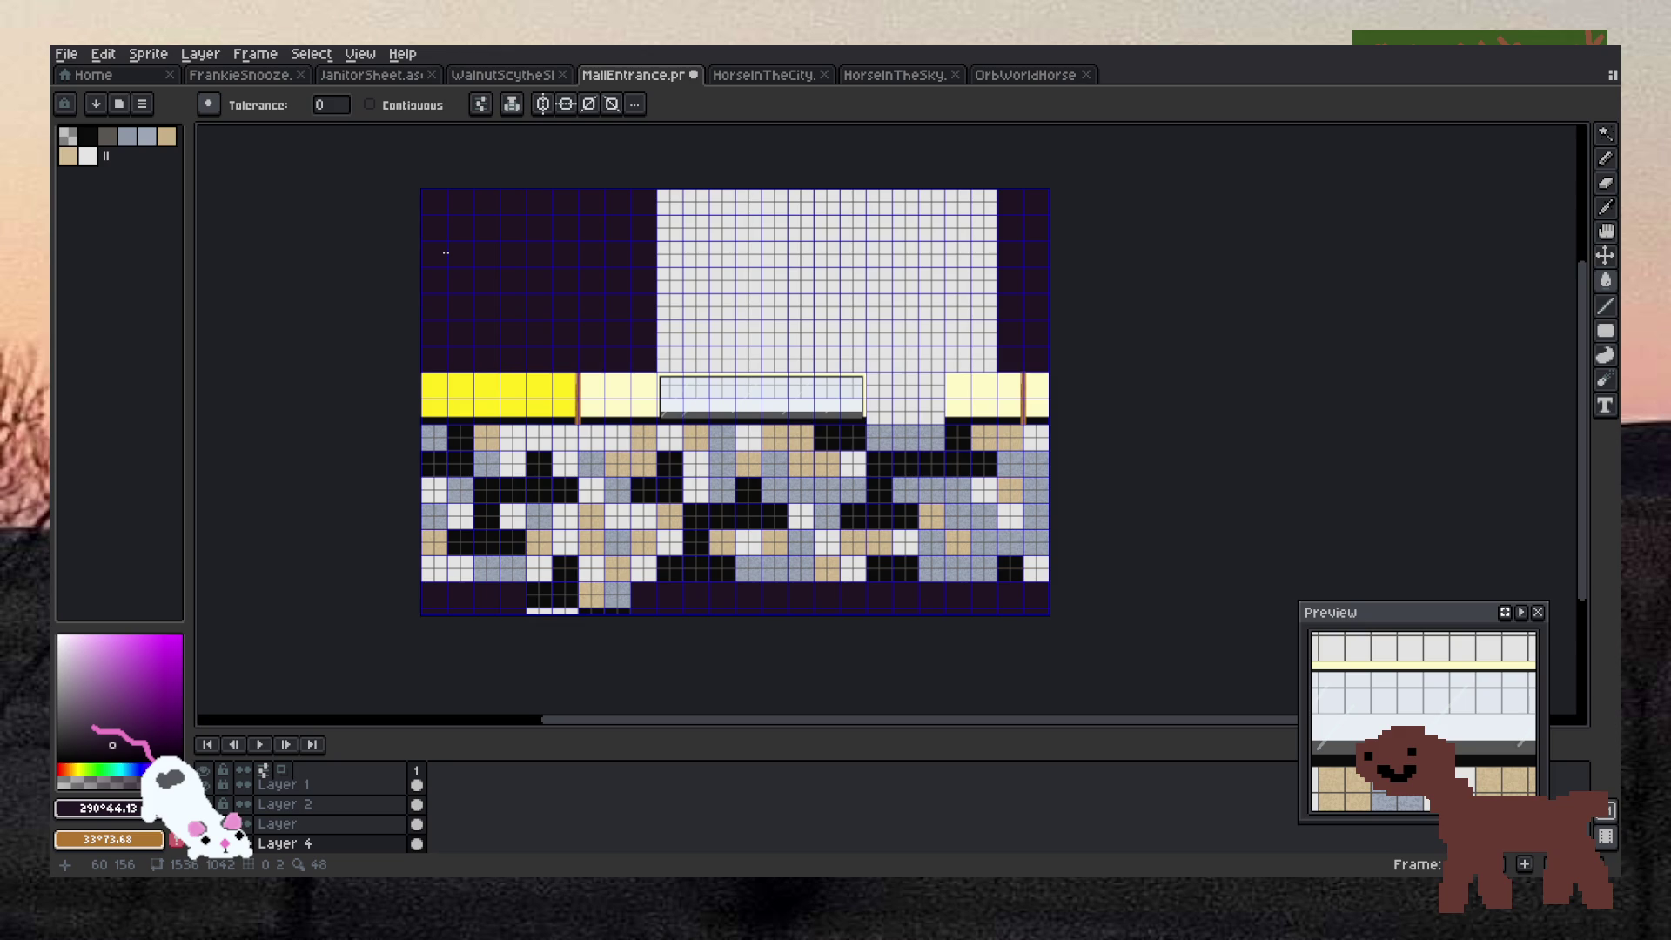
Step: Undo the accidental layer move and return to the Magic Wand selection
key(v)
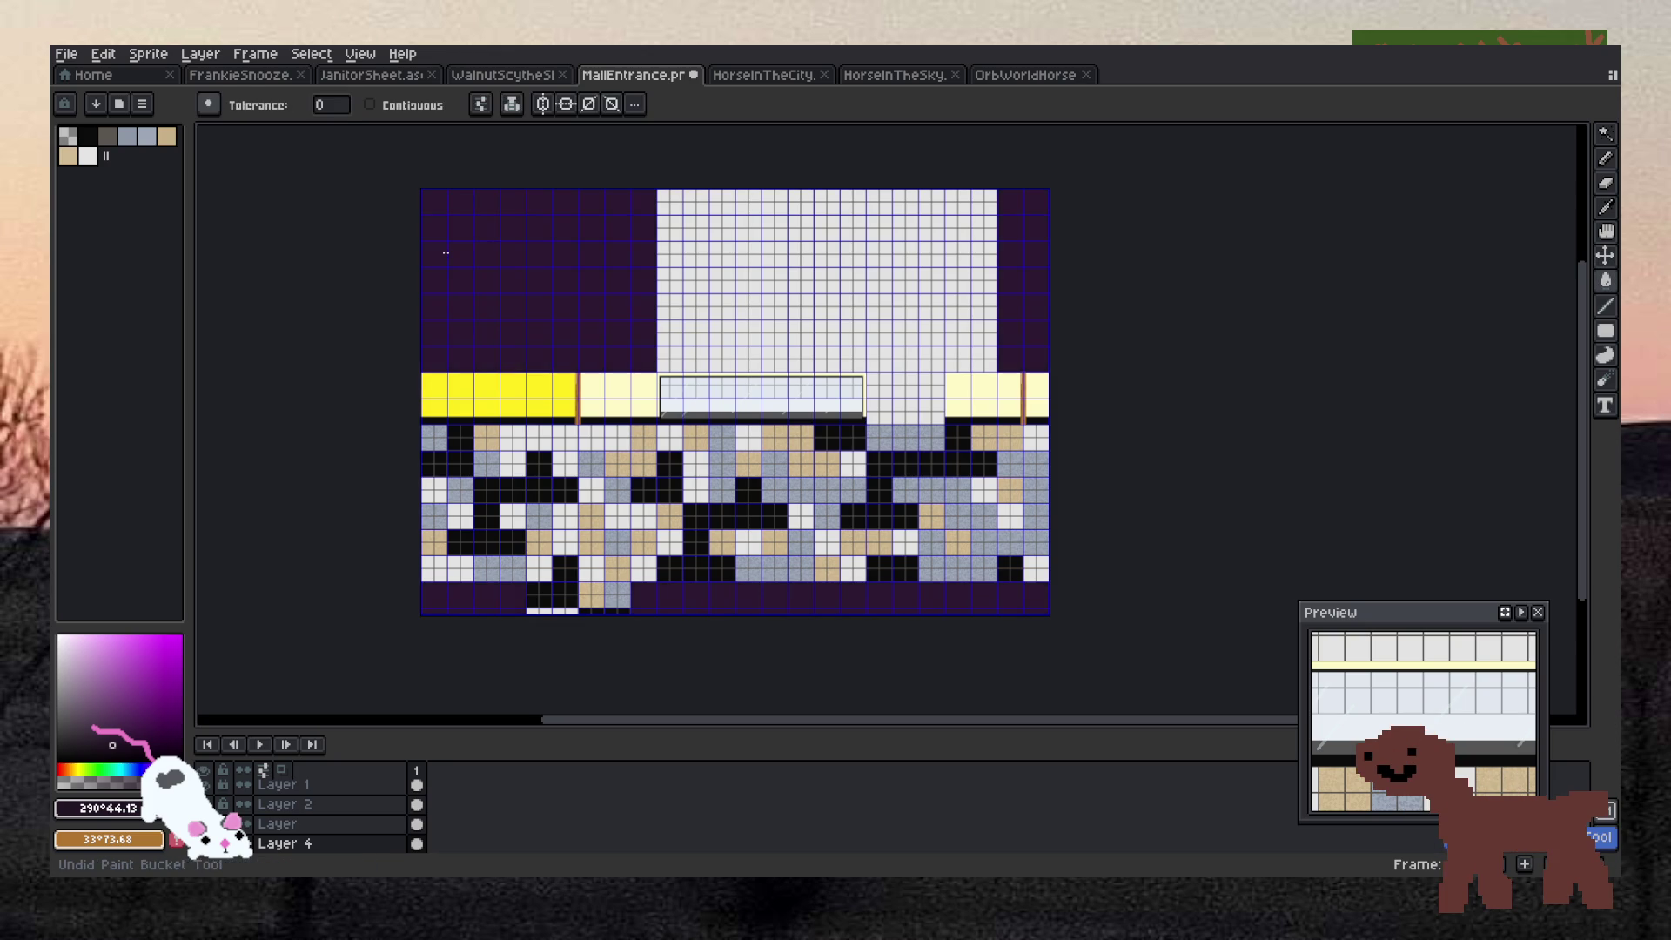
key(ctrl+z)
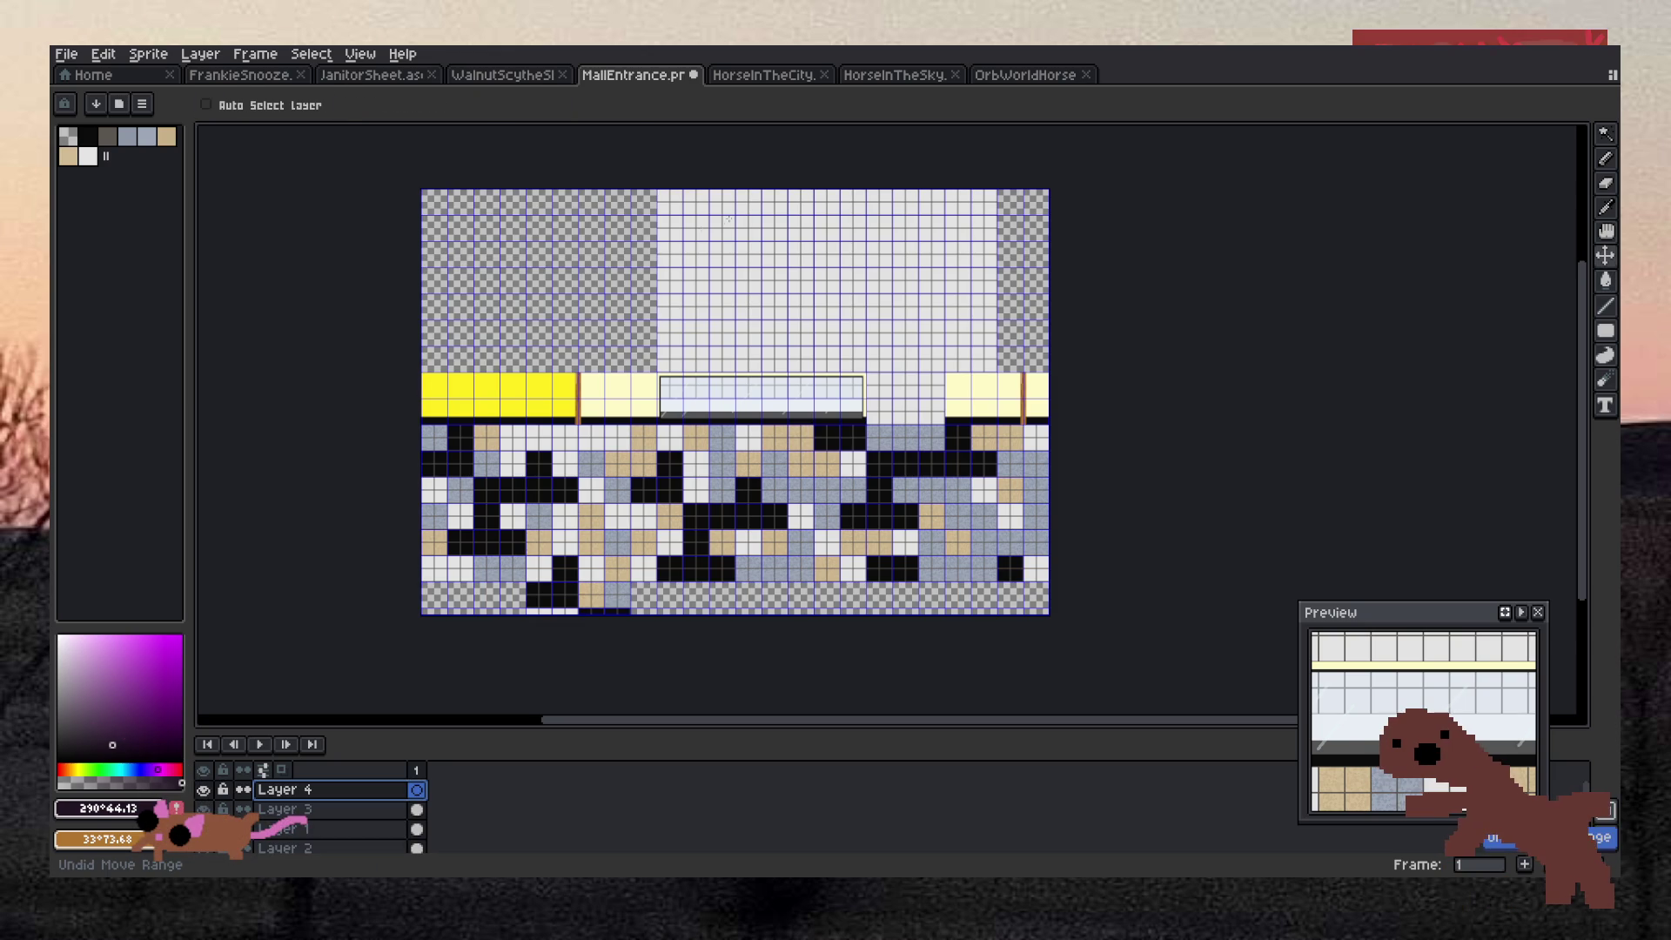
key(w)
scroll(843, 183, up, 1)
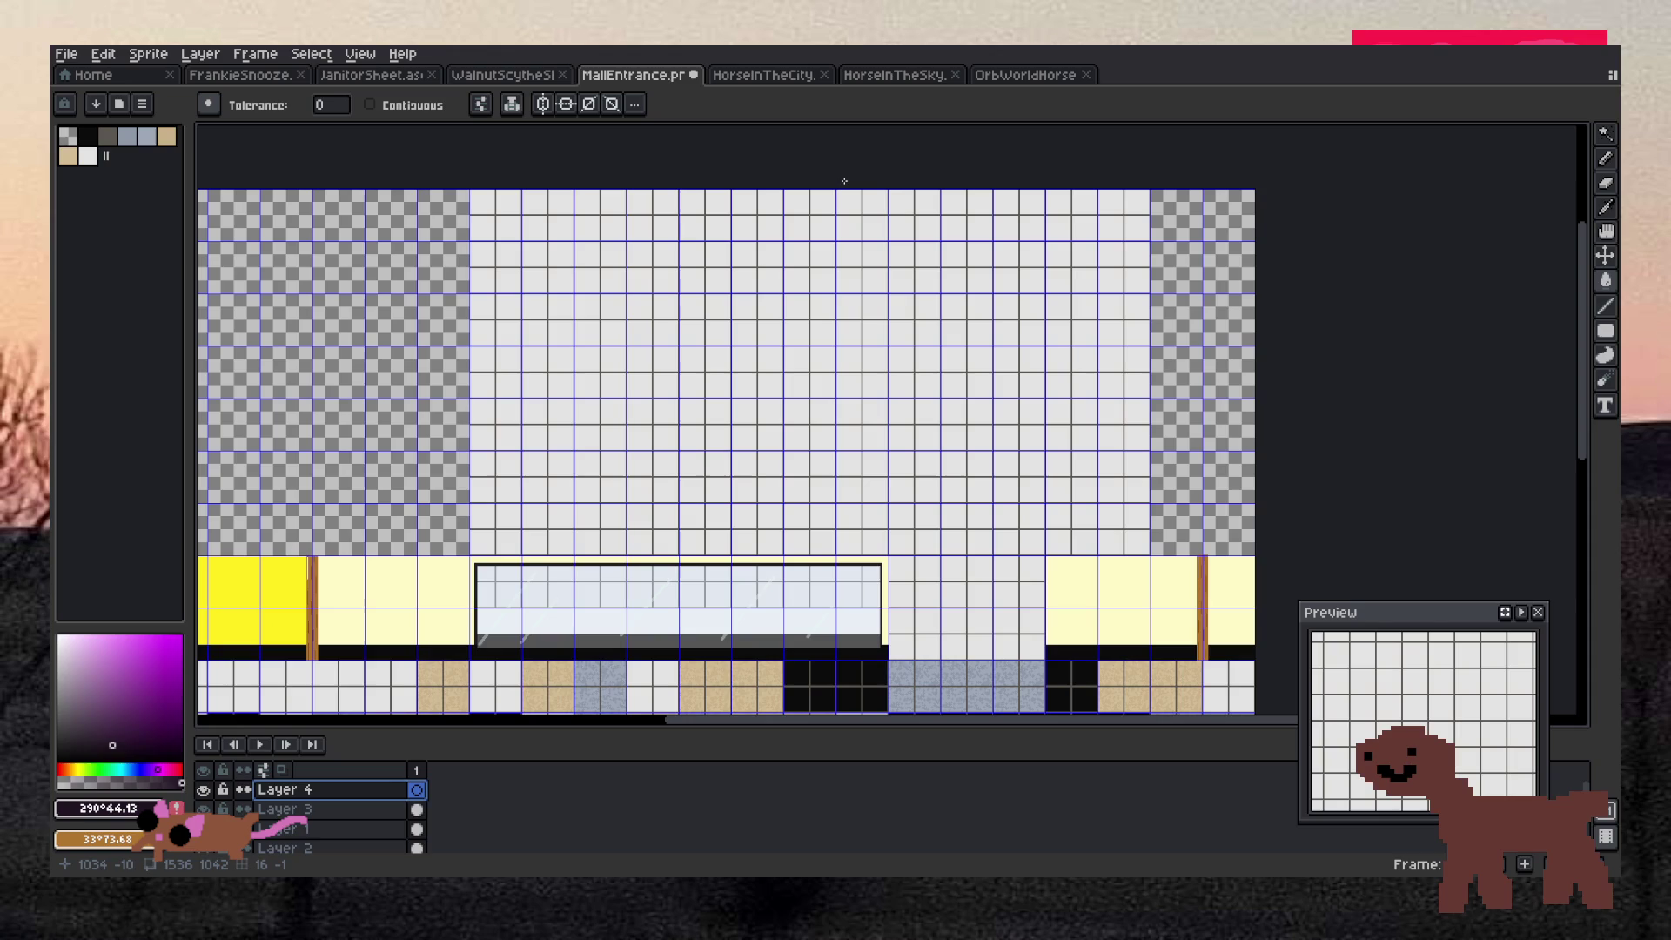
scroll(841, 184, down, 1)
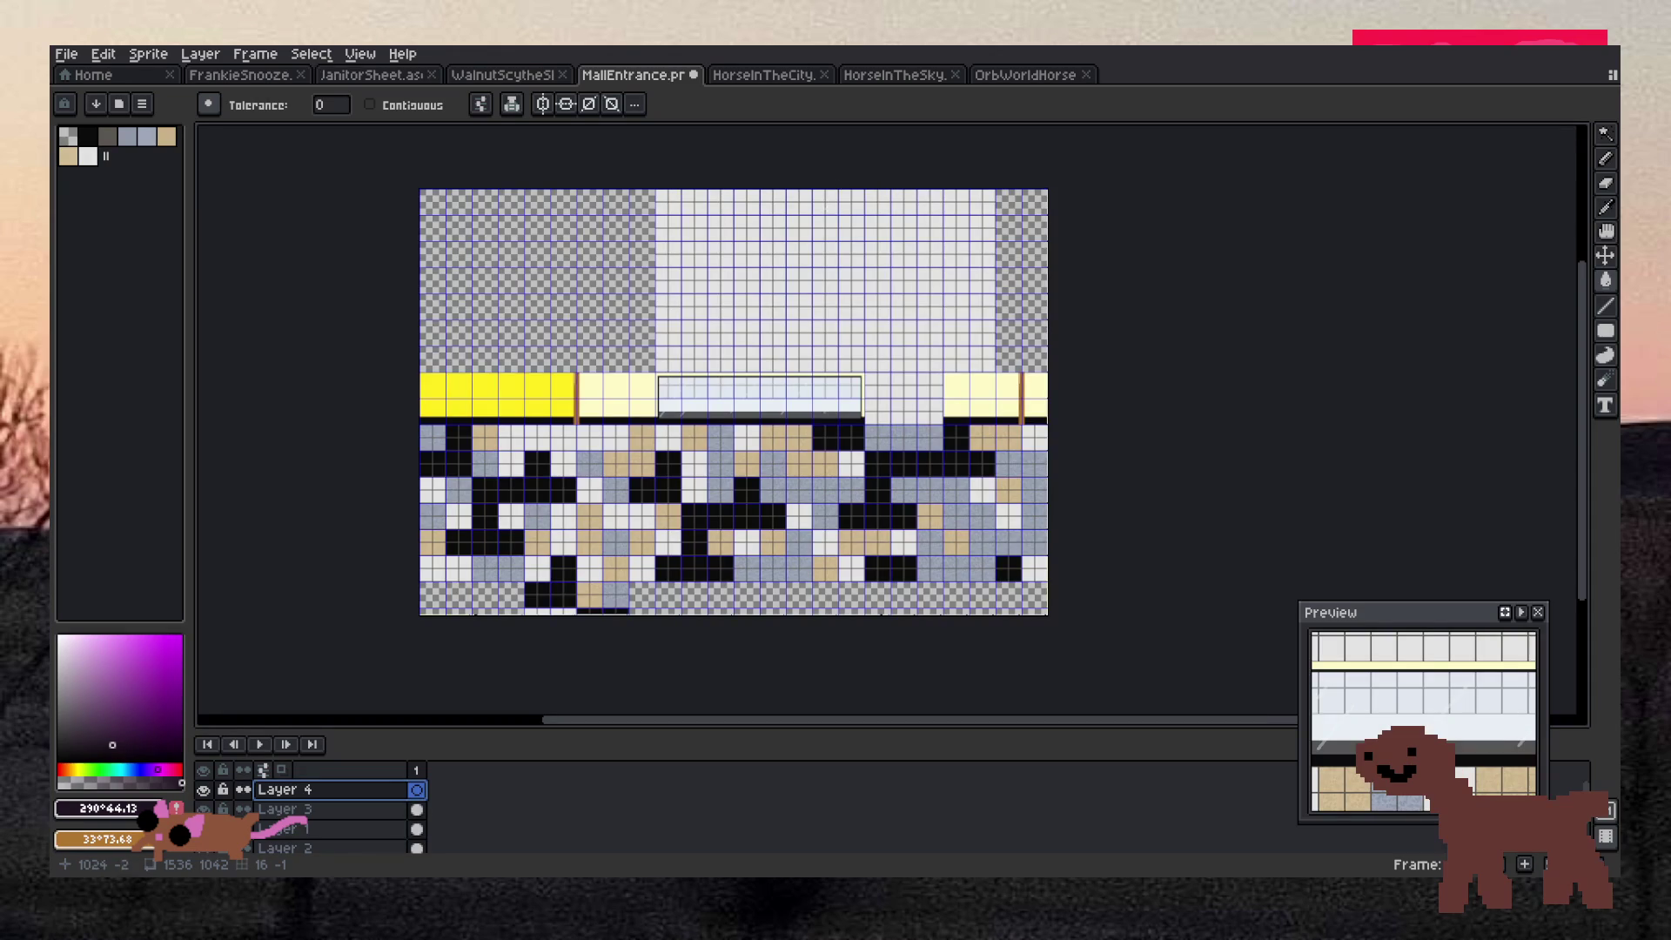
scroll(744, 417, up, 1)
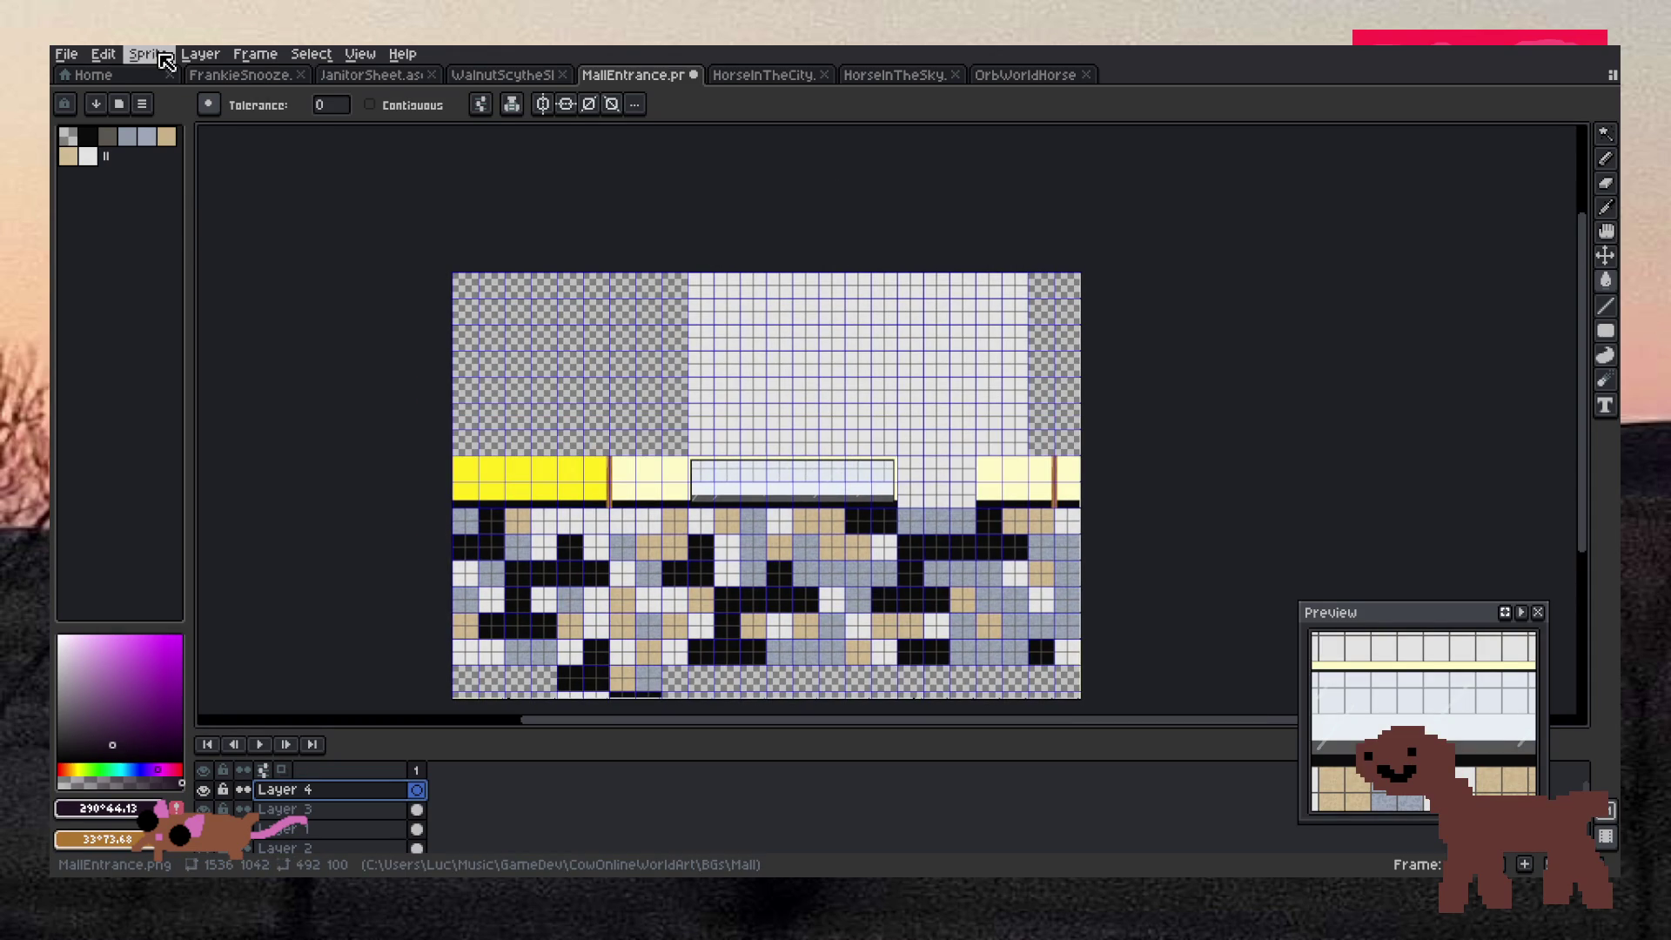
Step: Resize the canvas to 1170 px tall, anchored bottom-centre so space is added on top
click(148, 53)
click(210, 163)
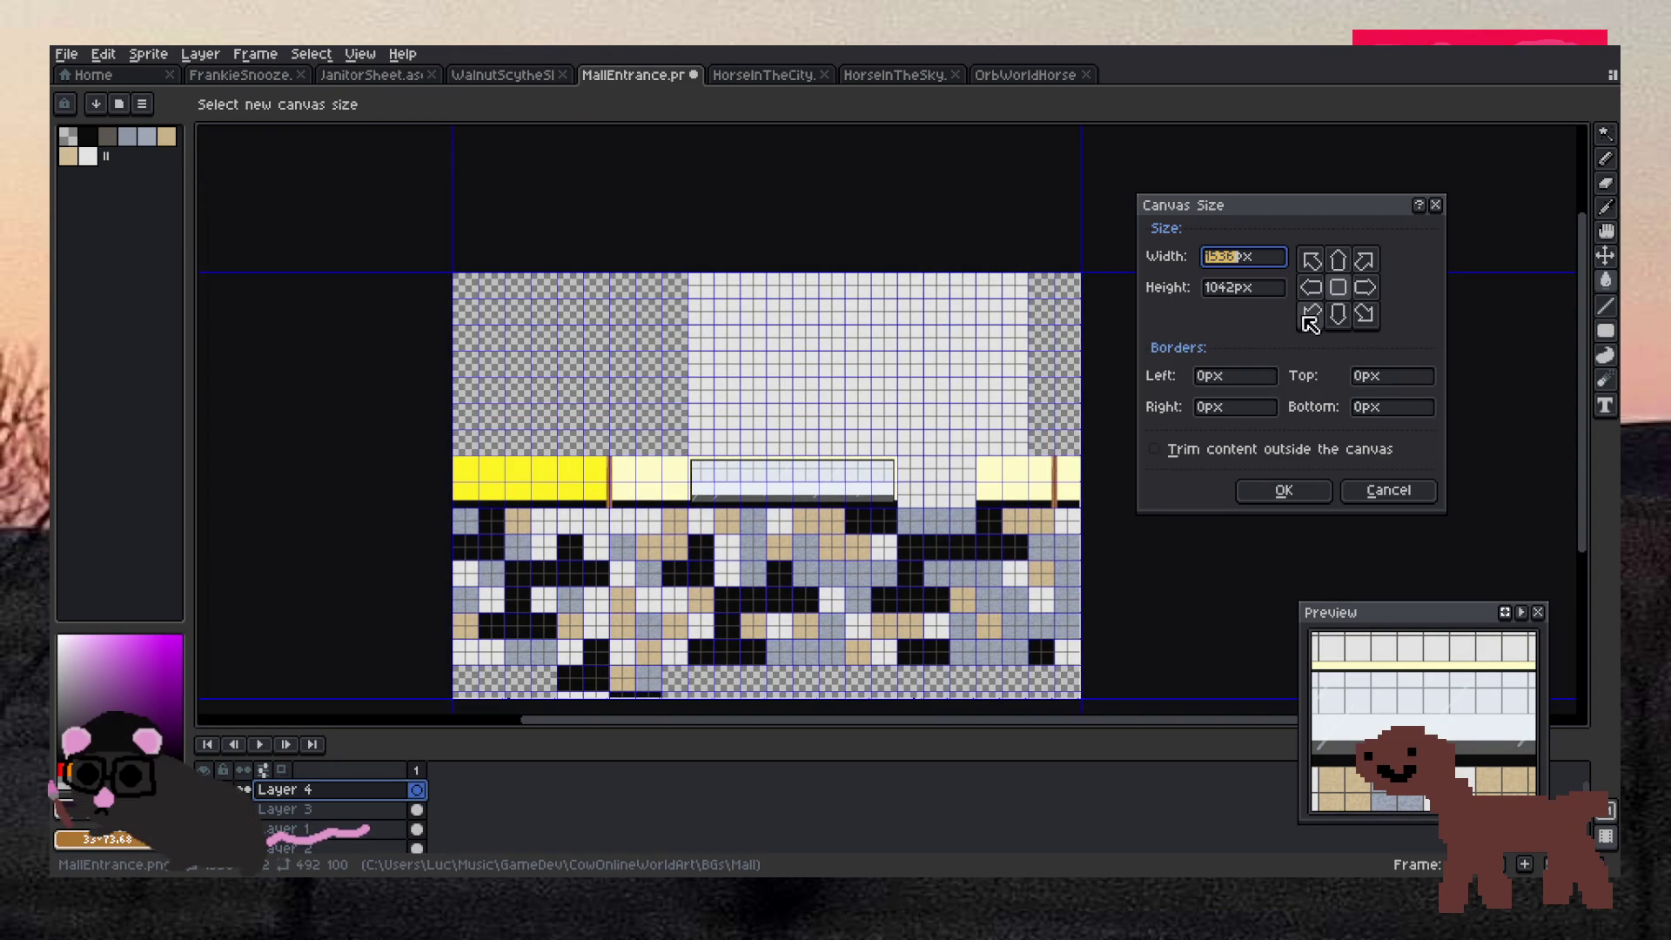
click(1338, 313)
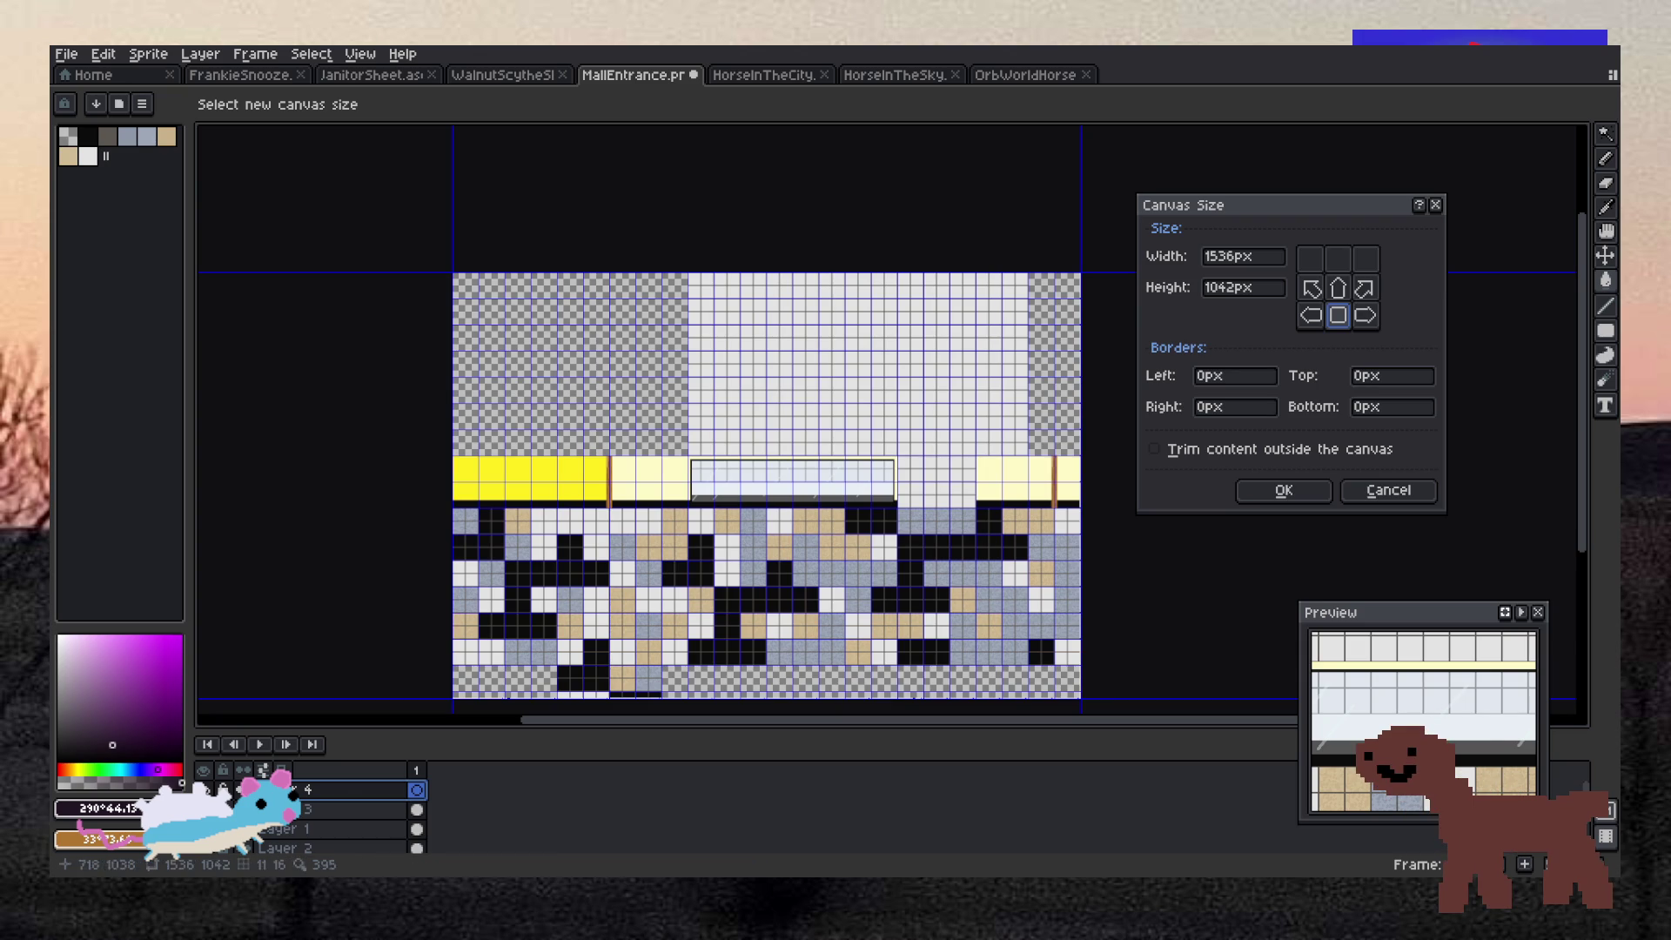
double_click(1240, 287)
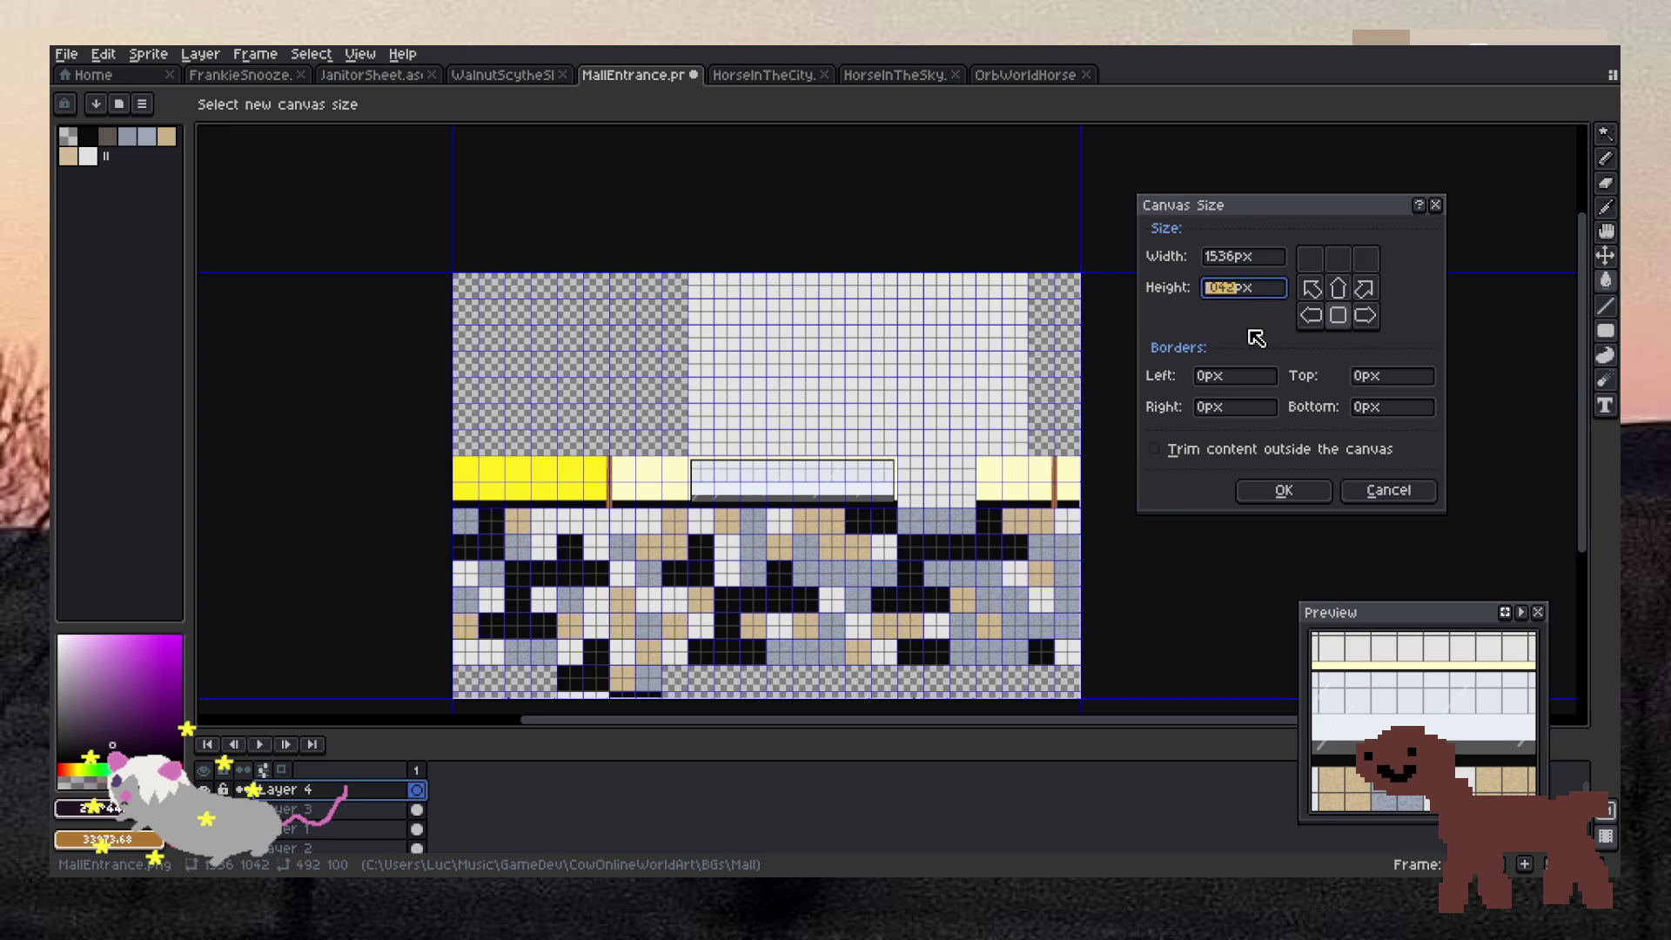
text(1170)
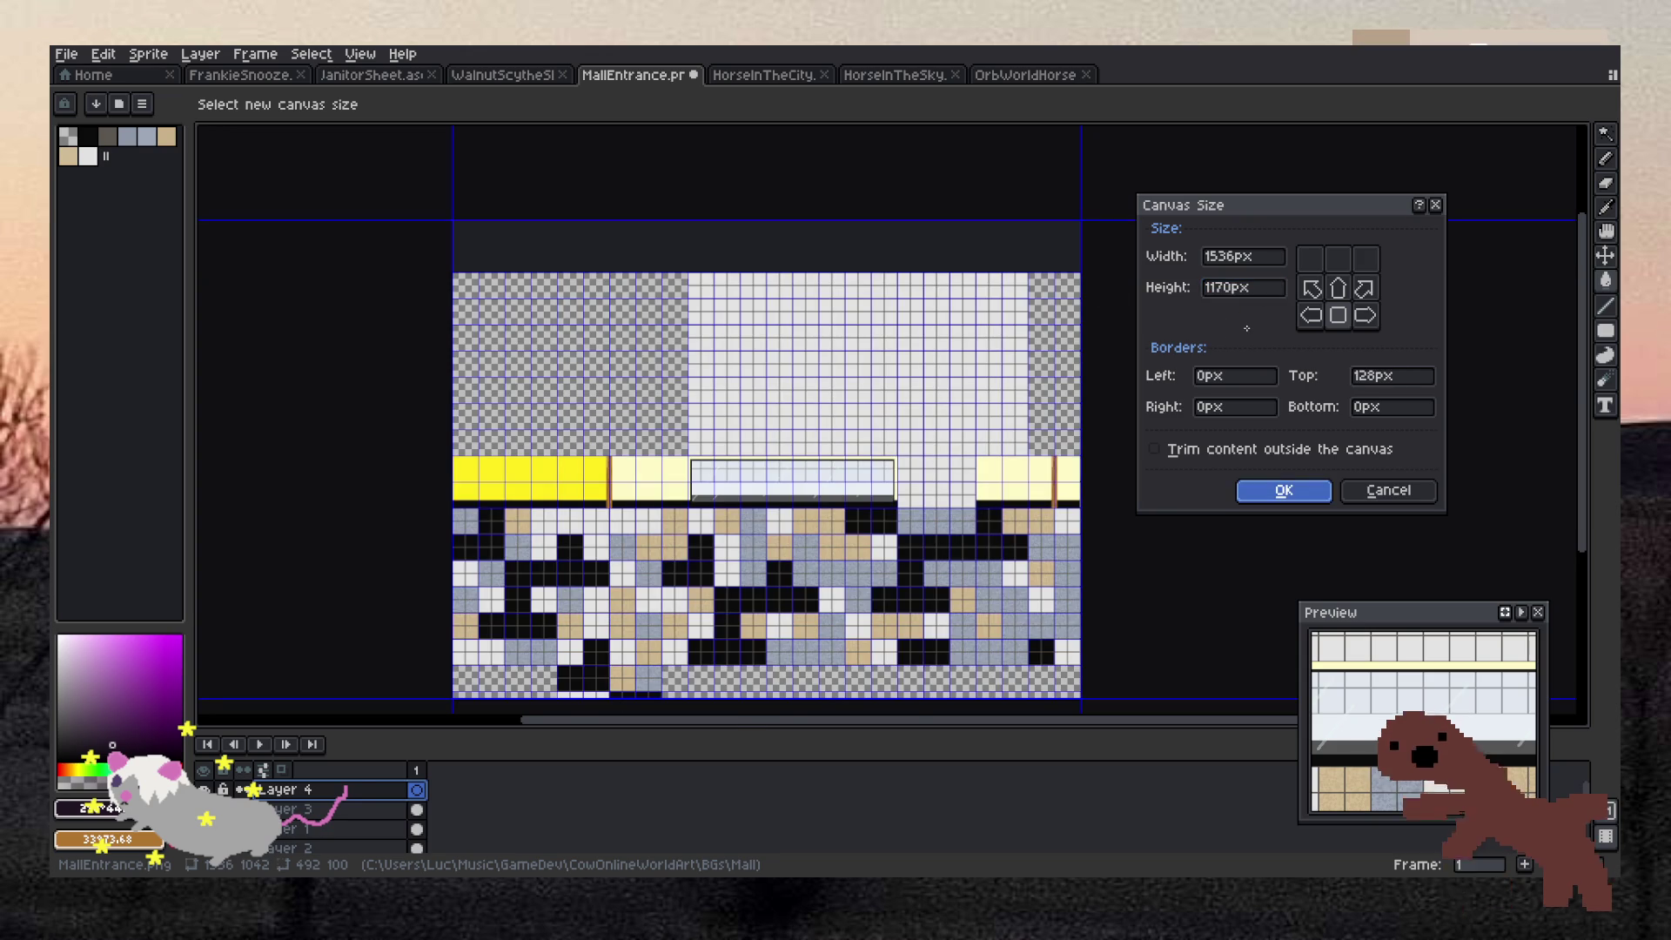
key(Return)
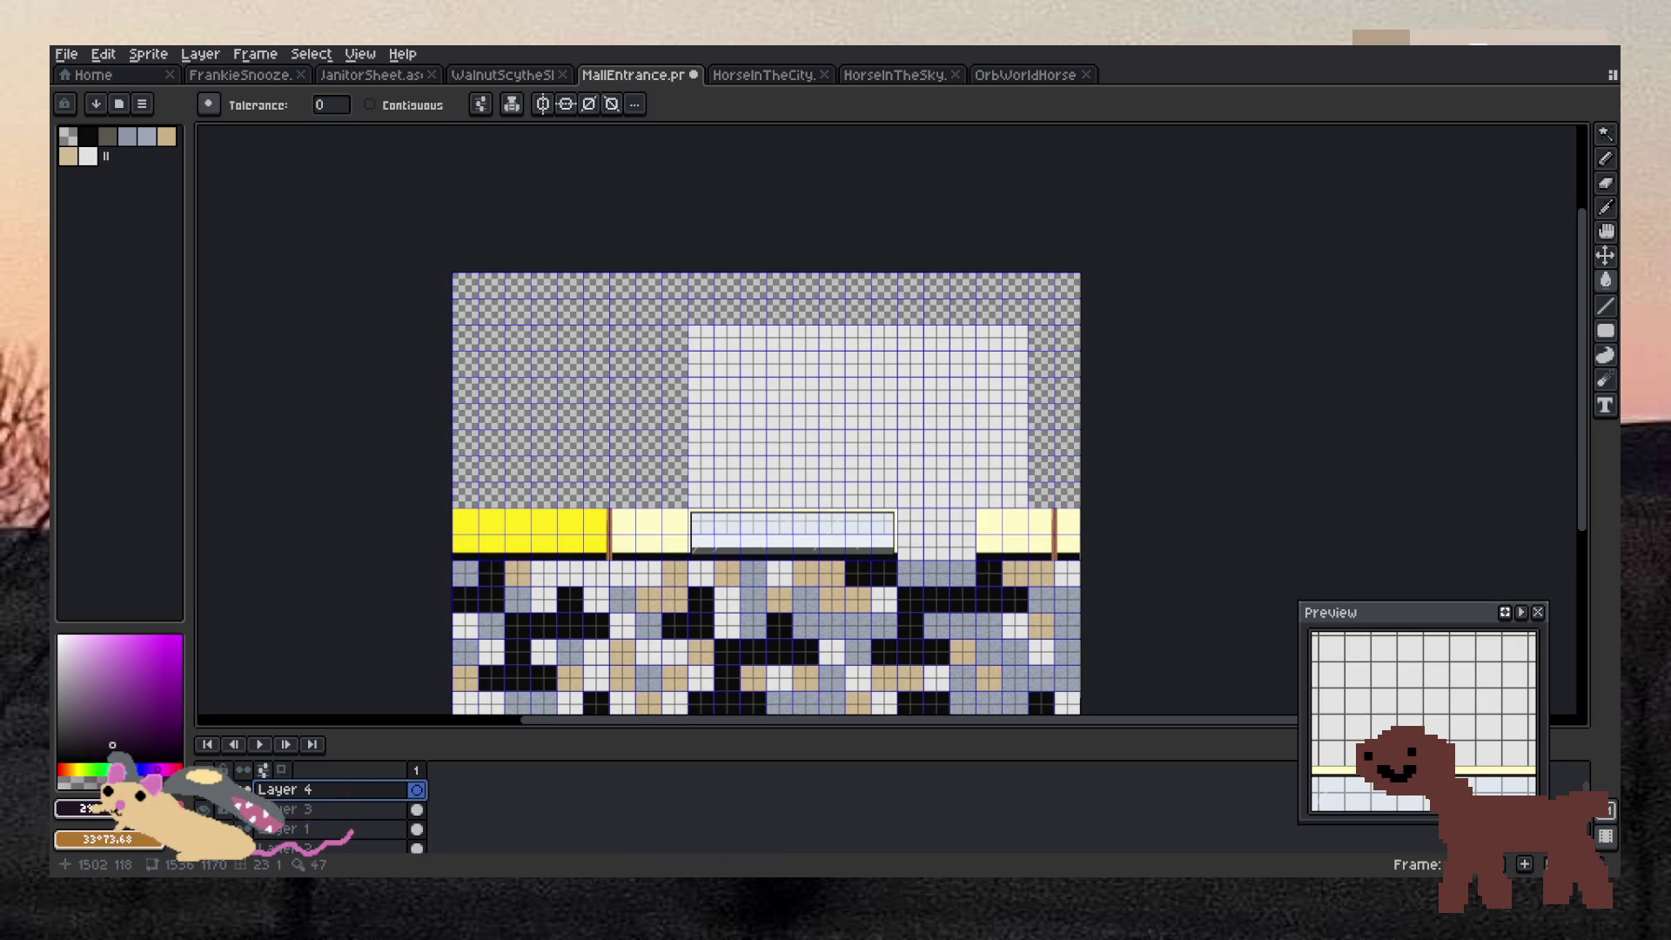
scroll(913, 278, up, 3)
drag(914, 280, 1086, 334)
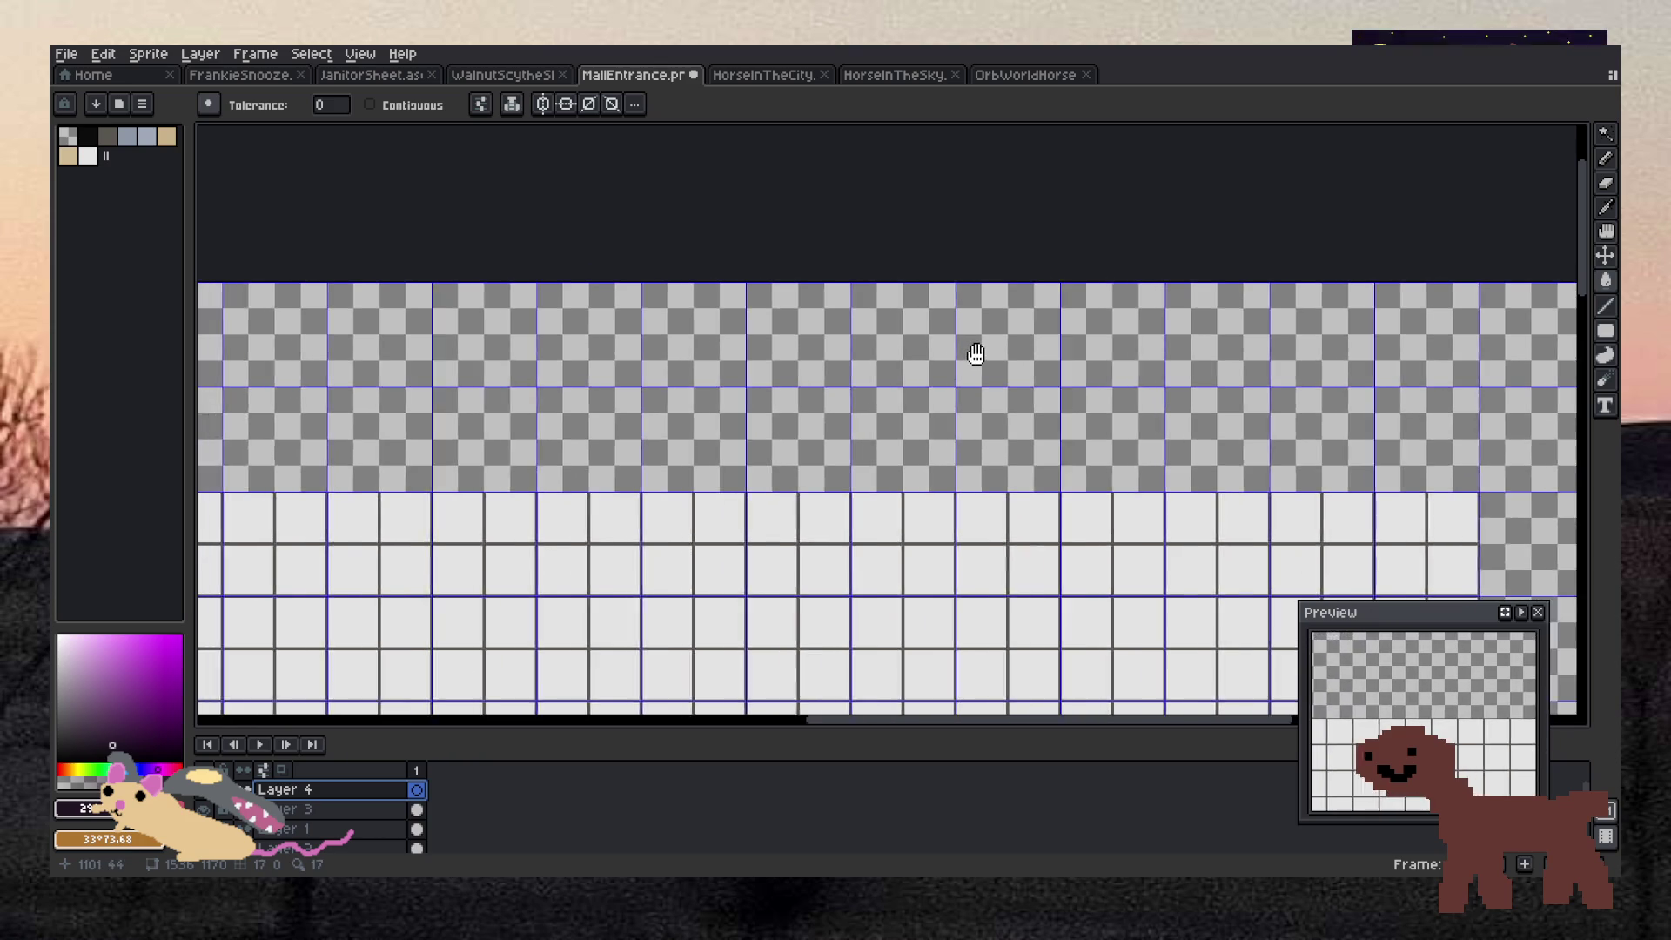
scroll(1087, 335, down, 2)
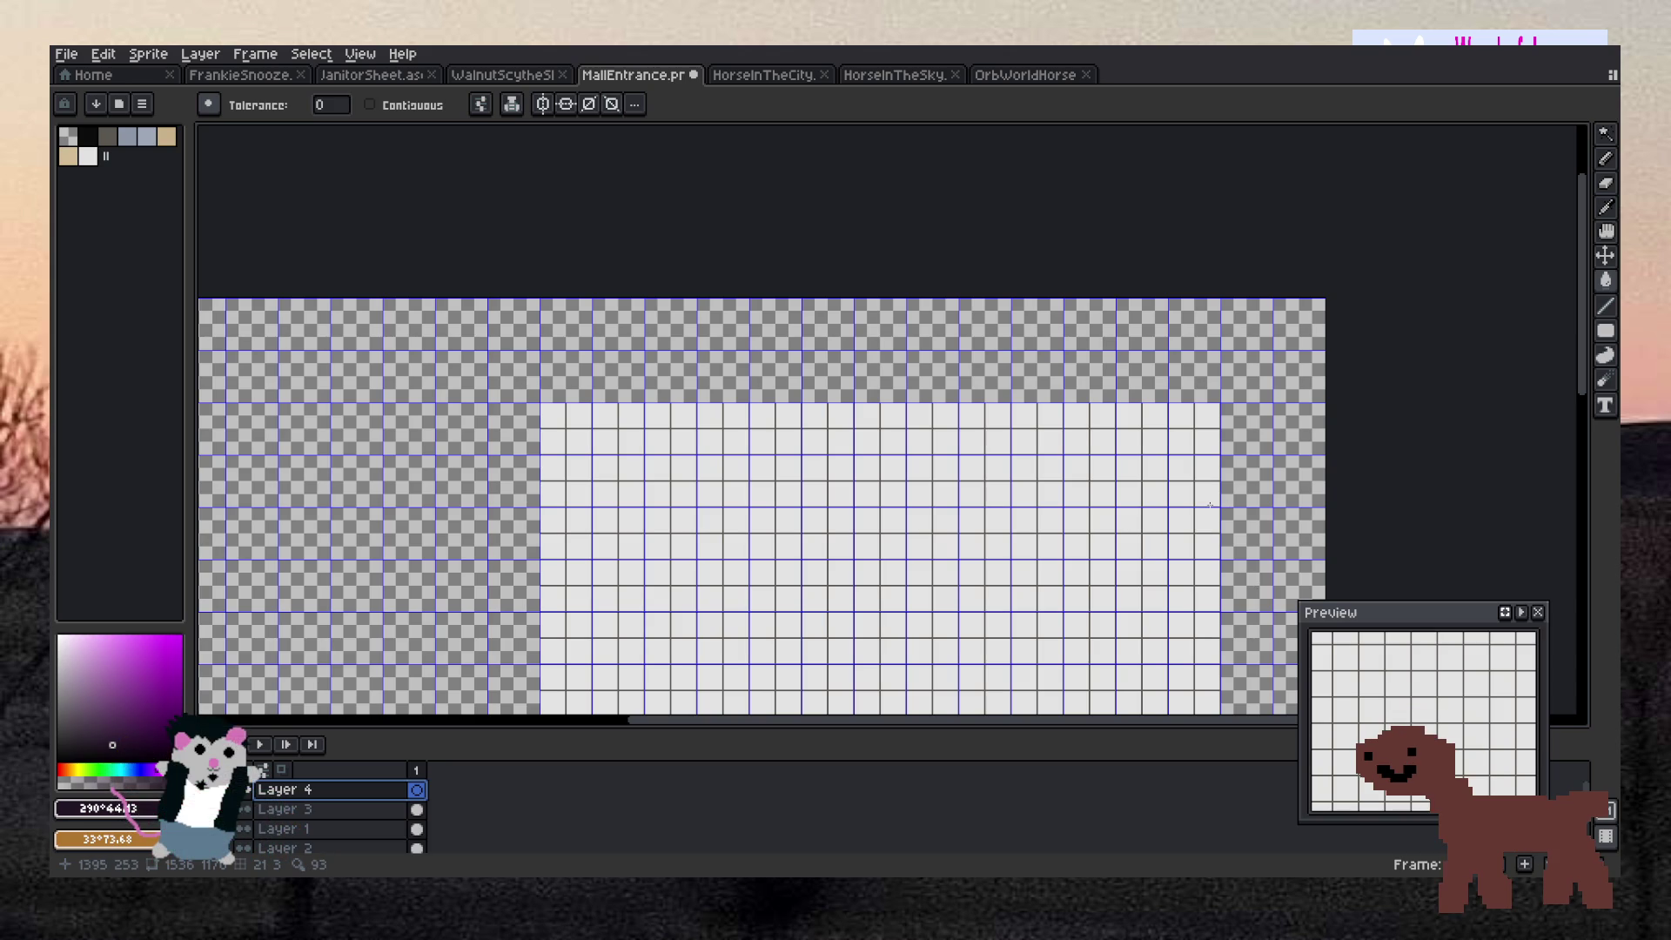
scroll(953, 548, down, 1)
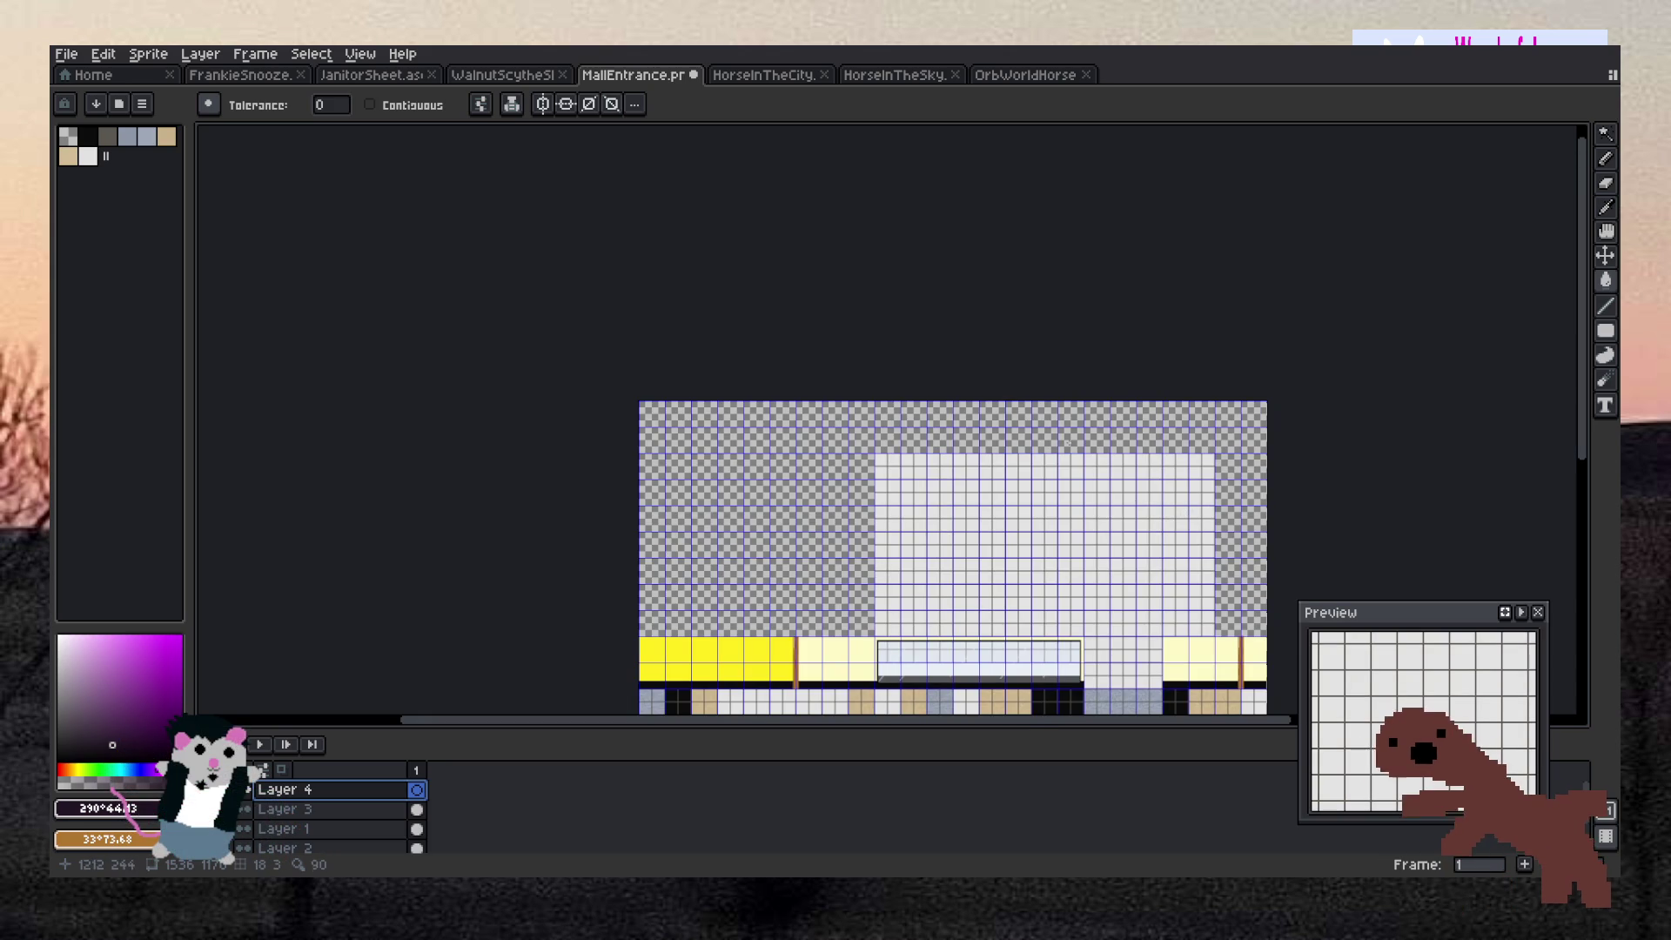
scroll(1194, 653, up, 2)
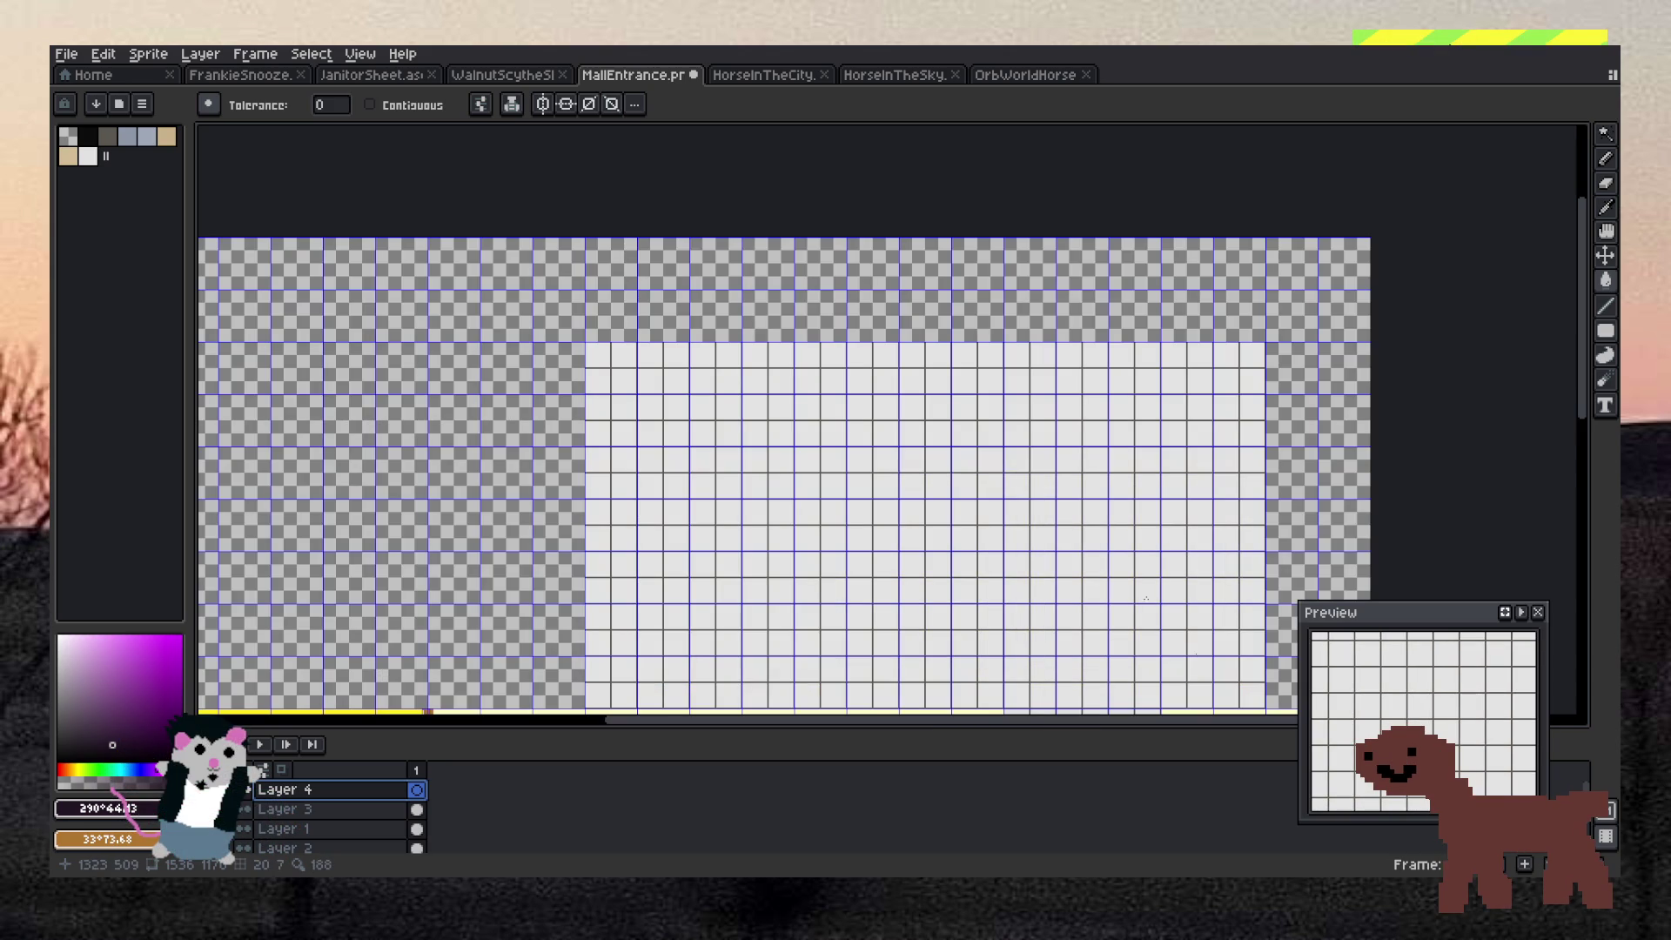
scroll(1145, 598, down, 1)
drag(1059, 533, 972, 450)
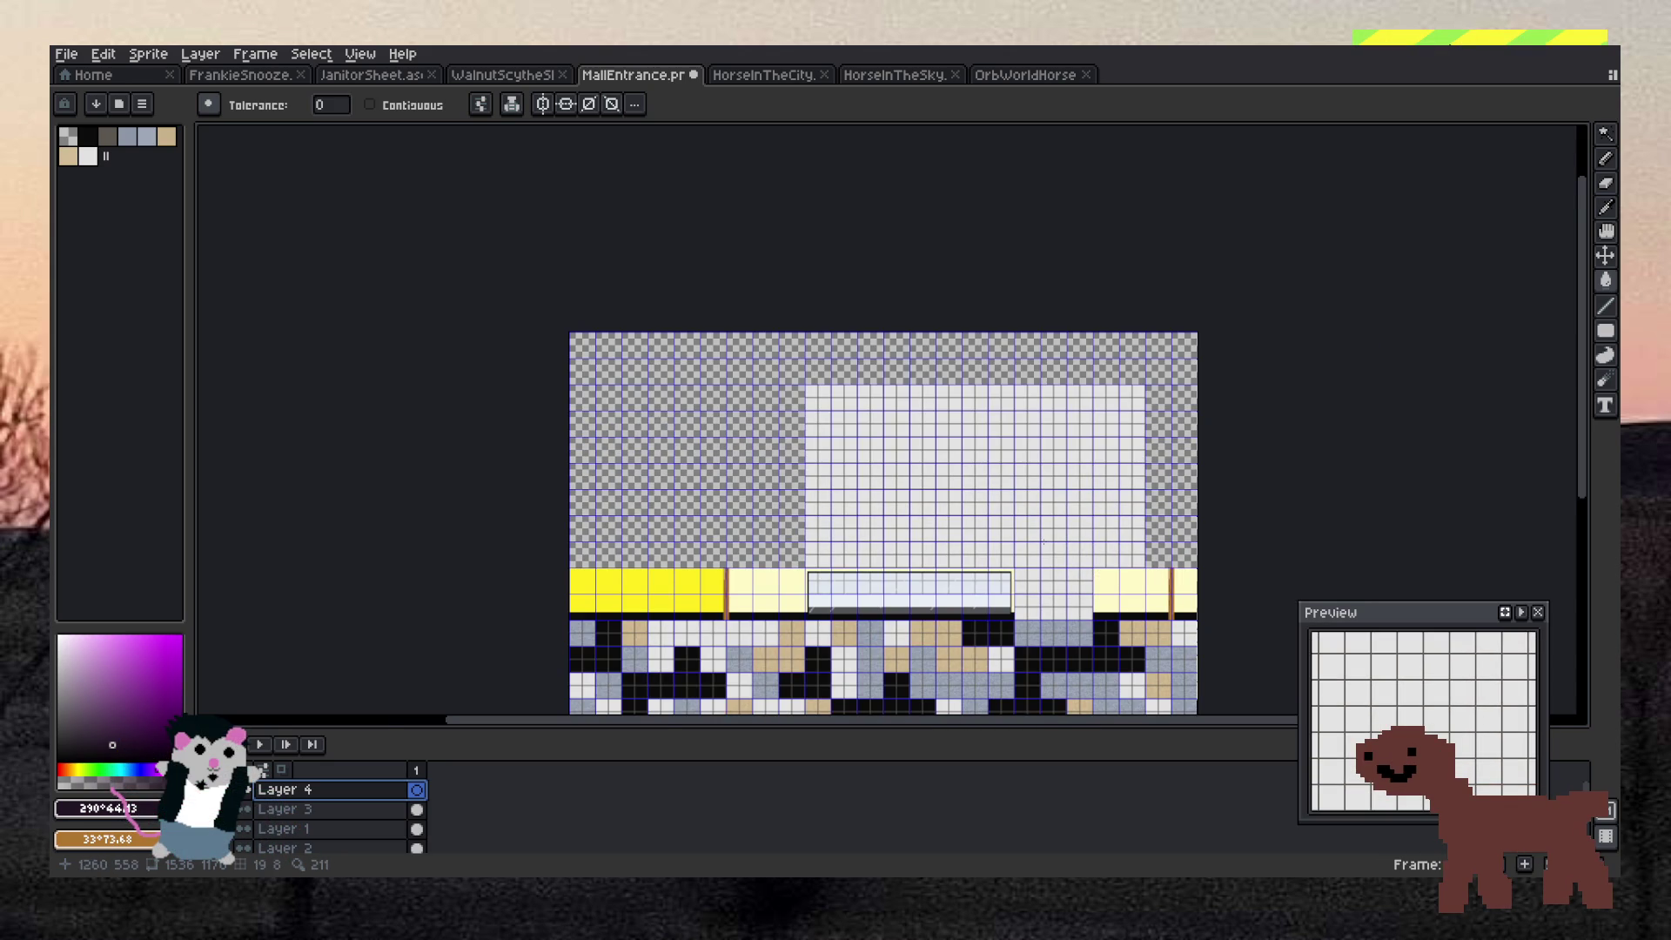
scroll(1052, 530, up, 2)
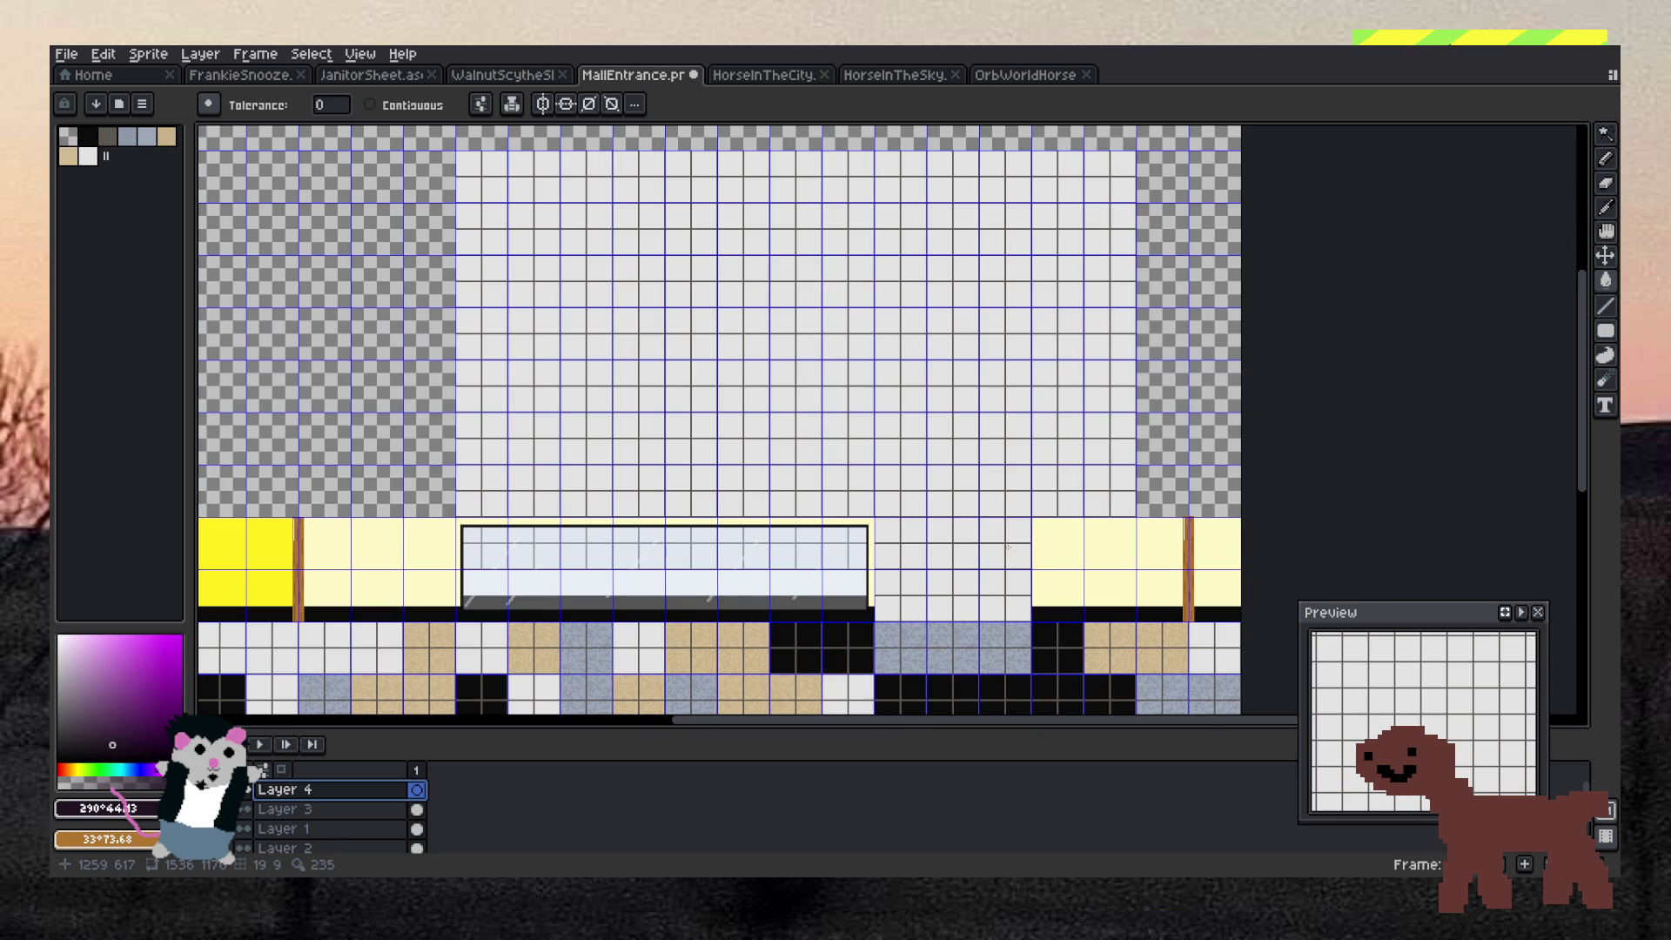
drag(858, 449, 951, 520)
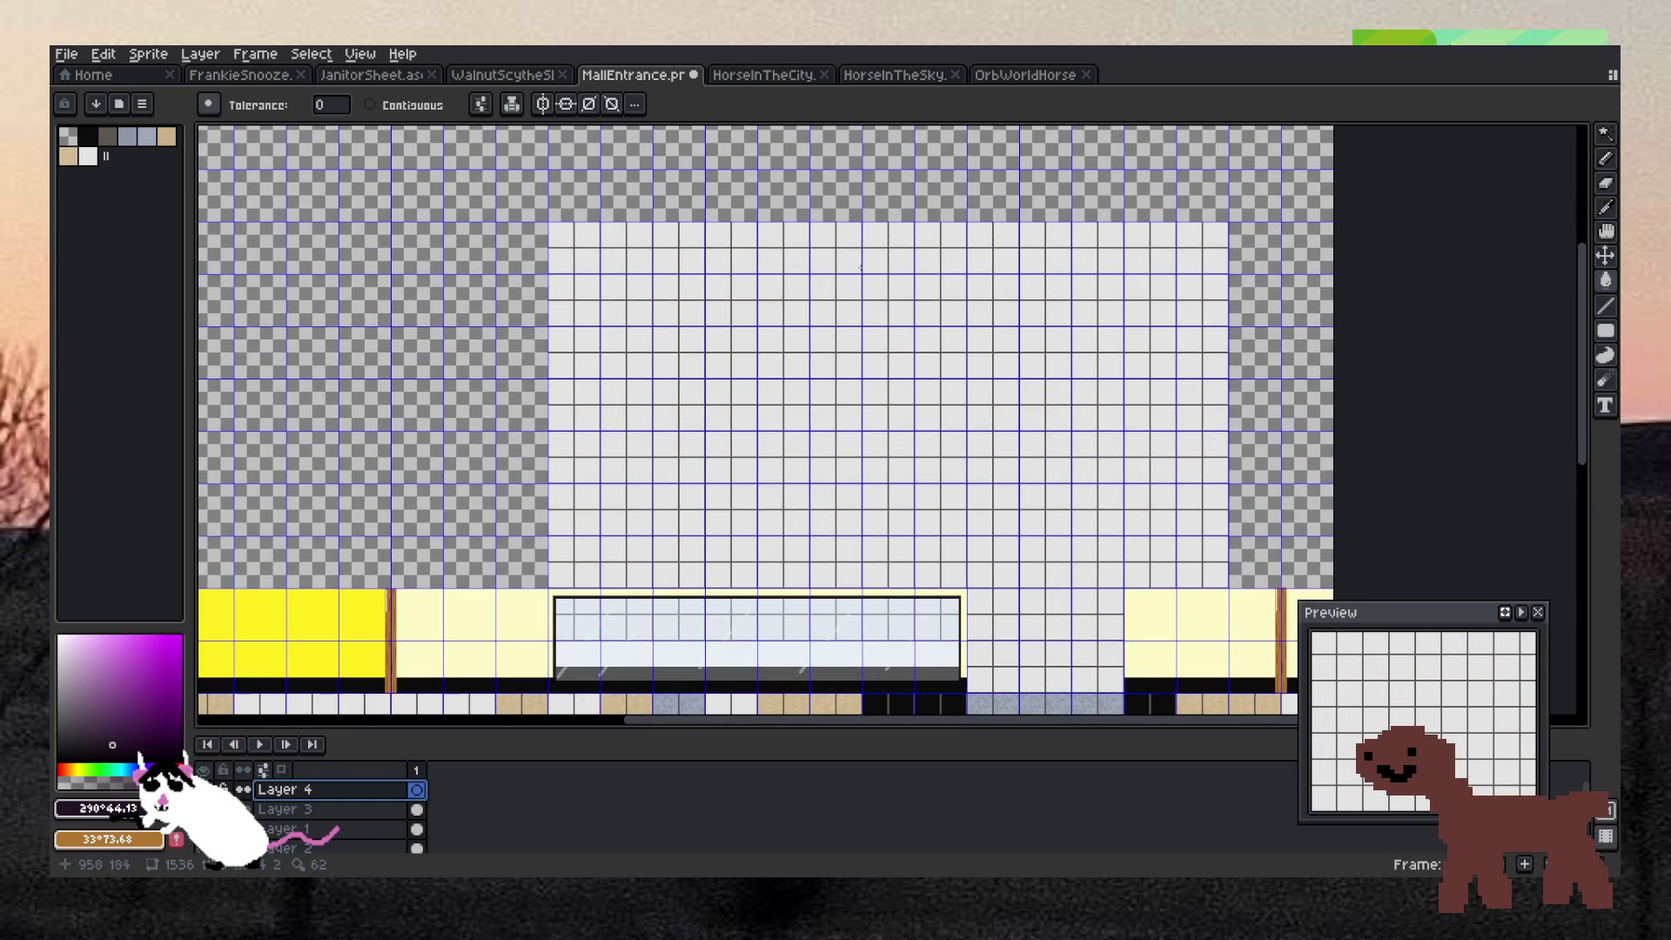
drag(794, 306, 865, 396)
scroll(866, 396, up, 1)
scroll(809, 255, down, 1)
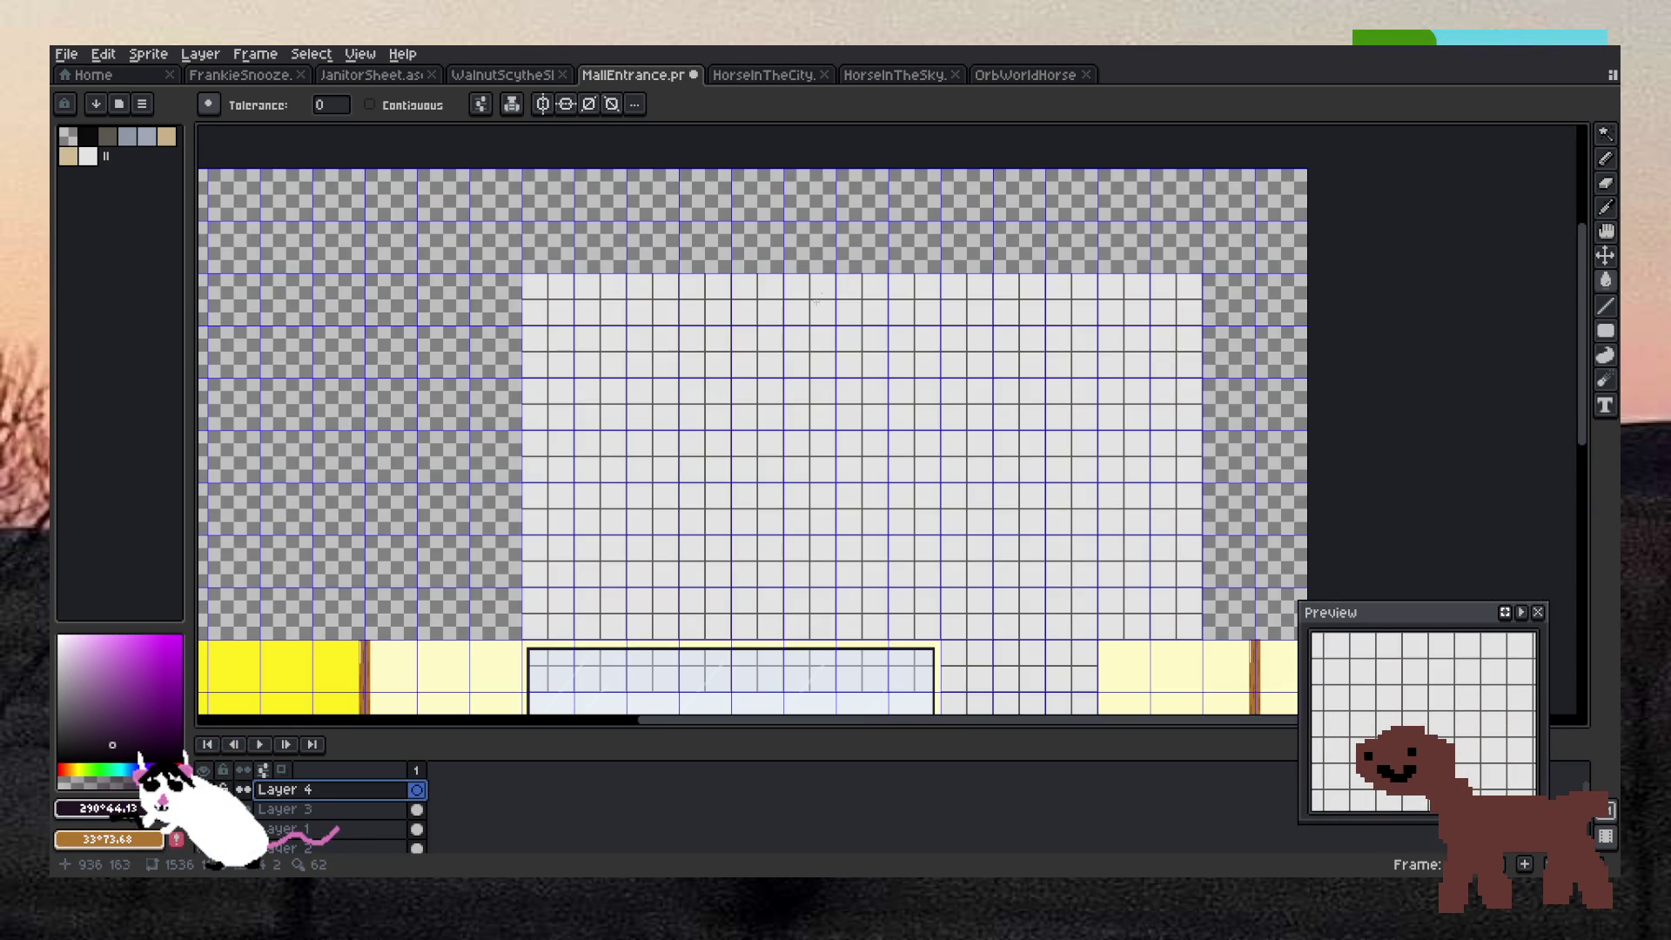
mouse_move(880, 273)
mouse_down()
mouse_move(850, 381)
mouse_move(877, 406)
mouse_up()
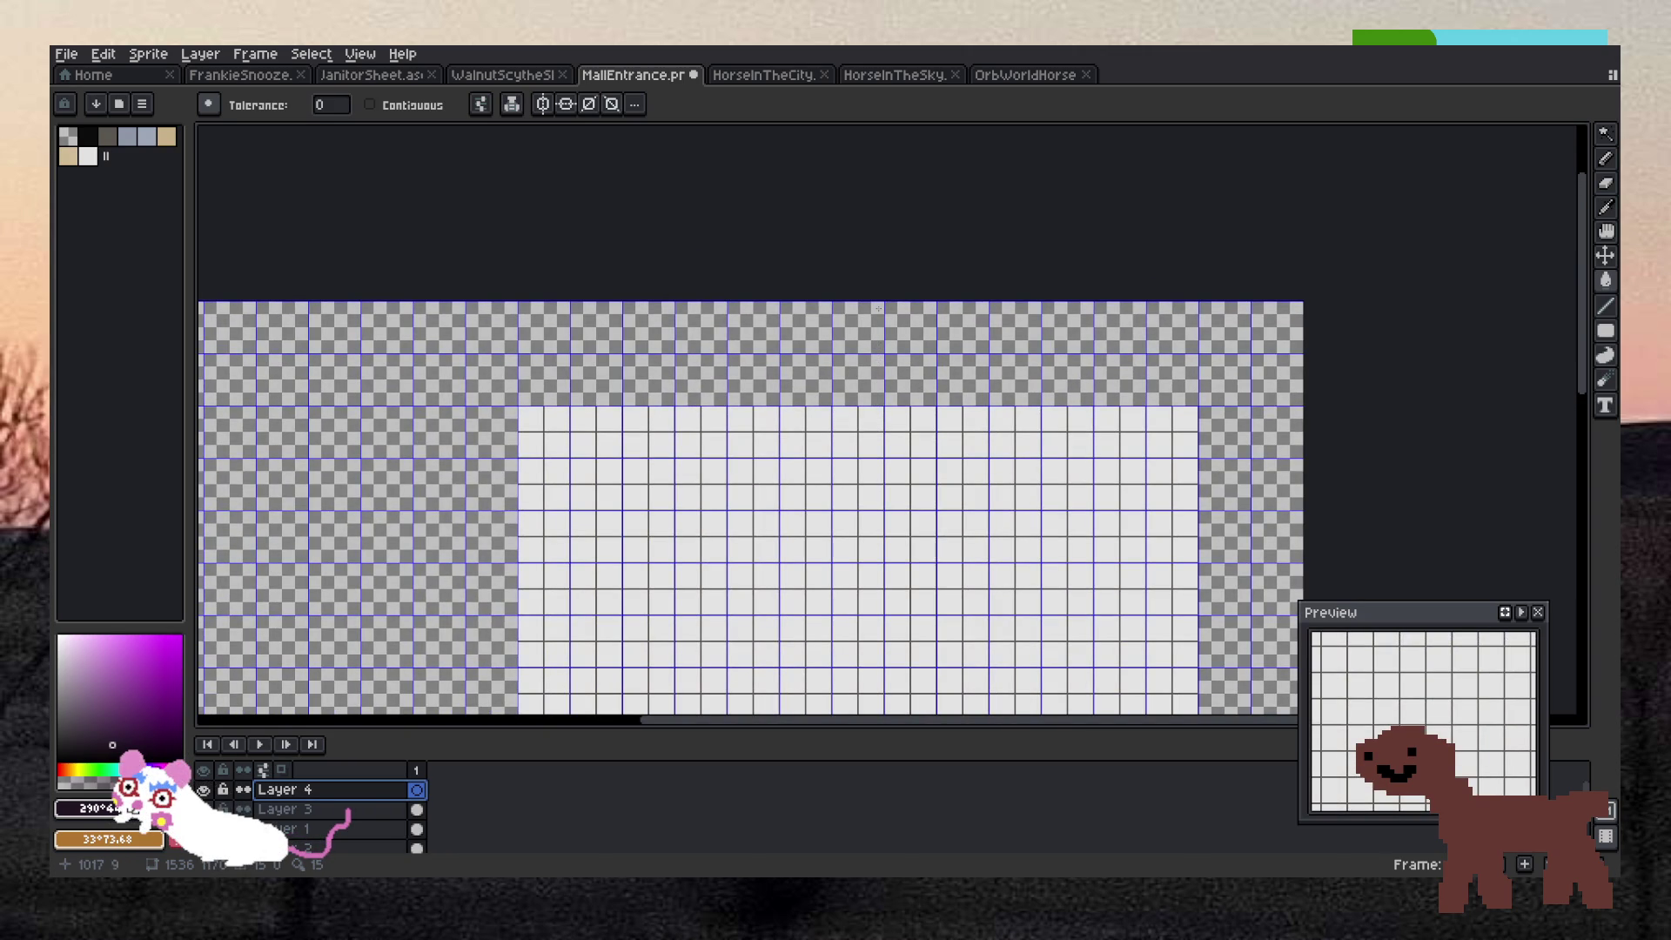
scroll(878, 307, up, 1)
scroll(835, 327, down, 1)
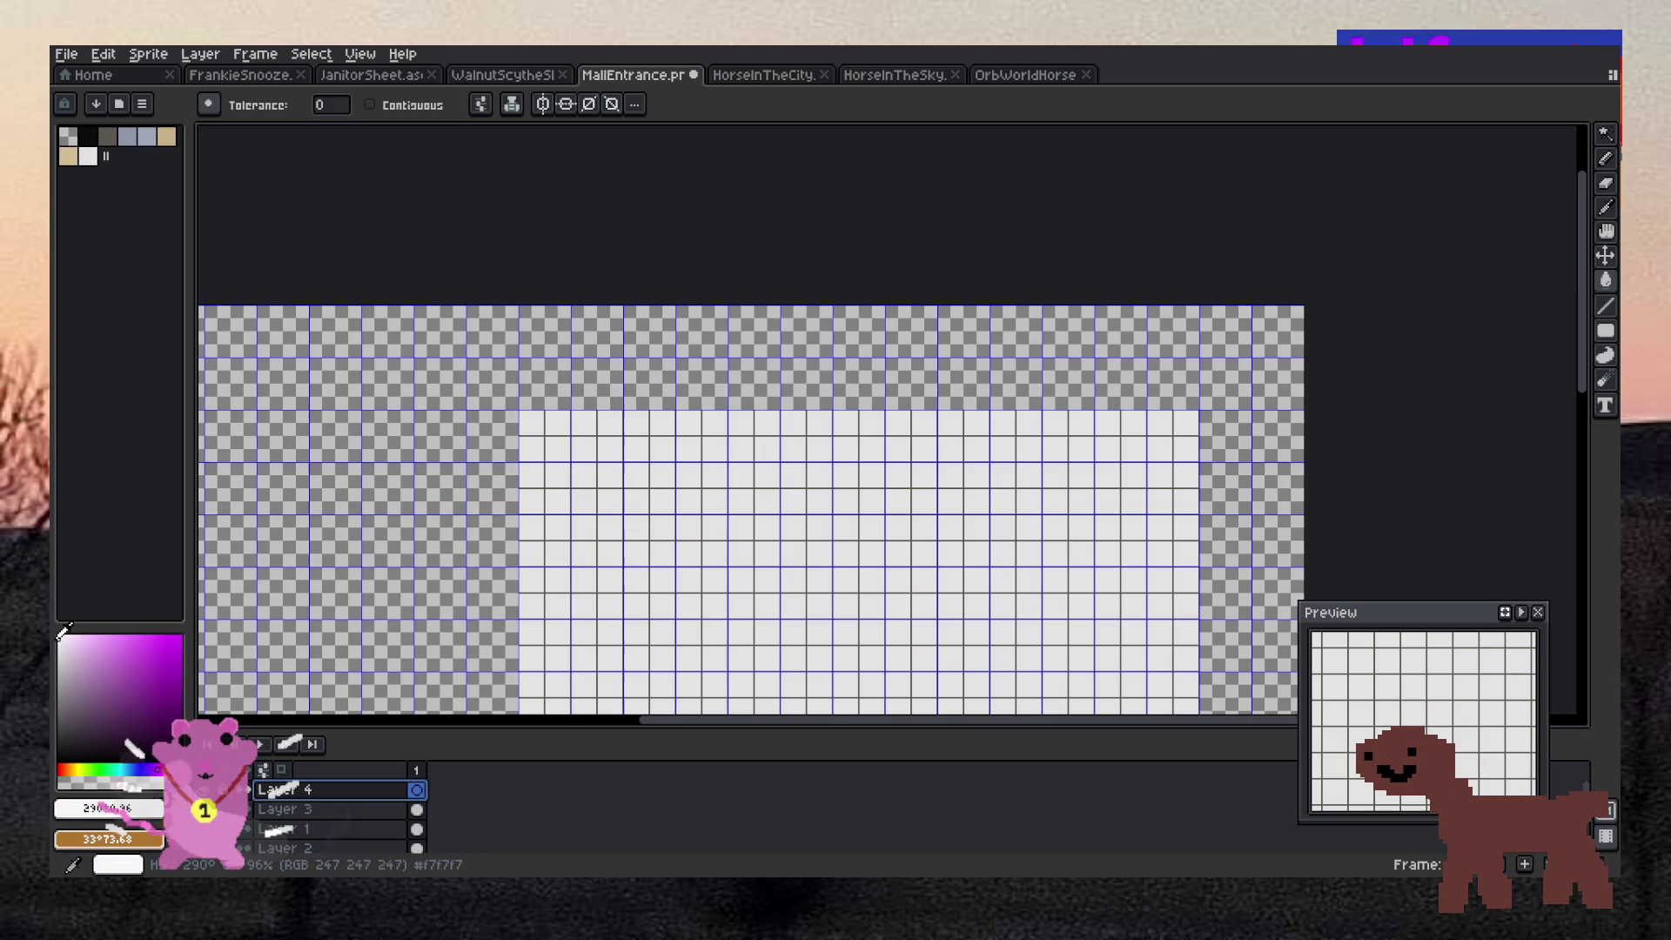
Step: Select the empty top band with the rectangular marquee and fill it pale white
click(1604, 131)
click(1483, 133)
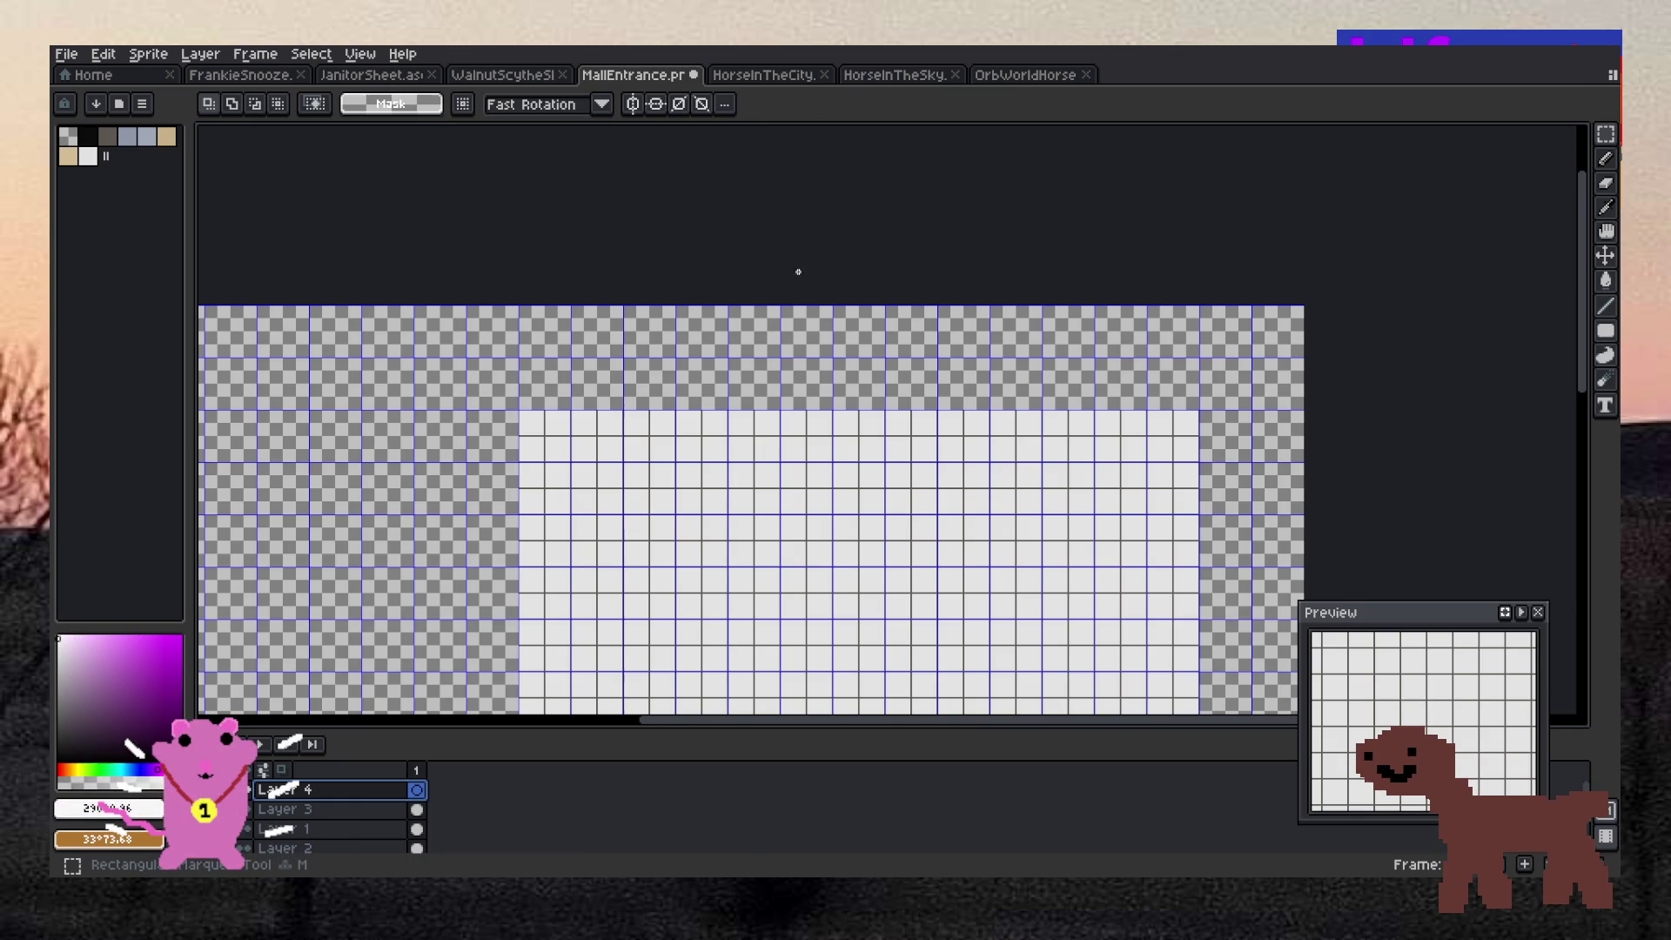
mouse_move(519, 306)
mouse_down()
mouse_move(1095, 410)
mouse_move(1201, 413)
mouse_up()
key(ctrl+d)
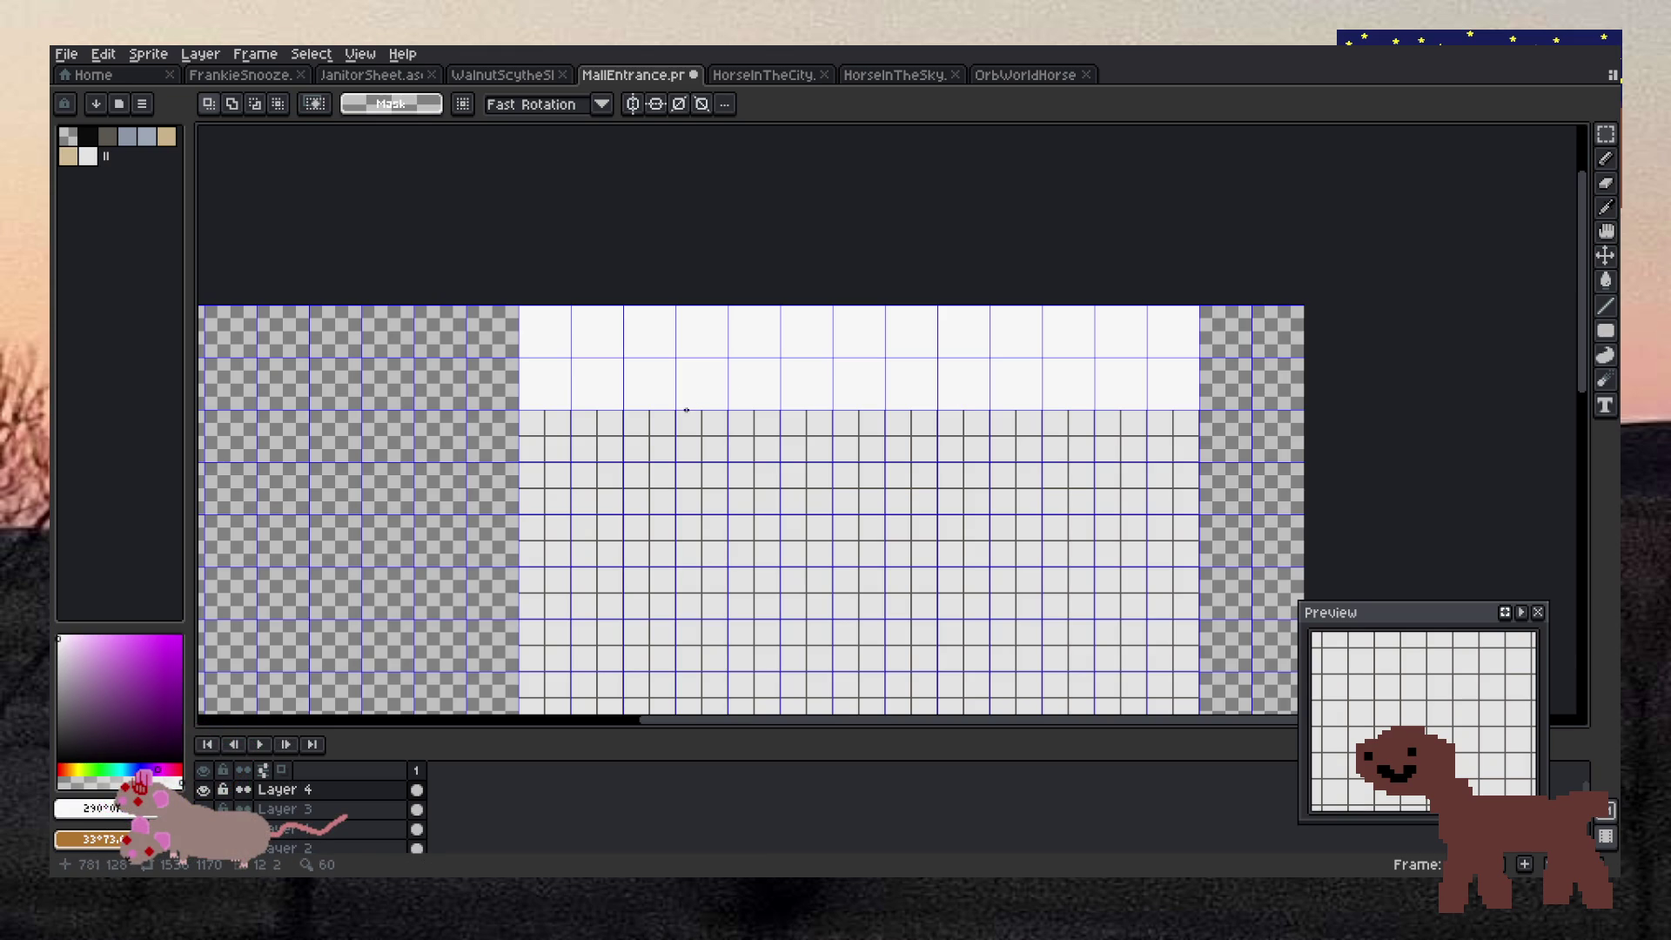
Step: With black chosen, draw a thick rectangle line along the pale block's bottom edge
click(87, 136)
mouse_move(1605, 134)
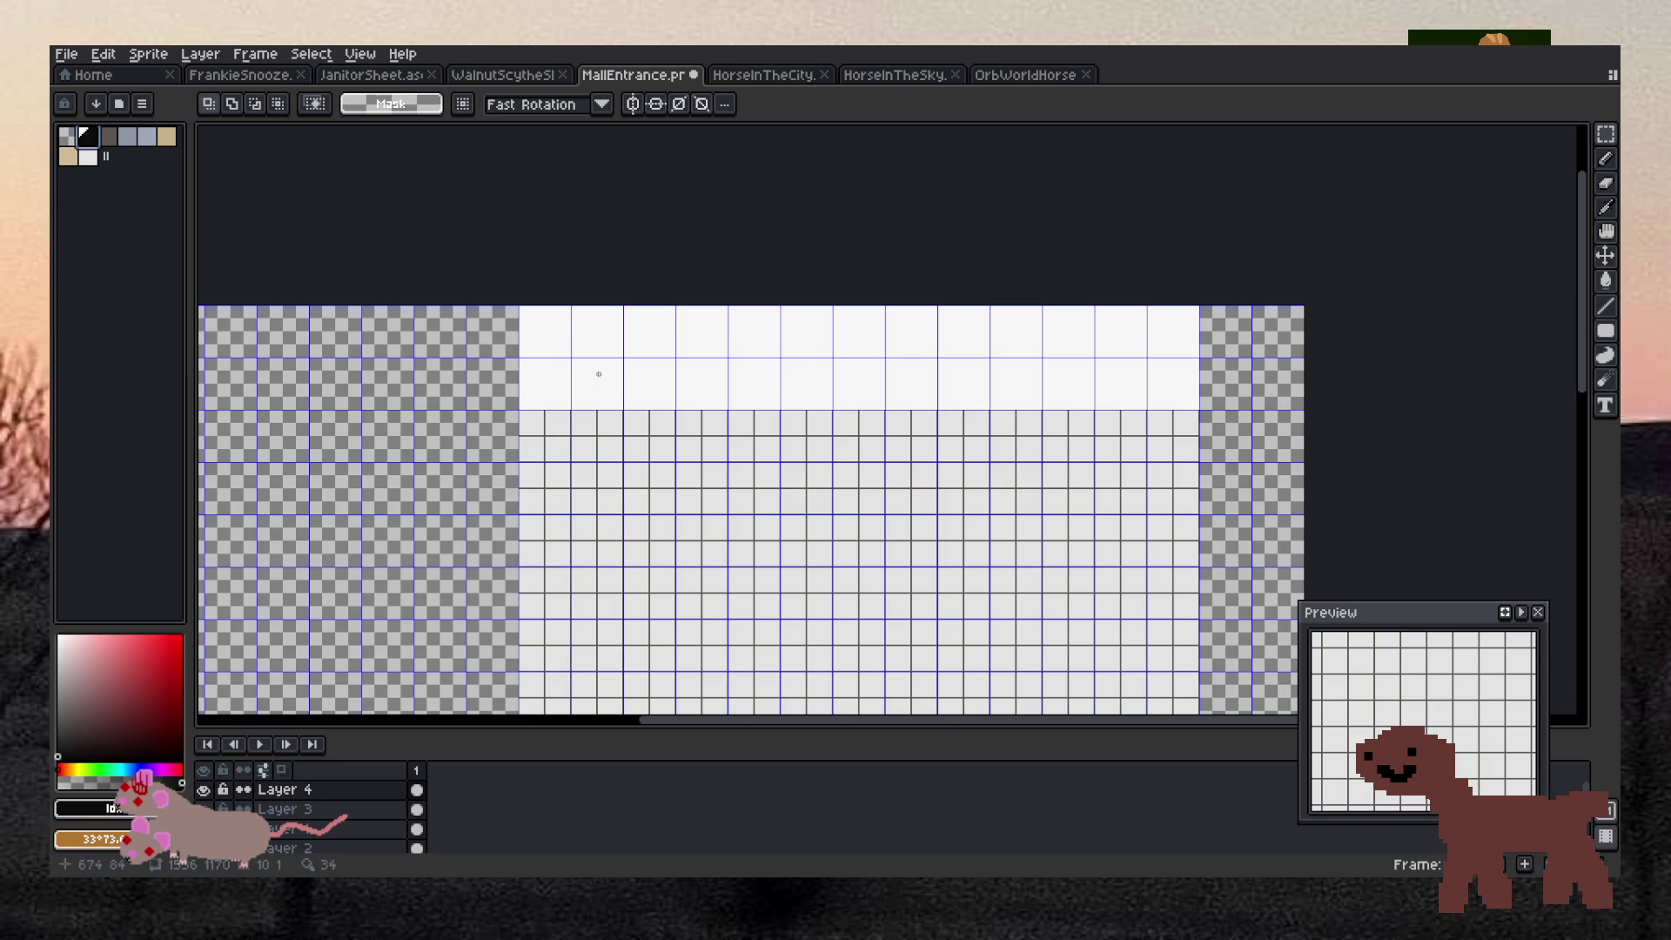
drag(523, 308, 1163, 400)
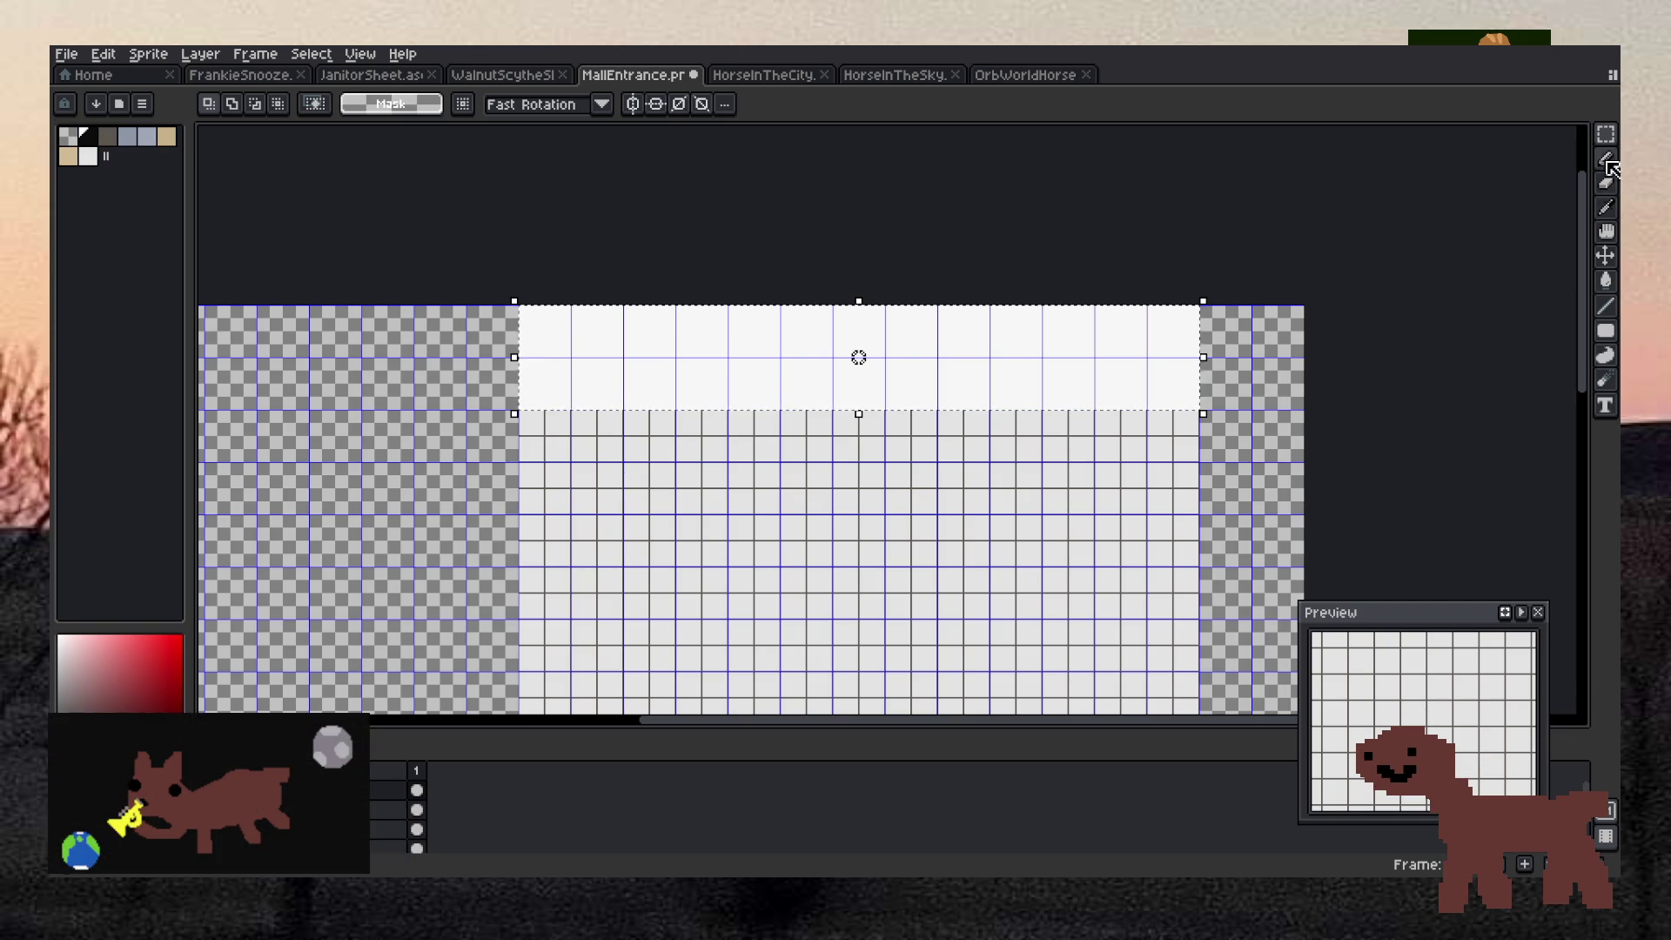
click(1606, 331)
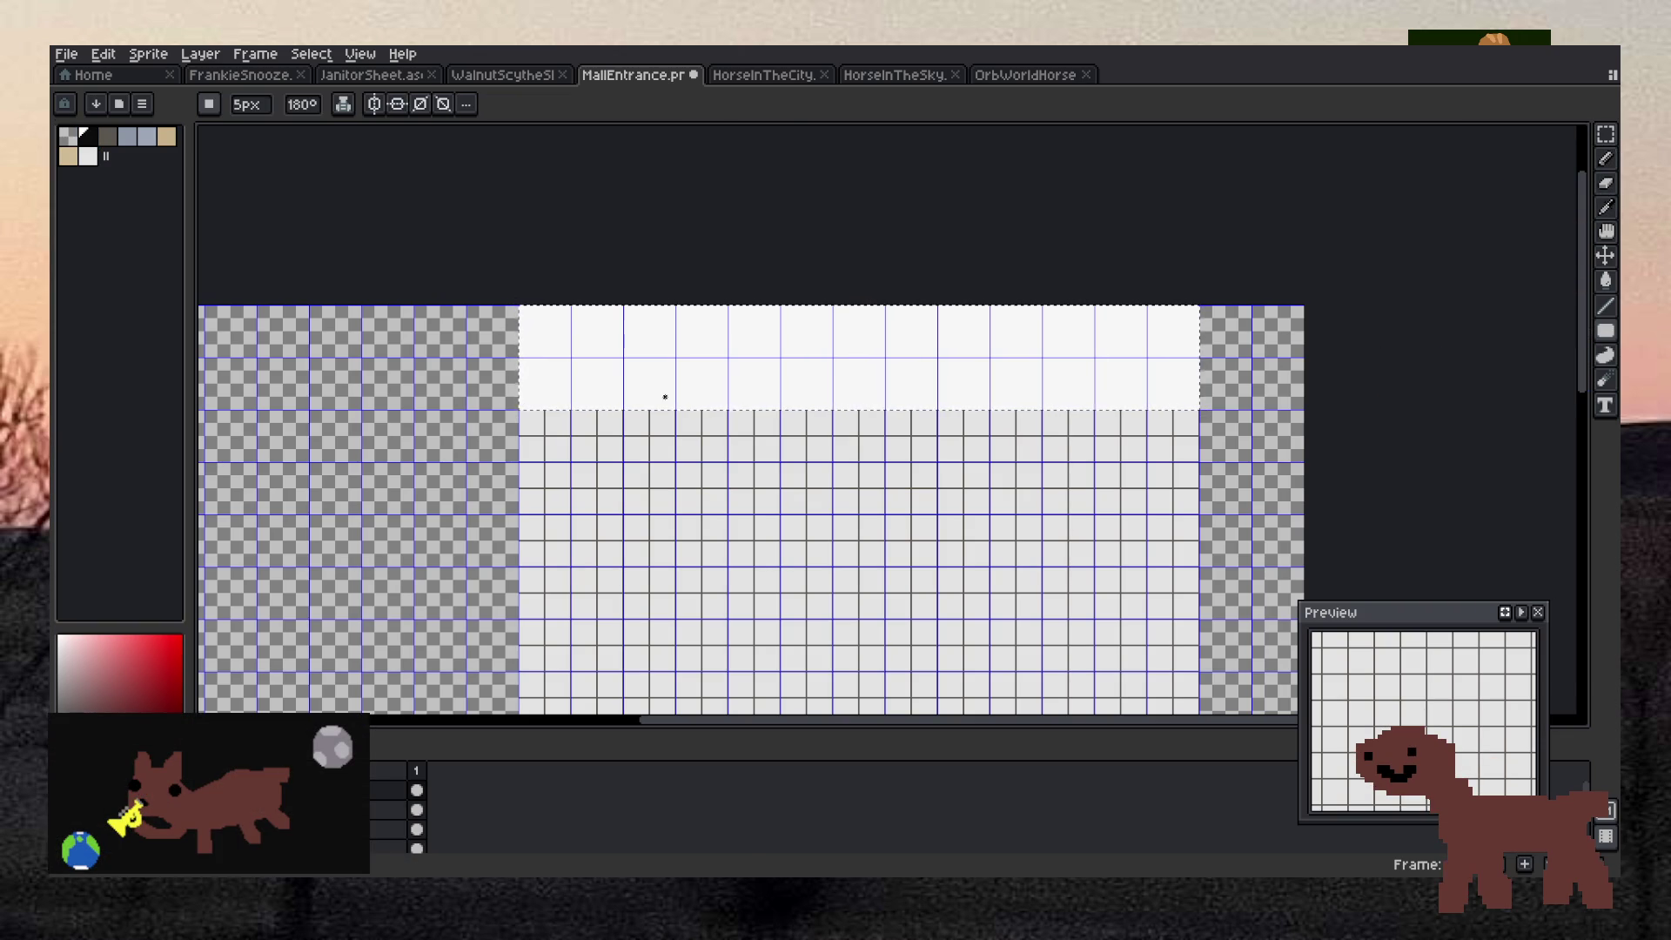
drag(520, 402, 1264, 428)
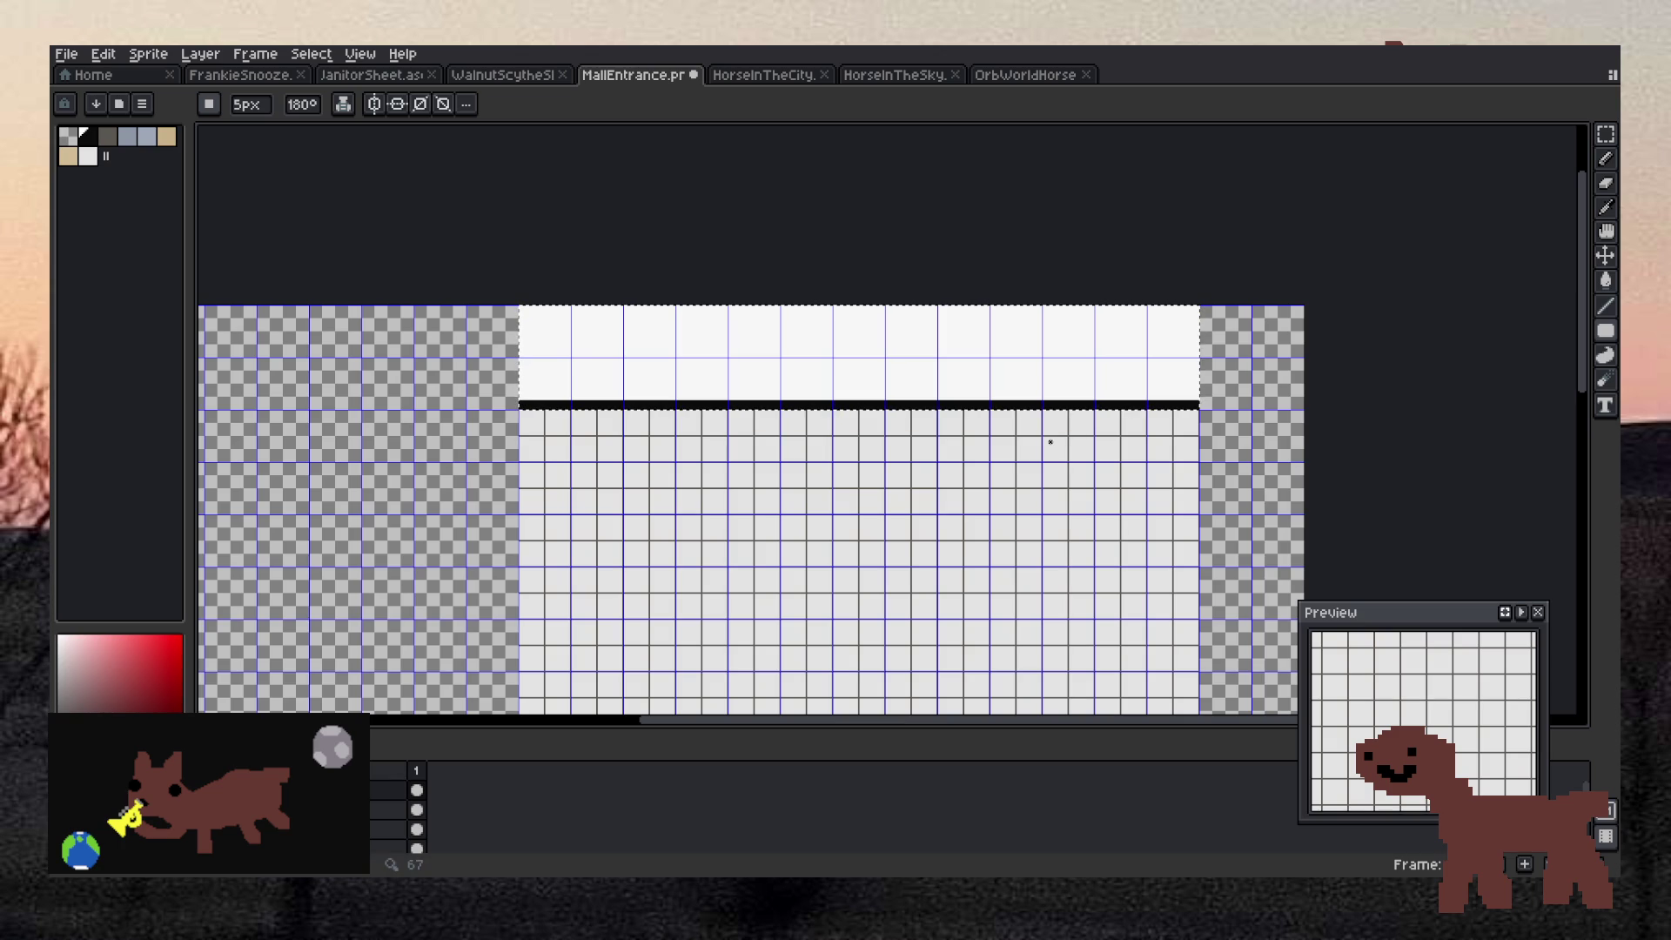
scroll(1049, 441, down, 2)
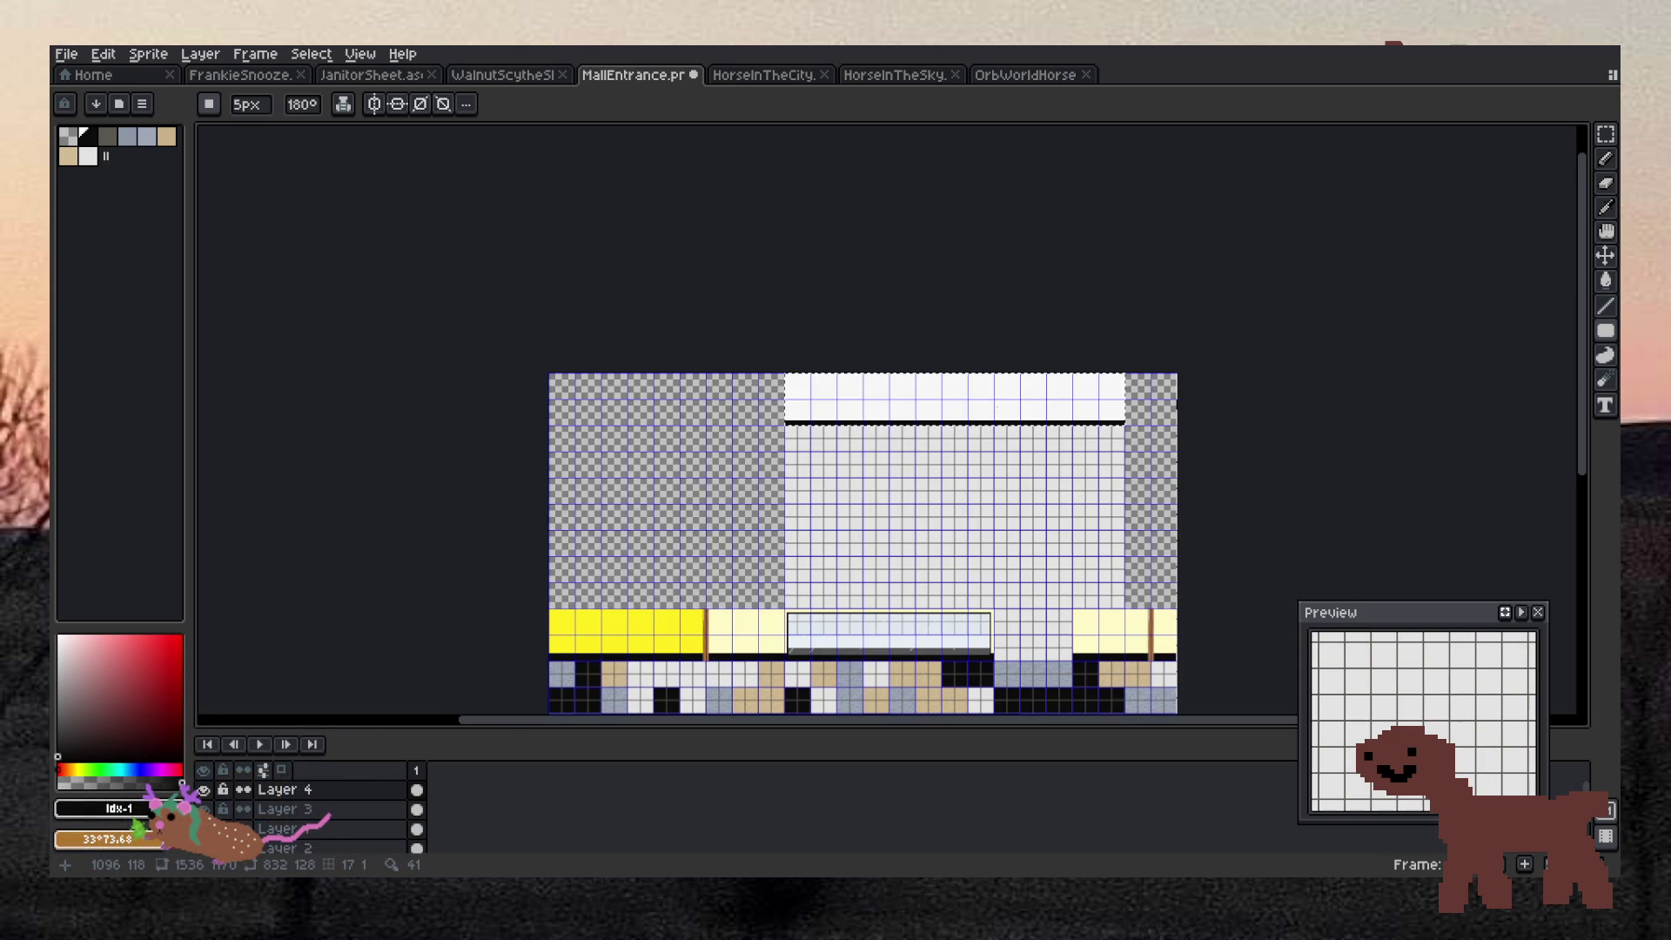
scroll(1000, 394, up, 2)
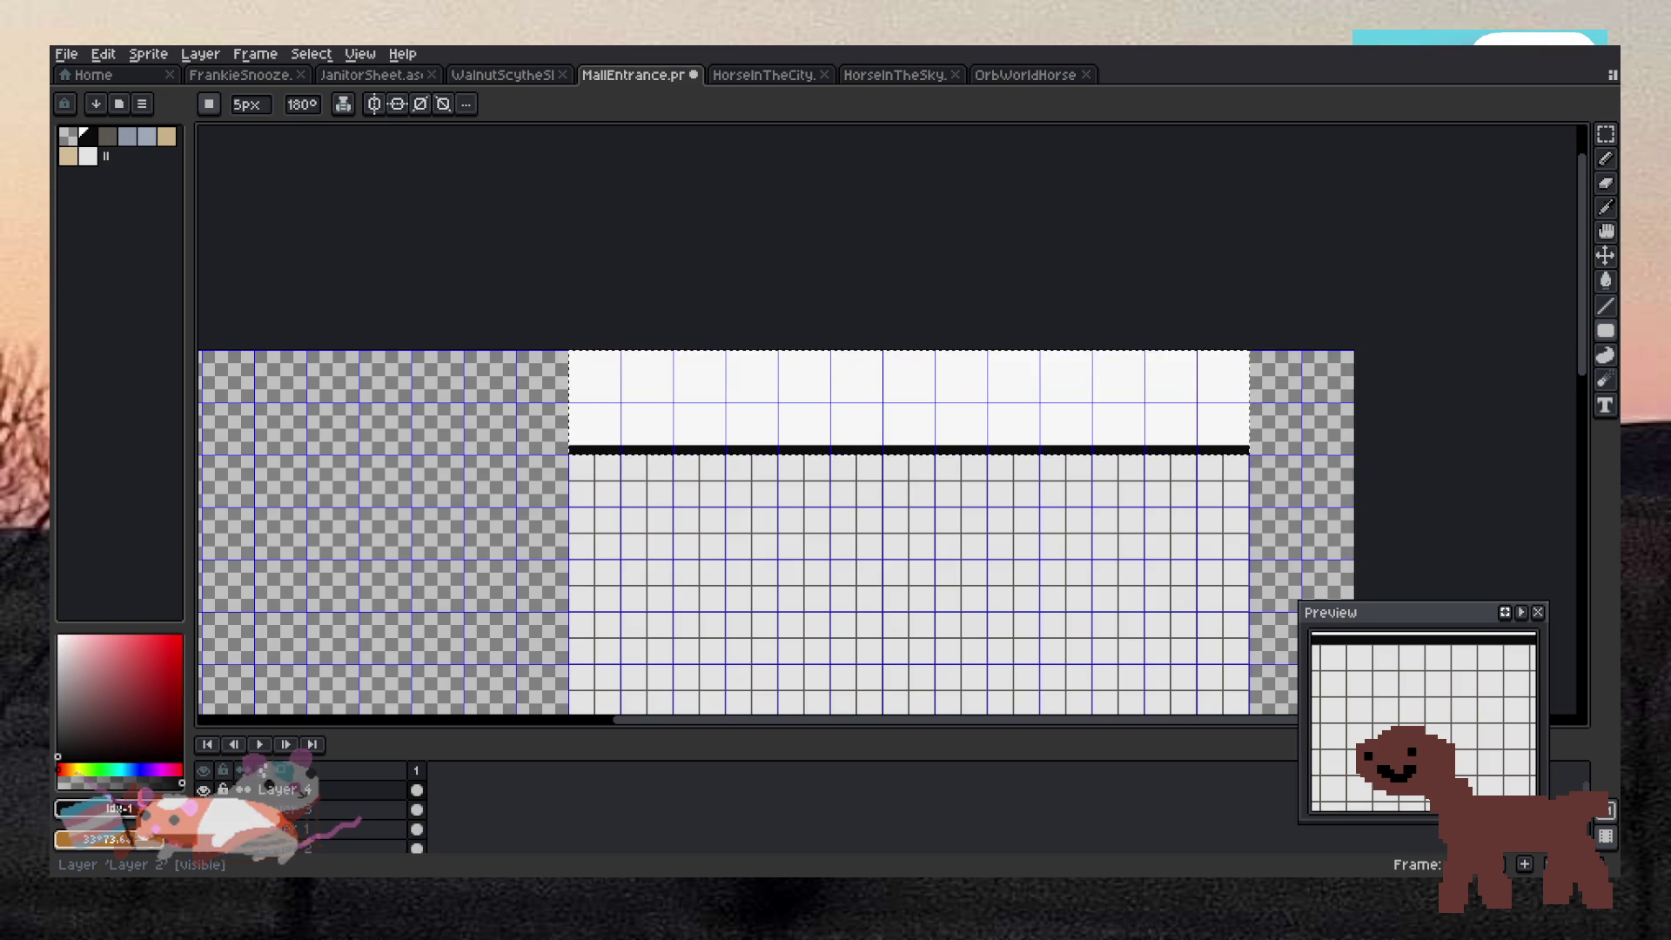
scroll(883, 397, up, 2)
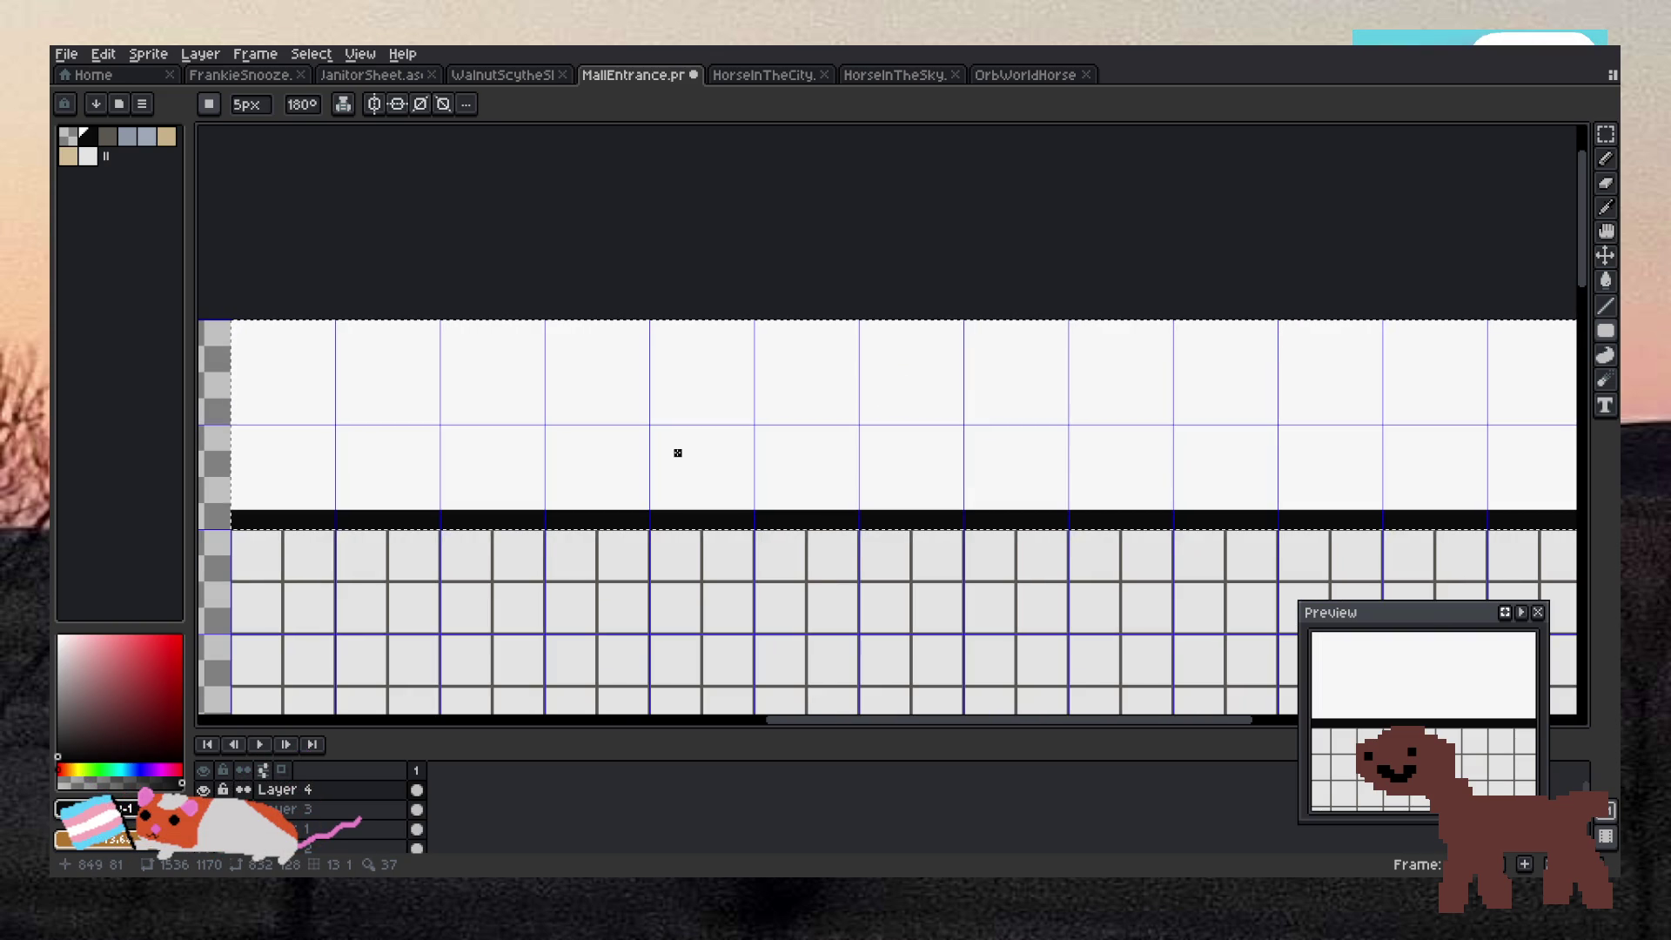
scroll(675, 455, down, 2)
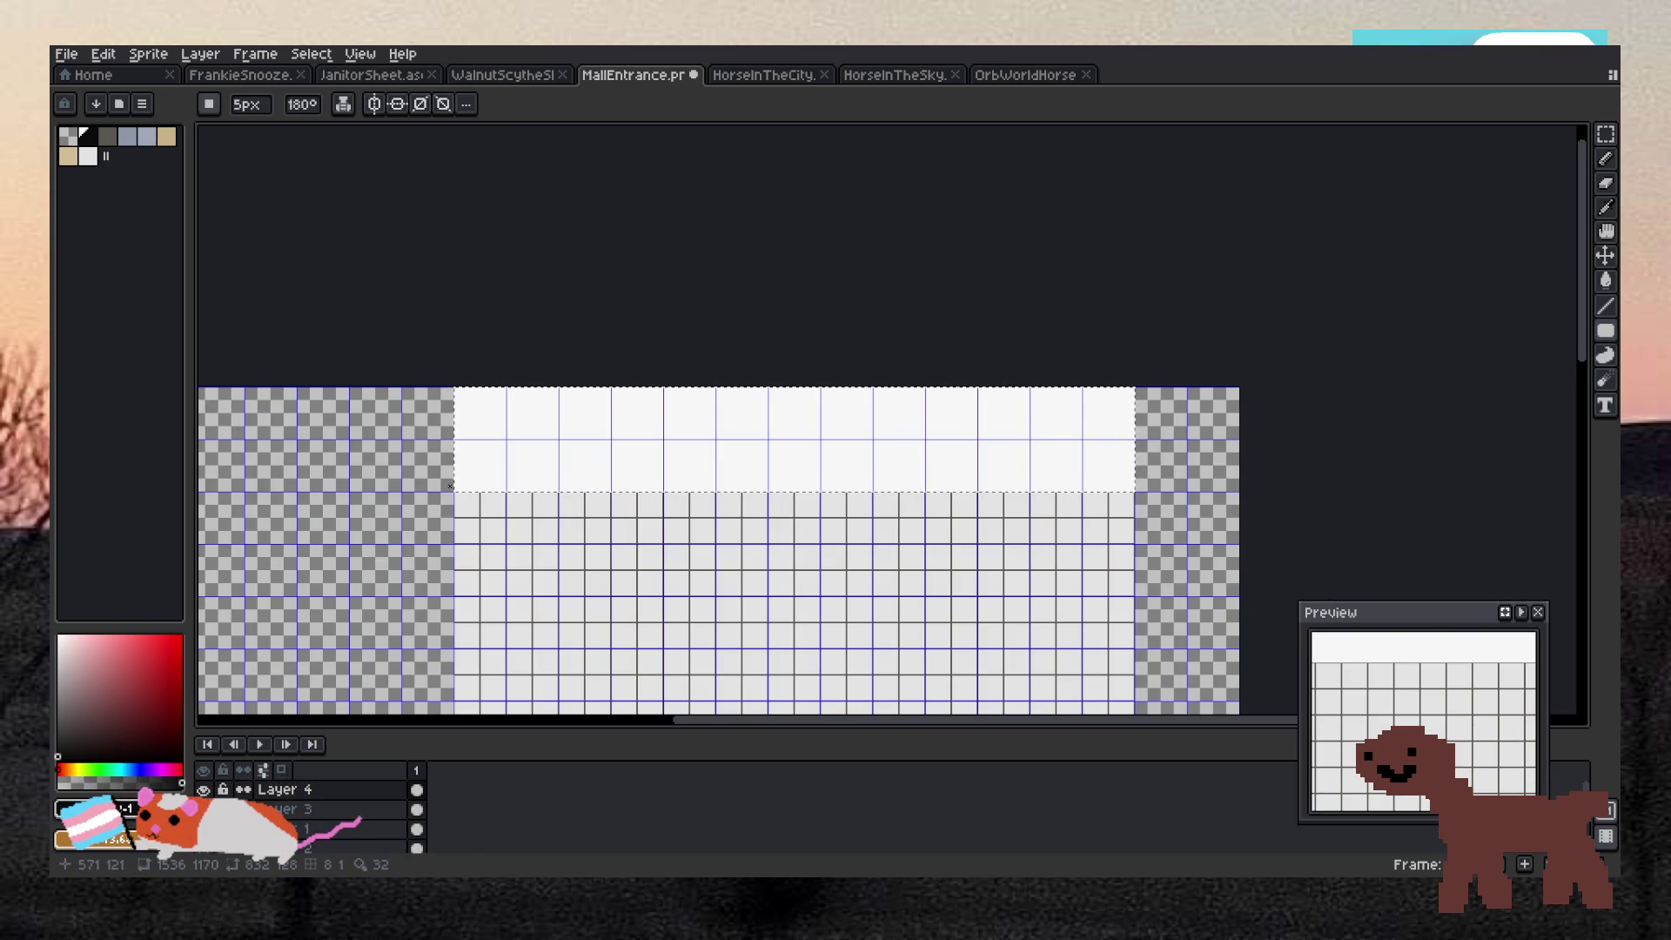
Step: Redraw the black line under the top strip and compare by undoing and redoing it
drag(456, 486, 1134, 484)
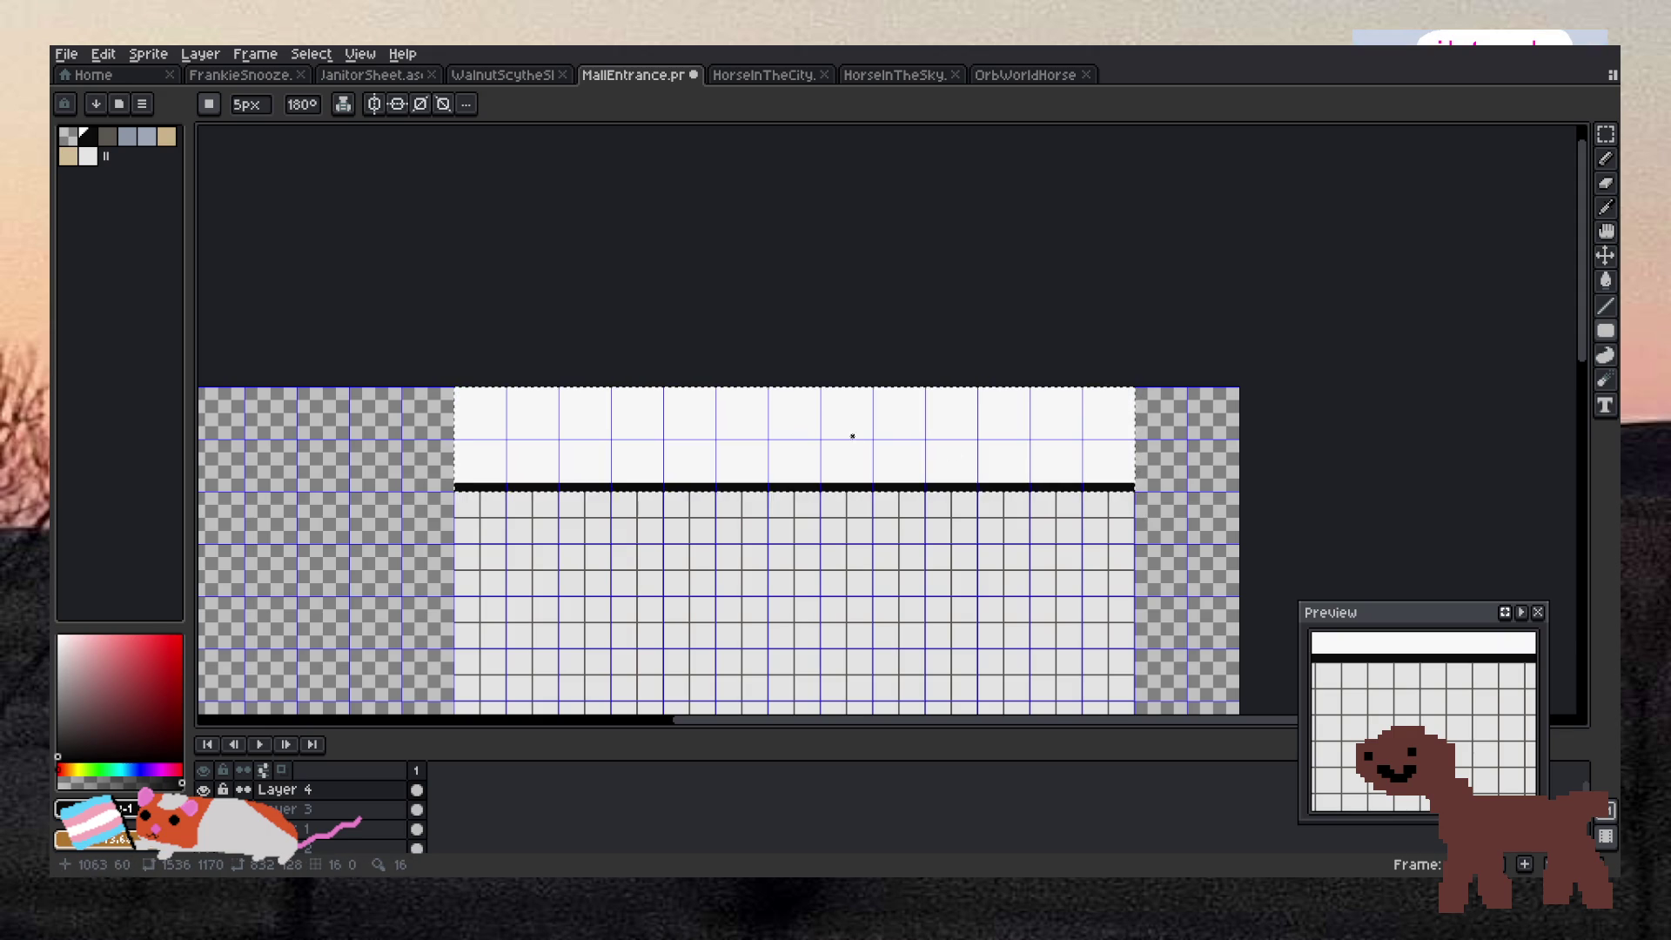
scroll(517, 485, up, 3)
scroll(518, 486, down, 1)
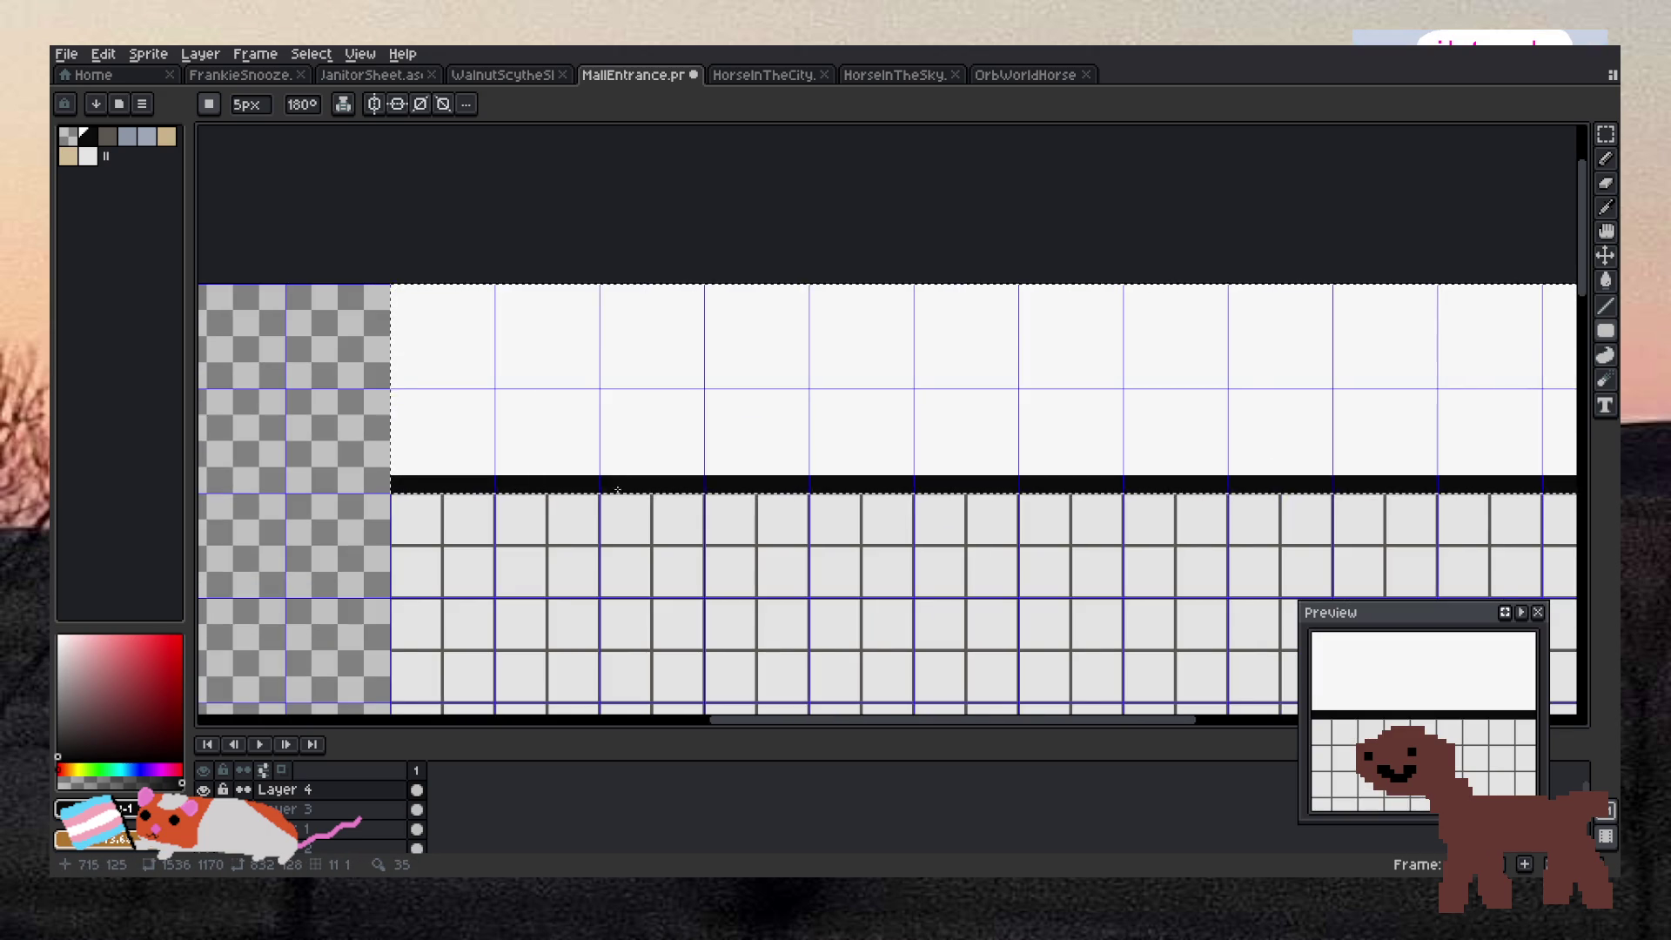
scroll(503, 487, right, 3)
scroll(443, 484, right, 2)
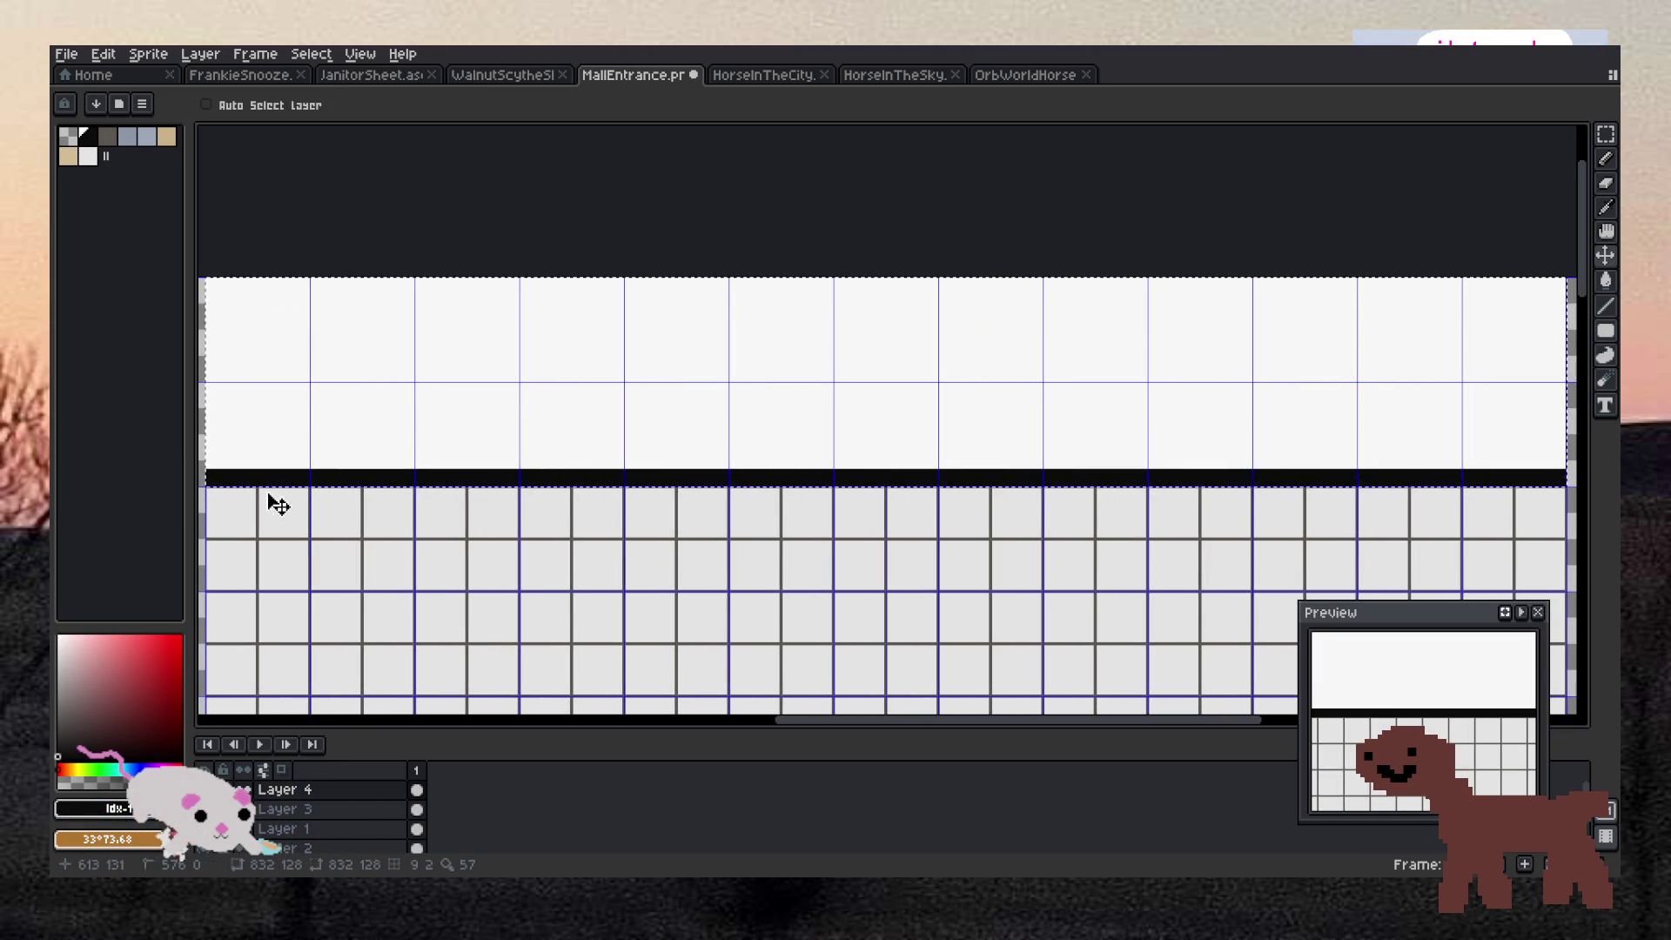
key(ctrl+z)
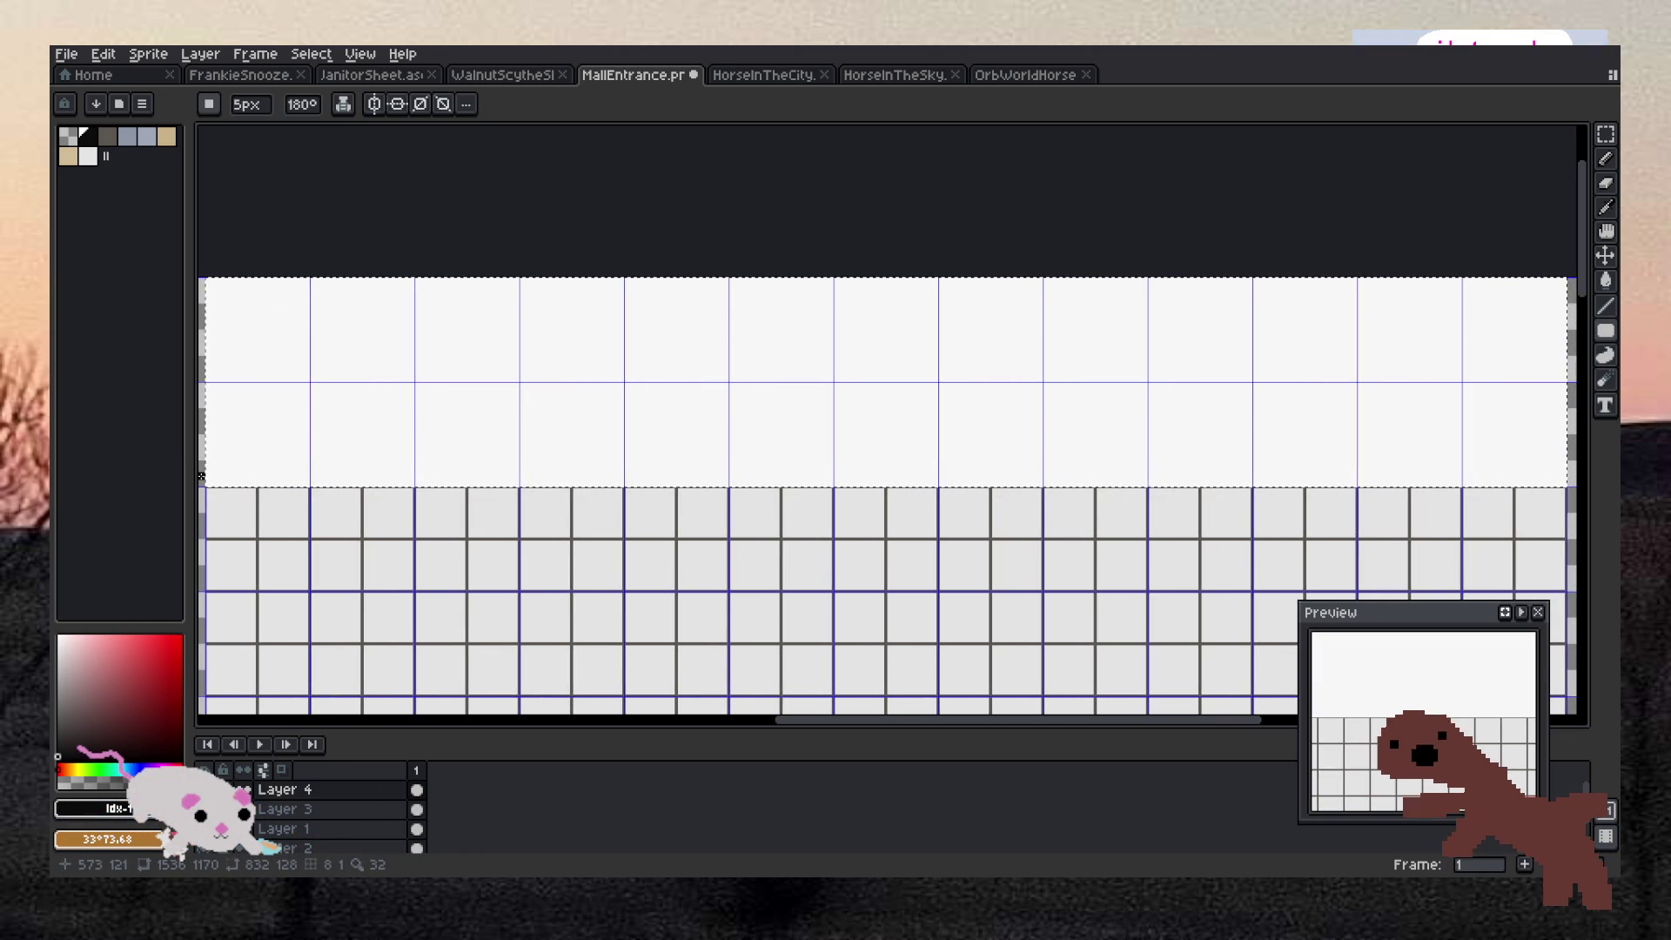
key(ctrl+y)
scroll(978, 522, right, 1)
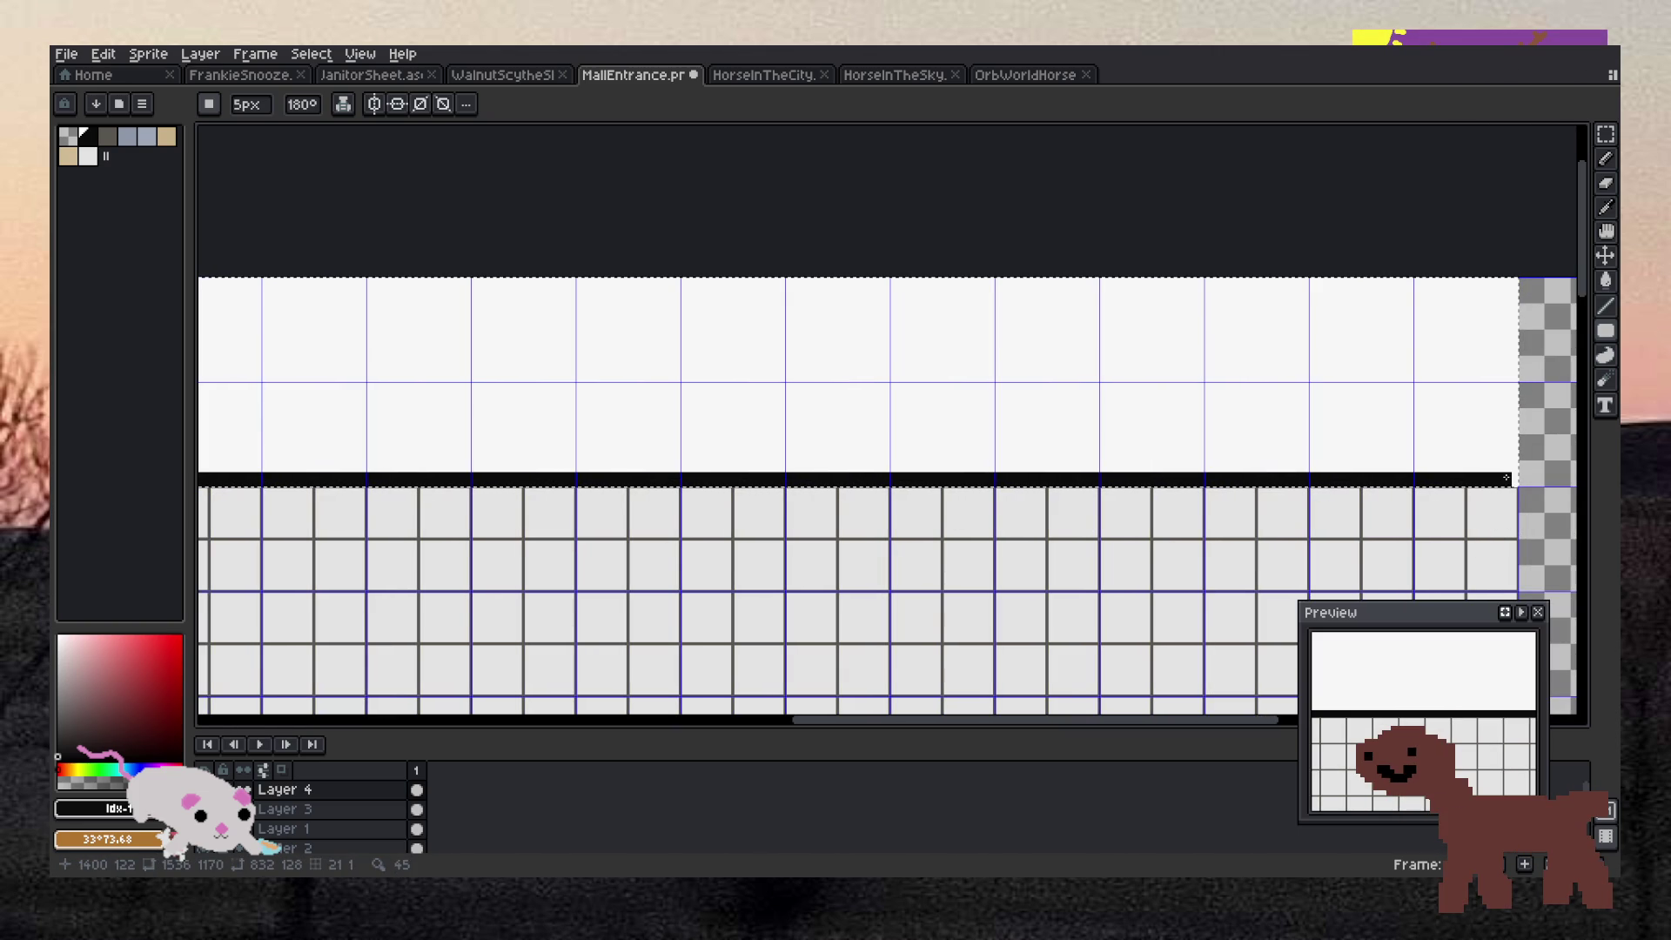
scroll(1528, 487, up, 3)
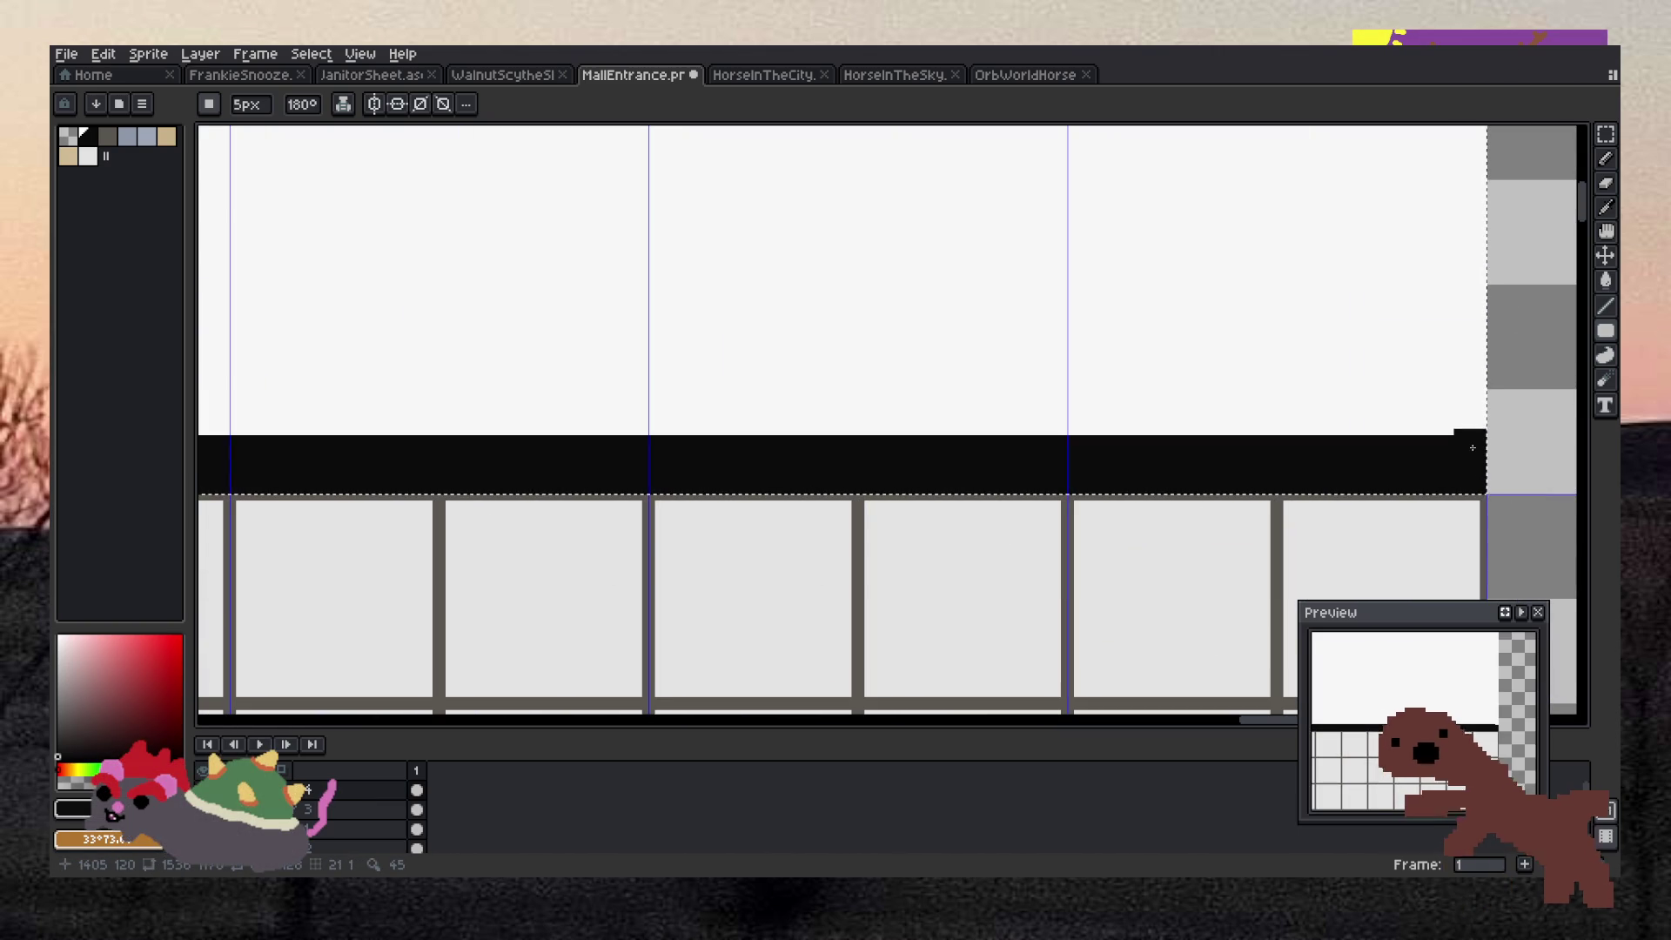
scroll(1253, 456, down, 1)
scroll(1253, 456, down, 1)
scroll(732, 482, down, 1)
scroll(731, 482, down, 1)
scroll(484, 473, up, 1)
drag(515, 466, 571, 465)
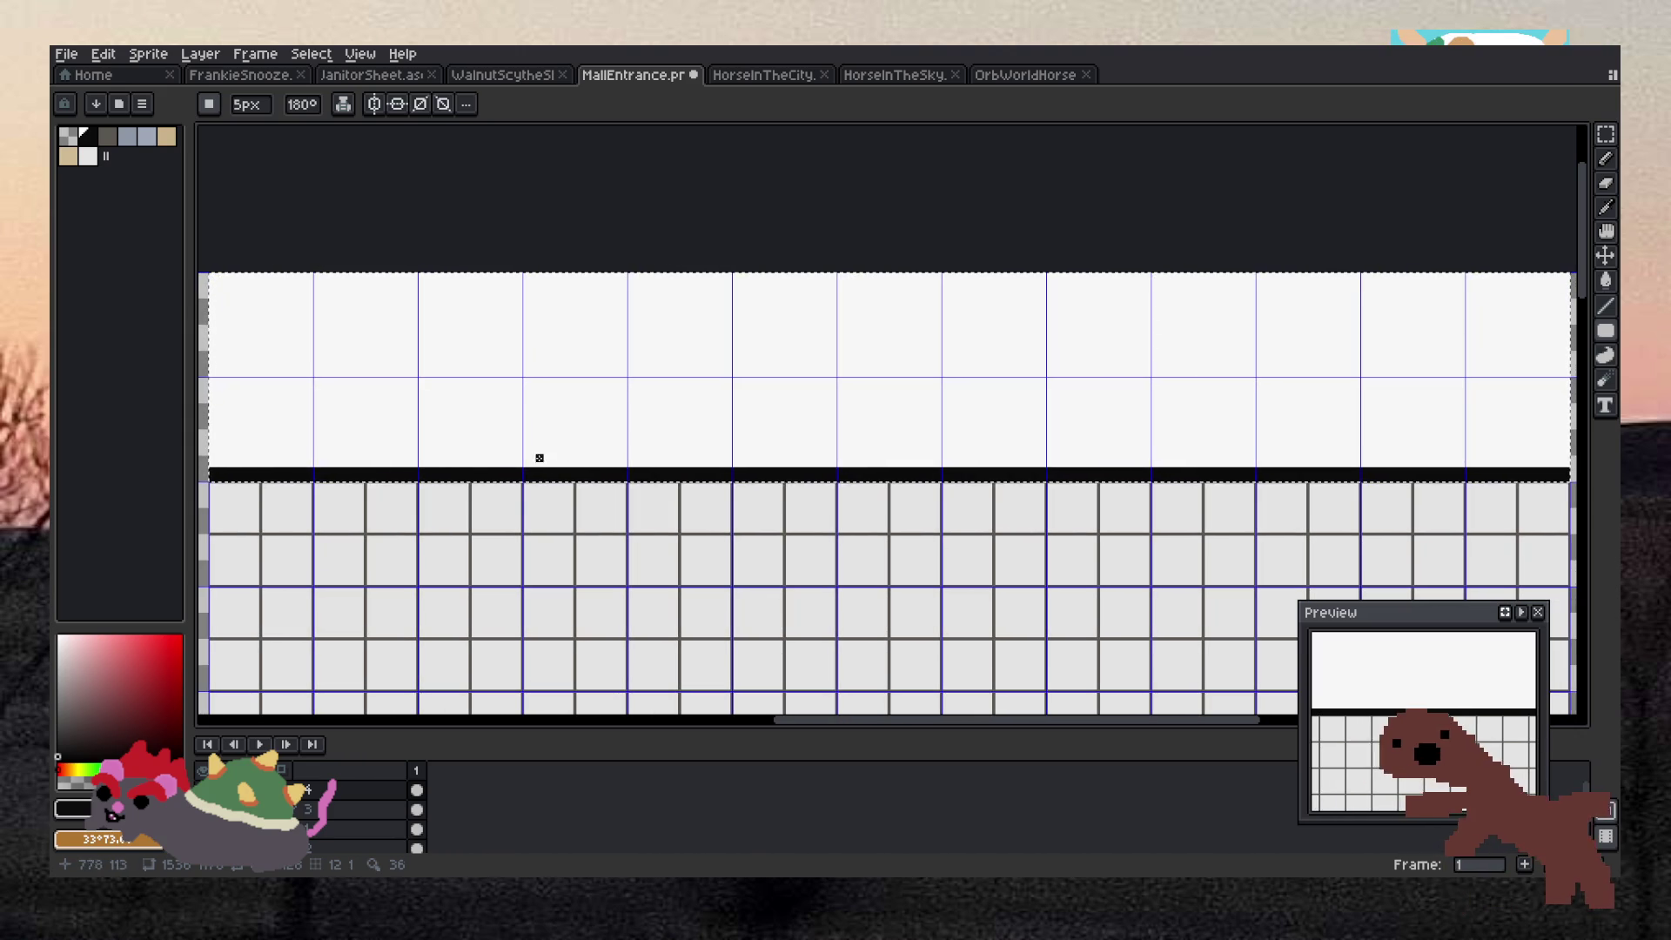
Step: Remove that line and draw a new full-width black line along the wall base
key(ctrl+z)
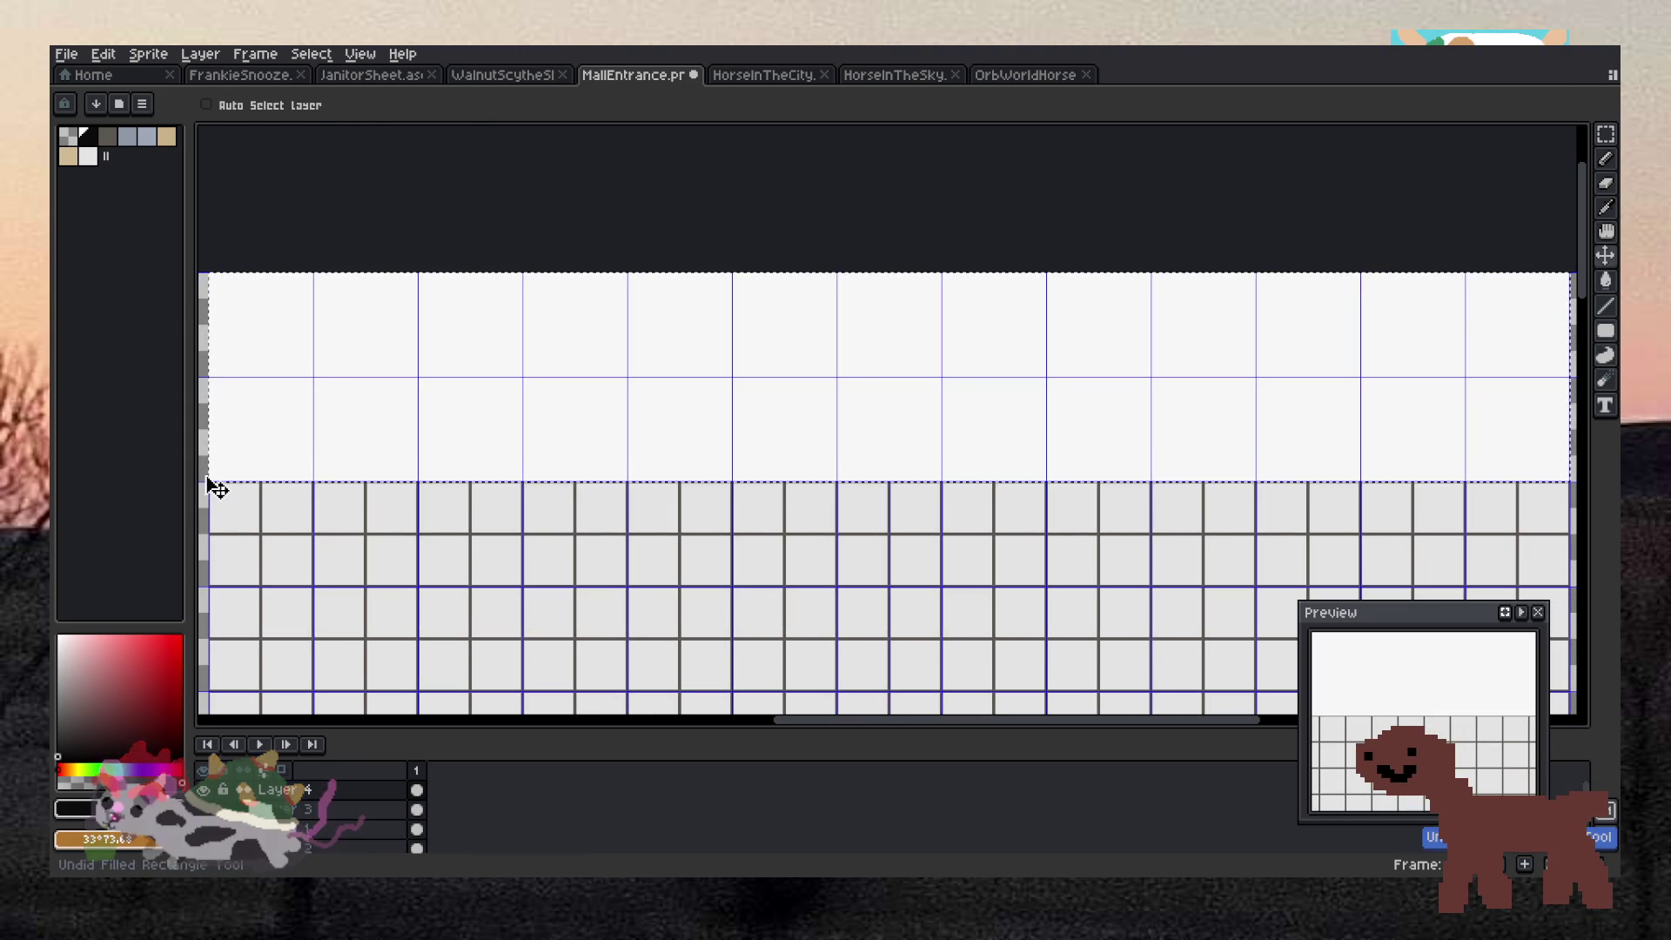
mouse_move(208, 476)
mouse_down()
mouse_move(1016, 520)
mouse_move(1359, 519)
mouse_up()
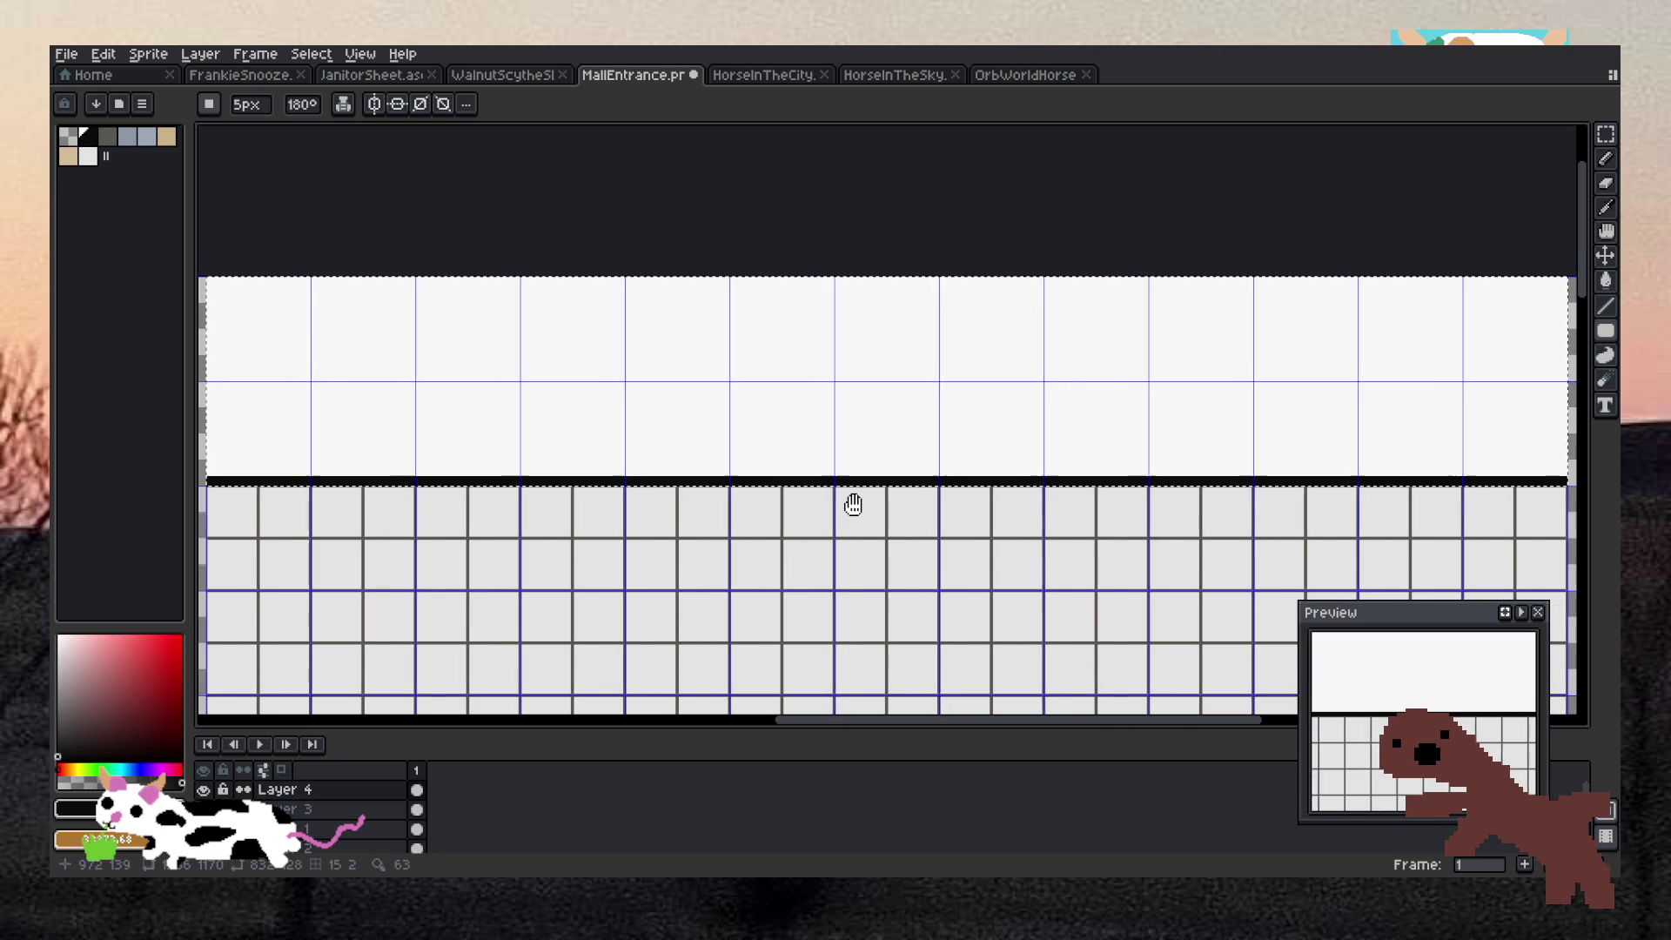
scroll(854, 502, up, 1)
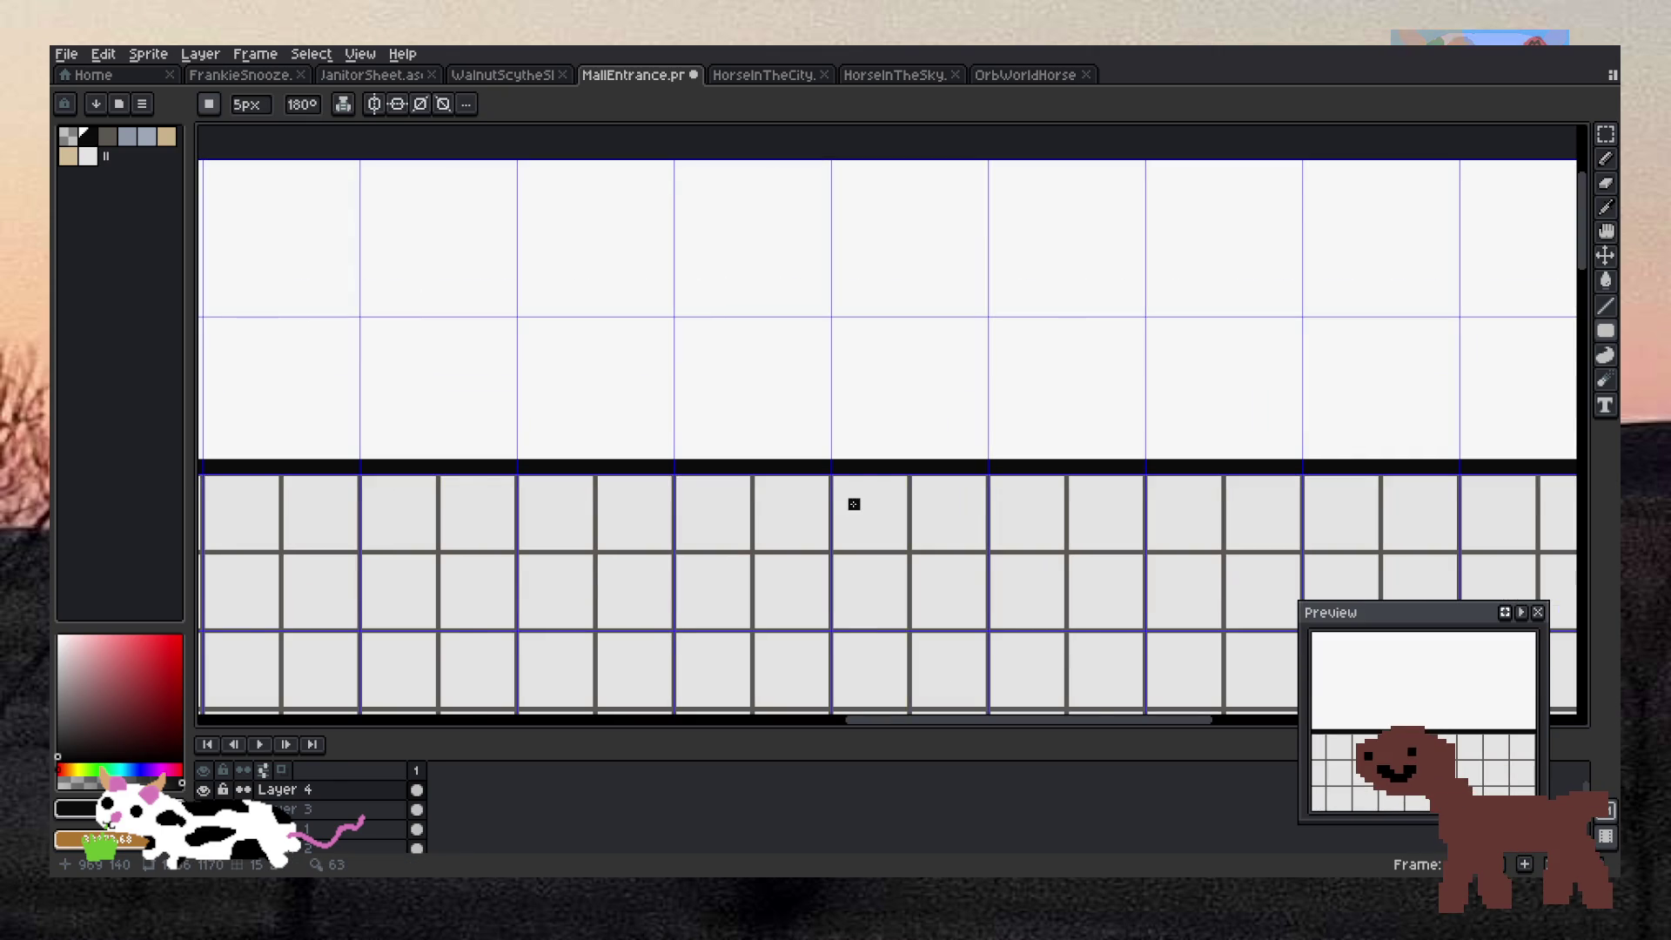
scroll(854, 503, down, 1)
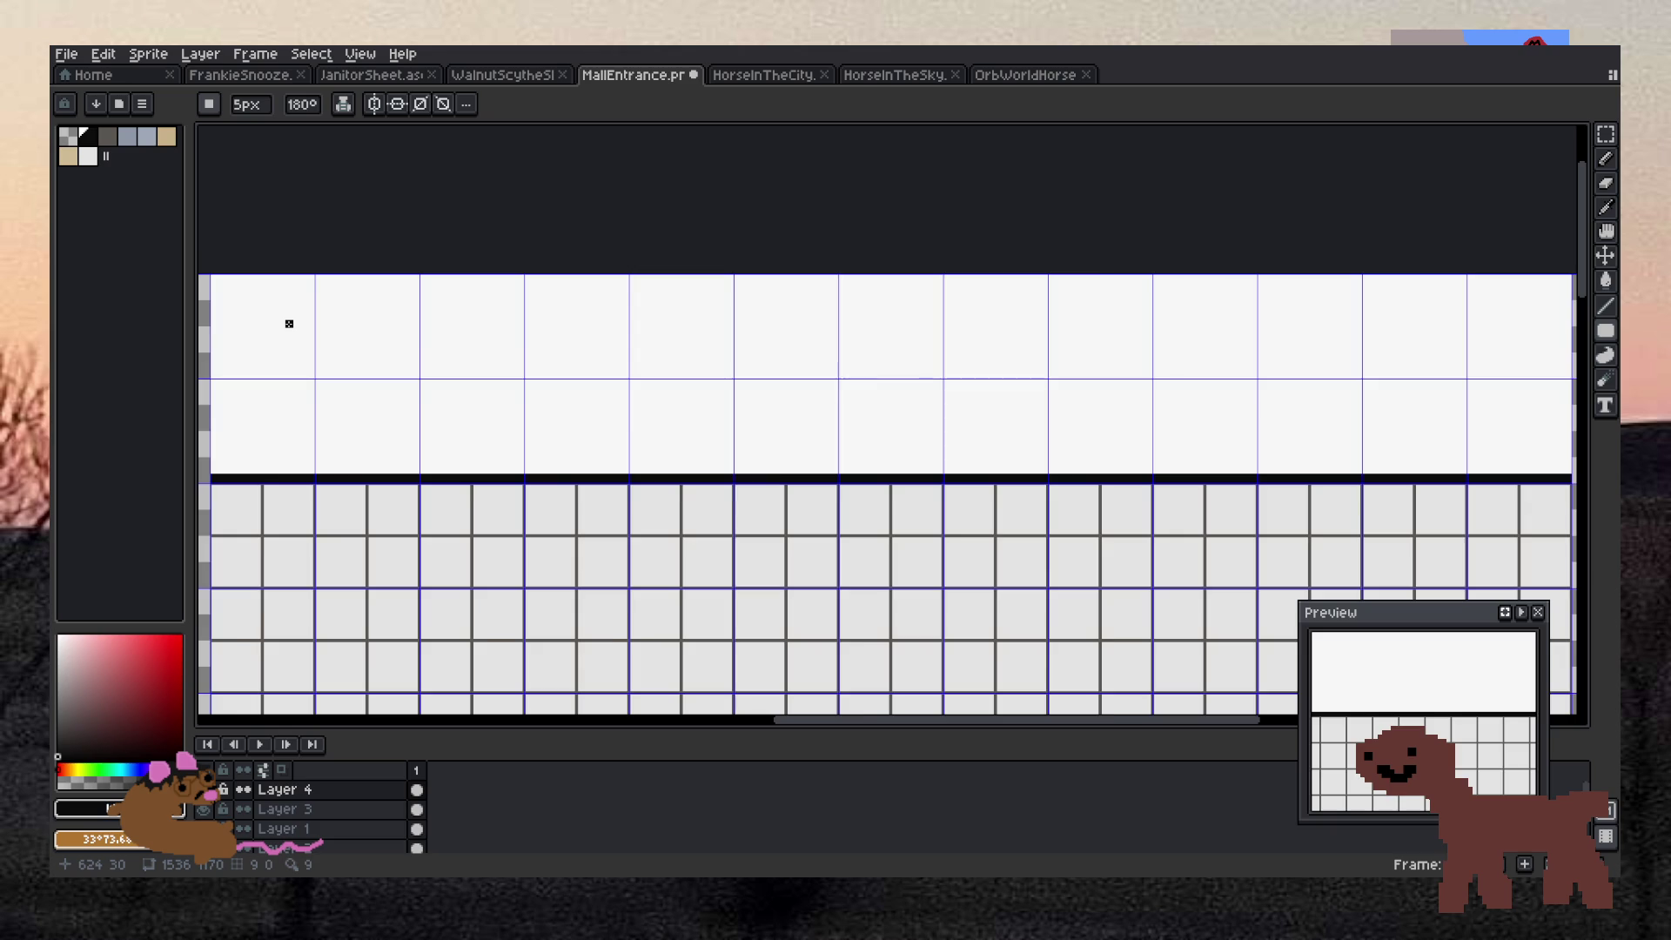
scroll(288, 323, up, 1)
drag(294, 353, 448, 351)
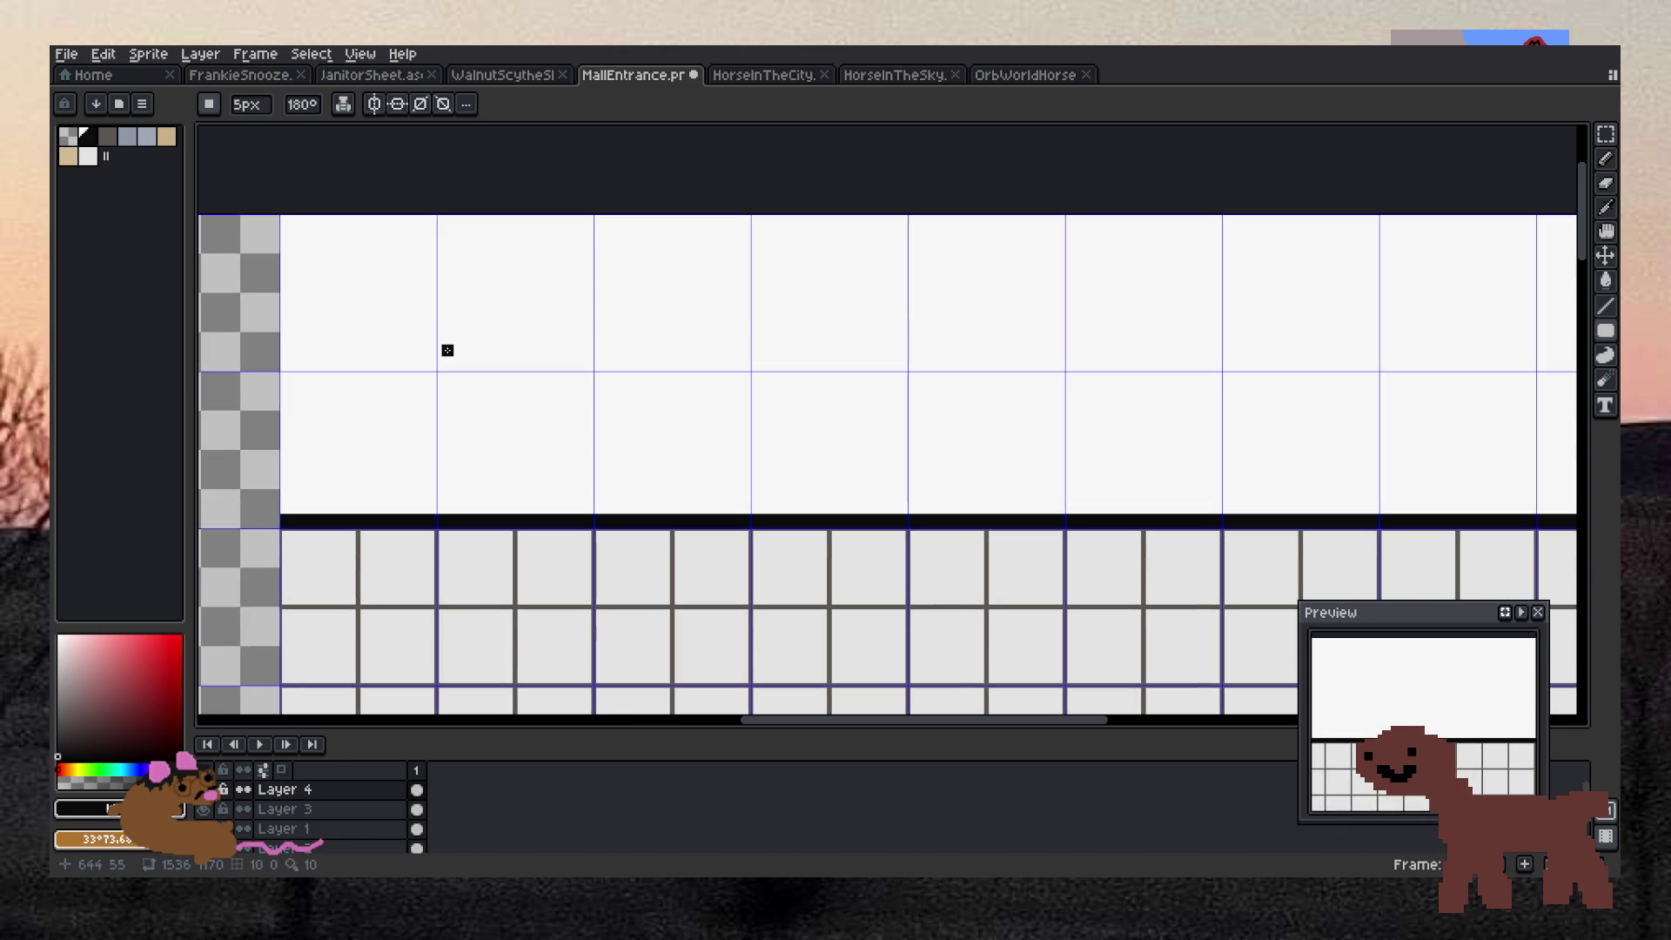
scroll(446, 349, down, 1)
scroll(448, 350, down, 1)
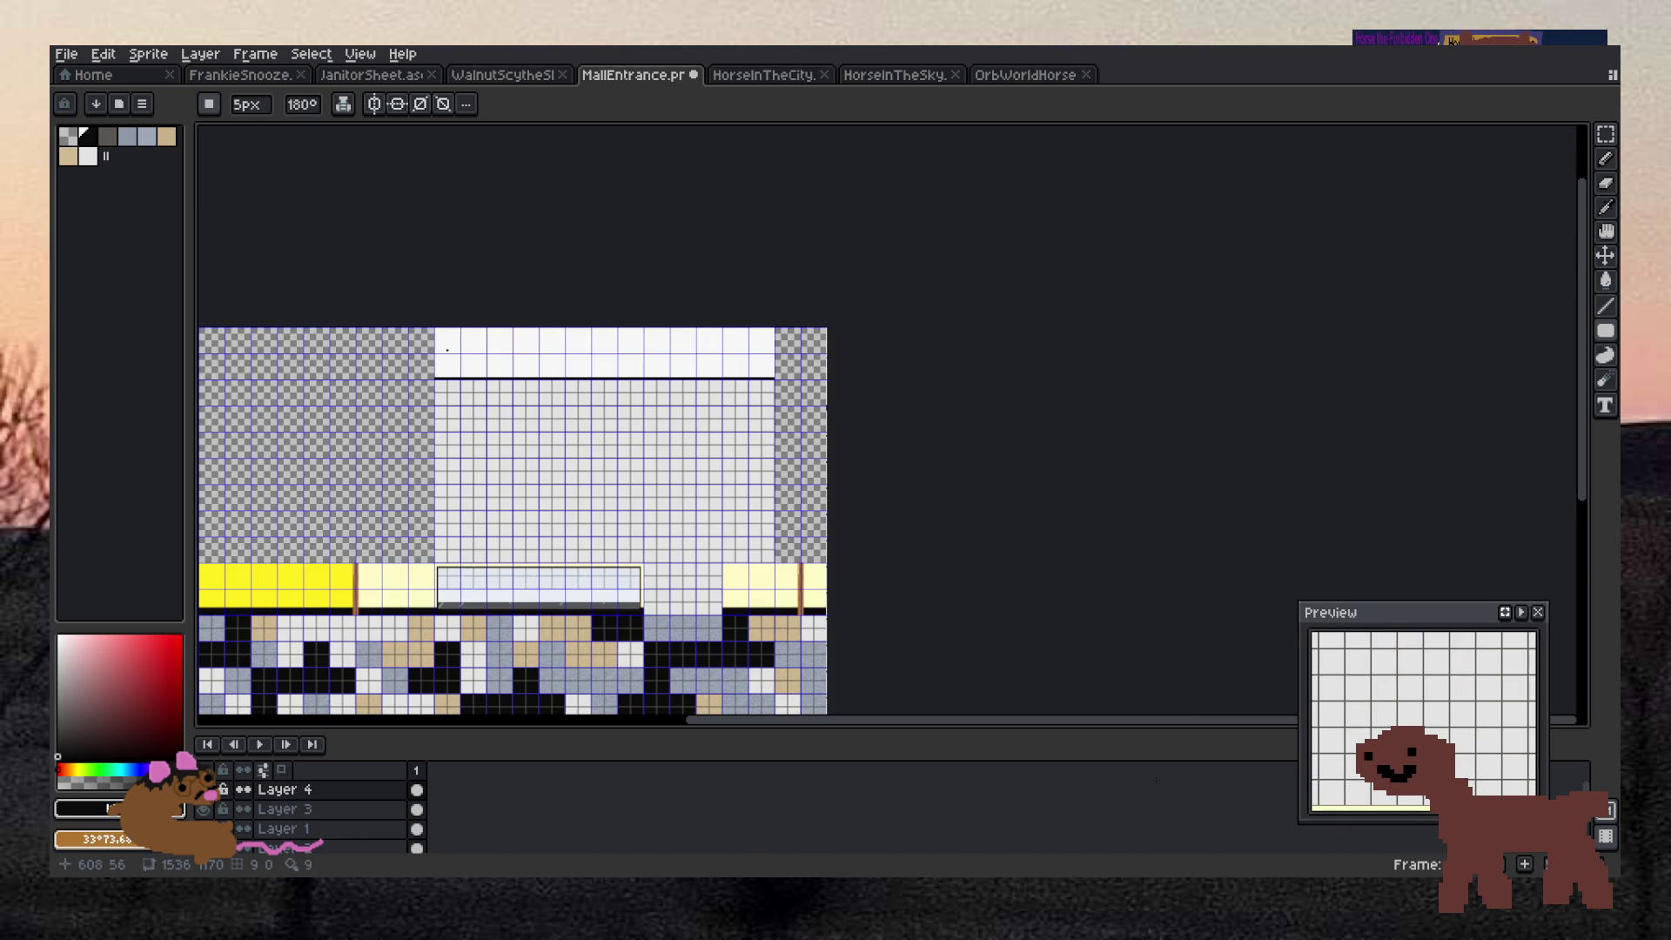
drag(439, 824, 472, 879)
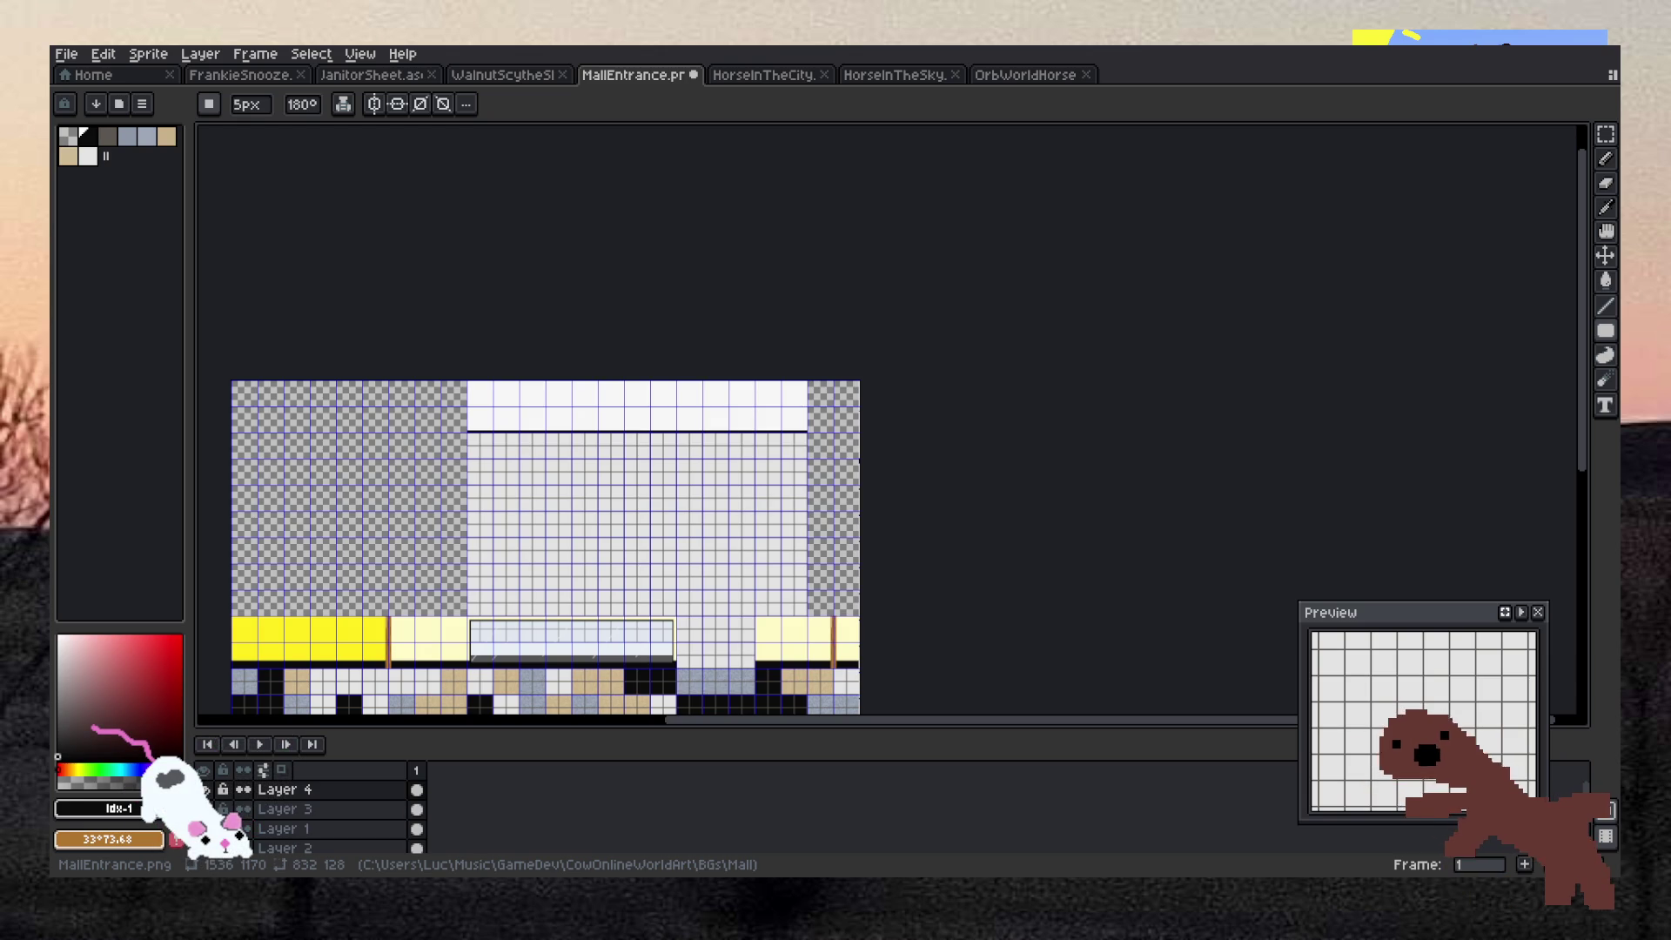
scroll(530, 413, up, 1)
scroll(544, 406, up, 1)
drag(705, 413, 628, 435)
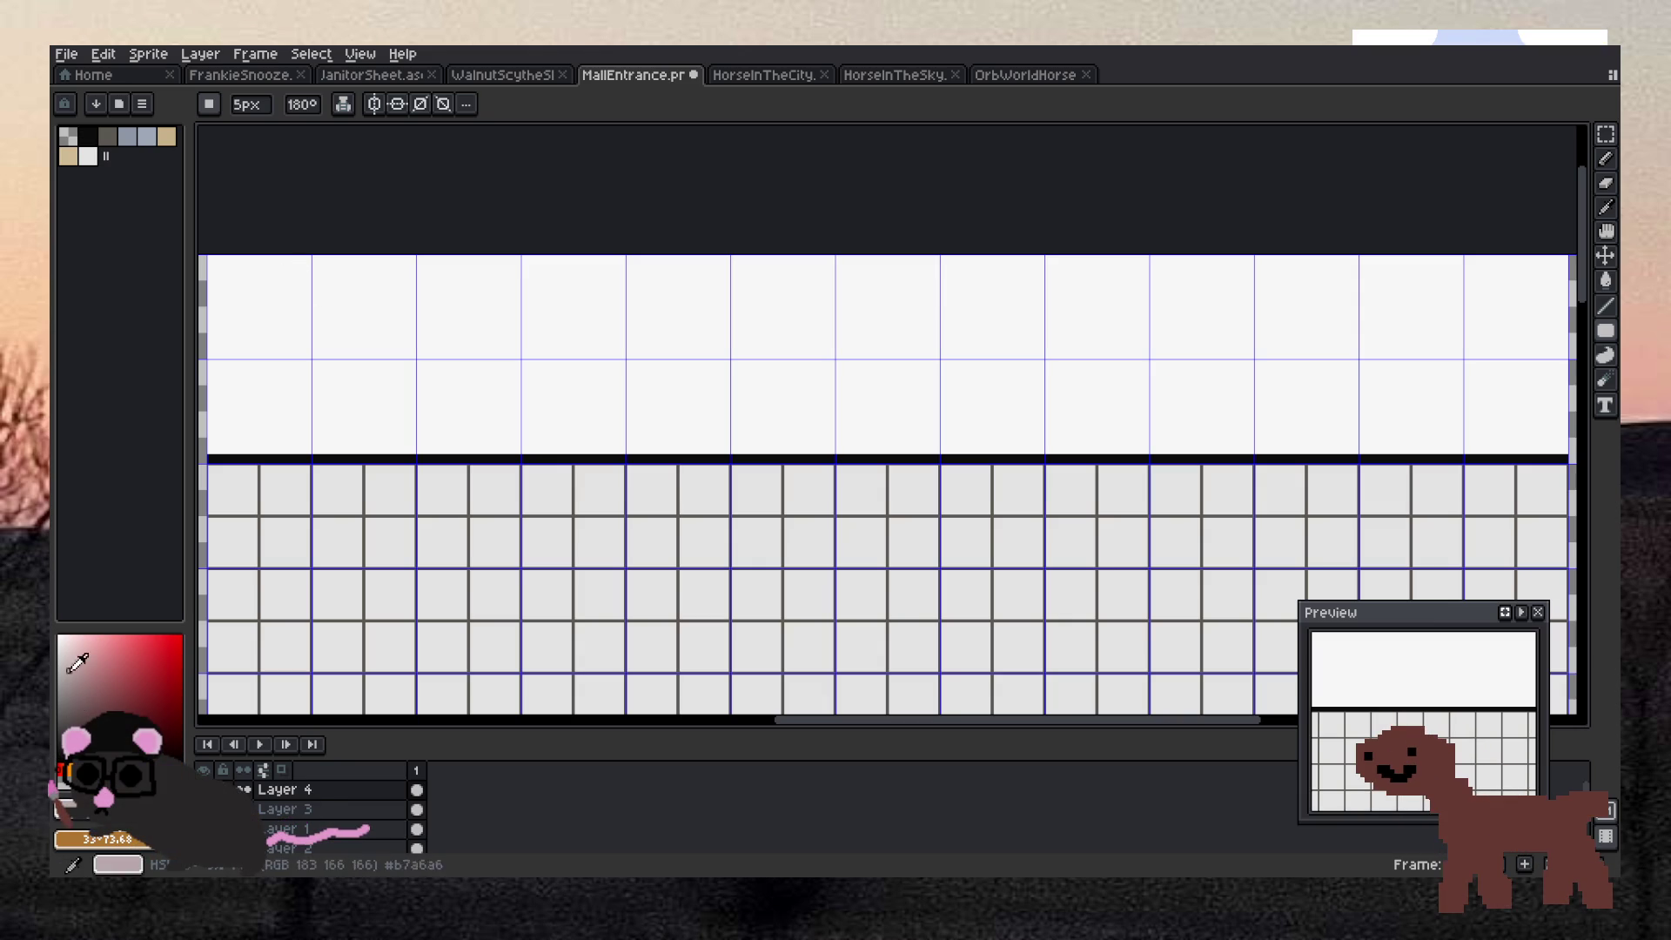
Step: Set the drawing colour to a lightened light blue
mouse_move(57, 754)
mouse_down()
mouse_move(57, 636)
mouse_move(57, 702)
mouse_up()
click(102, 641)
drag(102, 642, 81, 639)
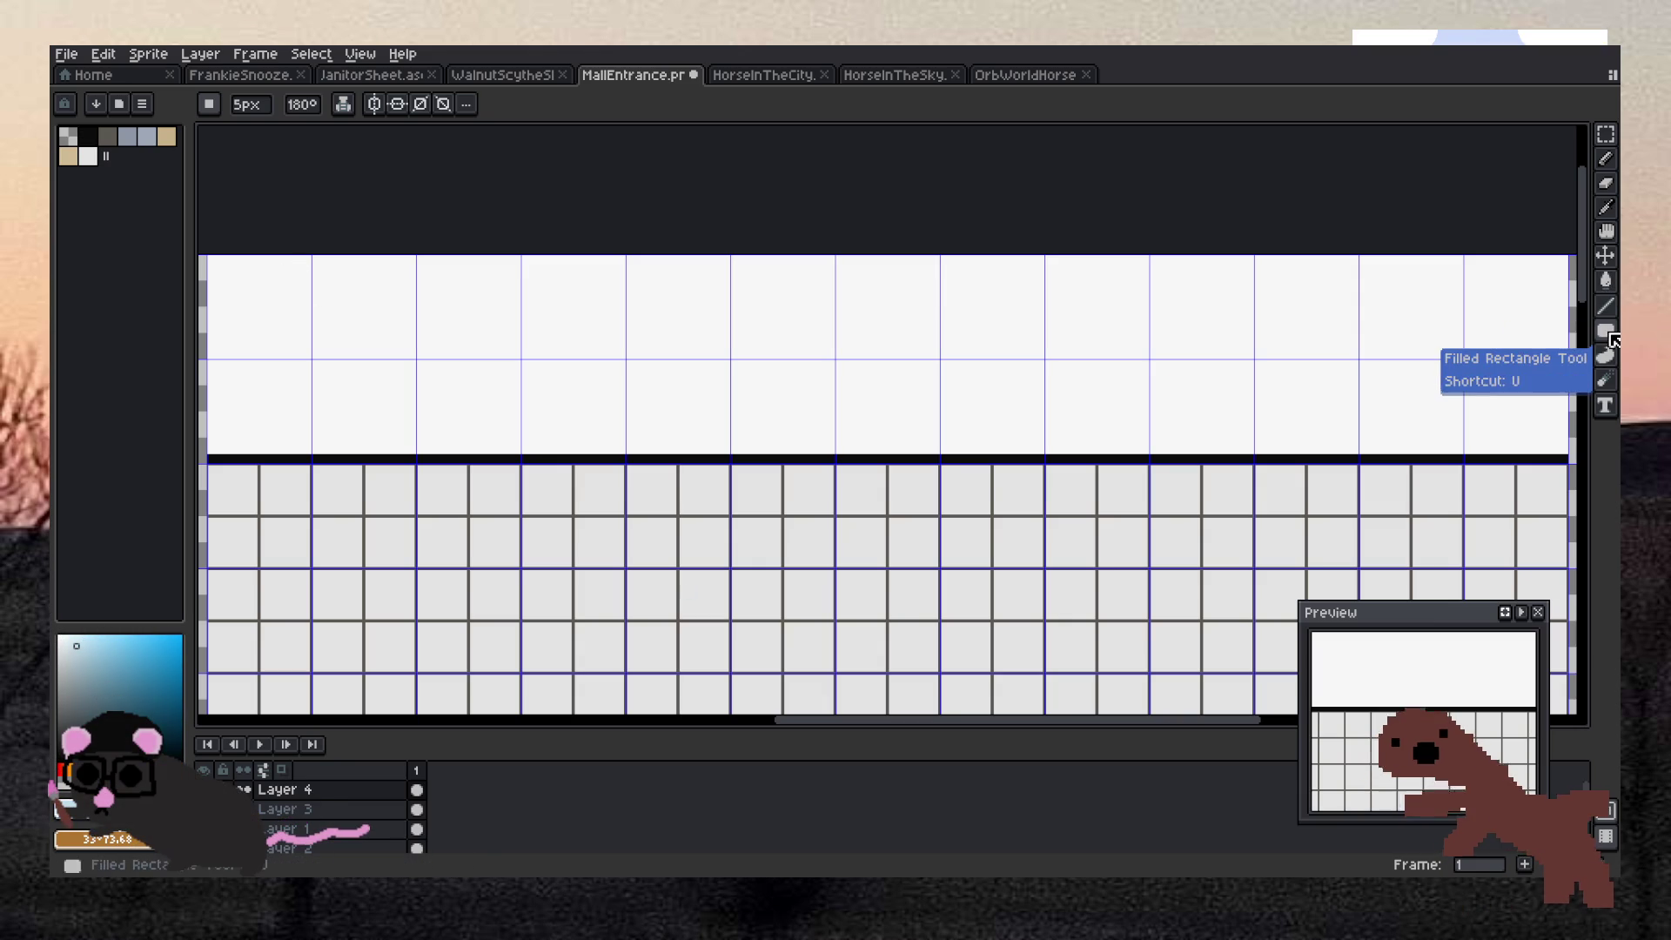
Step: Draw a small filled light-blue rectangle on the white wall near its left end
click(1607, 332)
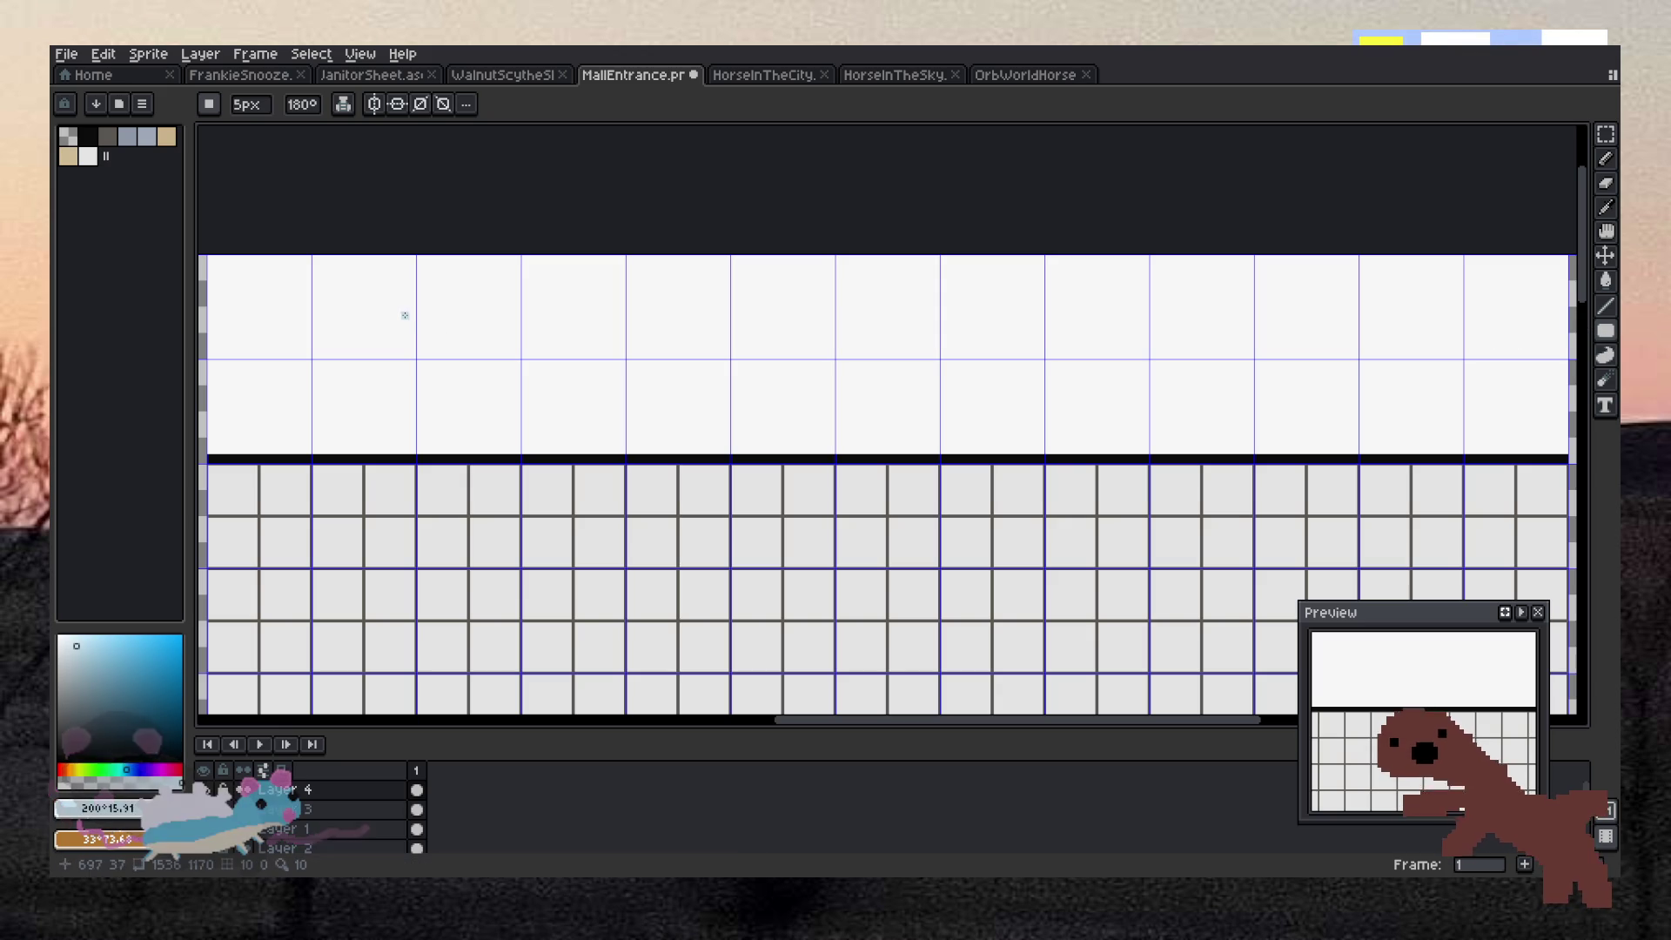
drag(315, 272, 409, 426)
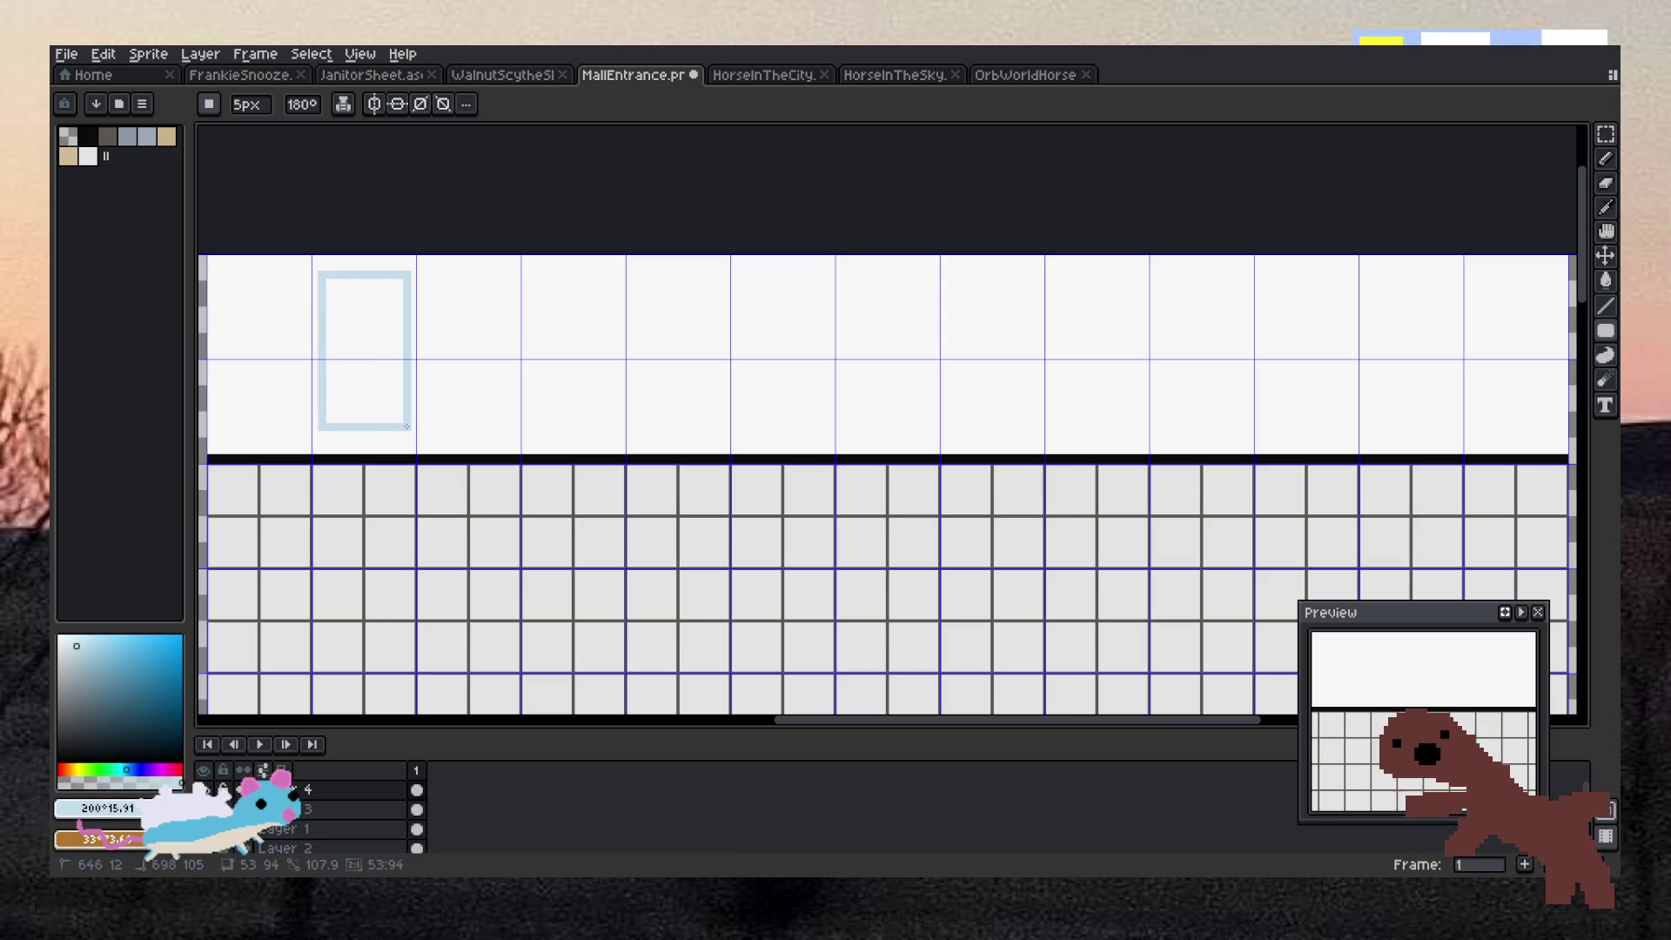
drag(409, 426, 400, 427)
scroll(397, 475, down, 2)
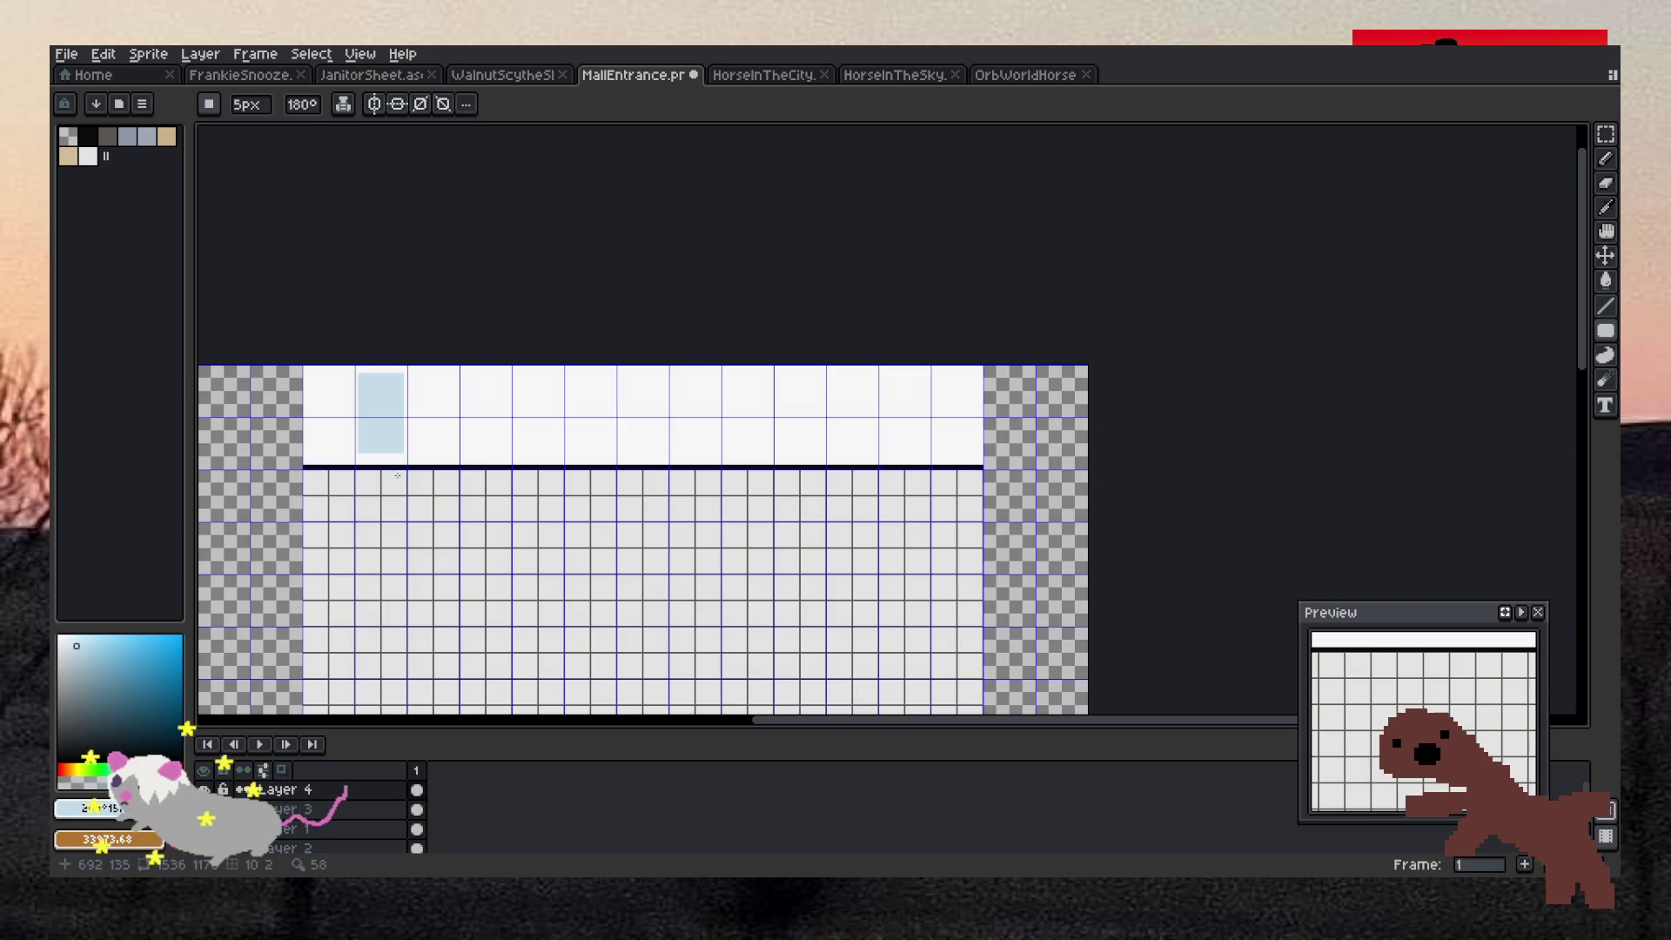
scroll(397, 476, down, 2)
Step: Undo the light-blue rectangle
drag(406, 582, 484, 467)
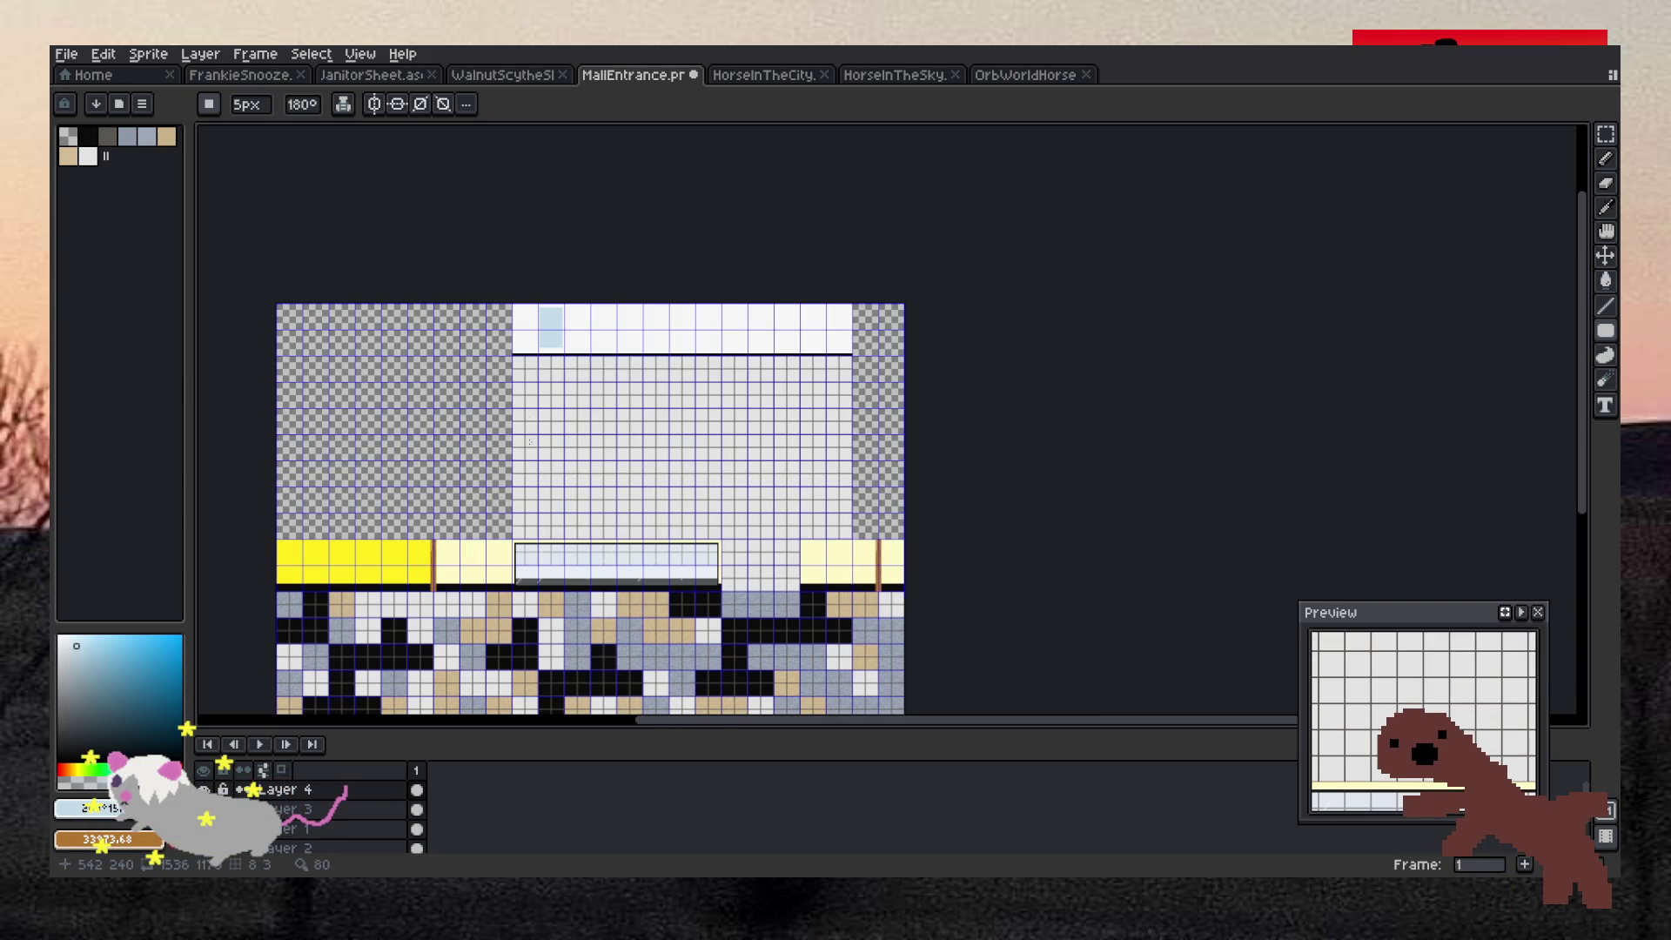
scroll(636, 344, up, 2)
scroll(637, 345, down, 2)
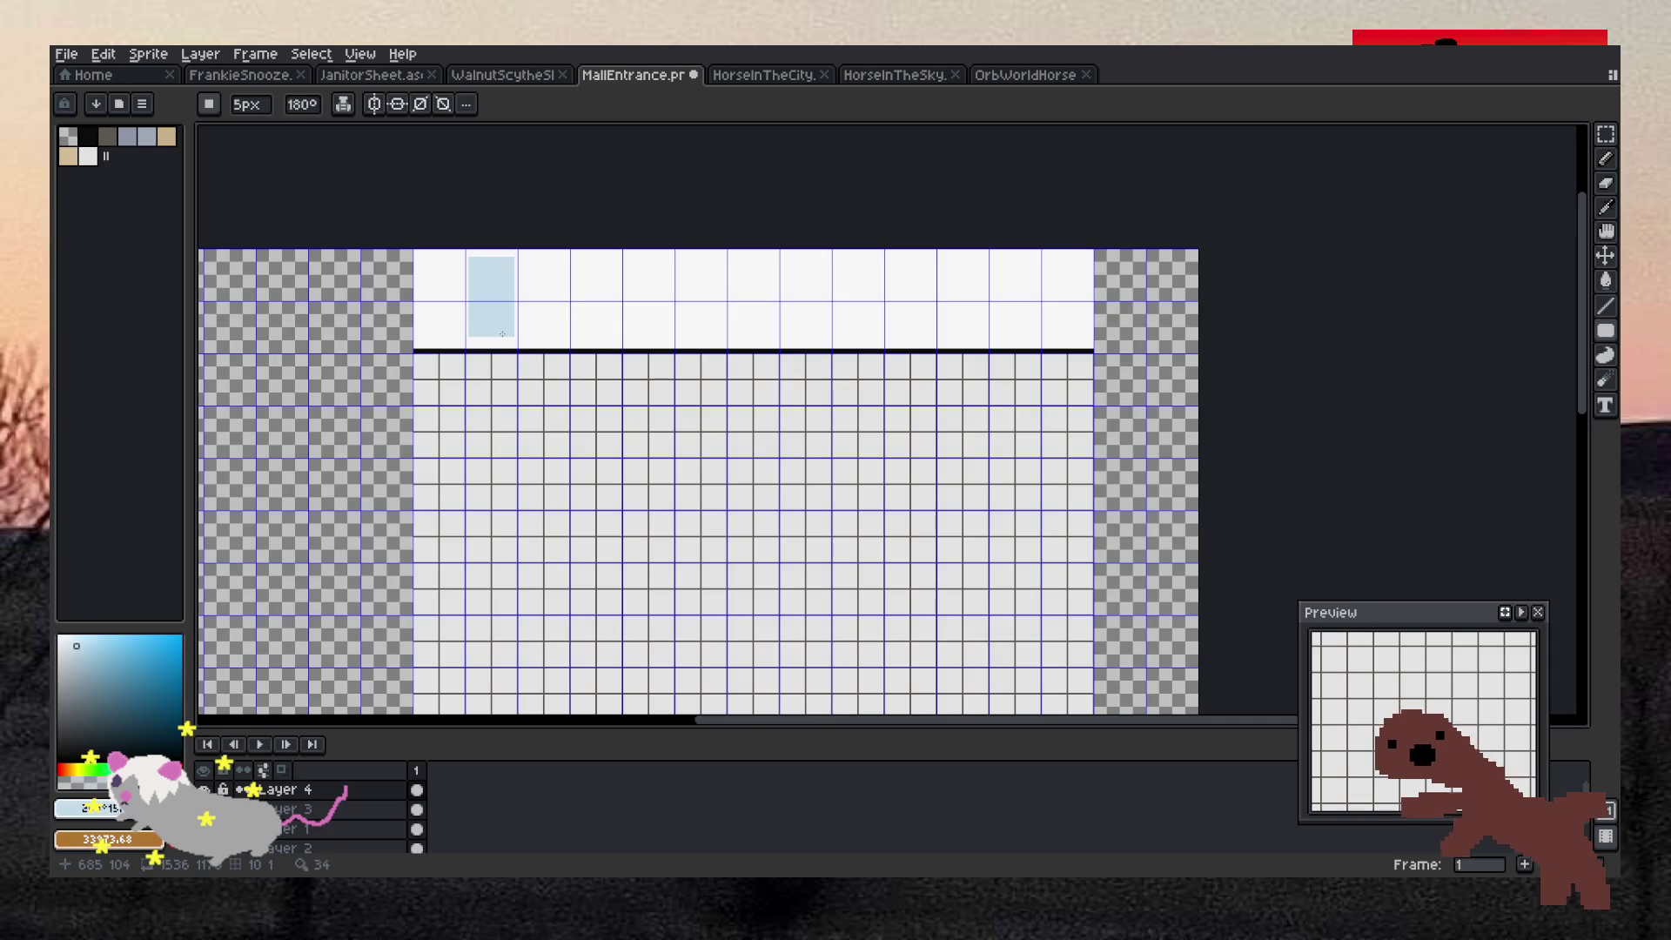
key(ctrl+z)
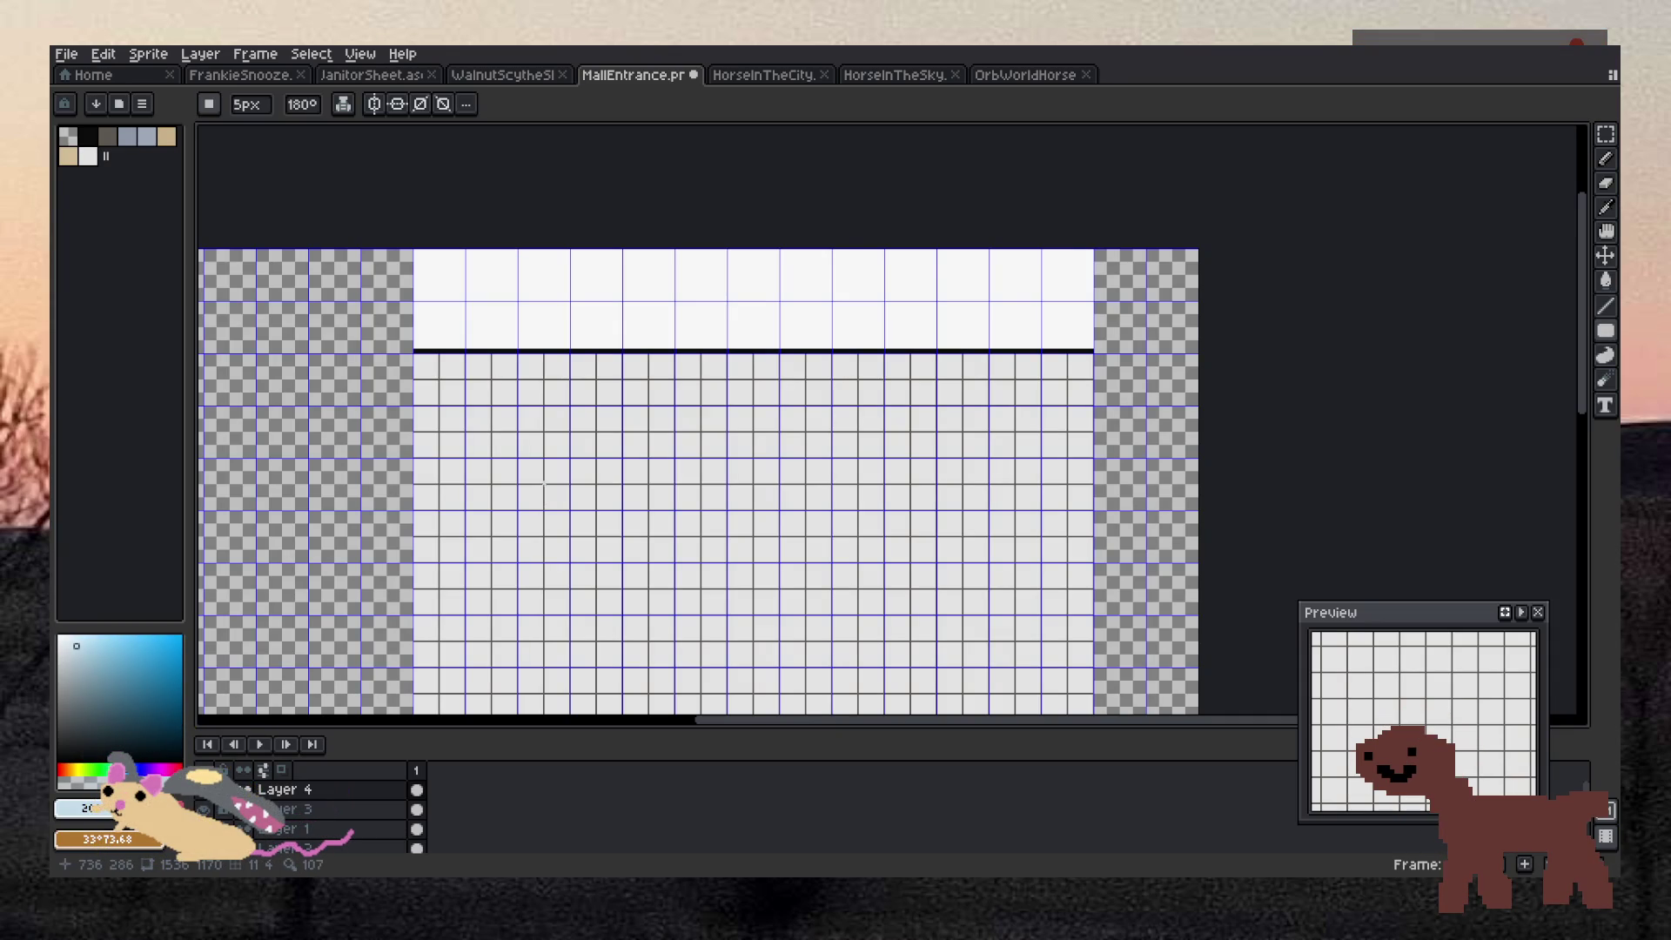
scroll(542, 483, down, 1)
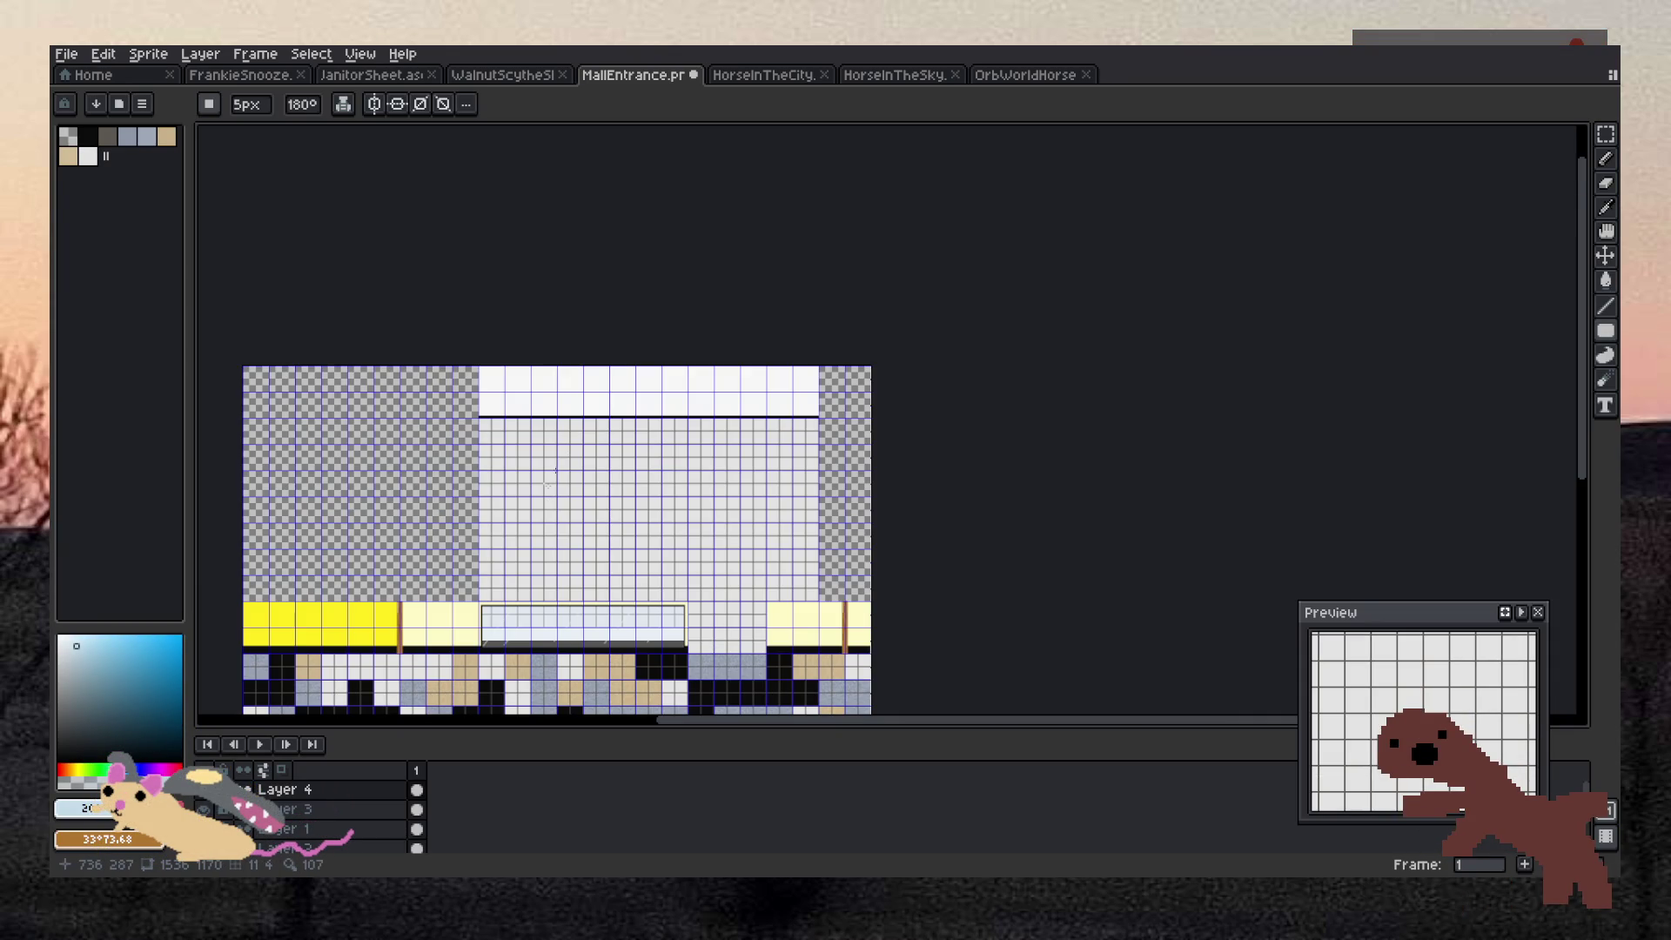
scroll(541, 484, down, 2)
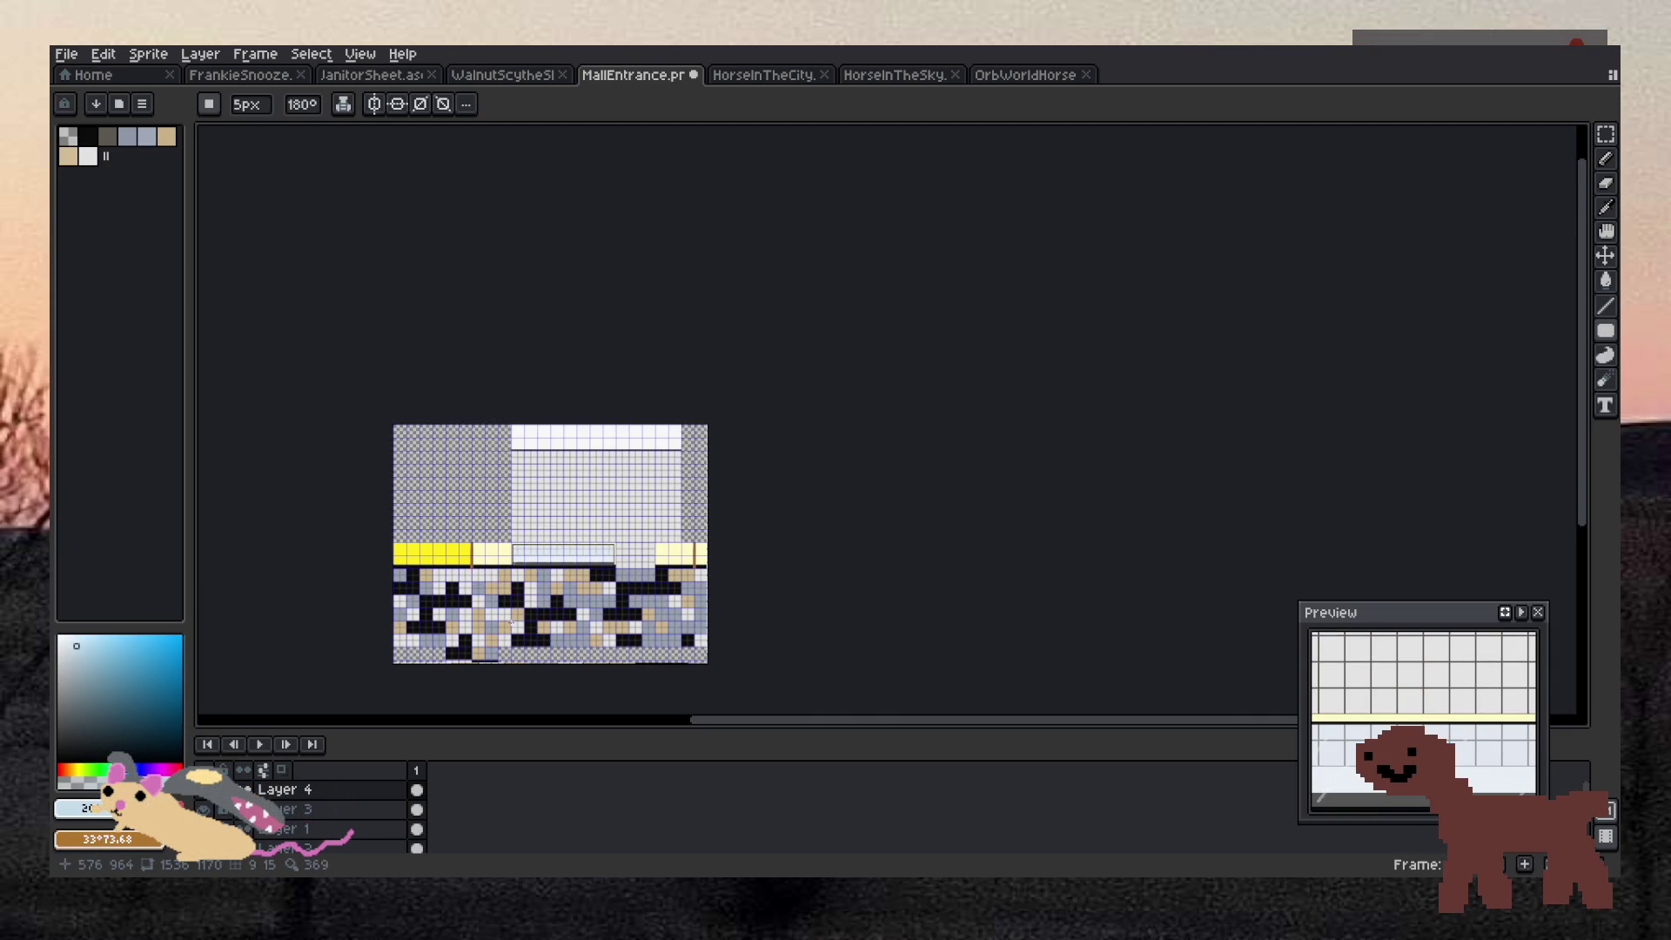
scroll(510, 623, up, 1)
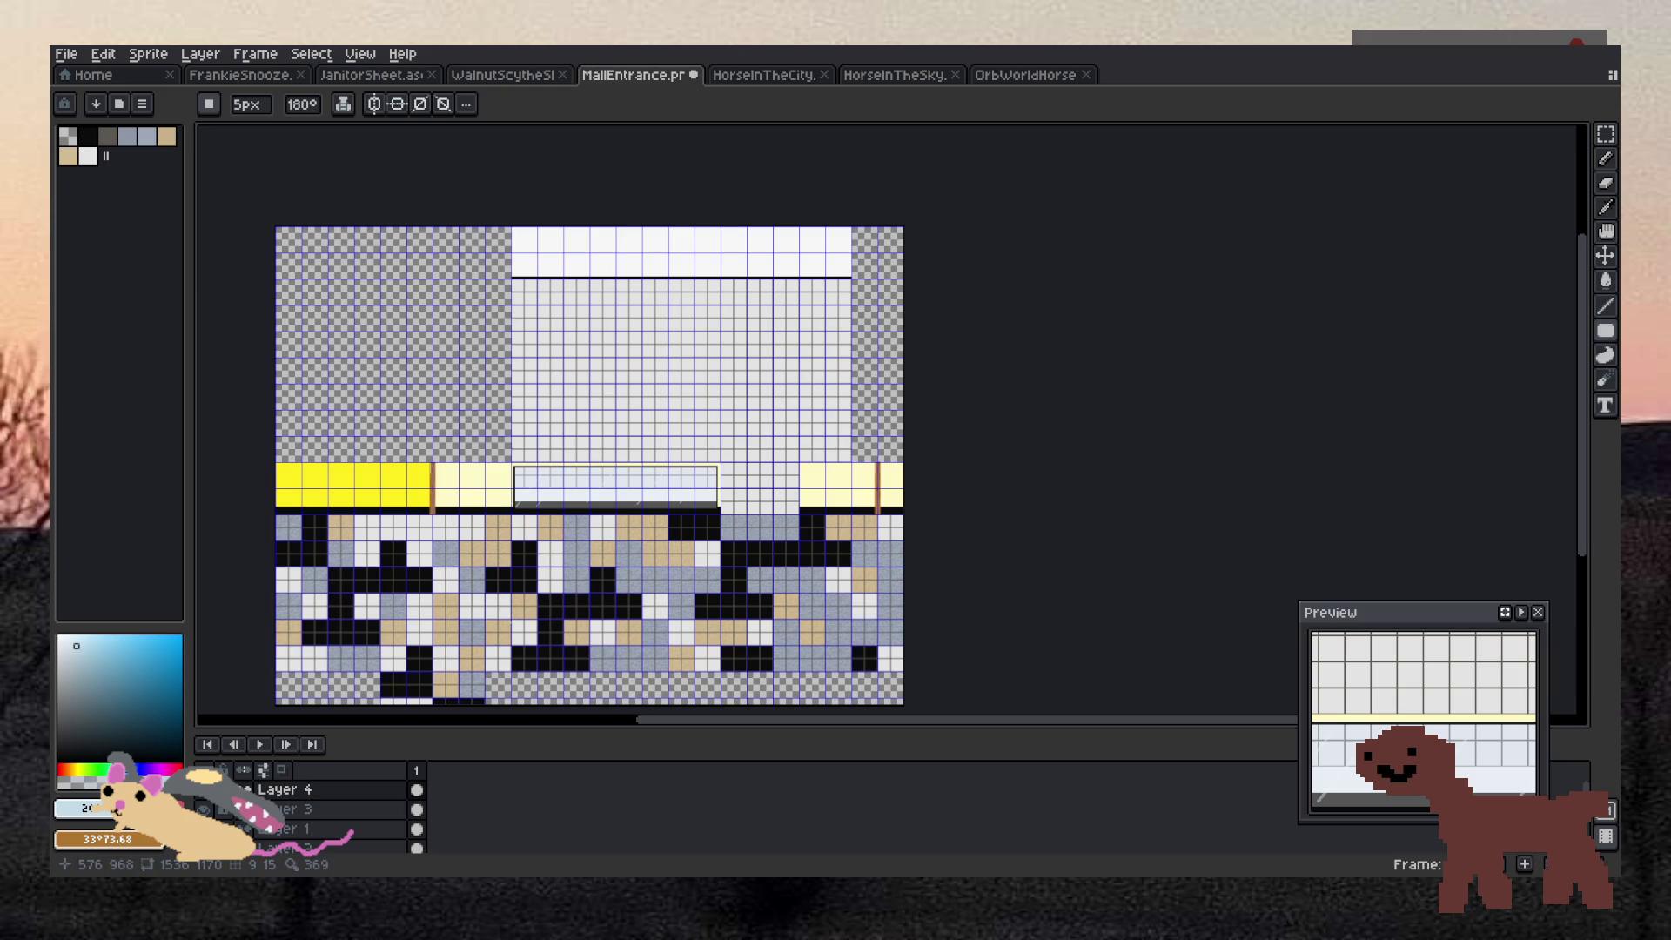
Step: Toggle layer visibility so only the storefront row and top band layers show
click(226, 827)
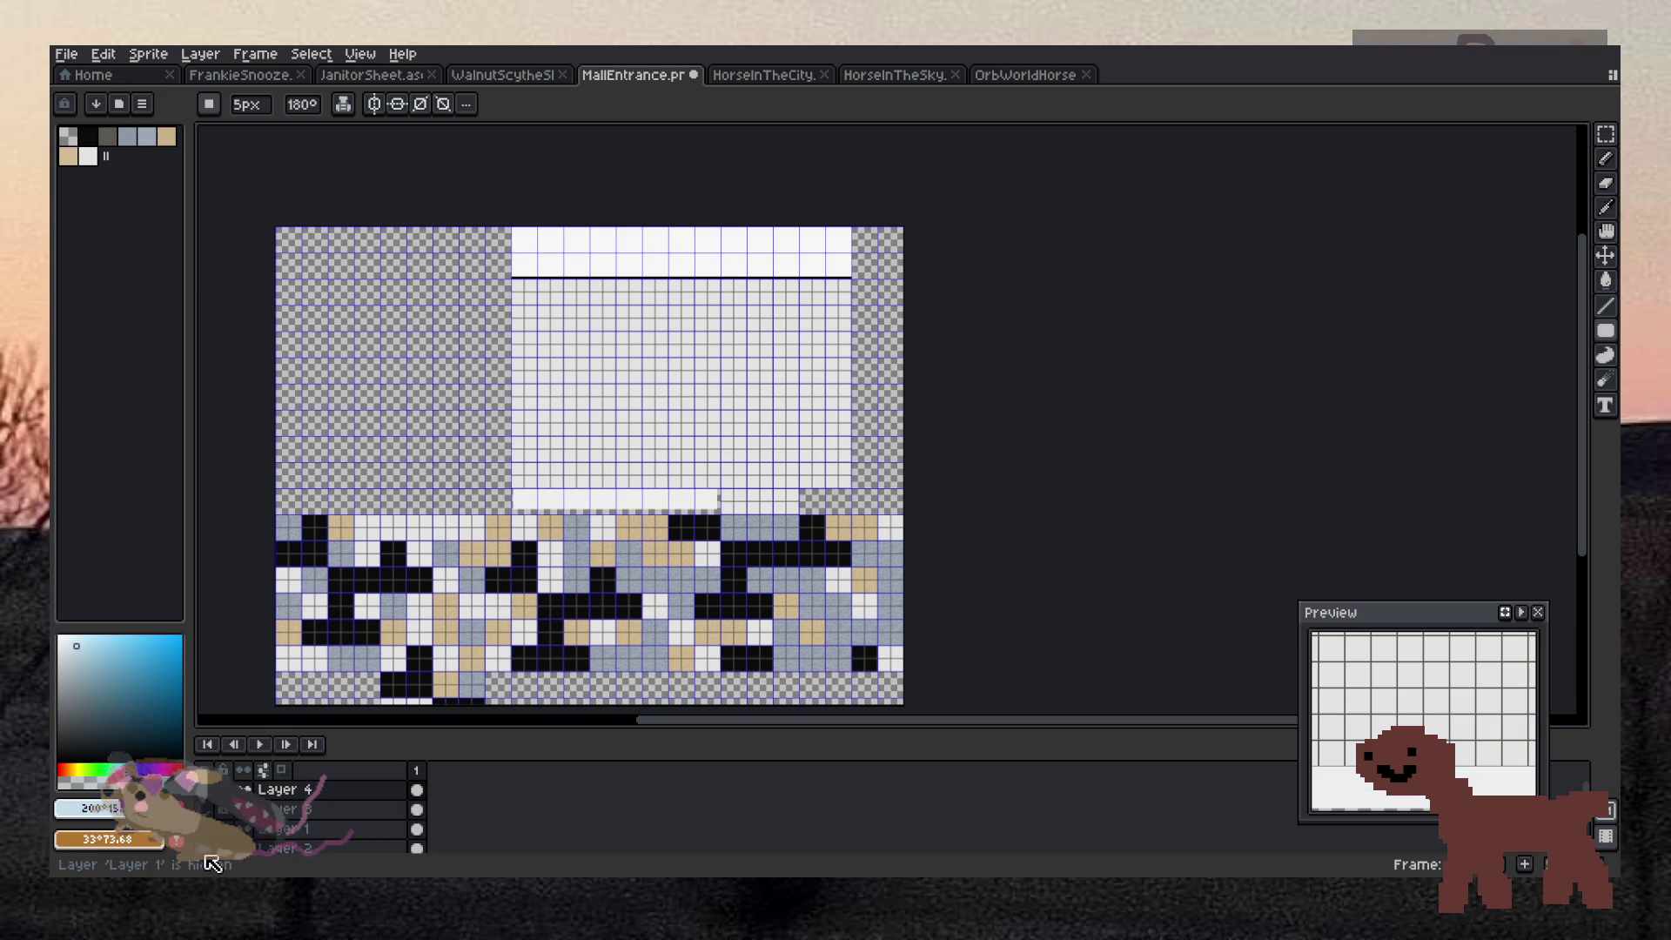
click(225, 809)
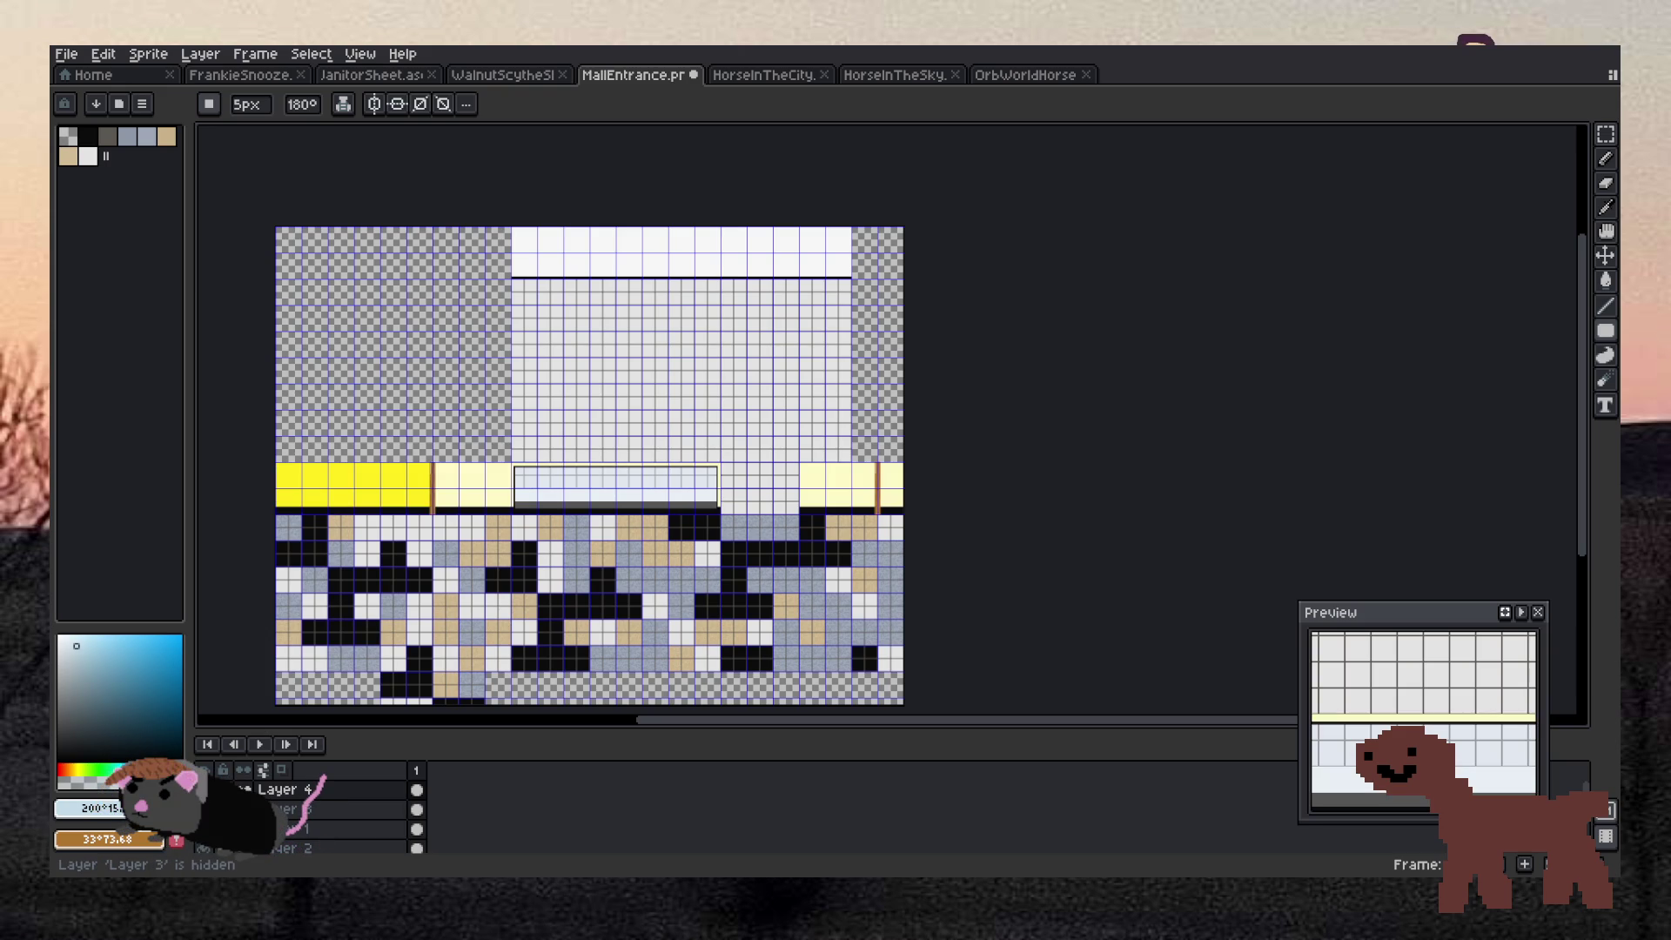
click(205, 848)
scroll(209, 851, down, 2)
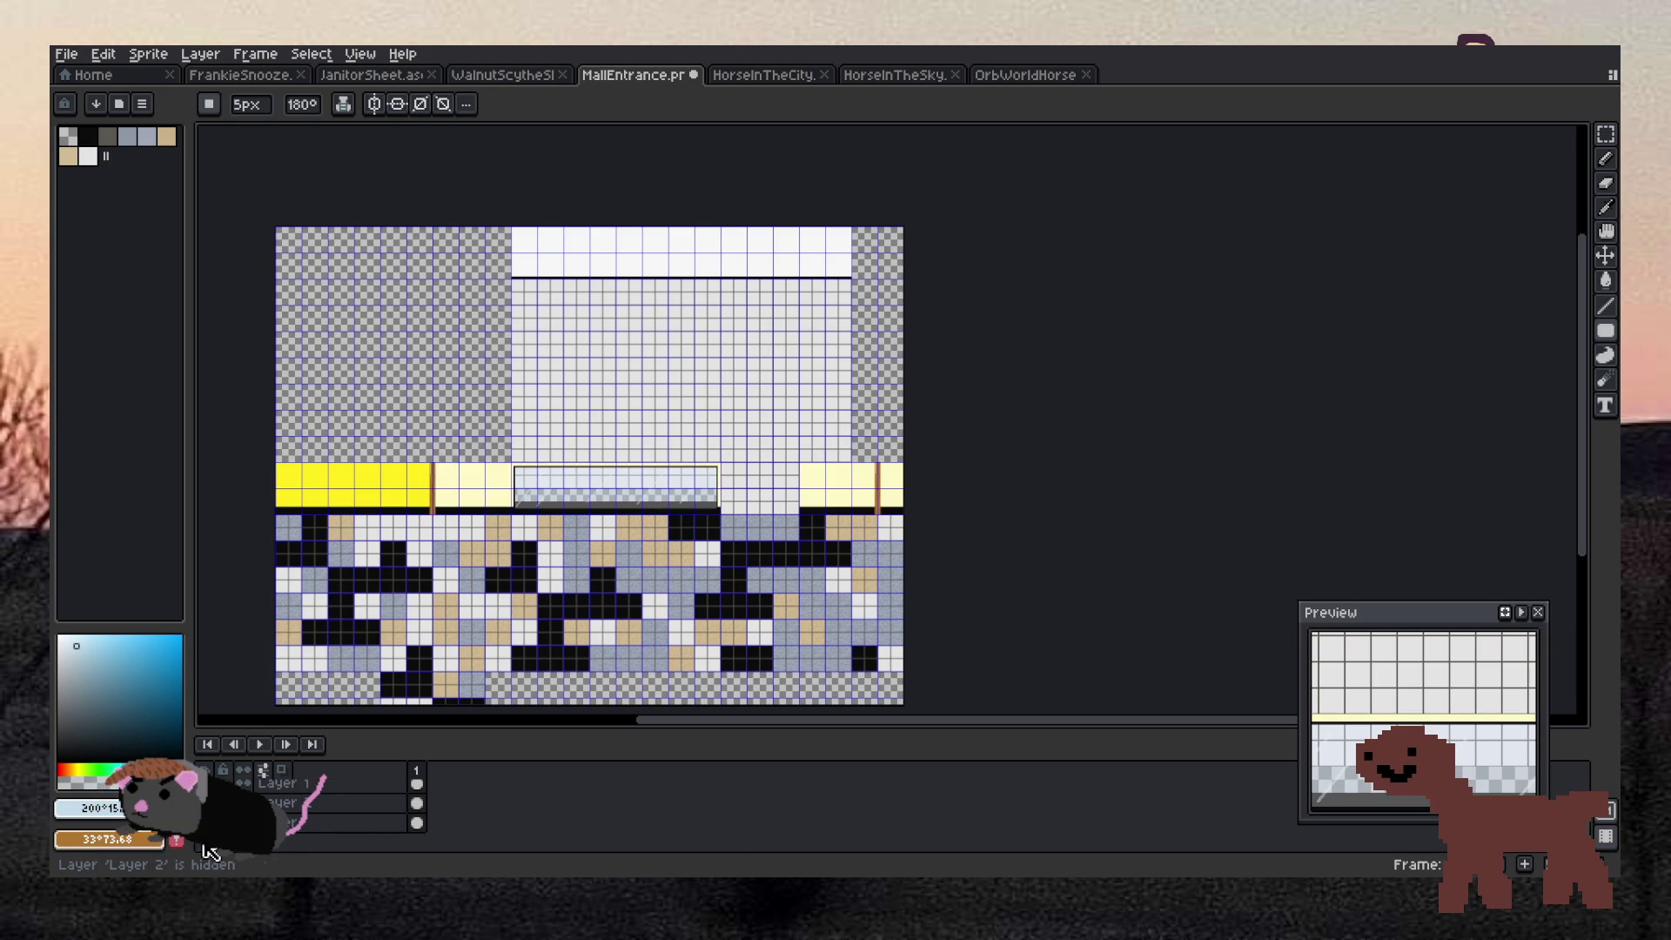
click(224, 822)
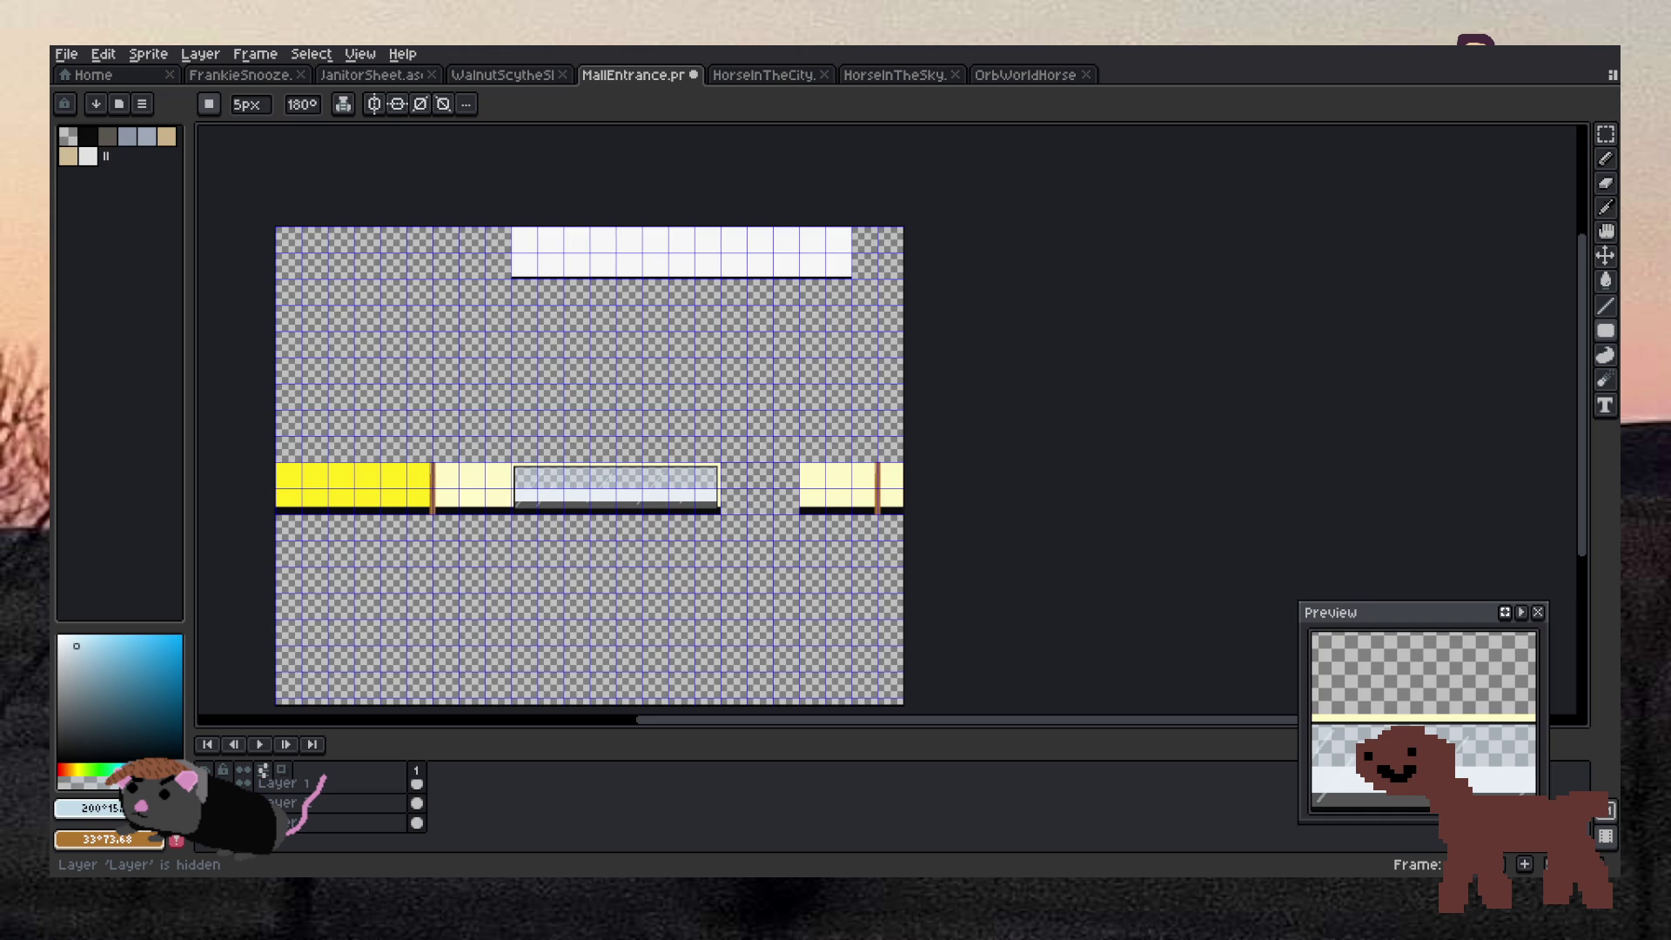
drag(732, 574, 797, 528)
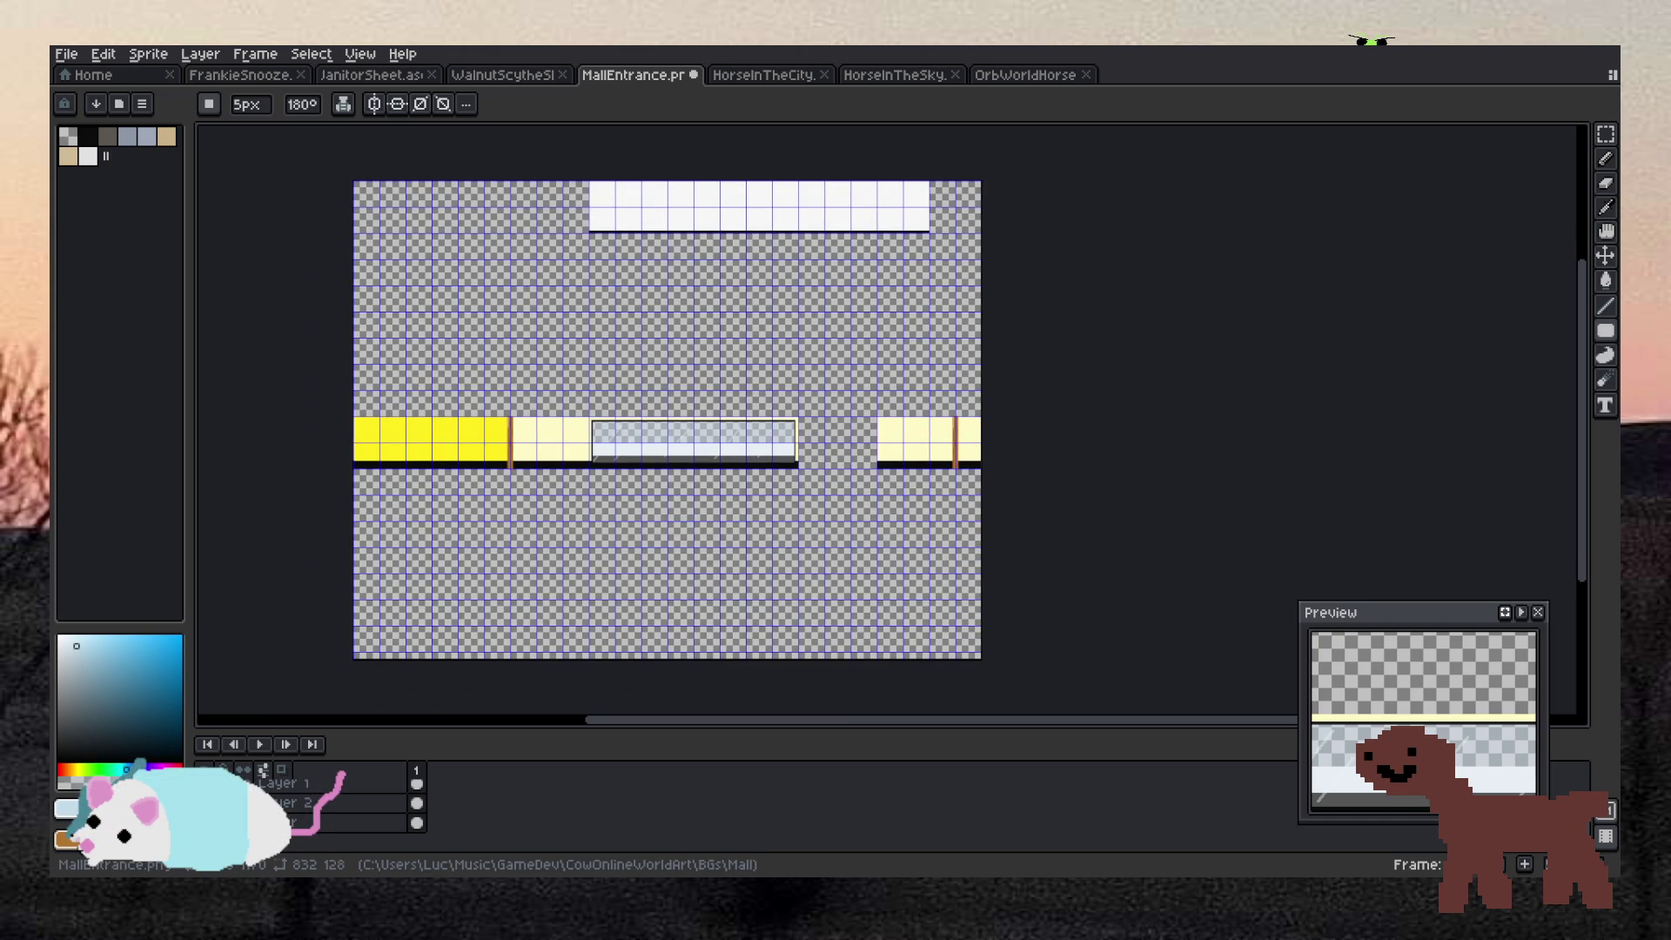
Step: Switch from Aseprite to the Godot editor window
key(alt+Tab)
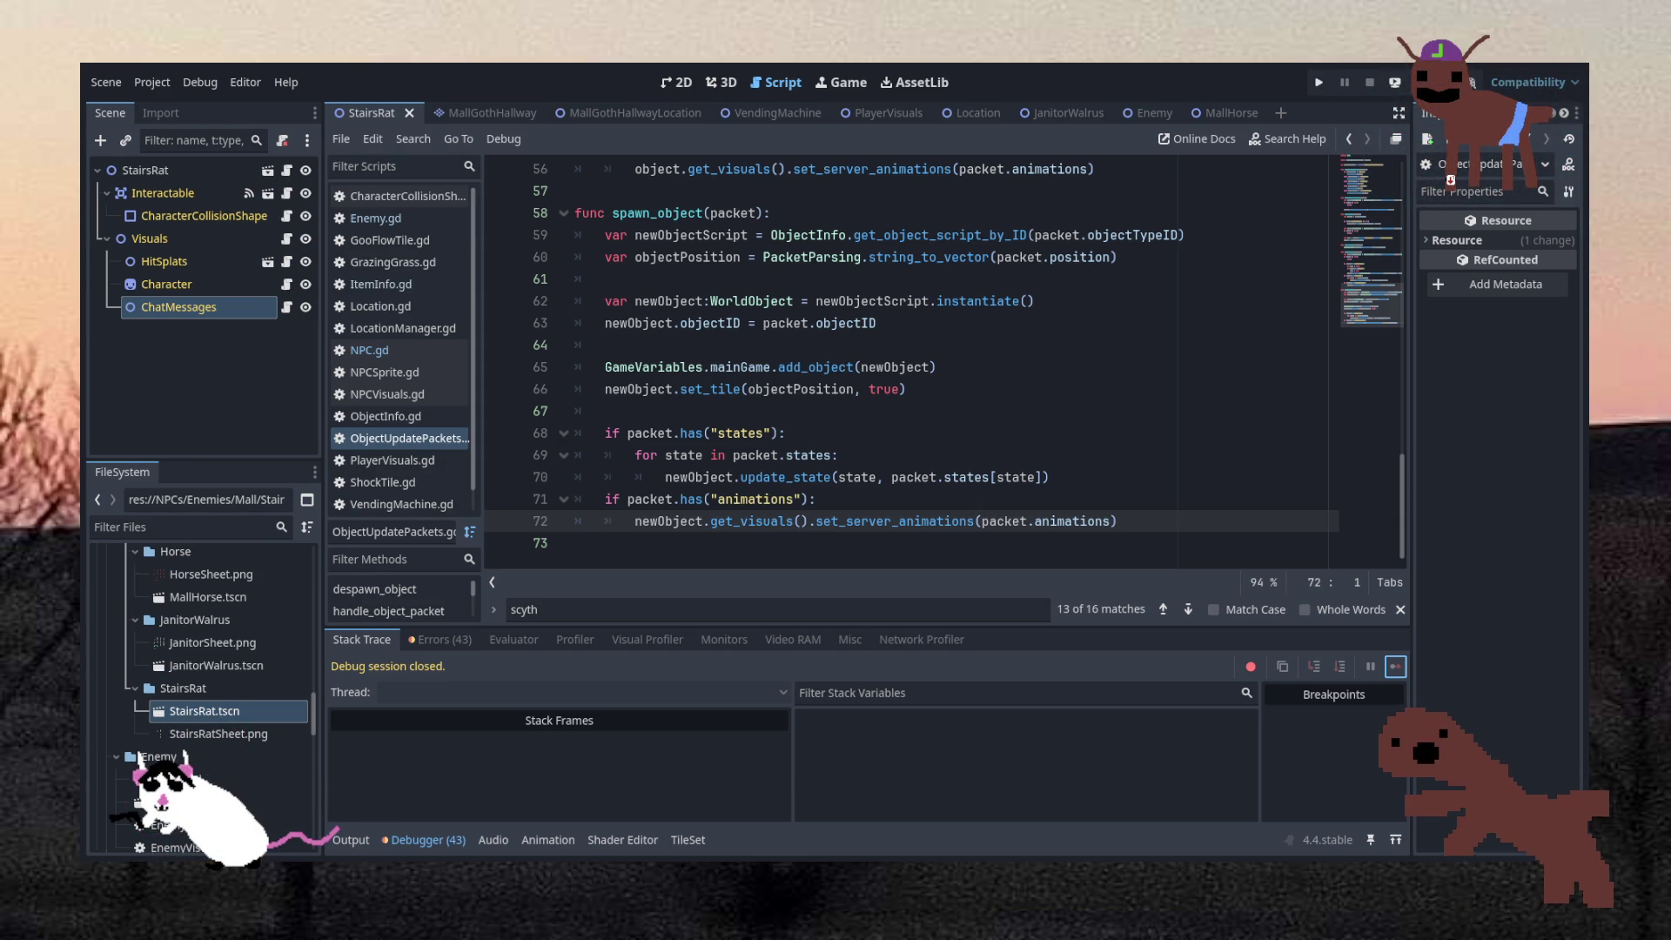
Step: In the 2D view, expand Locations > Mall > MallEntrance and open MallEntranceLocation.tscn
click(745, 389)
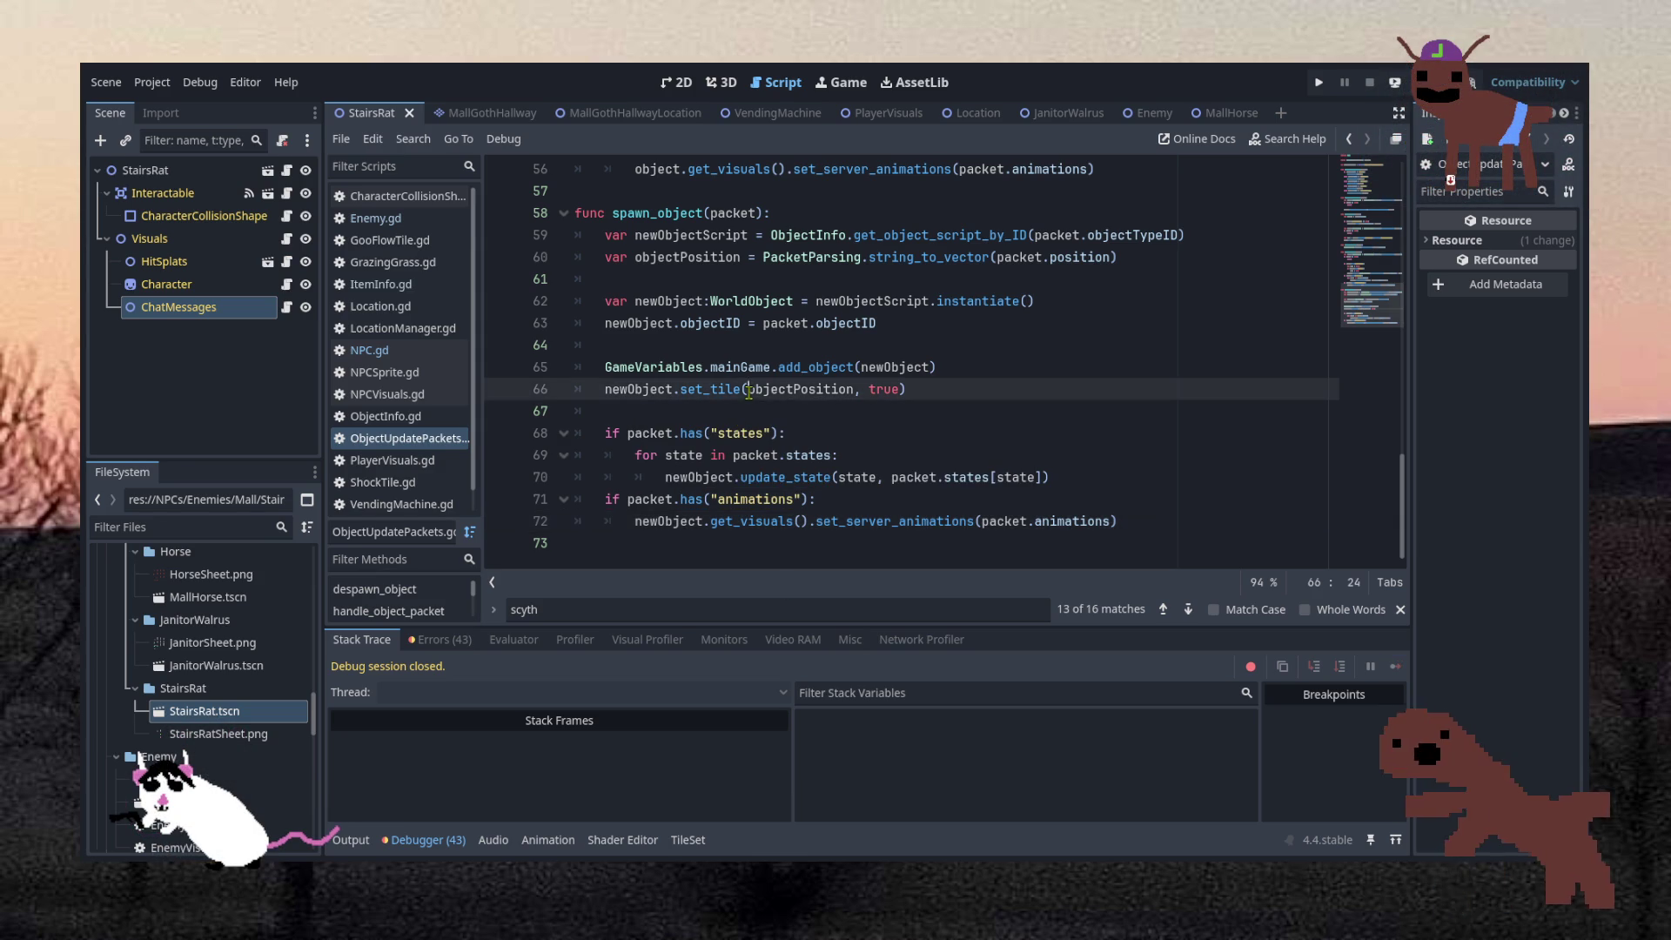
scroll(745, 390, up, 3)
click(674, 82)
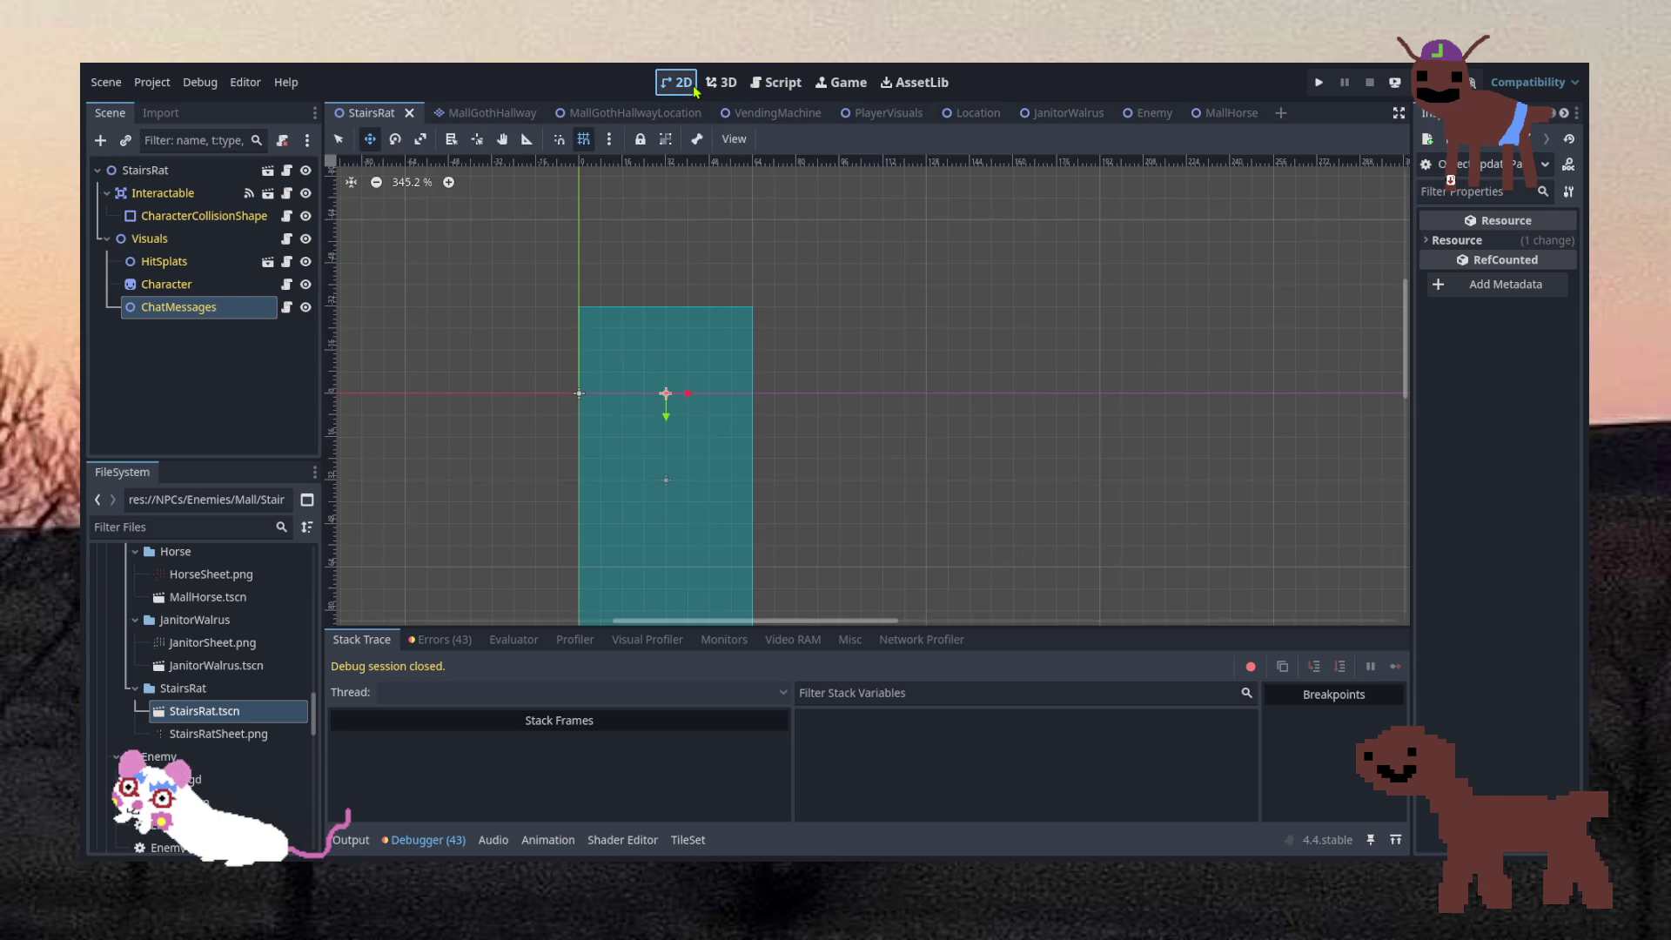
scroll(705, 363, down, 2)
scroll(706, 364, down, 3)
scroll(705, 363, up, 5)
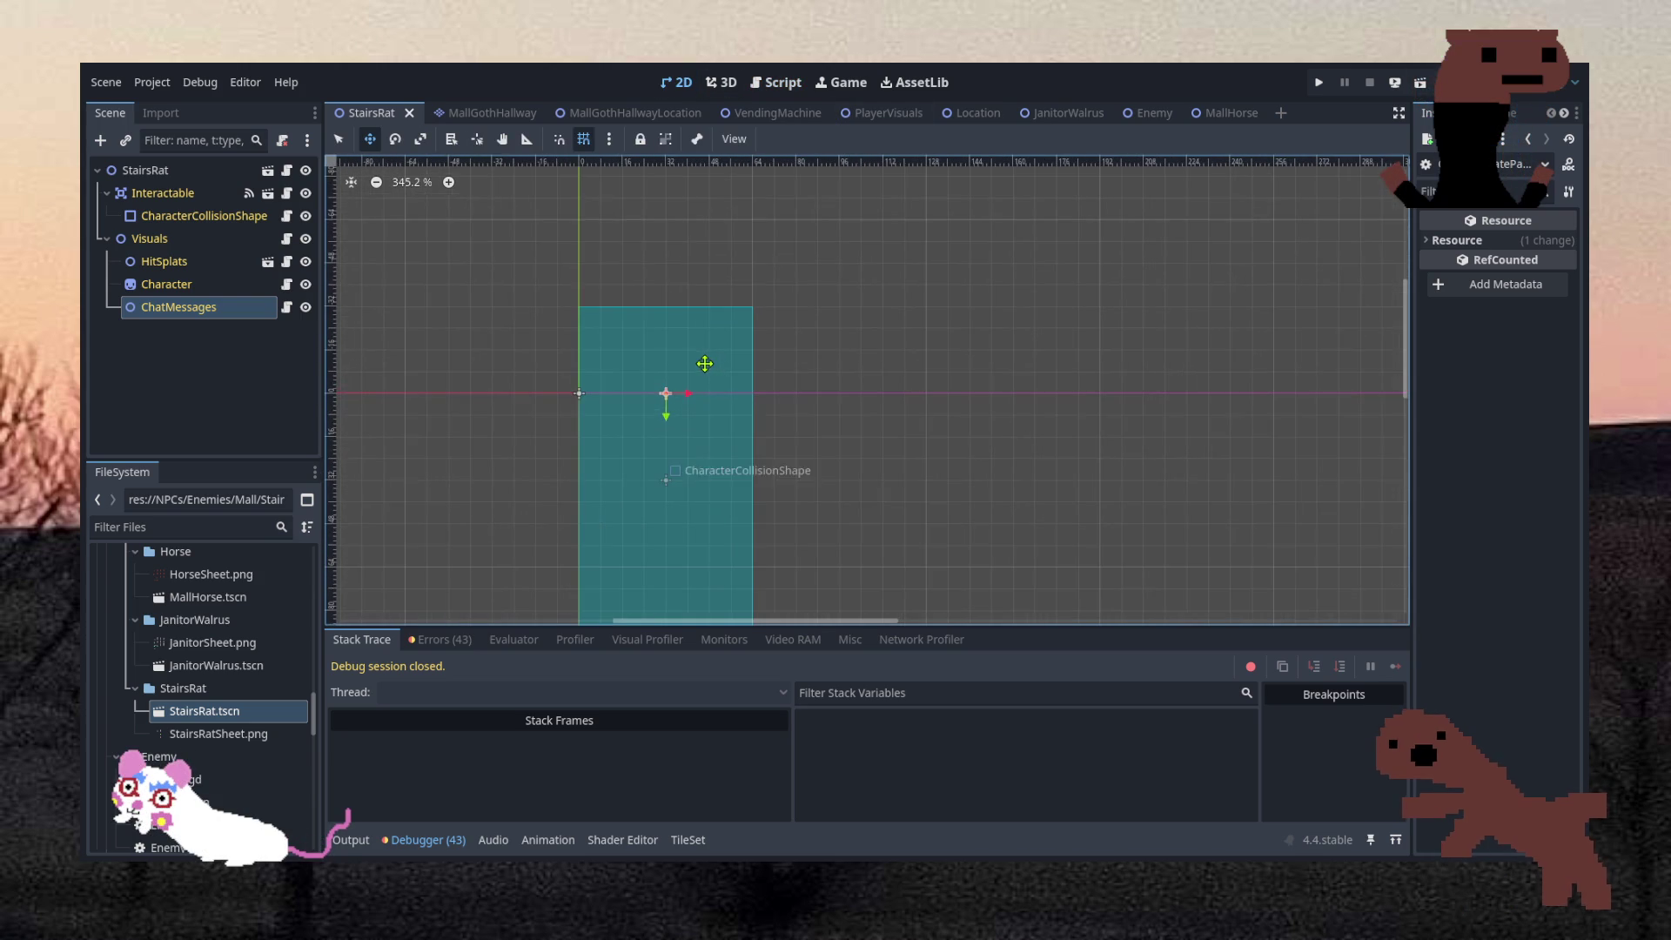
scroll(147, 682, up, 5)
scroll(148, 681, up, 3)
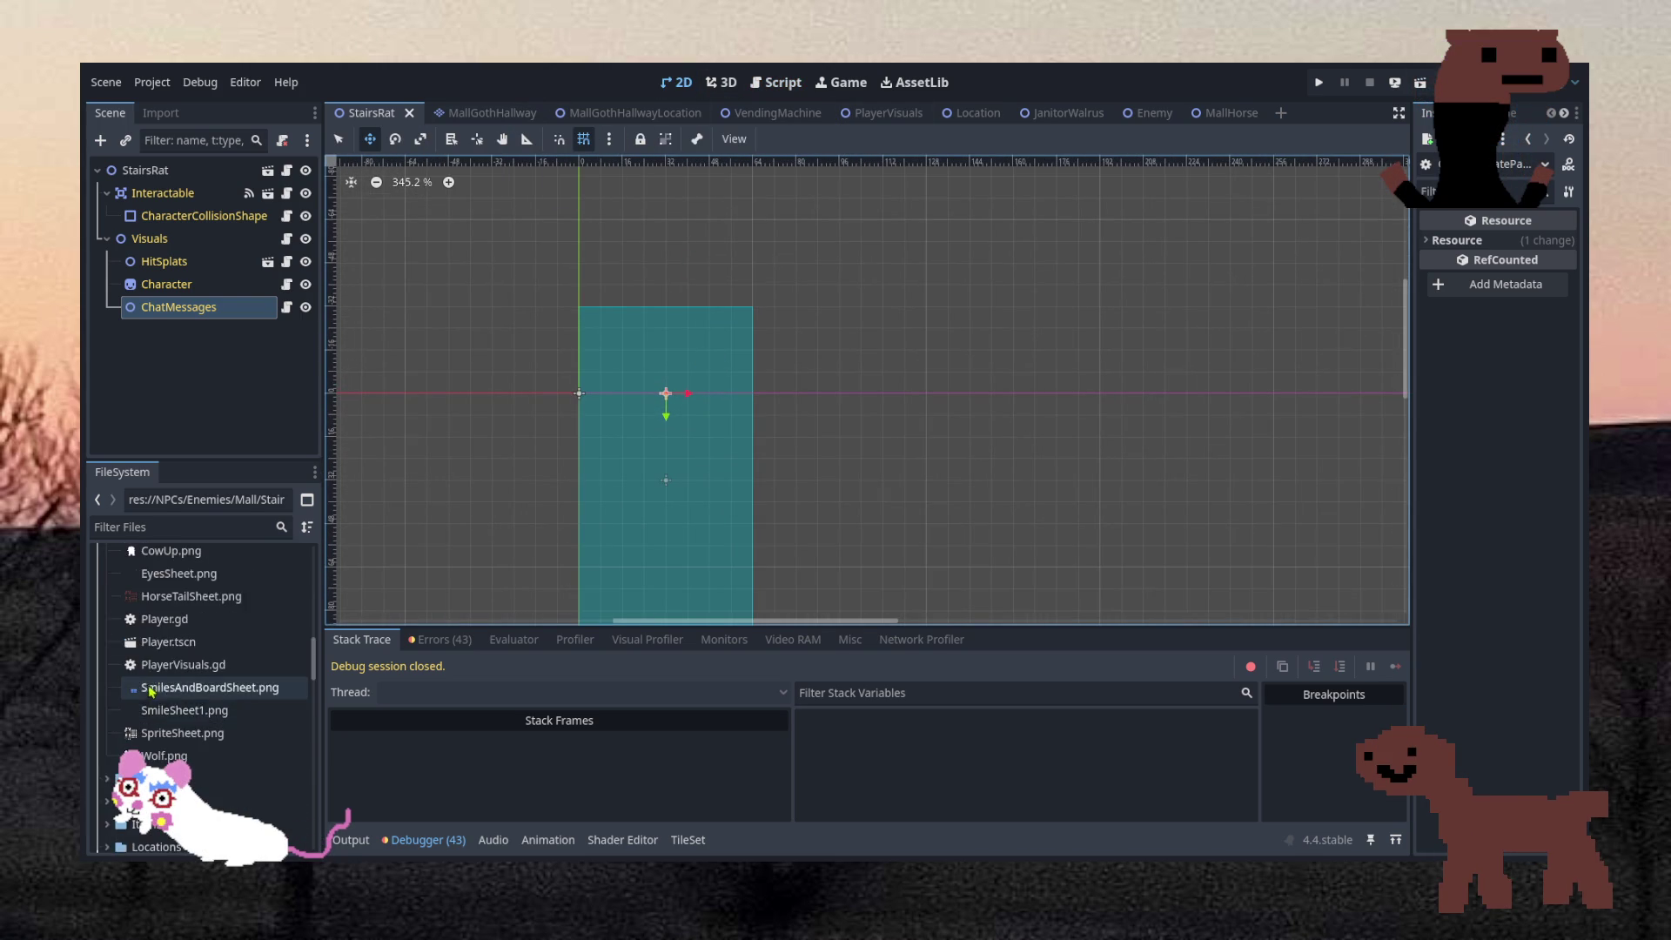
scroll(143, 686, up, 3)
scroll(141, 690, up, 3)
scroll(139, 692, up, 3)
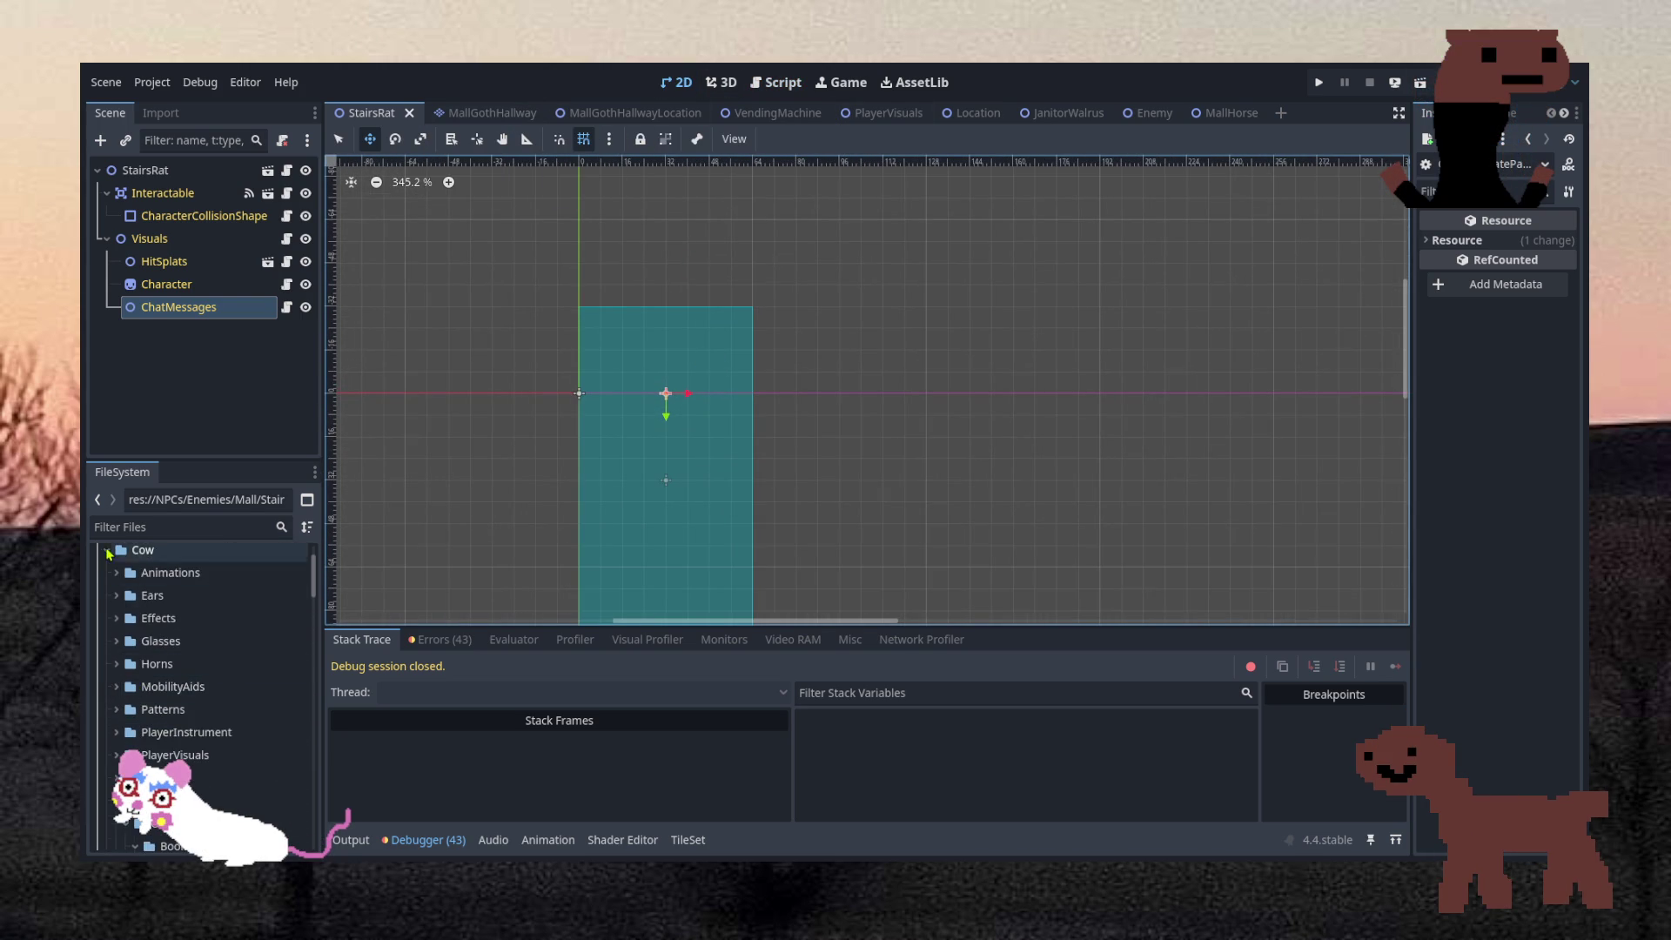
click(107, 550)
click(106, 643)
scroll(110, 672, down, 2)
scroll(113, 691, down, 1)
click(115, 717)
scroll(115, 720, down, 2)
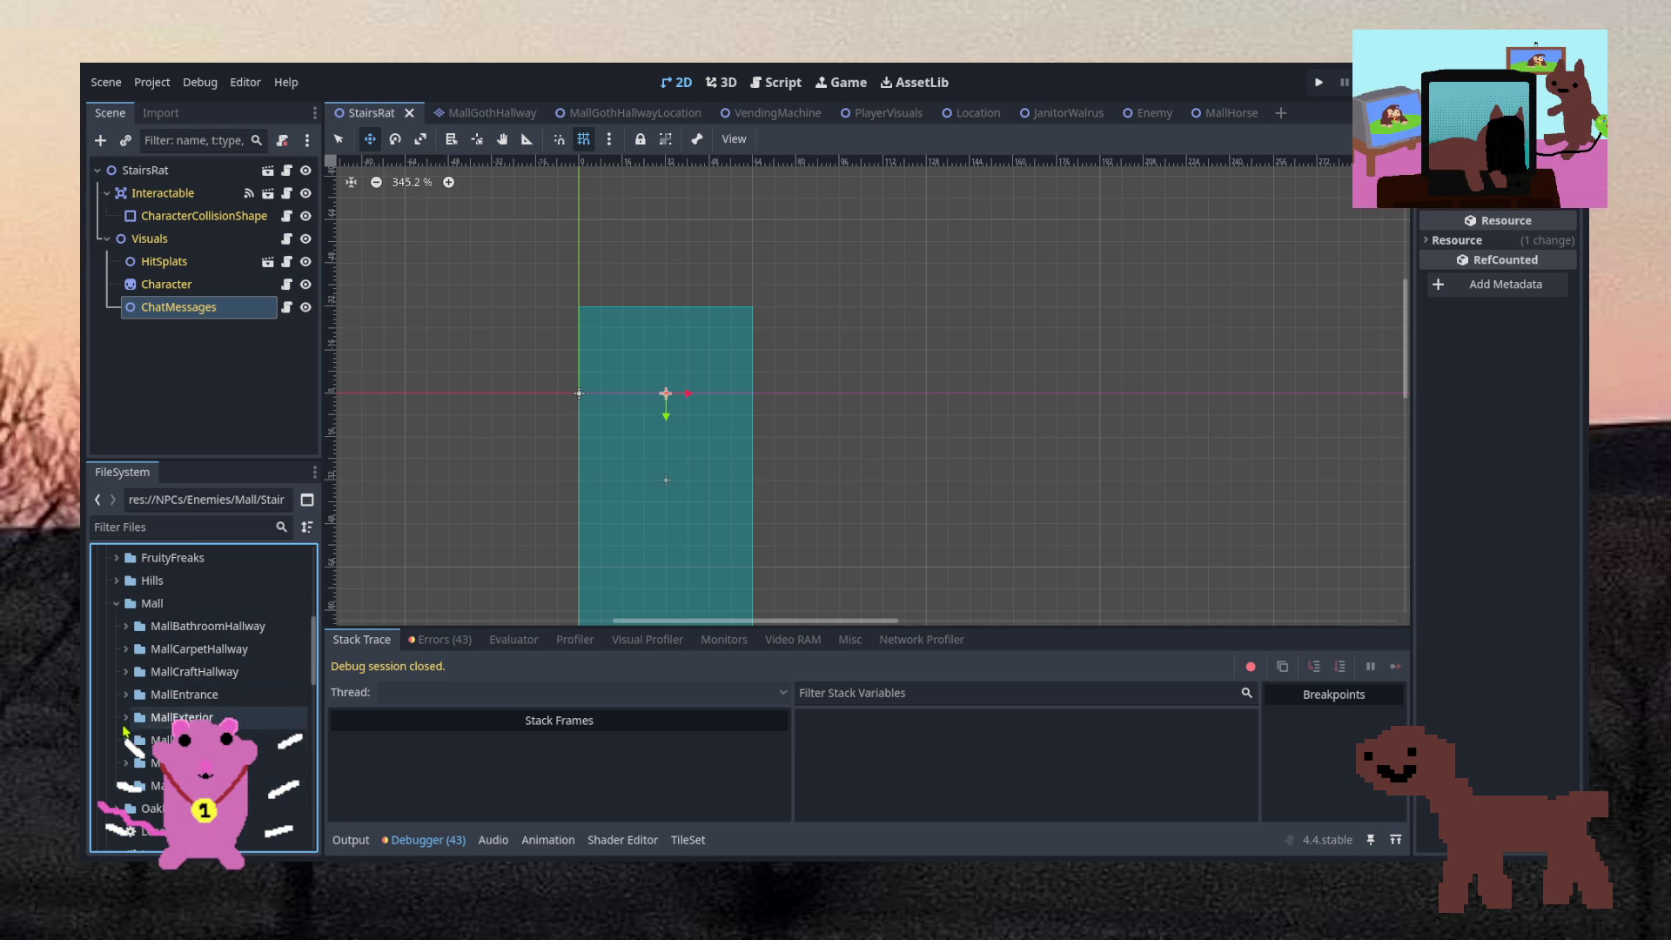
click(125, 694)
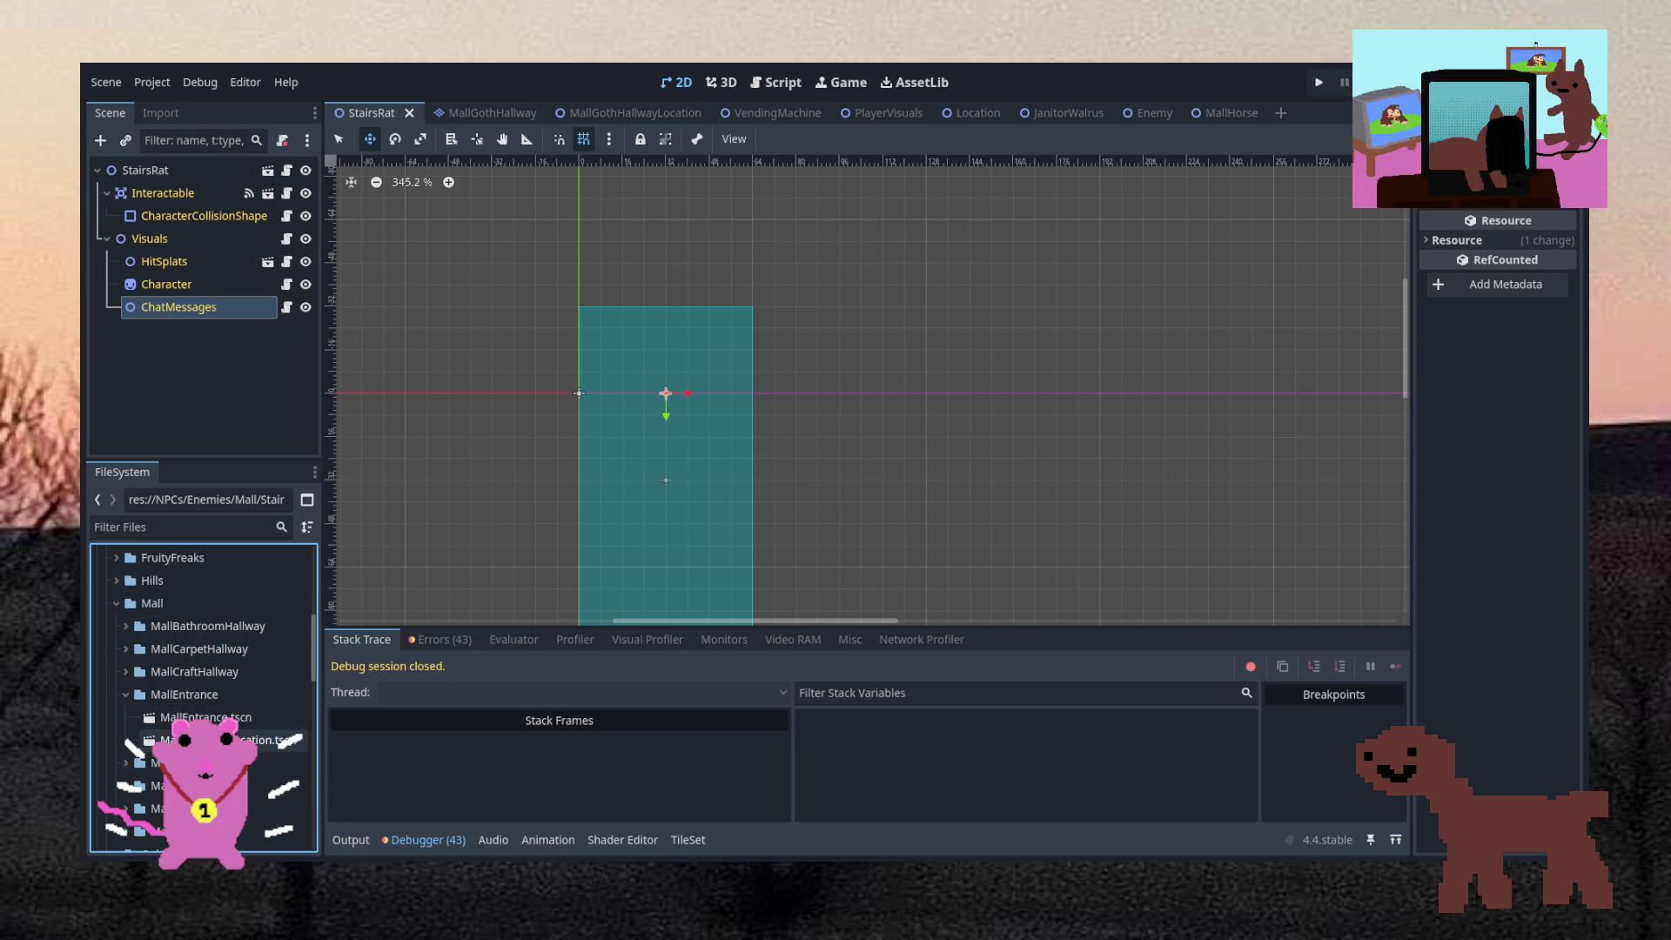
double_click(215, 739)
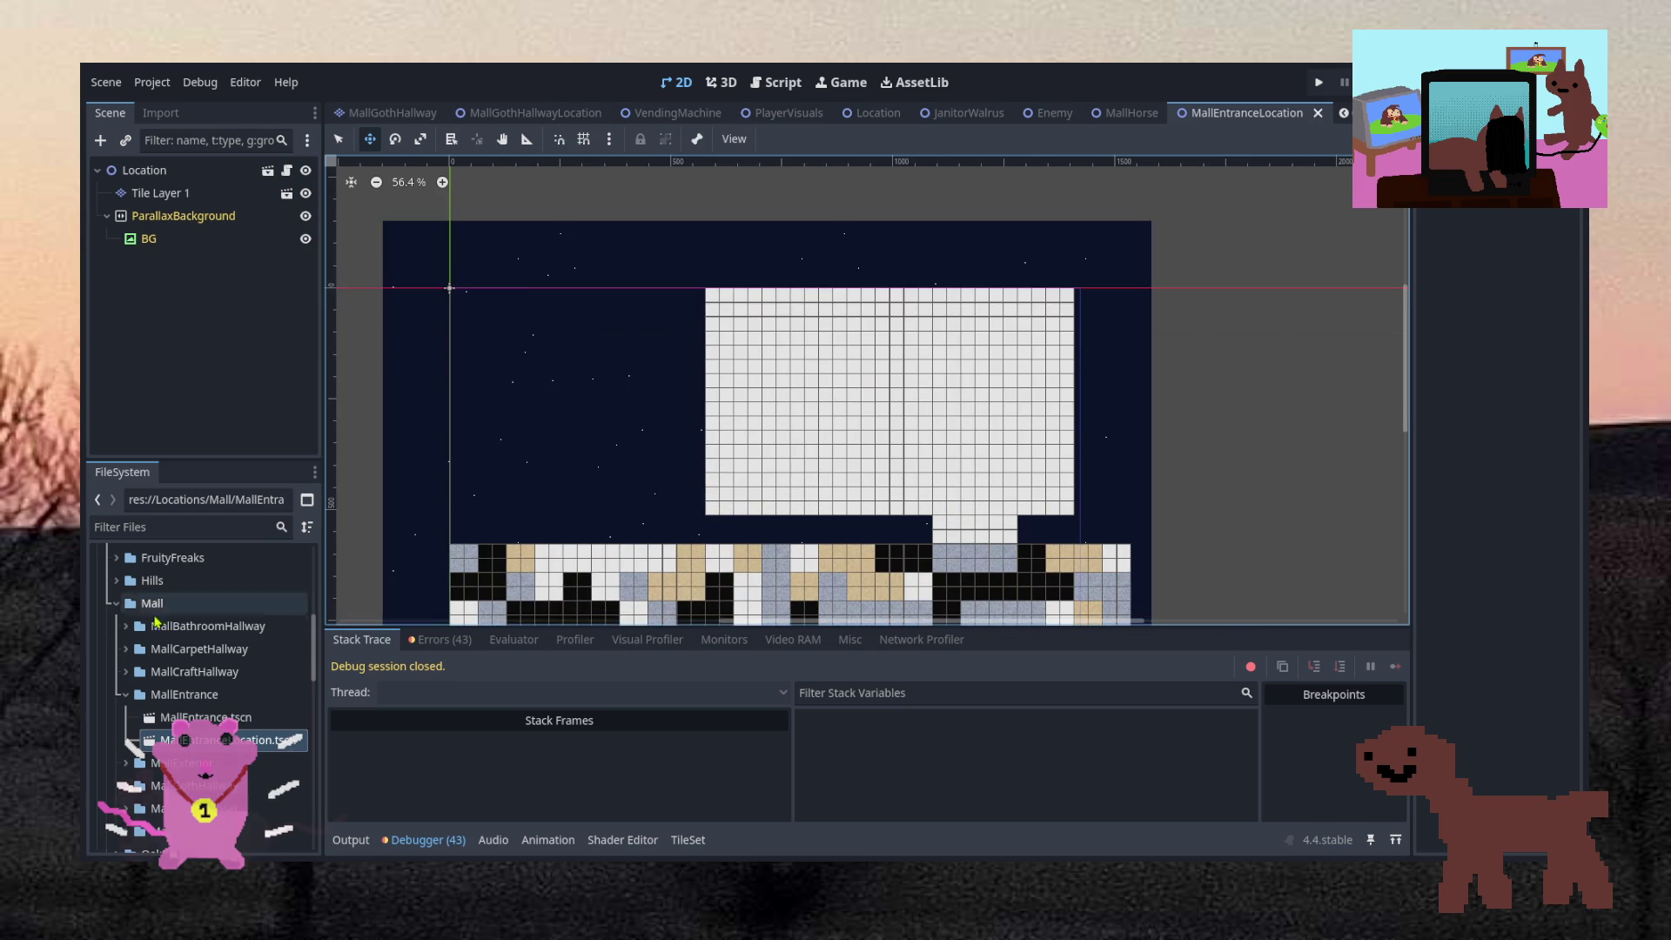
scroll(157, 731, up, 3)
scroll(120, 641, up, 2)
scroll(120, 641, up, 5)
Step: Drop BGs/Mall/MallEntrance.png into the scene as a sprite, align it over the storefront, and save
click(122, 669)
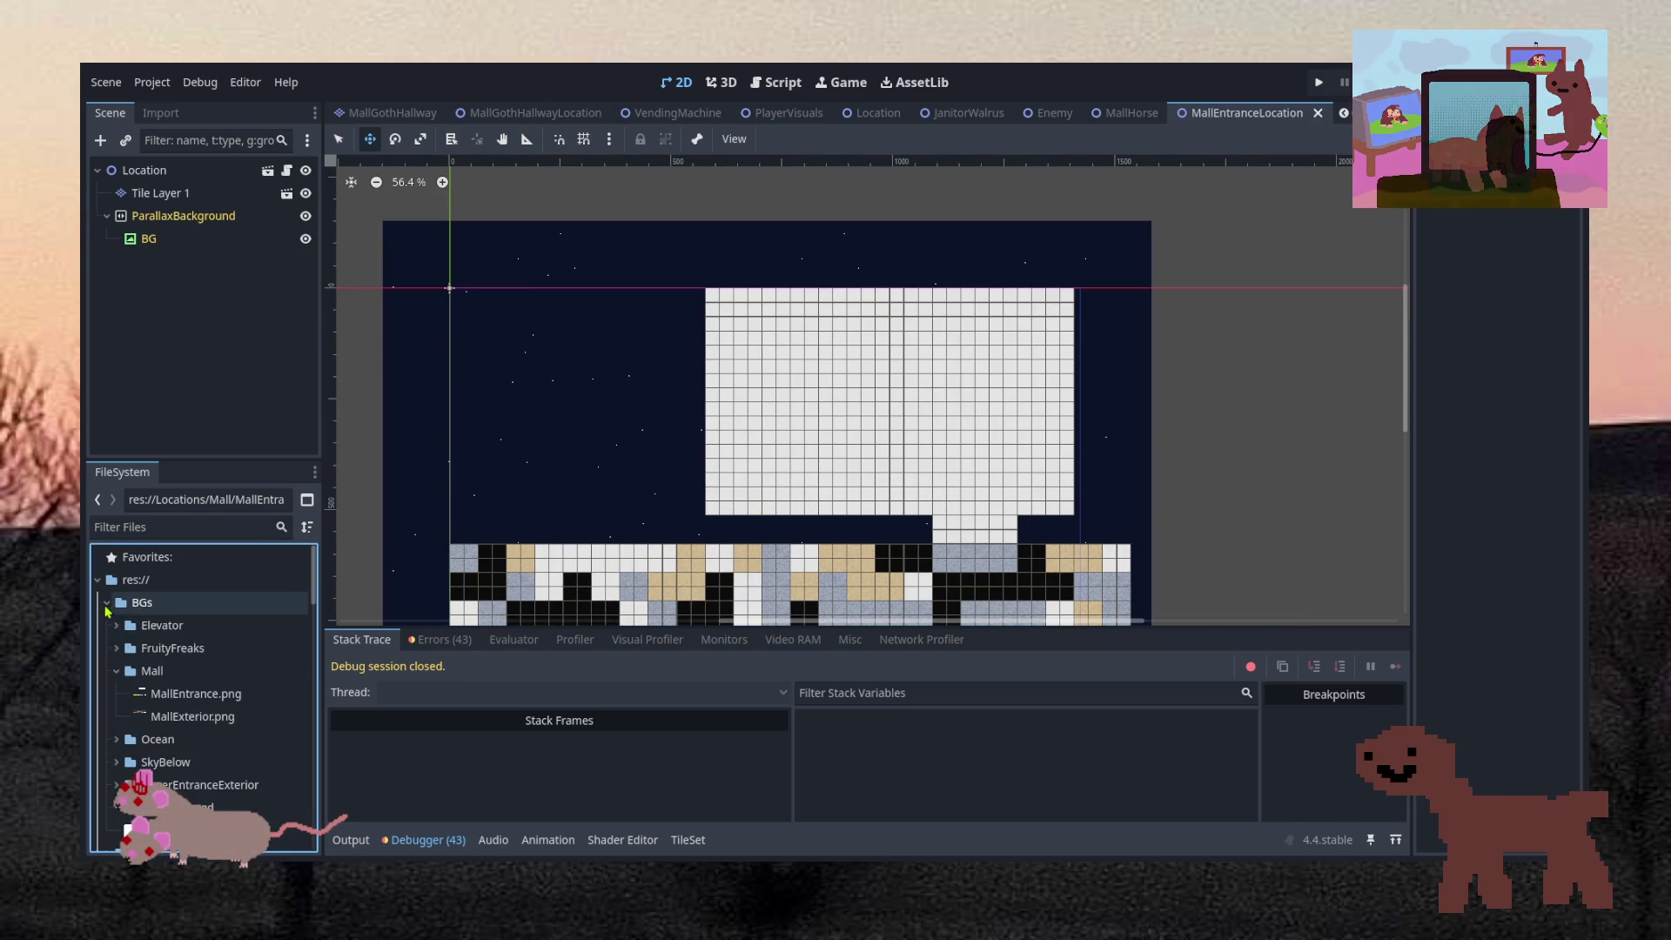
click(214, 697)
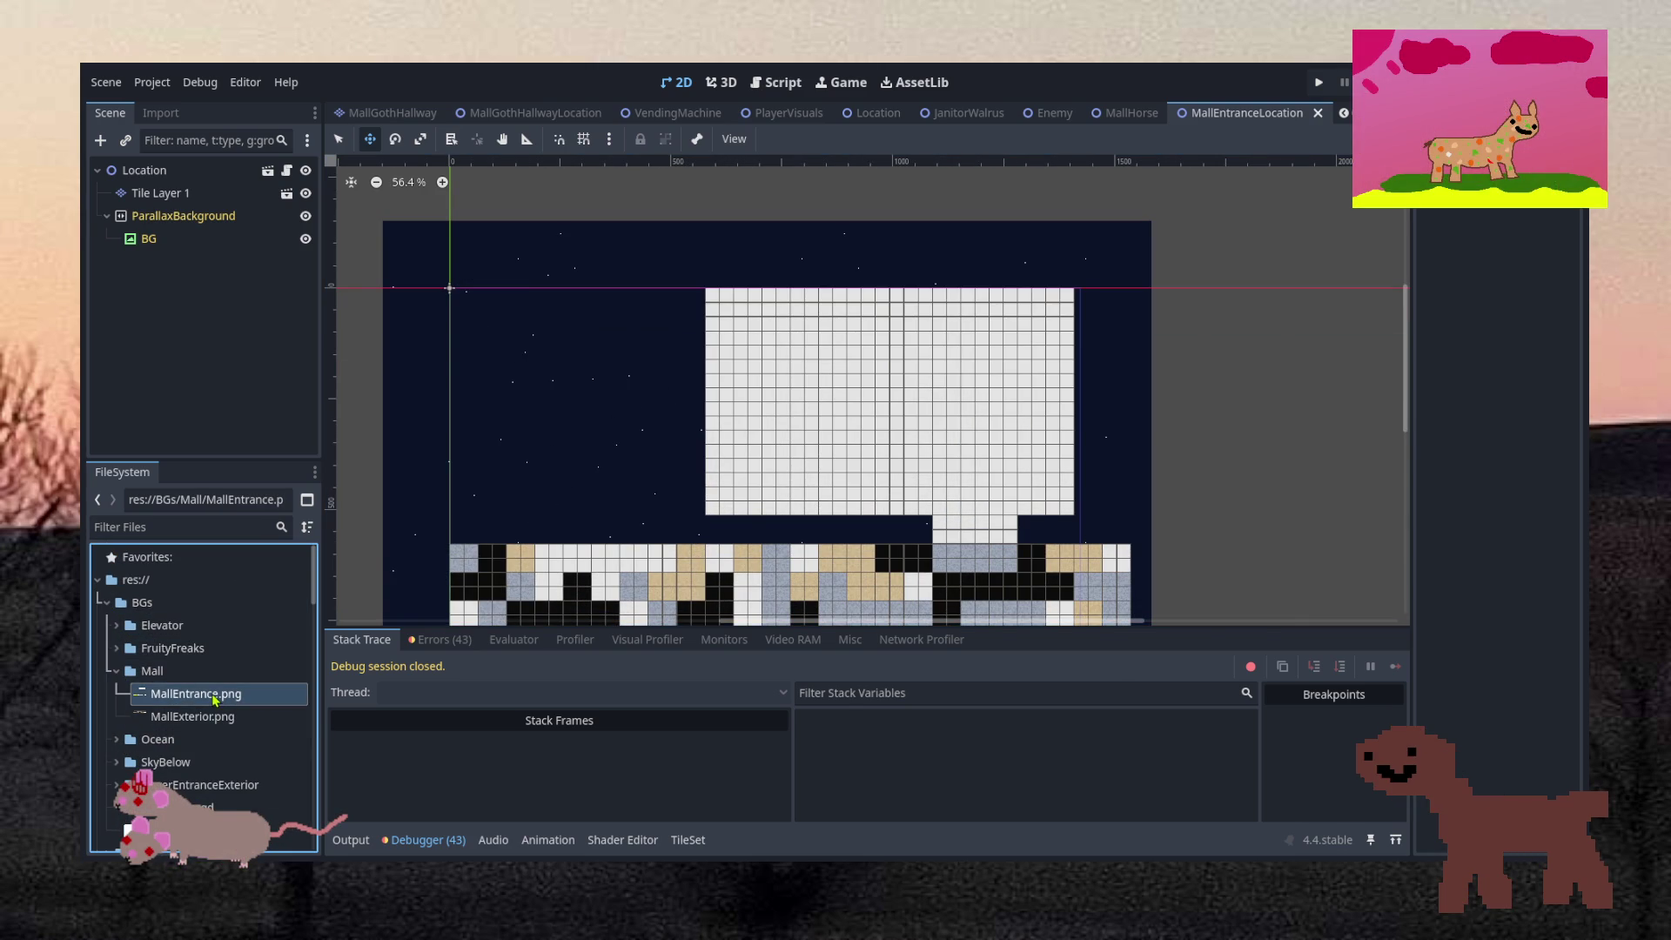
drag(479, 569, 609, 488)
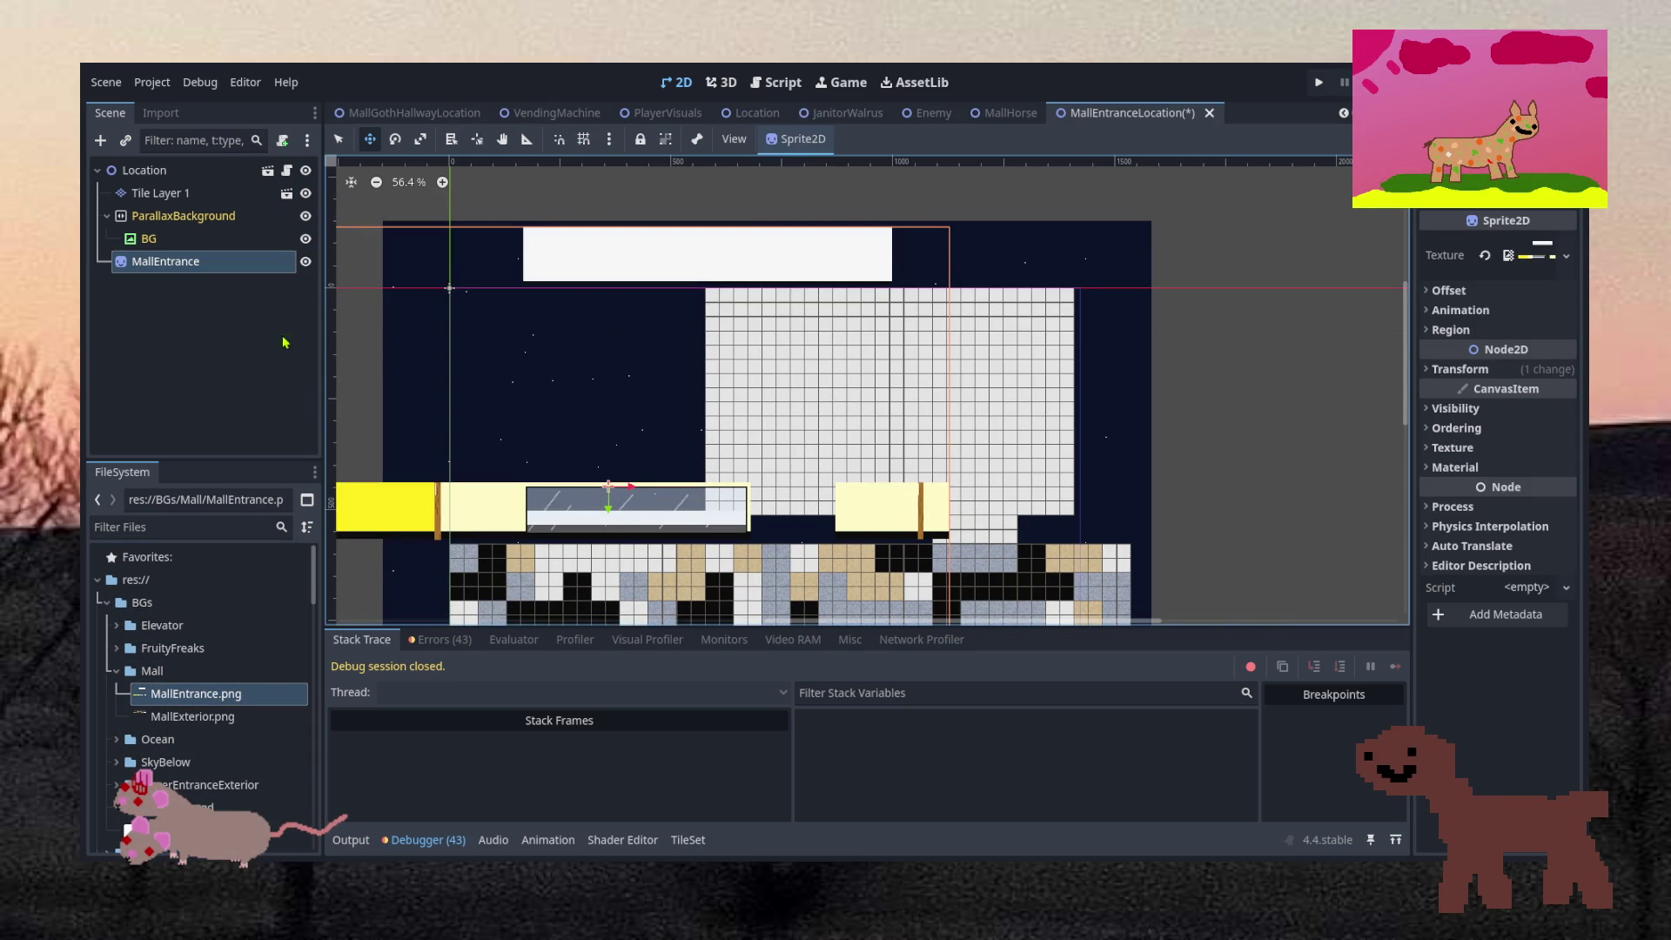
scroll(775, 578, up, 2)
scroll(702, 549, up, 1)
scroll(527, 546, up, 1)
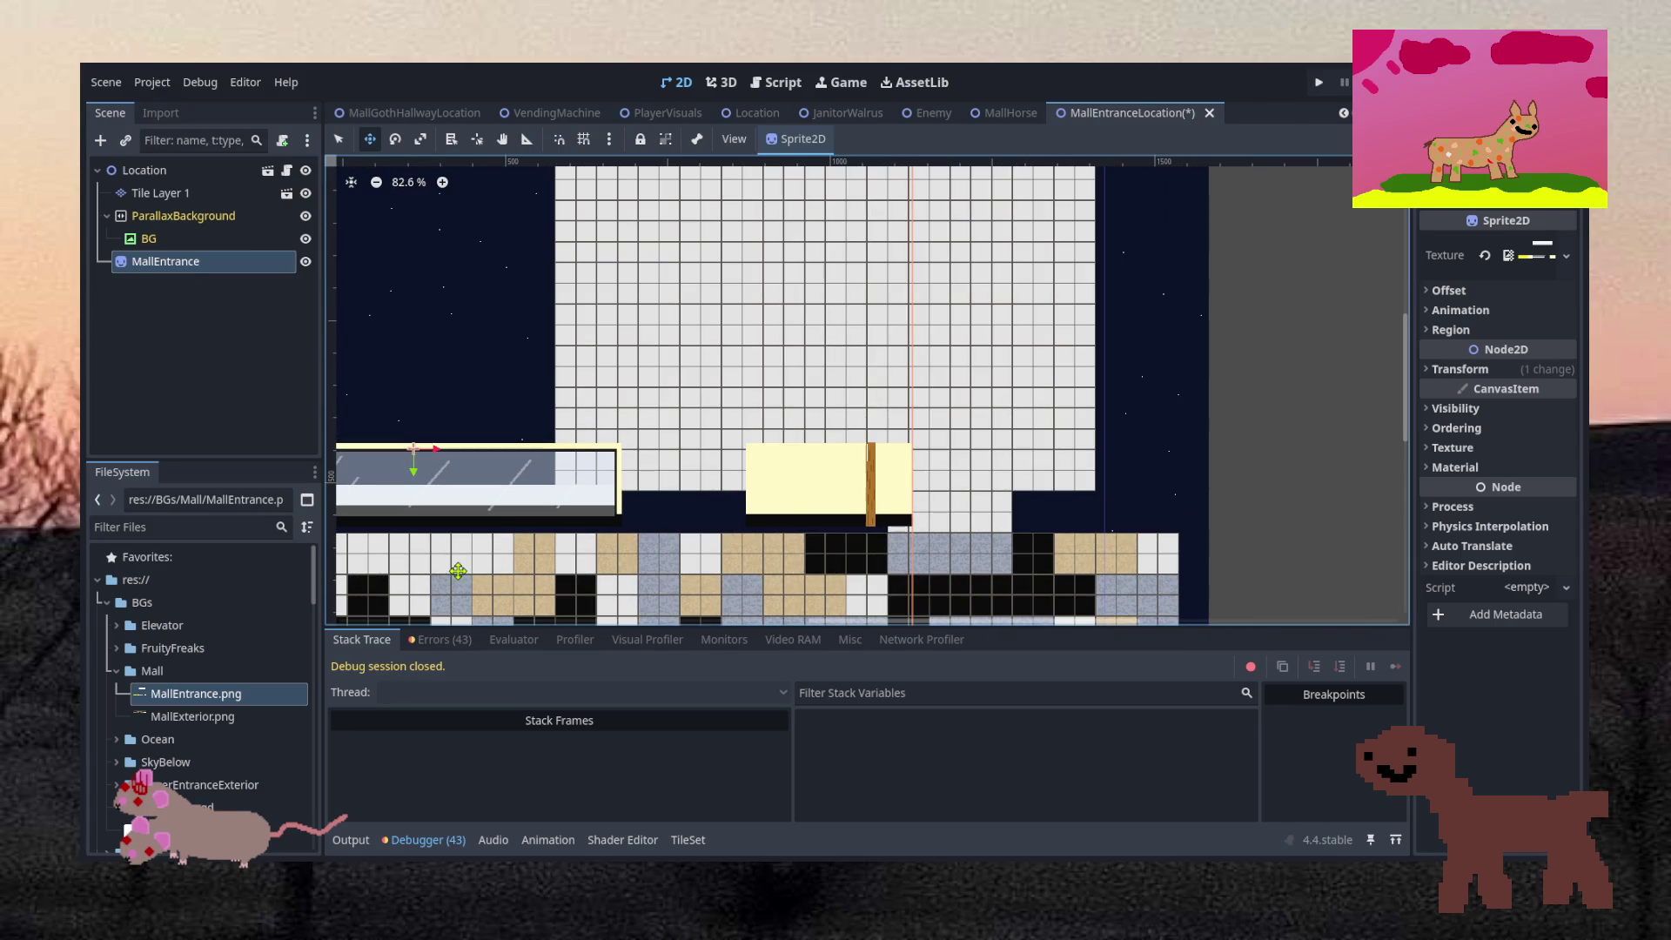
scroll(722, 509, up, 2)
scroll(902, 552, up, 2)
scroll(827, 511, up, 3)
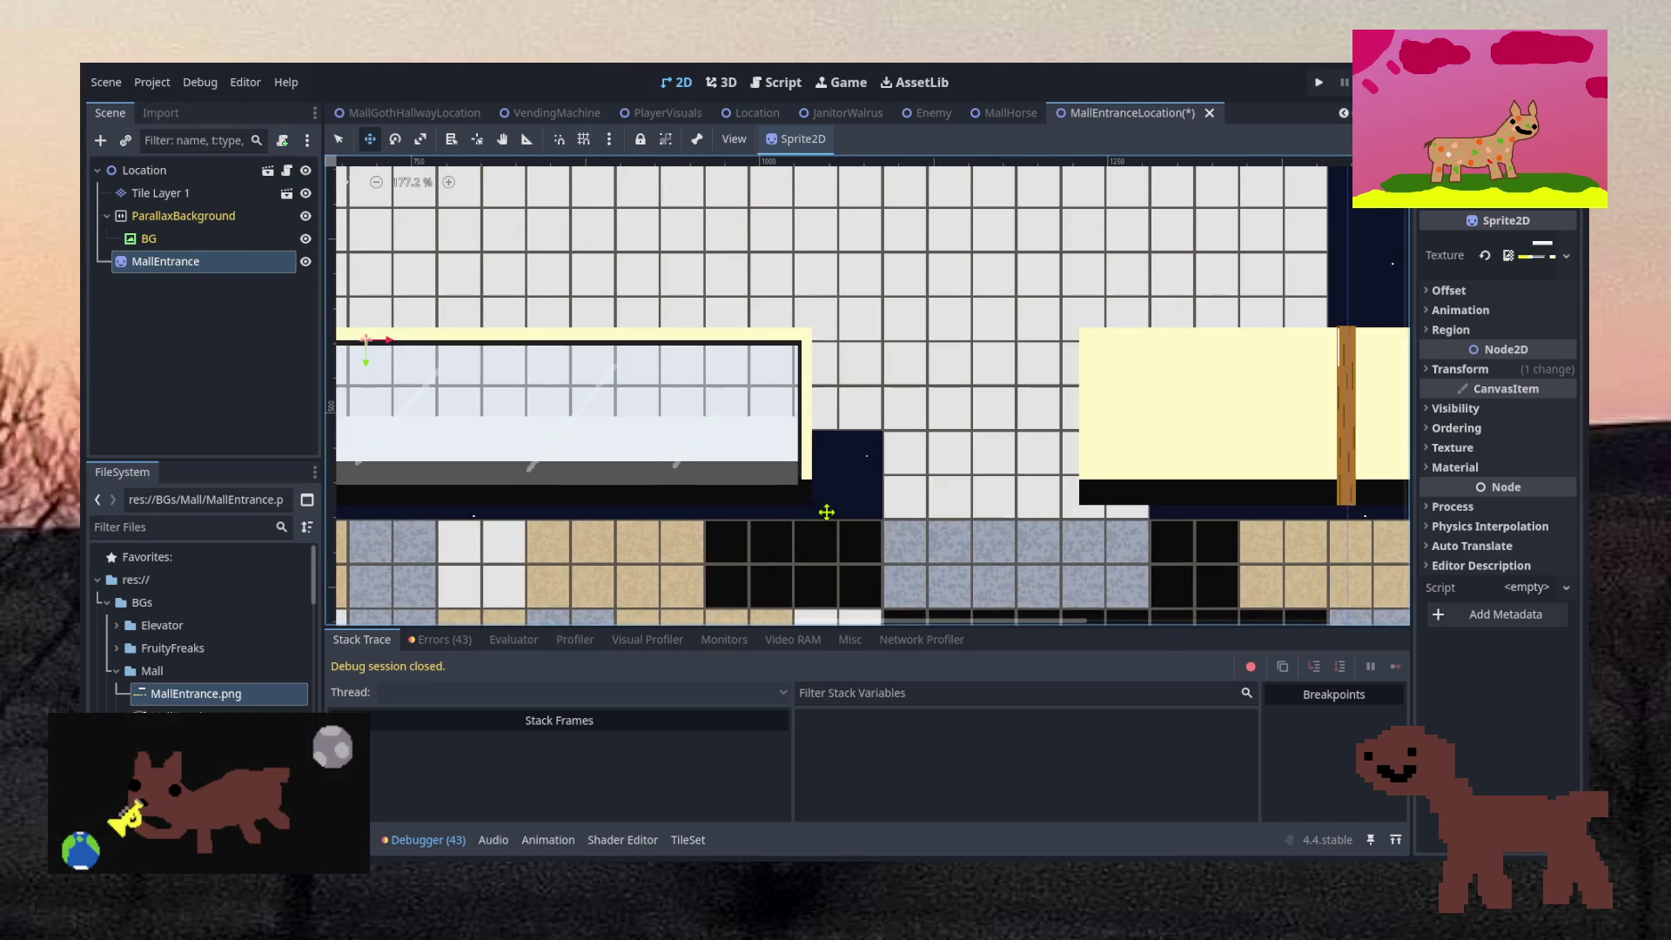
scroll(896, 530, up, 1)
scroll(897, 530, up, 7)
scroll(881, 526, up, 7)
mouse_move(884, 532)
mouse_down()
mouse_move(914, 518)
mouse_move(915, 541)
mouse_up()
scroll(914, 540, down, 4)
scroll(896, 519, down, 7)
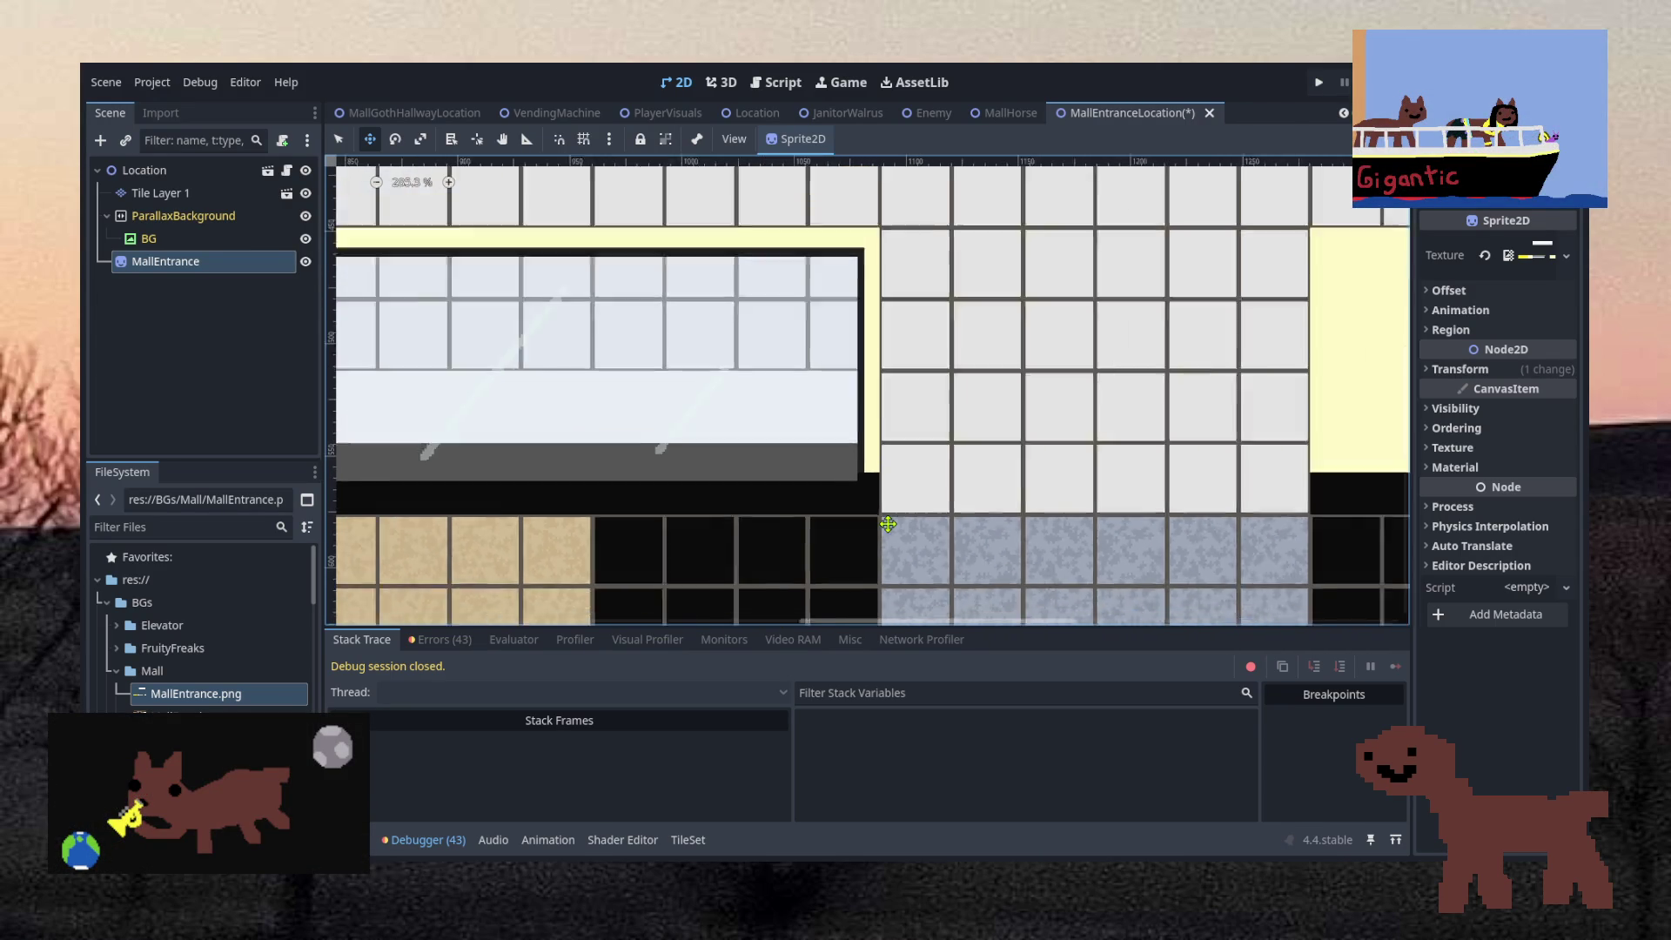
scroll(888, 523, down, 8)
scroll(885, 524, down, 4)
scroll(746, 467, down, 2)
scroll(746, 467, up, 2)
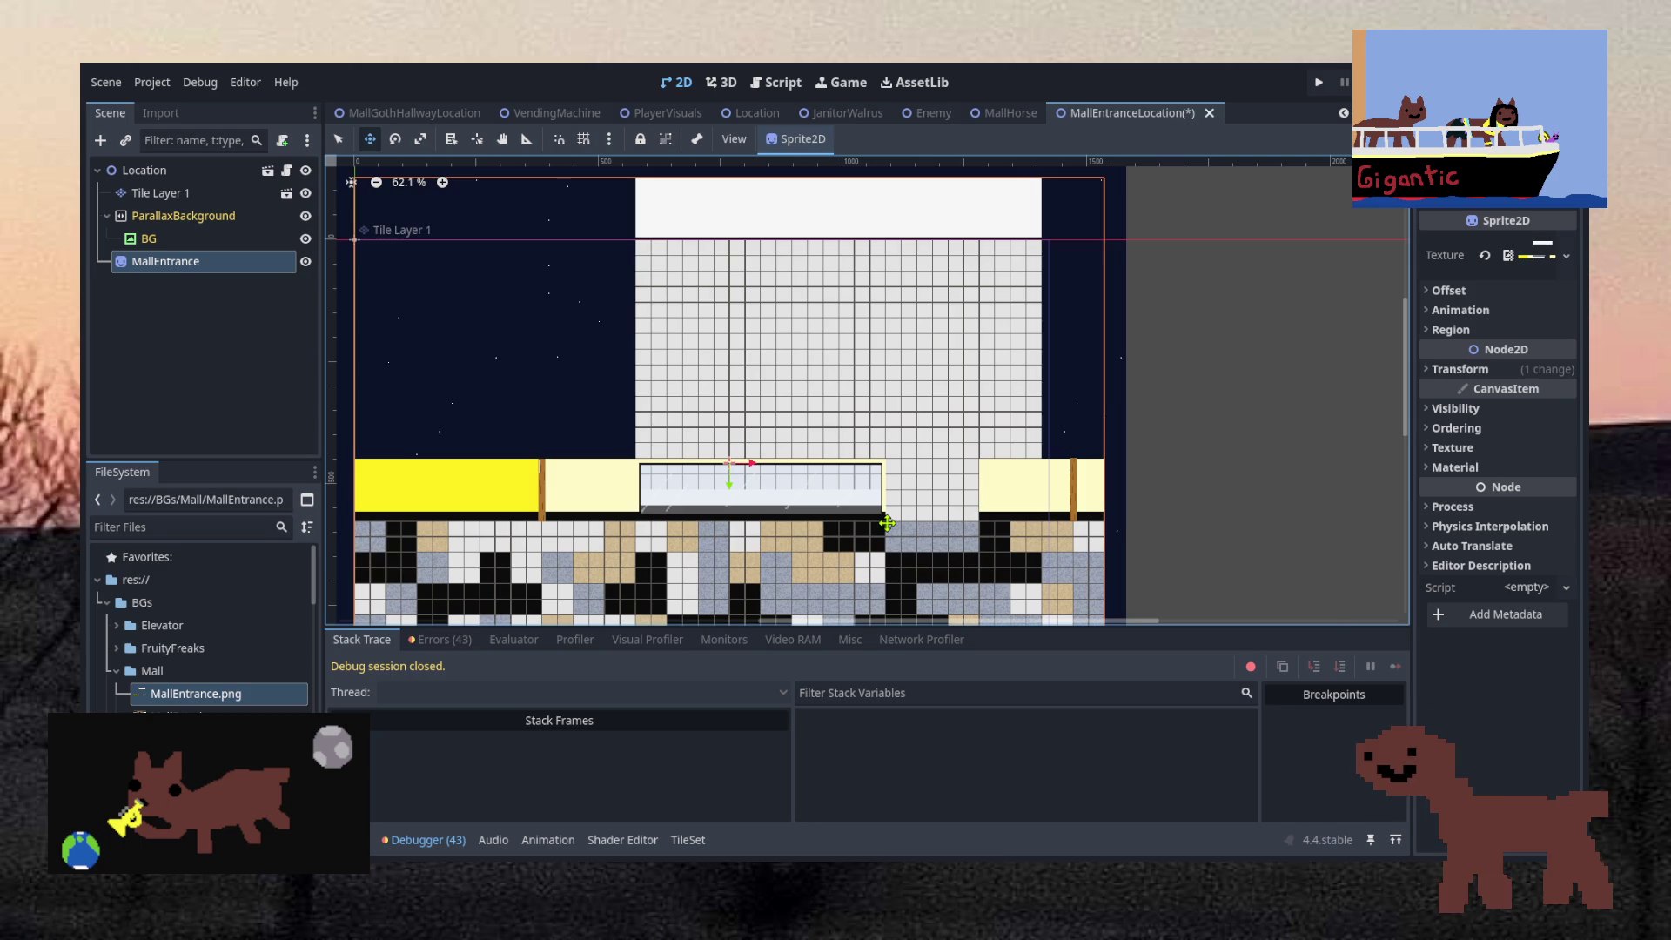
click(1240, 450)
key(ctrl+s)
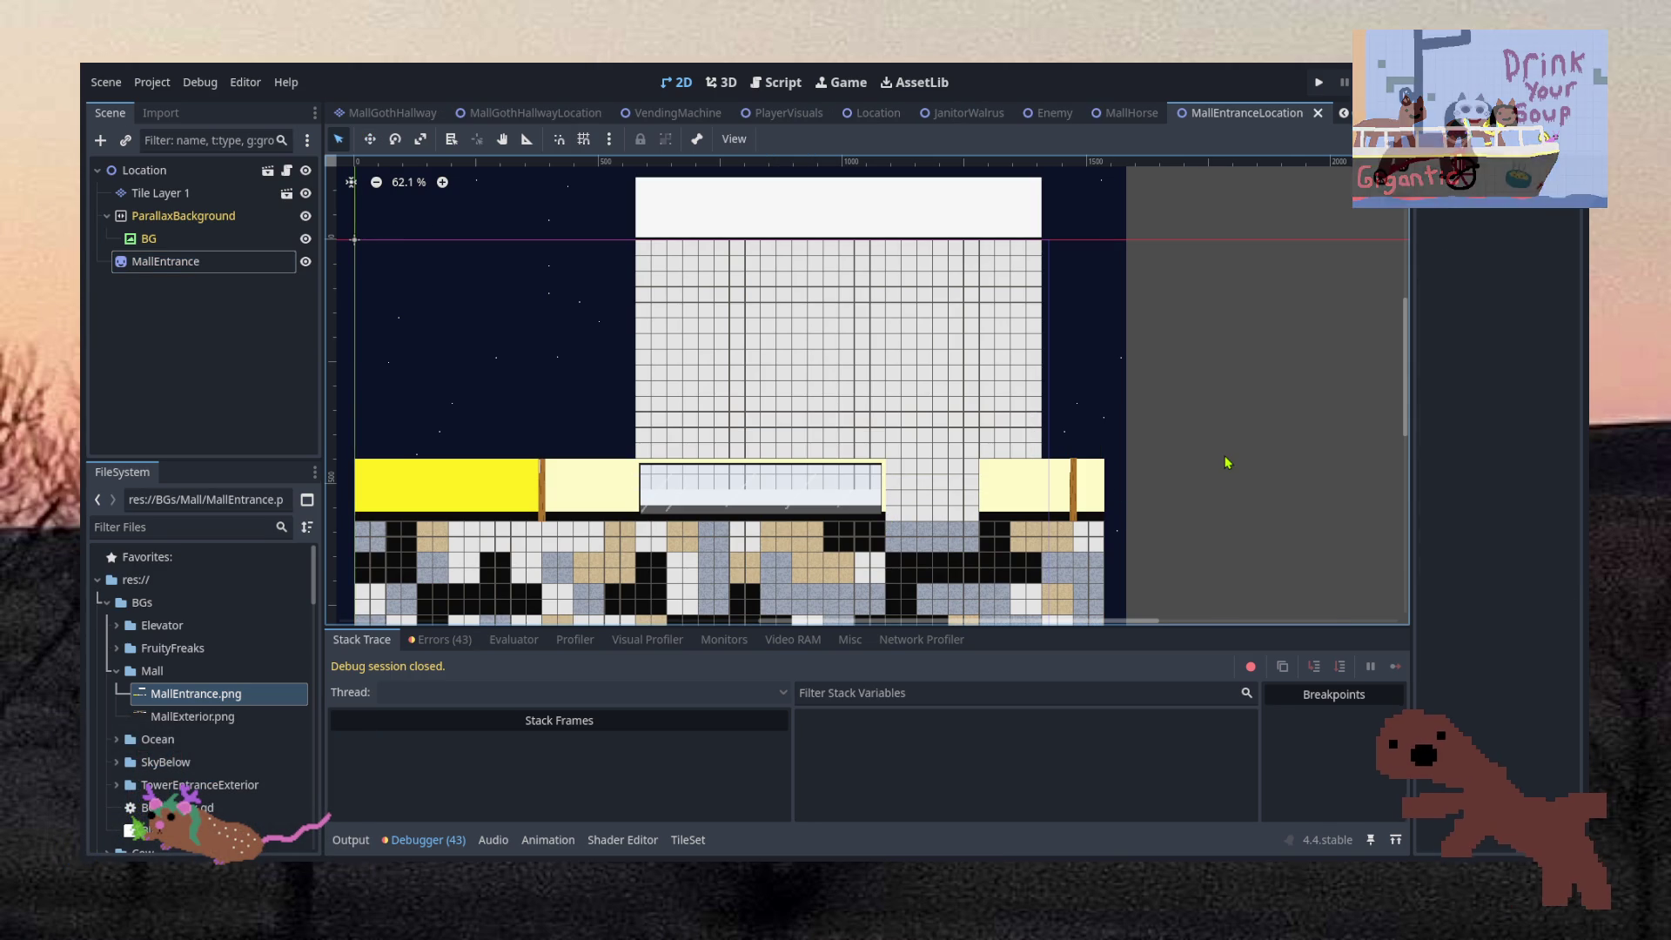
scroll(1022, 410, down, 2)
scroll(1022, 409, up, 2)
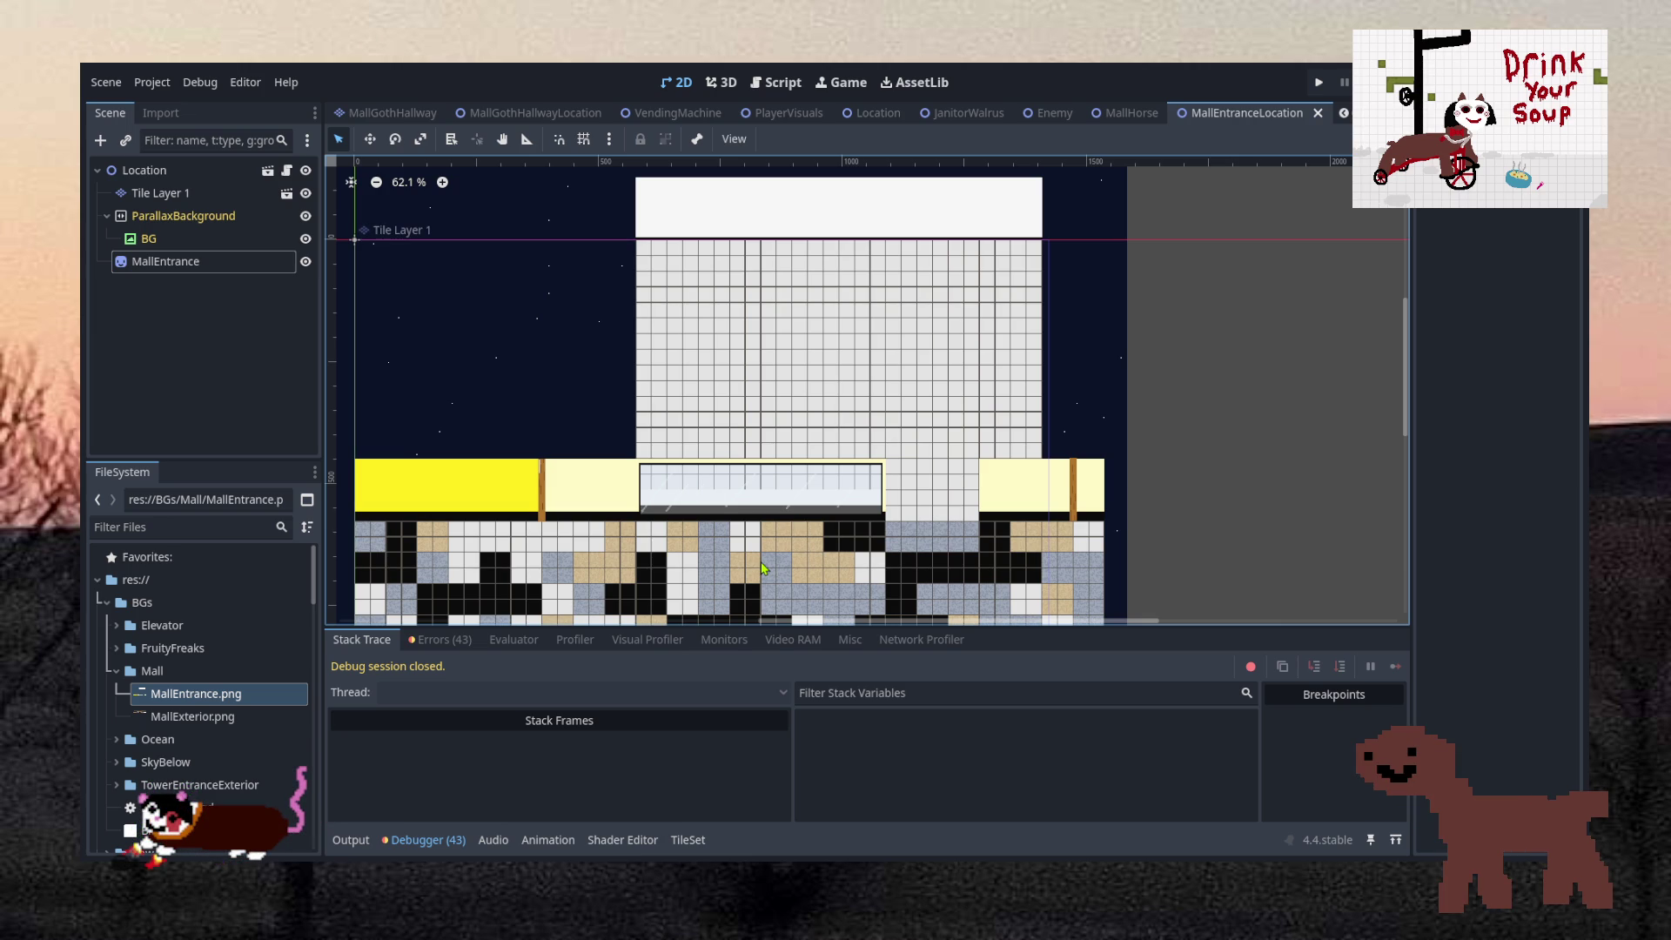
scroll(1101, 506, up, 1)
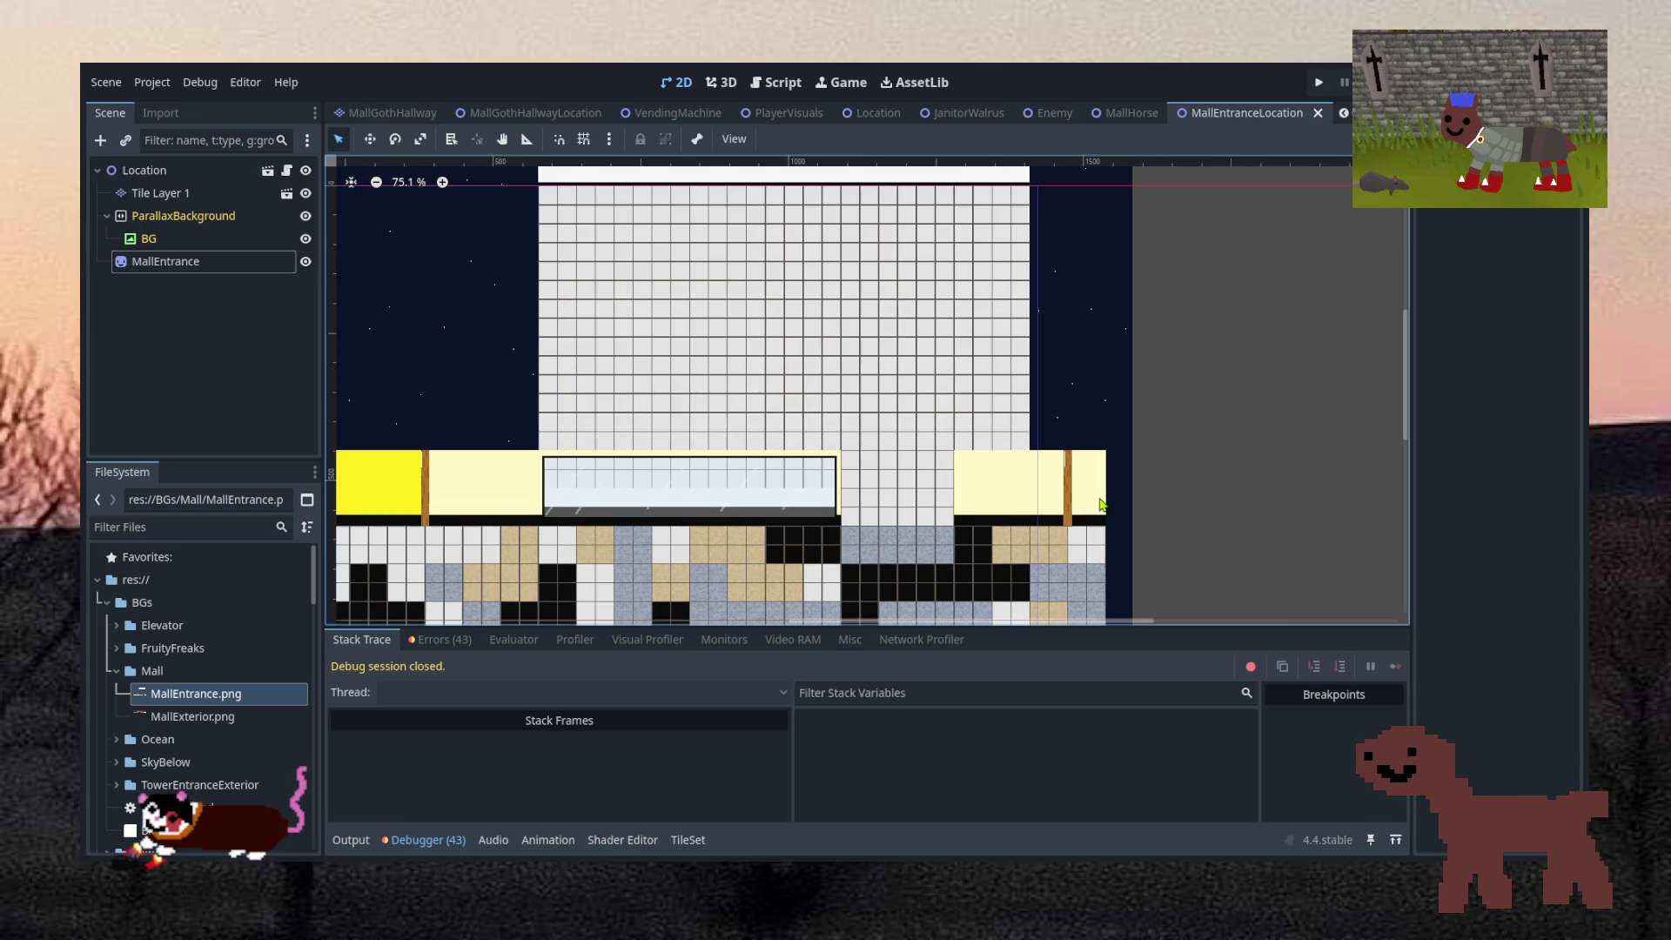
scroll(972, 504, up, 1)
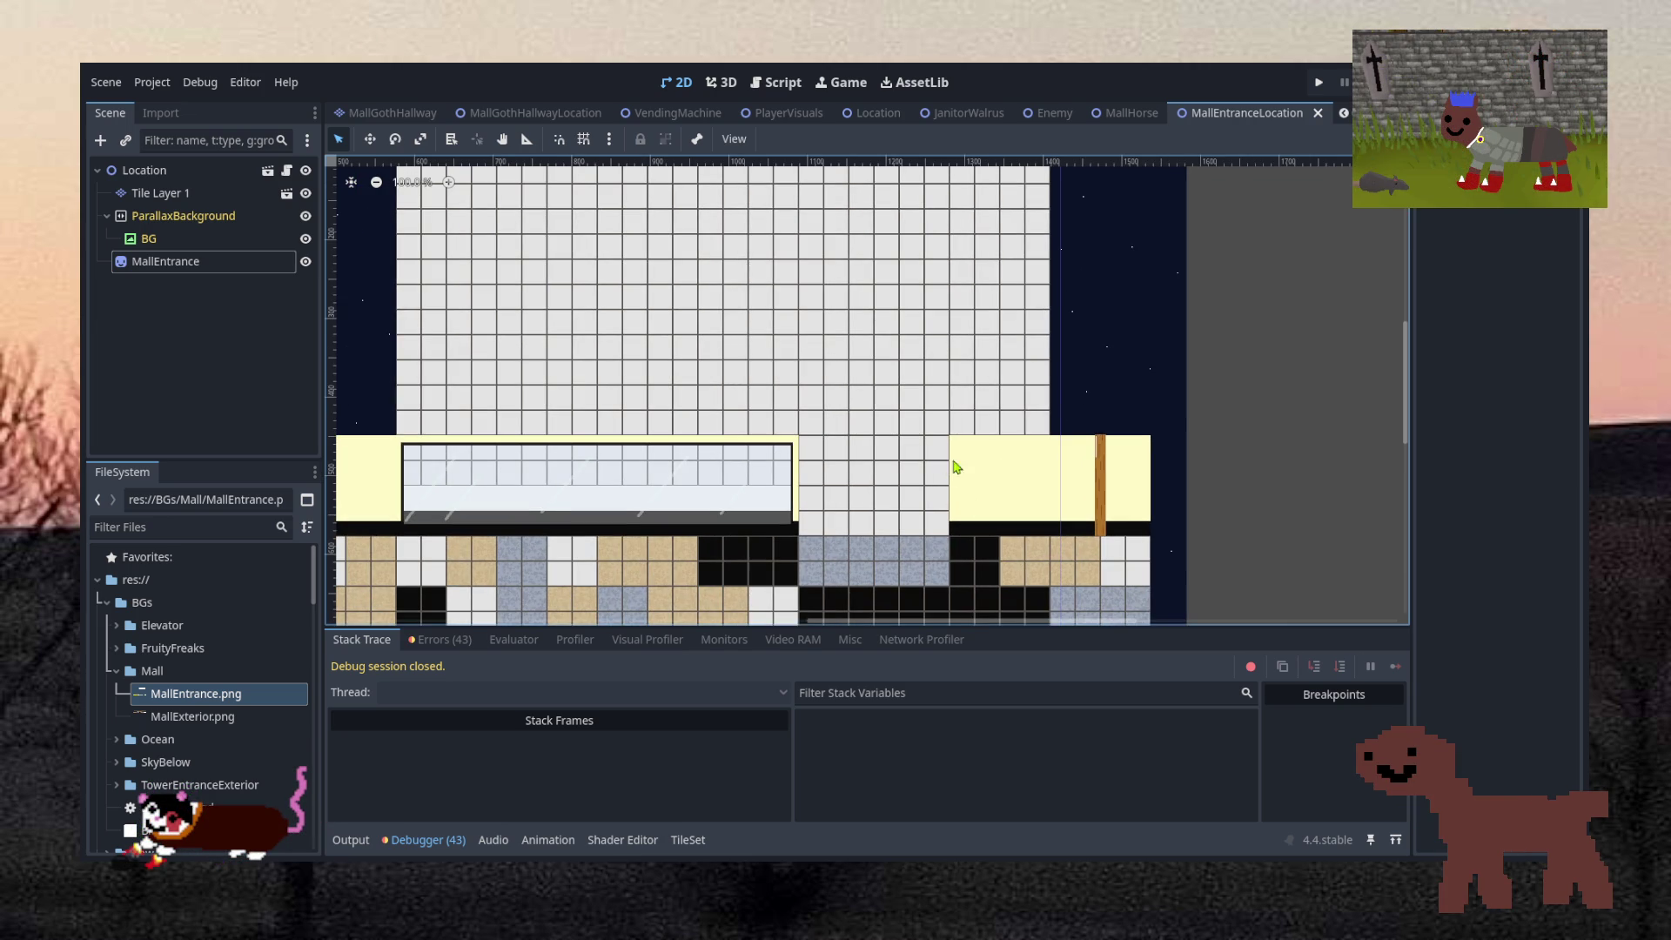
scroll(928, 462, down, 2)
scroll(709, 502, down, 2)
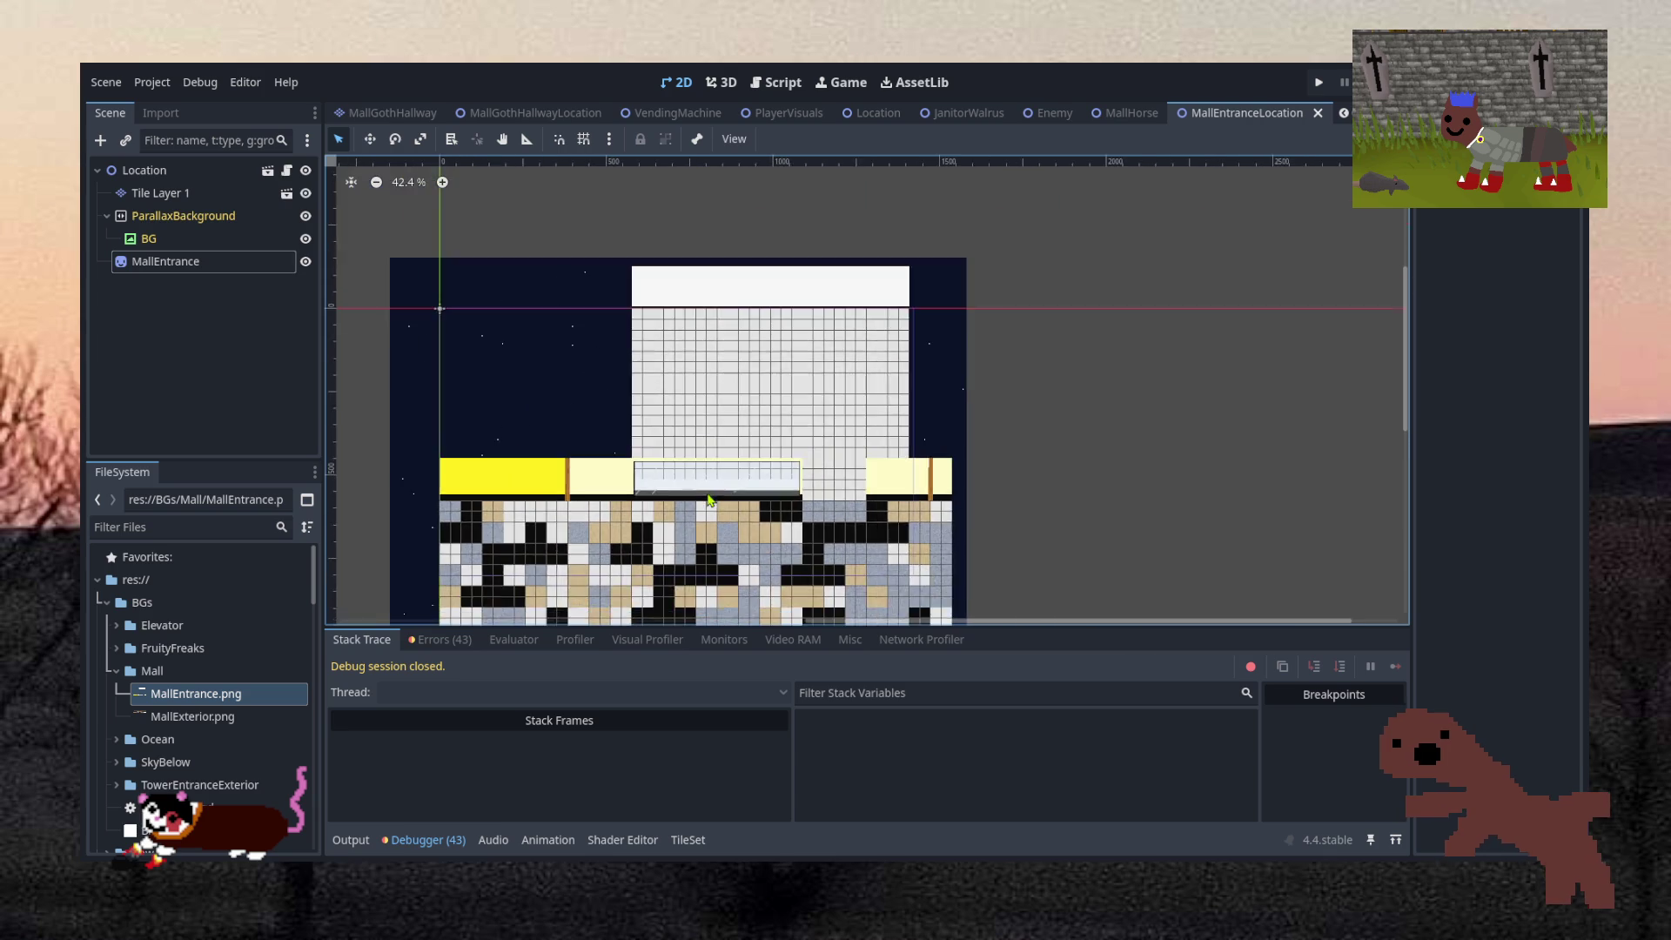
scroll(709, 502, up, 2)
scroll(391, 288, down, 1)
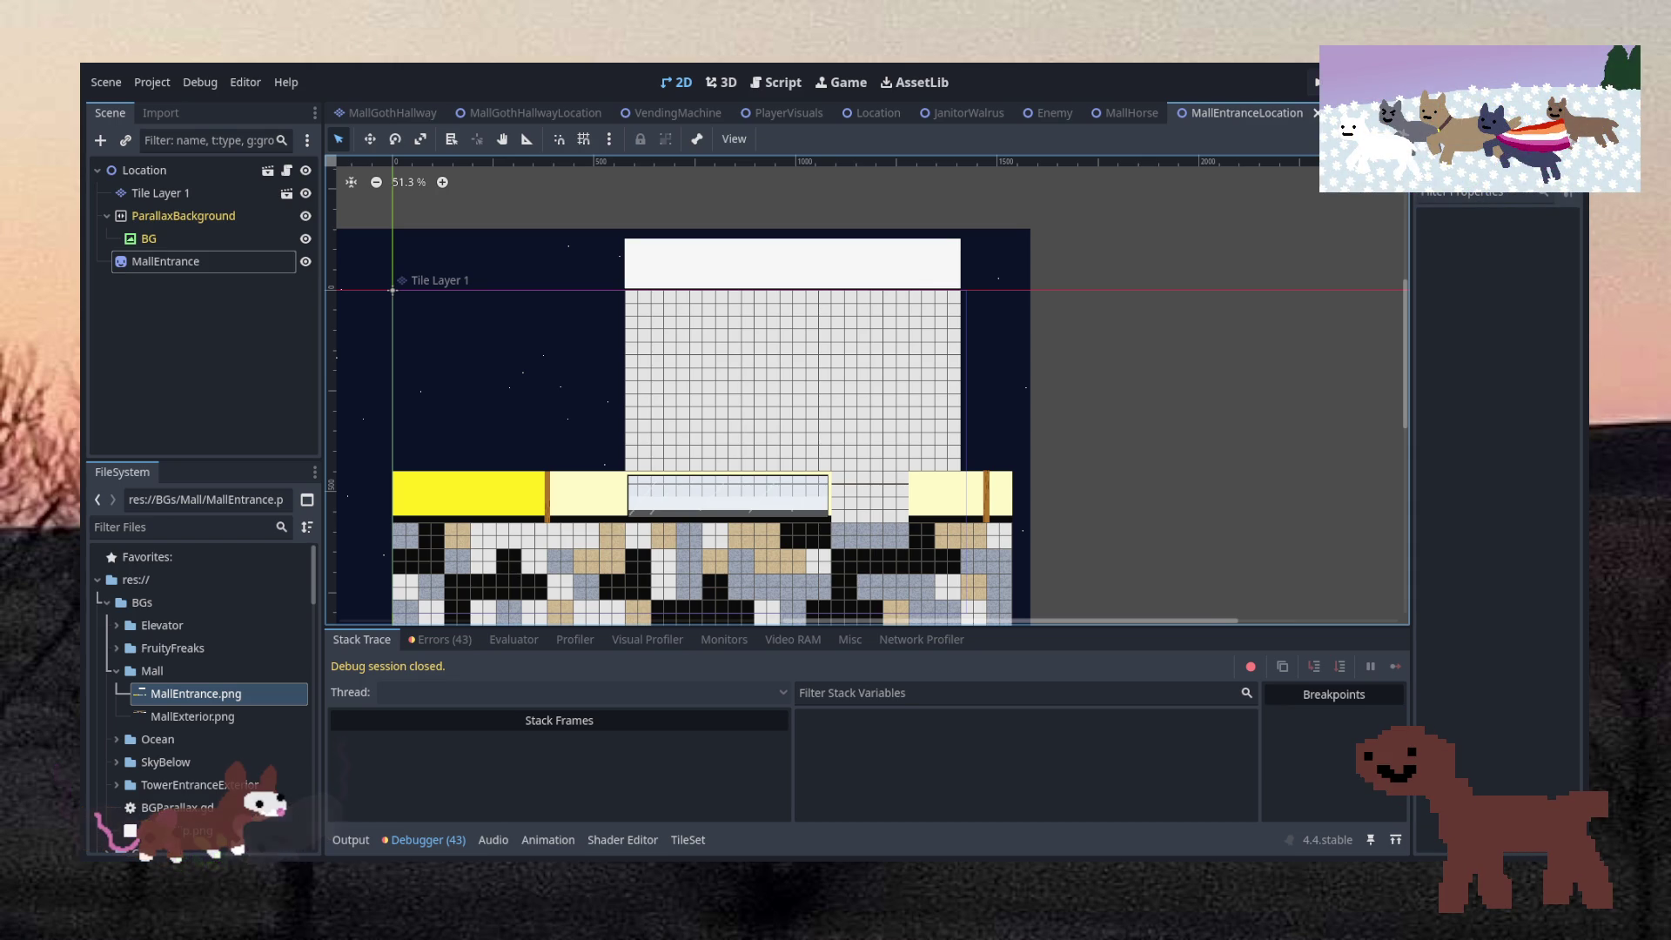
Step: Drop MallEntranceBackWall.png into the scene as a sprite, then select the MallEntrance sprite
drag(196, 715, 712, 307)
scroll(705, 310, up, 2)
scroll(697, 311, up, 2)
scroll(681, 313, up, 3)
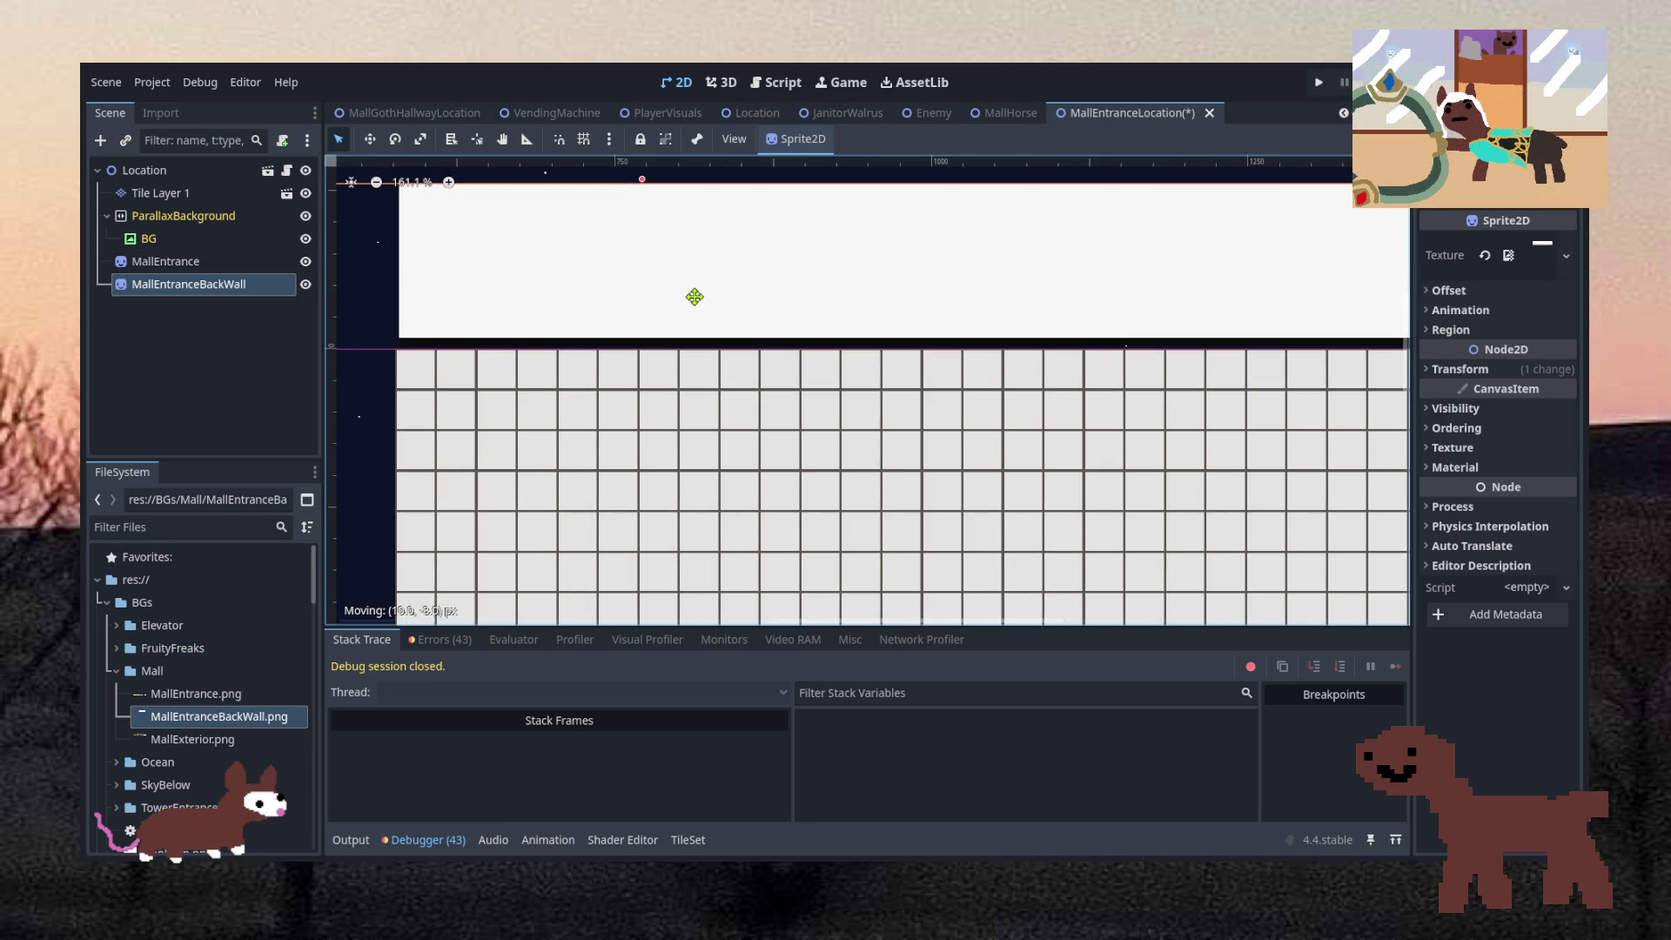
scroll(365, 313, up, 3)
scroll(352, 347, up, 3)
scroll(366, 352, up, 2)
scroll(389, 361, up, 2)
scroll(470, 391, up, 2)
scroll(540, 426, up, 1)
scroll(520, 446, down, 4)
scroll(530, 433, down, 4)
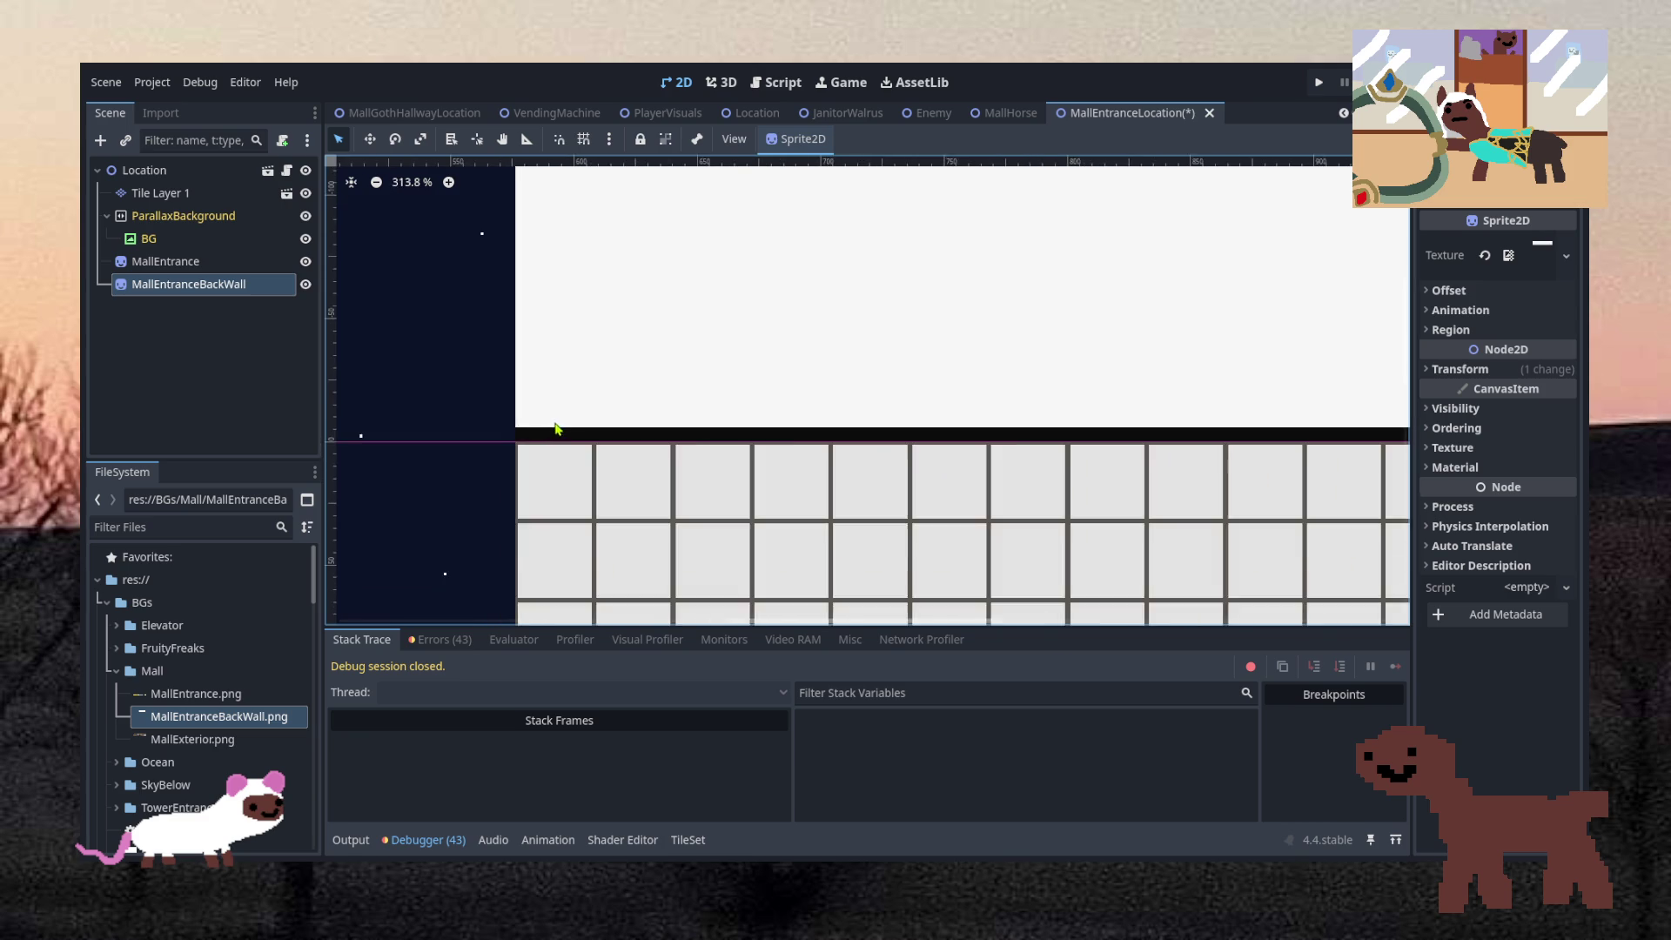
scroll(552, 430, down, 4)
scroll(561, 426, down, 5)
scroll(571, 431, down, 4)
scroll(549, 457, up, 1)
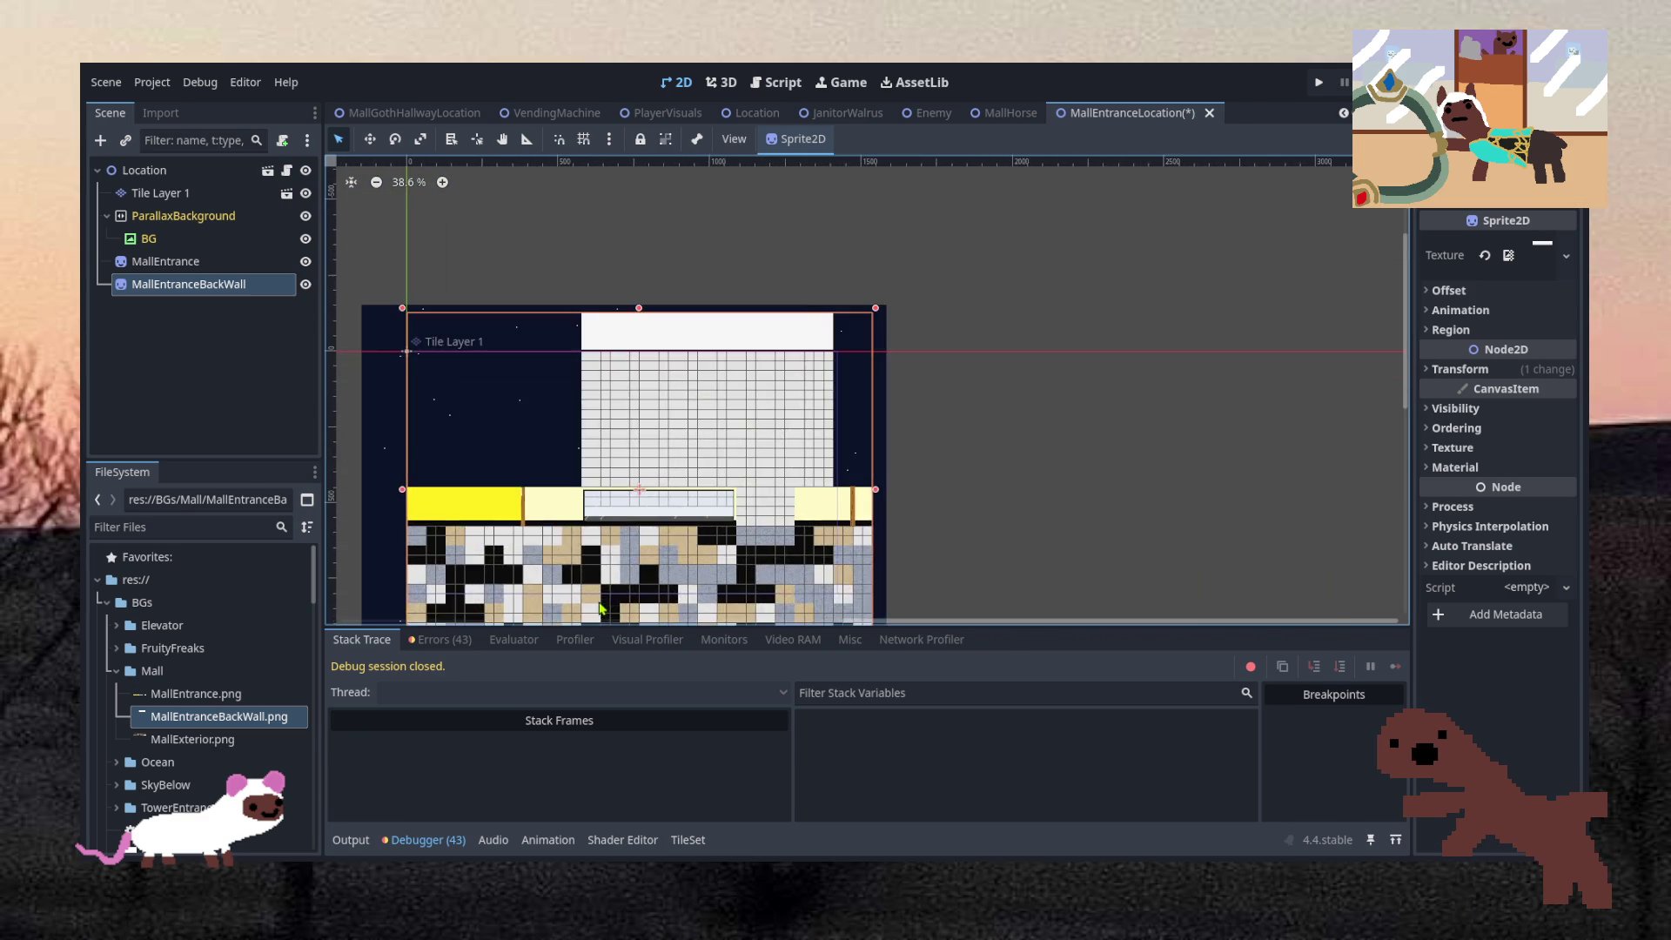
scroll(522, 484, up, 2)
scroll(480, 533, down, 3)
scroll(479, 532, up, 3)
scroll(430, 458, down, 1)
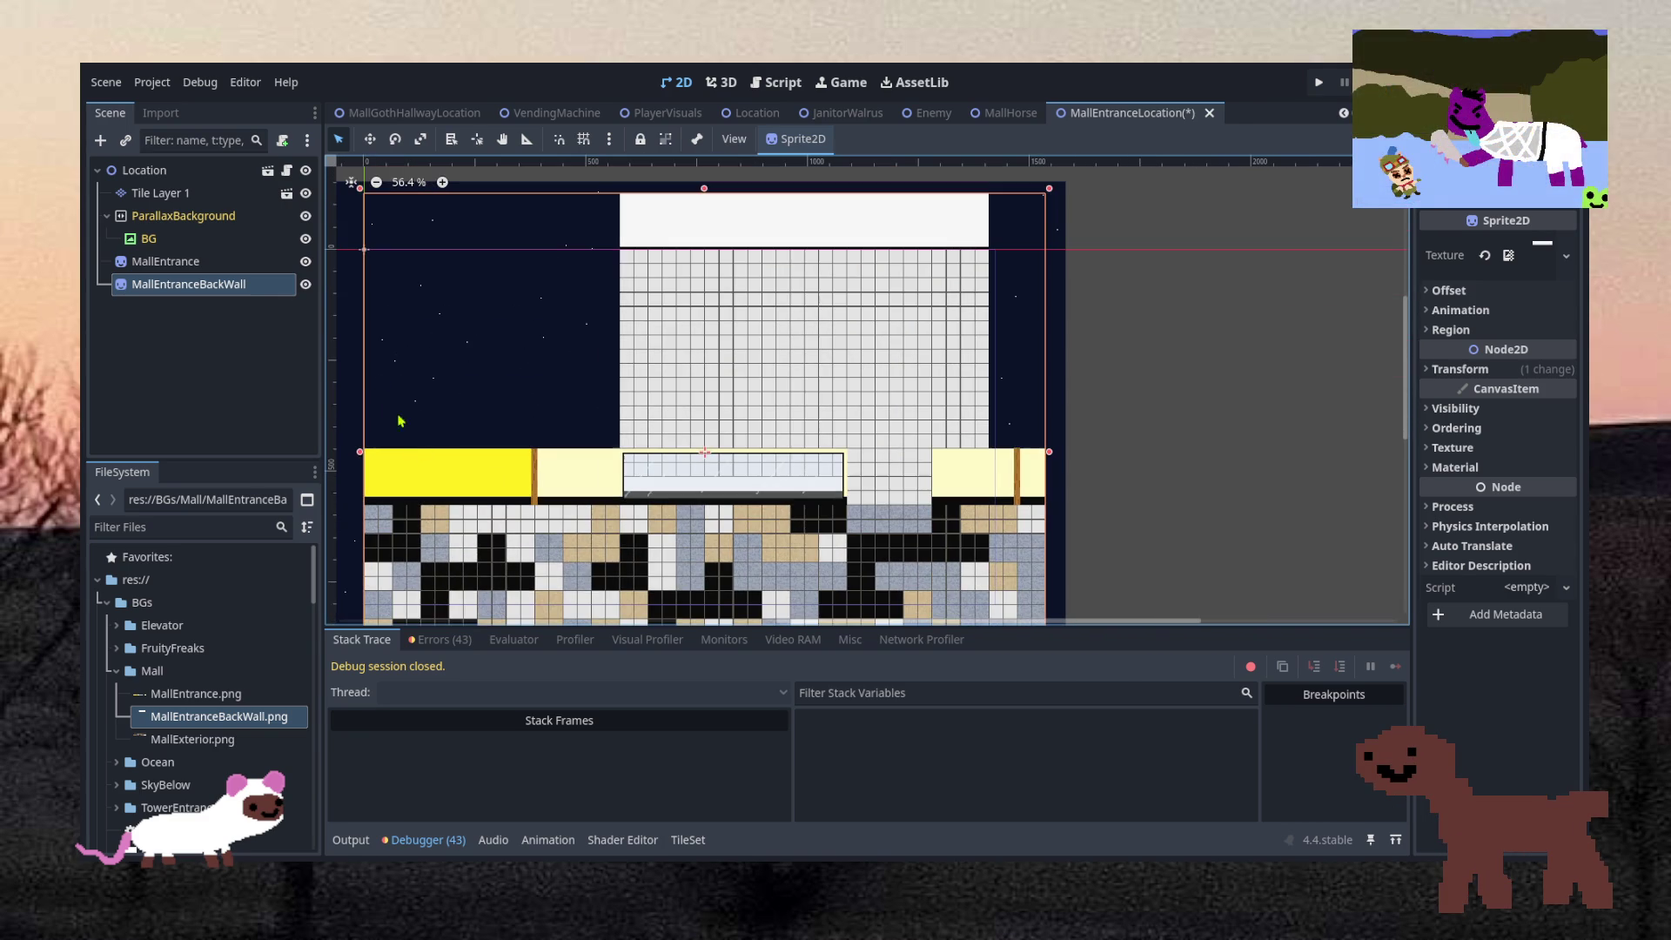
scroll(352, 295, up, 1)
click(1201, 398)
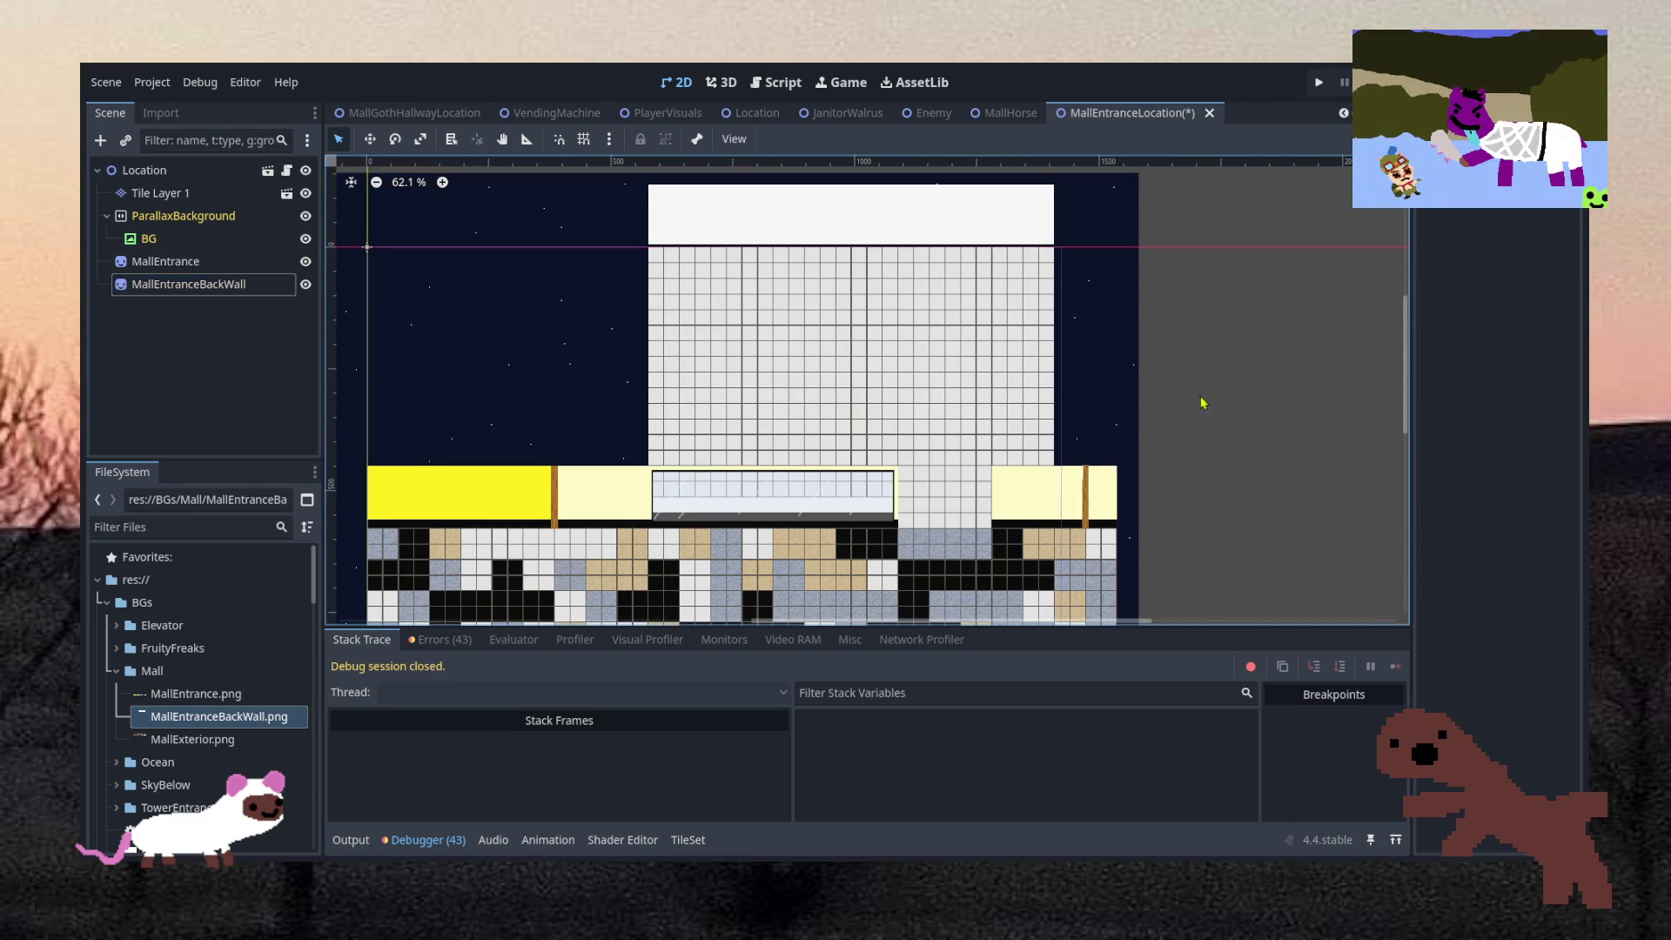
click(183, 261)
scroll(407, 343, down, 2)
scroll(410, 379, up, 1)
scroll(414, 412, down, 1)
scroll(417, 445, up, 1)
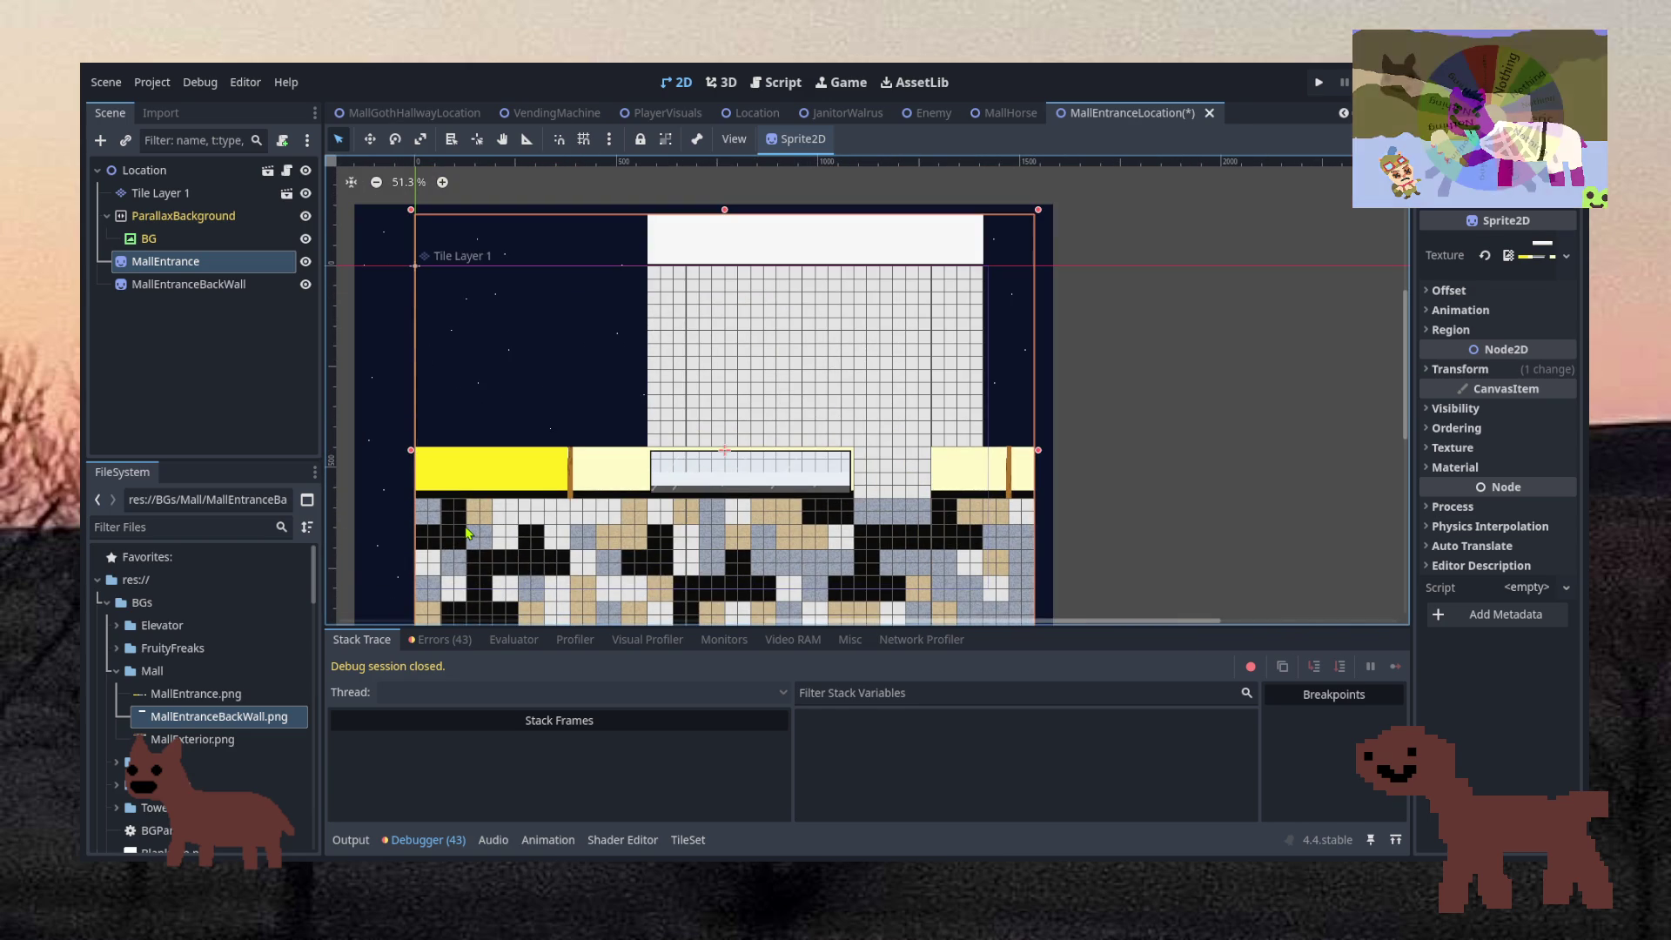
Step: Select MallEntrance and review its Offset section, toggling Centered off and back on
click(206, 267)
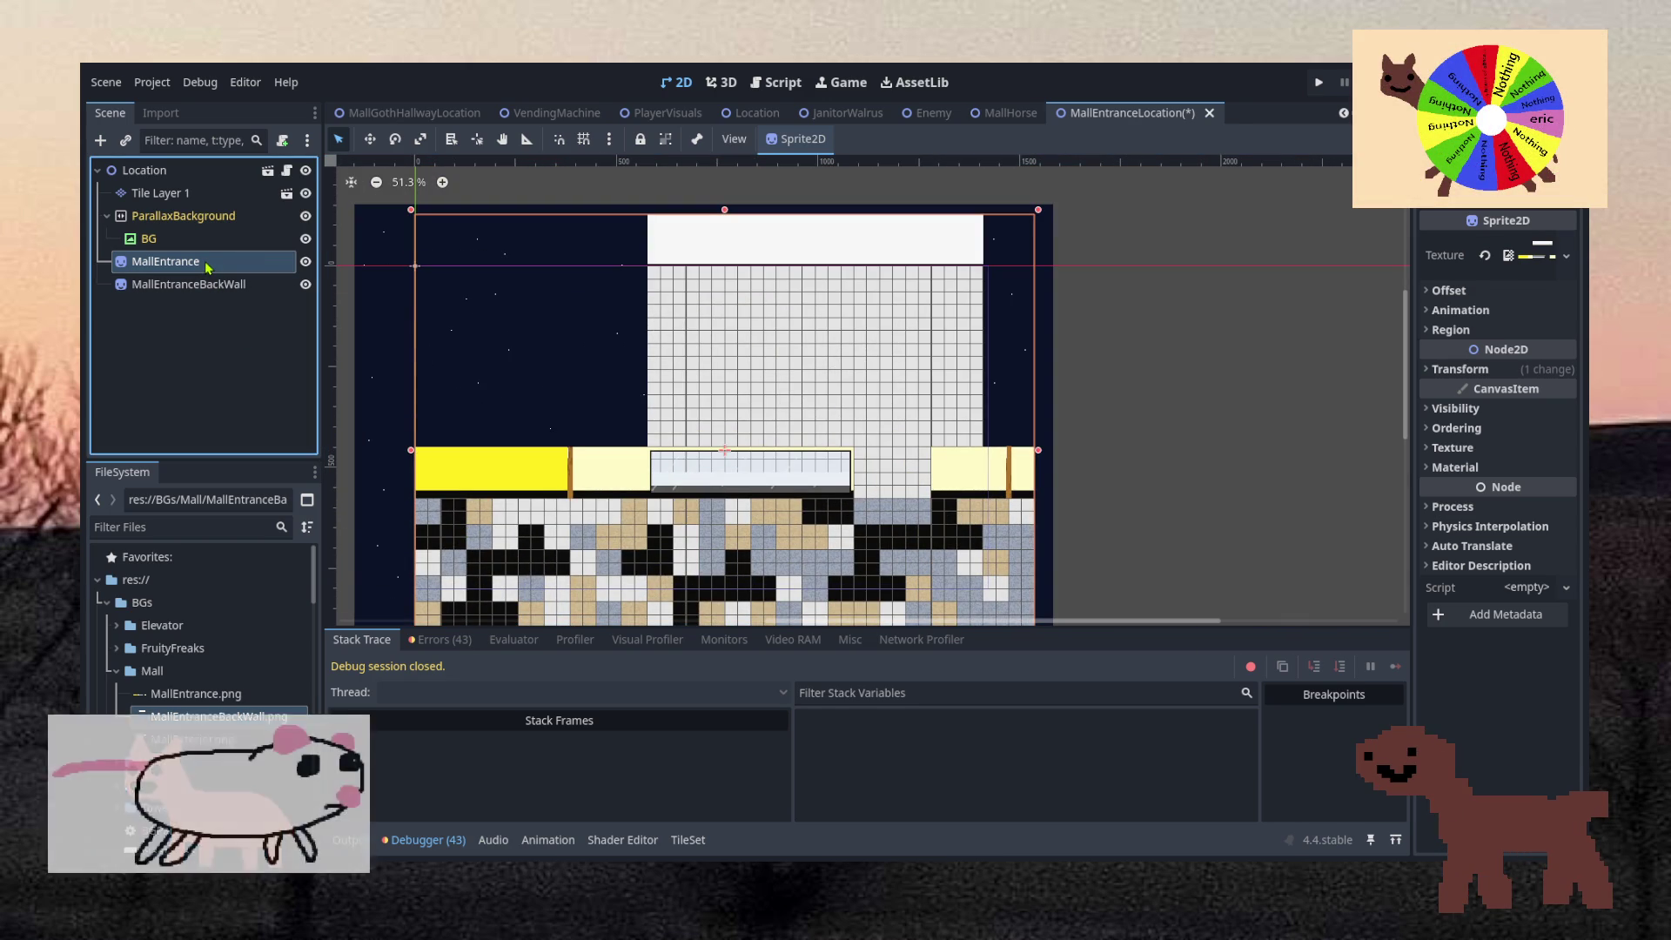
click(1518, 293)
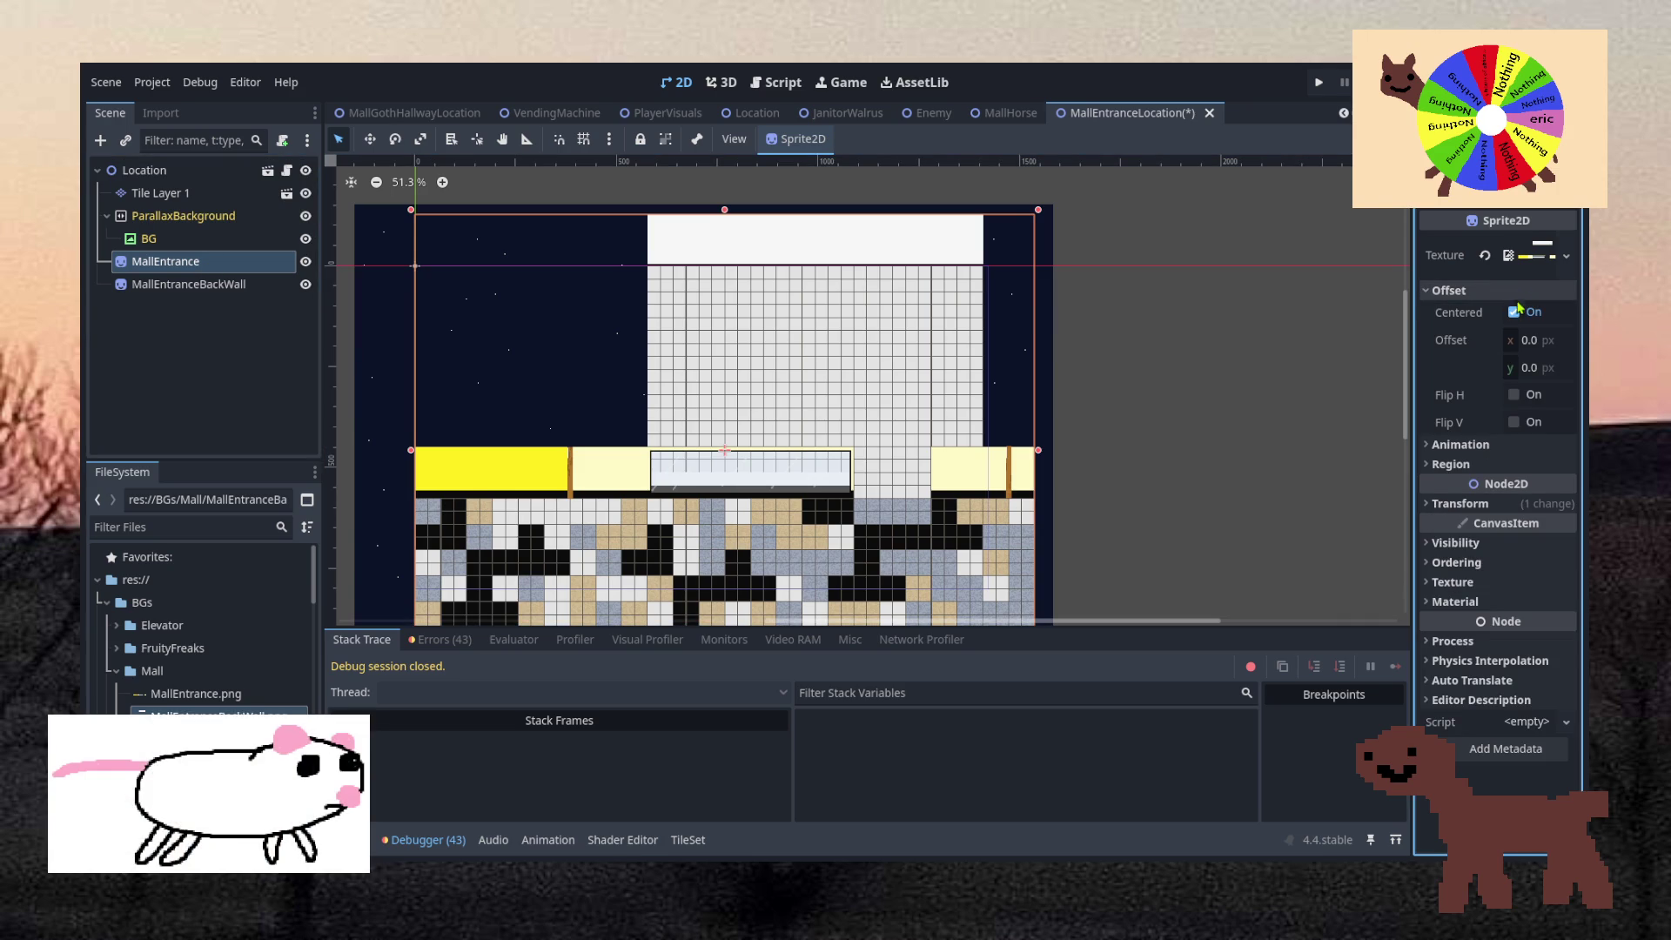
click(1515, 313)
click(1515, 312)
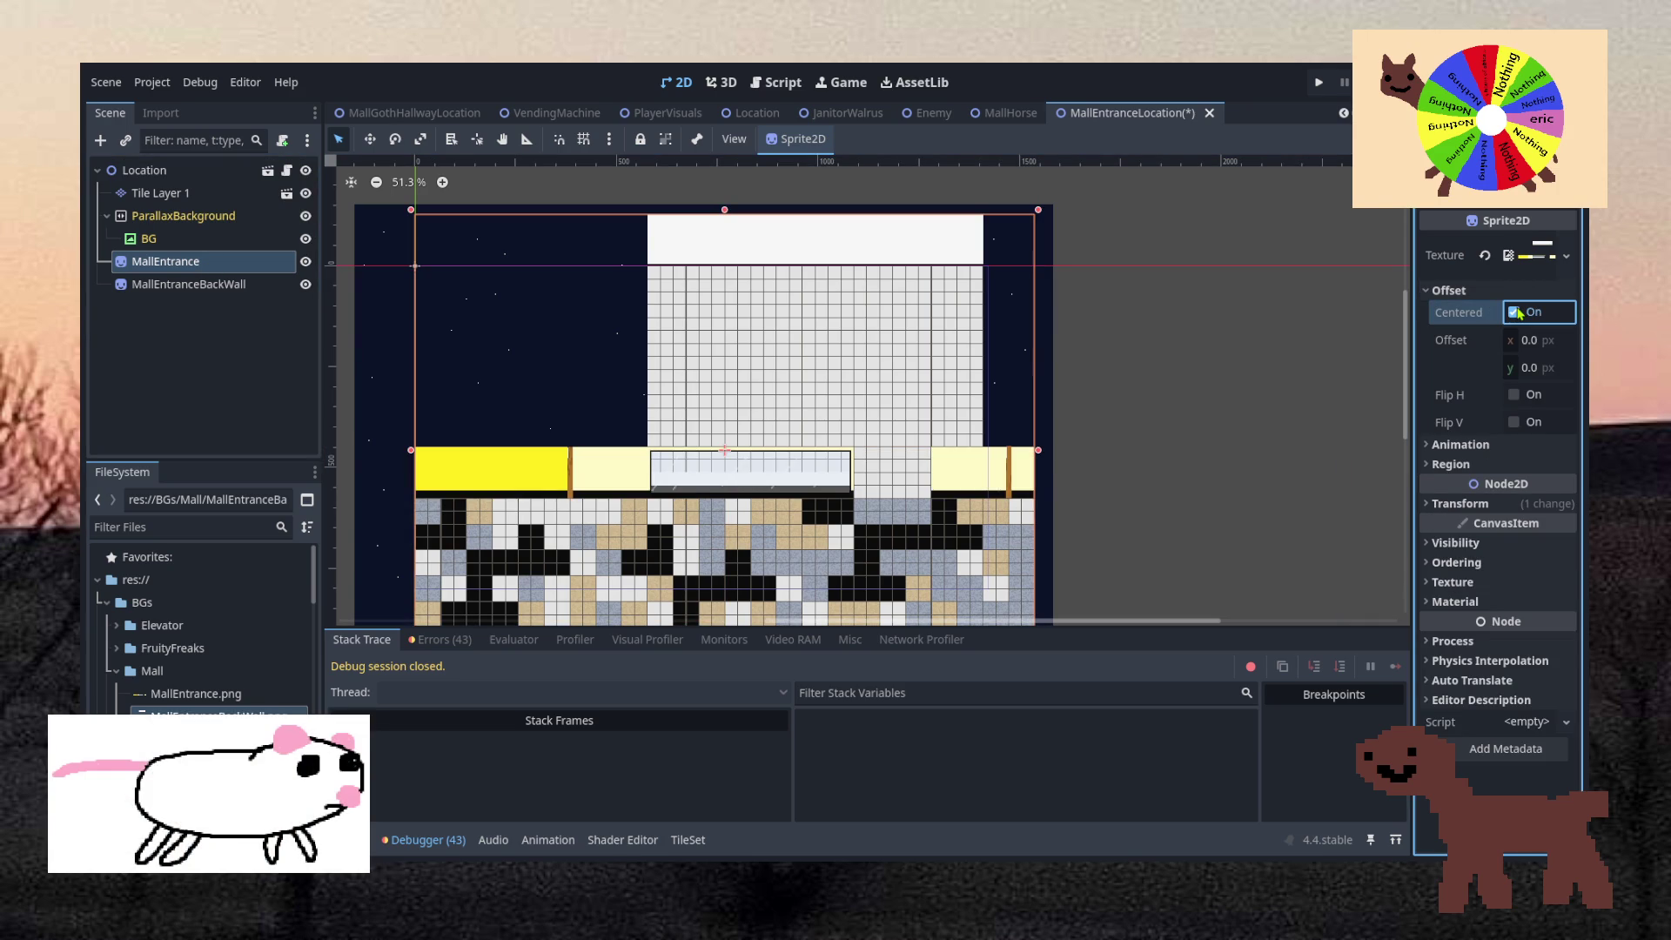
Step: Try vertical offsets of 100, 300, -330, -280 and 0 px on the MallEntrance sprite
click(1540, 366)
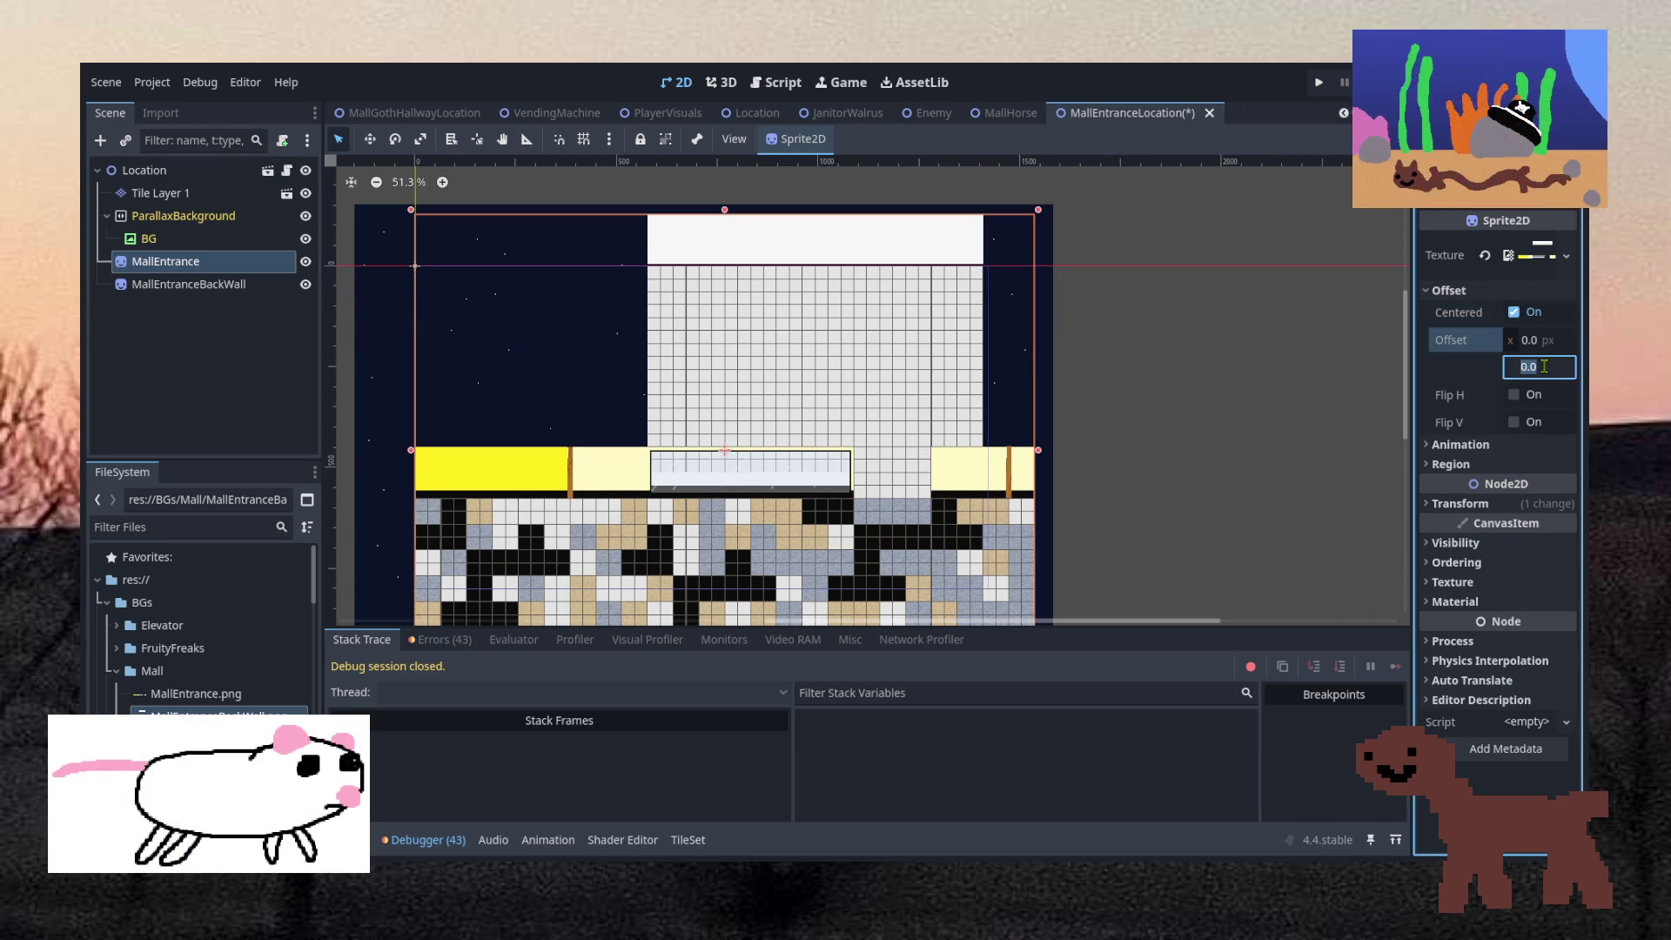
key(Return)
click(1545, 368)
text(00)
key(Return)
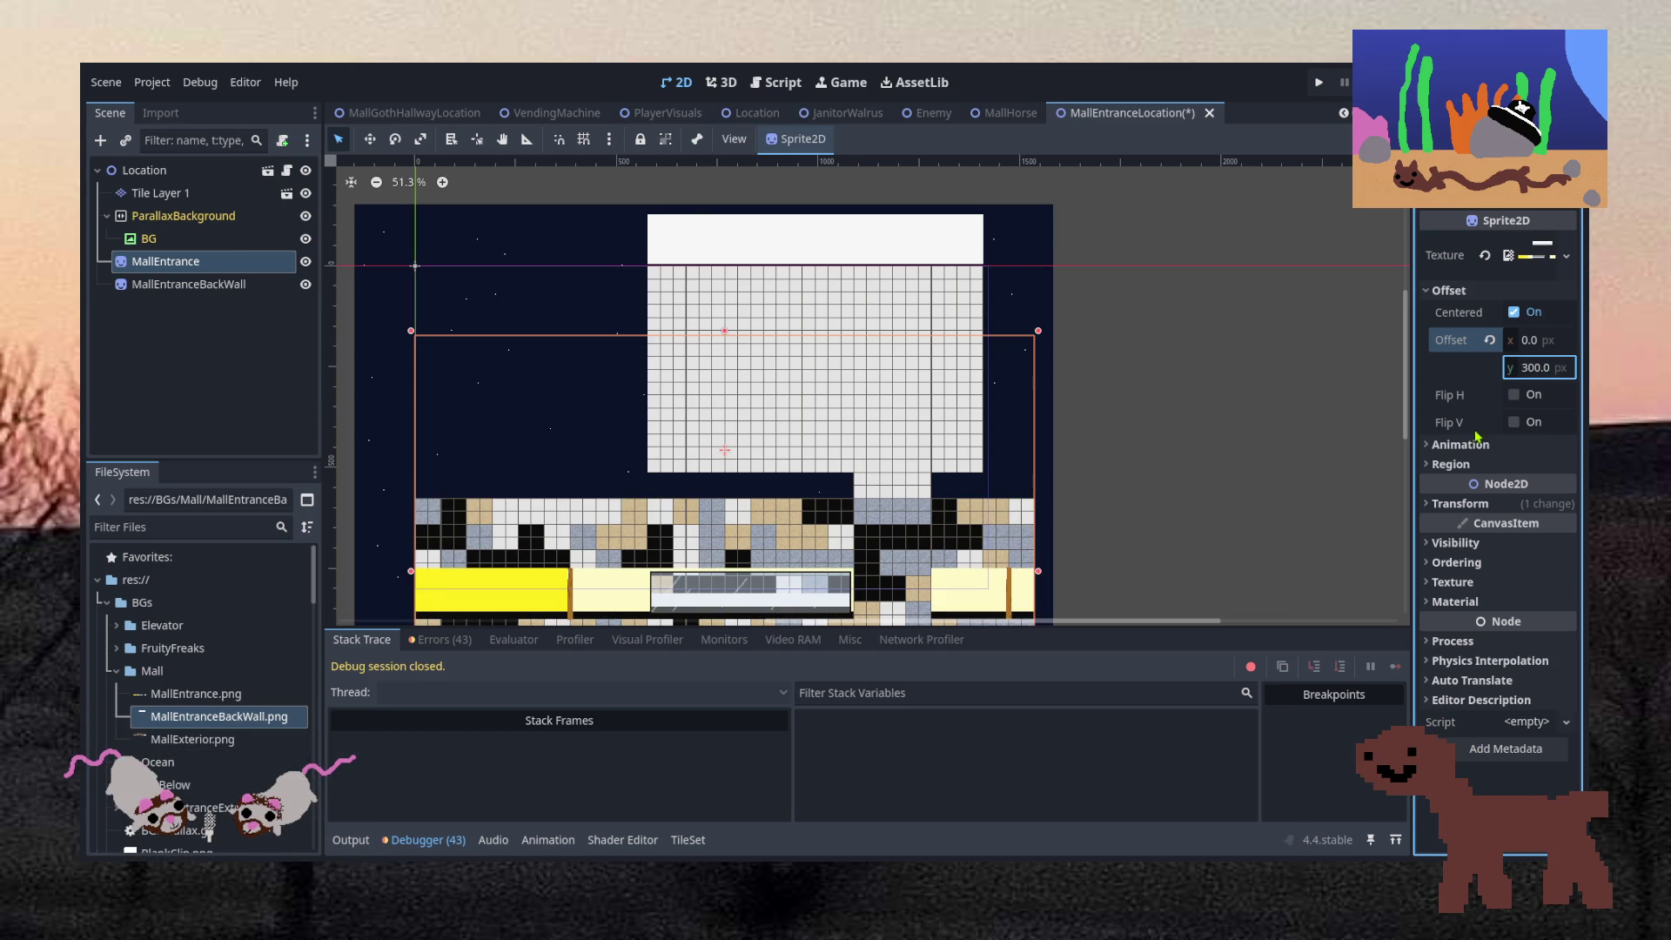
scroll(1070, 559, down, 1)
click(1533, 369)
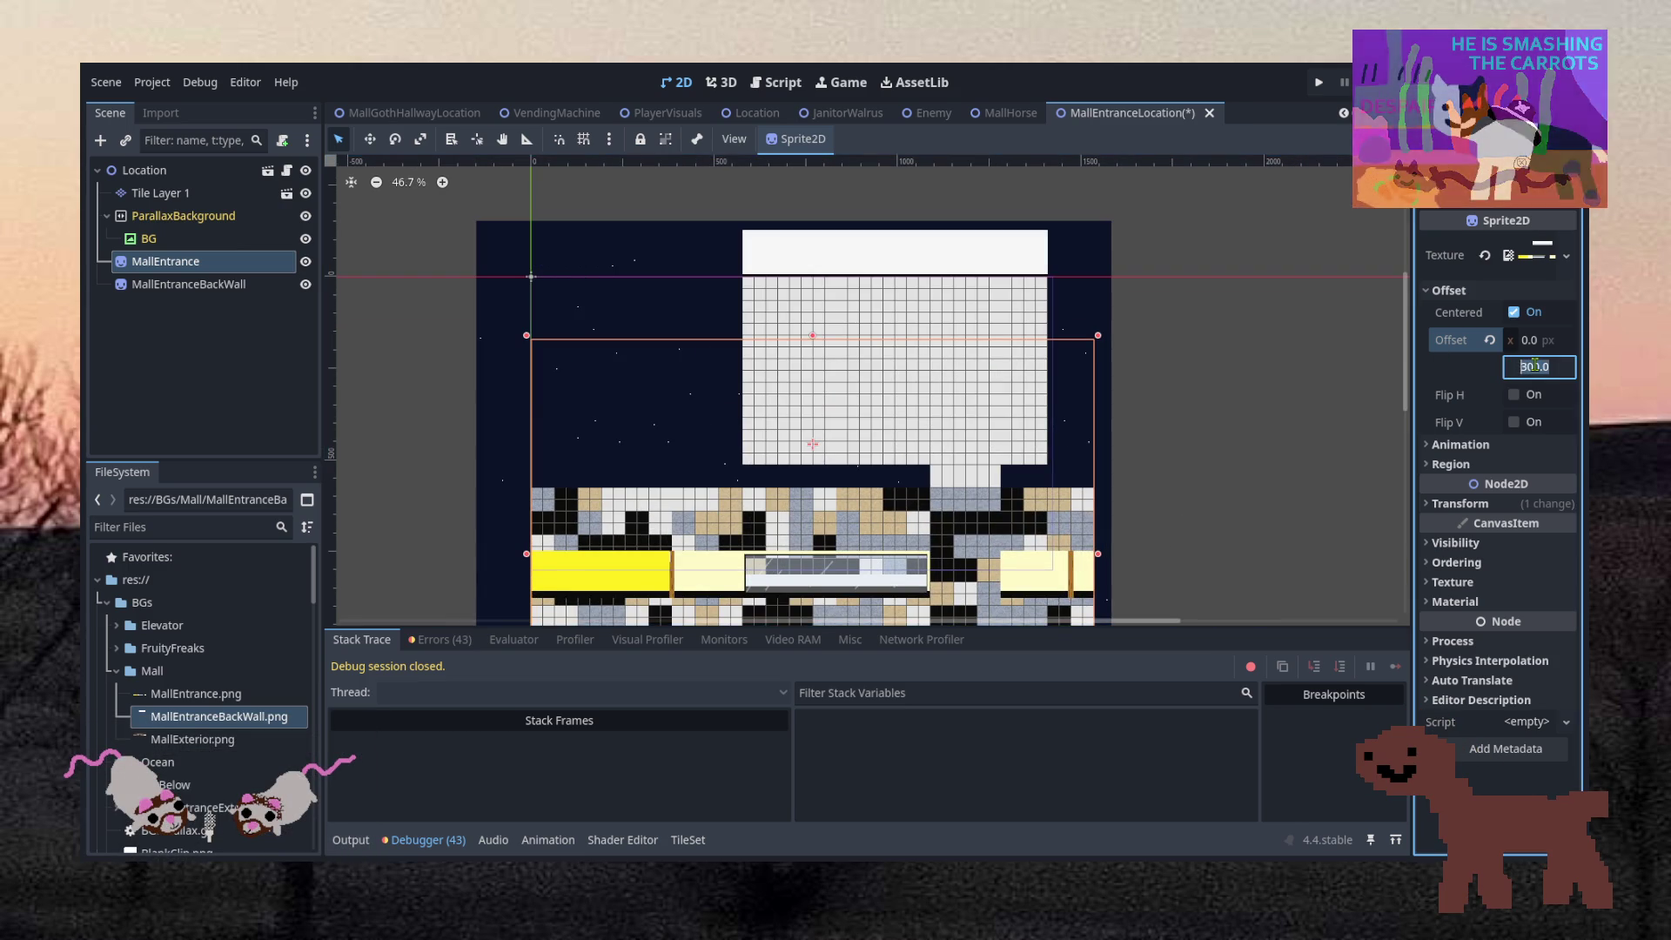
text(30)
key(Return)
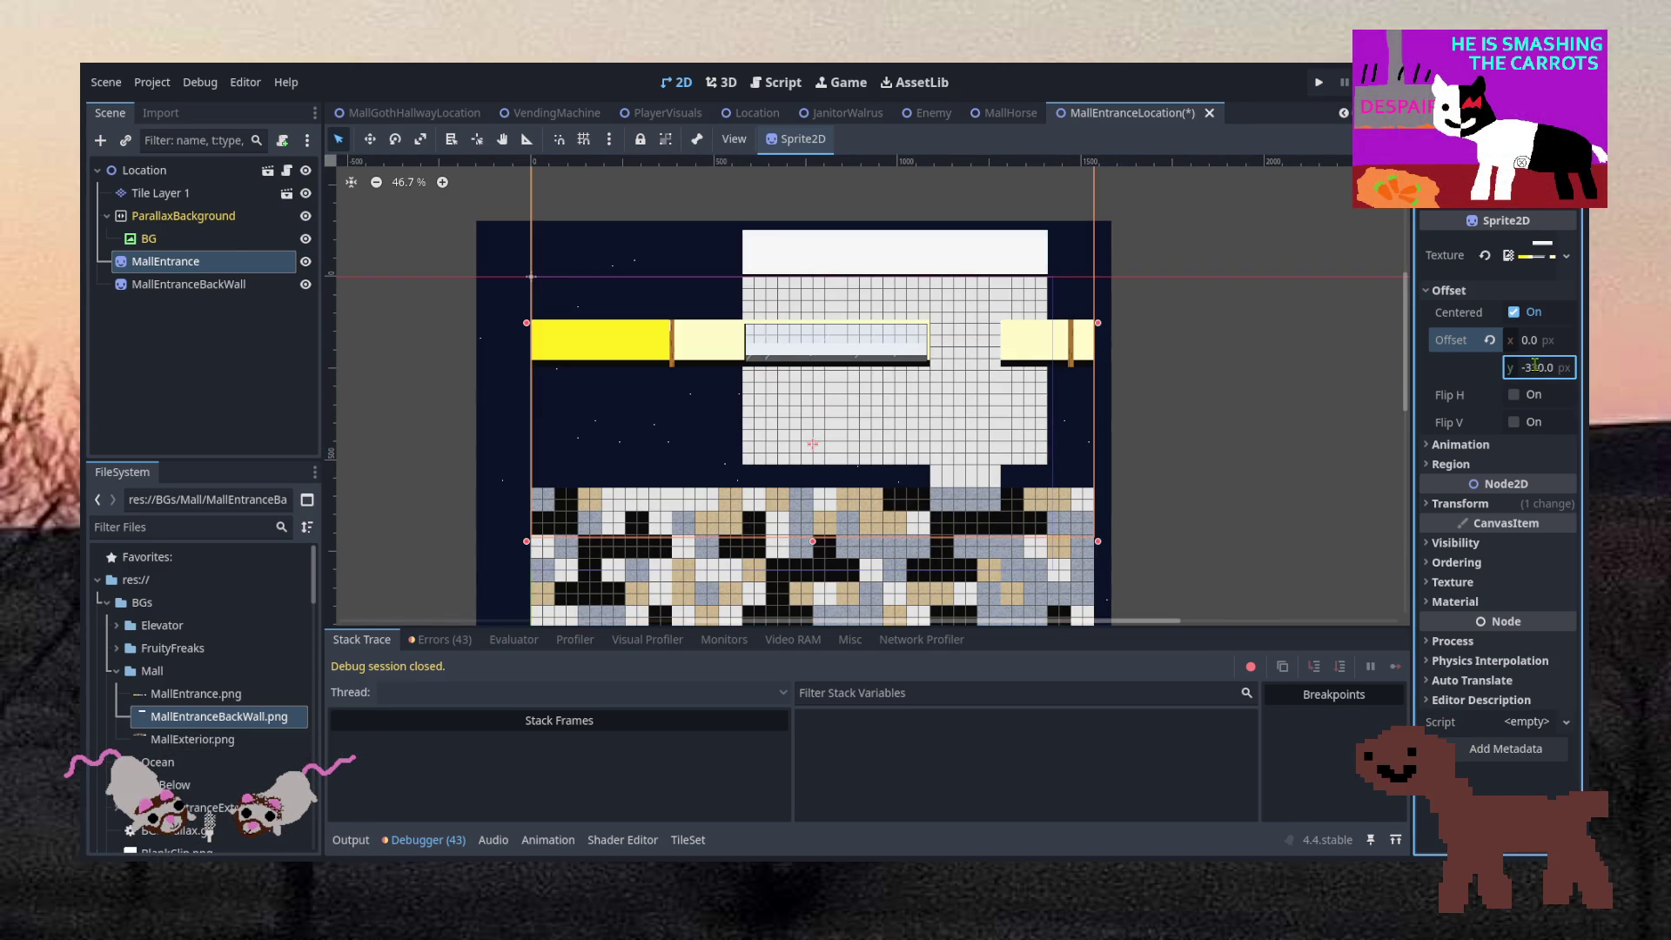
text(-280)
key(Return)
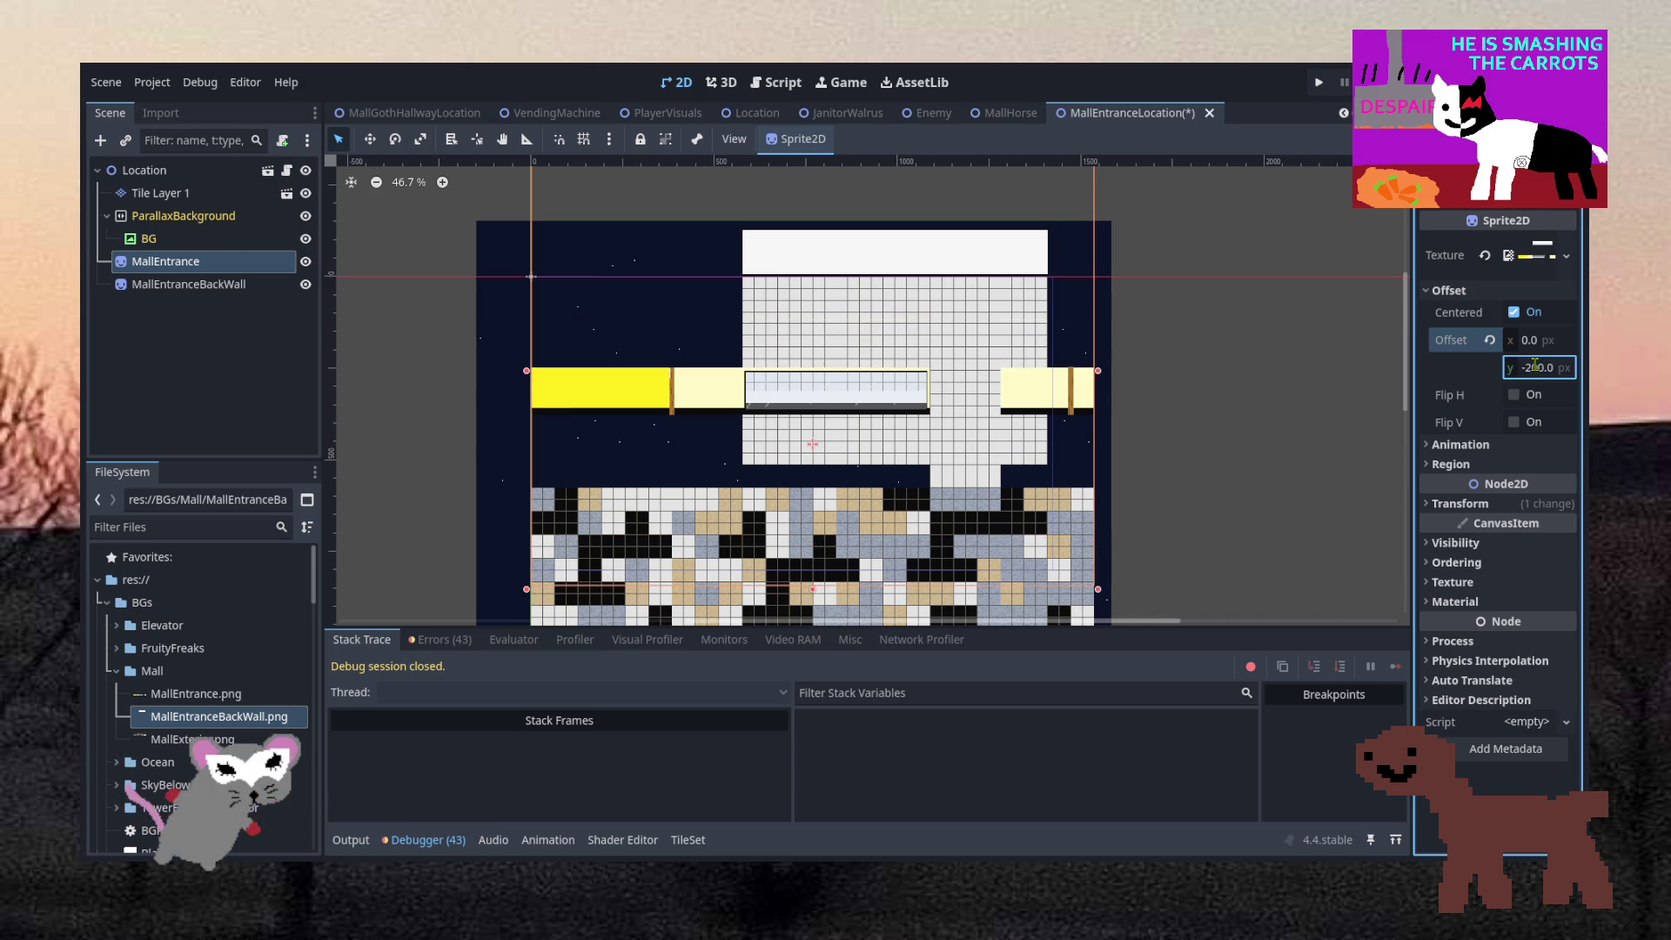
text(0)
key(Return)
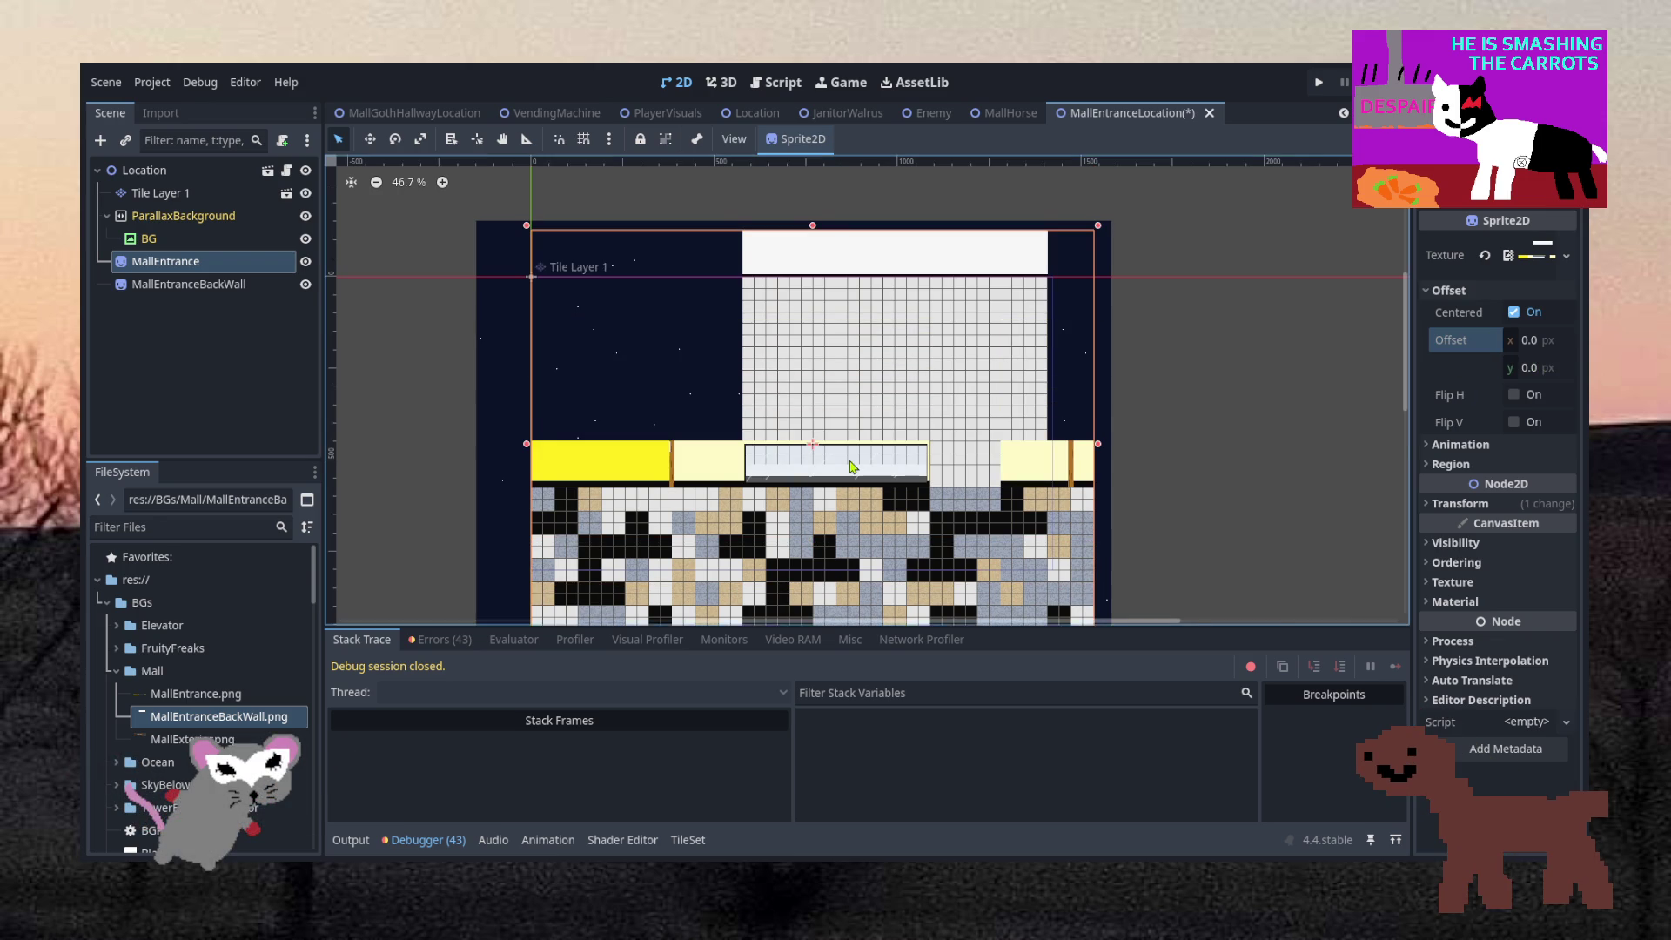
scroll(849, 467, up, 1)
scroll(850, 465, up, 2)
Step: Settle on a -64 px vertical offset for the MallEntrance sprite
click(1538, 368)
text(64)
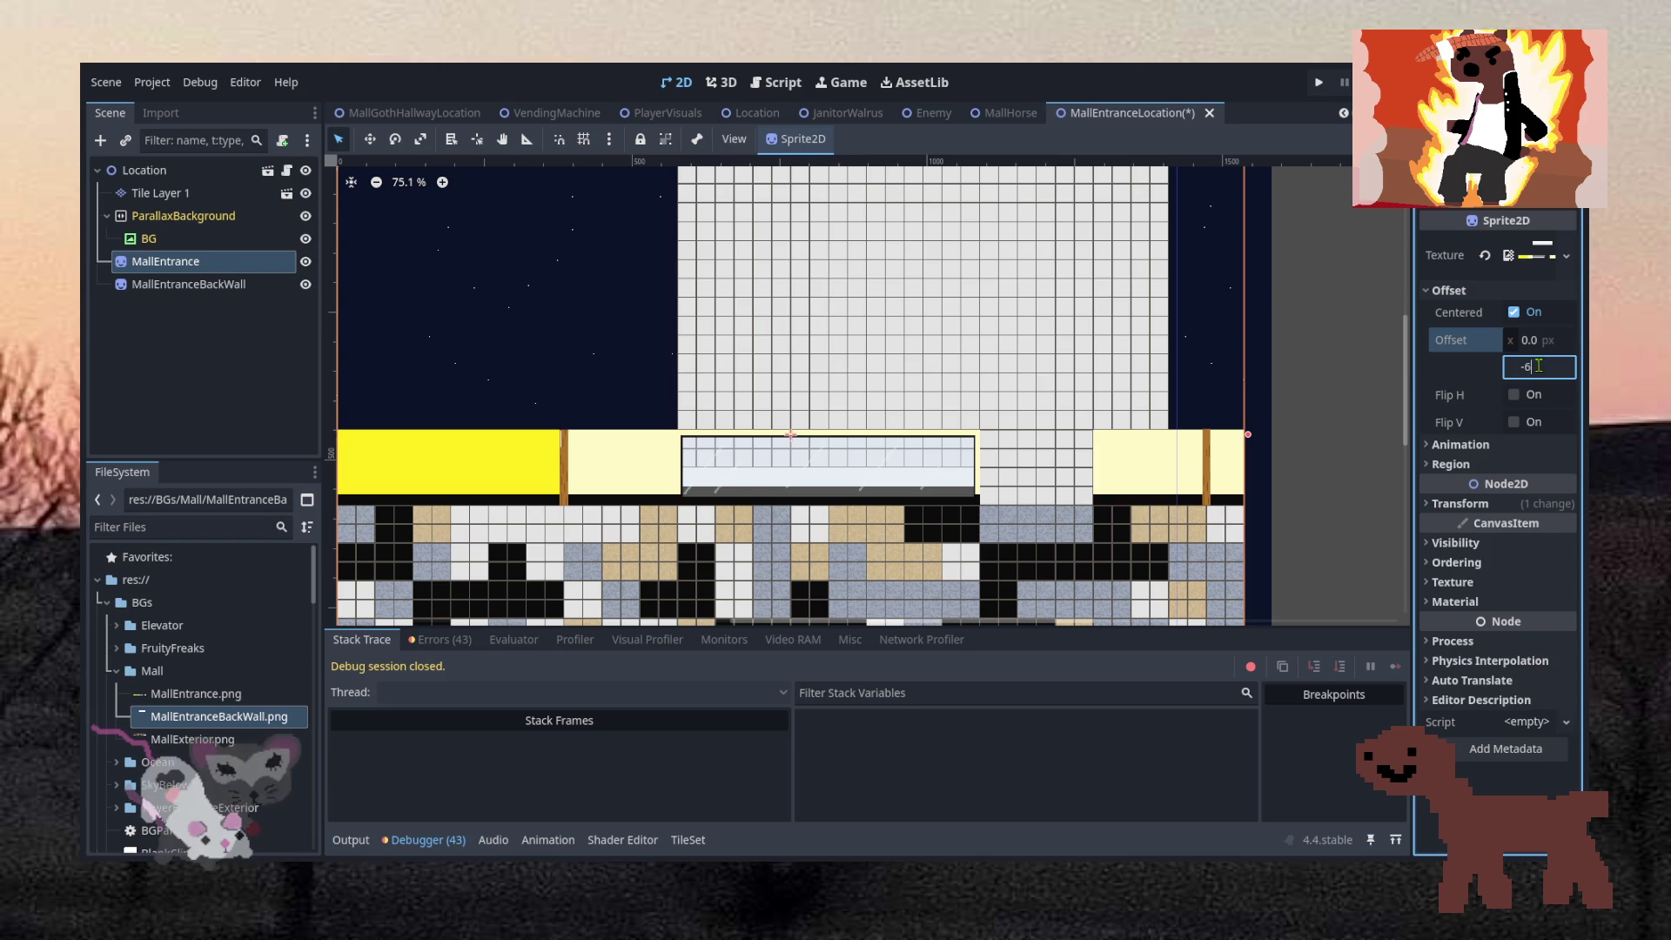
key(Return)
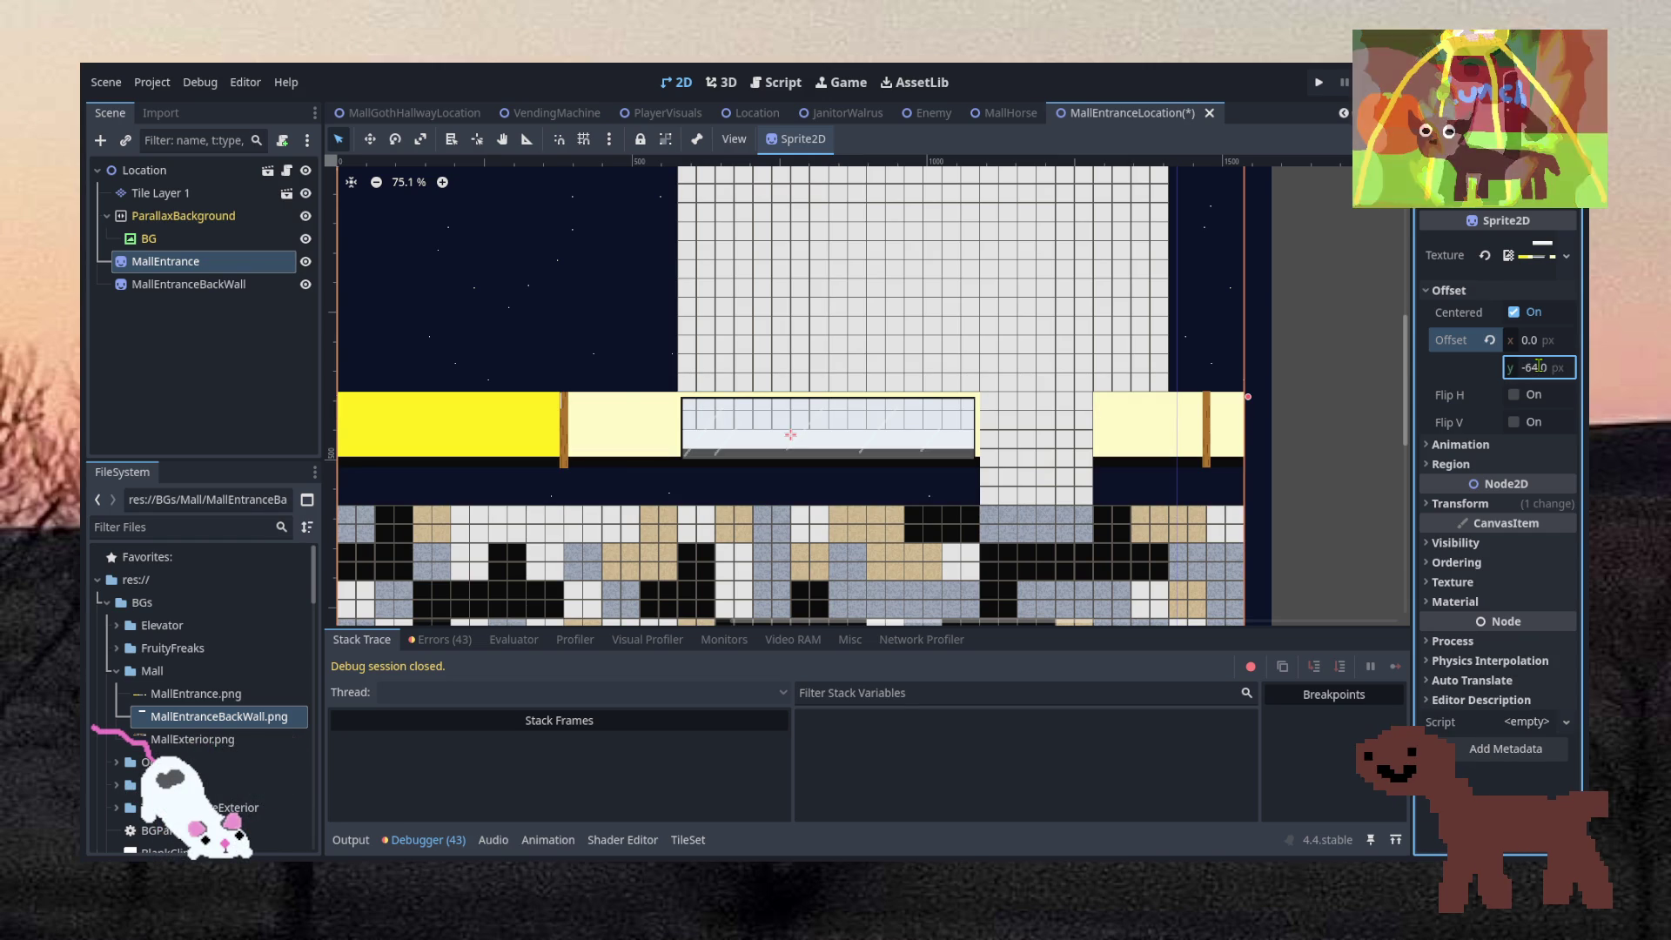
scroll(390, 475, up, 4)
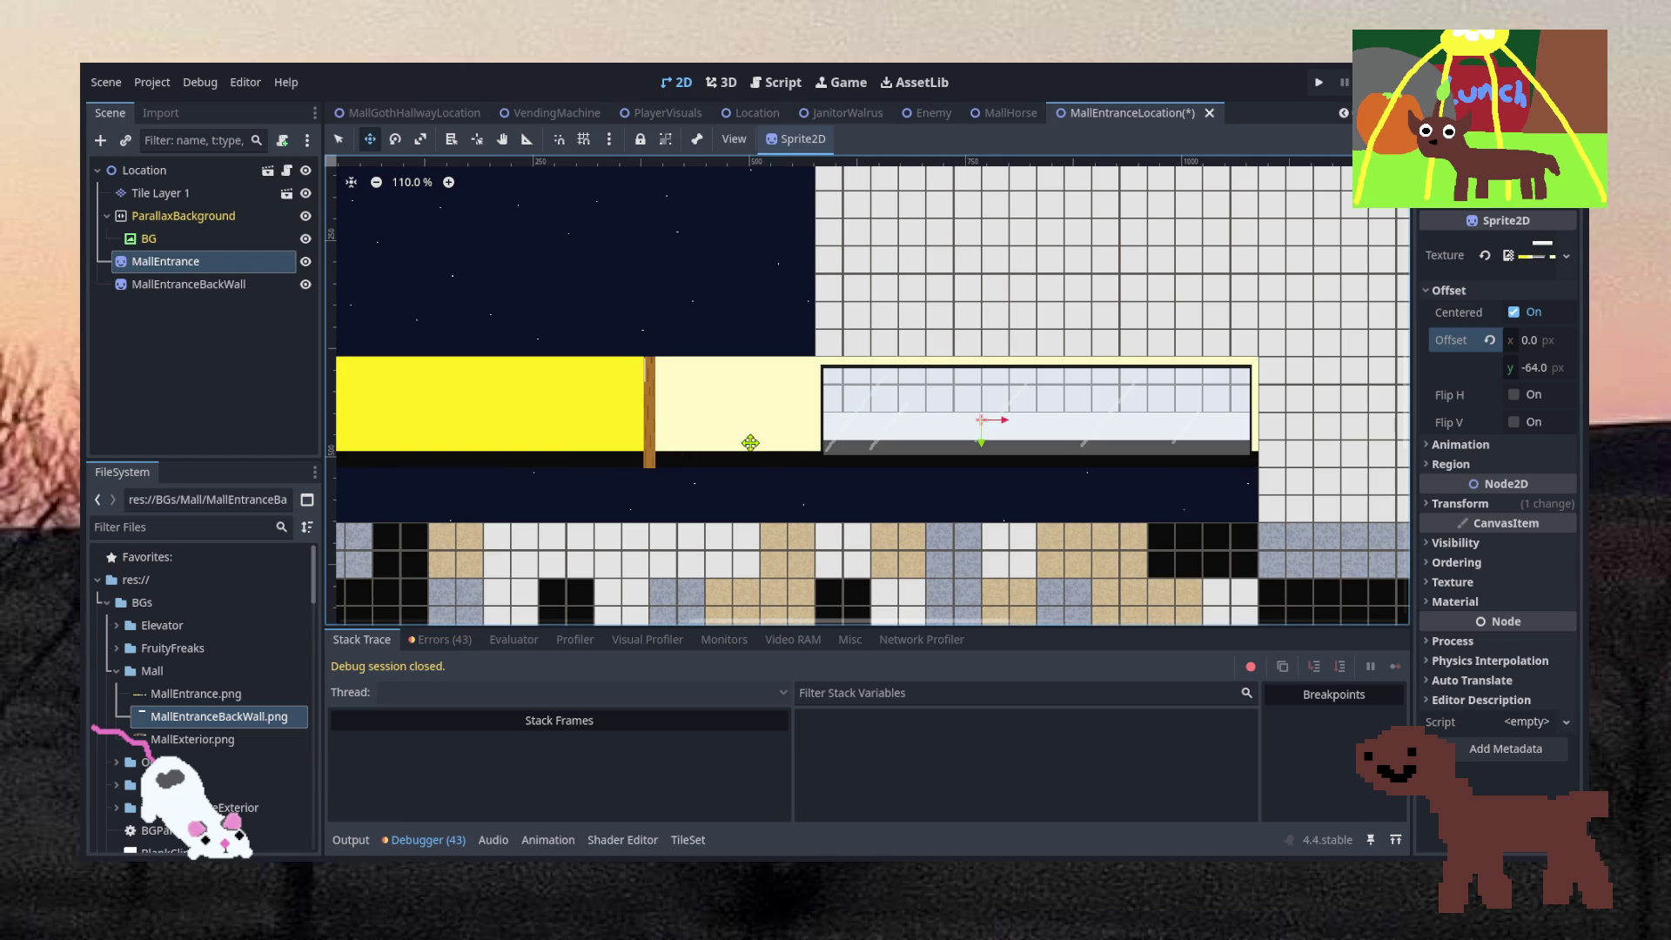
Step: Drag MallEntrance down onto the floor tiles and skim its Transform, Region, Animation and Ordering sections
drag(751, 443, 751, 510)
scroll(750, 509, up, 7)
scroll(668, 547, up, 3)
scroll(669, 547, down, 2)
scroll(679, 537, down, 2)
scroll(784, 516, down, 2)
scroll(976, 486, down, 2)
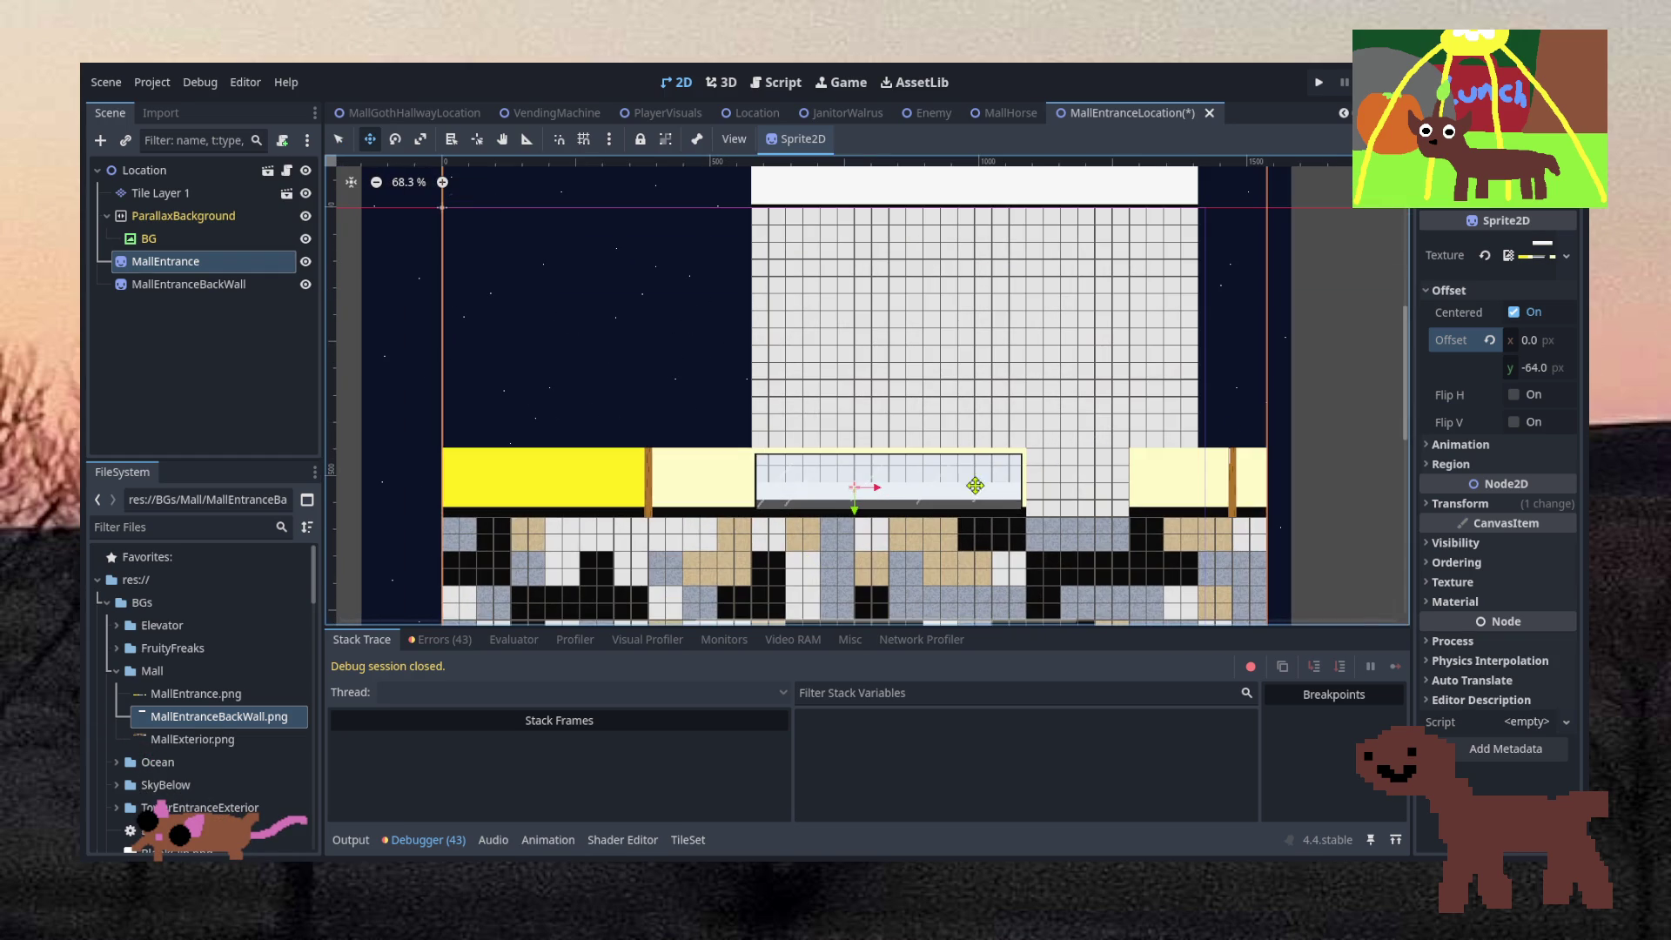
click(1462, 503)
click(1471, 504)
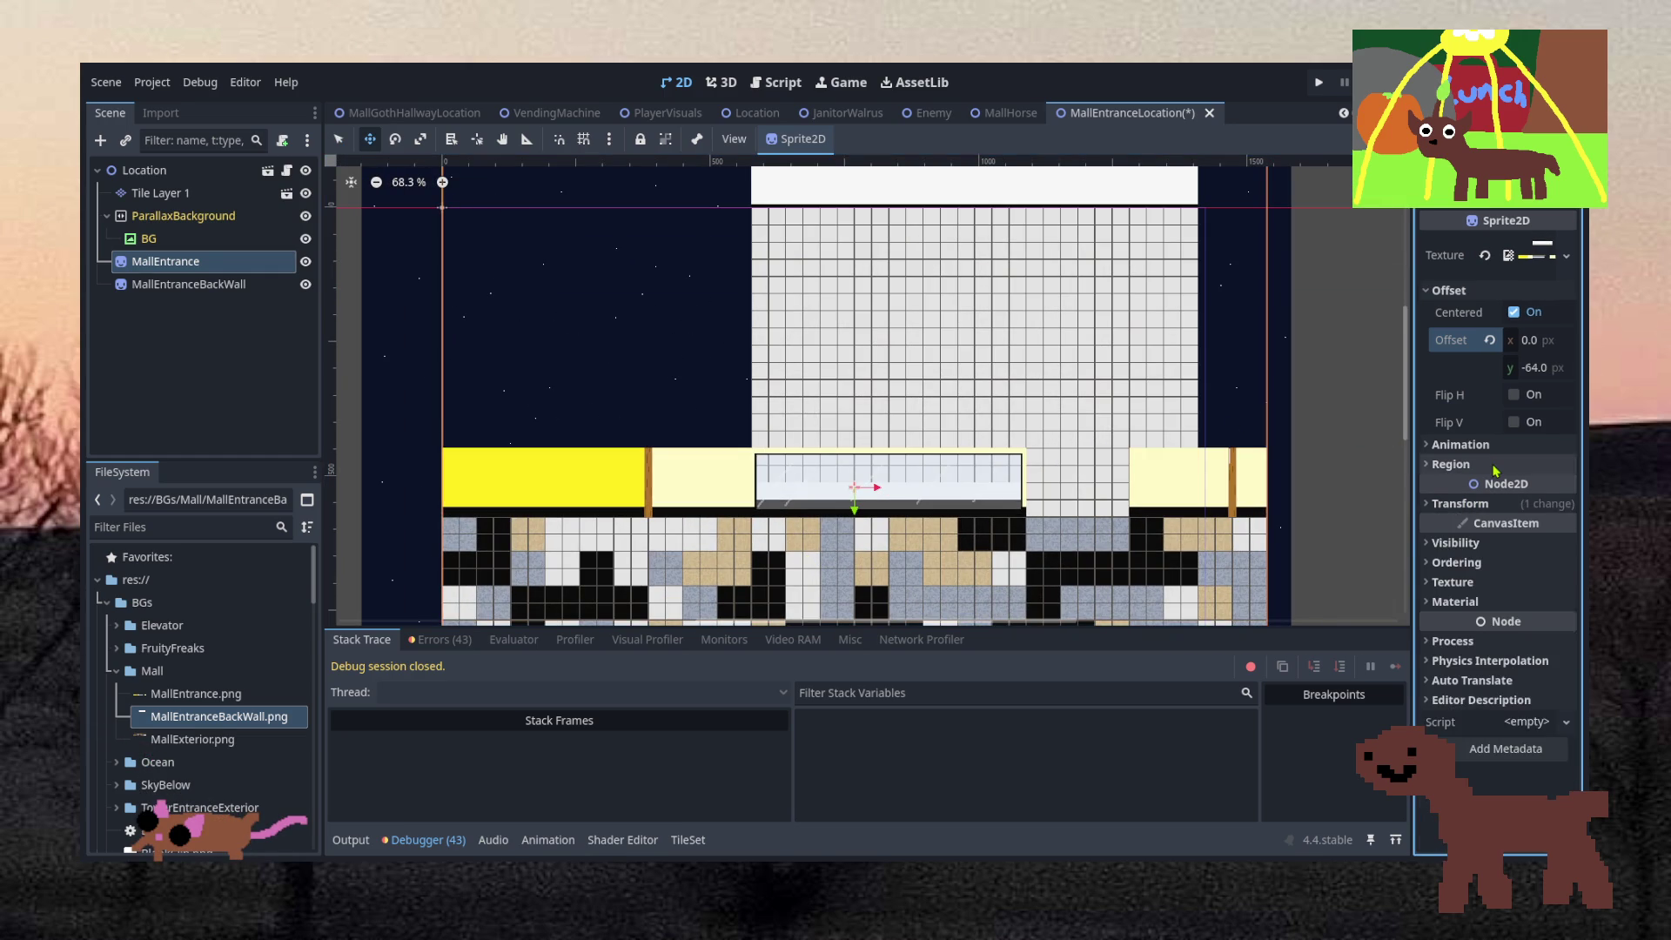
click(1492, 466)
click(1475, 445)
click(1485, 466)
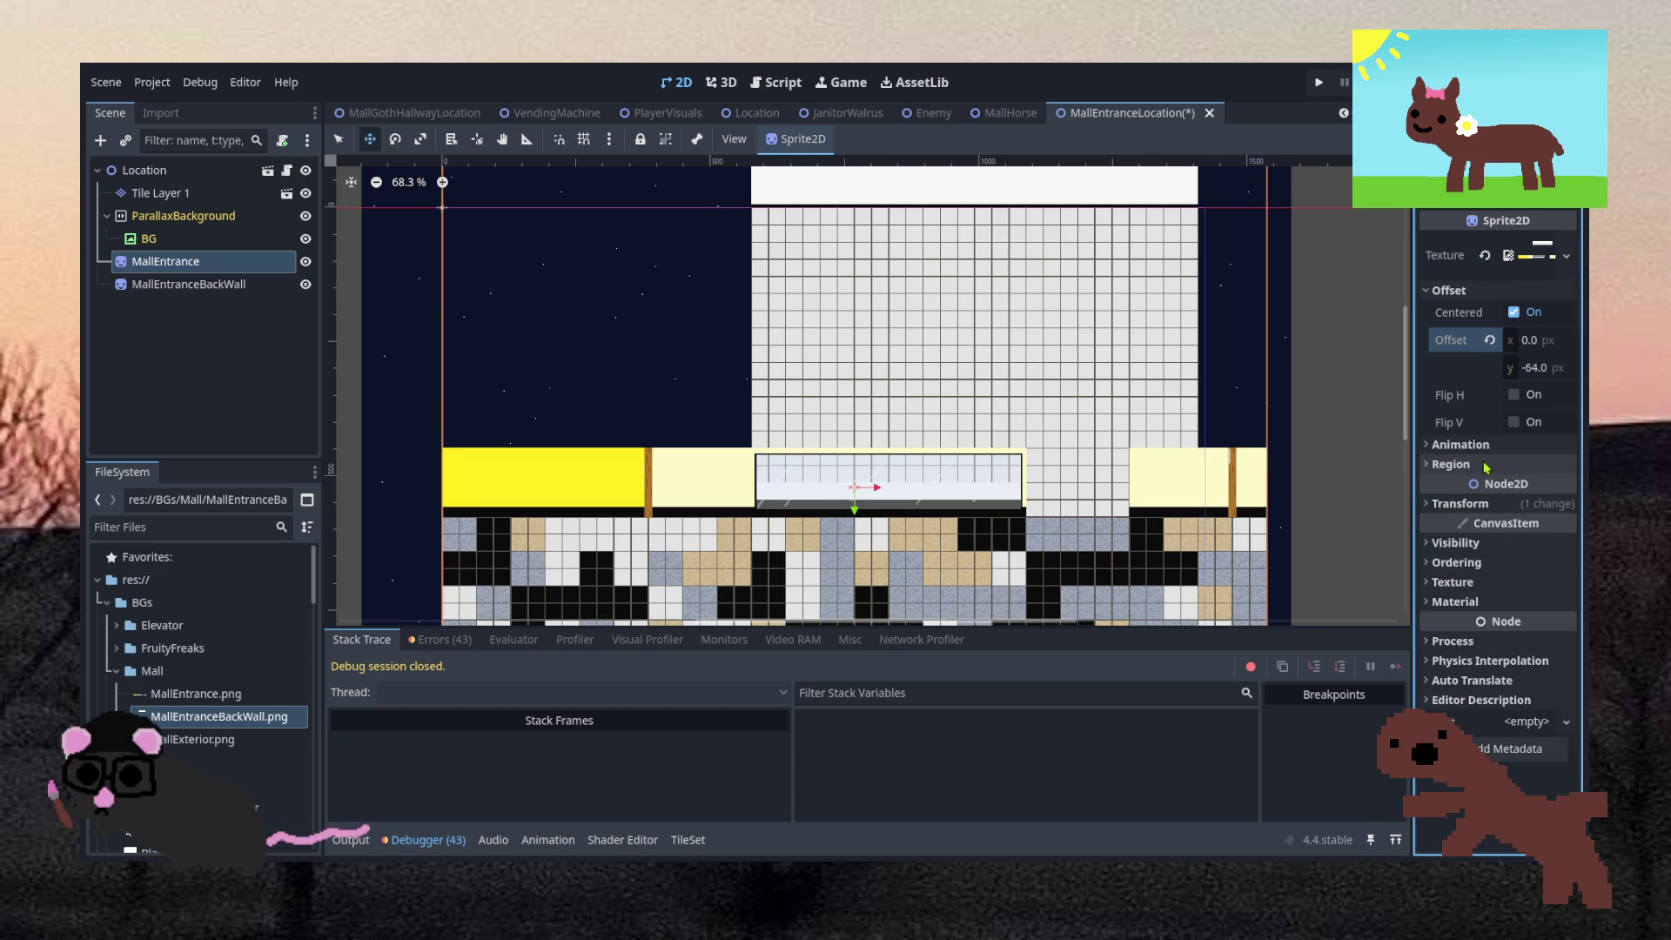
click(1459, 564)
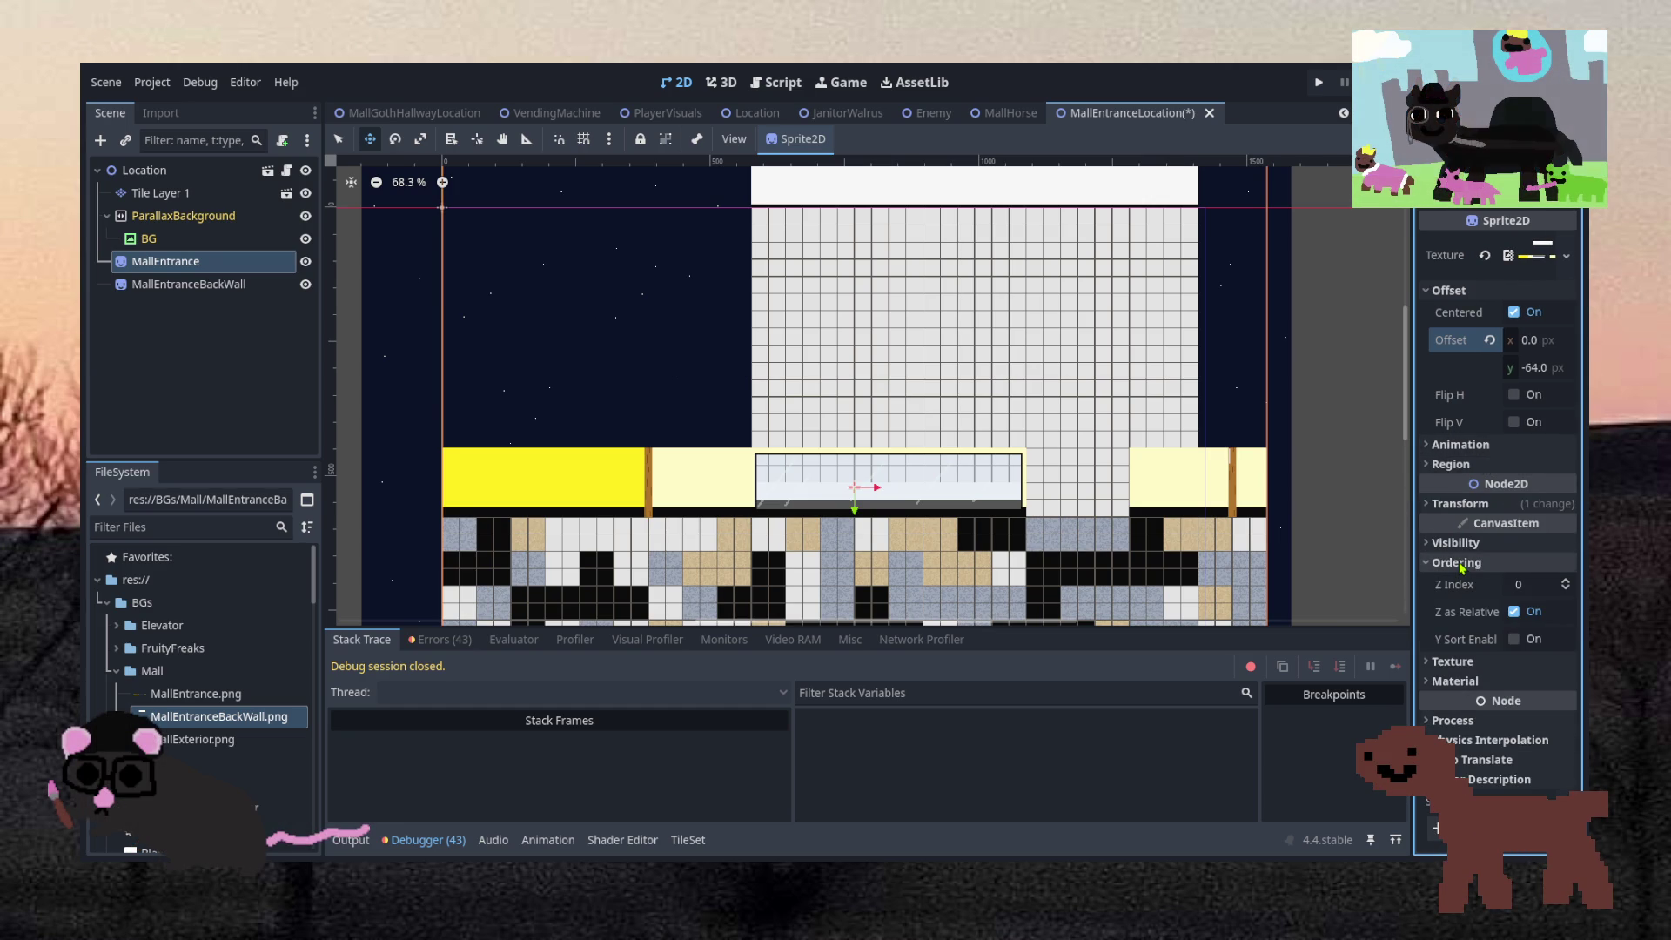
Step: Deselect the sprite and save the MallEntranceLocation scene
click(1363, 507)
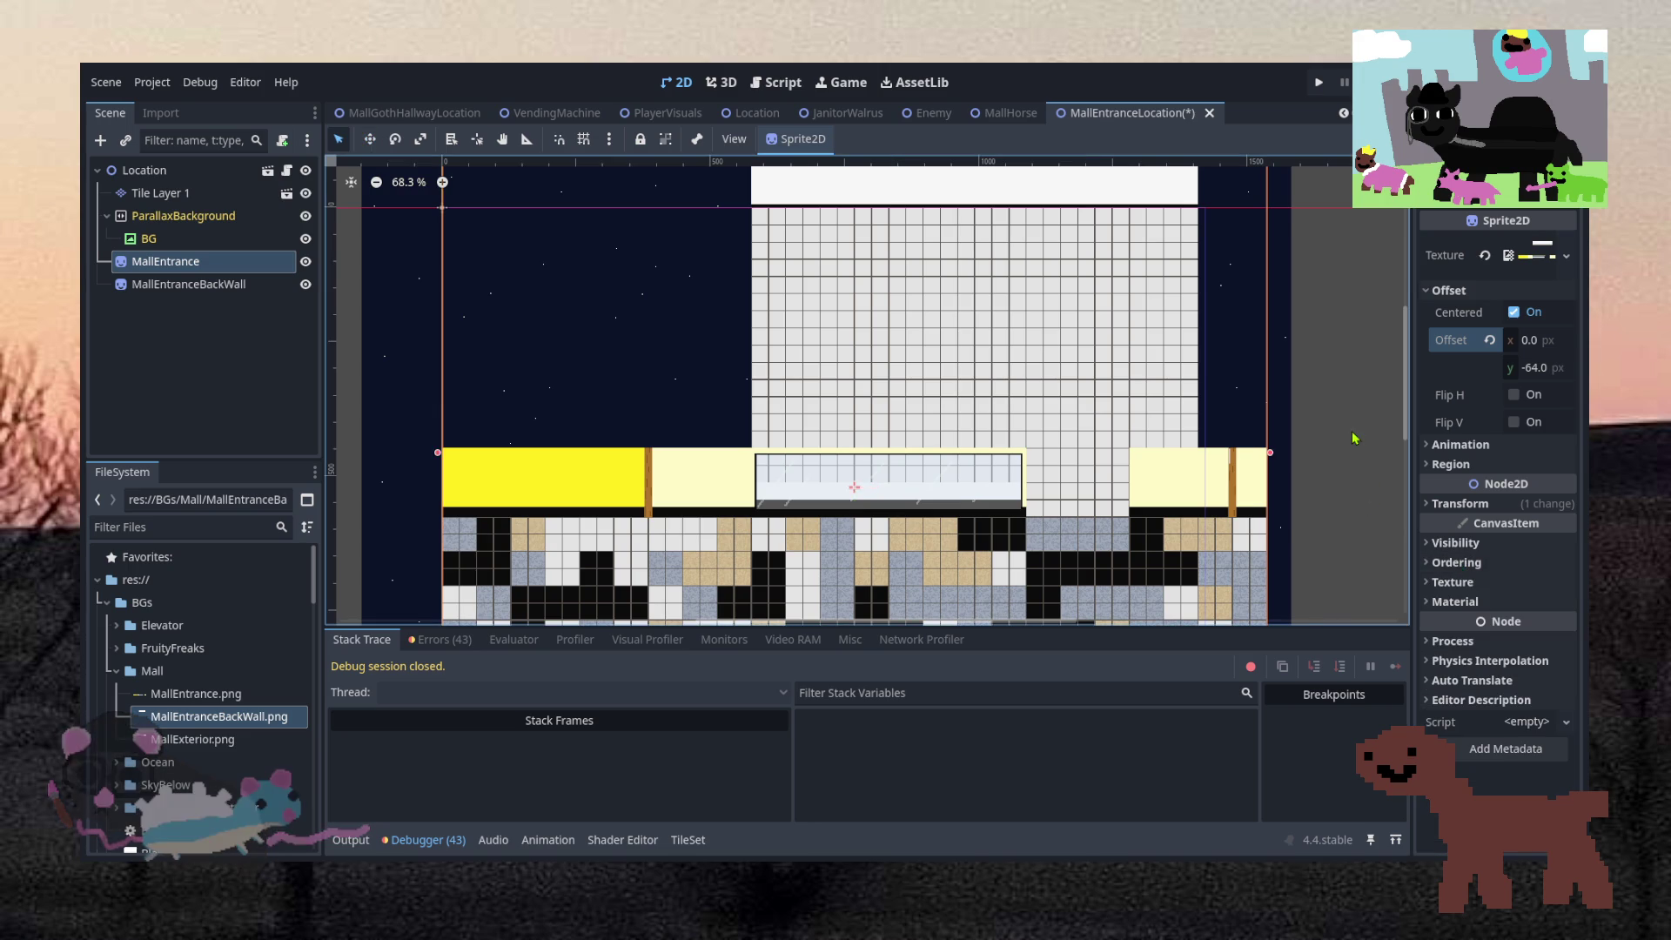
key(ctrl+s)
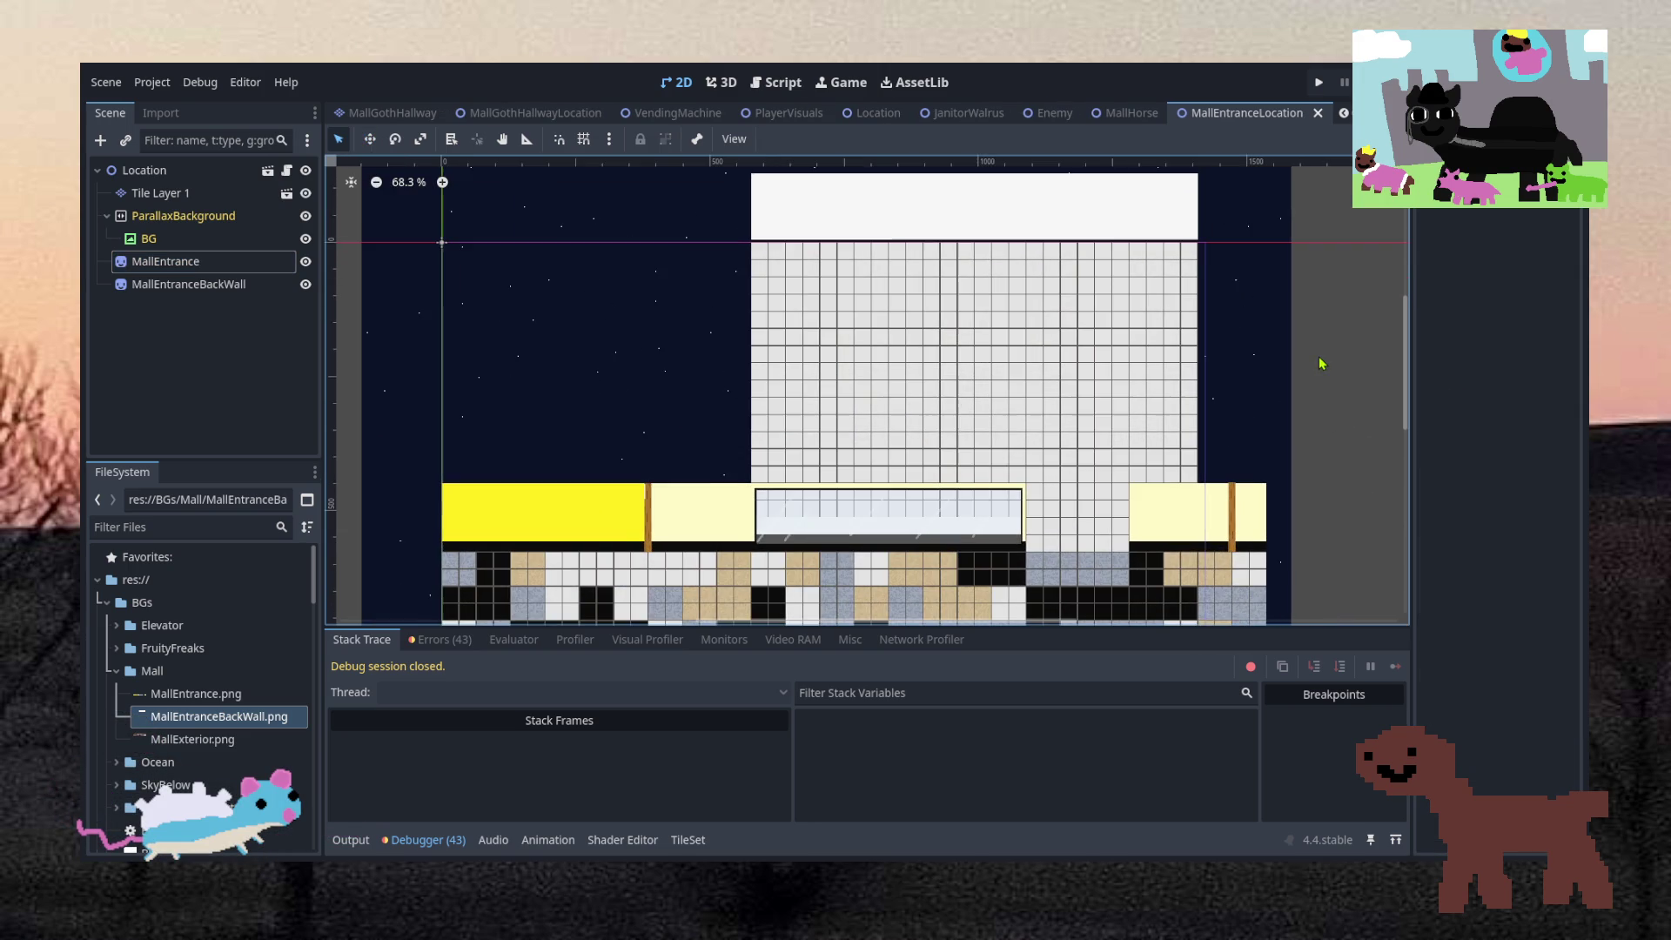
scroll(1319, 364, down, 1)
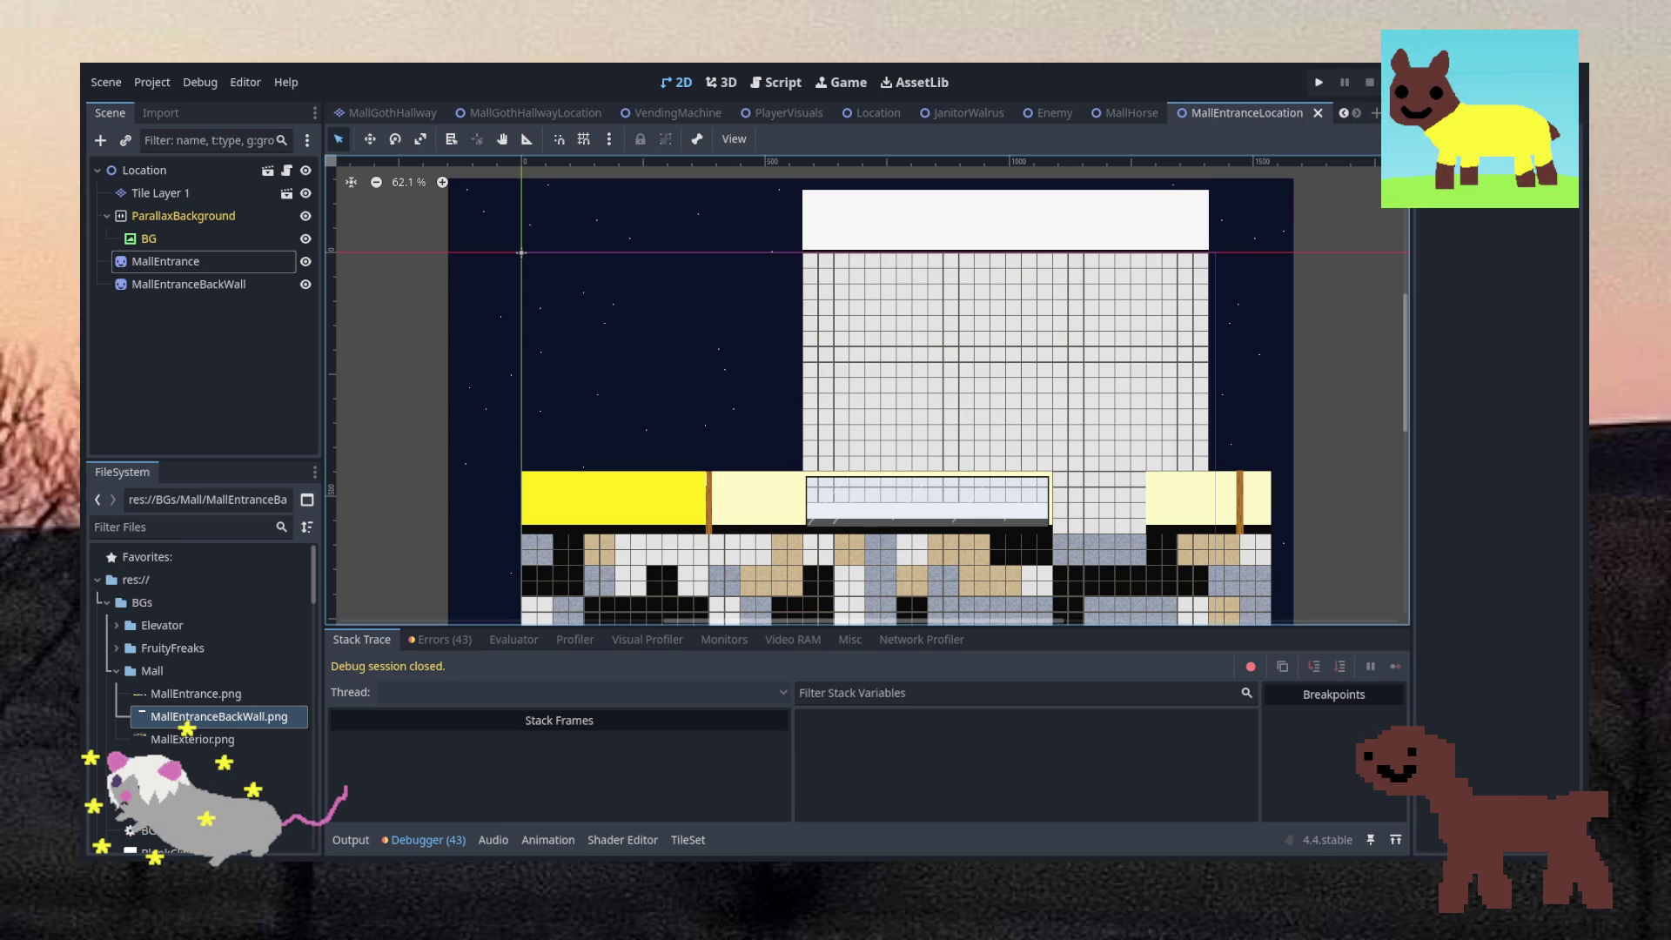
Step: Run the game, log into Cow Online World 1 and warp to MallEntrance via chat
key(F5)
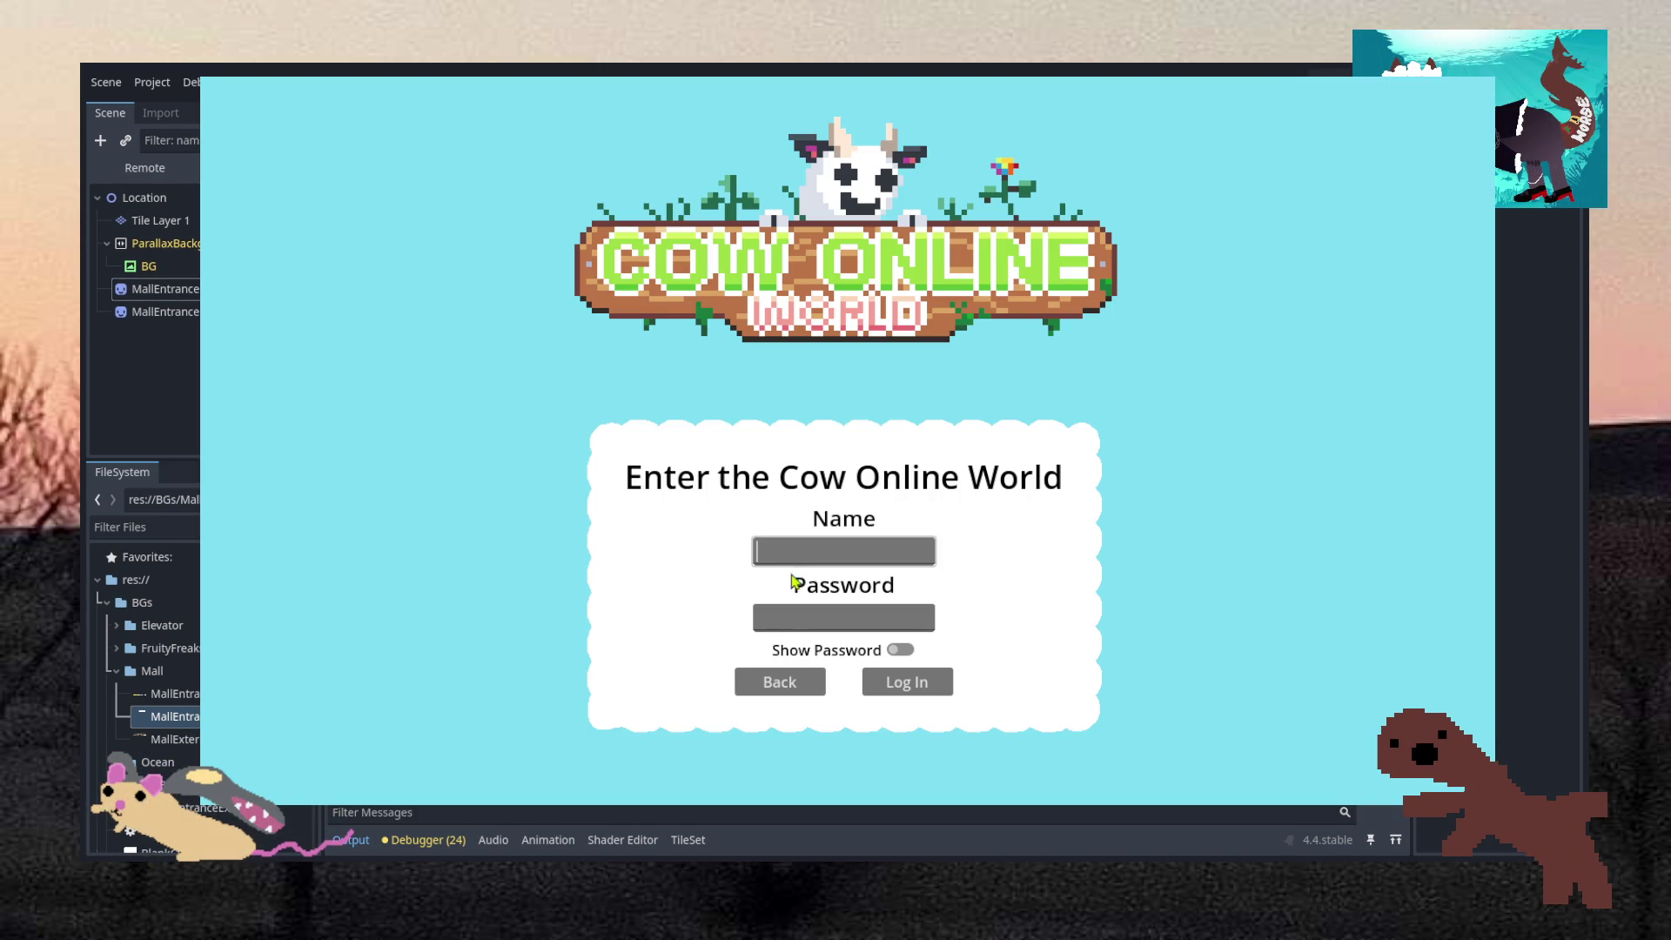
text(bee)
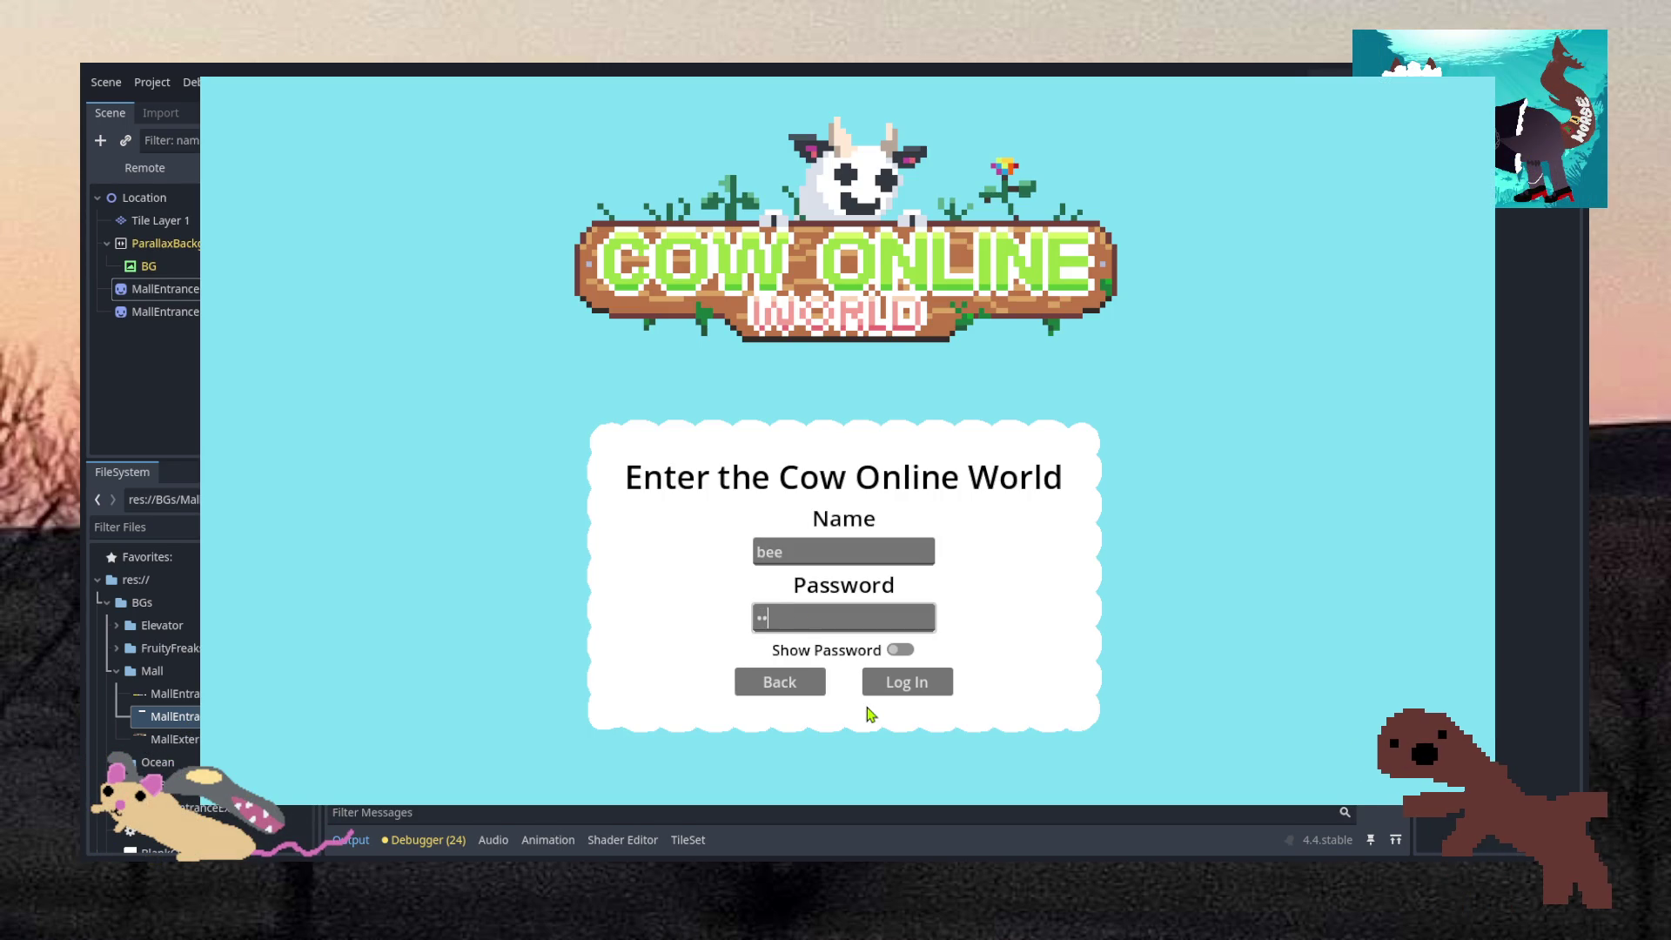
text(wor)
click(876, 695)
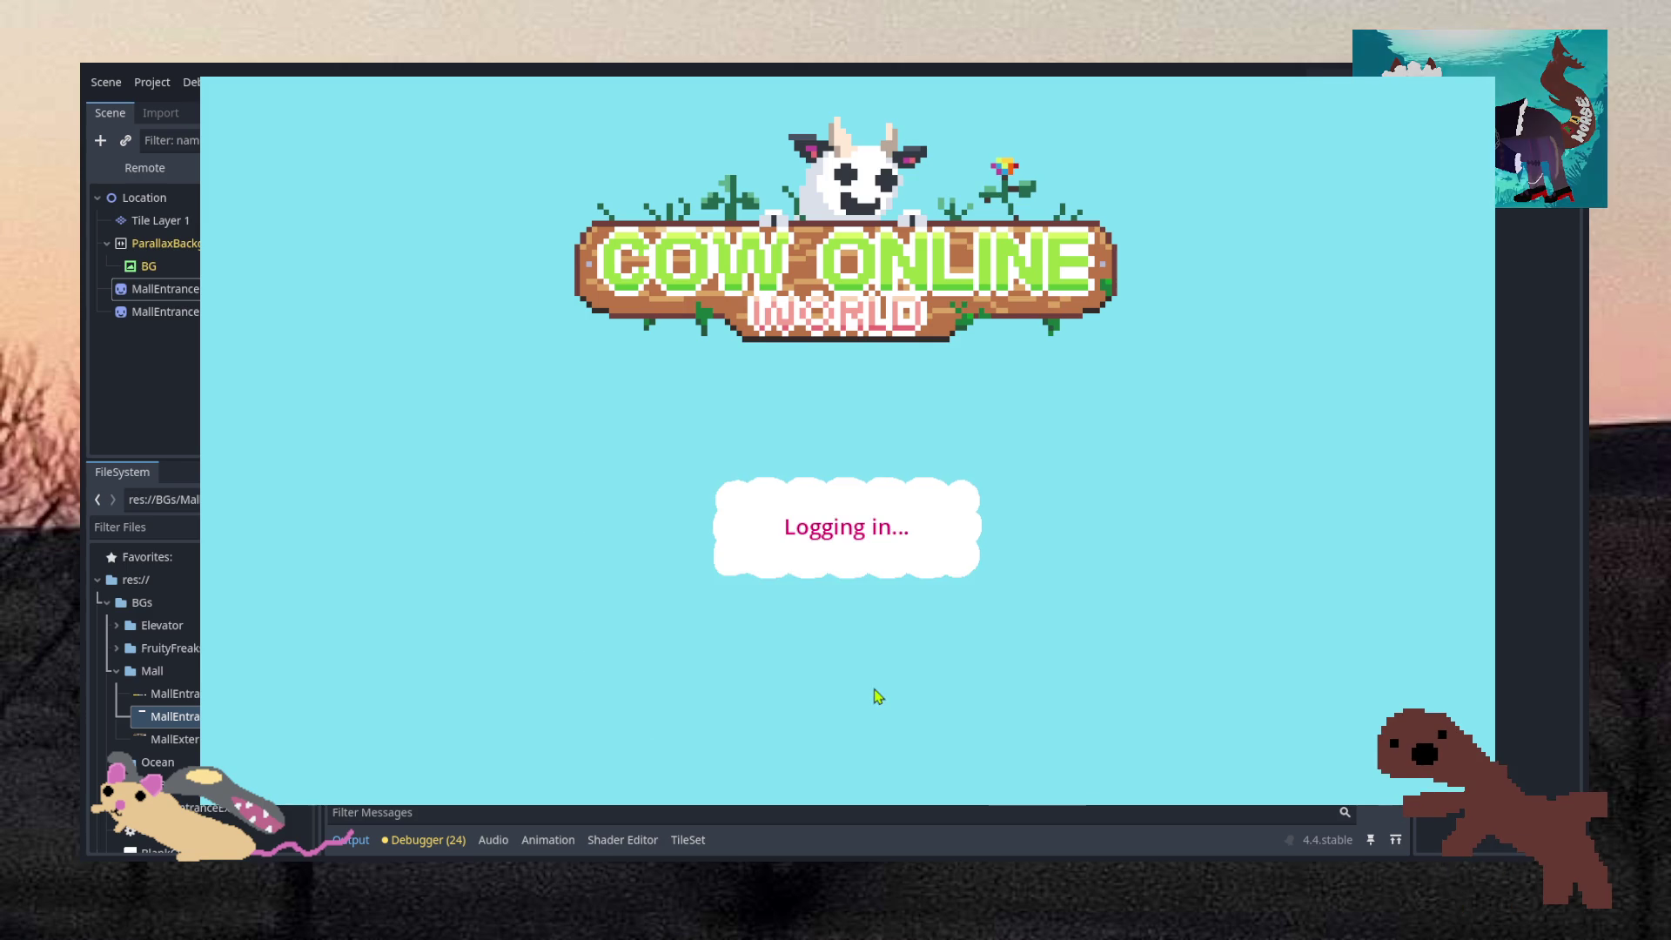
click(1079, 454)
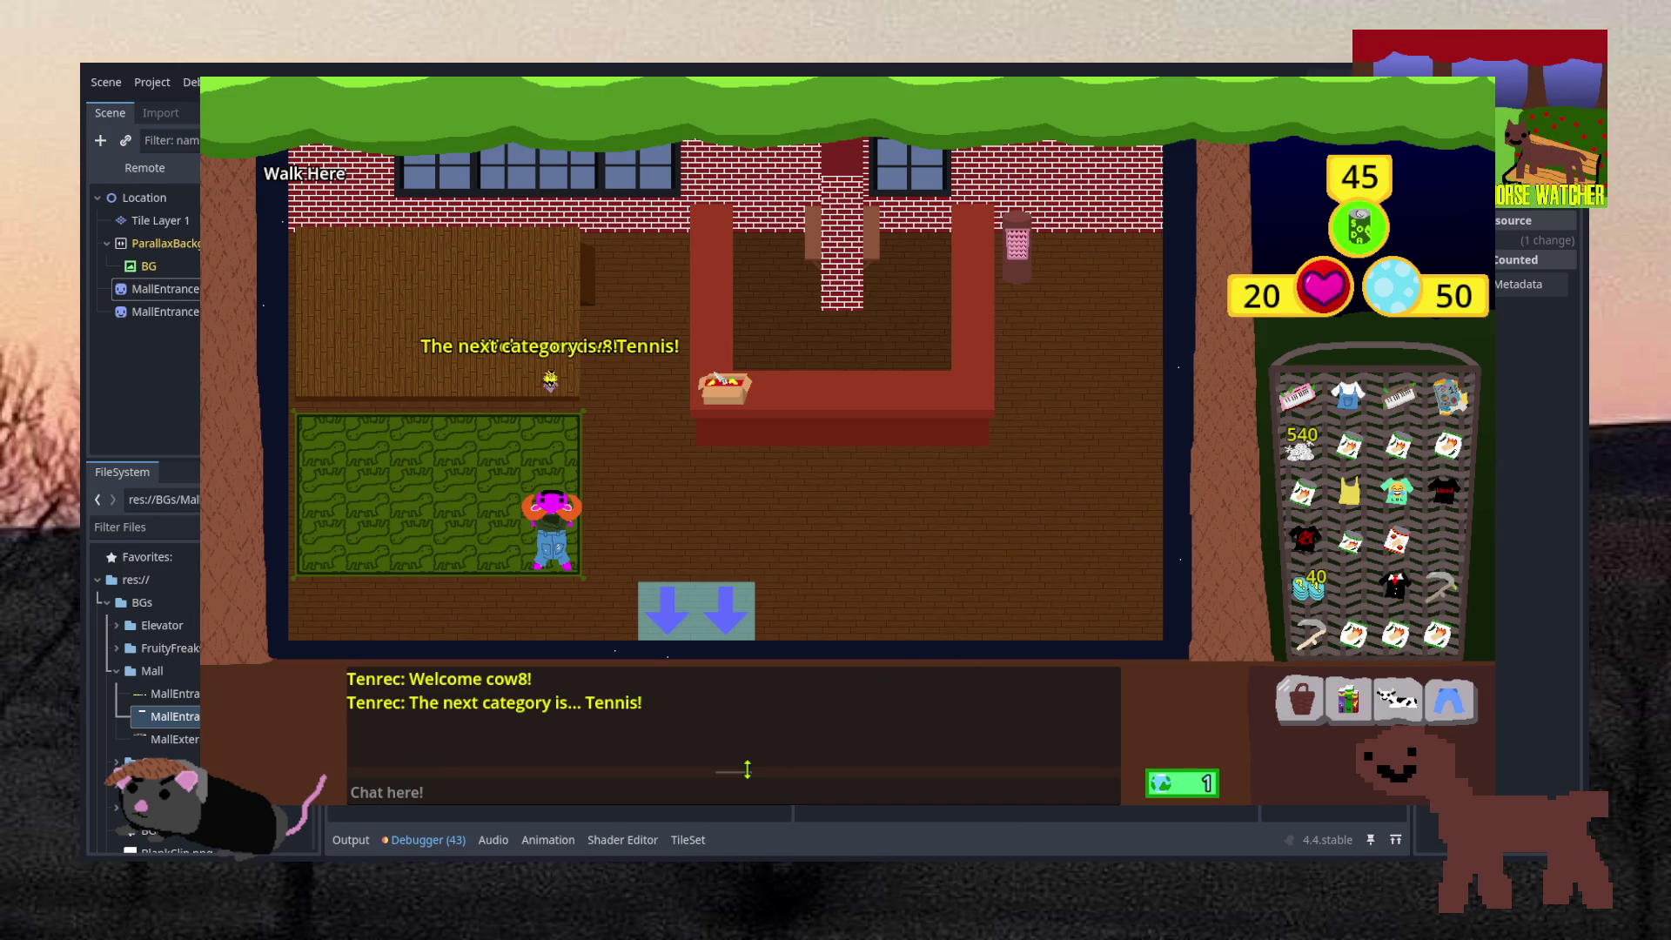
click(738, 788)
text(:warp)
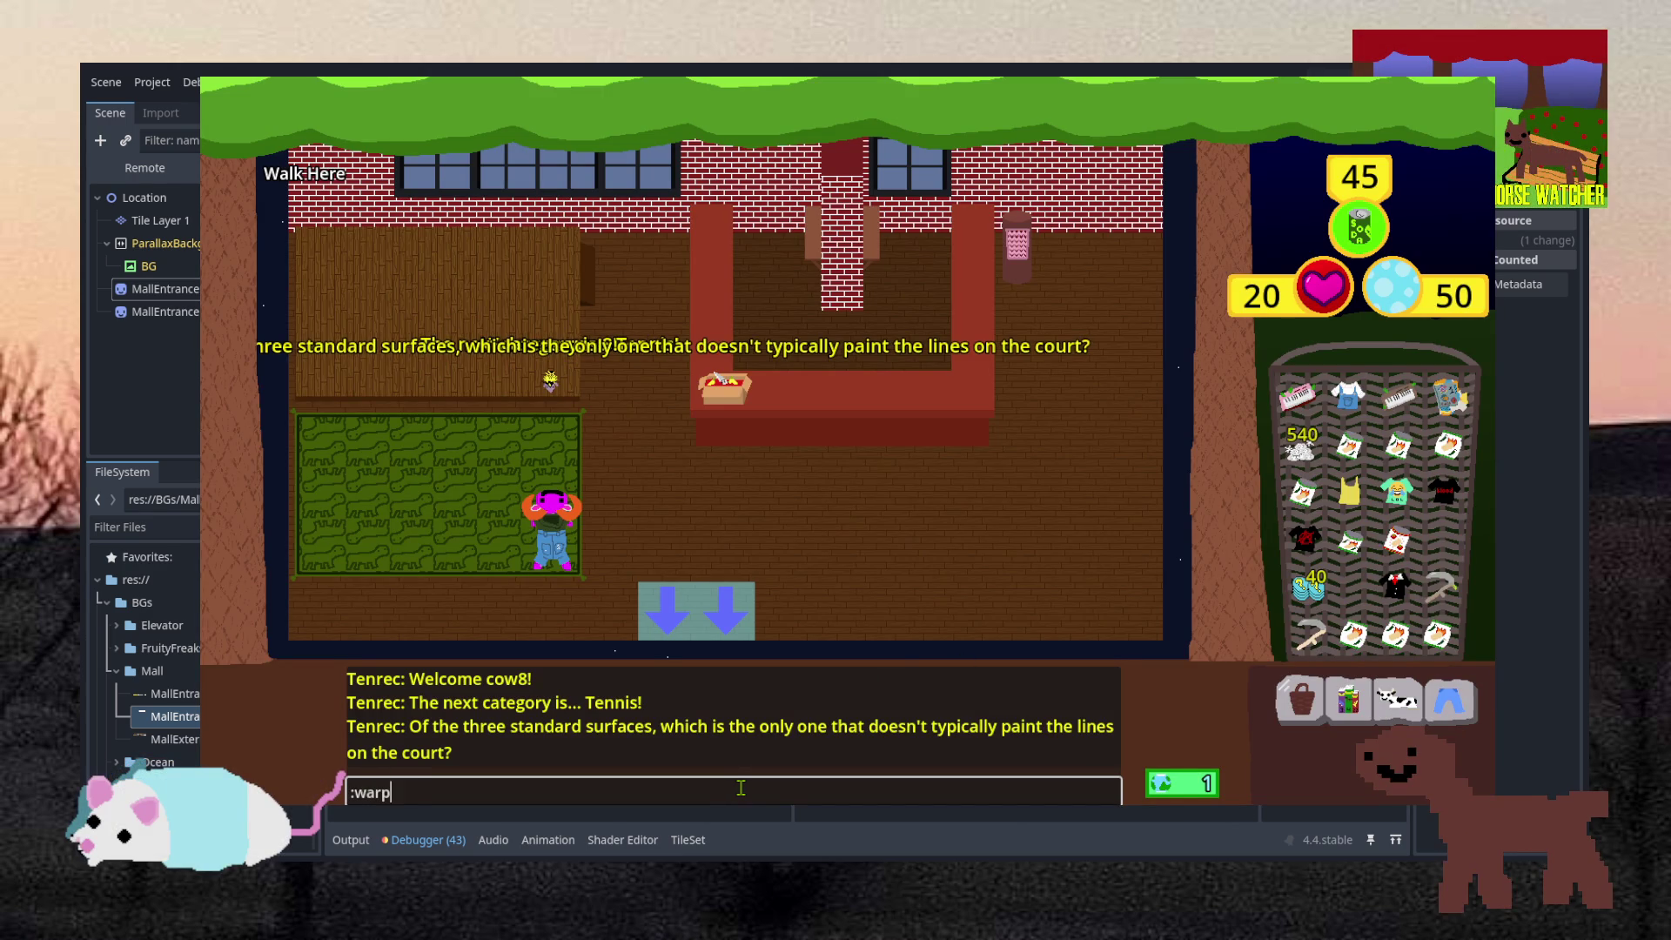
text(llEntrance)
key(Return)
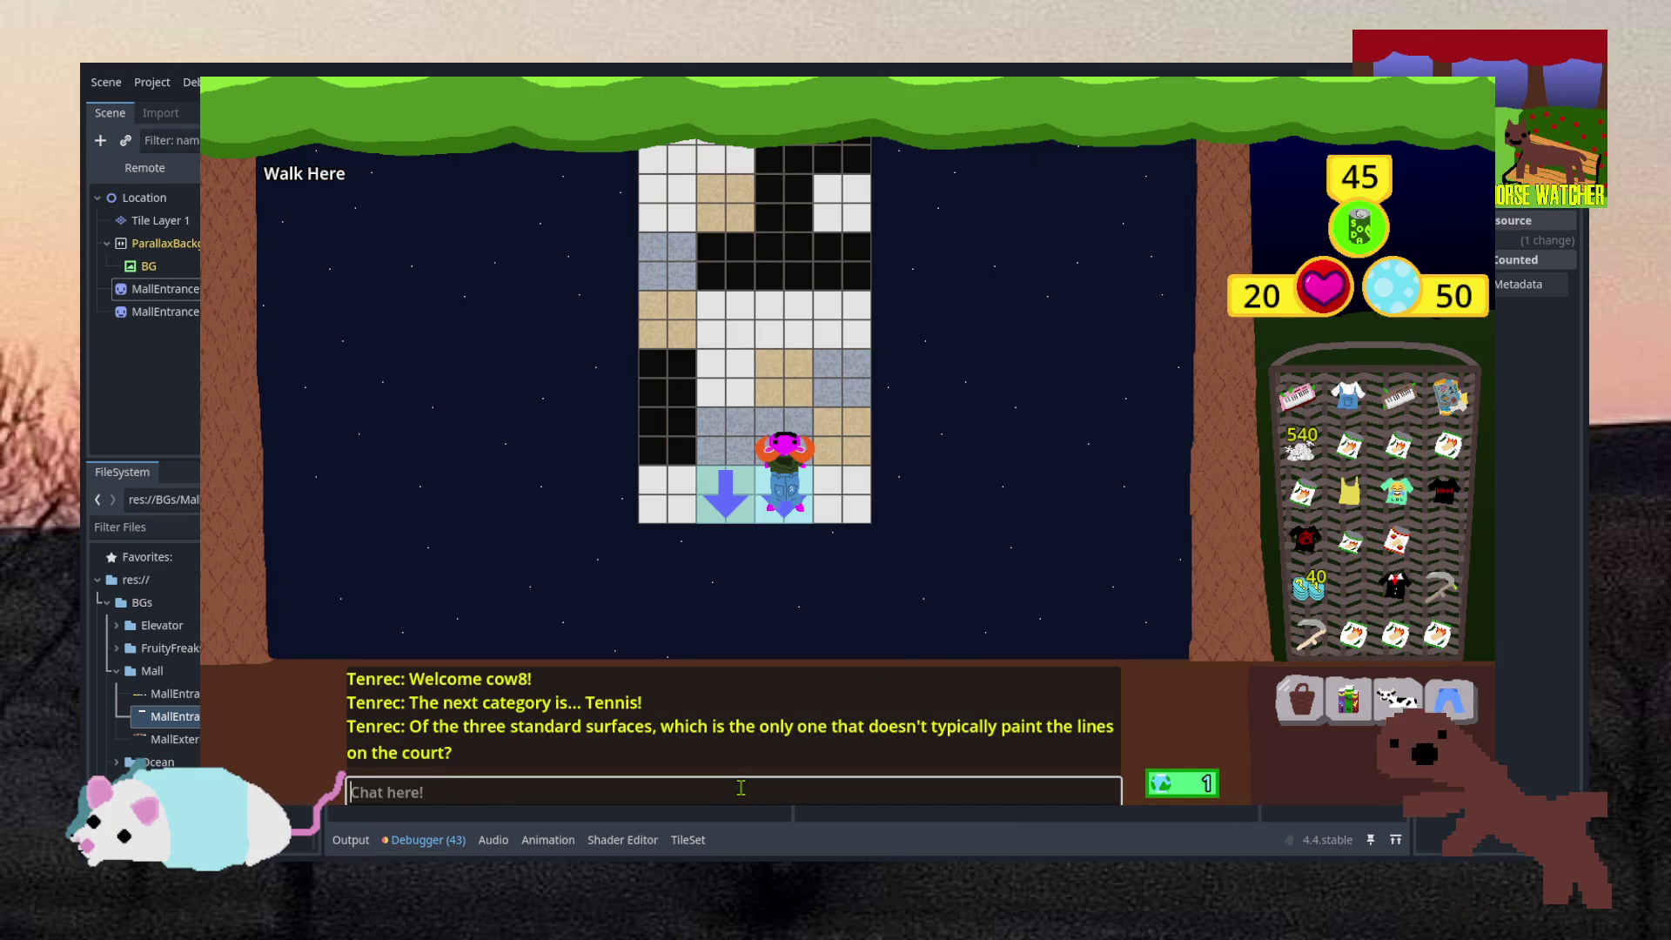
Step: Walk the character around the tiled room and along the glass counter to check layering, then quit the game
click(748, 222)
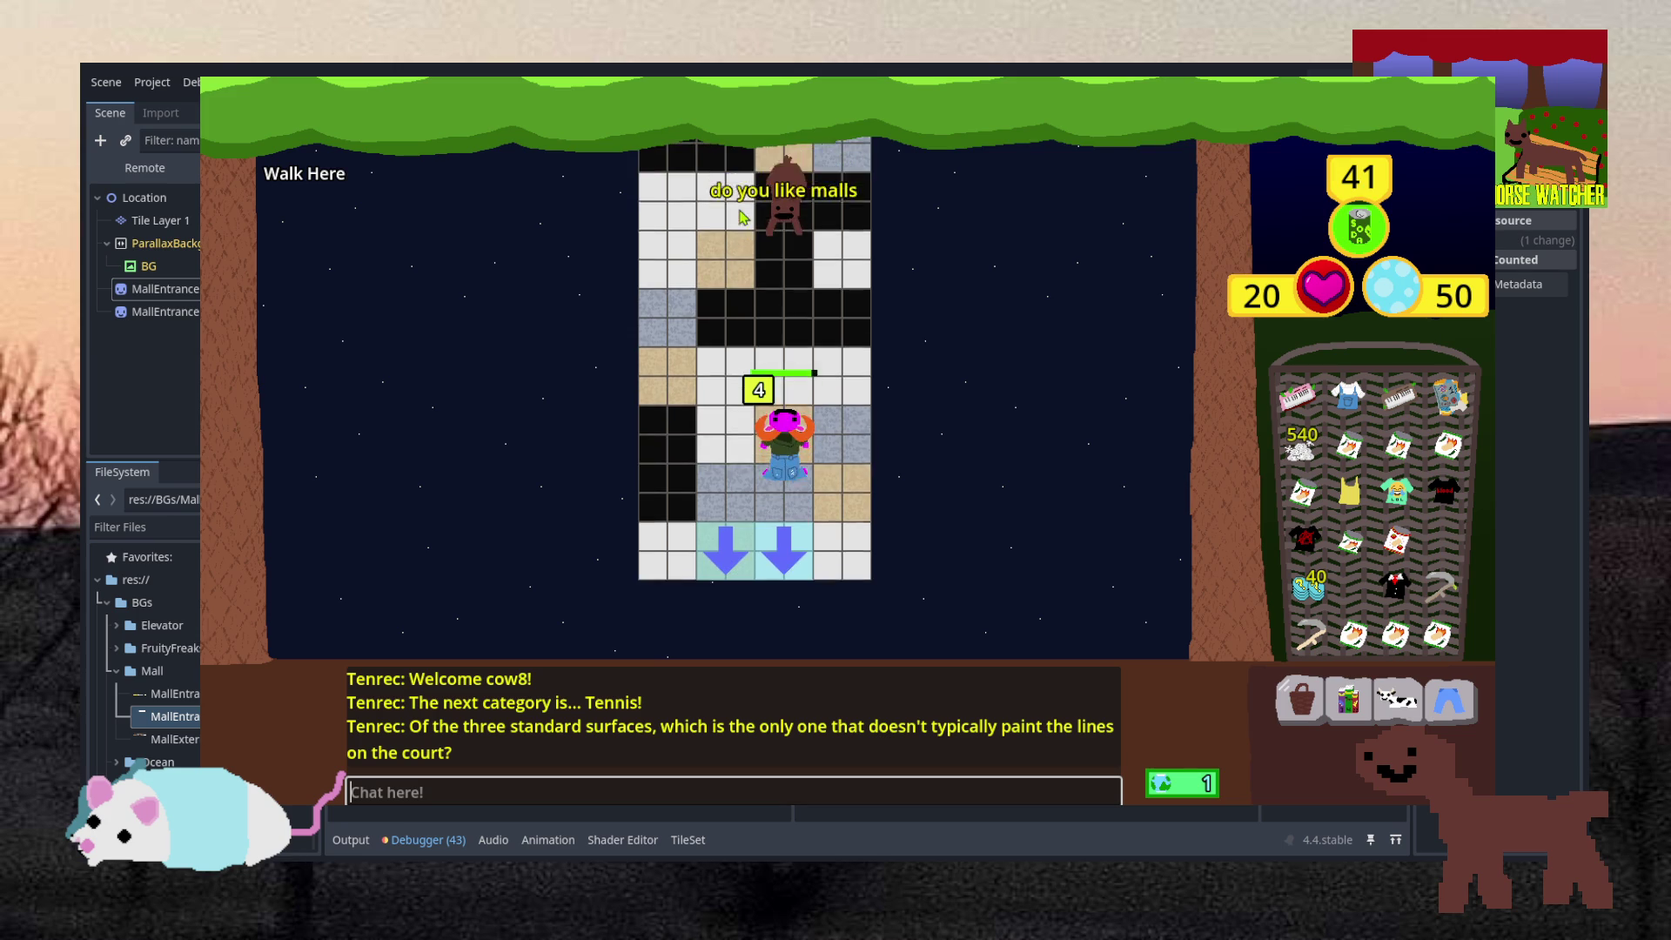
click(771, 232)
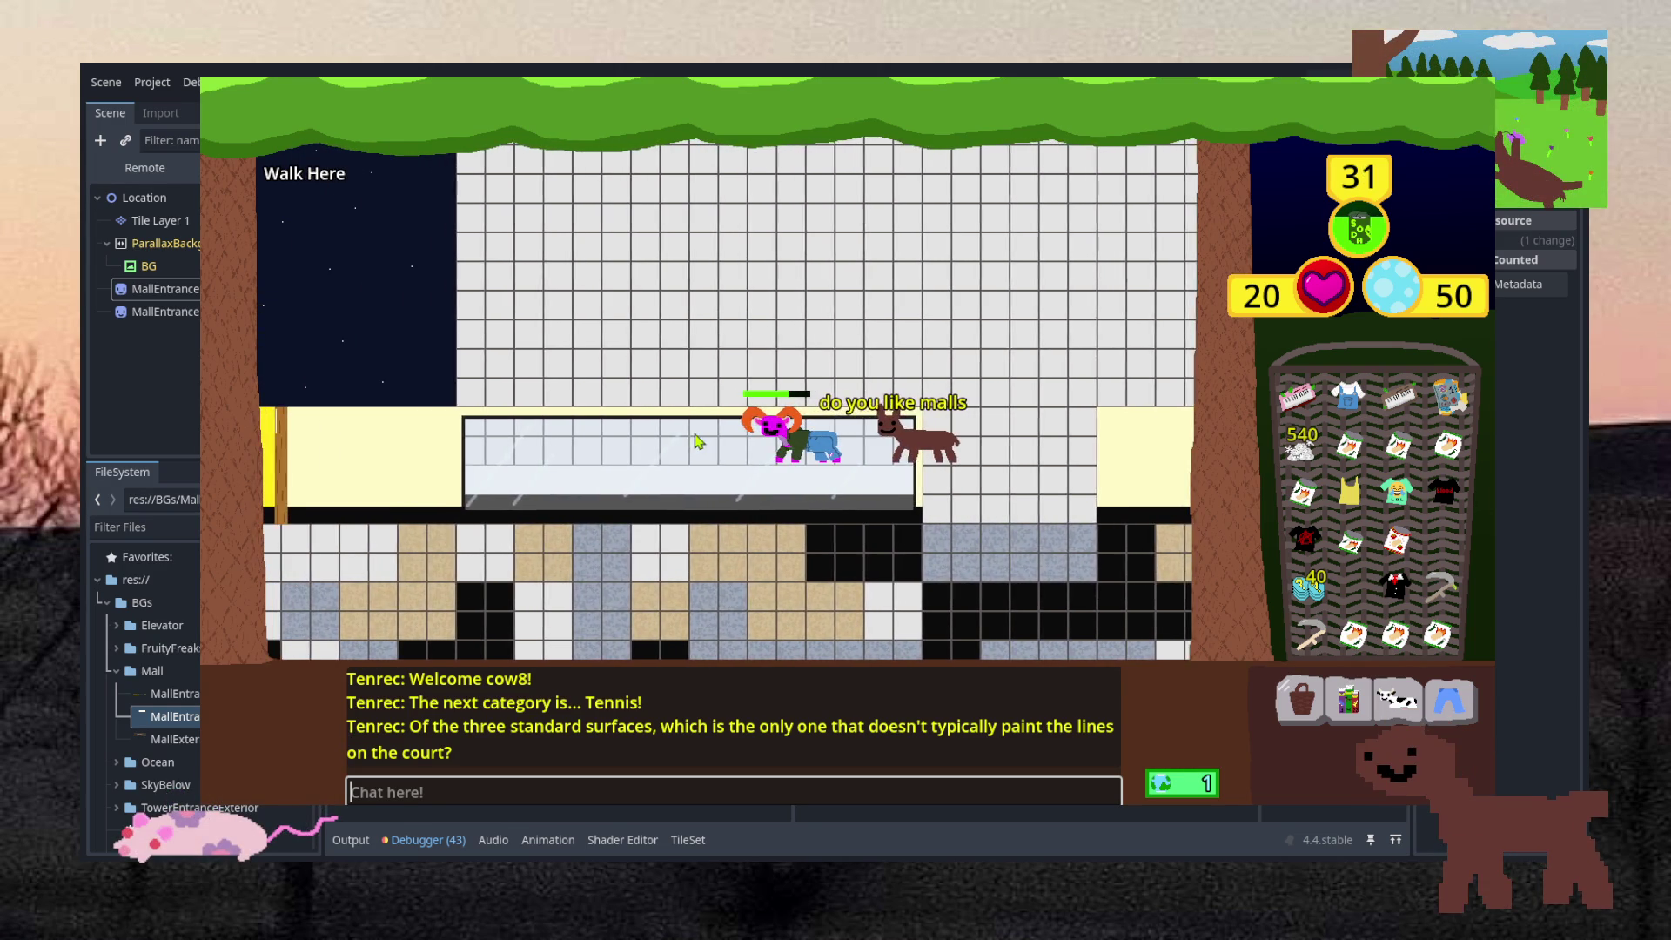
click(608, 434)
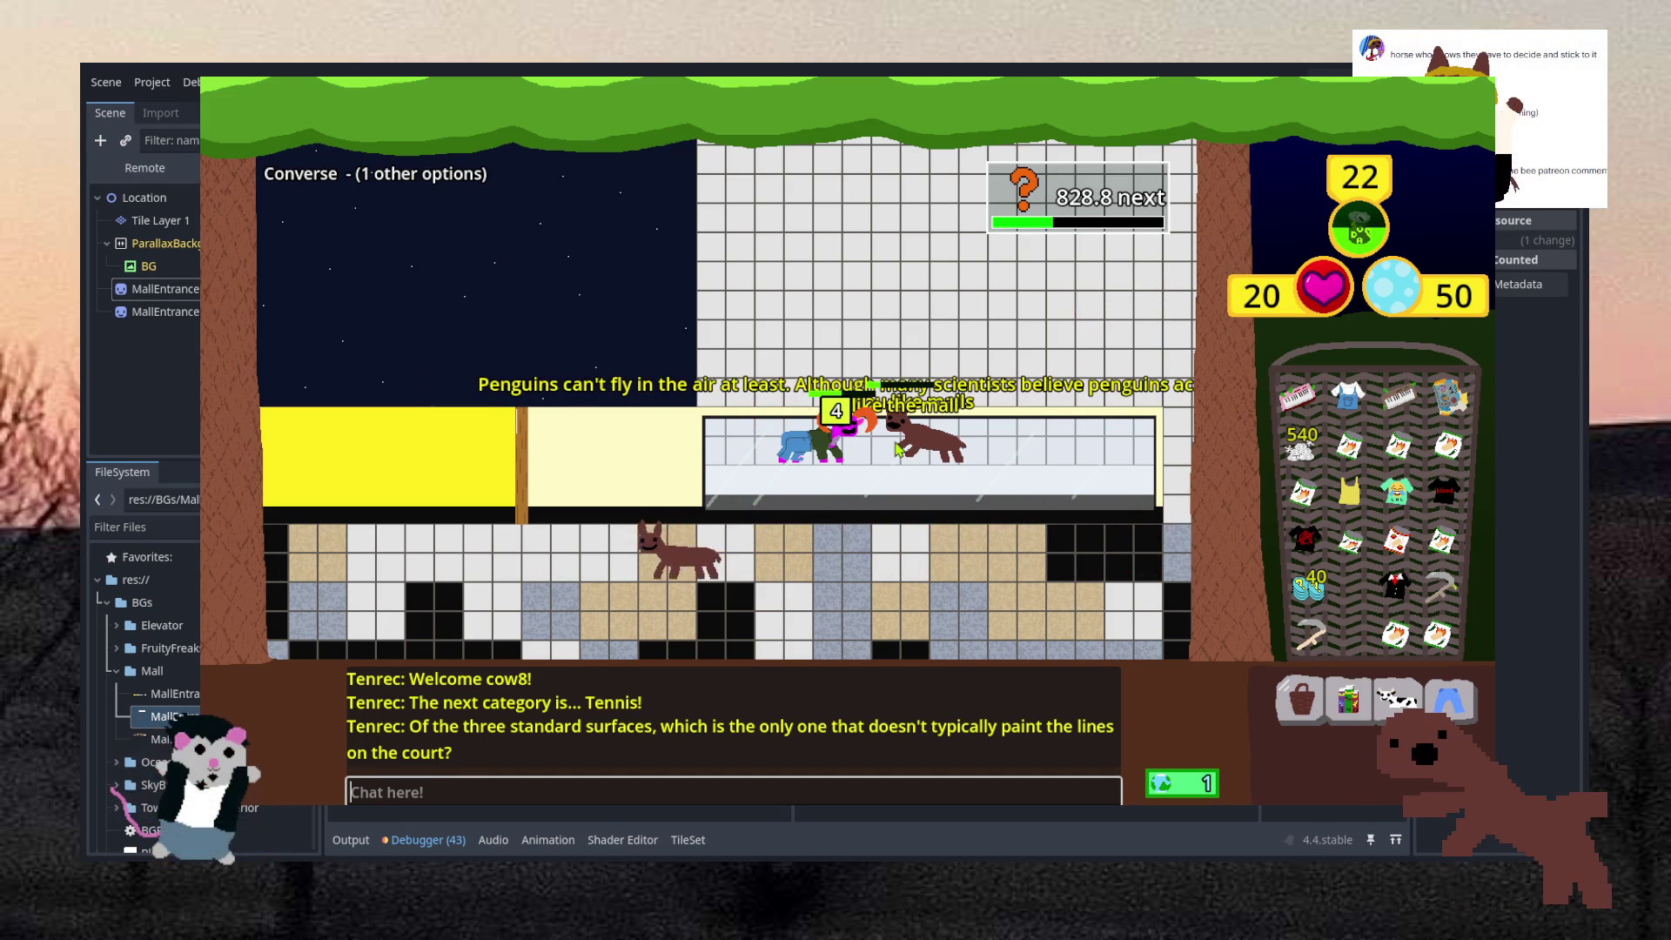
click(1402, 549)
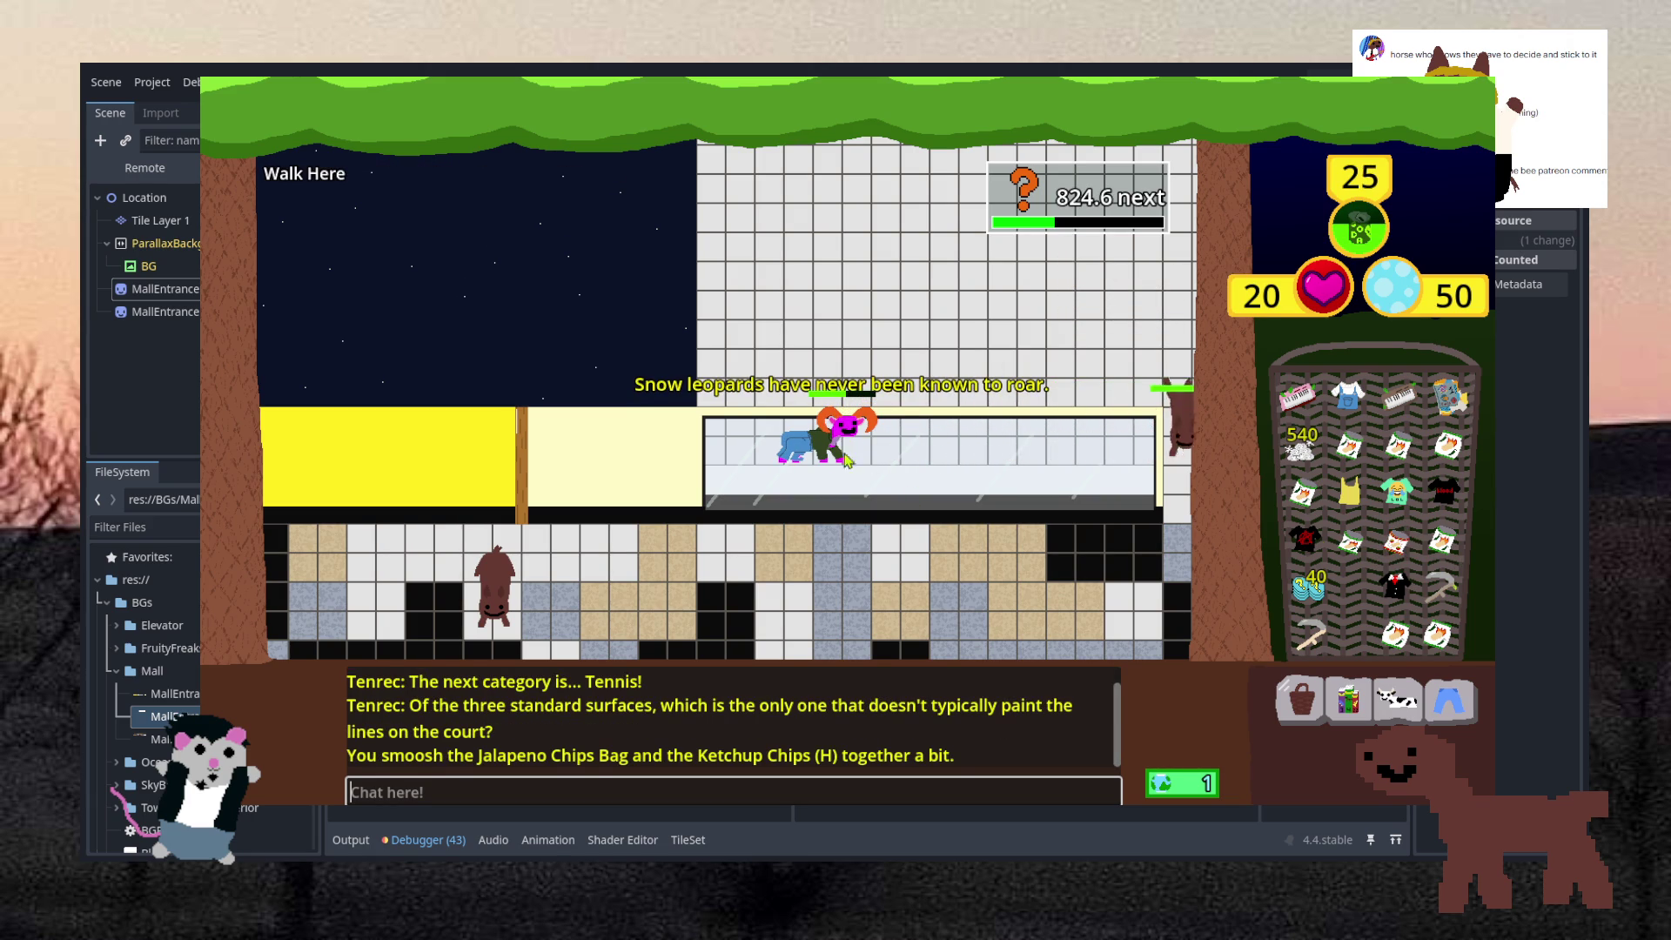
click(750, 407)
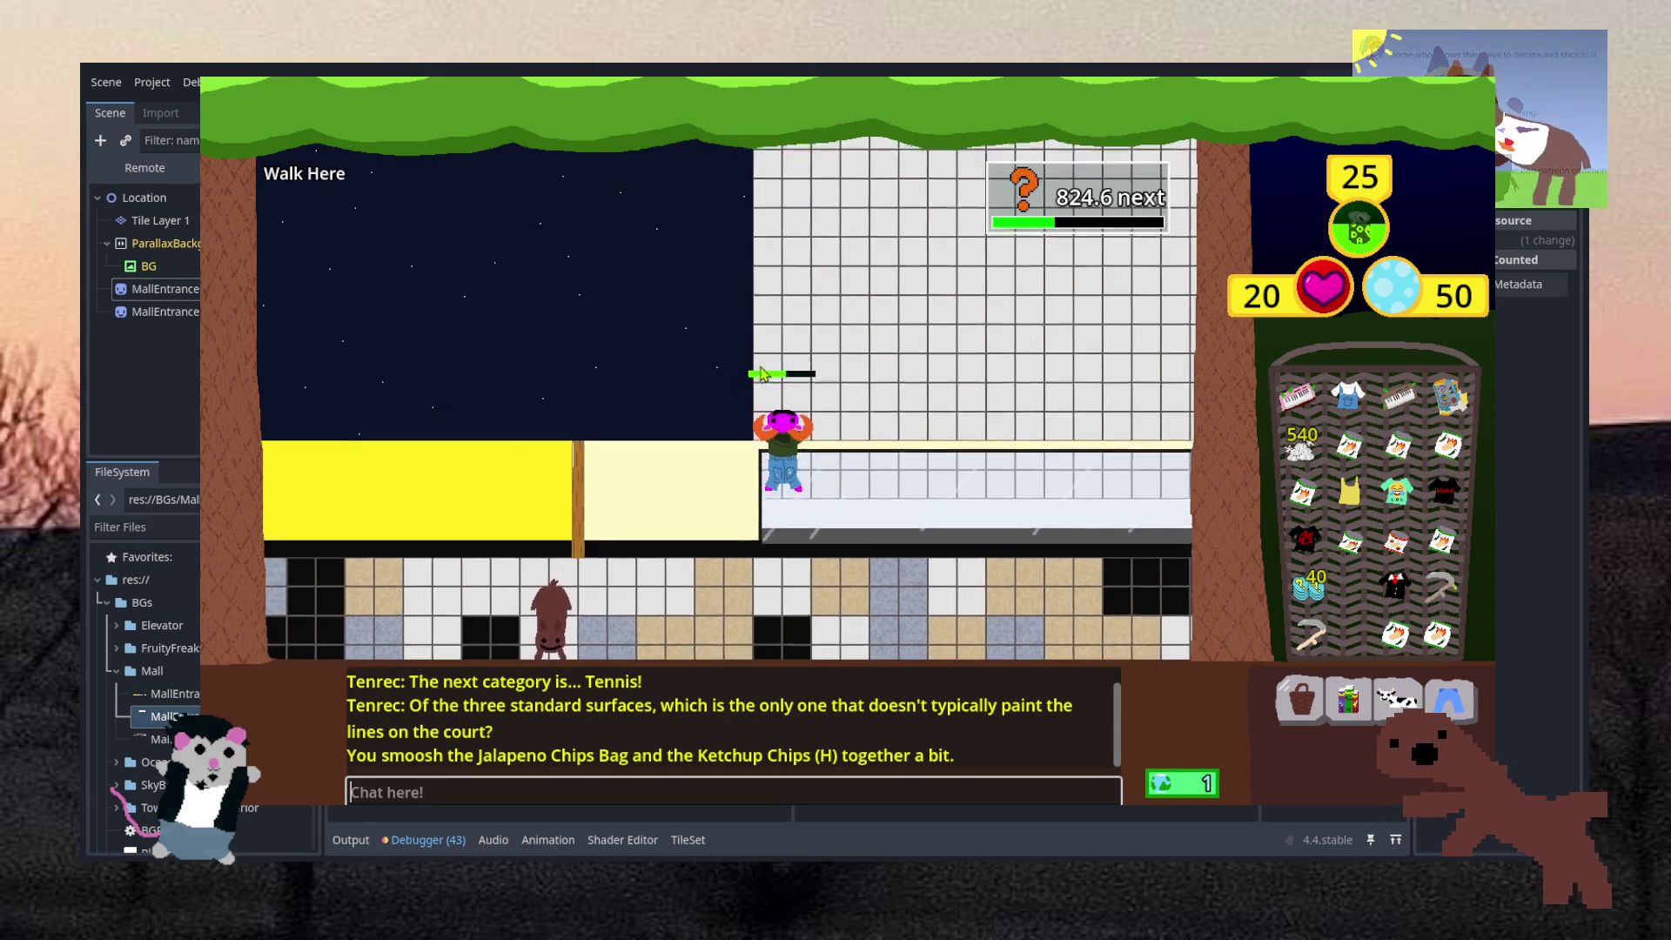
click(765, 585)
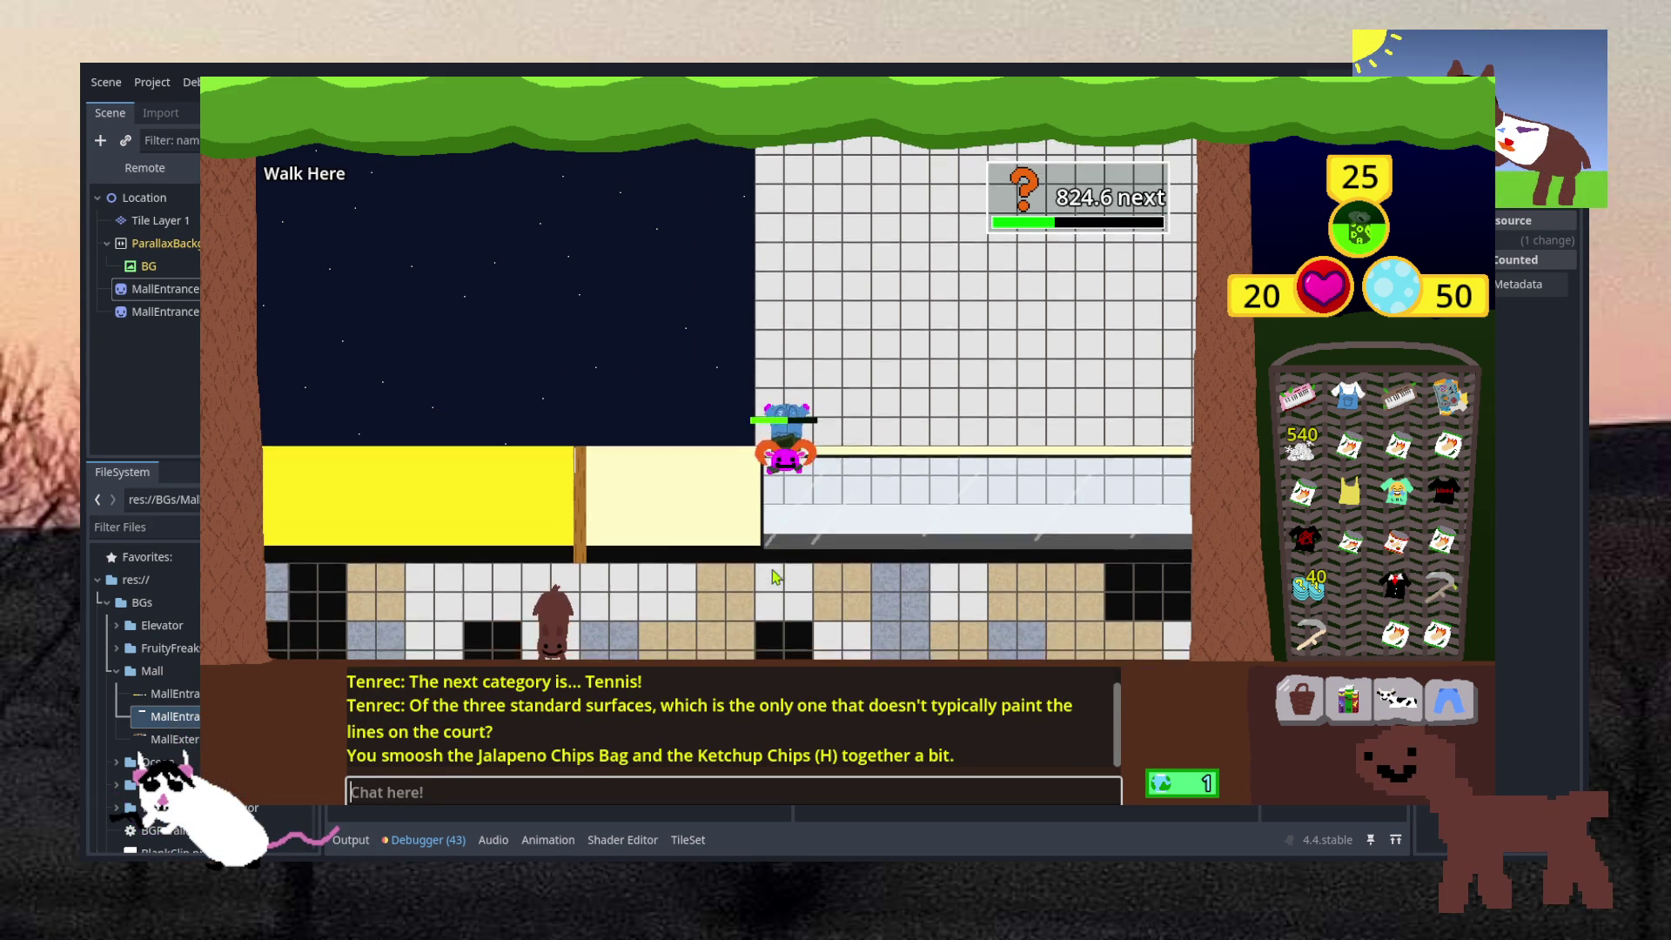
click(888, 452)
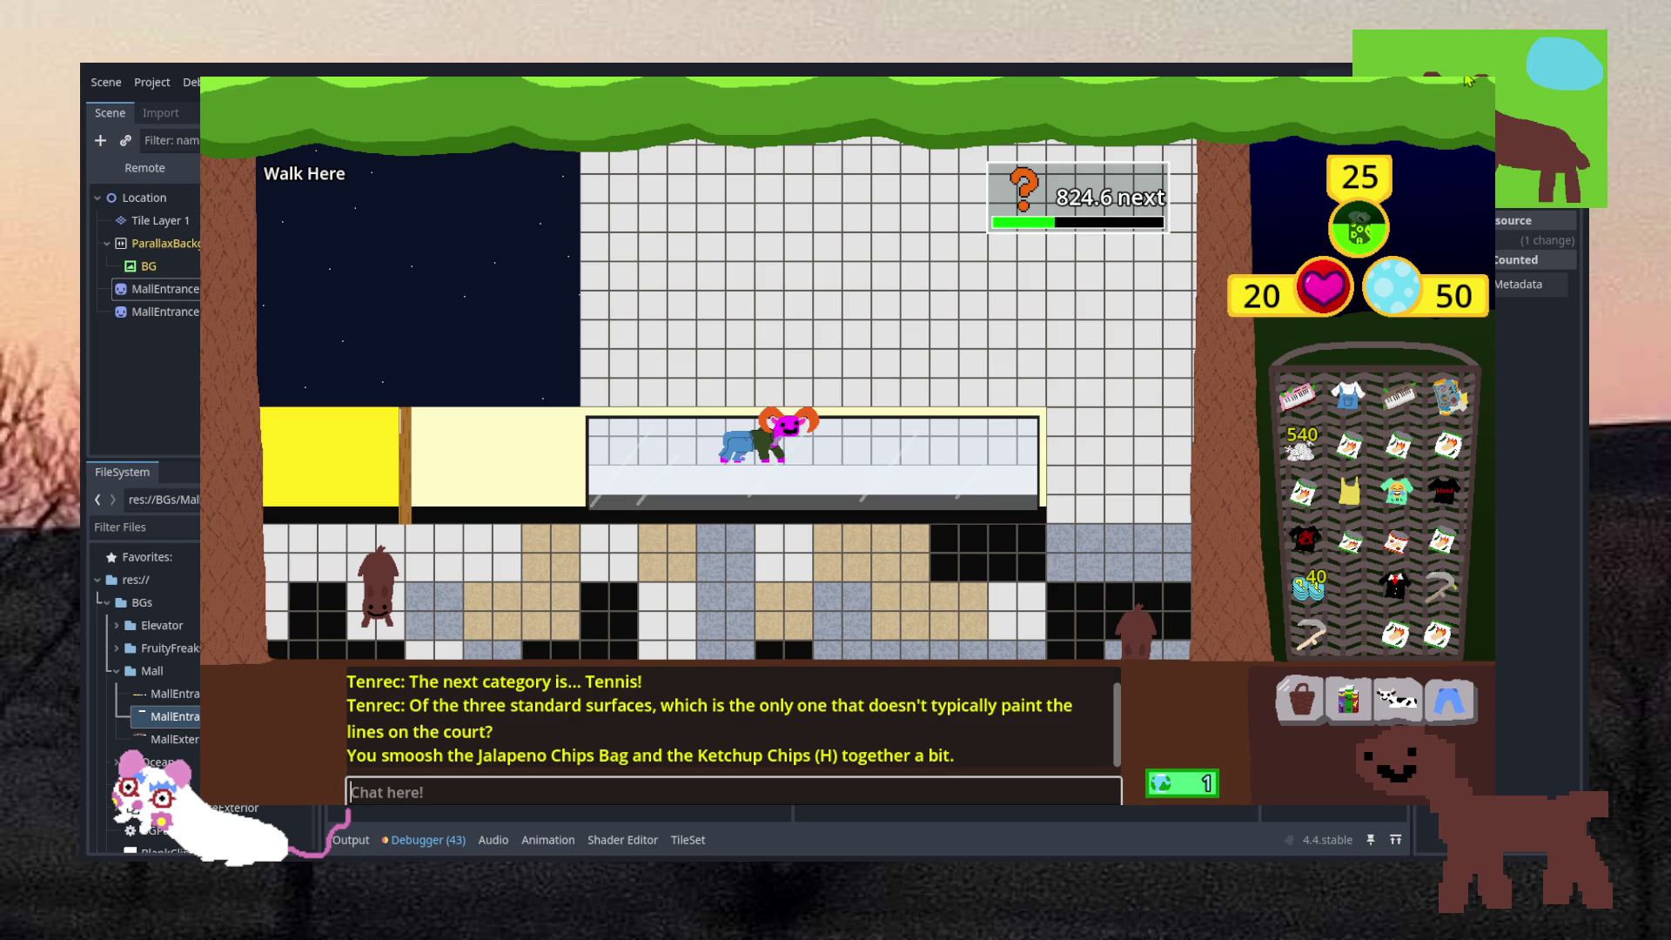
key(alt+F4)
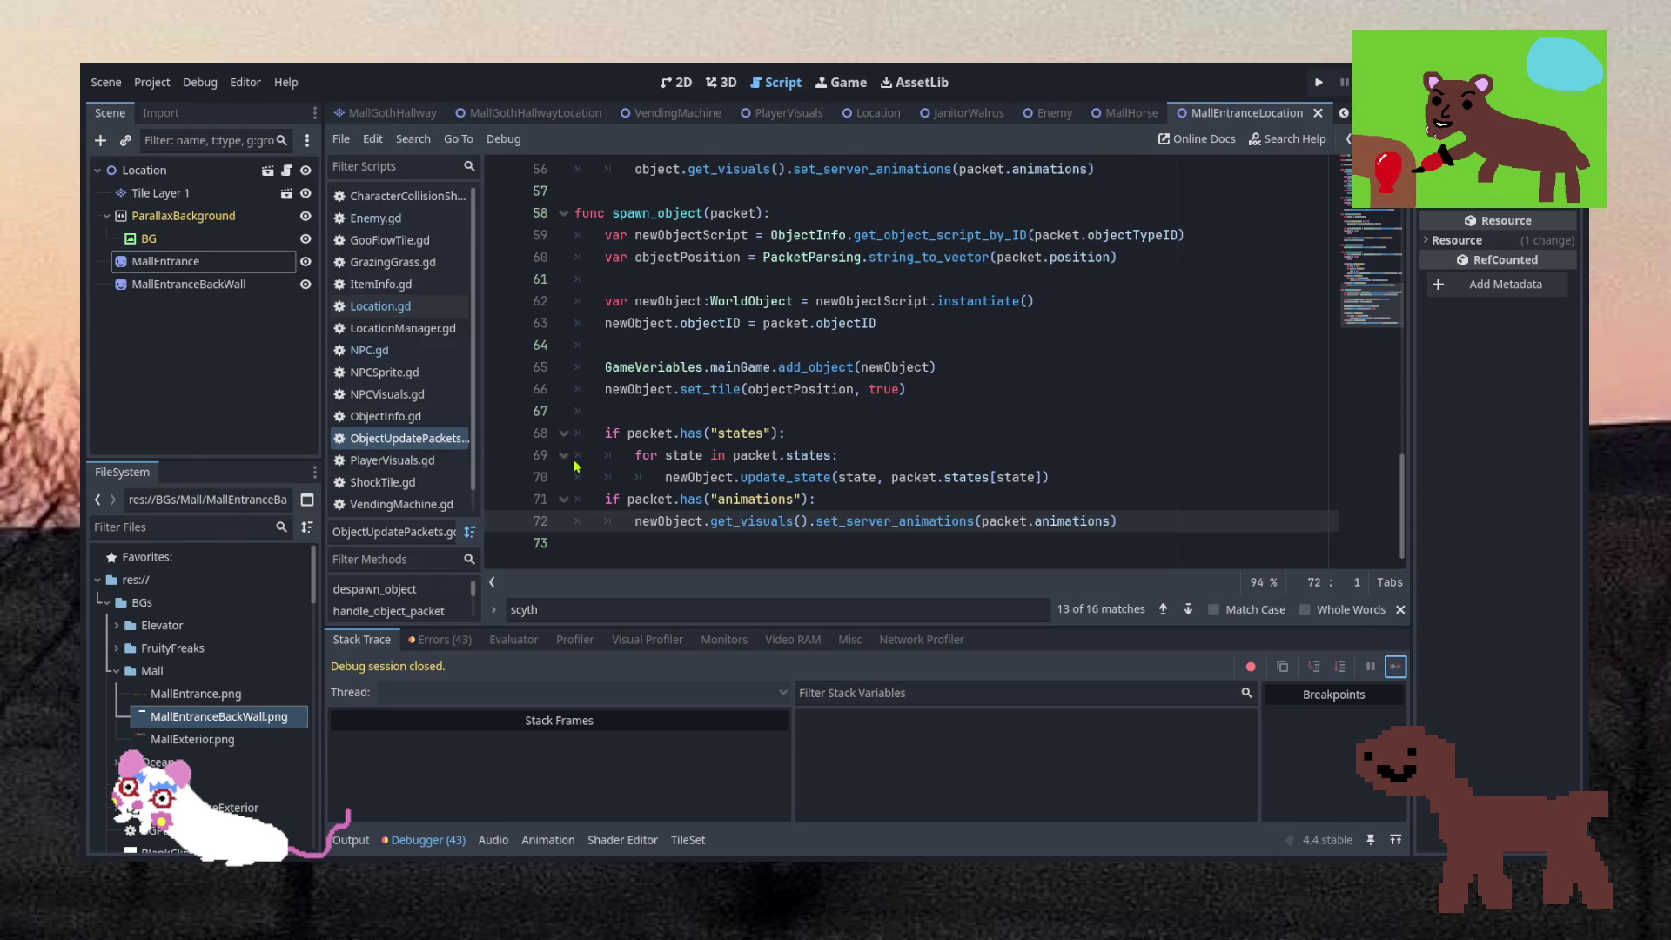
Step: Return to the 2D view and compare MallEntrance and MallEntranceBackWall, peeking at the back wall's offset
click(800, 369)
click(677, 81)
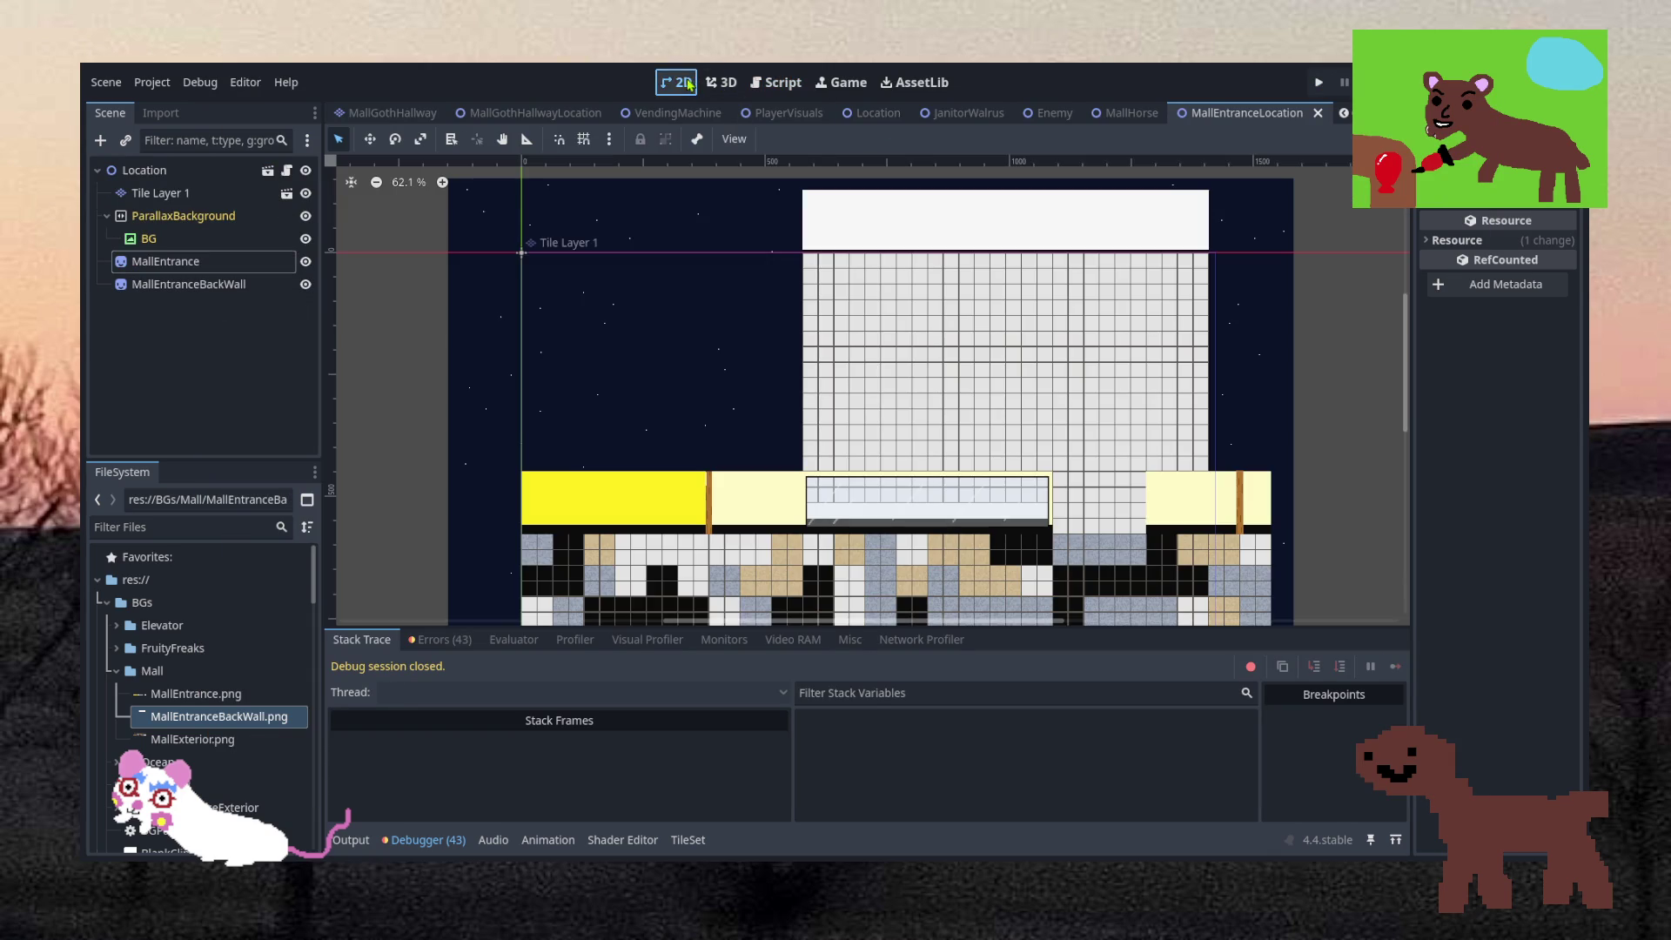
click(162, 261)
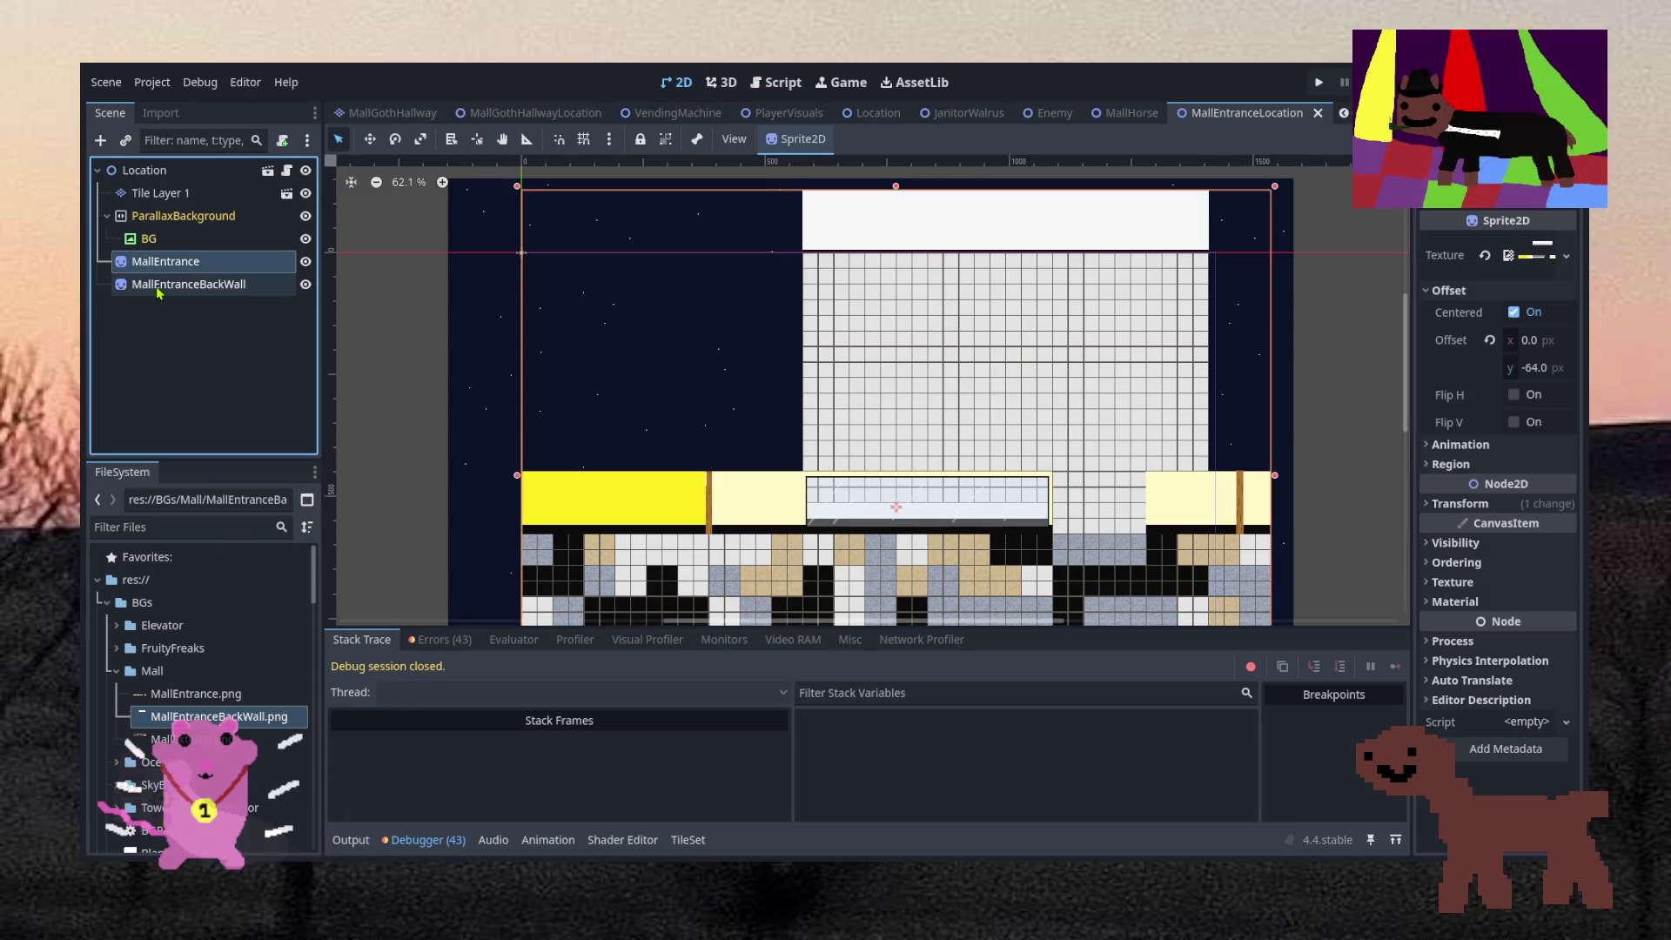
click(157, 286)
click(159, 267)
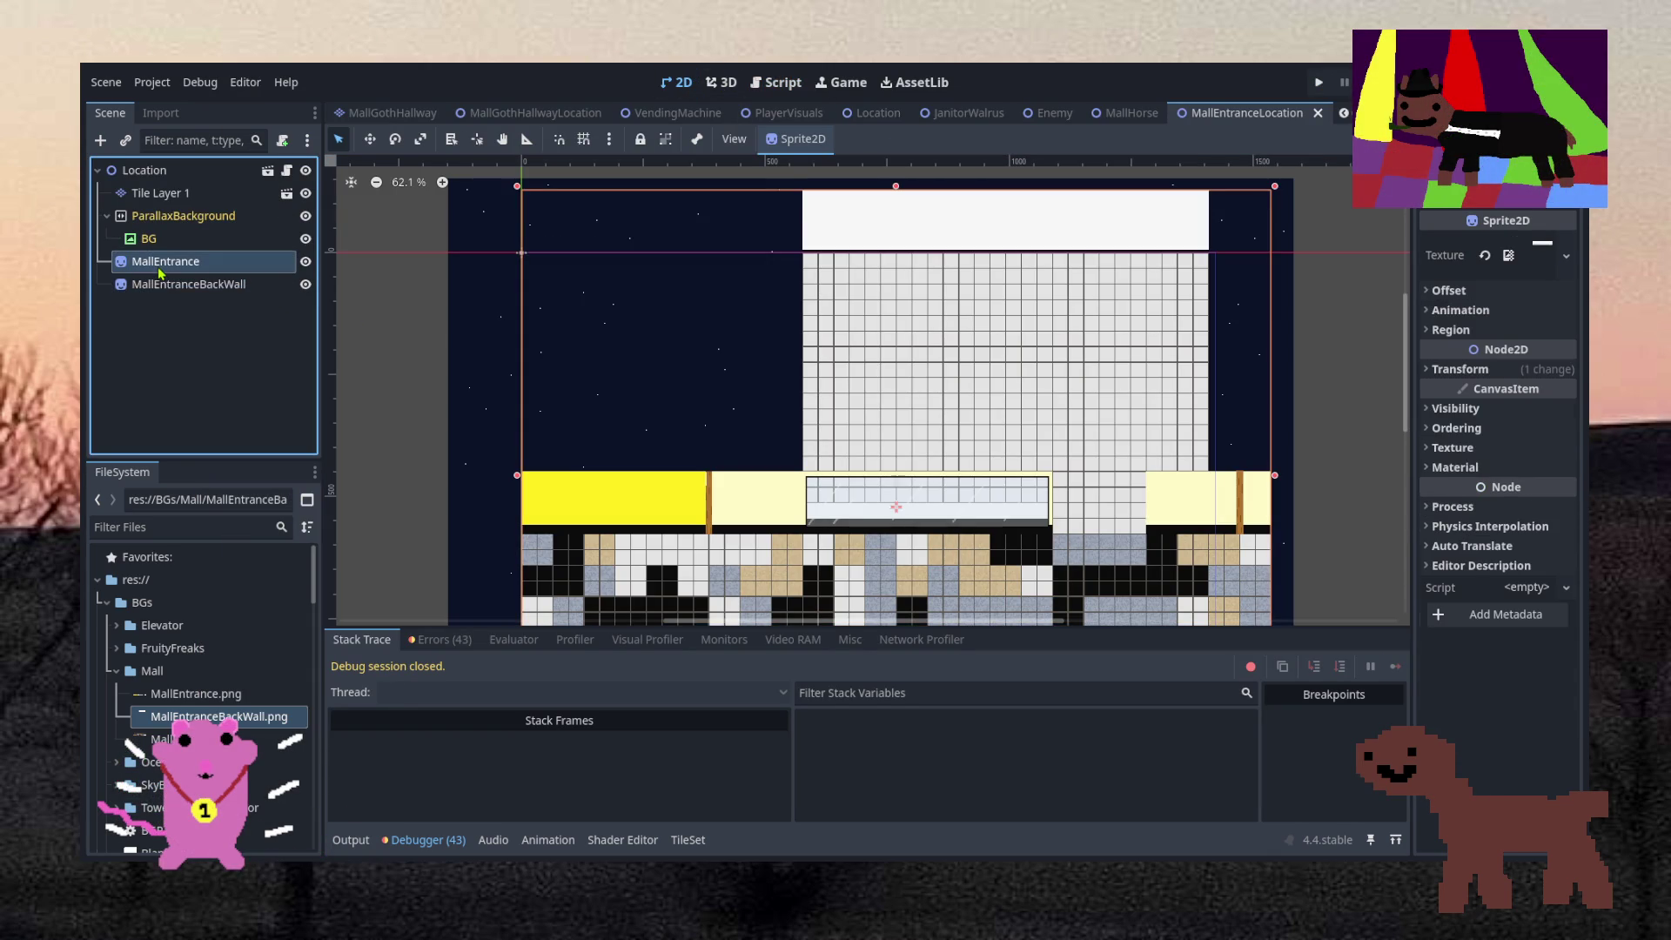
click(161, 287)
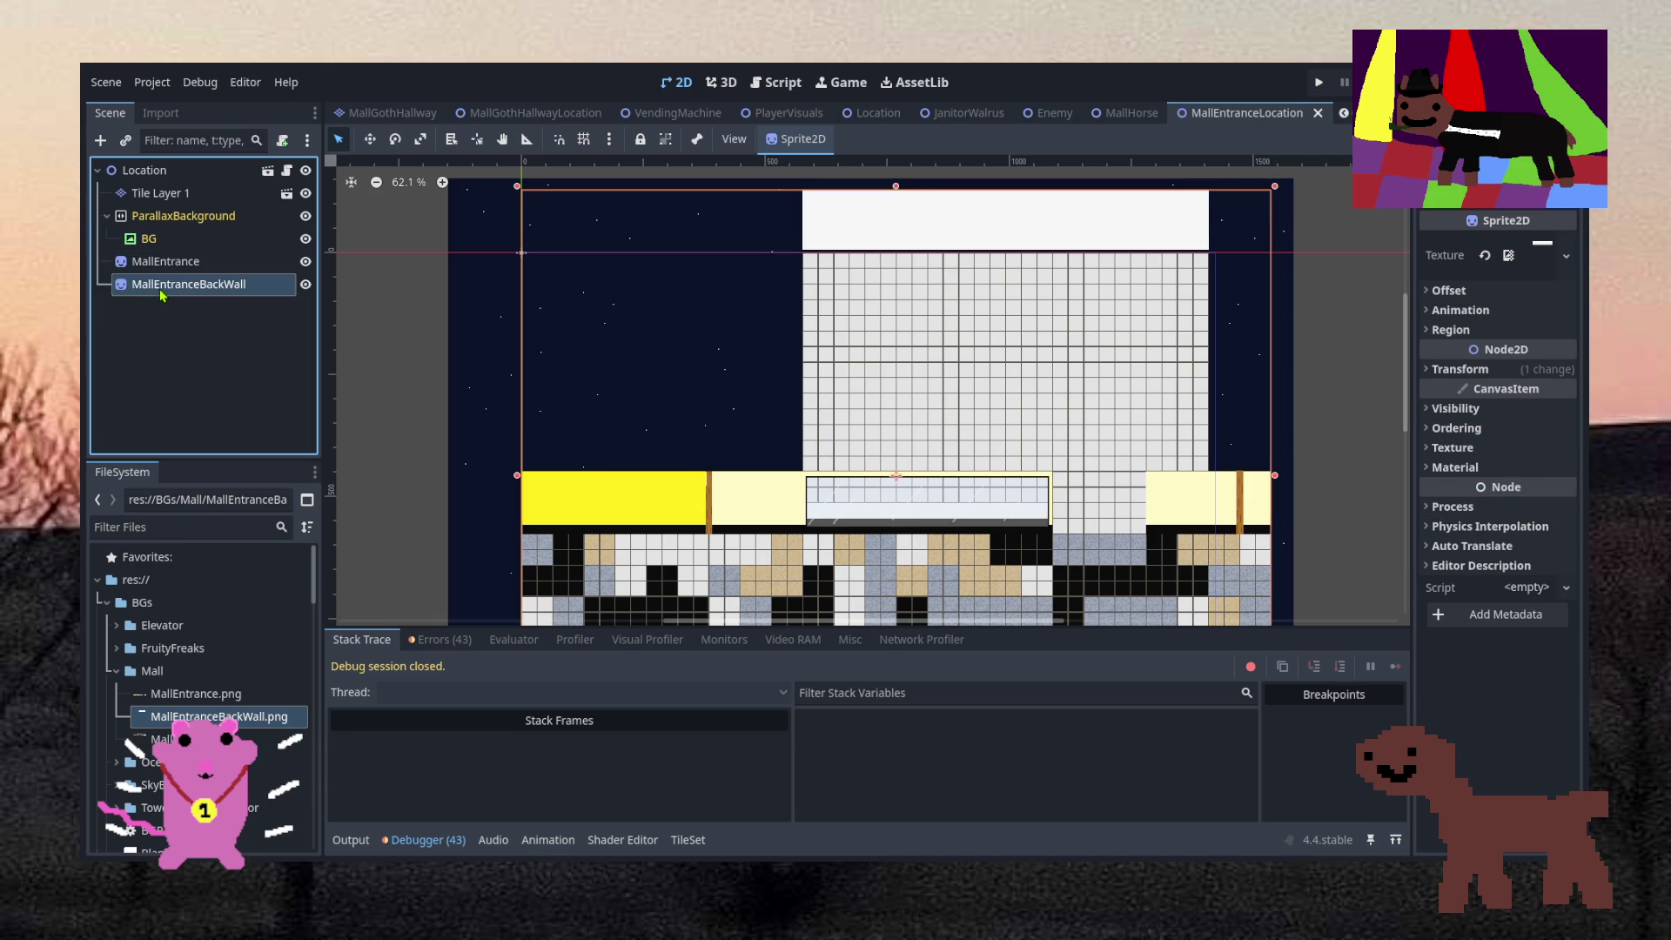
scroll(1092, 548, up, 2)
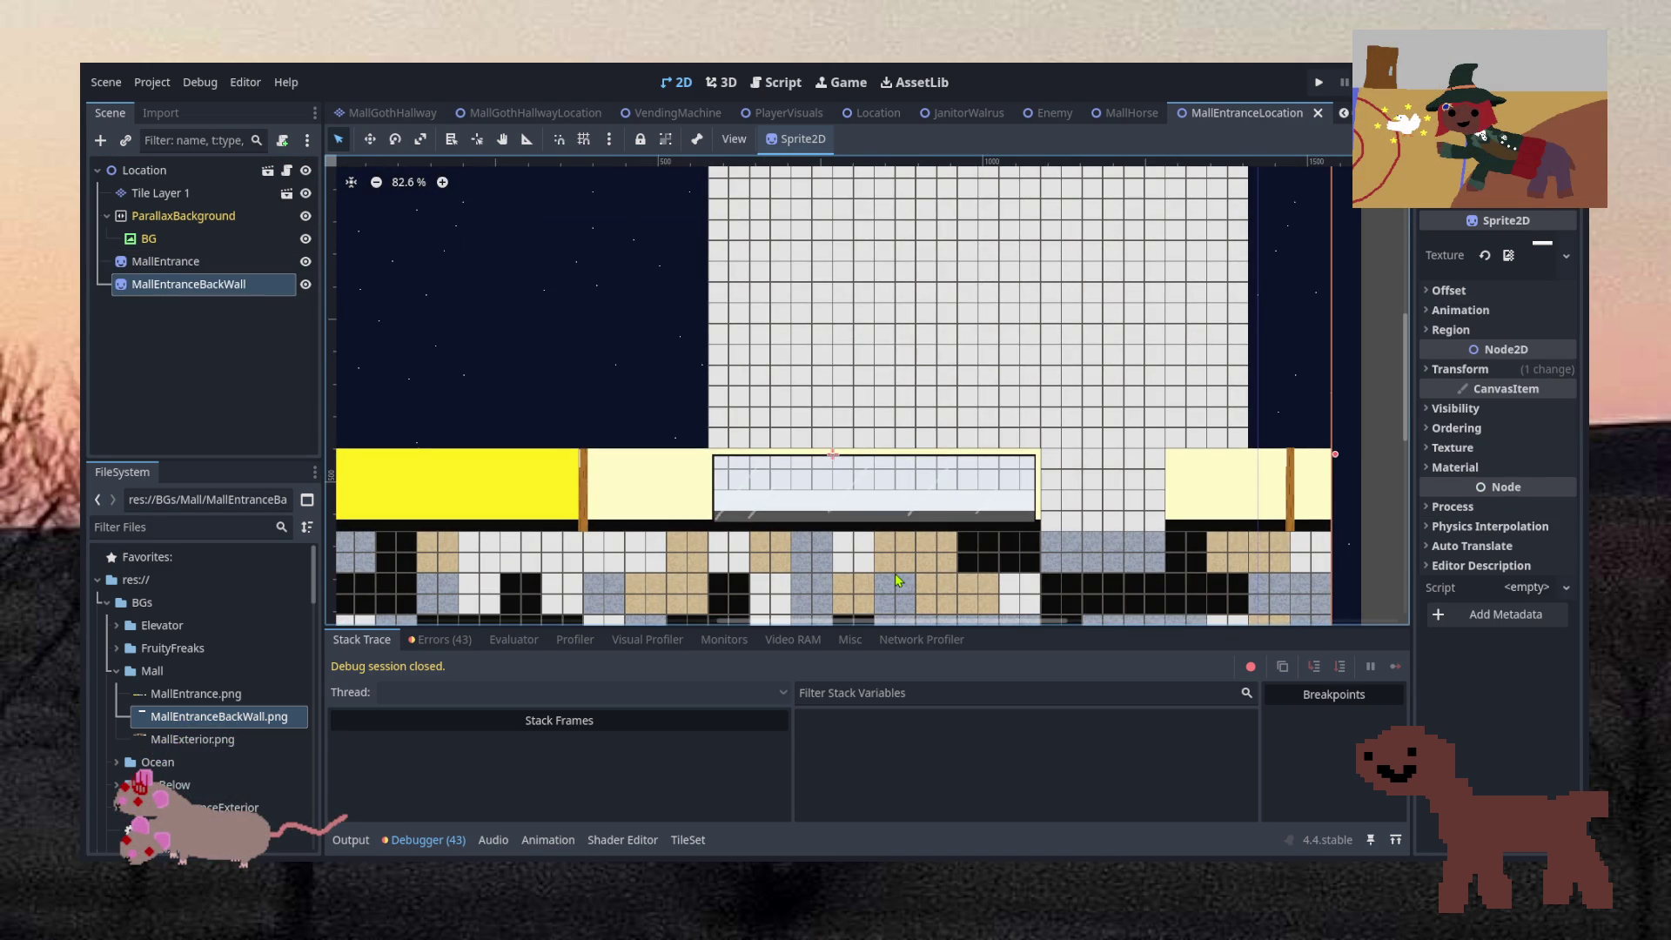
click(1492, 298)
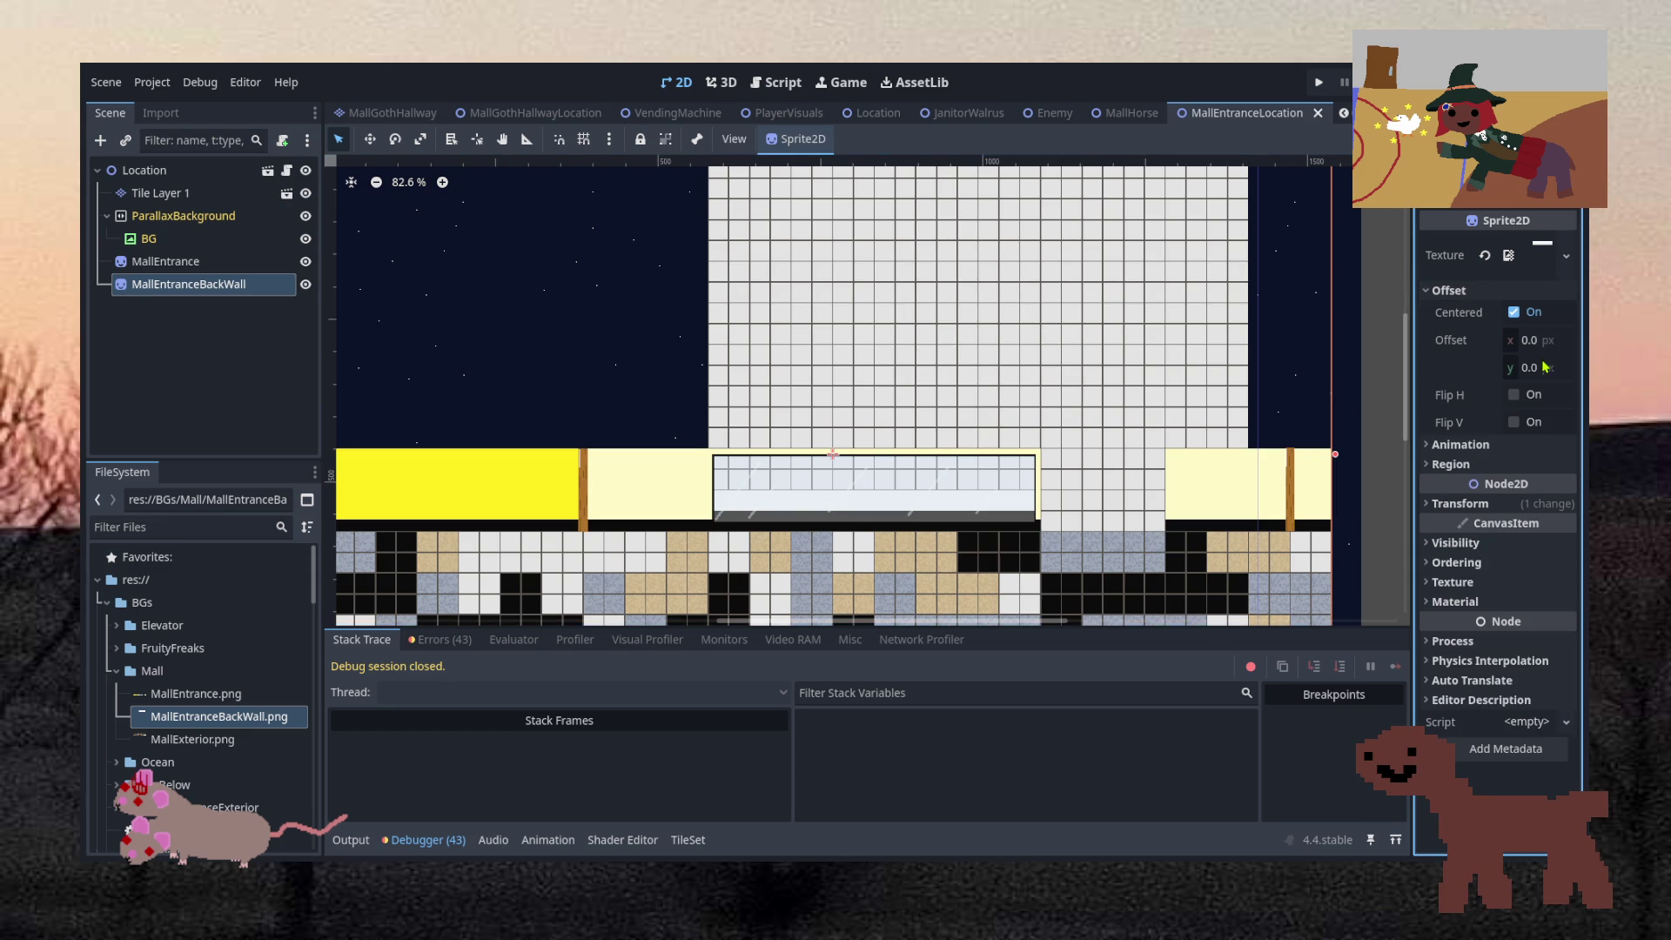
click(1485, 290)
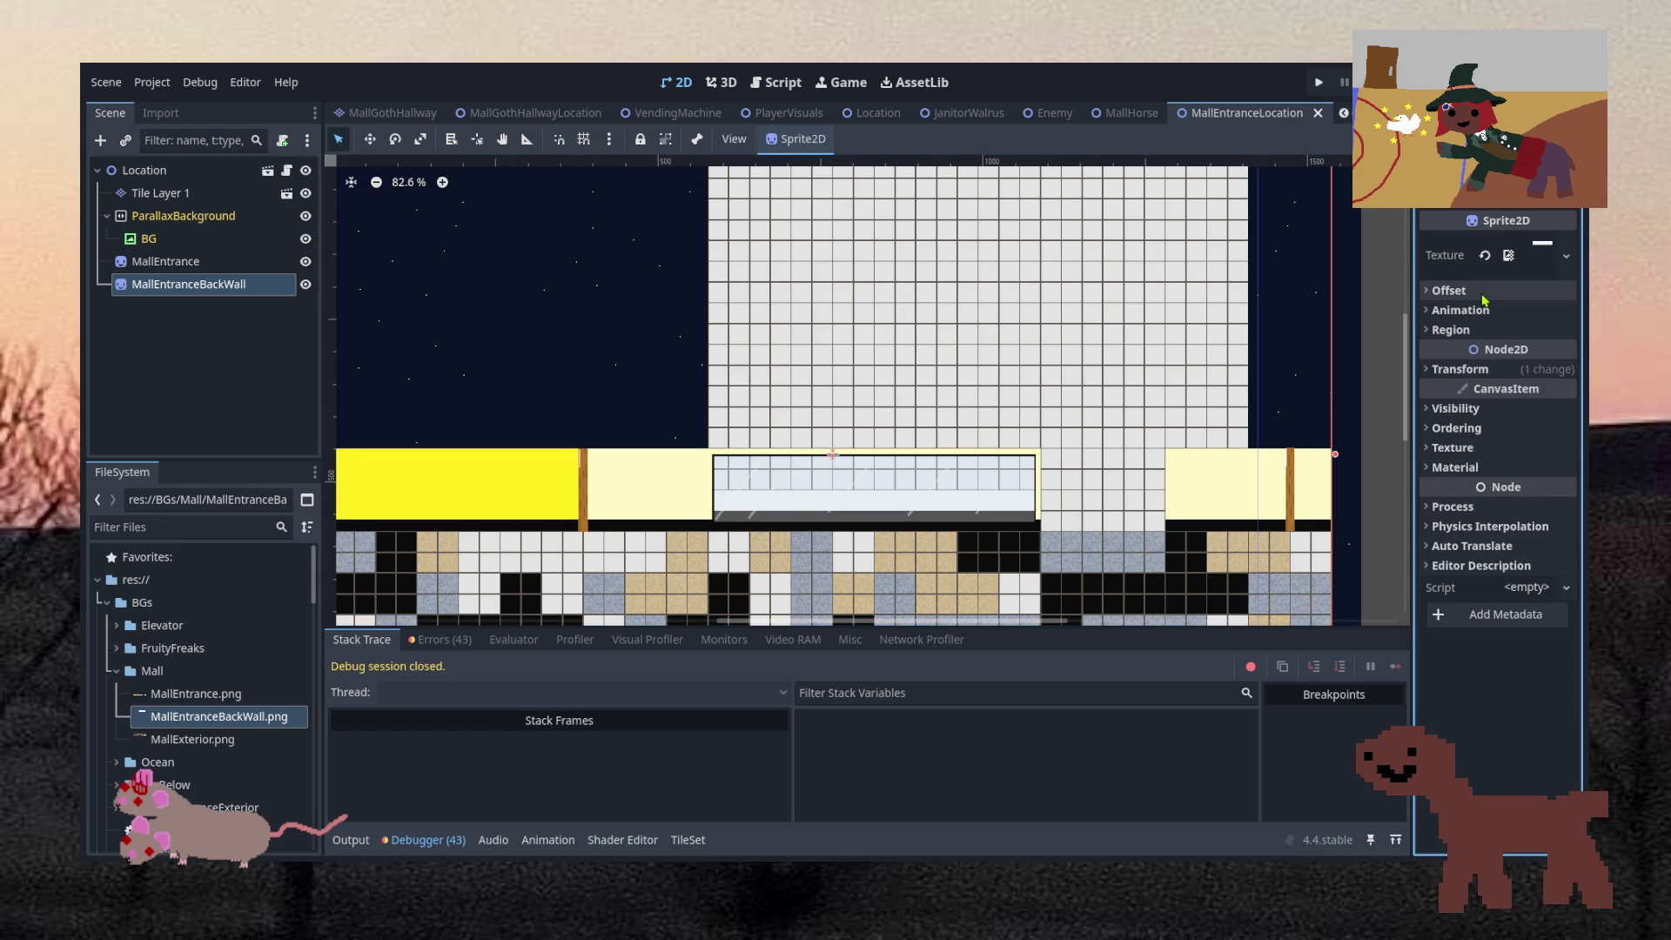
Step: Select MallEntrance and expand its Ordering section
click(183, 262)
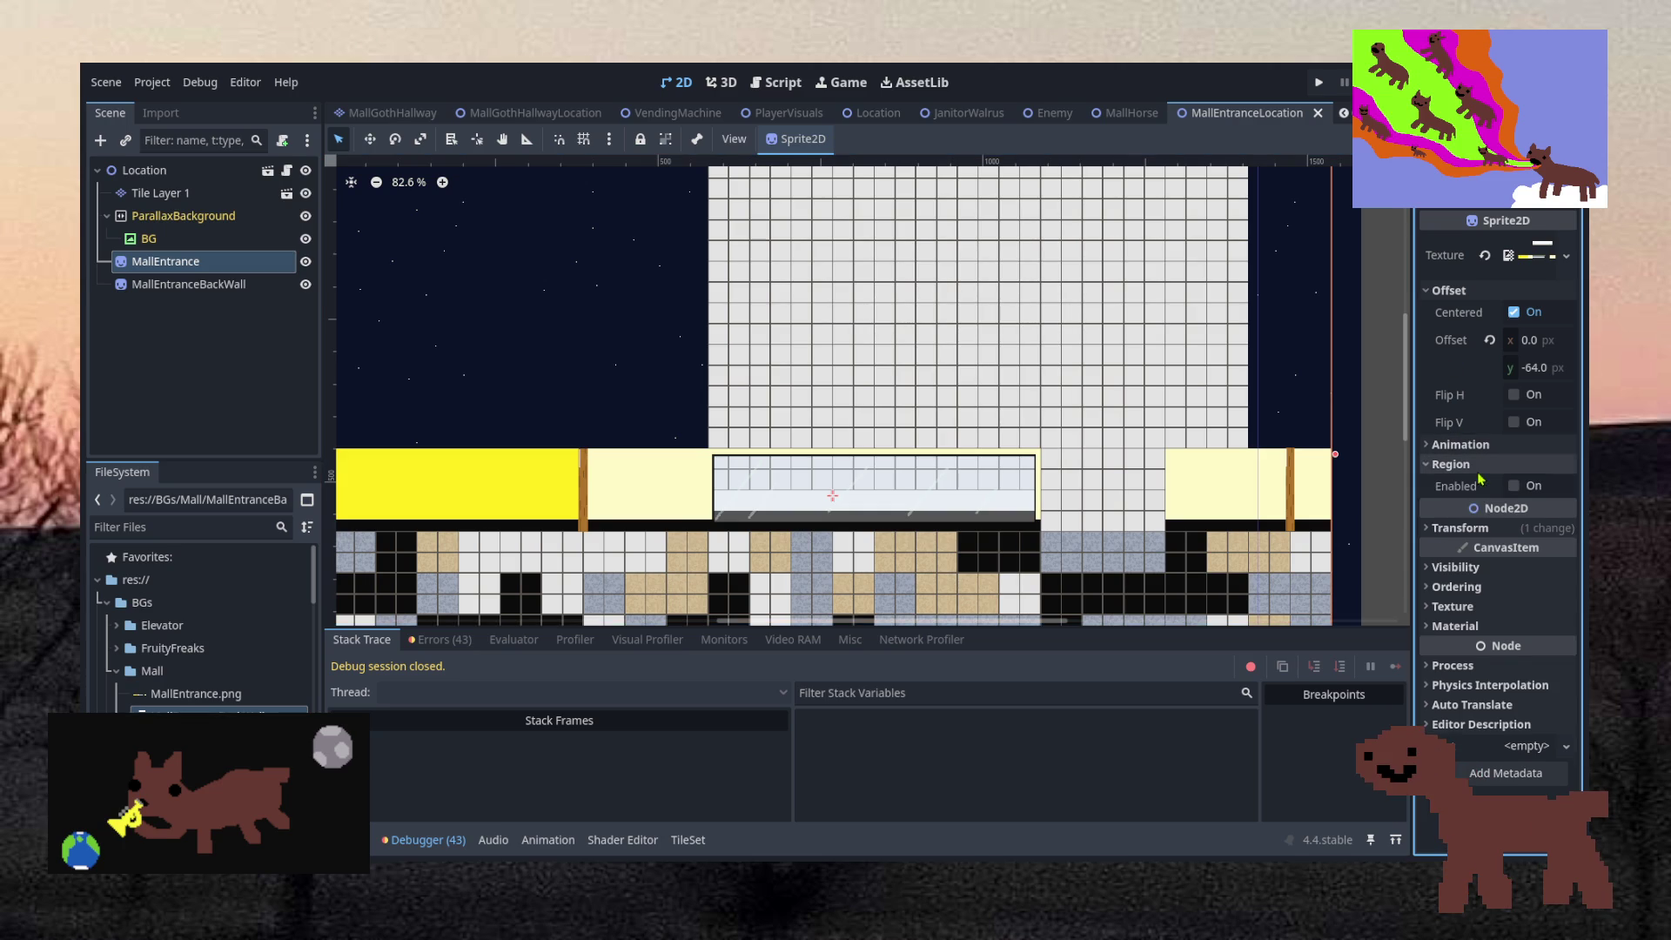
click(1473, 503)
click(1462, 562)
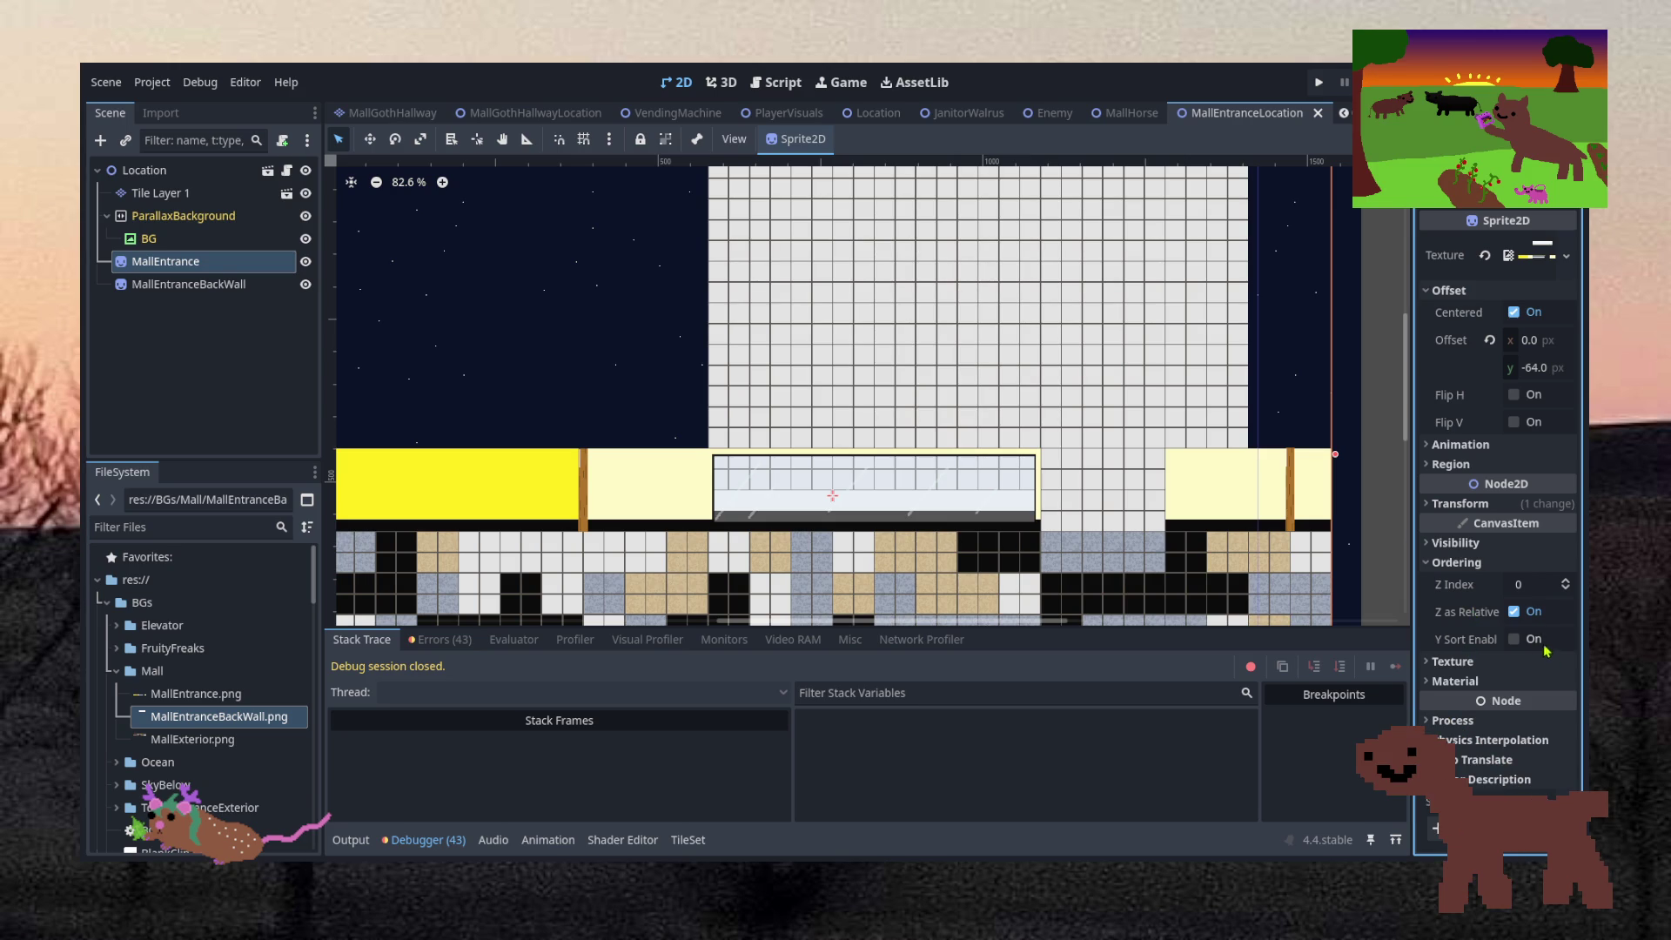
Step: Enable Y Sort on MallEntrance and on the Location root, save the scene and run the project
click(1514, 639)
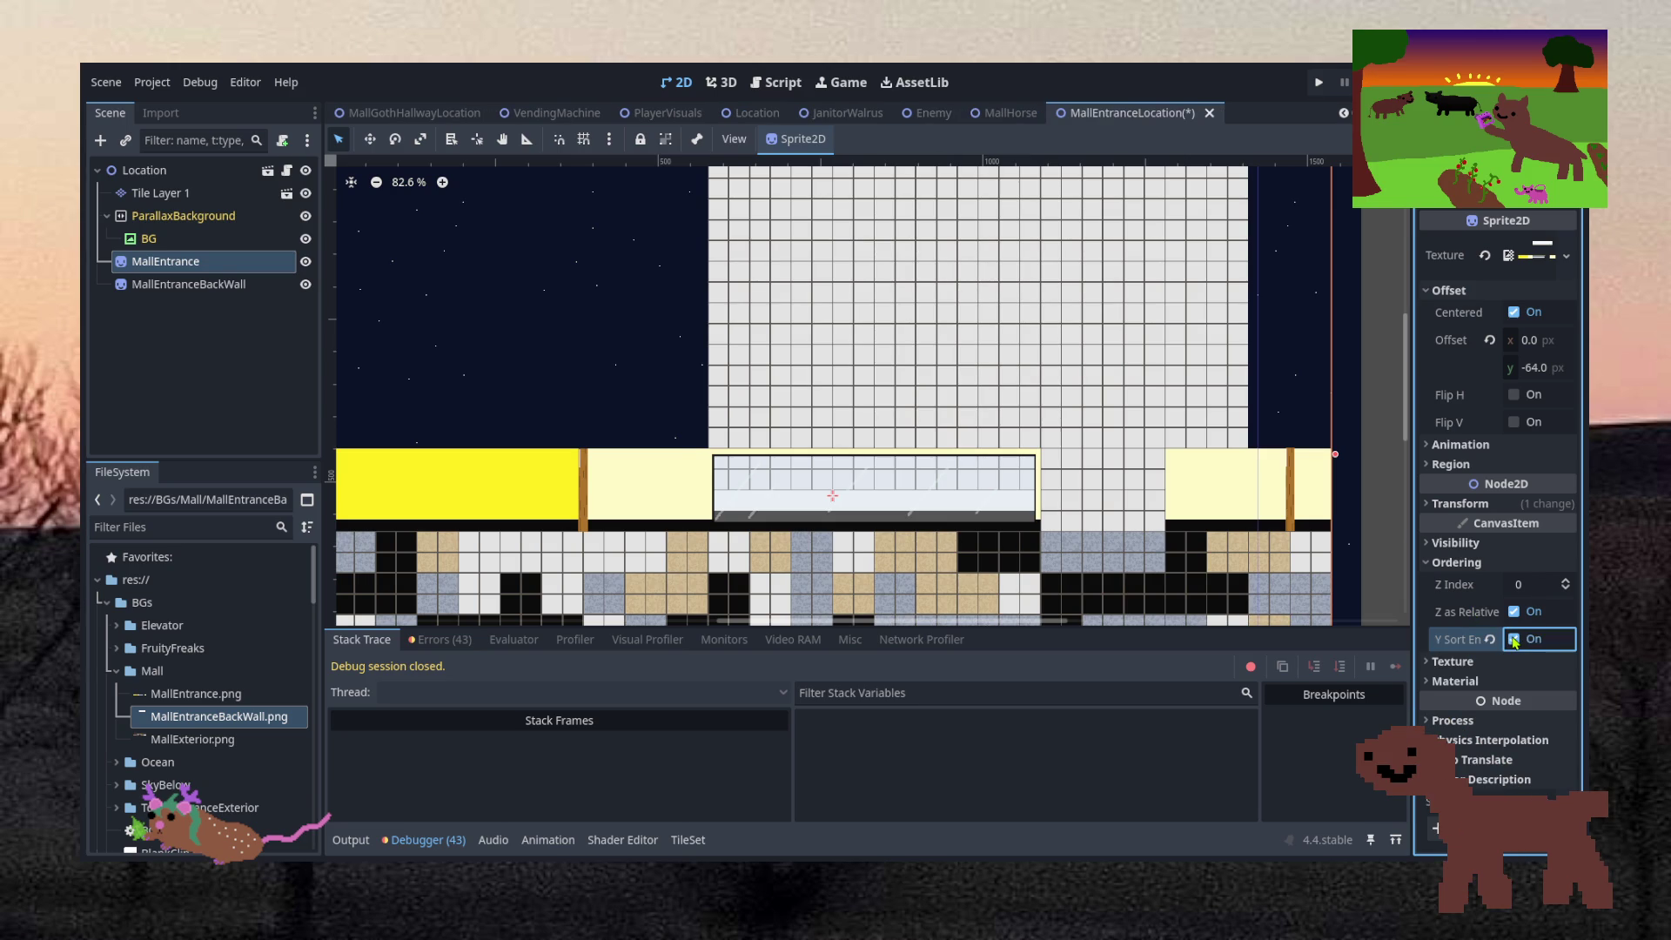
key(ctrl+s)
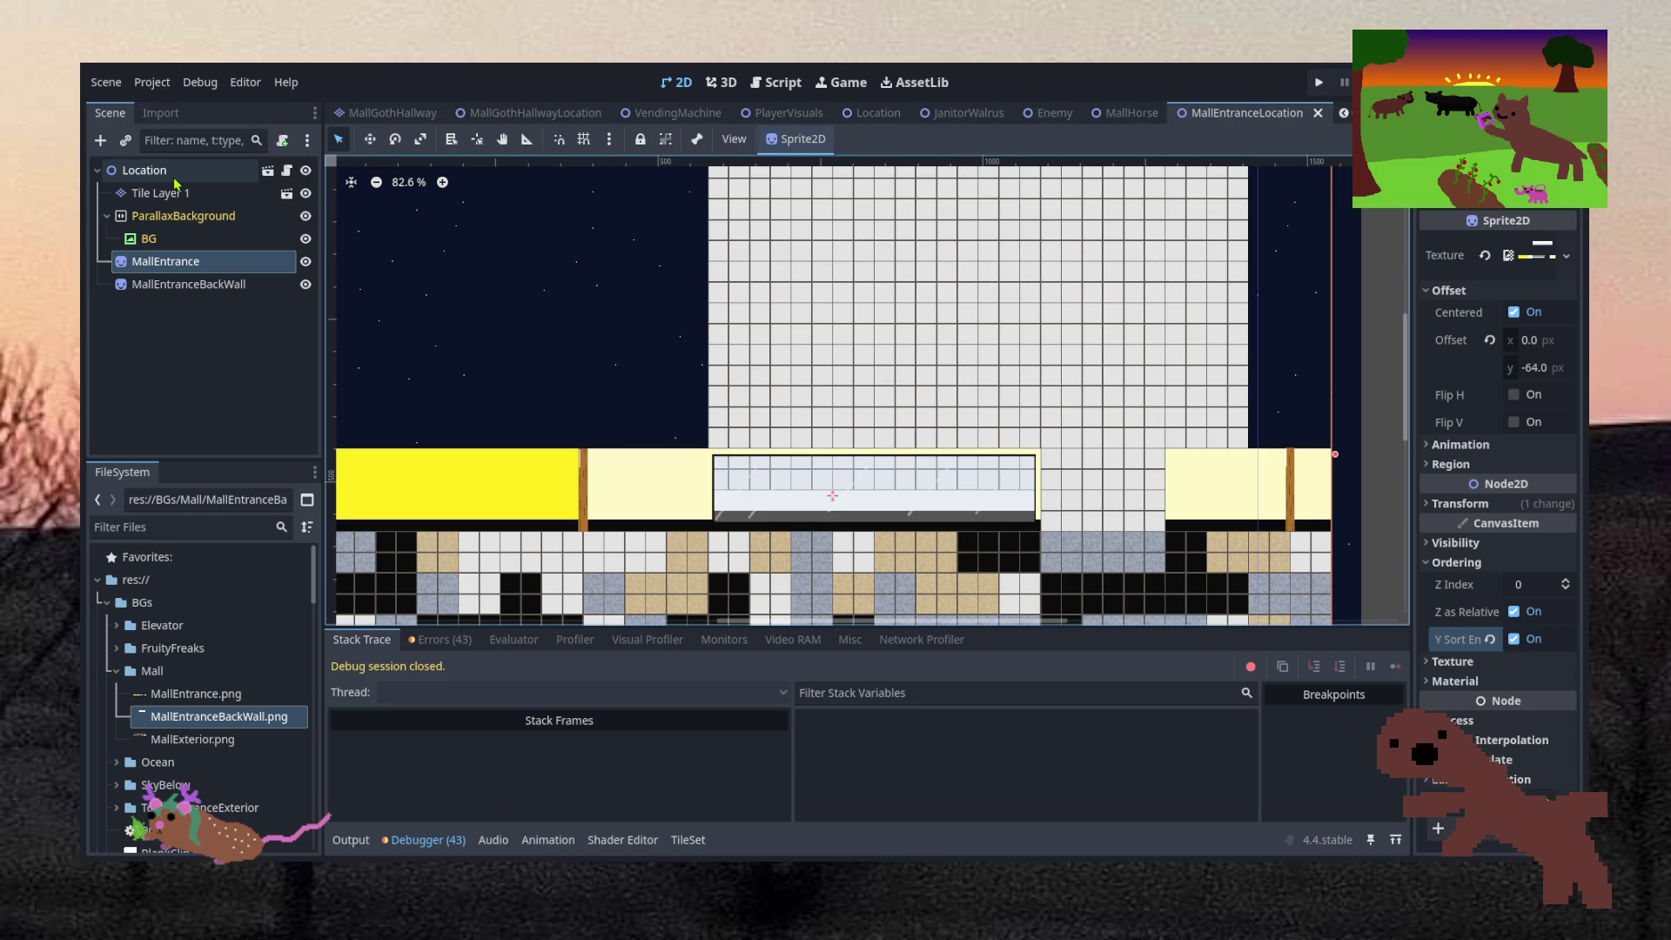
click(174, 176)
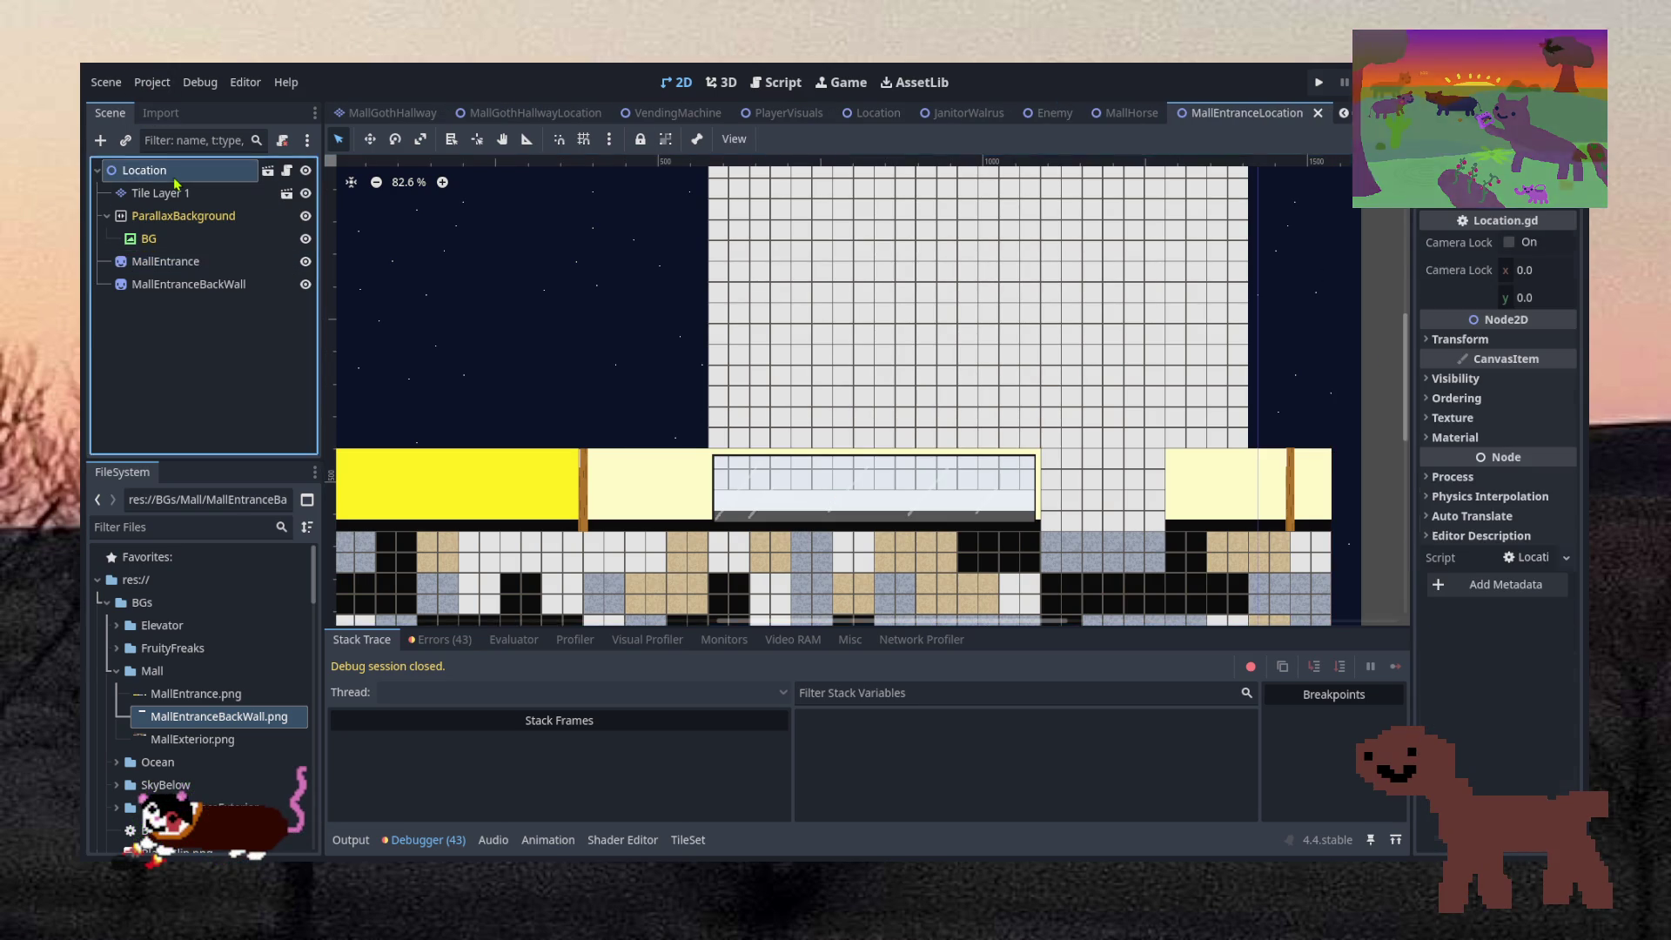
click(1475, 402)
click(1514, 476)
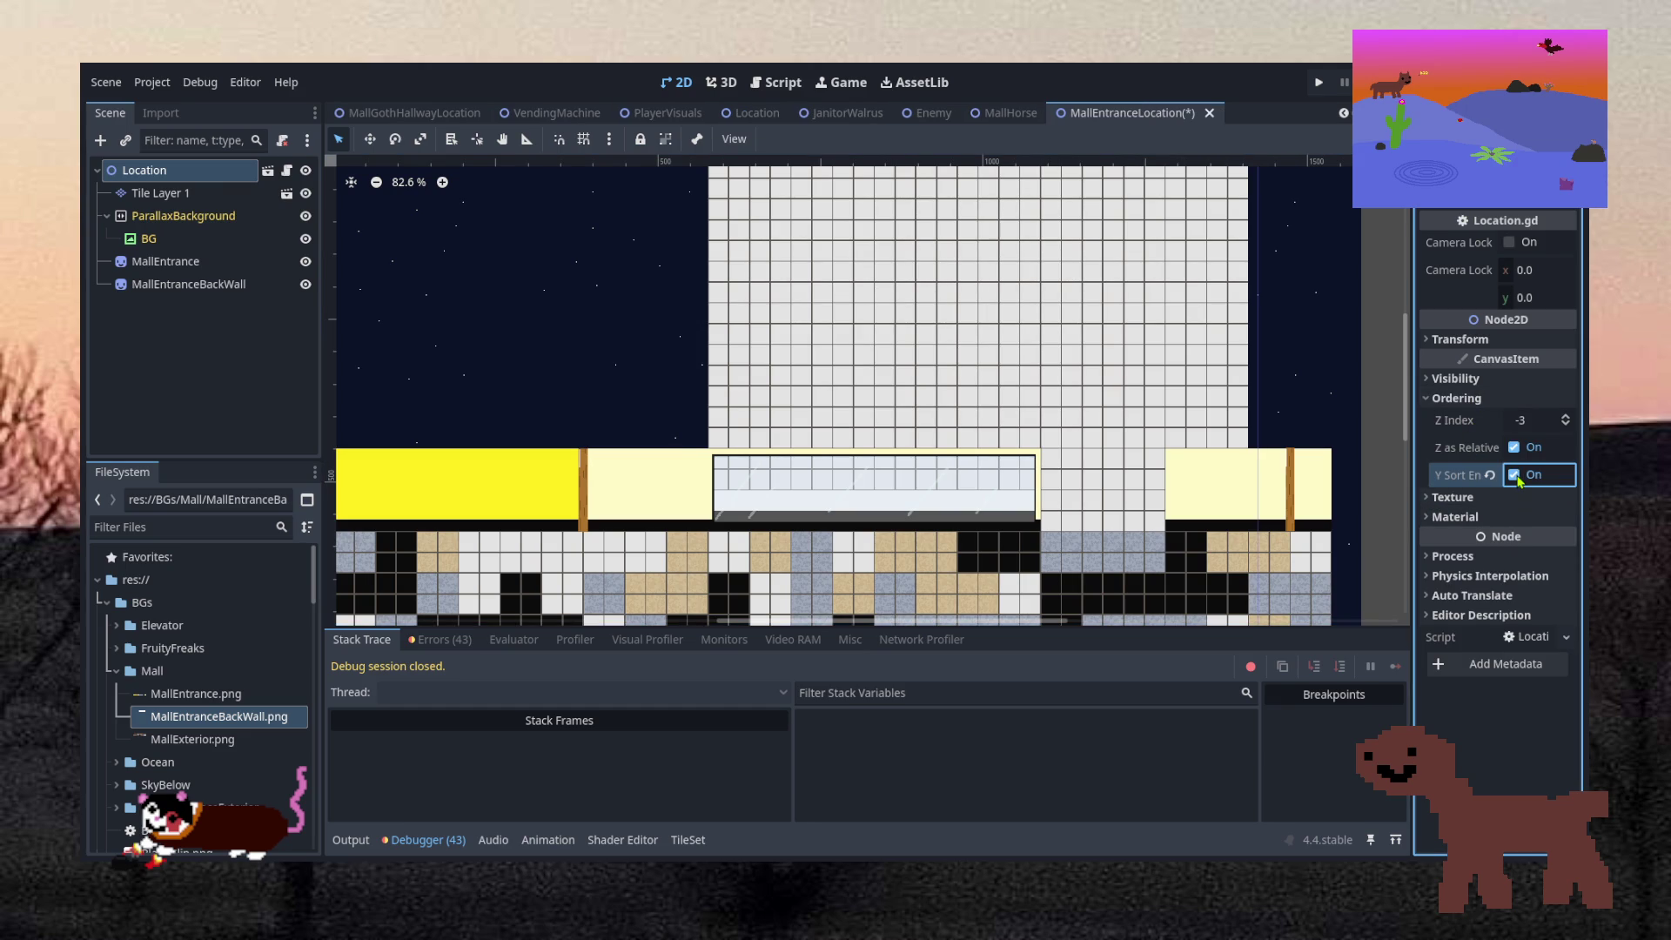
key(ctrl+s)
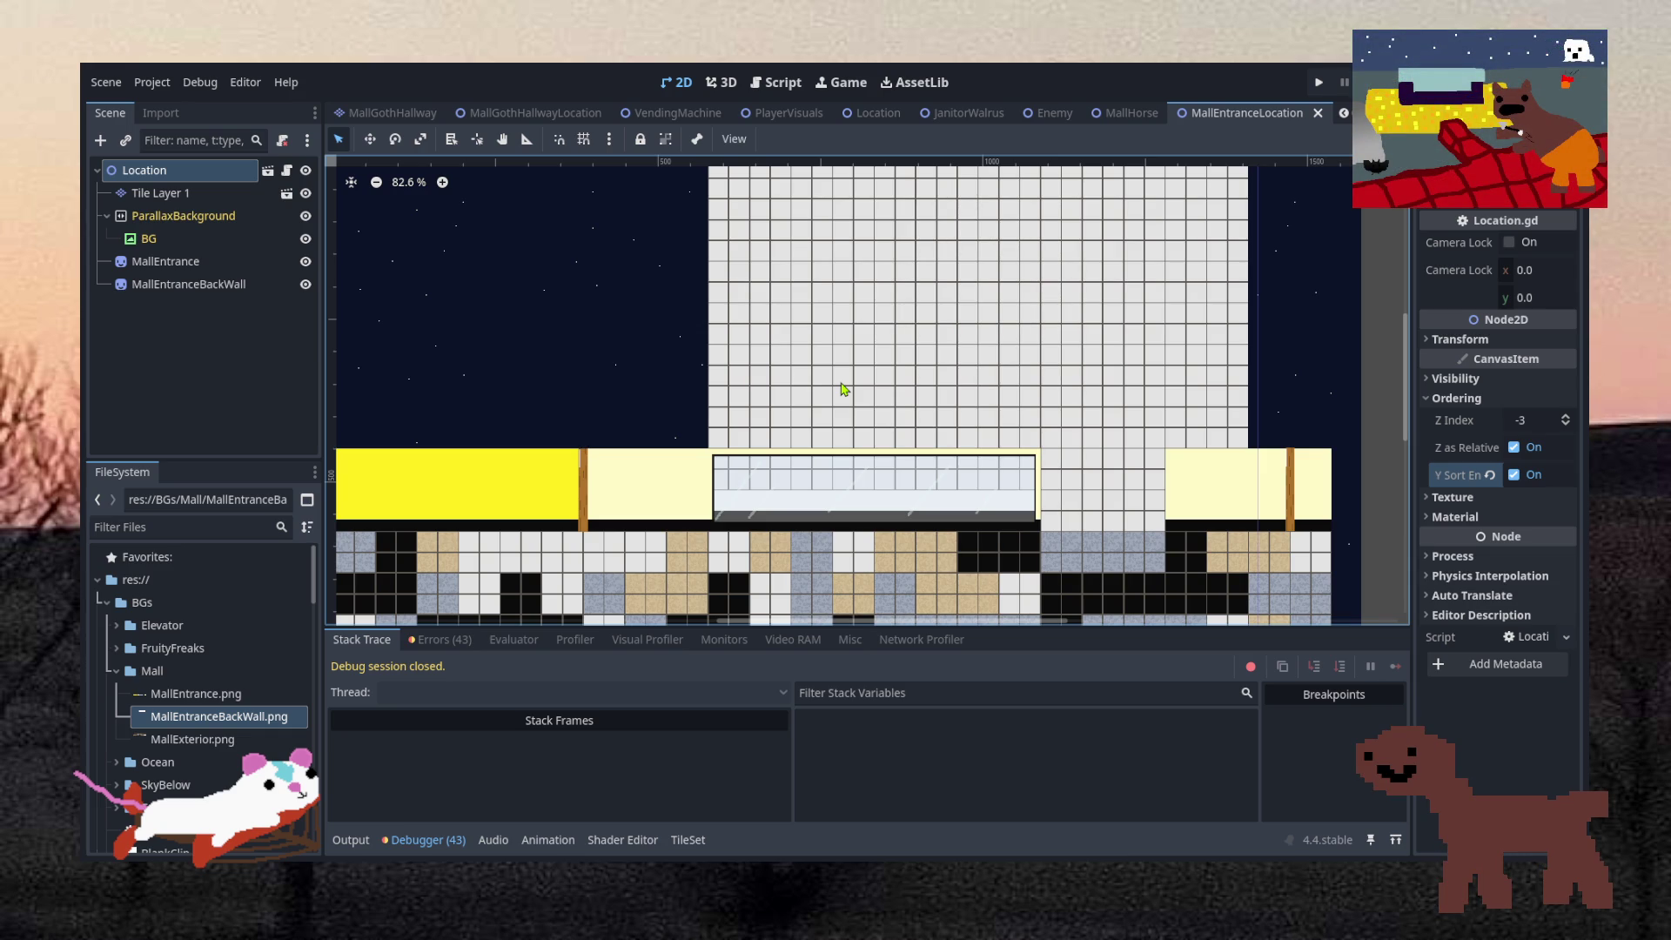
click(1317, 82)
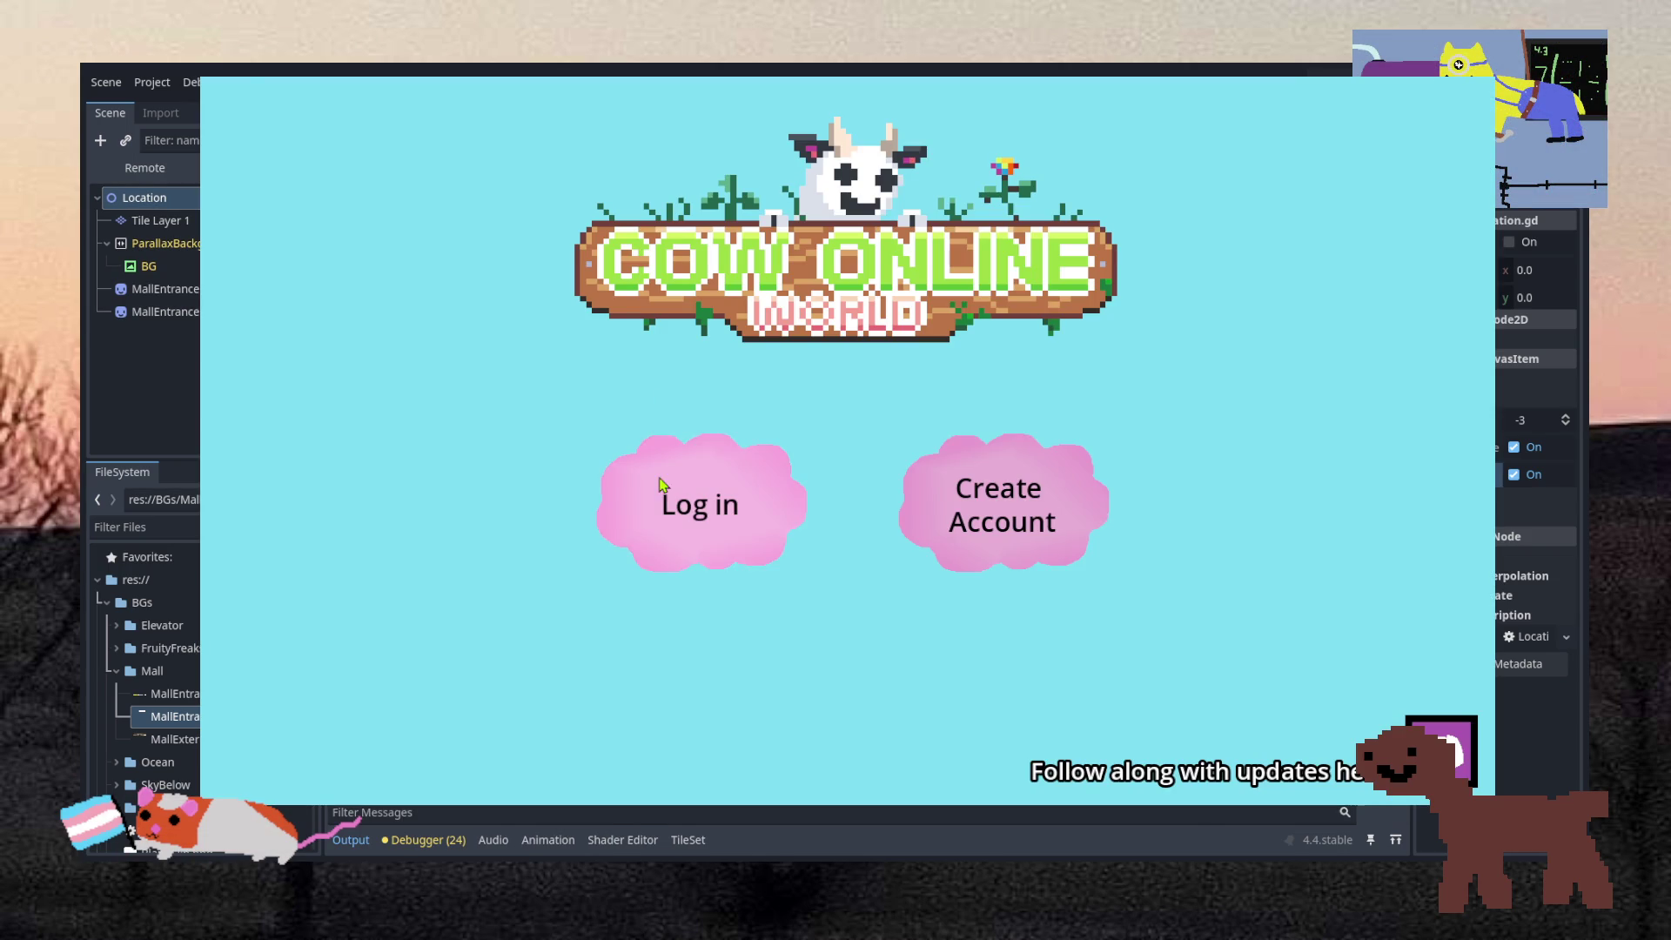
click(664, 487)
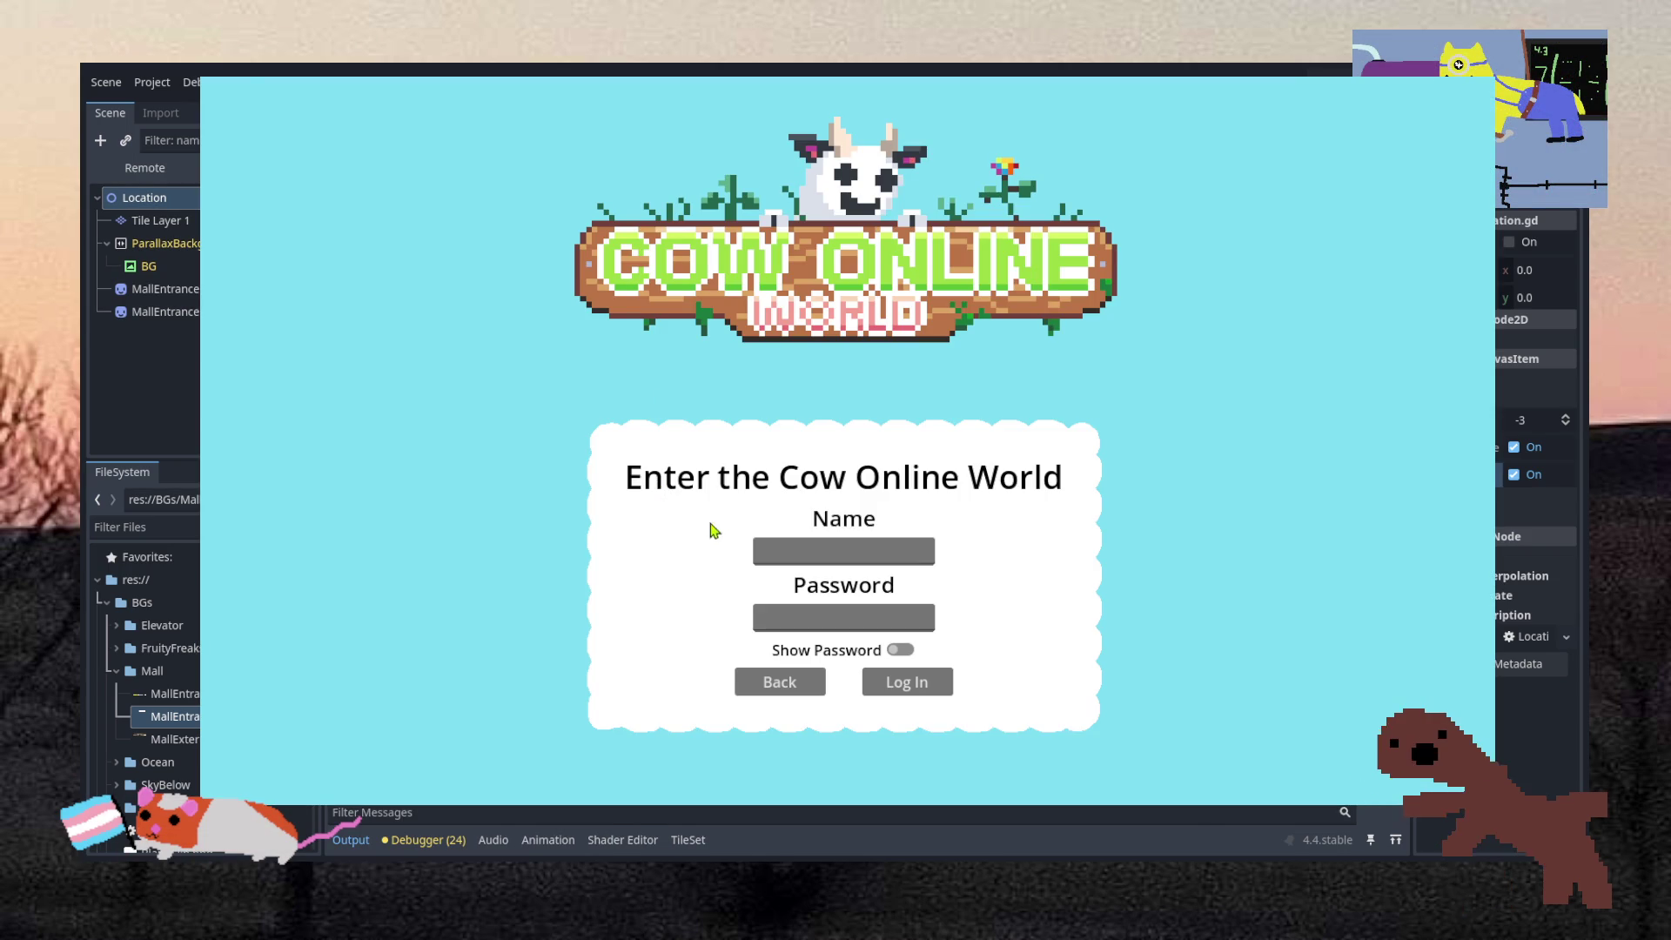
click(783, 550)
key(Tab)
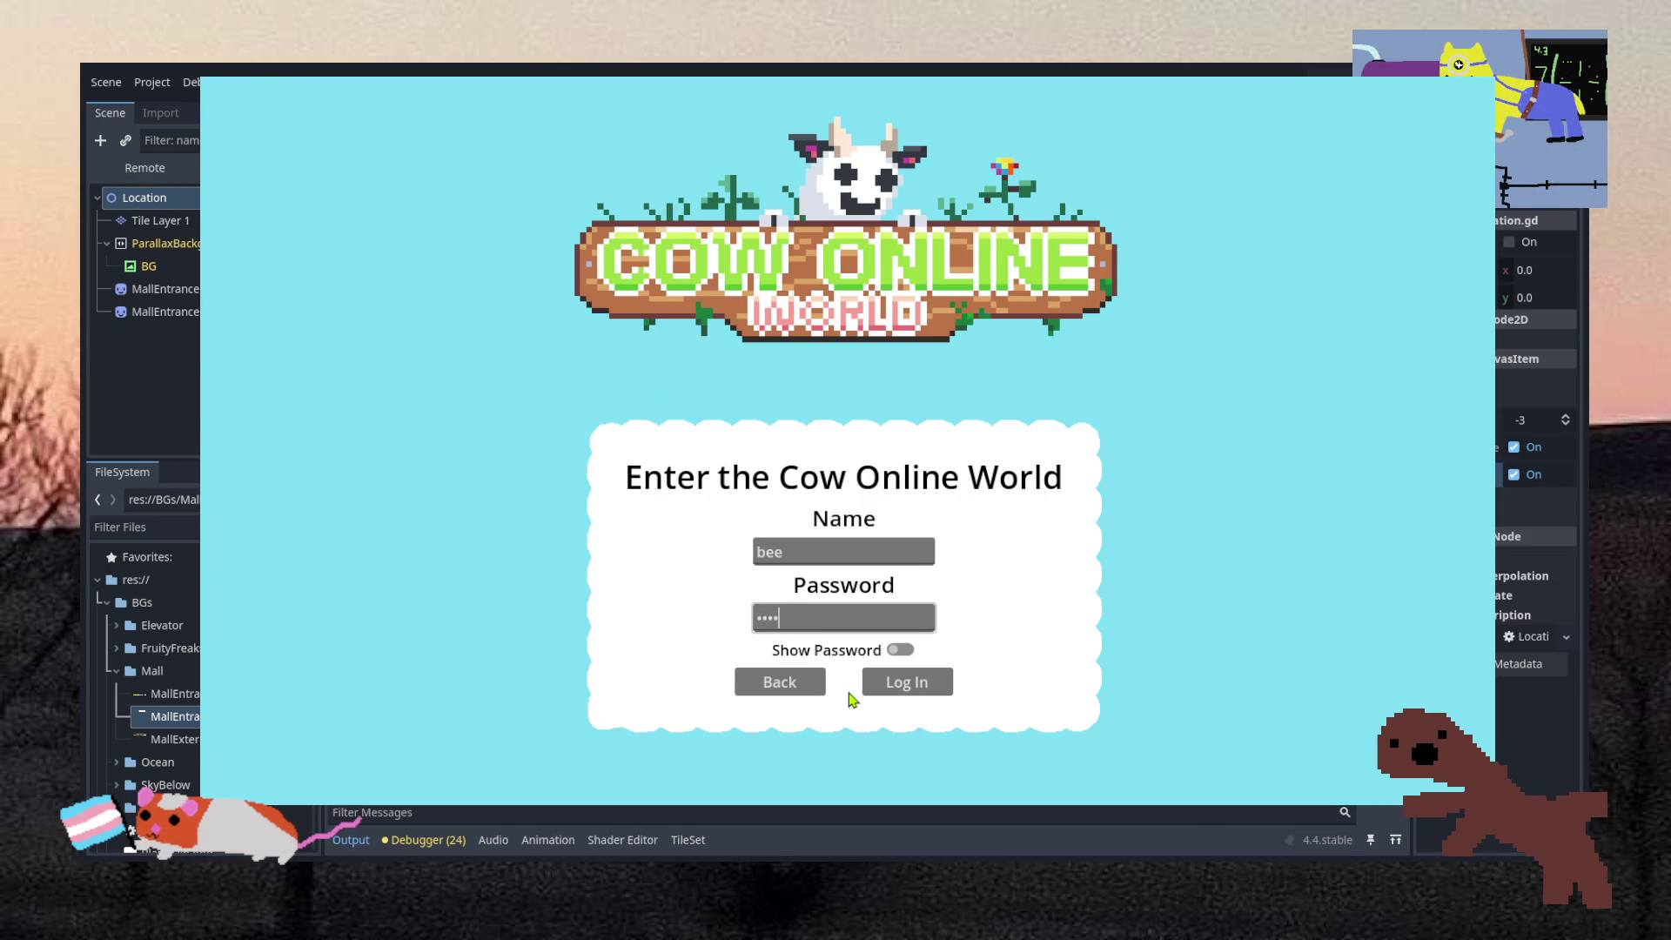
click(909, 681)
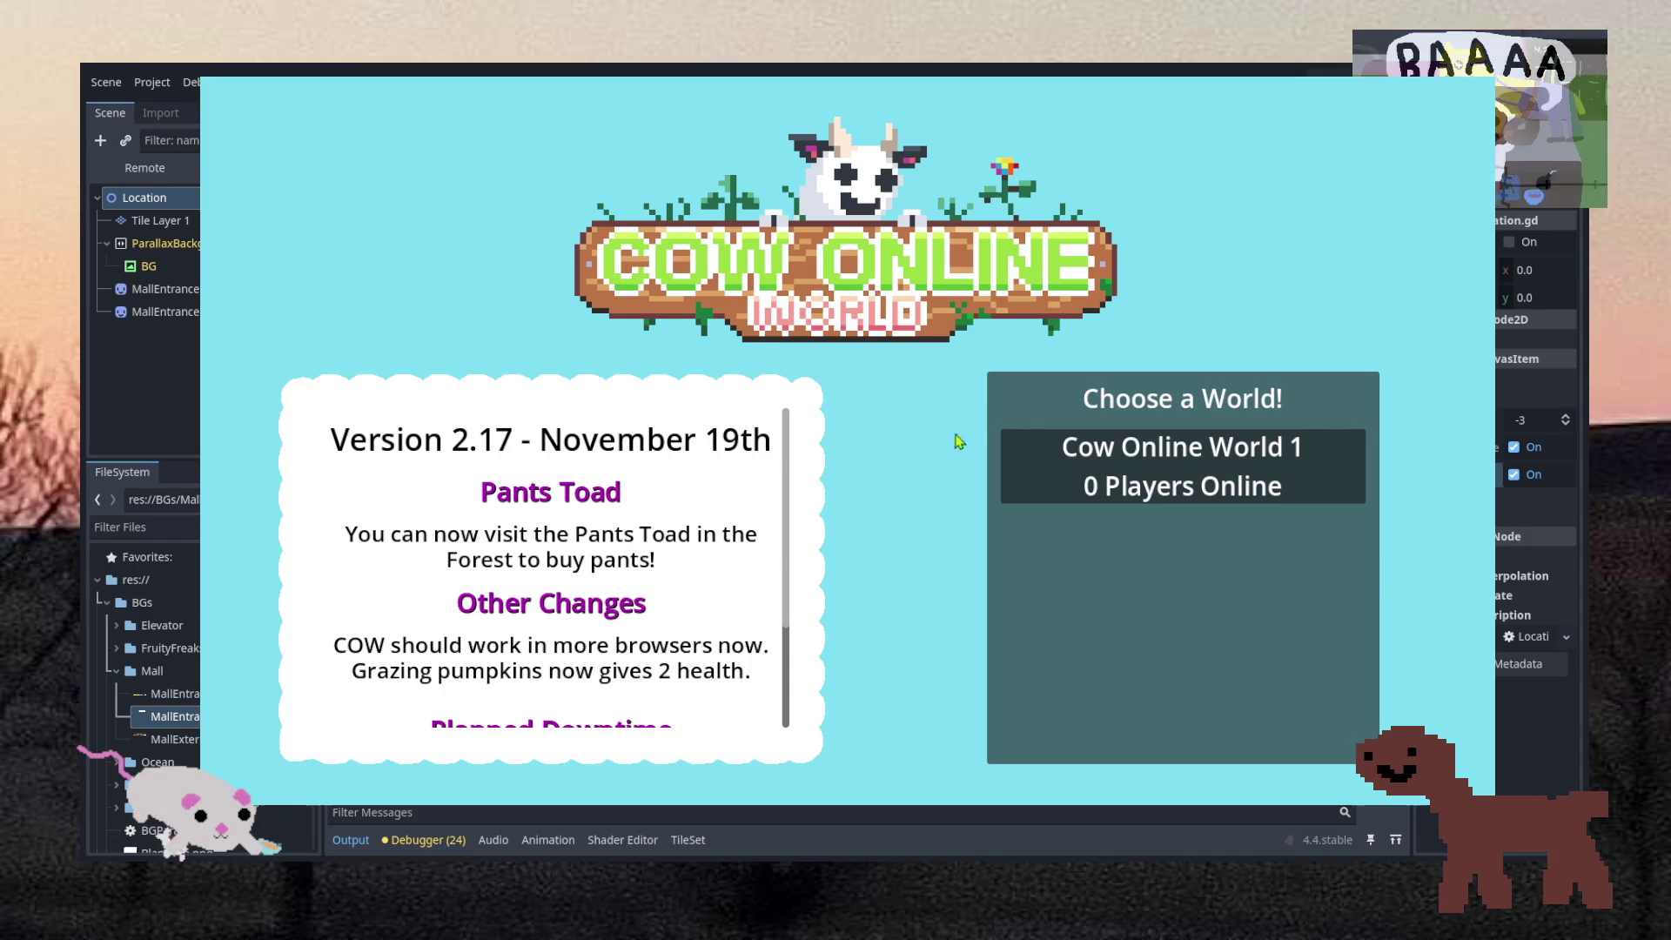
click(1127, 486)
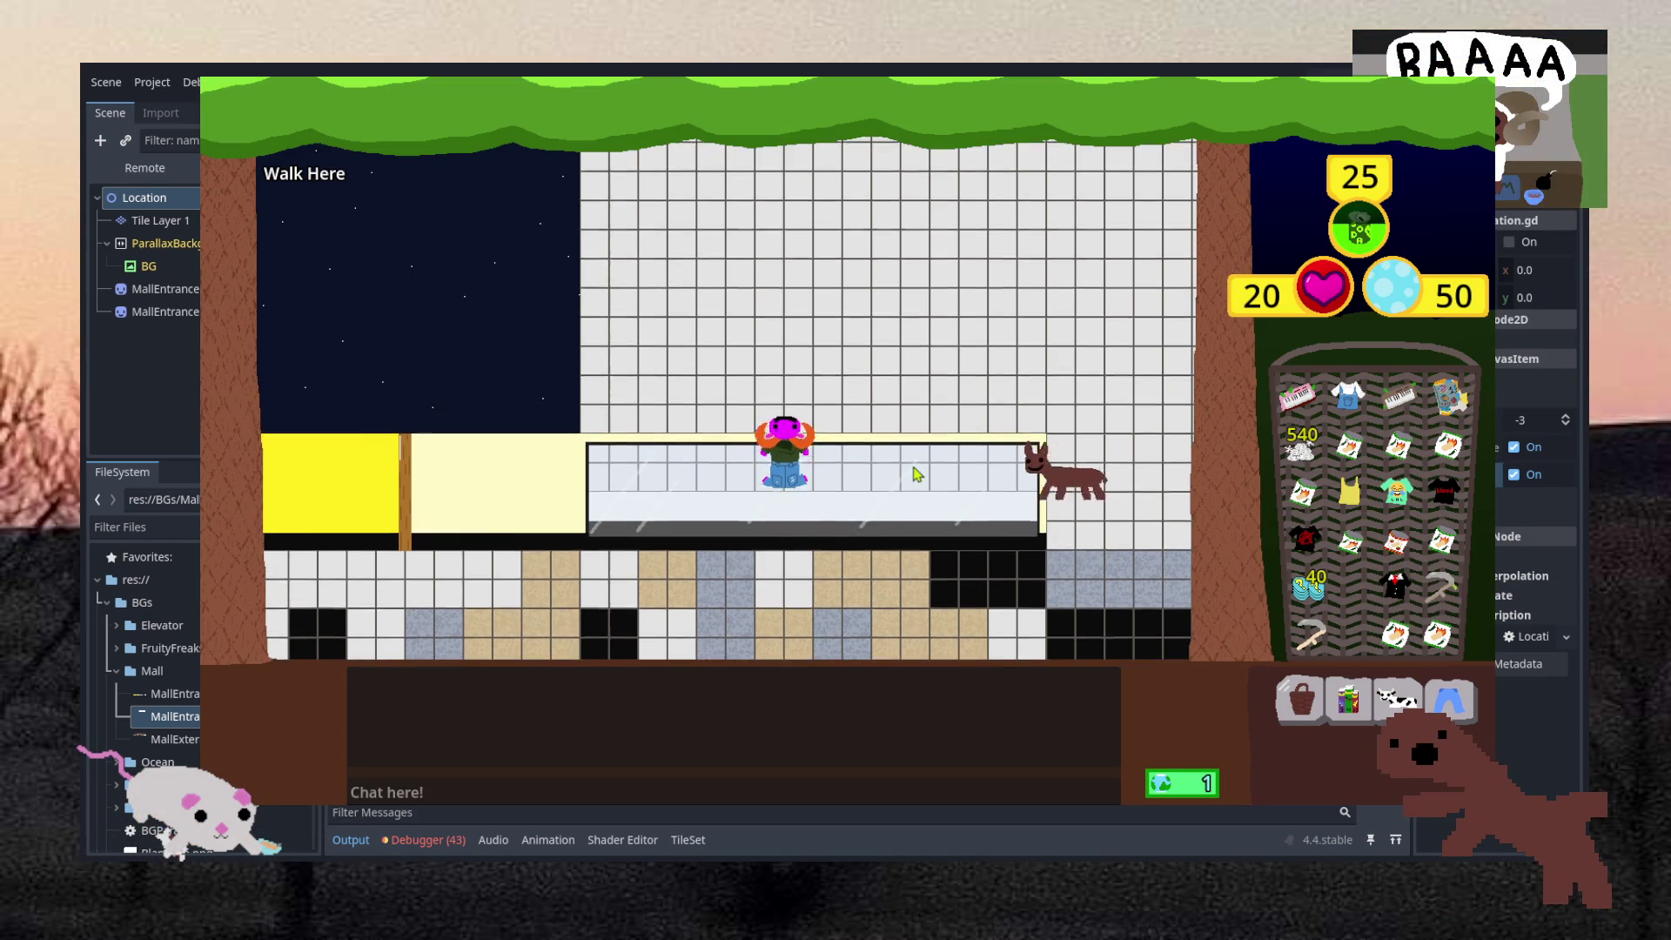
click(921, 454)
click(702, 460)
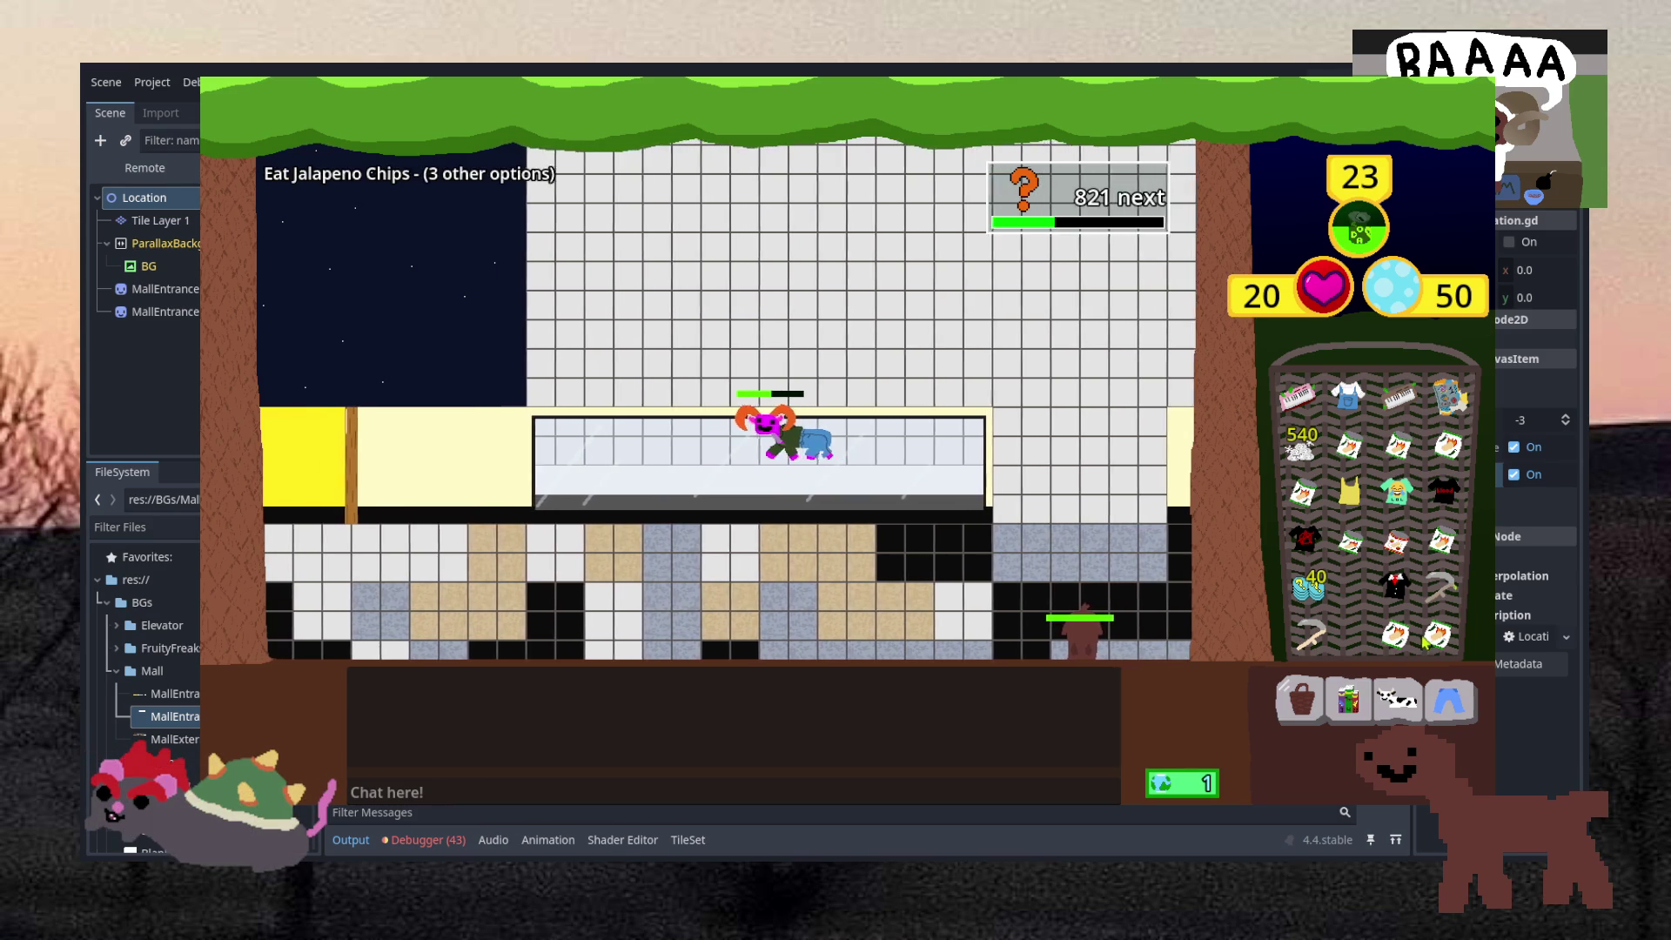
click(1426, 638)
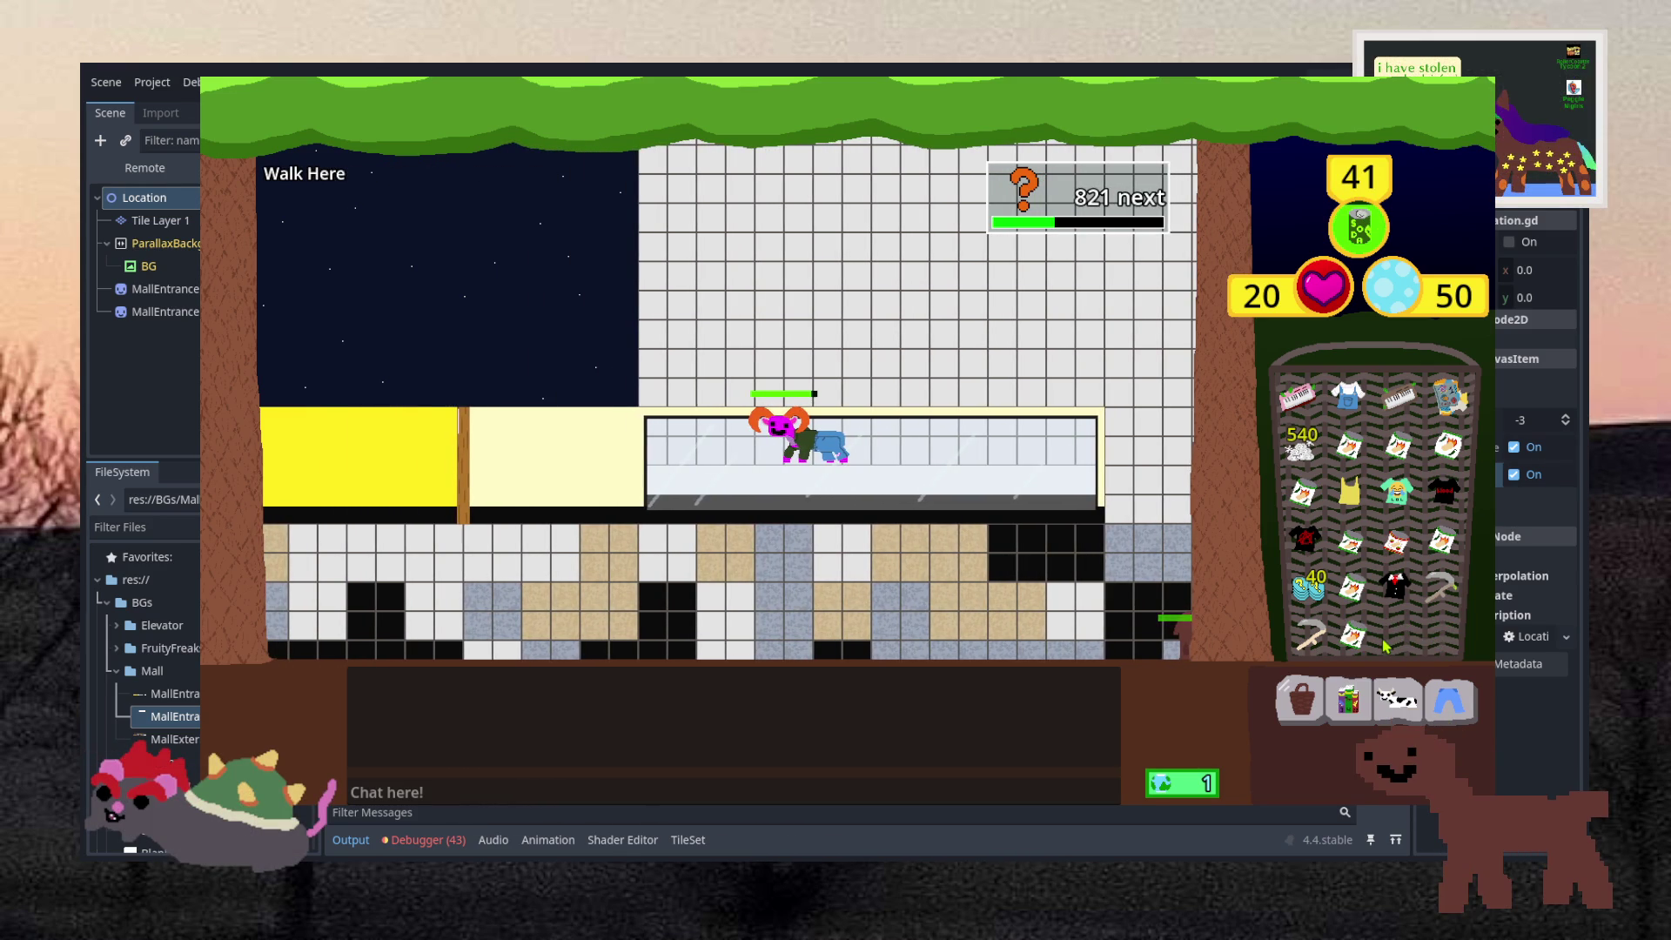
click(1368, 640)
key(F8)
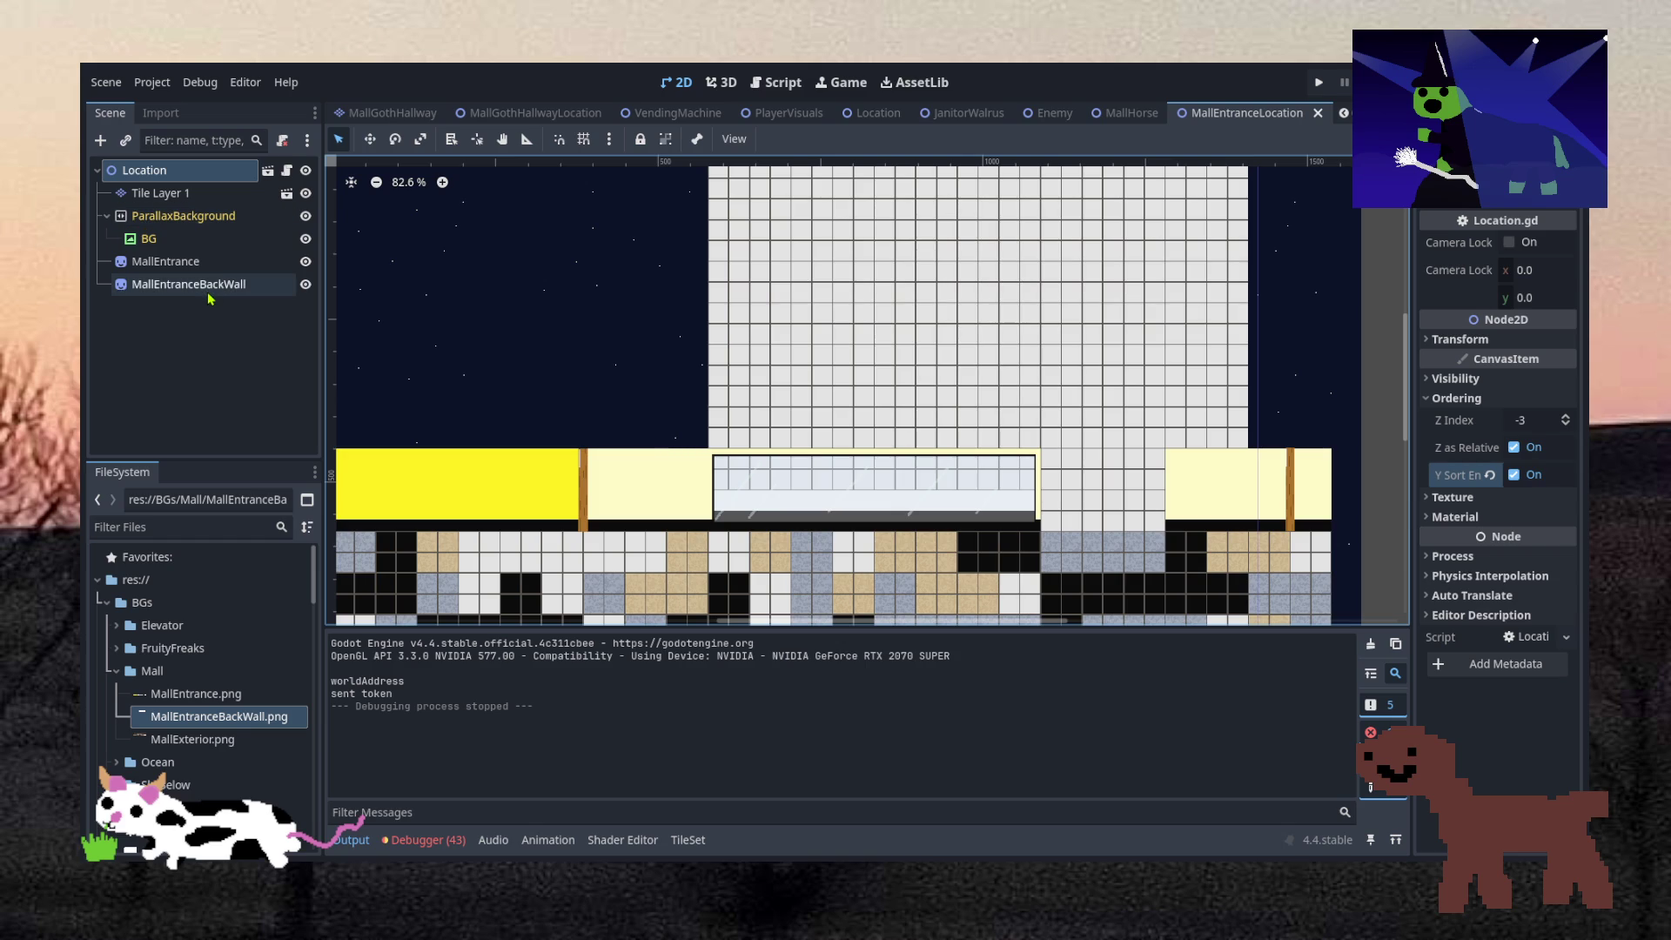
Step: Inspect MallEntranceBackWall's transform, offset and ordering settings
click(185, 266)
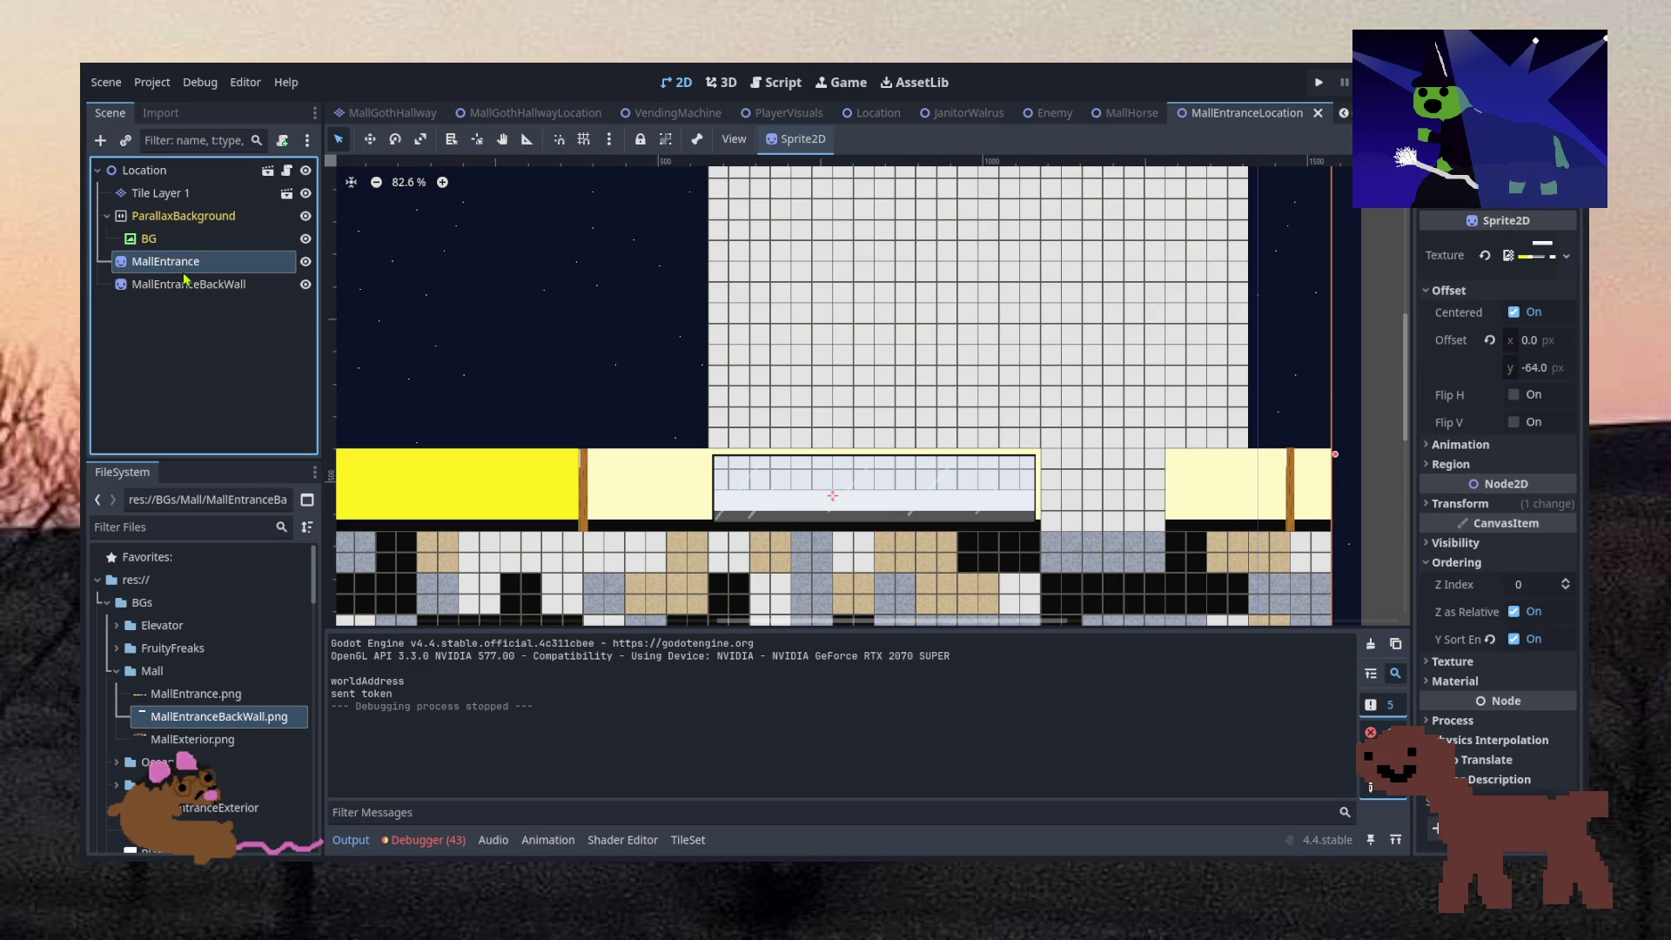
click(186, 283)
click(1469, 372)
click(1459, 292)
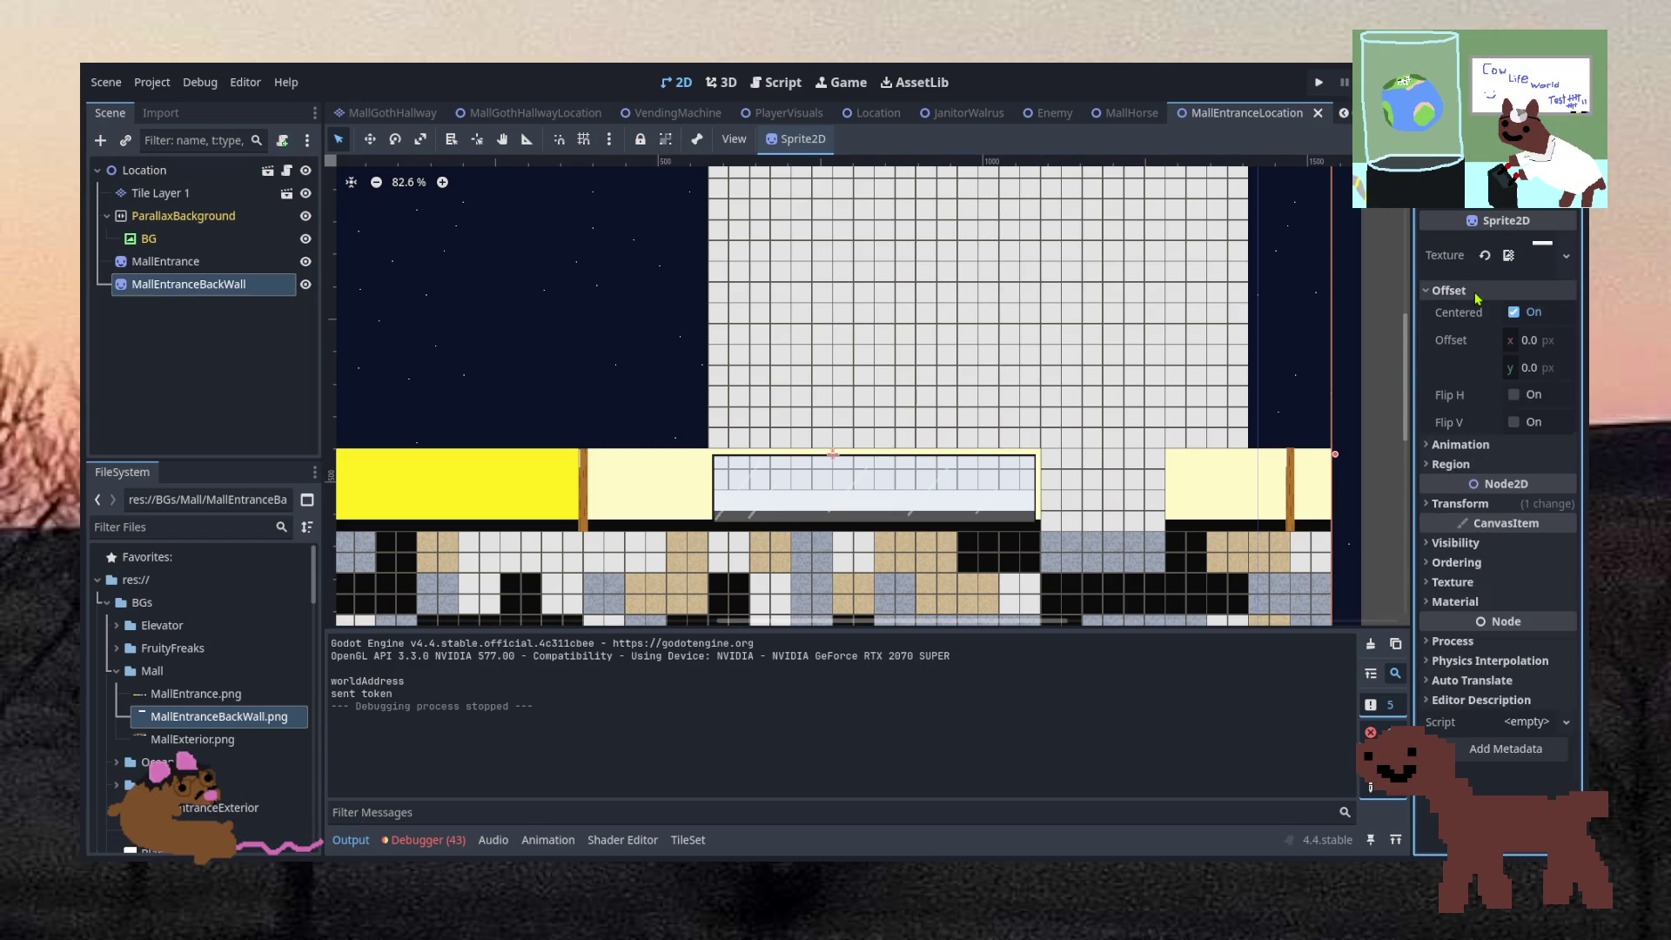
click(1474, 429)
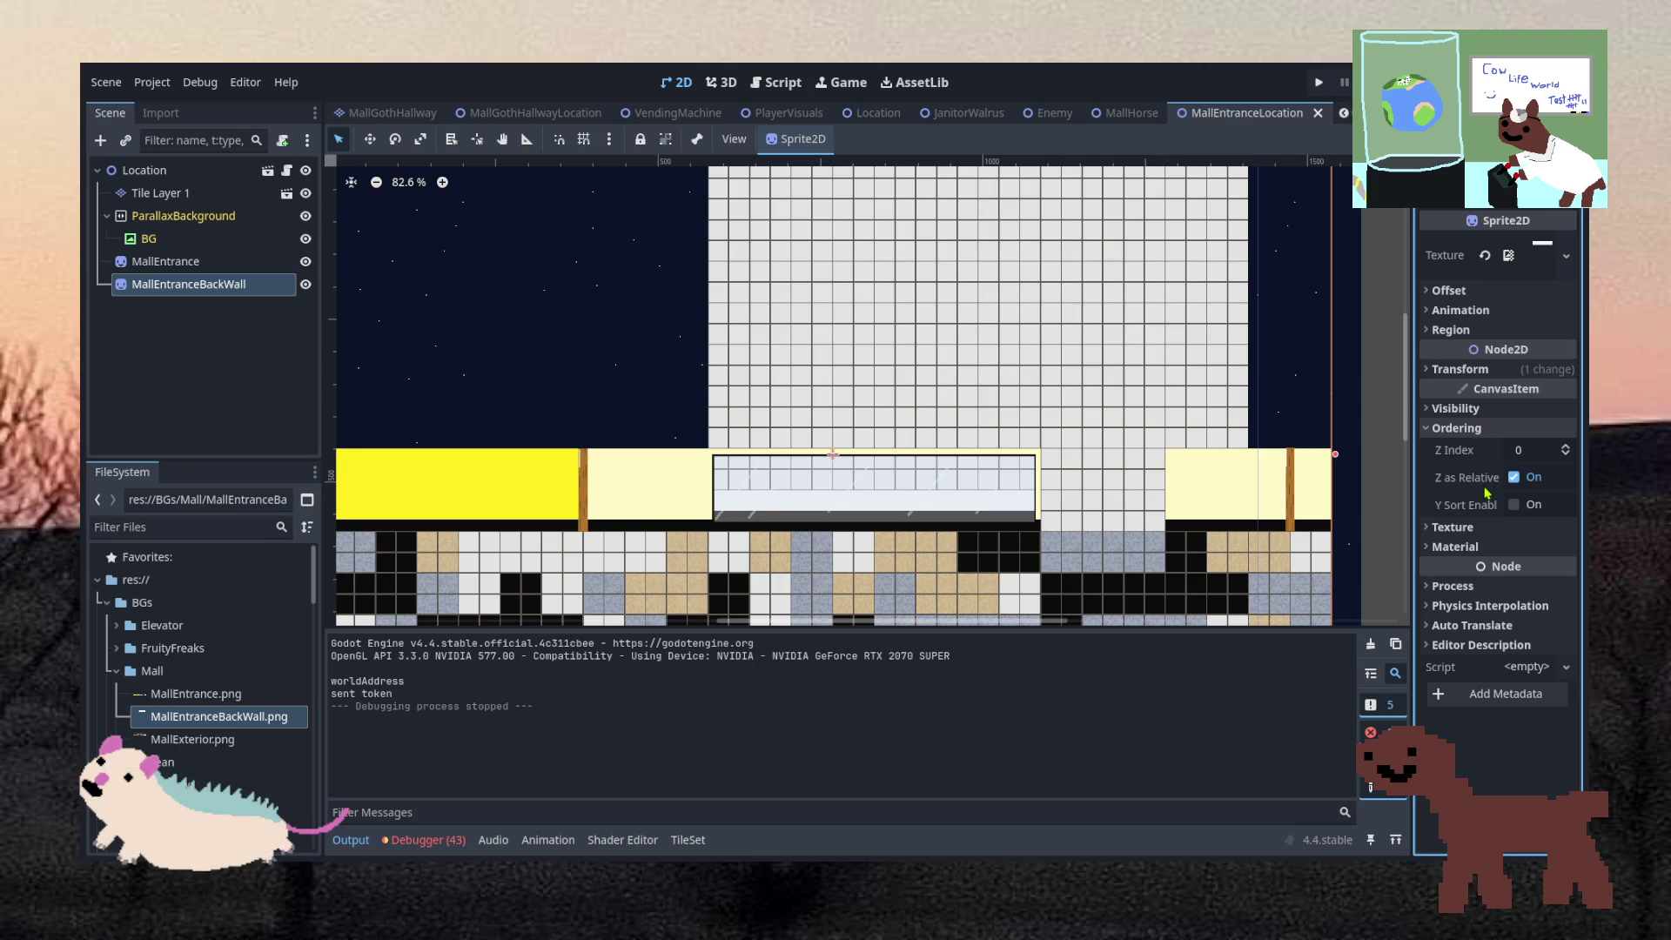
Step: Uncheck Z as Relative on MallEntrance, save the scene and run the project
click(210, 265)
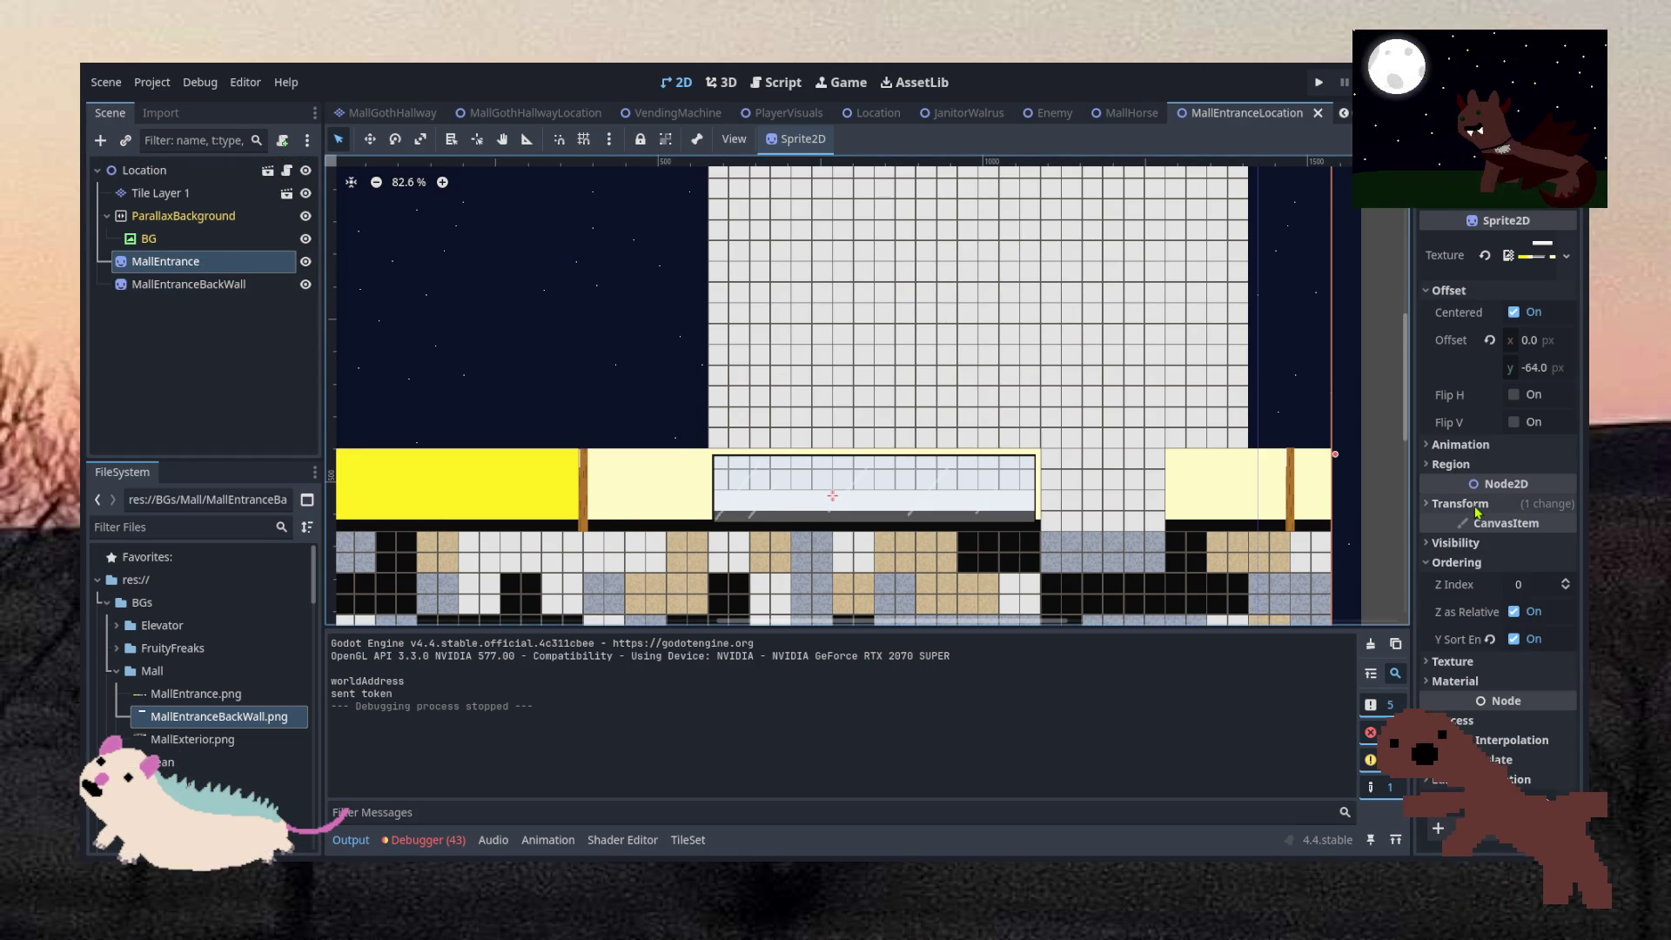
click(1512, 614)
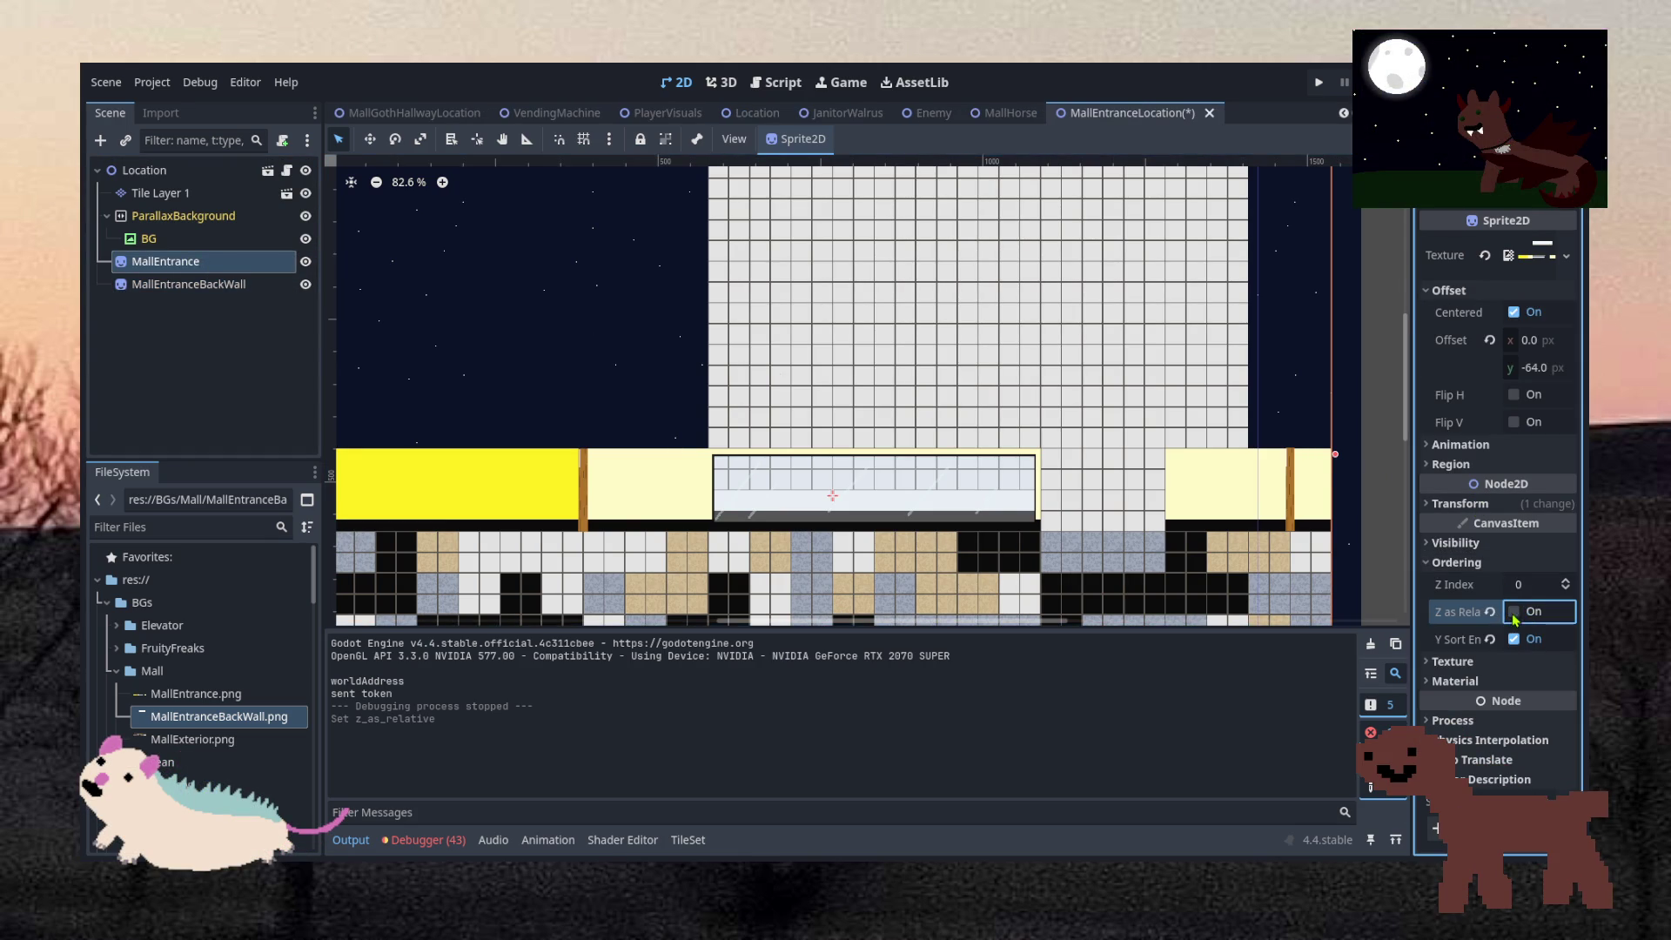
key(ctrl+s)
key(F5)
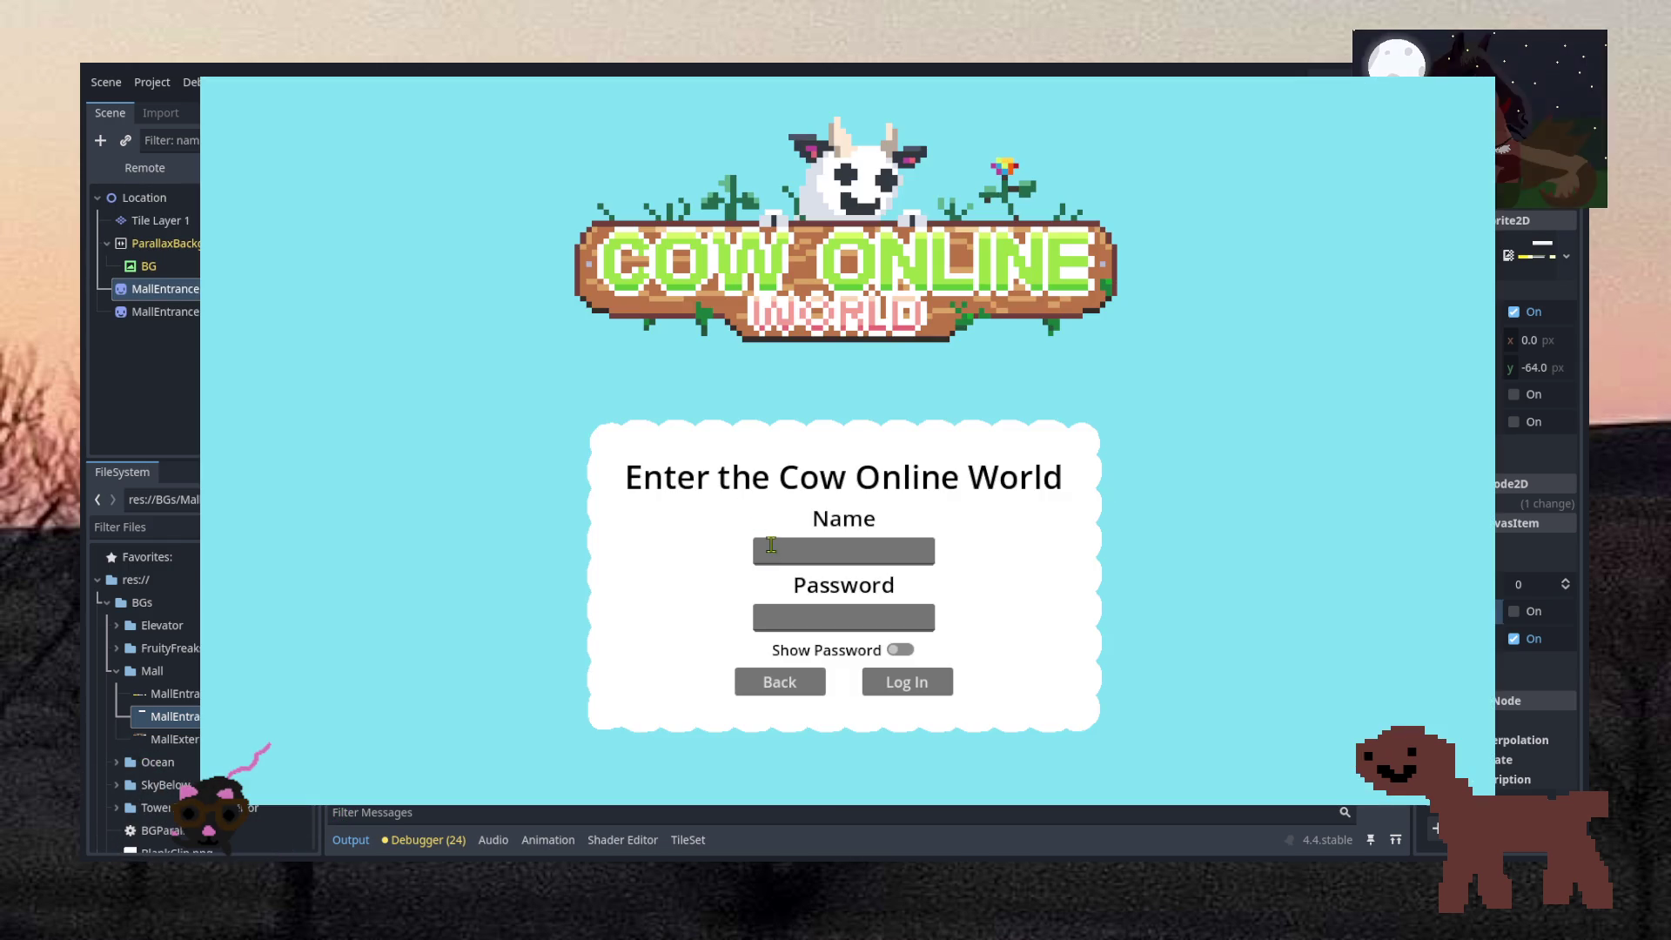
text(bee)
Step: Log into the game world, walk the player toward the counter, then close the game
key(Tab)
text(be)
click(893, 688)
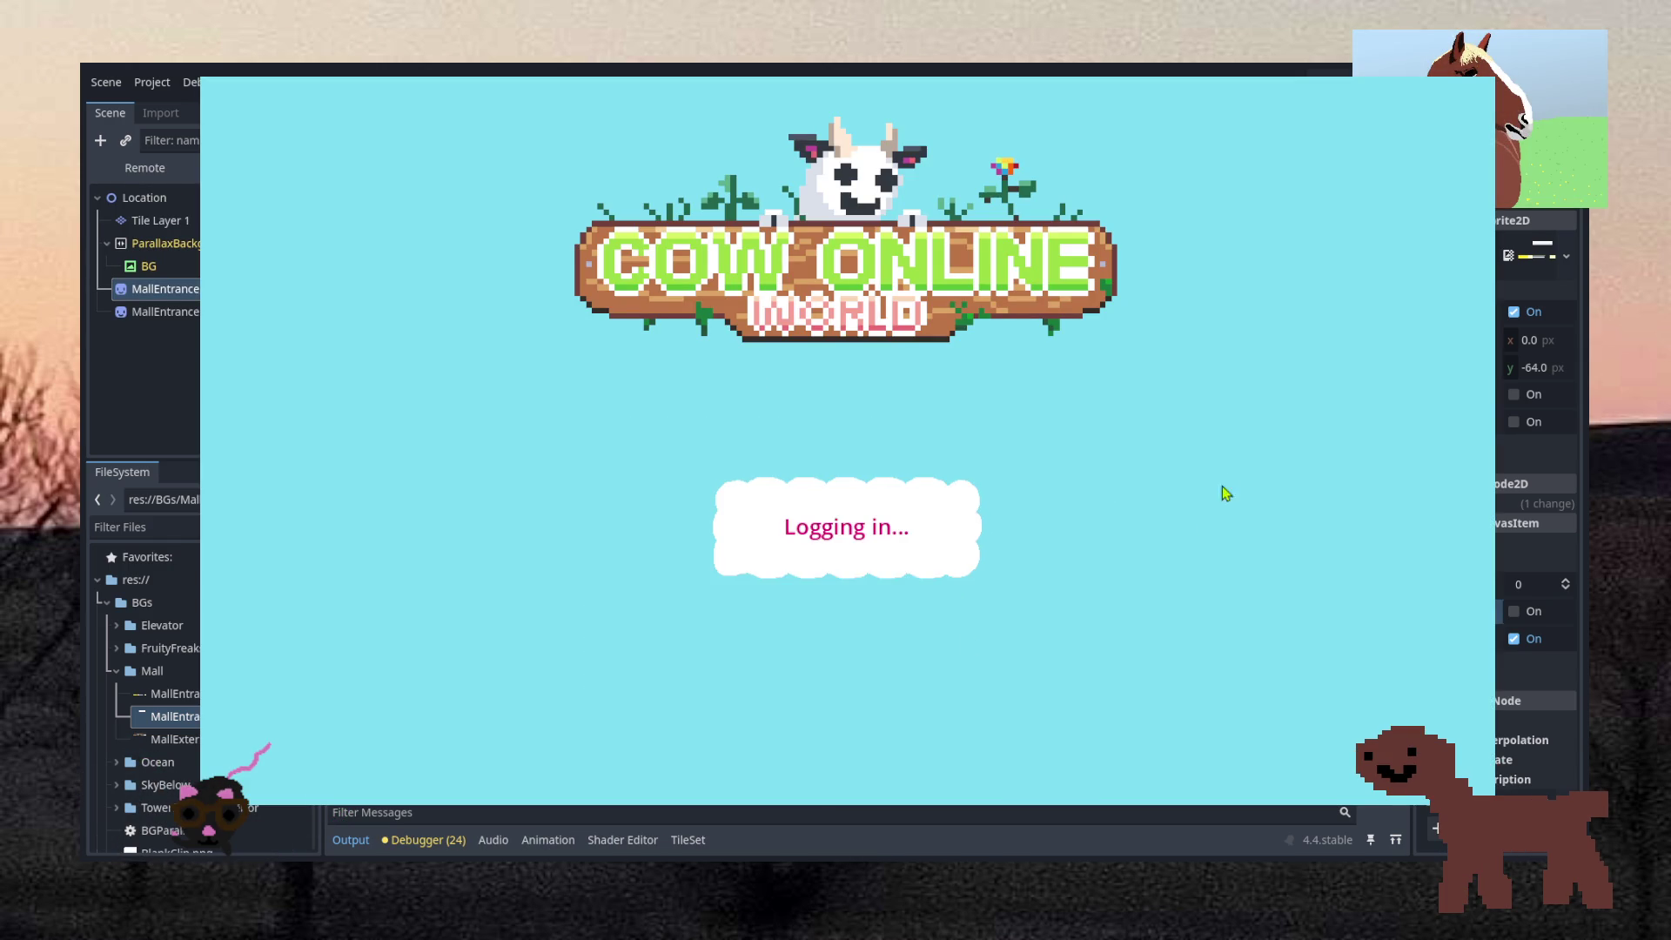
click(1150, 507)
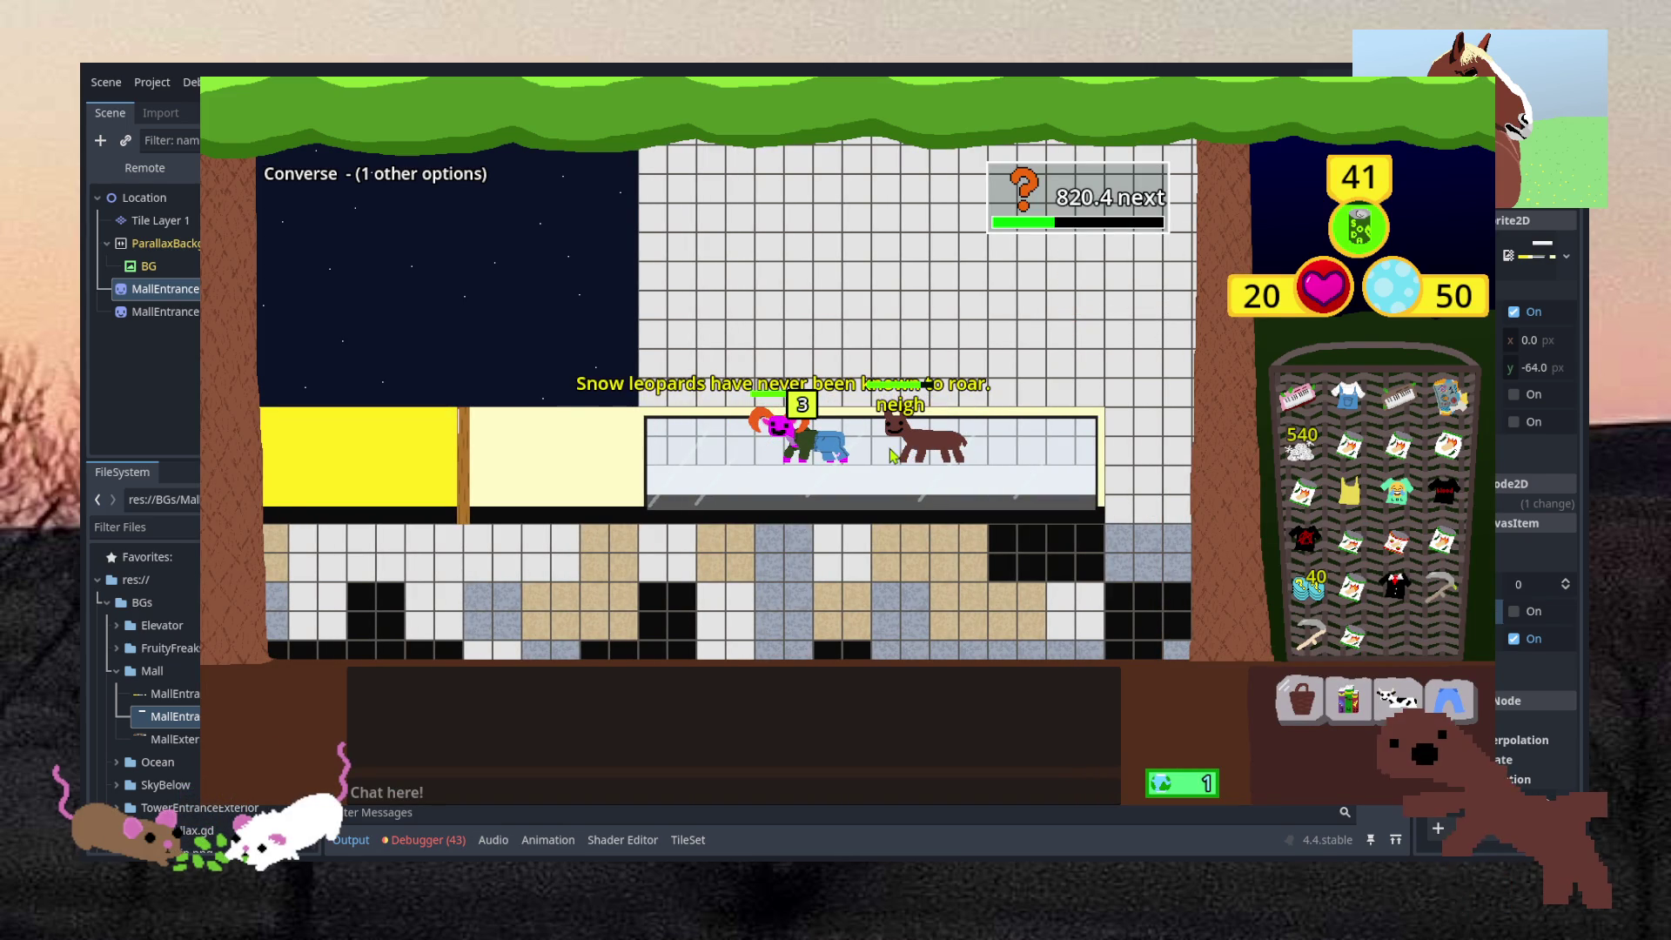
click(682, 456)
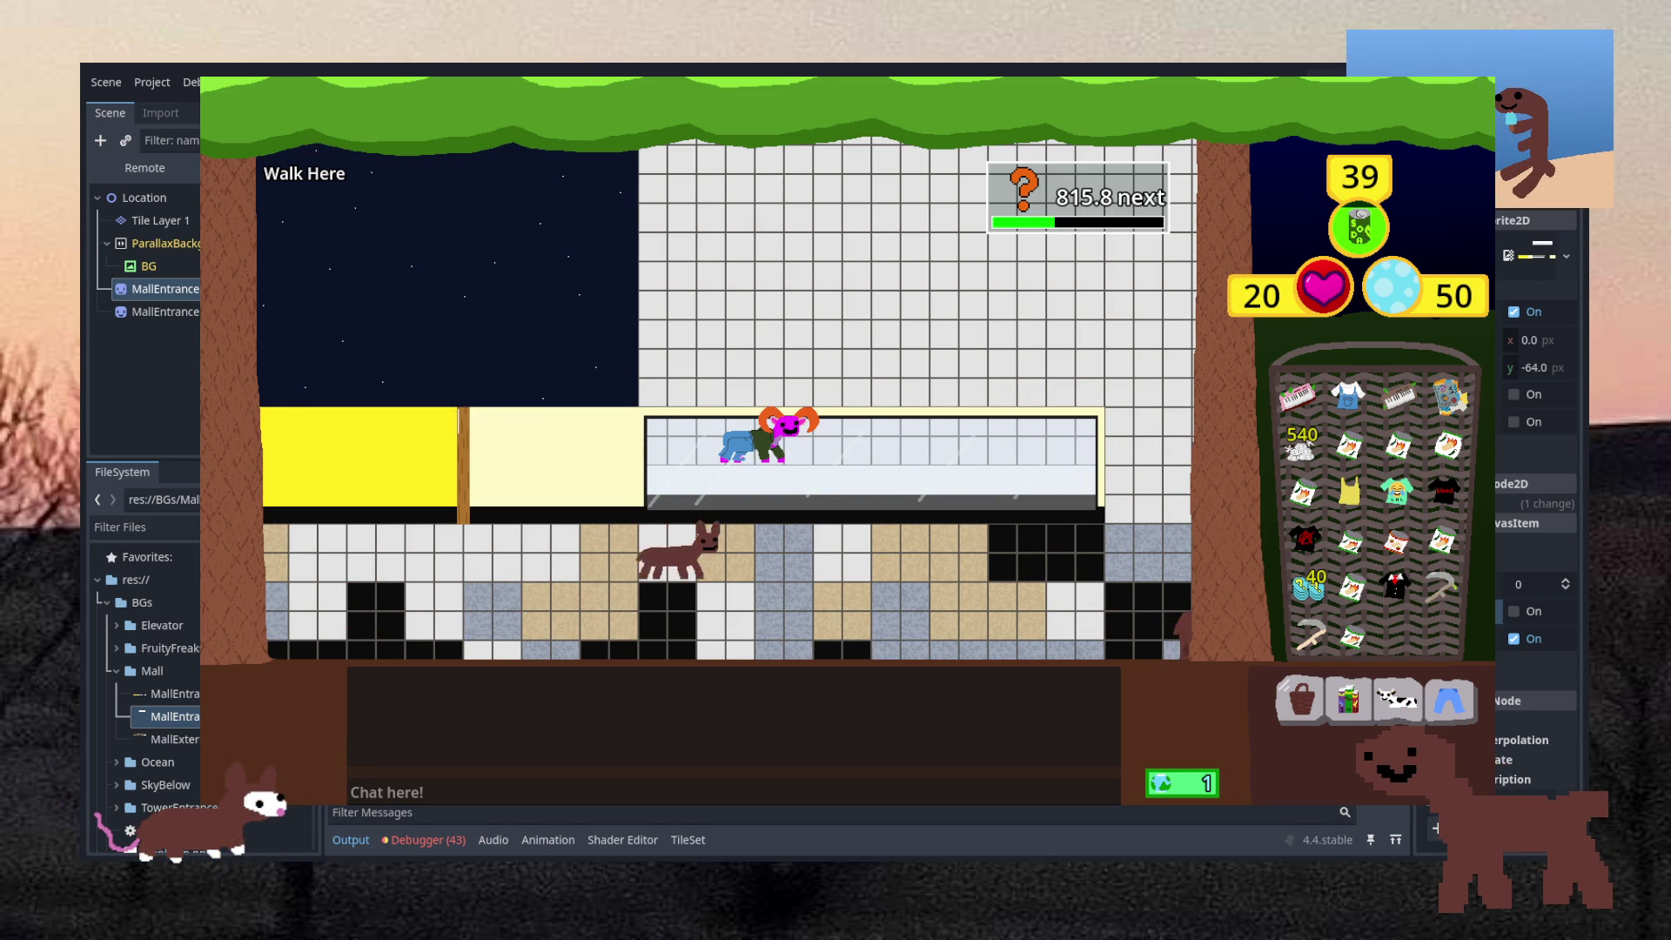
click(771, 438)
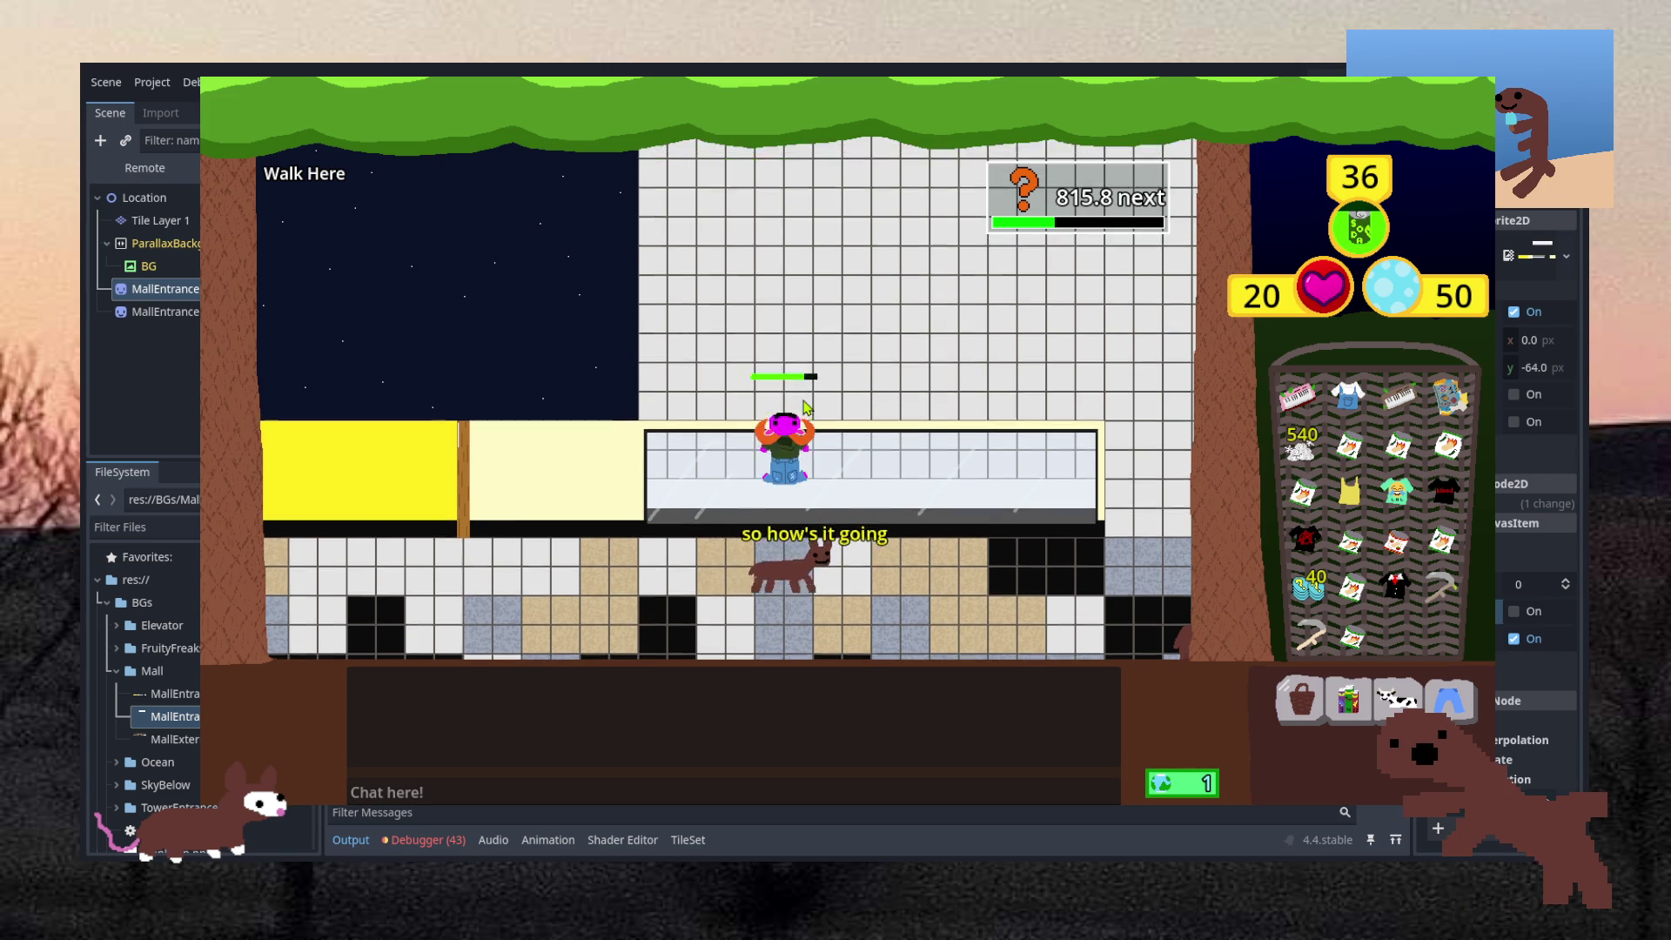
mouse_move(770, 438)
mouse_down()
mouse_move(758, 504)
mouse_move(850, 466)
mouse_up()
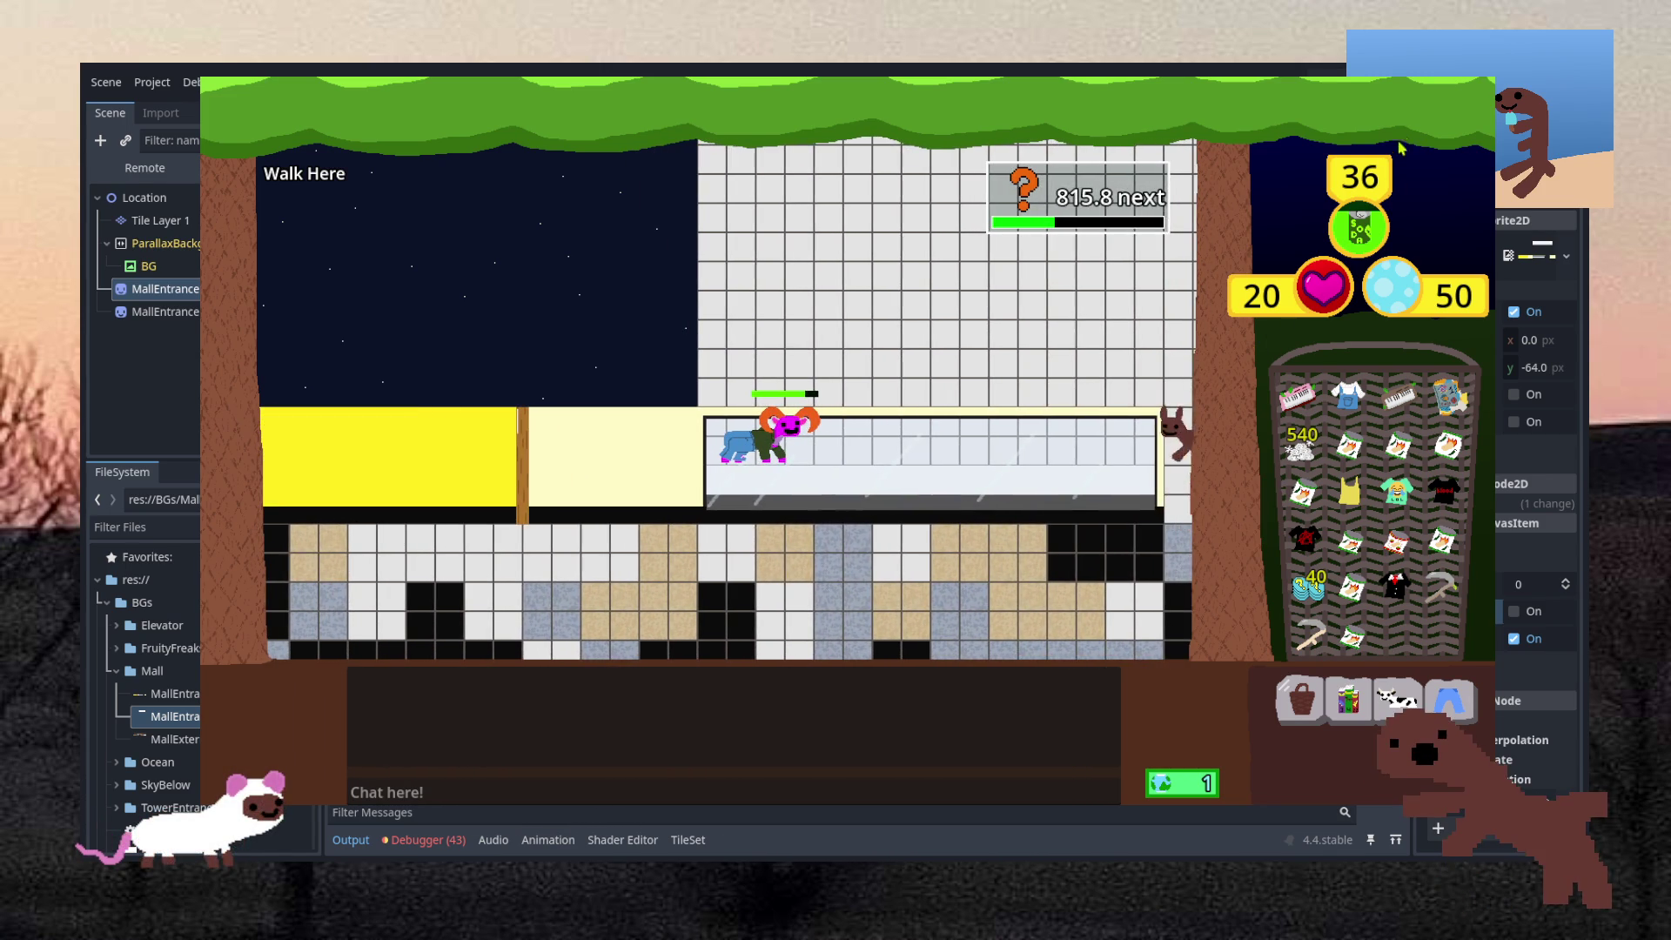
key(alt+F4)
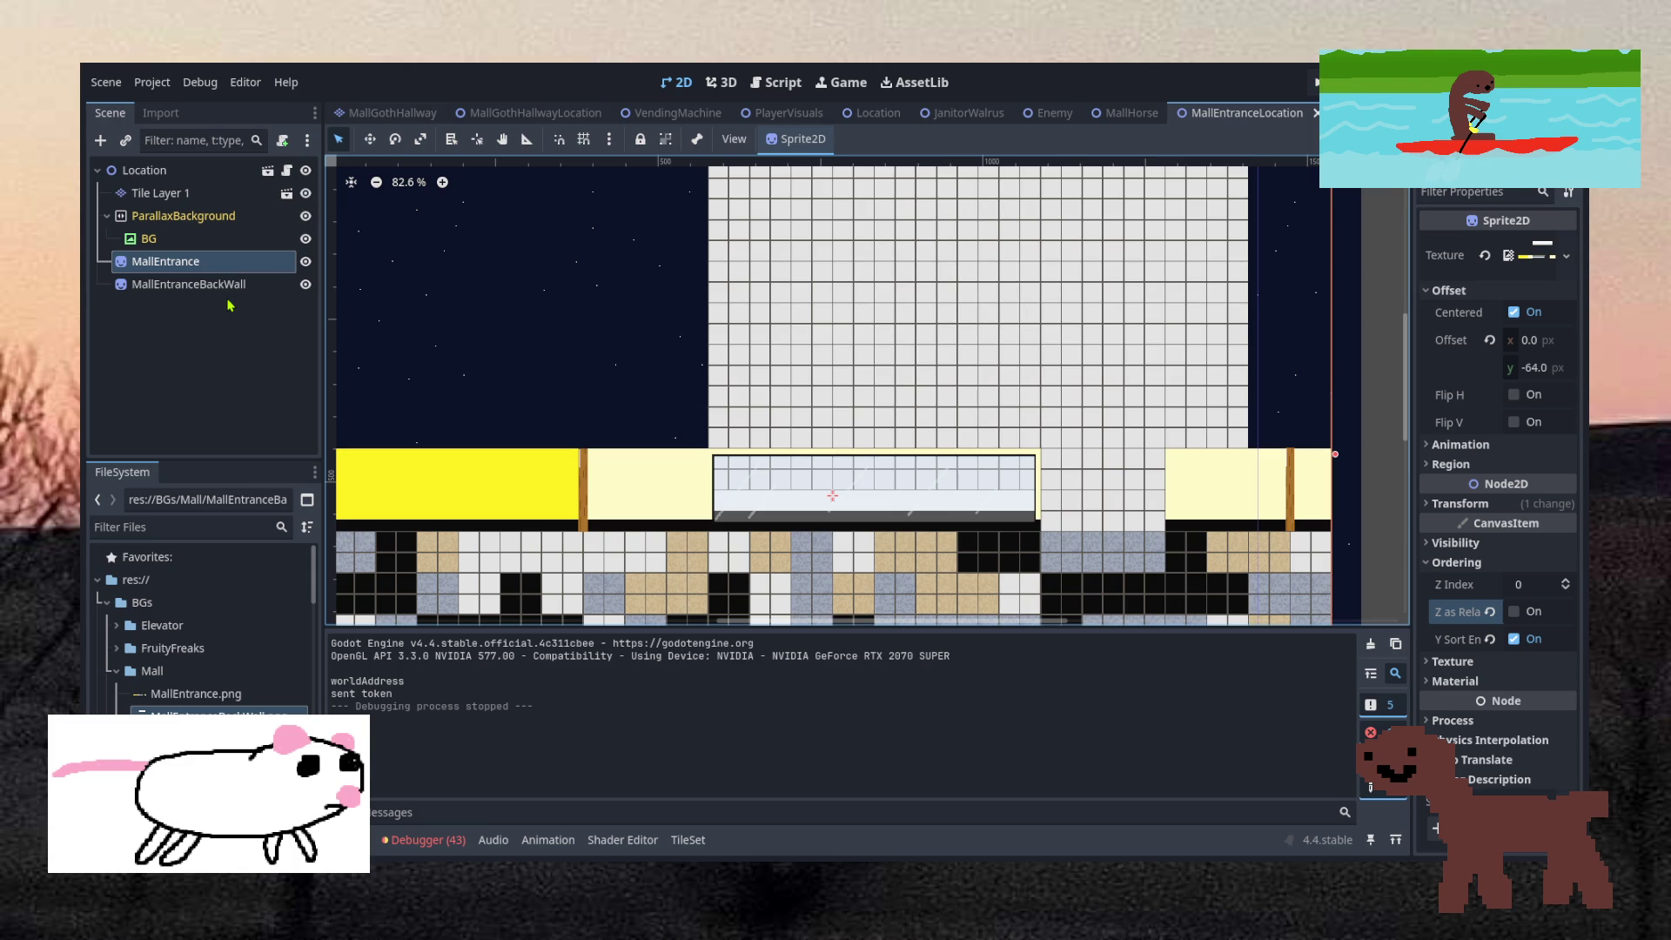
click(143, 170)
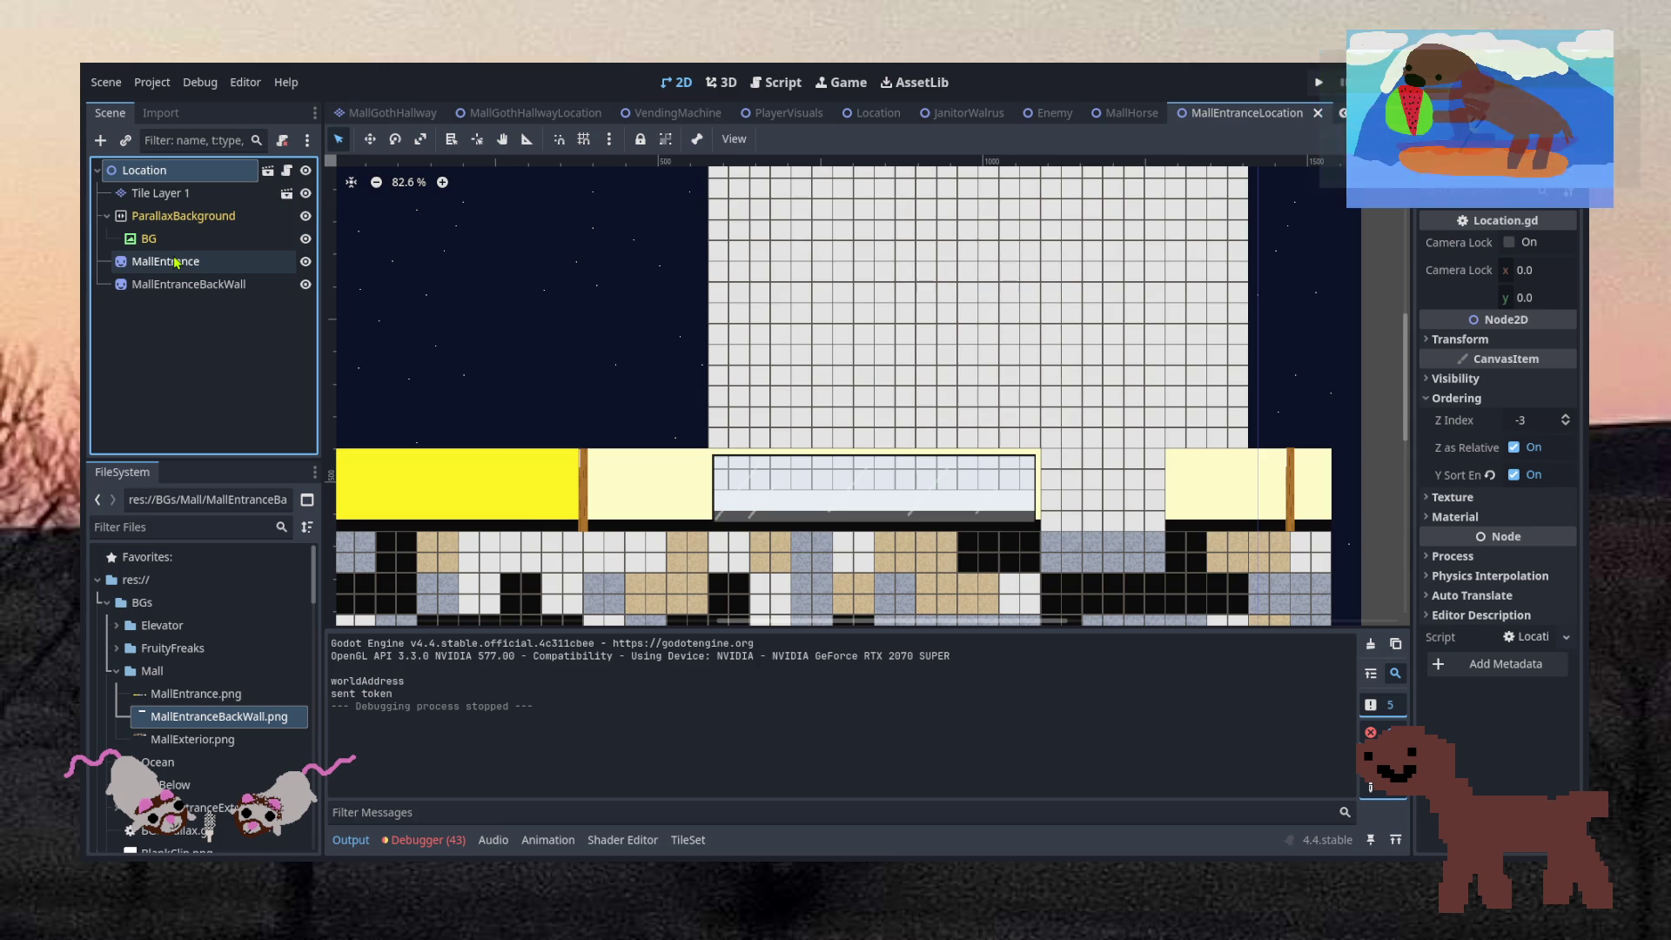
click(175, 263)
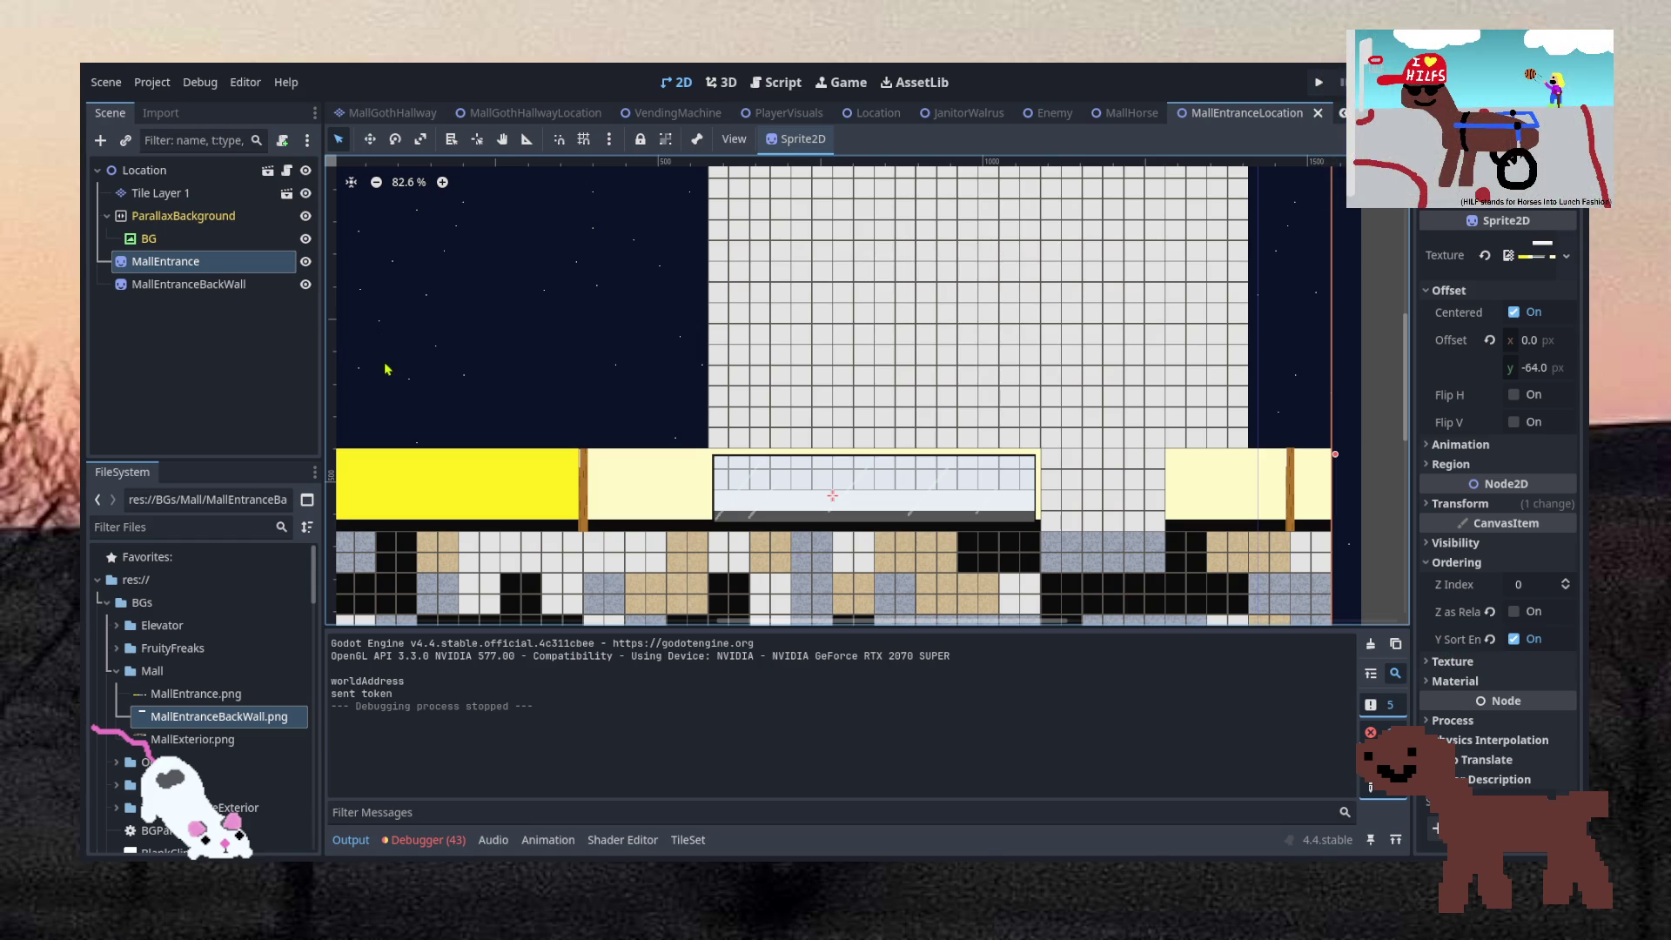
Step: Toggle Y Sort Enabled on the Location root node and save the scene
click(143, 170)
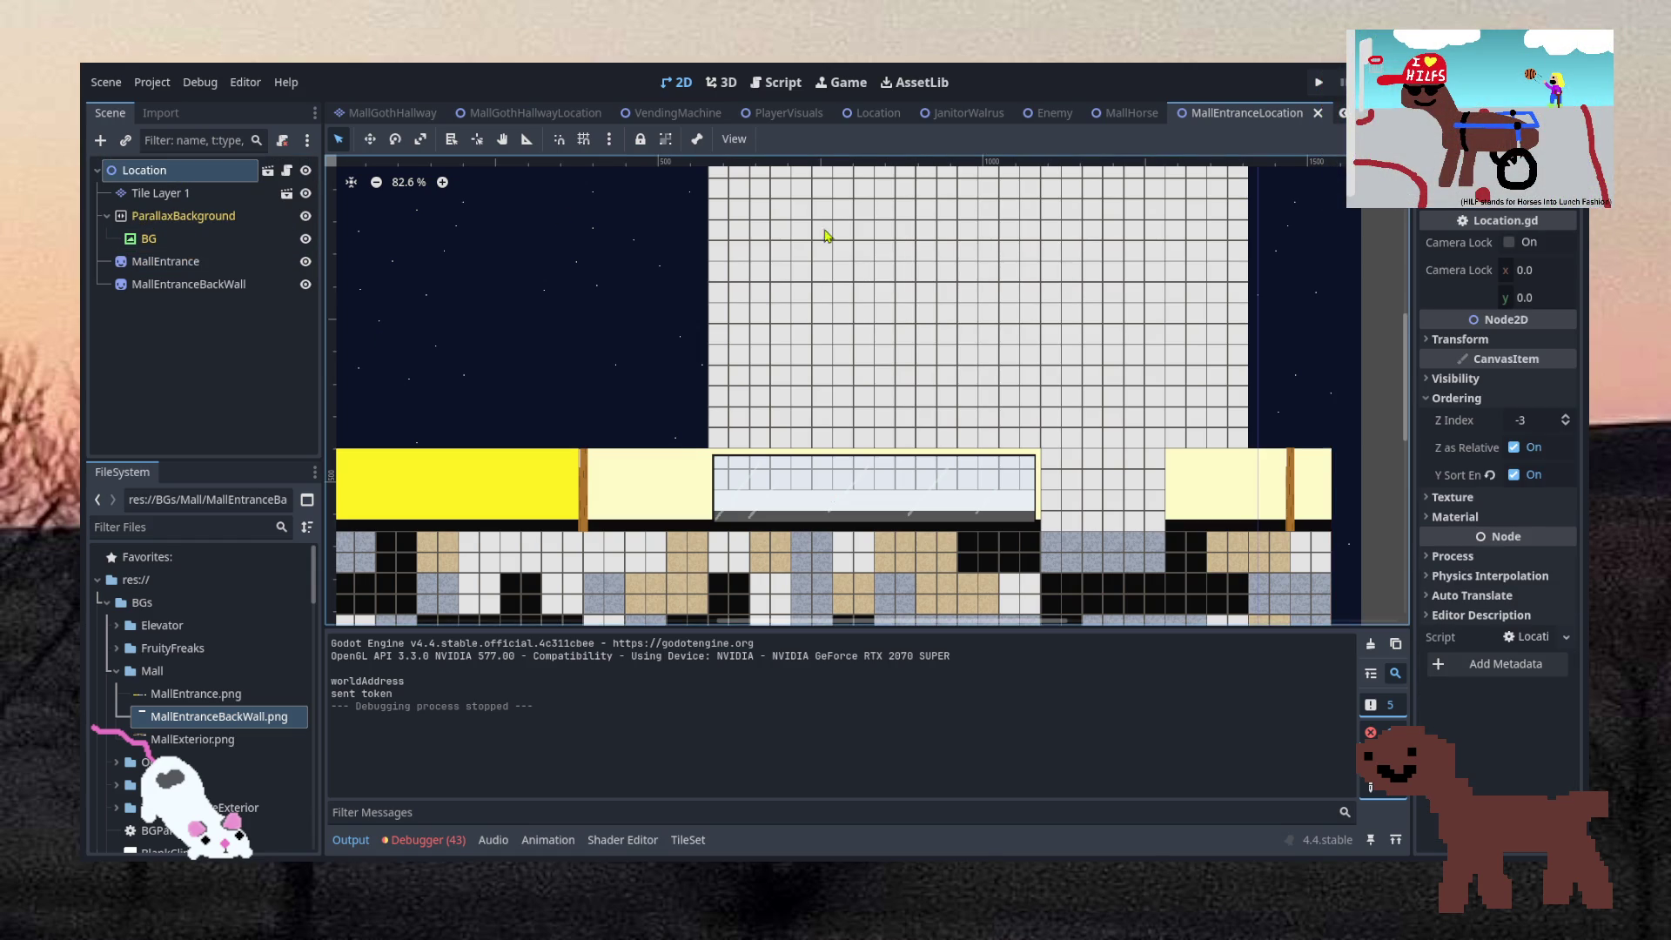
click(1514, 476)
click(167, 261)
key(ctrl+s)
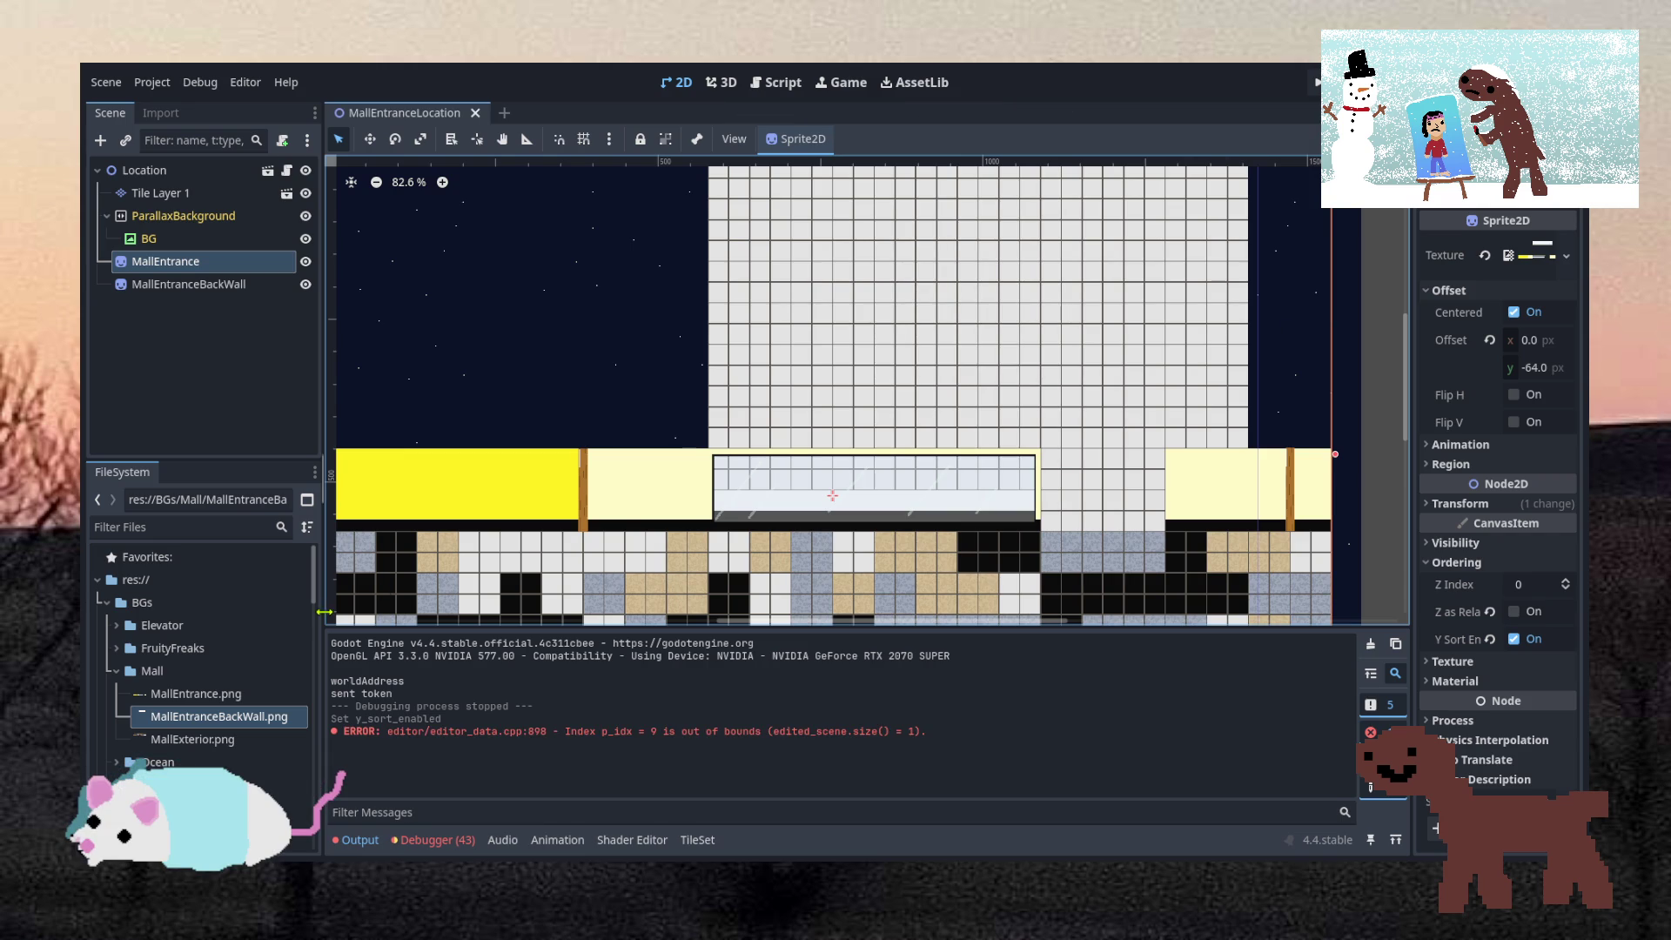
Step: Open Player.tscn to inspect the root node's Z Index, then return to MallEntranceLocation
click(121, 668)
click(106, 602)
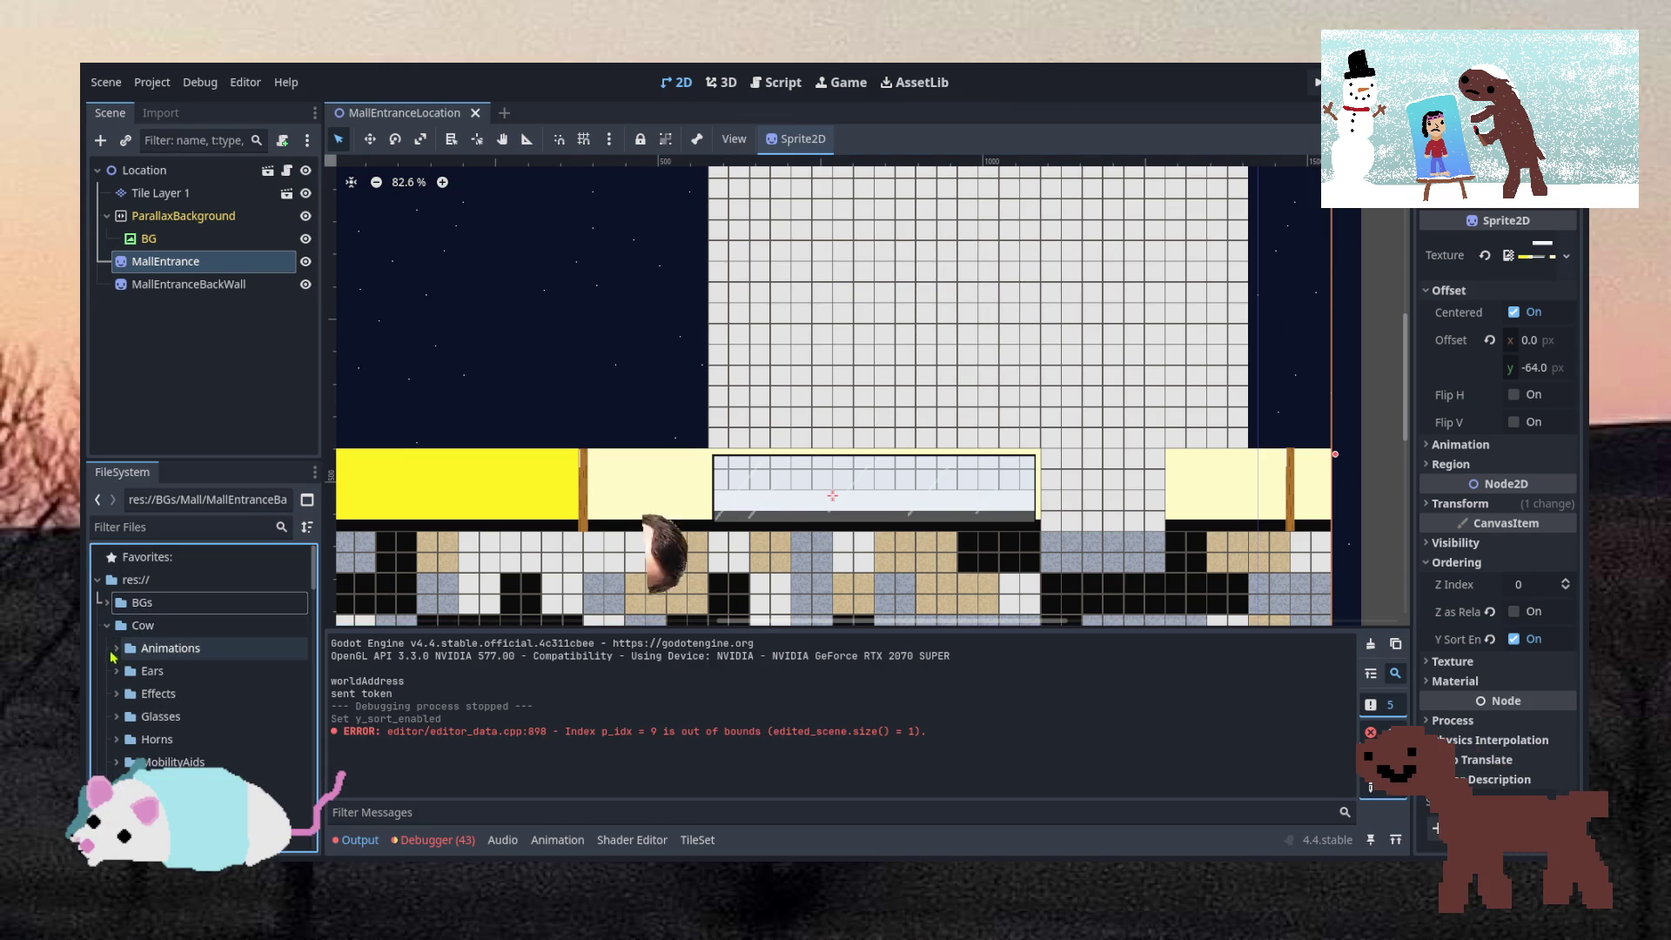
scroll(111, 660, down, 3)
scroll(138, 687, down, 3)
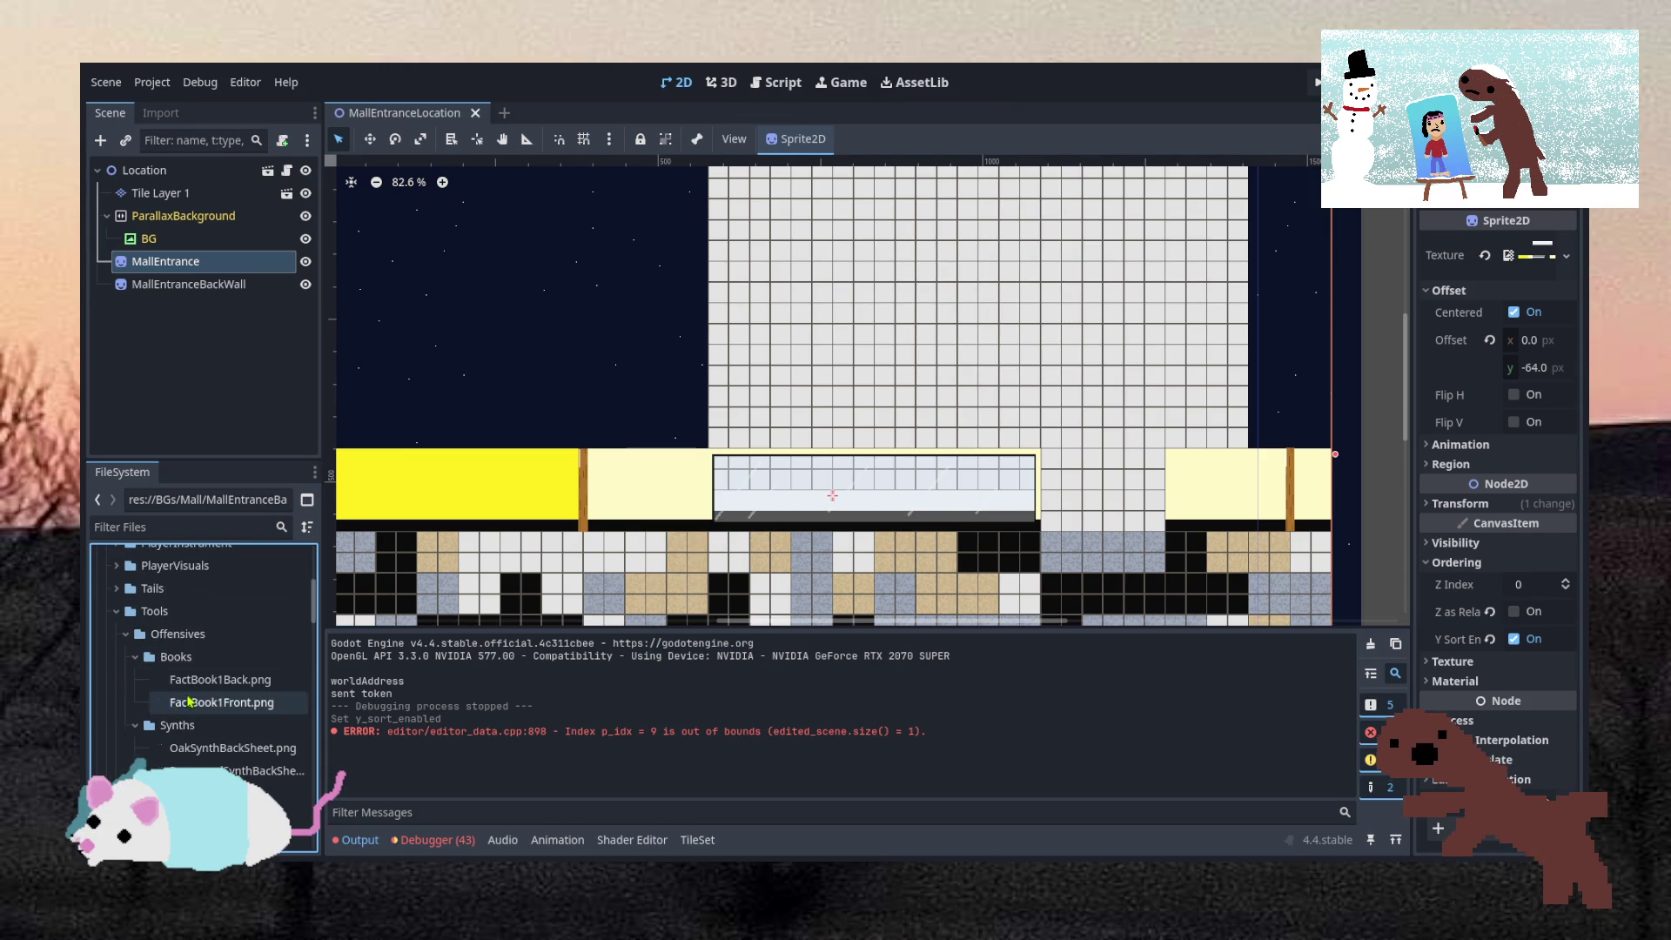
click(115, 590)
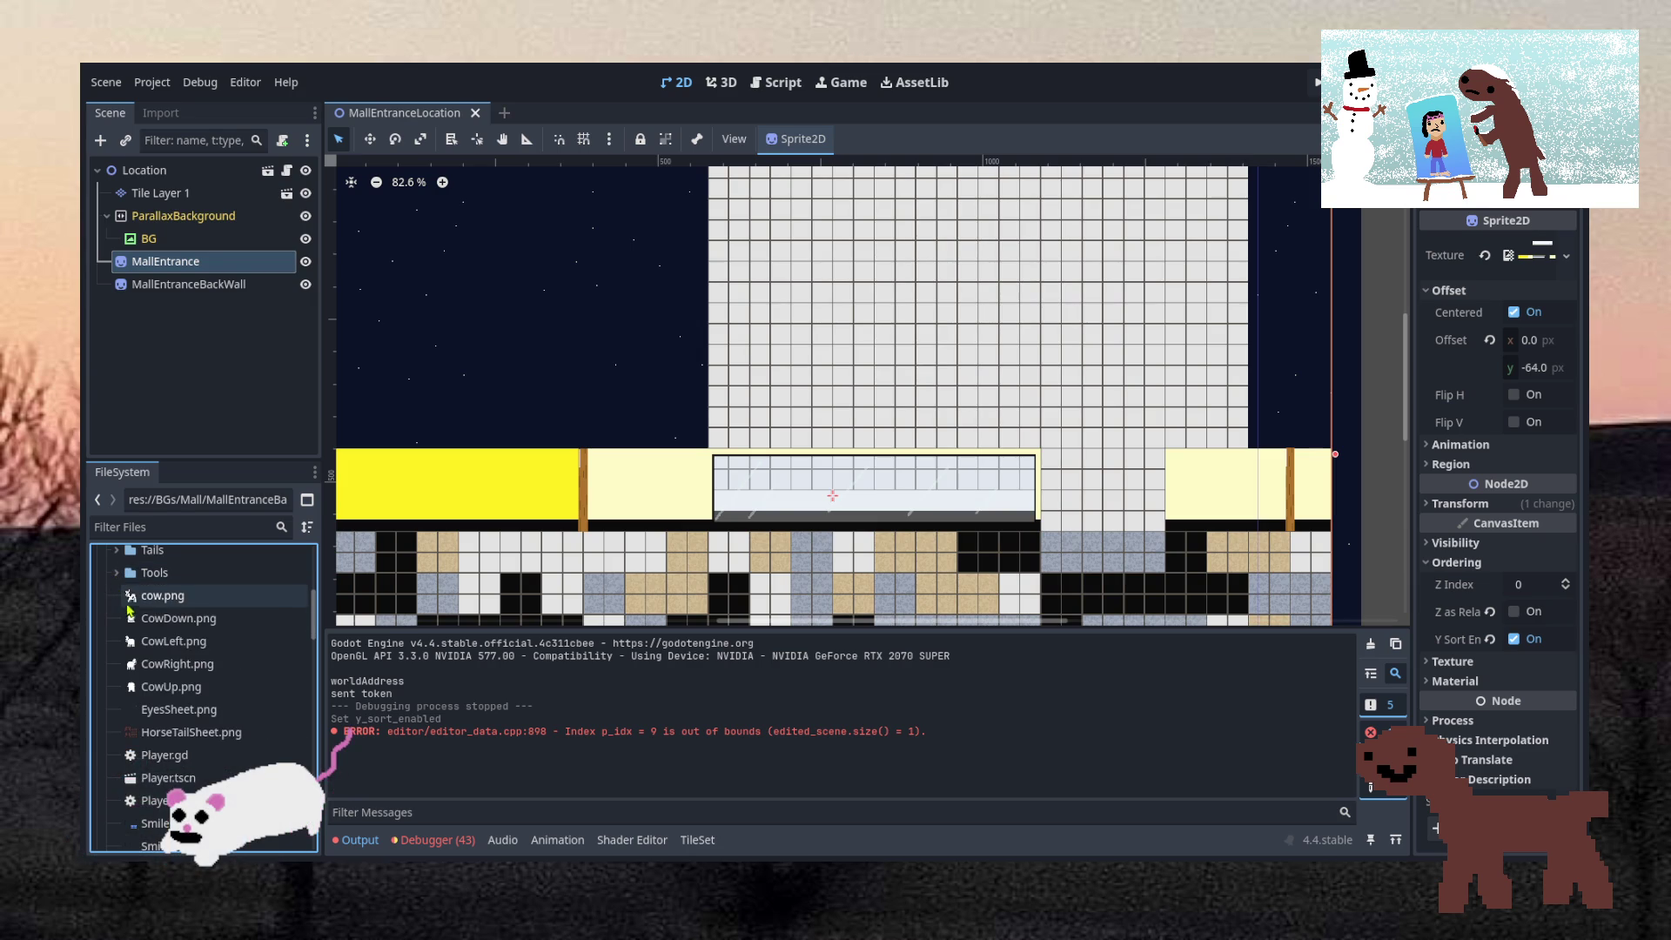
scroll(169, 652, down, 3)
scroll(199, 676, down, 1)
double_click(200, 627)
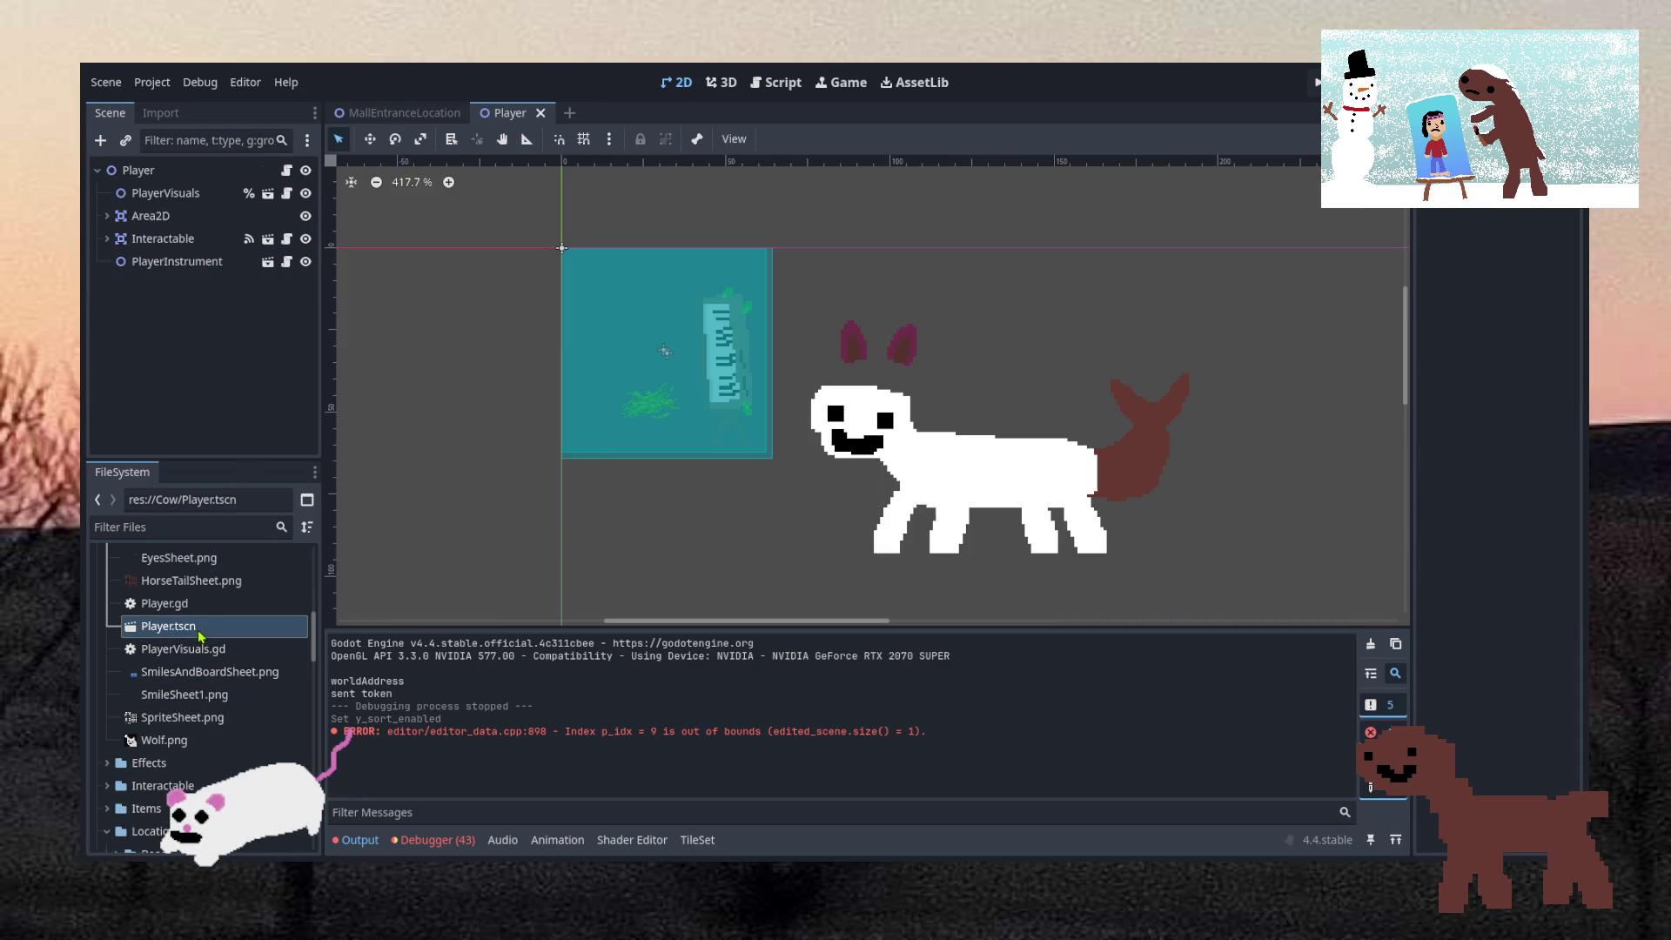
click(138, 171)
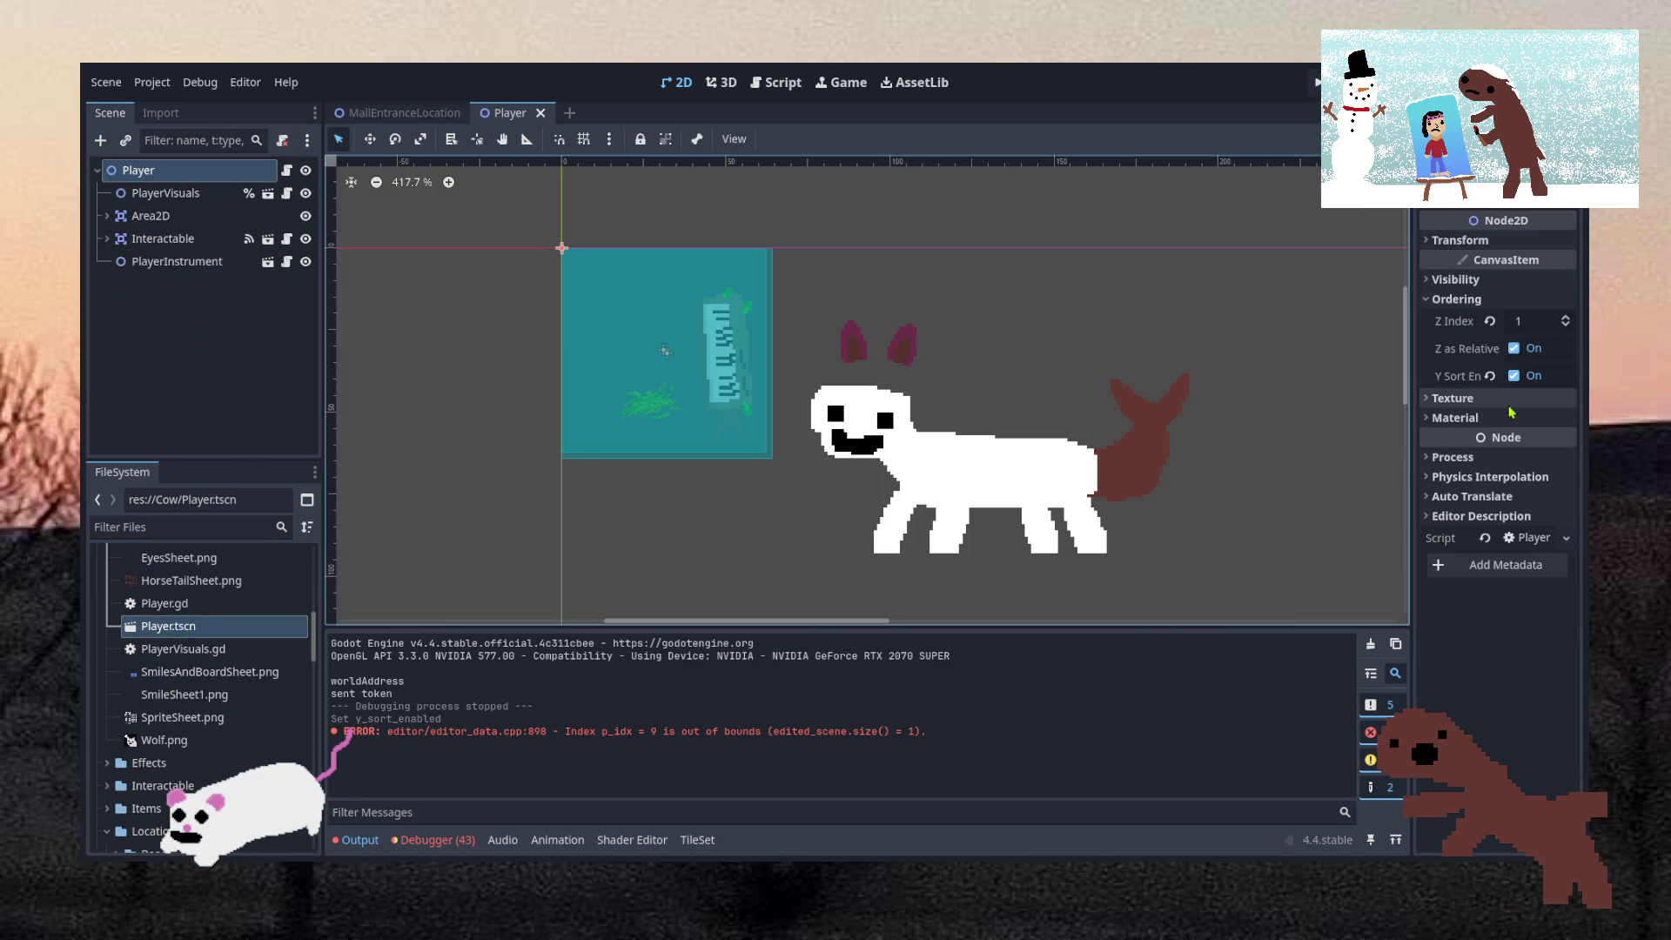
click(414, 115)
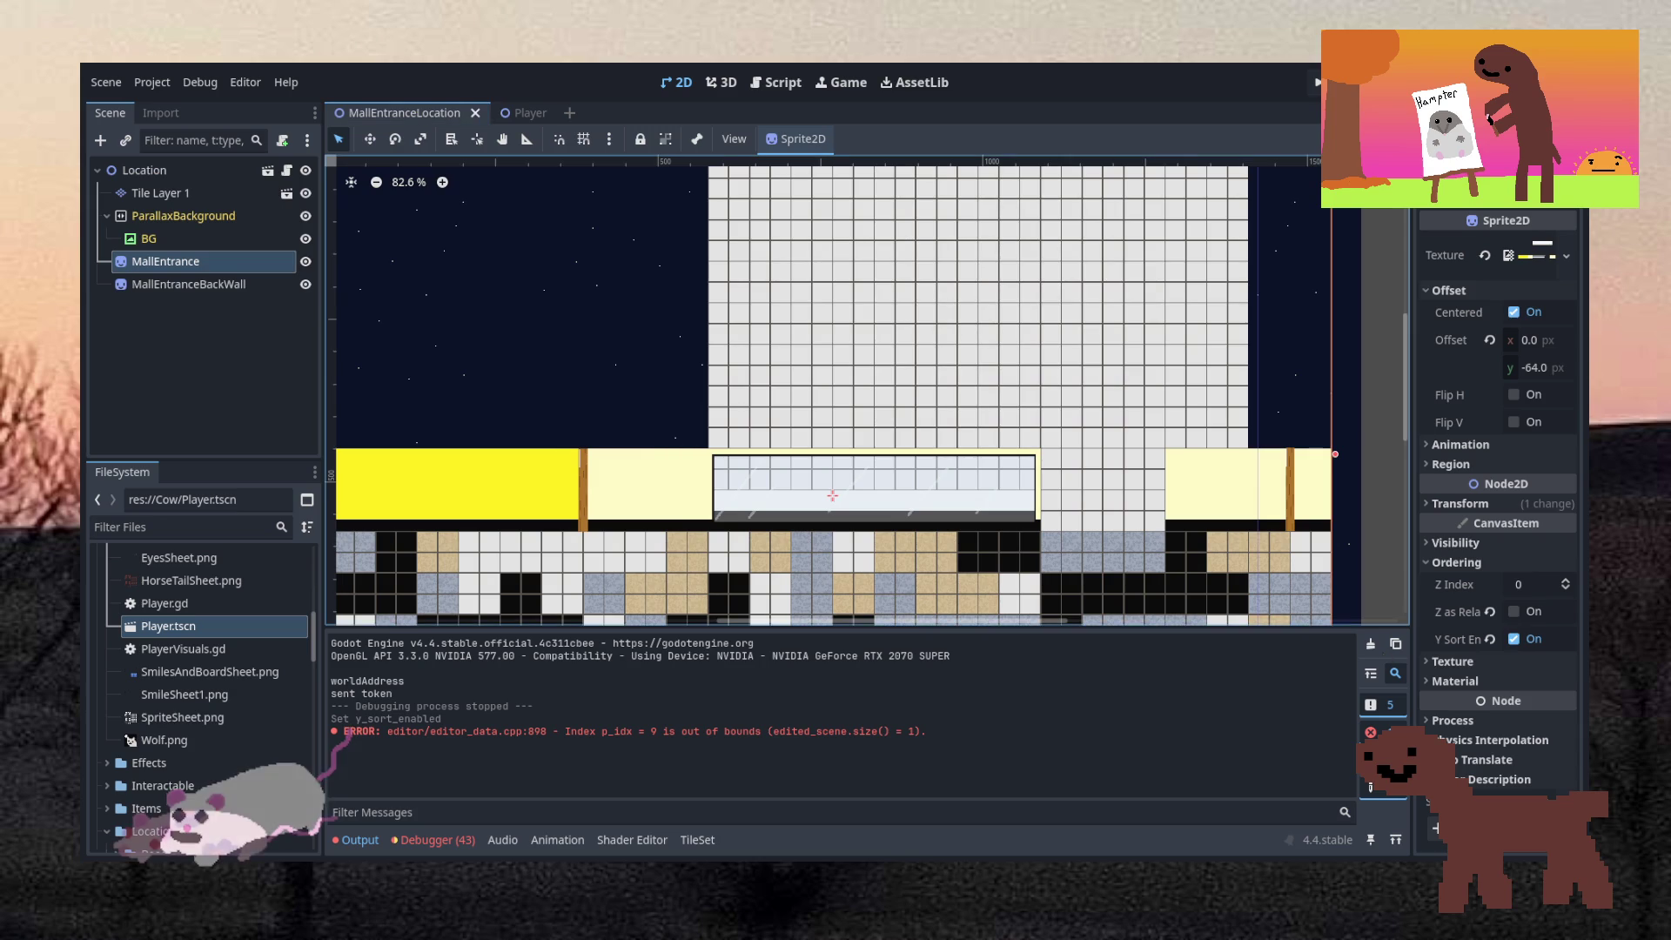
Step: Raise MallEntrance's Z Index to 1, save the scene and run the project
click(1564, 580)
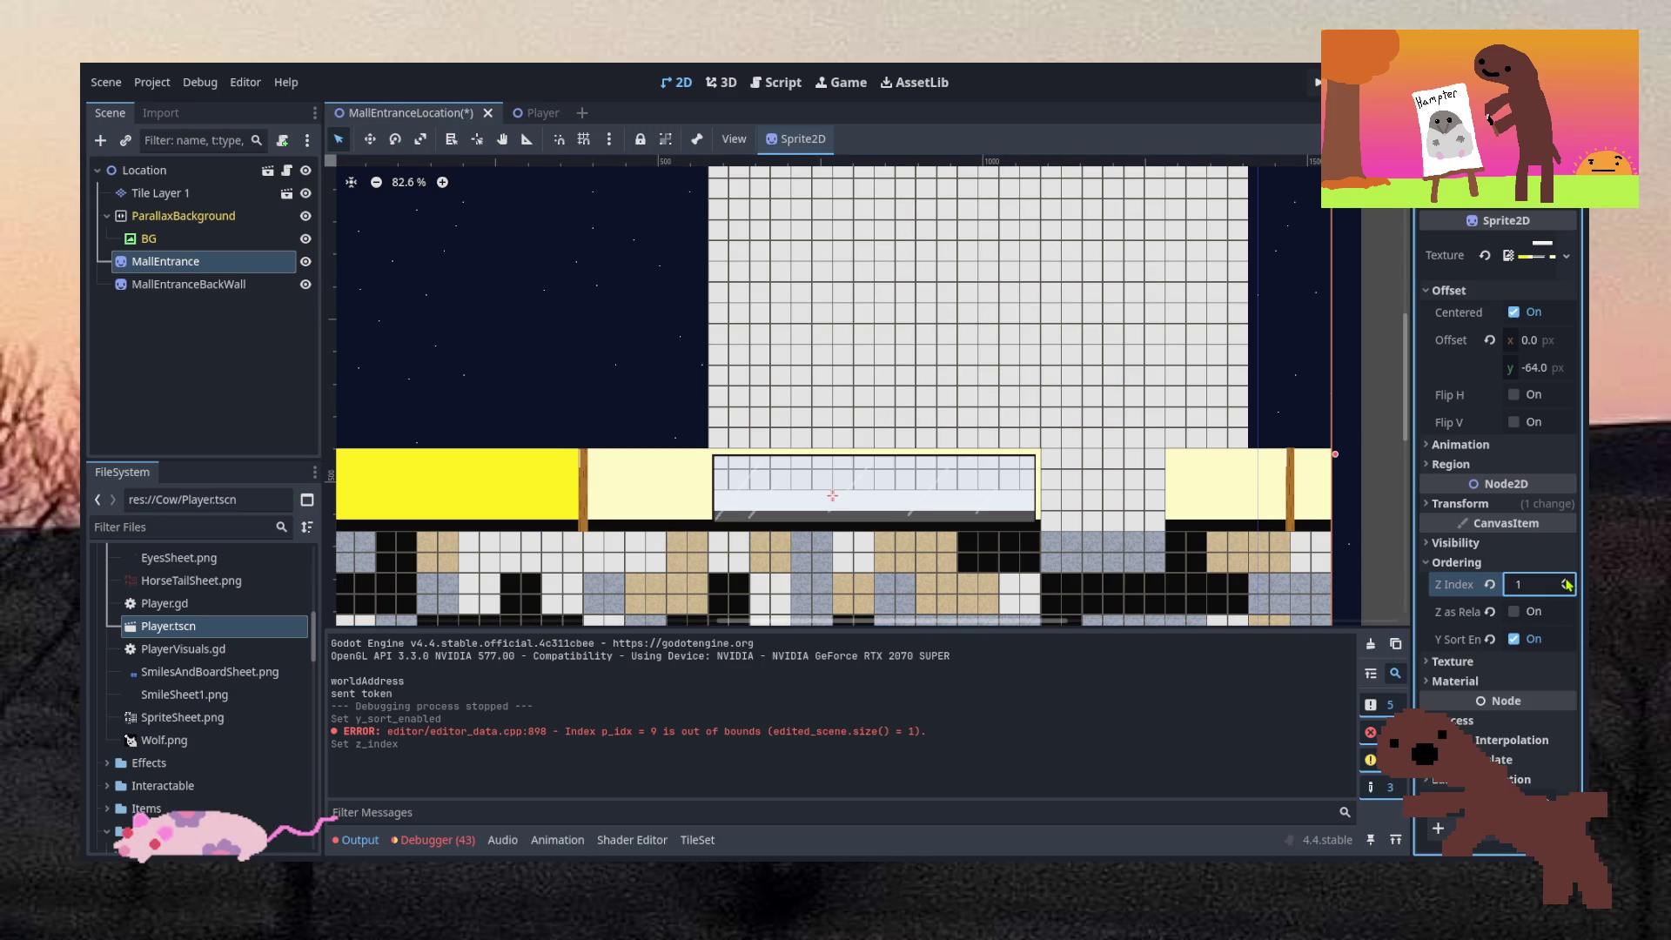
key(ctrl+s)
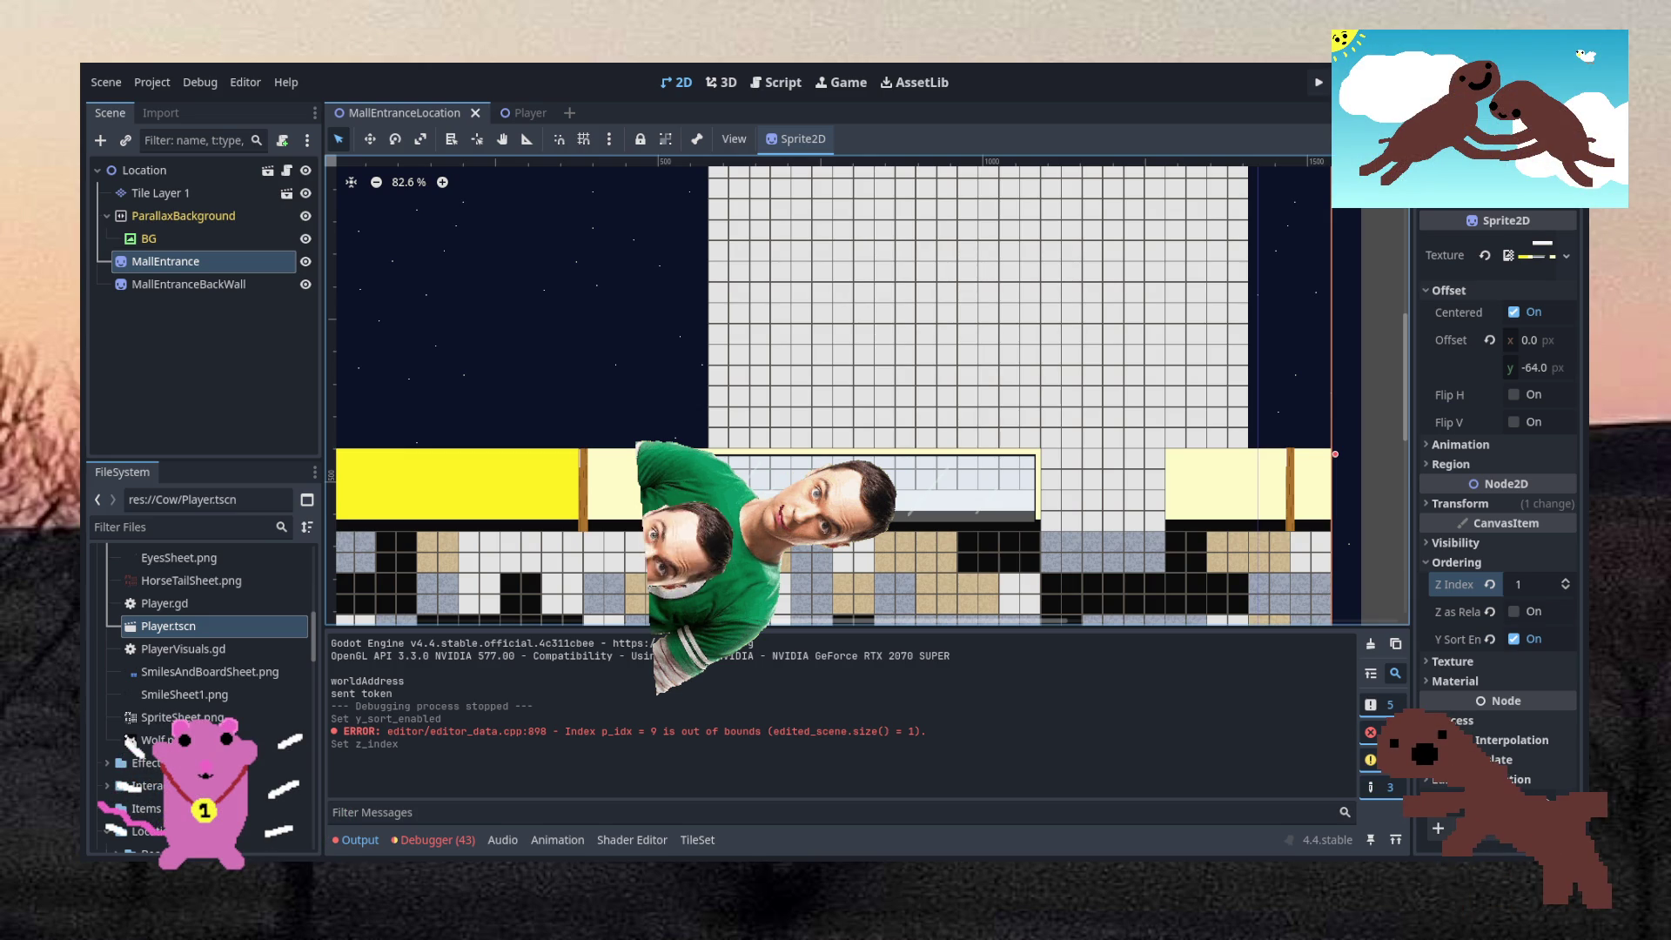
key(F5)
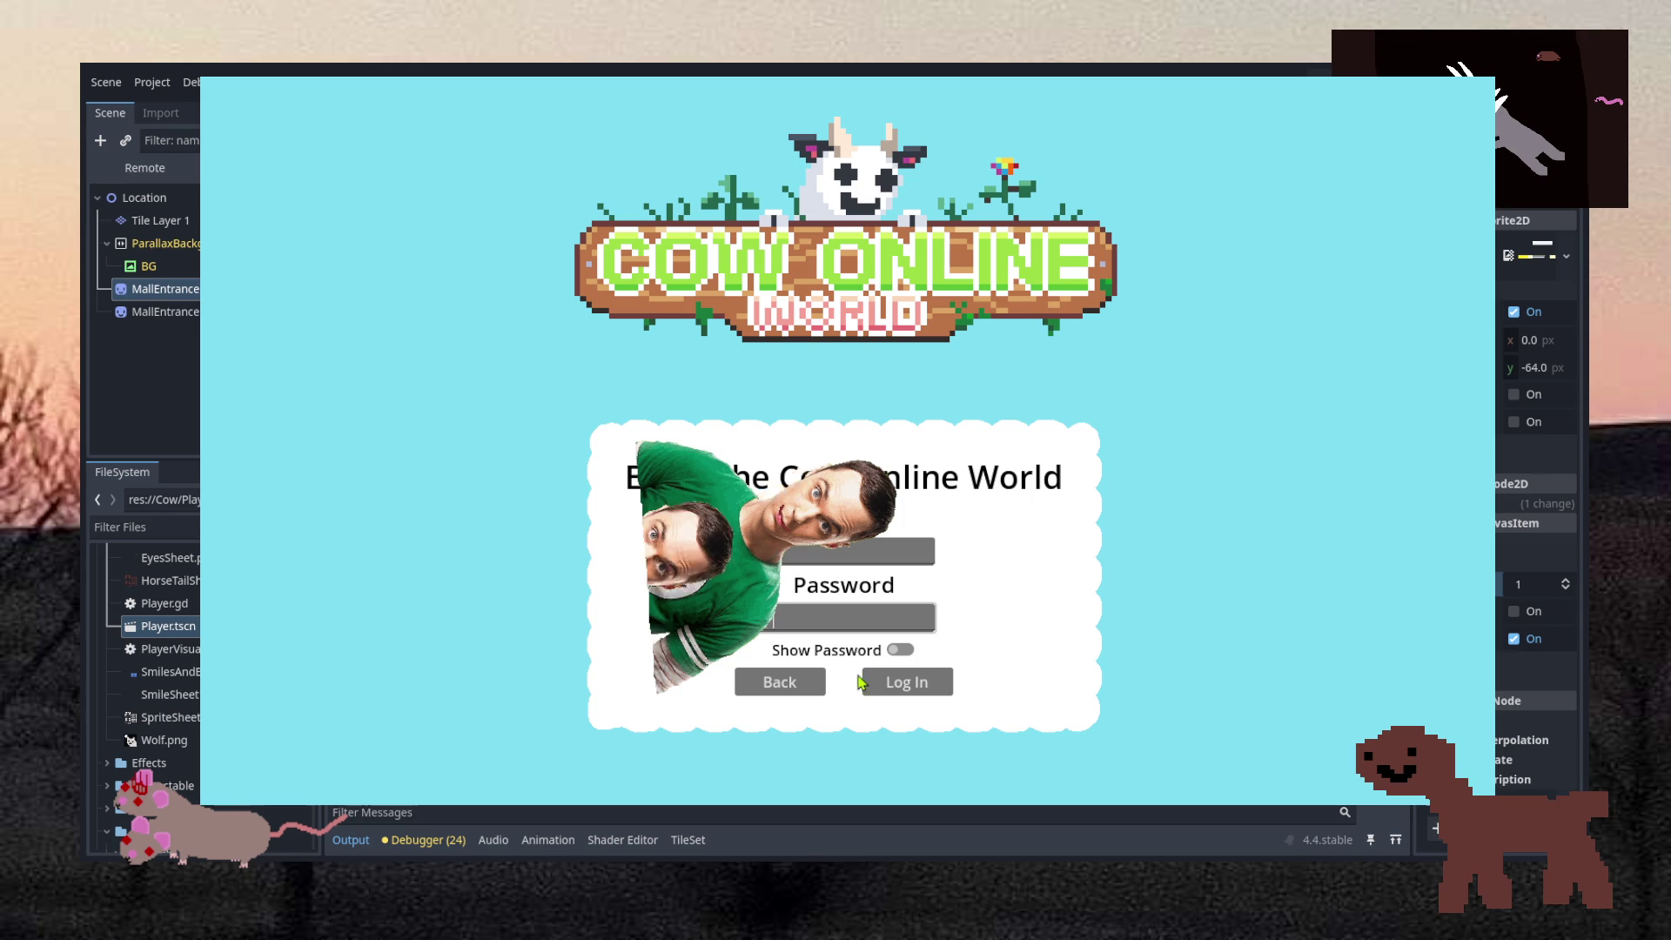
Step: Log in, enter the Cow Online World 1 server and start walking the cow across the mall floor
click(910, 682)
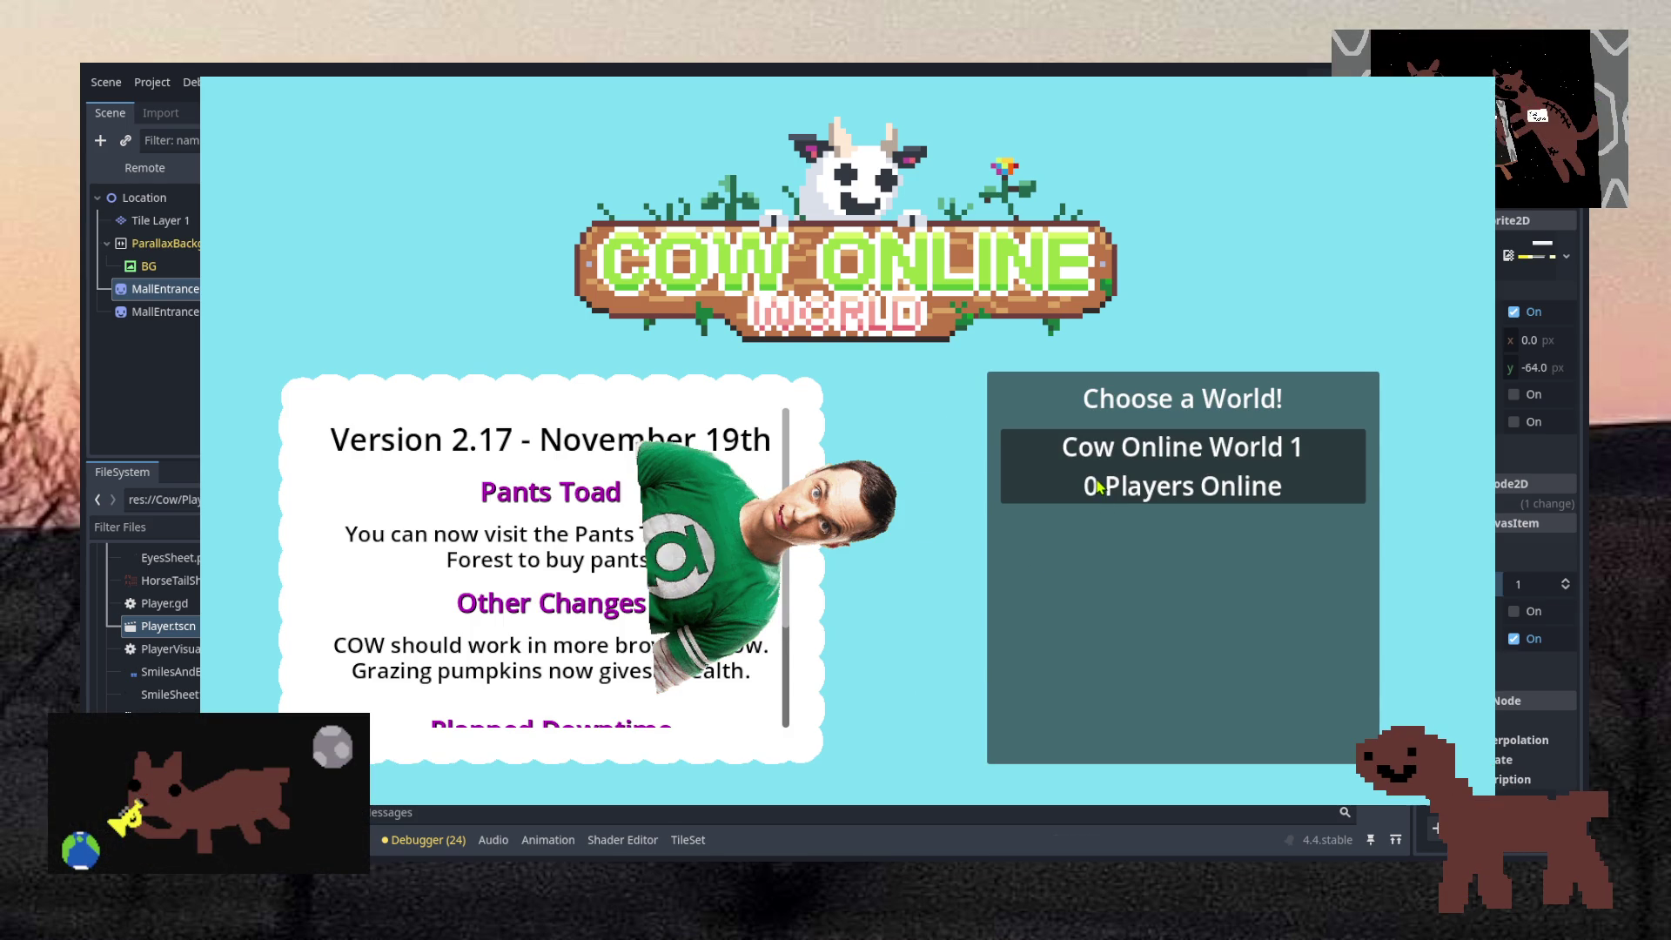
click(1089, 486)
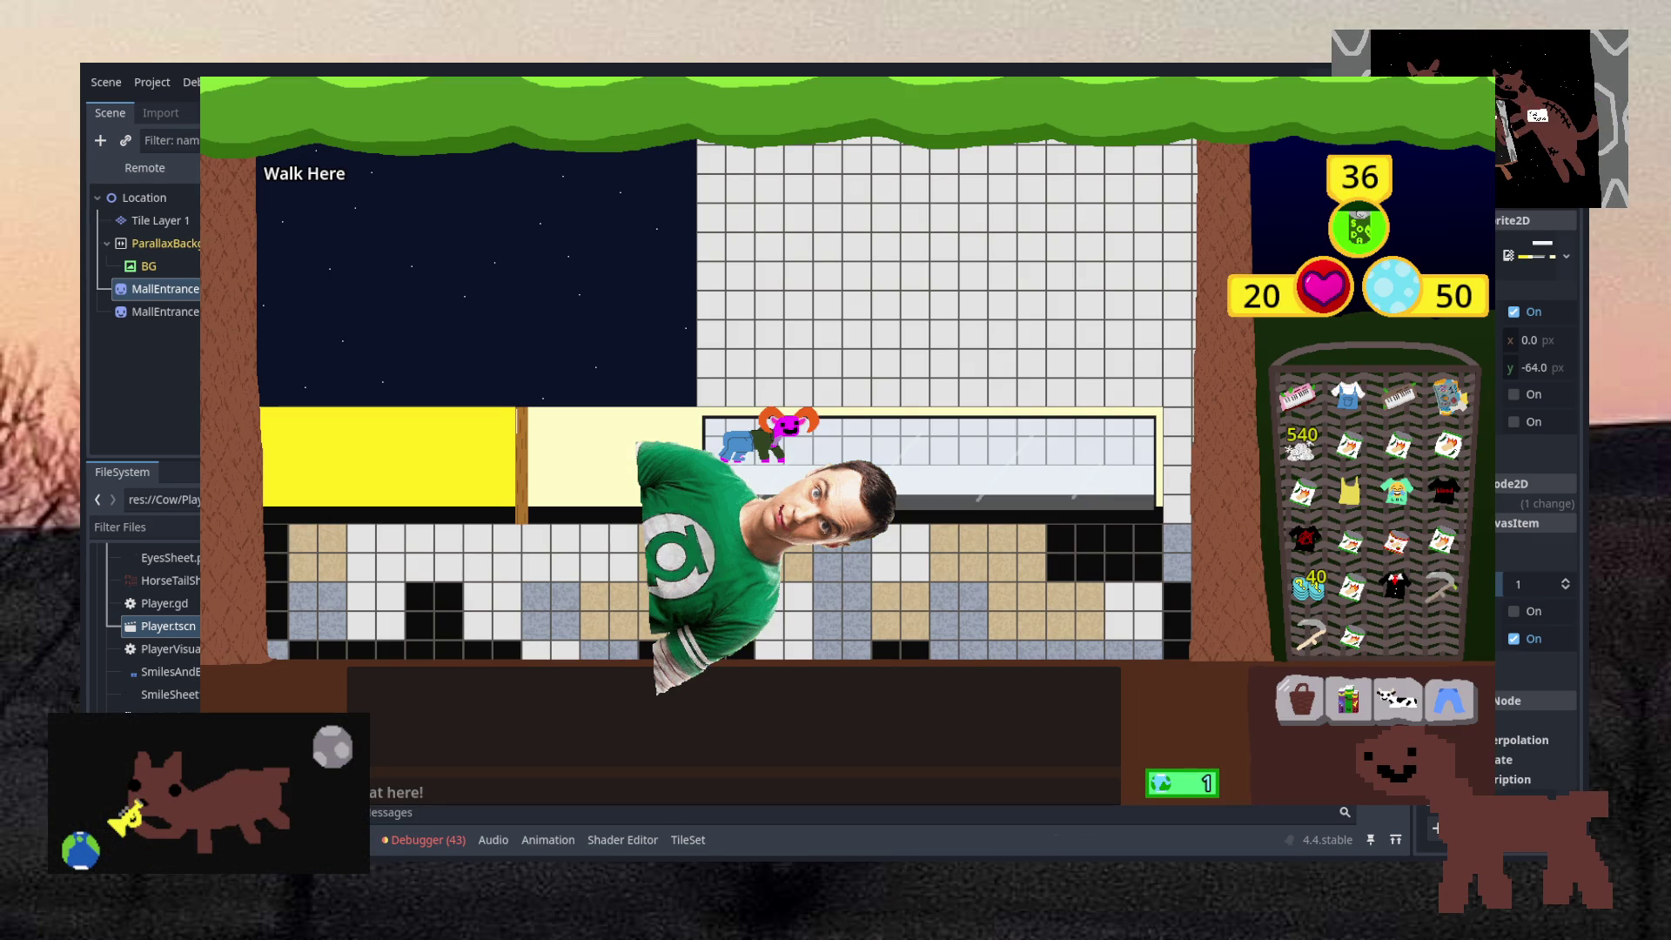
click(787, 373)
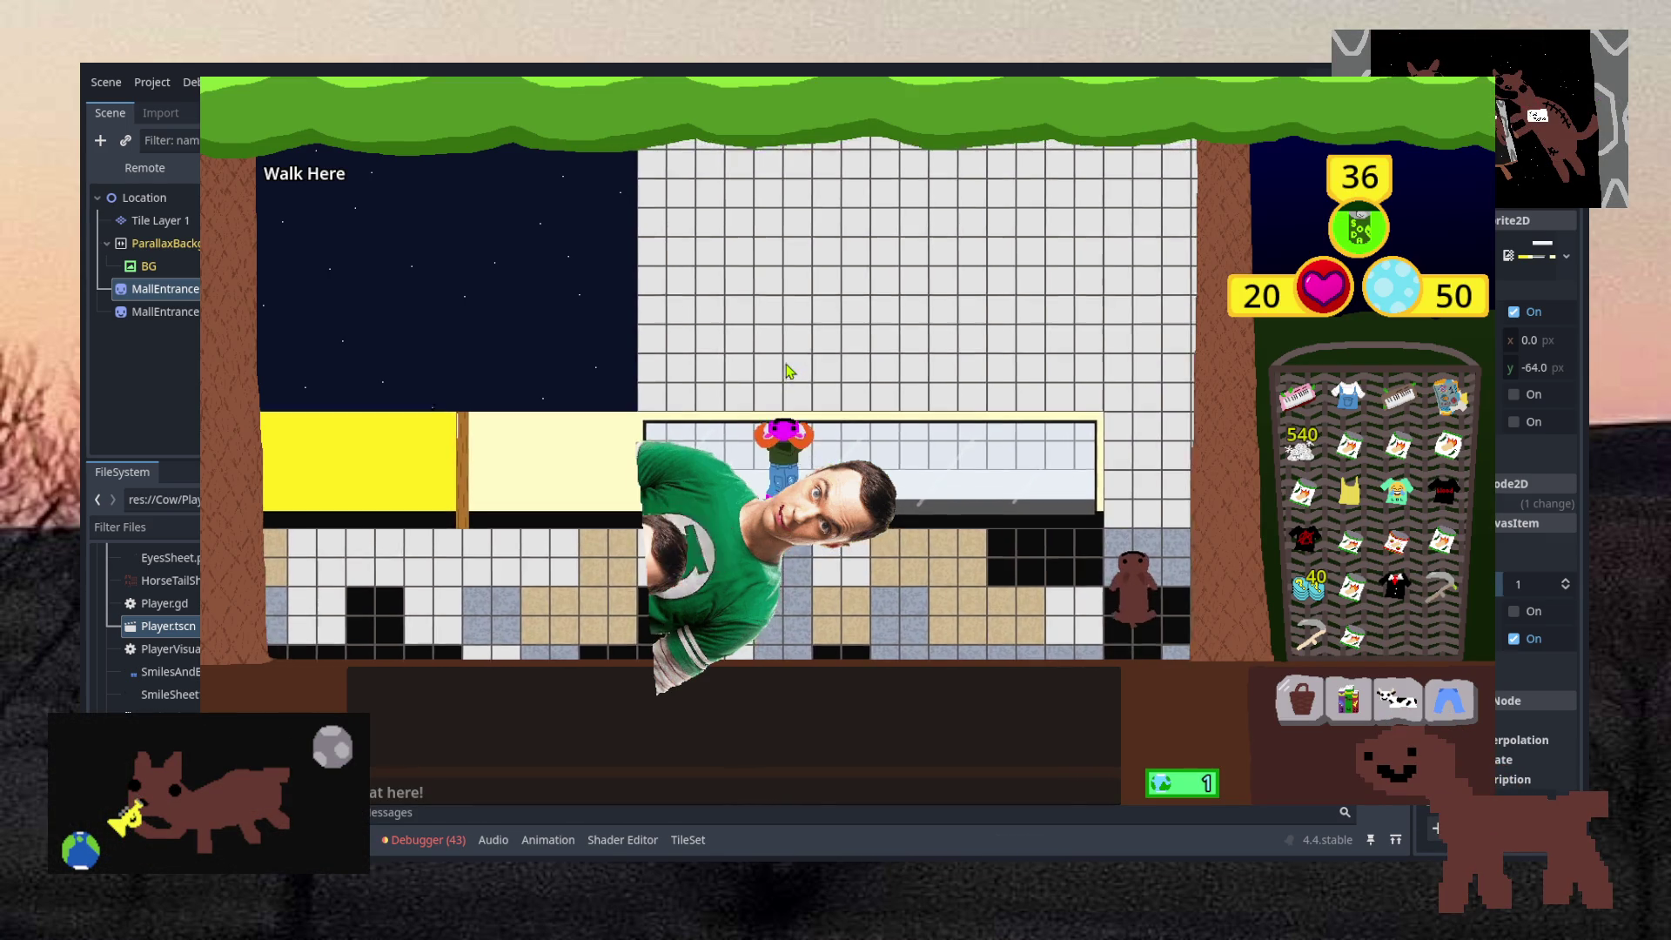
click(720, 455)
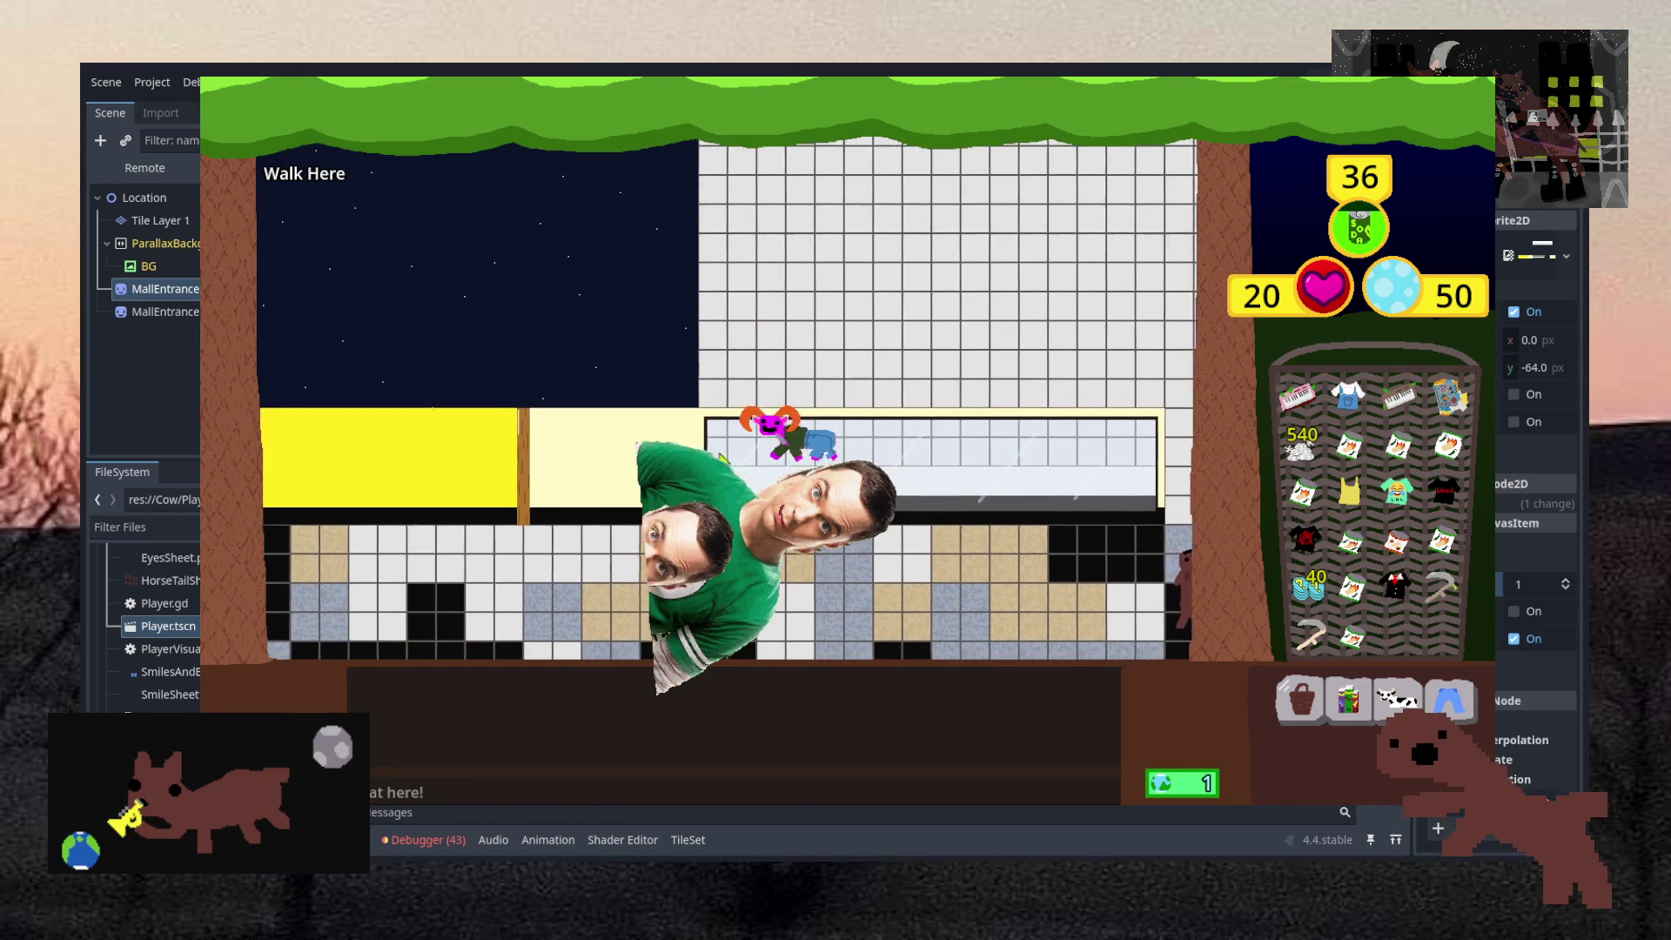
Step: Walk the cow right, up into the mall and back down toward the front of the entrance
click(759, 457)
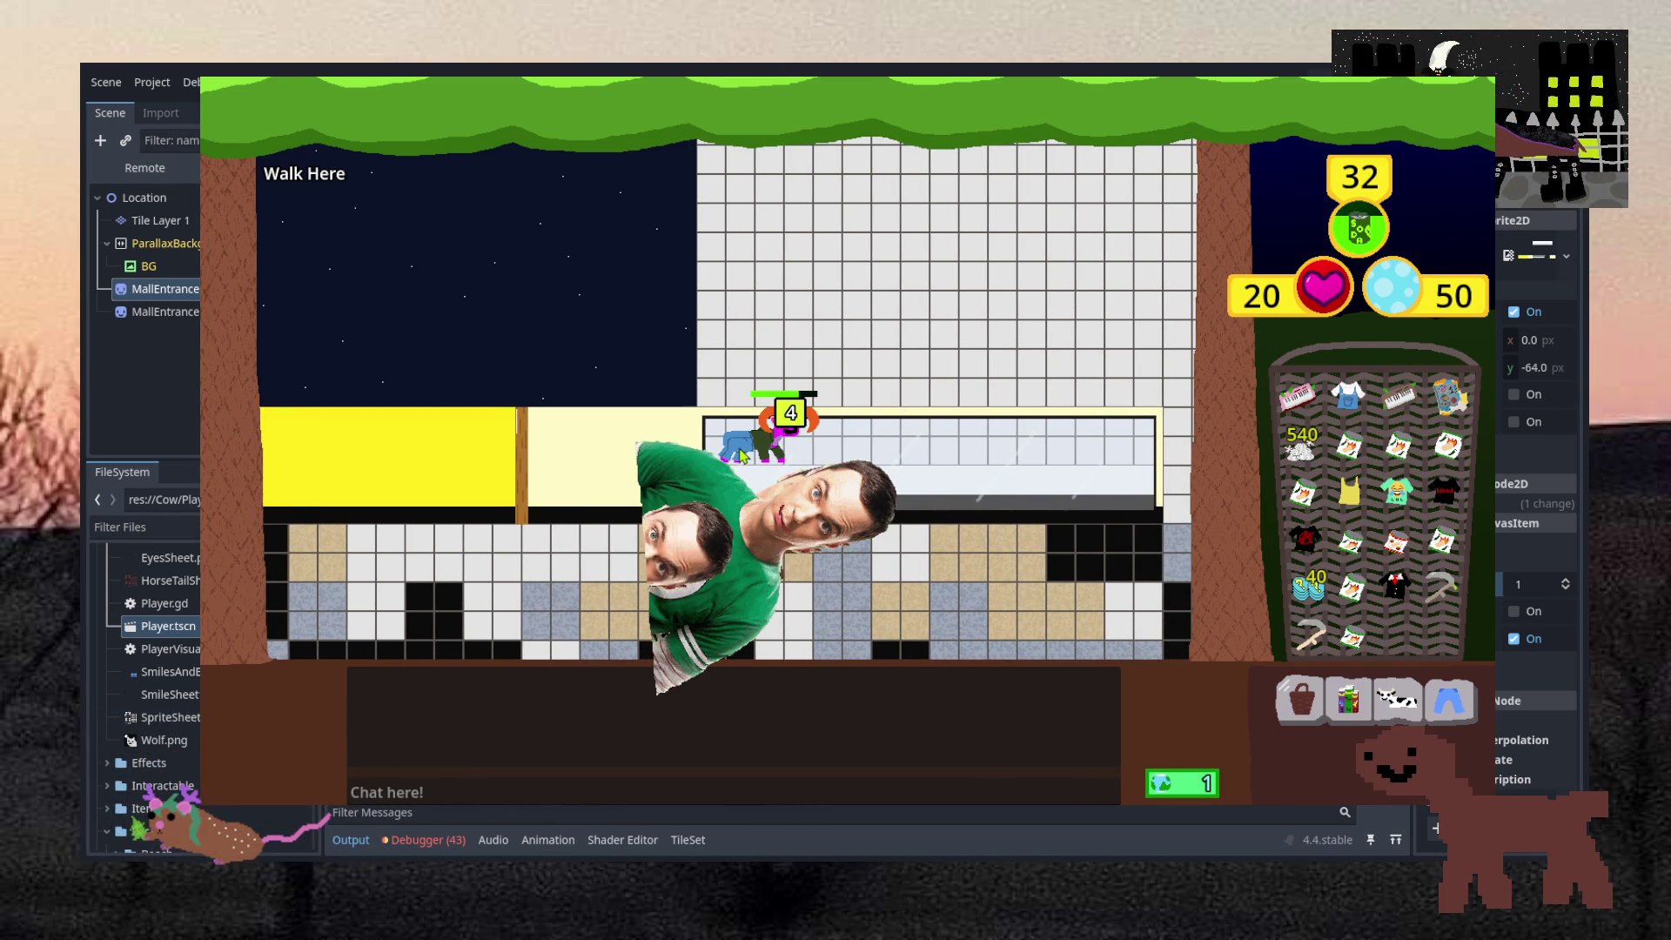
click(745, 382)
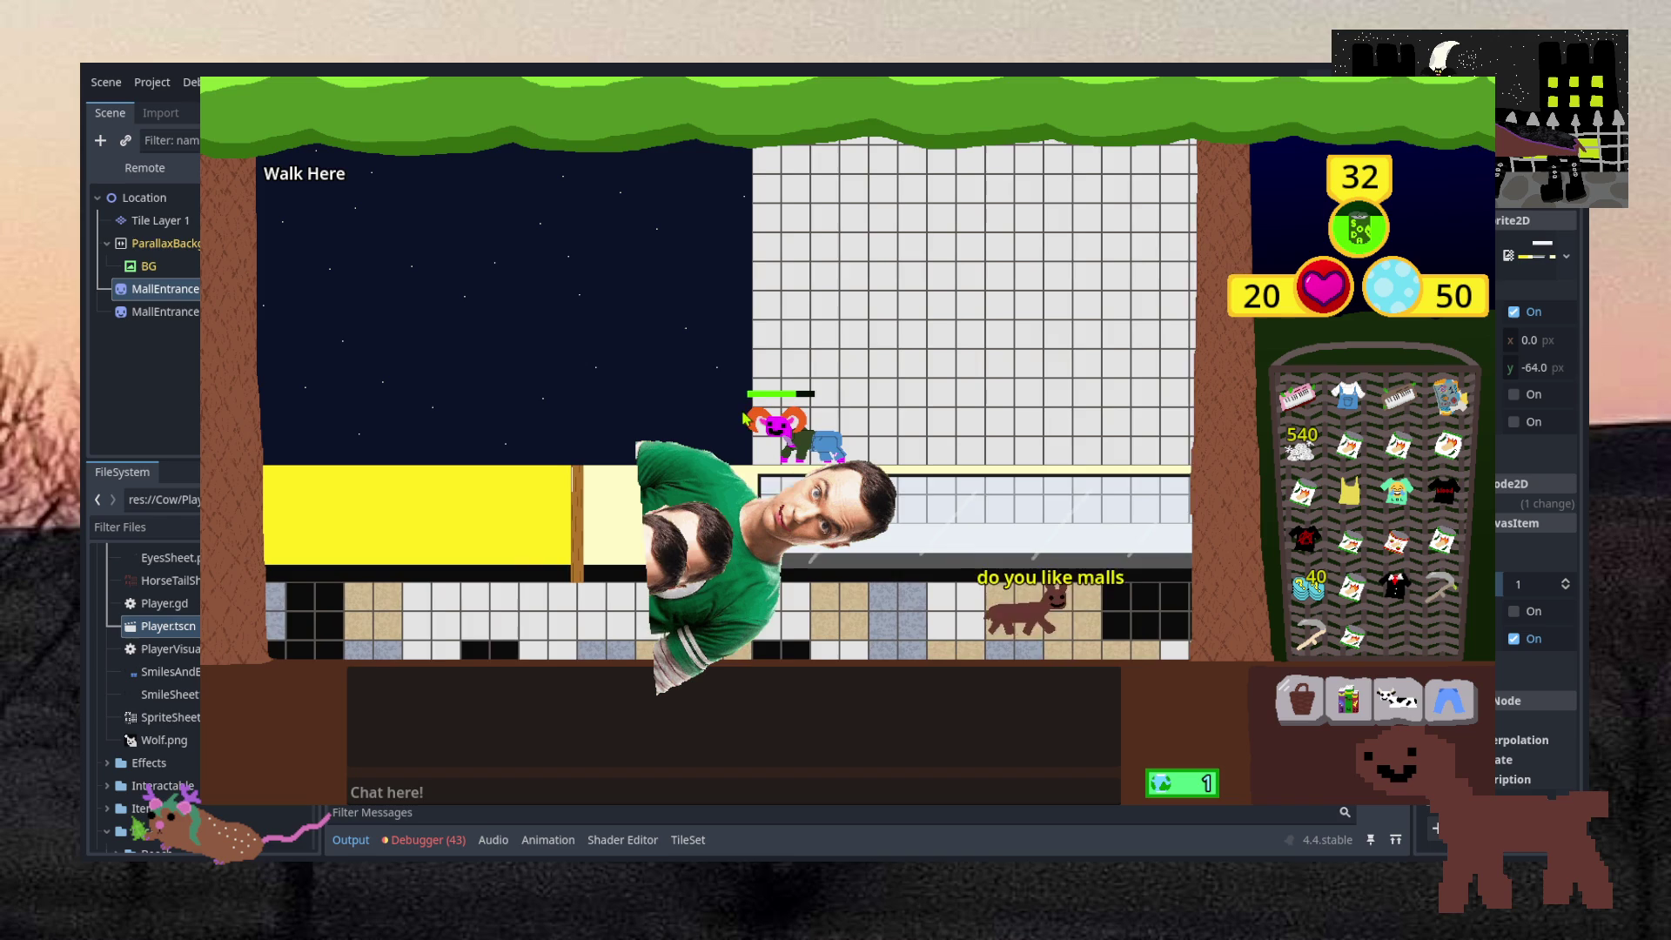
click(784, 357)
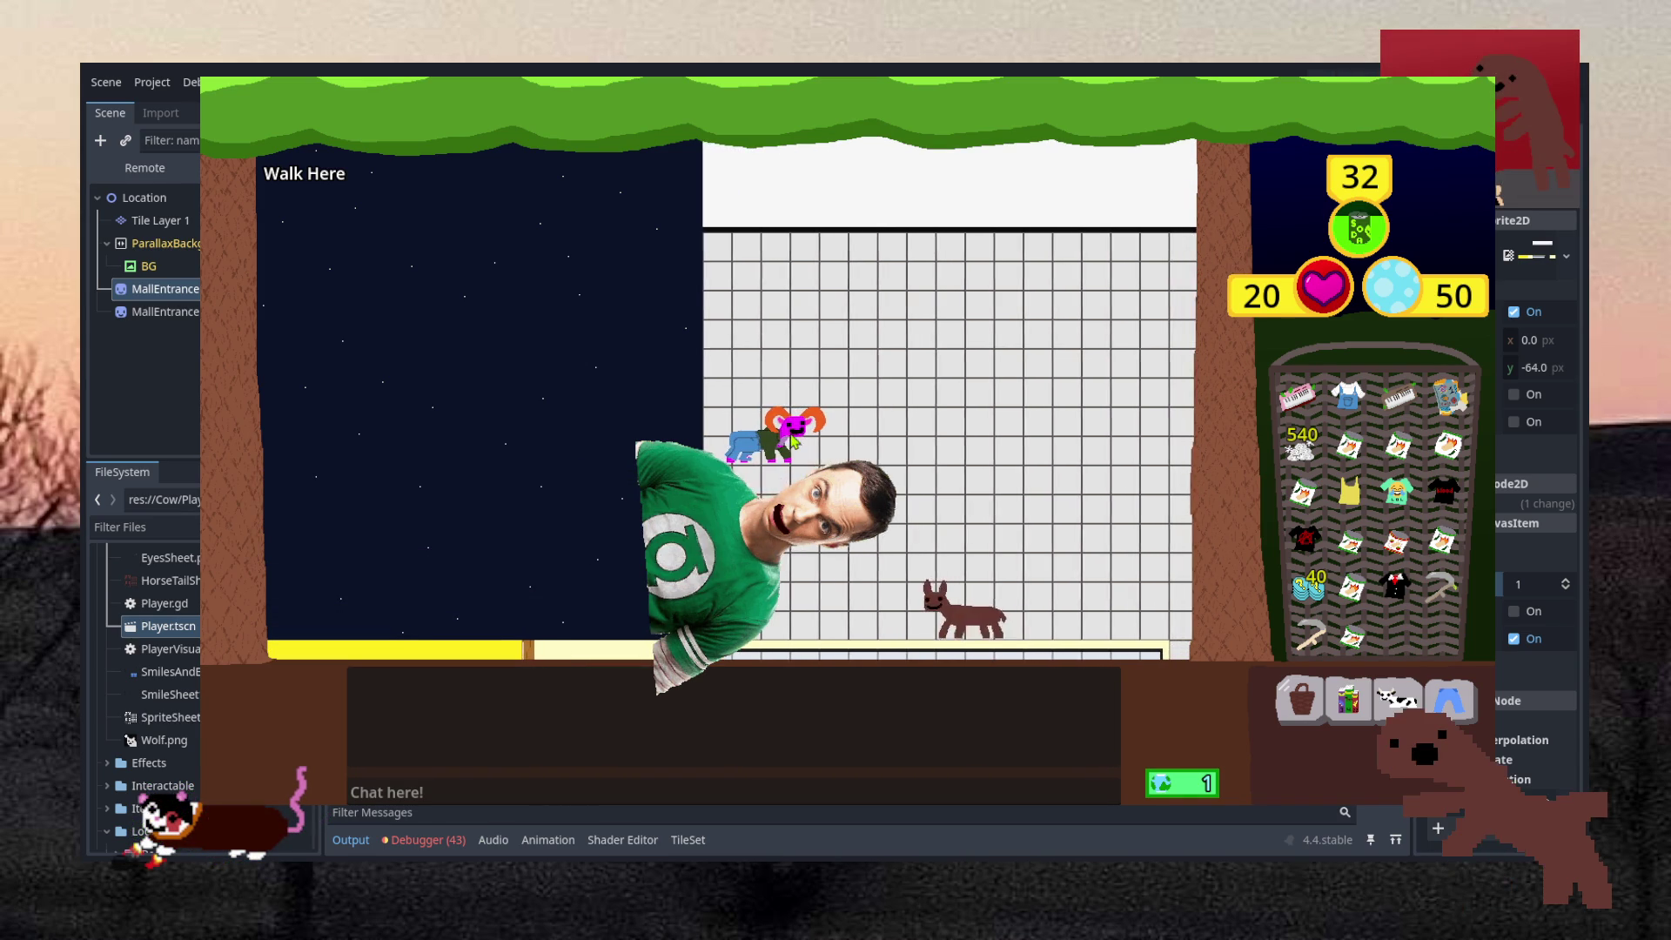
click(738, 595)
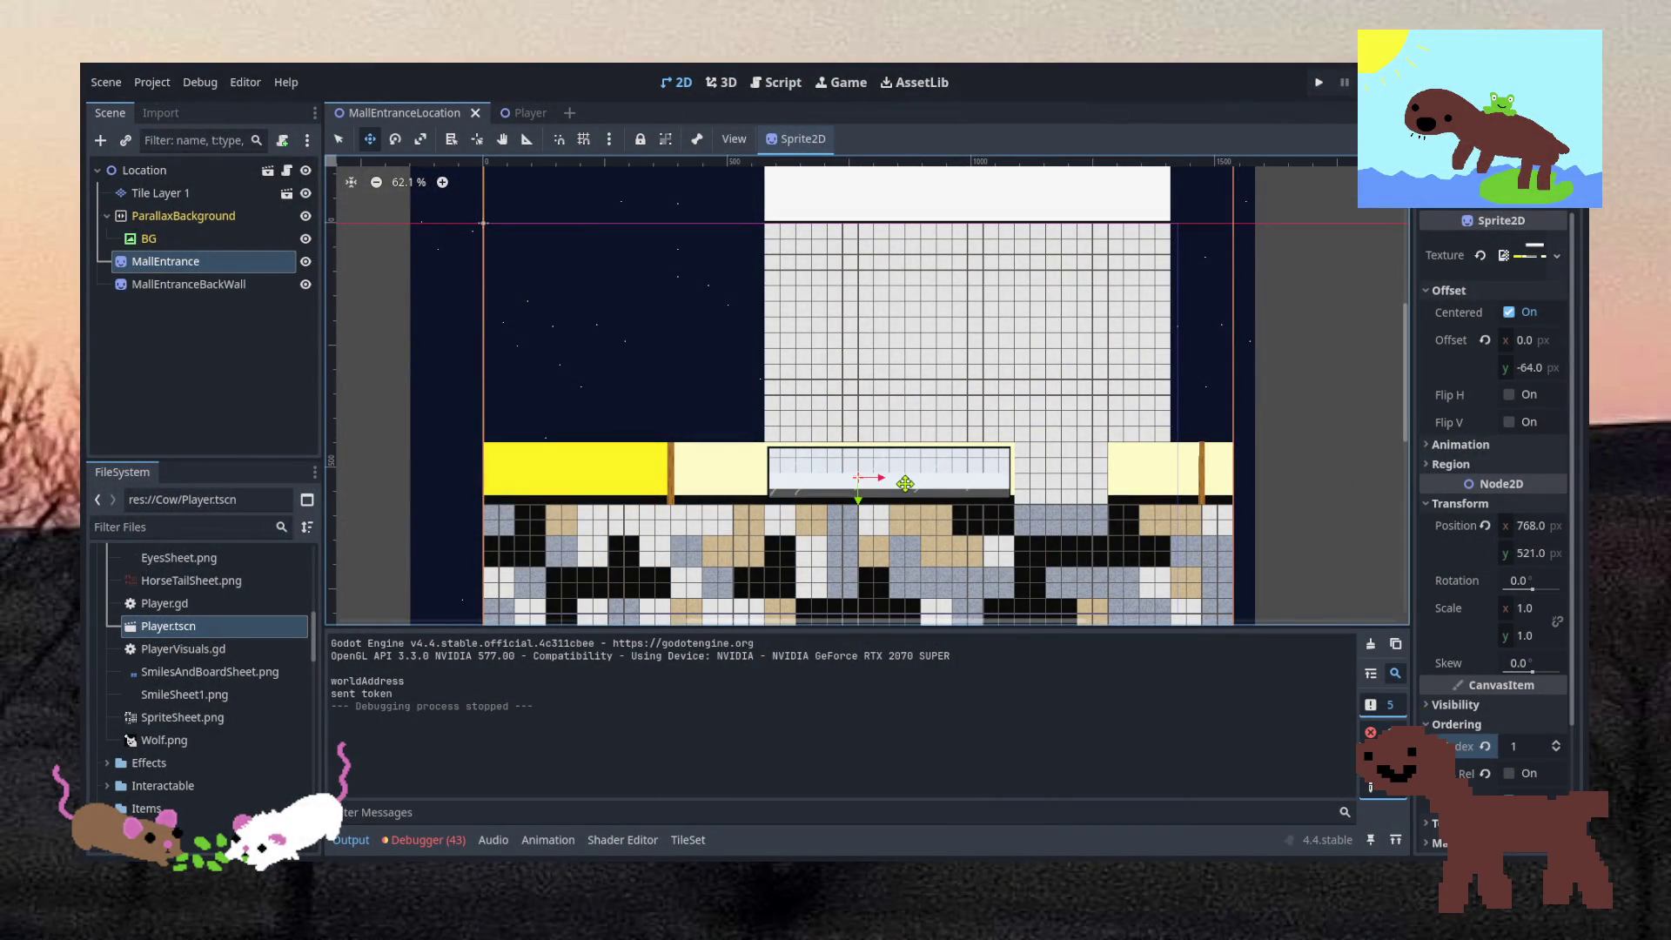
drag(910, 473, 909, 493)
key(ctrl+z)
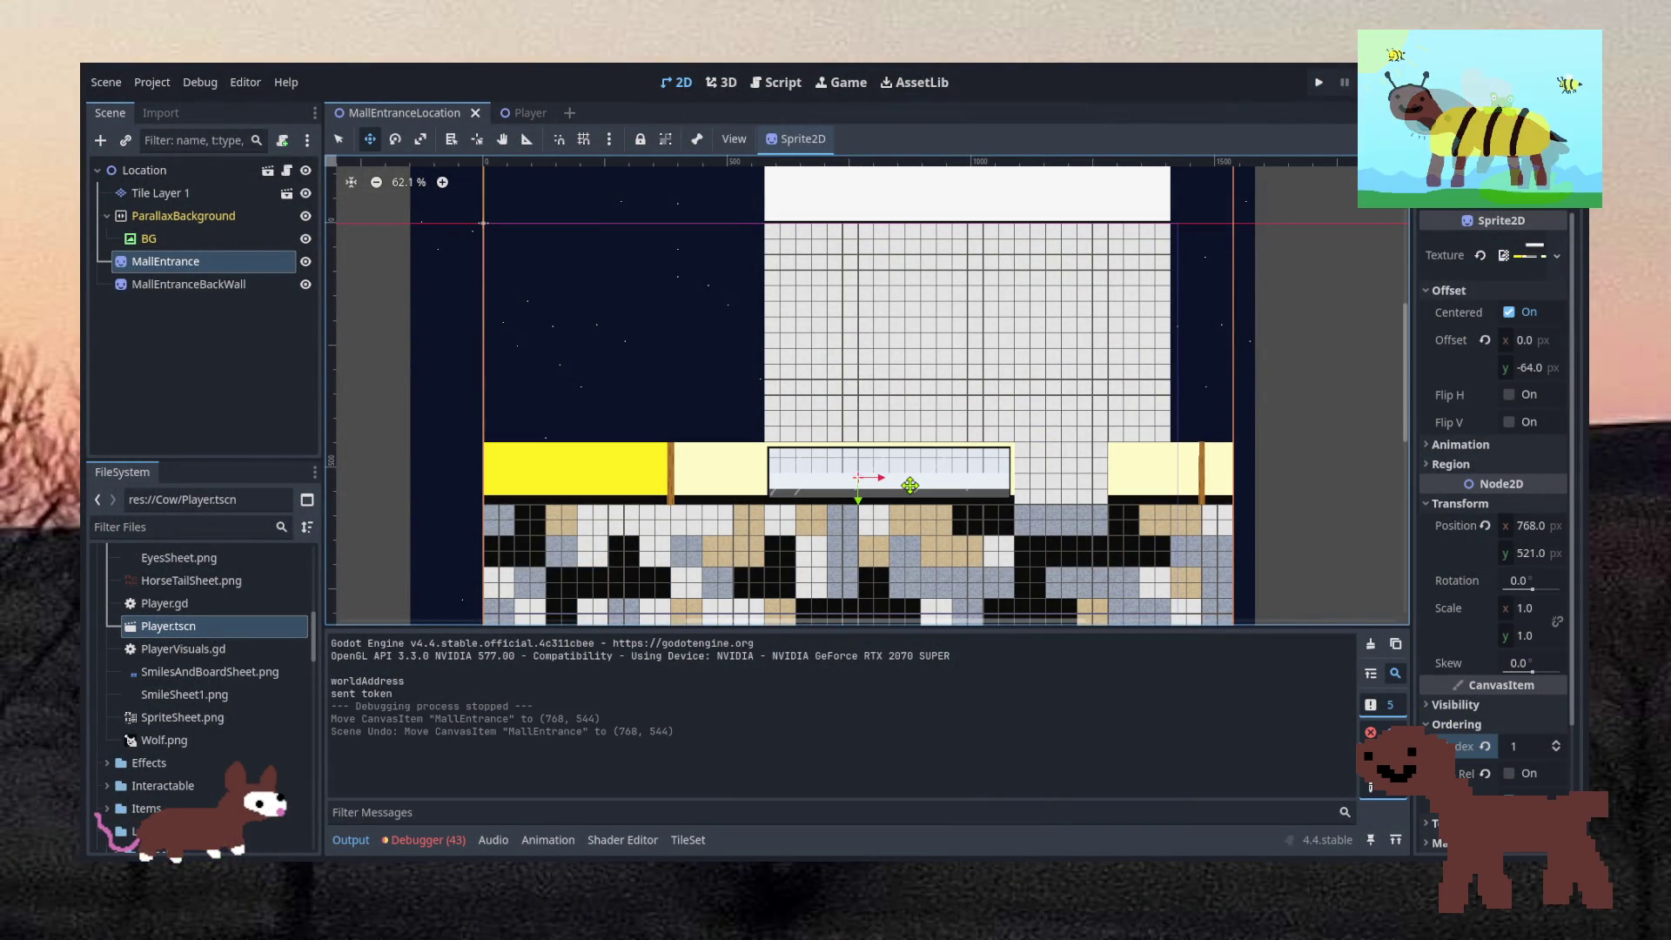
click(1324, 446)
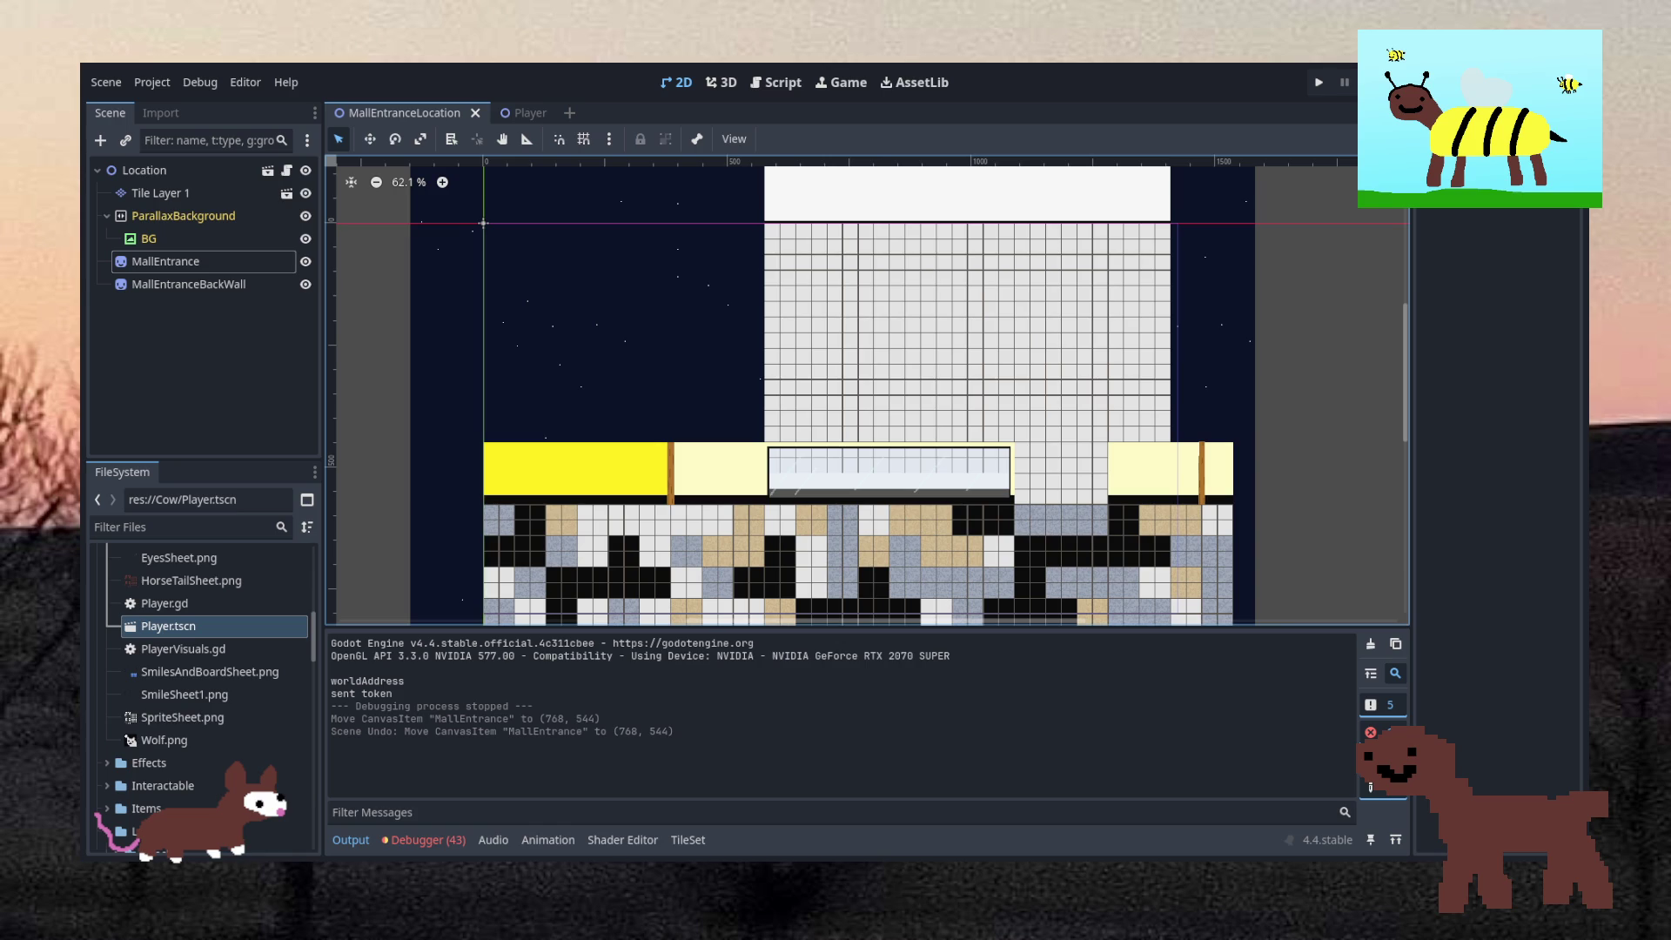
Step: Run the game embedded inside the editor's Game view
click(823, 87)
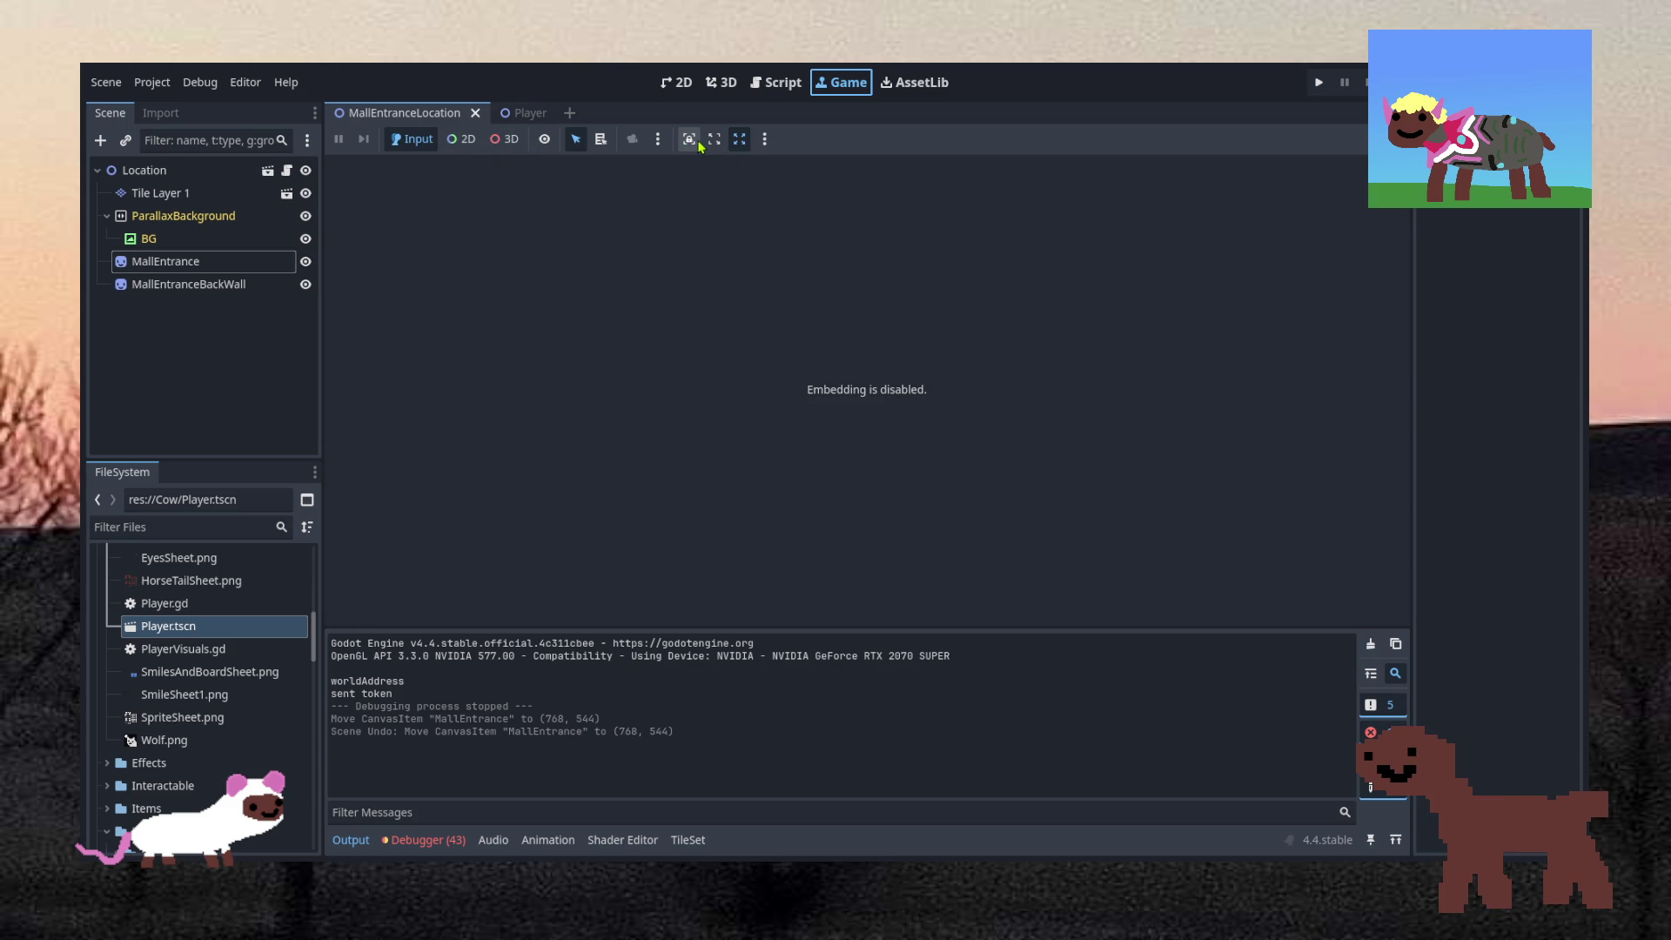
click(771, 139)
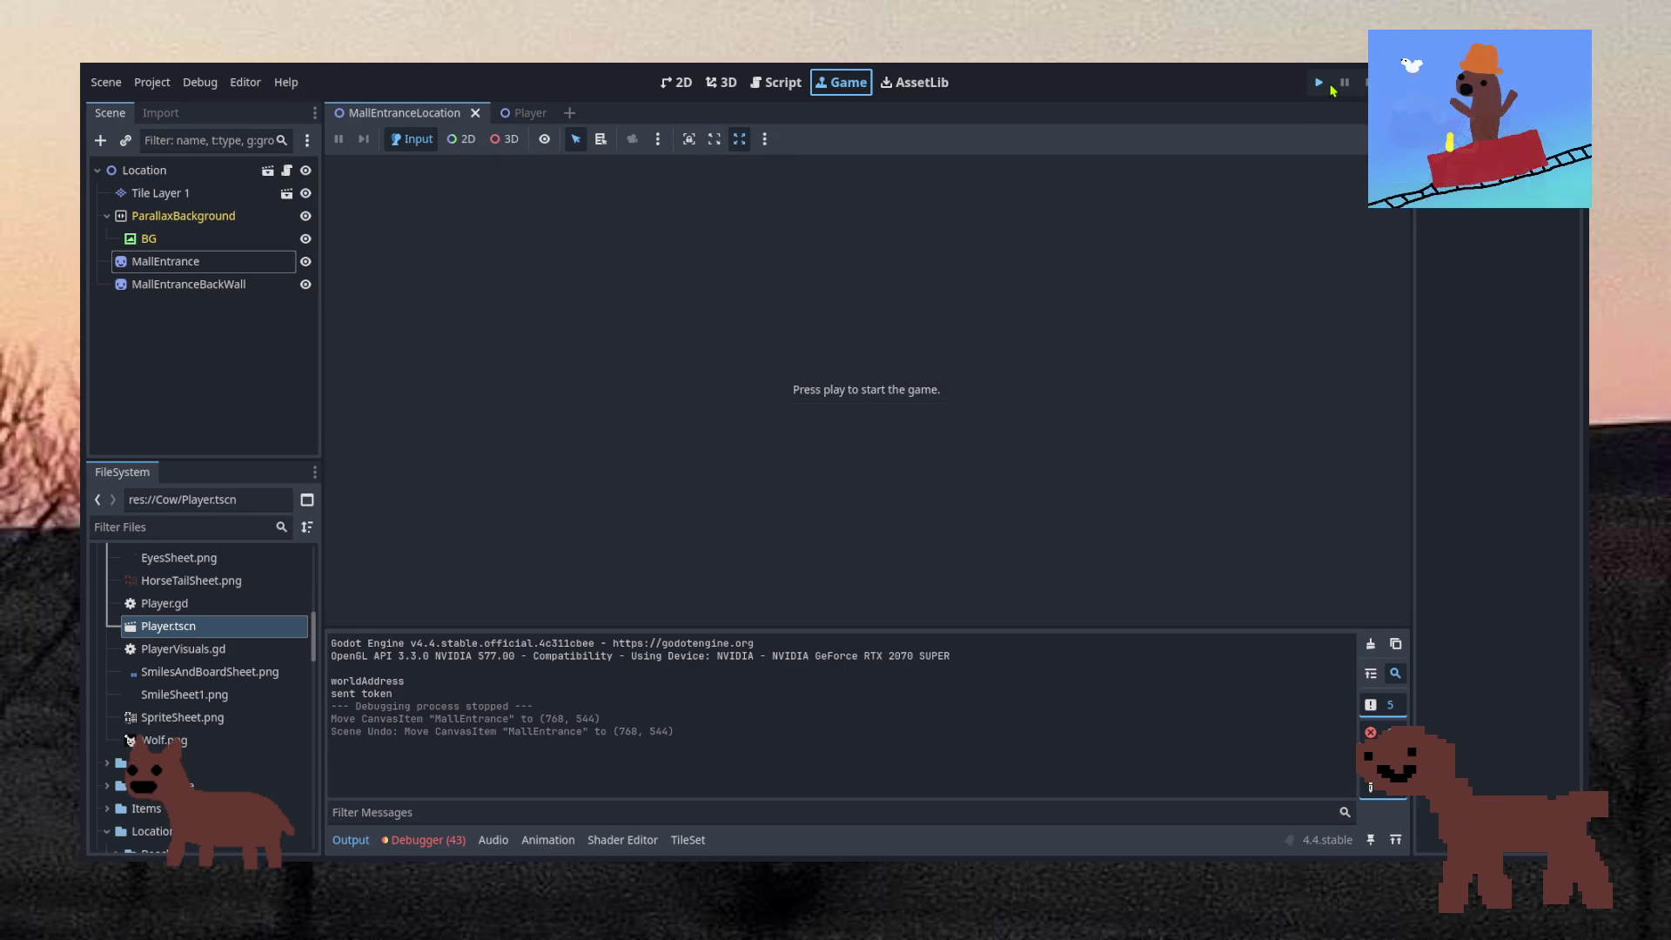
click(1319, 81)
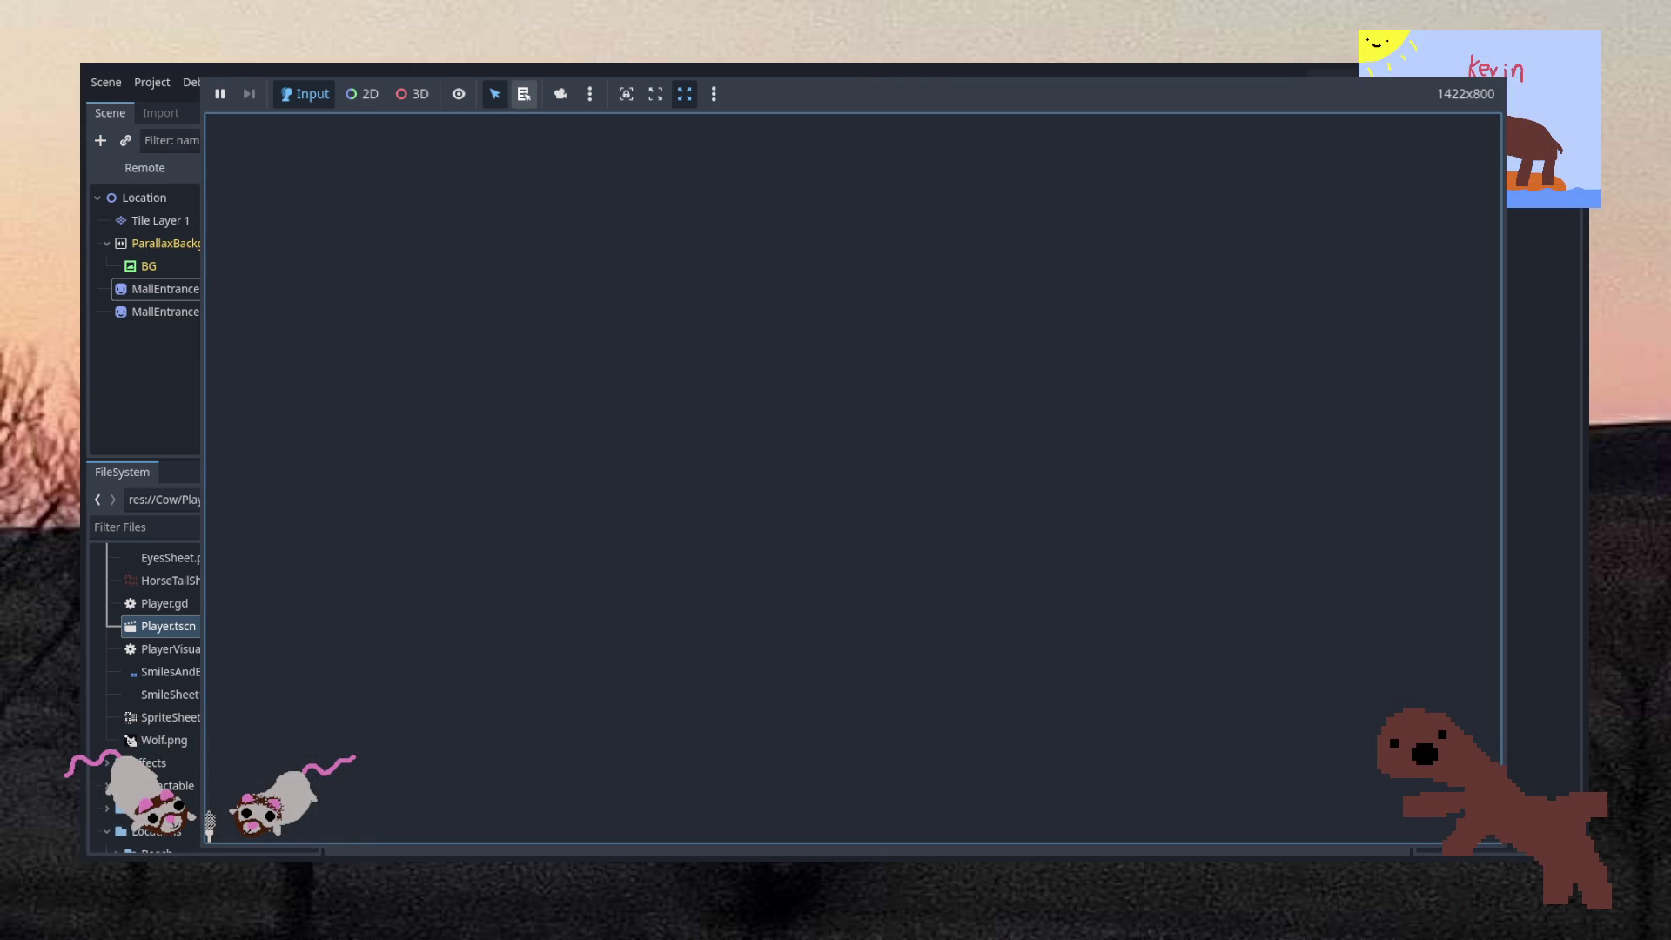
Step: Switch game interaction to 2D mode and pause the run to expose the live Remote scene tree
click(360, 110)
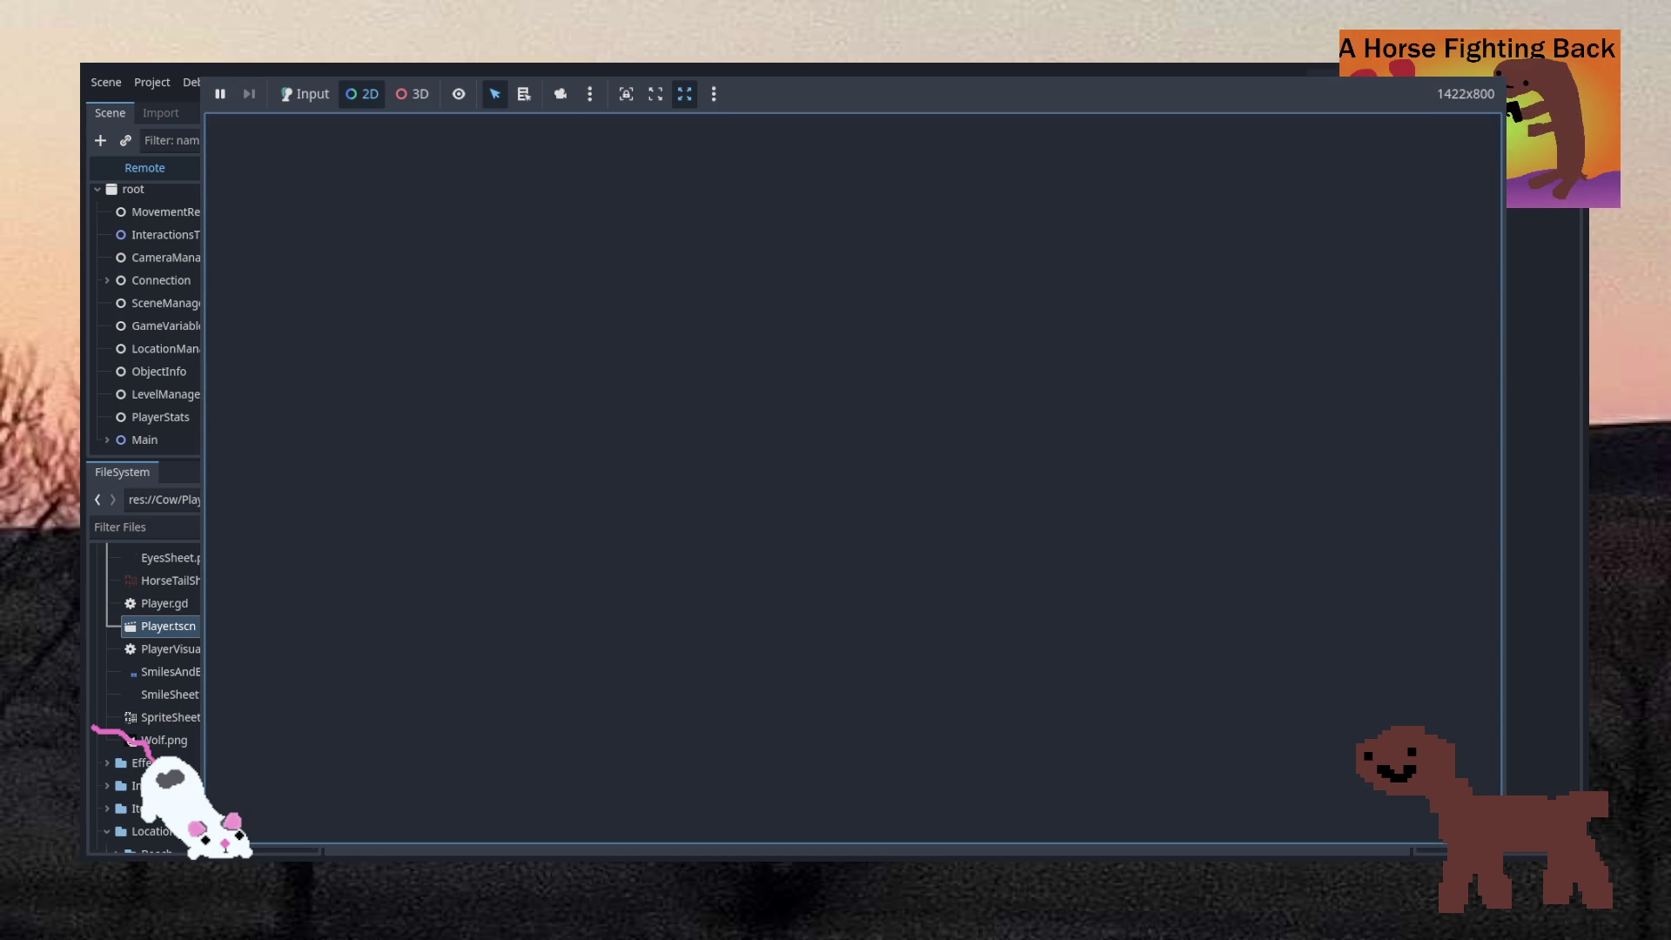
click(219, 93)
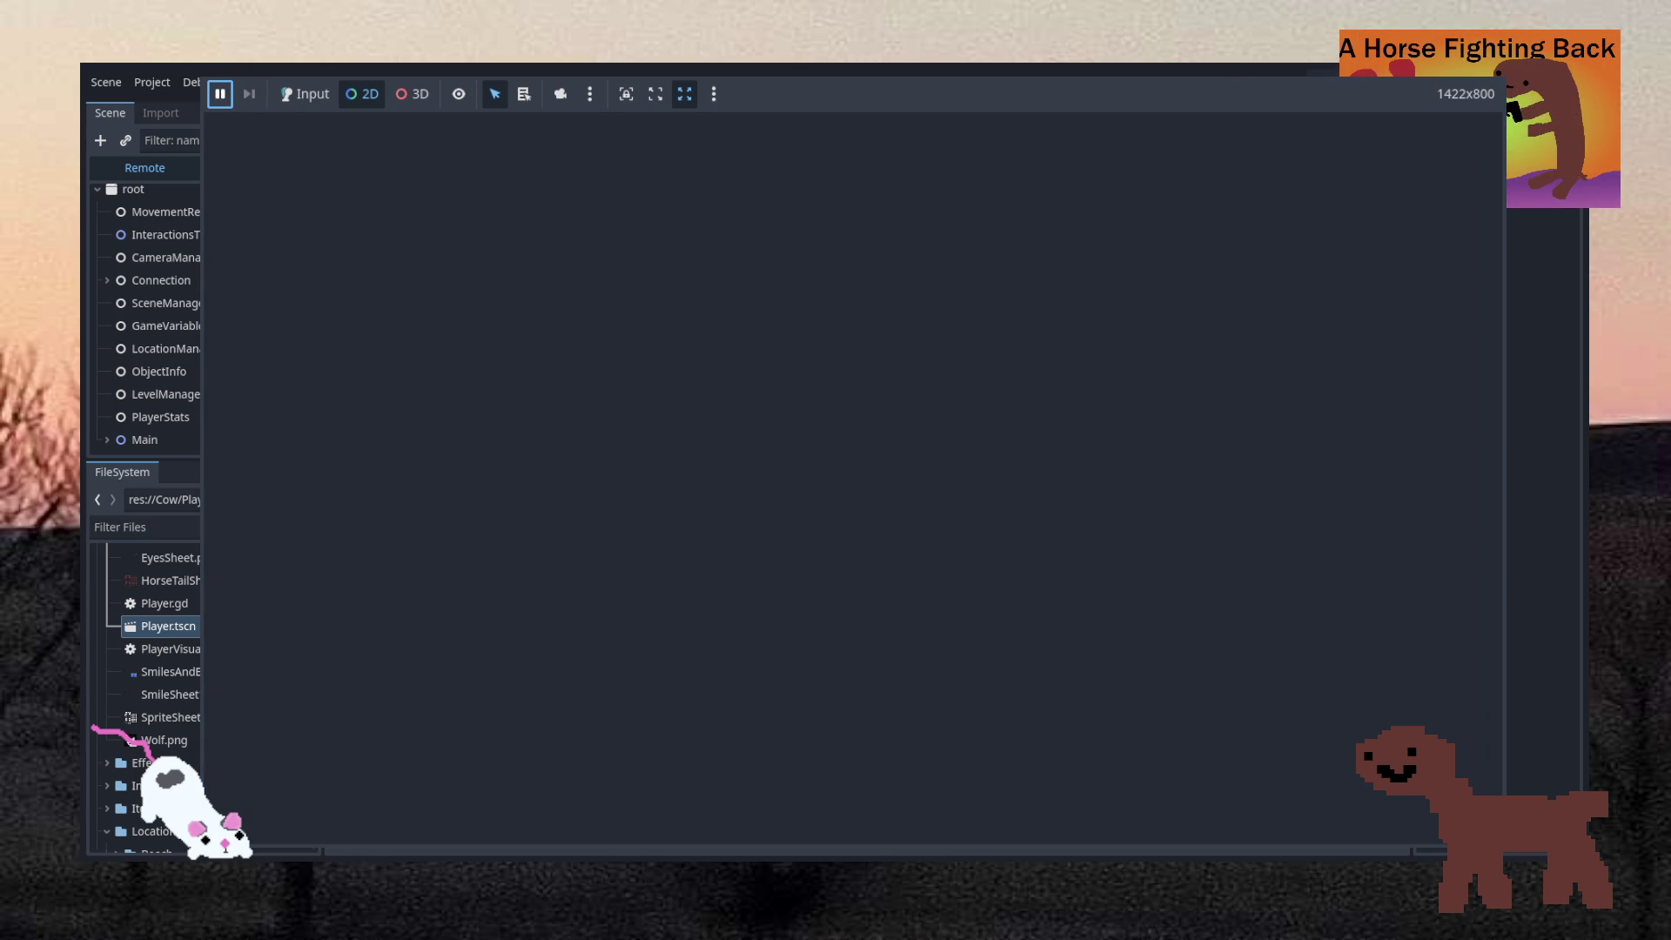
click(220, 93)
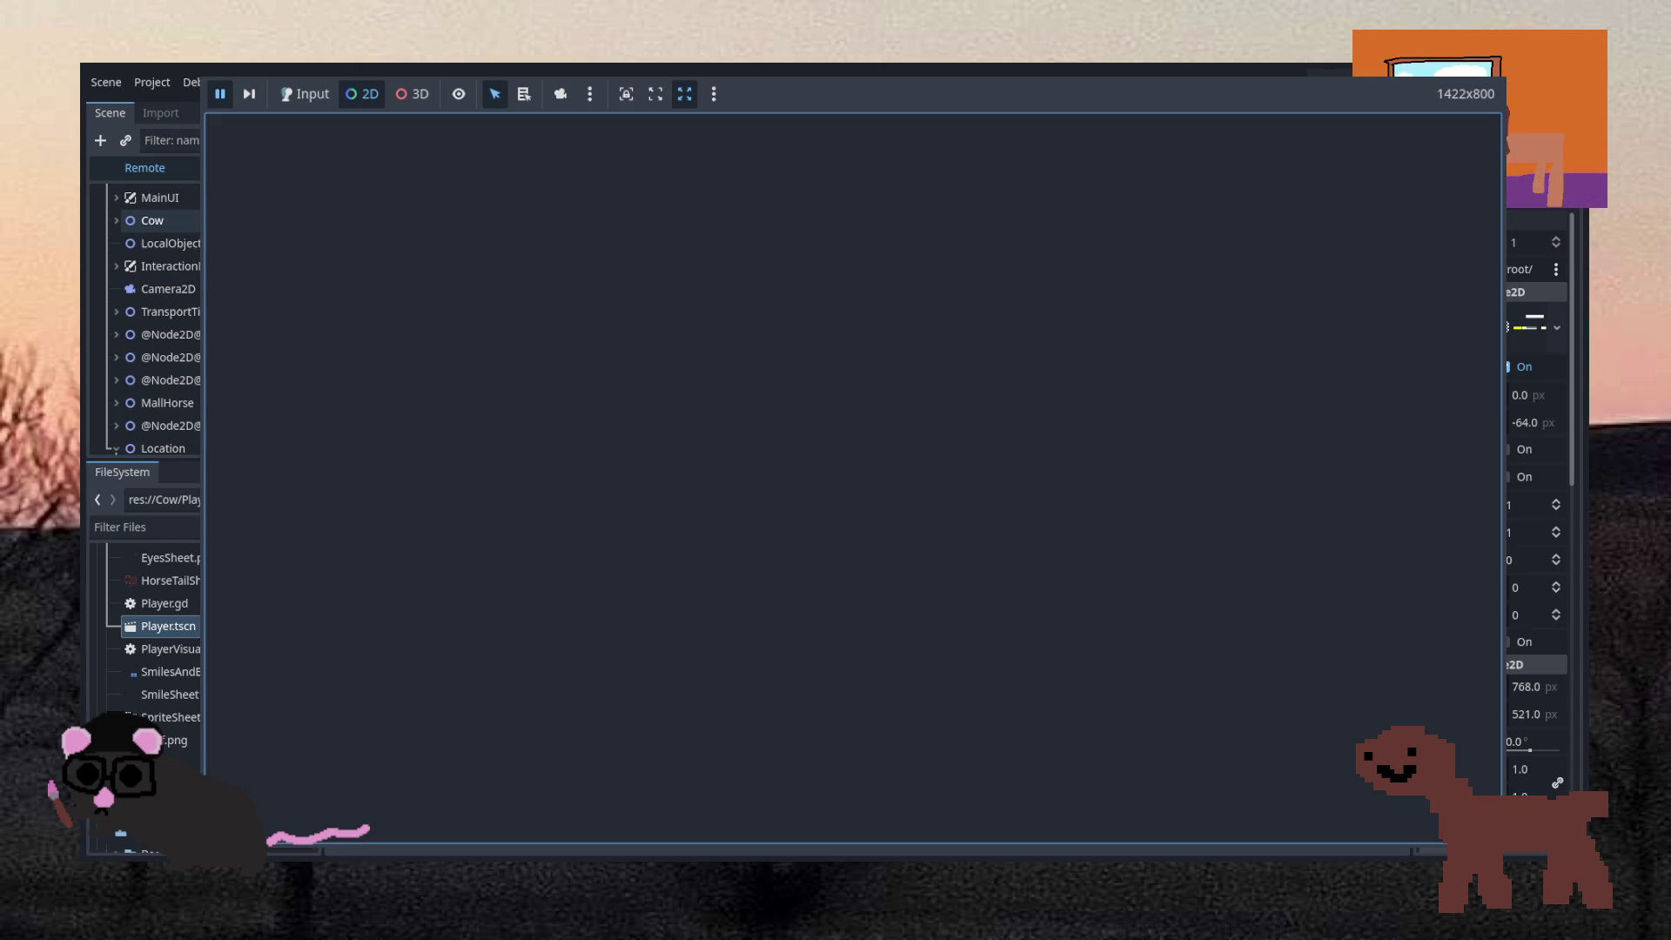
Step: Expand and select the live Cow node, showing its children and position 640, 448.3
click(117, 220)
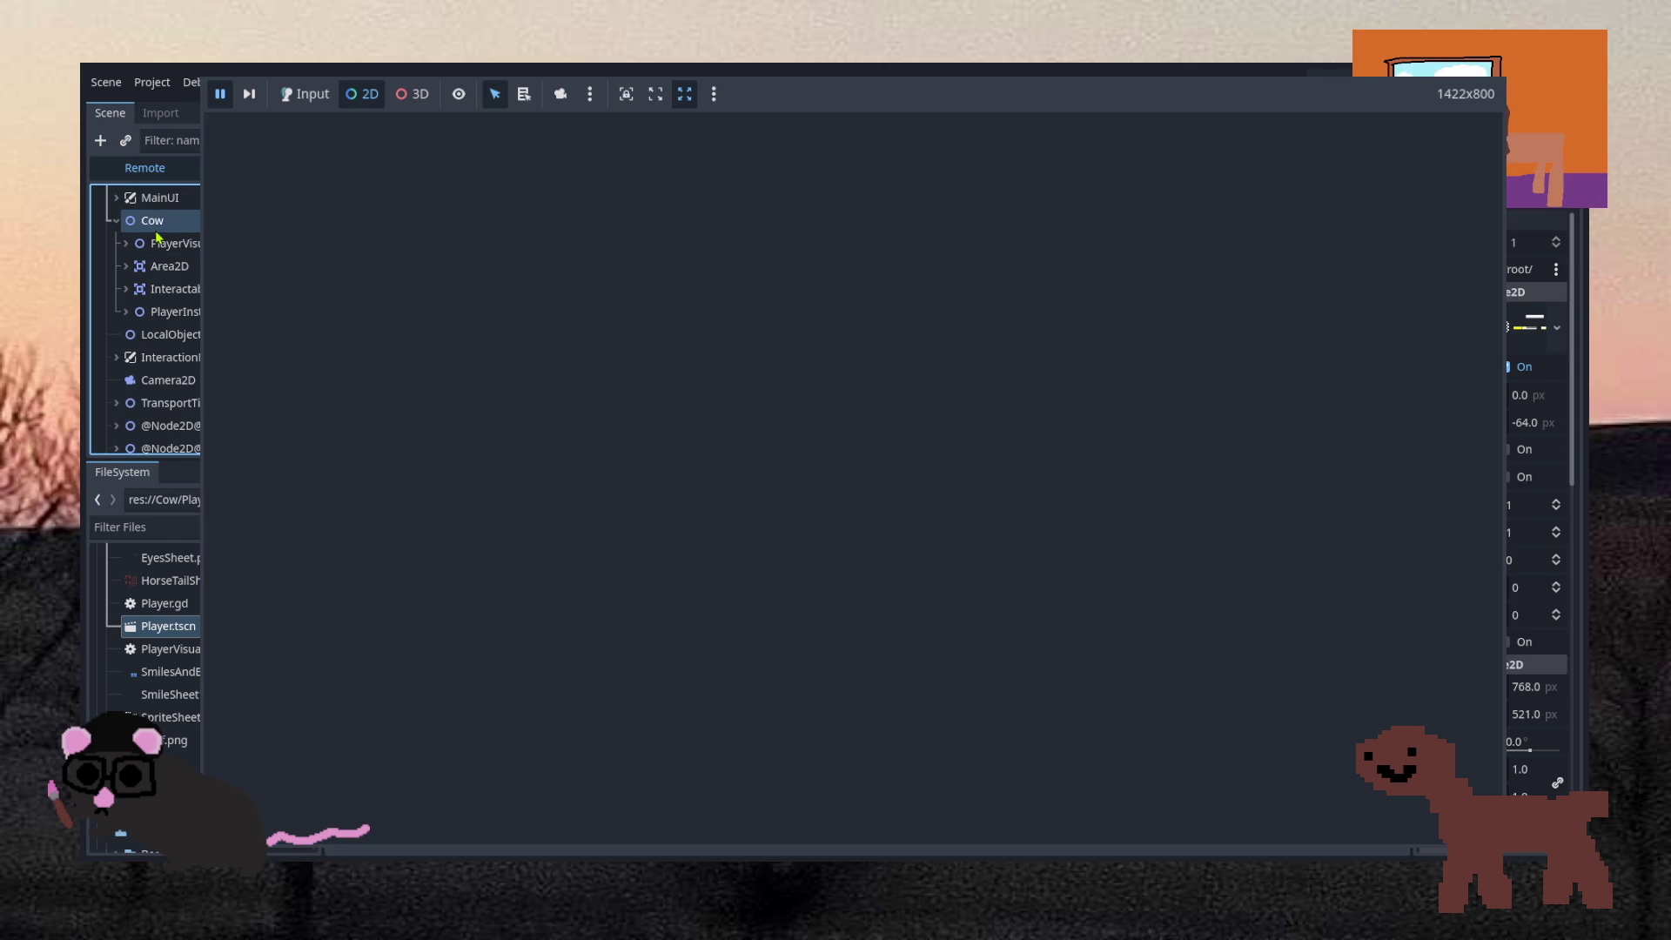
click(154, 225)
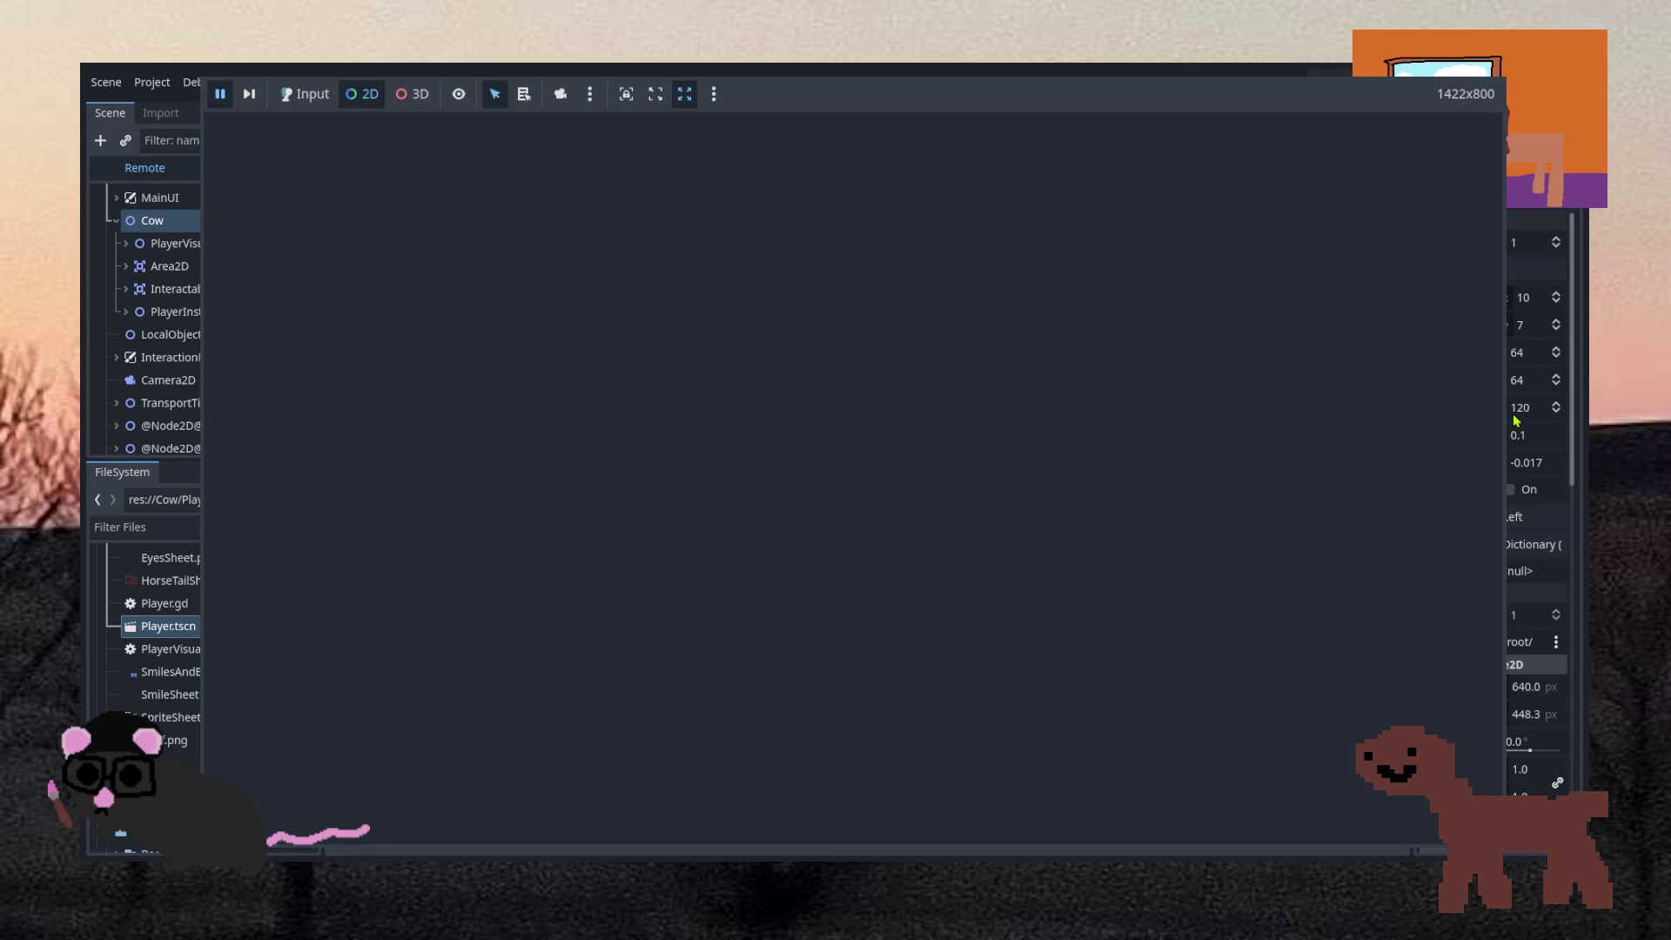
scroll(1514, 417, down, 3)
scroll(1514, 418, down, 3)
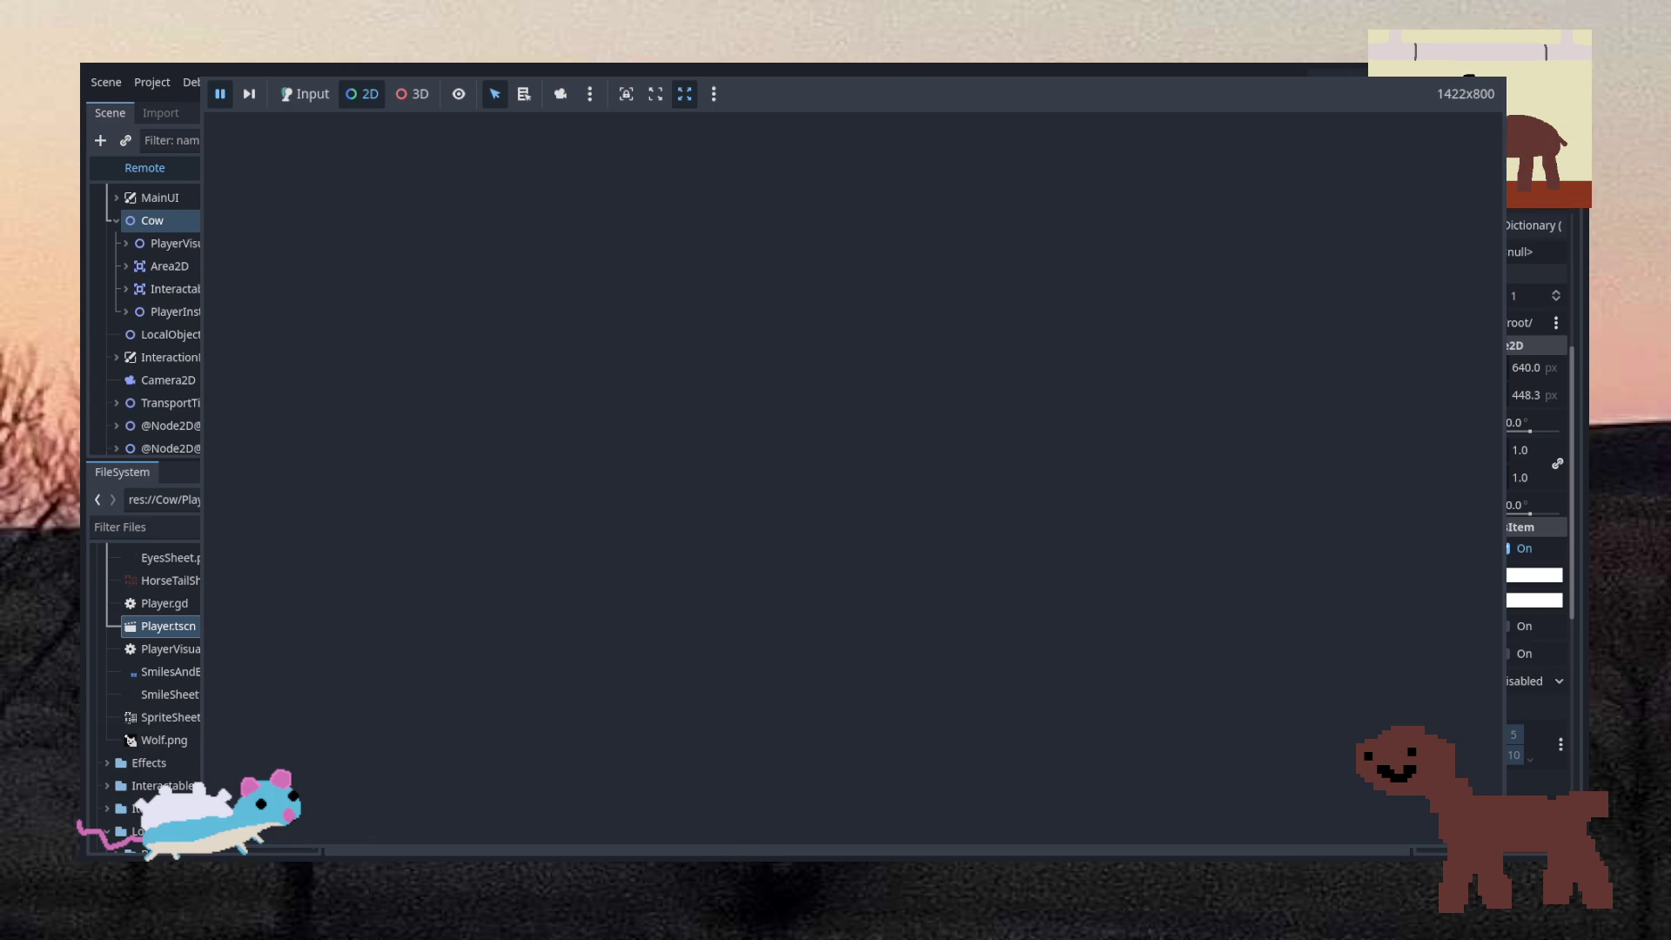
scroll(1534, 457, down, 8)
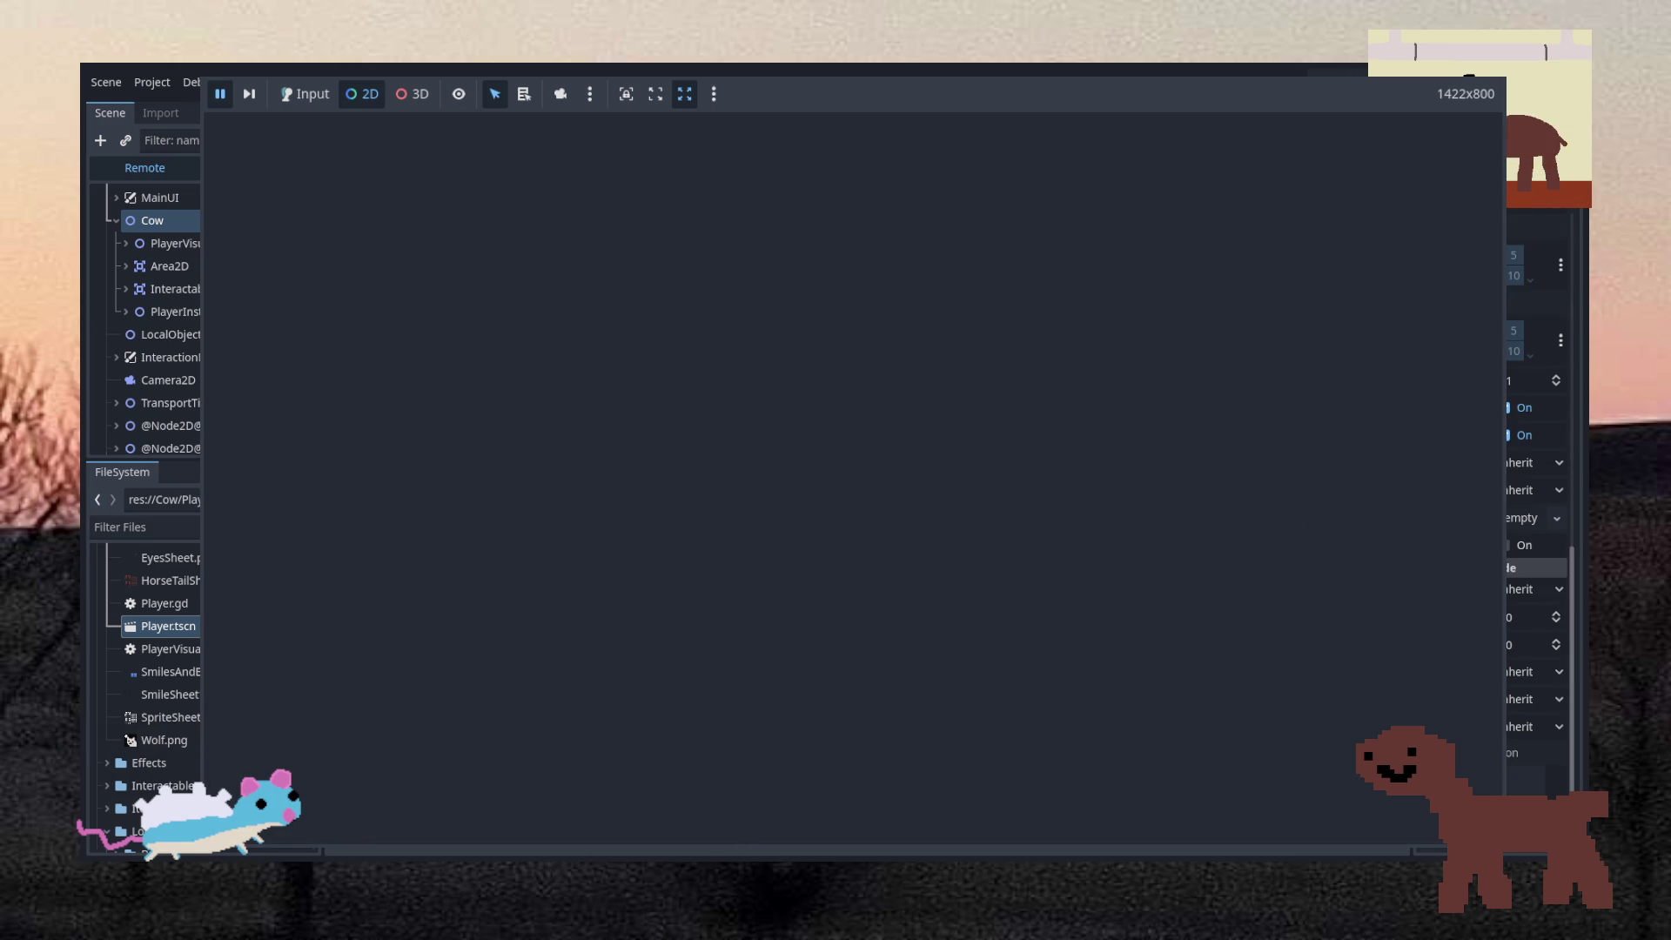
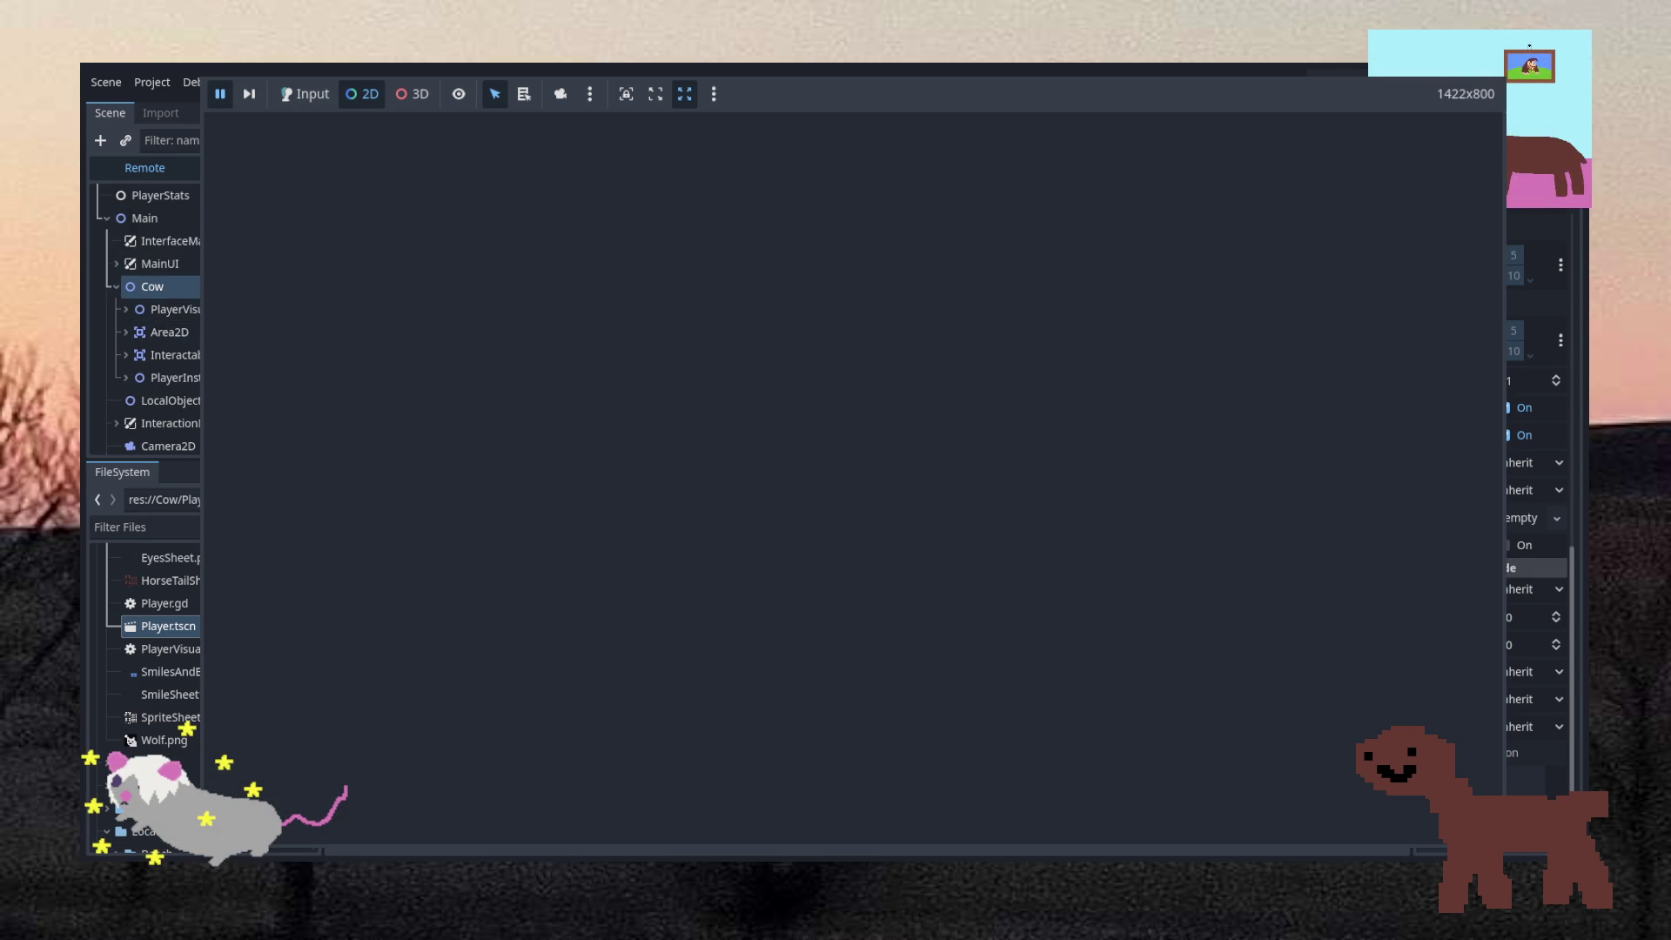
scroll(153, 320, up, 1)
Step: Select Main, Cow, and then MallEntrance under Location in the remote scene tree
click(164, 252)
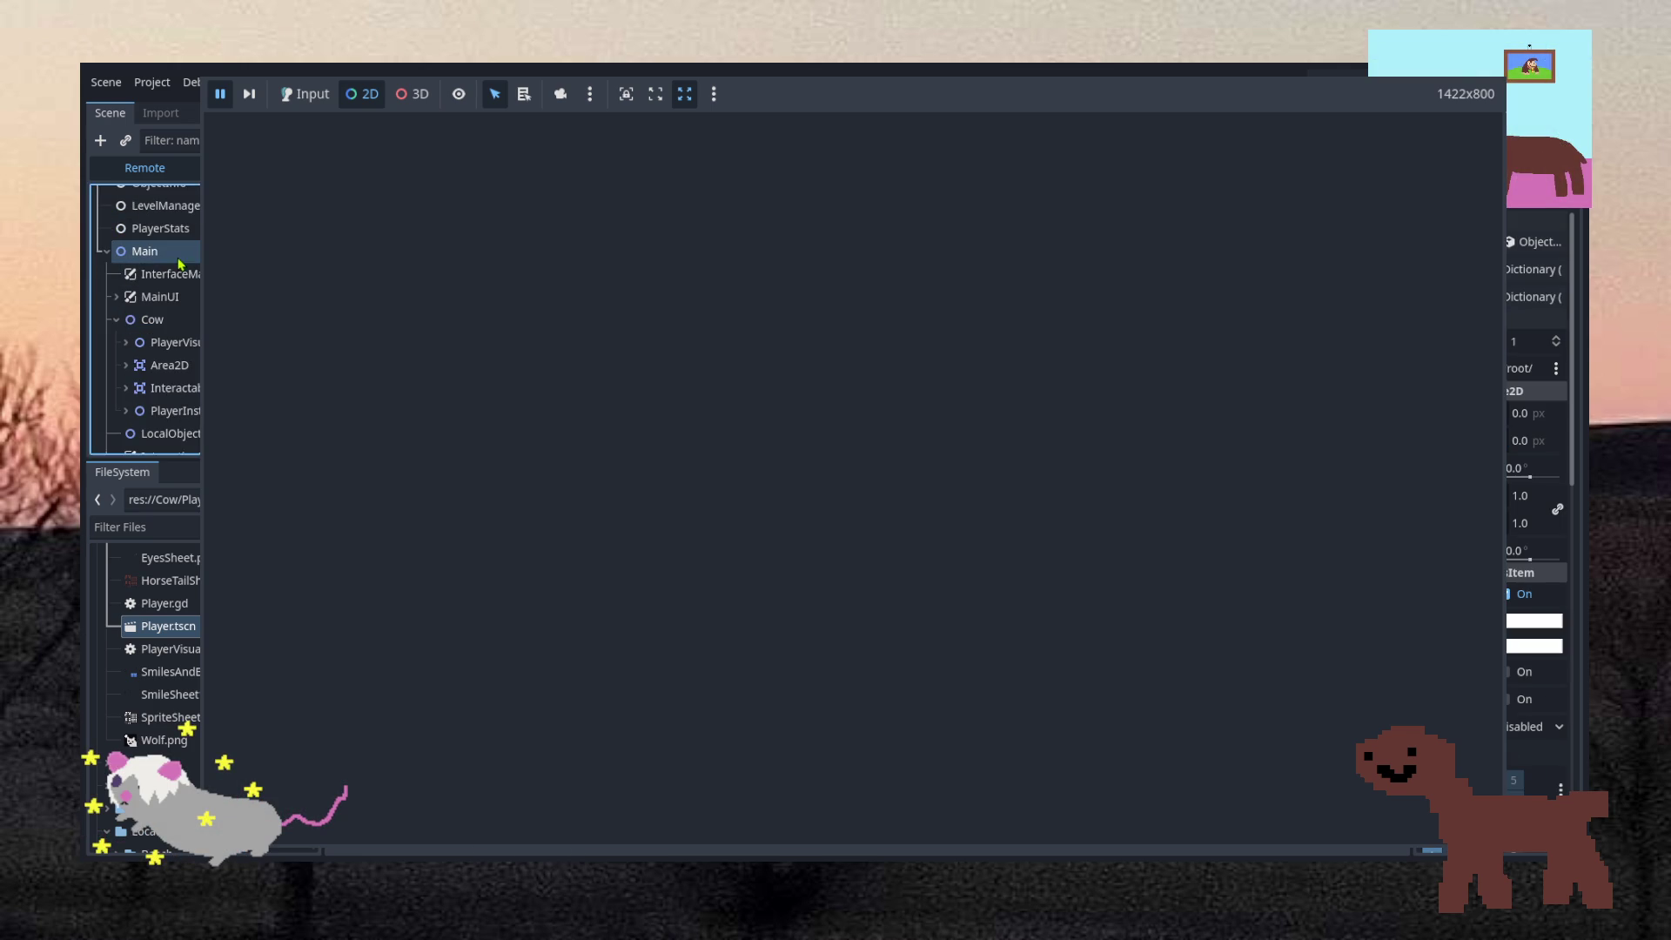
scroll(1534, 431, up, 2)
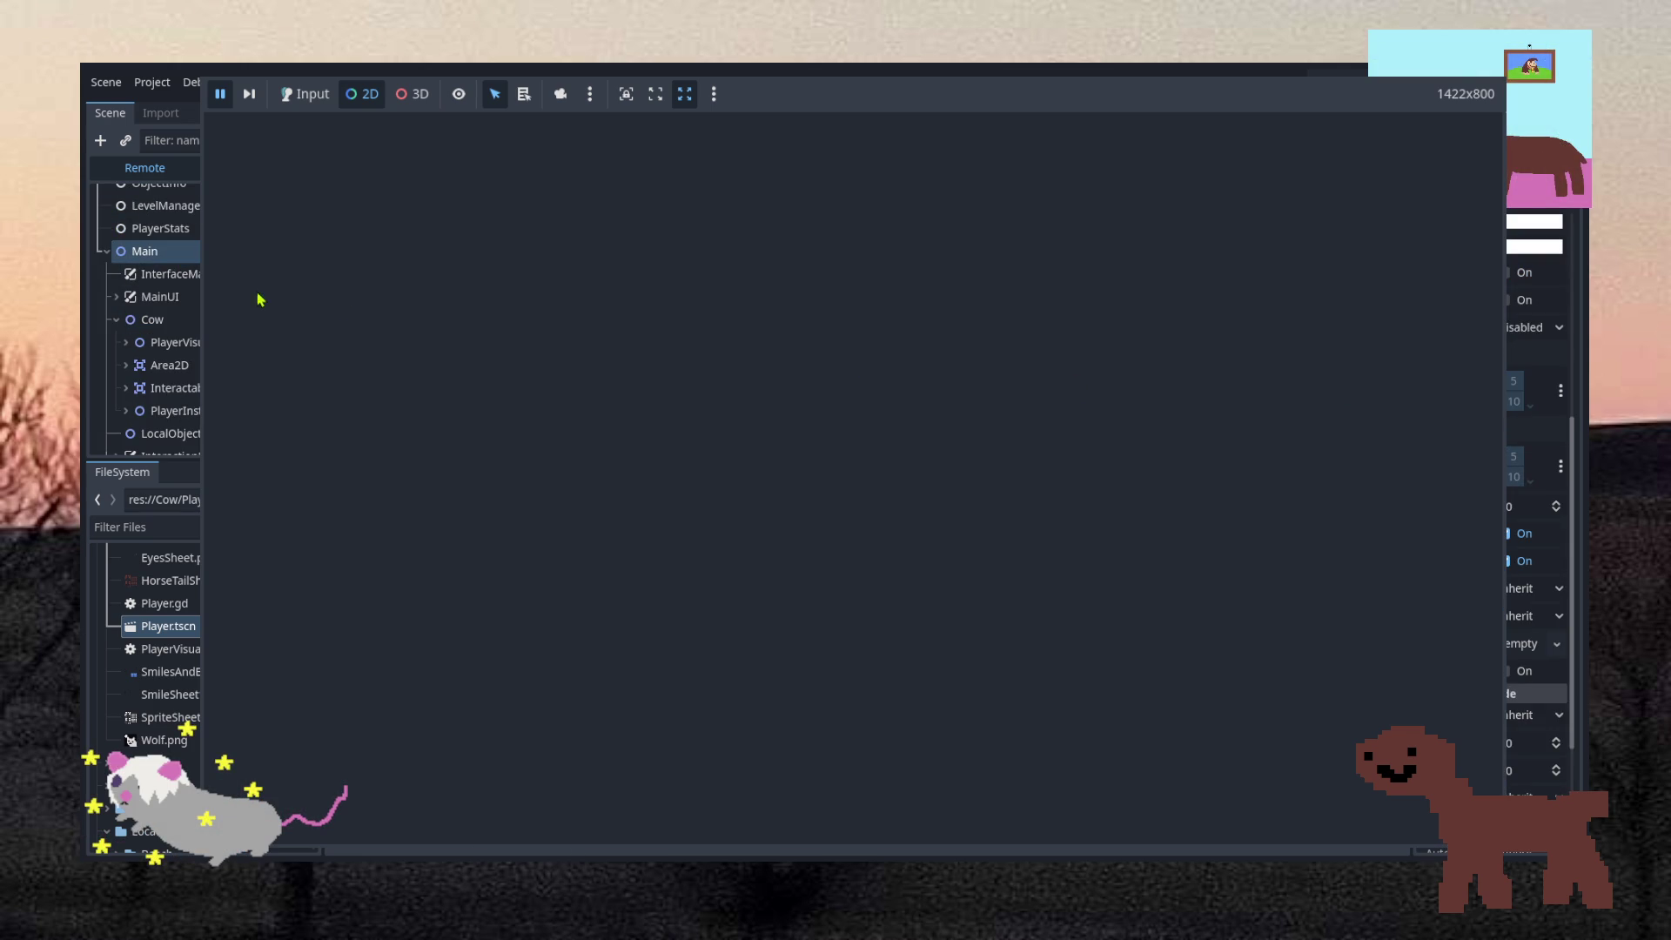
scroll(153, 326, down, 1)
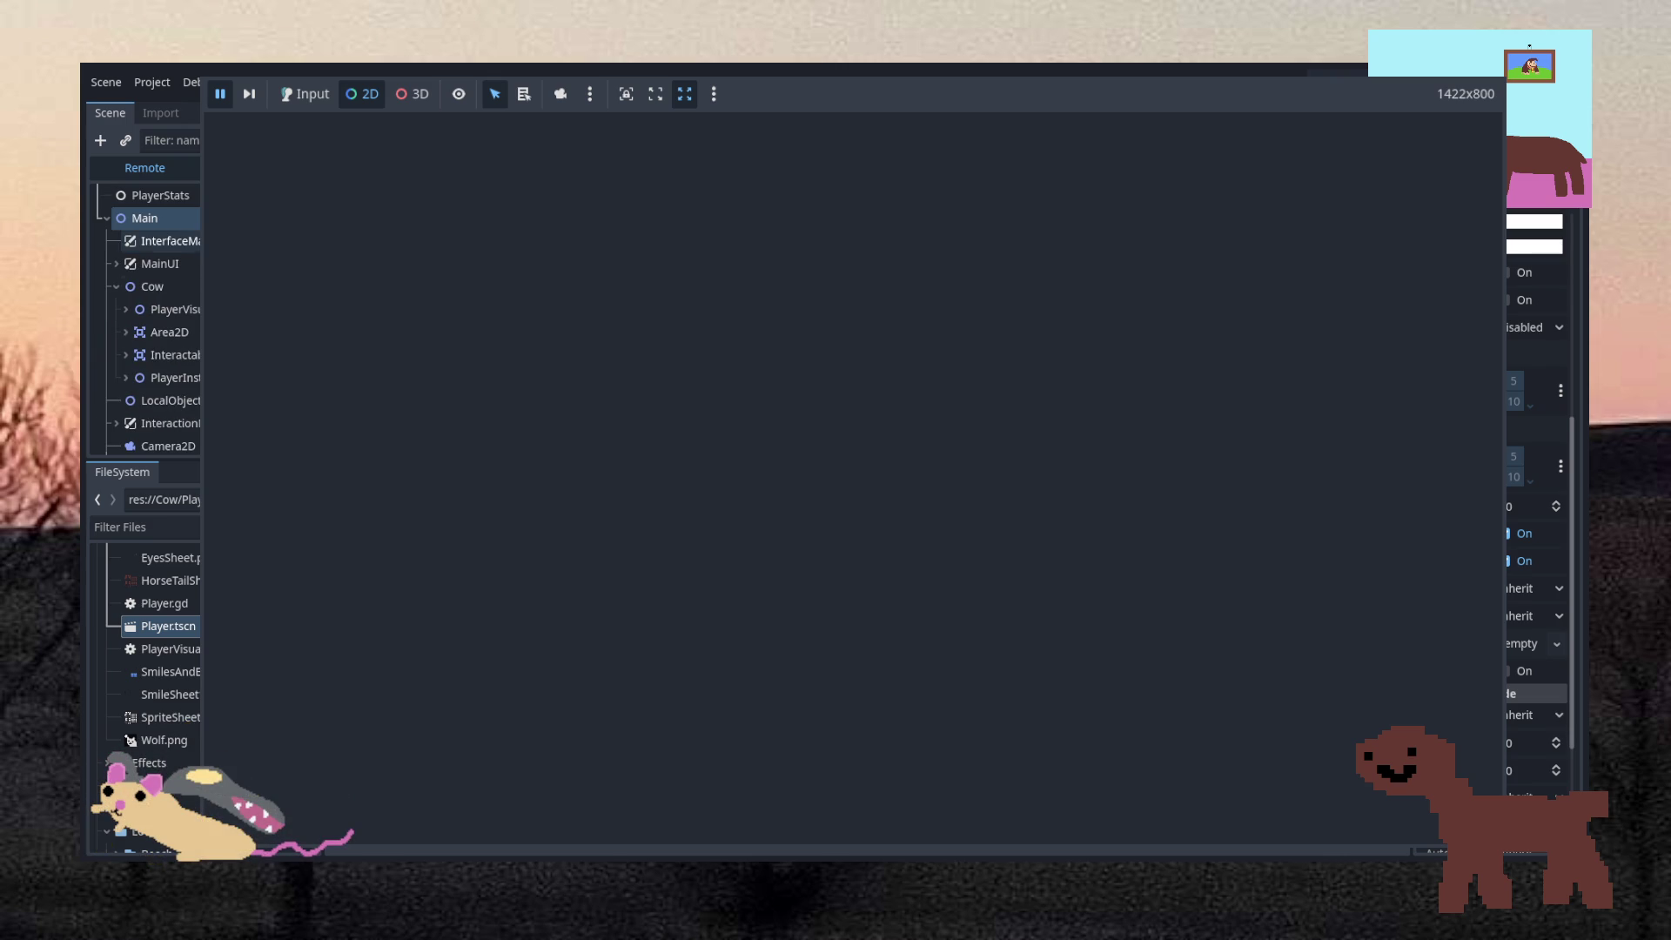
click(191, 291)
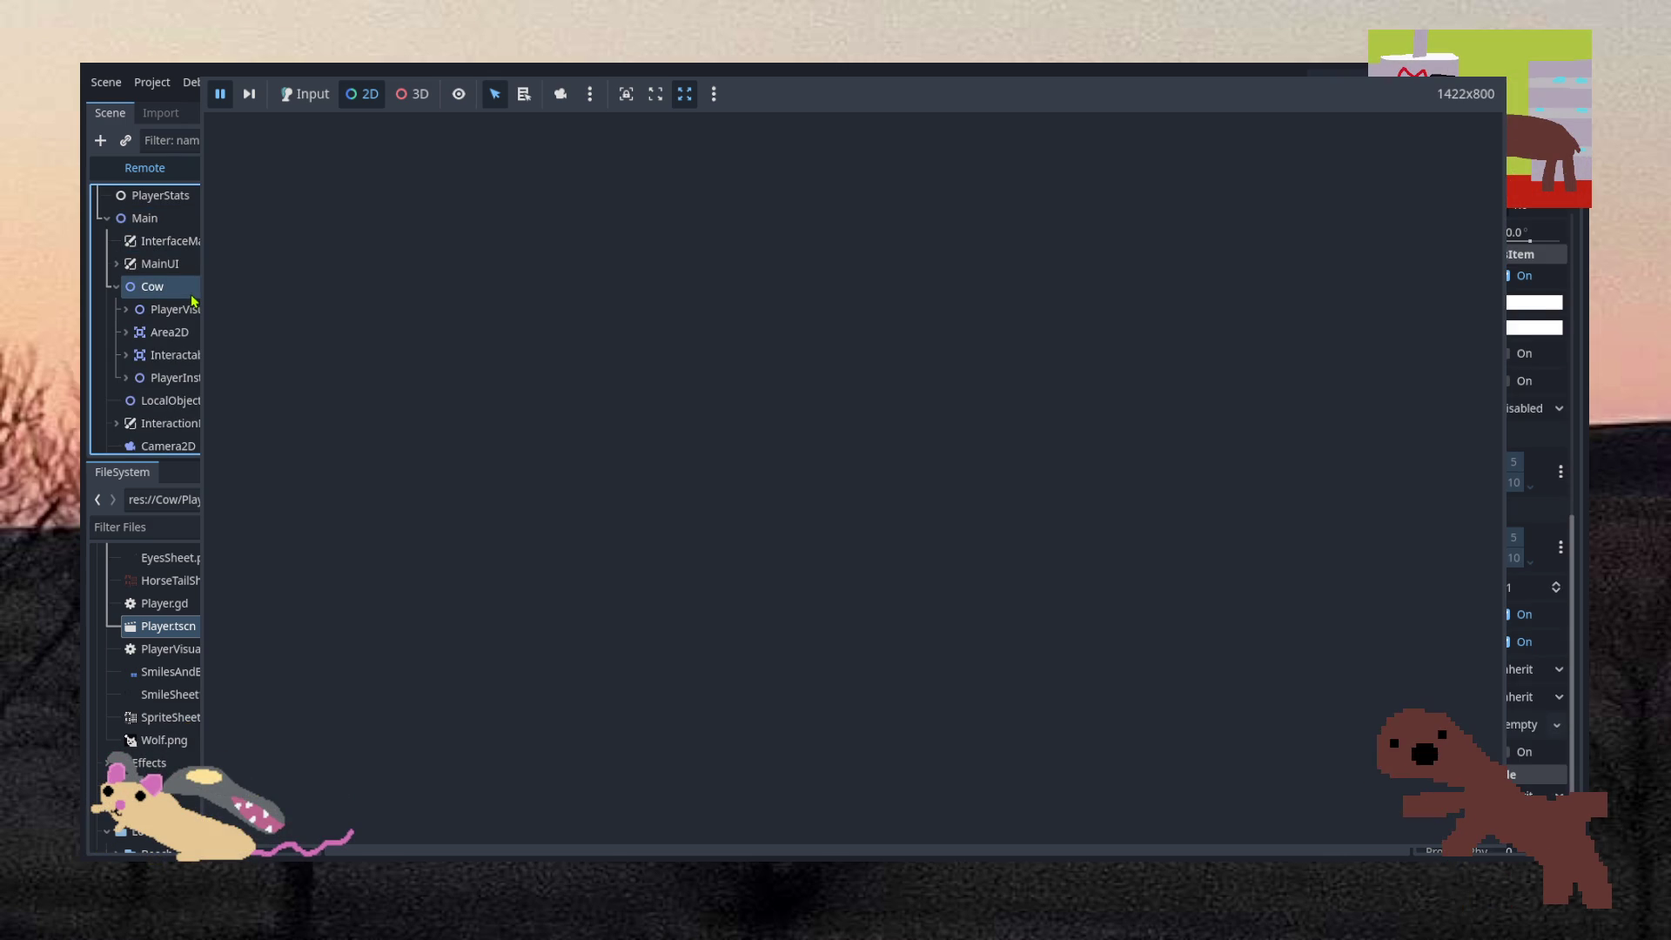
scroll(192, 315, down, 1)
scroll(192, 340, down, 1)
scroll(191, 372, down, 1)
scroll(191, 404, down, 1)
click(188, 417)
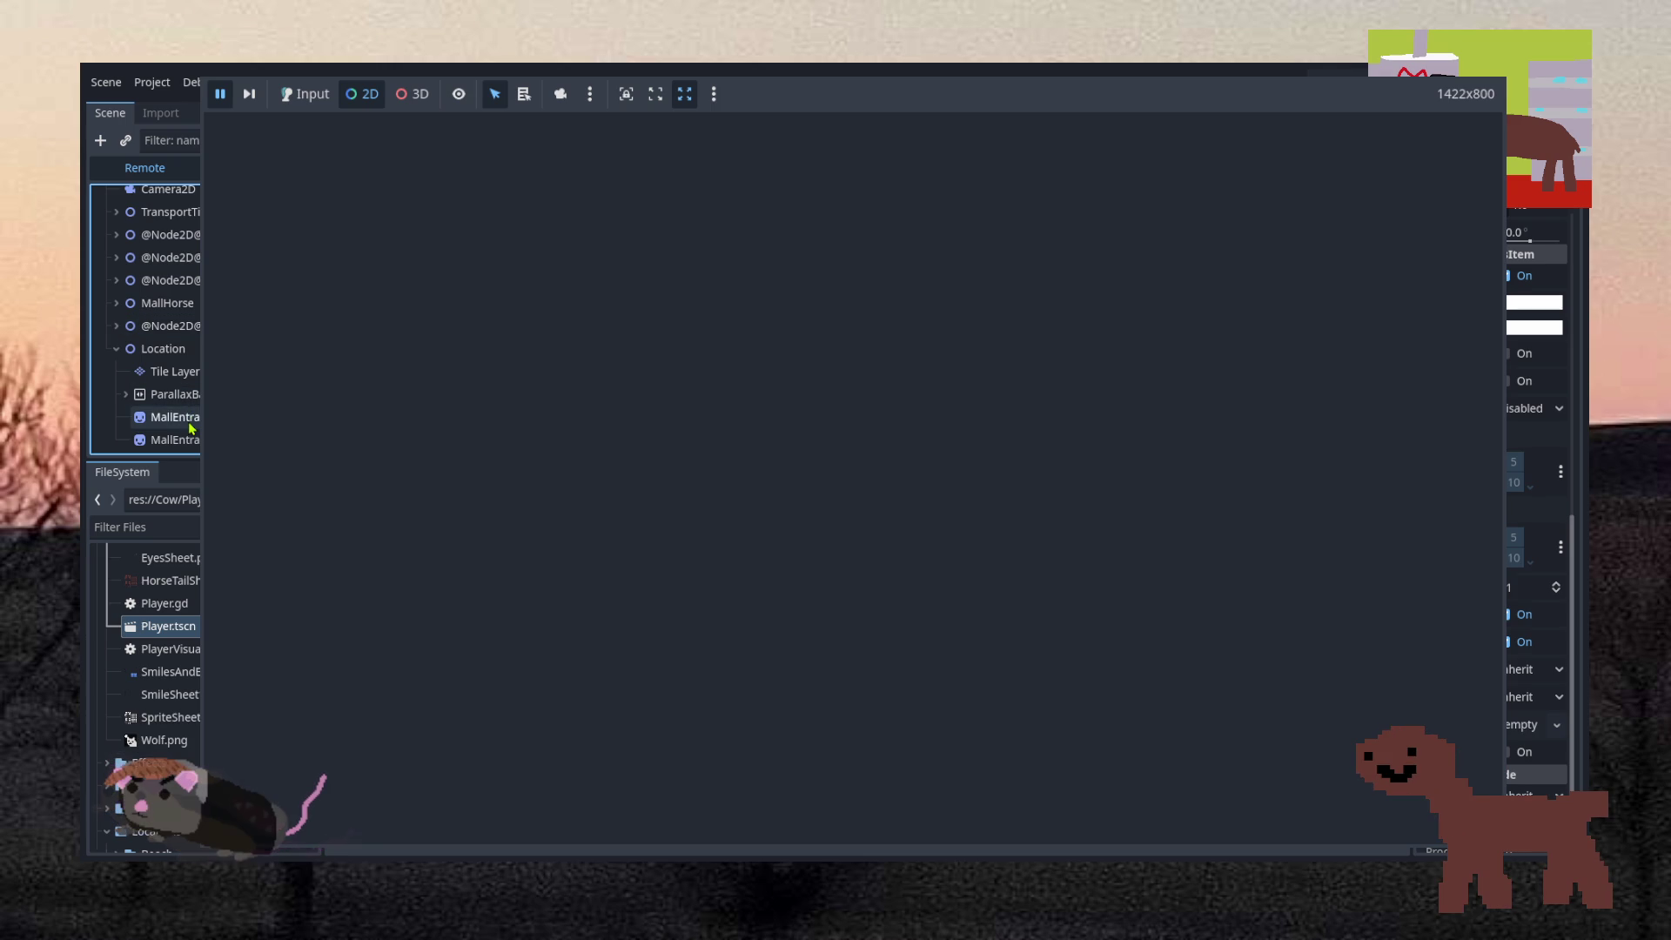
scroll(1538, 522, down, 2)
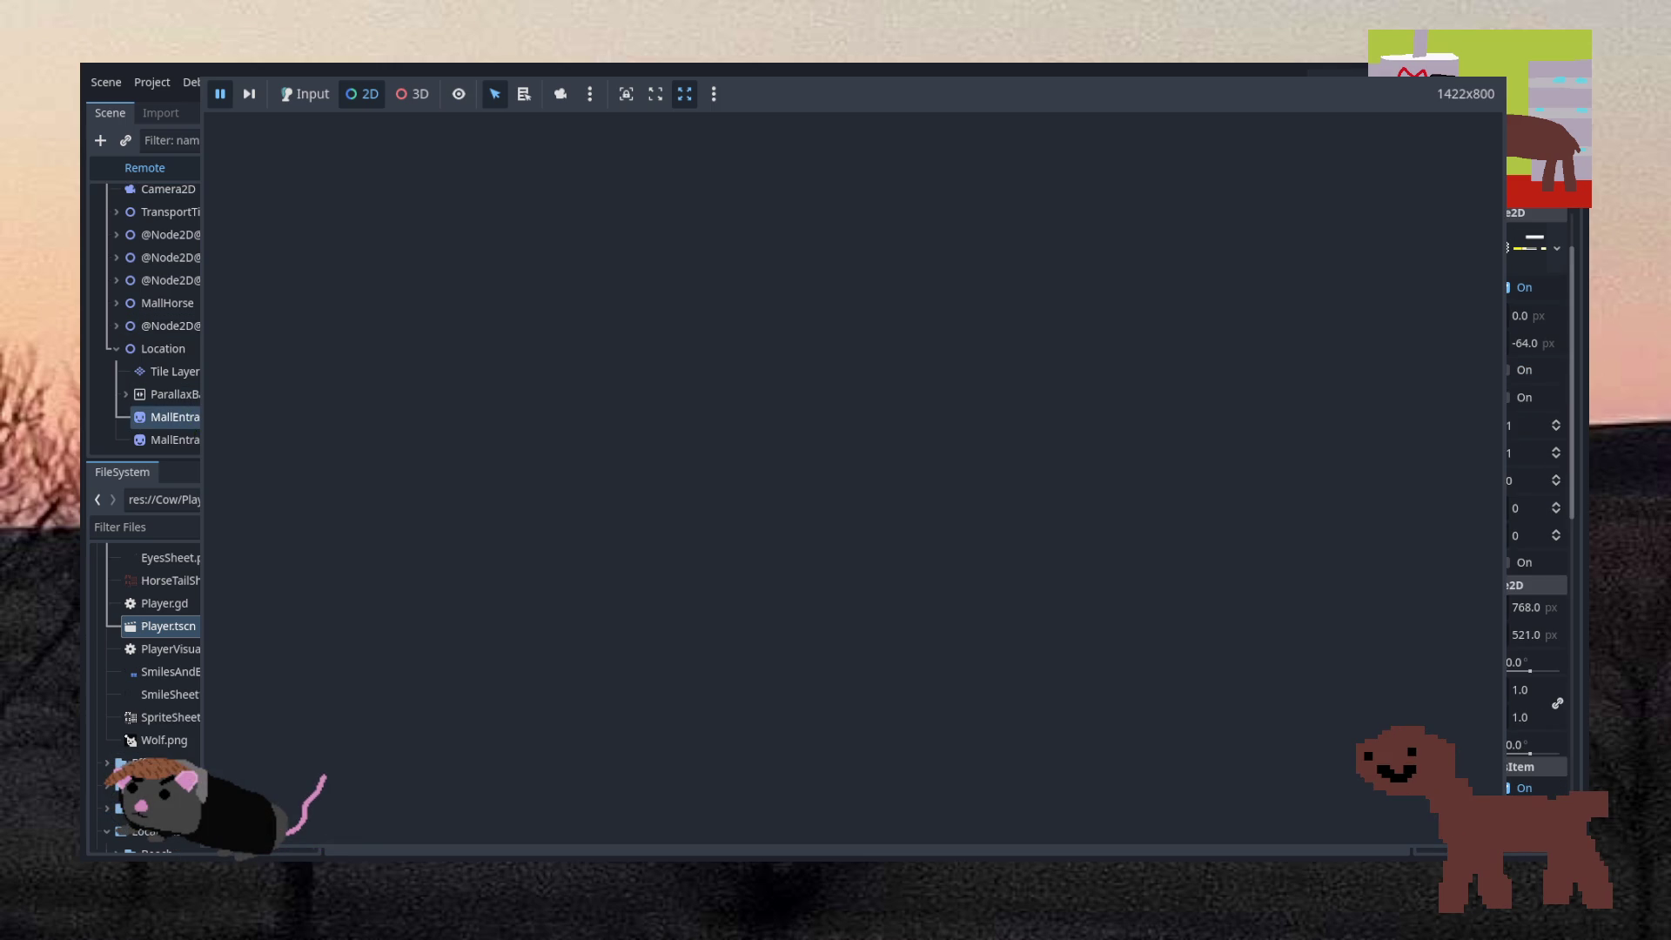
scroll(1537, 523, down, 5)
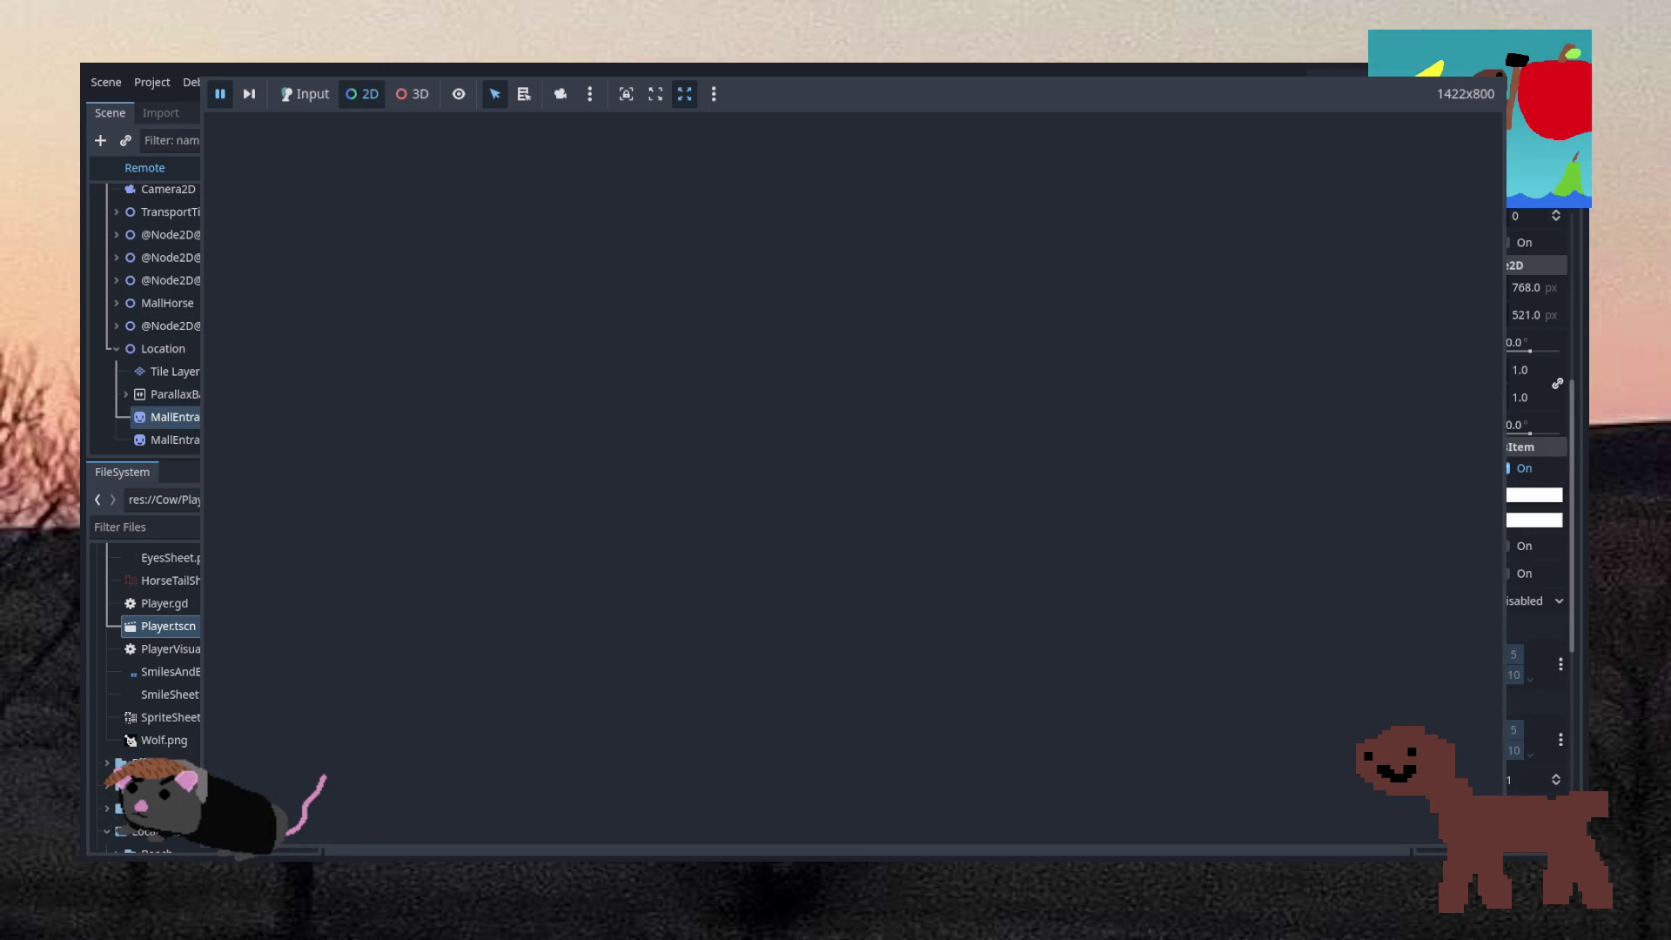
scroll(1539, 522, down, 6)
scroll(1538, 523, down, 1)
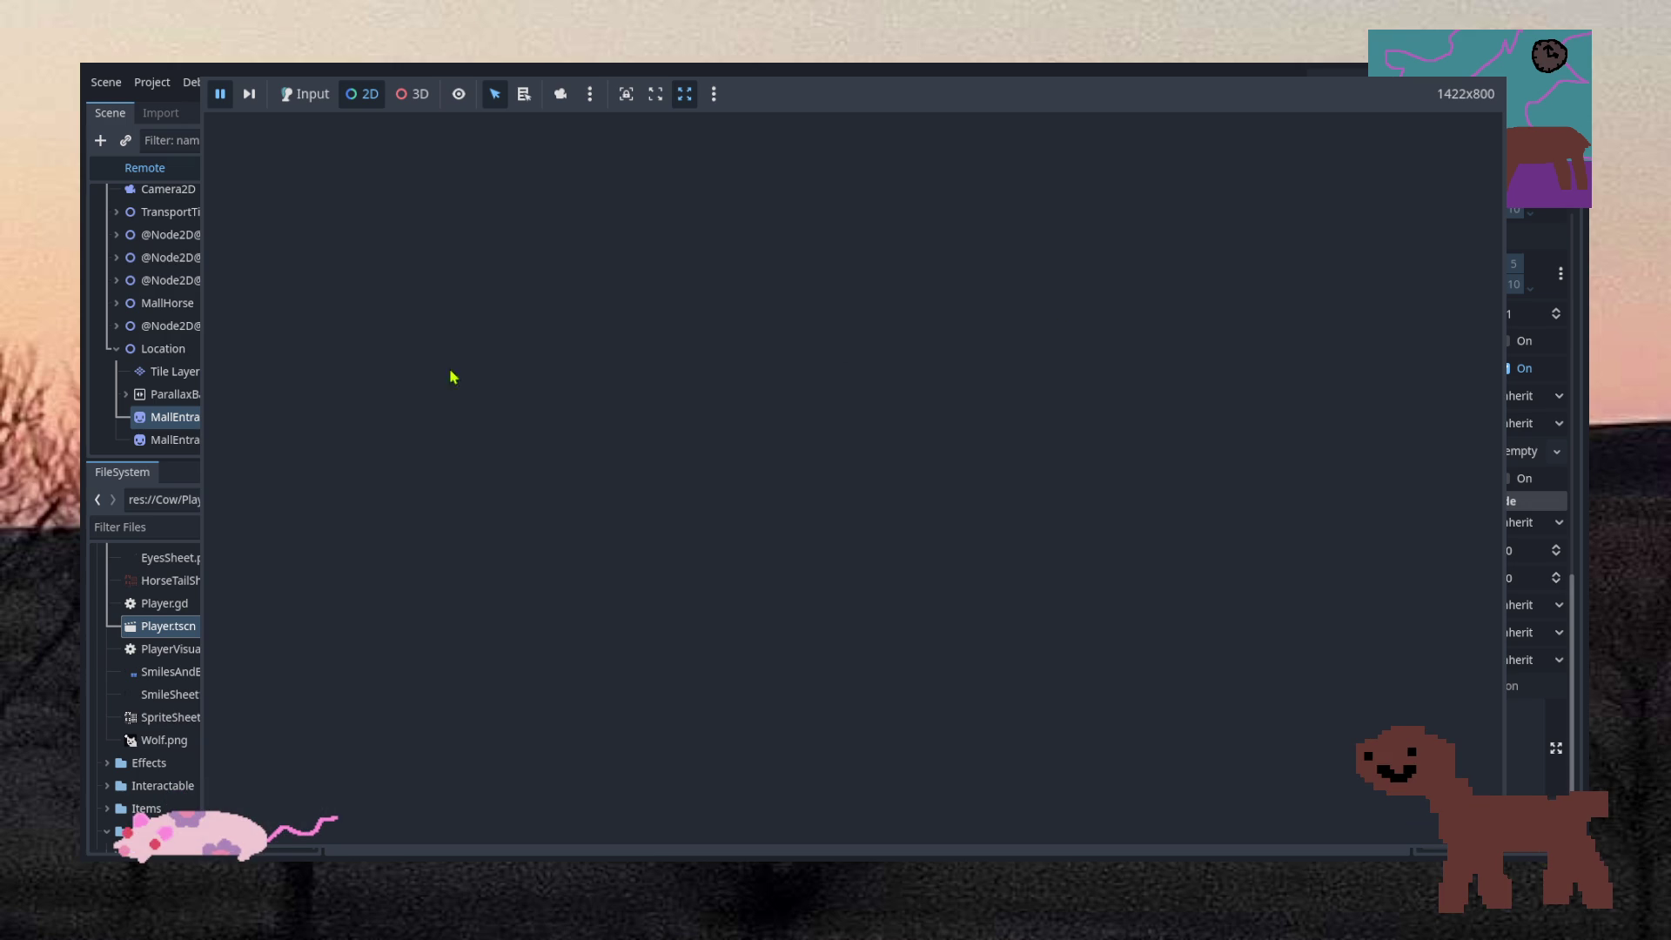
Step: Select the live Location node in the remote tree to view its properties
click(194, 352)
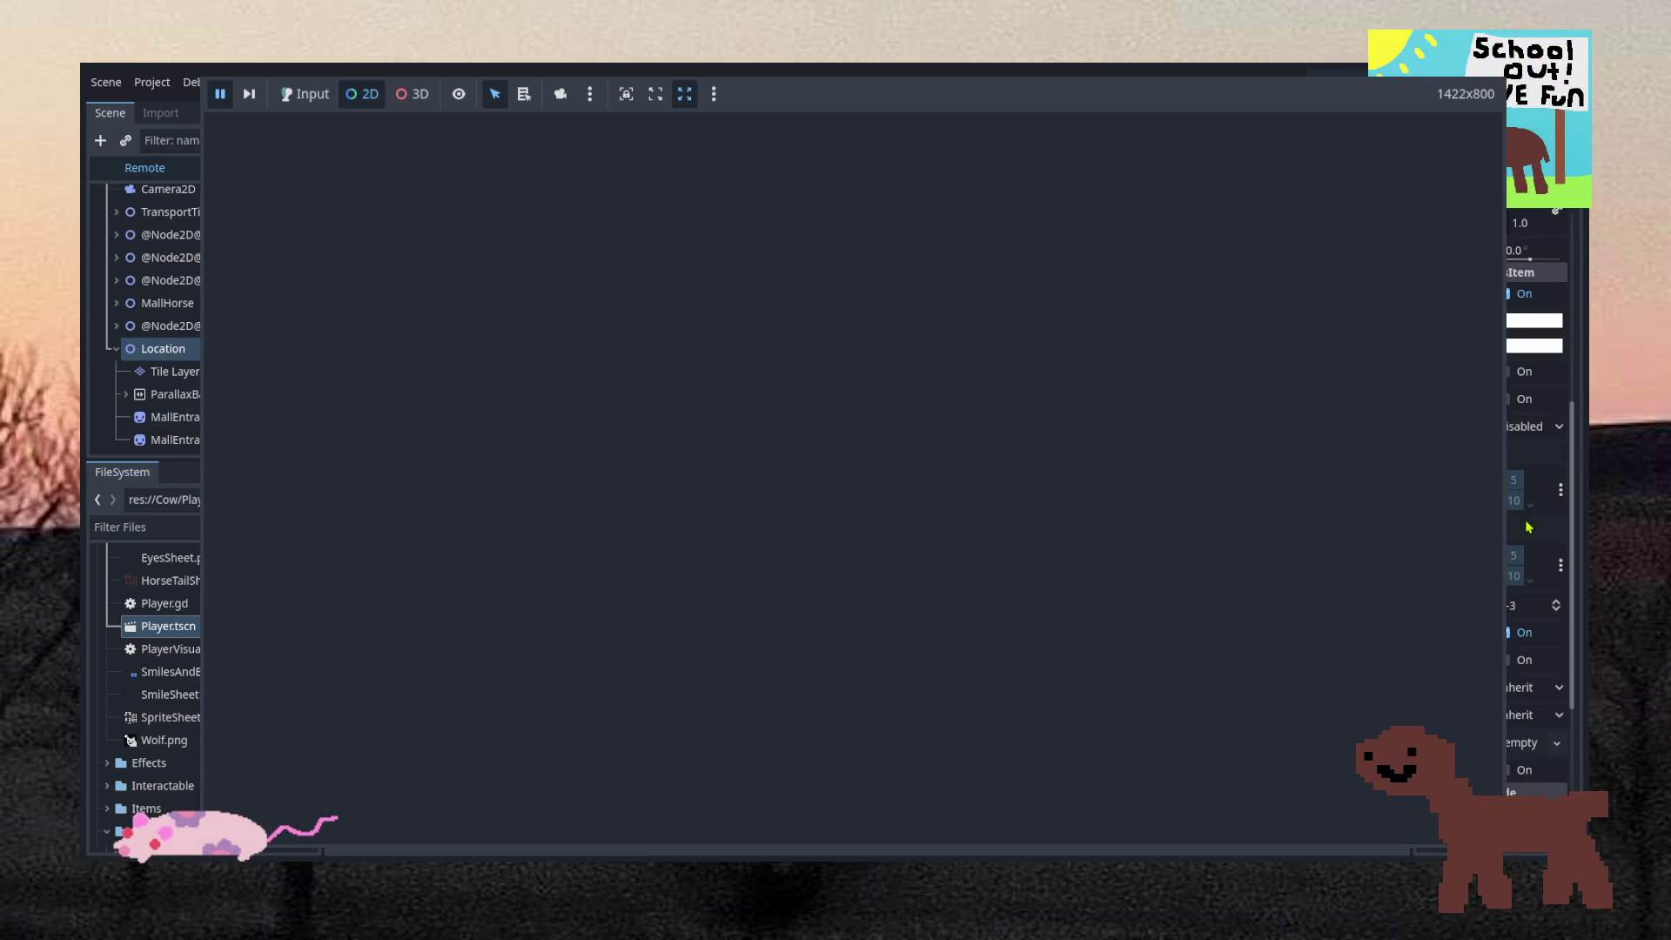
scroll(1509, 432, down, 5)
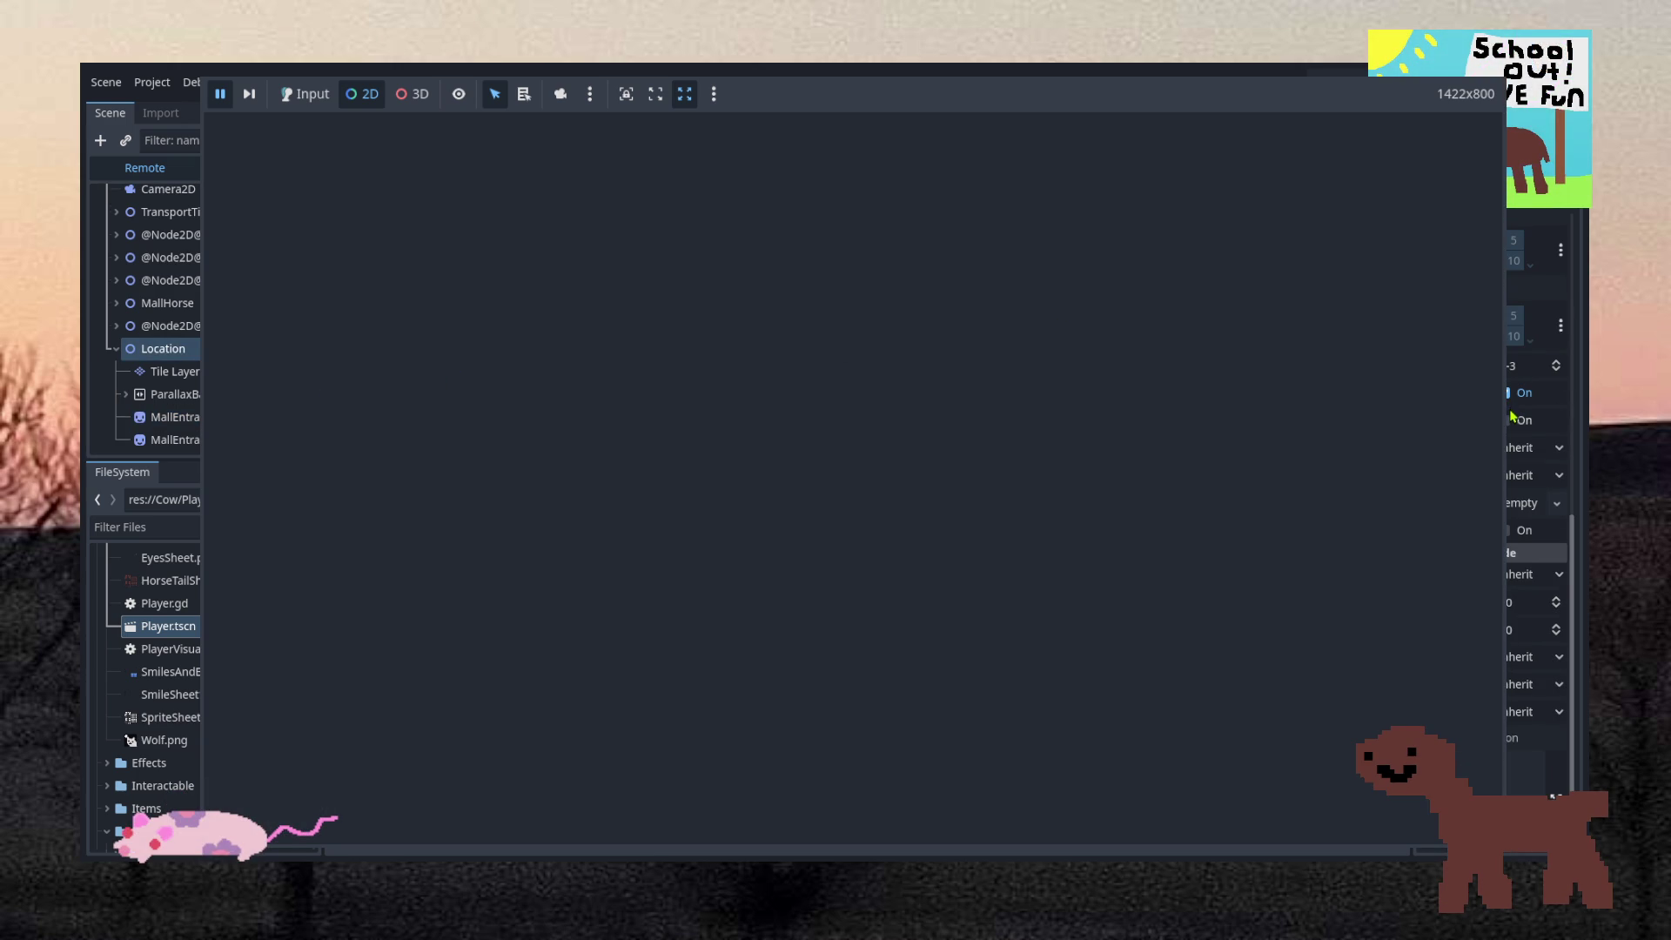
Step: Stop the game with F8, save MallEntranceLocation, and switch to the Game workspace
click(1508, 426)
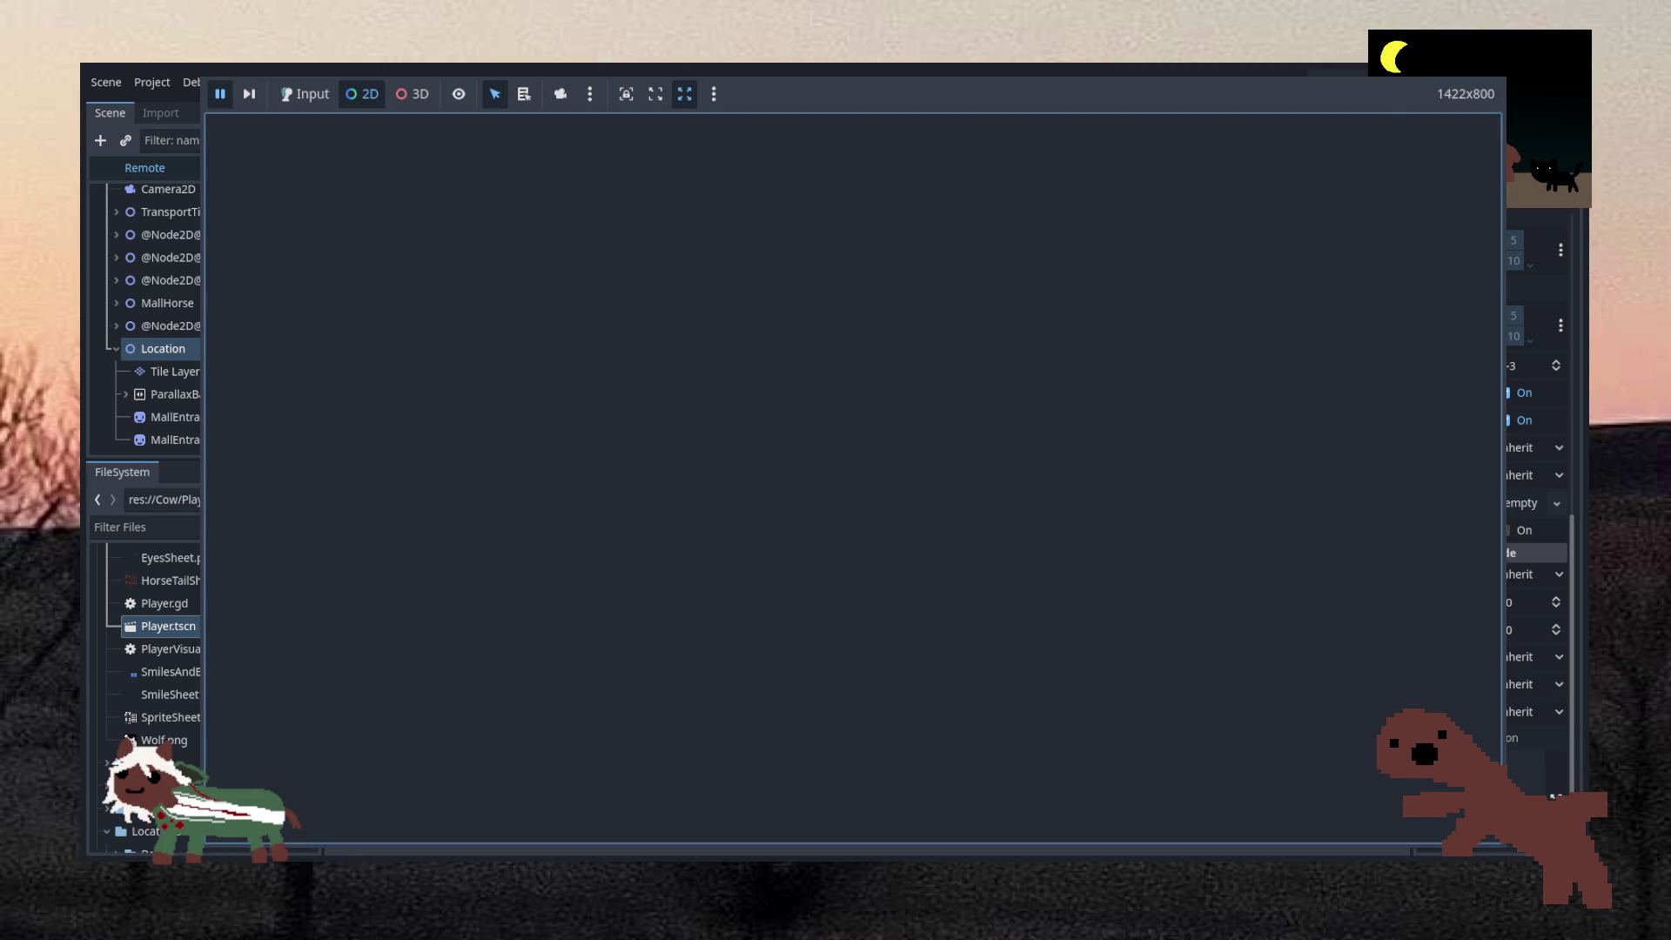
click(849, 522)
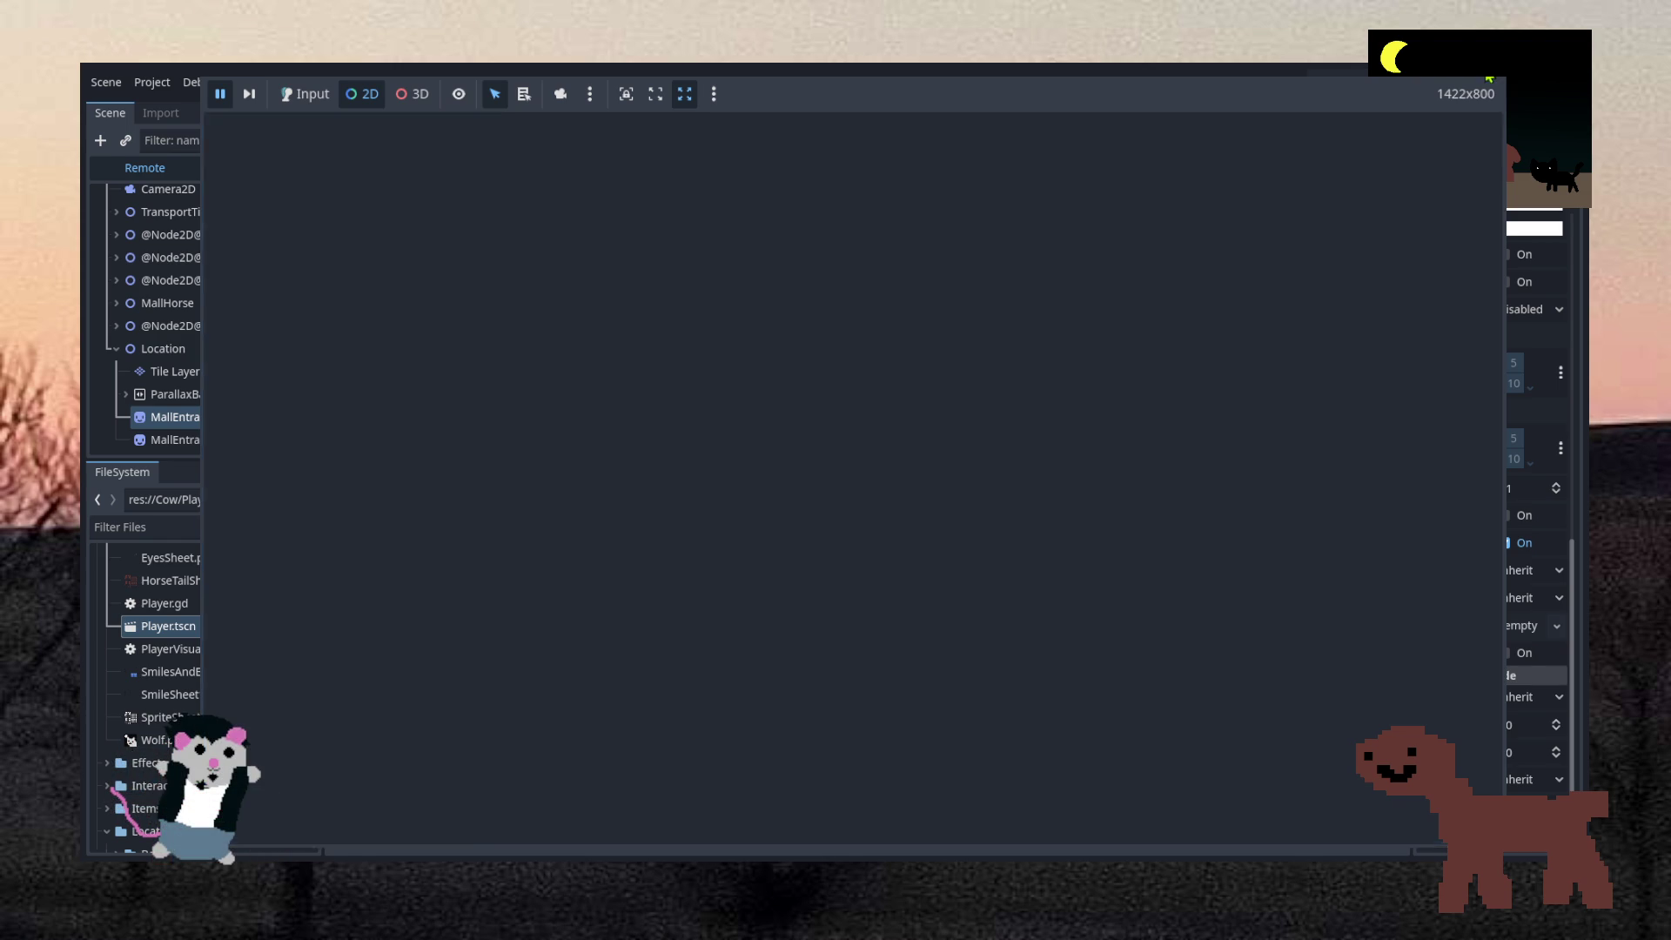
key(F8)
key(ctrl+s)
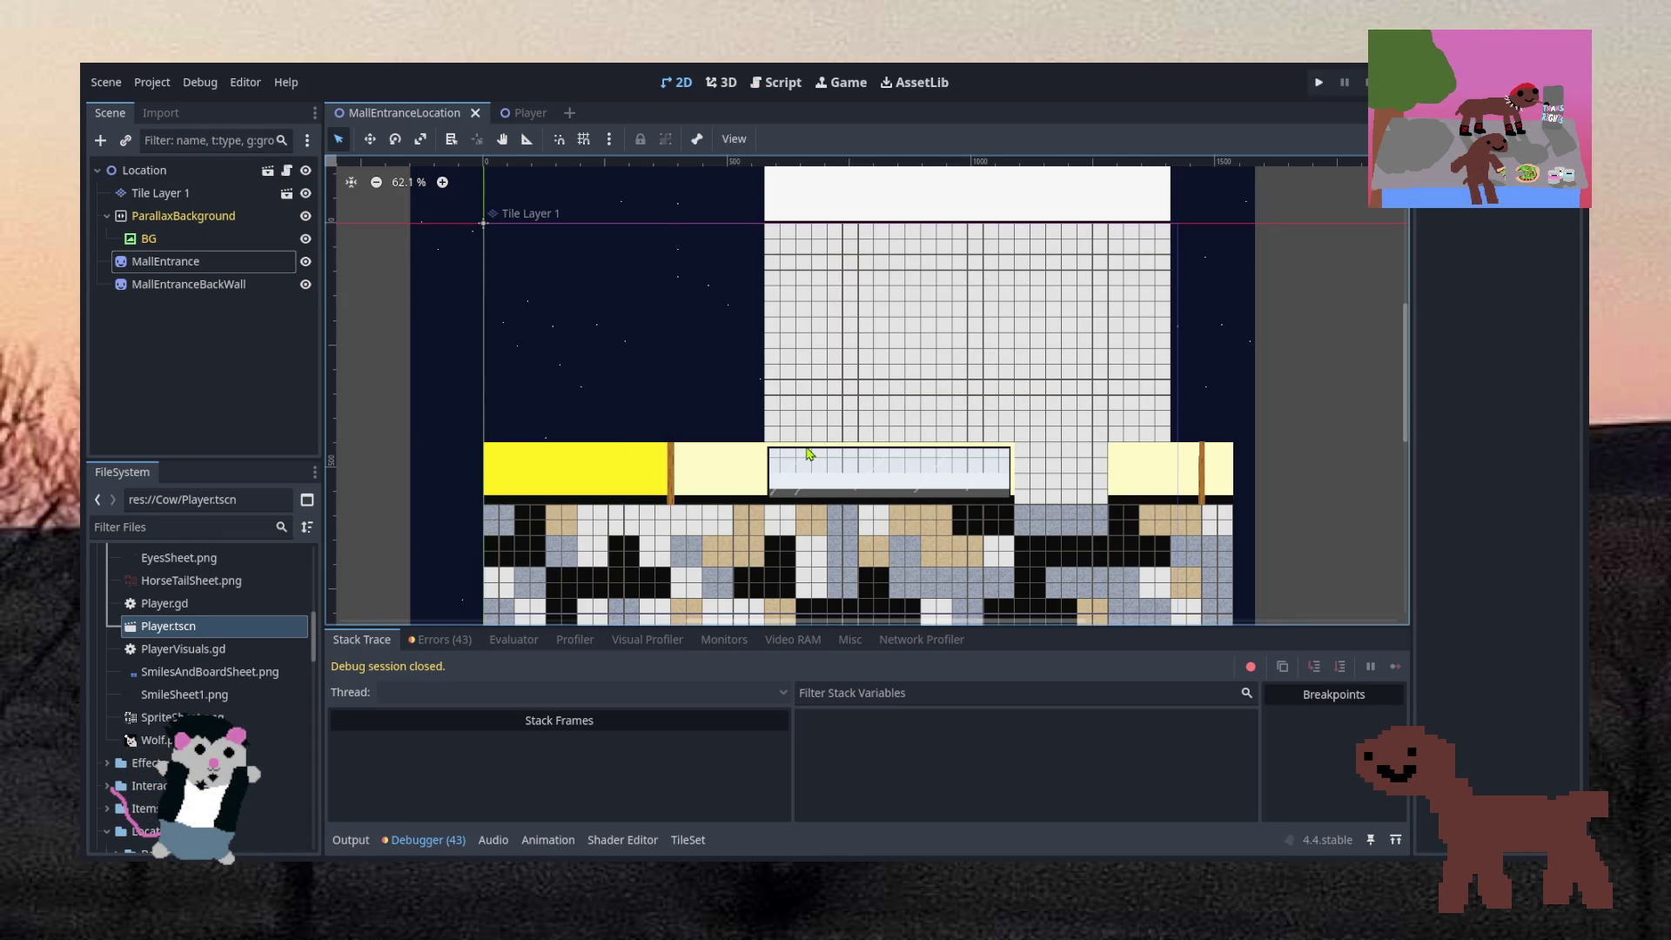
click(842, 83)
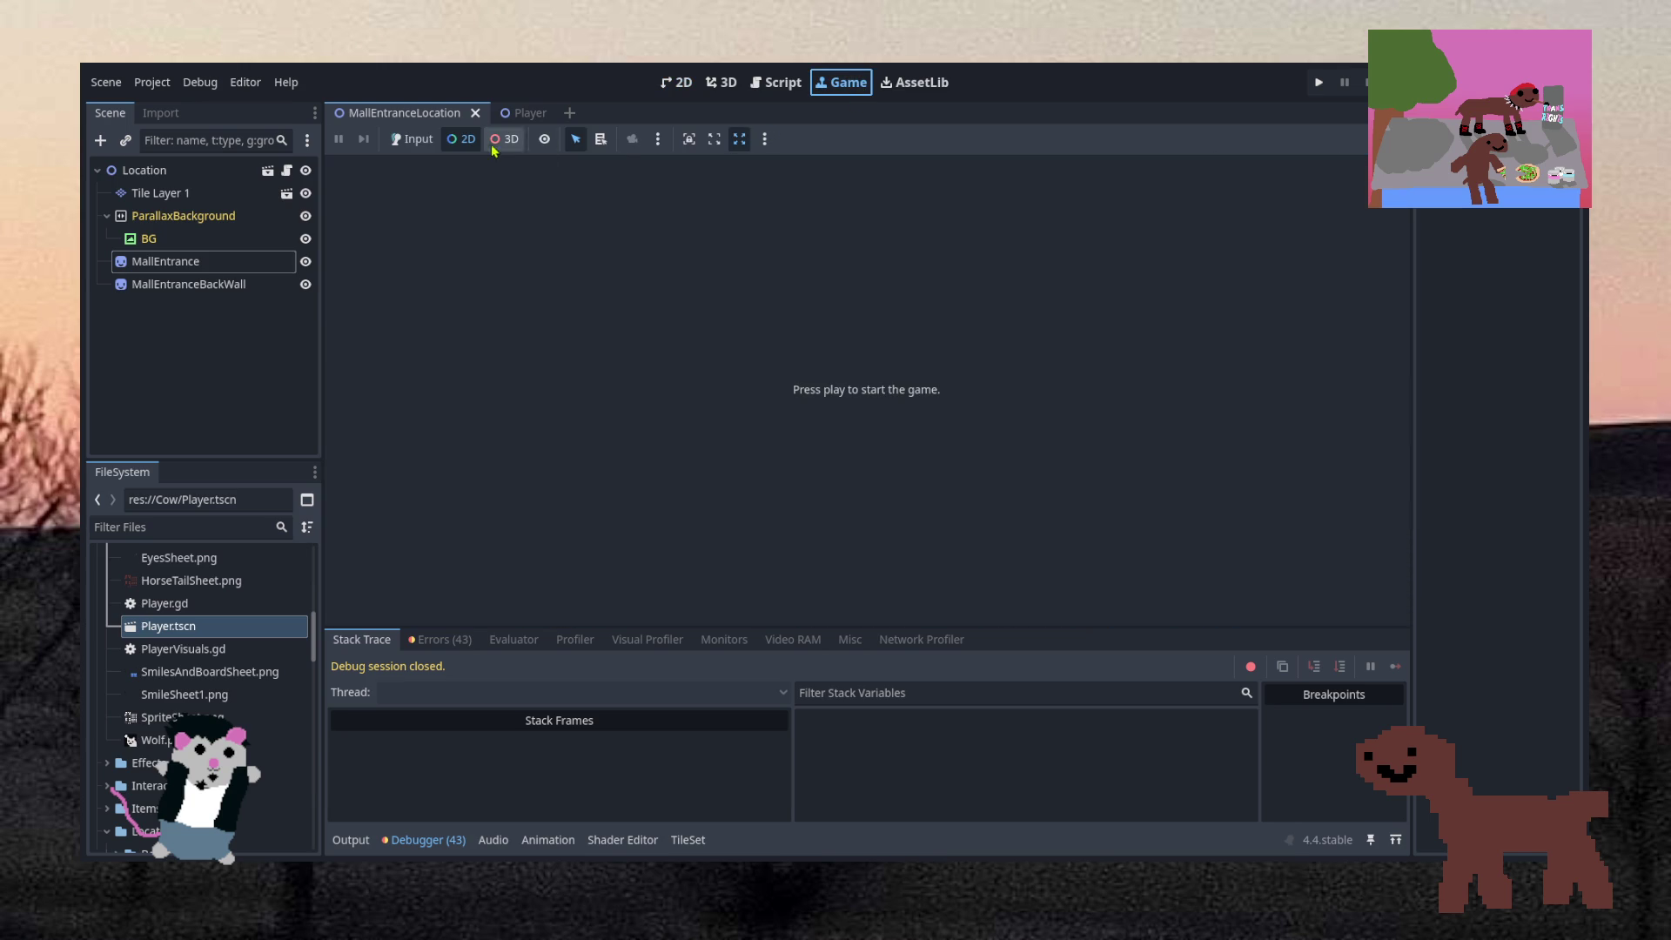